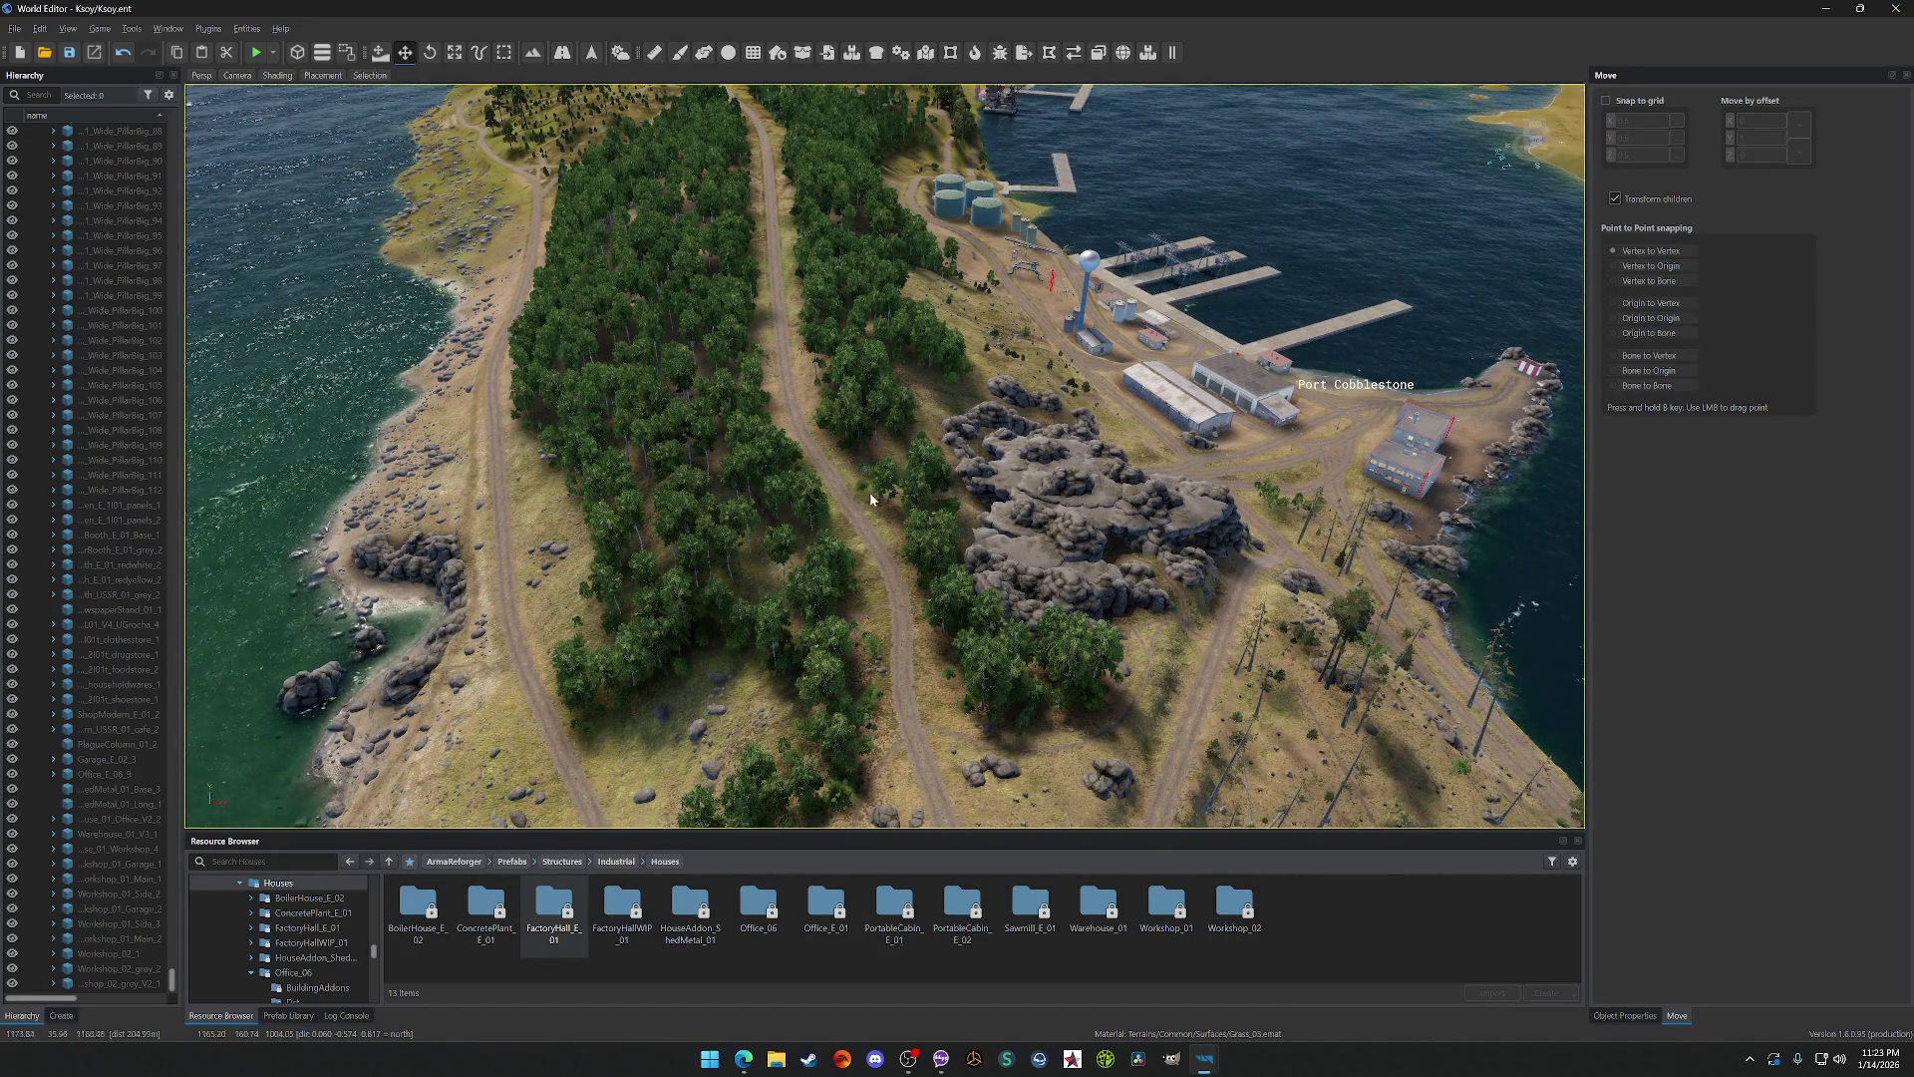
Step: Fly toward the lumber yard and pick the Grass_03 surface in the Terrain Tool's Paint settings
{"action": "scroll", "coordinate": [803, 374], "scroll_direction": "down", "scroll_amount": 2}
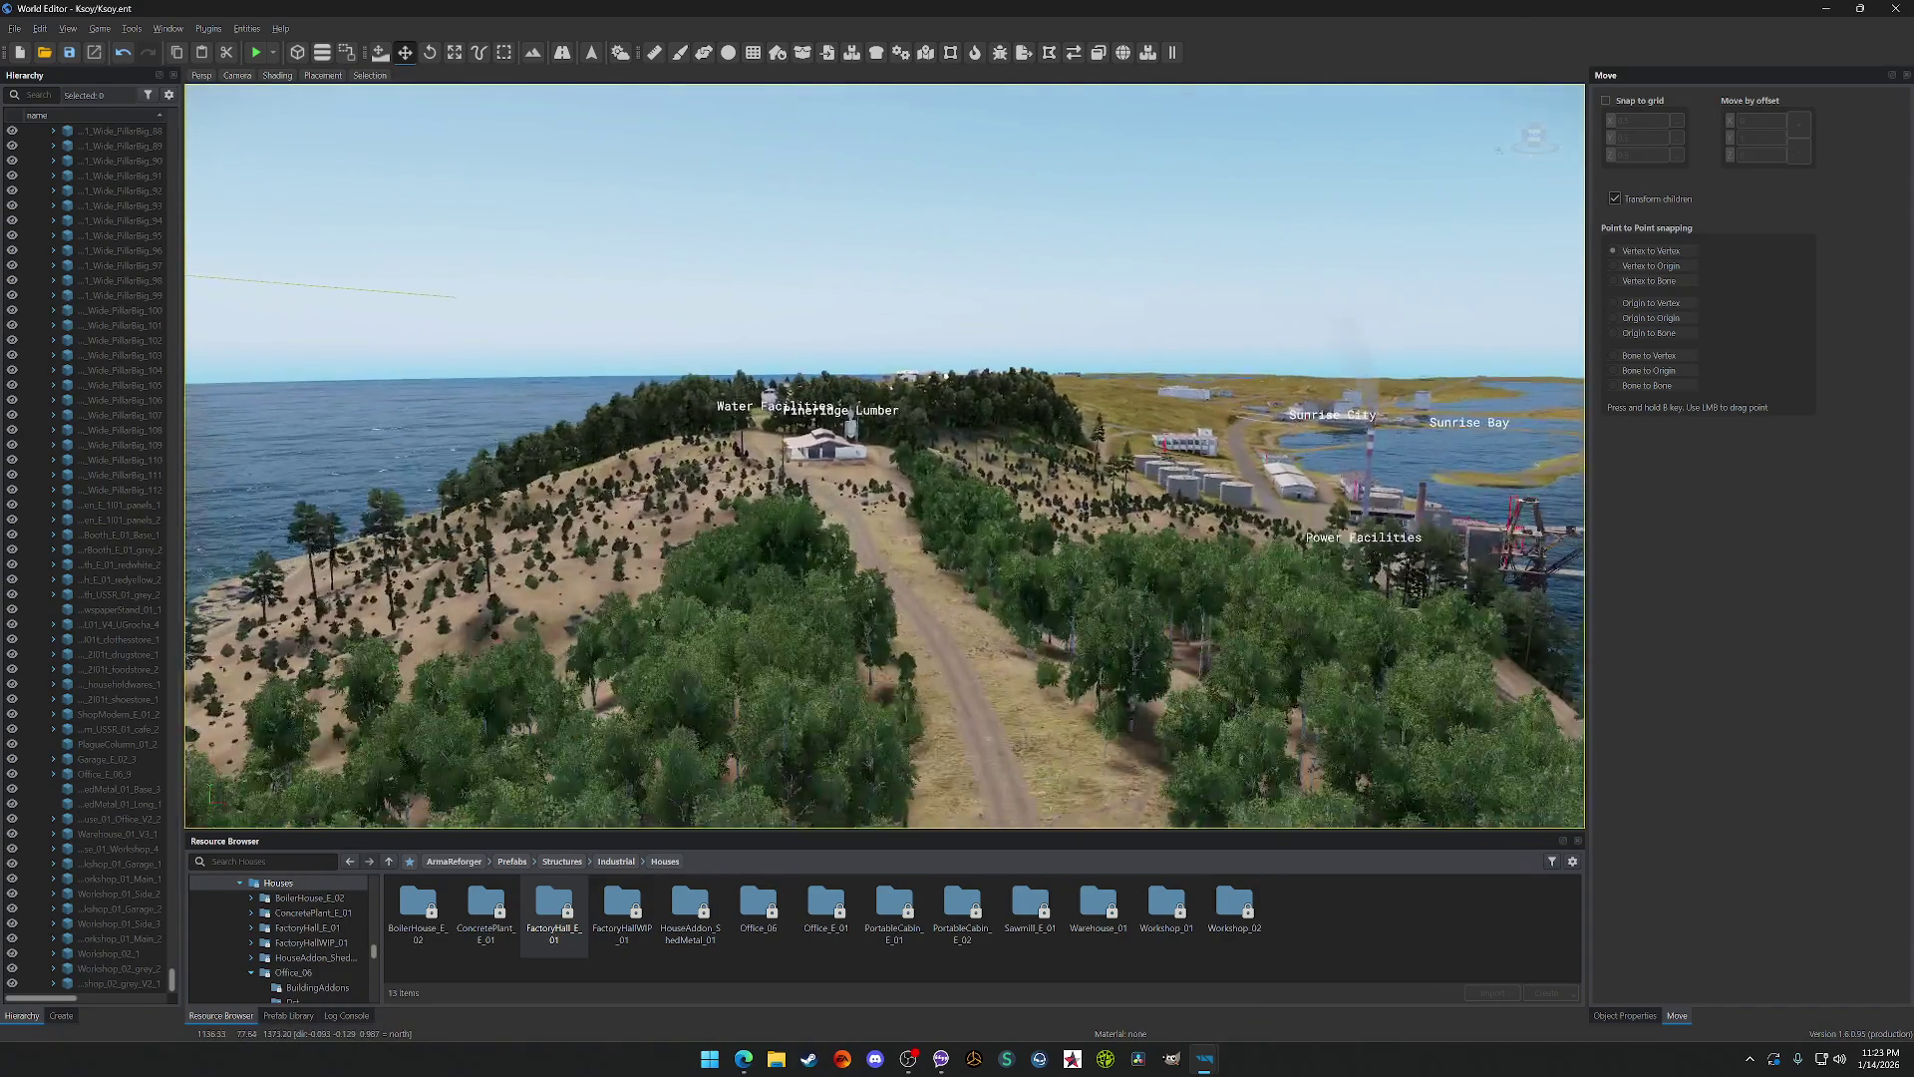
{"action": "key", "text": "w"}
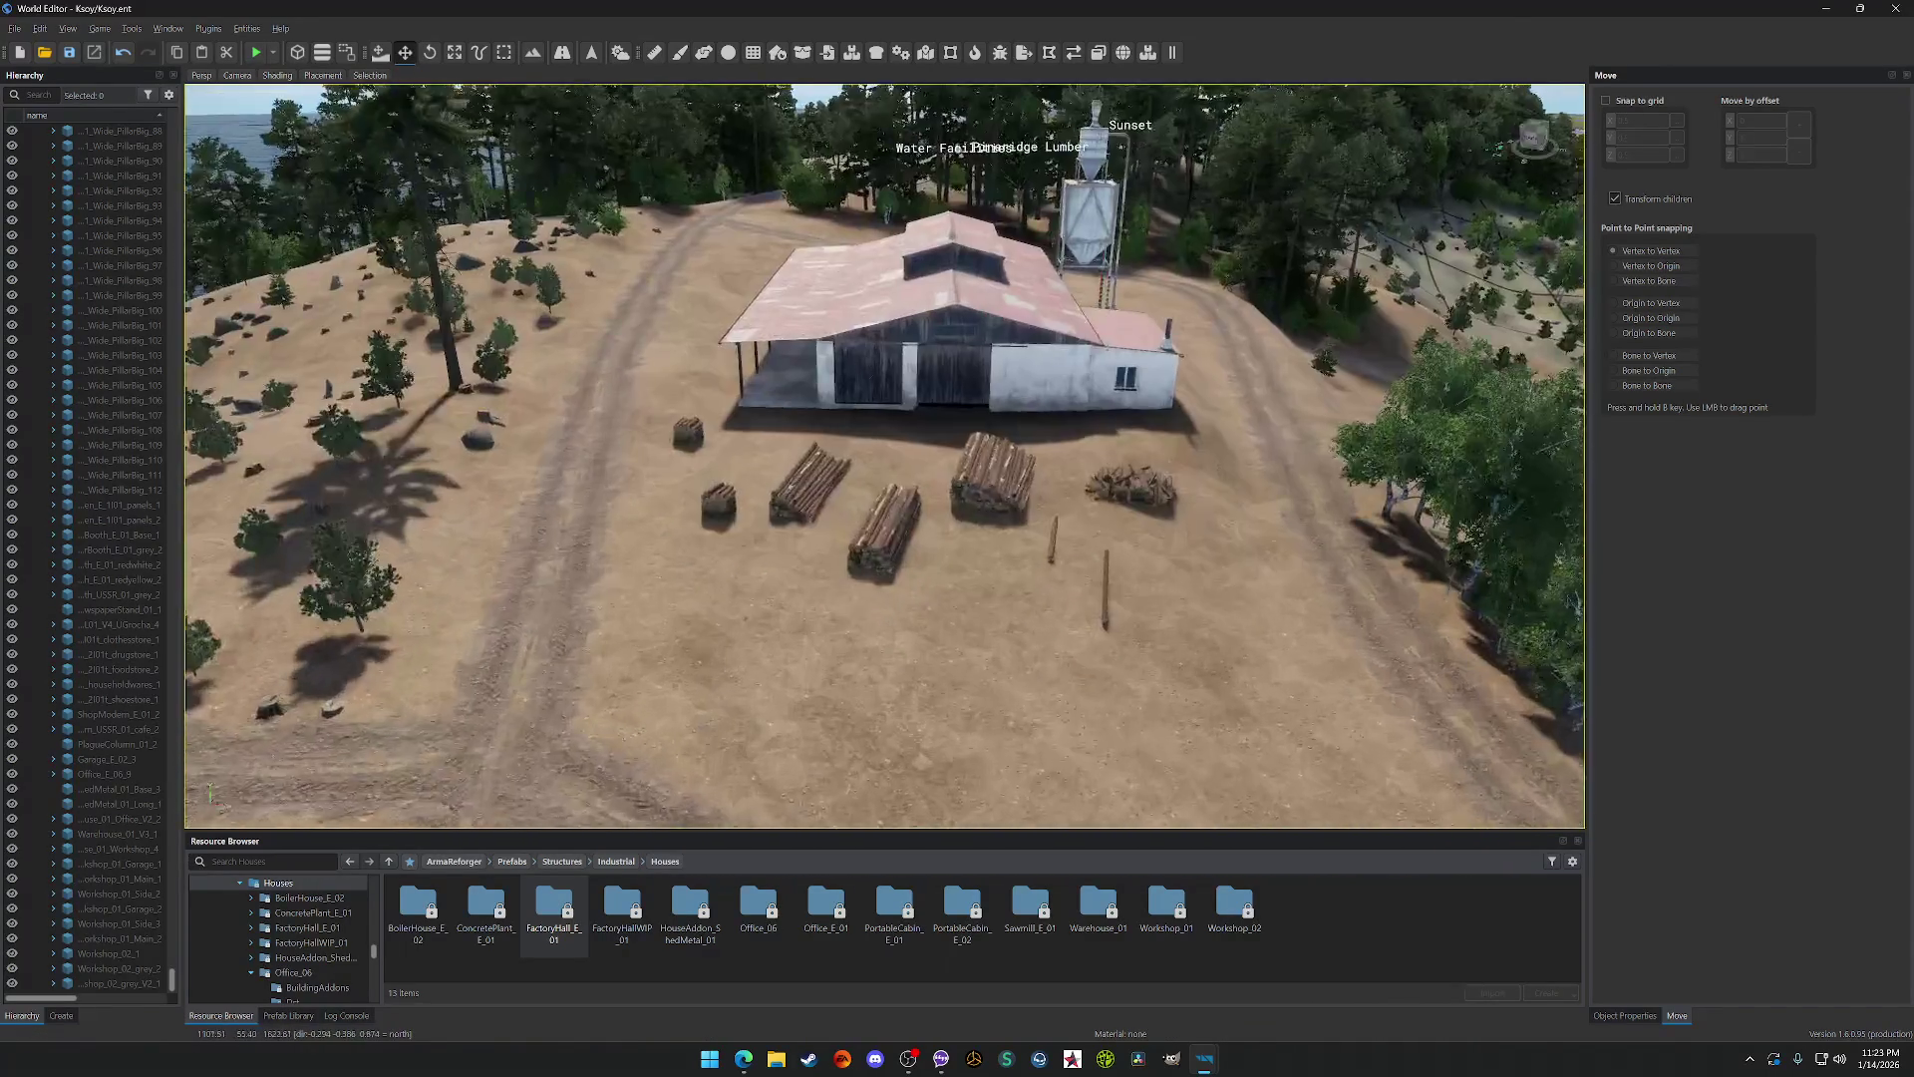
{"action": "scroll", "coordinate": [884, 455], "scroll_direction": "up", "scroll_amount": 3}
{"action": "scroll", "coordinate": [884, 456], "scroll_direction": "down", "scroll_amount": 5}
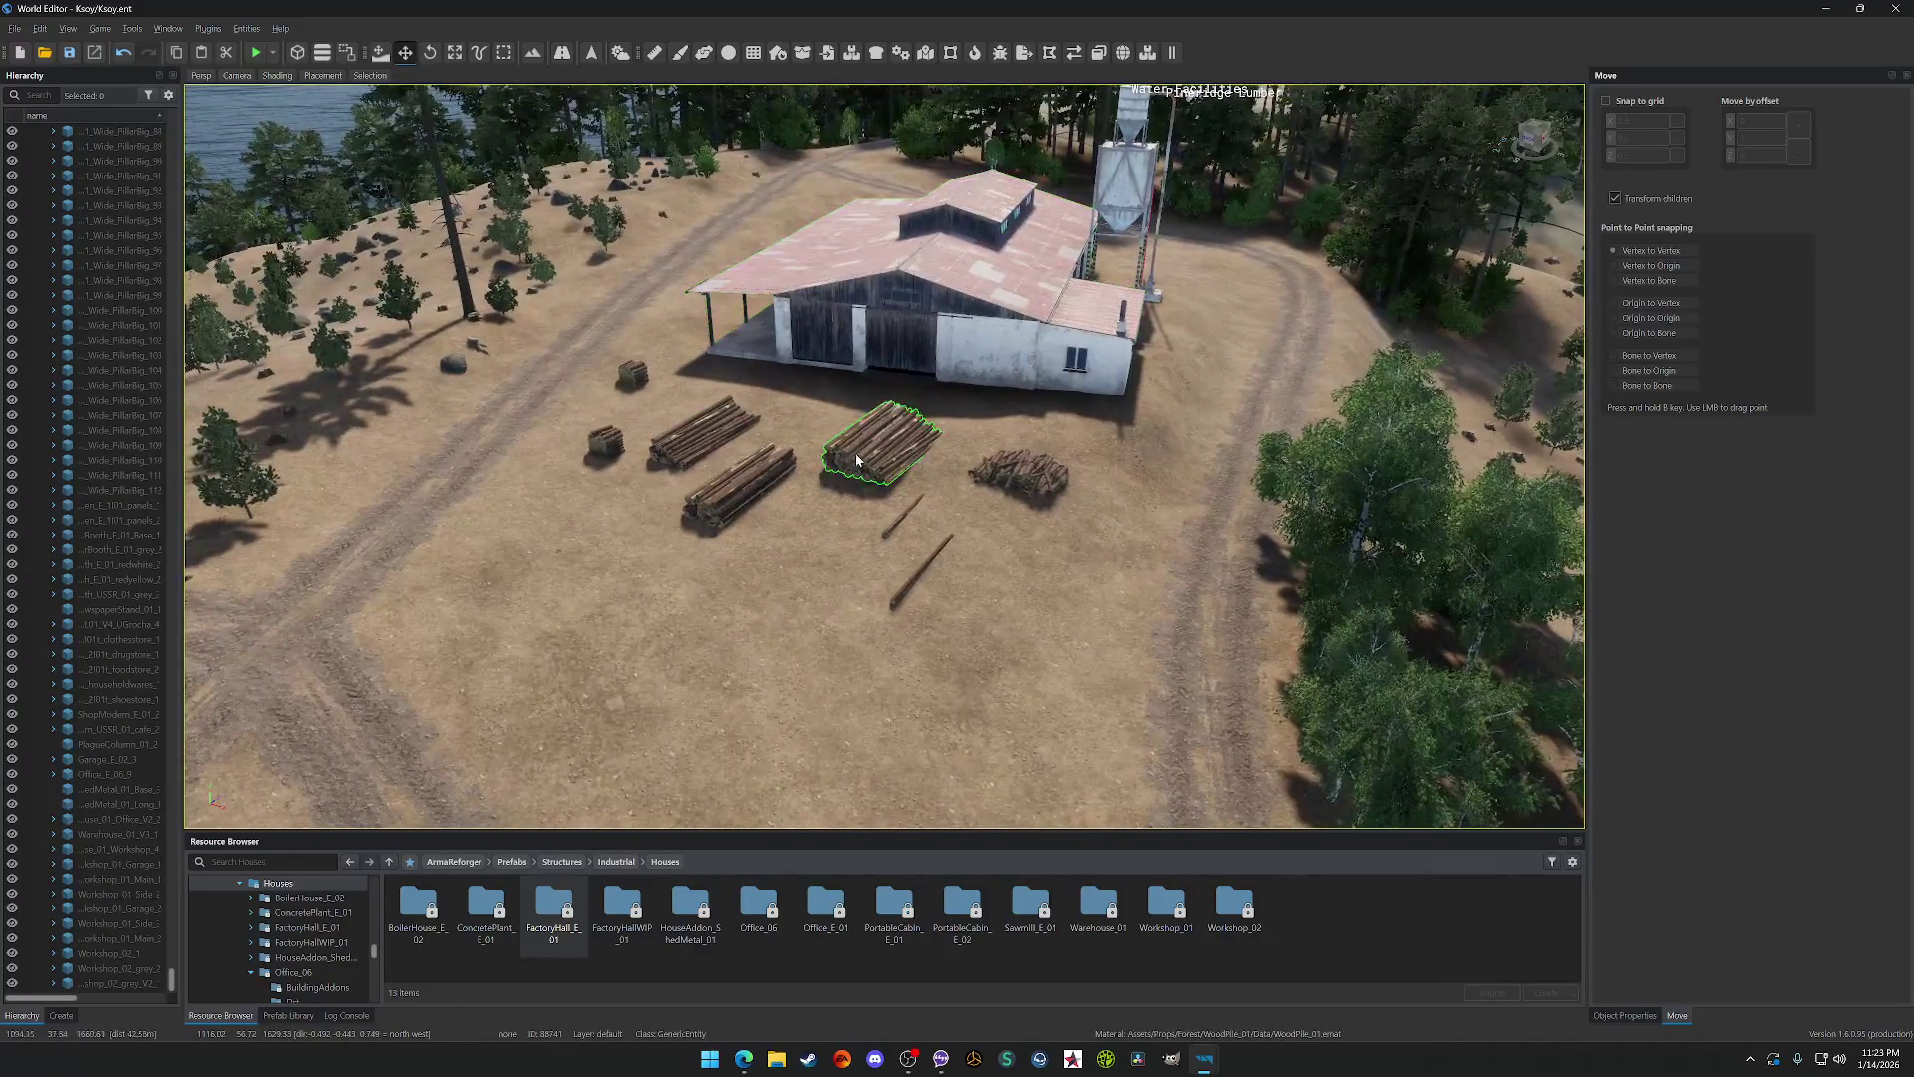
{"action": "scroll", "coordinate": [884, 455], "scroll_direction": "up", "scroll_amount": 5}
{"action": "scroll", "coordinate": [757, 286], "scroll_direction": "down", "scroll_amount": 5}
{"action": "scroll", "coordinate": [843, 515], "scroll_direction": "up", "scroll_amount": 3}
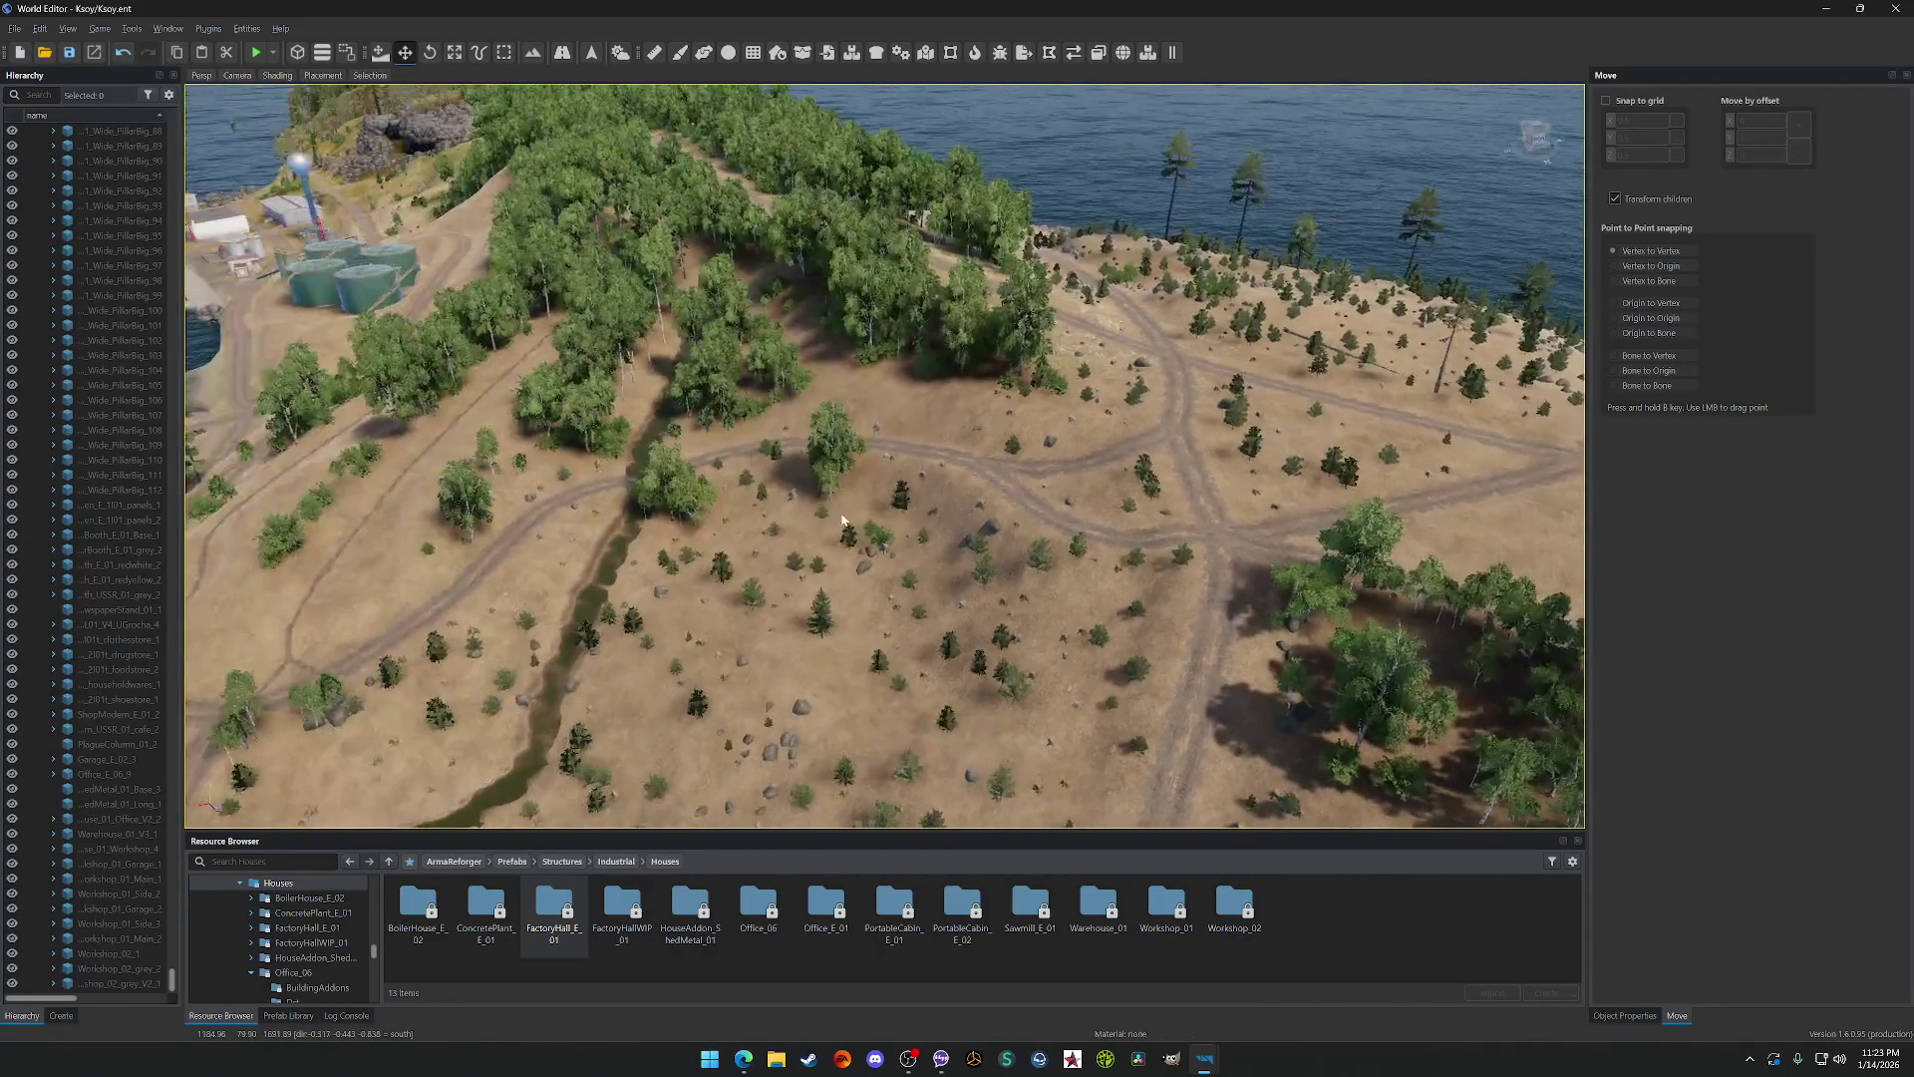
{"action": "scroll", "coordinate": [1037, 504], "scroll_direction": "up", "scroll_amount": 5}
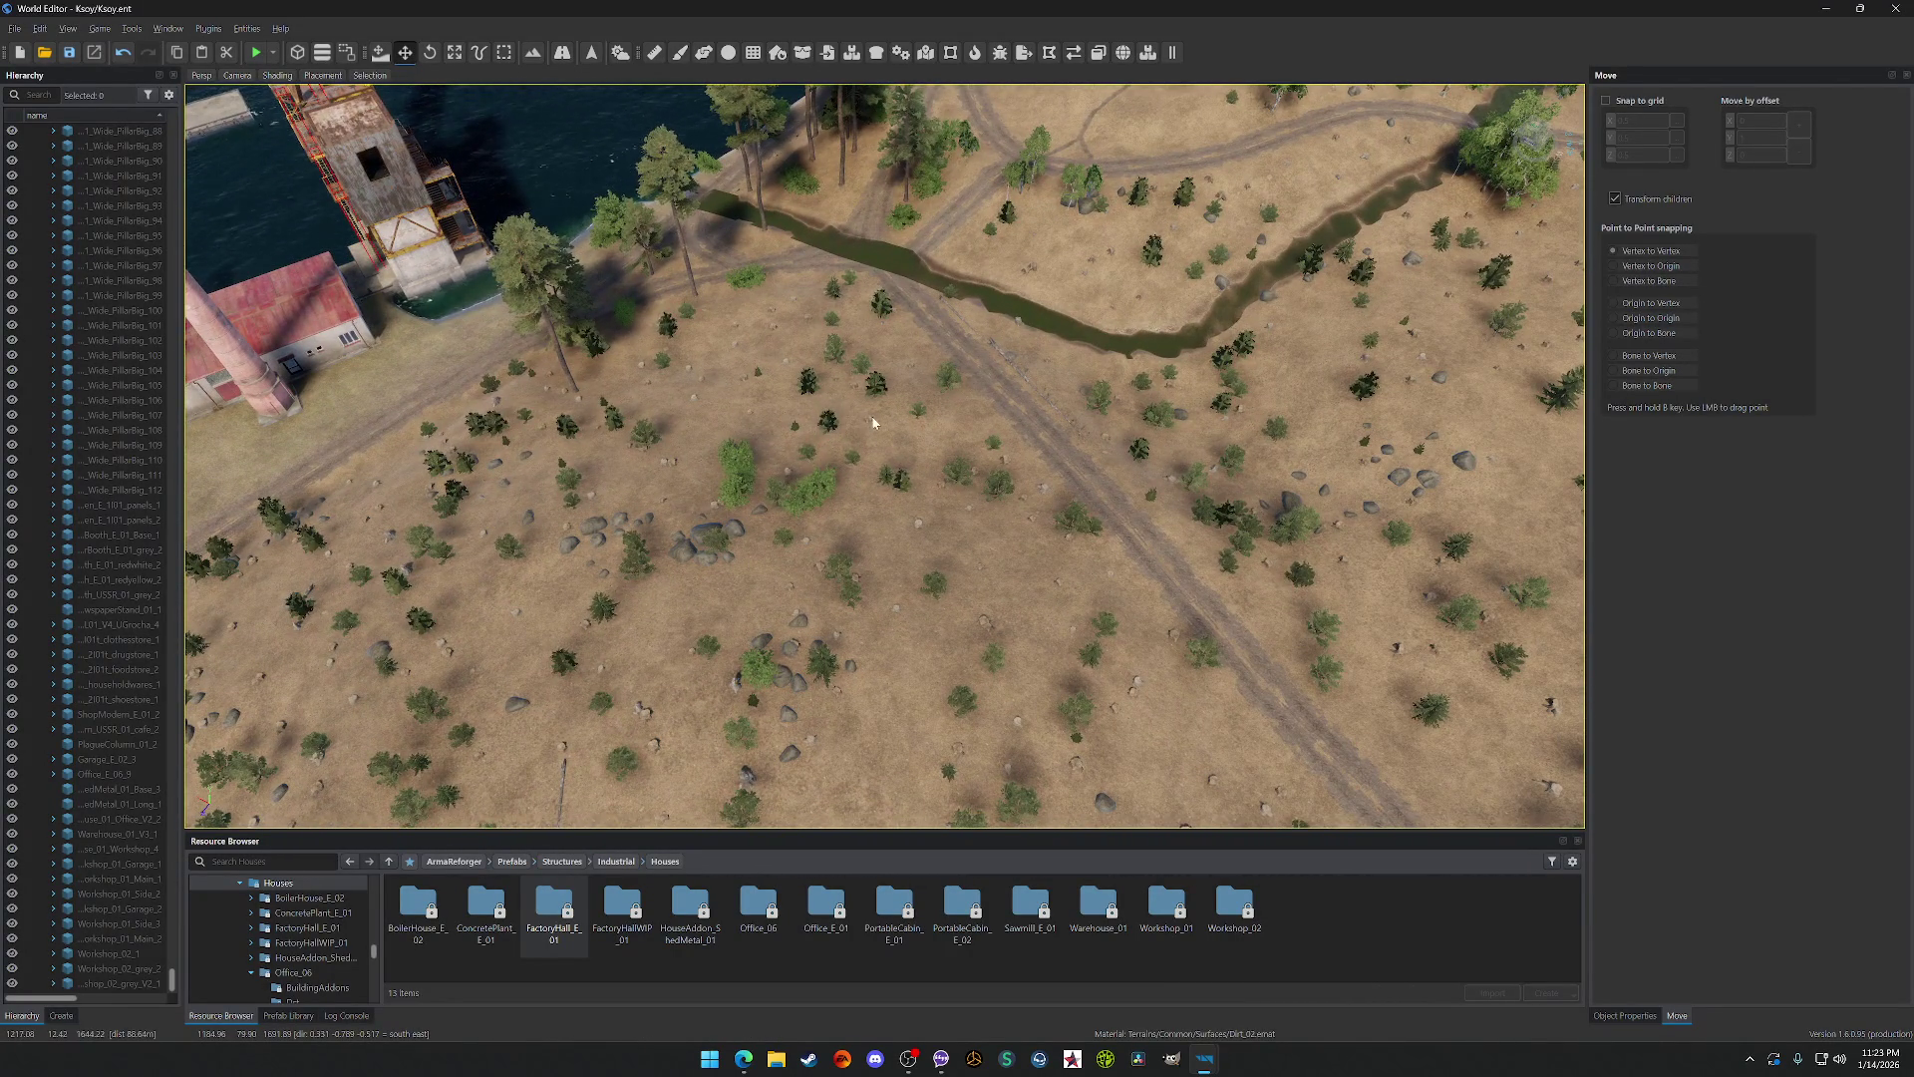
{"action": "scroll", "coordinate": [875, 418], "scroll_direction": "up", "scroll_amount": 2}
{"action": "scroll", "coordinate": [875, 418], "scroll_direction": "down", "scroll_amount": 2}
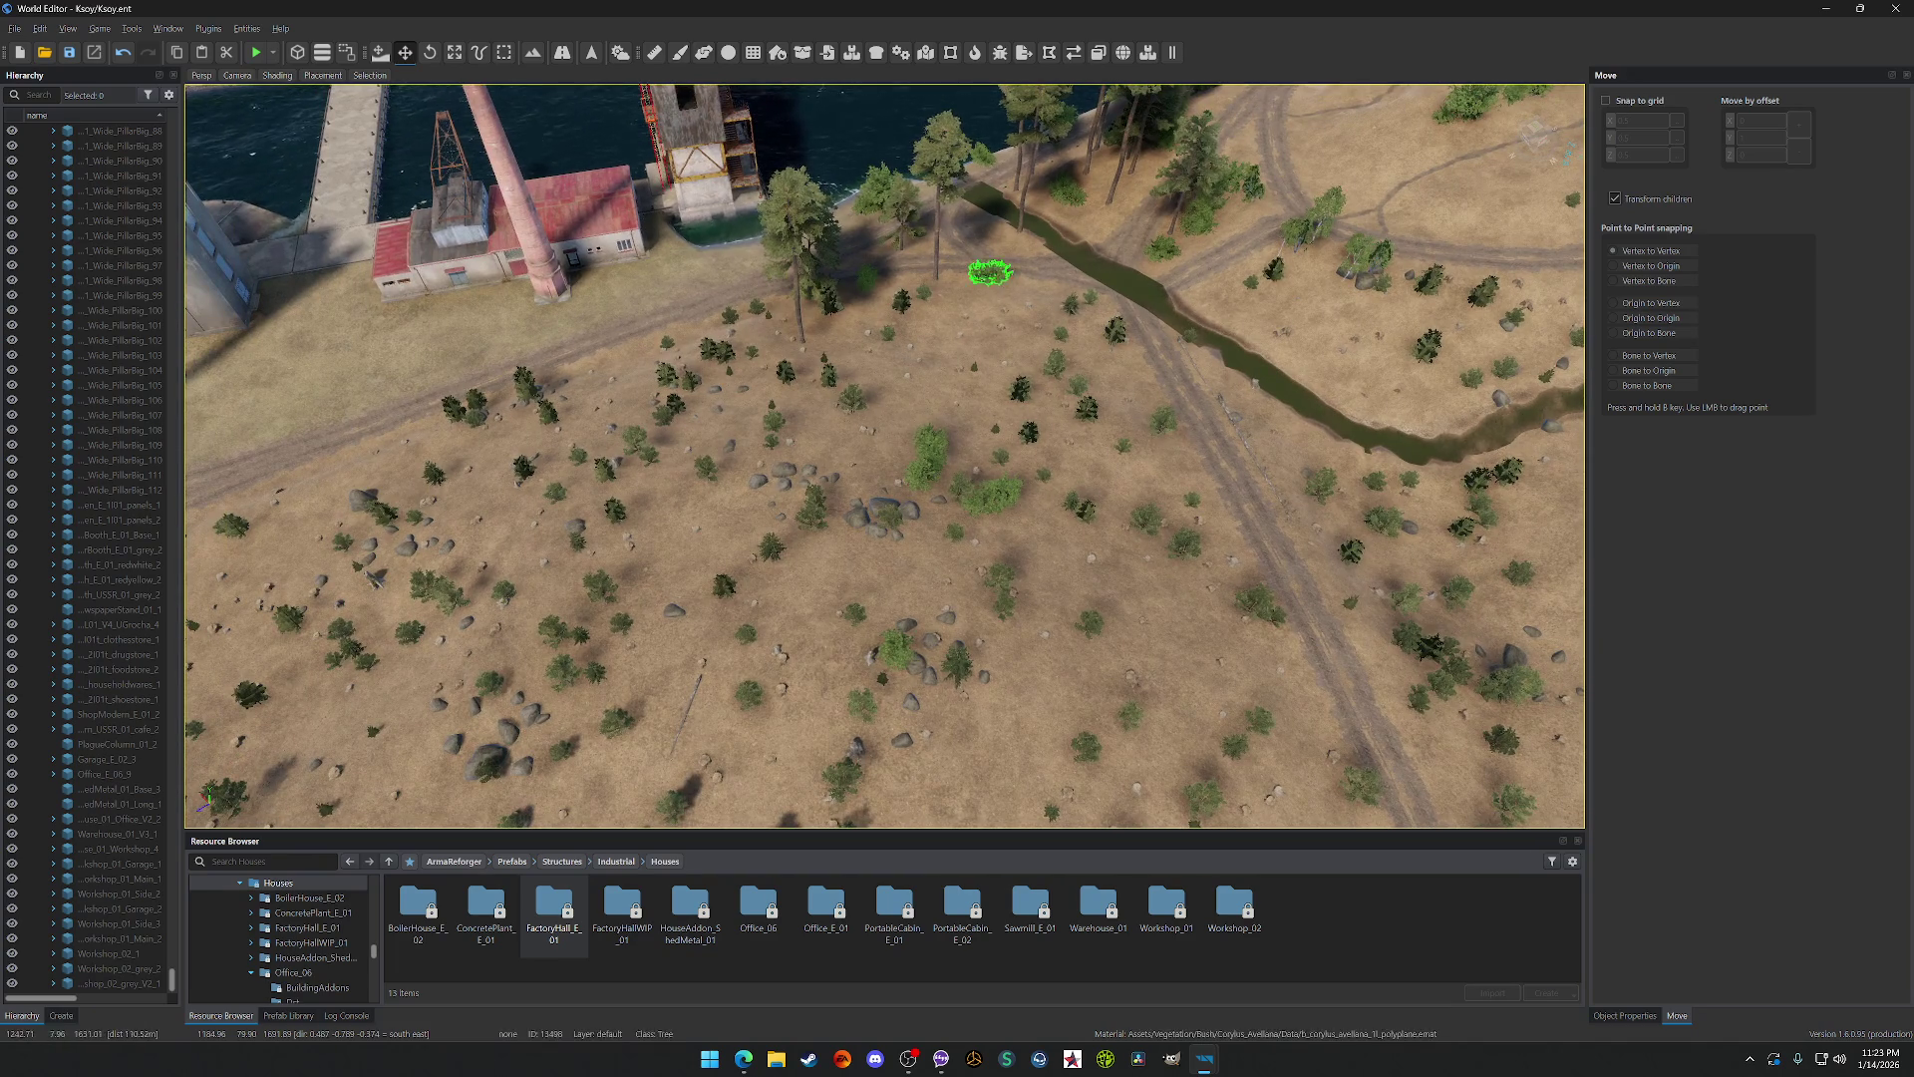
{"action": "scroll", "coordinate": [983, 265], "scroll_direction": "up", "scroll_amount": 3}
{"action": "key", "text": "t"}
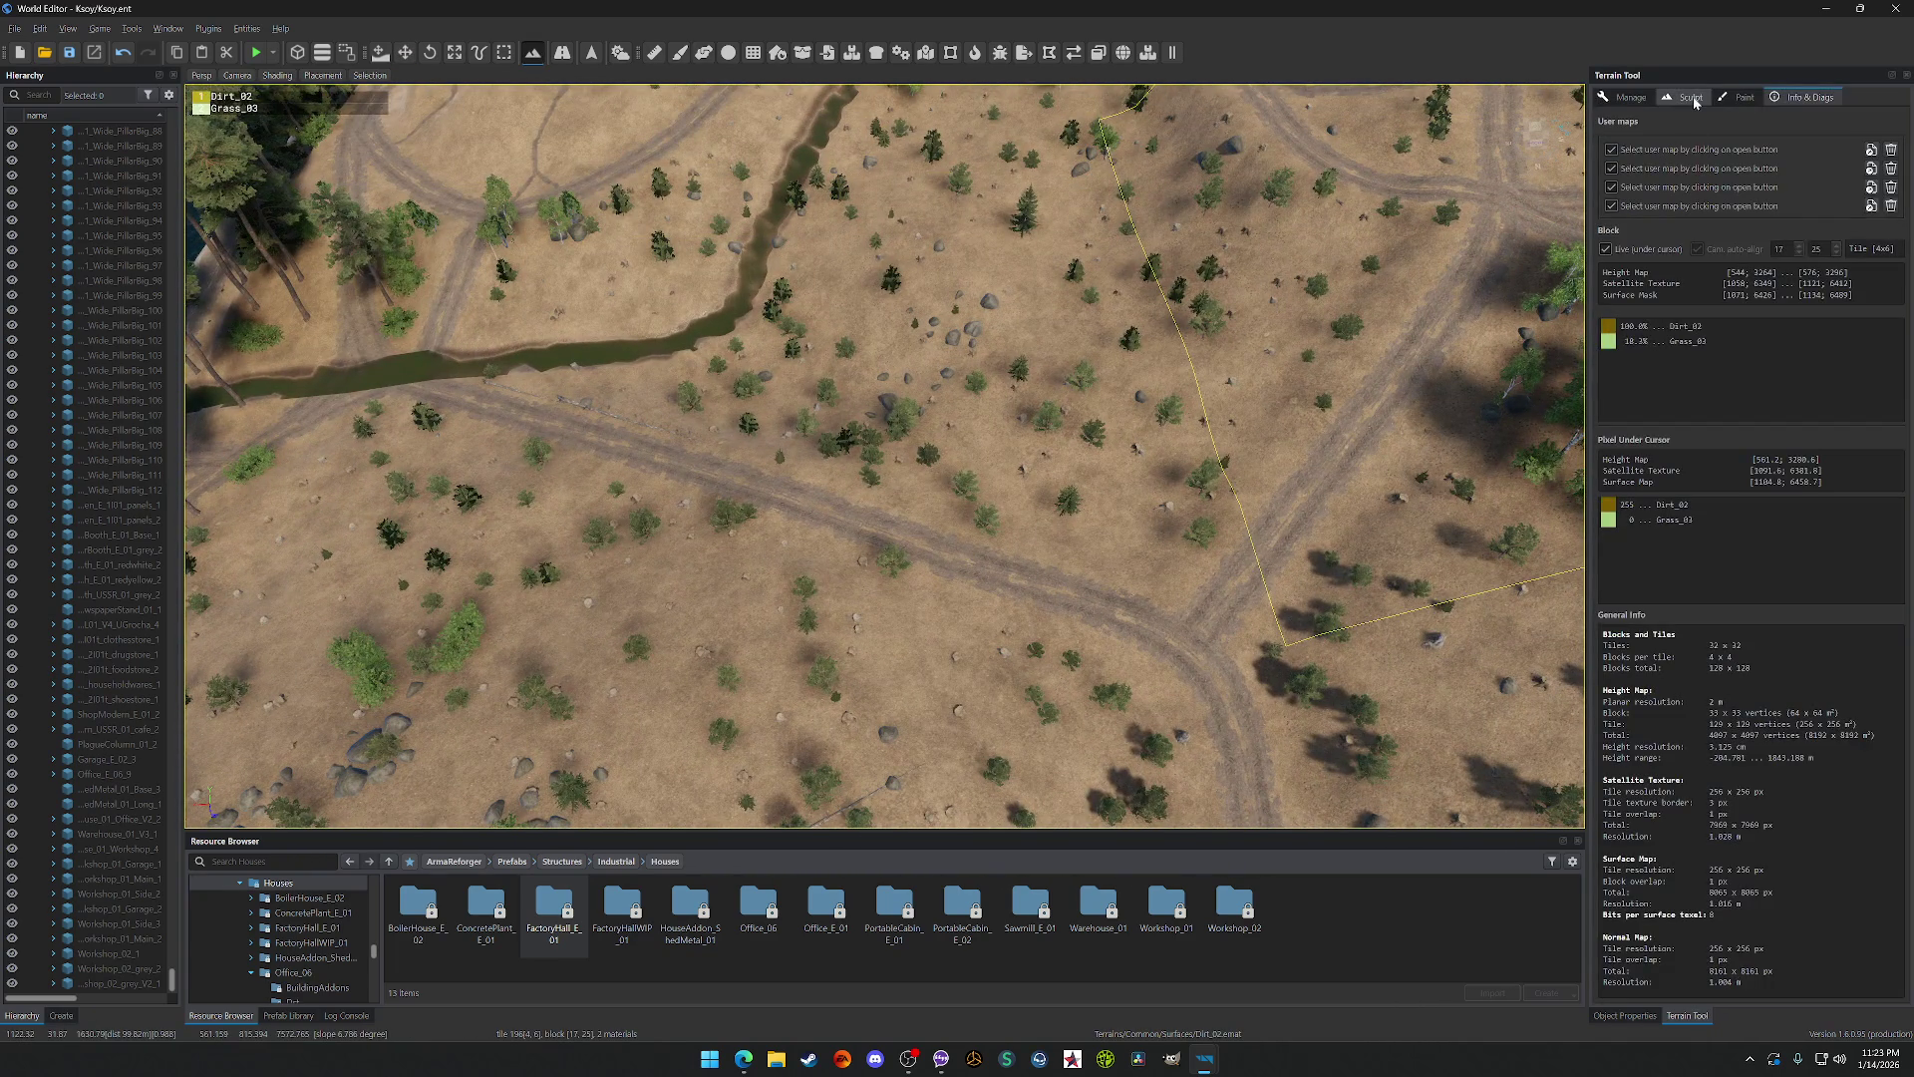
{"action": "left_click", "coordinate": [1728, 100]}
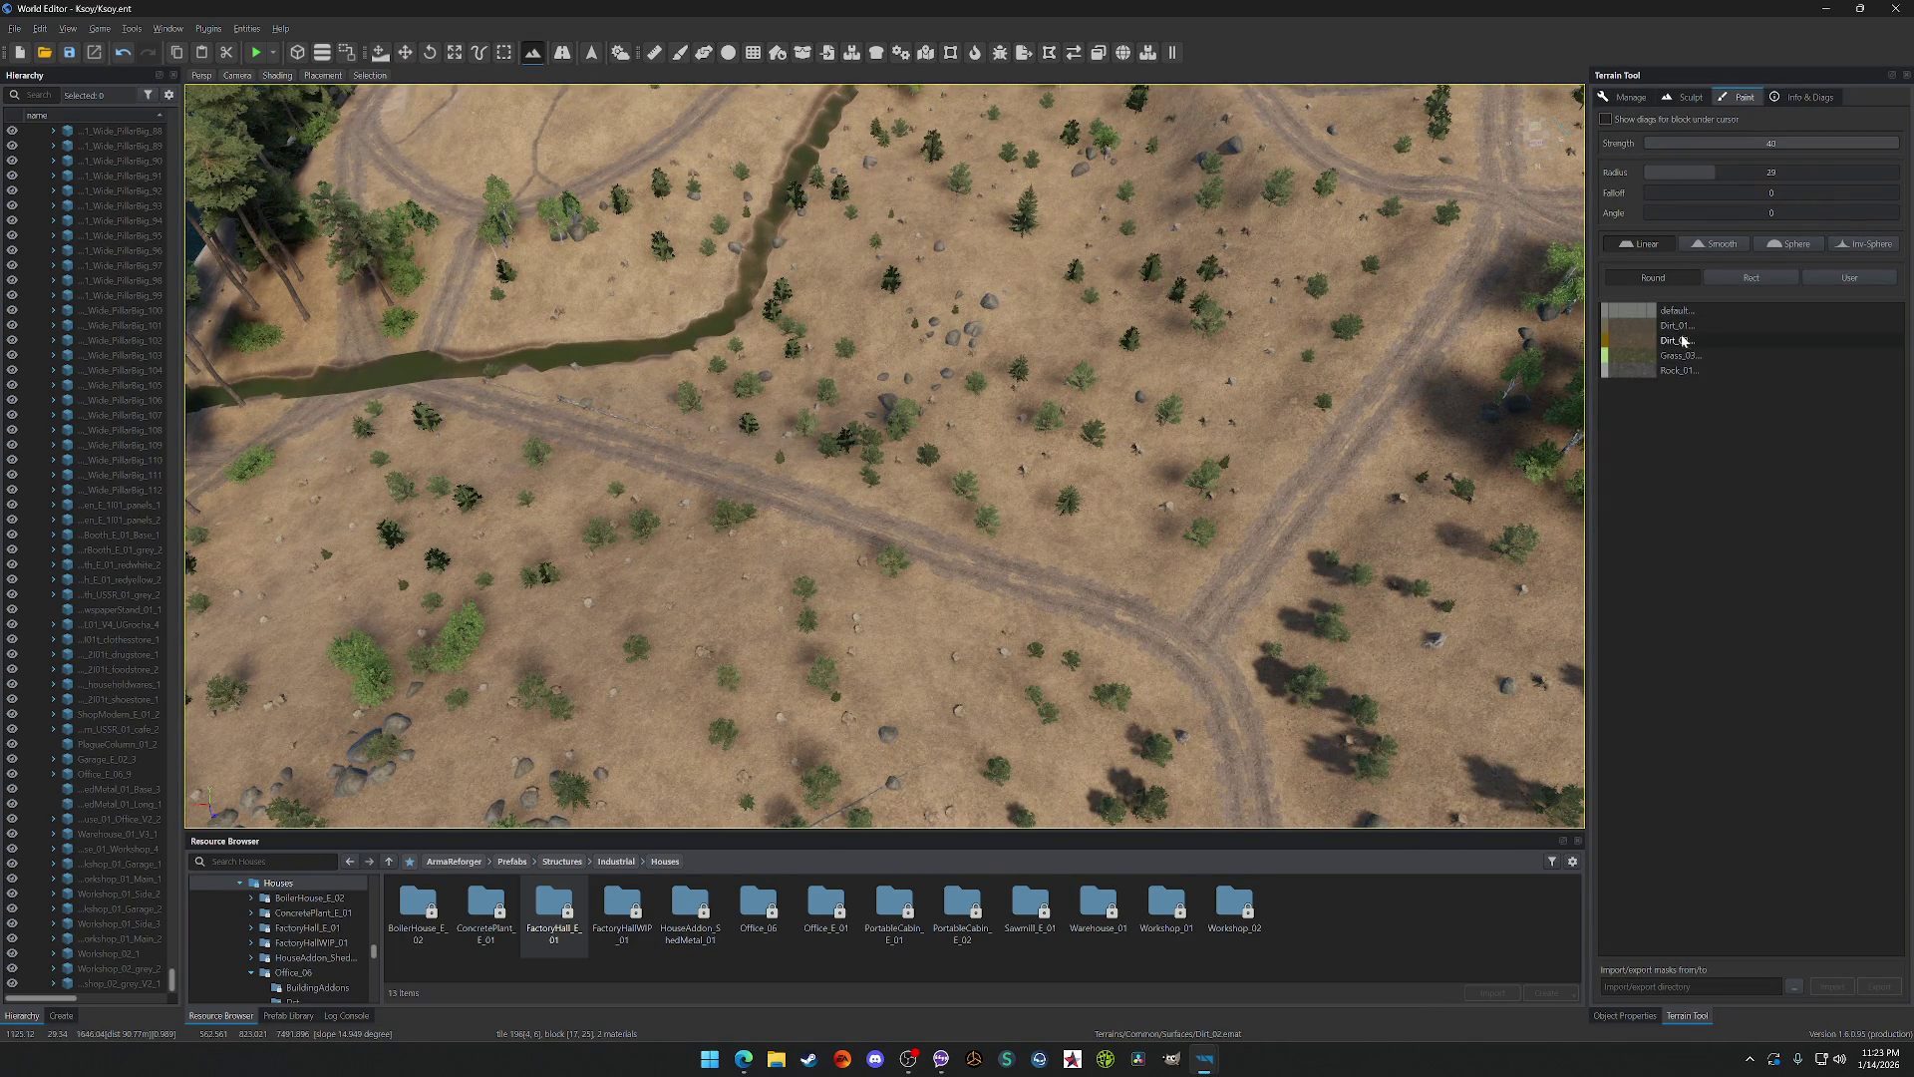
{"action": "left_click", "coordinate": [1682, 358]}
Step: Paint trial Grass_03 strokes, undoing each and lowering the brush strength in between
{"action": "left_click_drag", "start_coordinate": [1139, 320], "coordinate": [648, 558]}
{"action": "key", "text": "ctrl+z"}
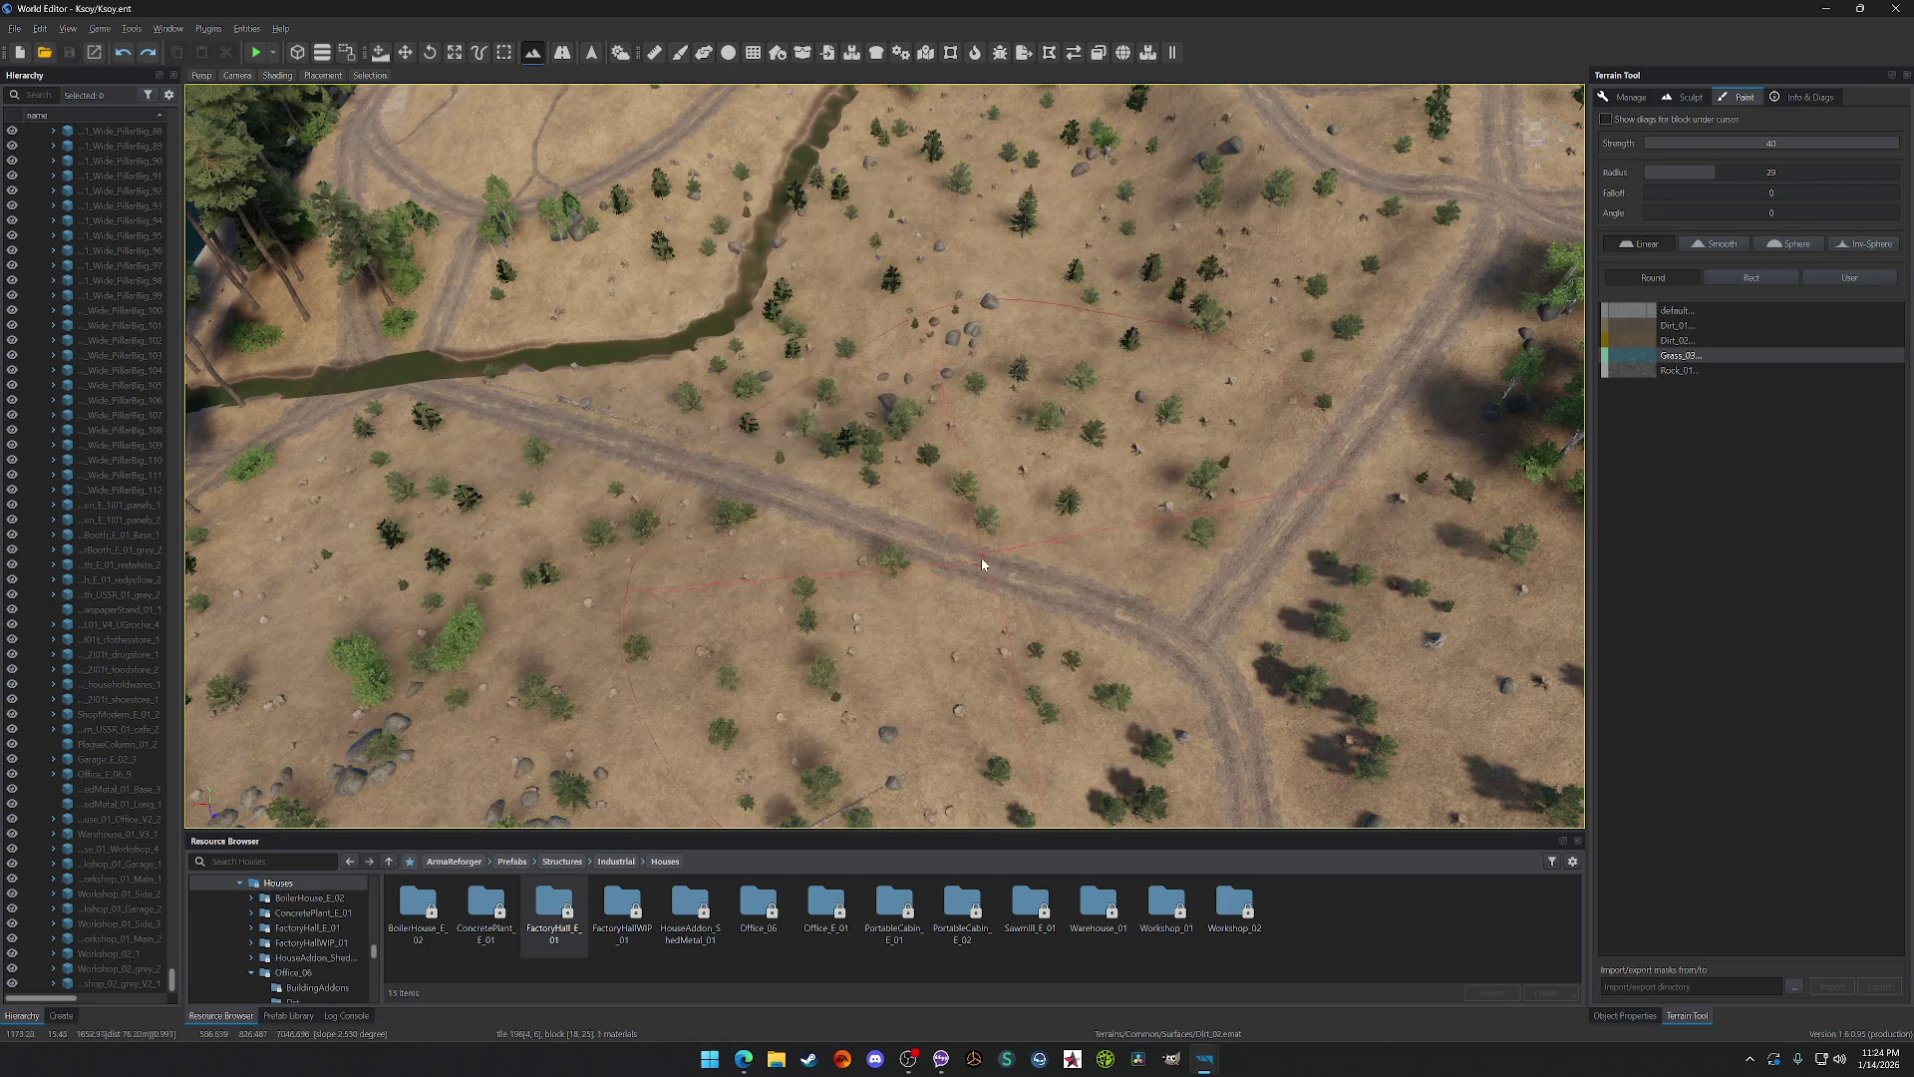
{"action": "left_click_drag", "start_coordinate": [1771, 143], "coordinate": [1553, 136]}
{"action": "left_click_drag", "start_coordinate": [957, 329], "coordinate": [1136, 329]}
{"action": "key", "text": "ctrl+z"}
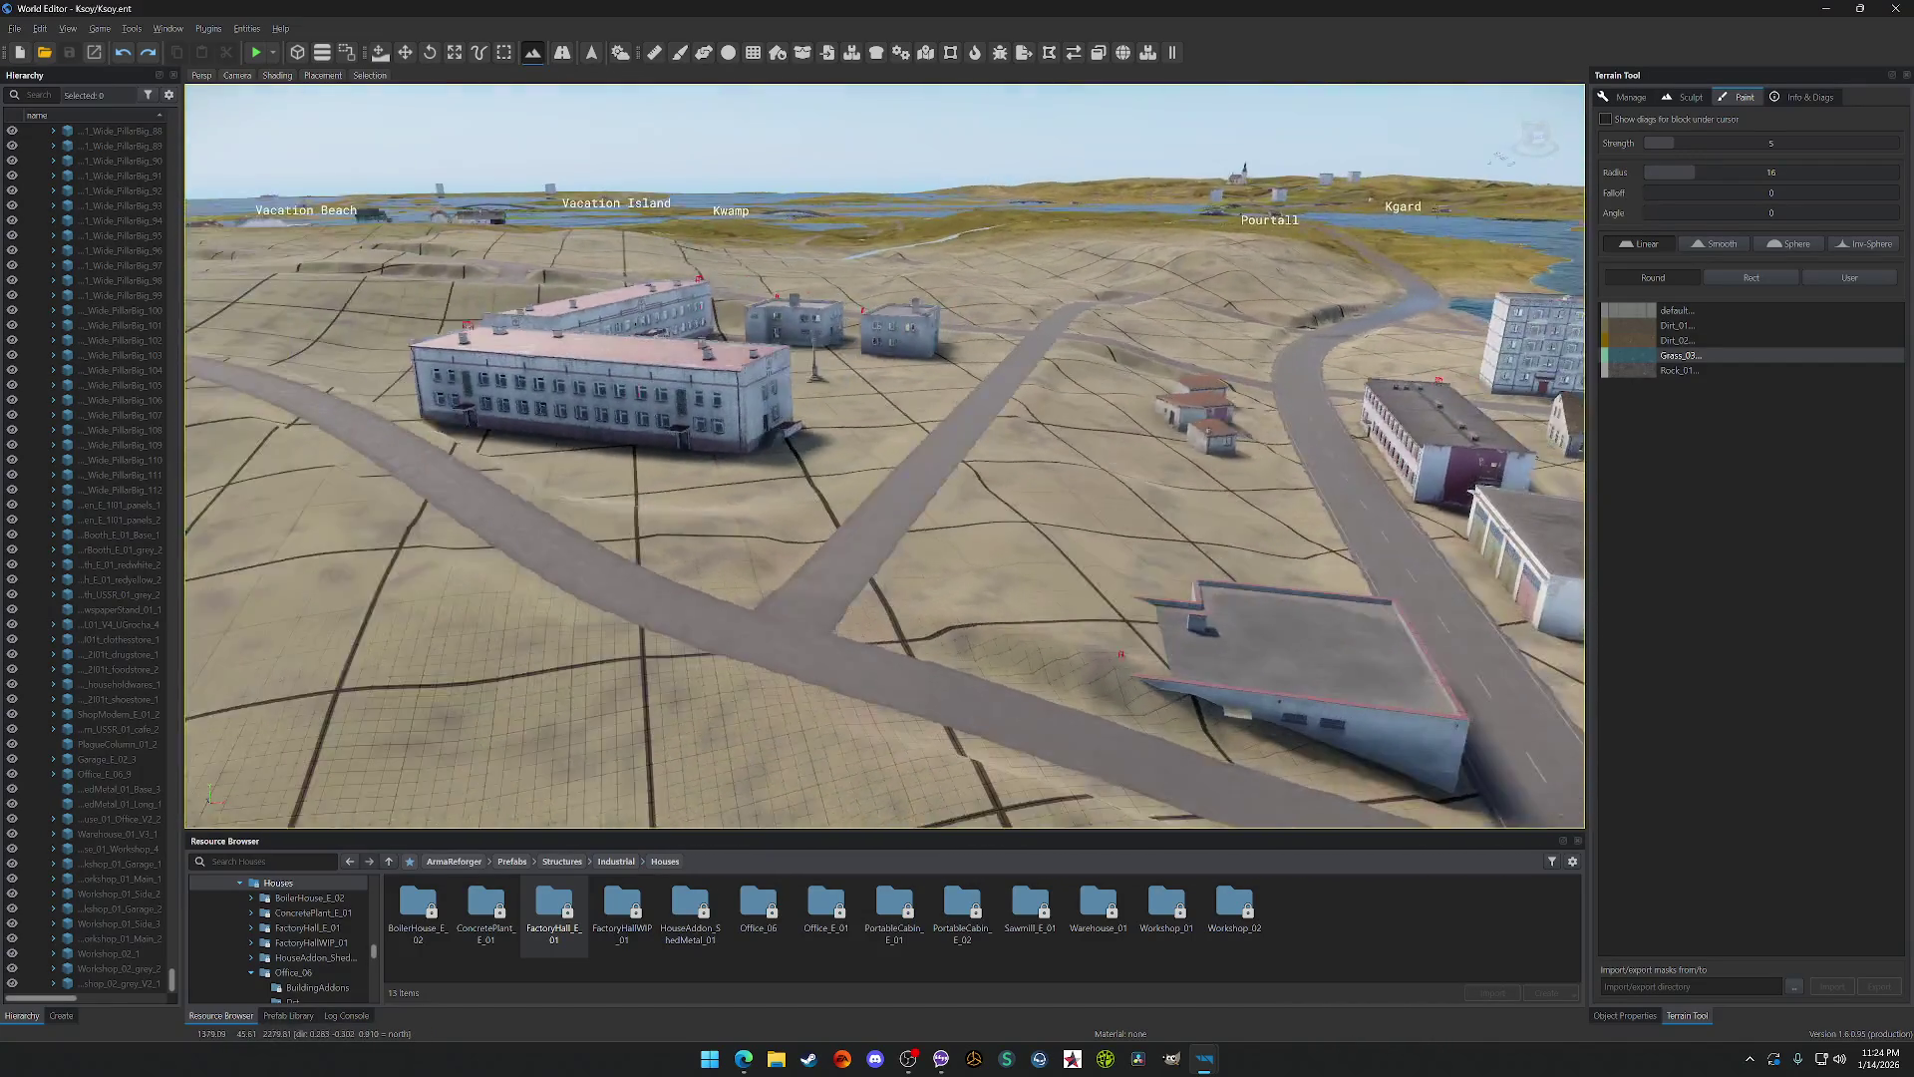
{"action": "double_click", "coordinate": [623, 902]}
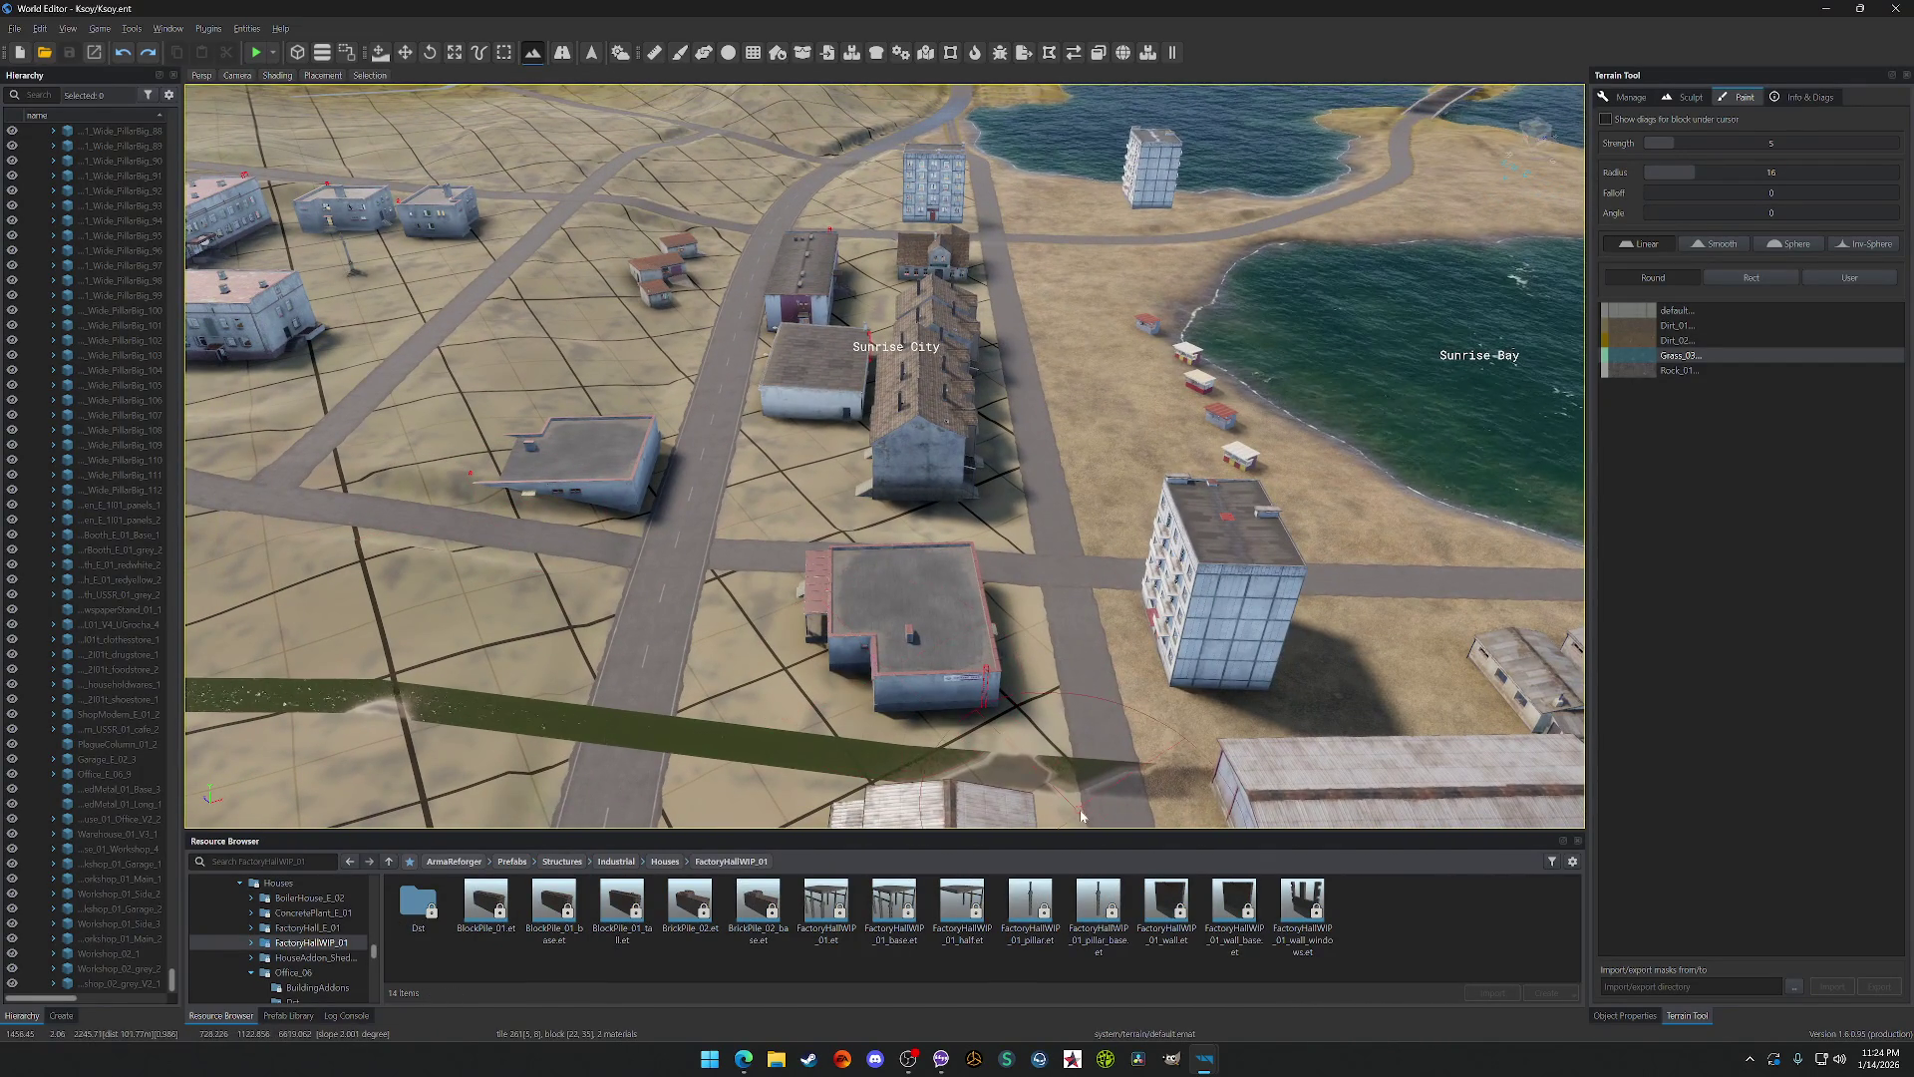
{"action": "left_click", "coordinate": [666, 863]}
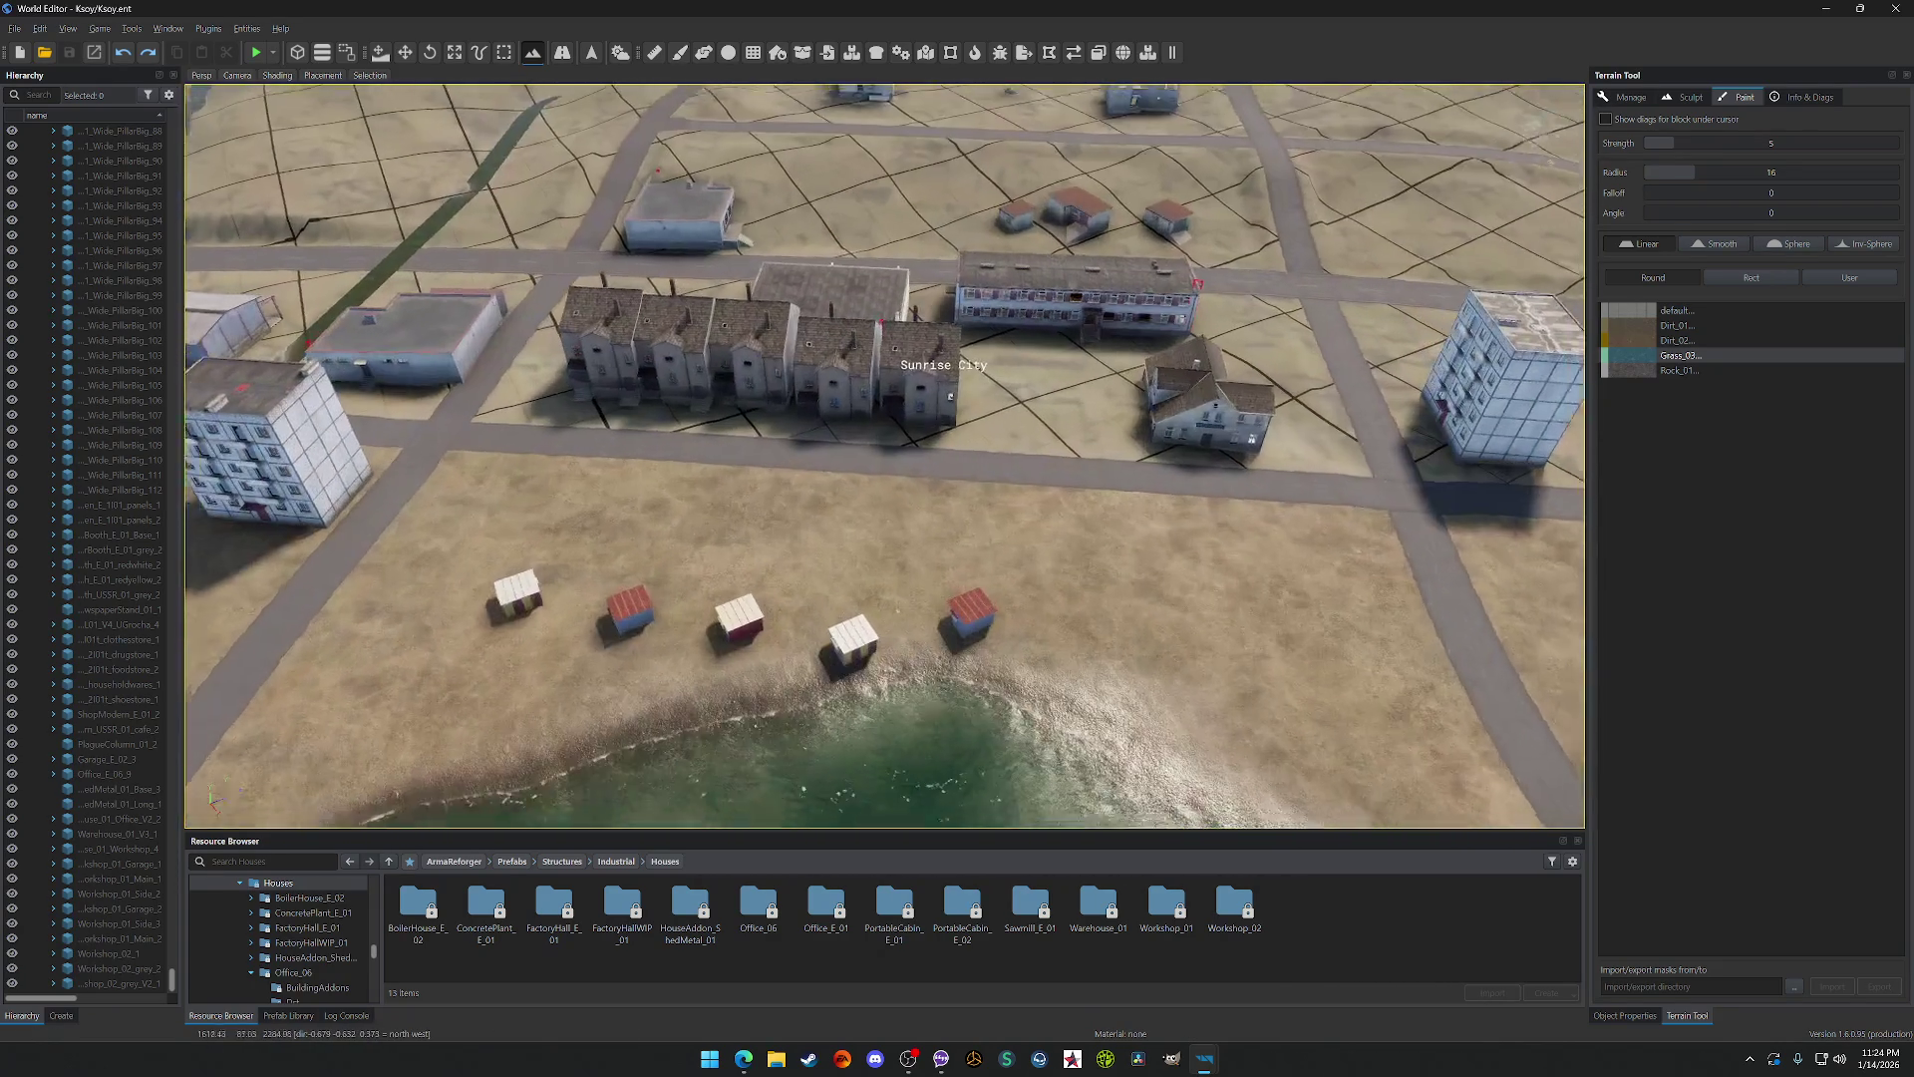
{"action": "scroll", "coordinate": [994, 586], "scroll_direction": "down", "scroll_amount": 5}
{"action": "scroll", "coordinate": [884, 679], "scroll_direction": "up", "scroll_amount": 5}
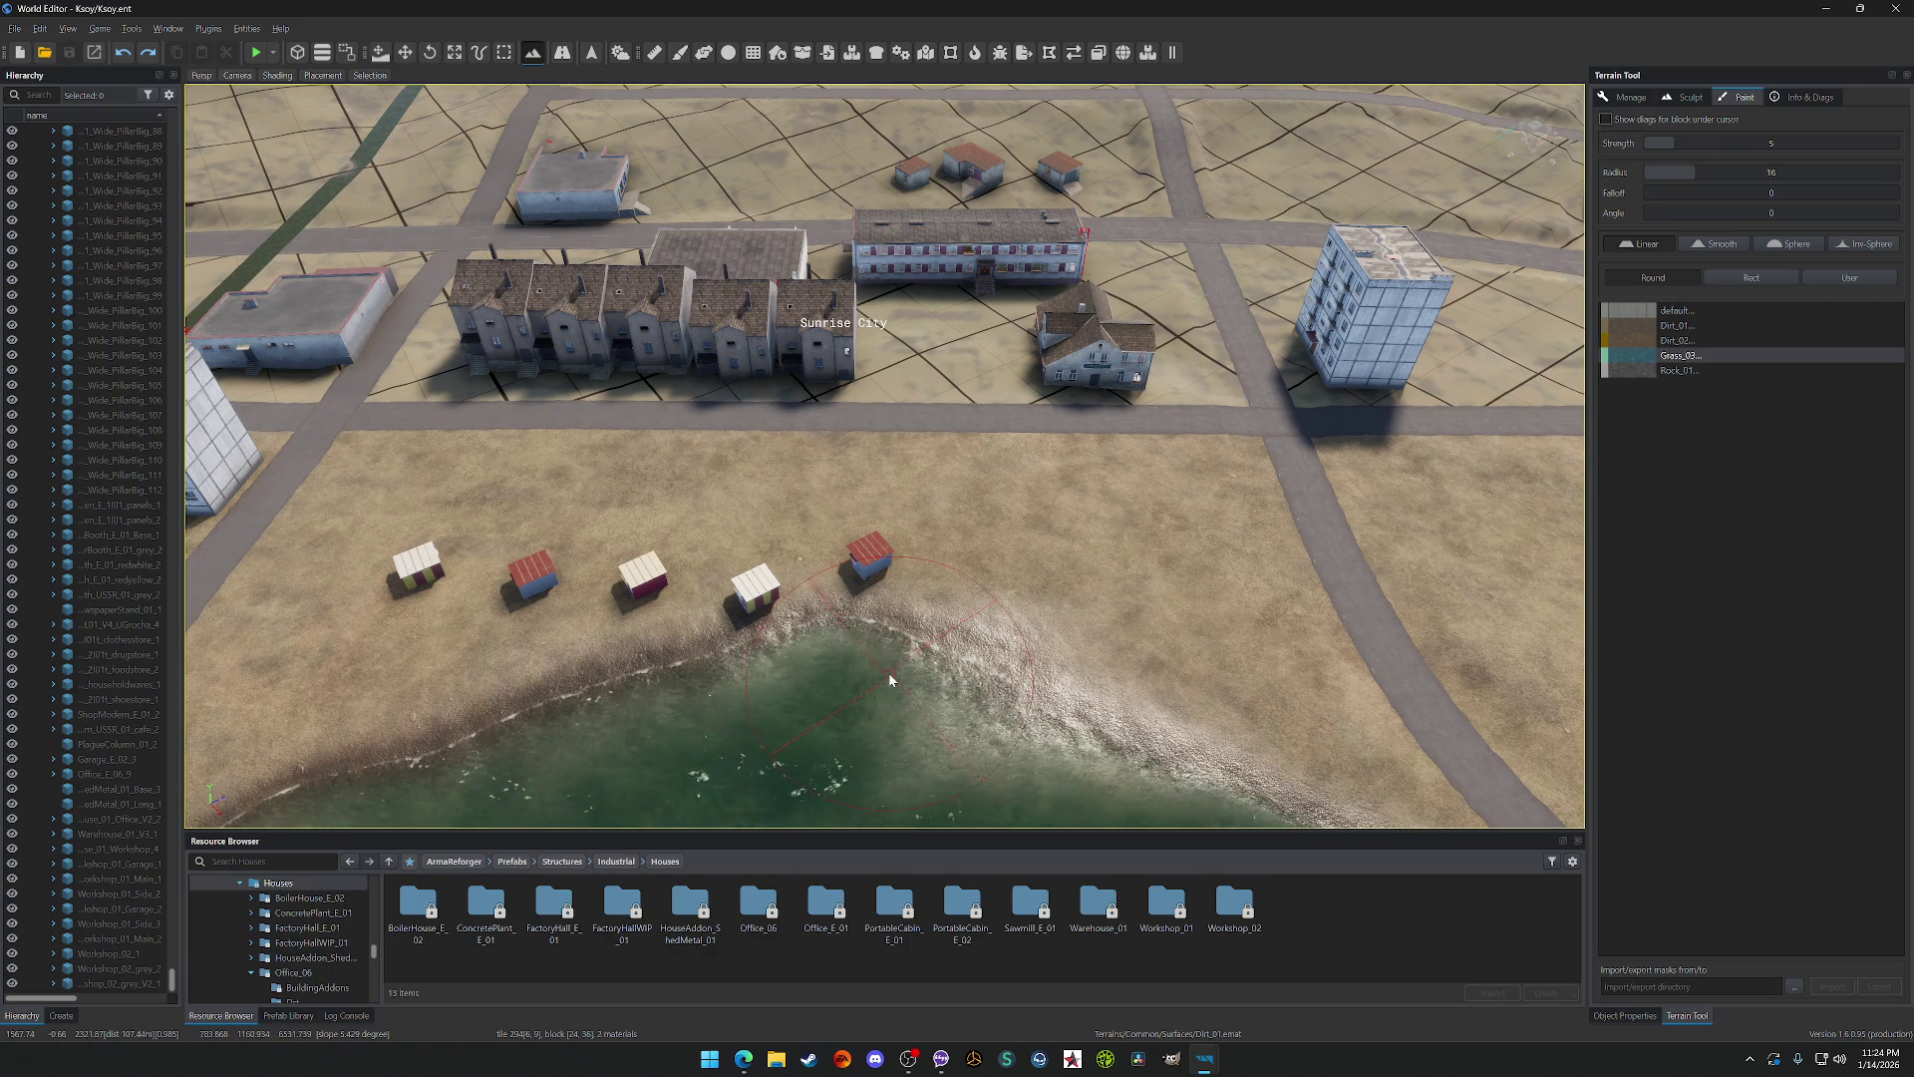
{"action": "scroll", "coordinate": [890, 680], "scroll_direction": "down", "scroll_amount": 5}
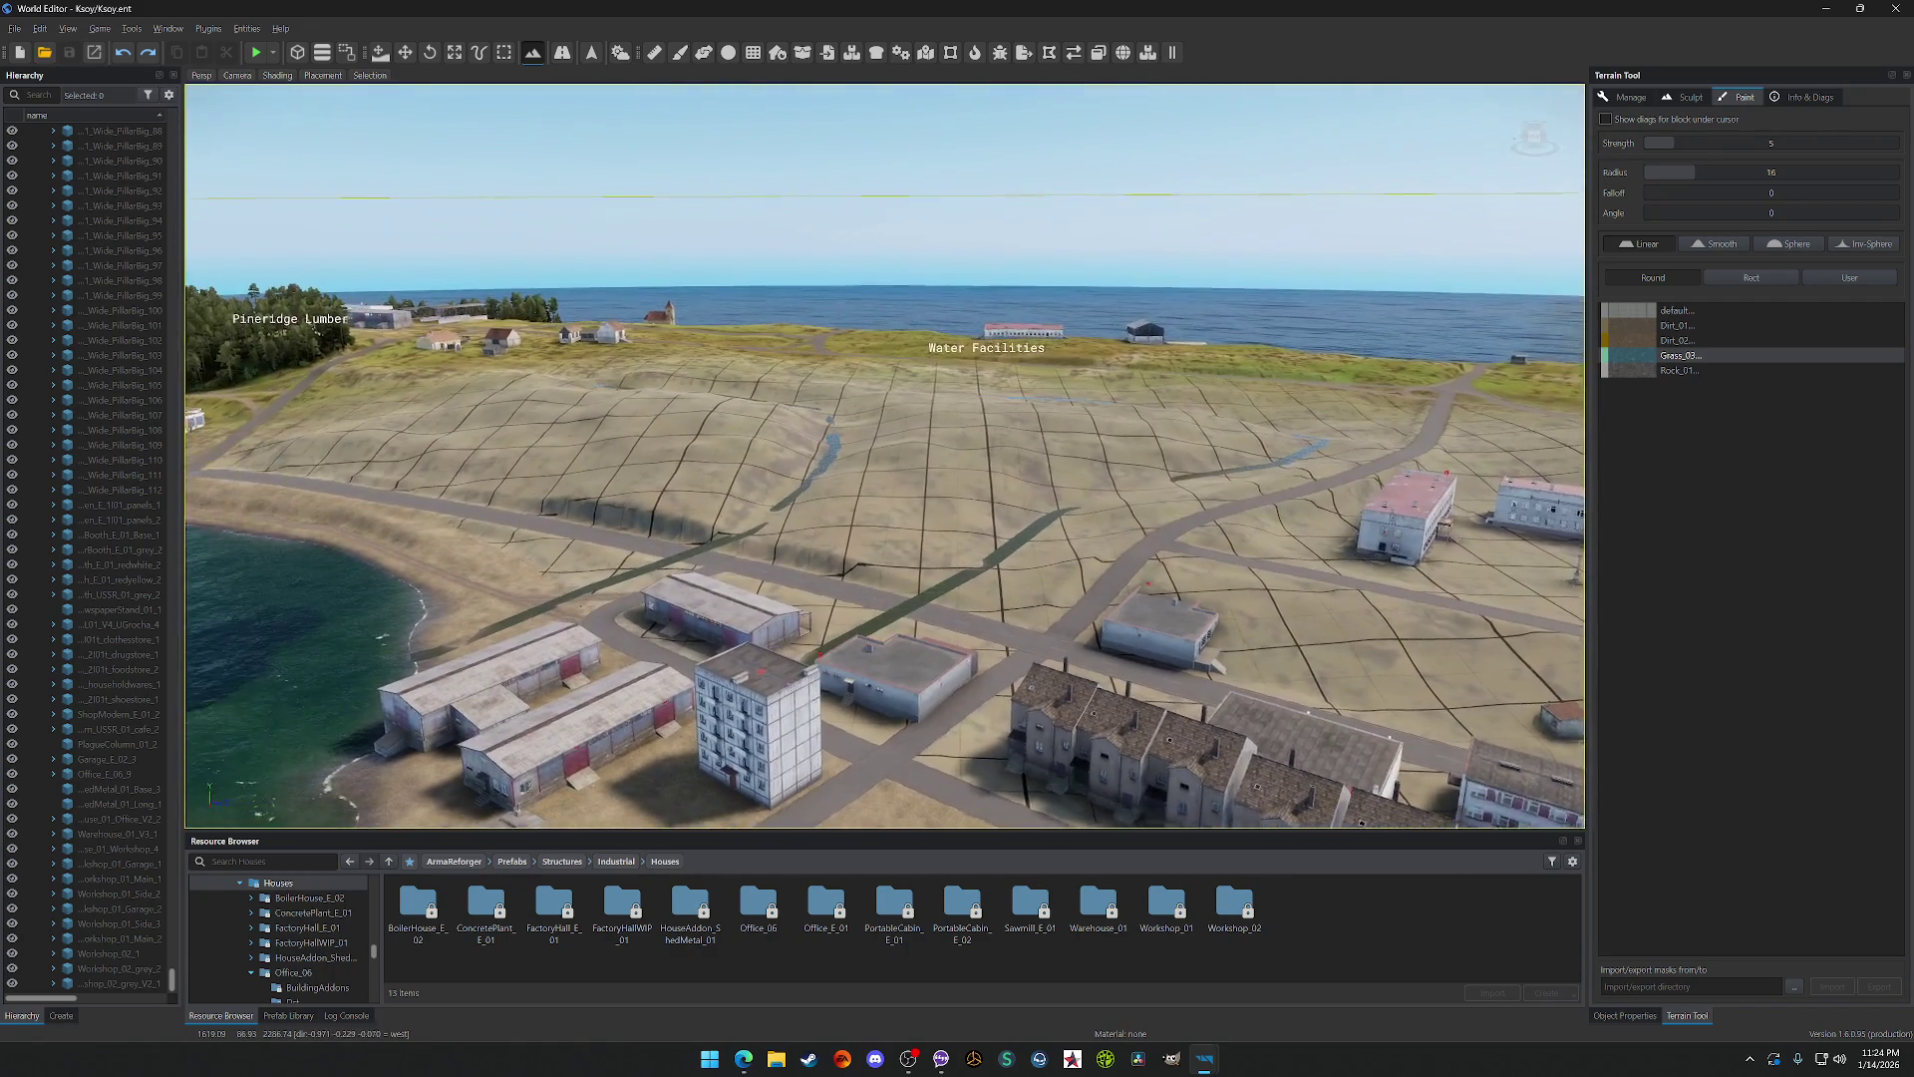
{"action": "mouse_move", "coordinate": [865, 505]}
{"action": "left_mouse_down"}
{"action": "mouse_move", "coordinate": [698, 506]}
{"action": "mouse_move", "coordinate": [827, 518]}
{"action": "mouse_move", "coordinate": [731, 319]}
{"action": "mouse_move", "coordinate": [1052, 488]}
{"action": "left_mouse_up"}
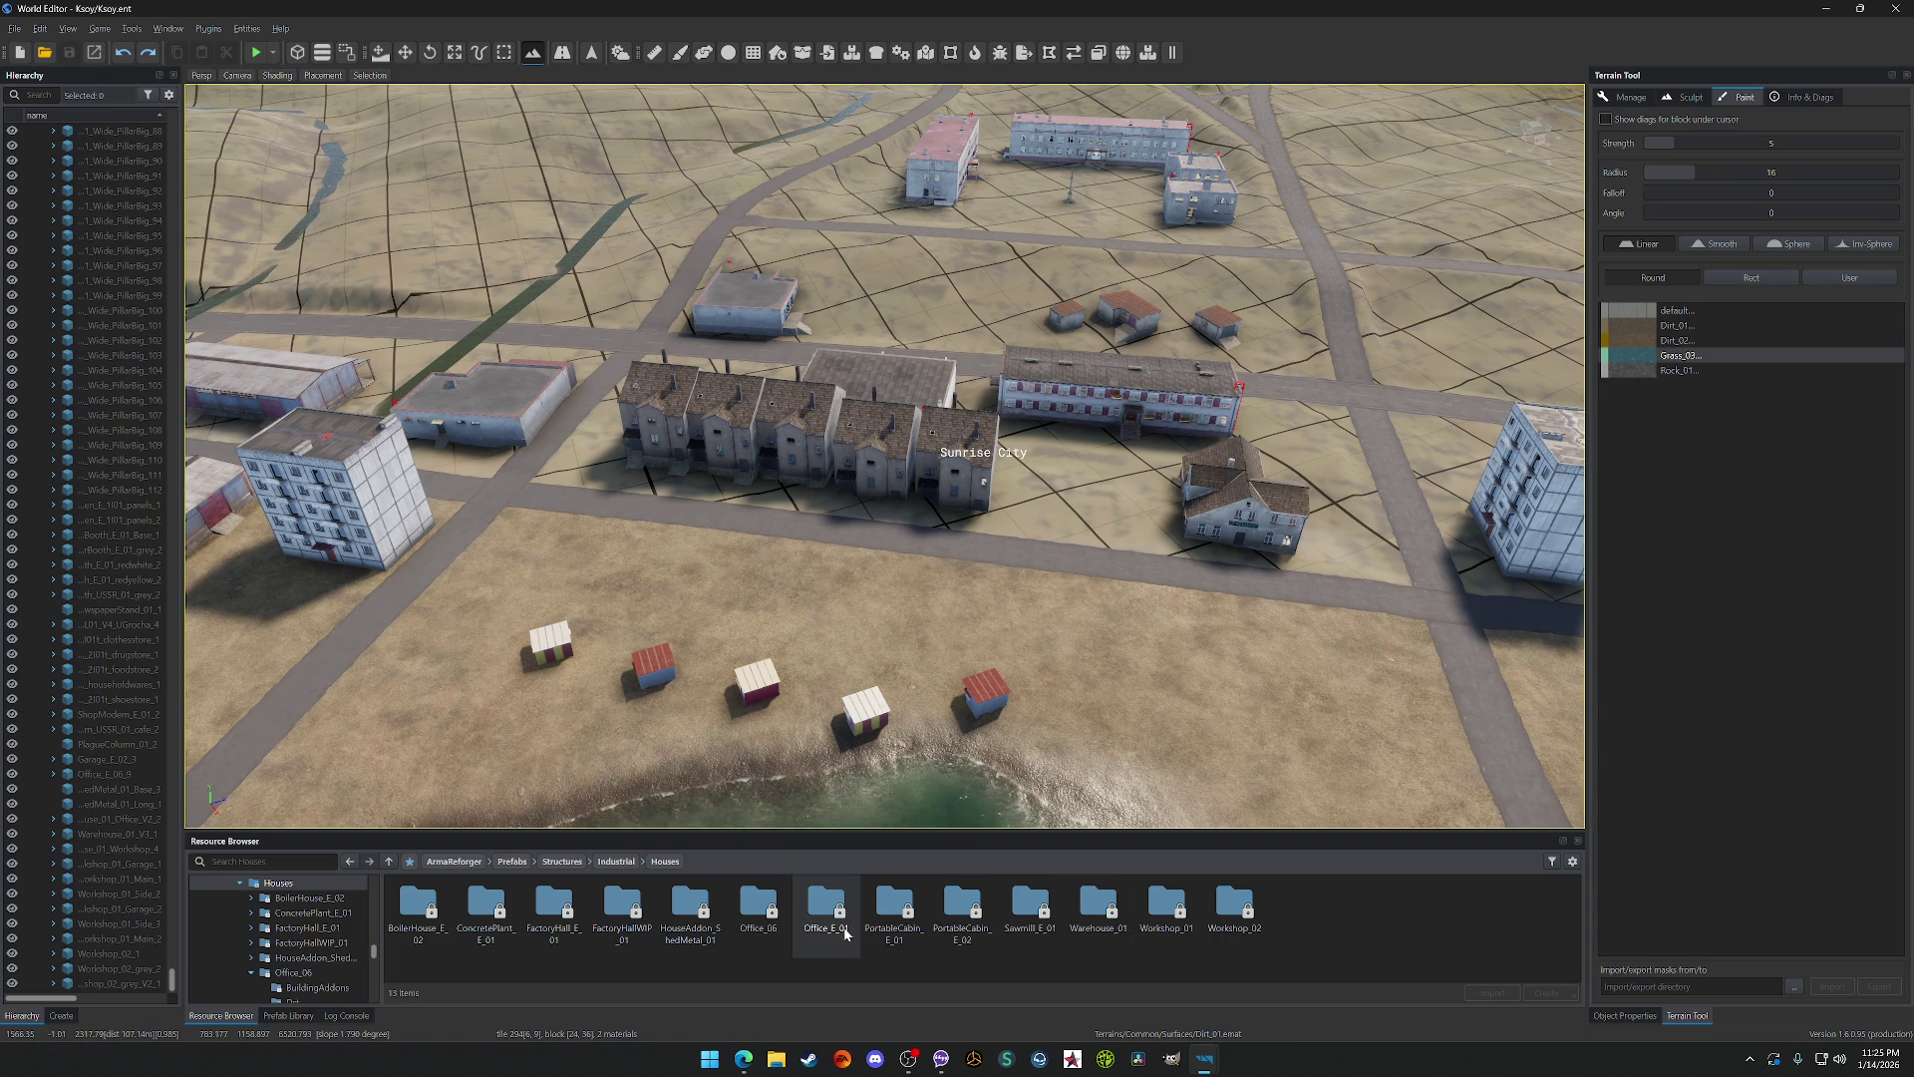
Step: Open PortableCabin_E_01, try dropping its Base cabin near the beach huts, and dismiss the read-only warning
{"action": "double_click", "coordinate": [895, 907]}
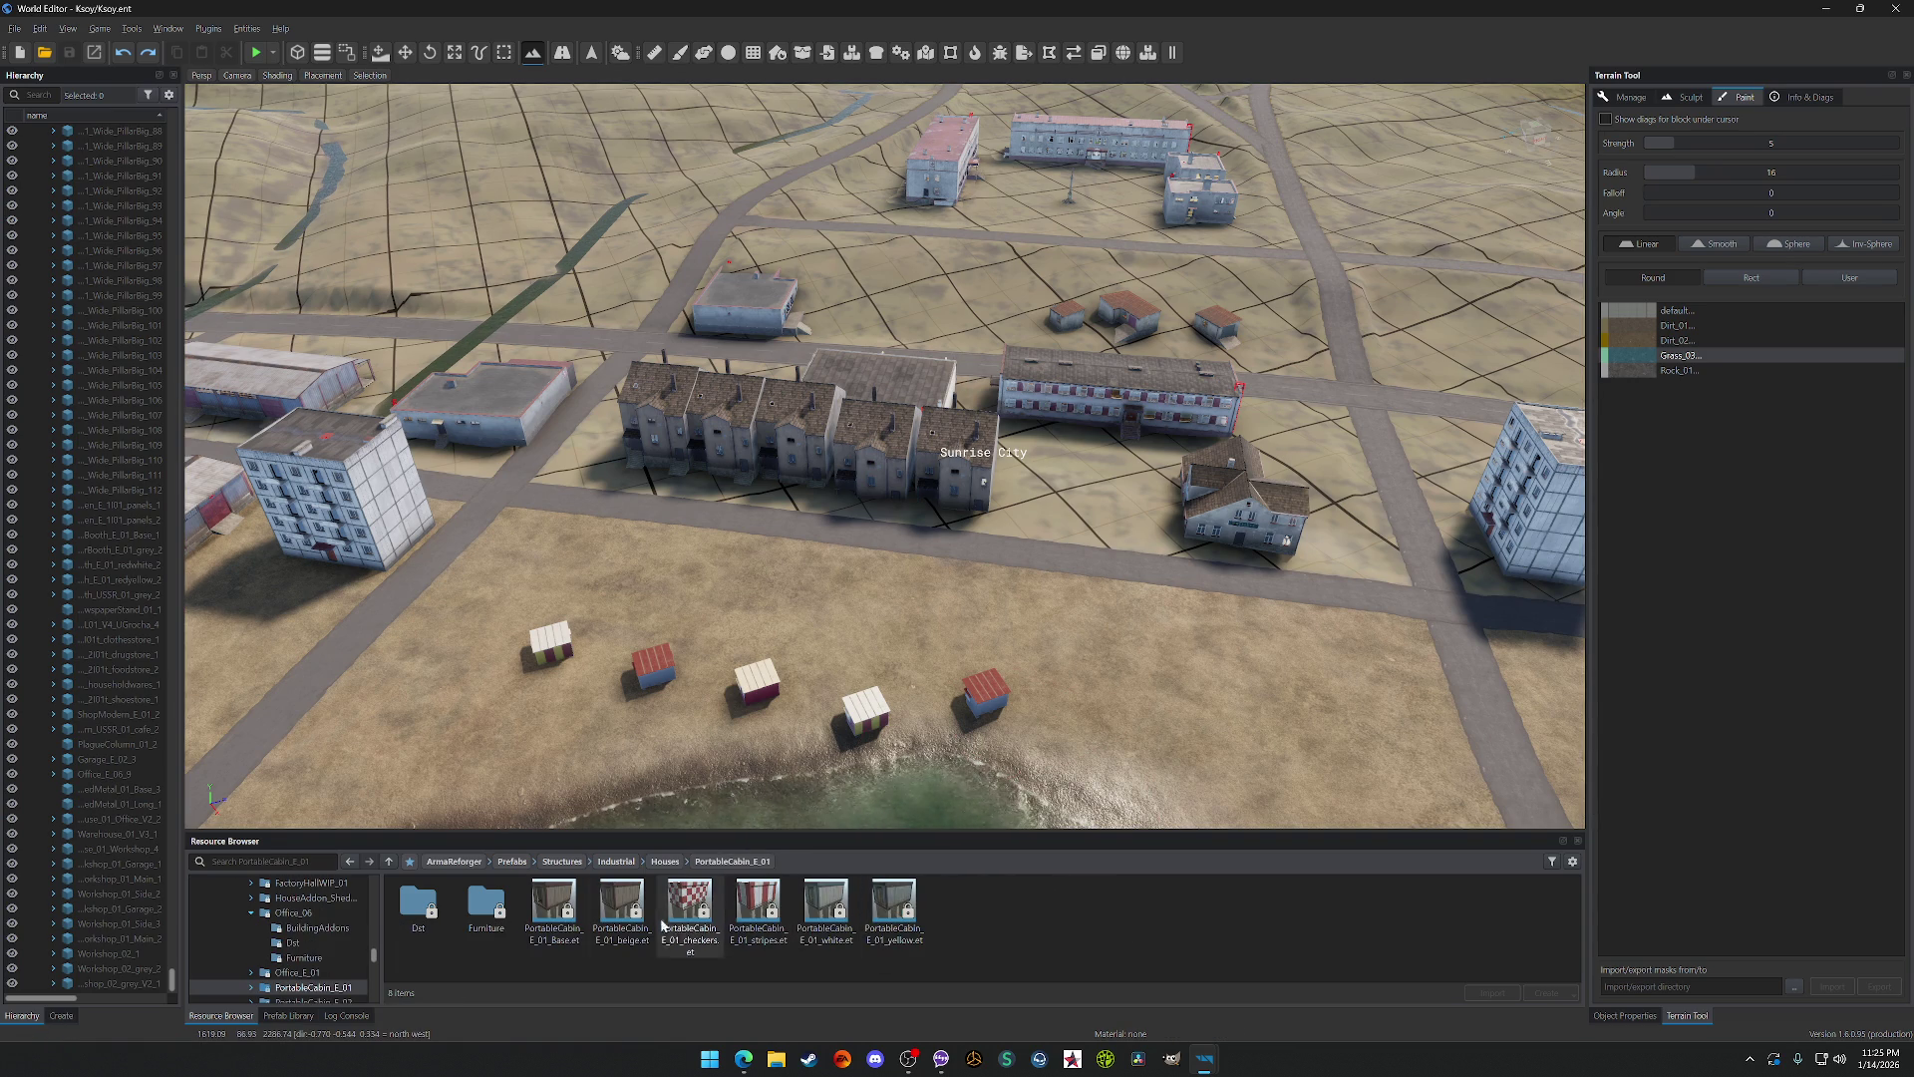
{"action": "left_click_drag", "start_coordinate": [559, 916], "coordinate": [511, 610]}
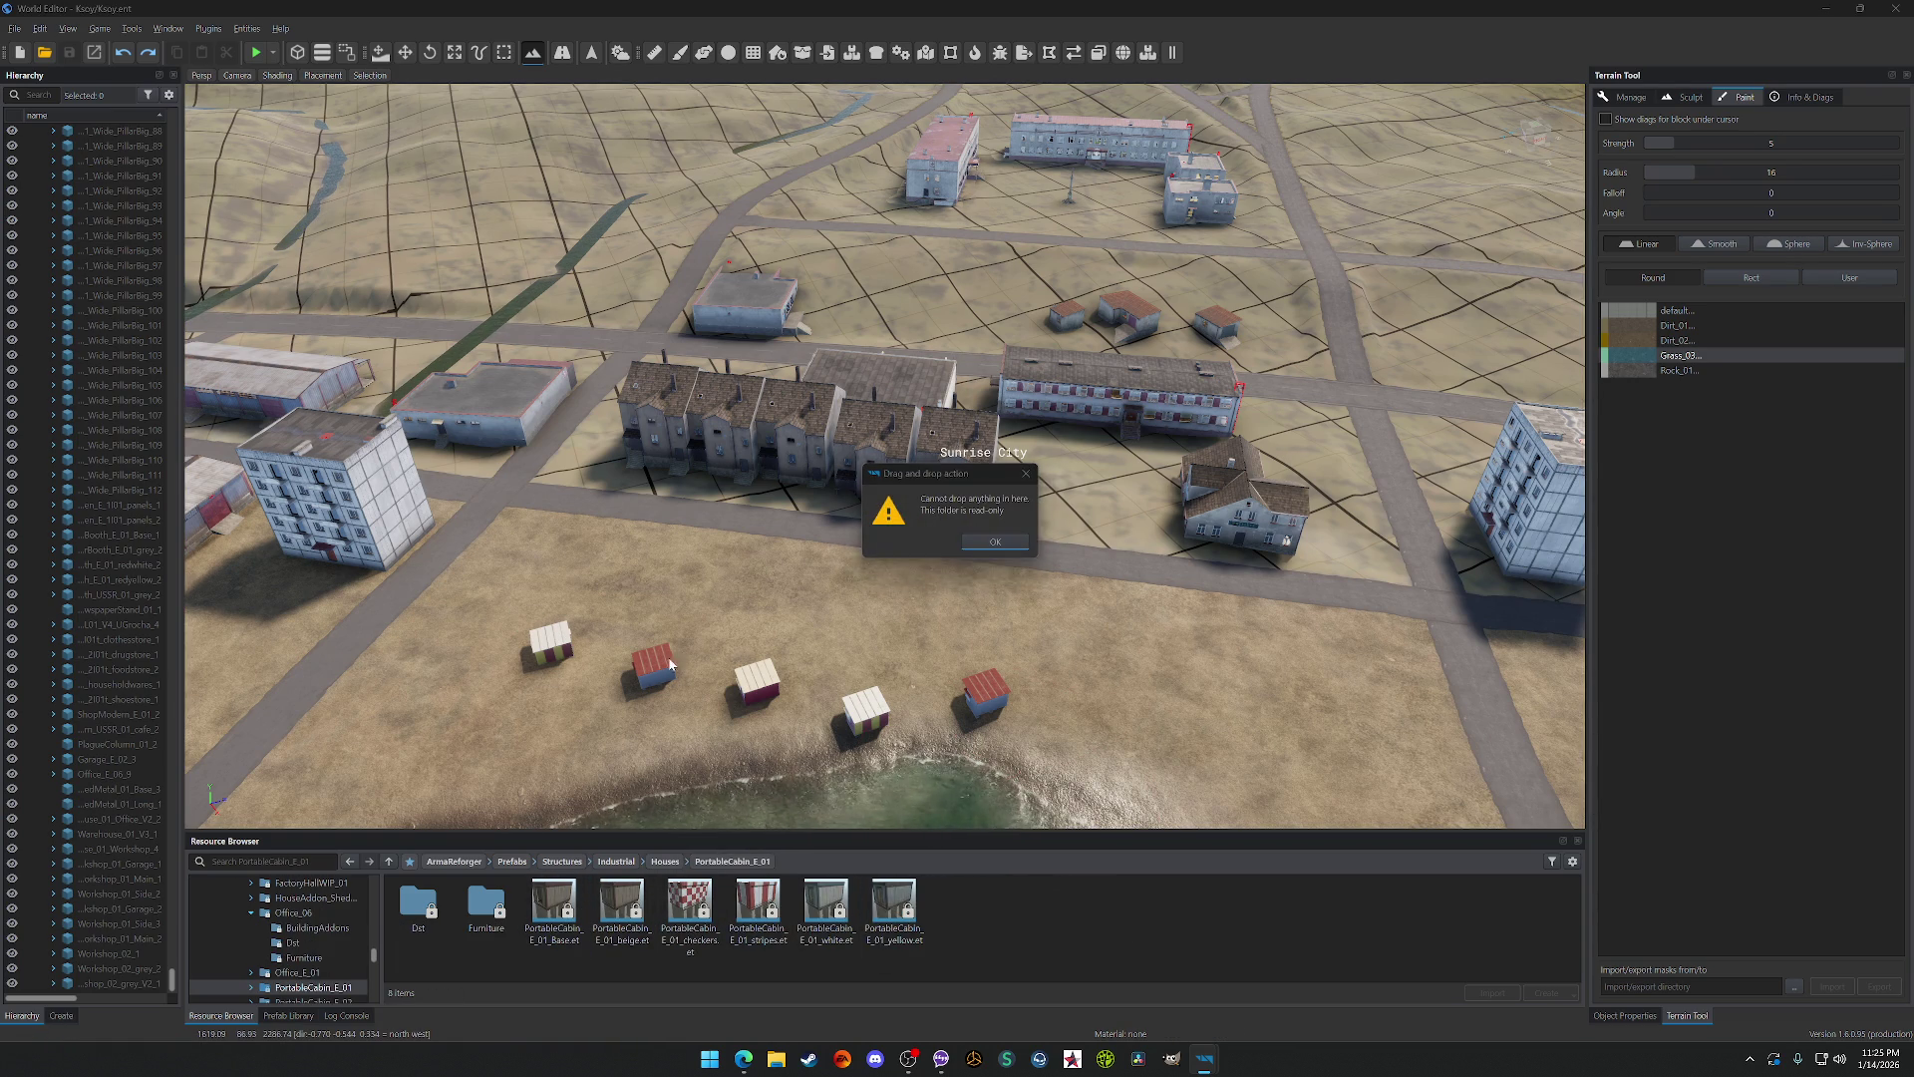
{"action": "left_click", "coordinate": [995, 542]}
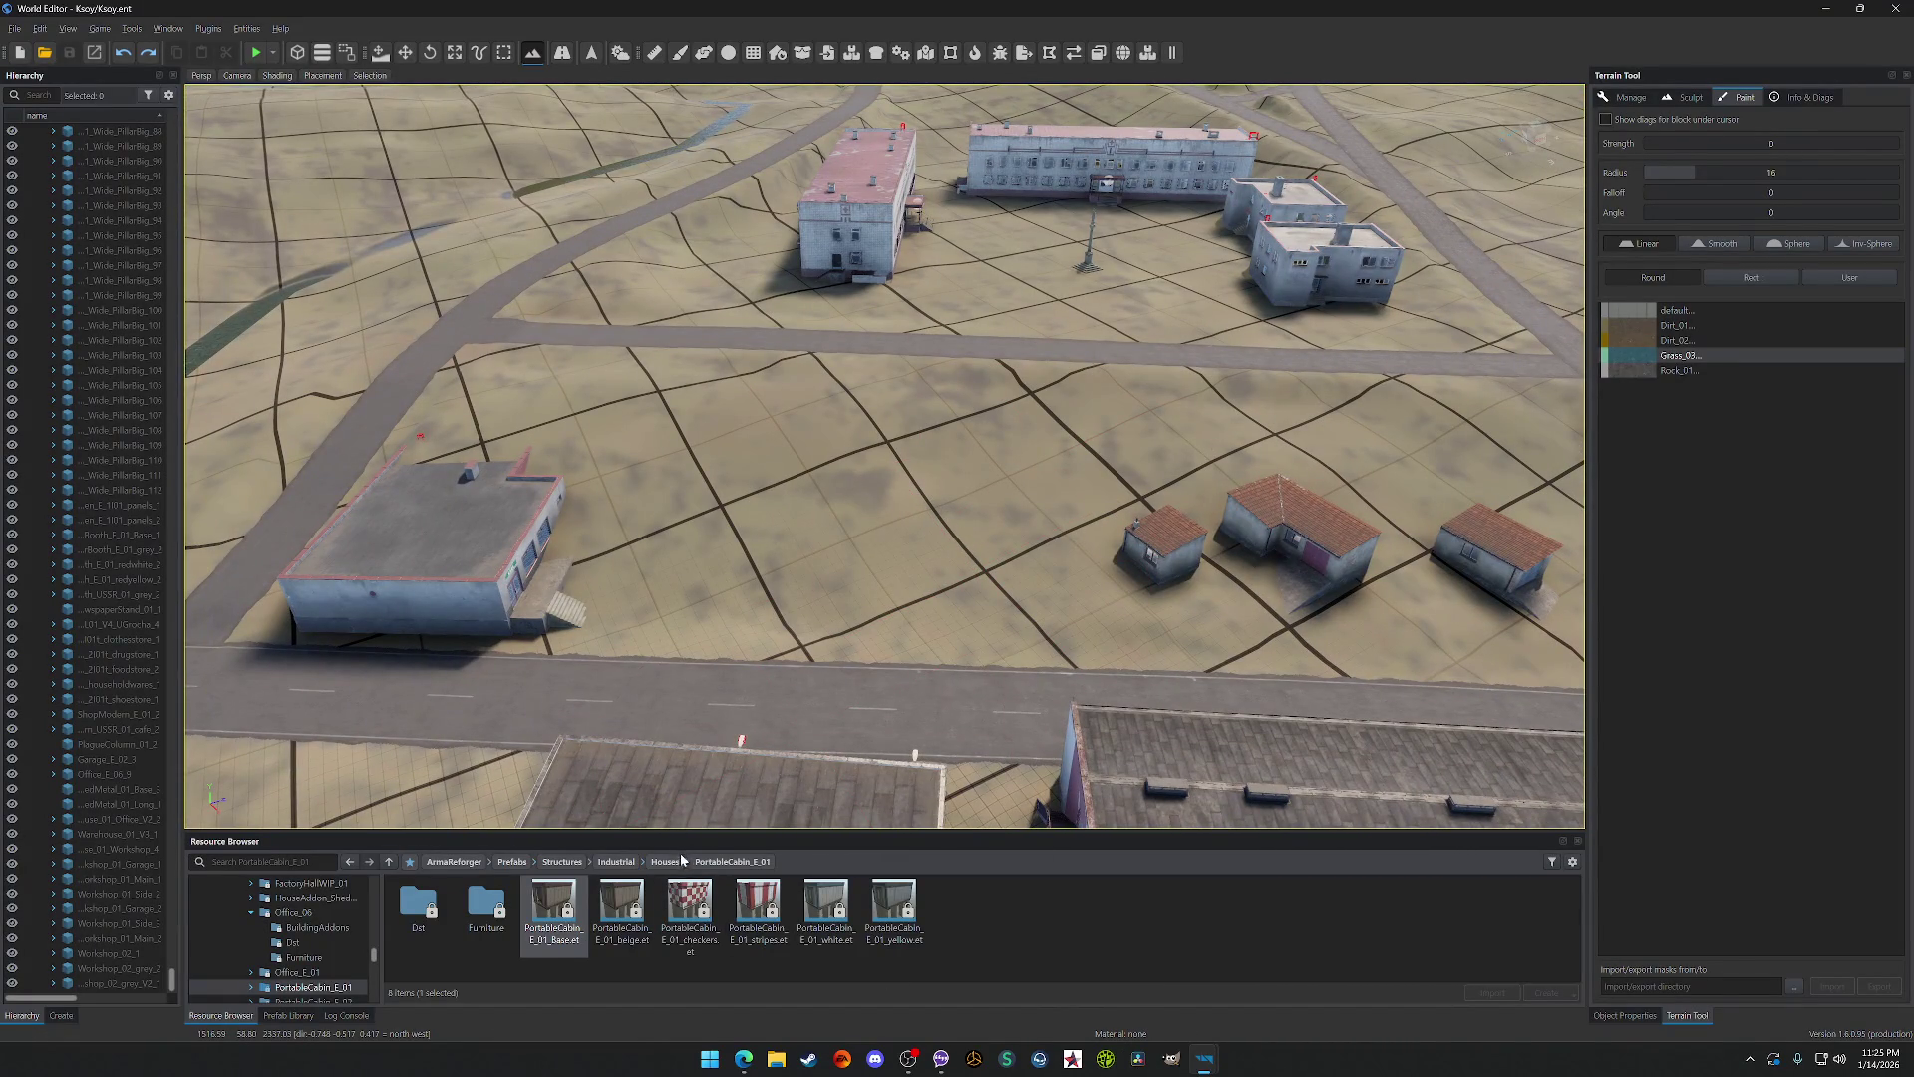
Step: From Houses, drop PortableCabin_E_02.et on the shore by the warehouse, inspect it, and save the Kozy world
{"action": "left_click", "coordinate": [682, 860]}
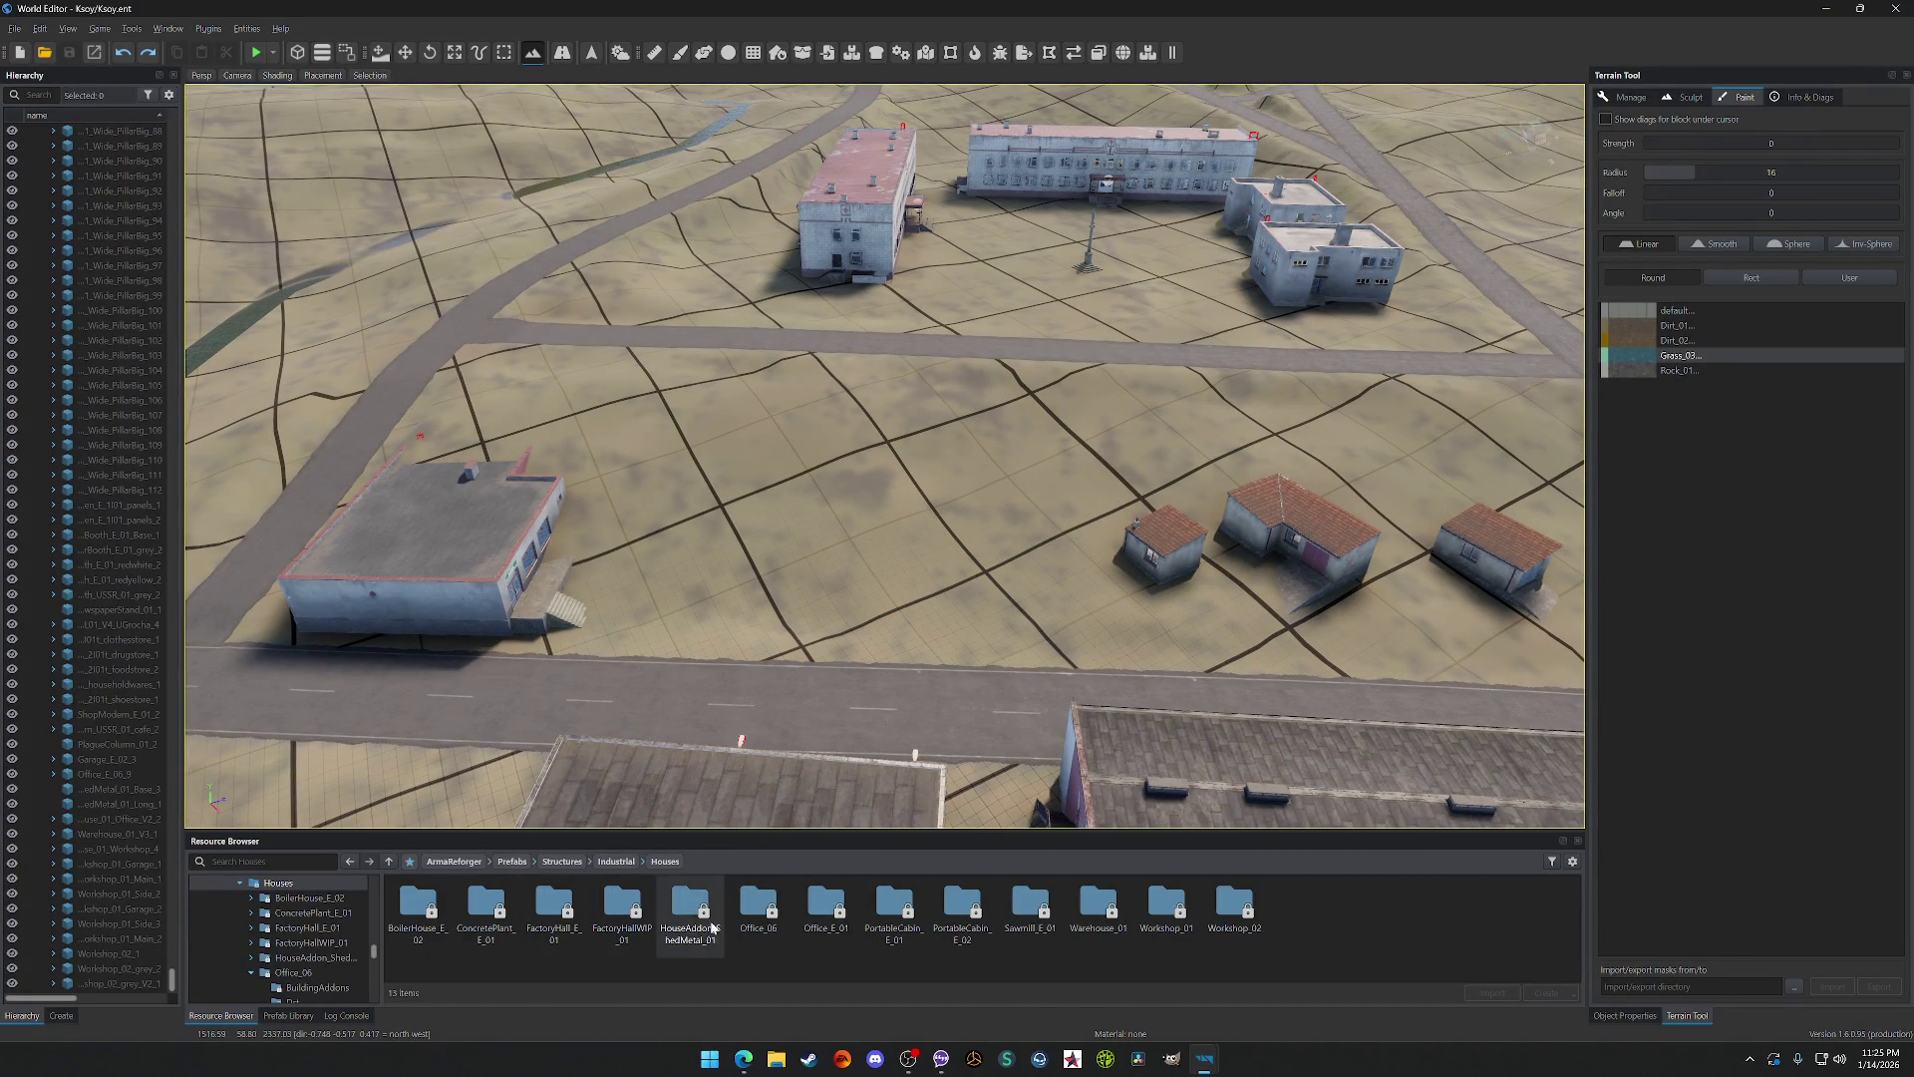
{"action": "double_click", "coordinate": [962, 905]}
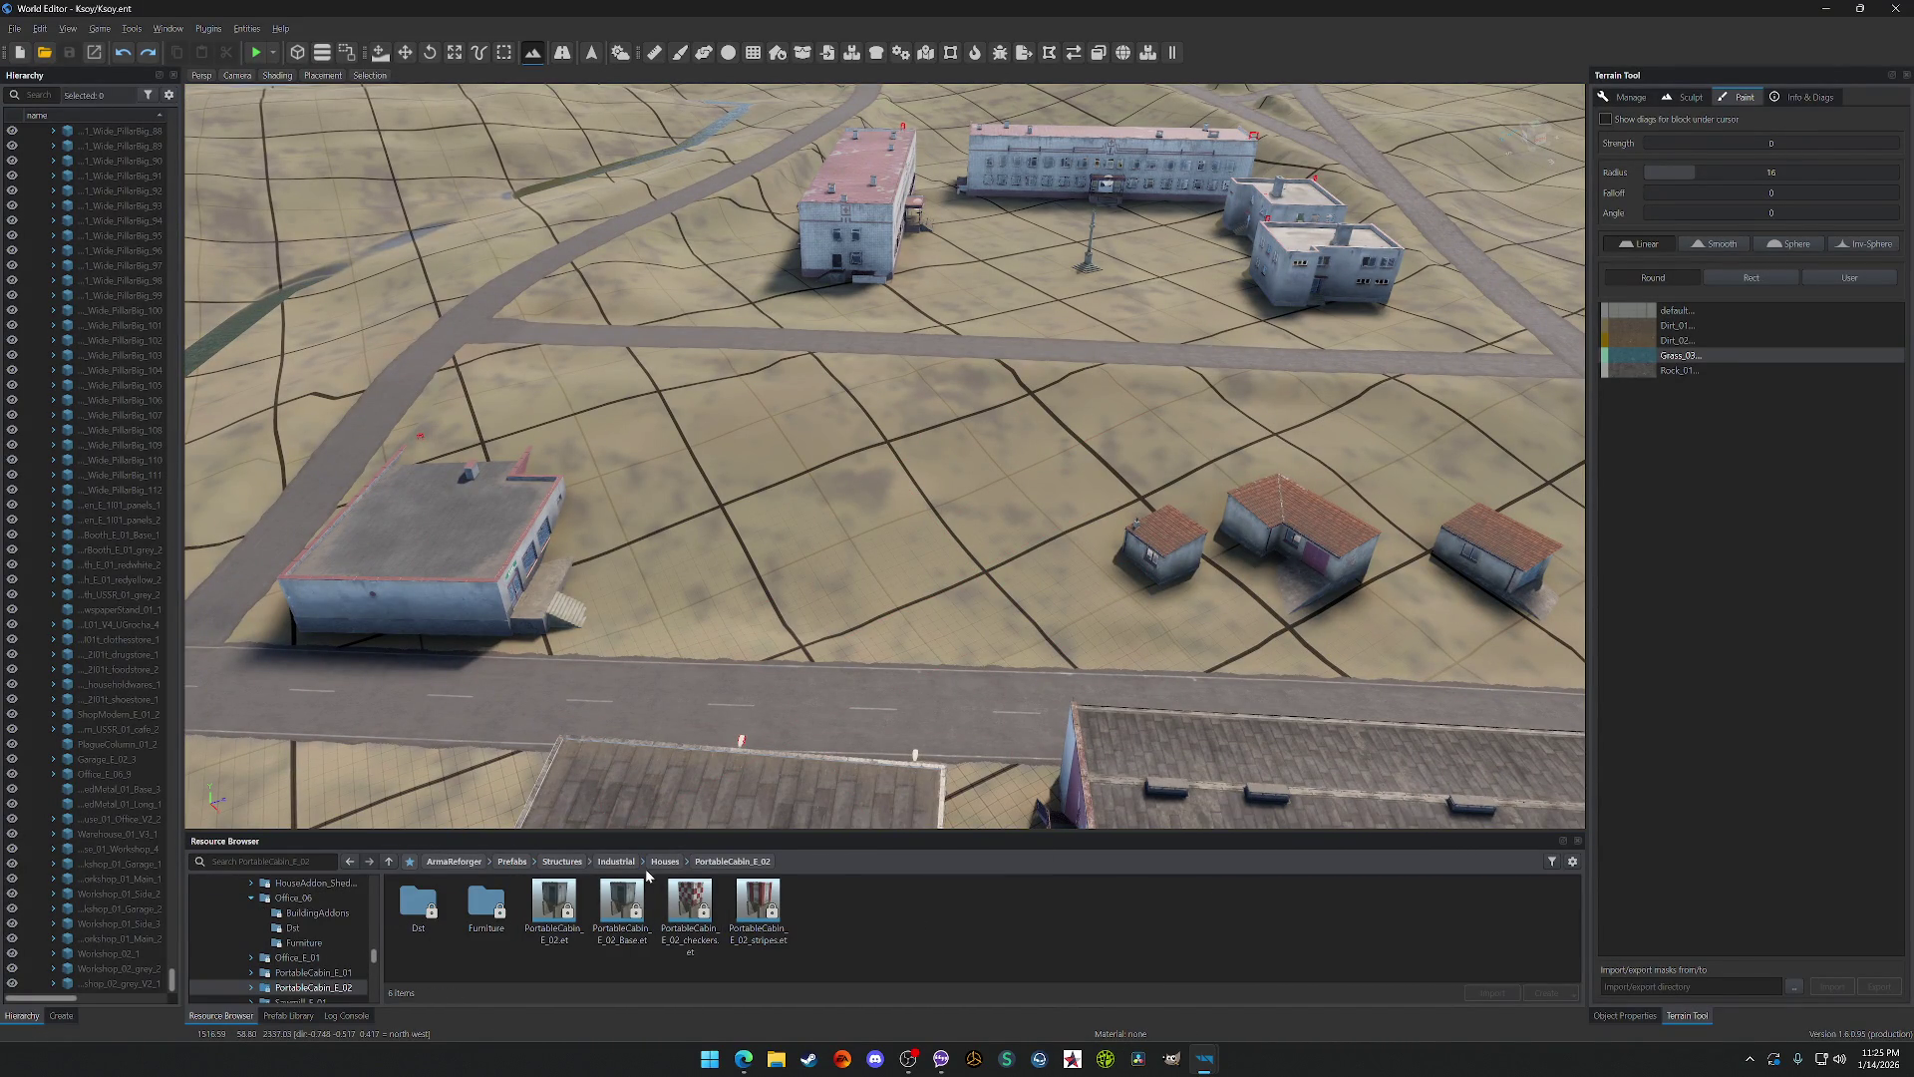
{"action": "key", "text": "w"}
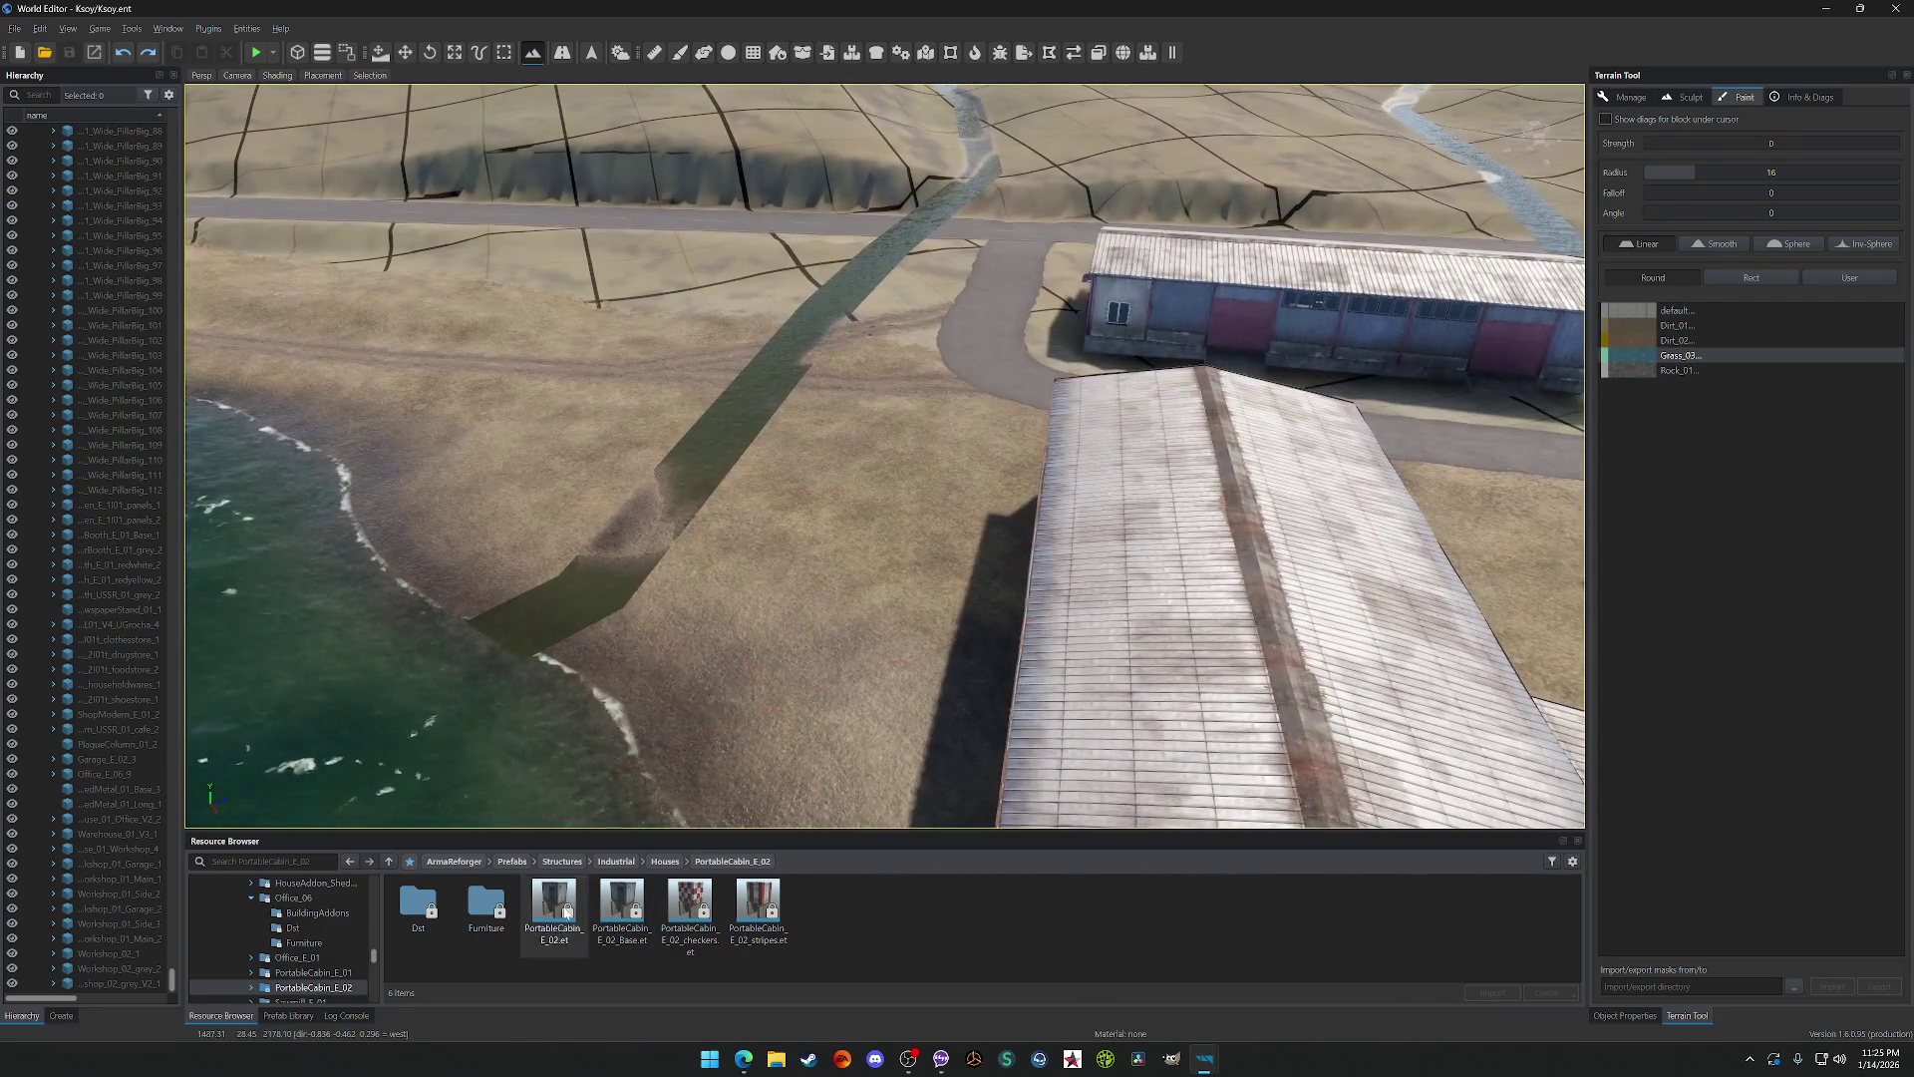
{"action": "left_click_drag", "start_coordinate": [554, 902], "coordinate": [760, 644]}
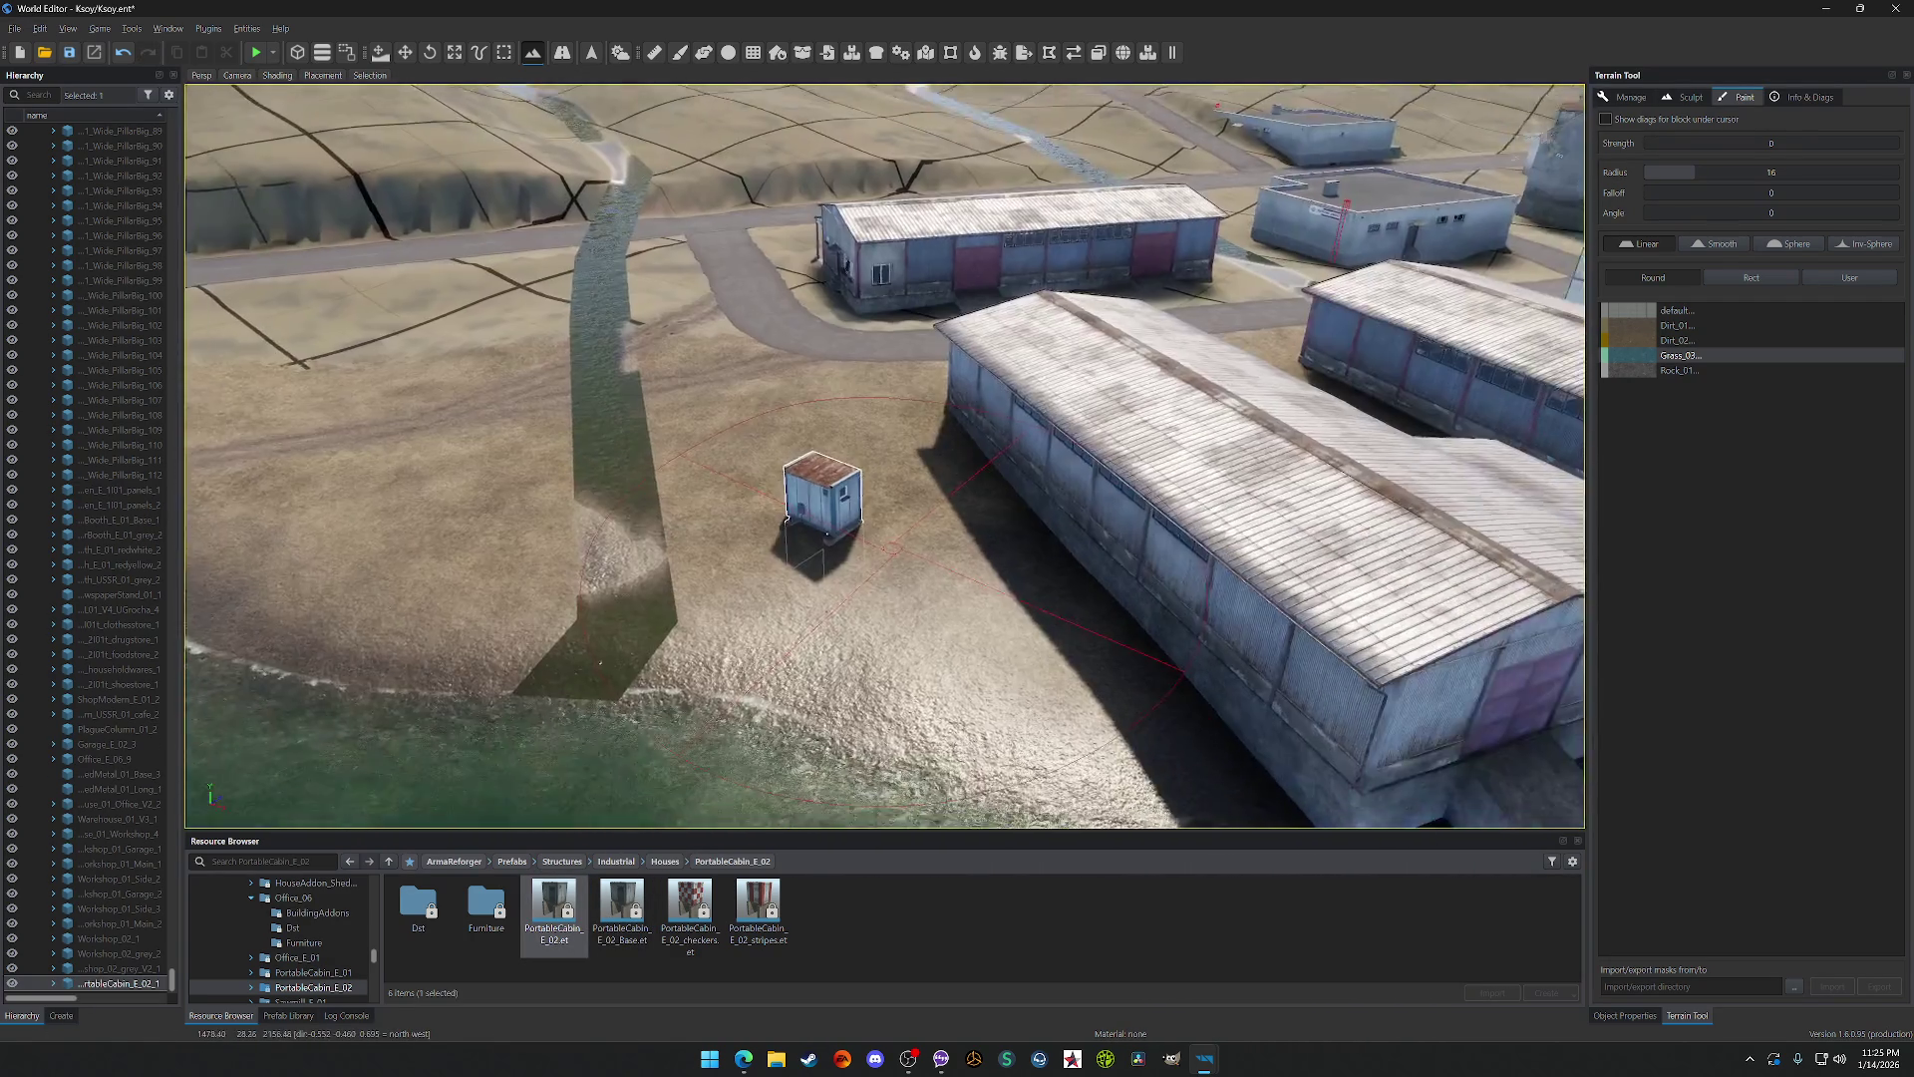
{"action": "key", "text": "w"}
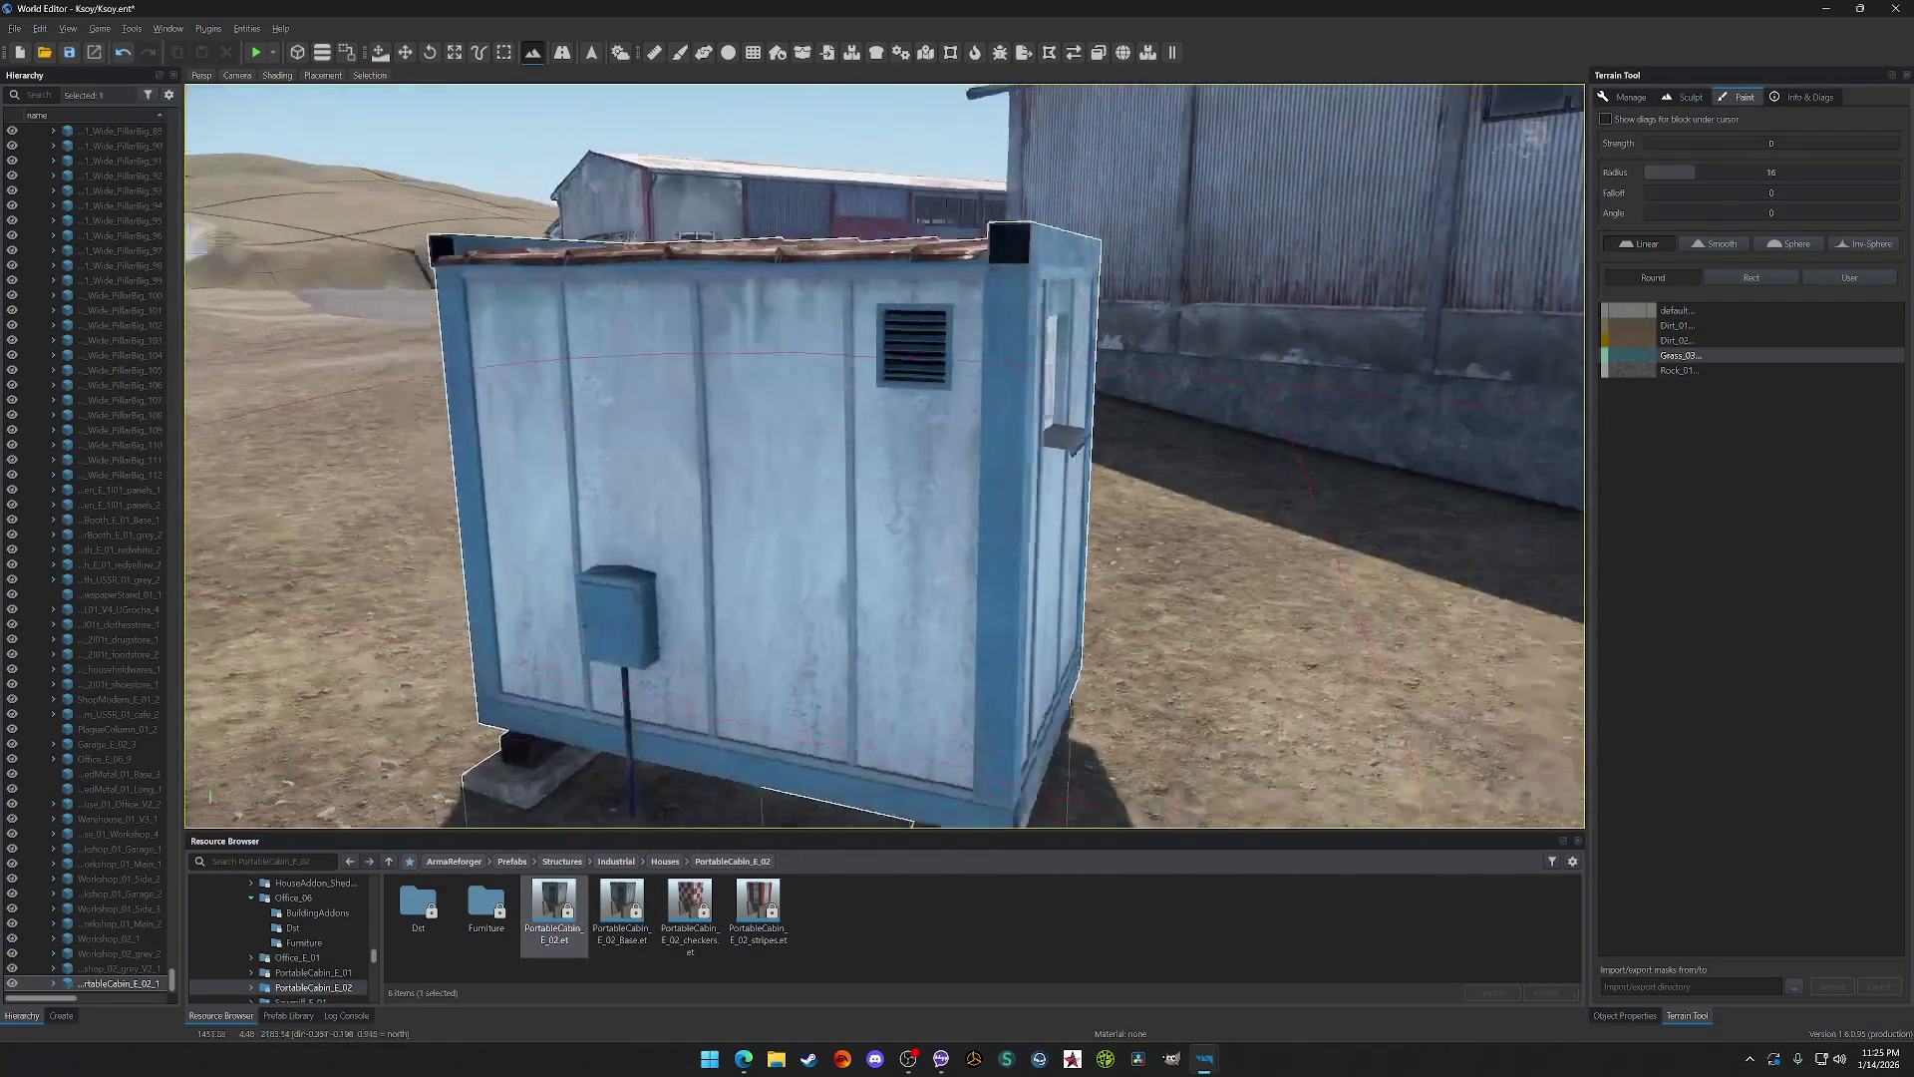
{"action": "key", "text": "w"}
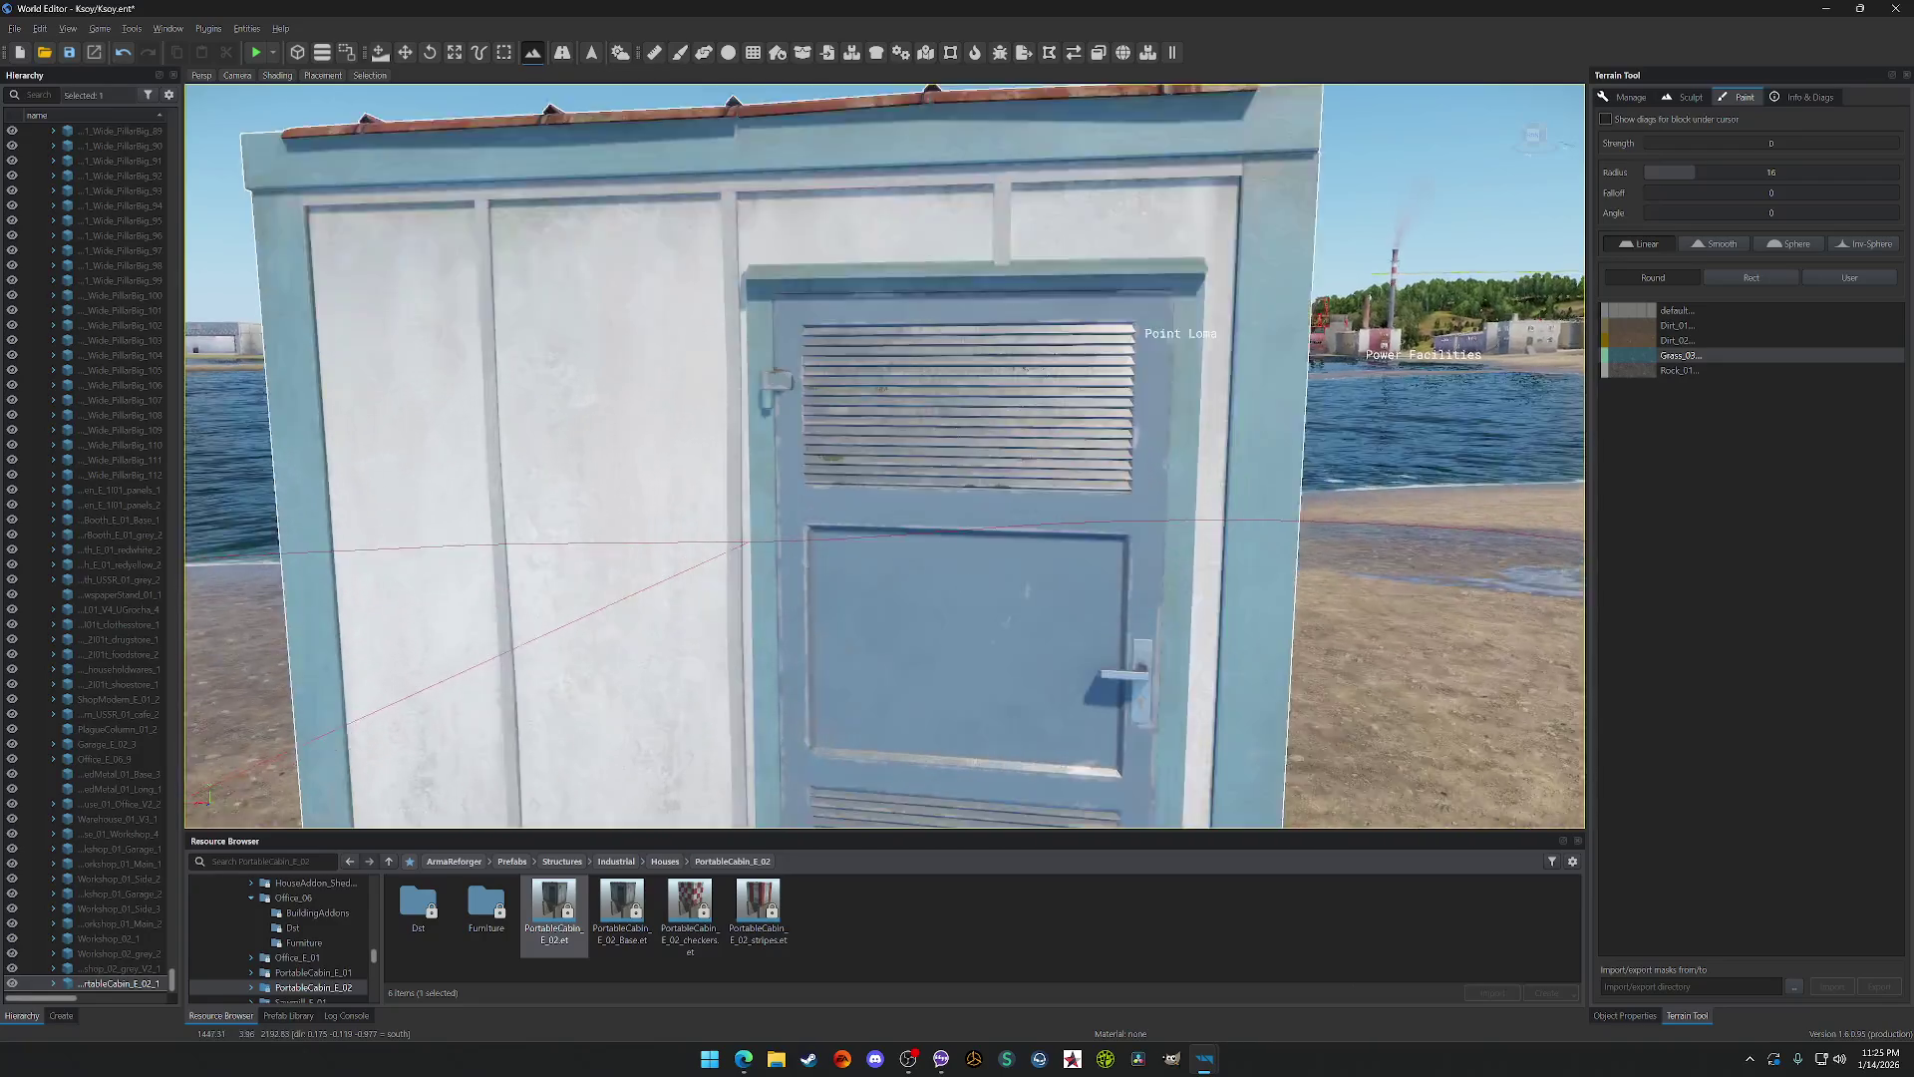
{"action": "key", "text": "f"}
{"action": "key", "text": "ctrl+s"}
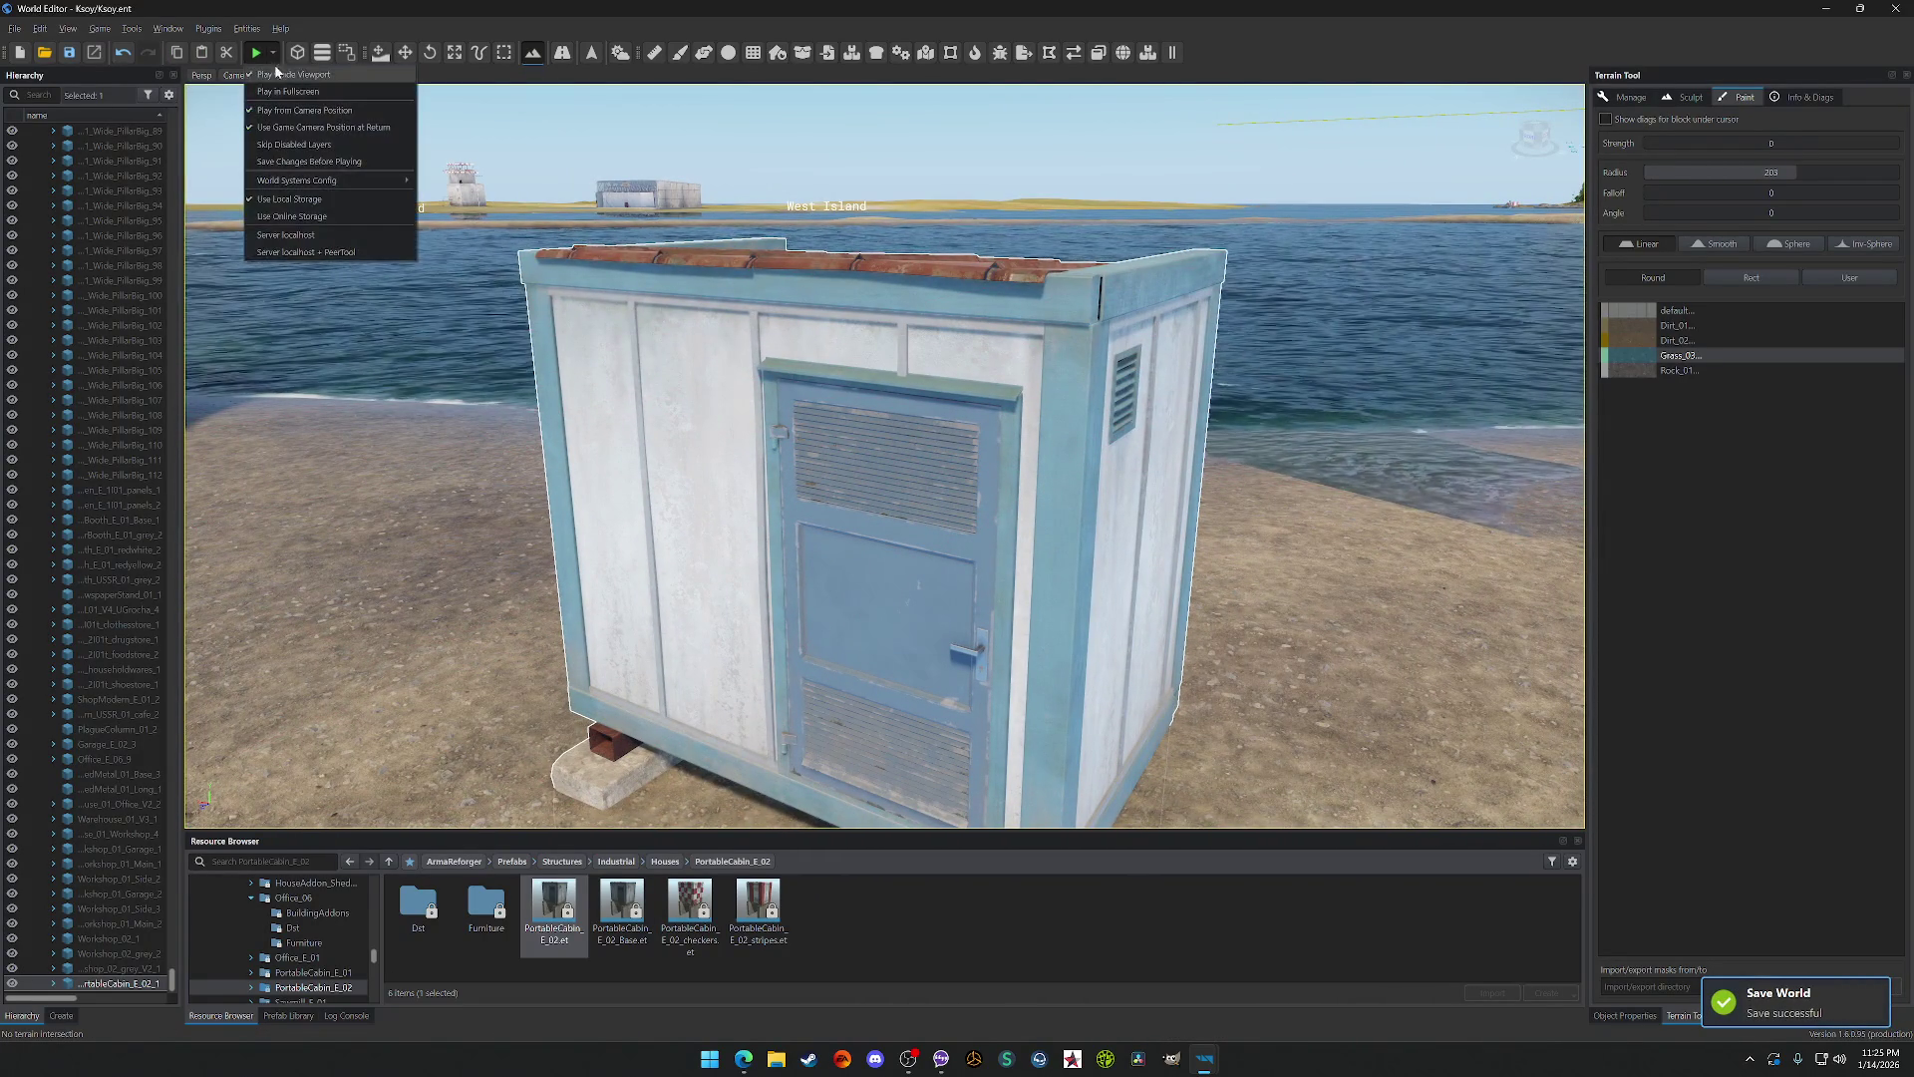
Step: Play-test the level by walking into the cabin, opening its door, looking around, then exiting with Escape
{"action": "left_click", "coordinate": [257, 52]}
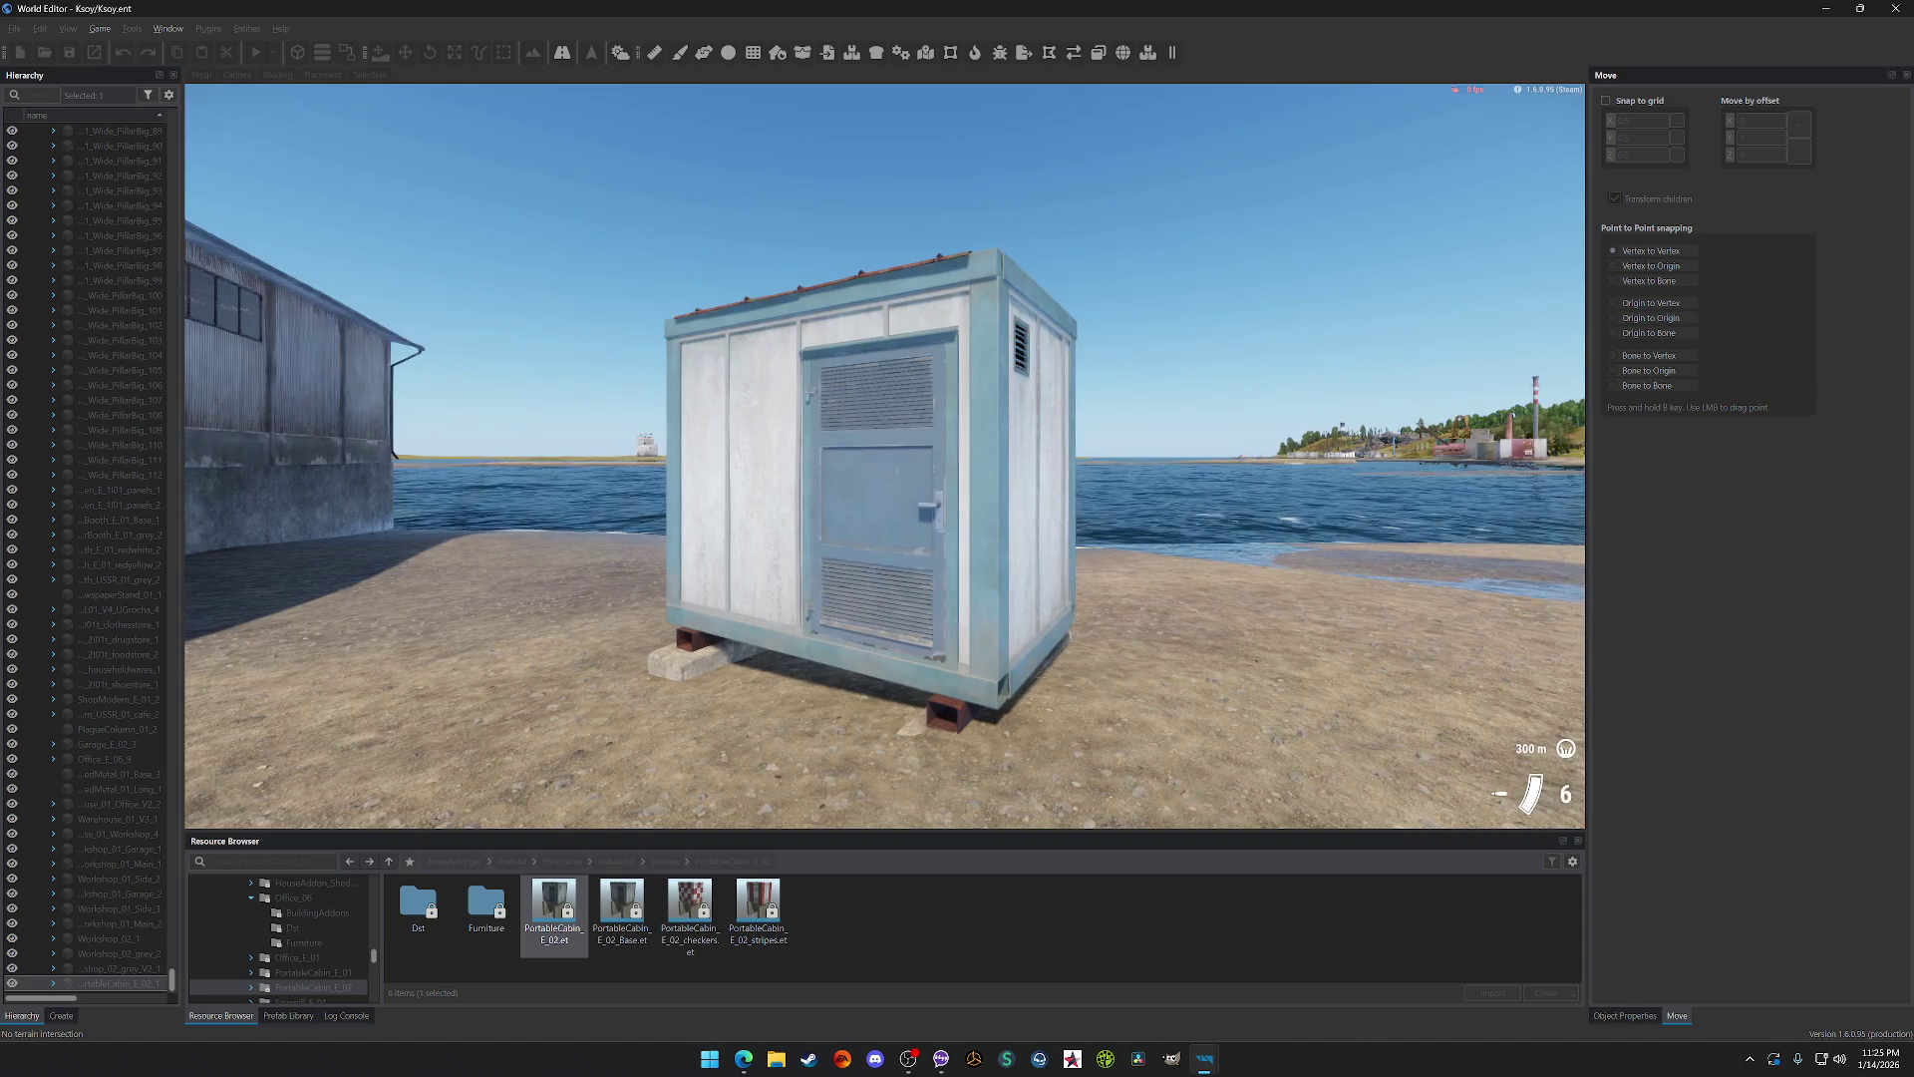
{"action": "key", "text": "w"}
{"action": "key", "text": "f"}
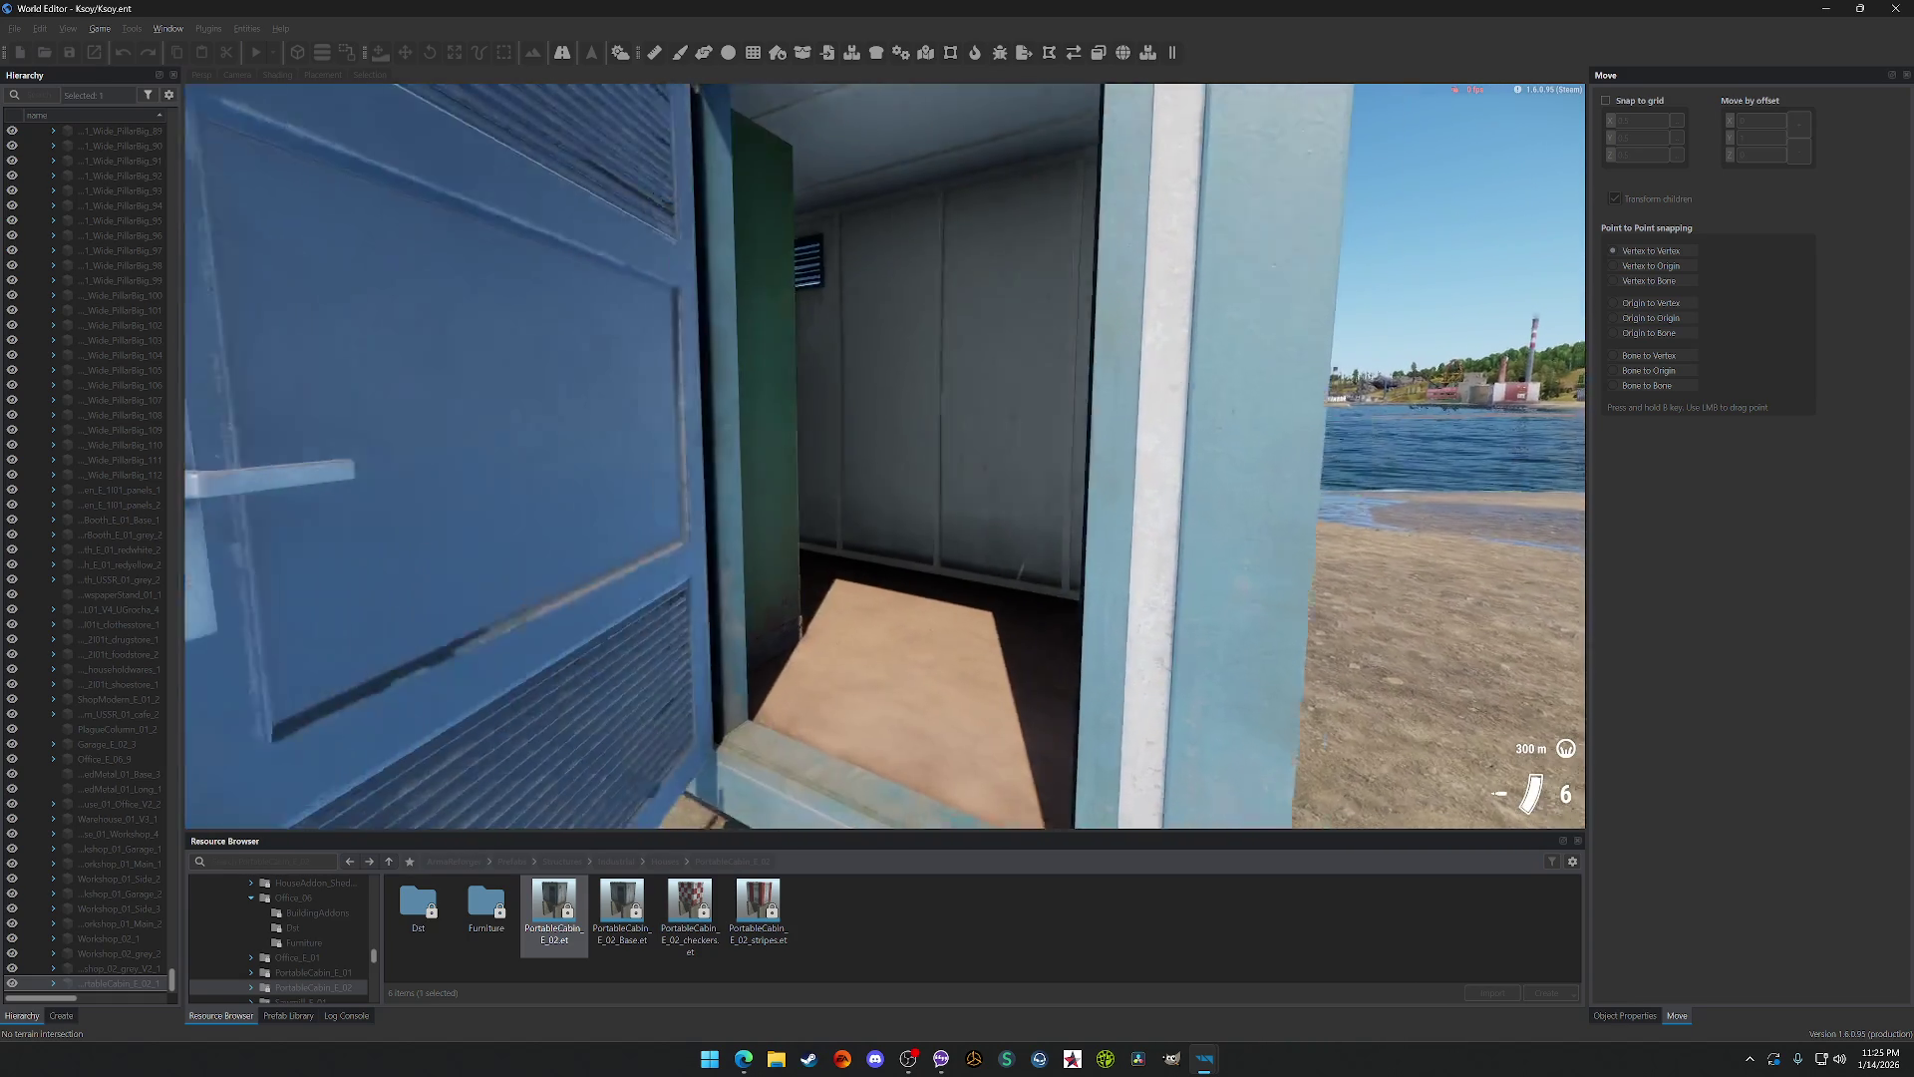
{"action": "key", "text": "s"}
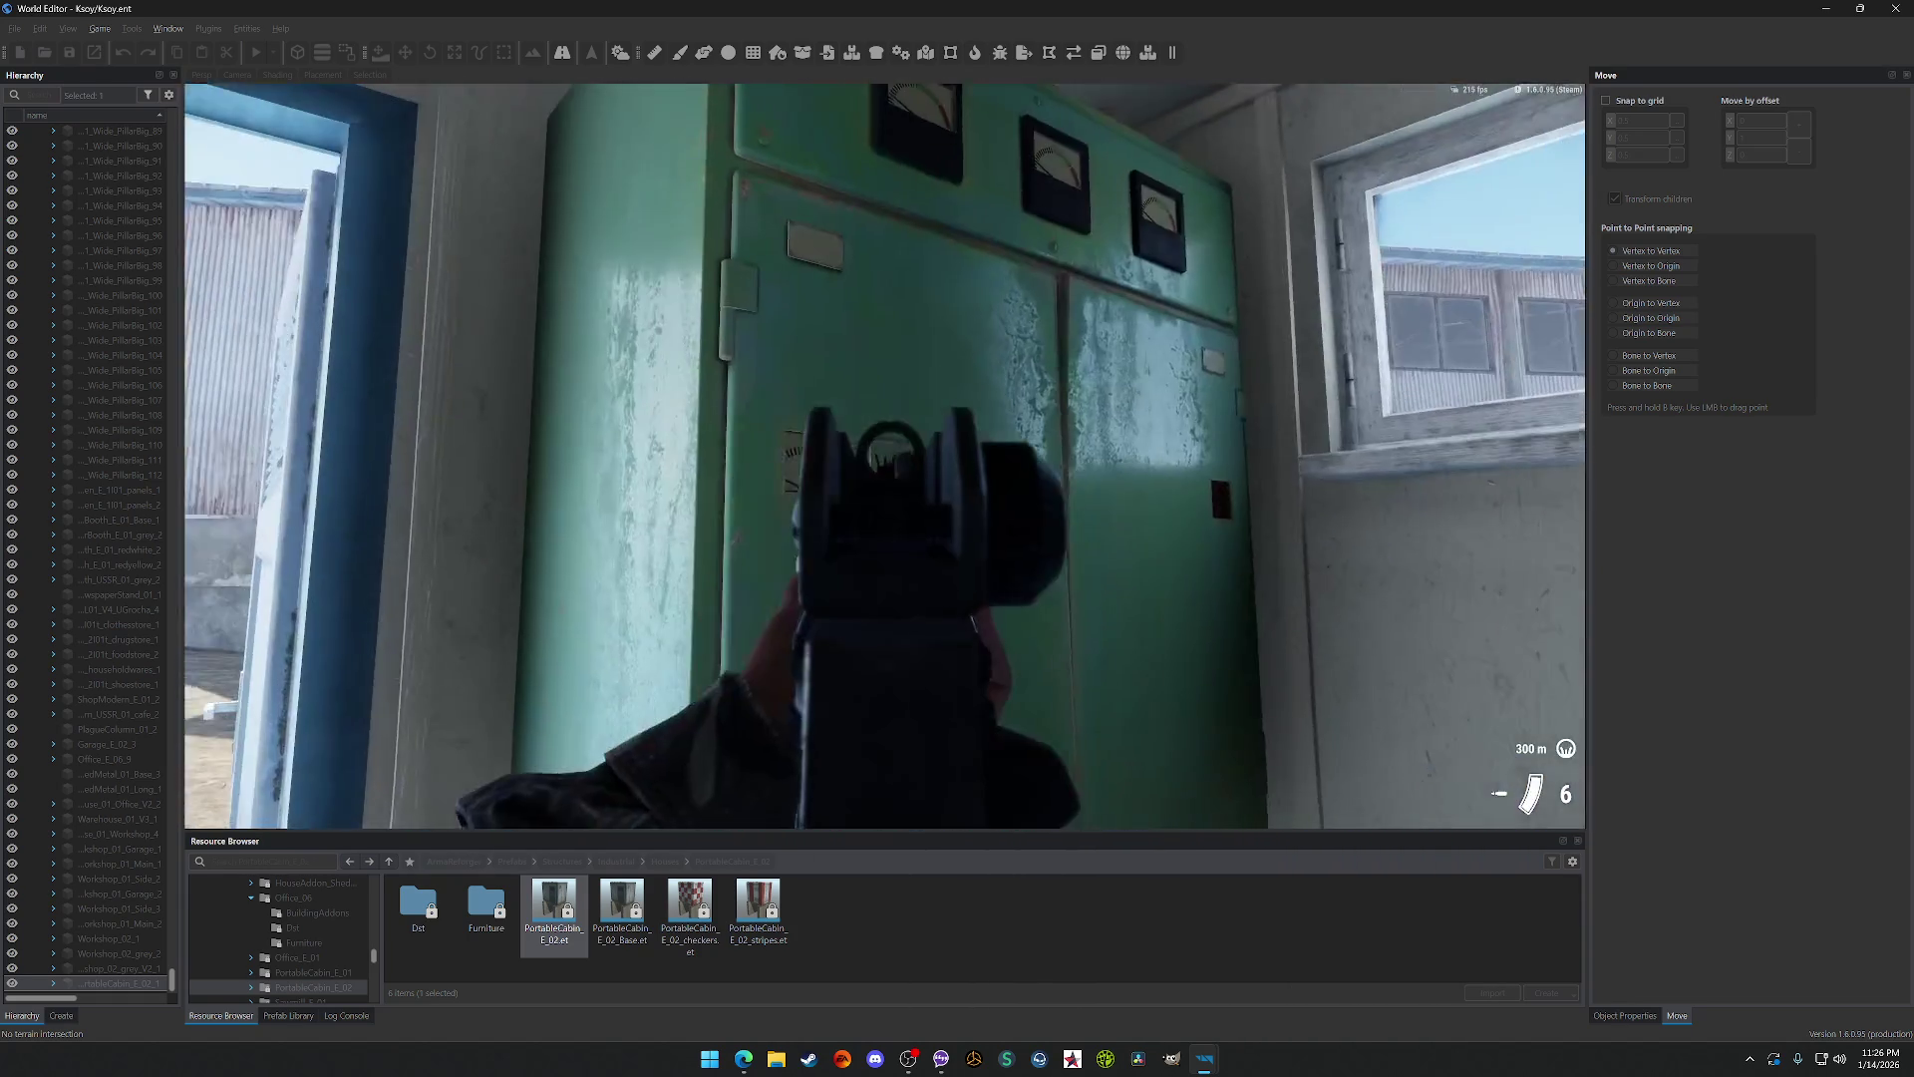
{"action": "key", "text": "w"}
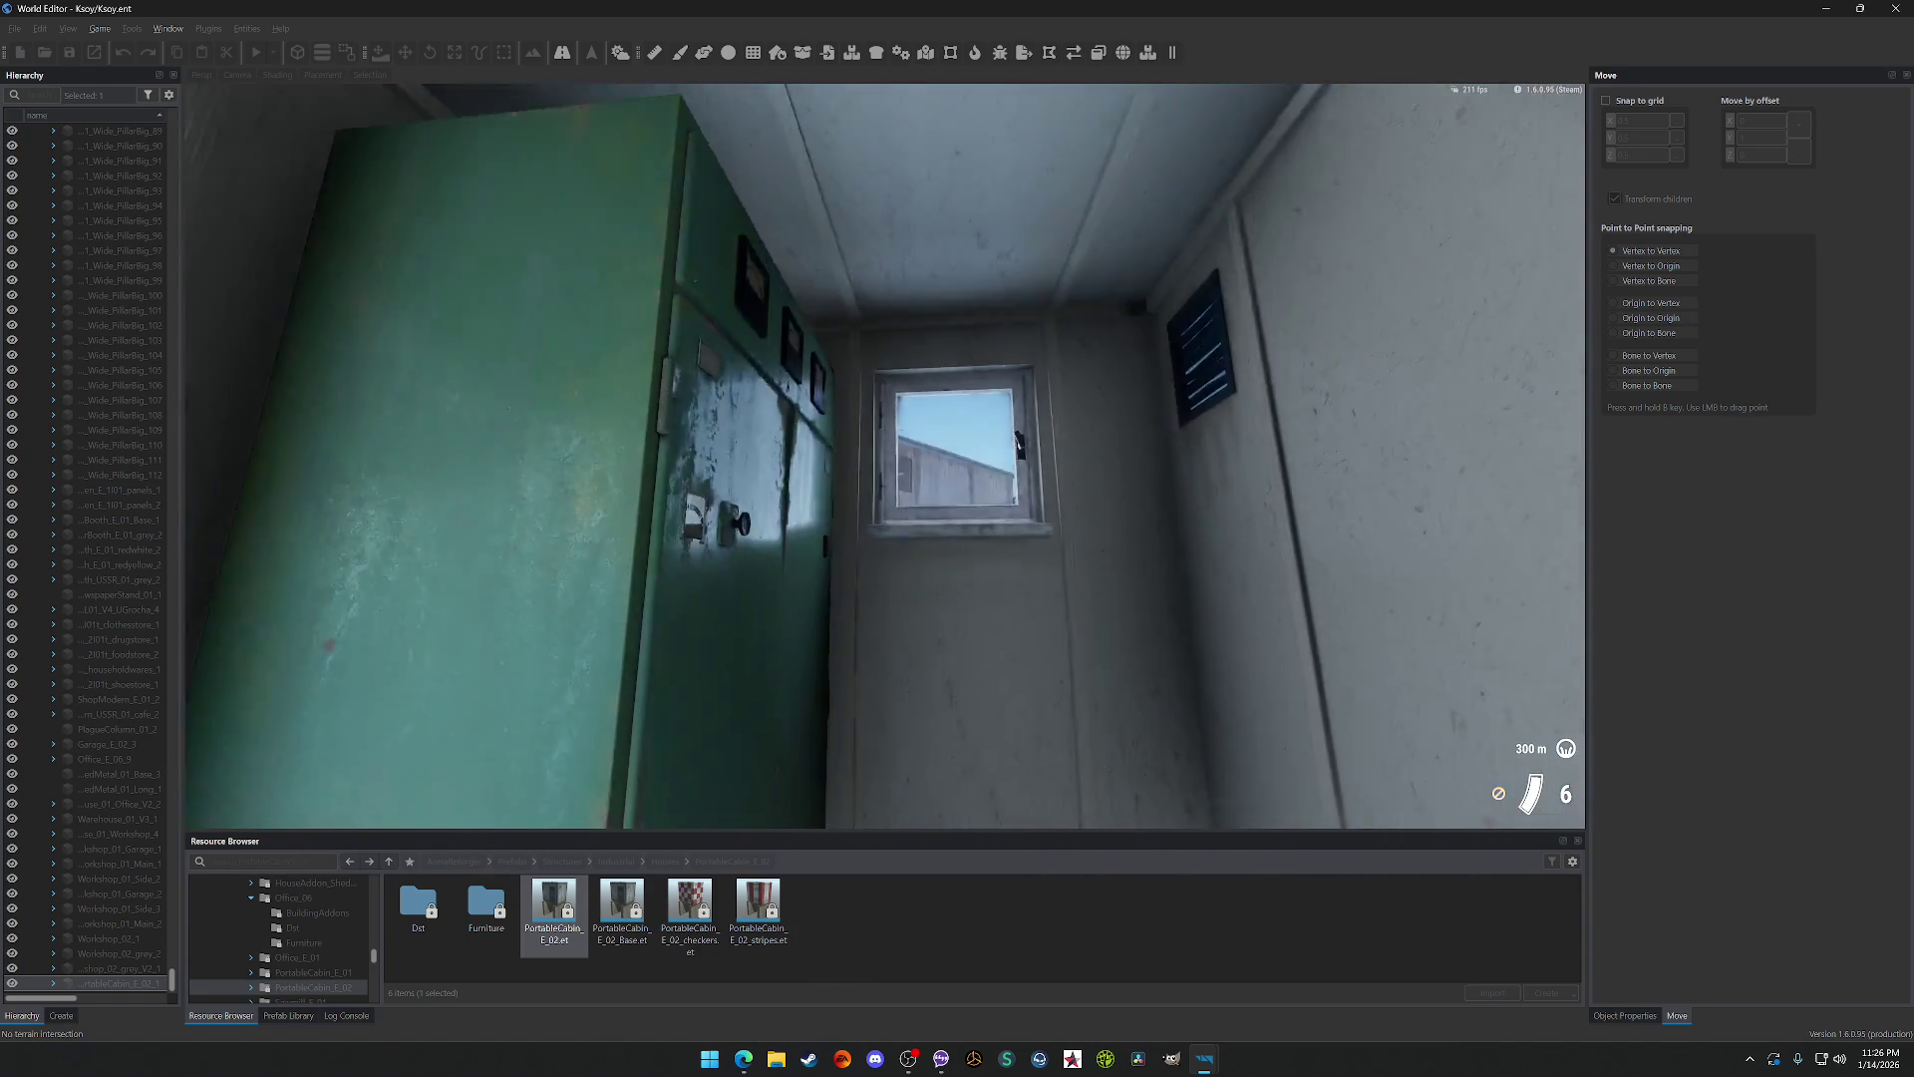
{"action": "key", "text": "w"}
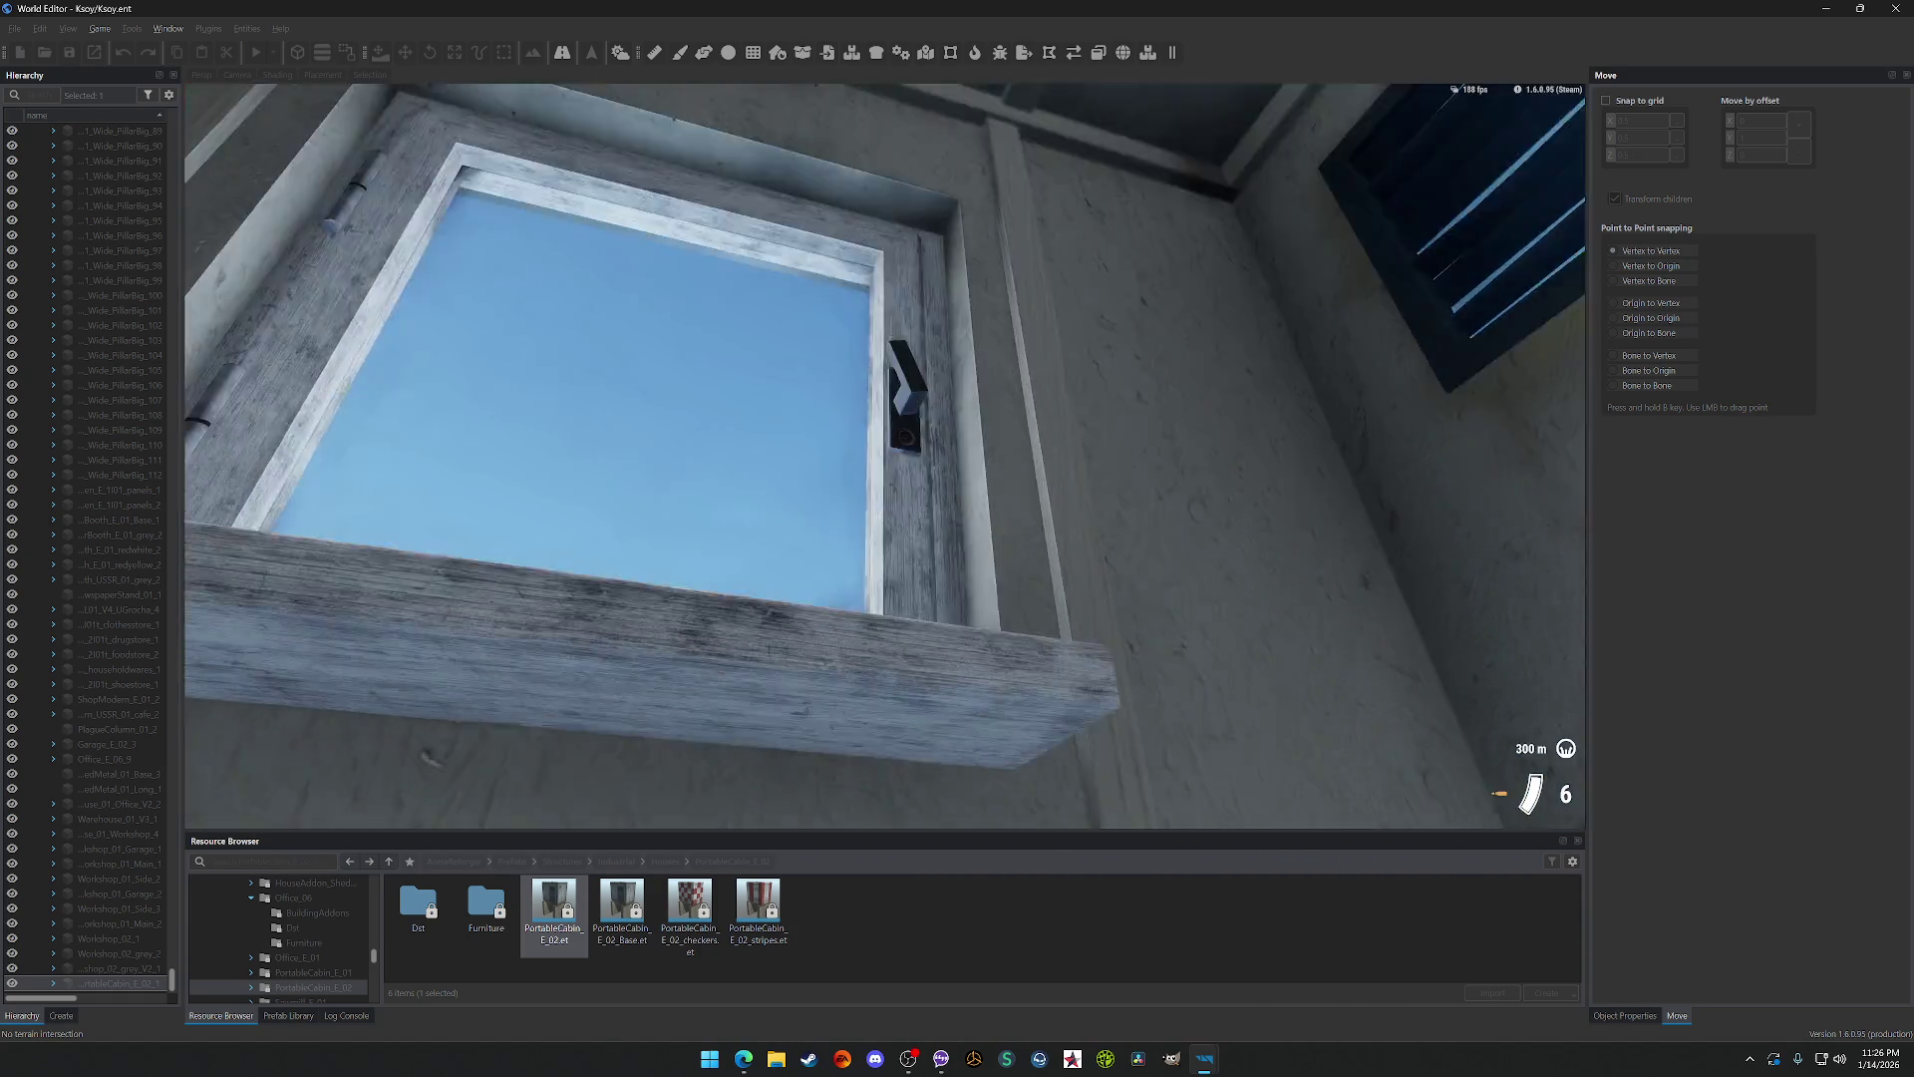
{"action": "key", "text": "w"}
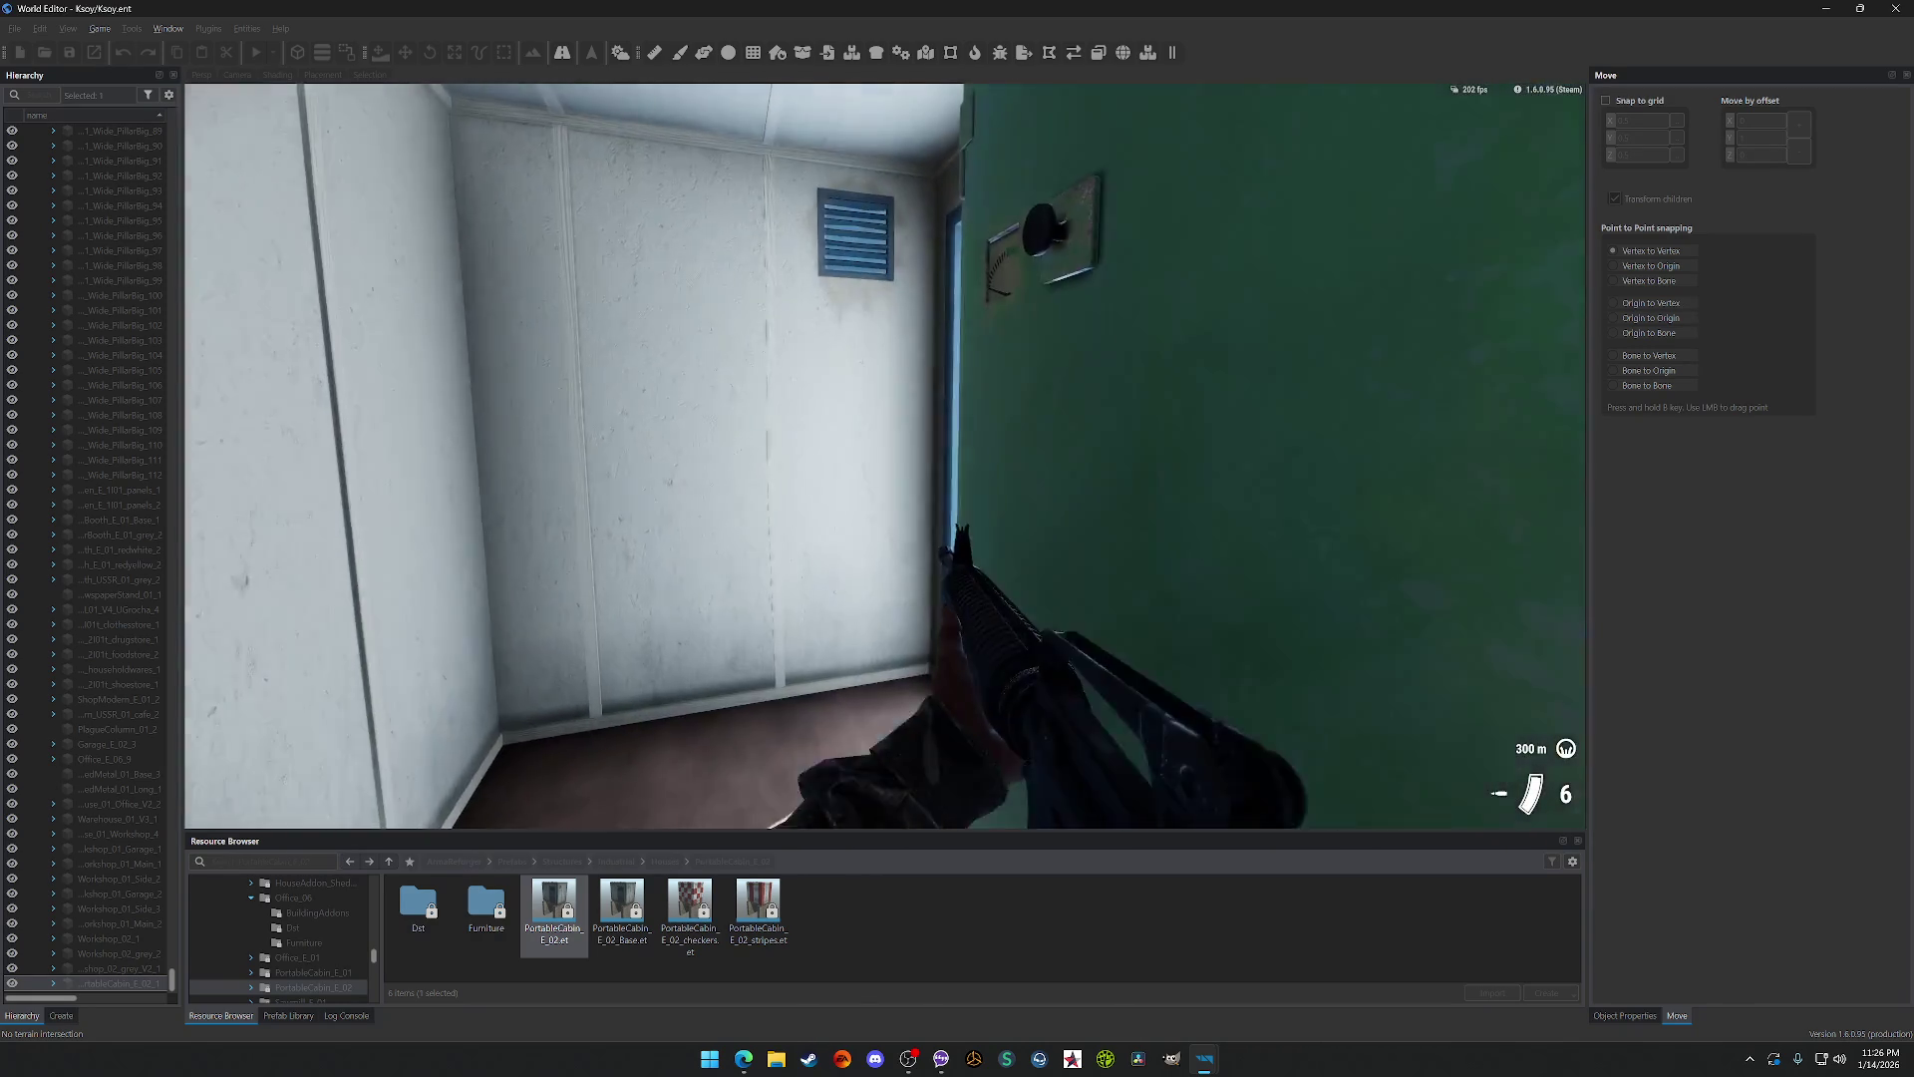
{"action": "key", "text": "w"}
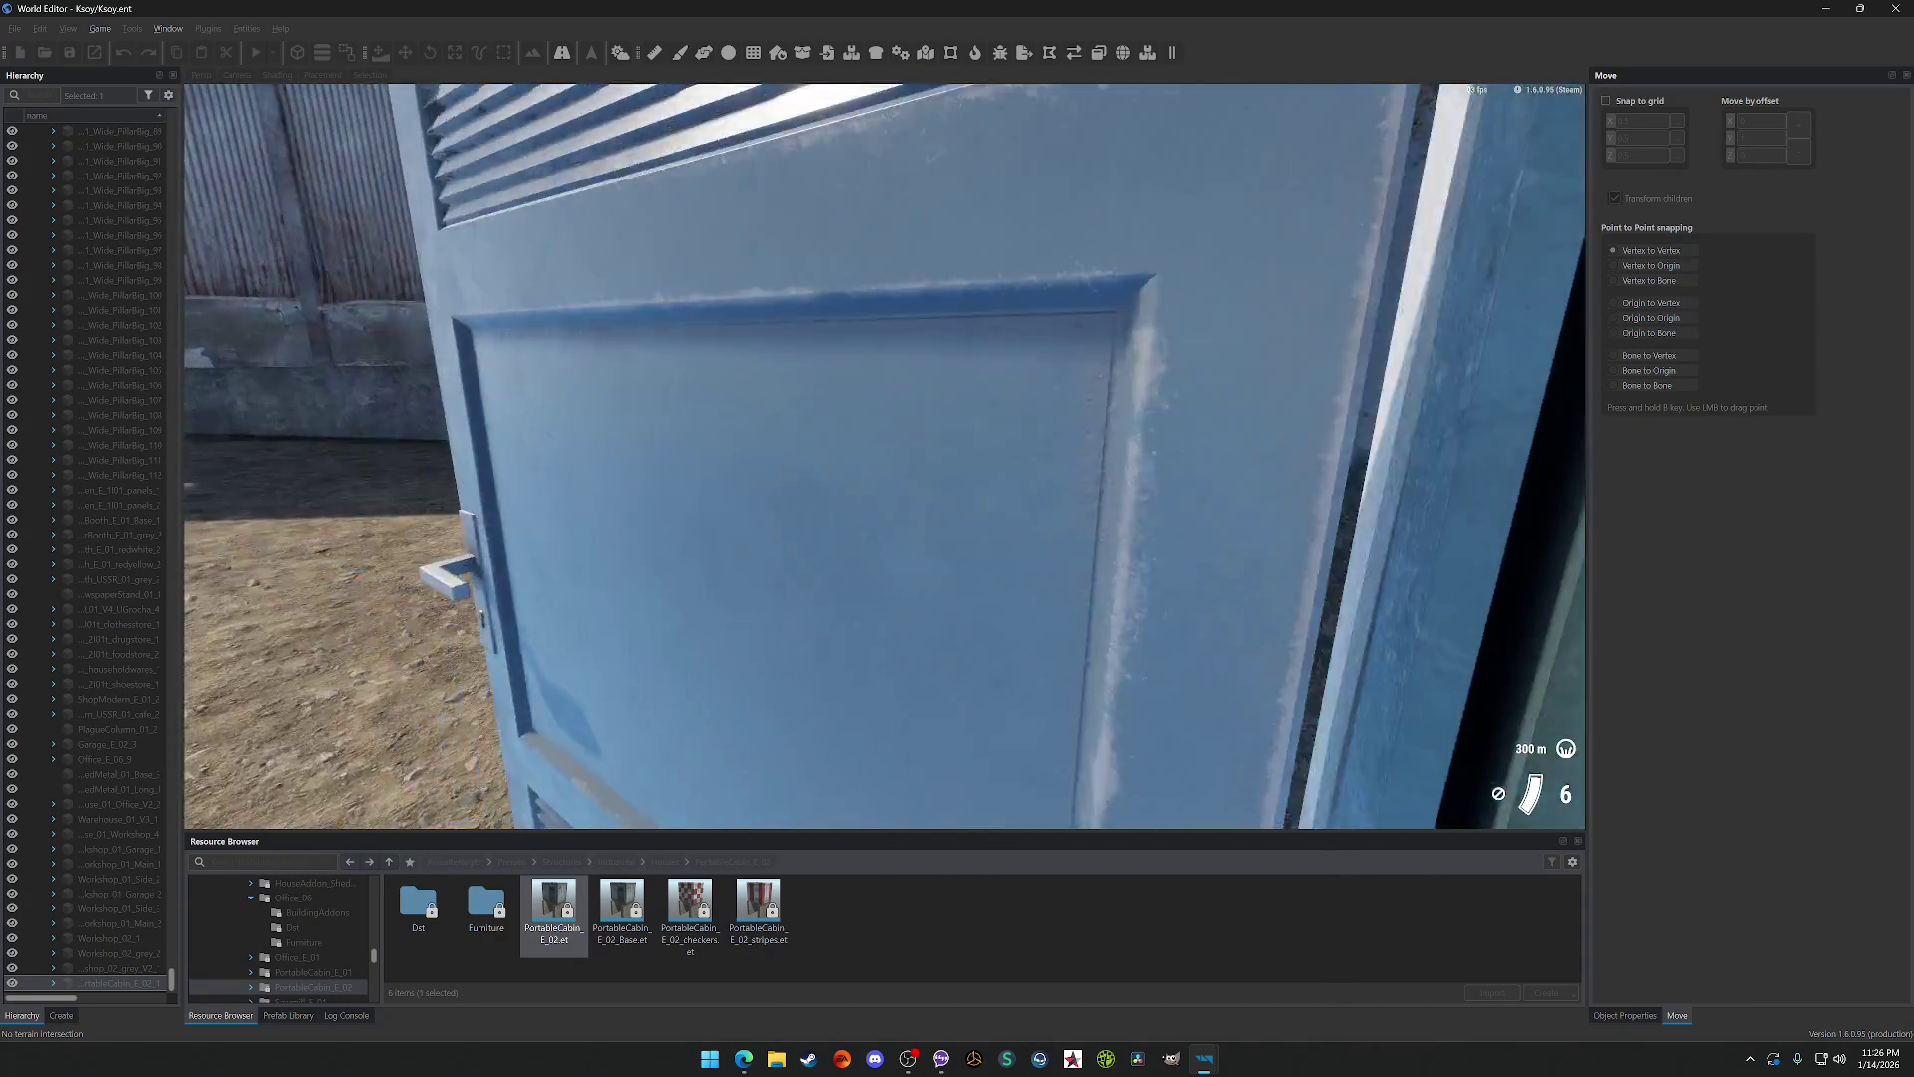
{"action": "key", "text": "s"}
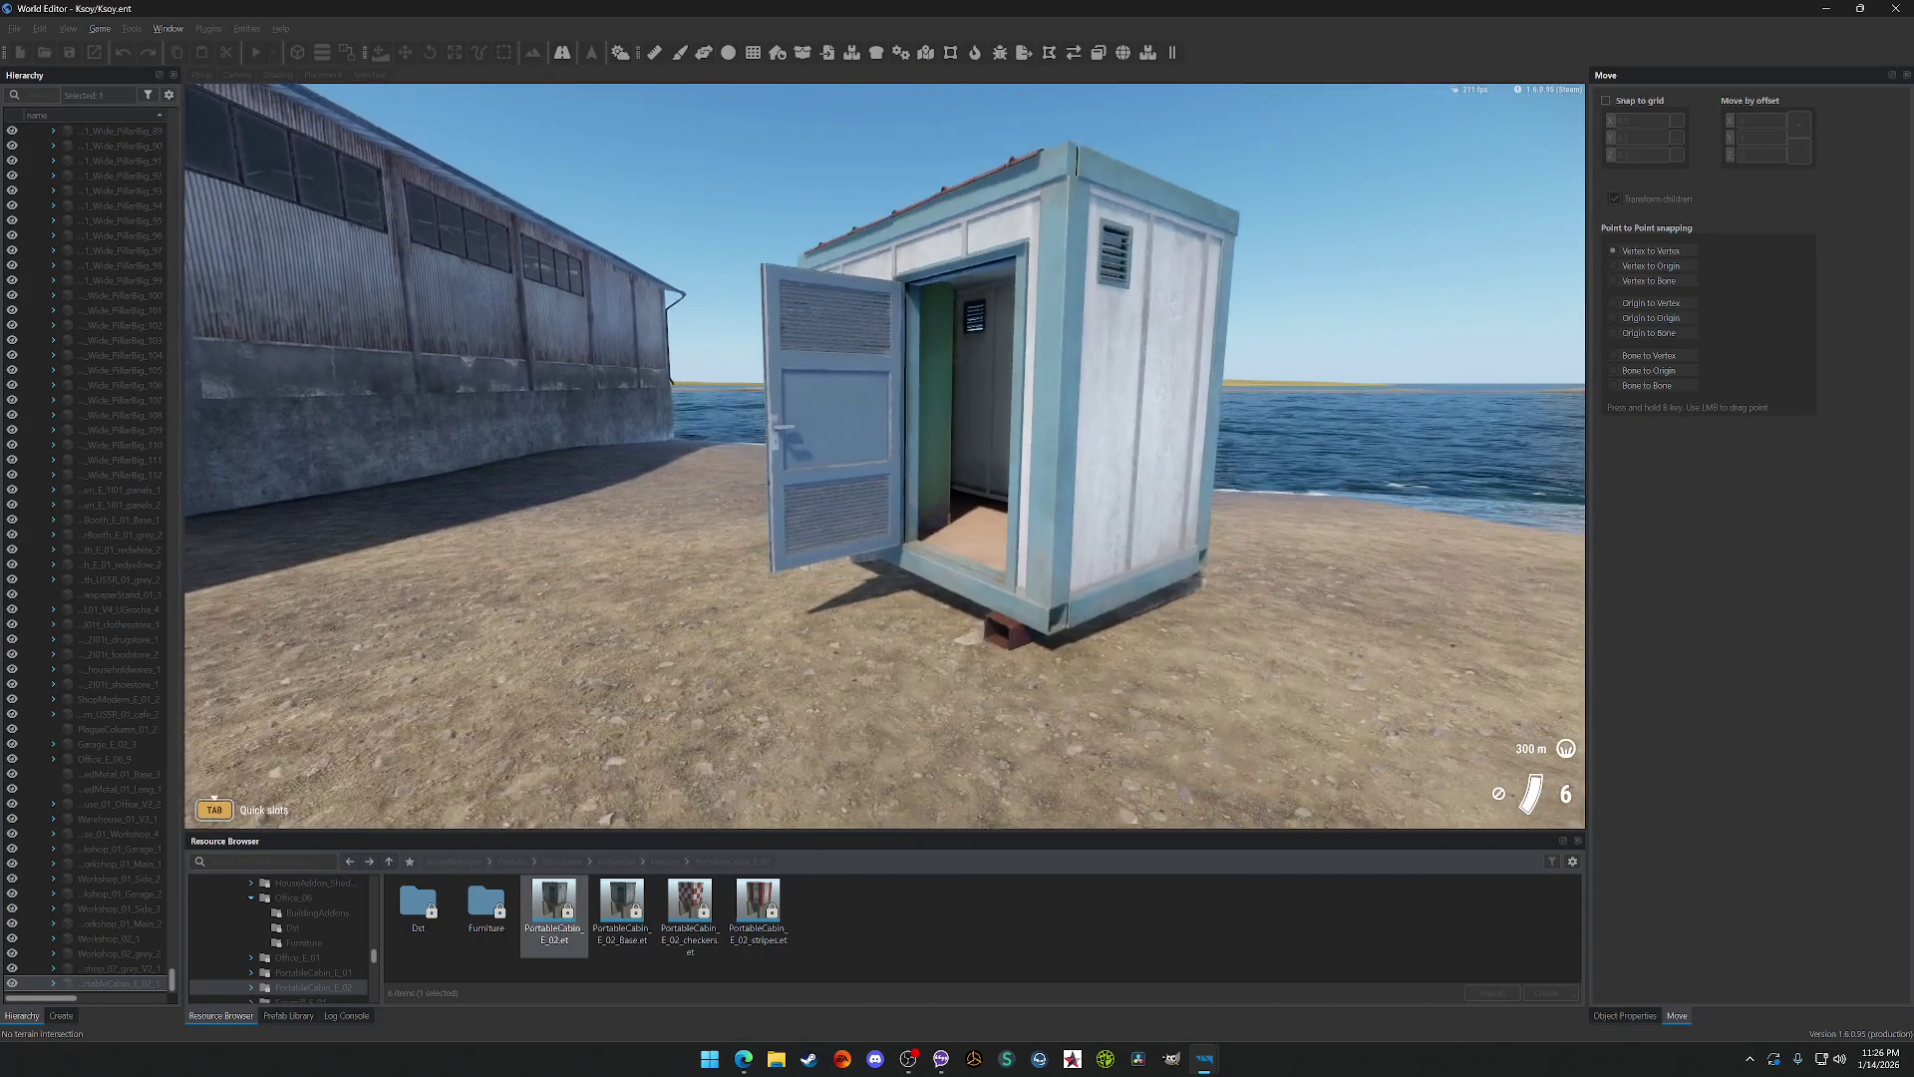
{"action": "key", "text": "Escape"}
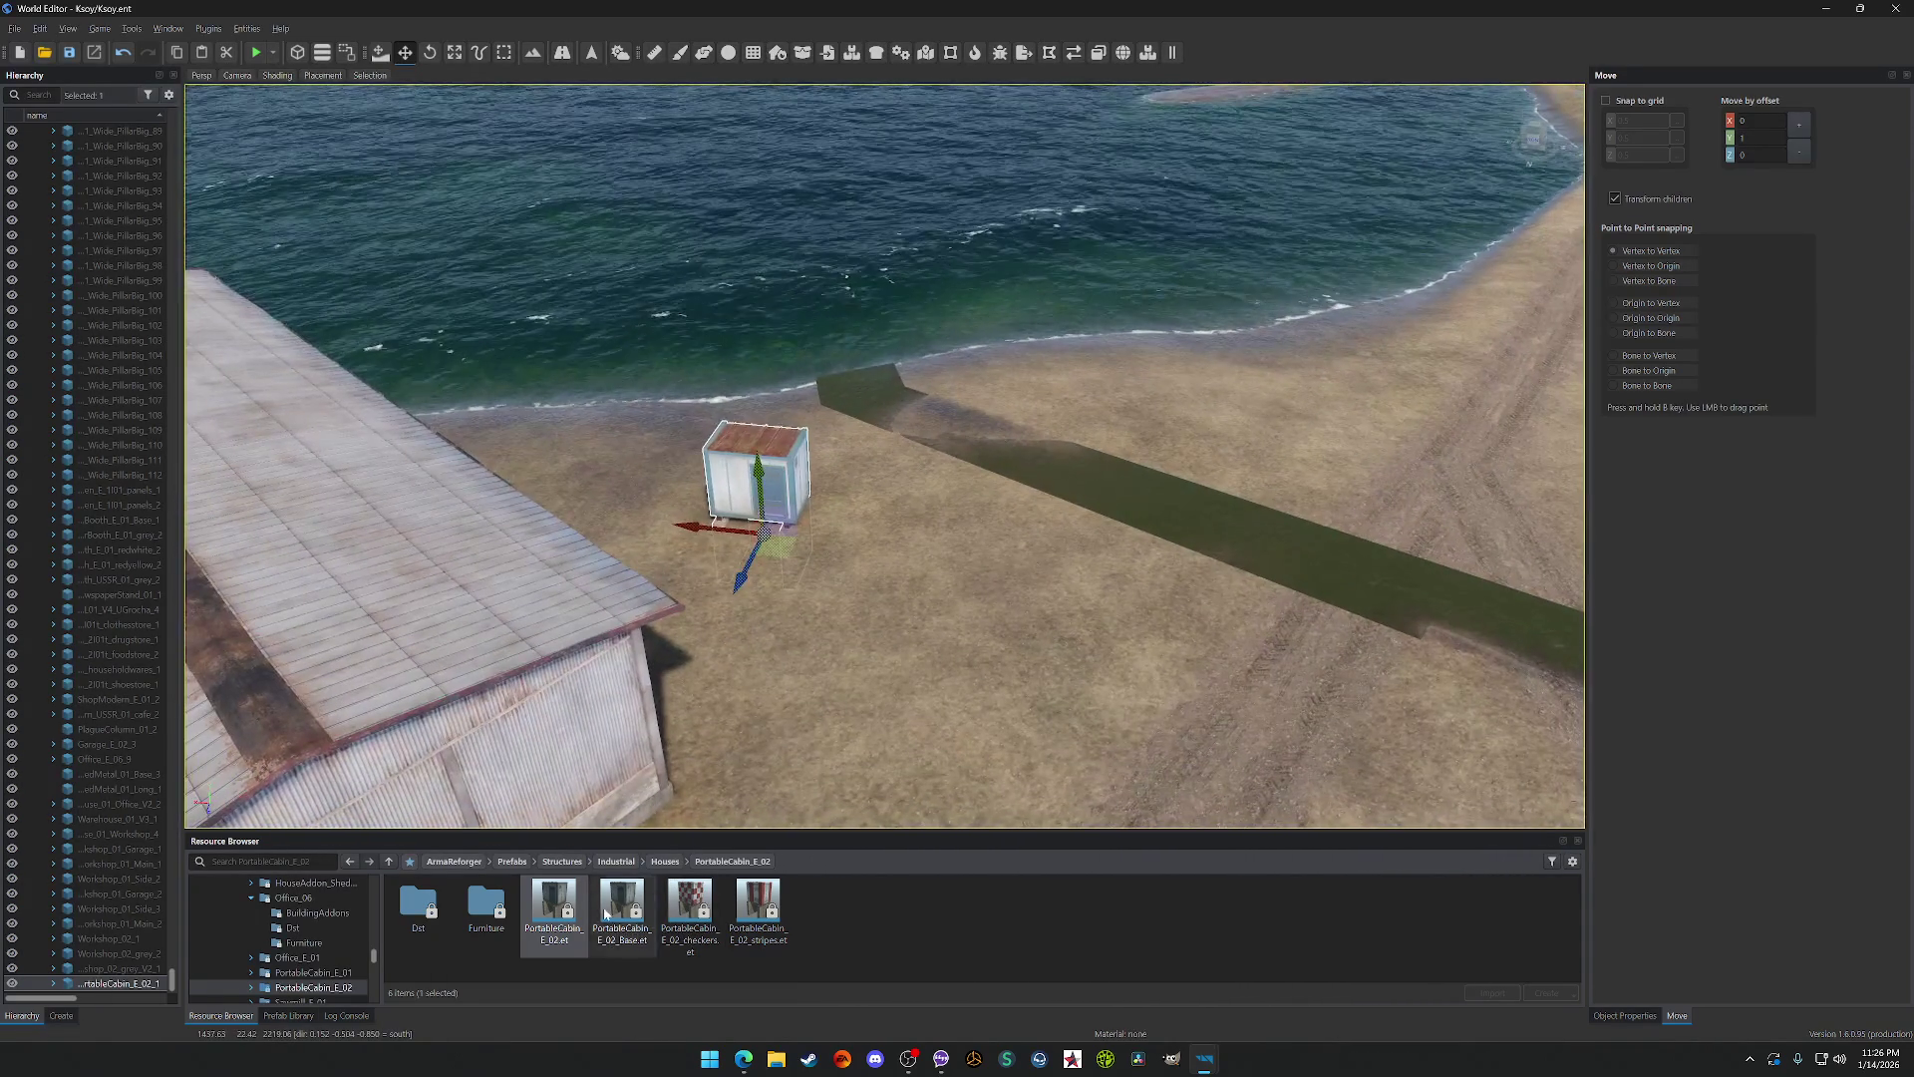
Step: Undo an extra cabin drop and a cabin move, then fly to the warehouses and return to Houses
{"action": "left_click_drag", "start_coordinate": [622, 902], "coordinate": [942, 720]}
{"action": "key", "text": "ctrl+z"}
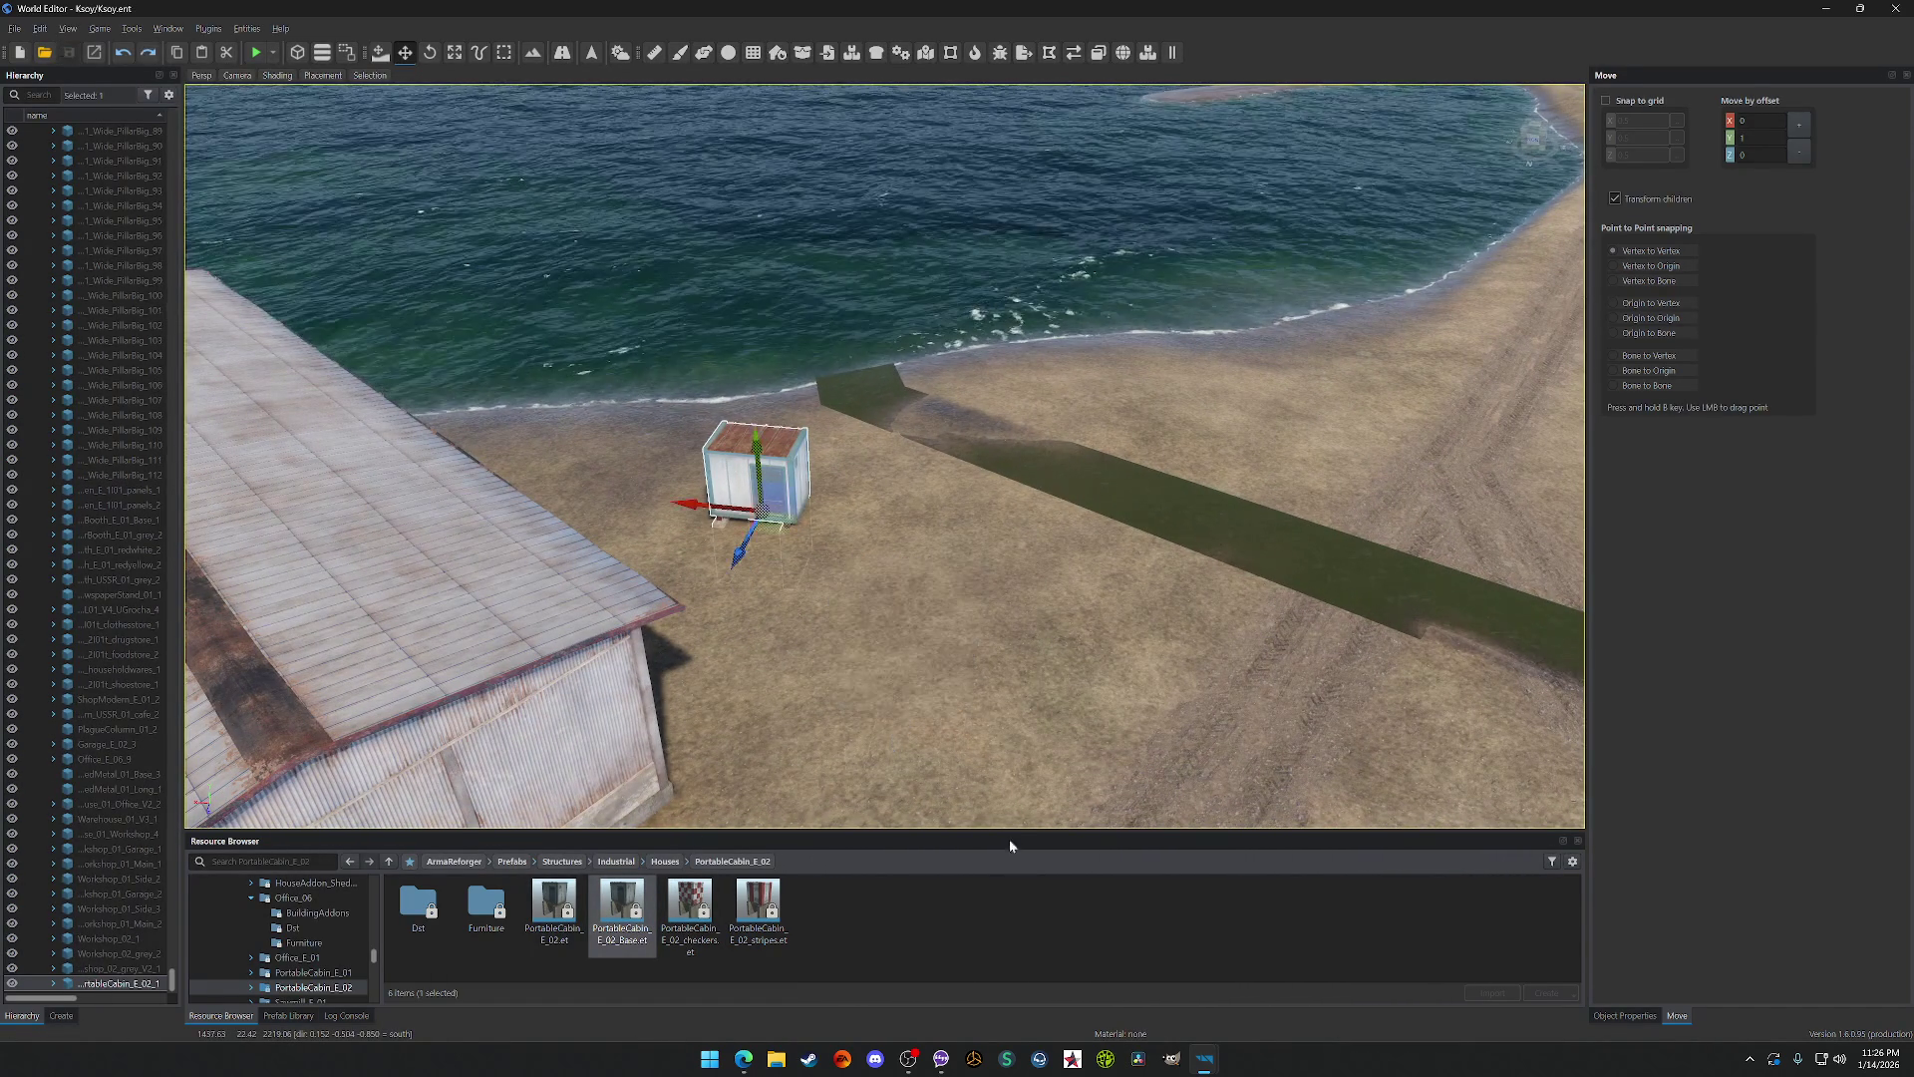
{"action": "mouse_move", "coordinate": [772, 521]}
{"action": "left_mouse_down"}
{"action": "mouse_move", "coordinate": [767, 421]}
{"action": "mouse_move", "coordinate": [760, 522]}
{"action": "left_mouse_up"}
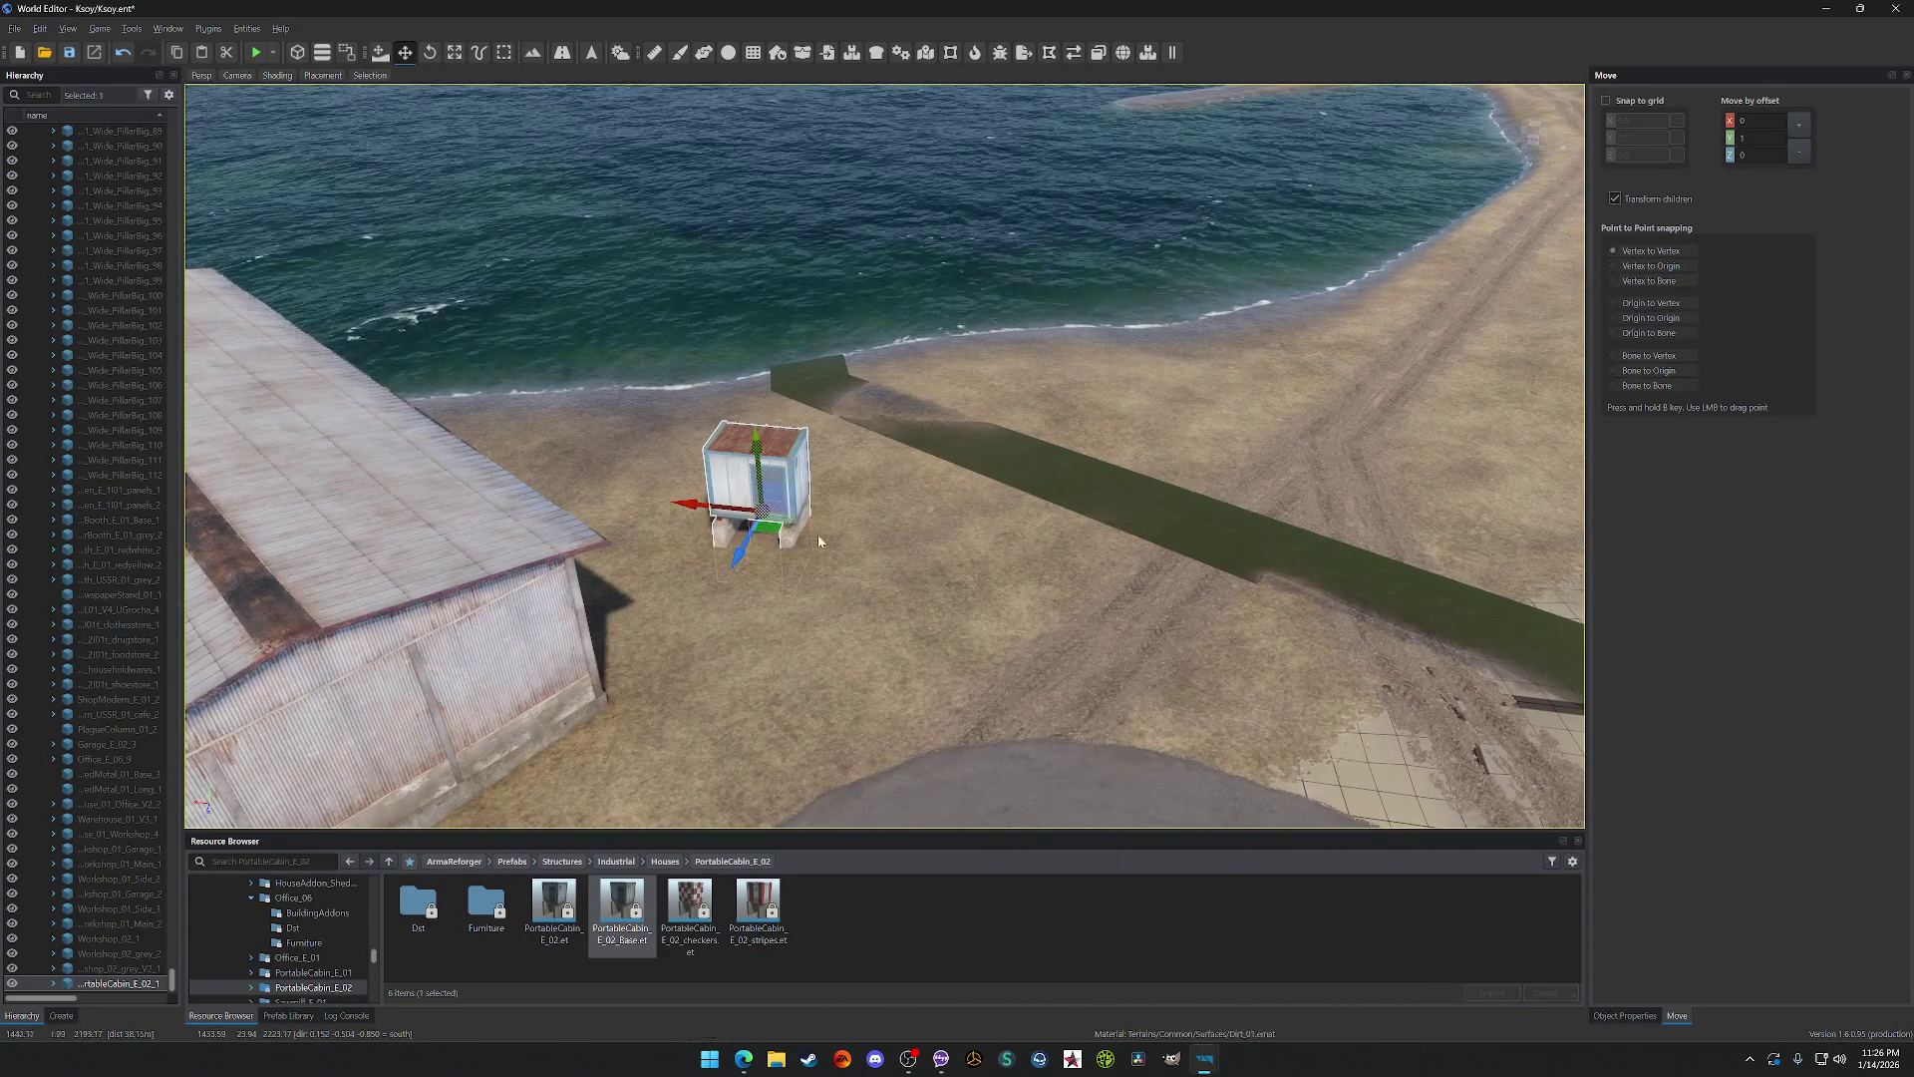
{"action": "key", "text": "ctrl+z"}
{"action": "key", "text": "ctrl+z"}
{"action": "key", "text": "w"}
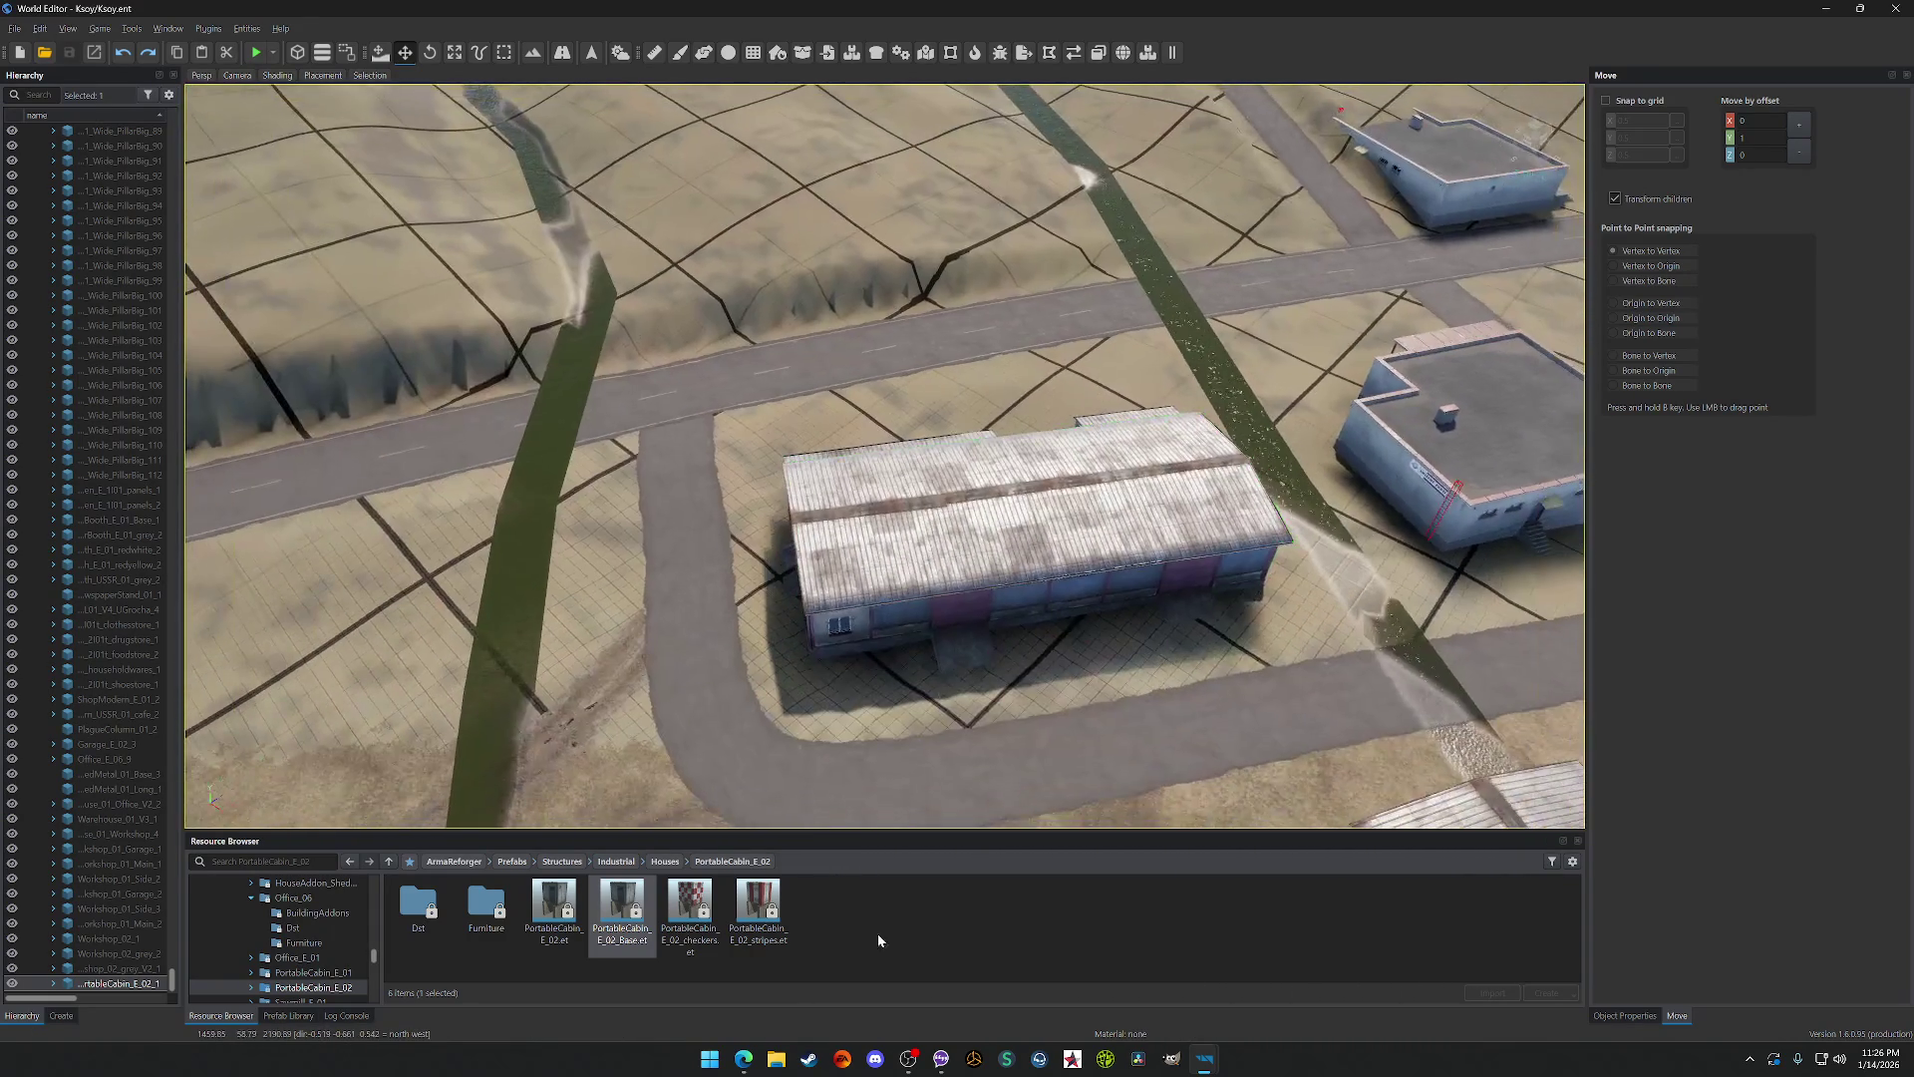
{"action": "left_click", "coordinate": [664, 861]}
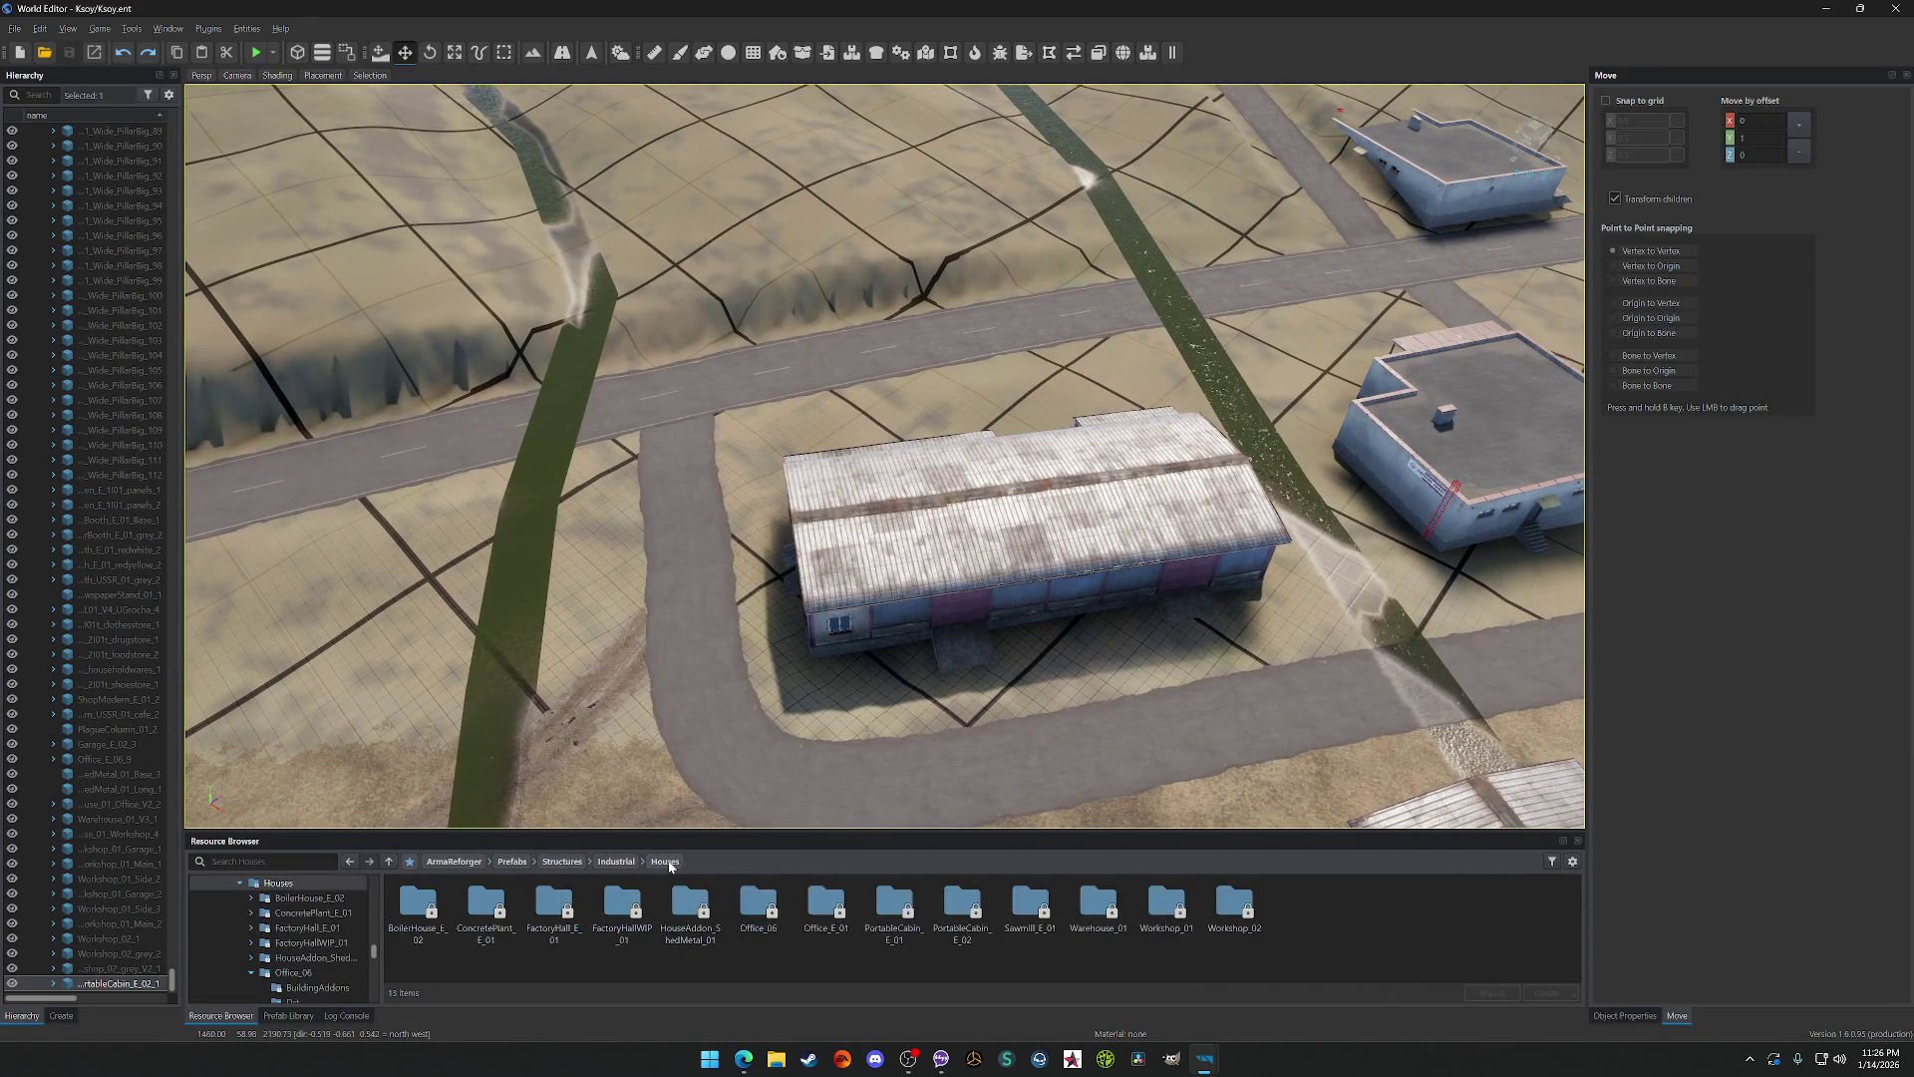
Step: Open Houses > Warehouse_01 and place base, office, Office_V2, V2, V3 and workshop warehouses on open ground
{"action": "double_click", "coordinate": [1019, 909]}
{"action": "left_click", "coordinate": [657, 862]}
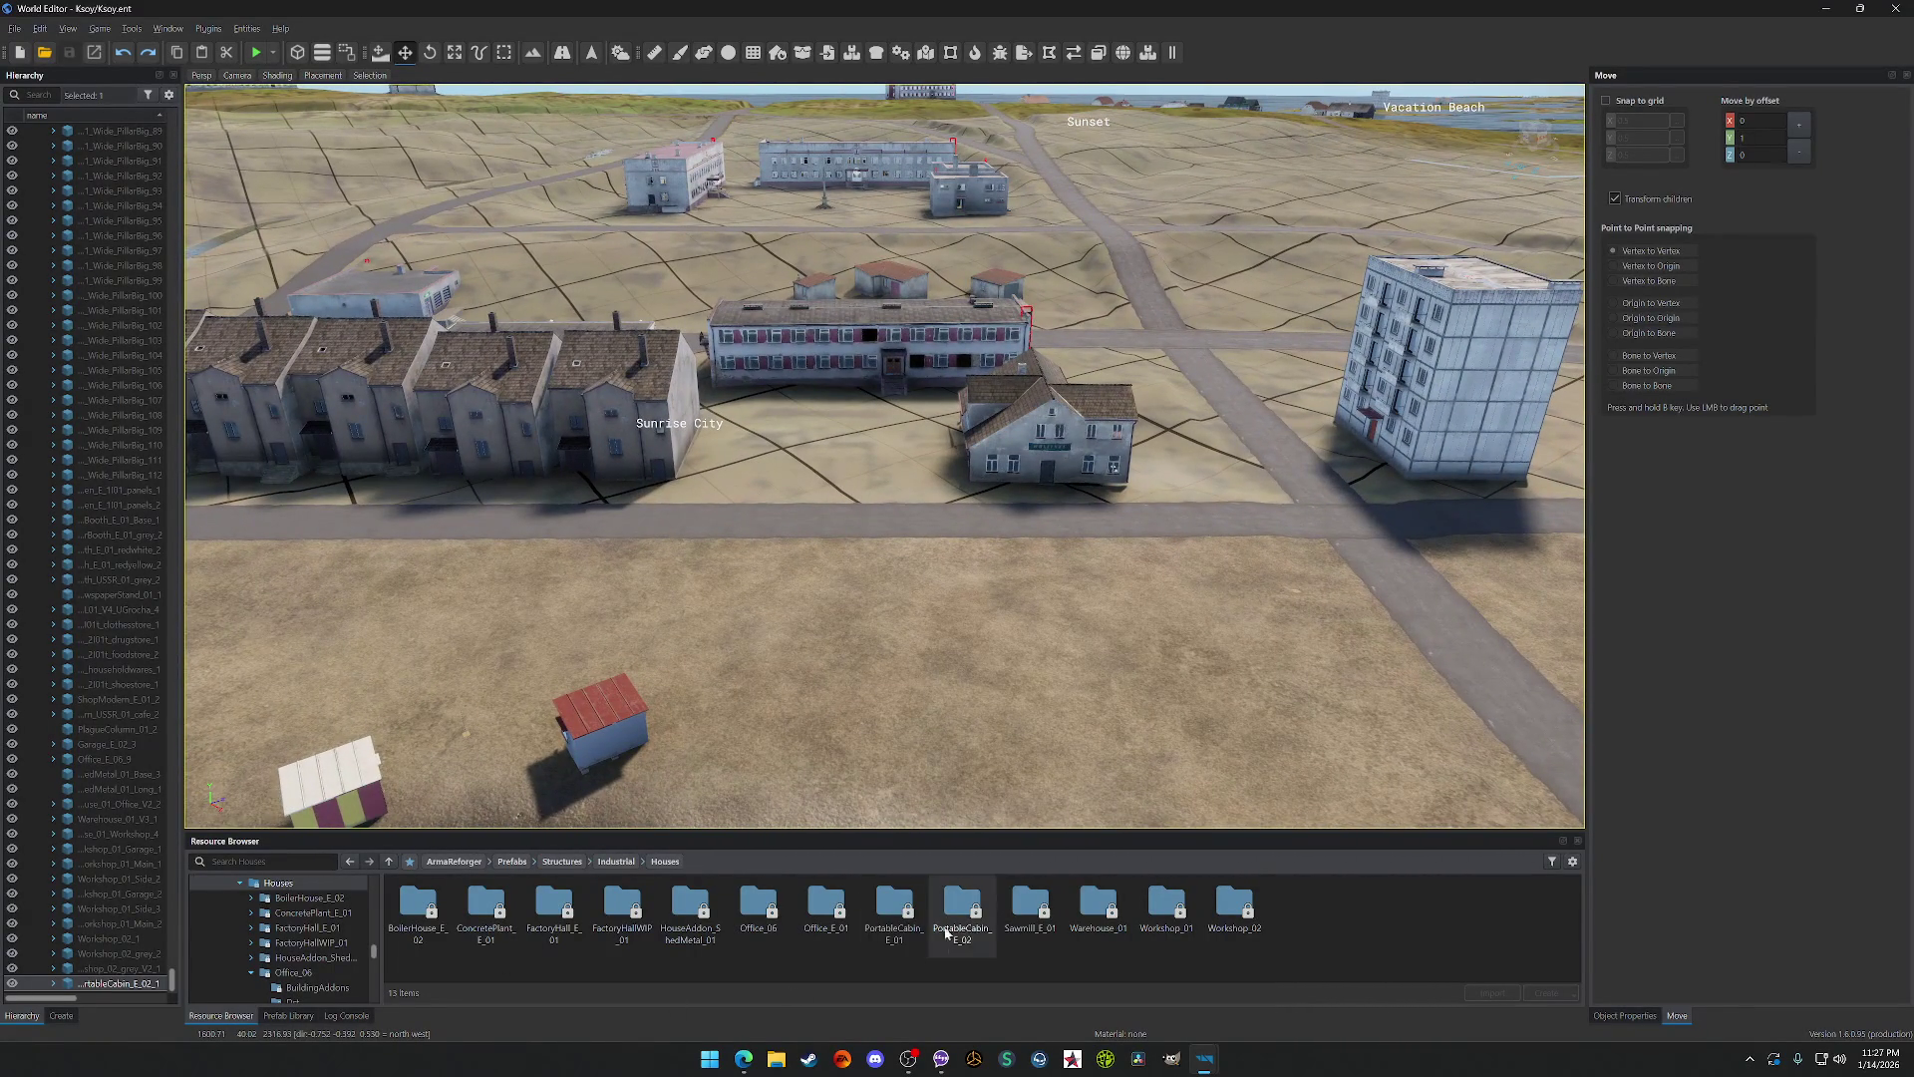
{"action": "double_click", "coordinate": [1093, 897]}
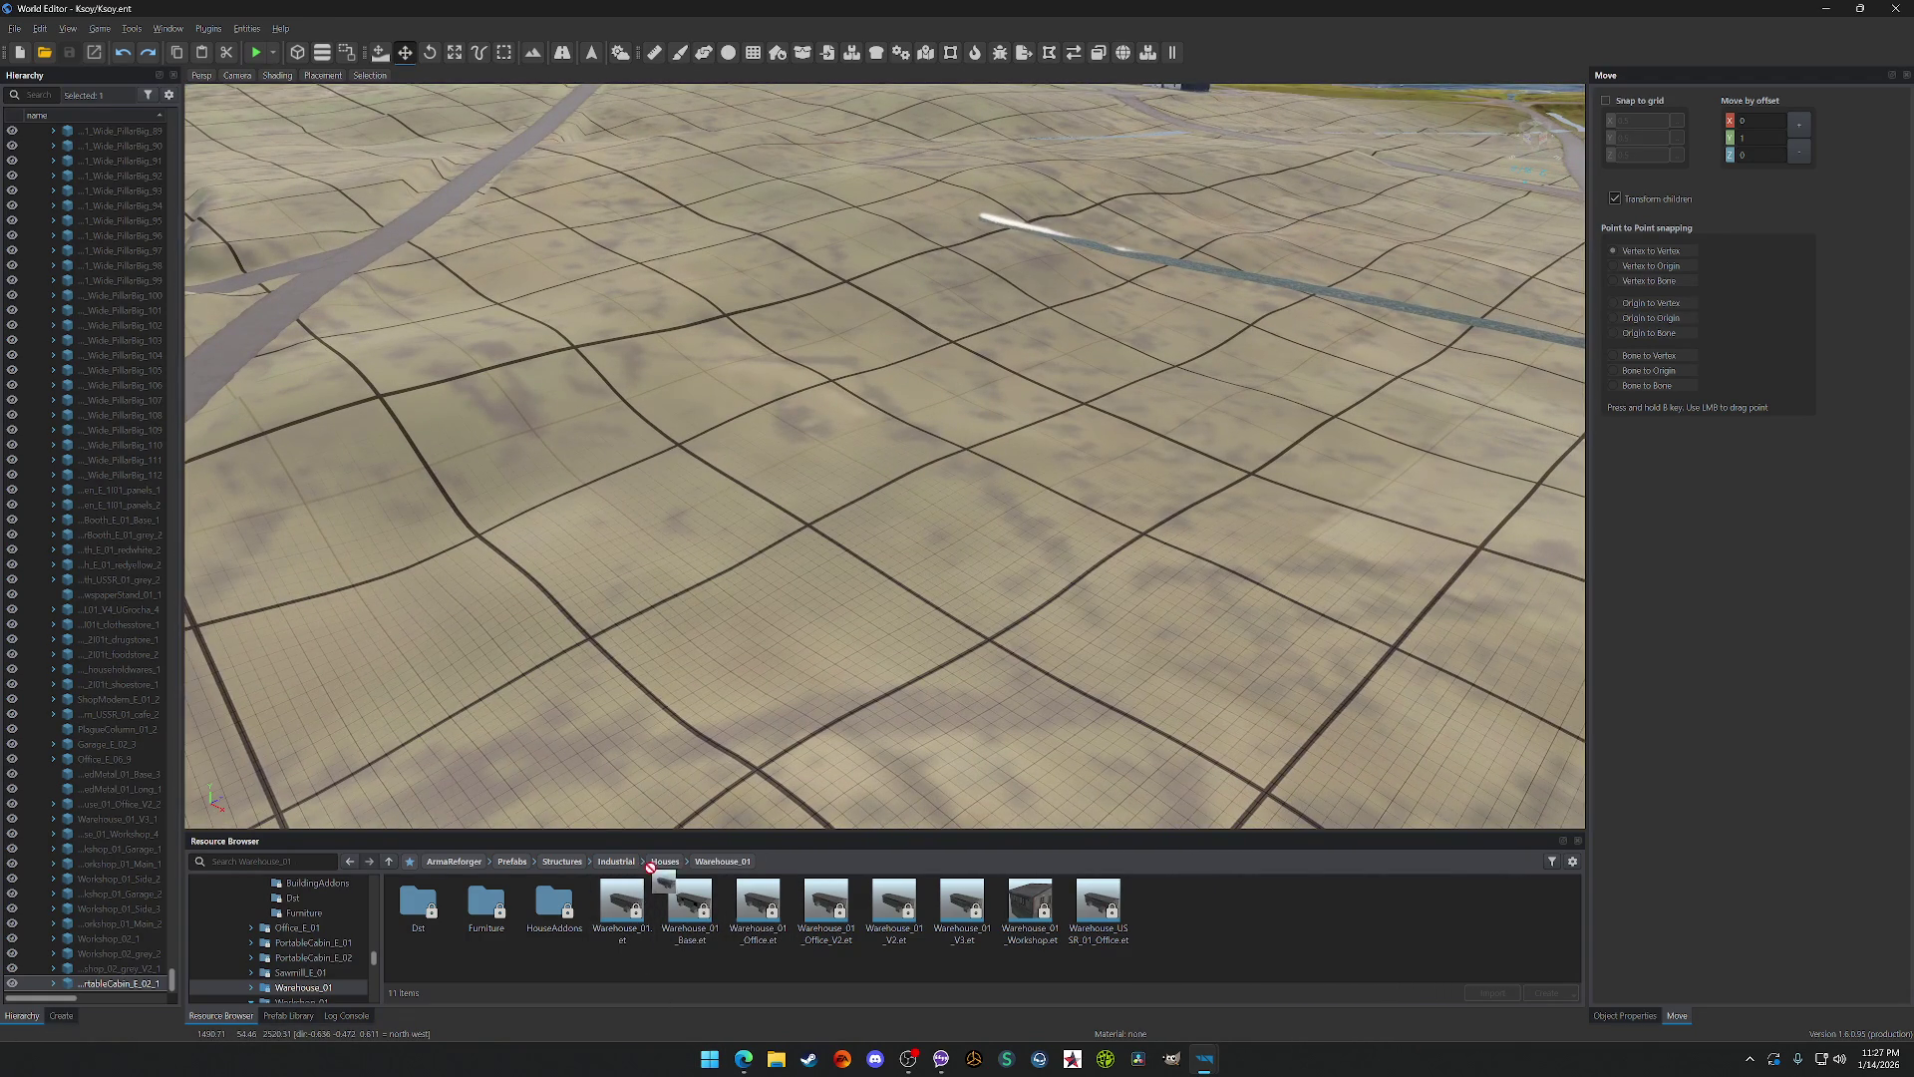
{"action": "left_click_drag", "start_coordinate": [758, 591], "coordinate": [739, 541]}
{"action": "left_click_drag", "start_coordinate": [758, 891], "coordinate": [1042, 539]}
{"action": "left_click", "coordinate": [824, 905]}
{"action": "left_click_drag", "start_coordinate": [1400, 546], "coordinate": [1406, 550]}
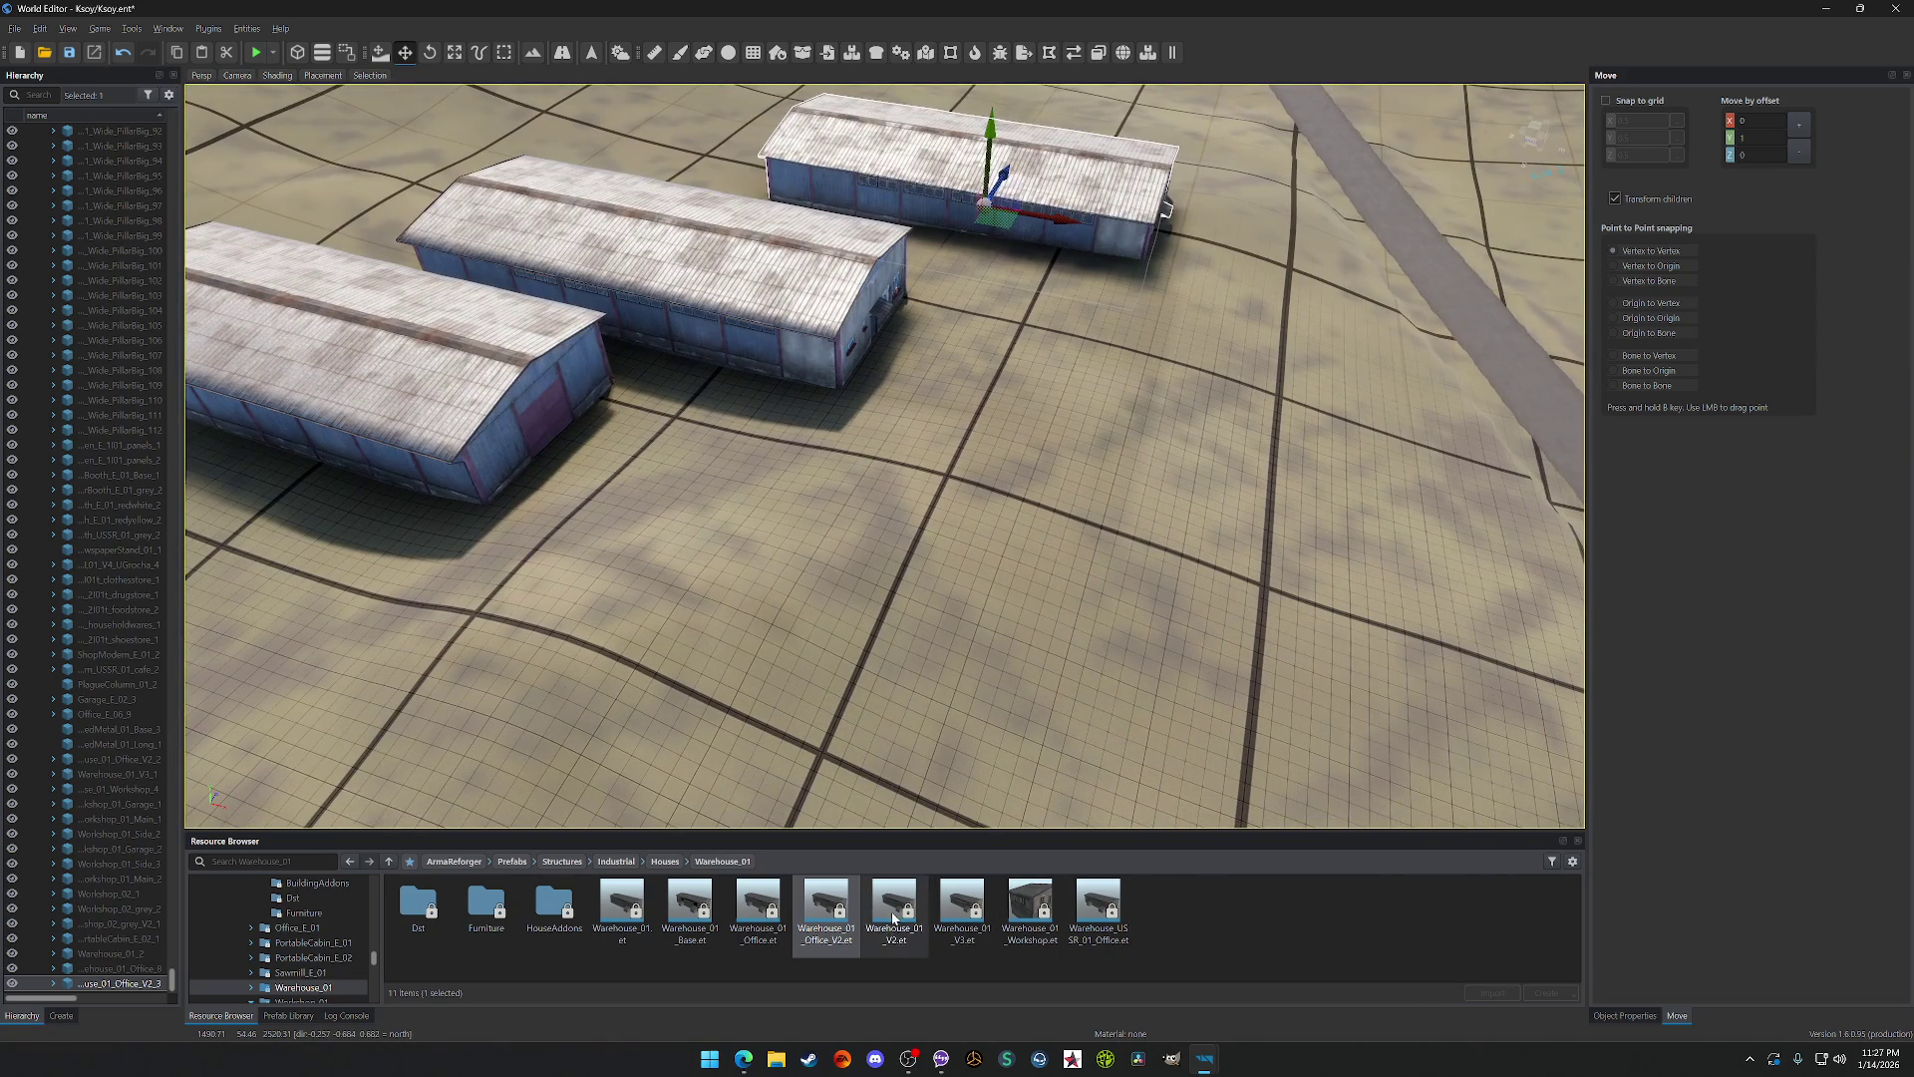
{"action": "left_click_drag", "start_coordinate": [894, 918], "coordinate": [1151, 638]}
{"action": "left_click_drag", "start_coordinate": [963, 905], "coordinate": [1316, 433]}
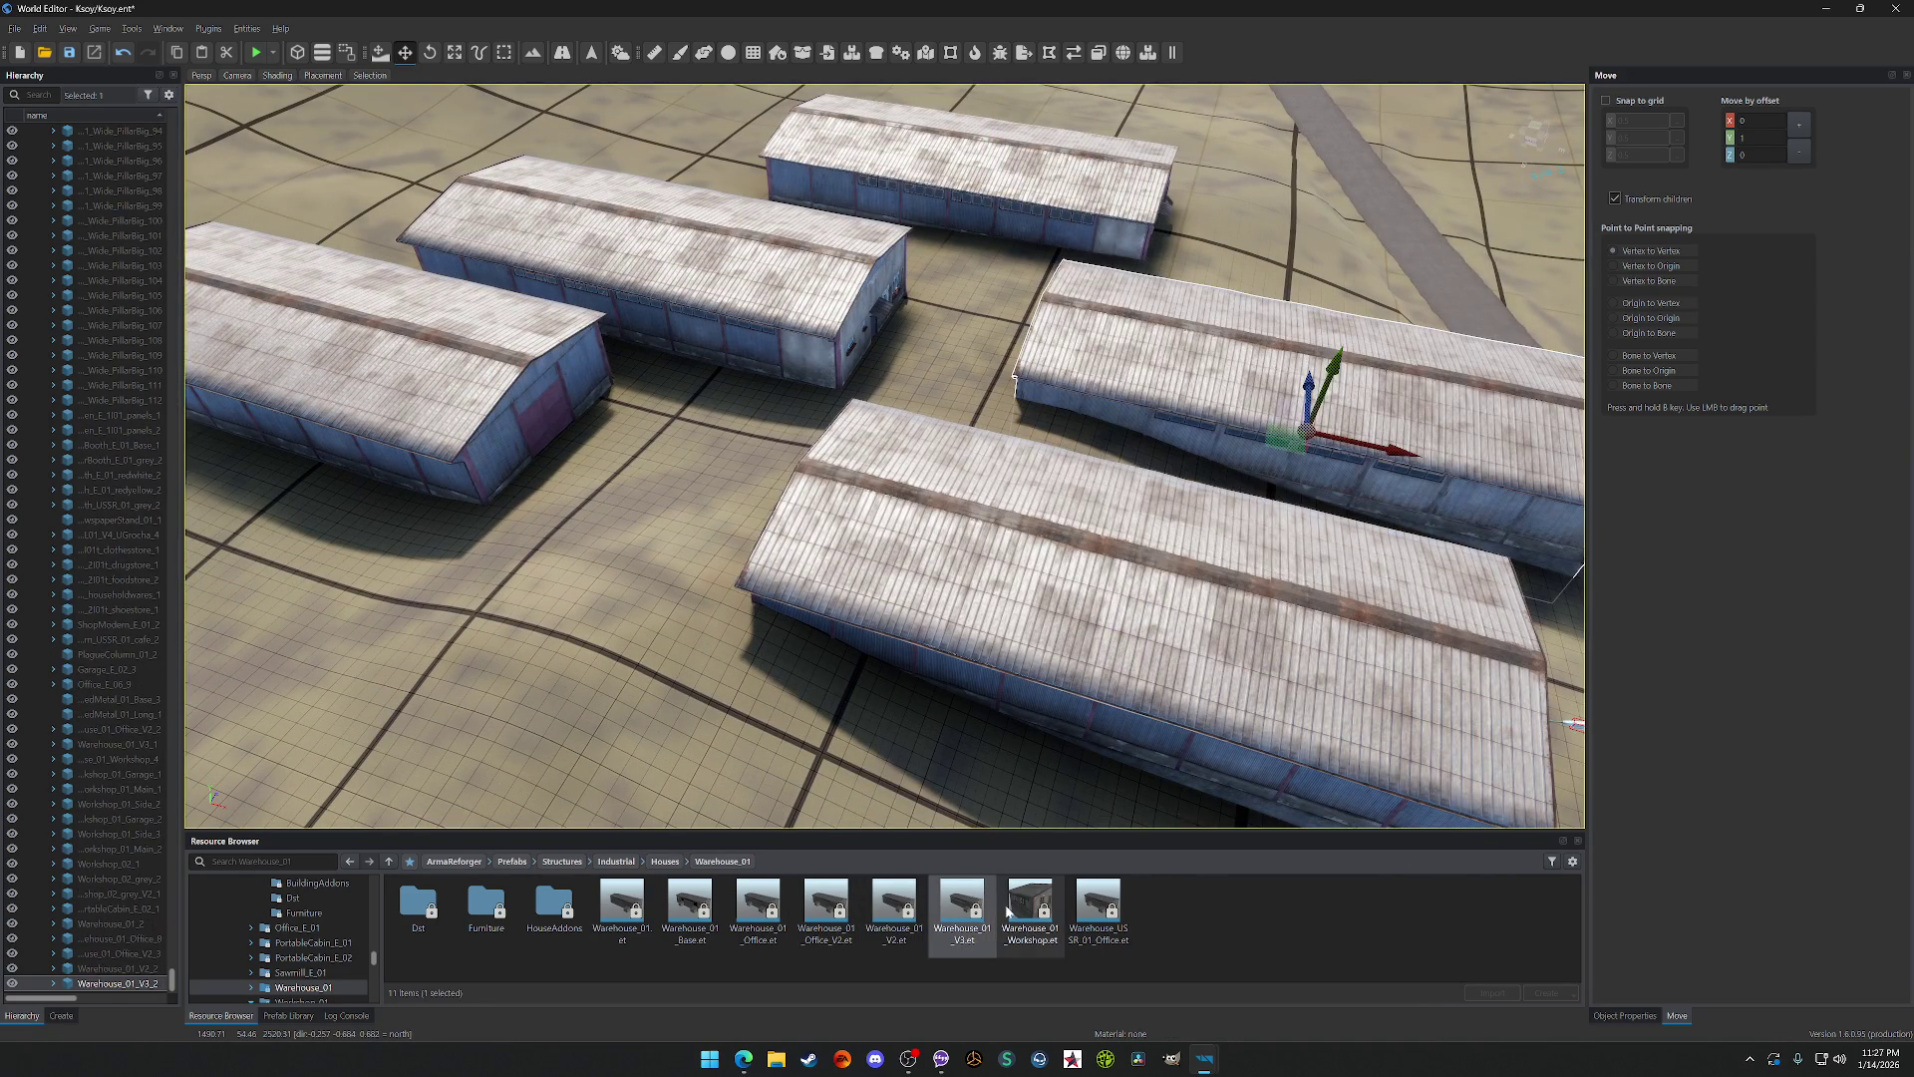
{"action": "left_click_drag", "start_coordinate": [1374, 272], "coordinate": [1376, 273]}
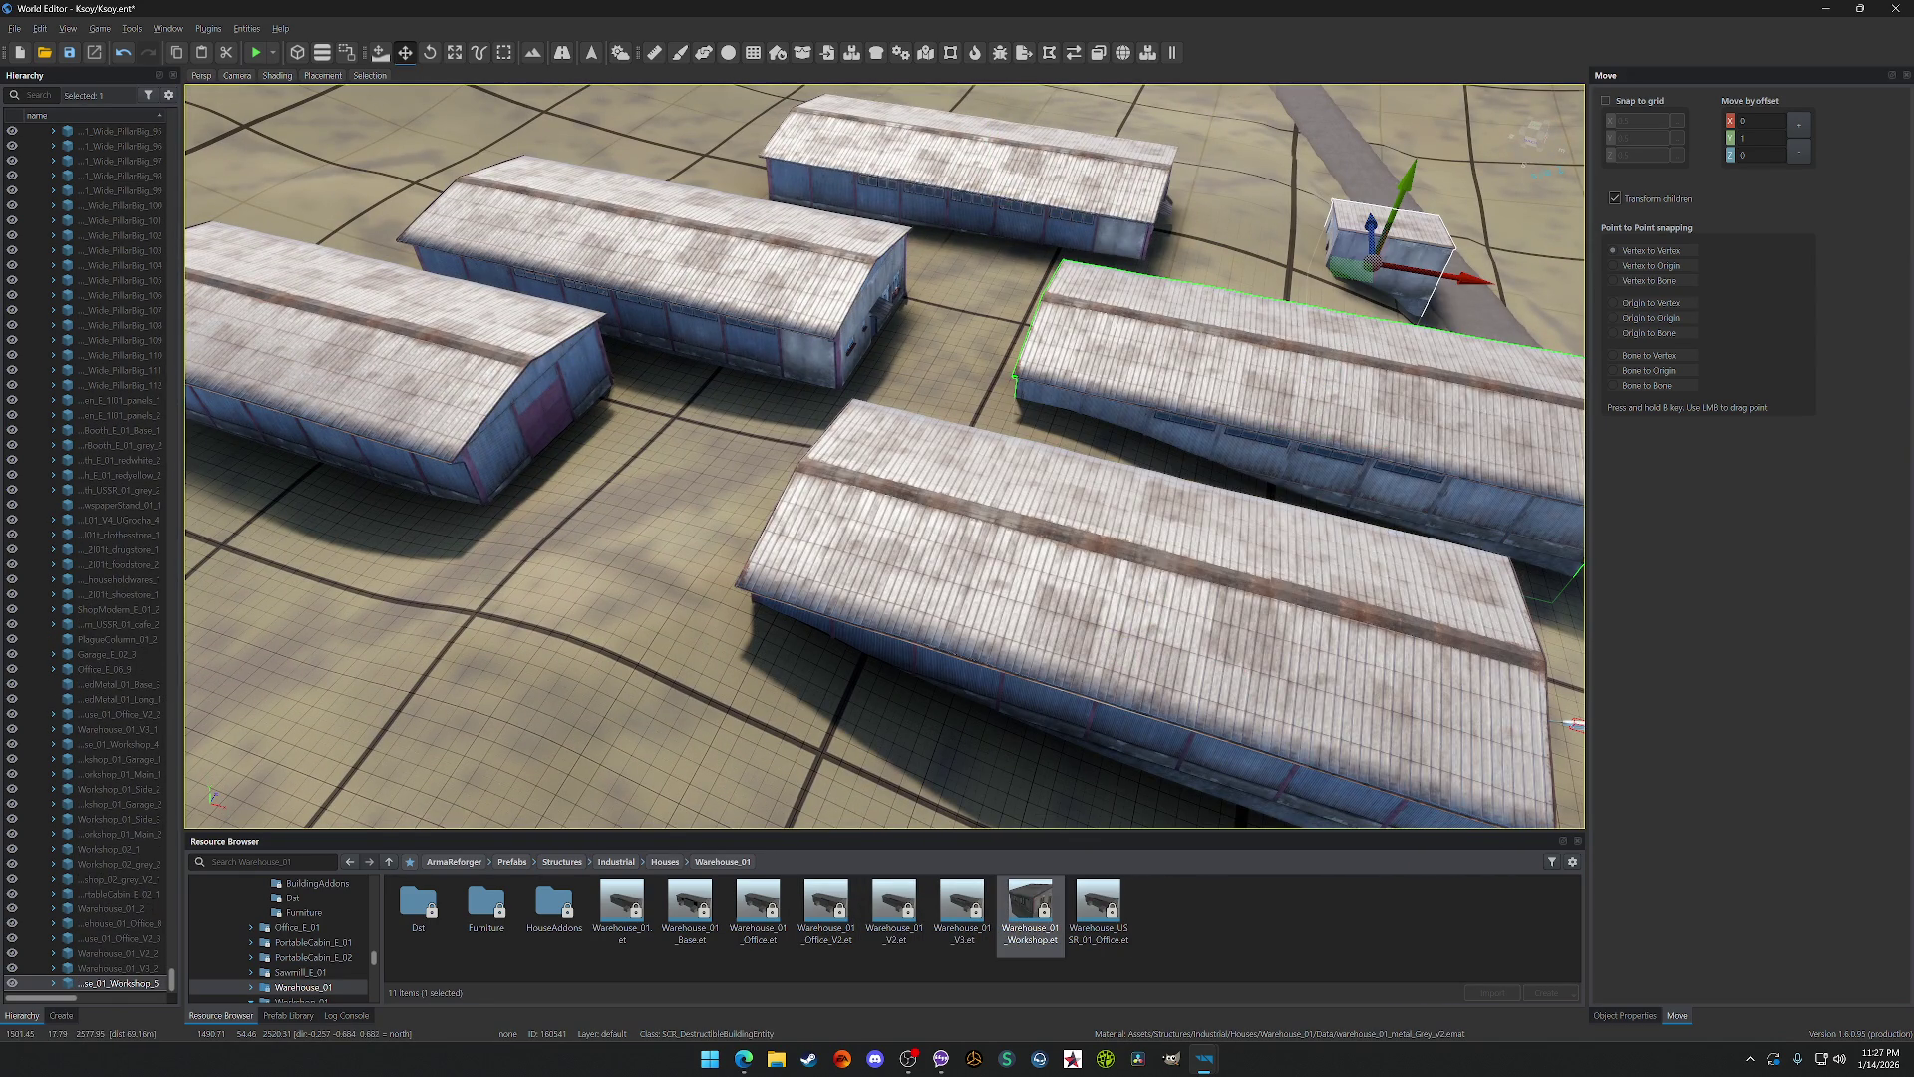
Step: Inspect the placed warehouses, then undo to remove them all
{"action": "scroll", "coordinate": [885, 455], "scroll_direction": "down", "scroll_amount": 5}
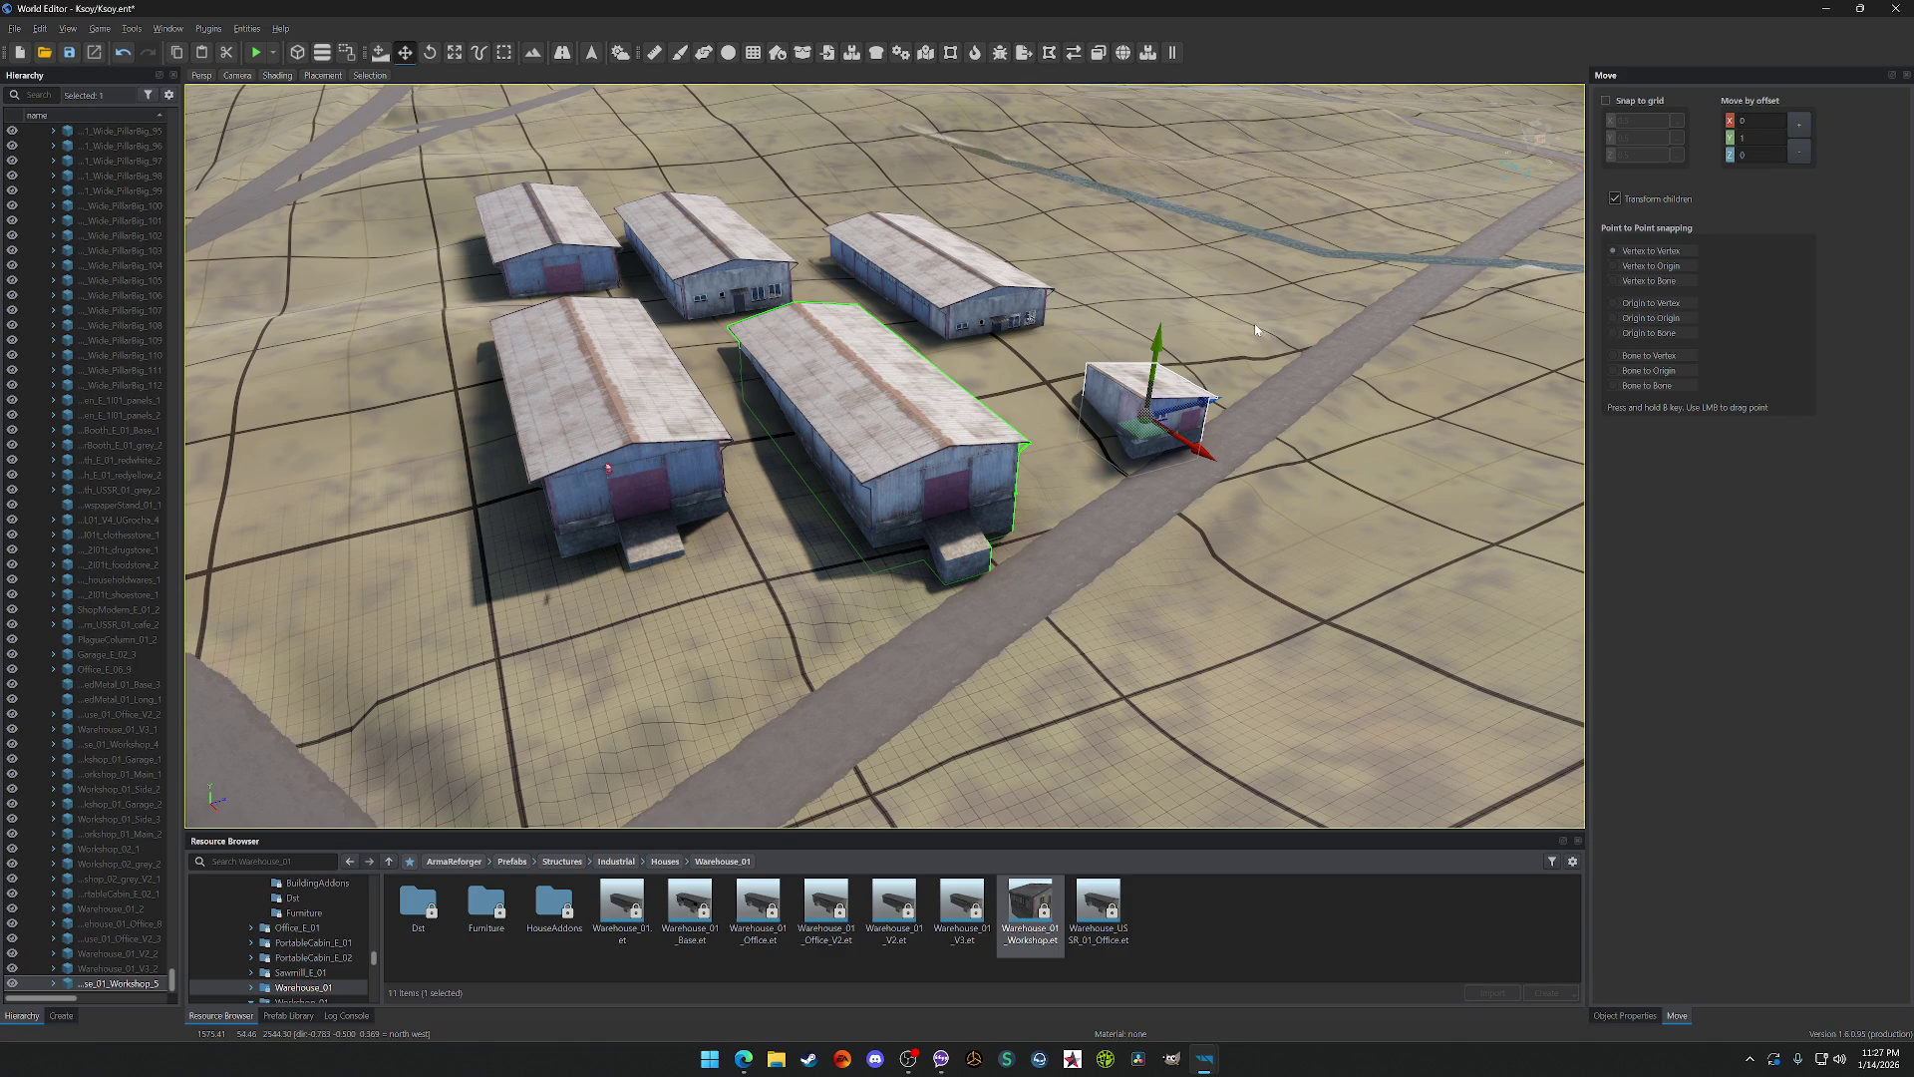
{"action": "scroll", "coordinate": [1256, 329], "scroll_direction": "up", "scroll_amount": 6}
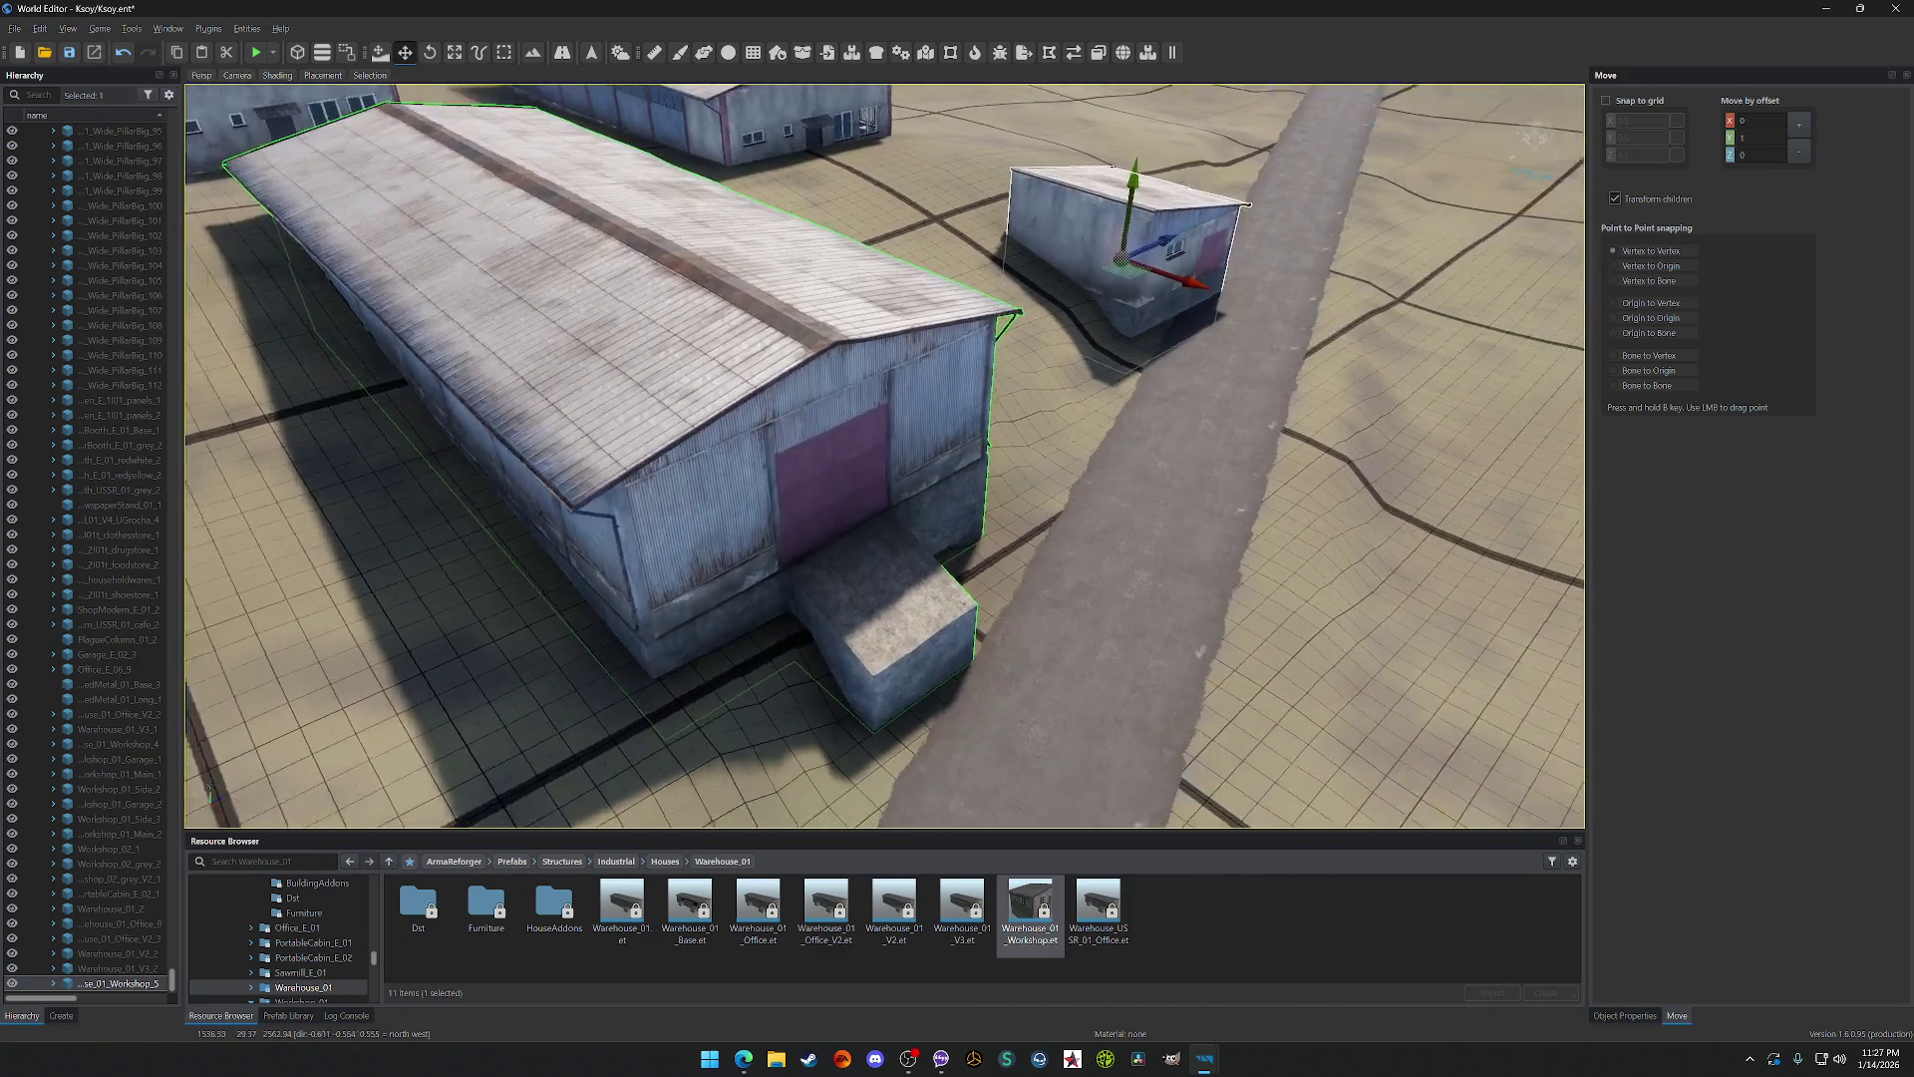
{"action": "scroll", "coordinate": [884, 455], "scroll_direction": "up", "scroll_amount": 5}
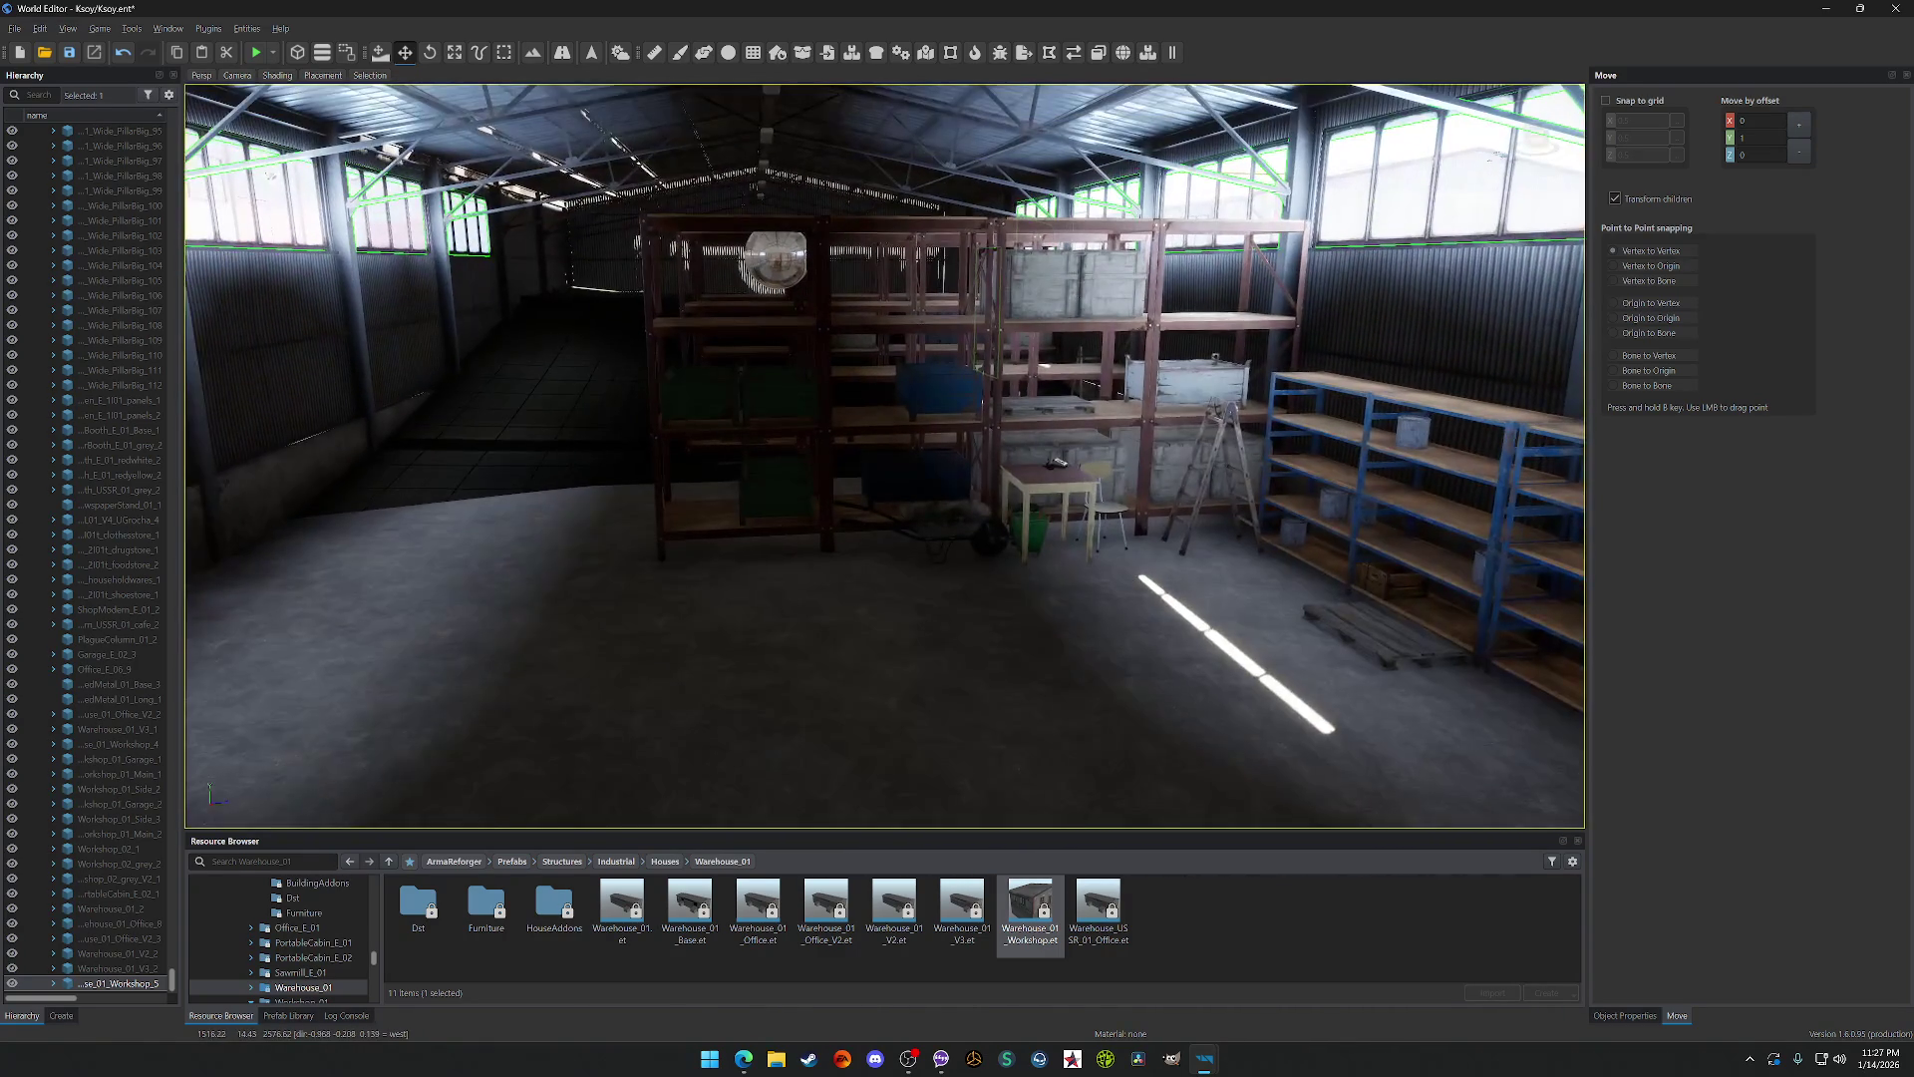
{"action": "scroll", "coordinate": [885, 455], "scroll_direction": "up", "scroll_amount": 5}
{"action": "scroll", "coordinate": [884, 455], "scroll_direction": "down", "scroll_amount": 2}
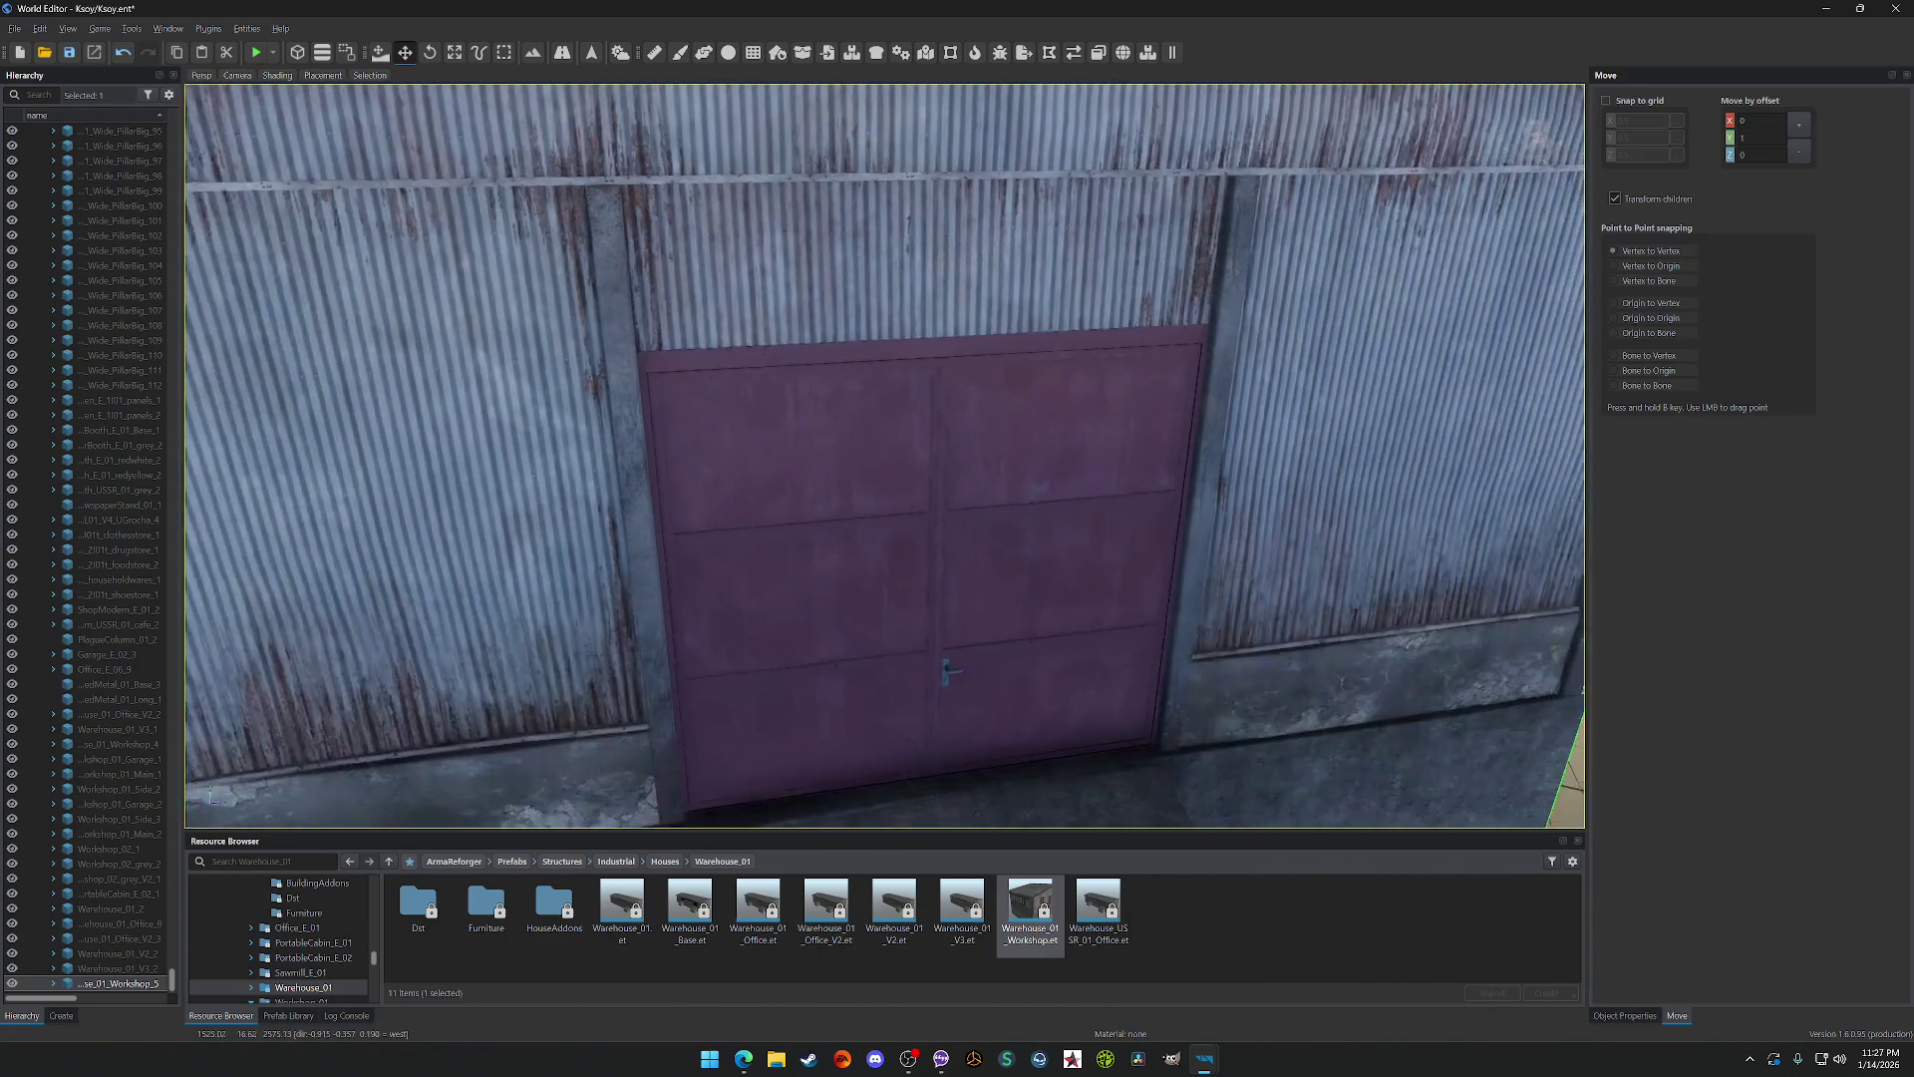
{"action": "scroll", "coordinate": [884, 456], "scroll_direction": "down", "scroll_amount": 10}
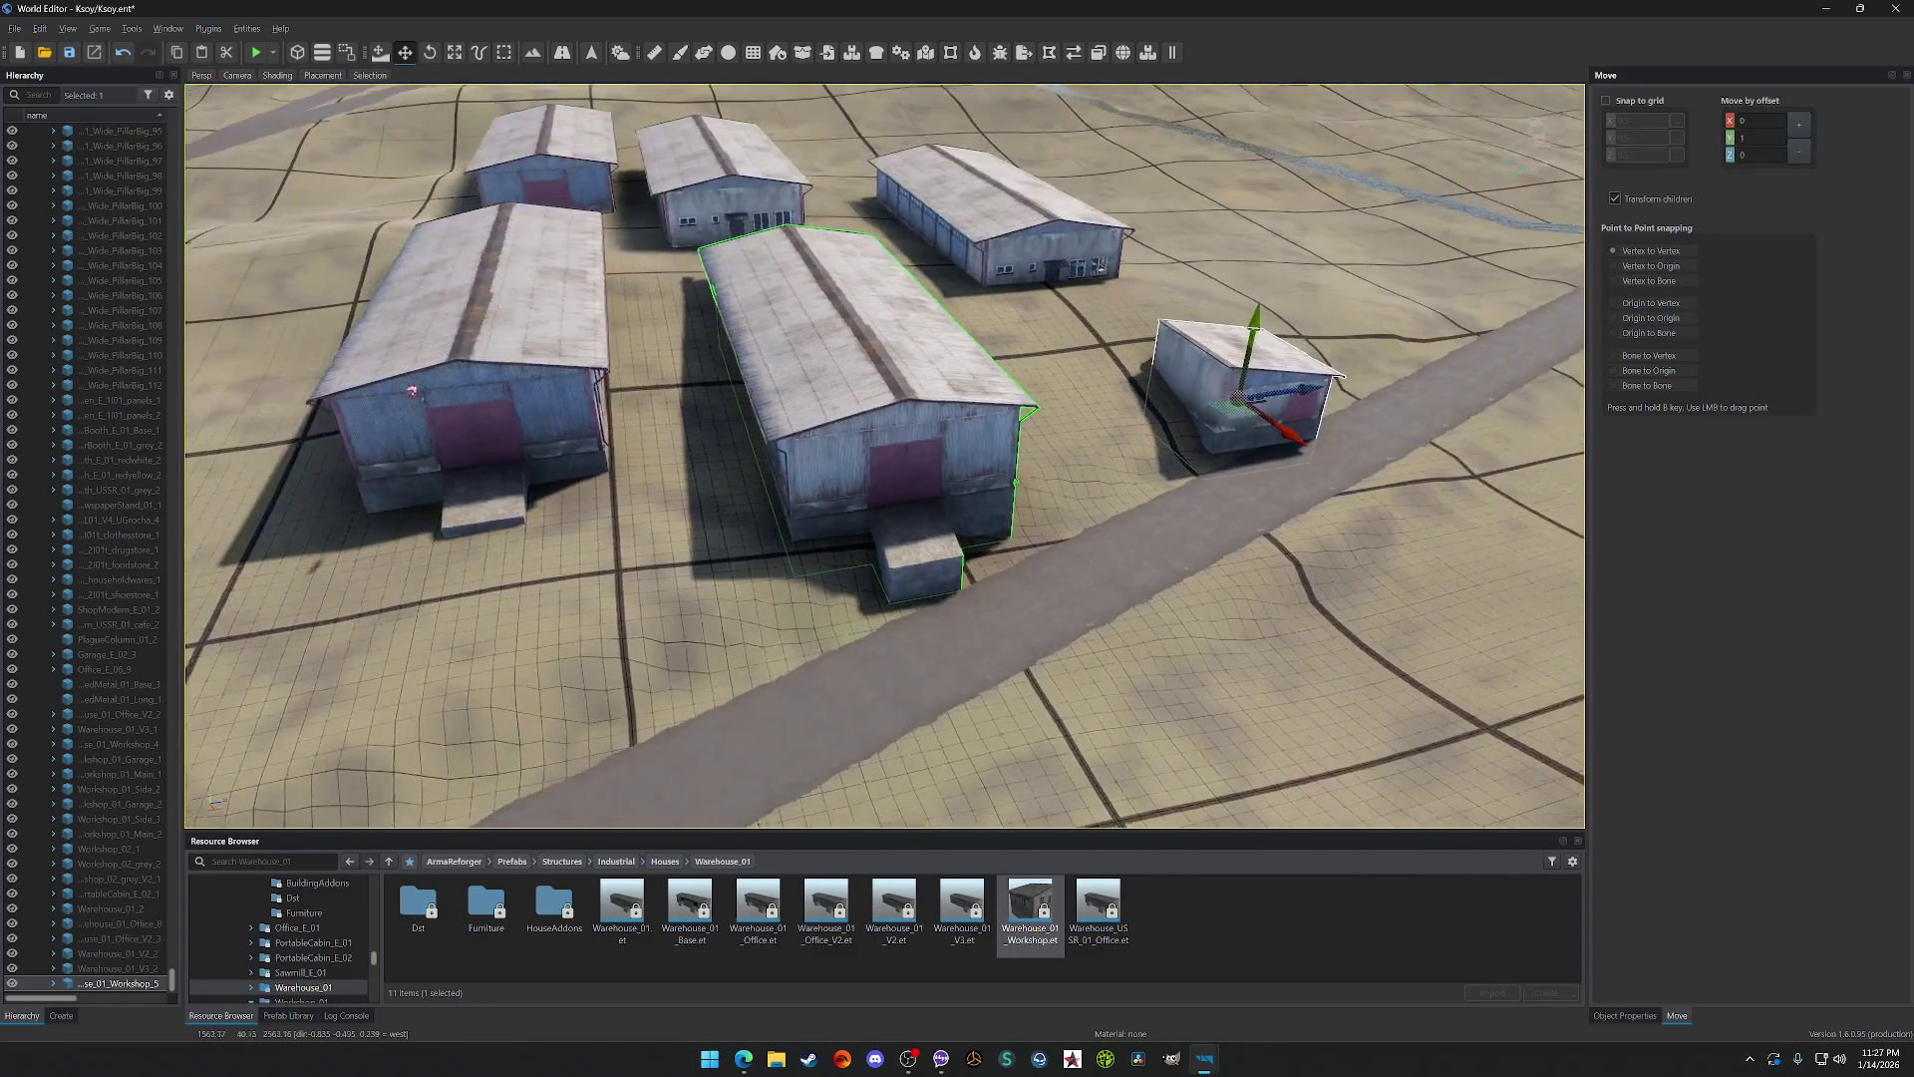
{"action": "left_click", "coordinate": [837, 389]}
{"action": "key", "text": "ctrl+z"}
{"action": "key", "text": "ctrl+z"}
{"action": "key", "text": "ctrl+z"}
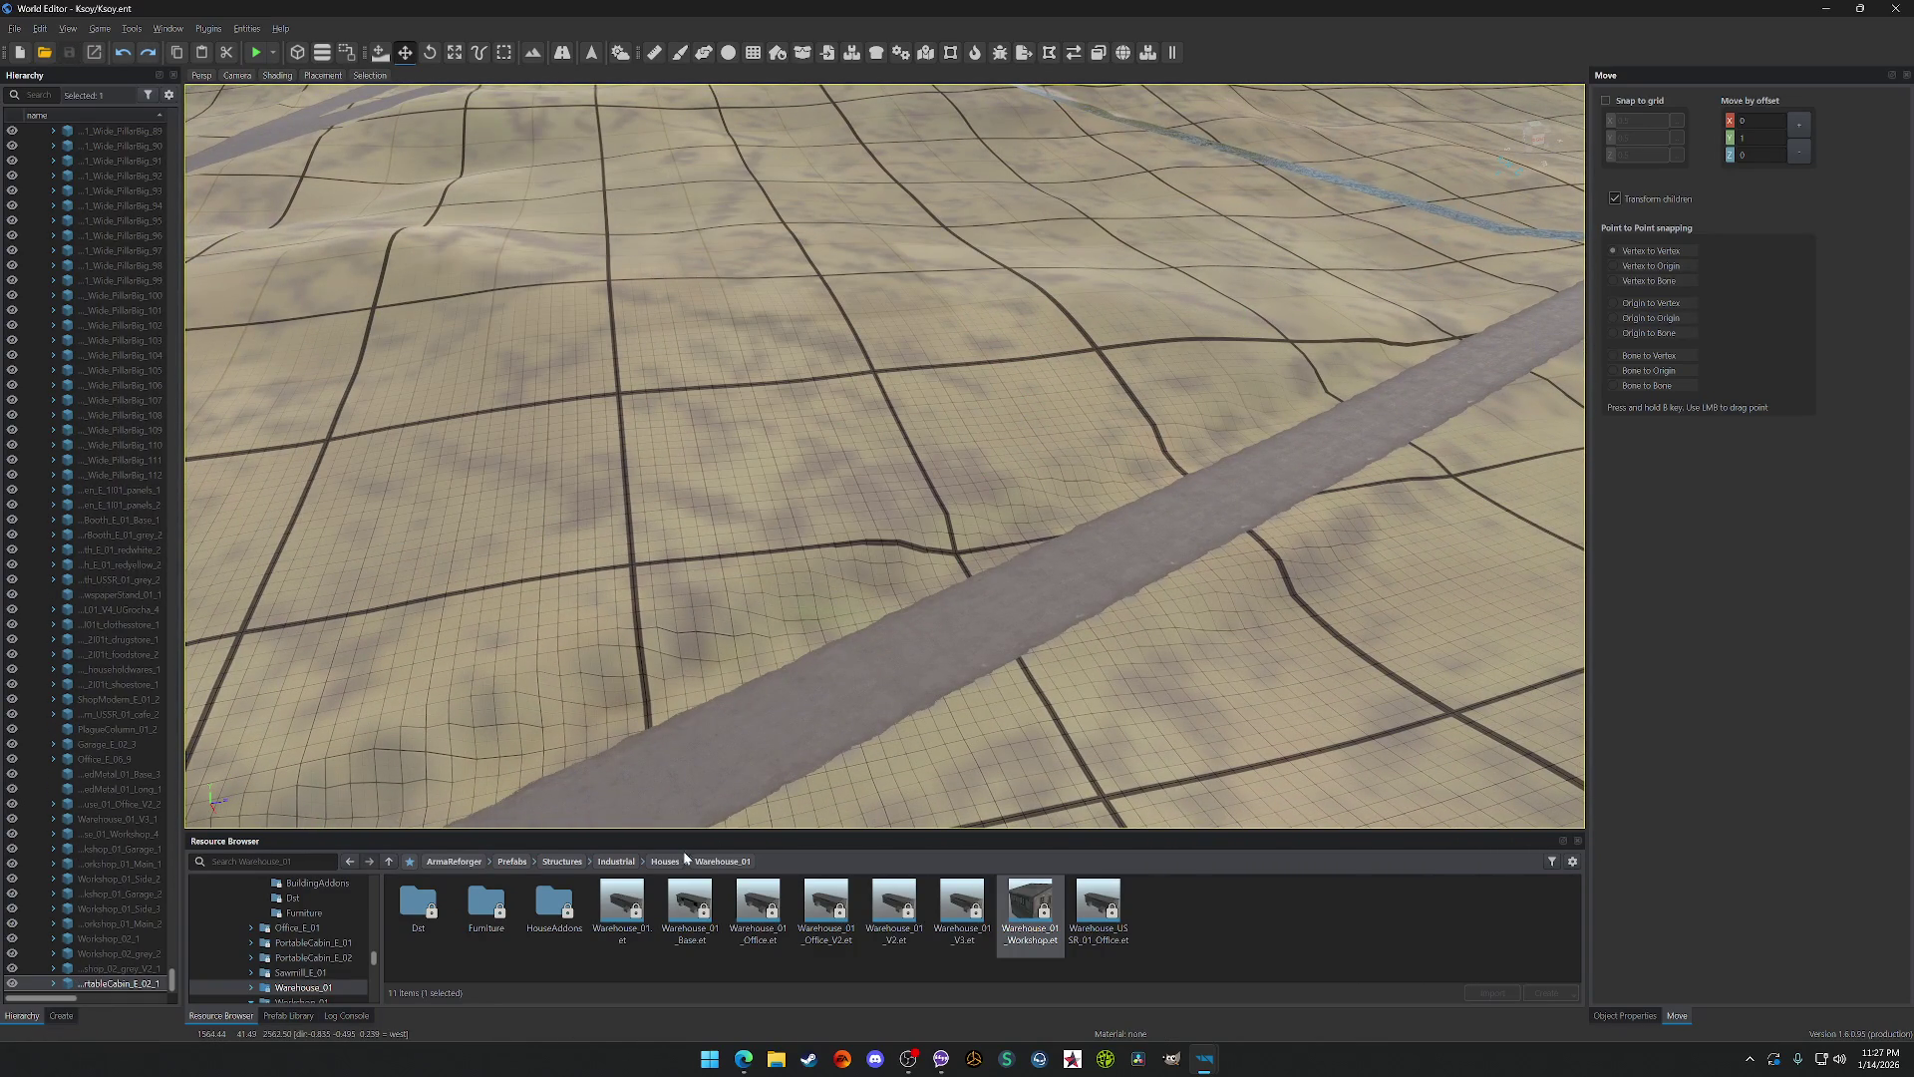
Step: Browse Industrial's Garages and Houses folders, then open PersonCarriers > PersonnelCarrier_01
{"action": "left_click", "coordinate": [665, 860]}
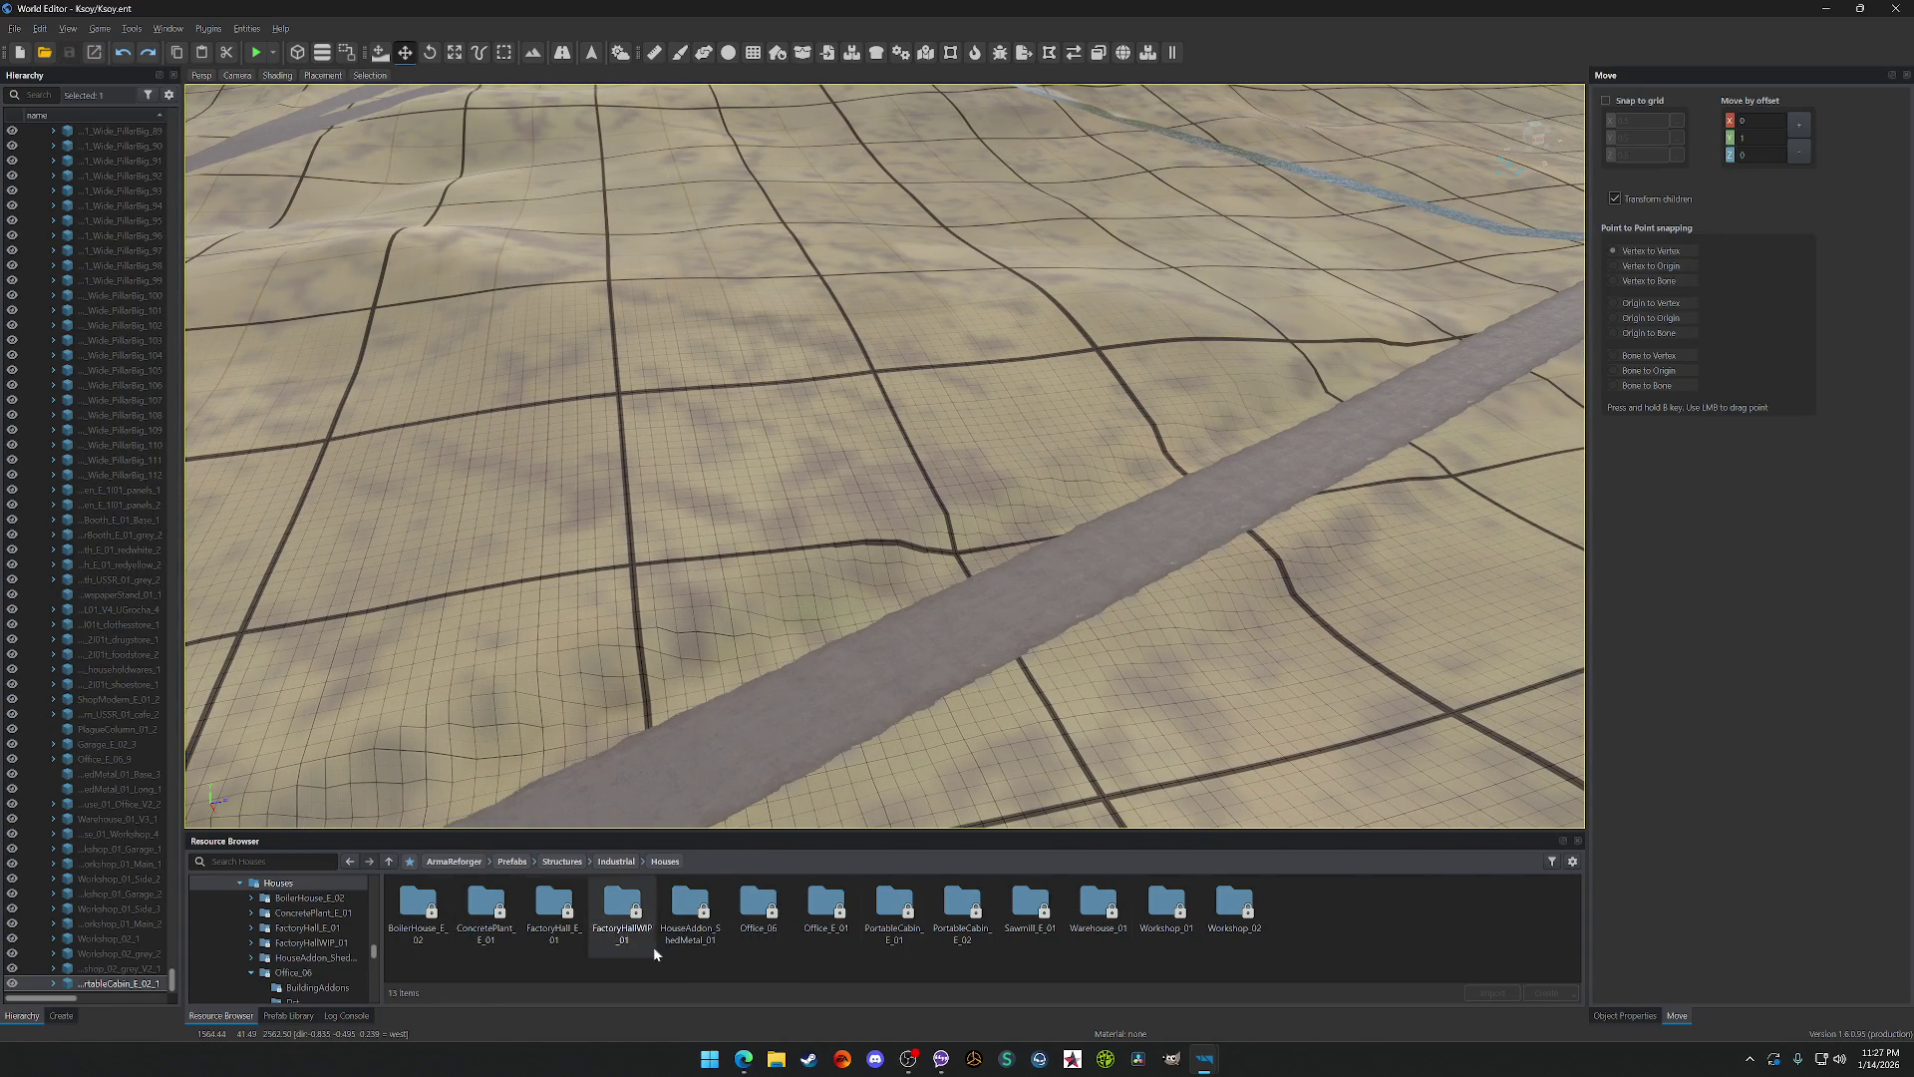
{"action": "left_click", "coordinate": [616, 862]}
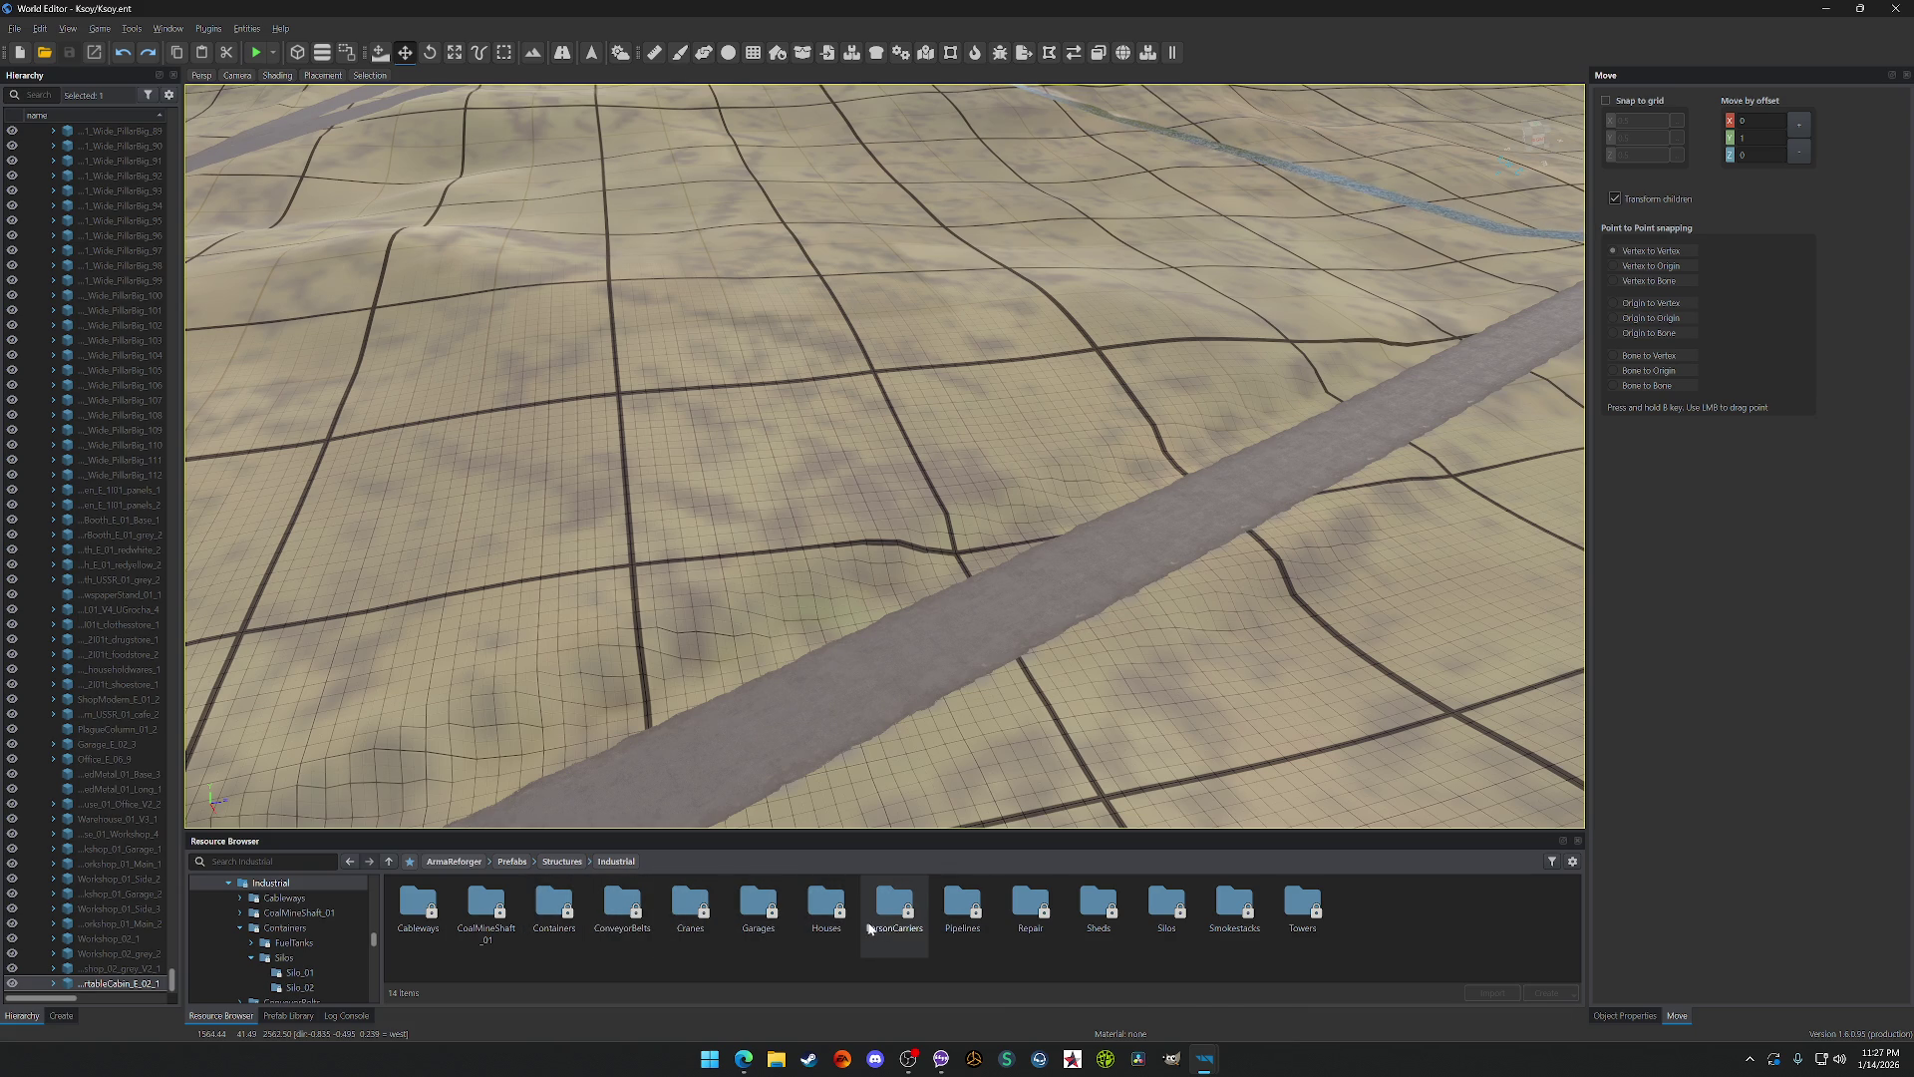
{"action": "double_click", "coordinate": [771, 924]}
{"action": "double_click", "coordinate": [410, 909]}
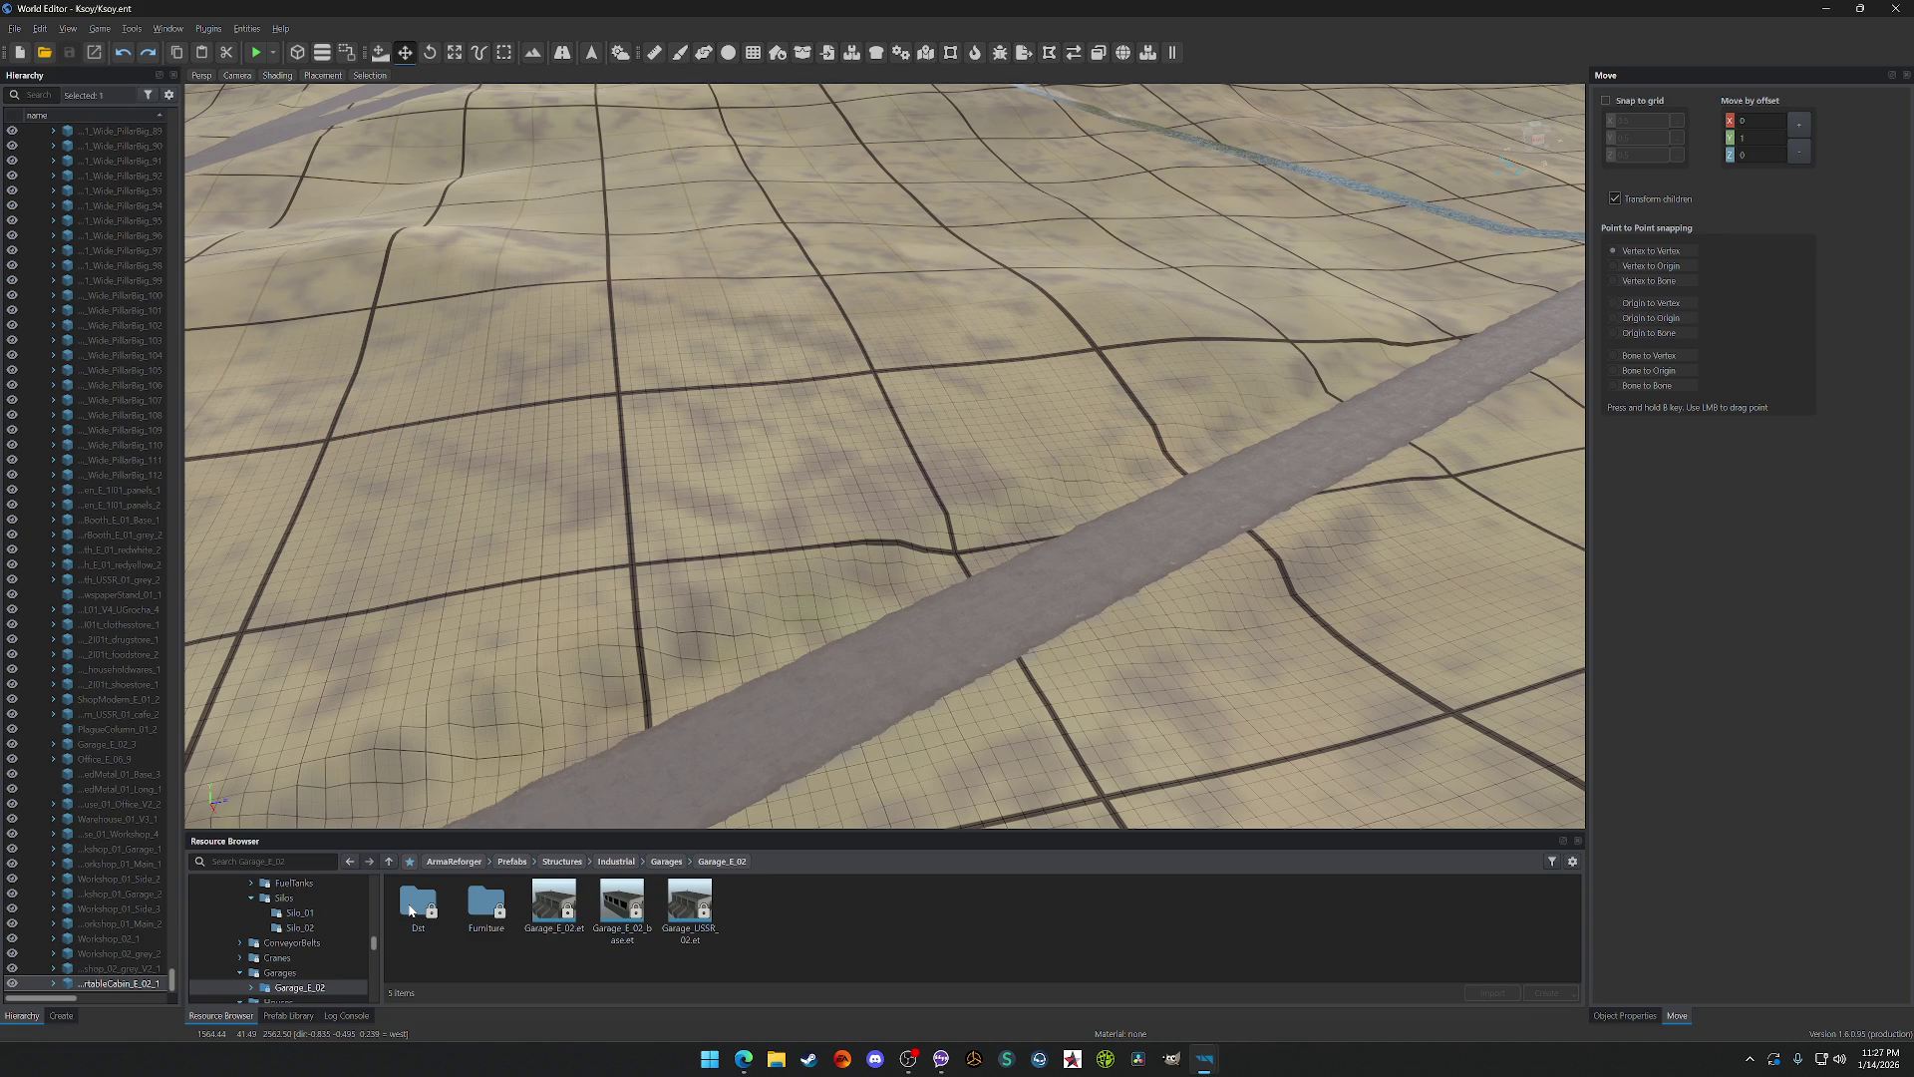
{"action": "left_click", "coordinate": [660, 862]}
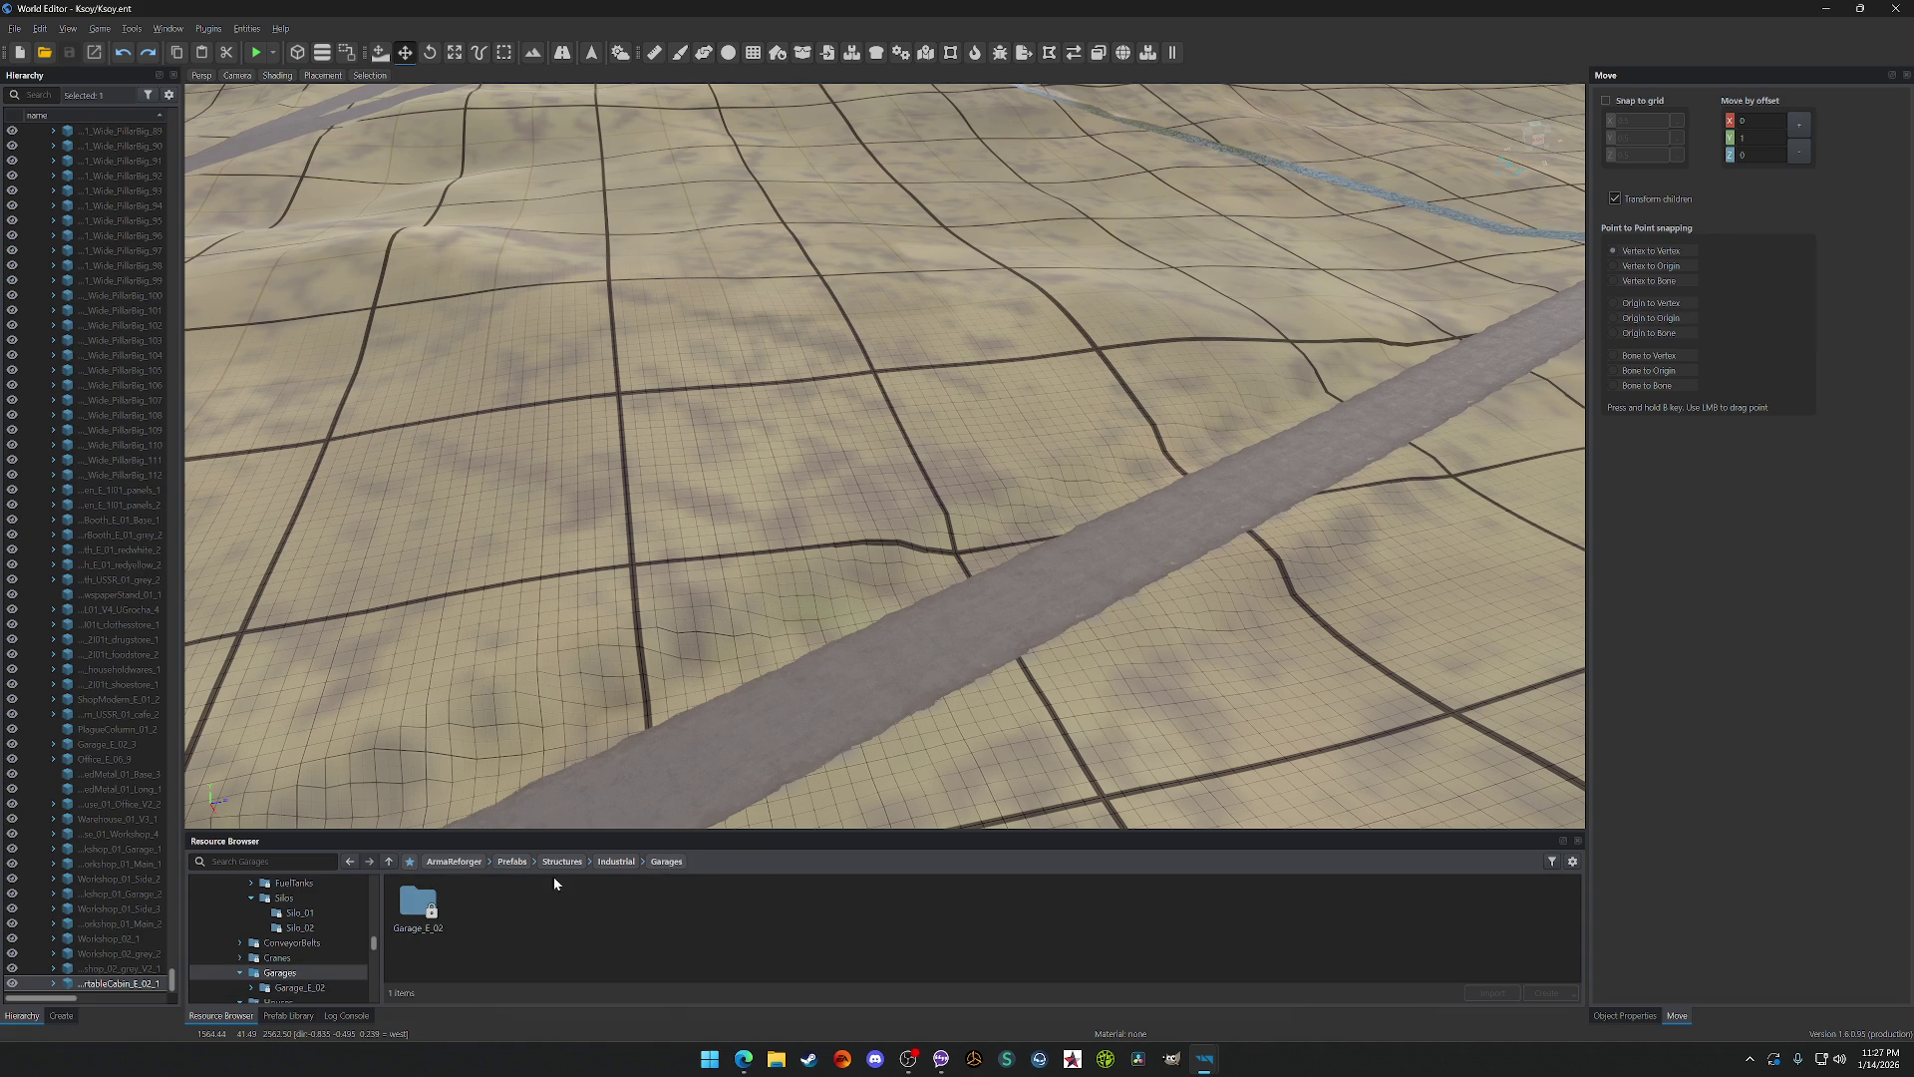
{"action": "left_click", "coordinate": [616, 861]}
{"action": "double_click", "coordinate": [814, 901]}
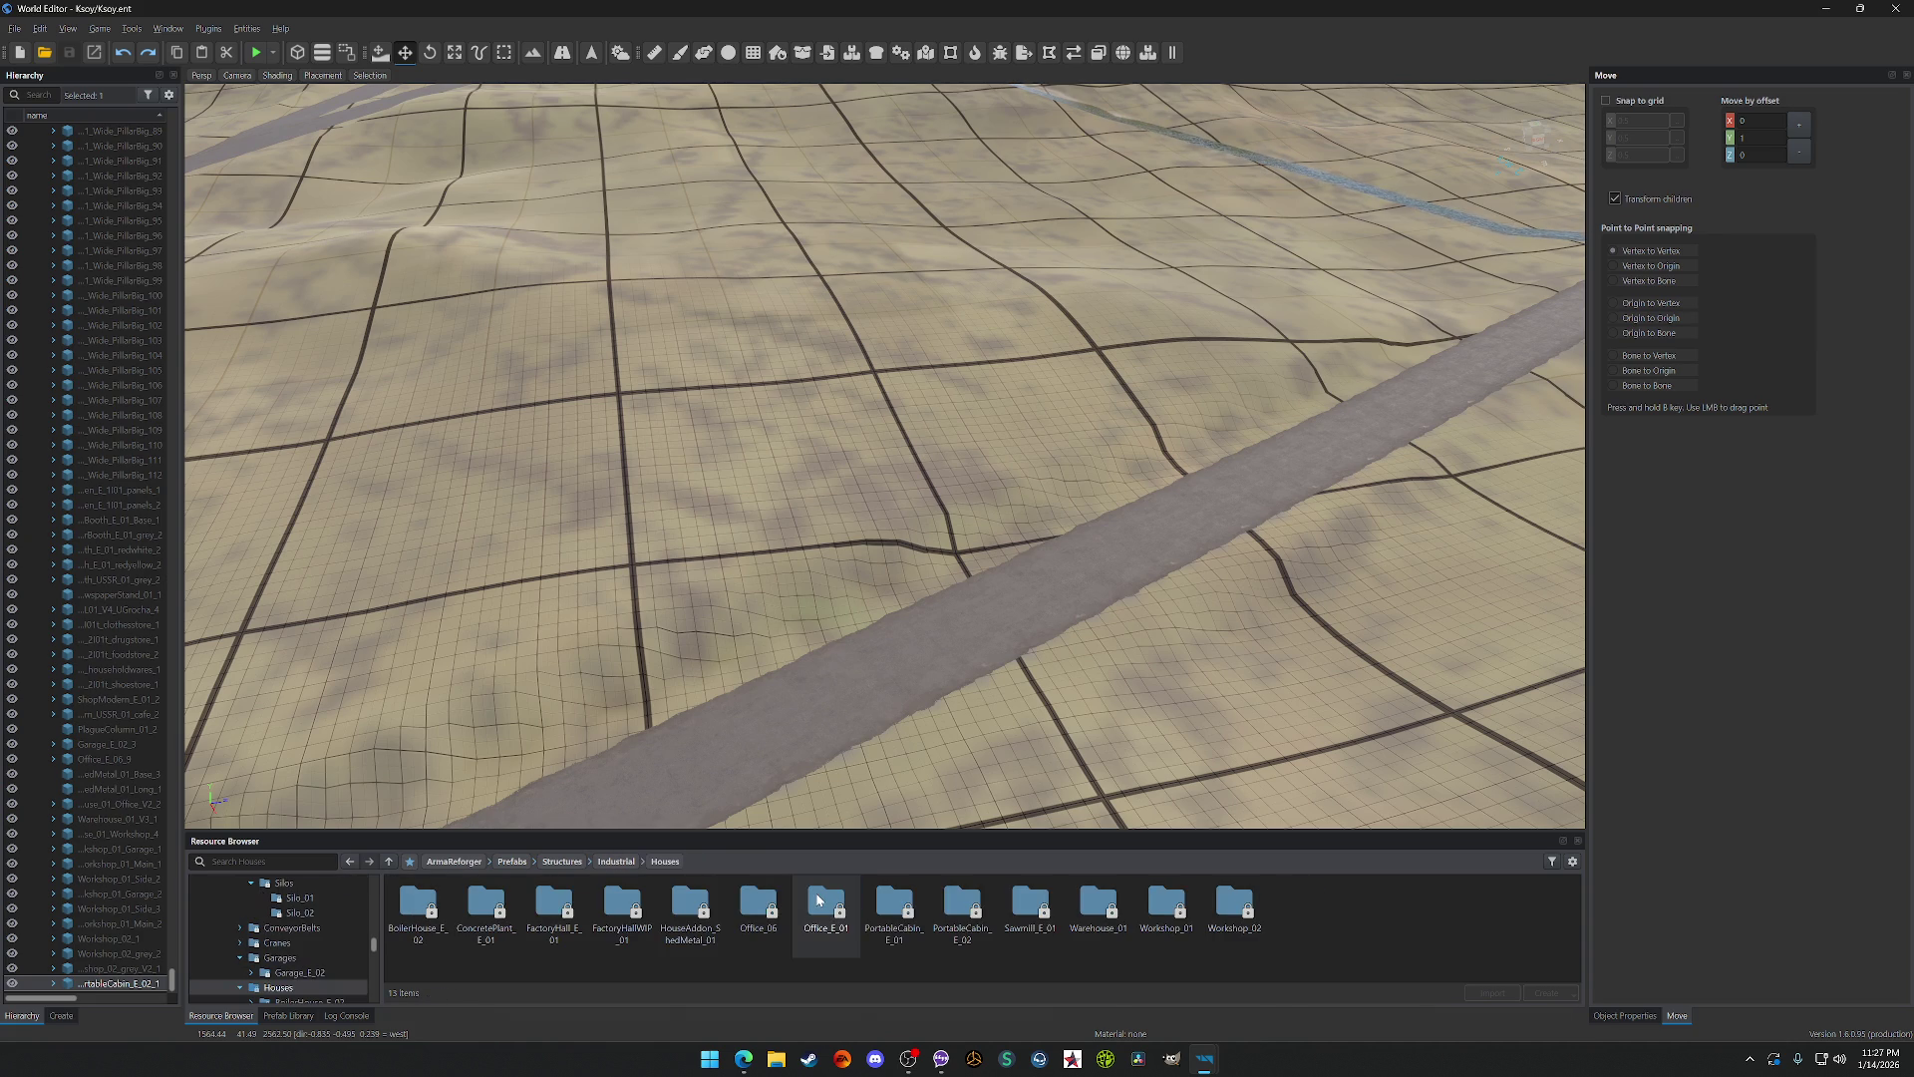
{"action": "left_click", "coordinate": [616, 861]}
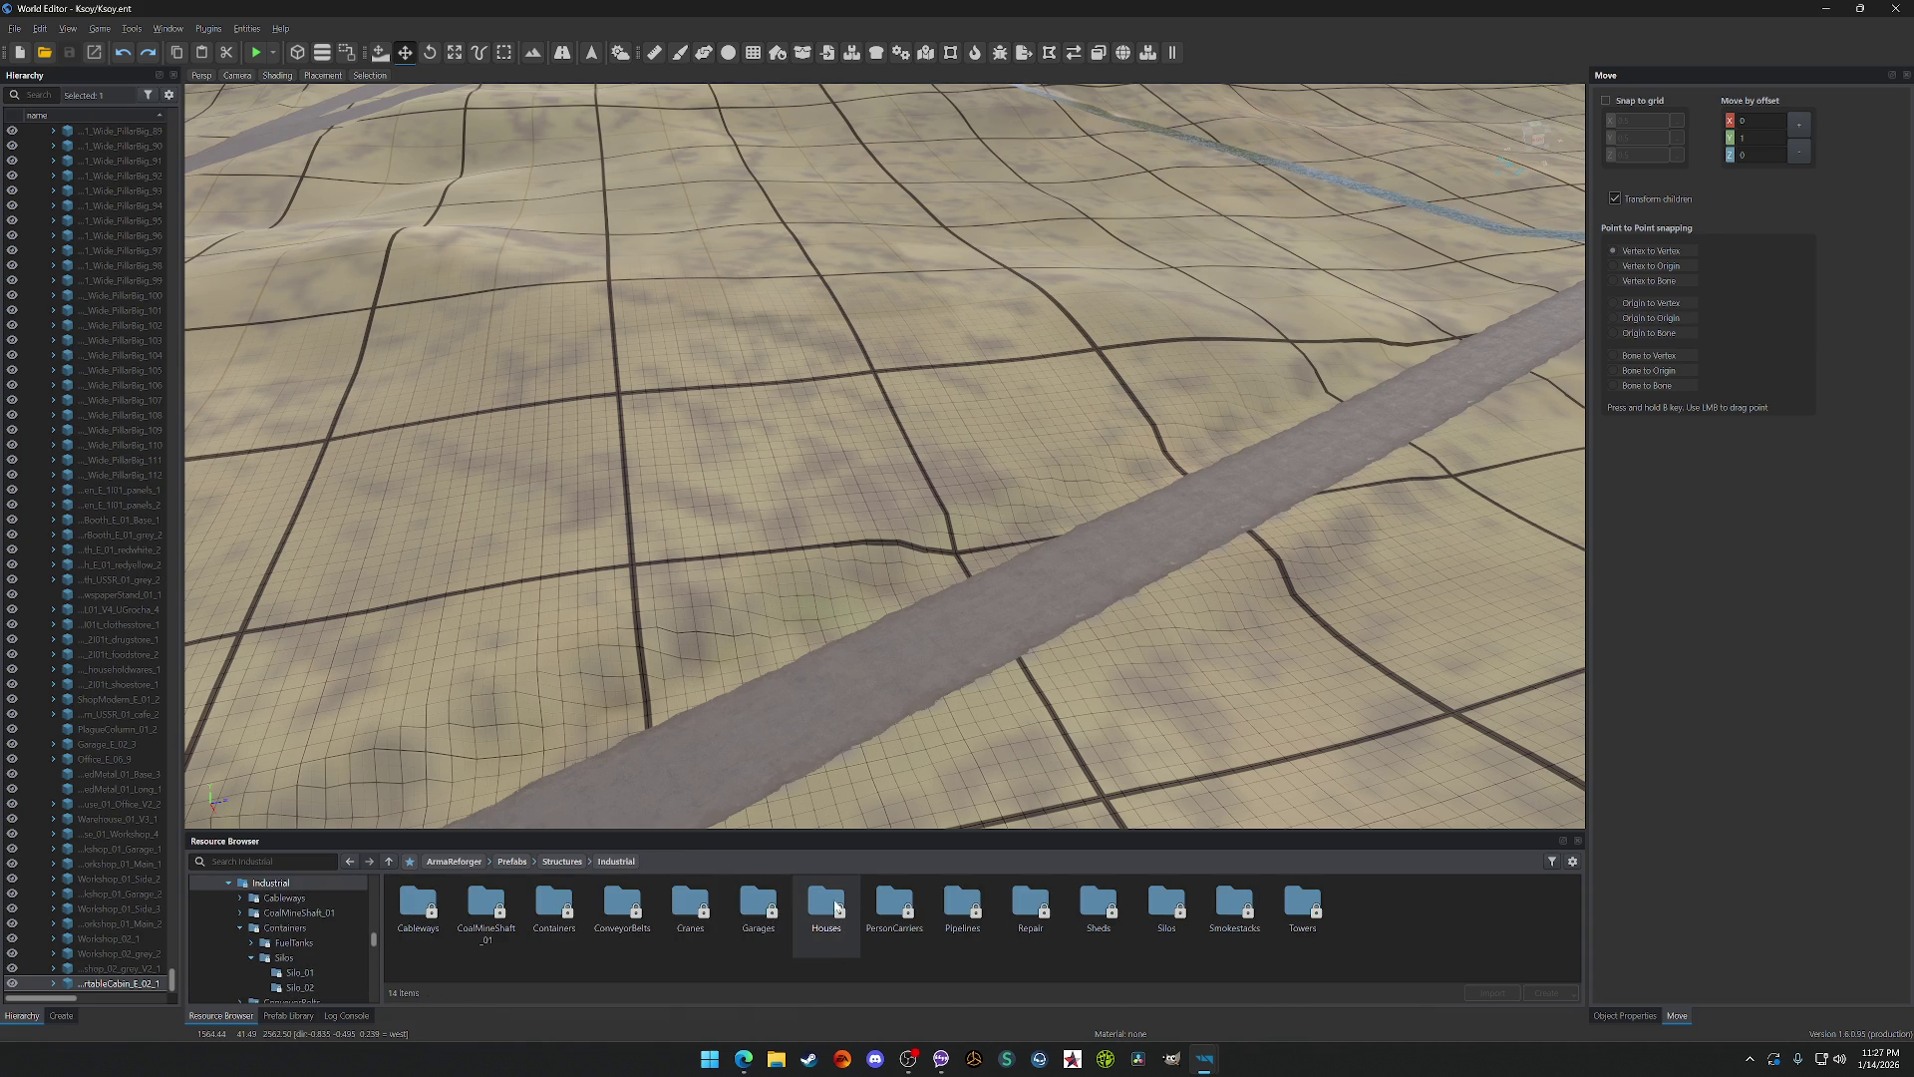
{"action": "double_click", "coordinate": [812, 903]}
{"action": "left_click", "coordinate": [616, 862]}
{"action": "double_click", "coordinate": [891, 907]}
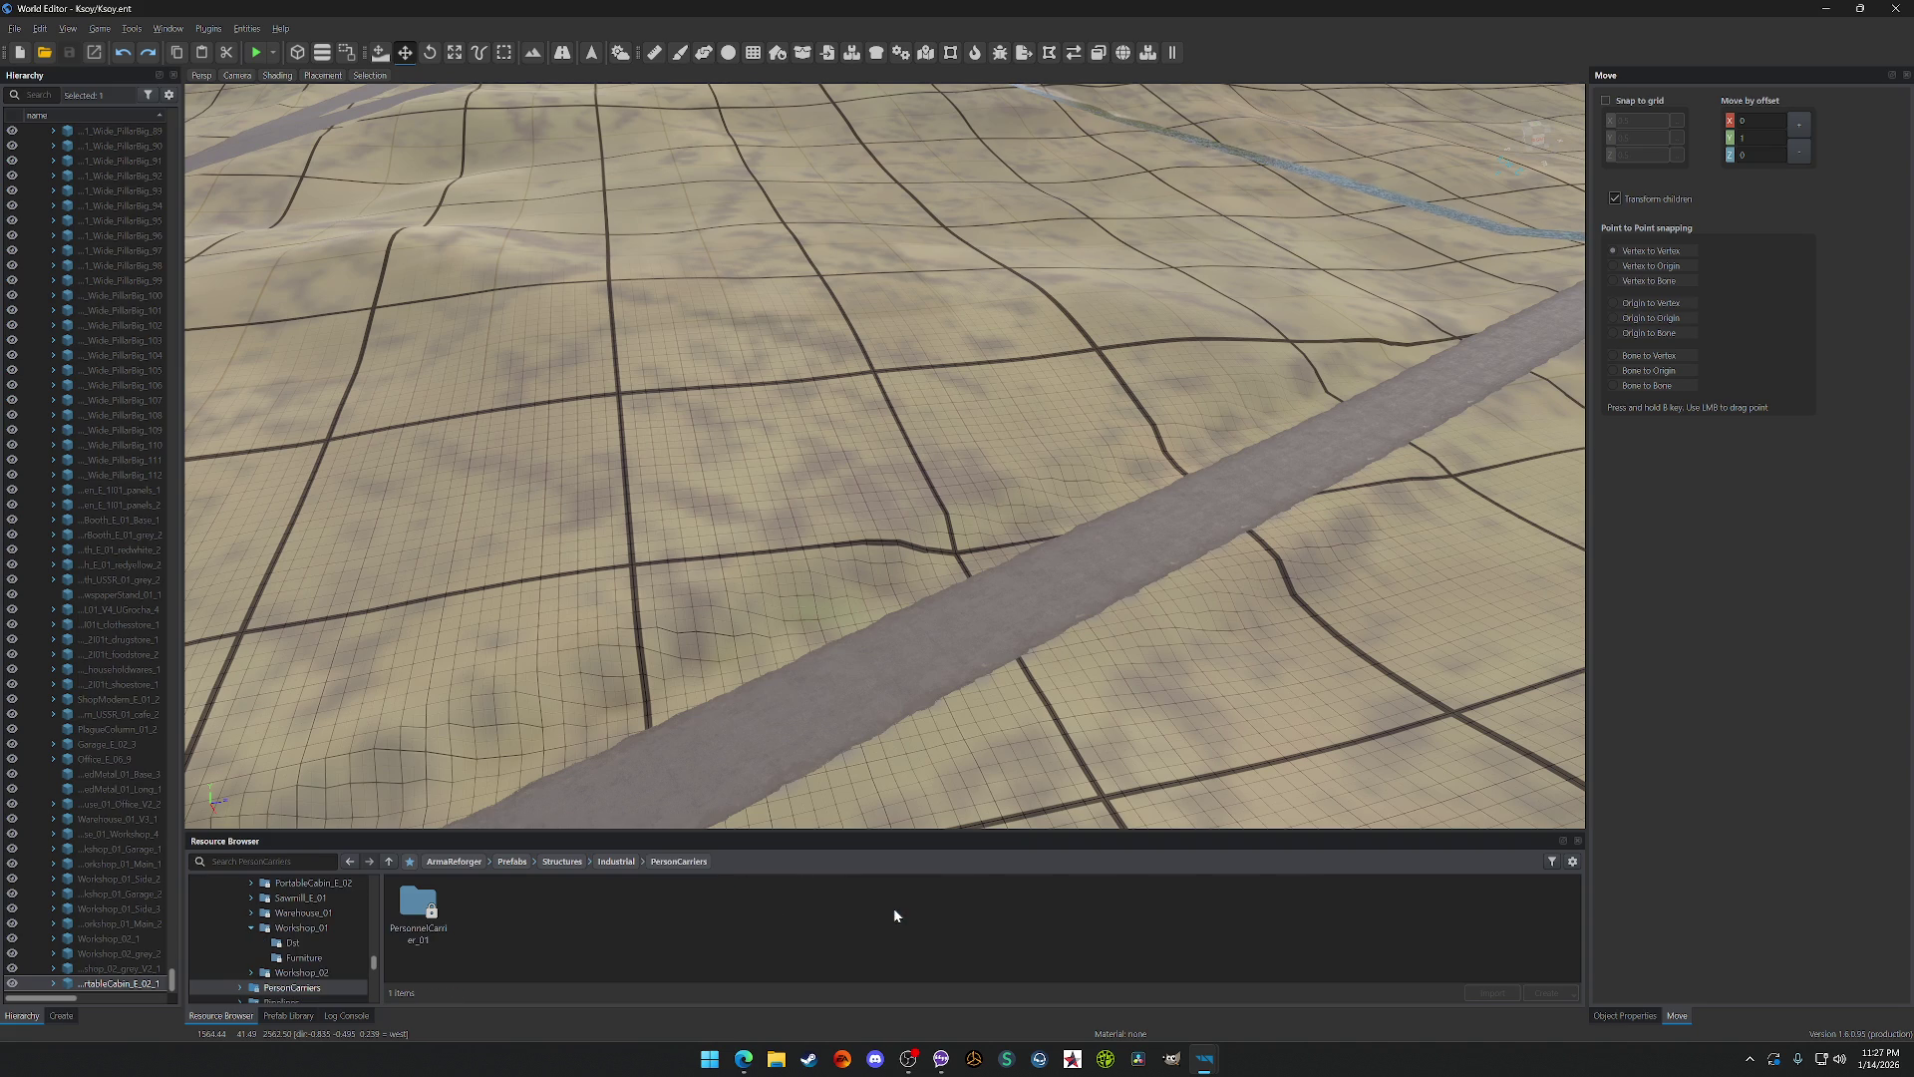
{"action": "double_click", "coordinate": [437, 905]}
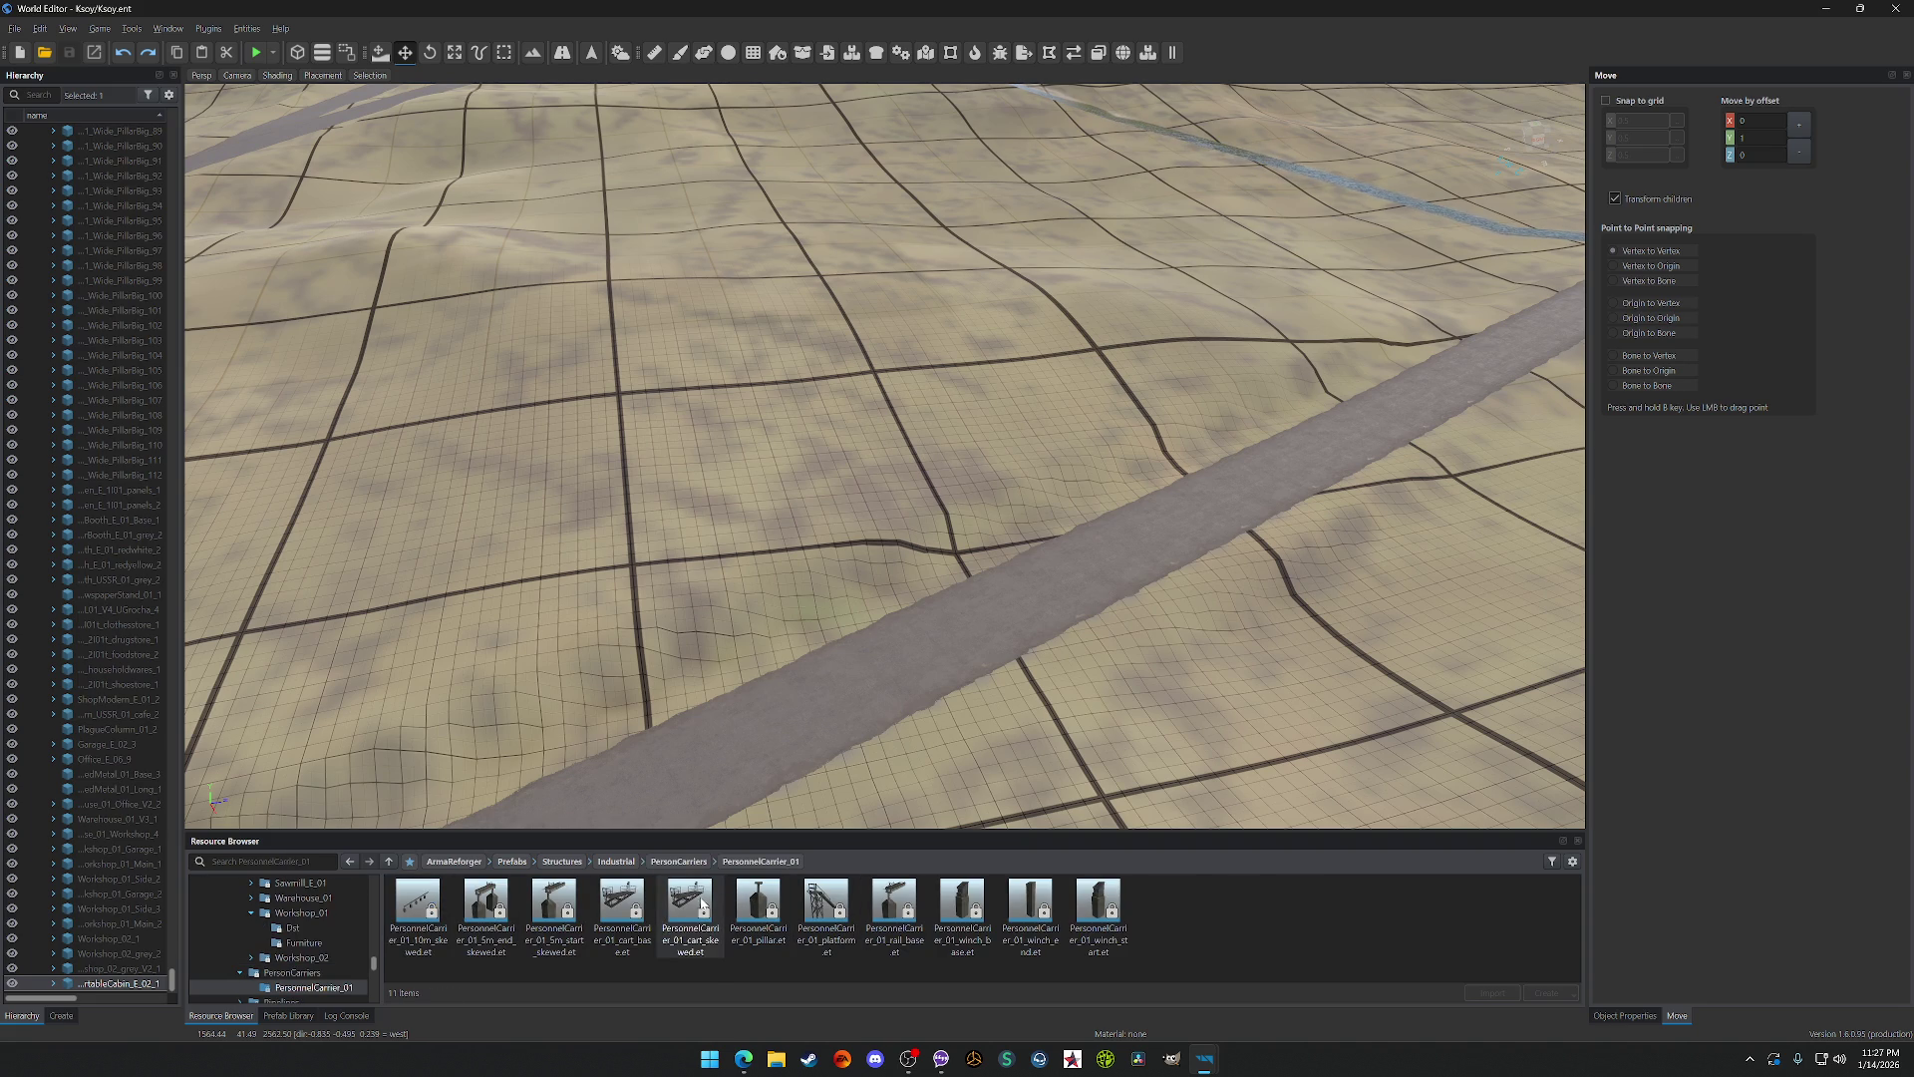
Step: Drop the cart_skewed personnel carrier, frame and orbit it, undo it, then go back up to Industrial
{"action": "left_click_drag", "start_coordinate": [810, 439], "coordinate": [810, 441]}
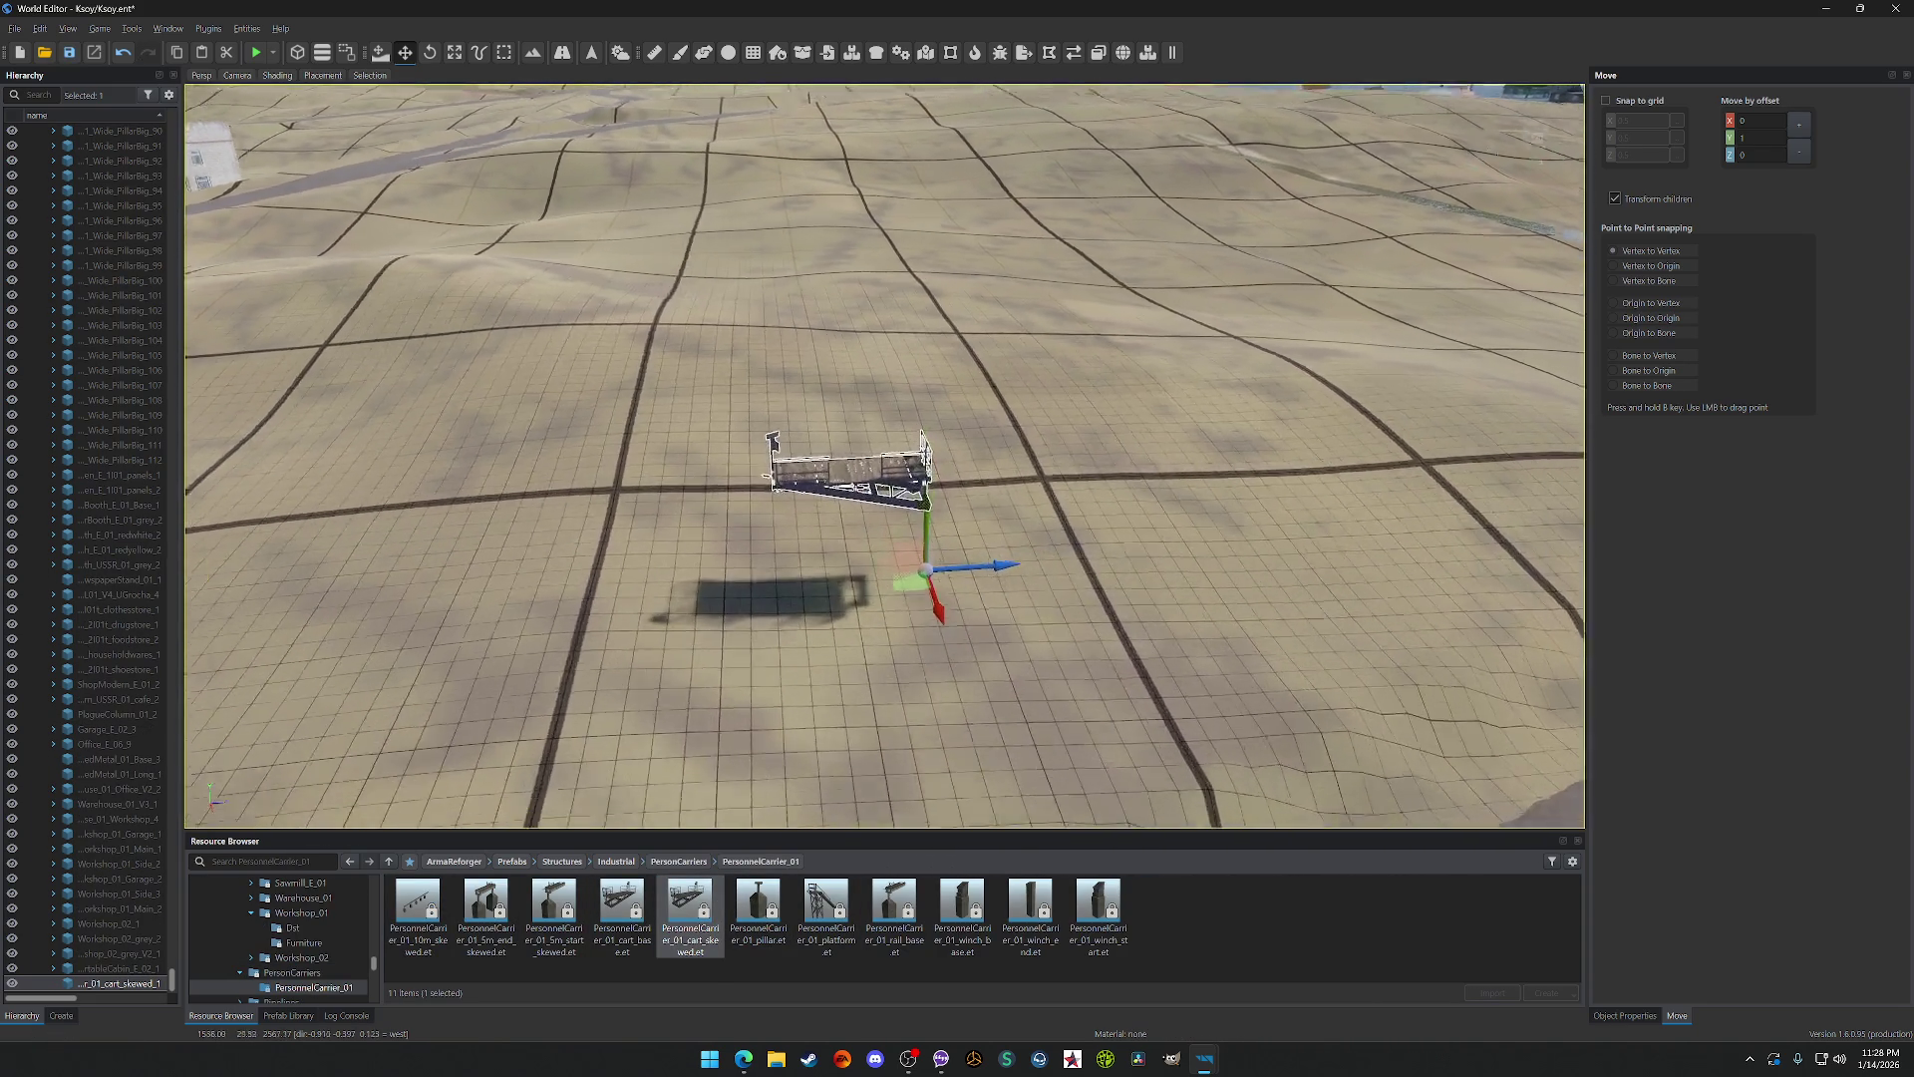
{"action": "key", "text": "f"}
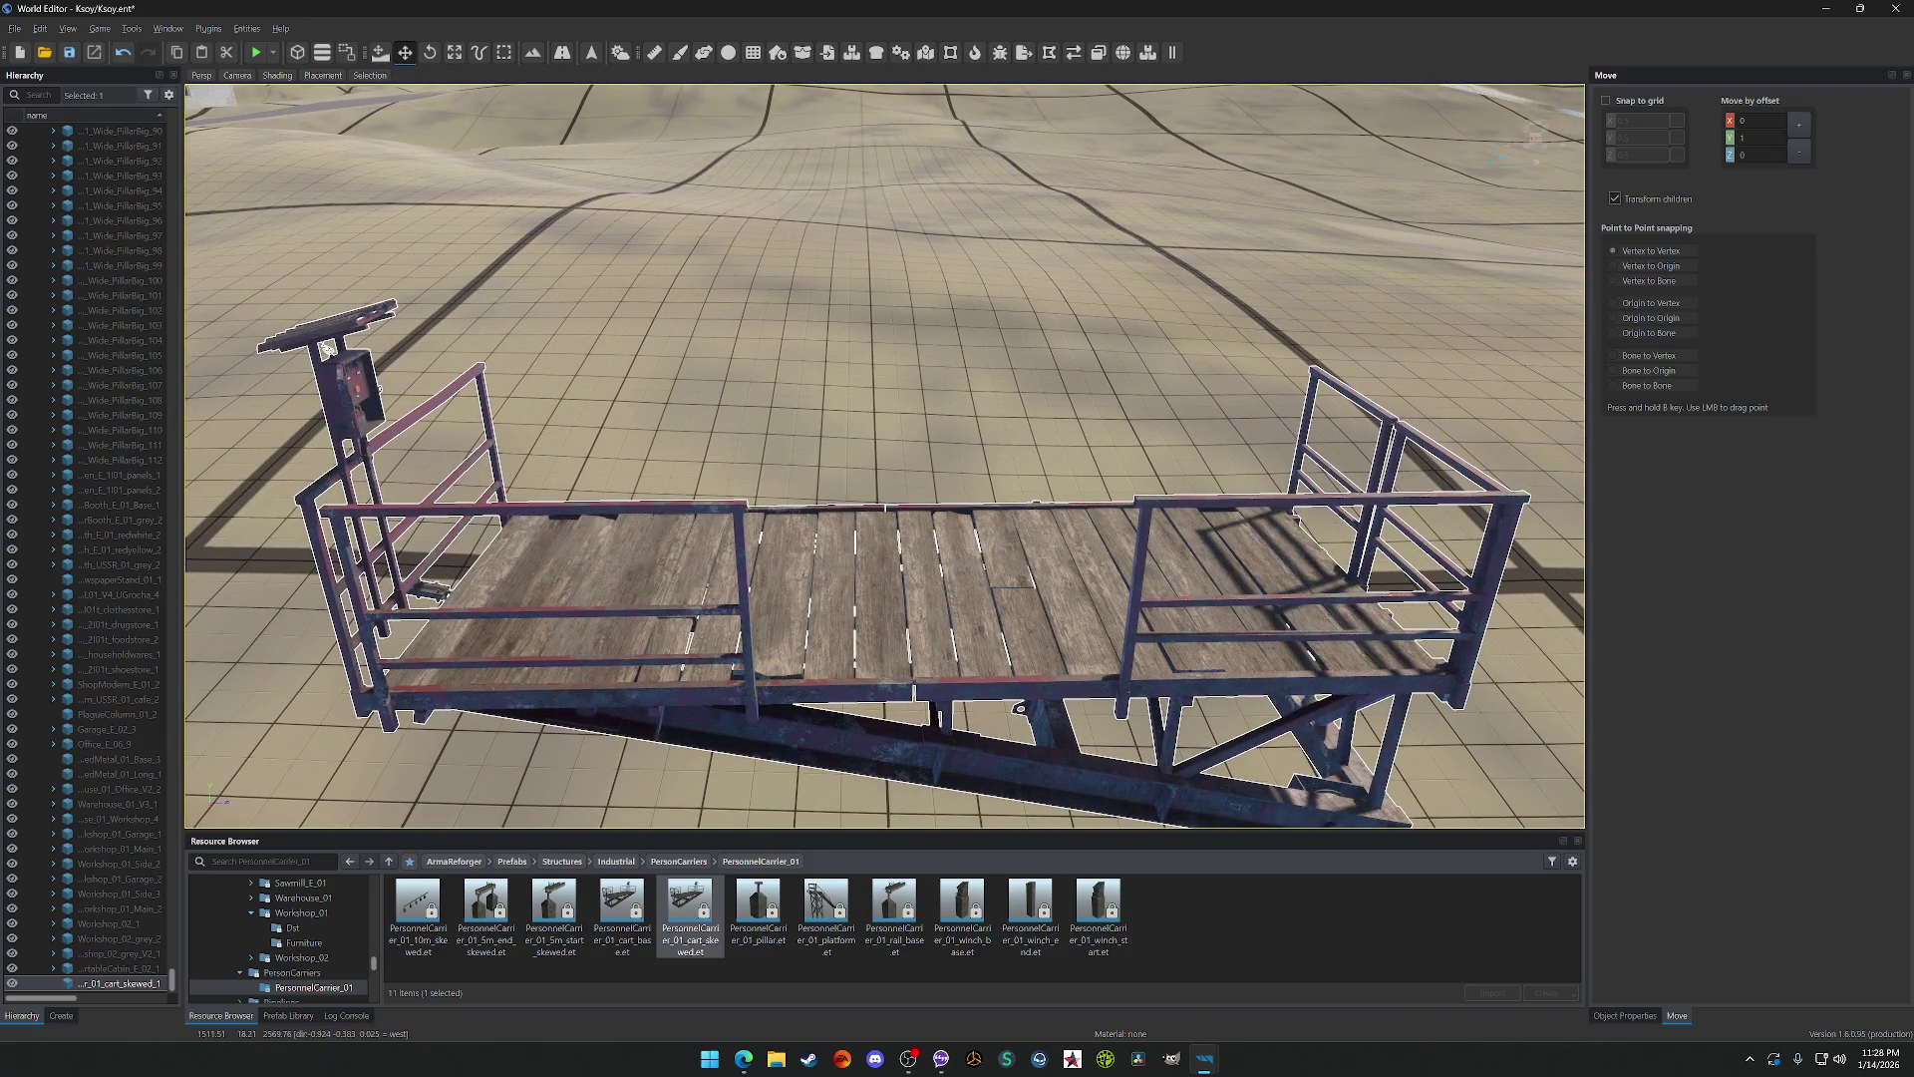
{"action": "left_click_drag", "start_coordinate": [327, 348], "coordinate": [781, 367]}
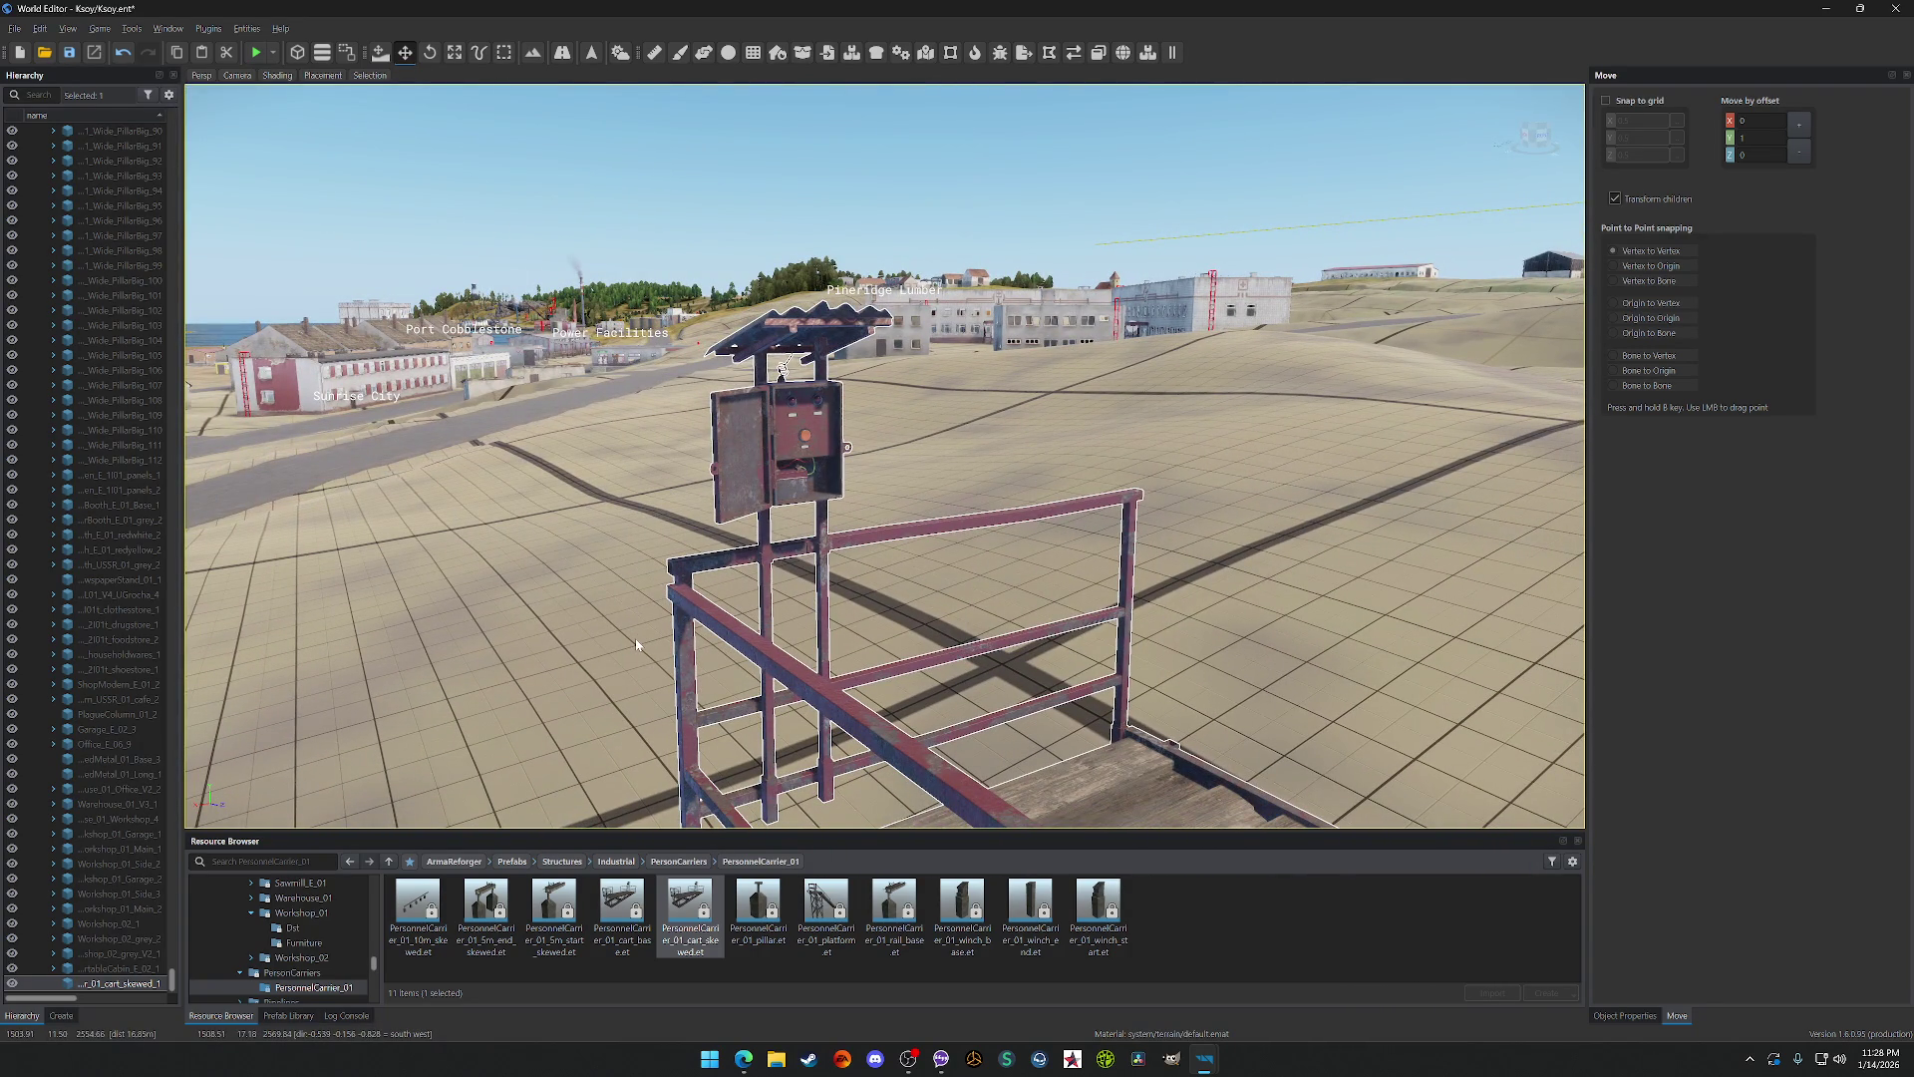
{"action": "key", "text": "ctrl+z"}
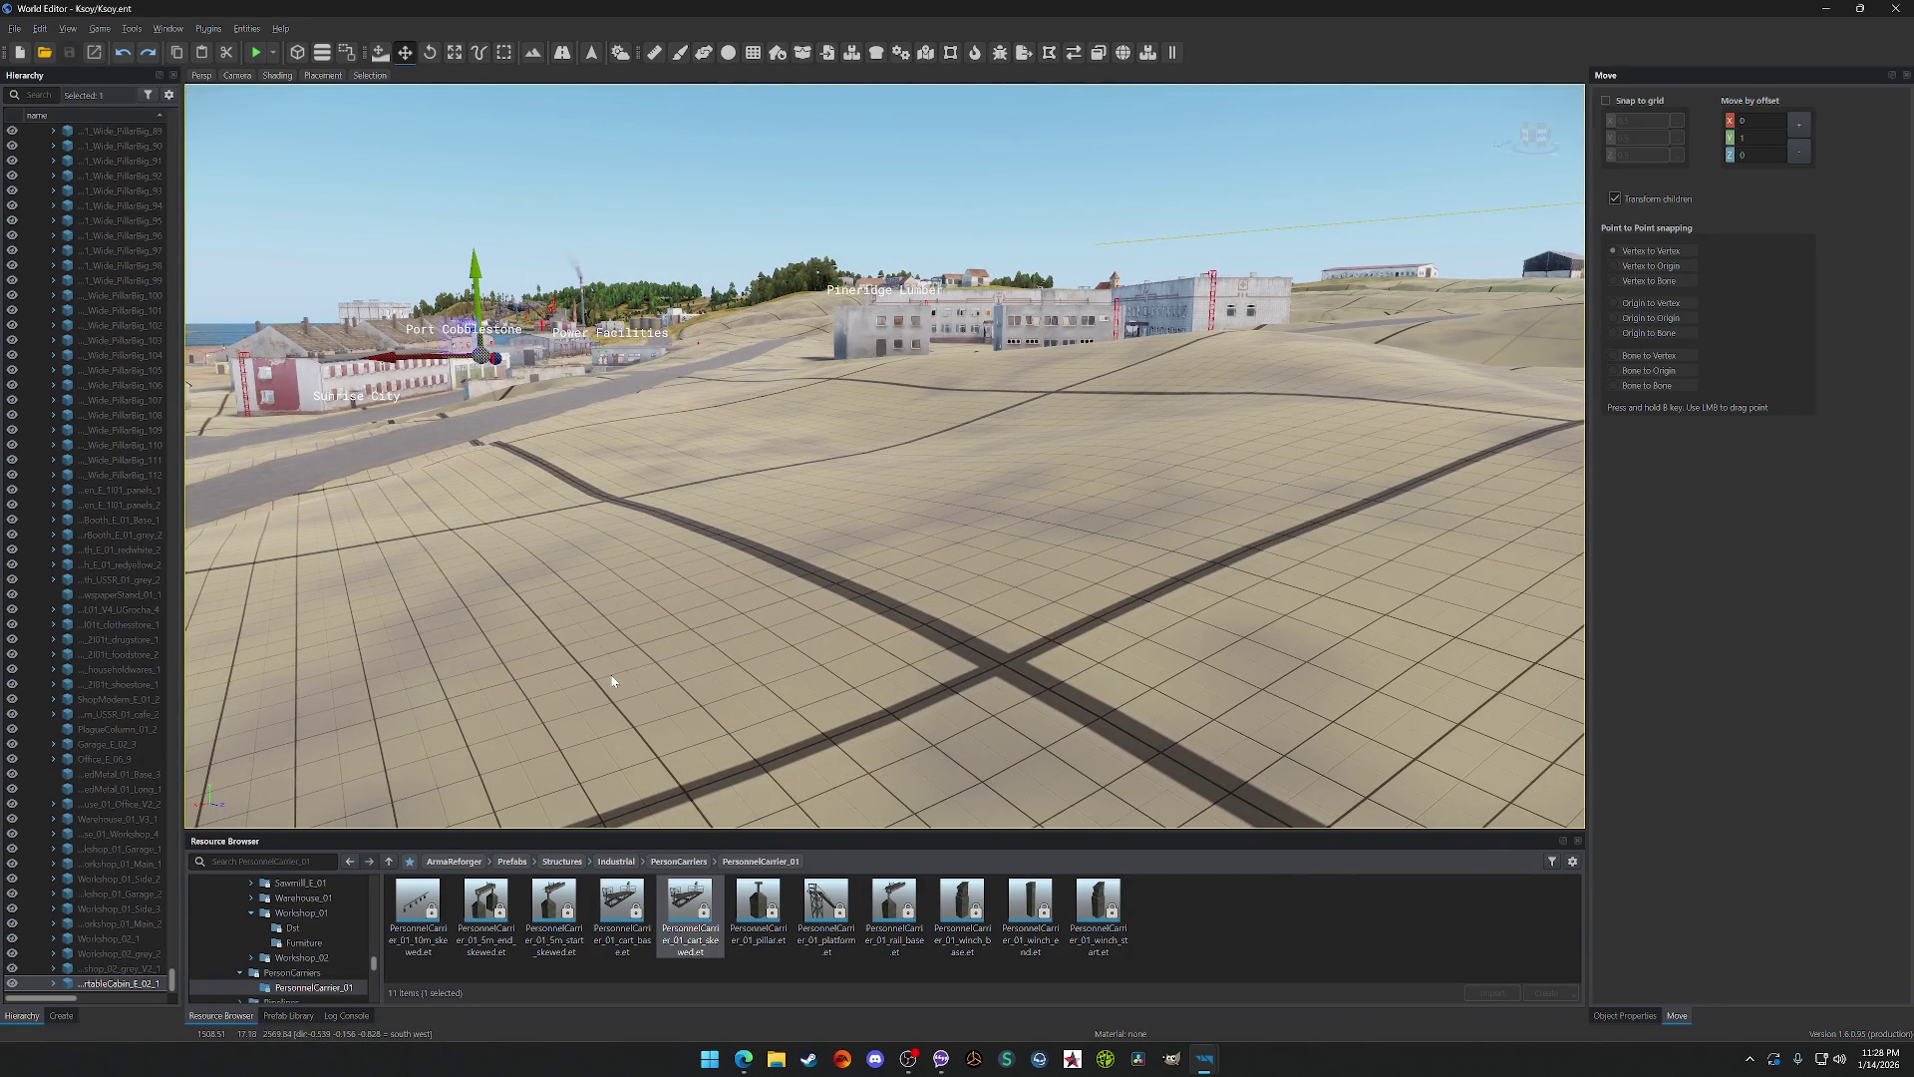
{"action": "left_click", "coordinate": [698, 861]}
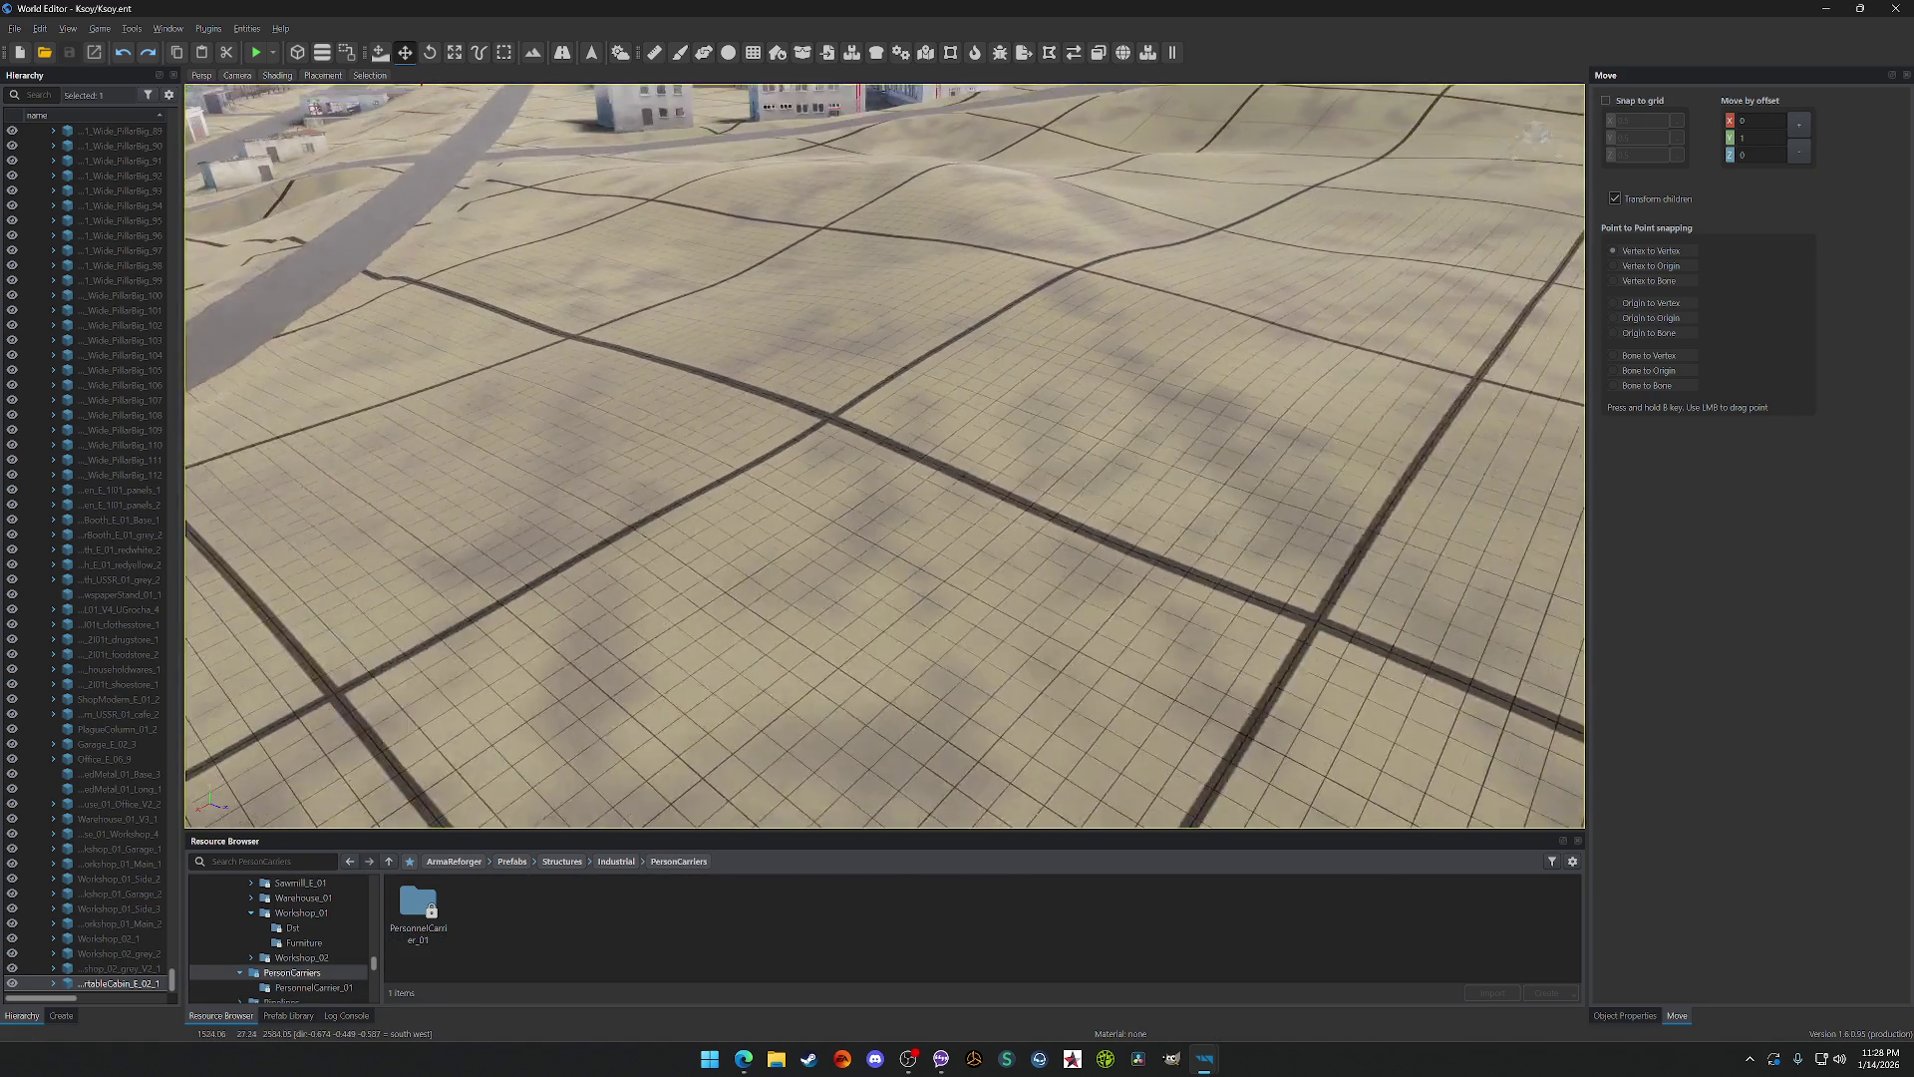
{"action": "left_click", "coordinate": [616, 862]}
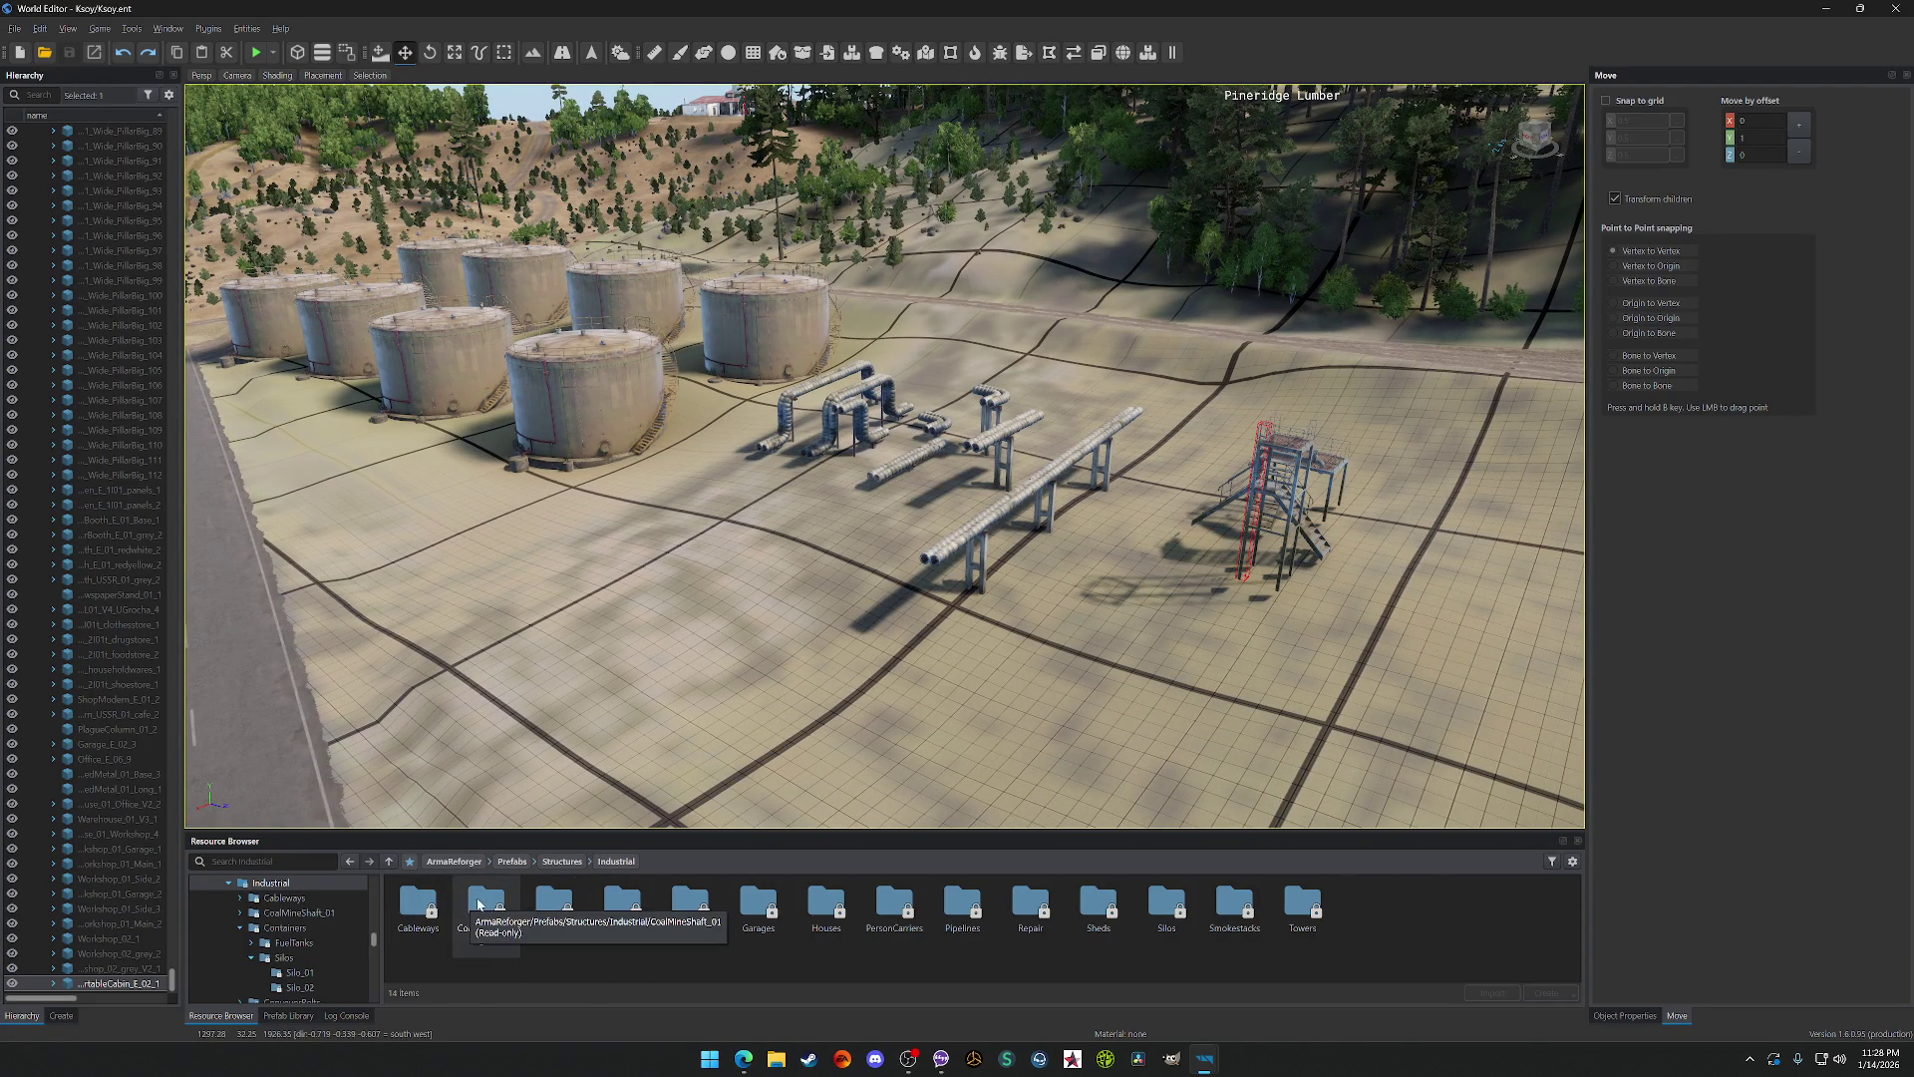
Step: Peek into Pipelines > ProductPipeline_01, then open Industrial > Repair > RampVehicle_01
{"action": "double_click", "coordinate": [957, 915]}
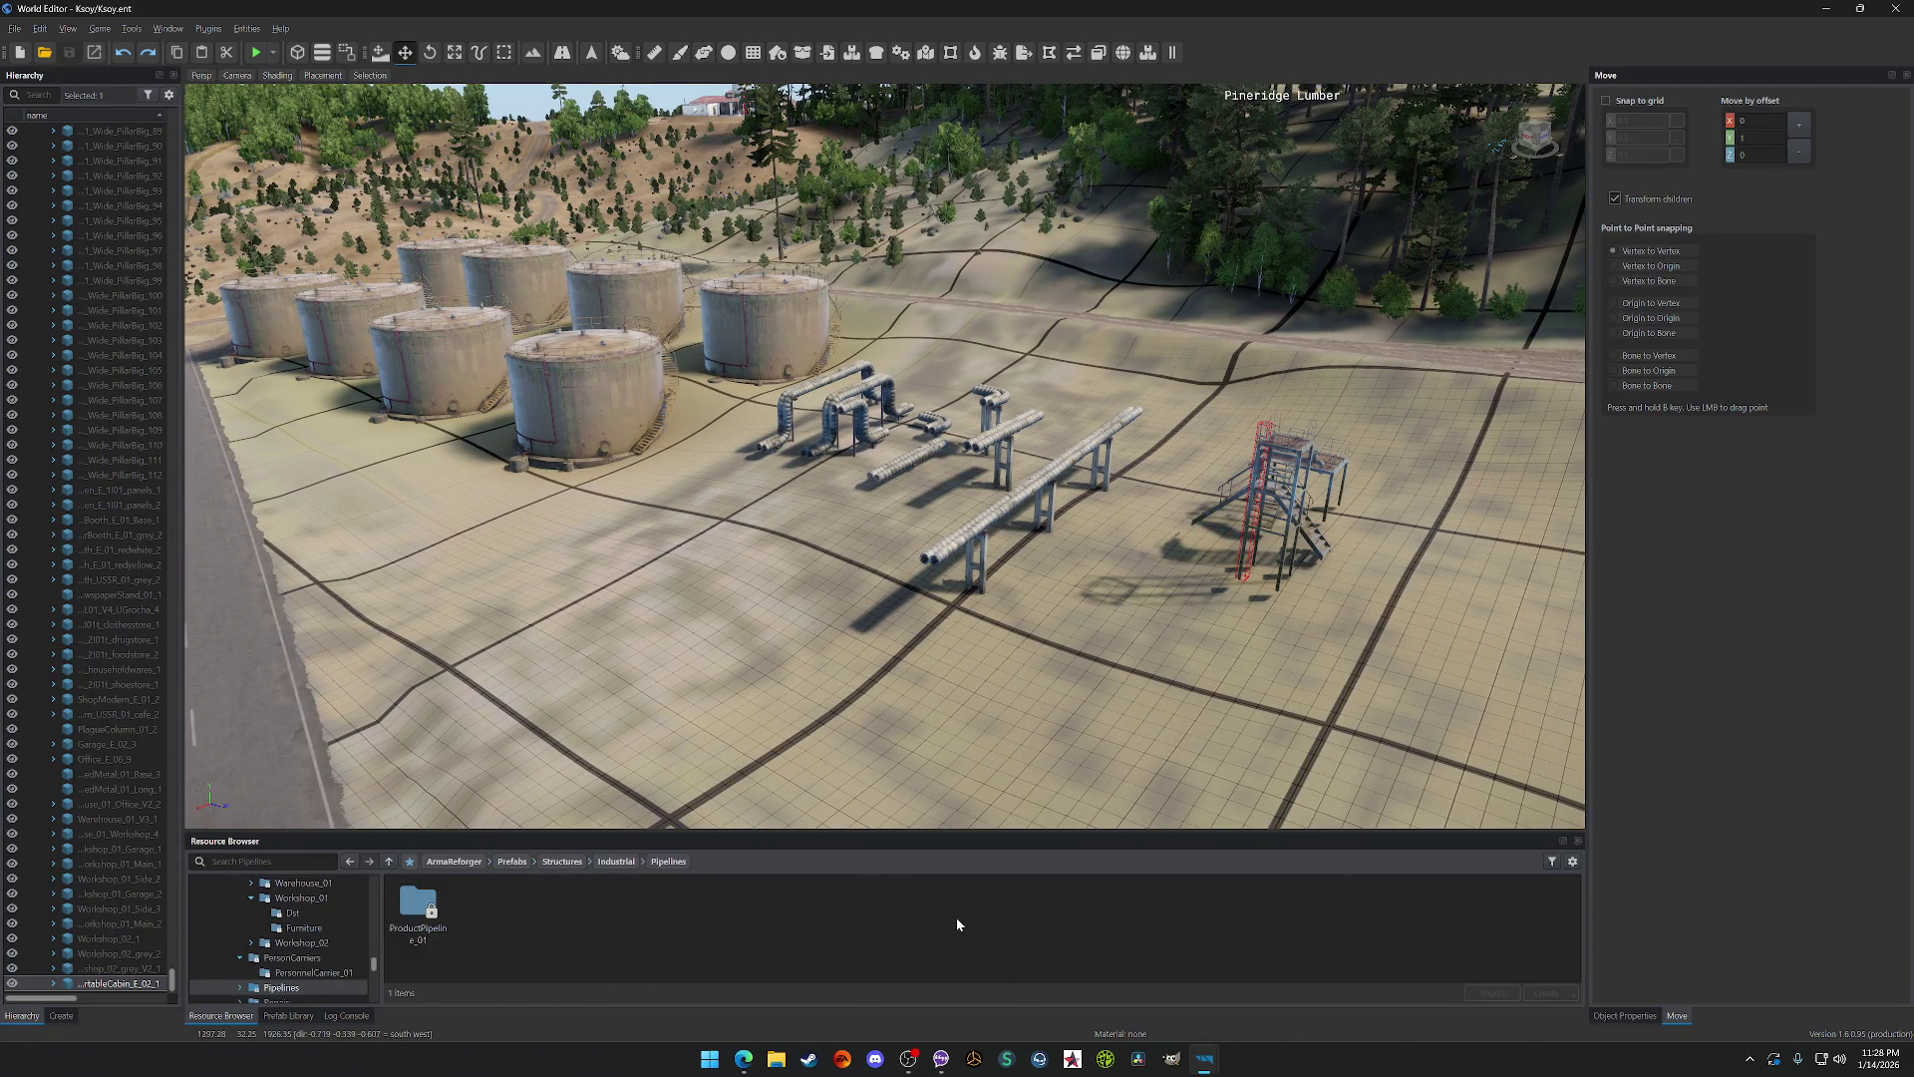
{"action": "double_click", "coordinate": [432, 898]}
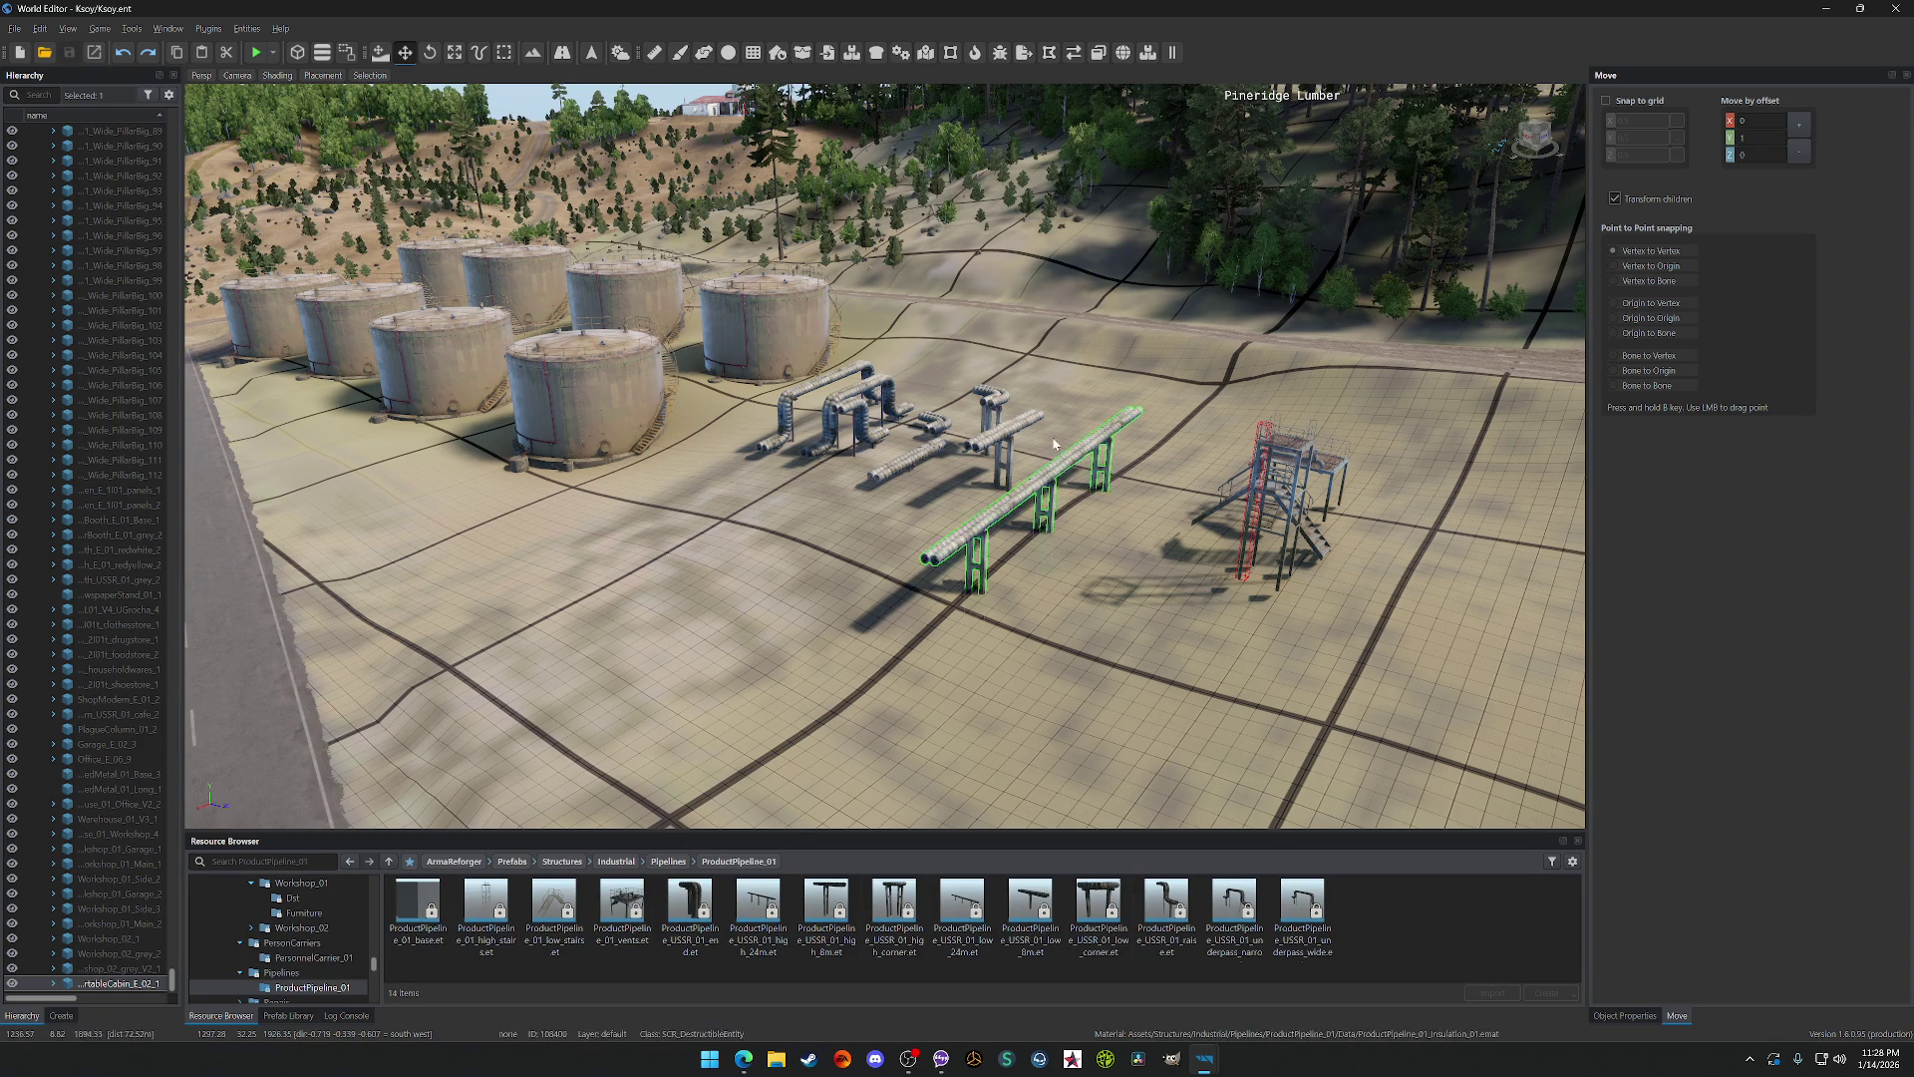
{"action": "left_click", "coordinate": [692, 860]}
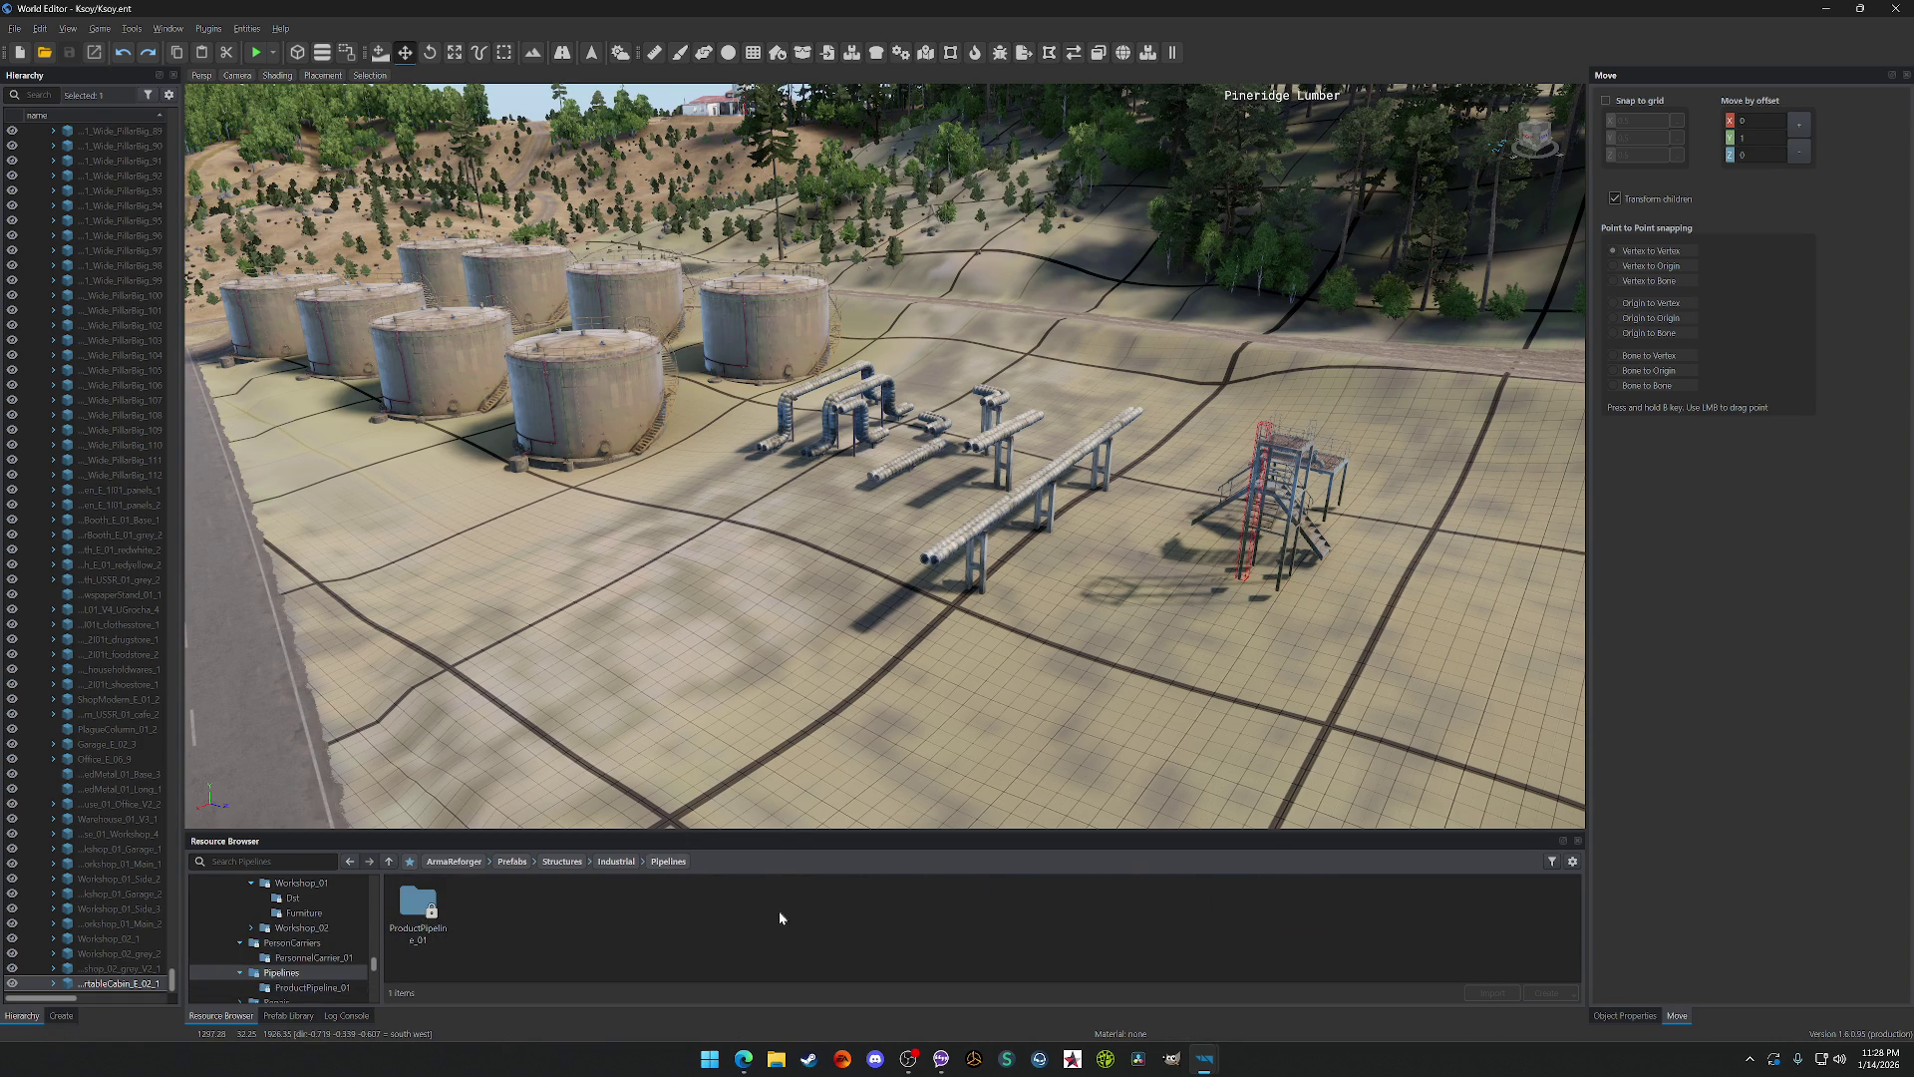
{"action": "left_click", "coordinate": [612, 861]}
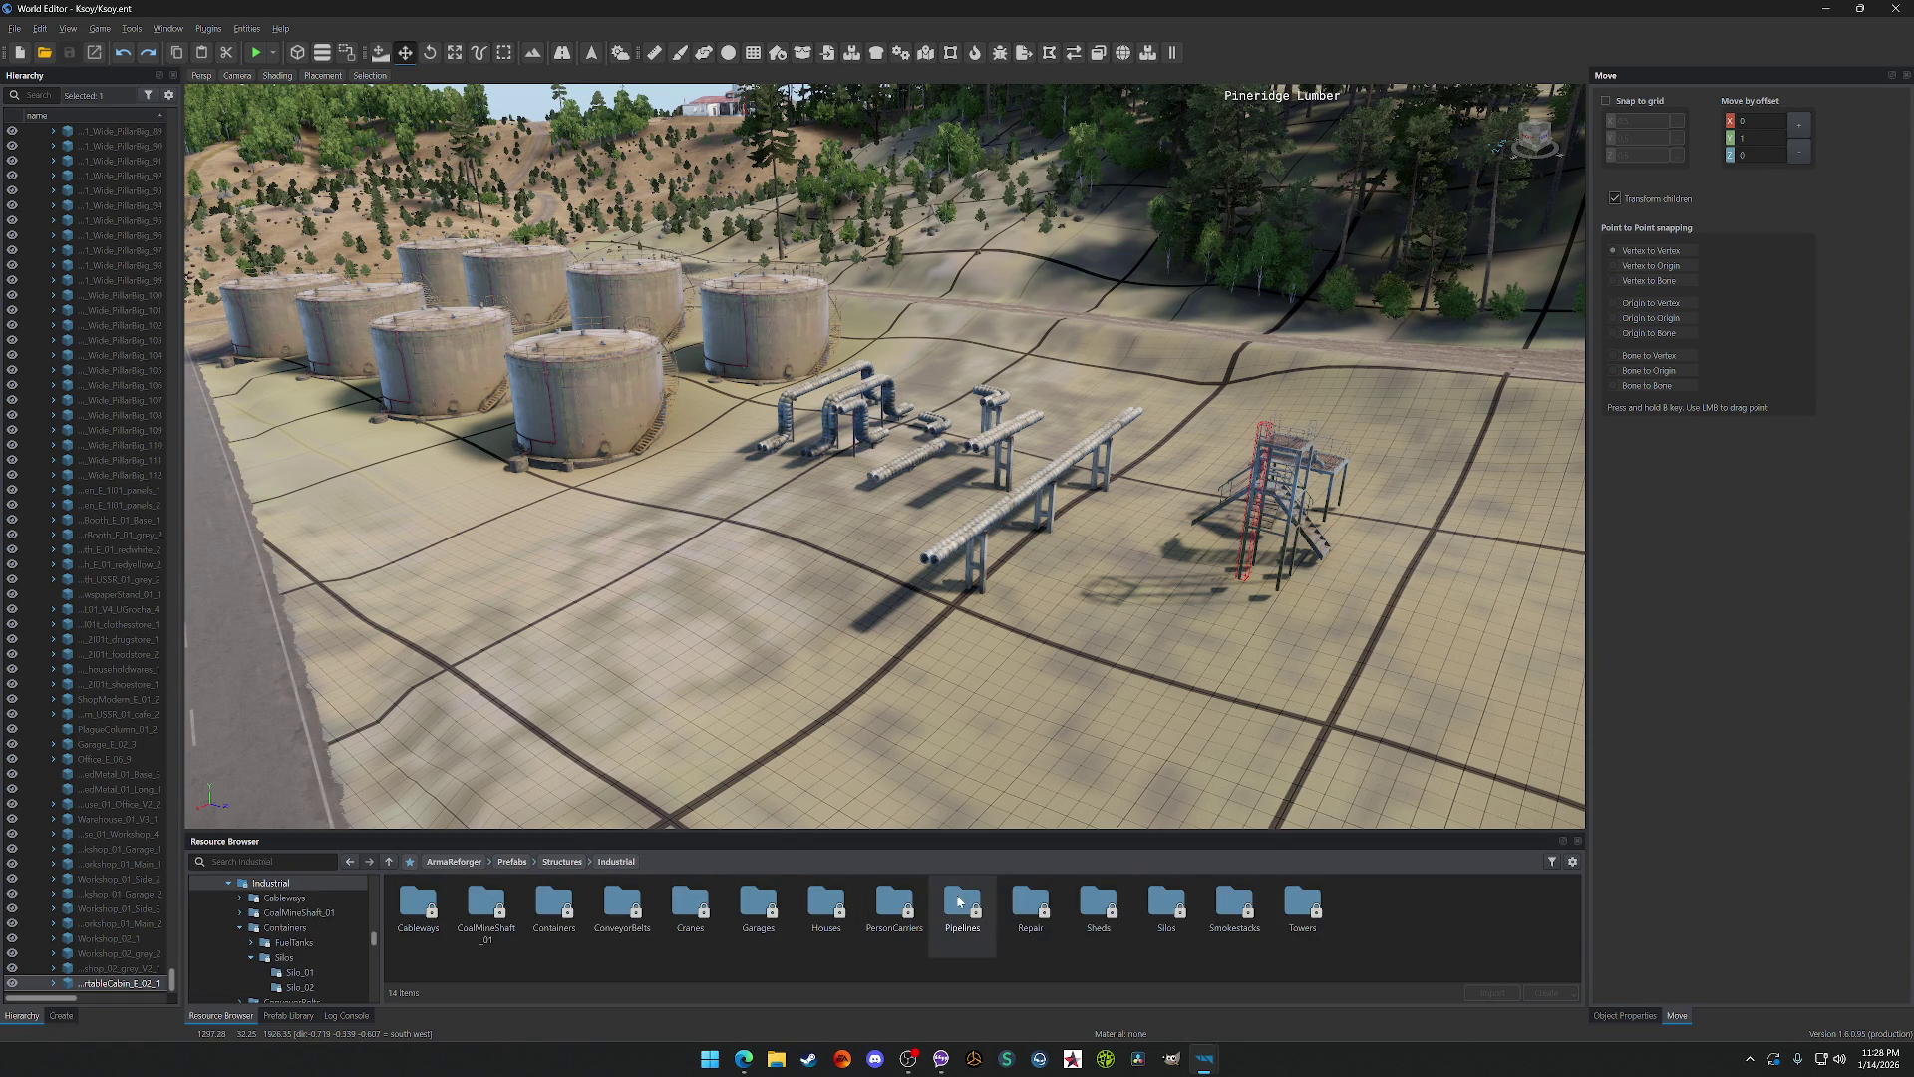
{"action": "double_click", "coordinate": [1027, 903]}
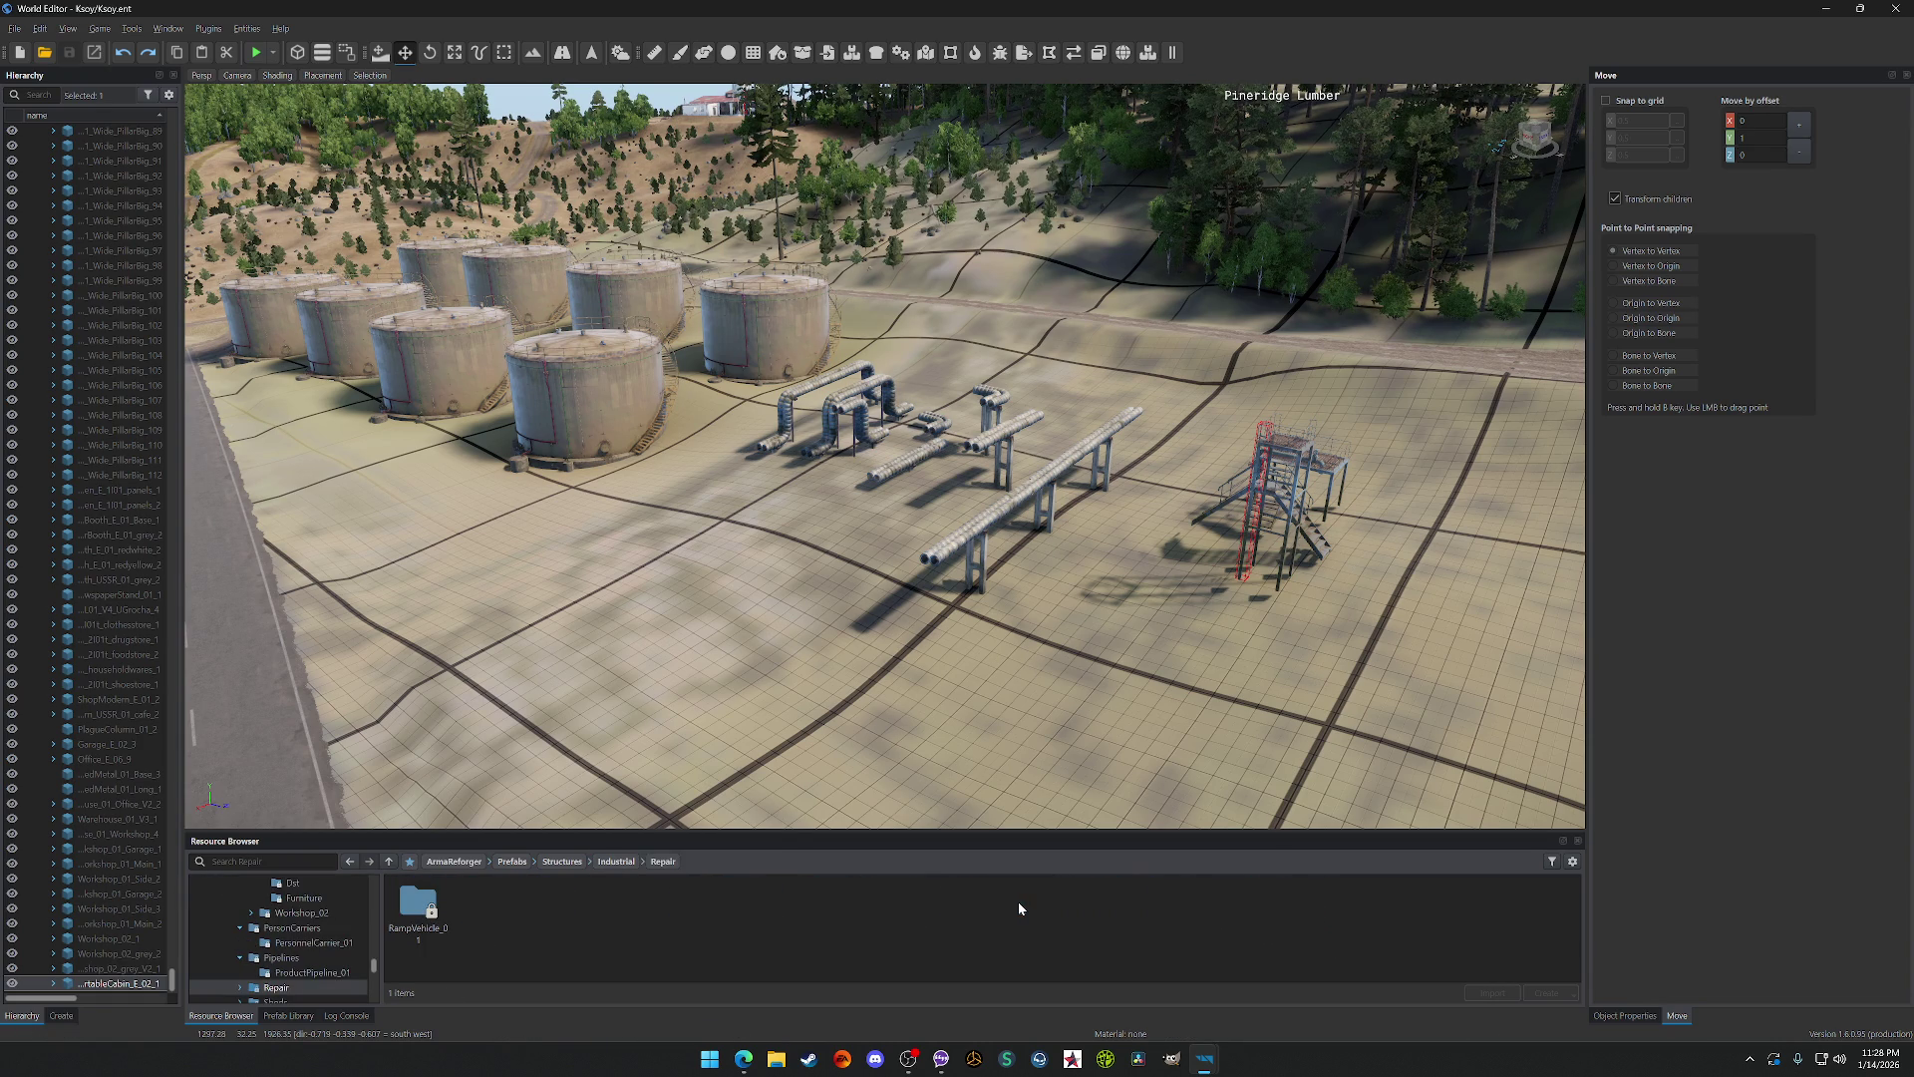
{"action": "double_click", "coordinate": [445, 904]}
Step: Fly the camera back to overview the harbor, warehouses and Power Facilities
{"action": "key", "text": "s"}
{"action": "key", "text": "a"}
{"action": "key", "text": "d"}
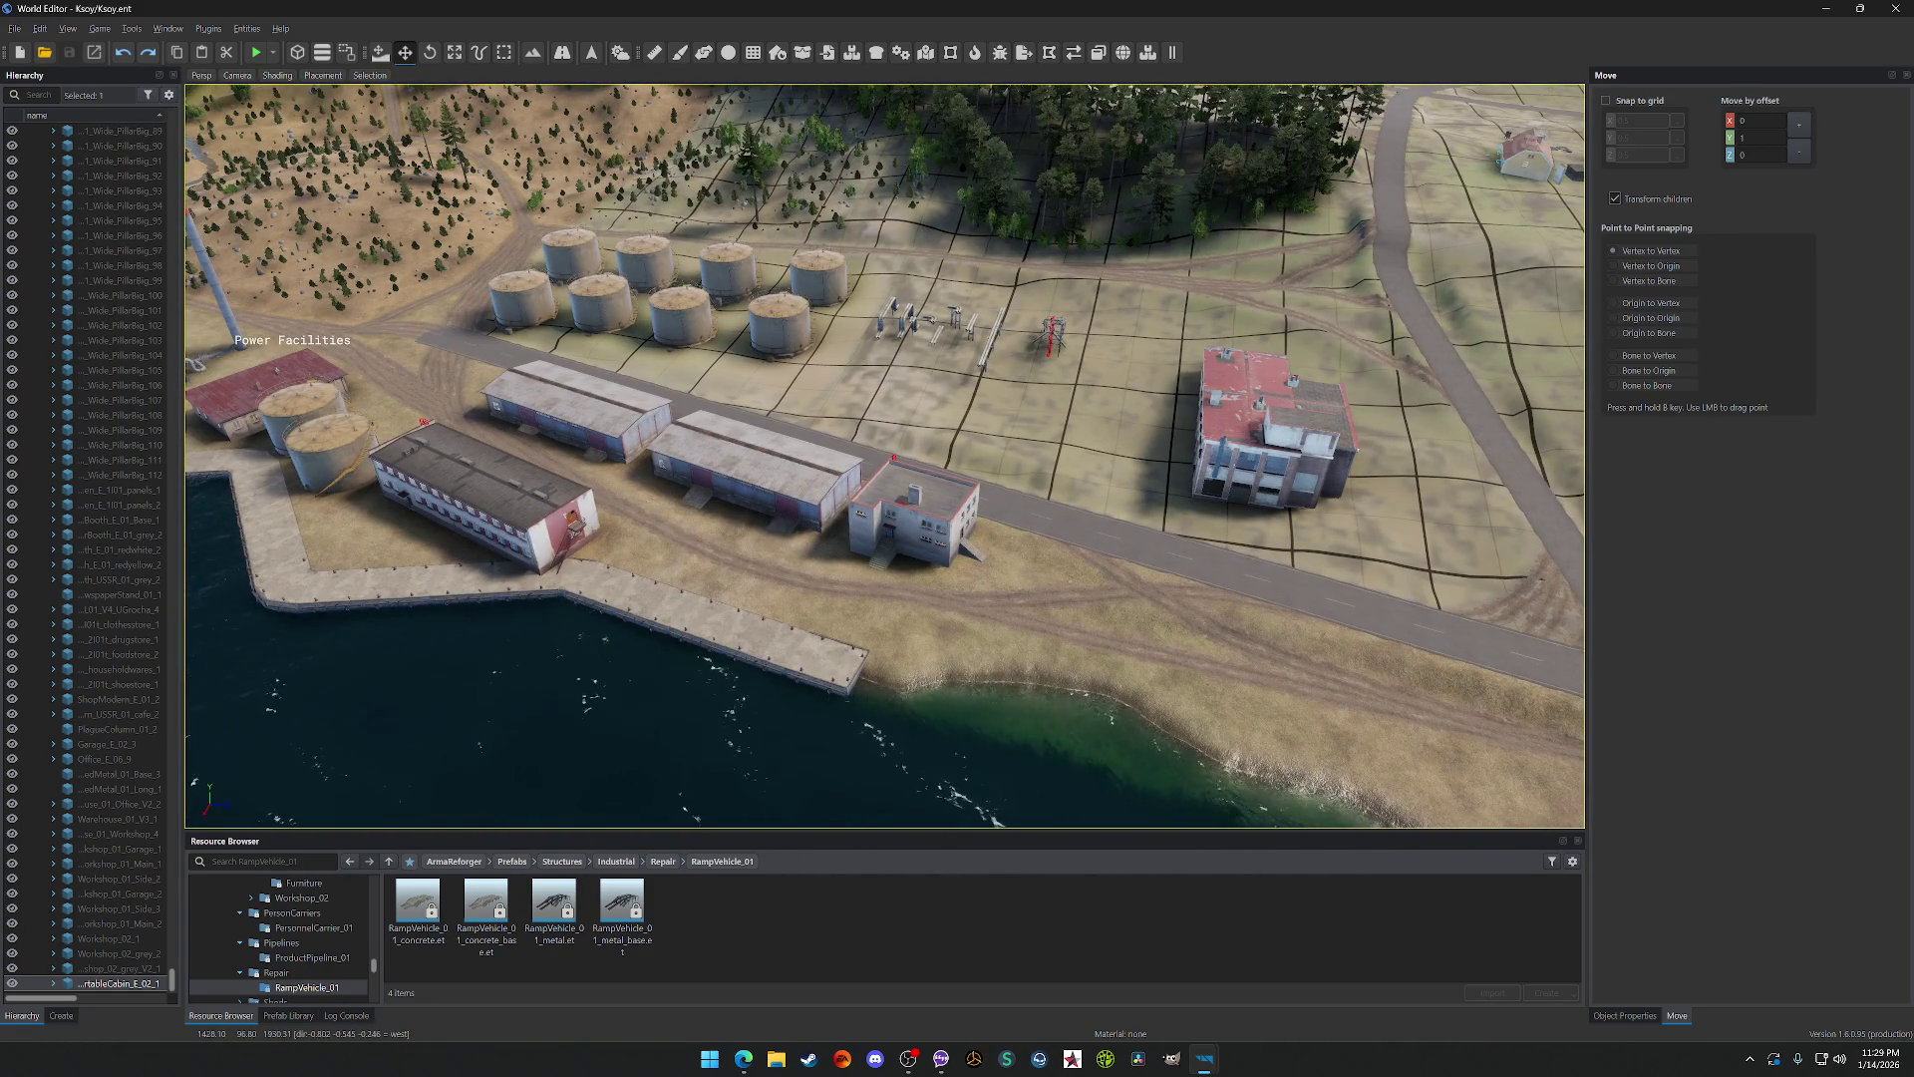
{"action": "key", "text": "s"}
{"action": "key", "text": "a"}
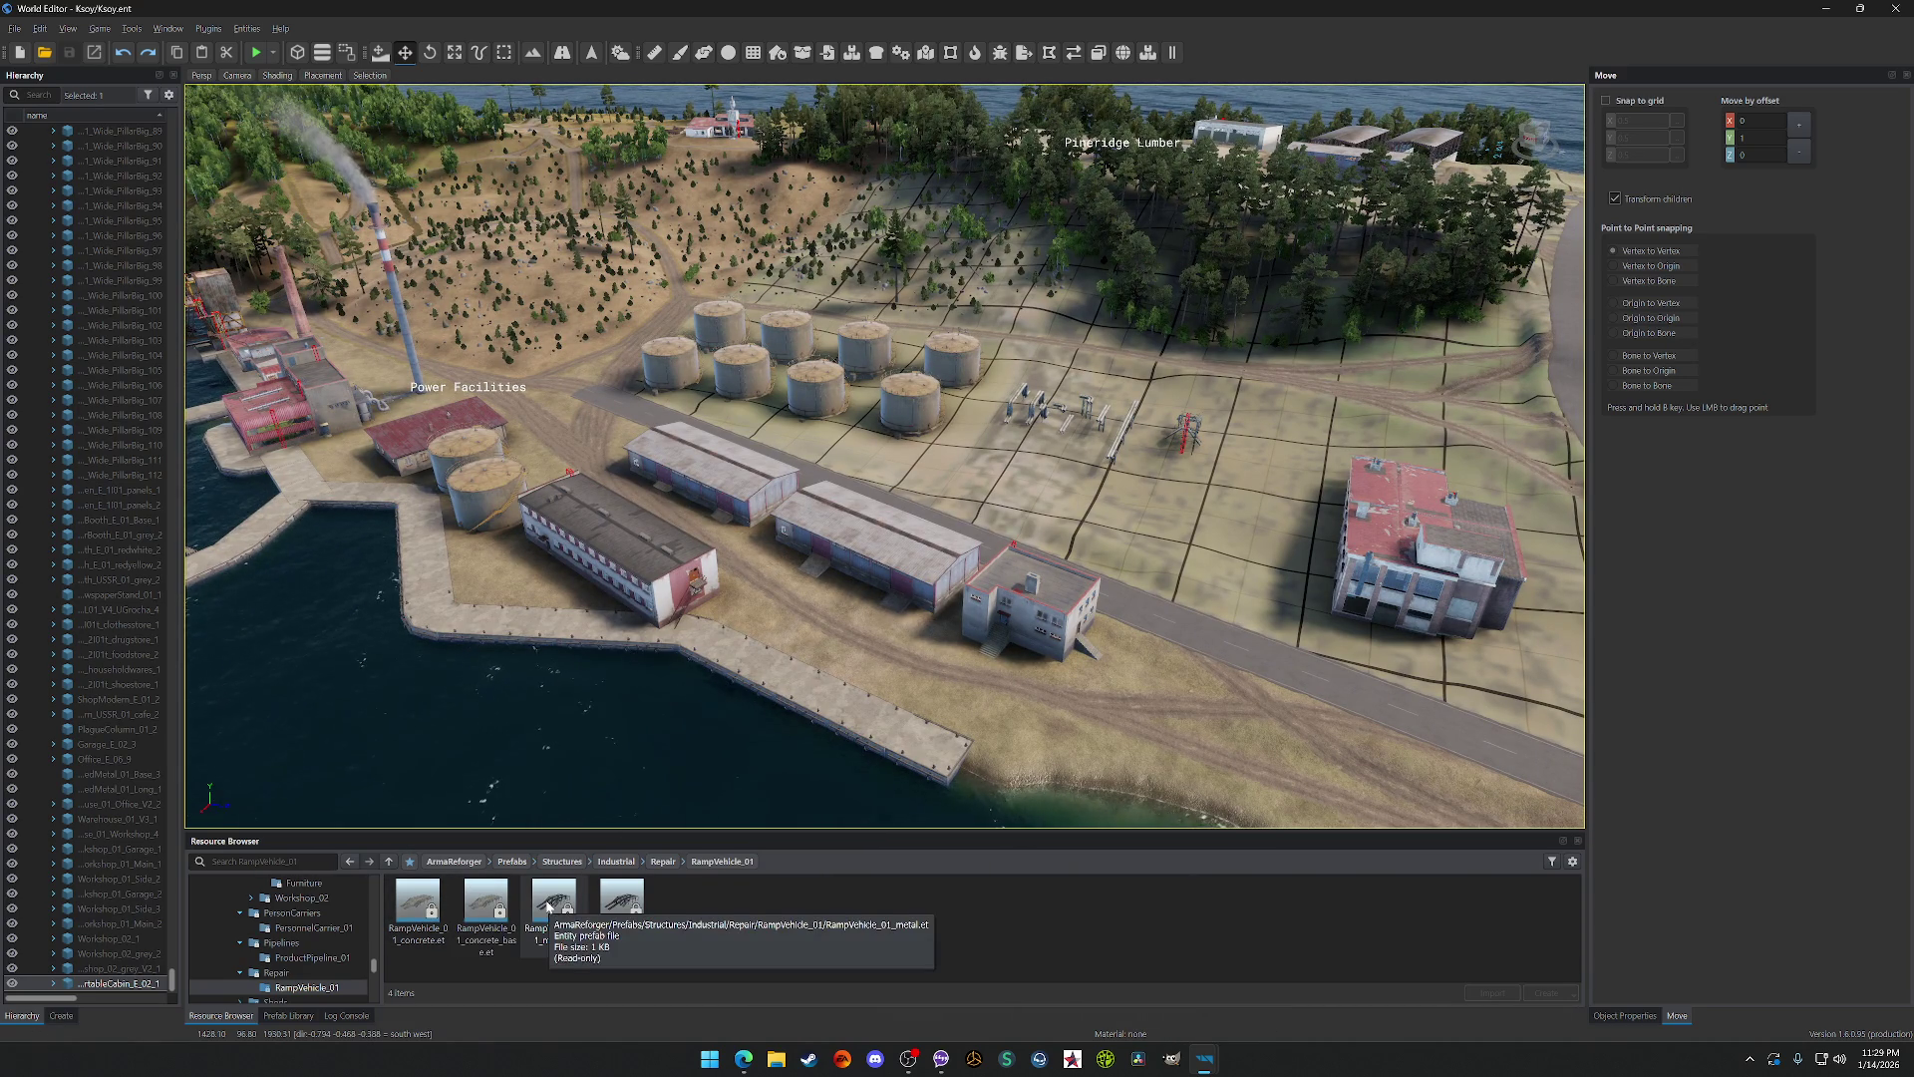
Step: Drop the concrete and metal ramp prefabs on open ground, slide a concrete ramp left, and delete a metal ramp
{"action": "left_click", "coordinate": [503, 911]}
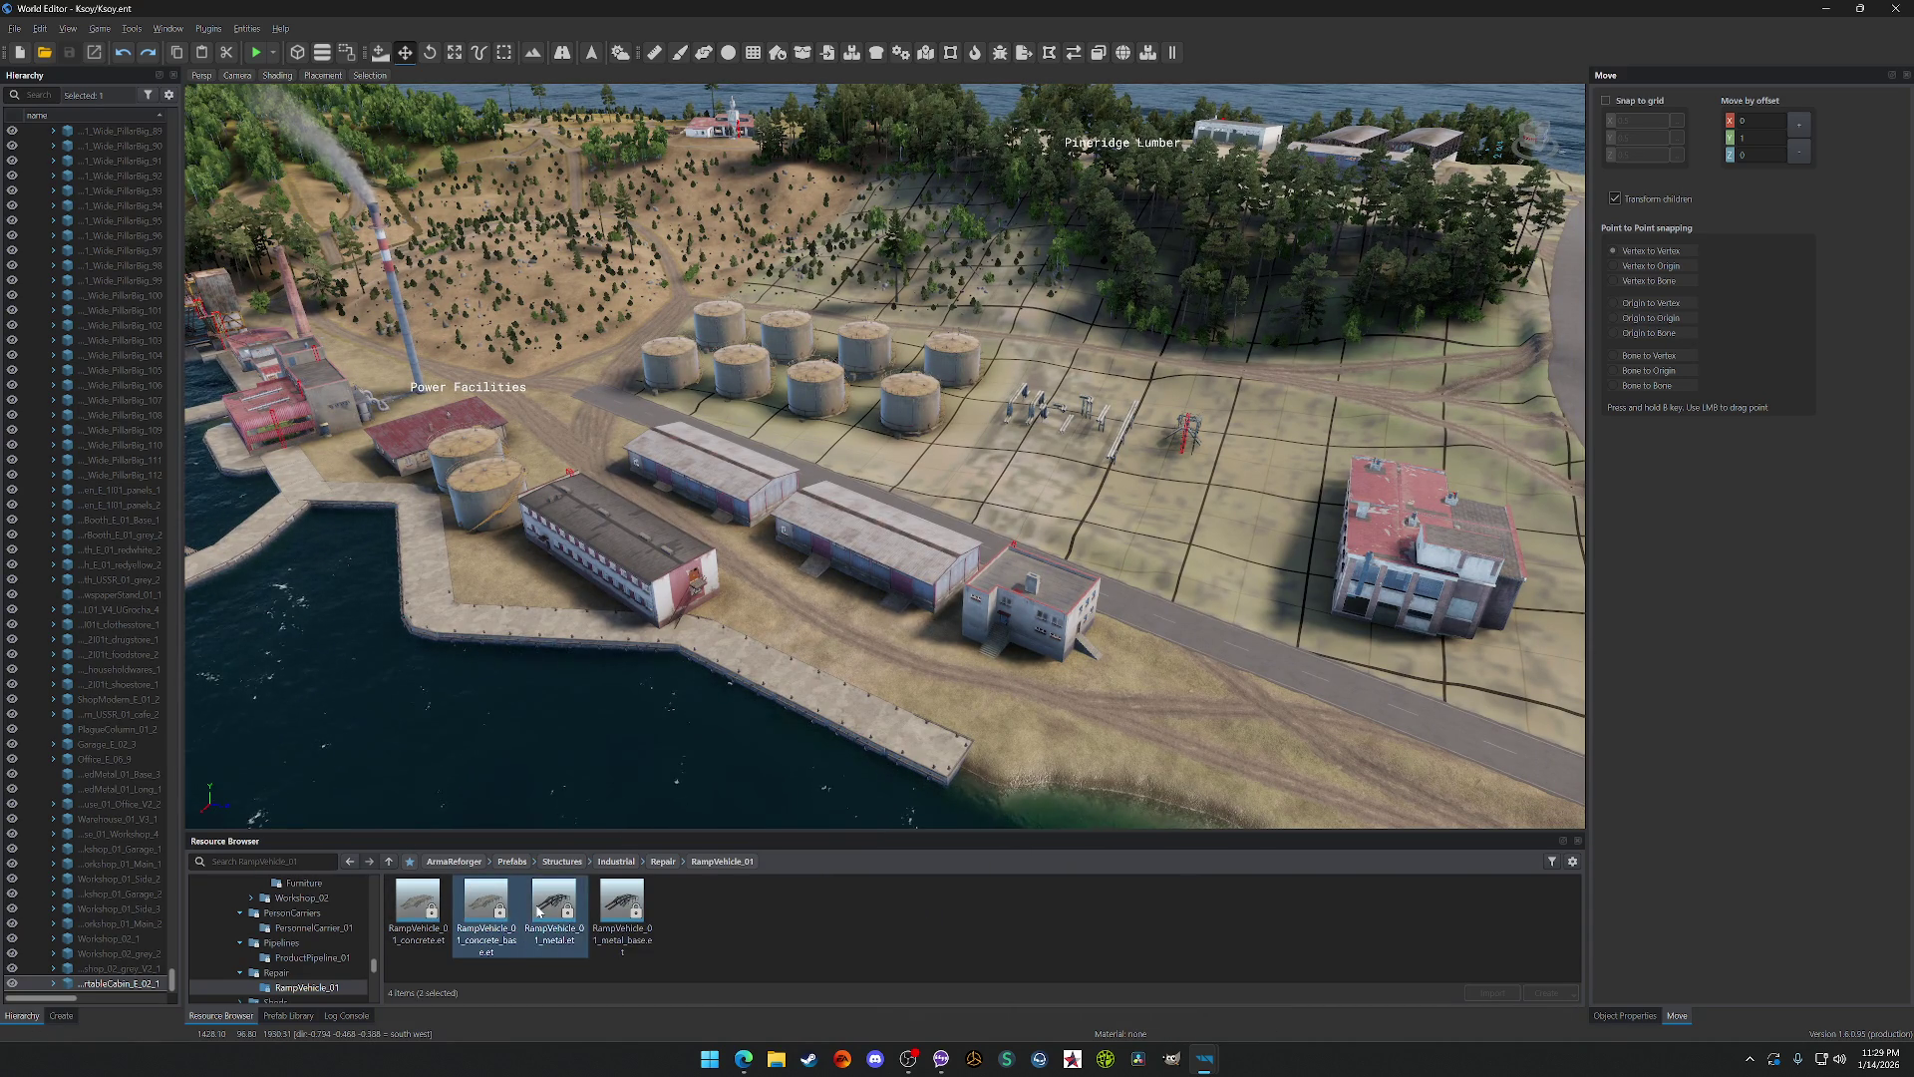
{"action": "left_click_drag", "start_coordinate": [857, 755], "coordinate": [1161, 548]}
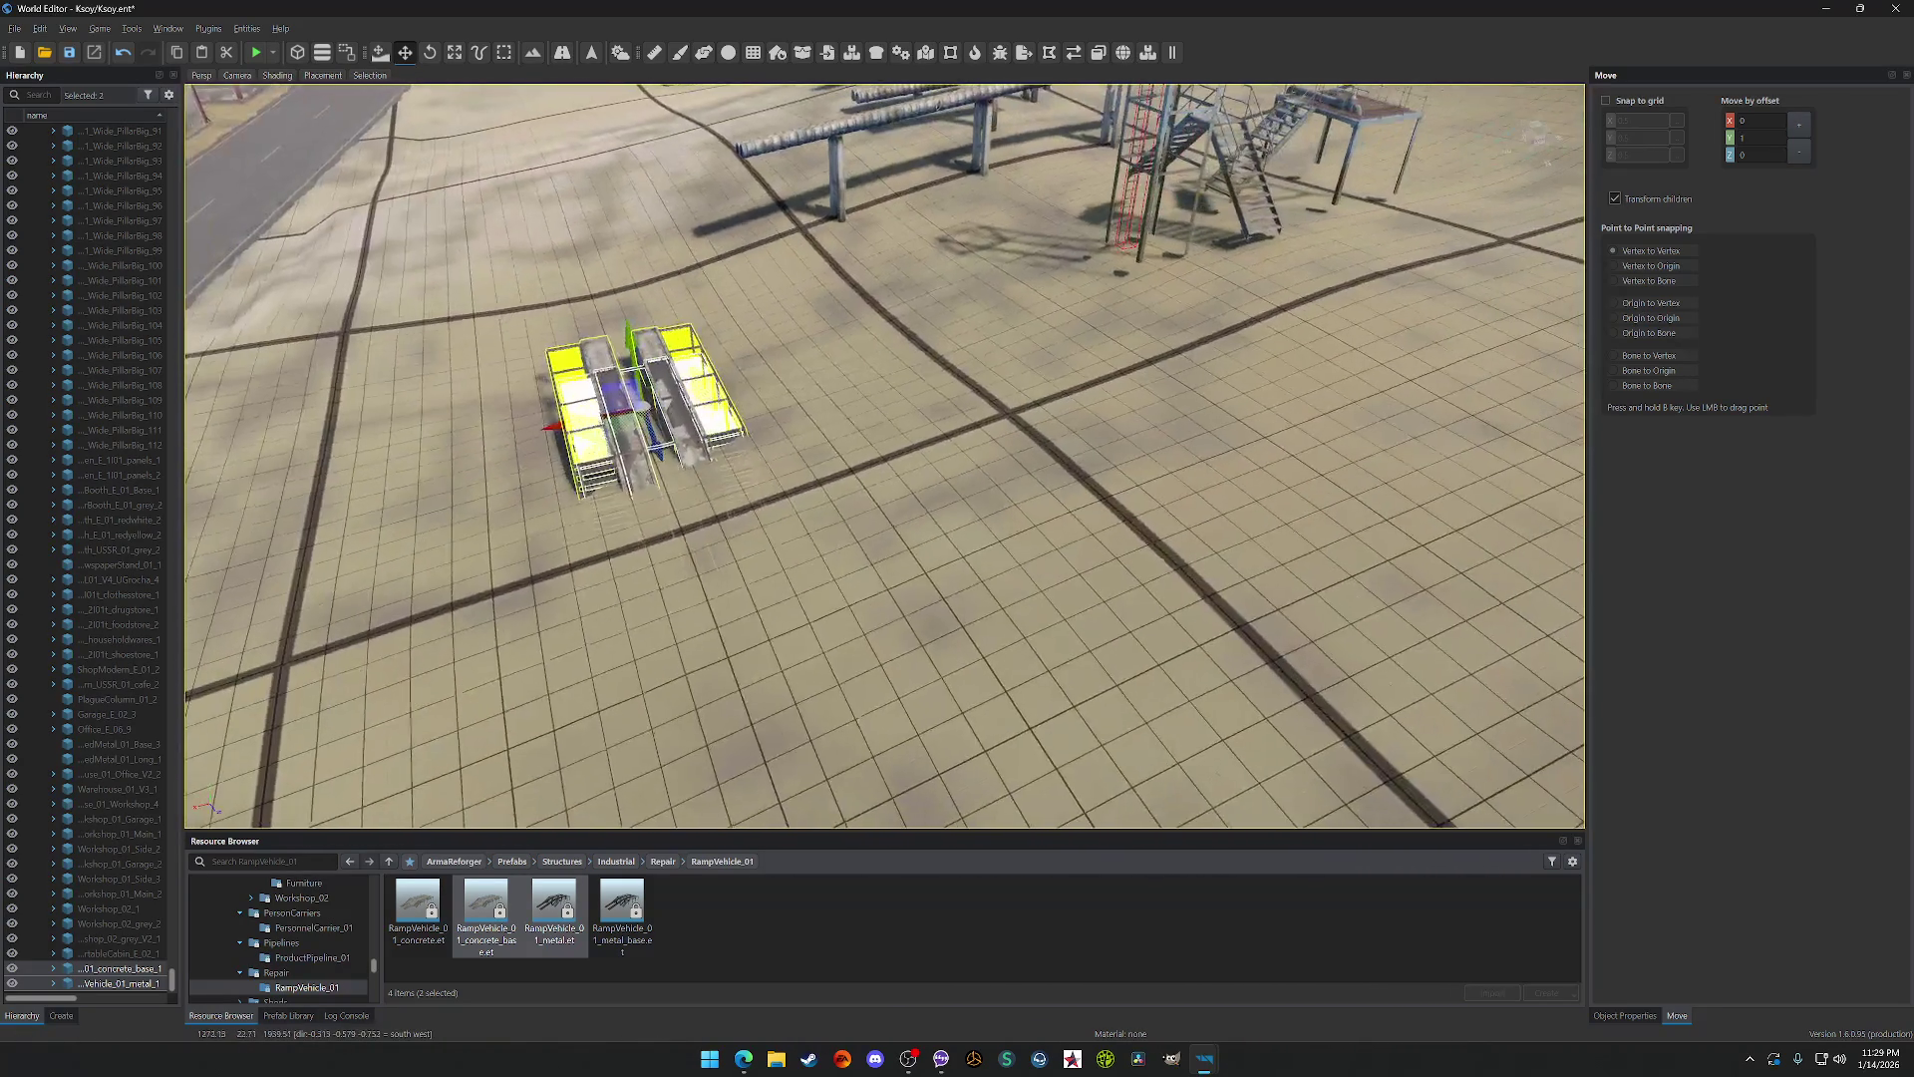
{"action": "left_click", "coordinate": [1029, 315]}
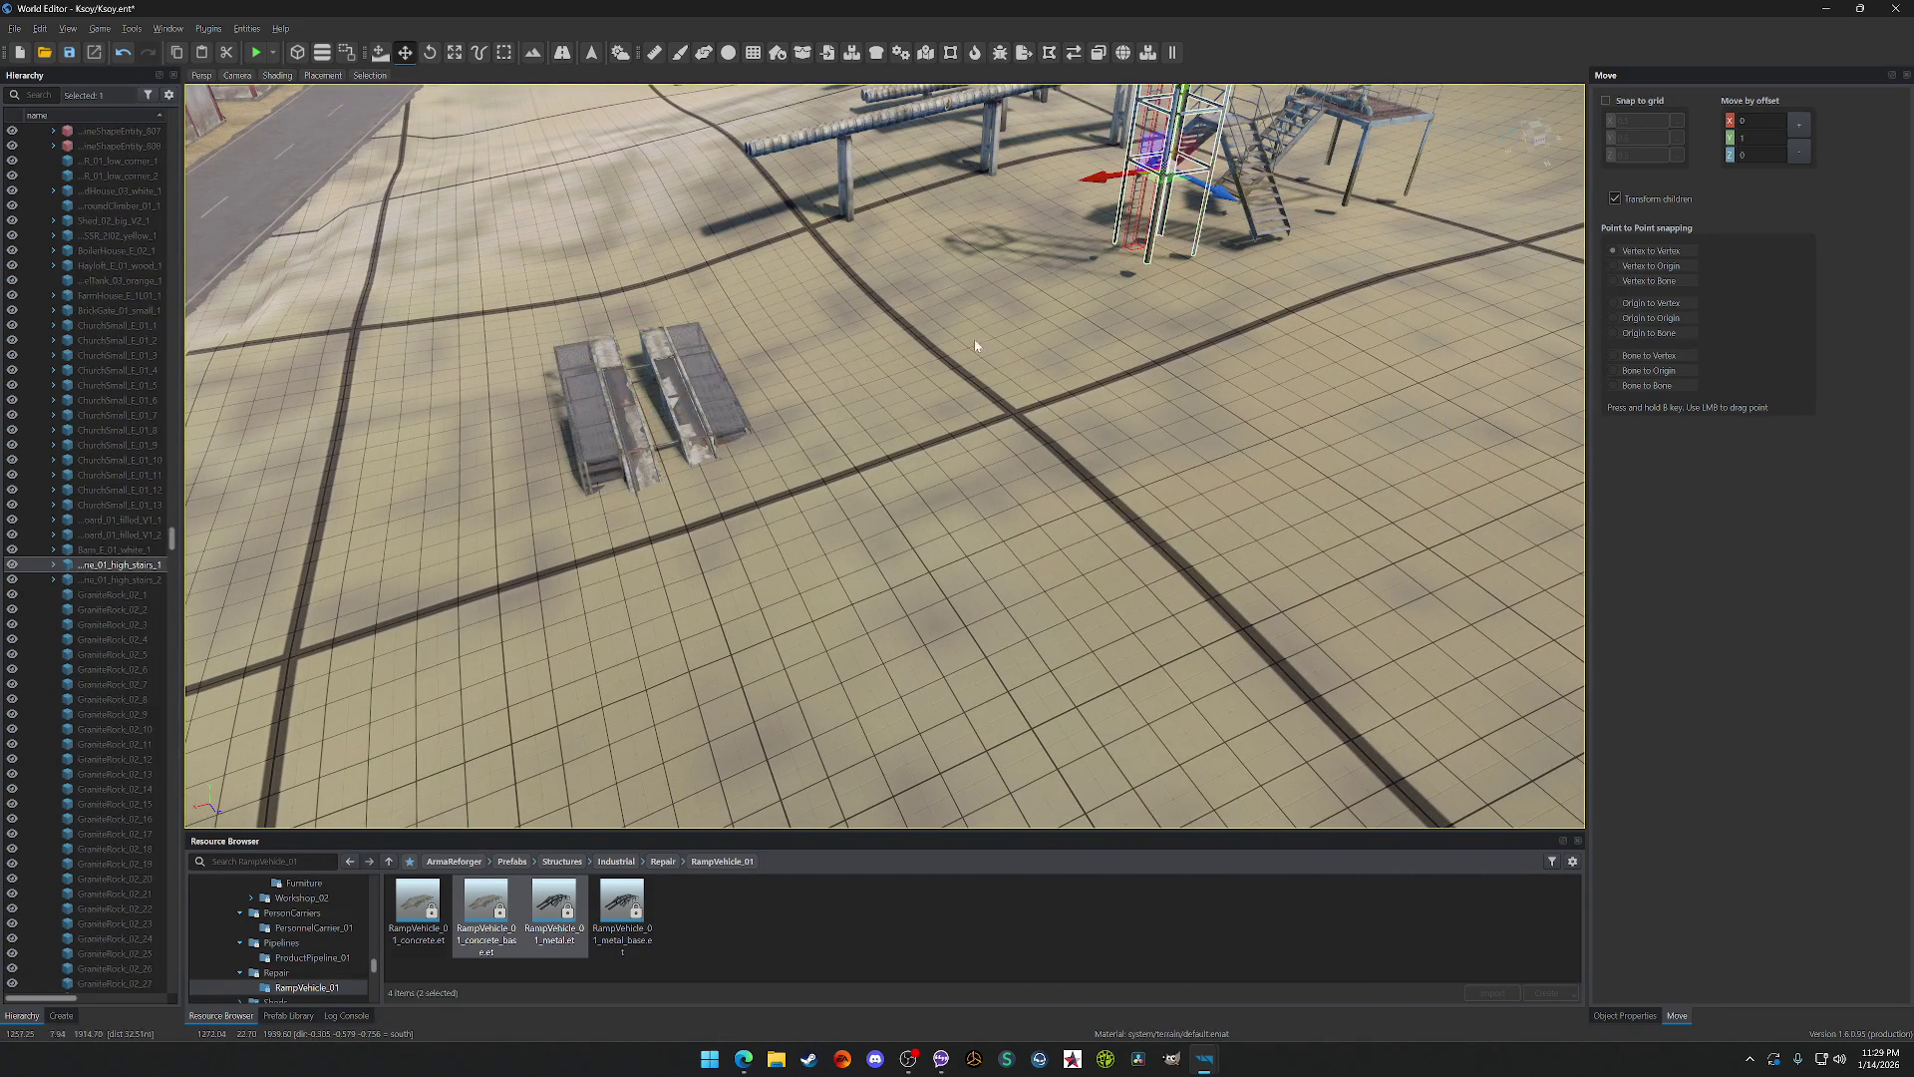
{"action": "left_click", "coordinate": [638, 414]}
{"action": "left_click_drag", "start_coordinate": [588, 424], "coordinate": [449, 436]}
{"action": "left_click", "coordinate": [648, 465]}
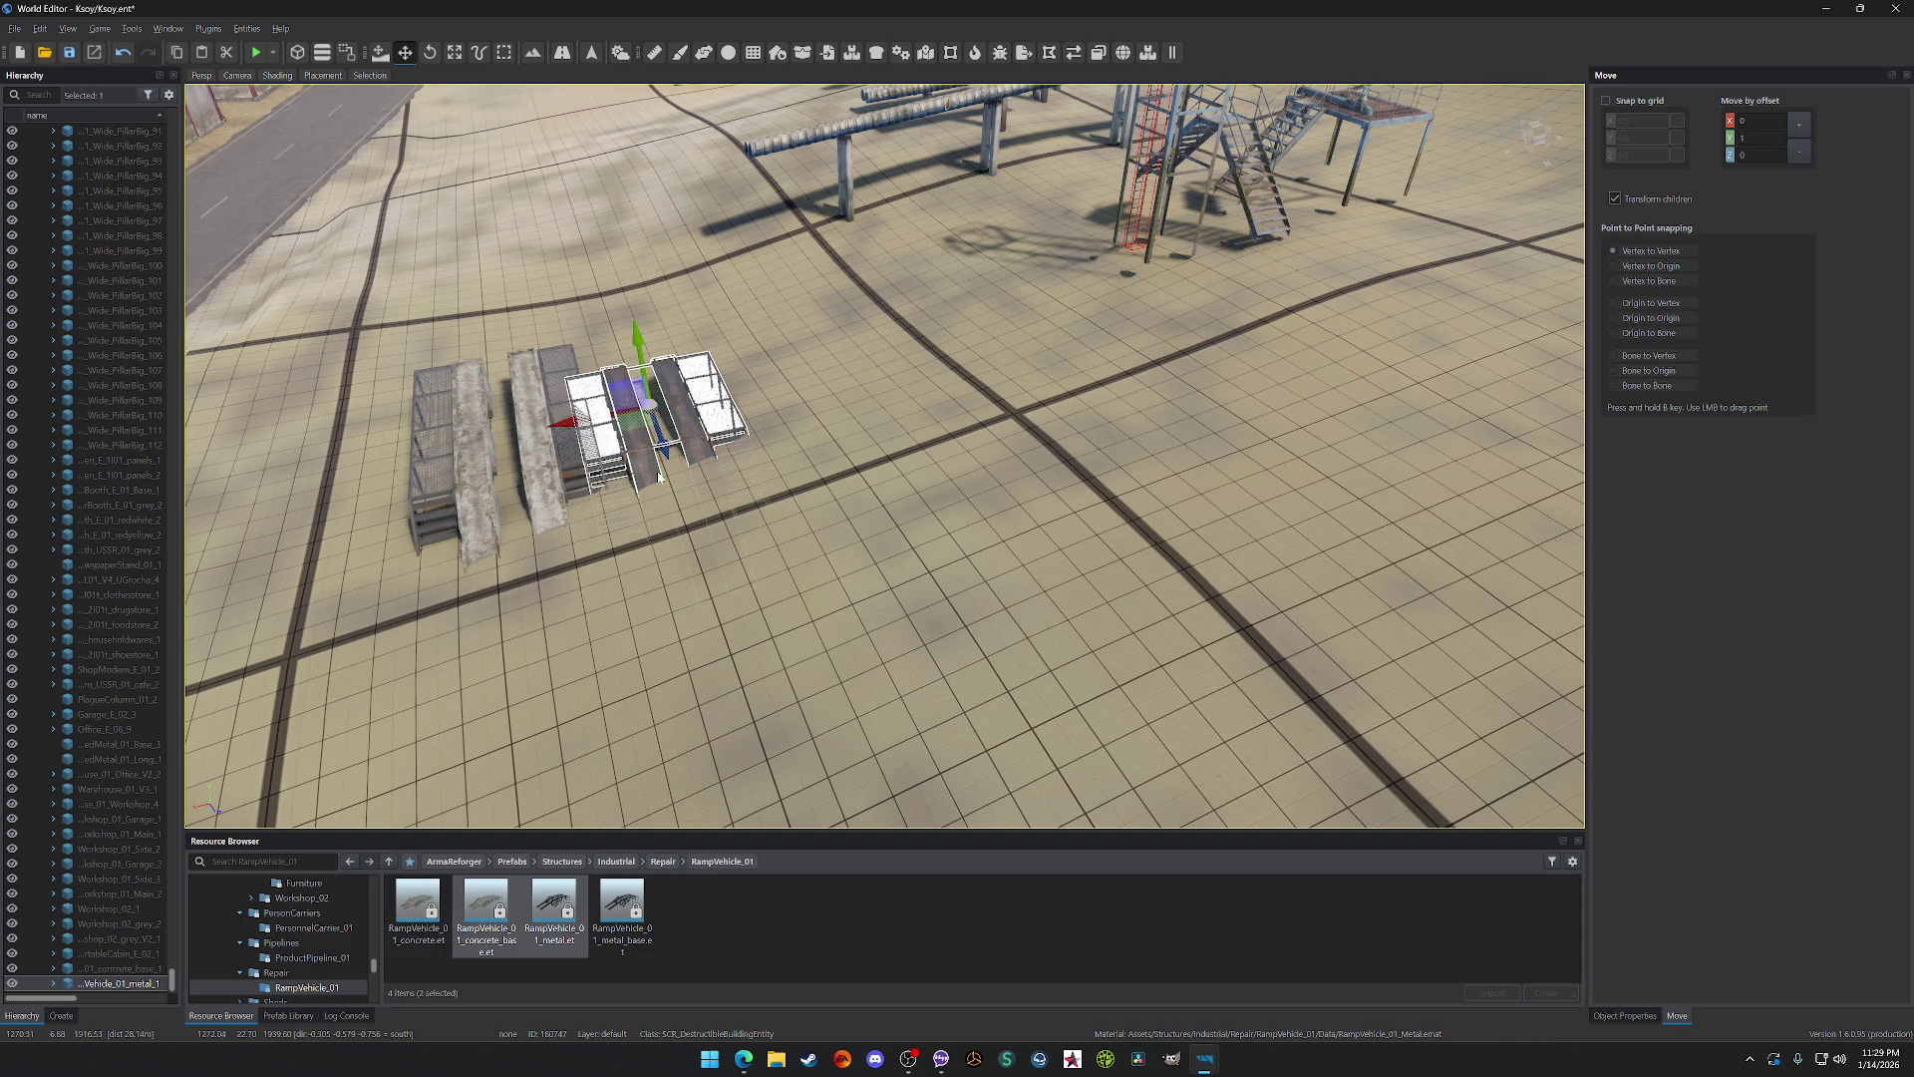
{"action": "key", "text": "f"}
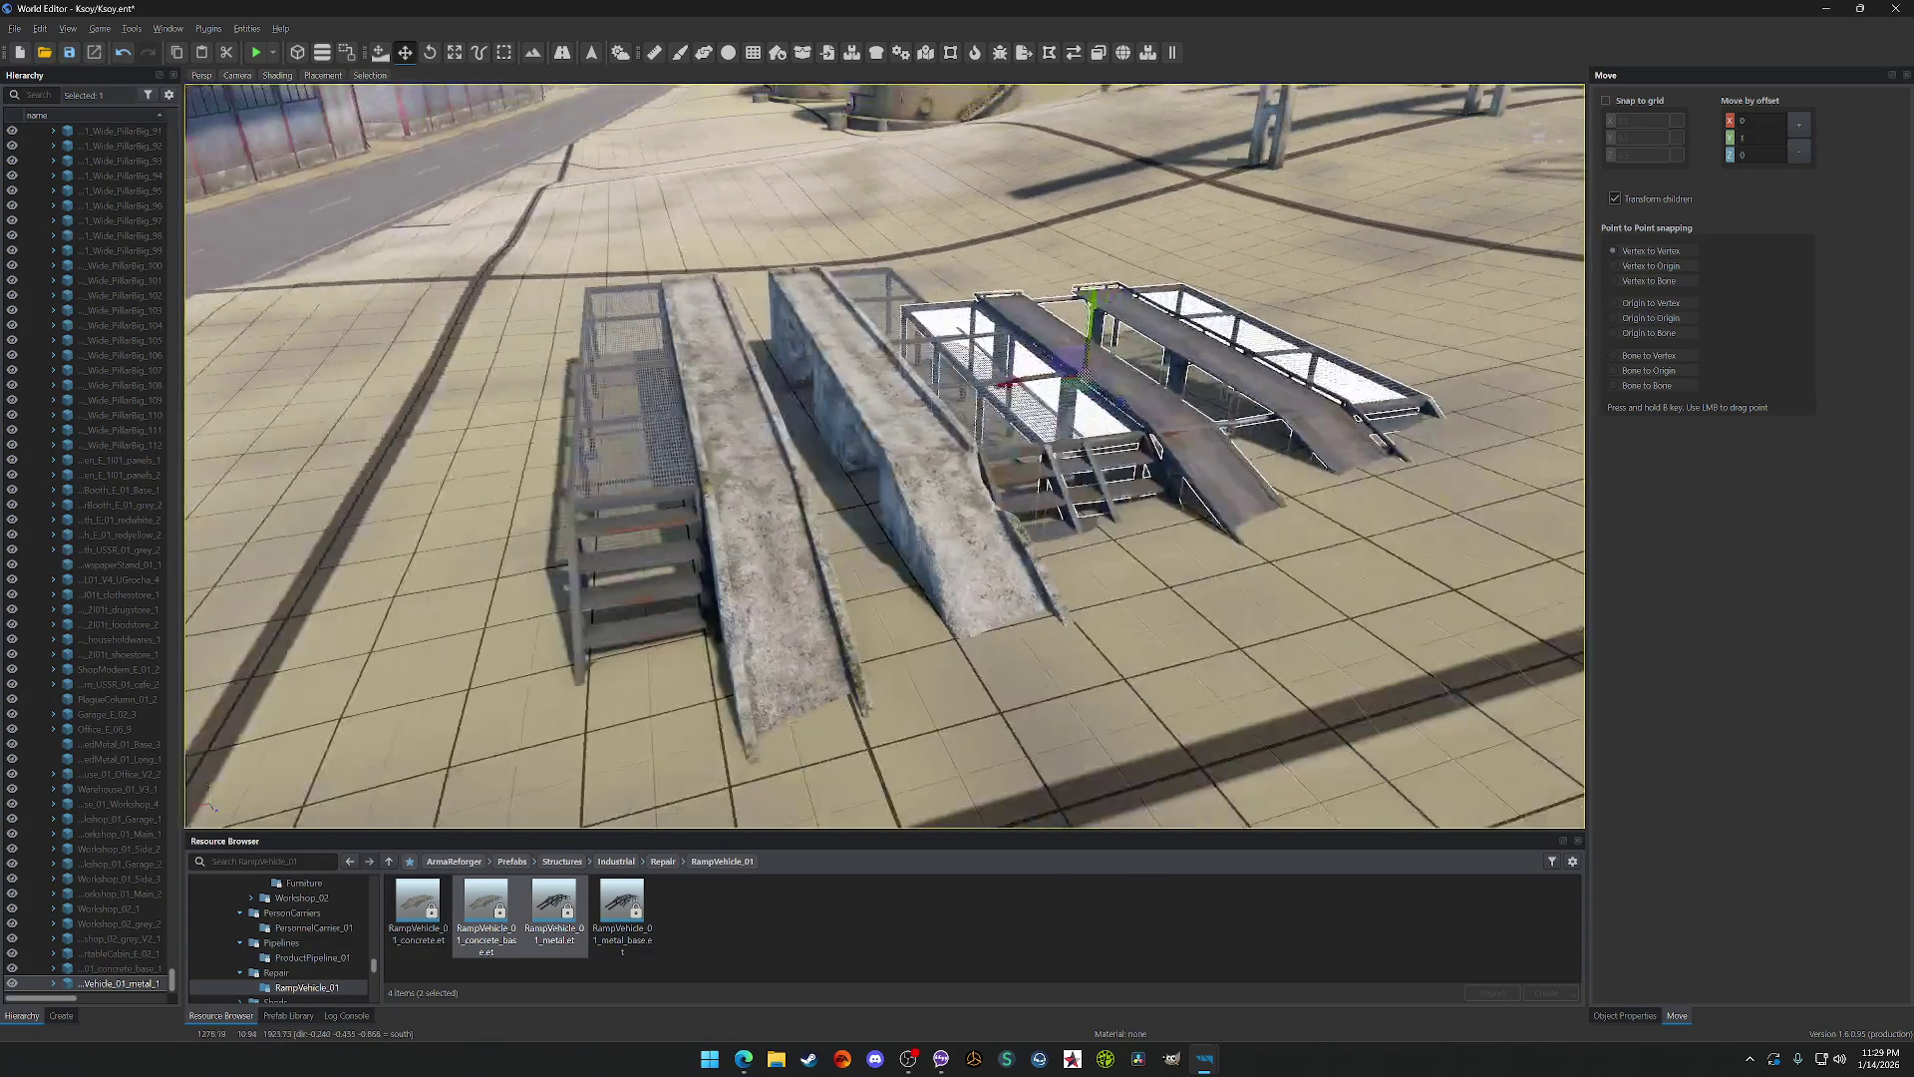
{"action": "scroll", "coordinate": [661, 483], "scroll_direction": "down", "scroll_amount": 8}
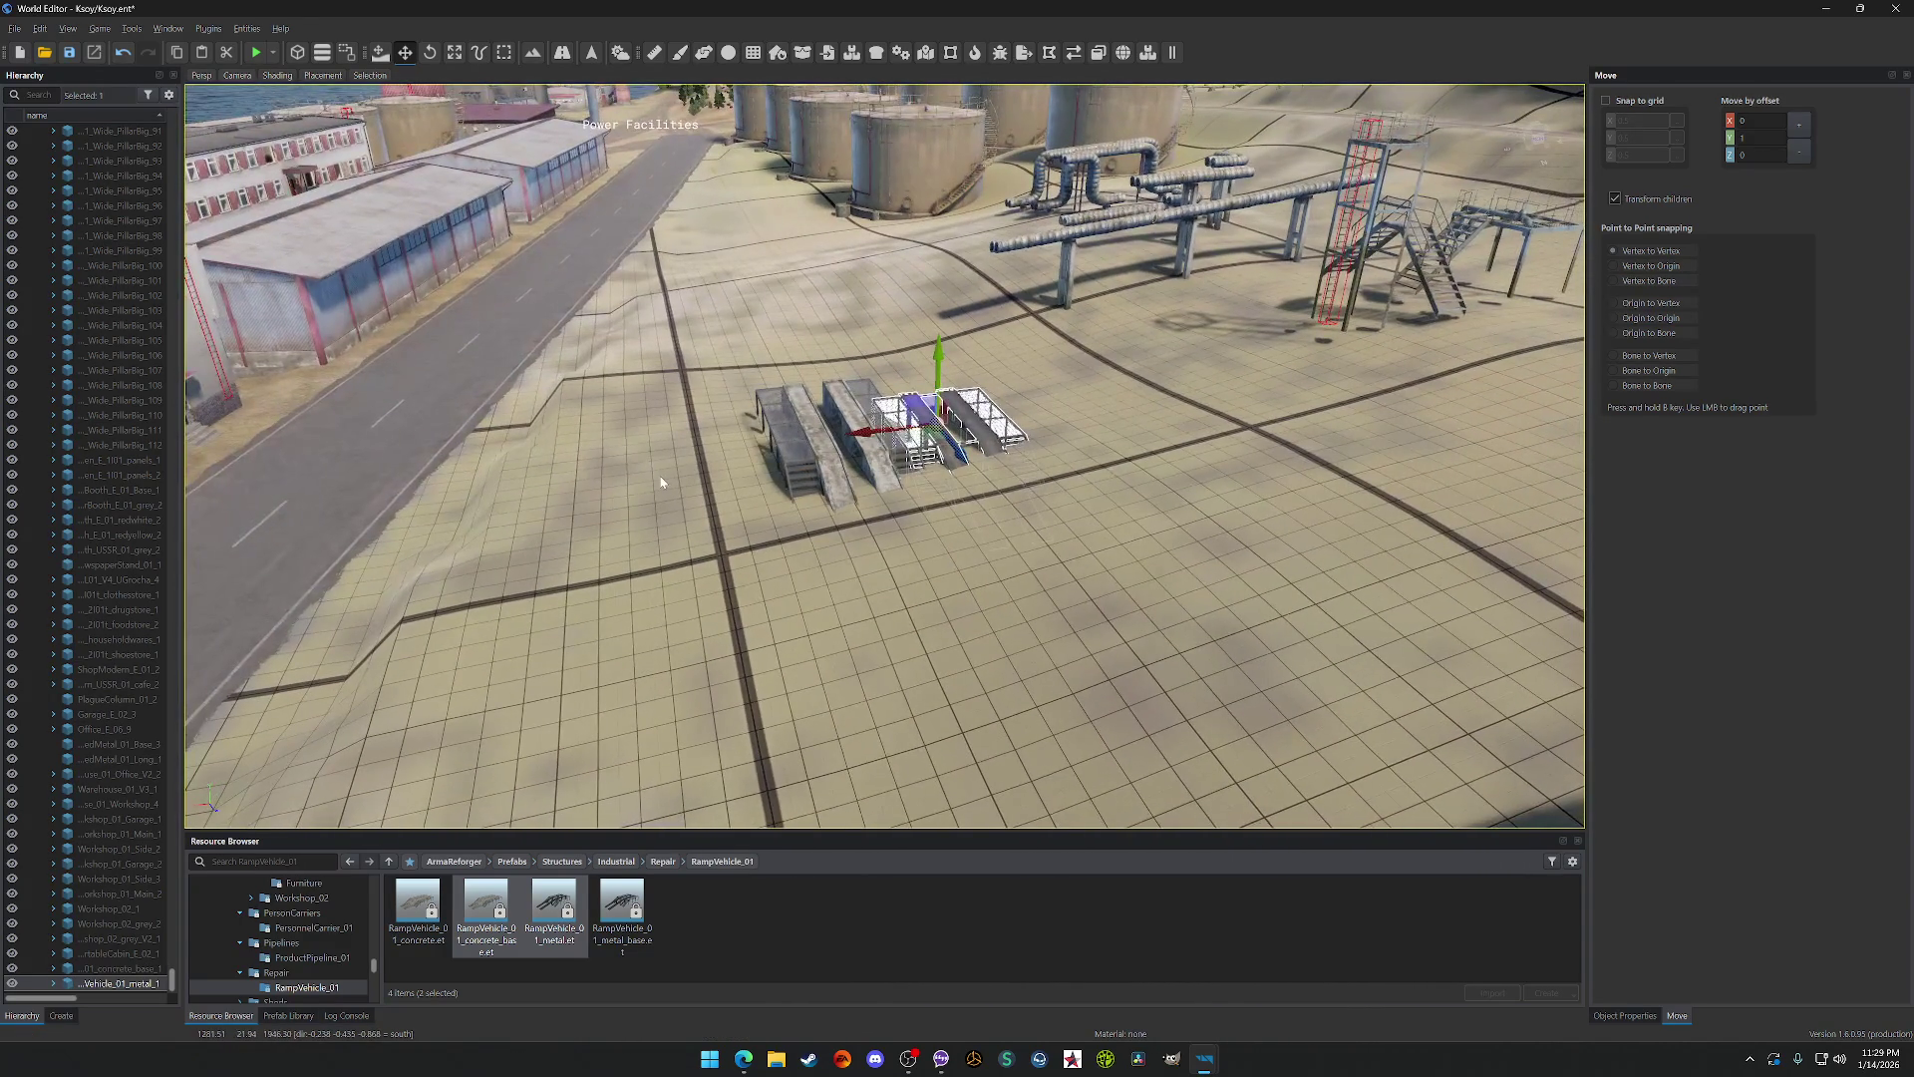
{"action": "key", "text": "Delete"}
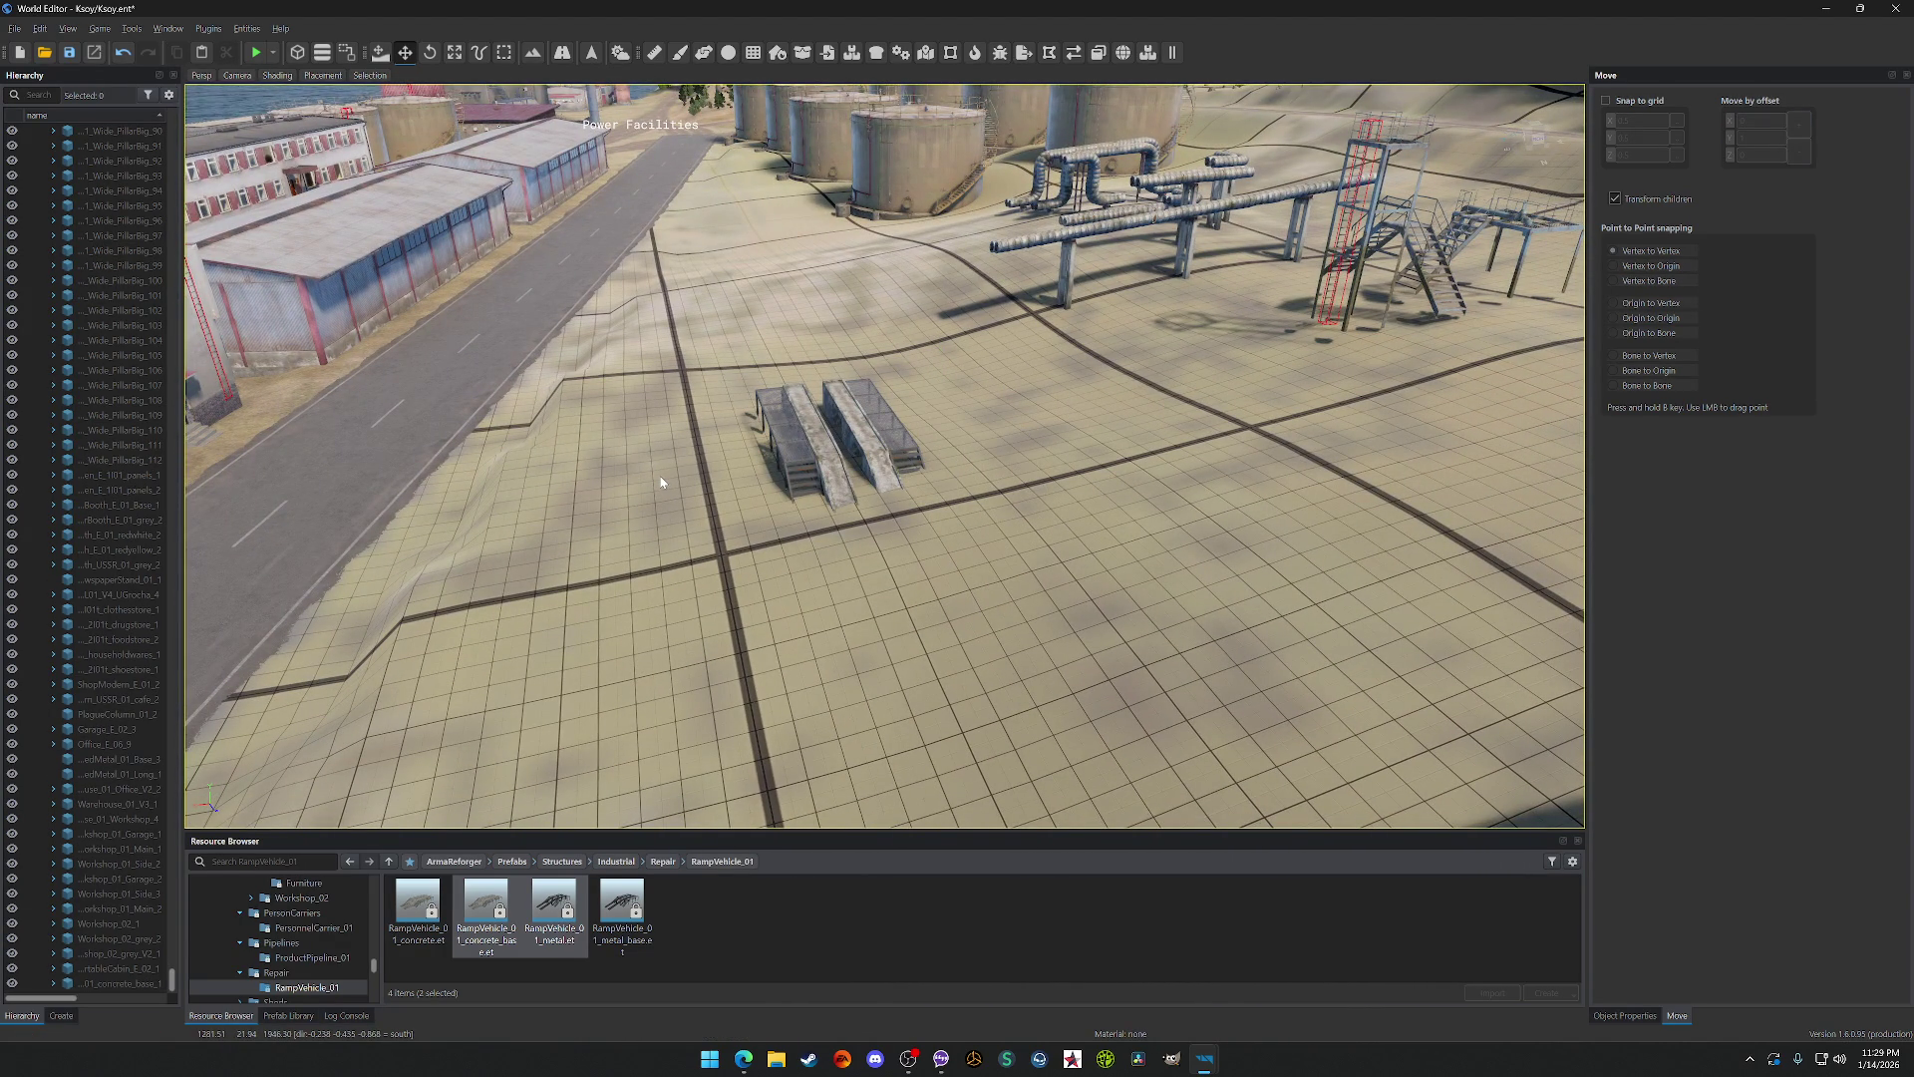
Step: Undo the deletion so all four ramps stand side by side, then save the world
{"action": "left_click", "coordinate": [794, 446]}
{"action": "mouse_move", "coordinate": [884, 455]}
{"action": "left_mouse_down"}
{"action": "mouse_move", "coordinate": [1012, 439]}
{"action": "mouse_move", "coordinate": [987, 469]}
{"action": "mouse_move", "coordinate": [812, 454]}
{"action": "left_mouse_up"}
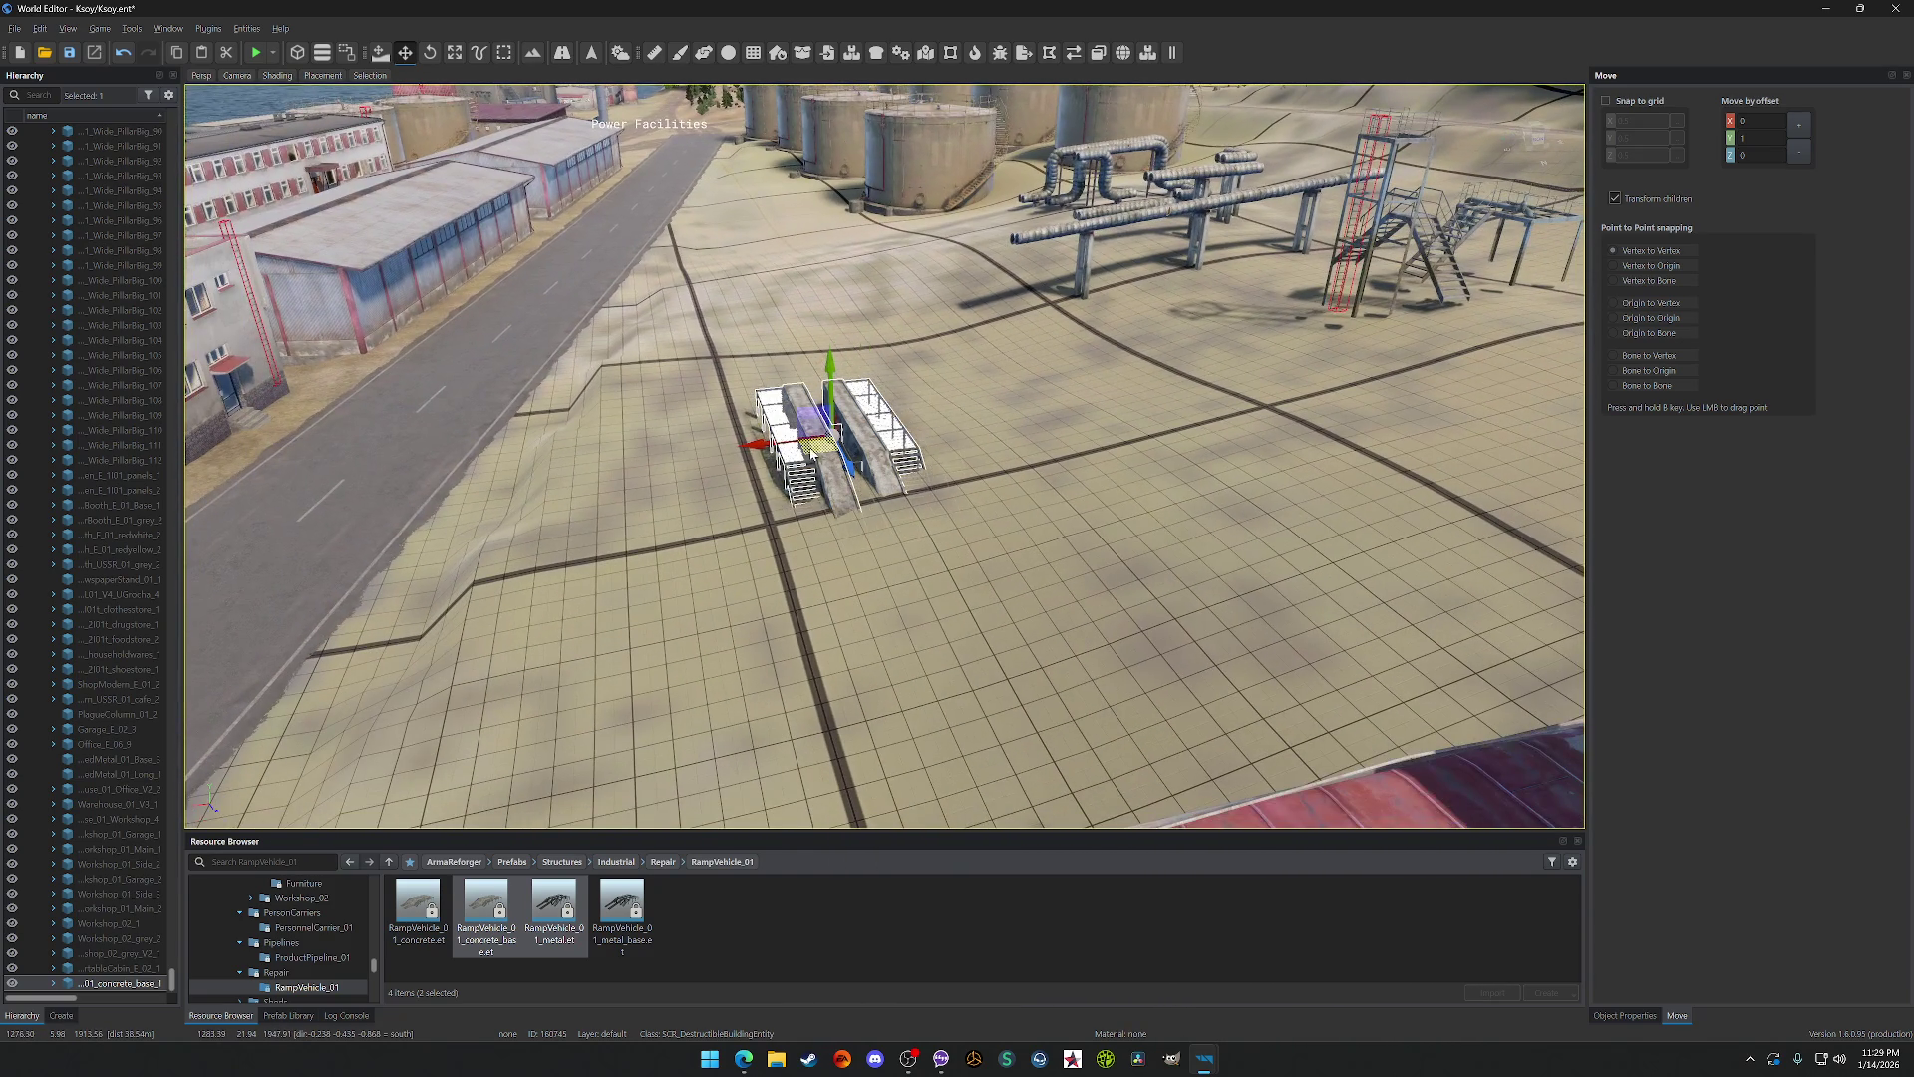
{"action": "key", "text": "ctrl+z"}
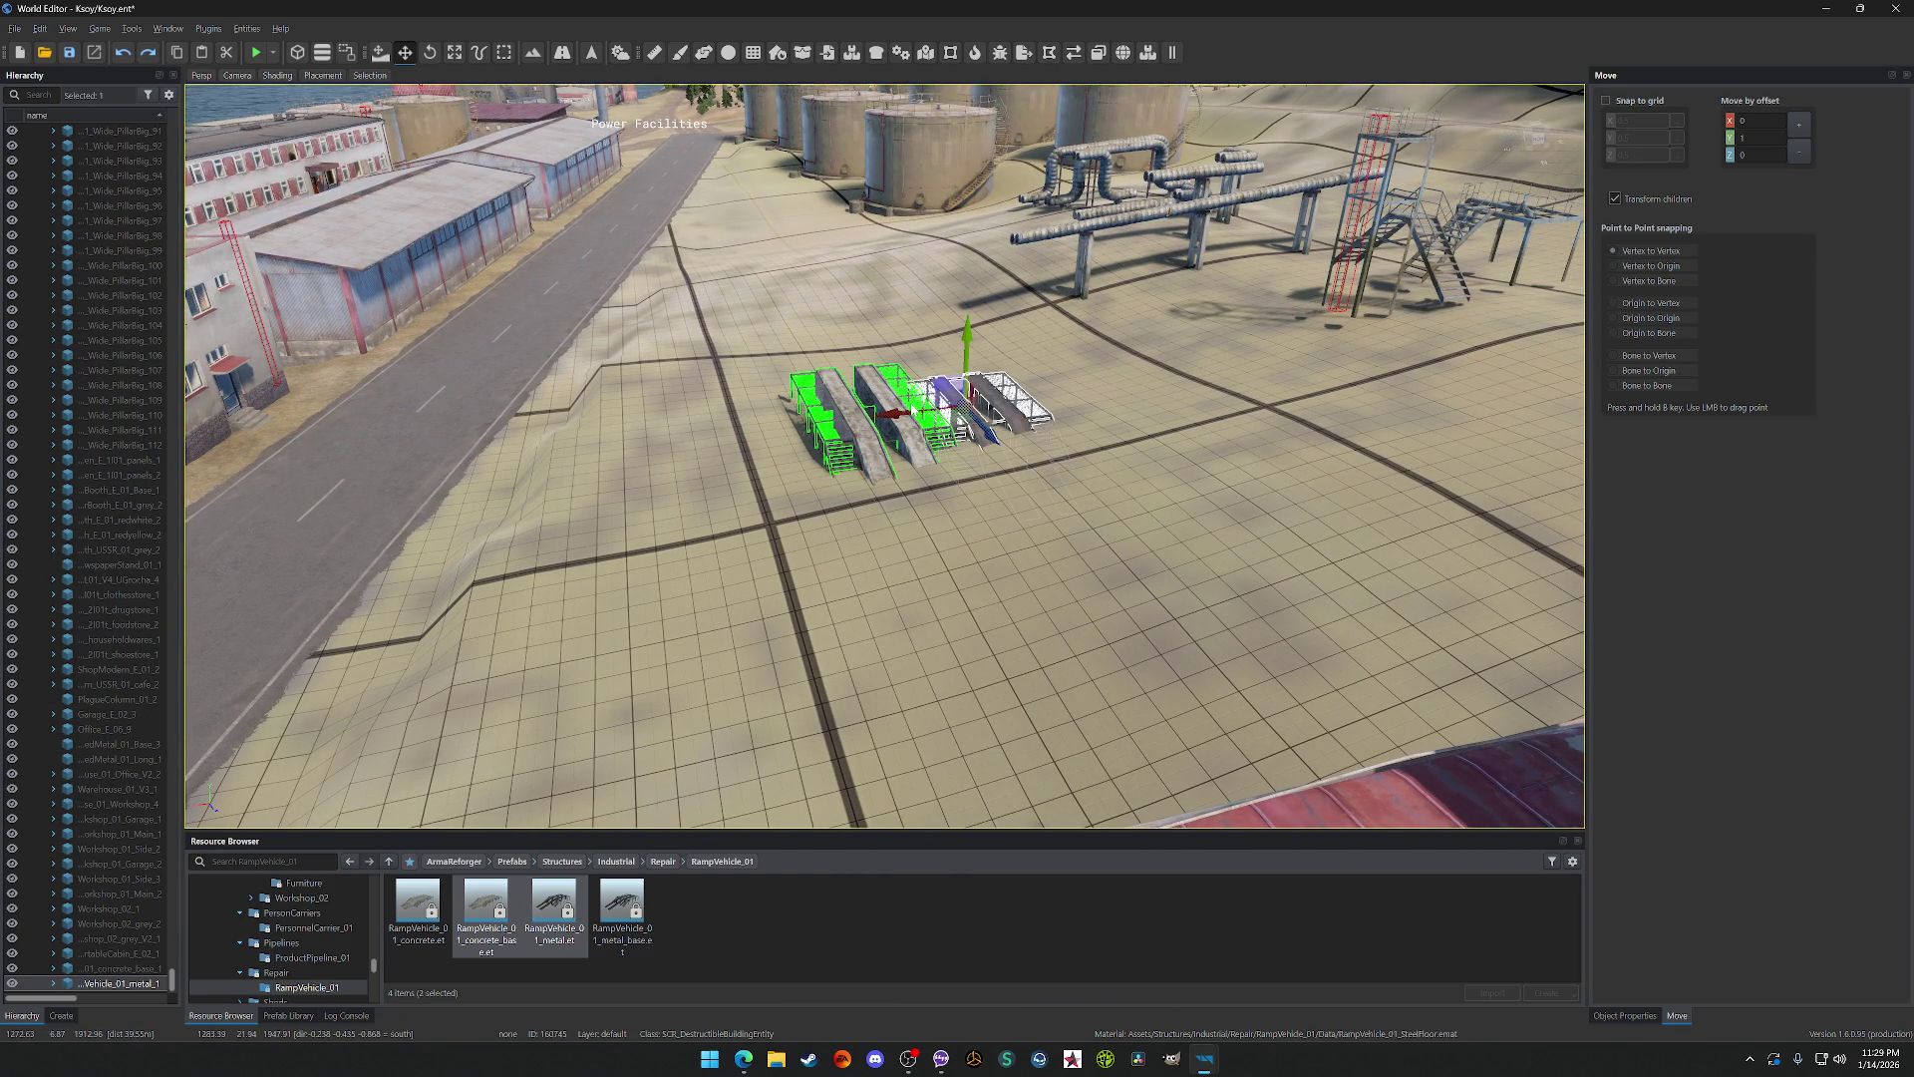
{"action": "key", "text": "Escape"}
{"action": "key", "text": "w"}
{"action": "key", "text": "w"}
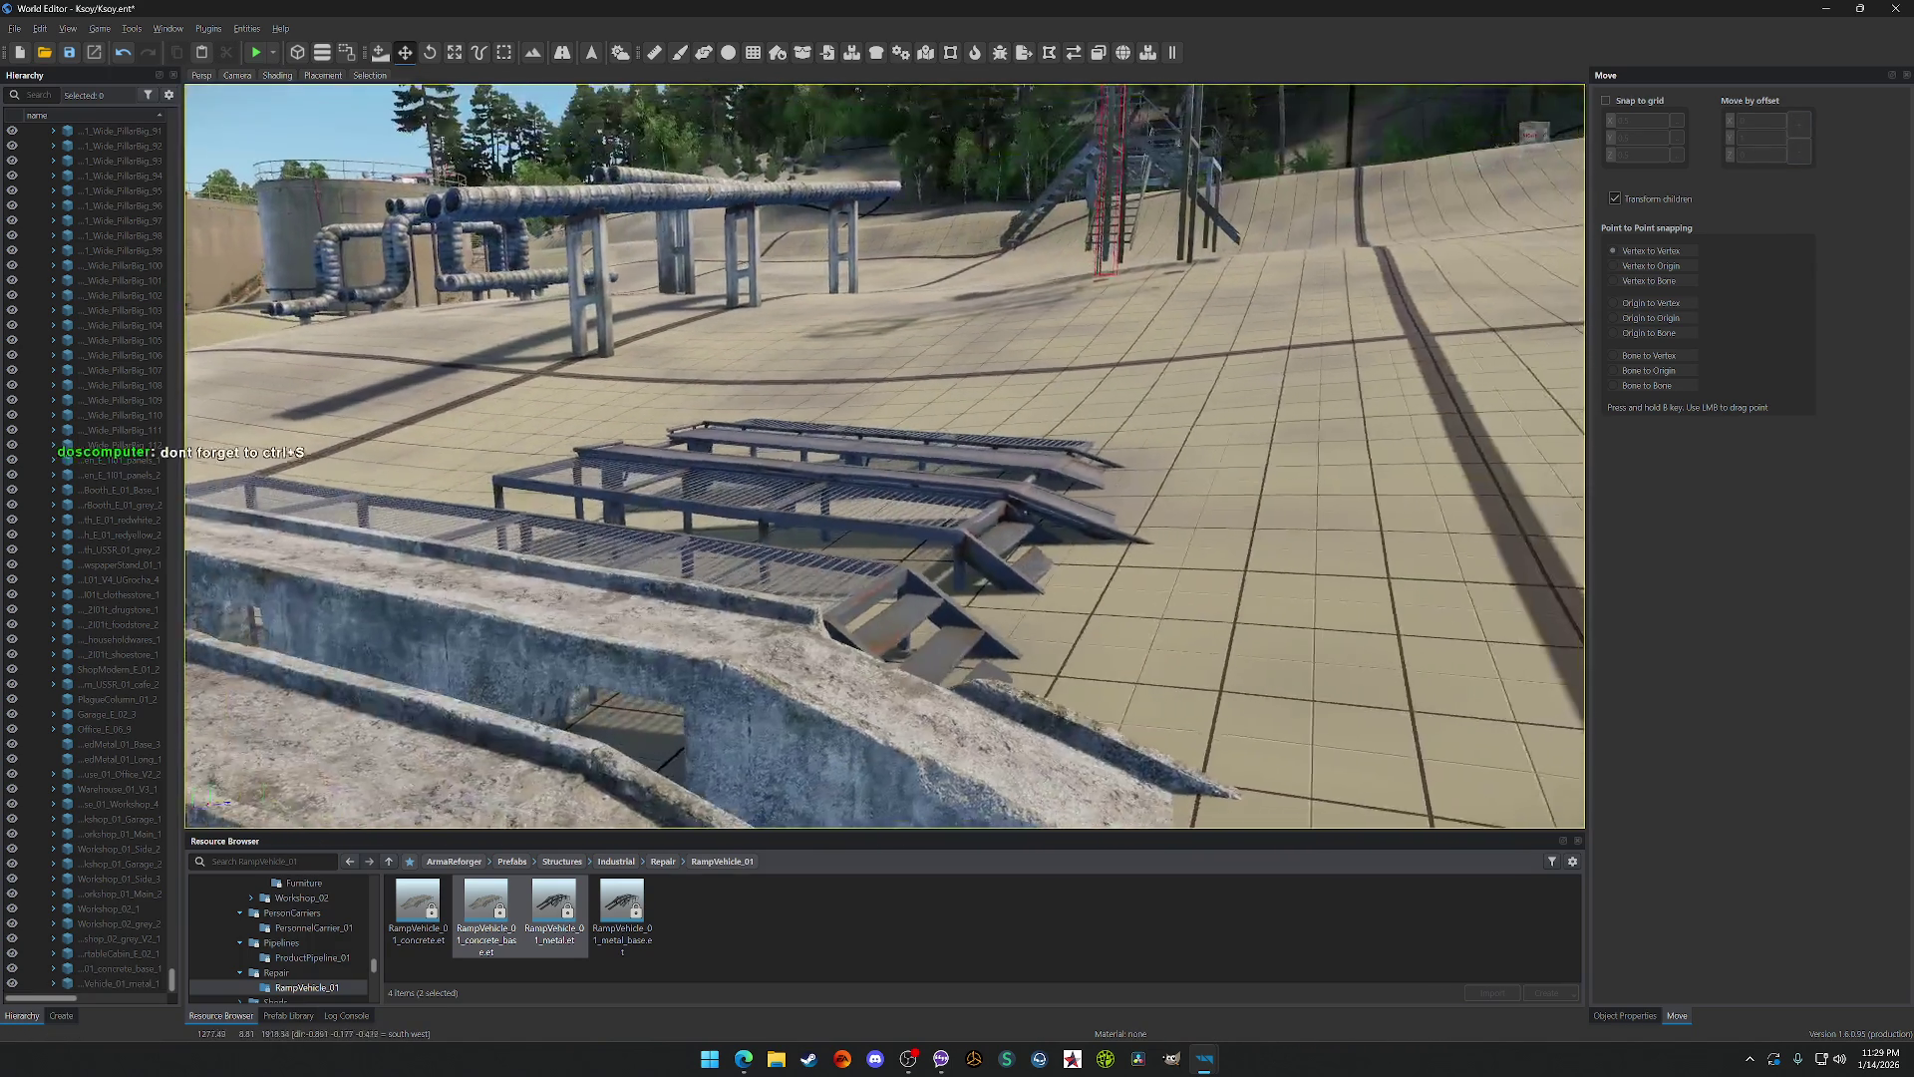
{"action": "key", "text": "s"}
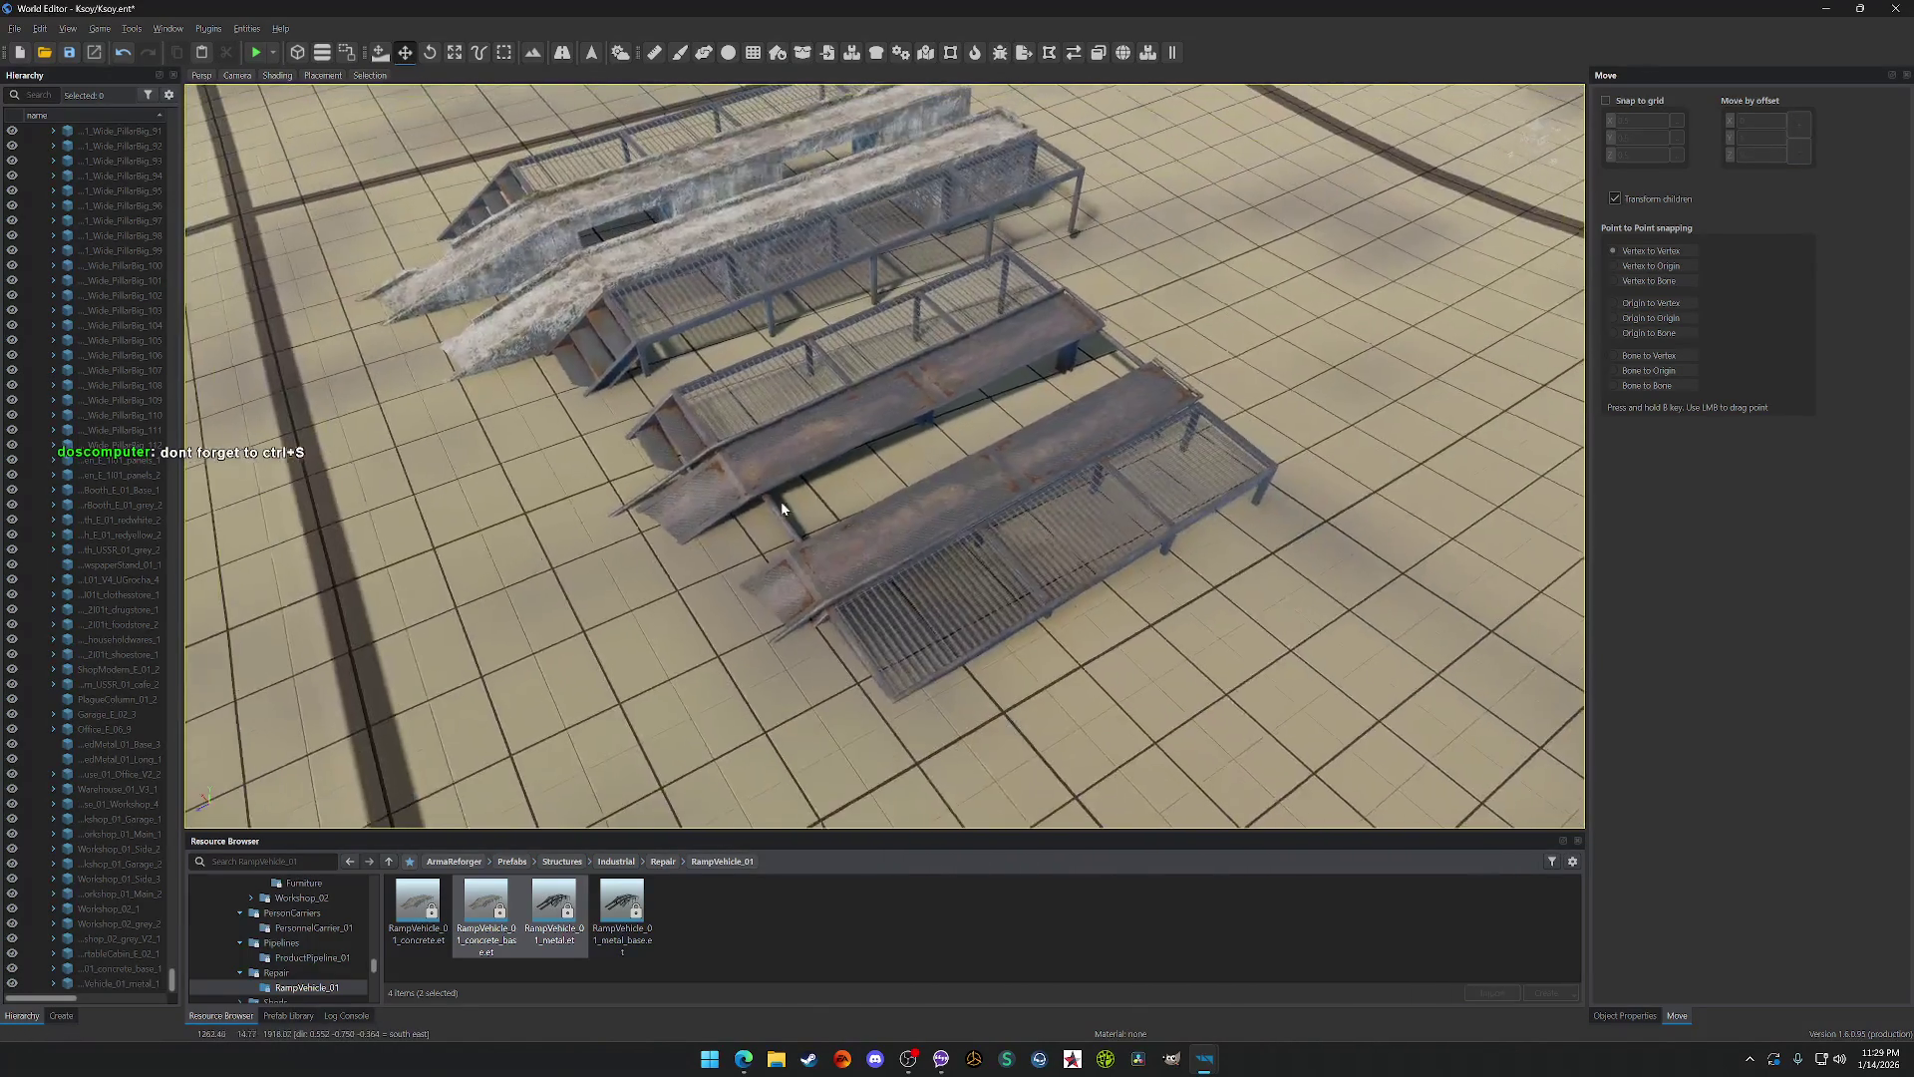
{"action": "key", "text": "ctrl+s"}
{"action": "key", "text": "s"}
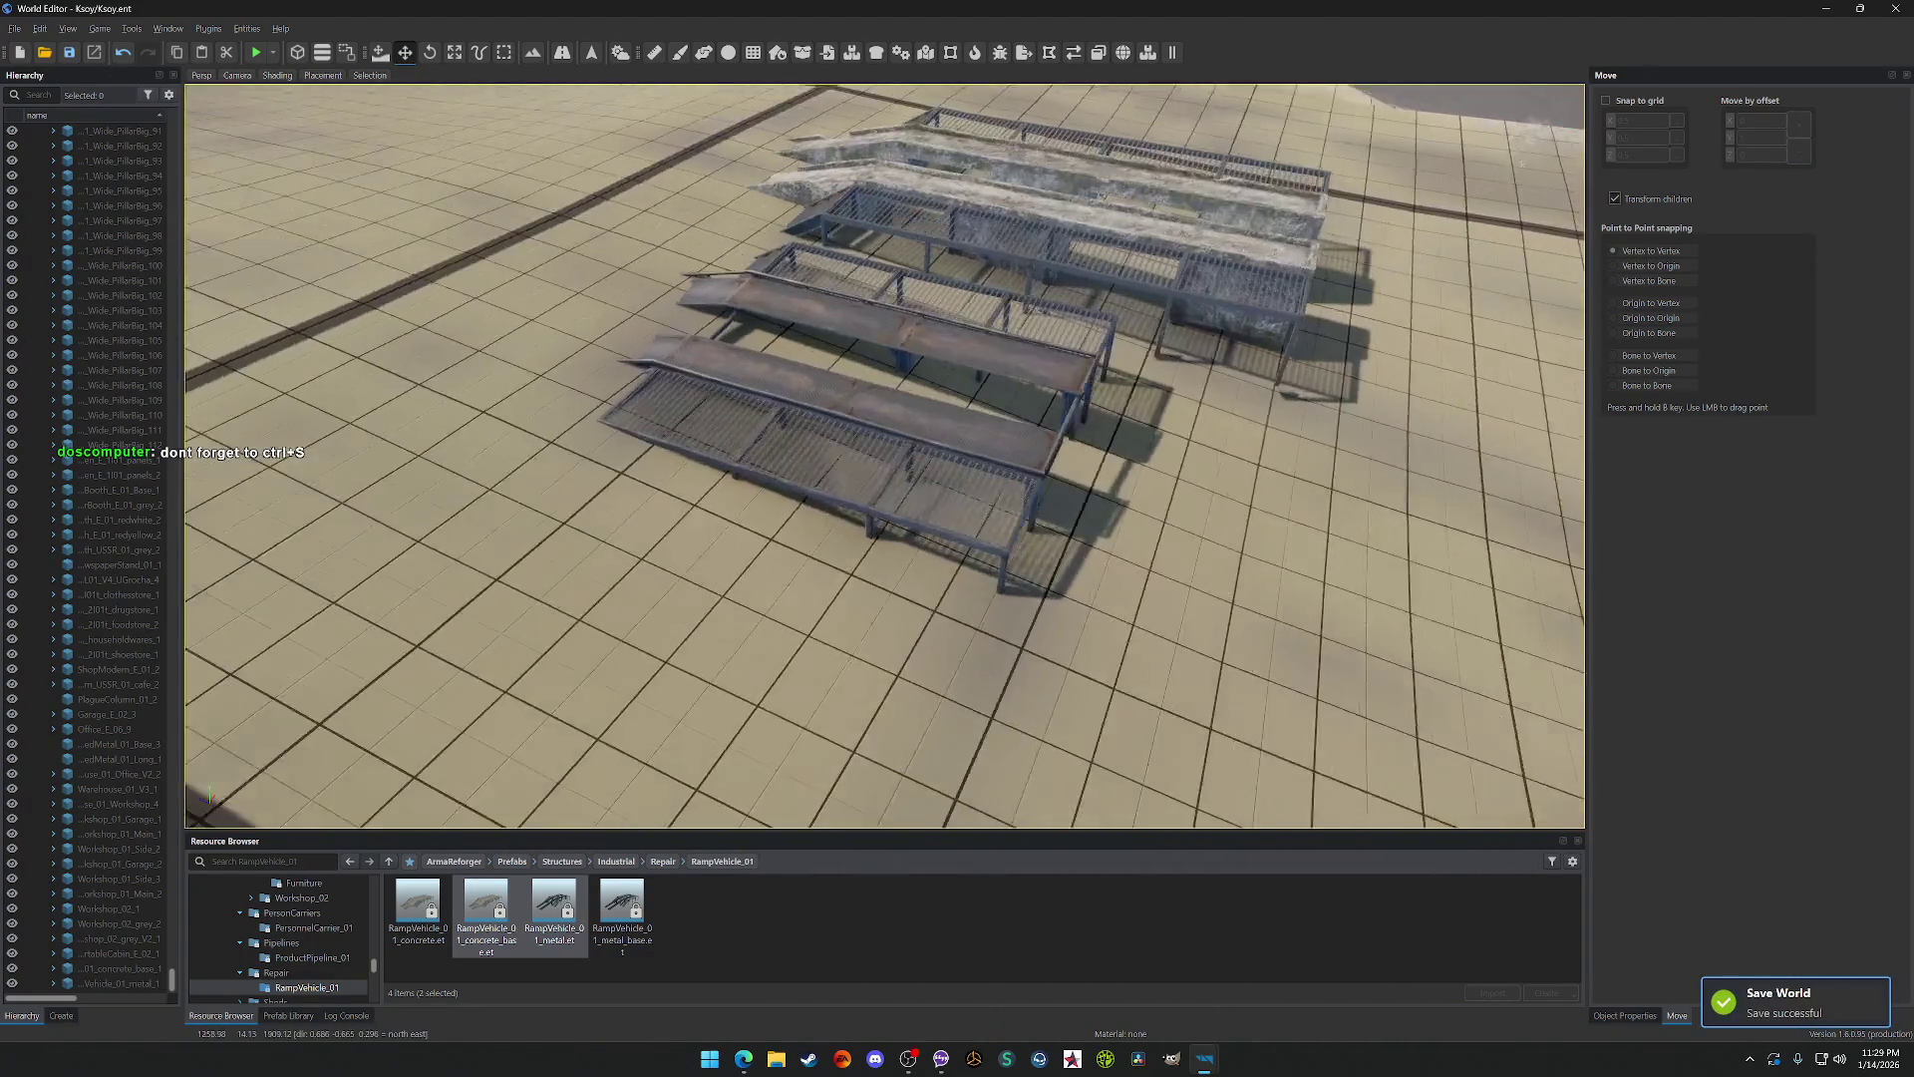
{"action": "left_click", "coordinate": [686, 409]}
{"action": "left_click_drag", "start_coordinate": [686, 409], "coordinate": [686, 401]}
Step: Reposition the concrete and metal ramps against each other into one stepped loading platform
{"action": "left_click", "coordinate": [851, 475]}
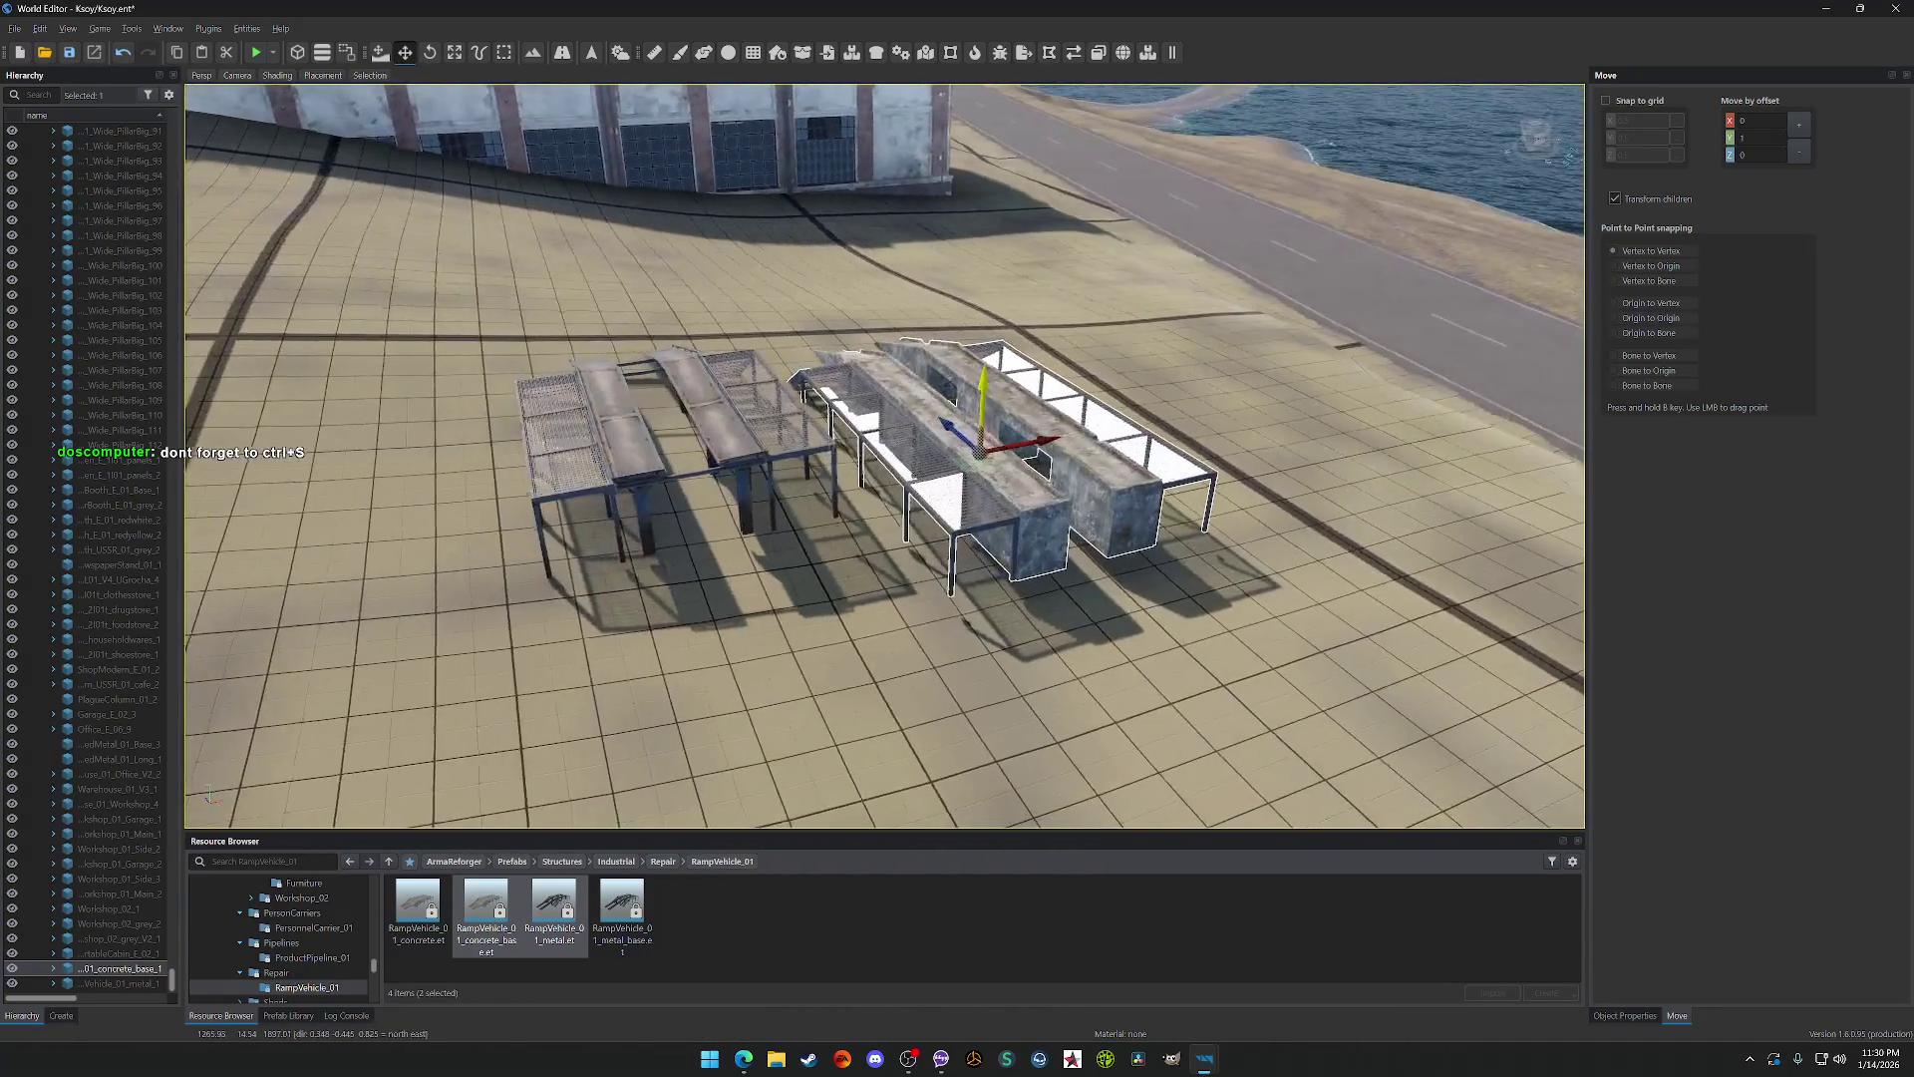
{"action": "mouse_move", "coordinate": [843, 354]}
{"action": "left_mouse_down"}
{"action": "mouse_move", "coordinate": [880, 398]}
{"action": "mouse_move", "coordinate": [874, 333]}
{"action": "left_mouse_up"}
{"action": "left_click", "coordinate": [842, 354]}
{"action": "left_click_drag", "start_coordinate": [955, 479], "coordinate": [955, 555]}
{"action": "left_click", "coordinate": [847, 508]}
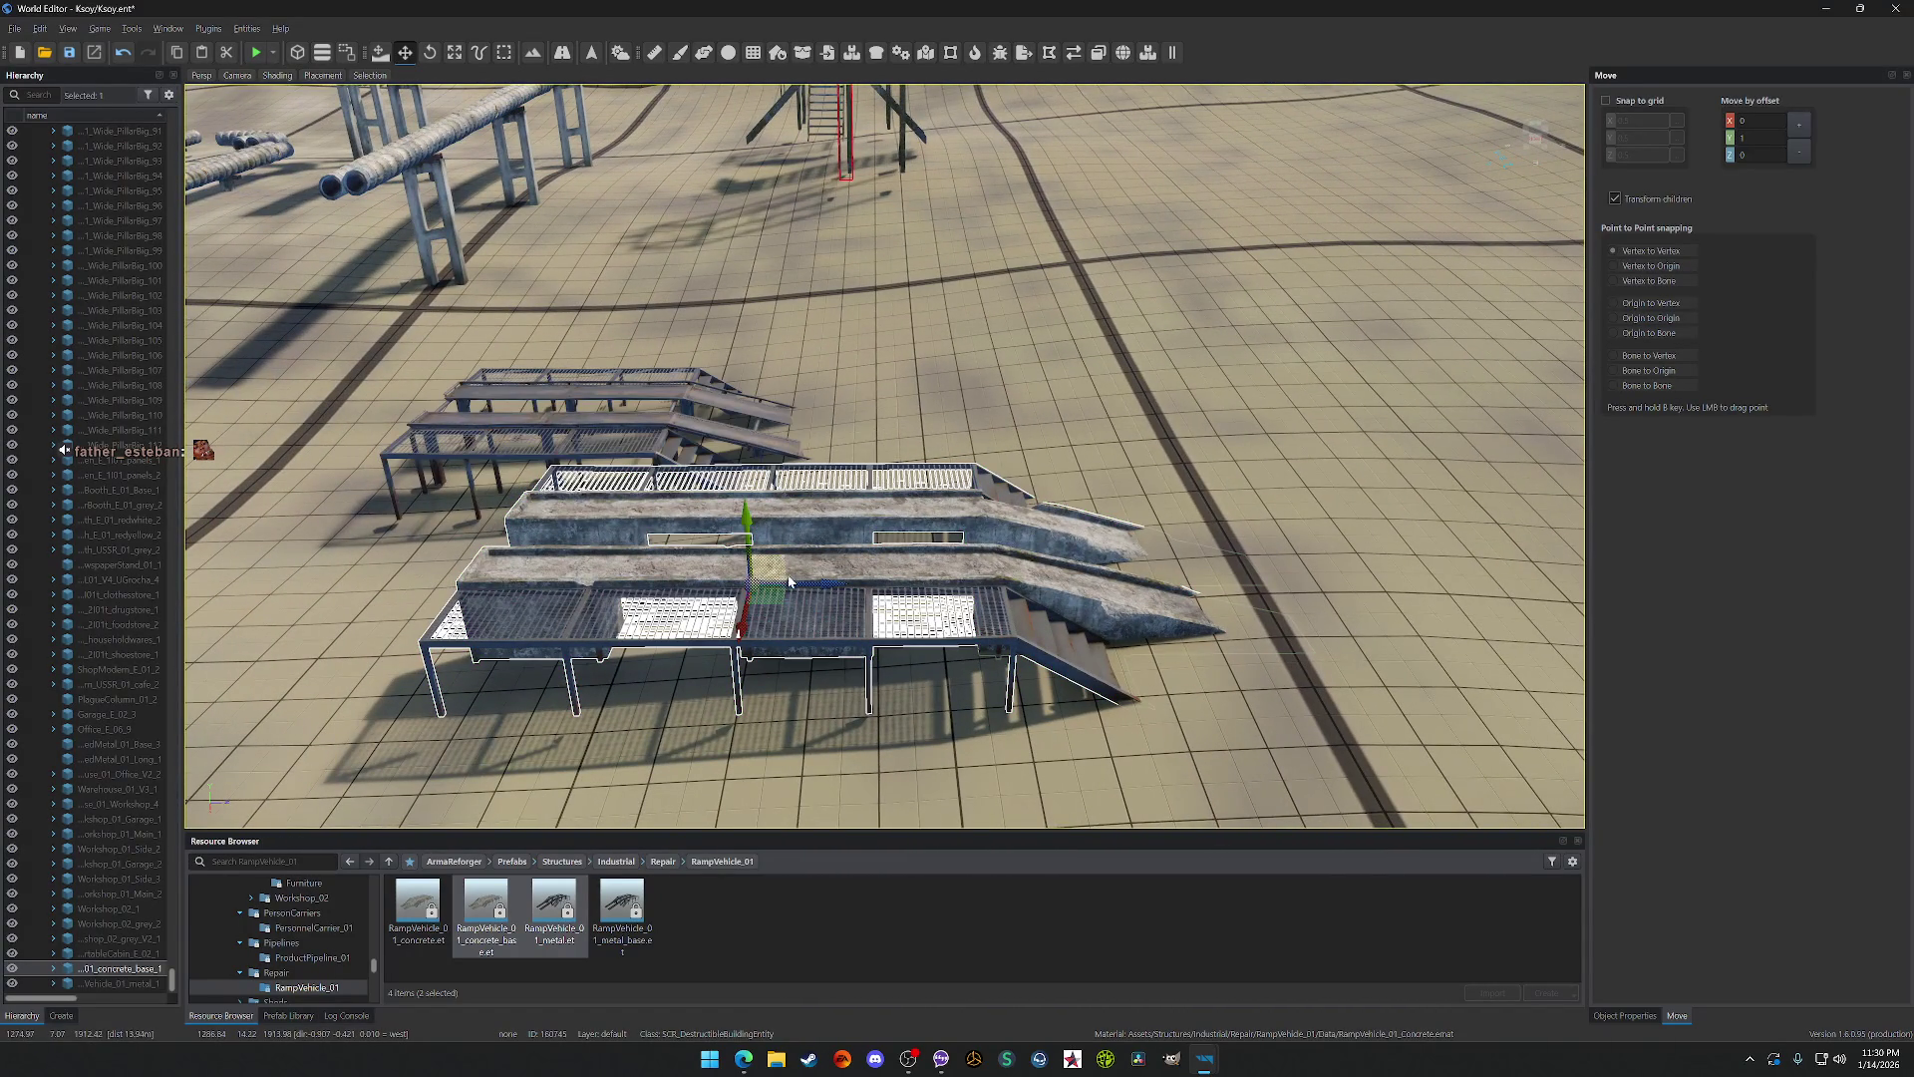
{"action": "left_click_drag", "start_coordinate": [823, 590], "coordinate": [892, 590]}
{"action": "left_click", "coordinate": [828, 434]}
{"action": "left_click", "coordinate": [860, 503]}
{"action": "mouse_move", "coordinate": [859, 504]}
{"action": "left_mouse_down"}
{"action": "mouse_move", "coordinate": [923, 504]}
{"action": "mouse_move", "coordinate": [927, 479]}
{"action": "mouse_move", "coordinate": [929, 509]}
{"action": "mouse_move", "coordinate": [937, 488]}
{"action": "left_mouse_up"}
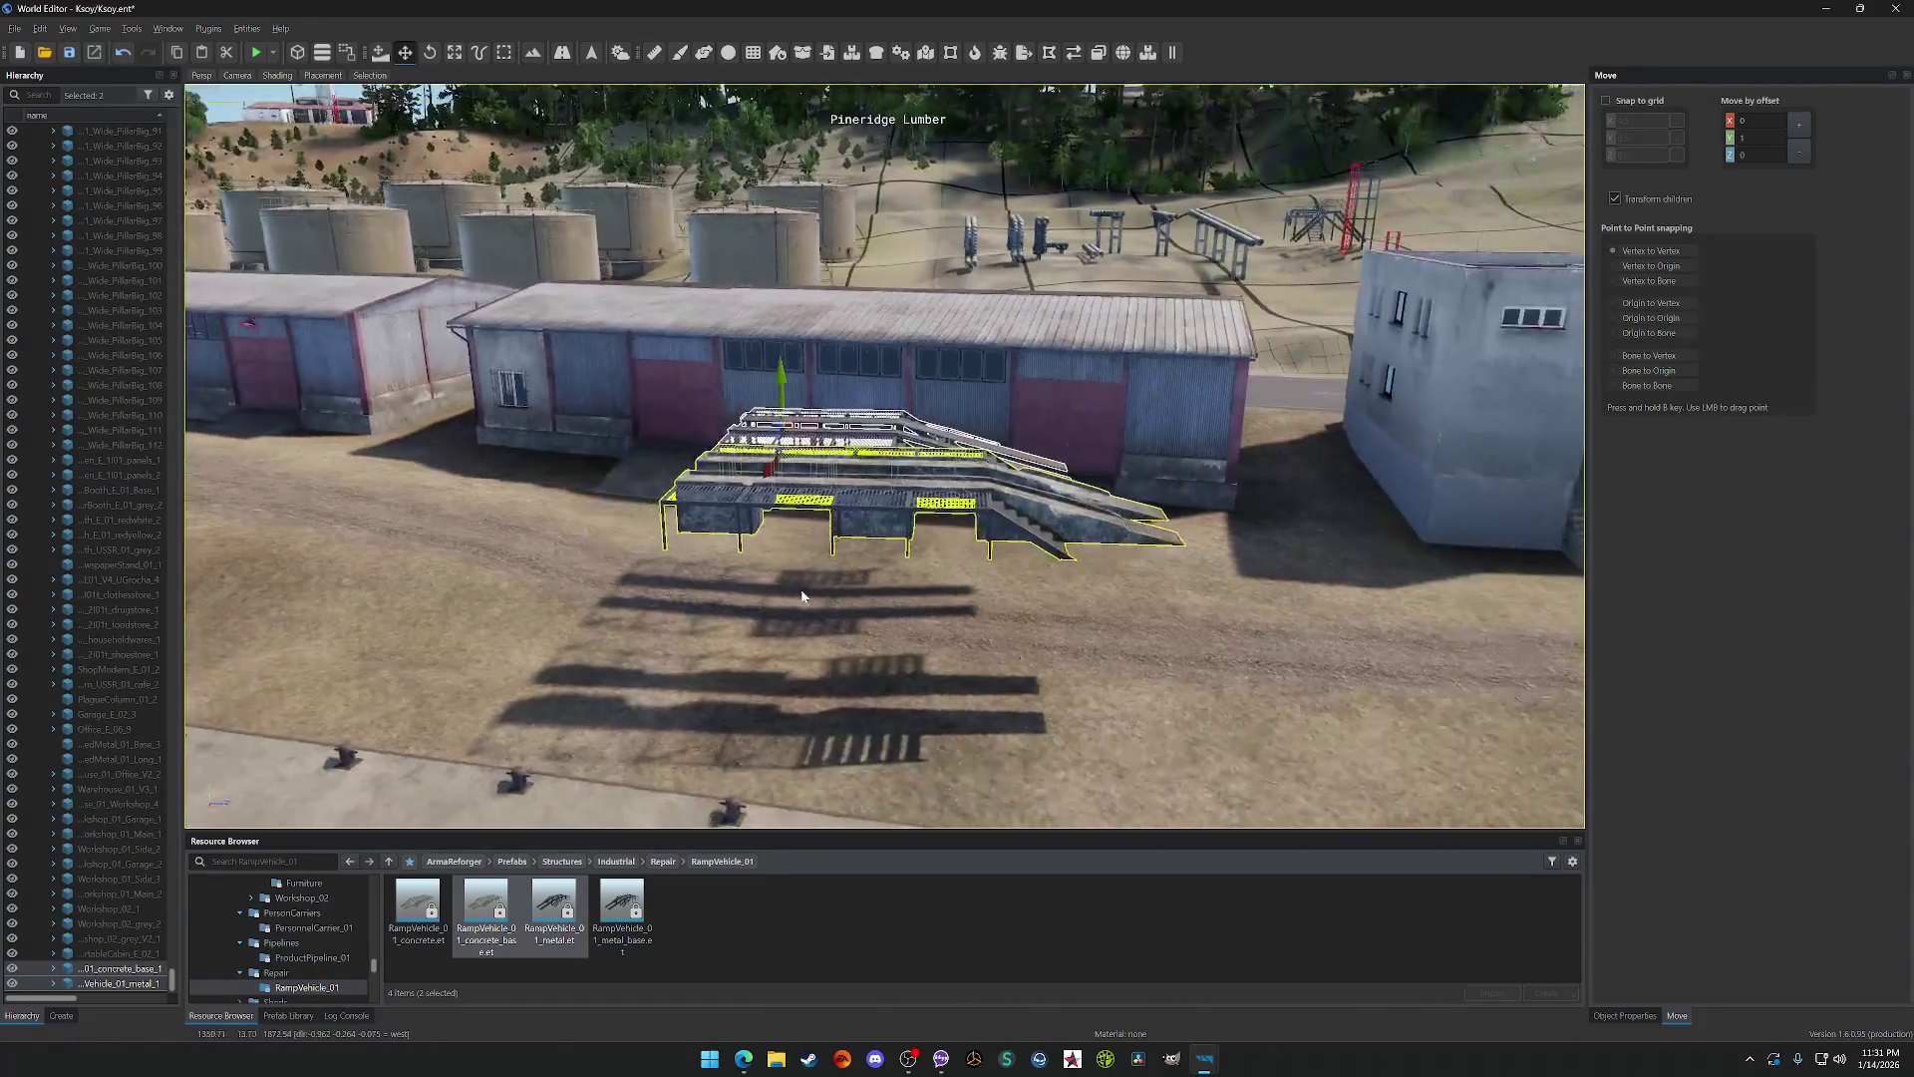
Step: Fly the camera around the joined ramps to check the fit, ending facing the road and coast
{"action": "key", "text": "w"}
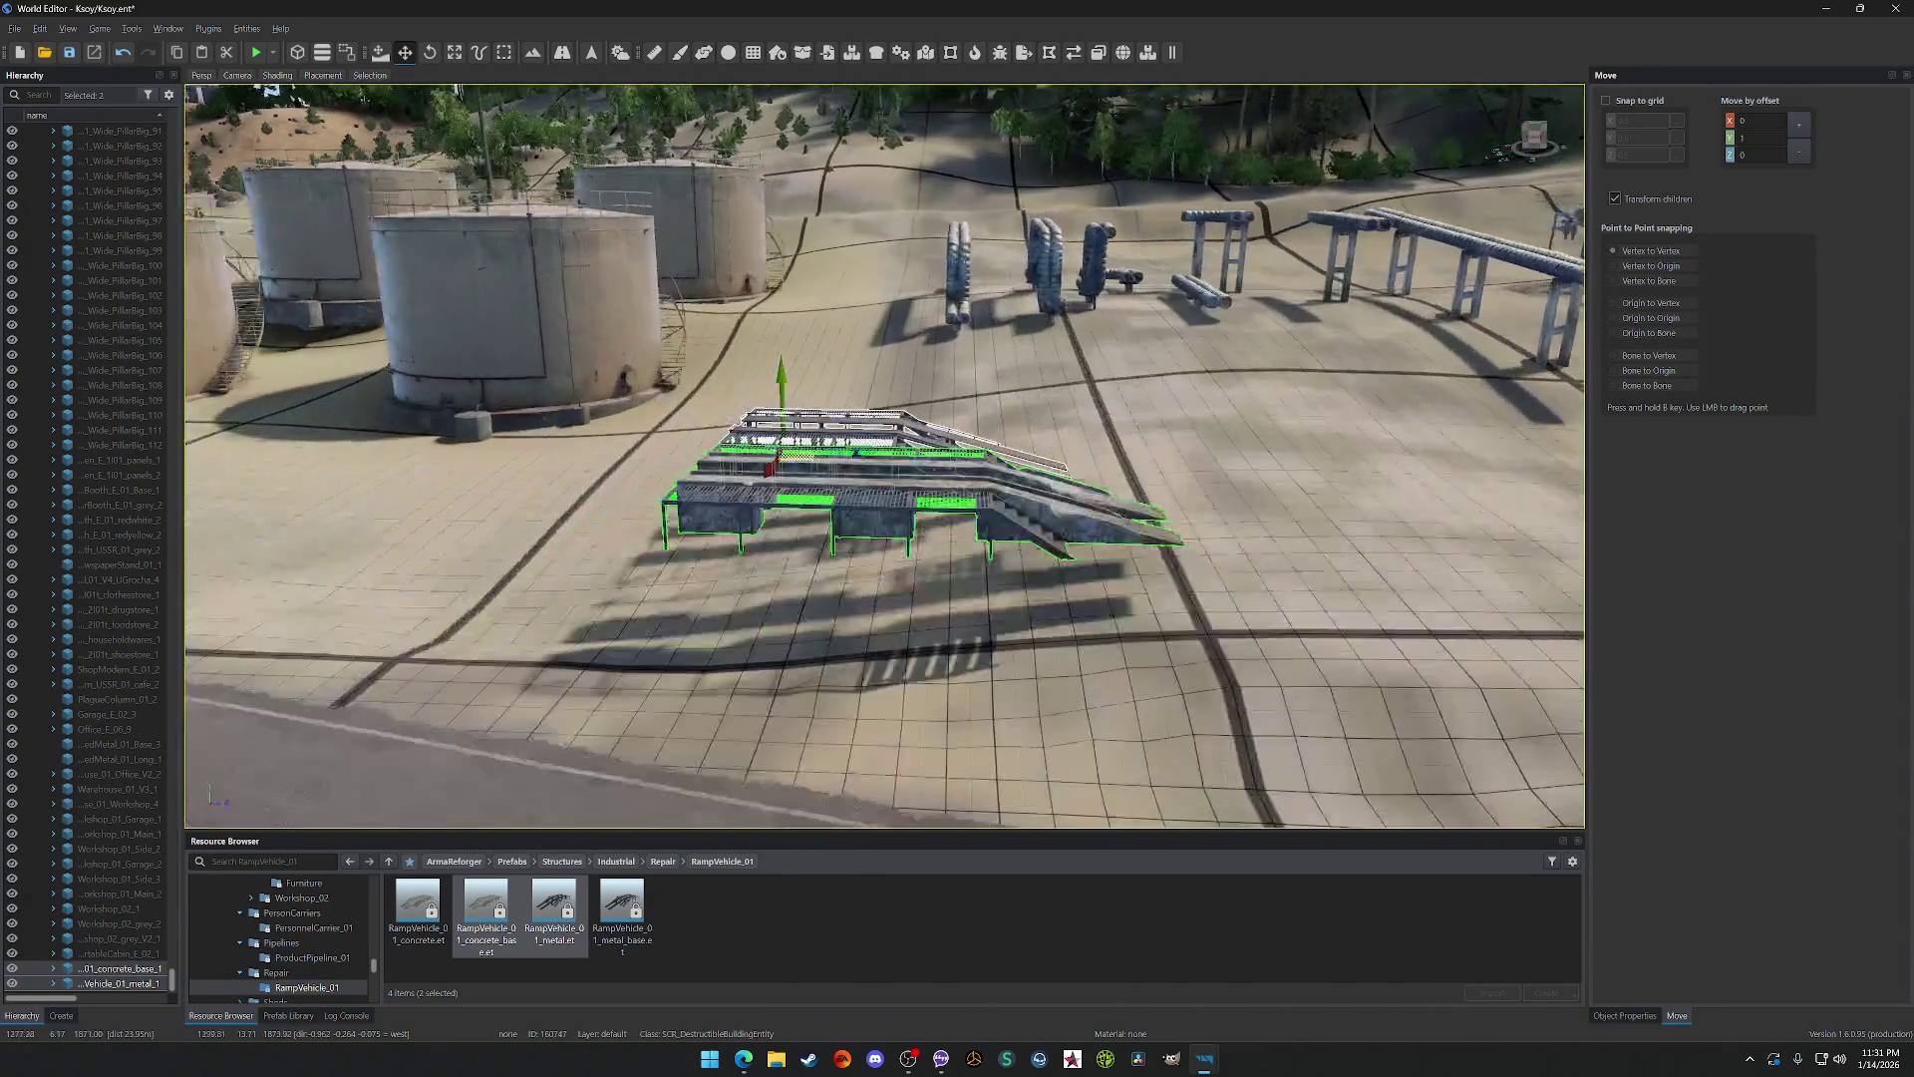
{"action": "key", "text": "w"}
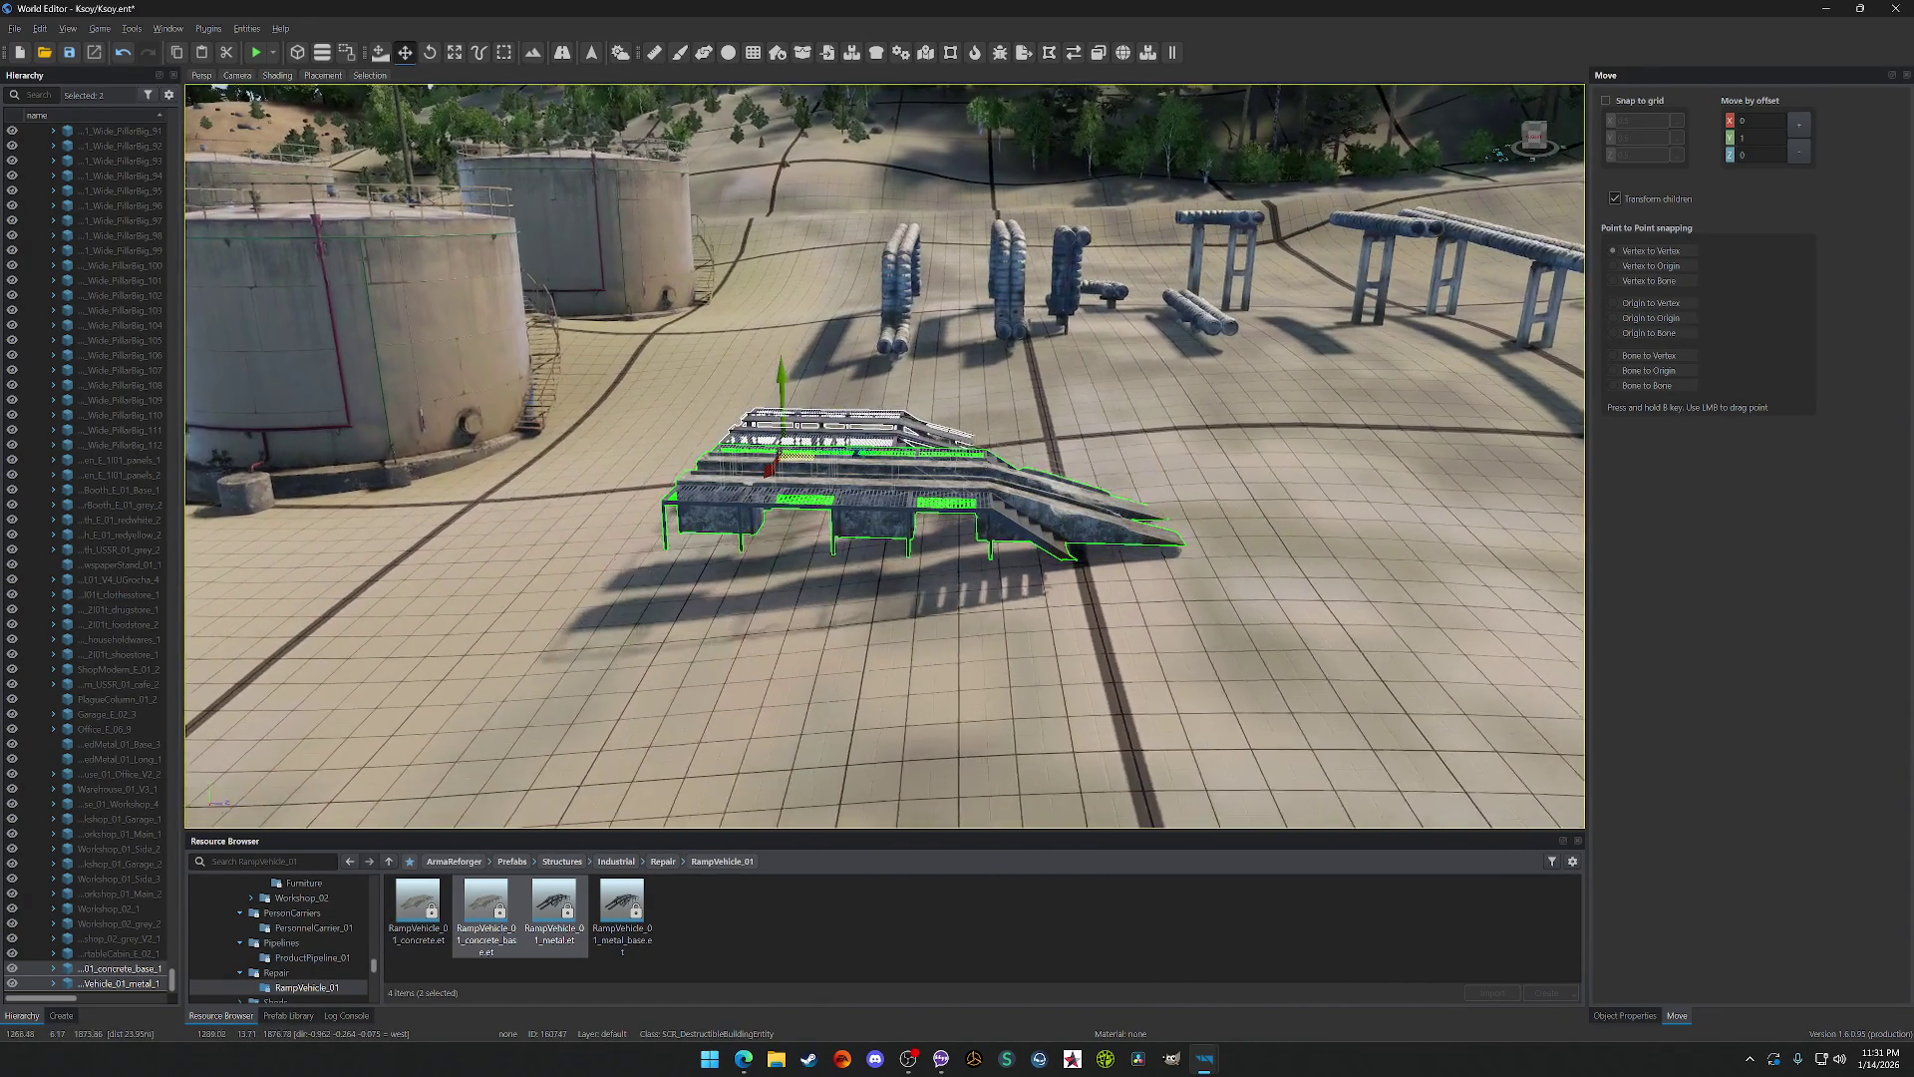
{"action": "key", "text": "w"}
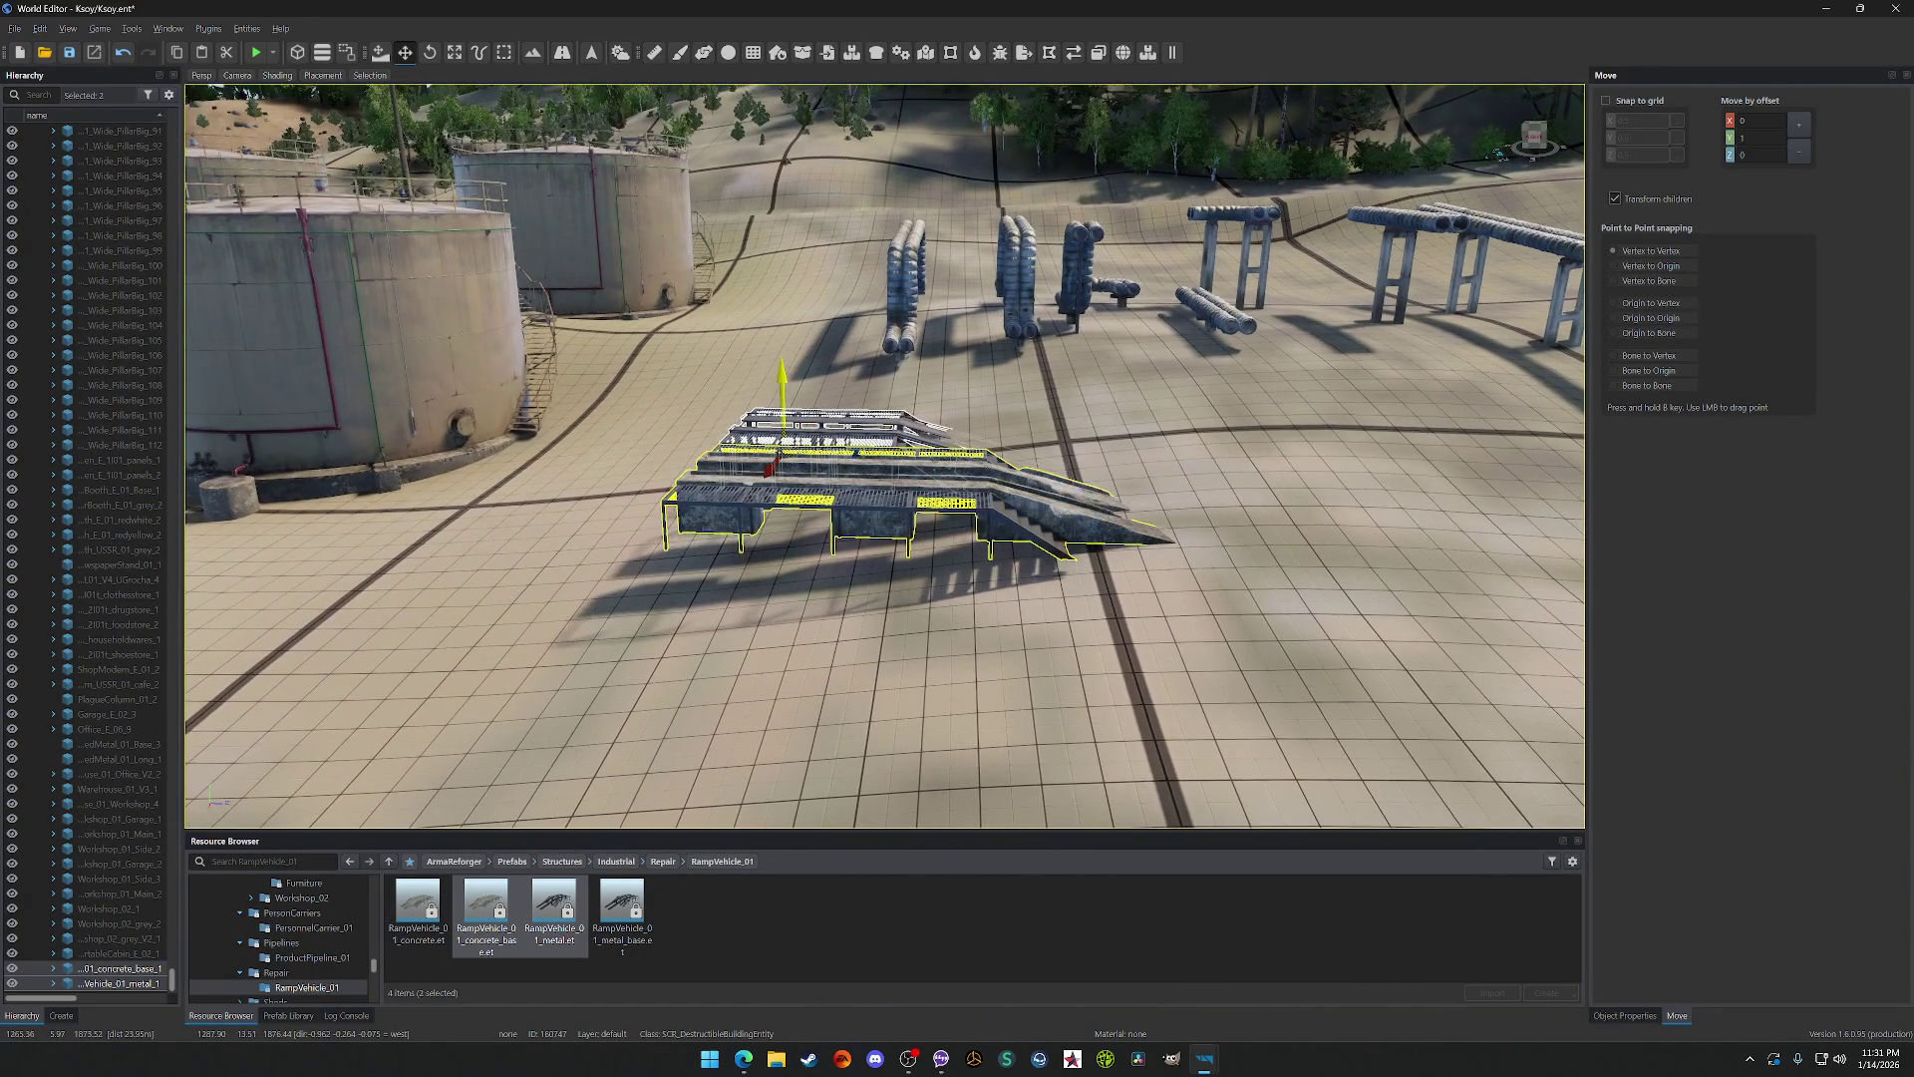
{"action": "key", "text": "w"}
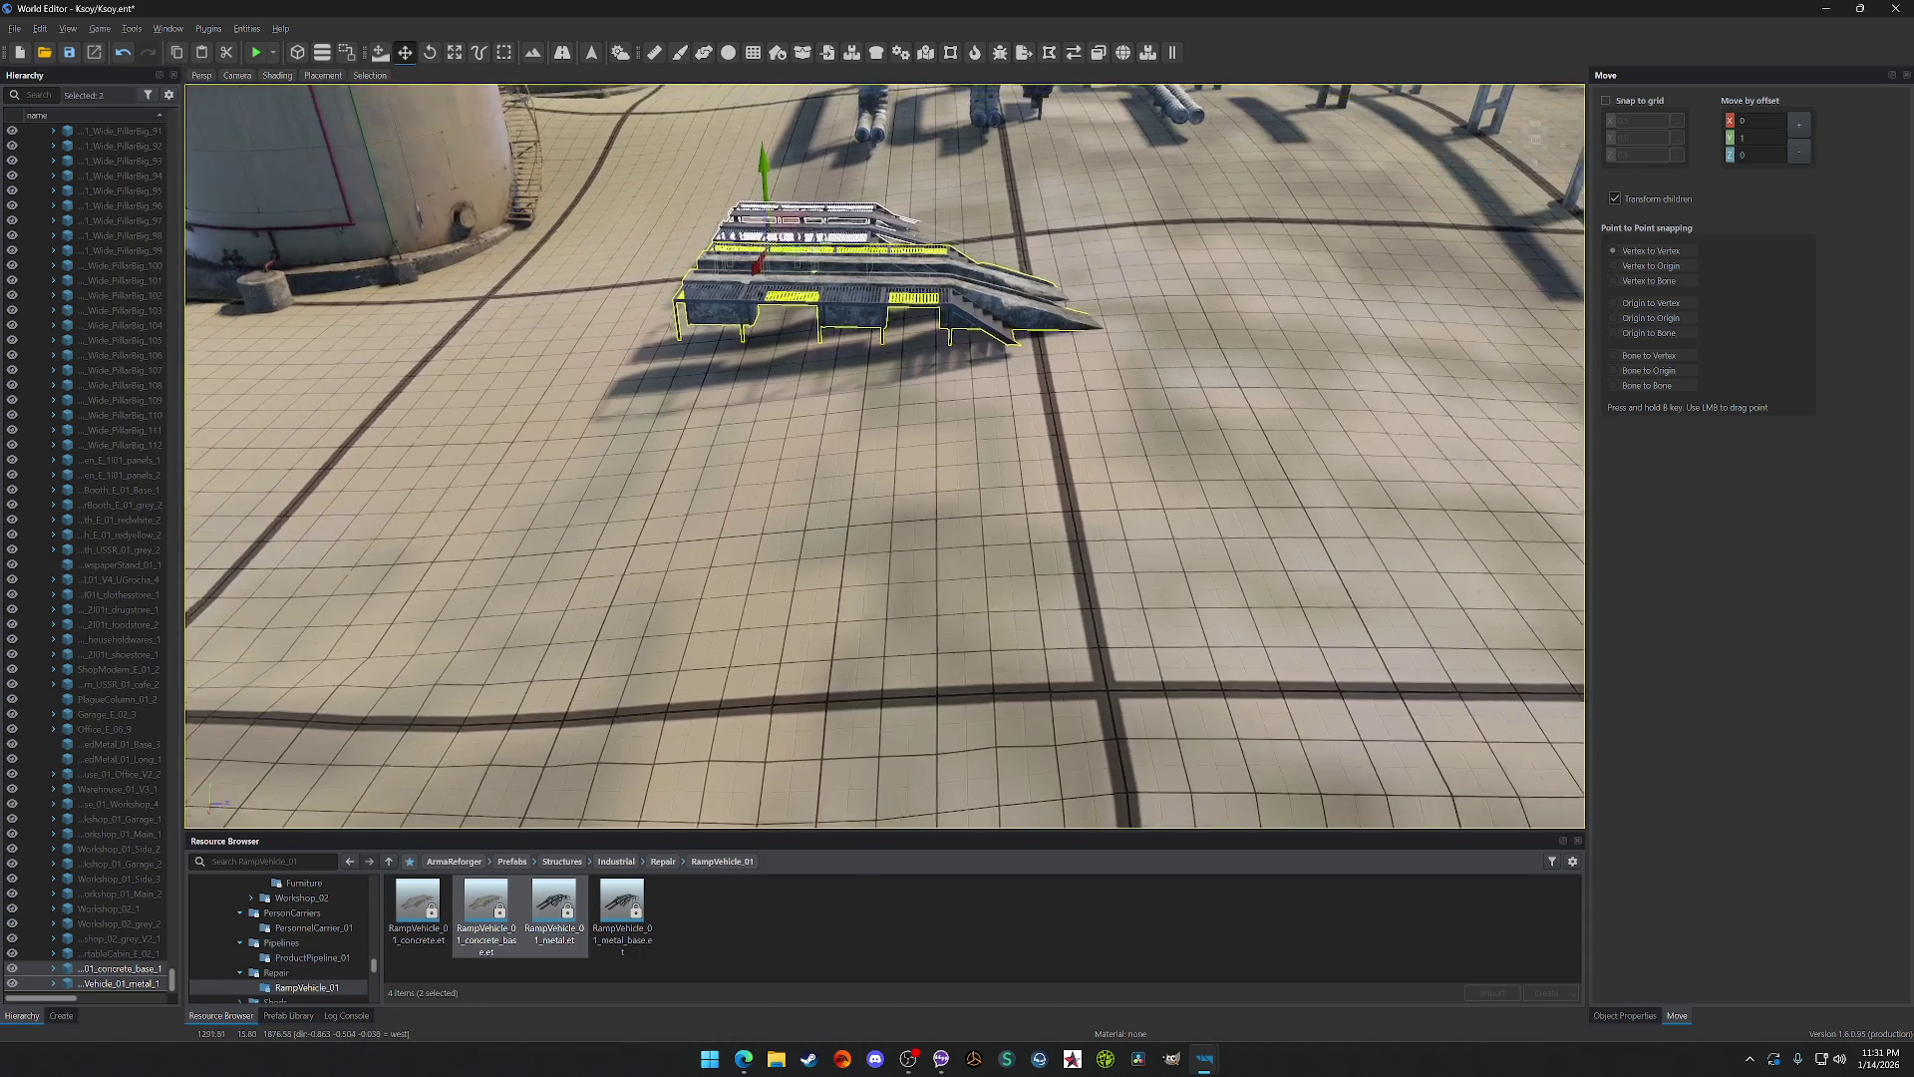
{"action": "key", "text": "w"}
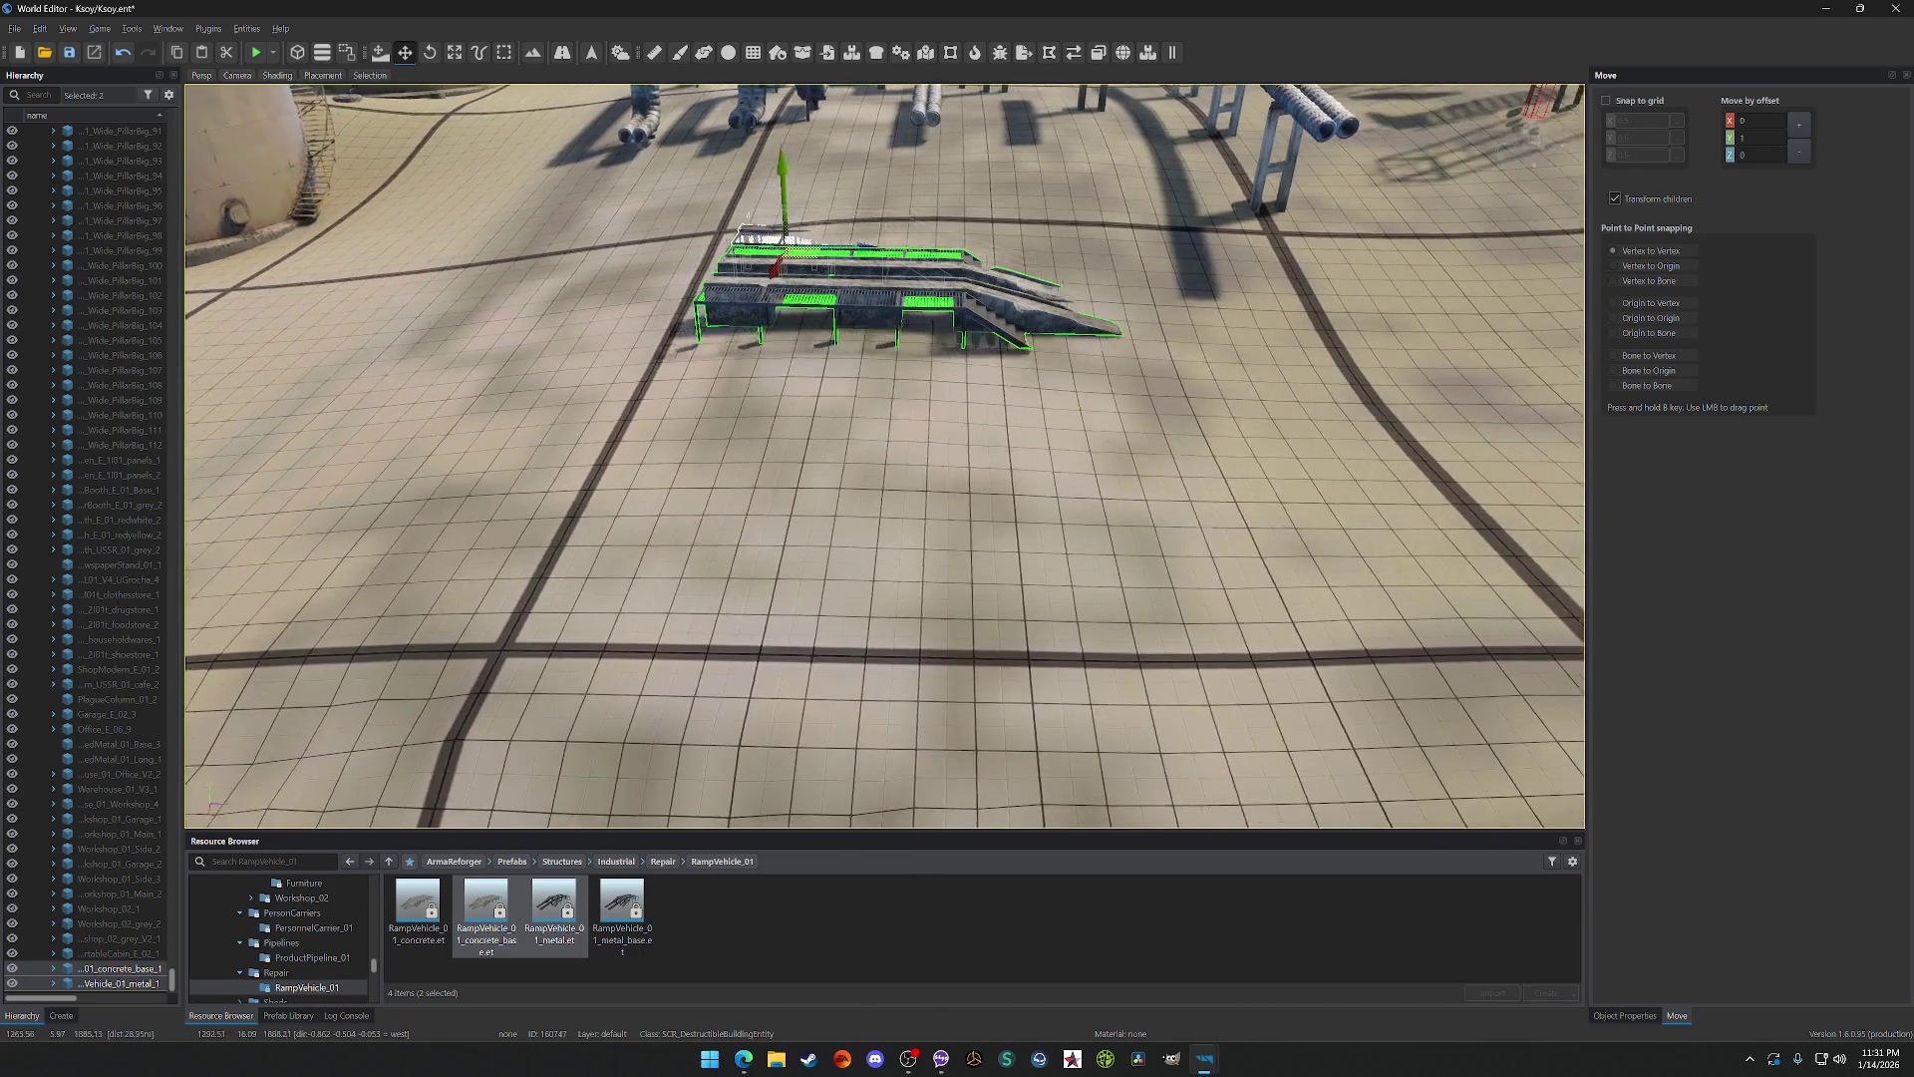
{"action": "key", "text": "w"}
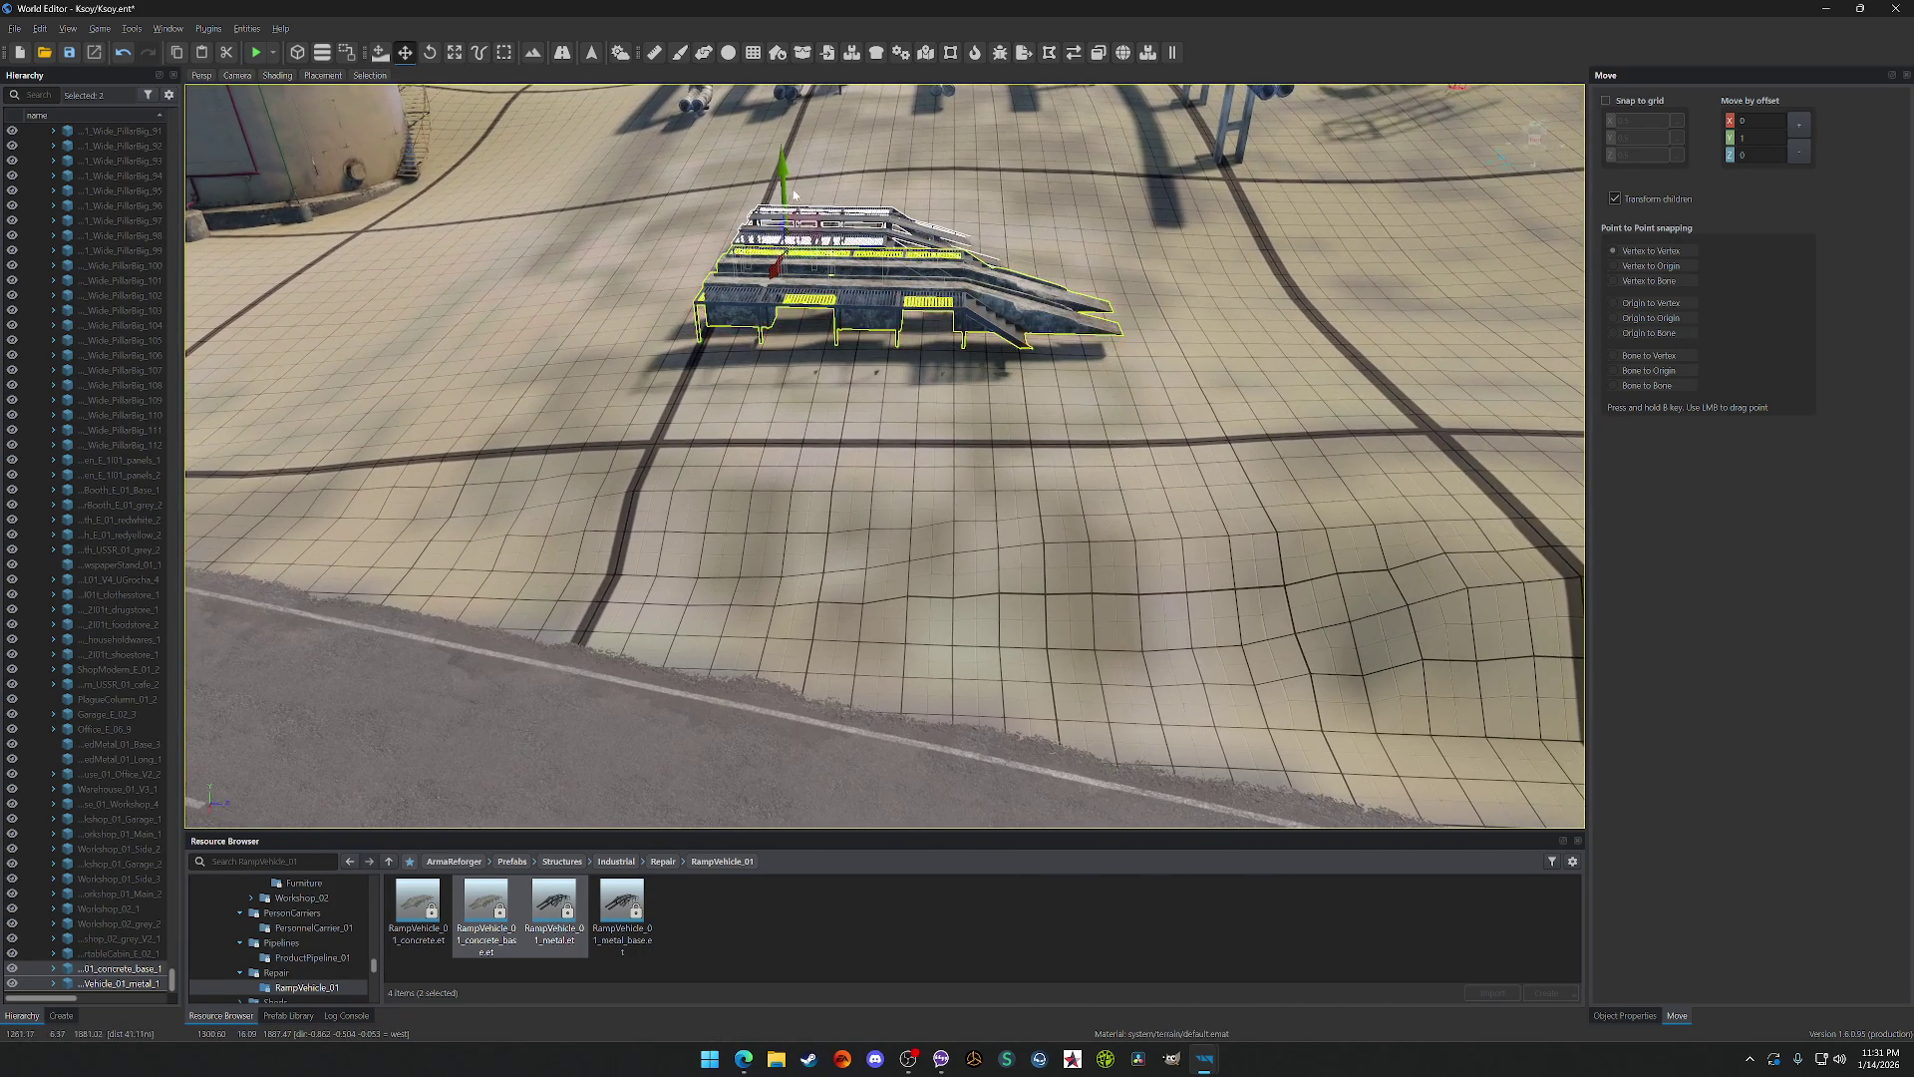
{"action": "key", "text": "w"}
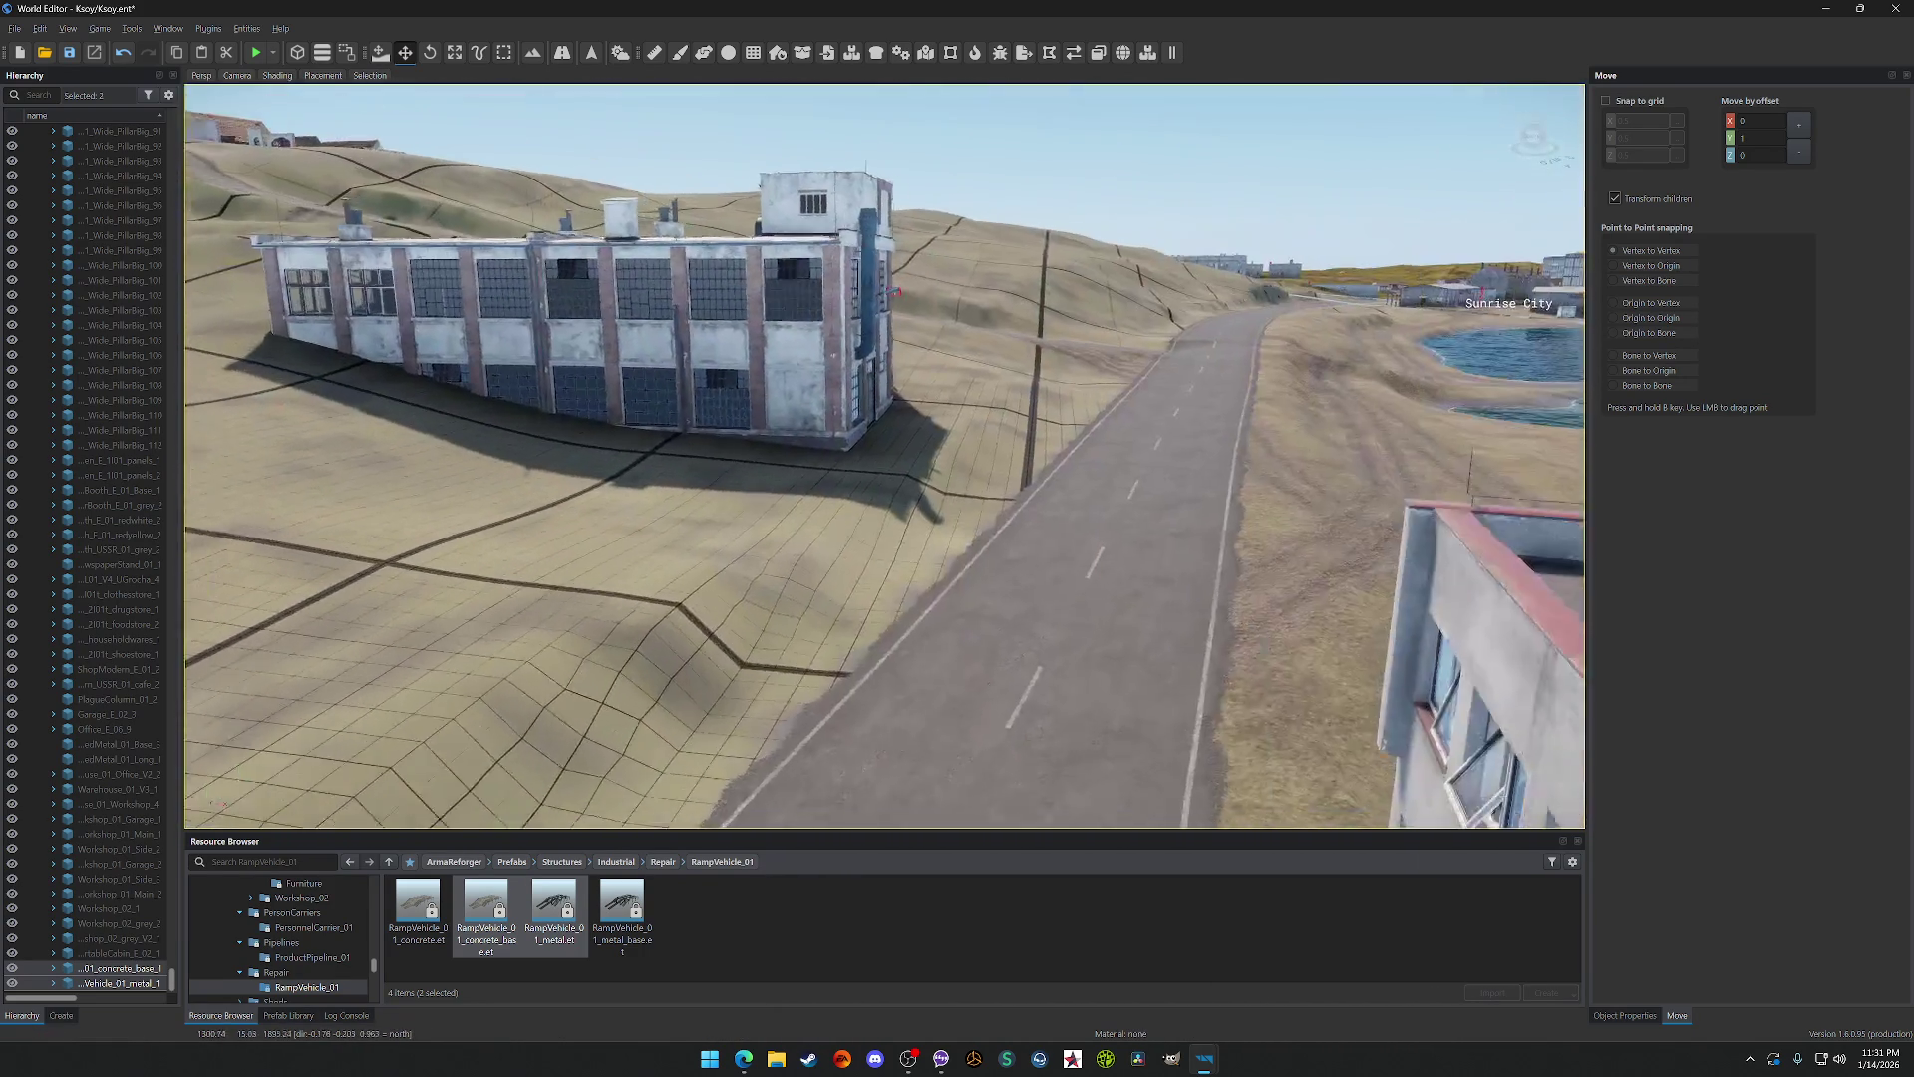
Step: Browse to the Industrial > Sheds > ShedMetal_02 prefabs and fly toward the seaside road
{"action": "left_click", "coordinate": [657, 865]}
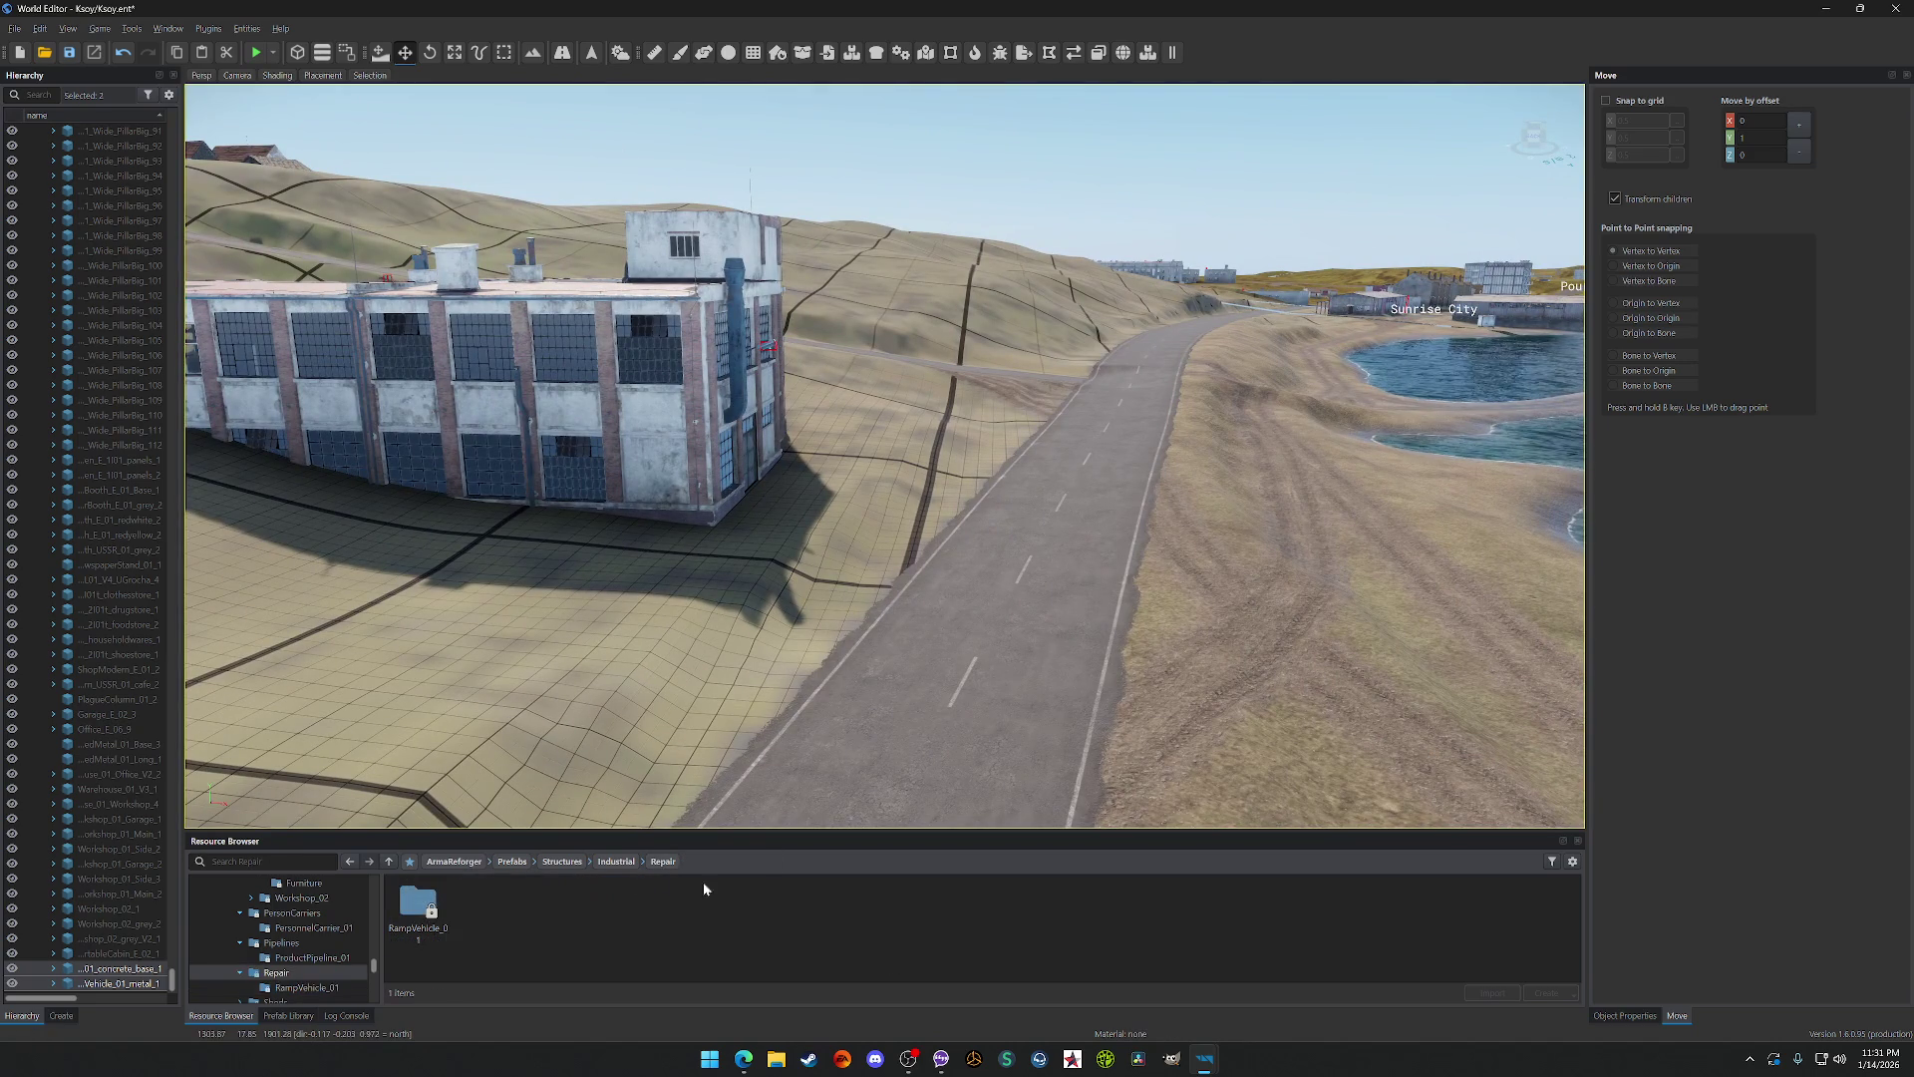
{"action": "left_click", "coordinate": [613, 864]}
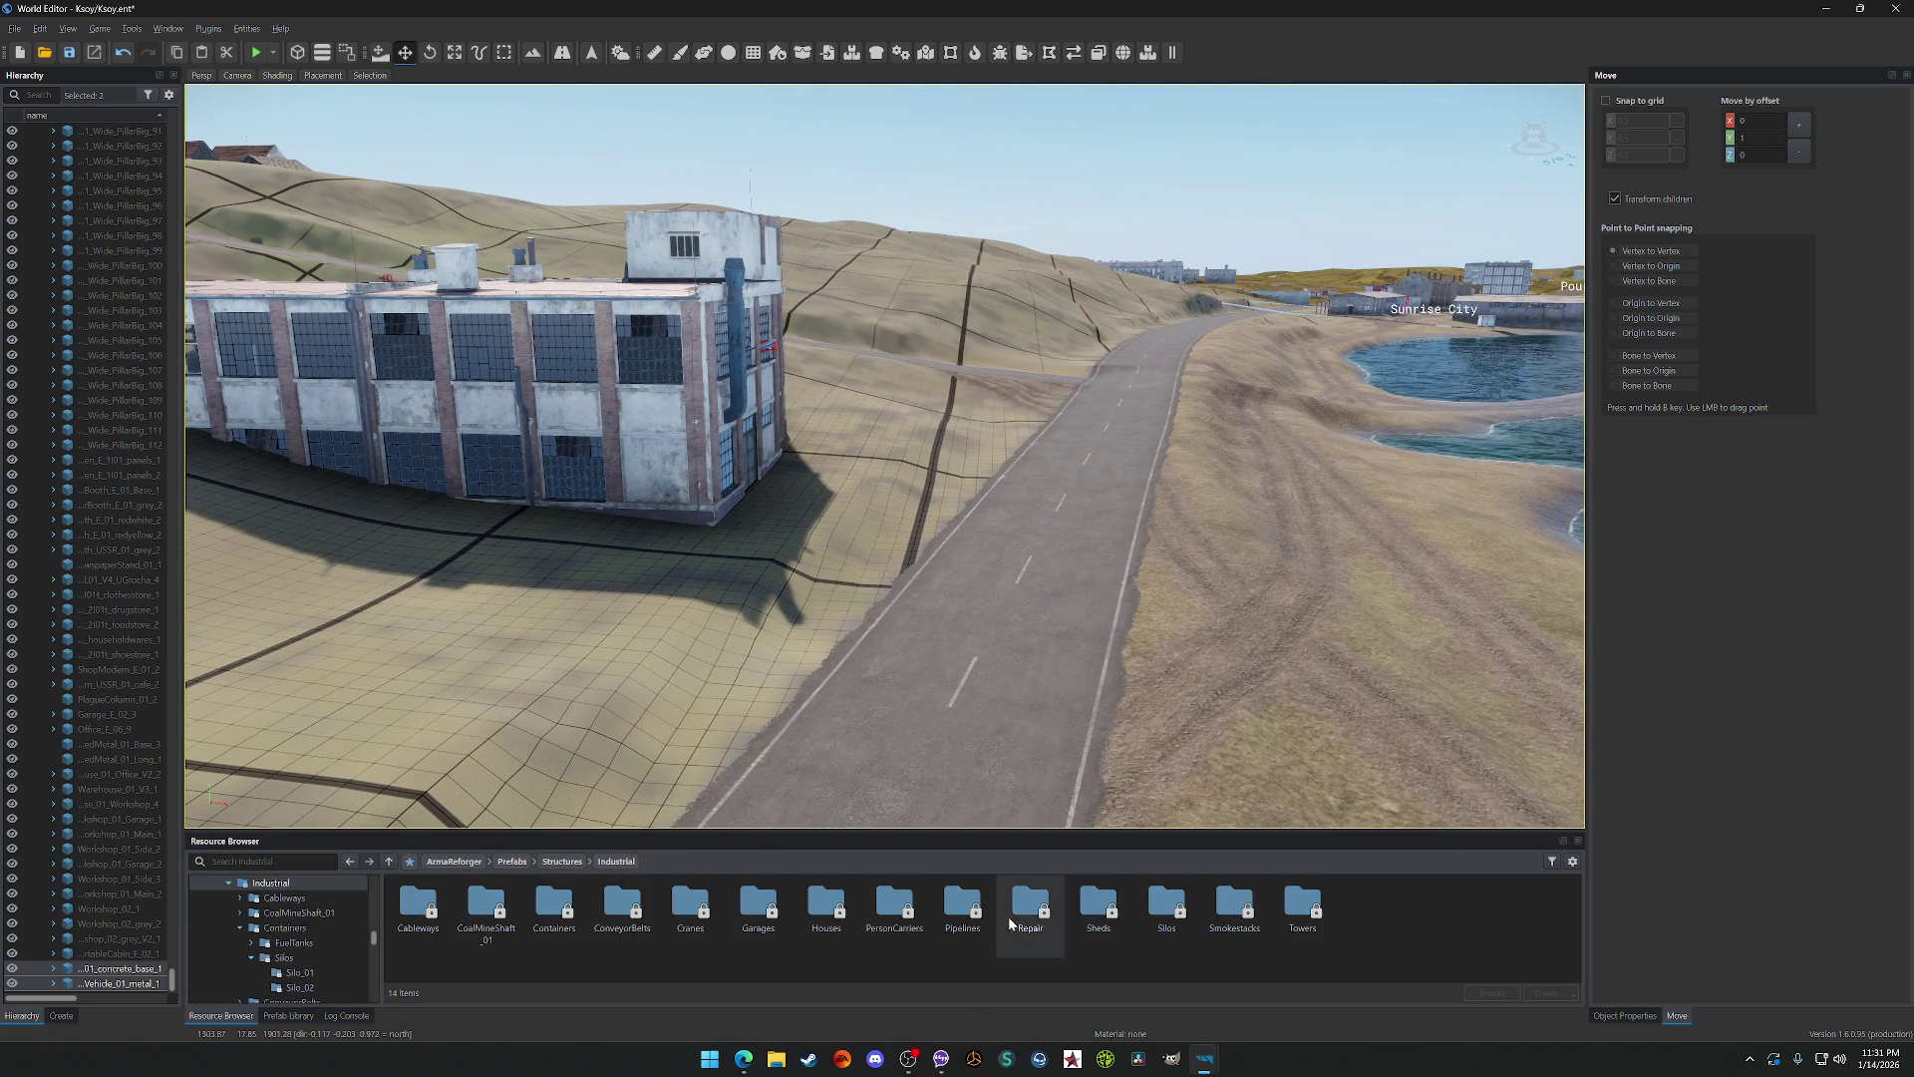
{"action": "double_click", "coordinate": [1099, 902]}
{"action": "double_click", "coordinate": [417, 903]}
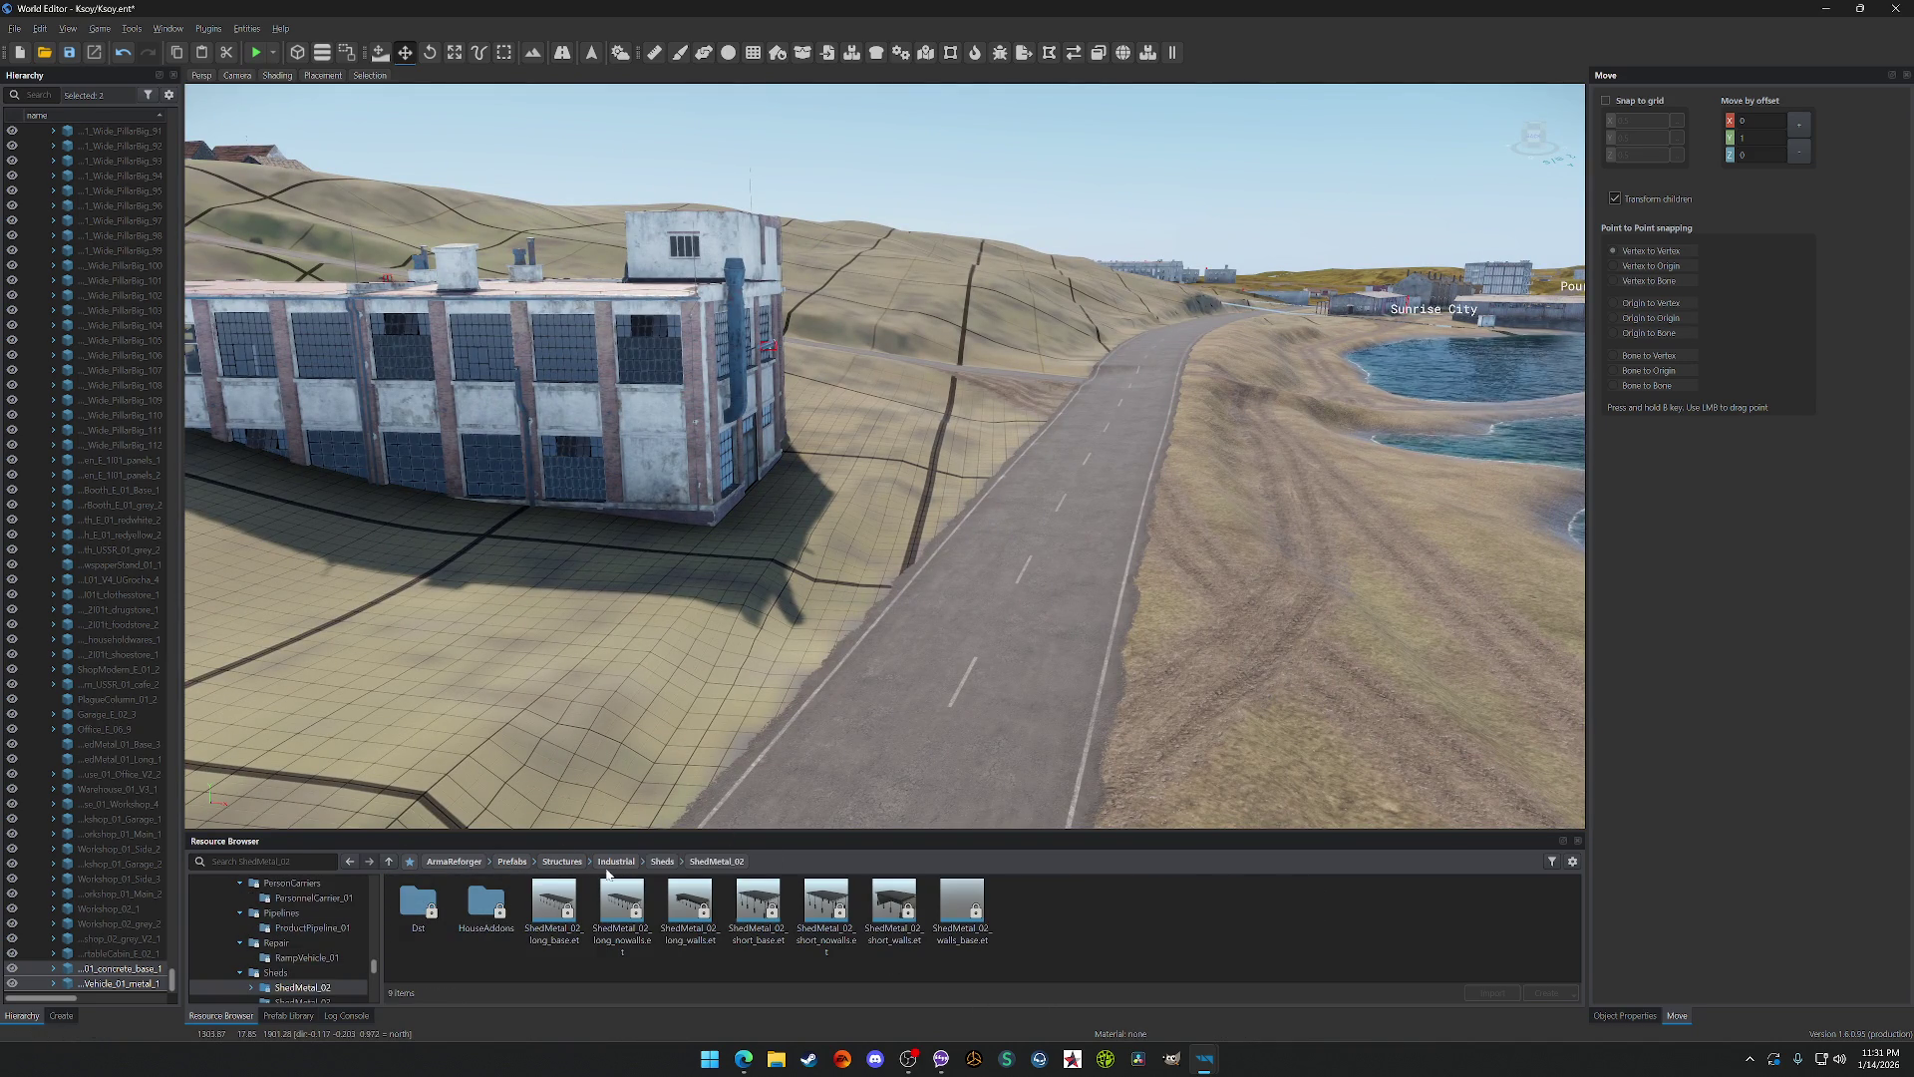
{"action": "left_click_drag", "start_coordinate": [832, 702], "coordinate": [494, 688]}
{"action": "key", "text": "f"}
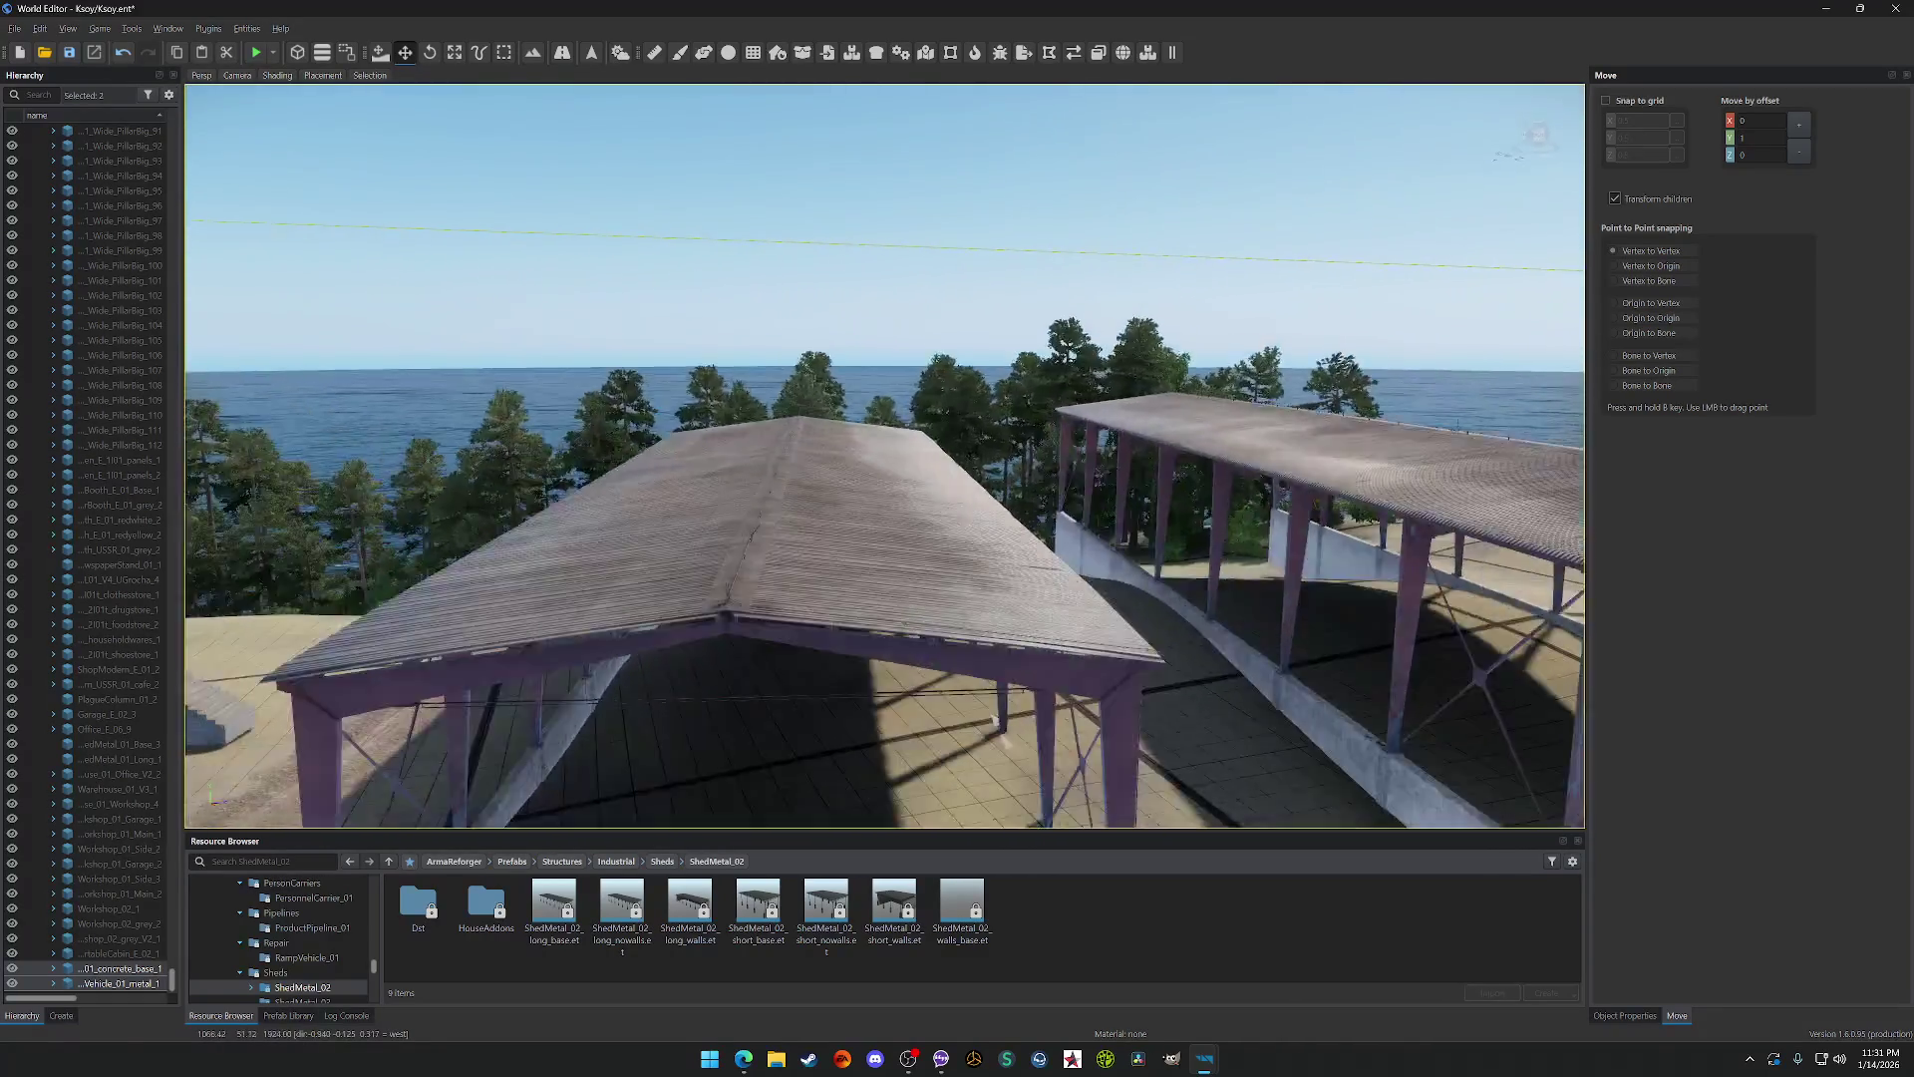
{"action": "scroll", "coordinate": [896, 514], "scroll_direction": "down", "scroll_amount": 10}
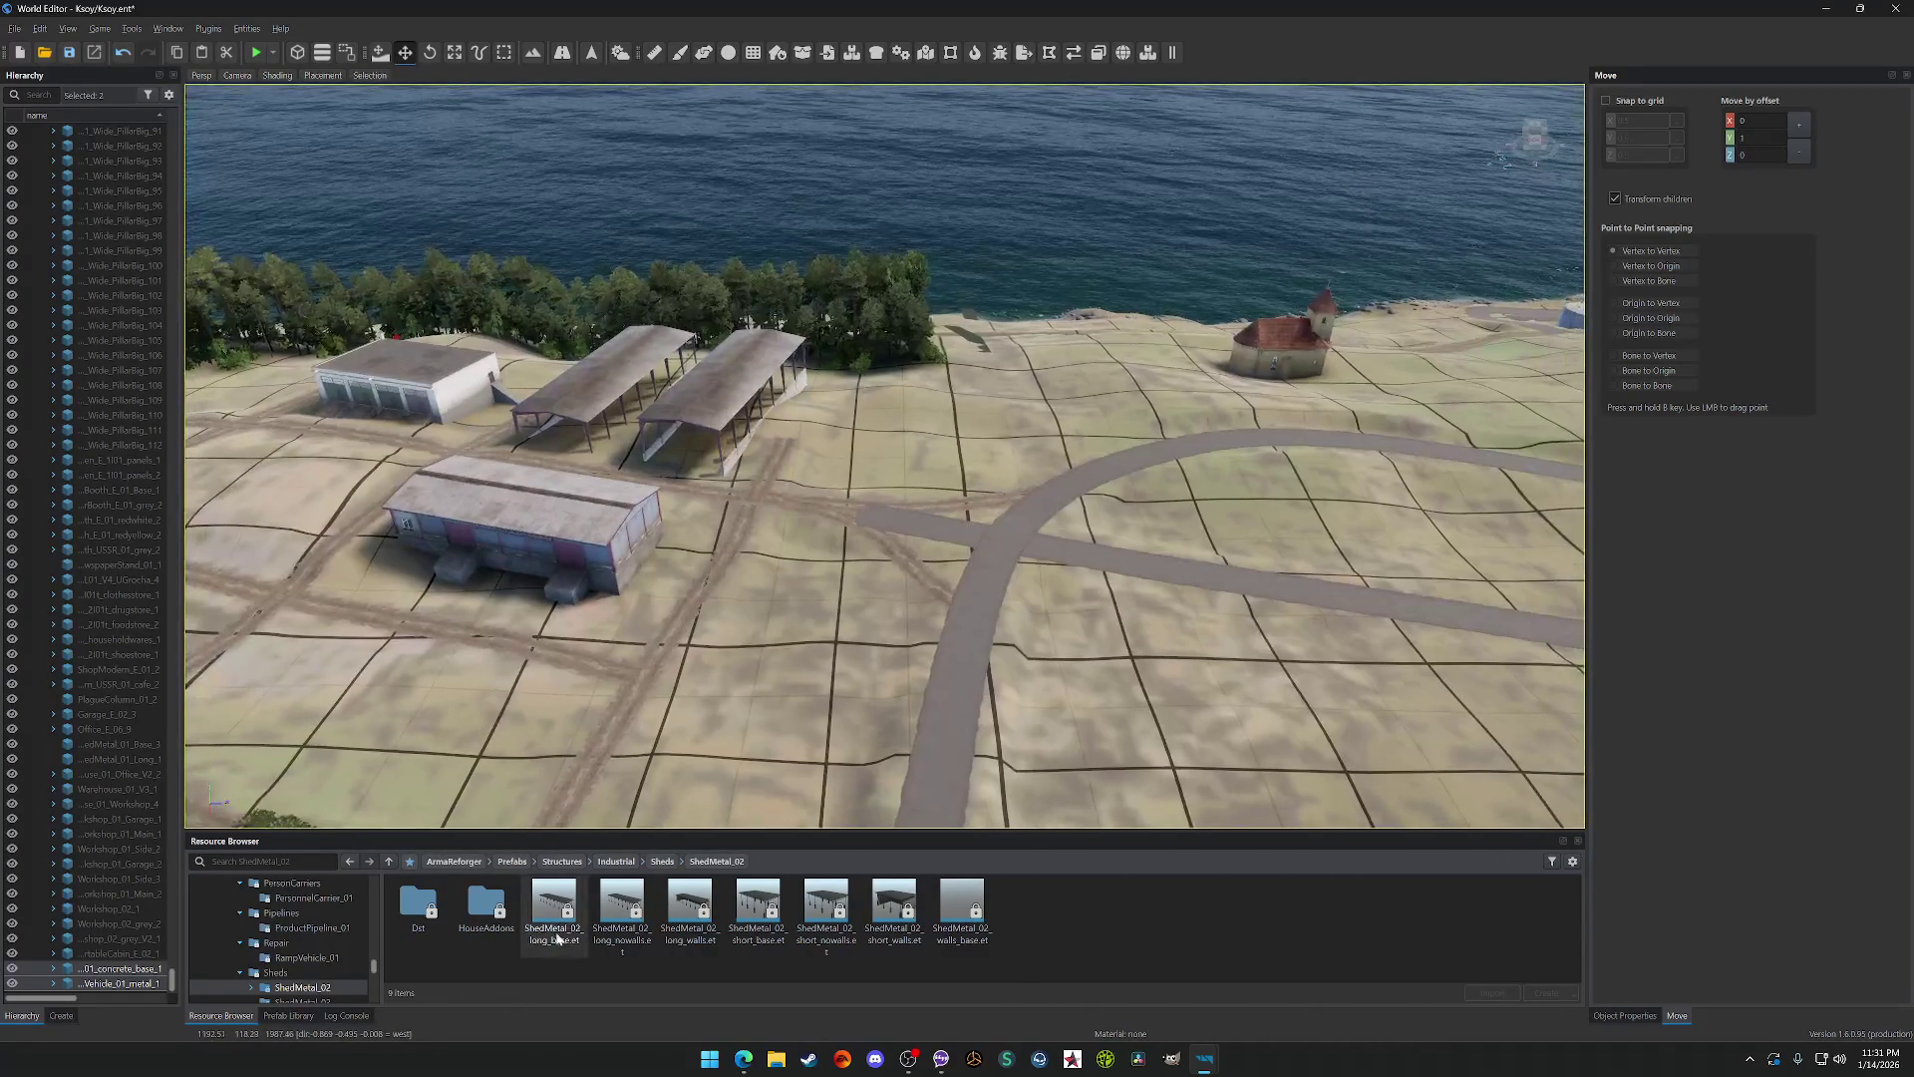
Step: Place a row of ShedMetal_02 sheds: long_base, long_nowalls, another, long_walls and a short walled one
{"action": "left_click_drag", "start_coordinate": [896, 513], "coordinate": [895, 513]}
{"action": "key", "text": "f"}
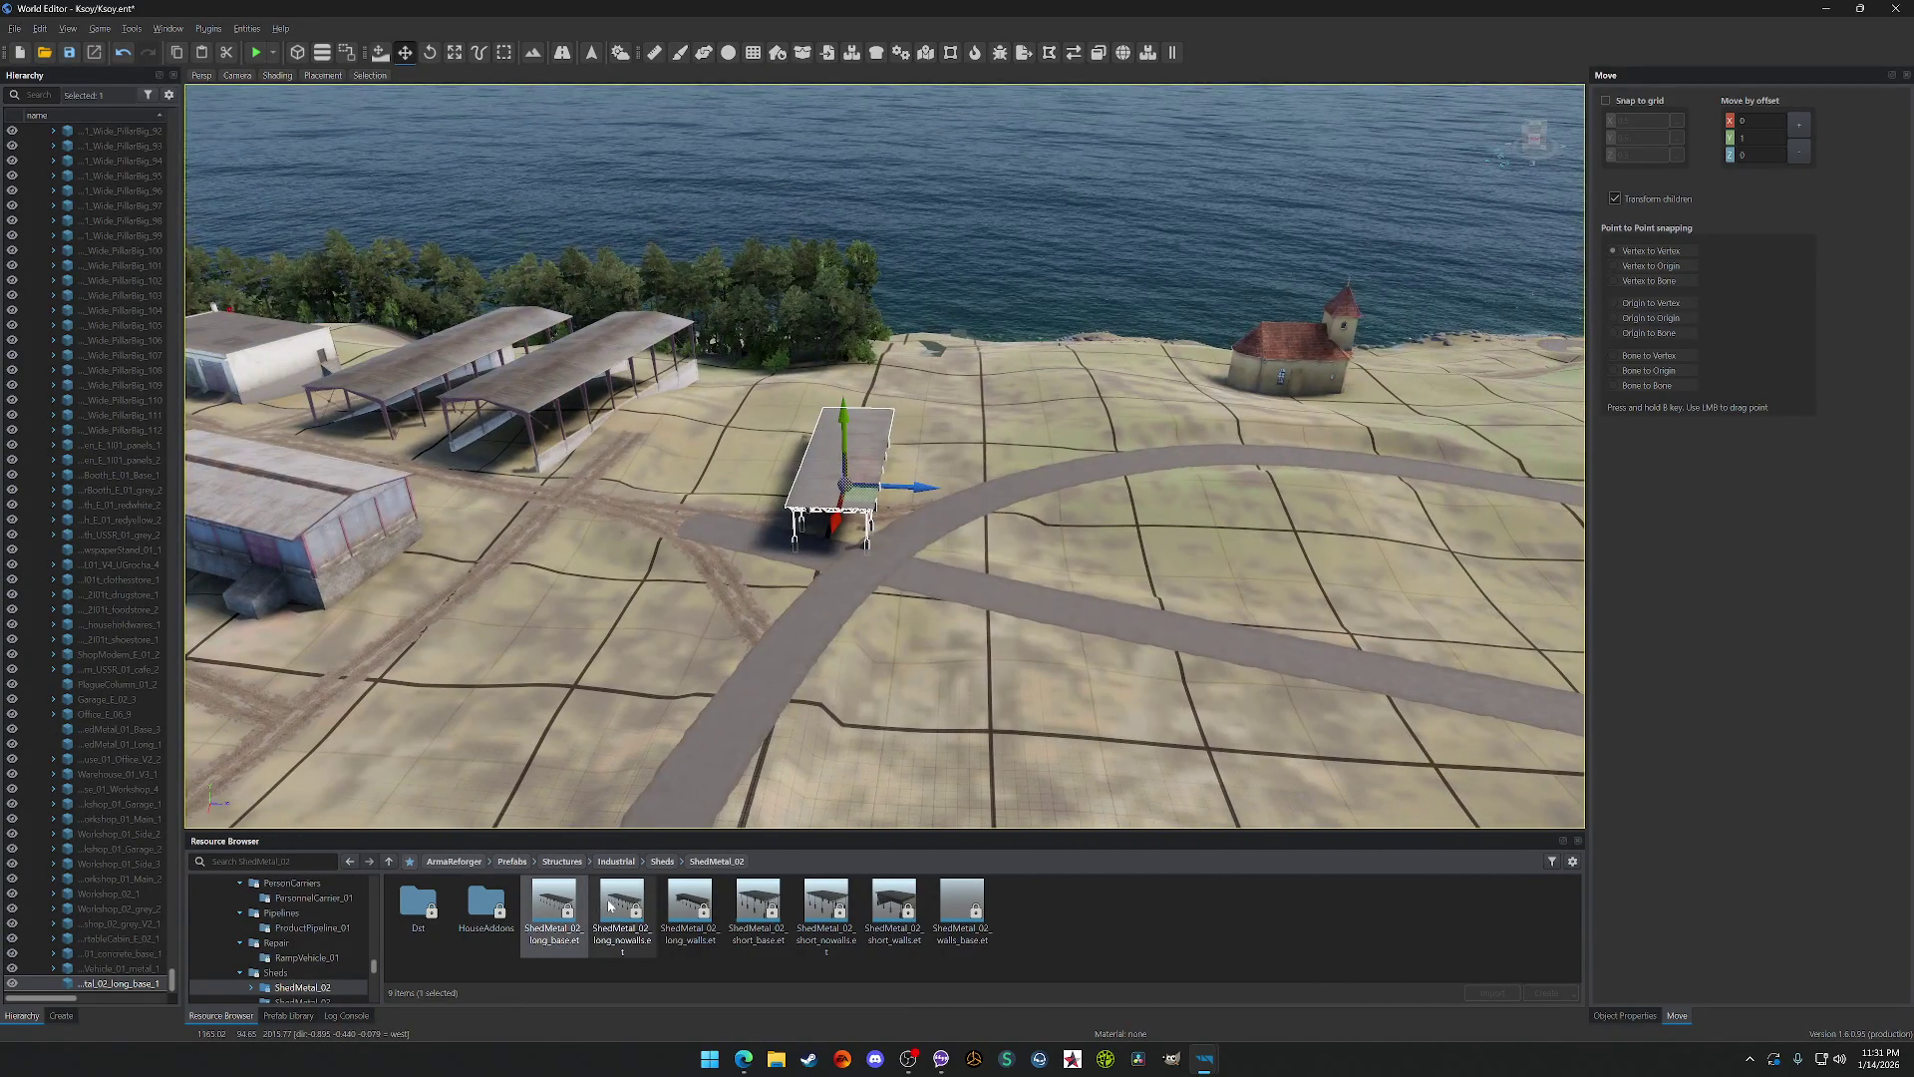
{"action": "left_click_drag", "start_coordinate": [610, 905], "coordinate": [884, 608]}
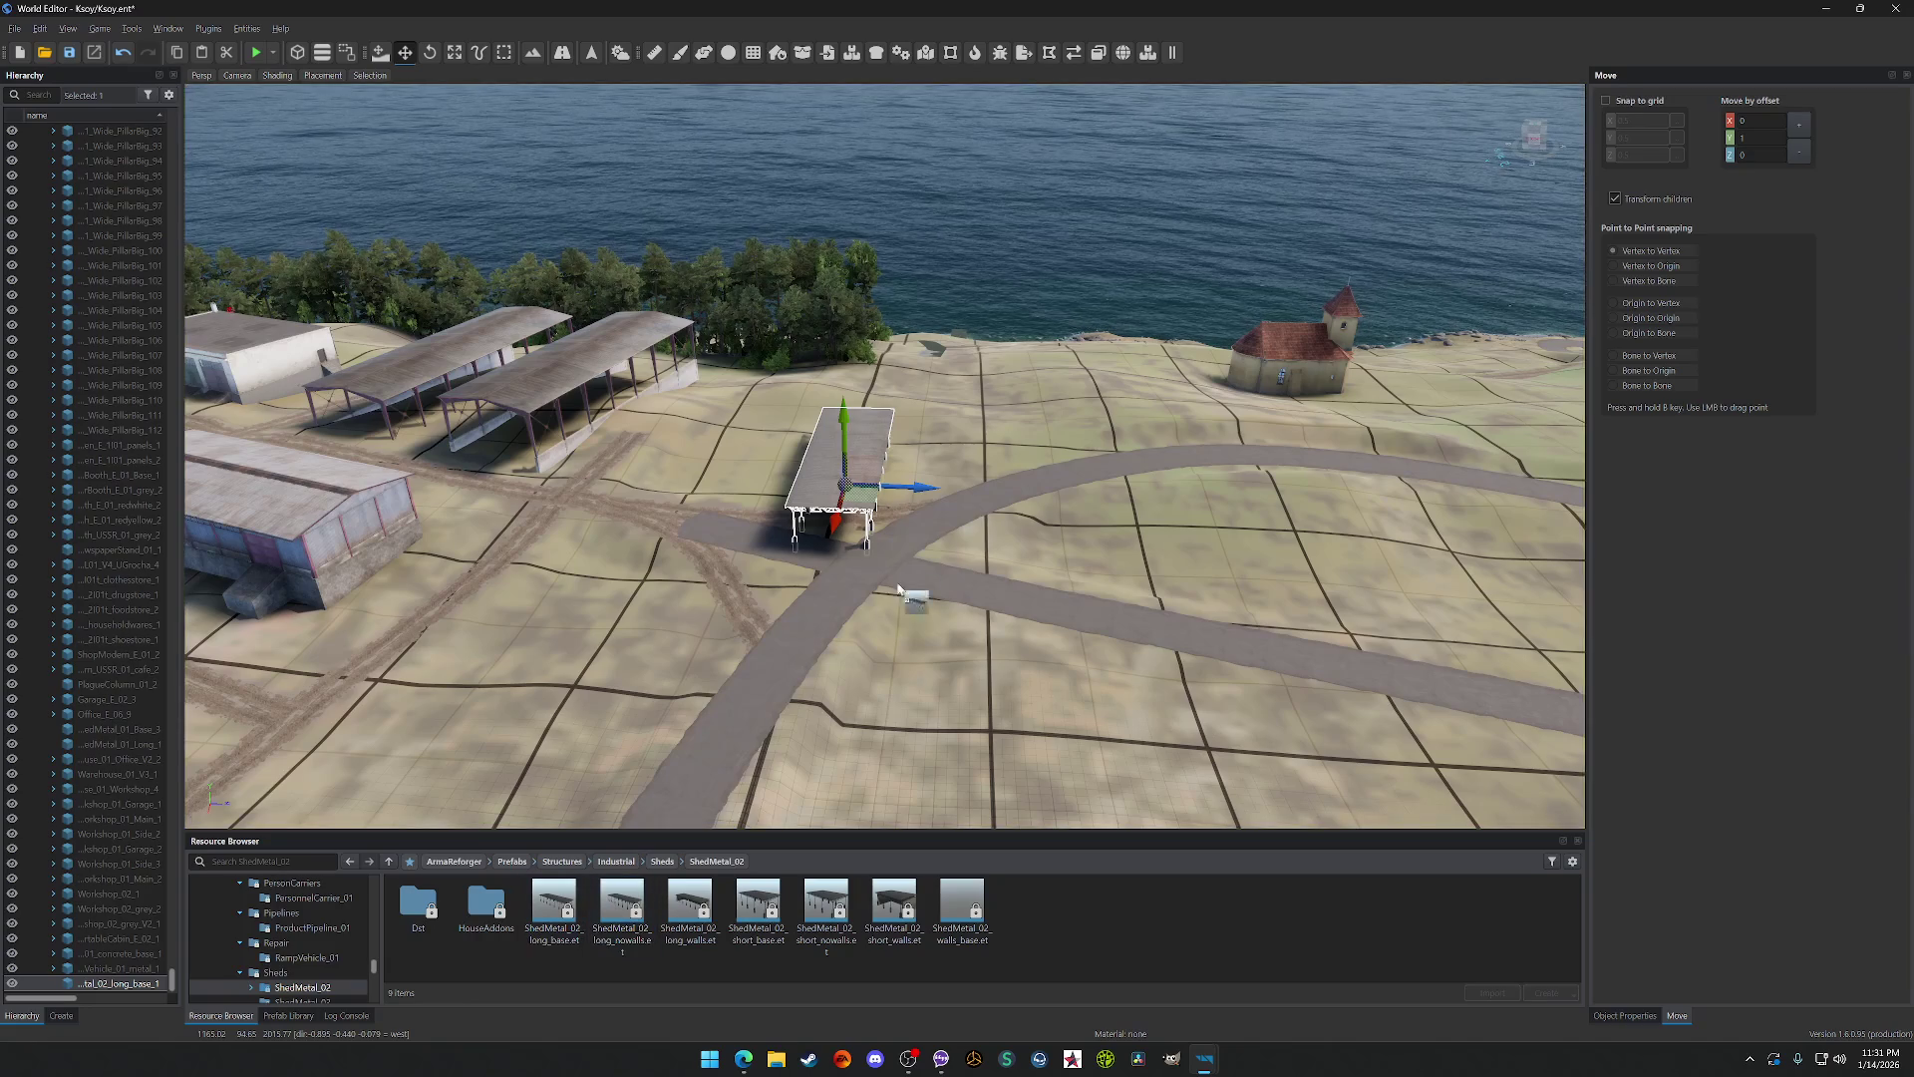
{"action": "left_click_drag", "start_coordinate": [695, 904], "coordinate": [1003, 571]}
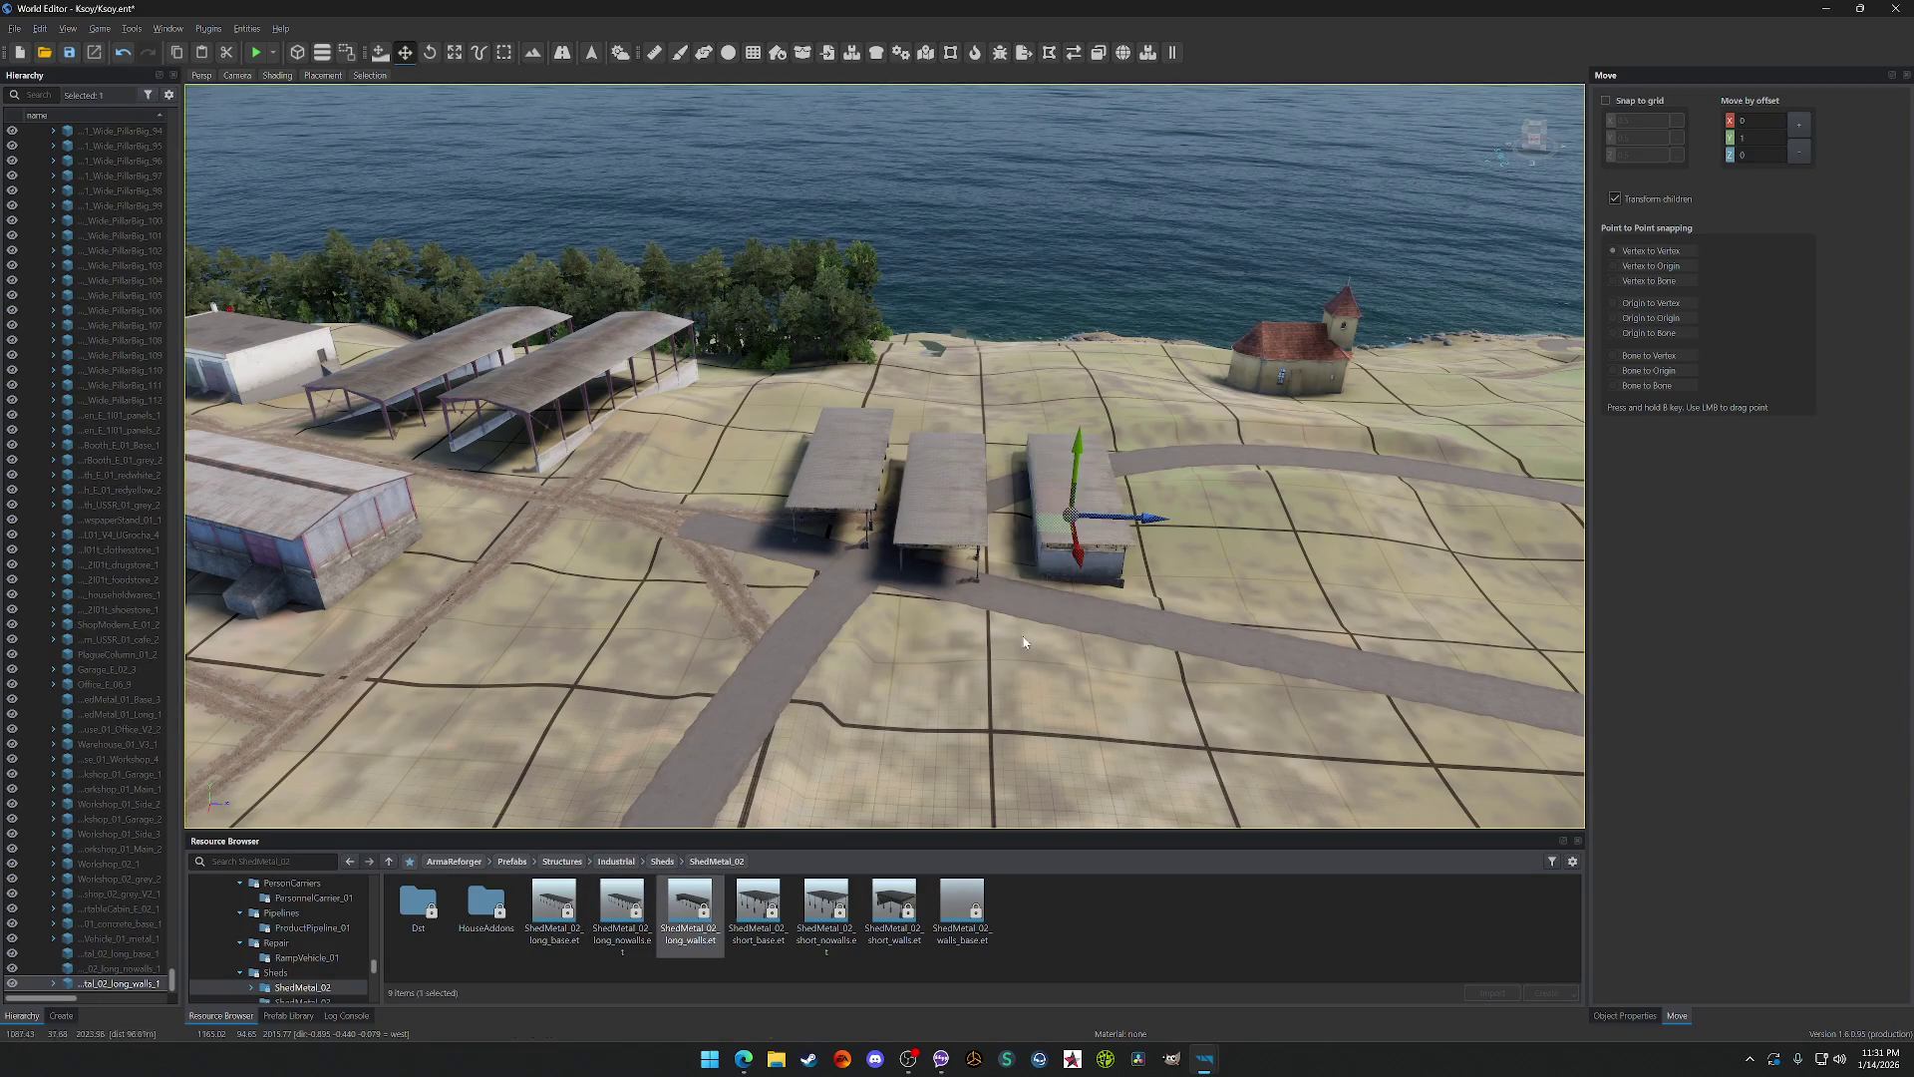
{"action": "left_click_drag", "start_coordinate": [731, 937], "coordinate": [1212, 648]}
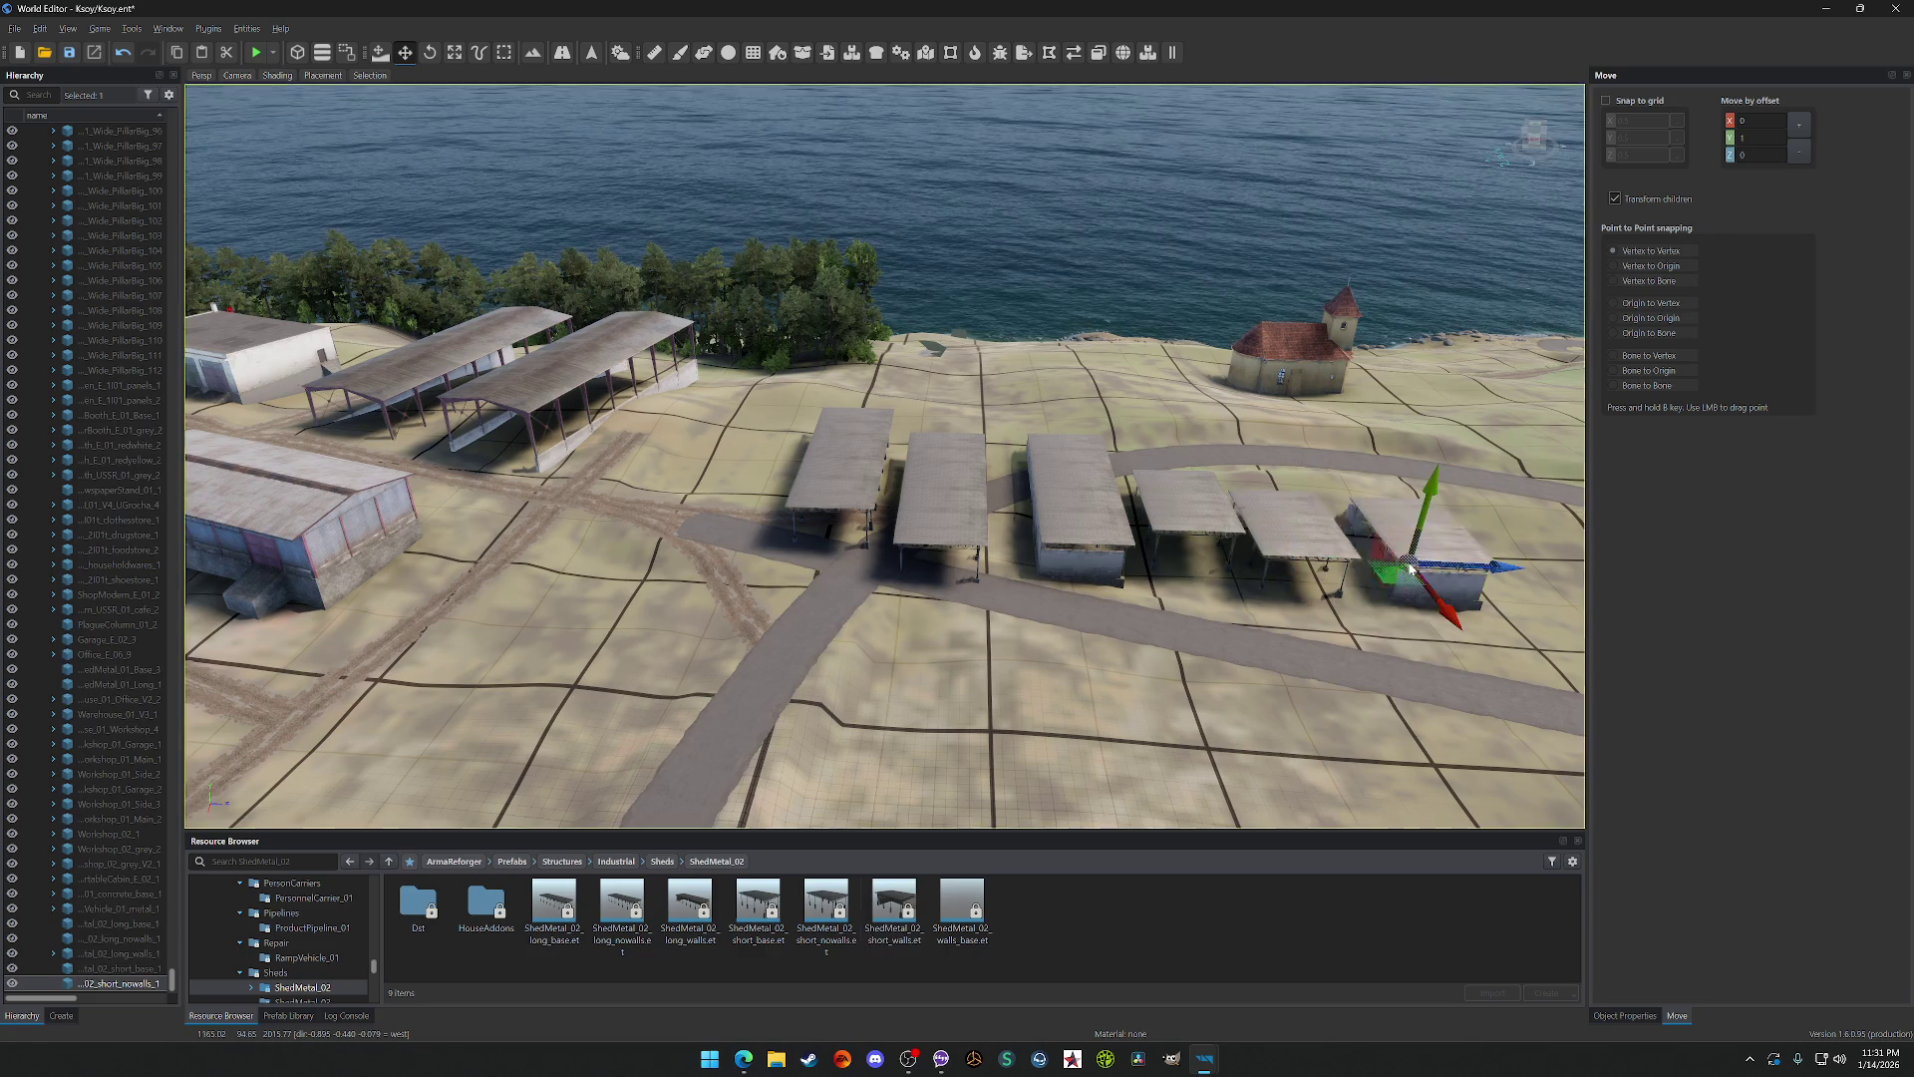
{"action": "left_click_drag", "start_coordinate": [1412, 571], "coordinate": [1413, 572]}
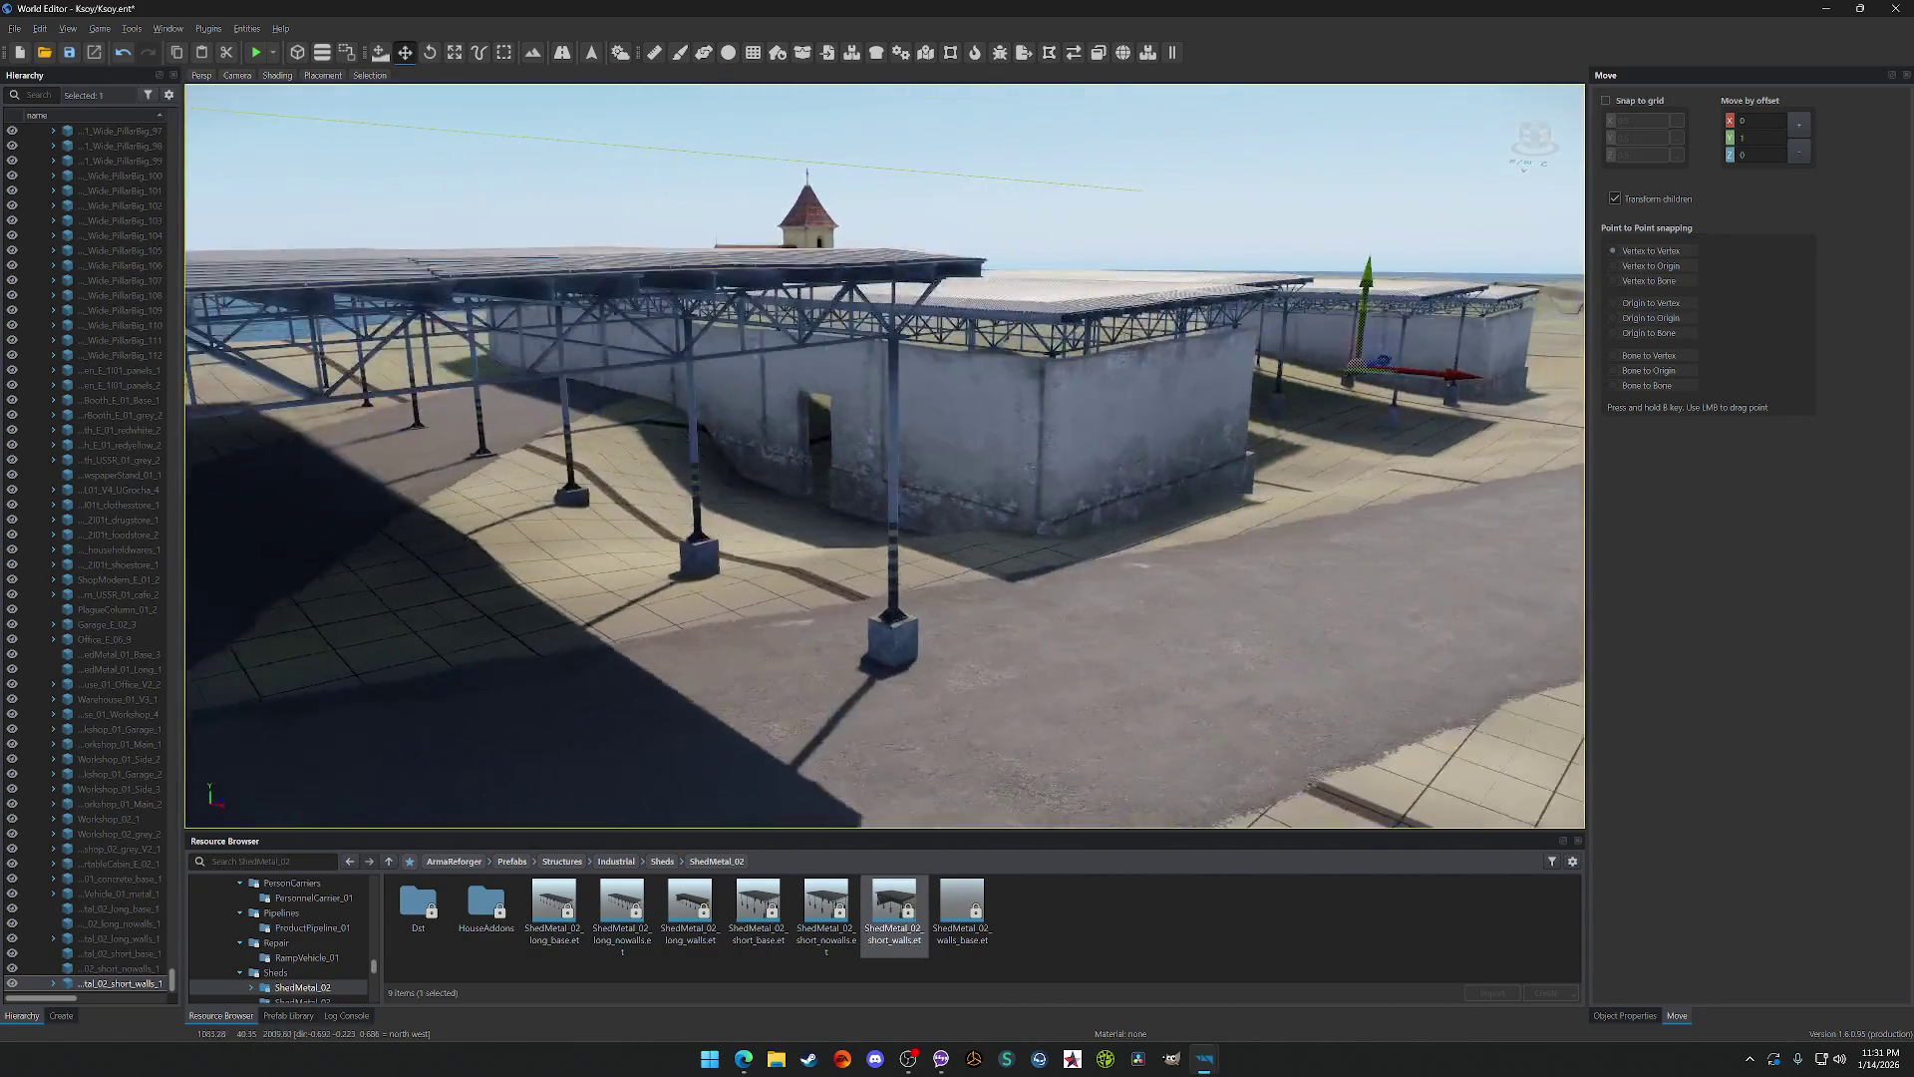
{"action": "key", "text": "w"}
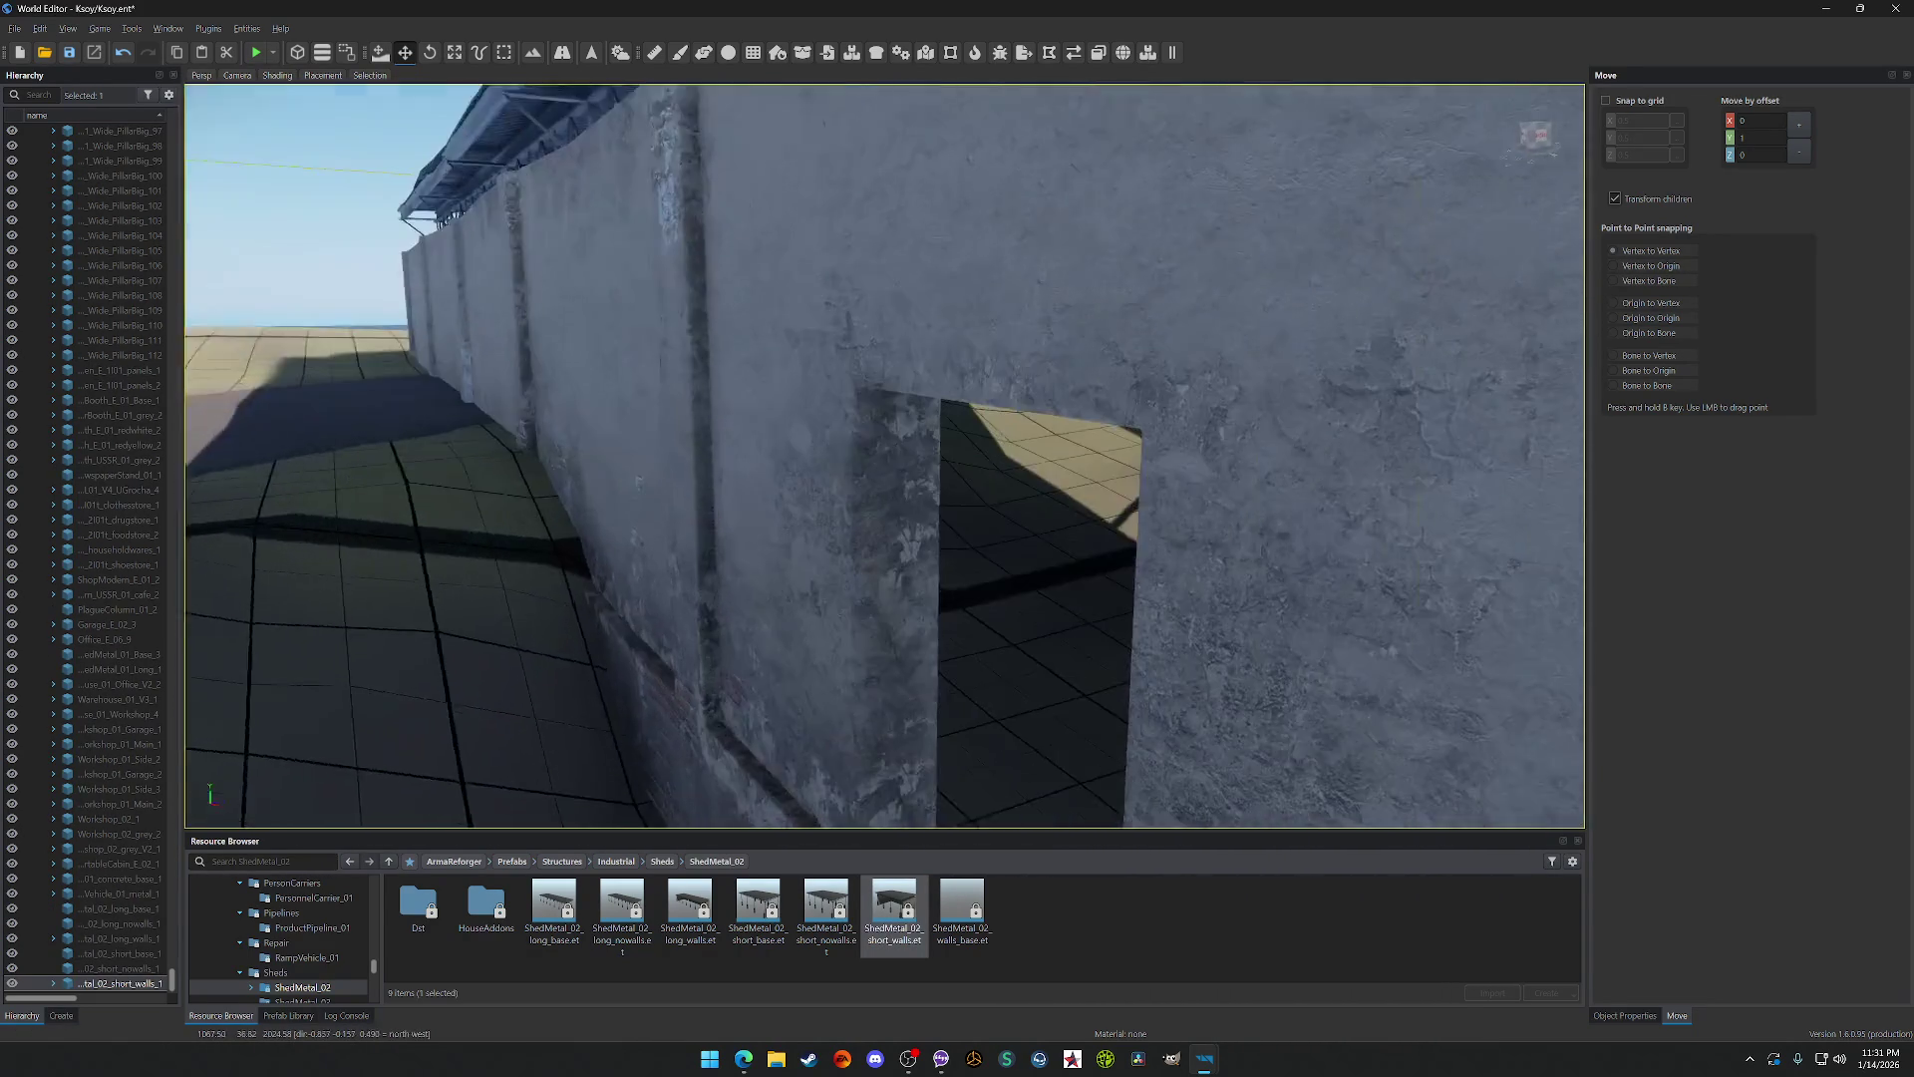
{"action": "key", "text": "w"}
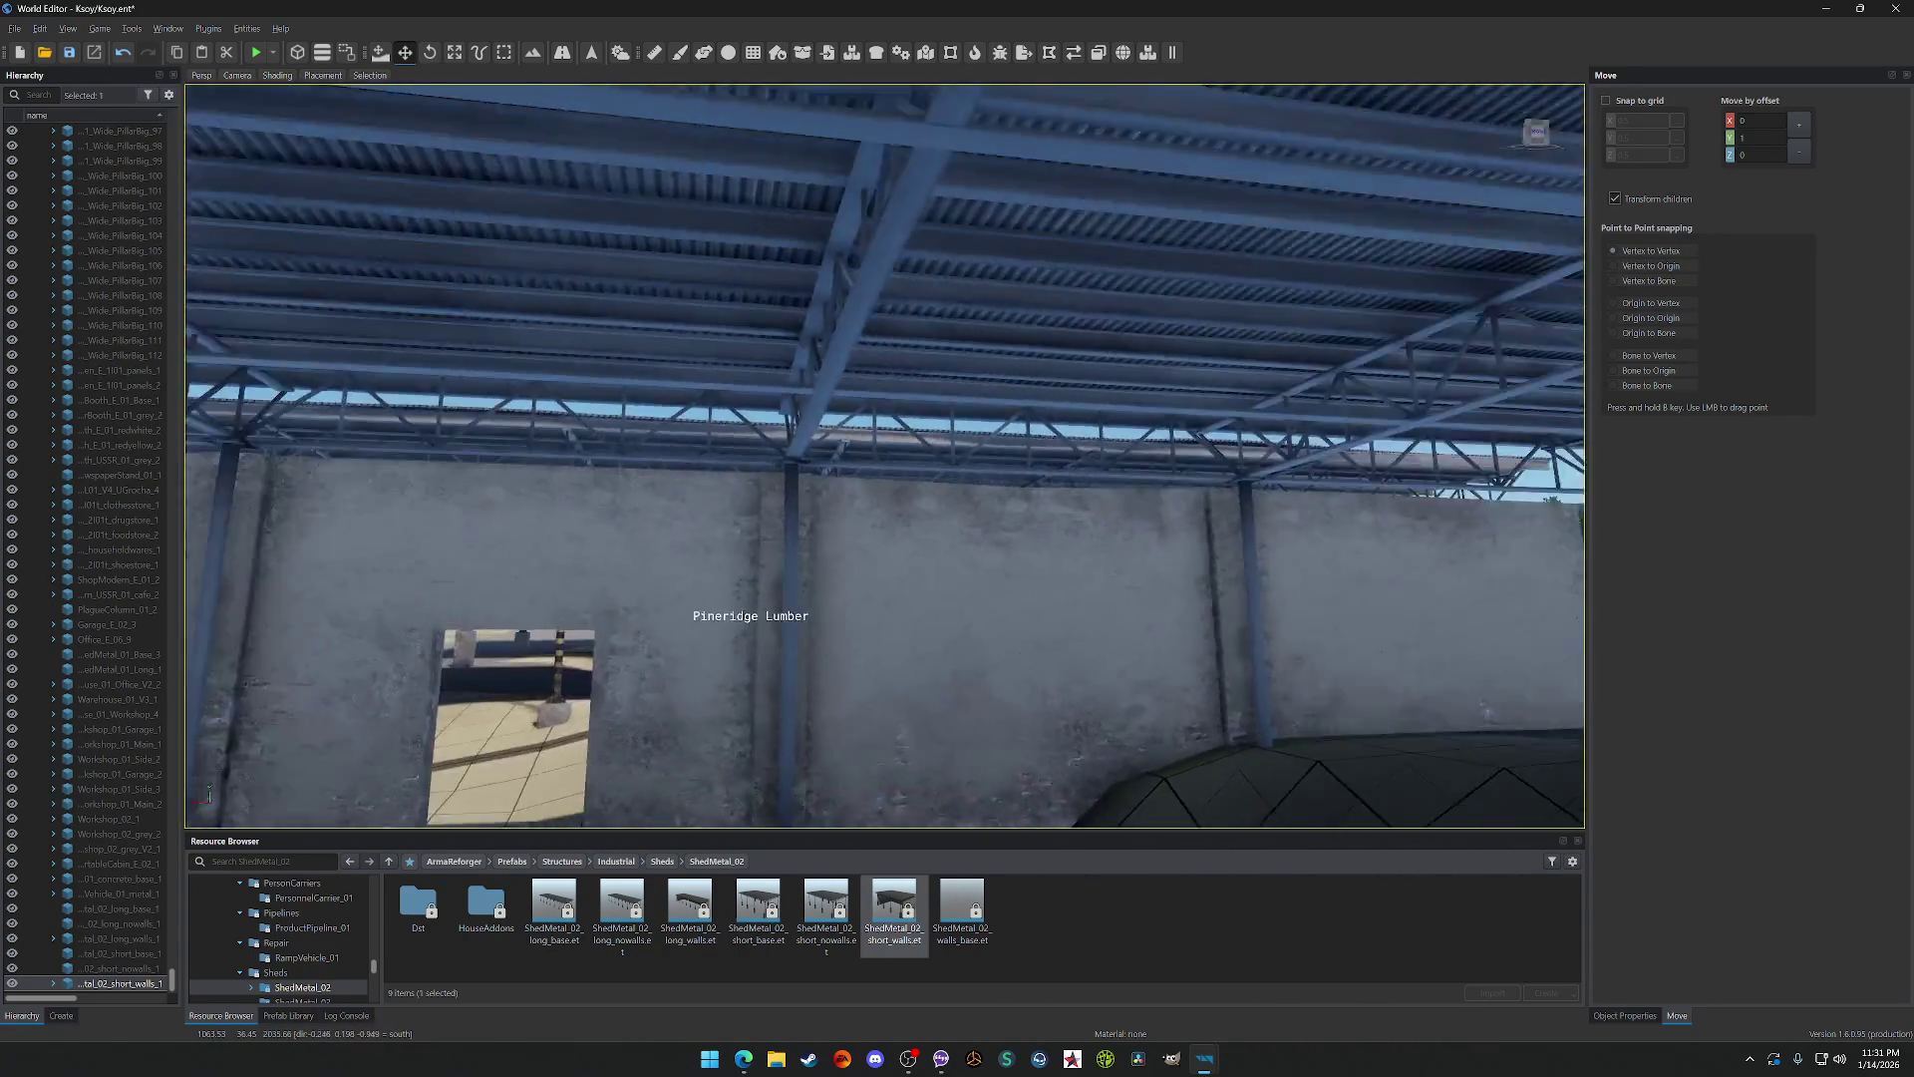
{"action": "key", "text": "w"}
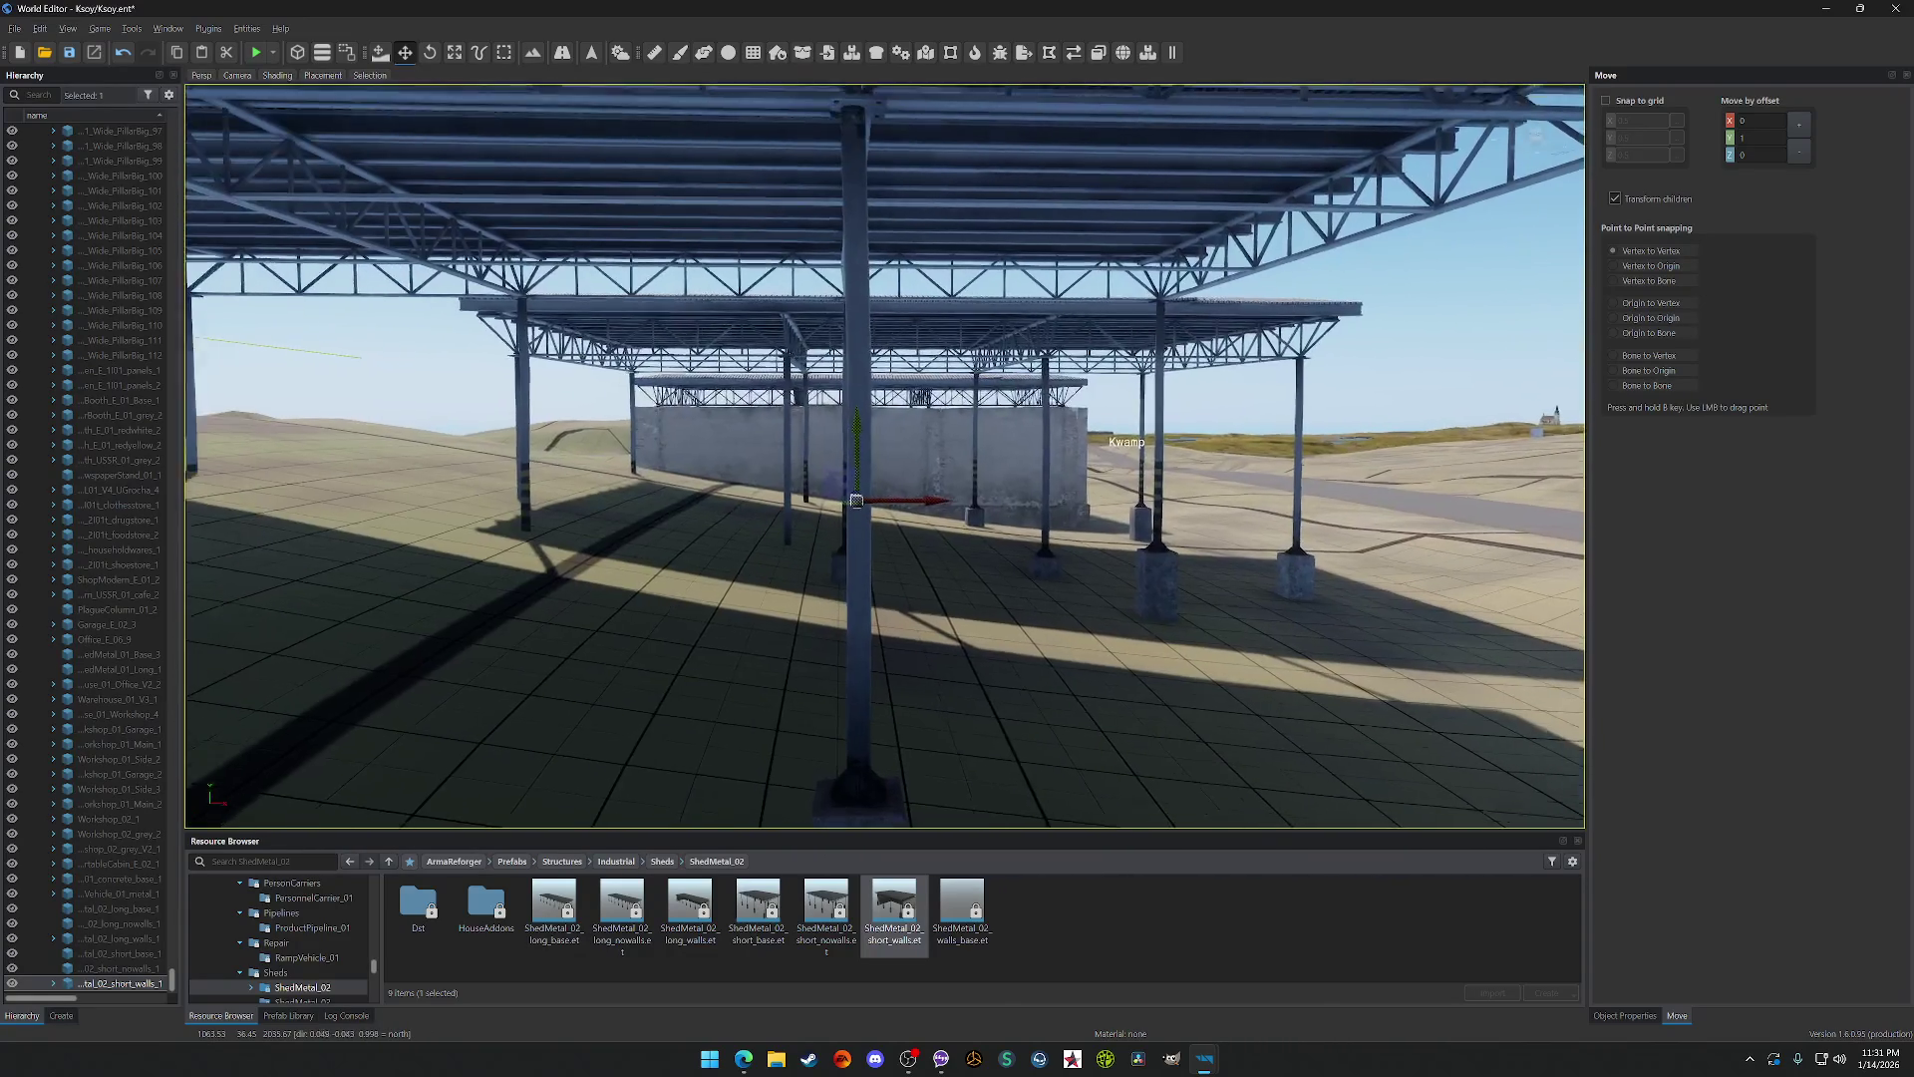
{"action": "key", "text": "w"}
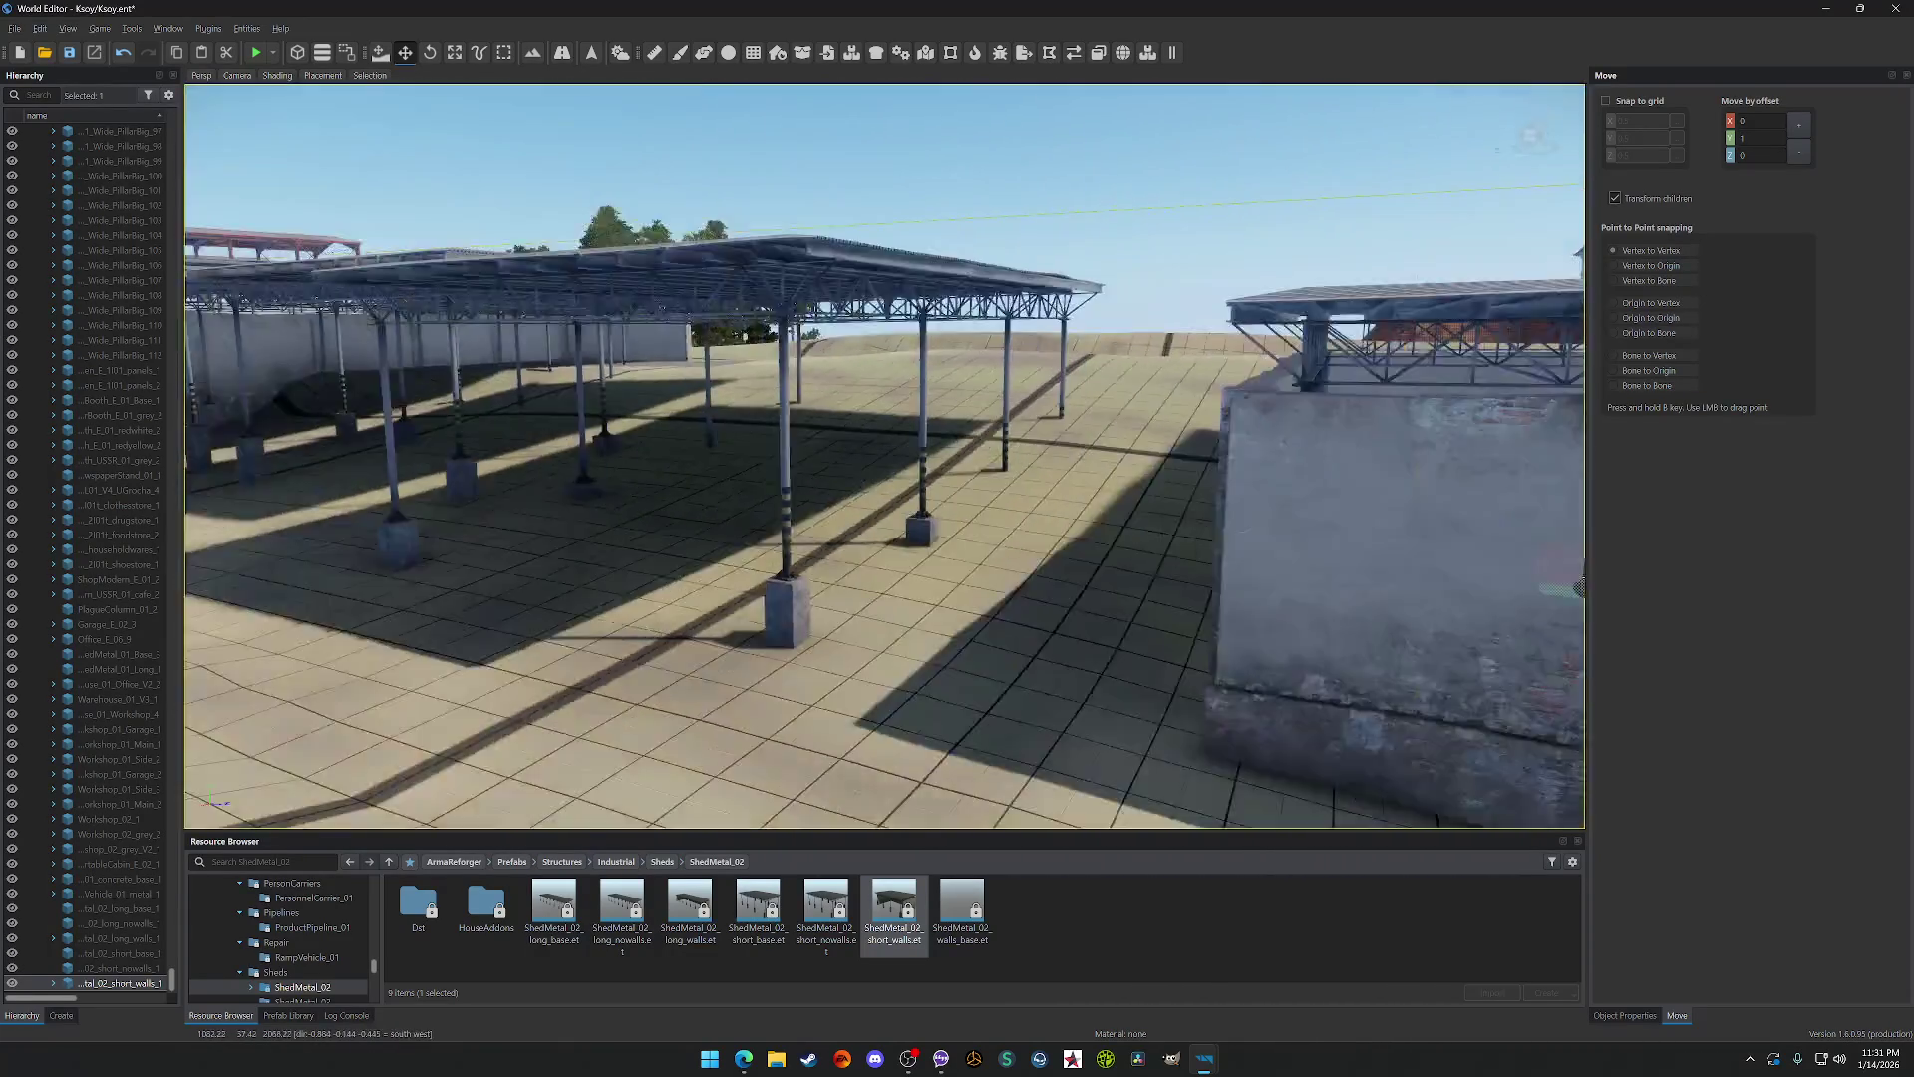
{"action": "key", "text": "w"}
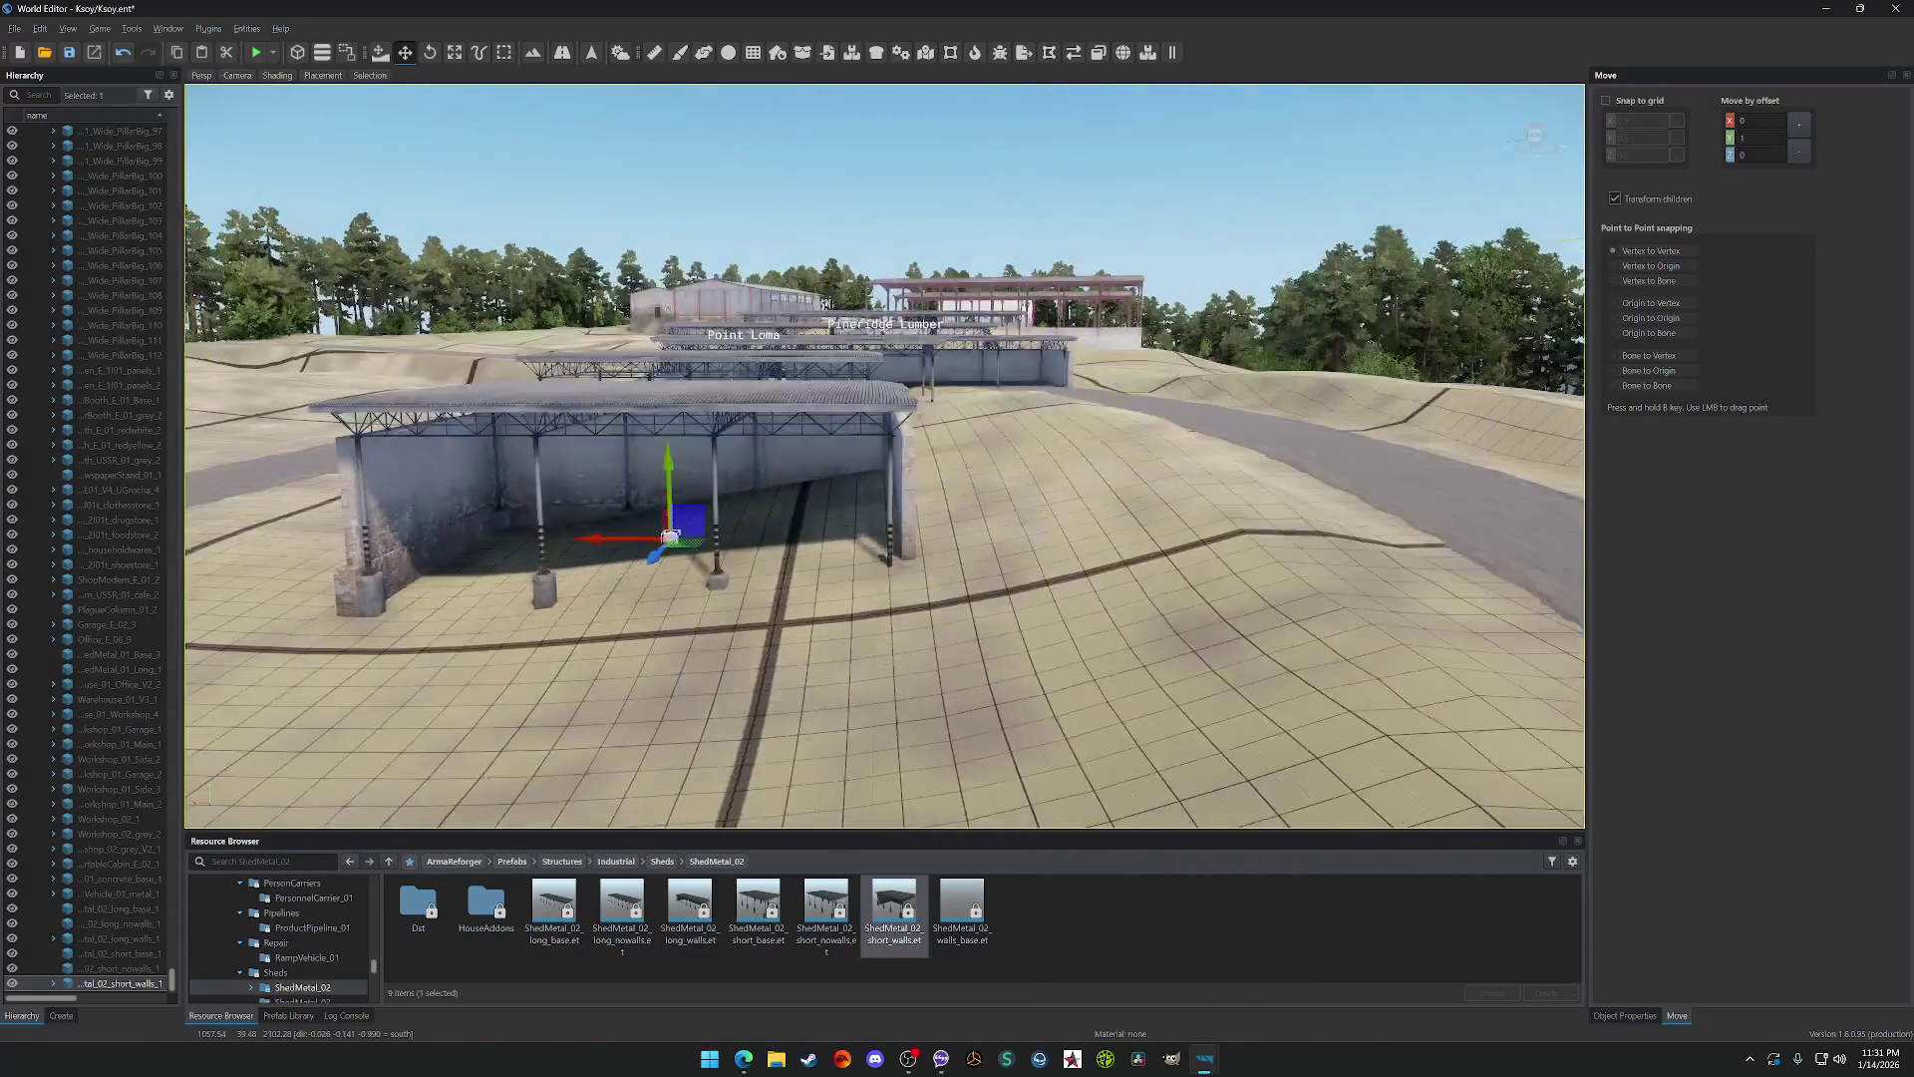
{"action": "key", "text": "w"}
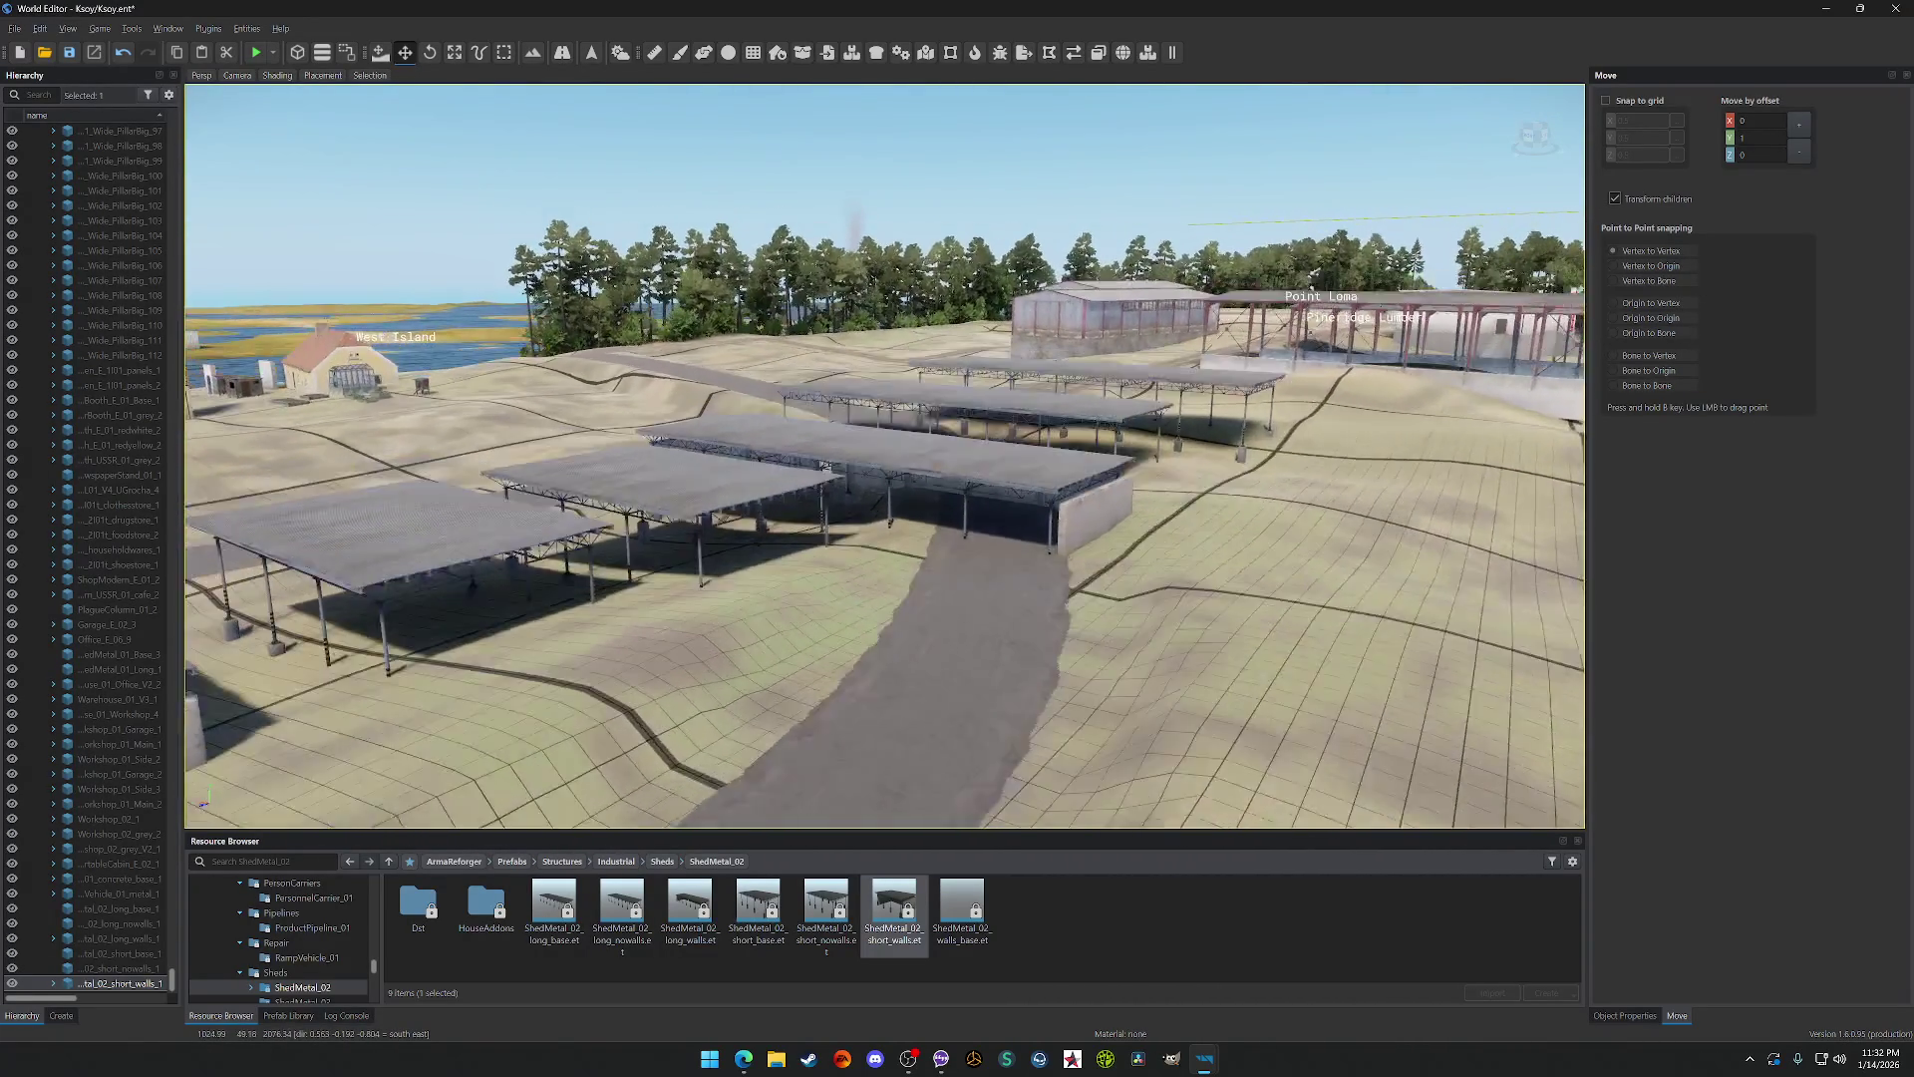
{"action": "key", "text": "s"}
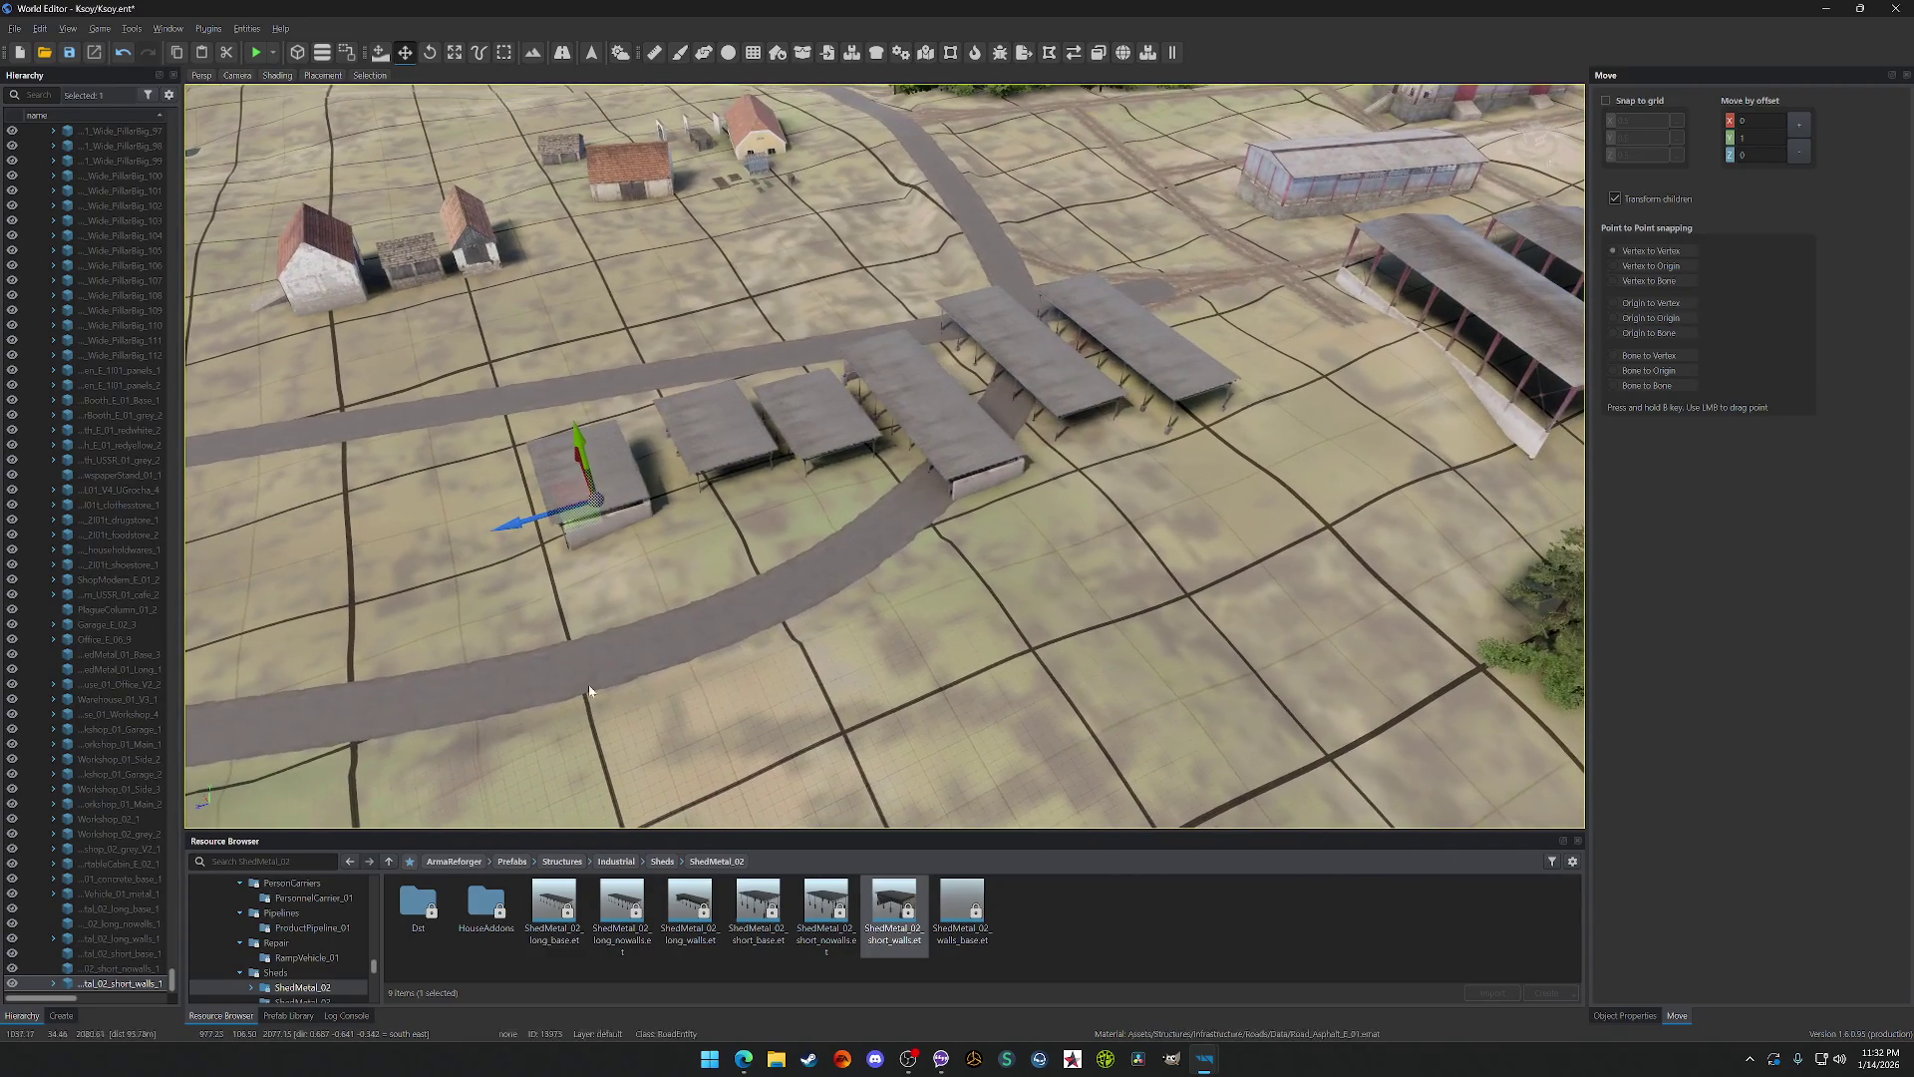
Step: Delete the leftmost small shed and one long shed from the roadside row
{"action": "left_click", "coordinate": [817, 419]}
{"action": "left_click", "coordinate": [691, 452]}
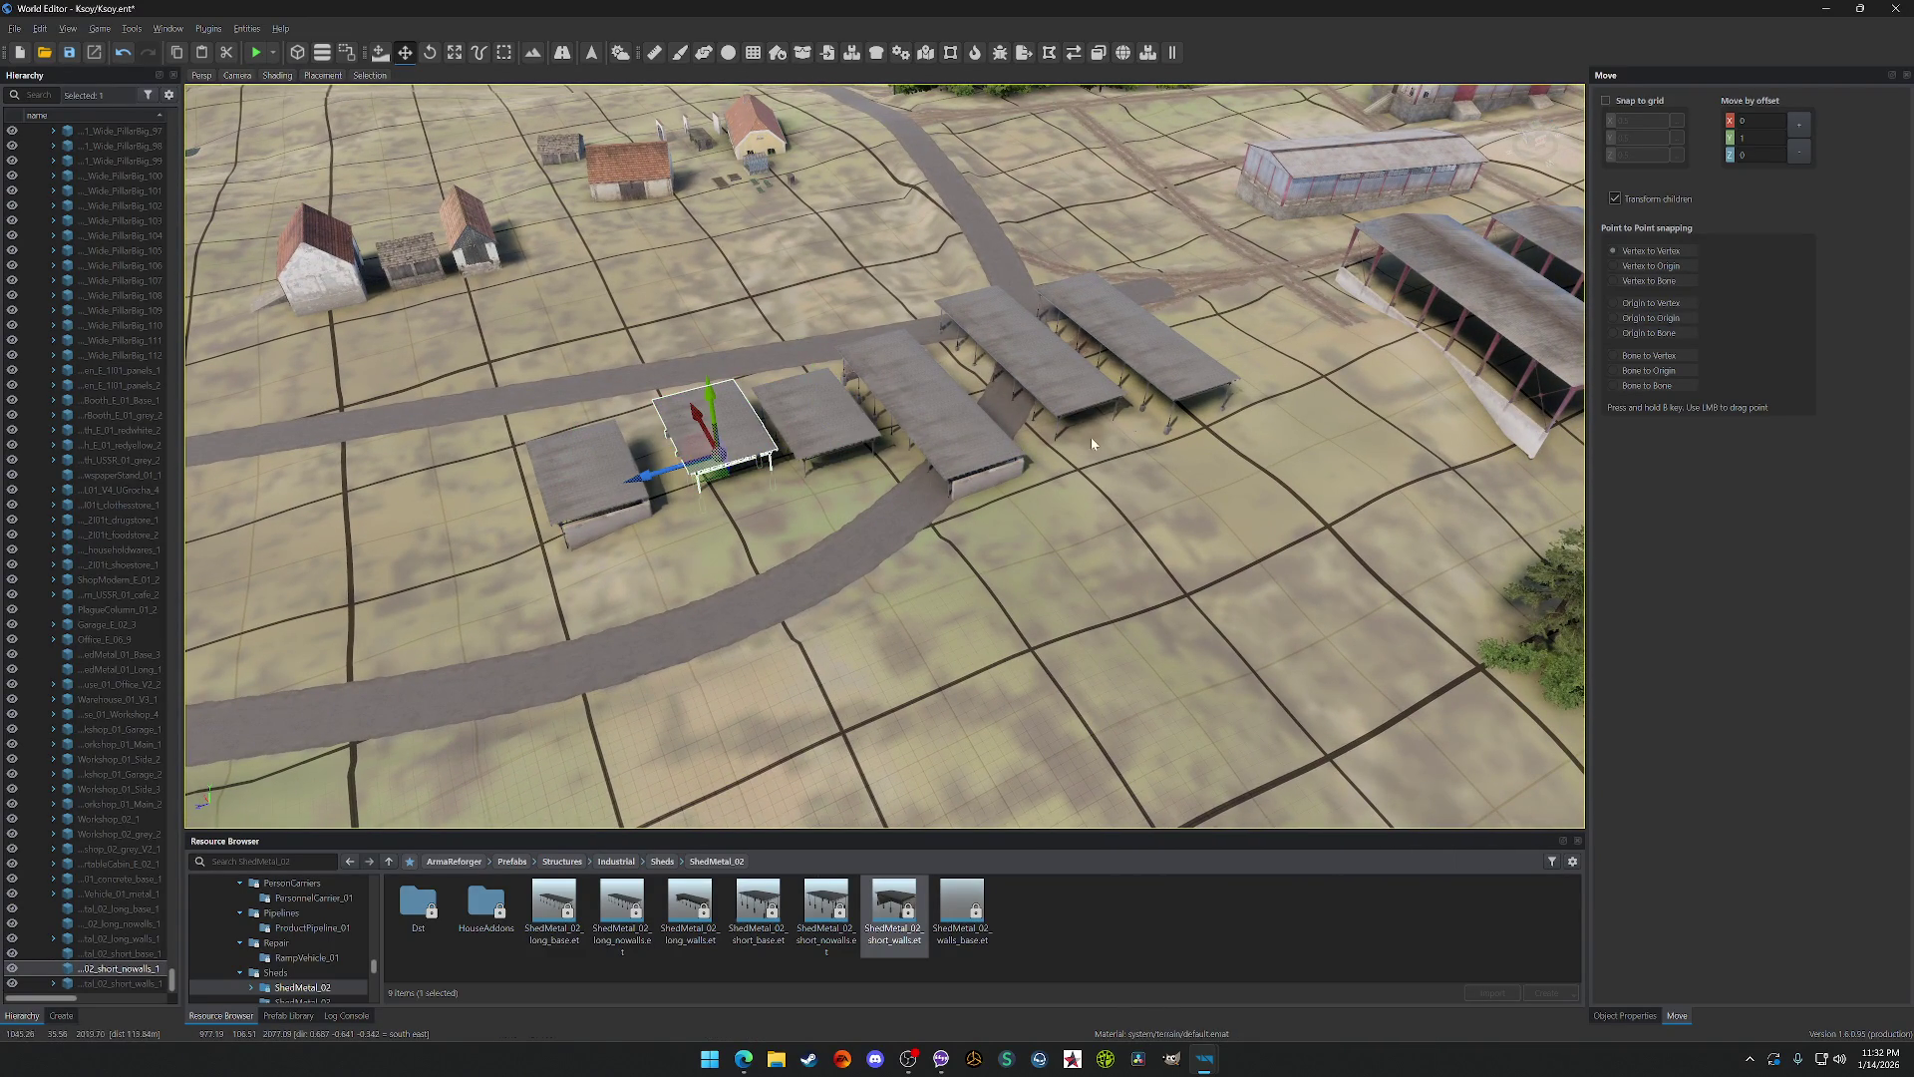
{"action": "key", "text": "Delete"}
{"action": "left_click", "coordinate": [1034, 389]}
{"action": "key", "text": "Delete"}
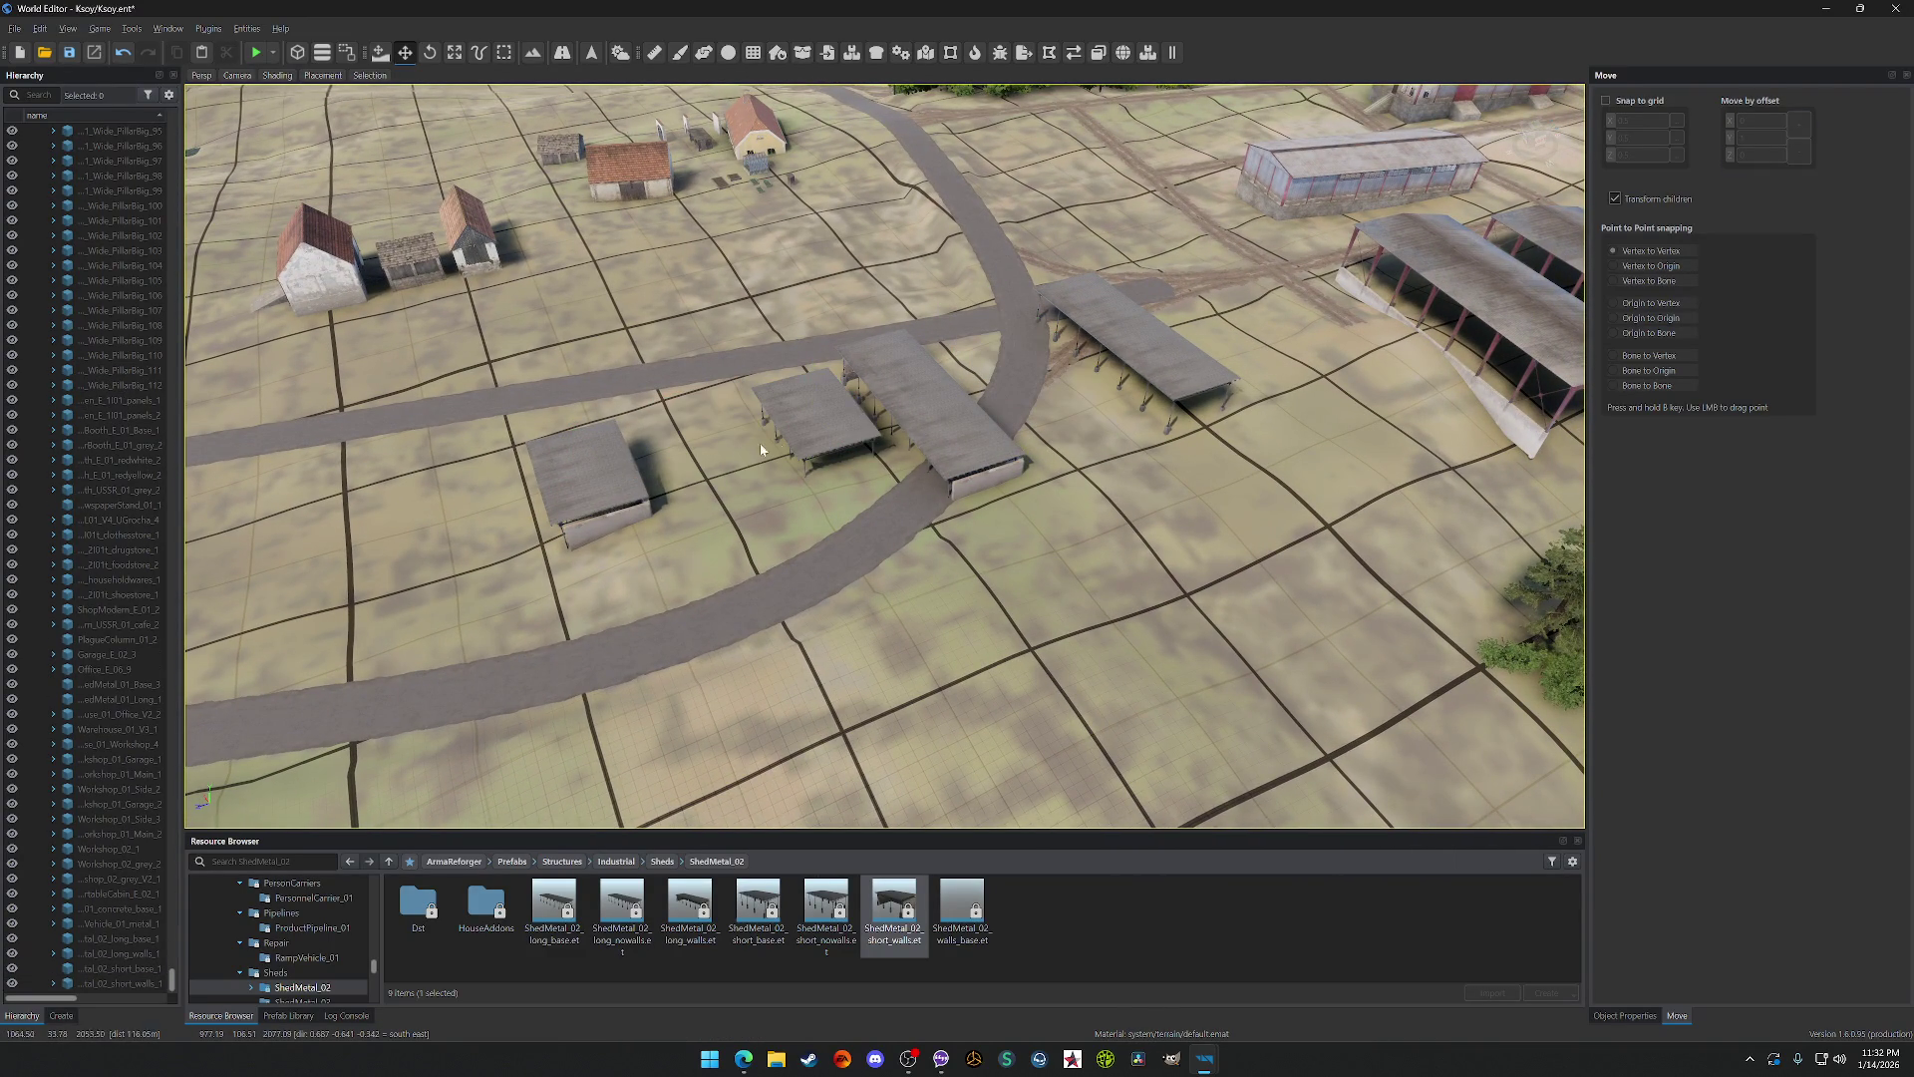
Step: Select two of the remaining sheds to send off toward Sunset
{"action": "left_click", "coordinate": [764, 448]}
{"action": "left_click_drag", "start_coordinate": [764, 448], "coordinate": [764, 449]}
{"action": "key", "text": "a"}
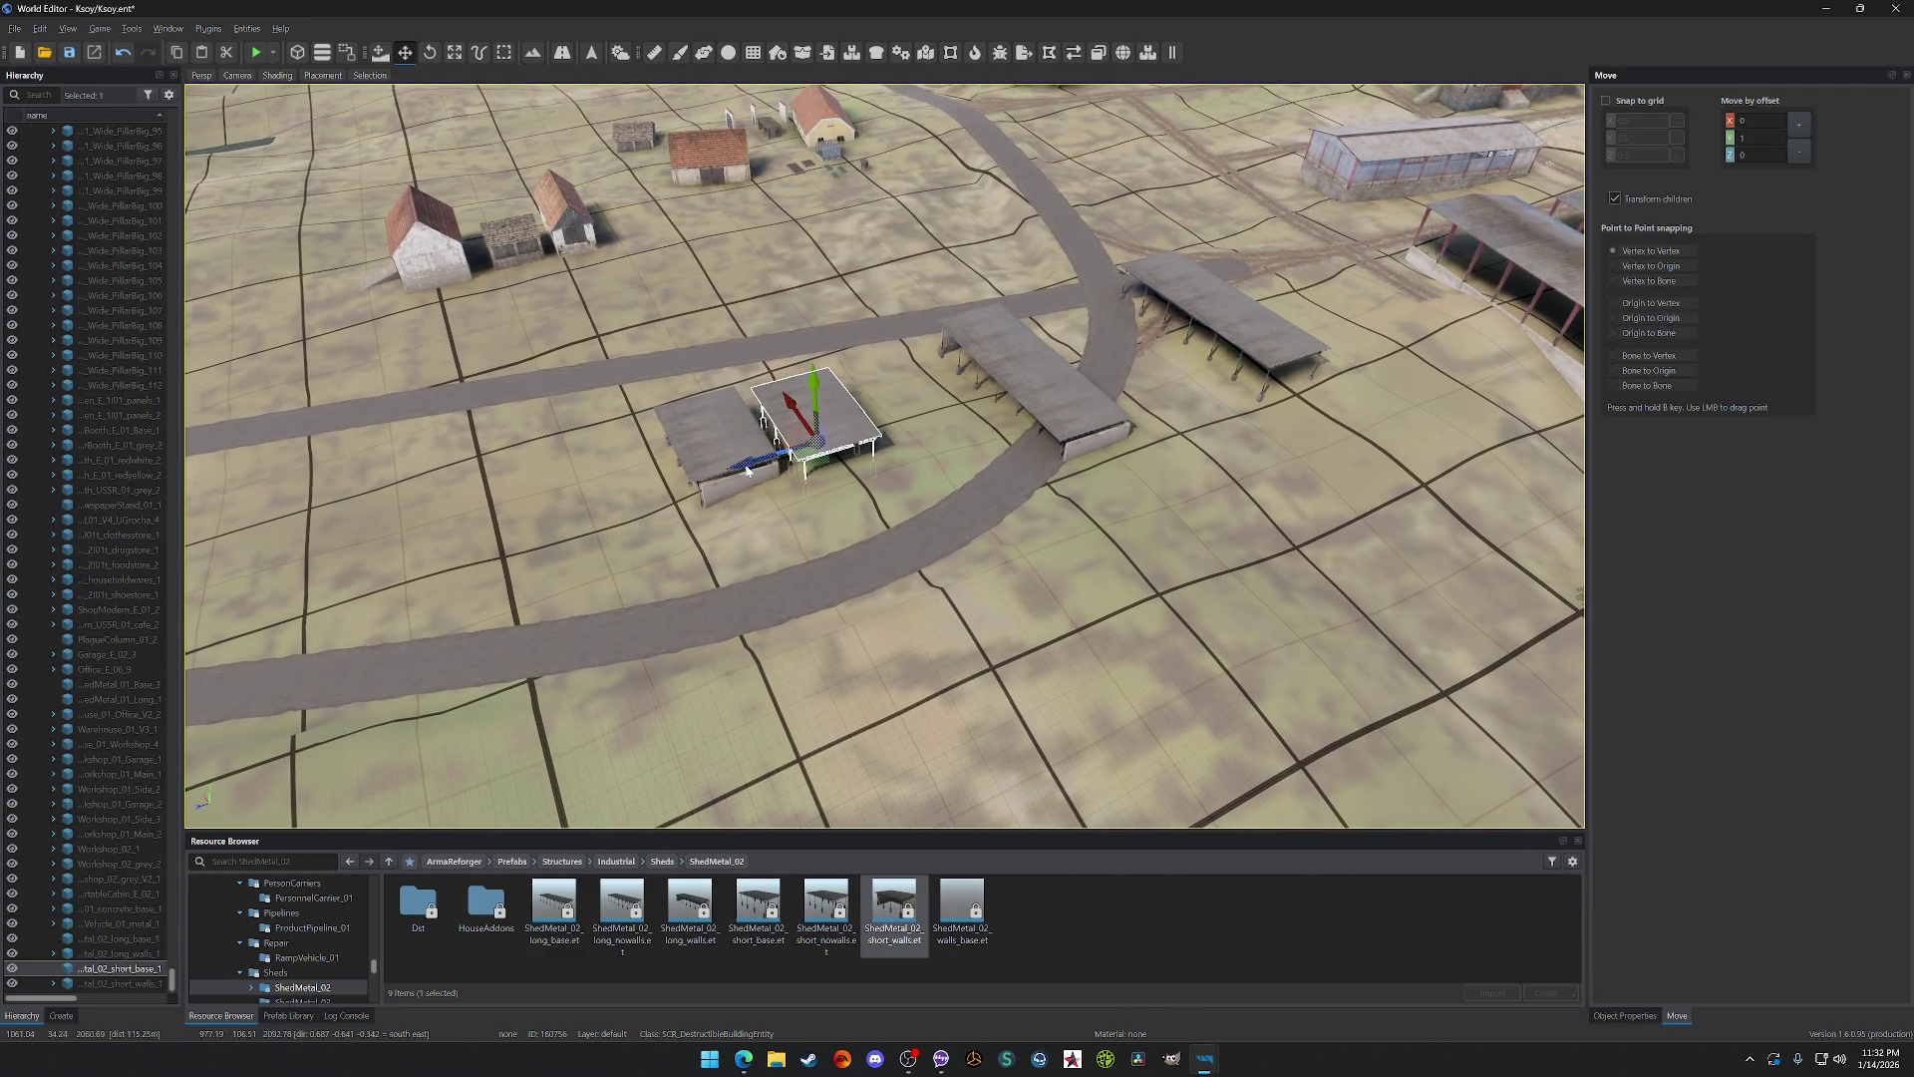
{"action": "left_click", "coordinate": [1065, 389]}
{"action": "key", "text": "d"}
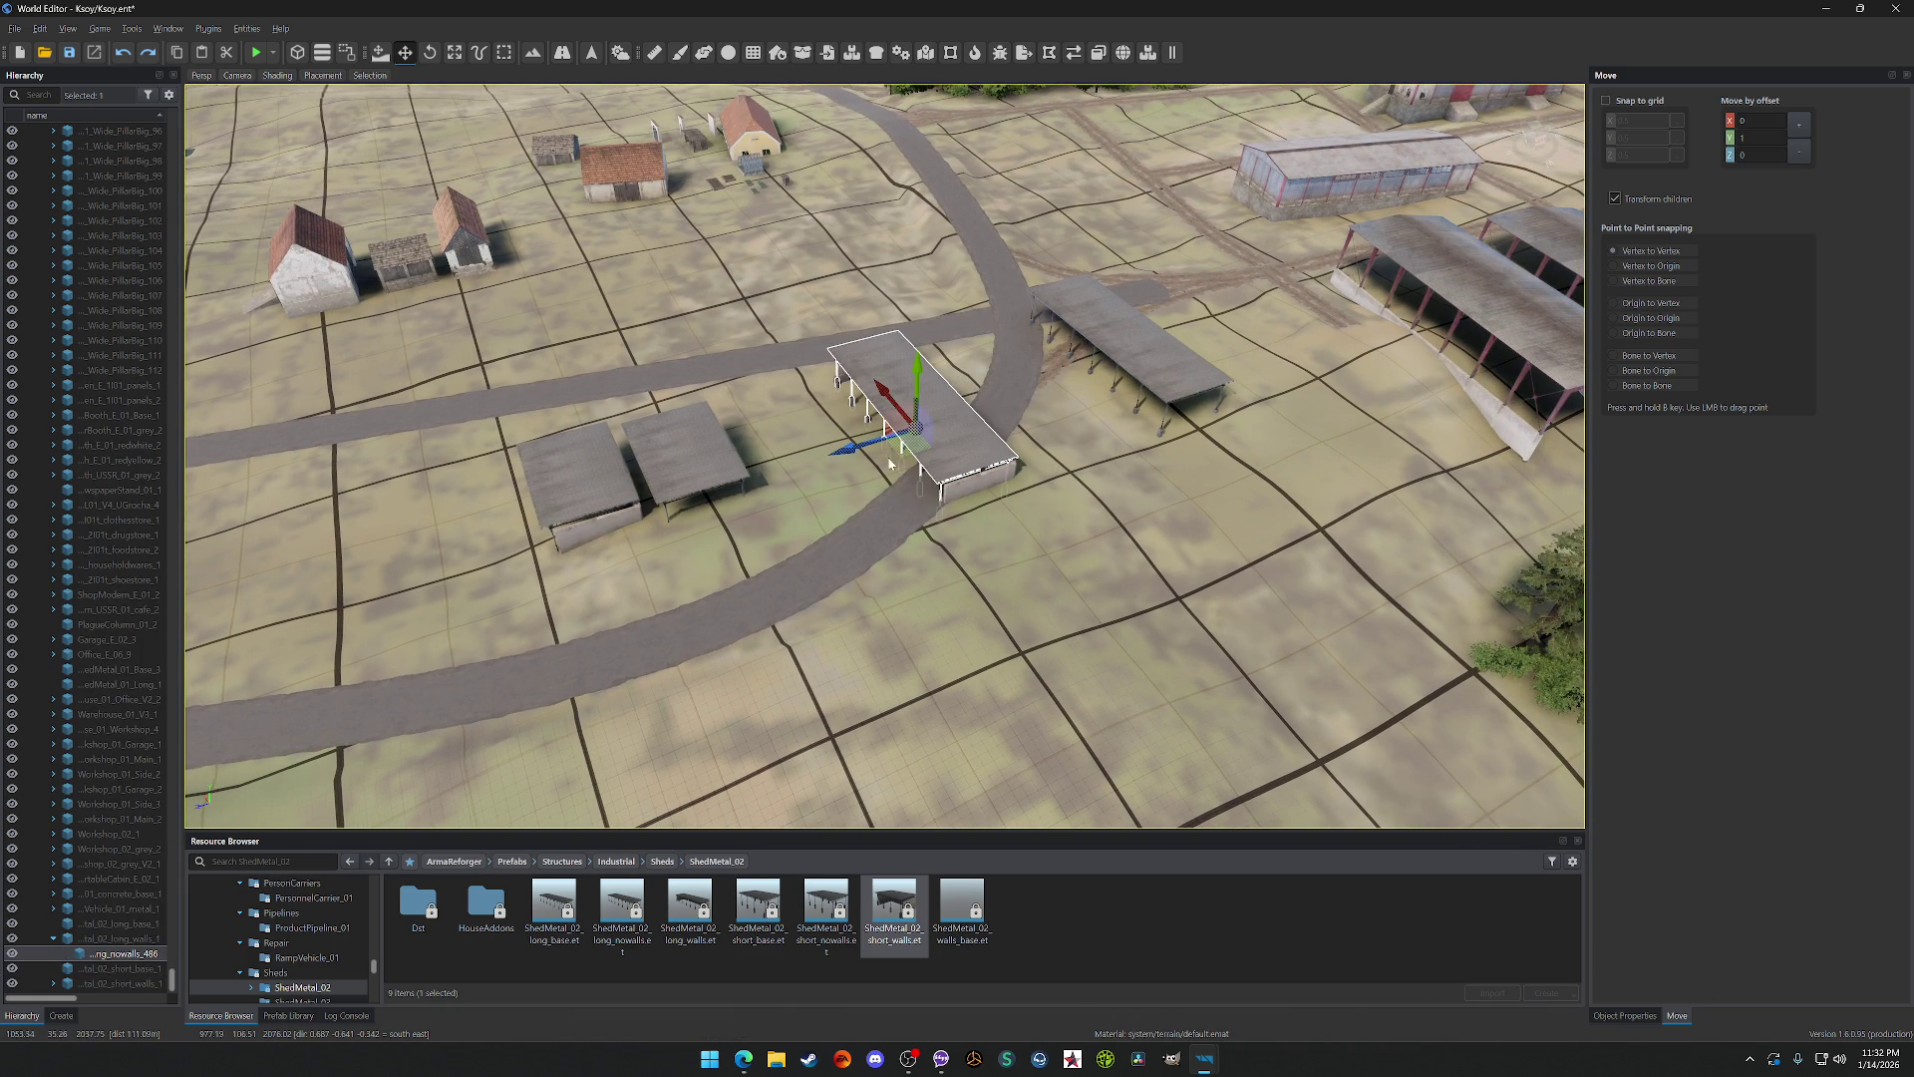
{"action": "left_click", "coordinate": [966, 497]}
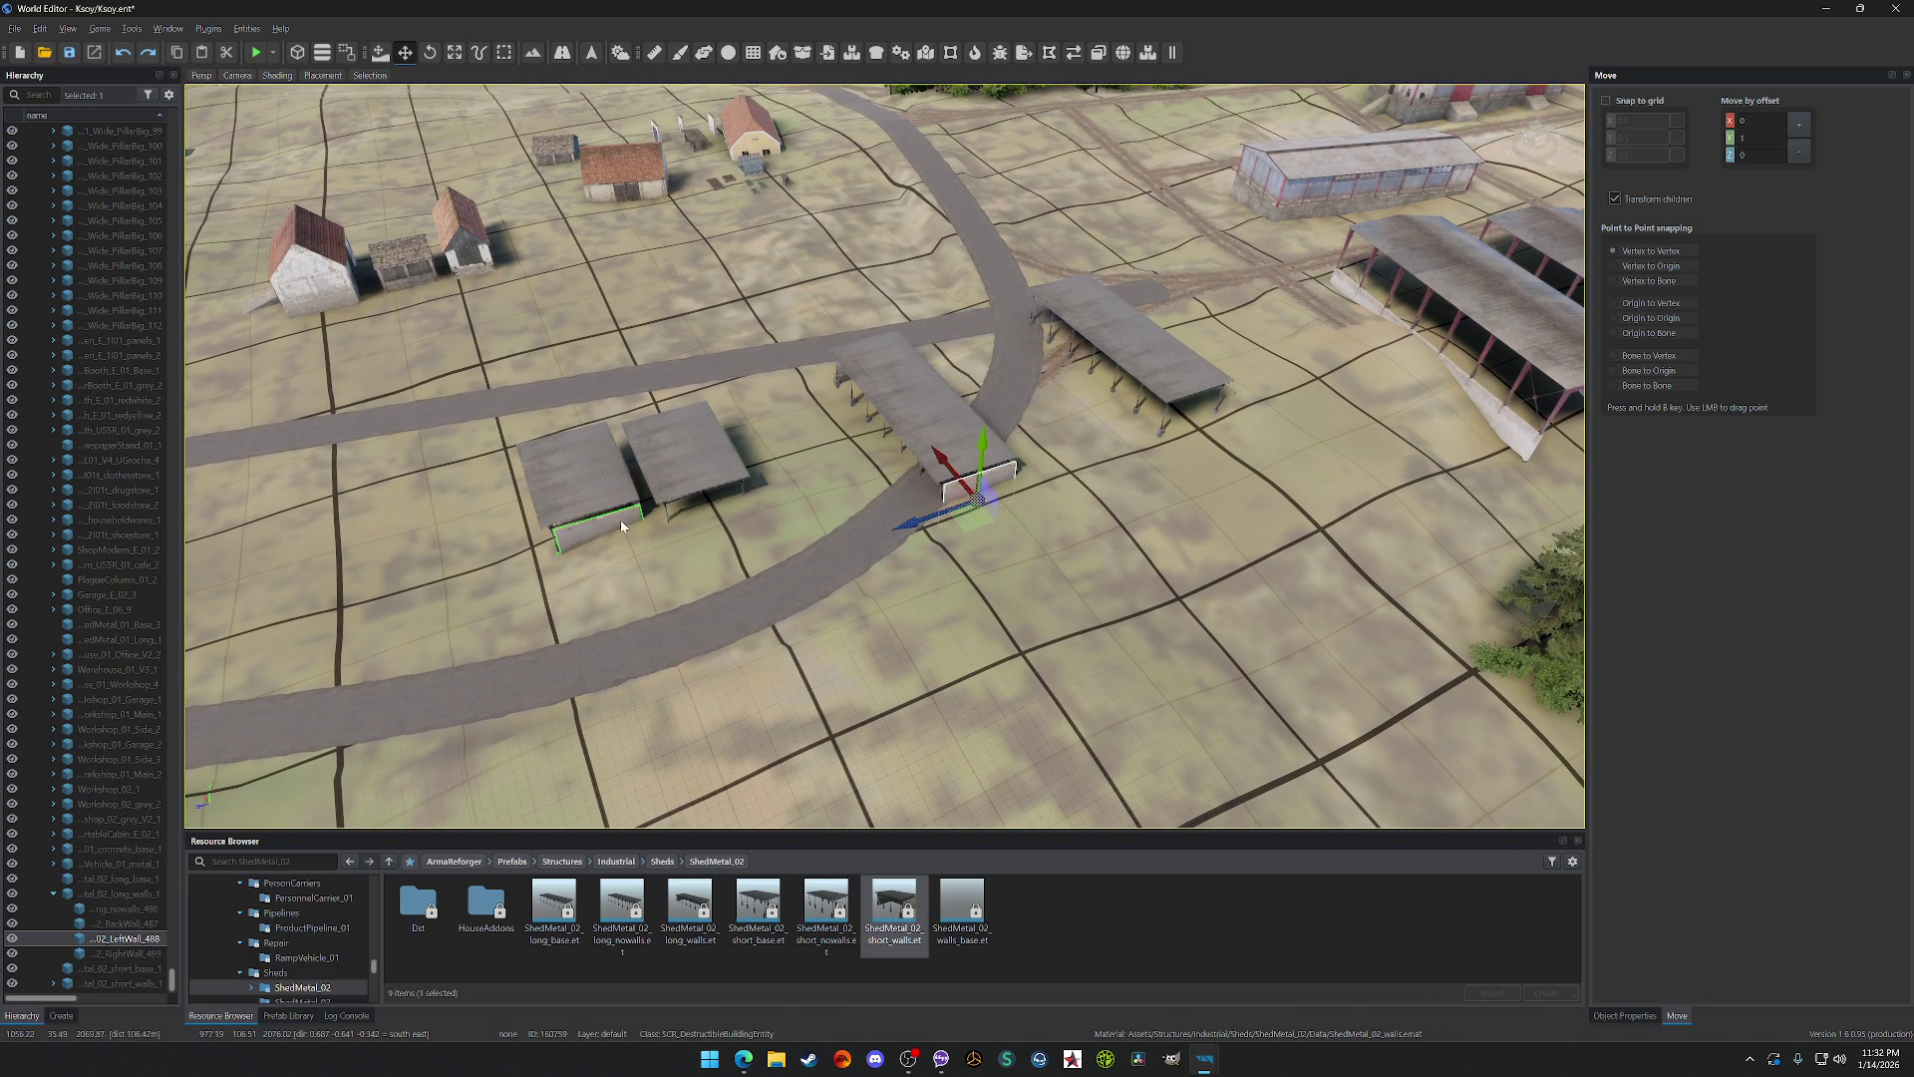
{"action": "left_click", "coordinate": [564, 490]}
{"action": "left_click", "coordinate": [702, 513]}
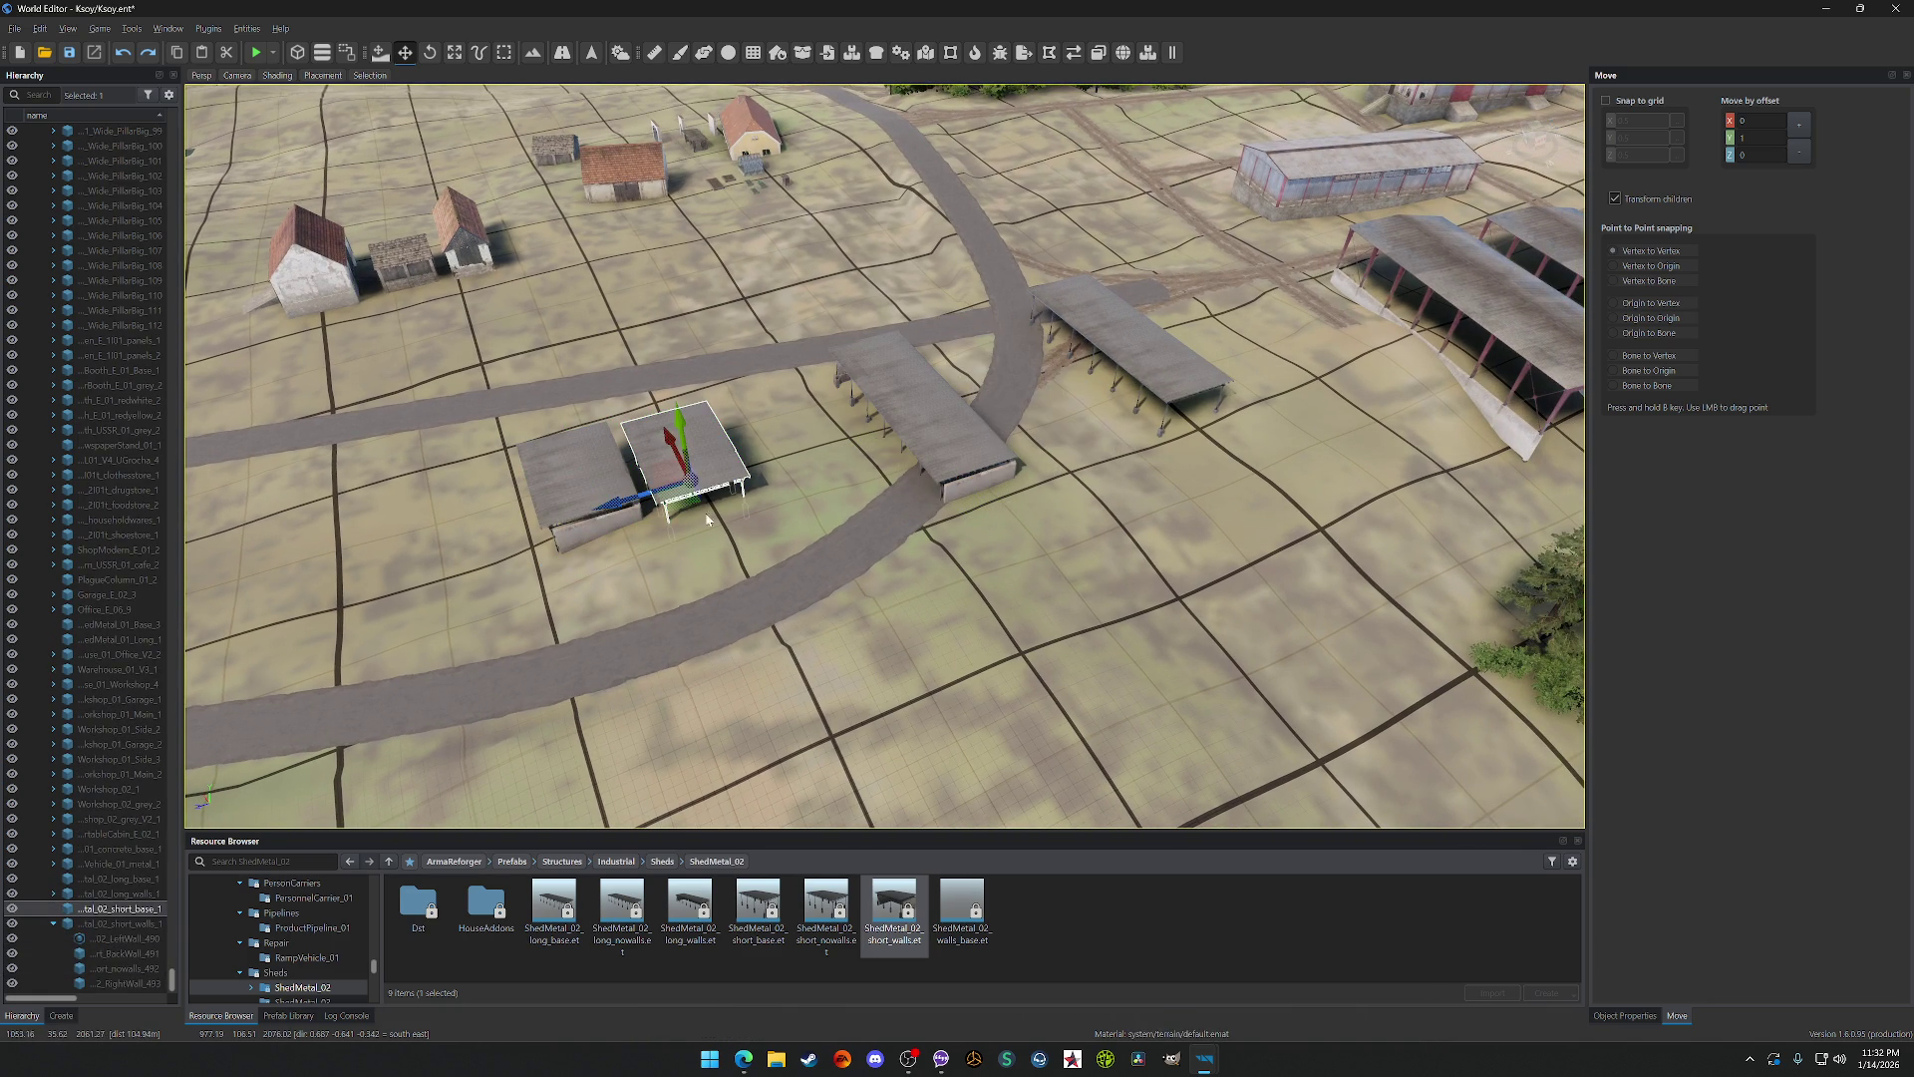
{"action": "left_click", "coordinate": [1127, 369]}
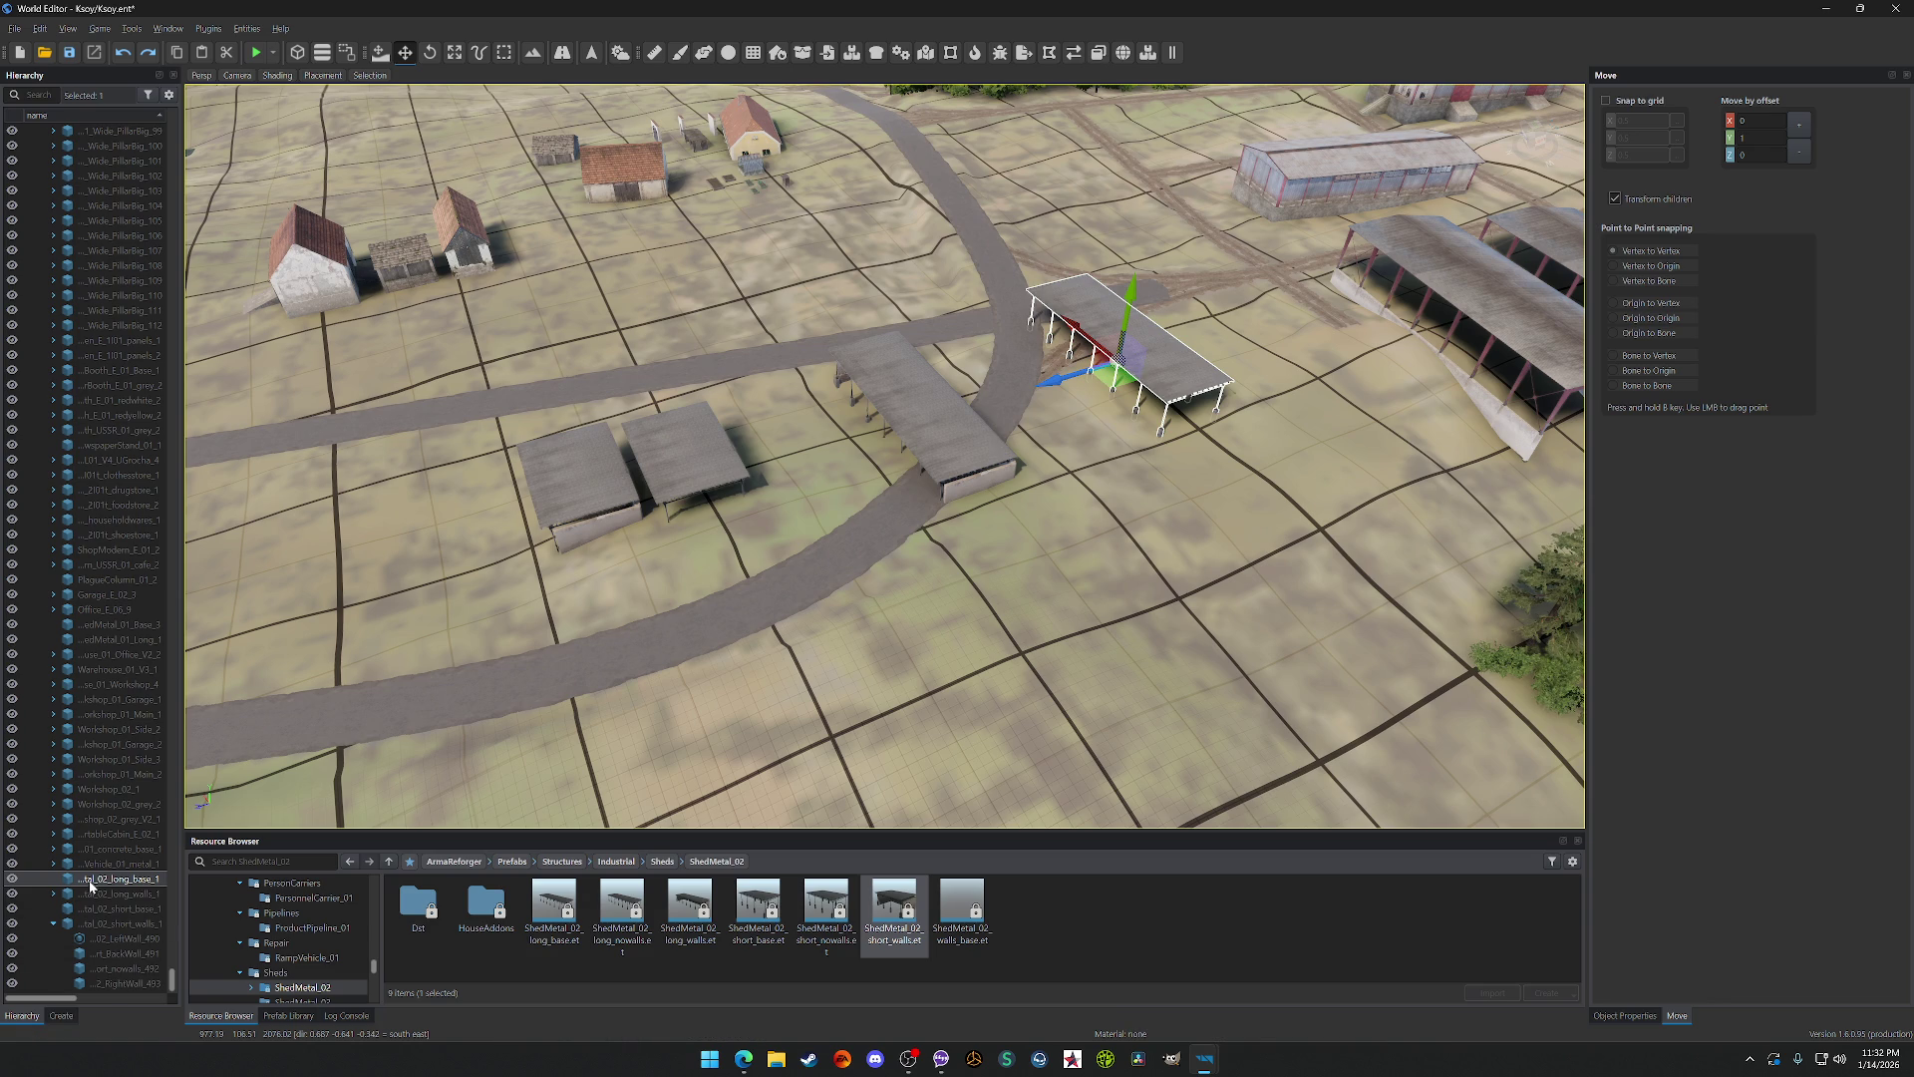
{"action": "left_click", "coordinate": [699, 460], "text": "ctrl"}
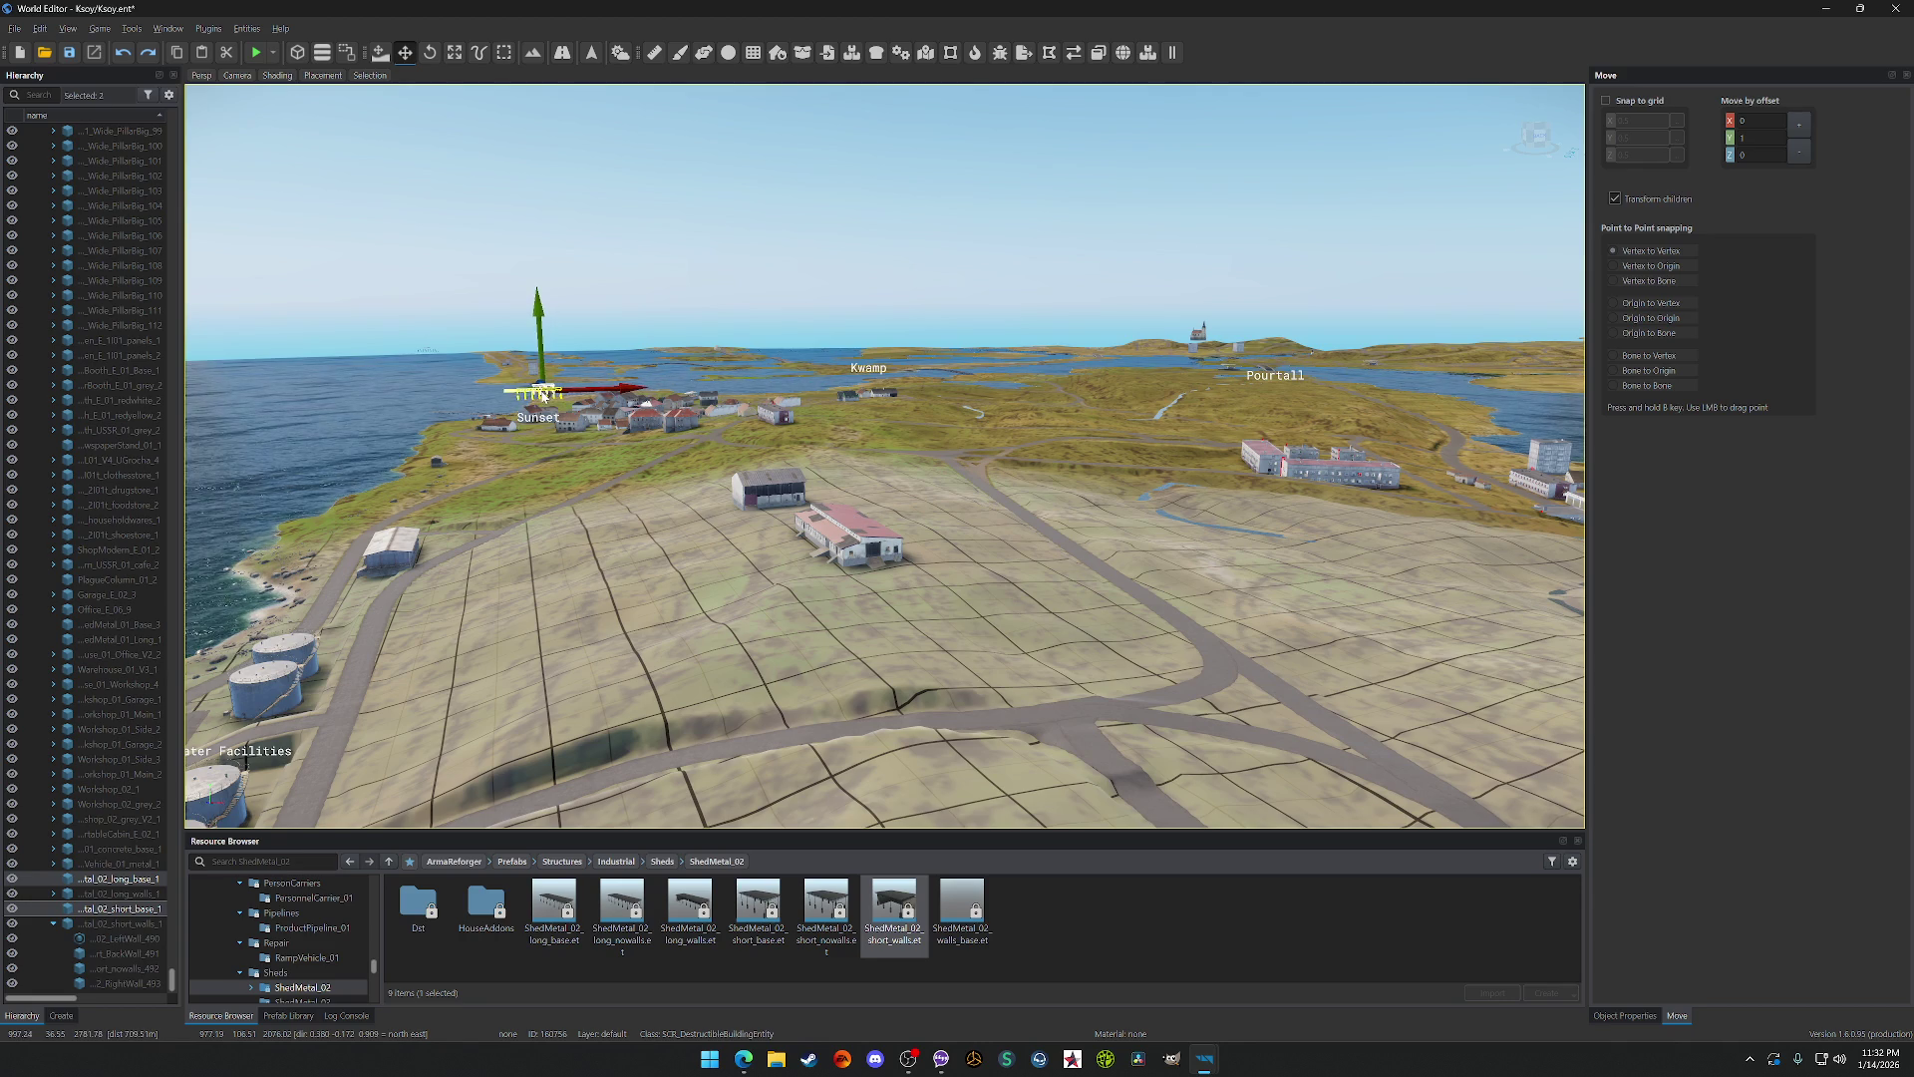
Step: Set the shed down among Sunset's town buildings, then fly back to Port Cobblestone's sheds
{"action": "key", "text": "f"}
{"action": "key", "text": "f"}
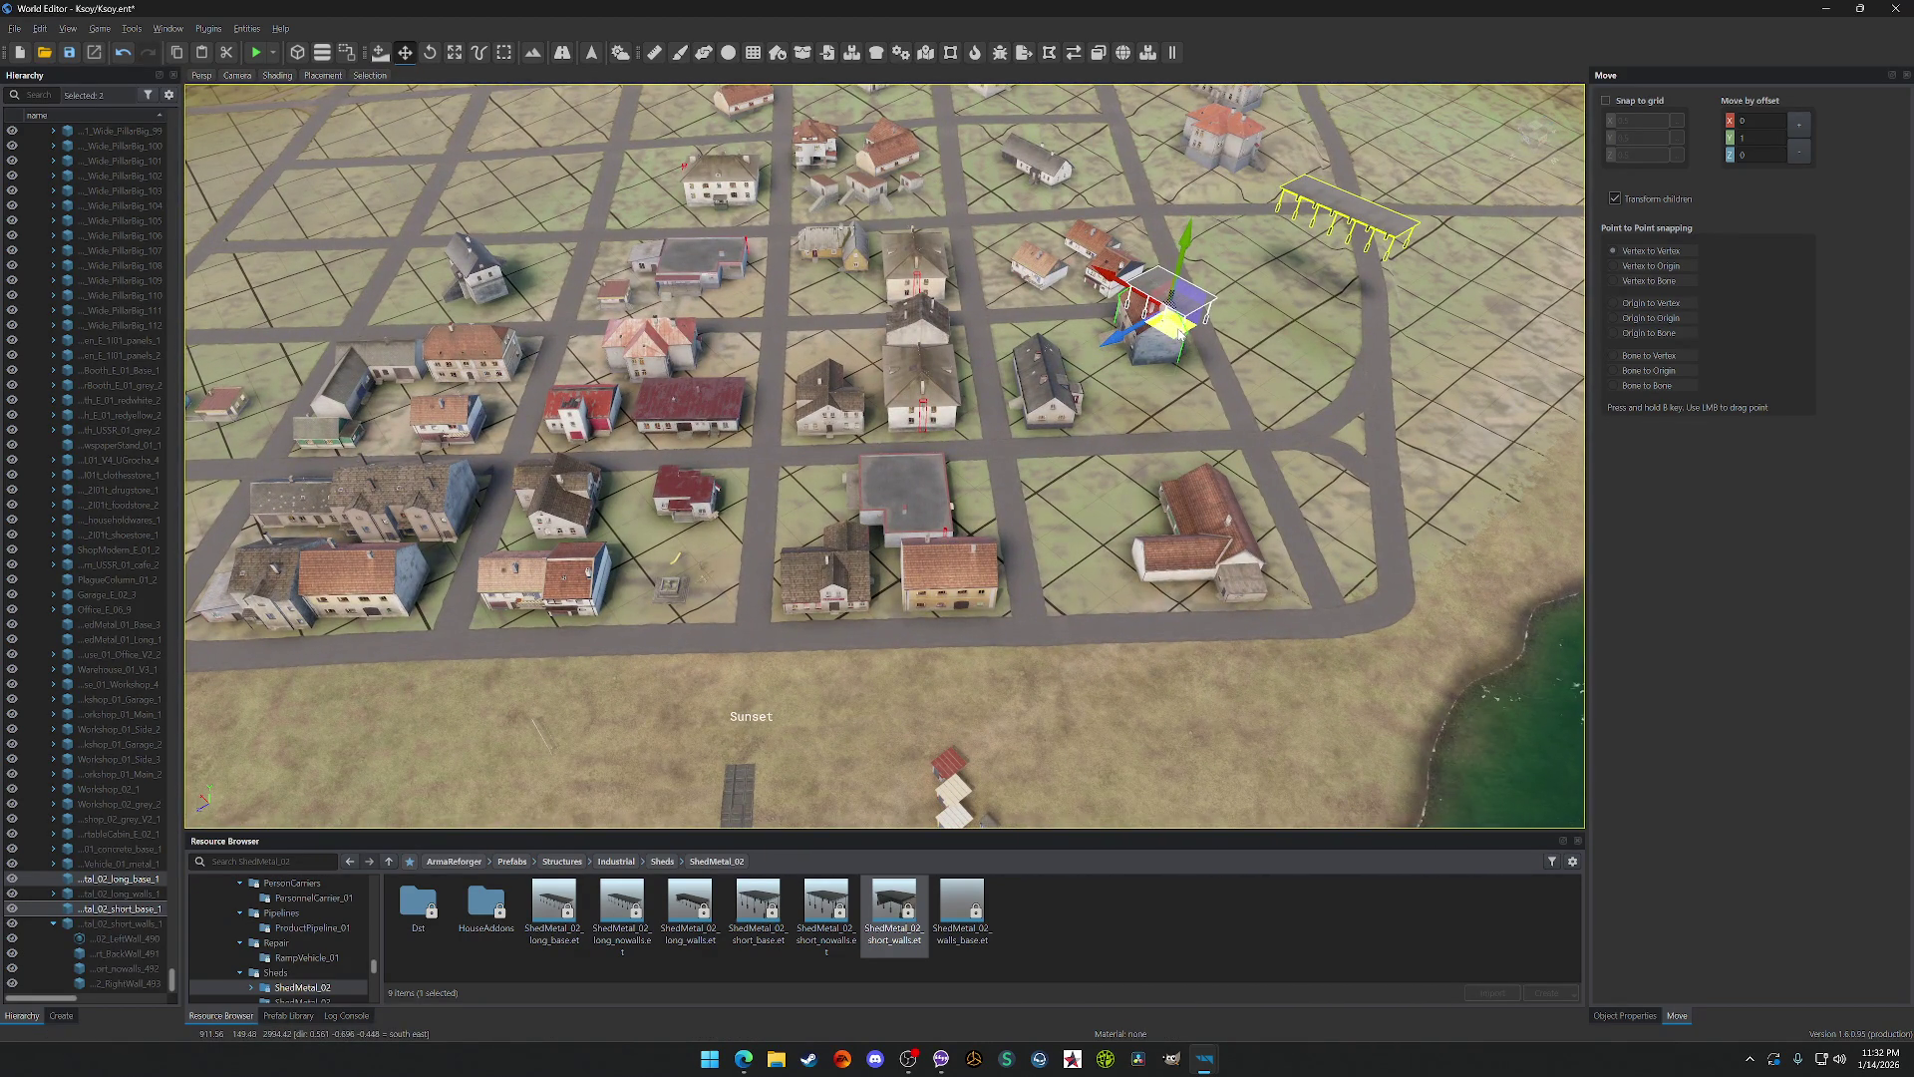
{"action": "mouse_move", "coordinate": [1179, 334]}
{"action": "left_mouse_down"}
{"action": "mouse_move", "coordinate": [997, 503]}
{"action": "mouse_move", "coordinate": [559, 439]}
{"action": "mouse_move", "coordinate": [290, 554]}
{"action": "mouse_move", "coordinate": [469, 342]}
{"action": "mouse_move", "coordinate": [961, 235]}
{"action": "mouse_move", "coordinate": [934, 549]}
{"action": "left_mouse_up"}
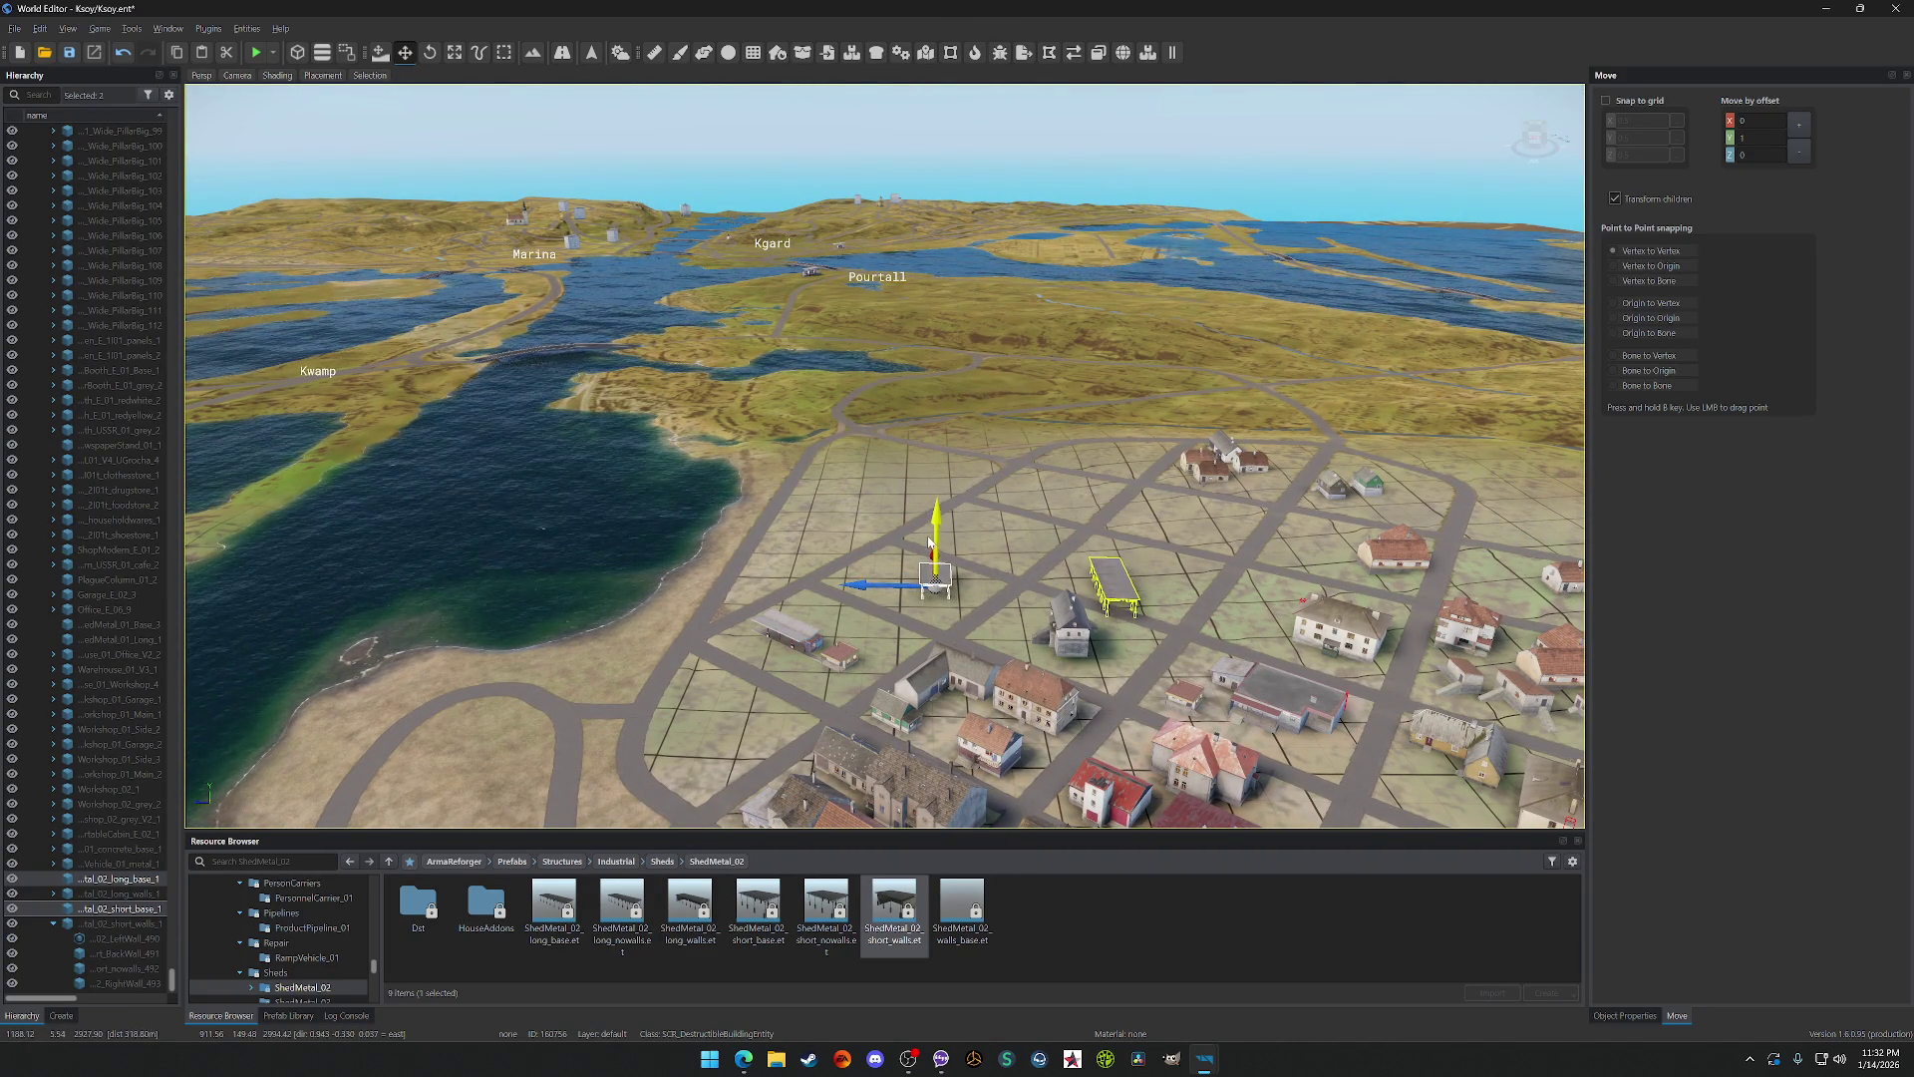
{"action": "left_click", "coordinate": [1115, 578]}
{"action": "key", "text": "w"}
{"action": "key", "text": "w"}
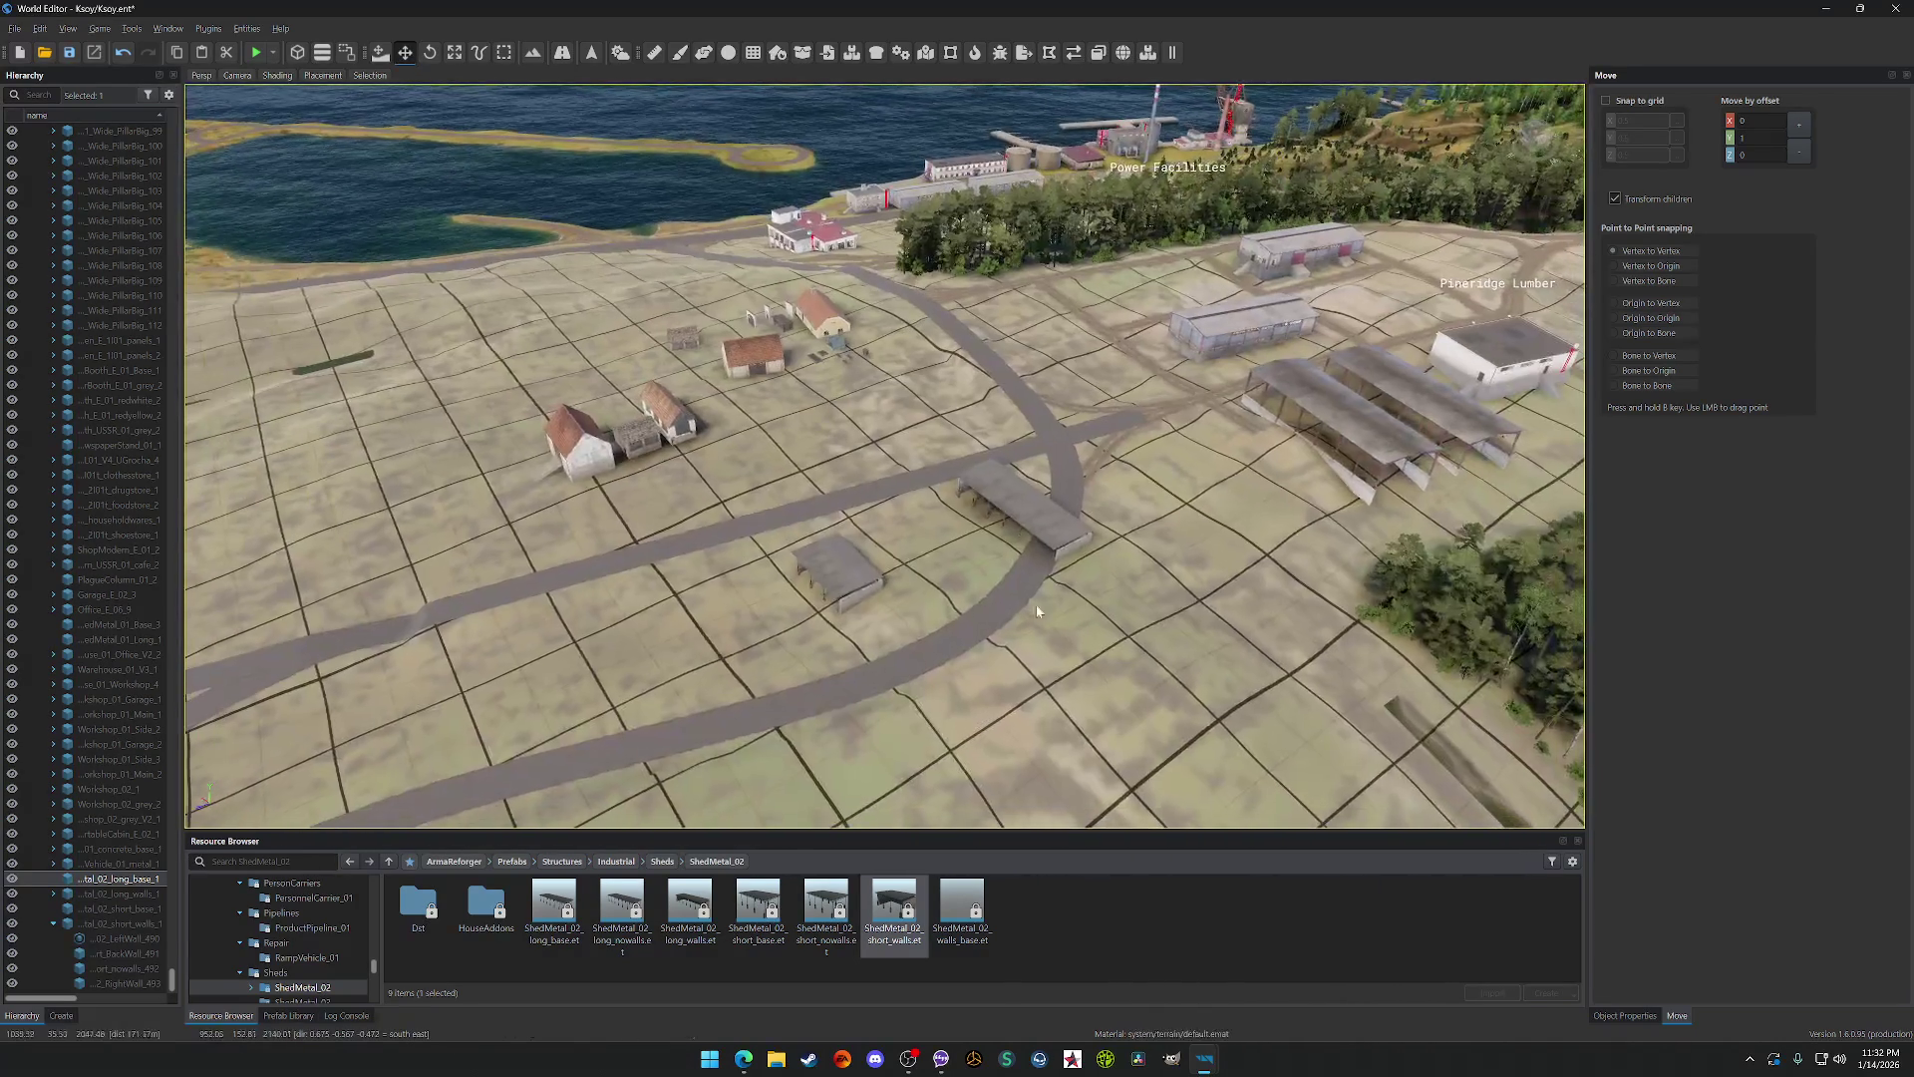
Step: Select the long walled shed and the small shed in the Hierarchy and move them together
{"action": "left_click", "coordinate": [1037, 536]}
{"action": "left_click", "coordinate": [116, 880]}
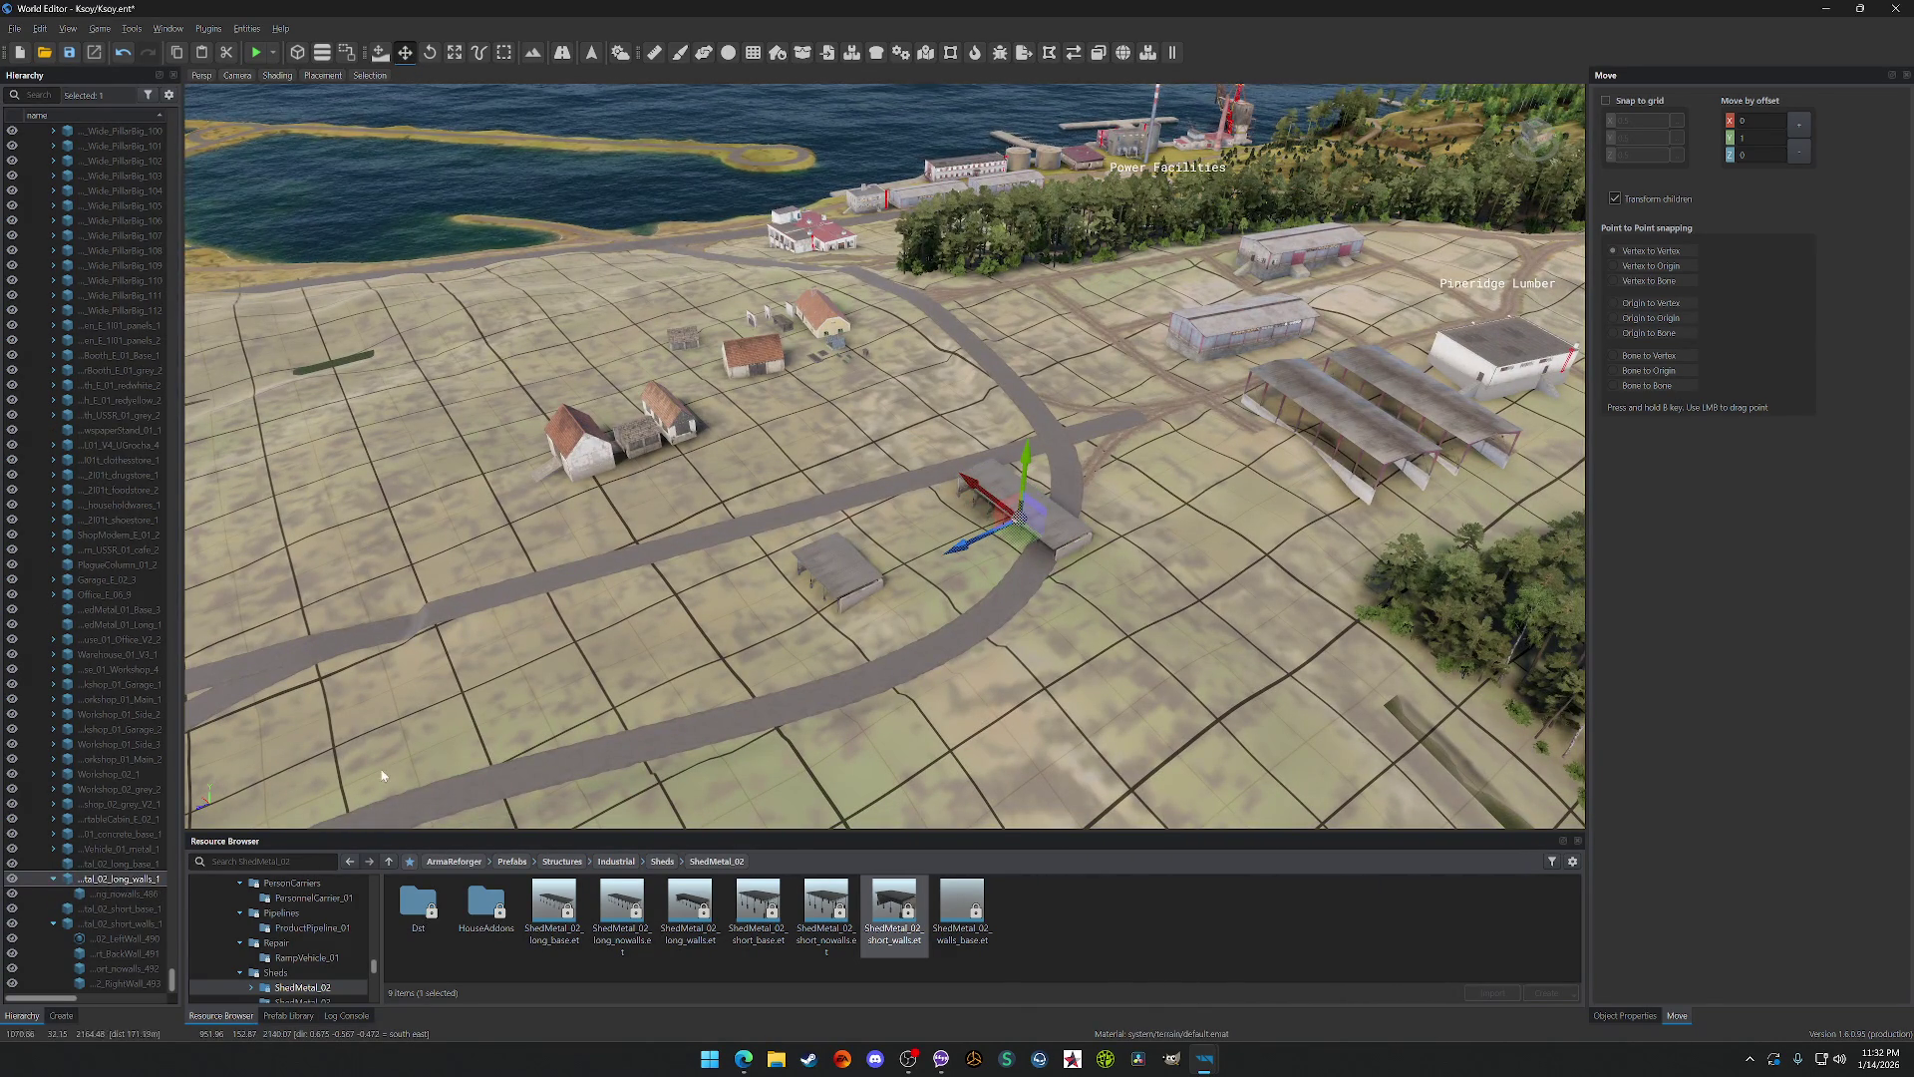
{"action": "left_click", "coordinate": [858, 596]}
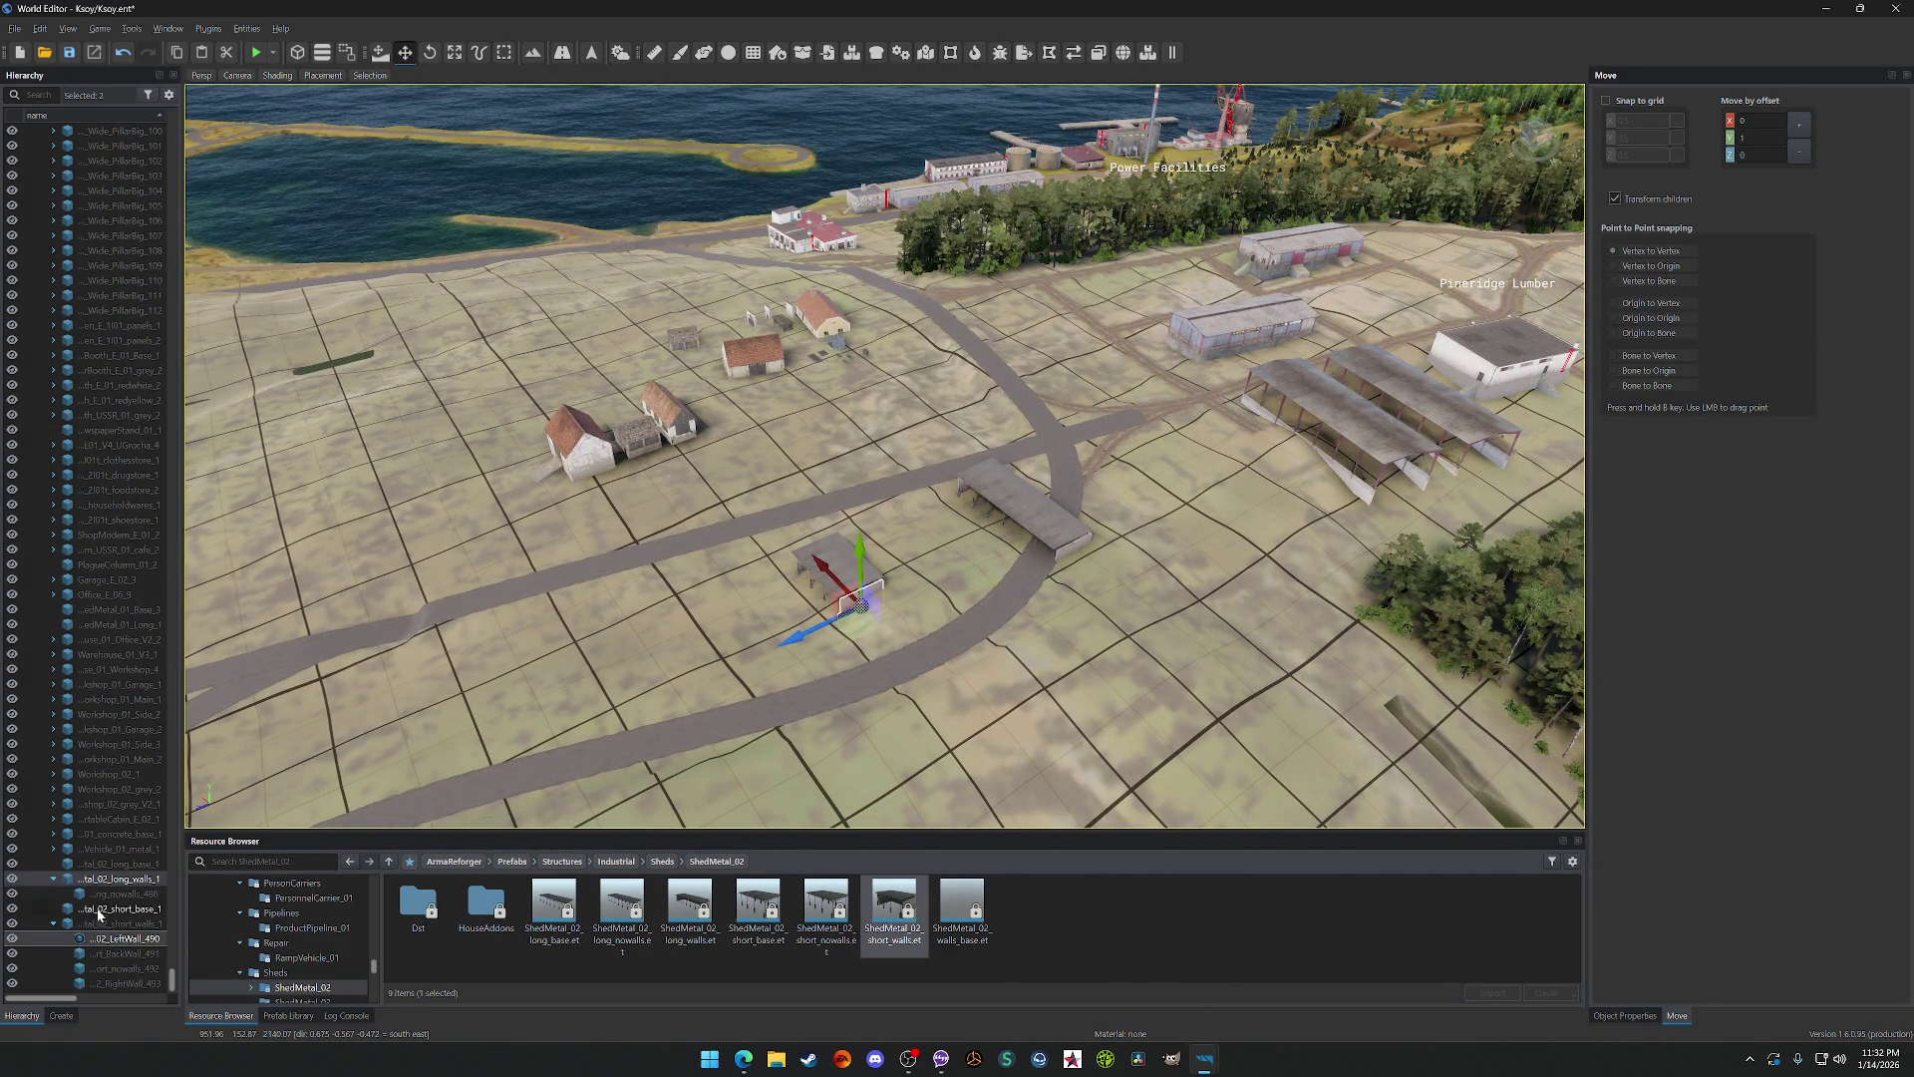
{"action": "left_click", "coordinate": [103, 933], "text": "shift"}
{"action": "left_click", "coordinate": [100, 927]}
{"action": "left_click", "coordinate": [99, 882]}
{"action": "left_click", "coordinate": [104, 931]}
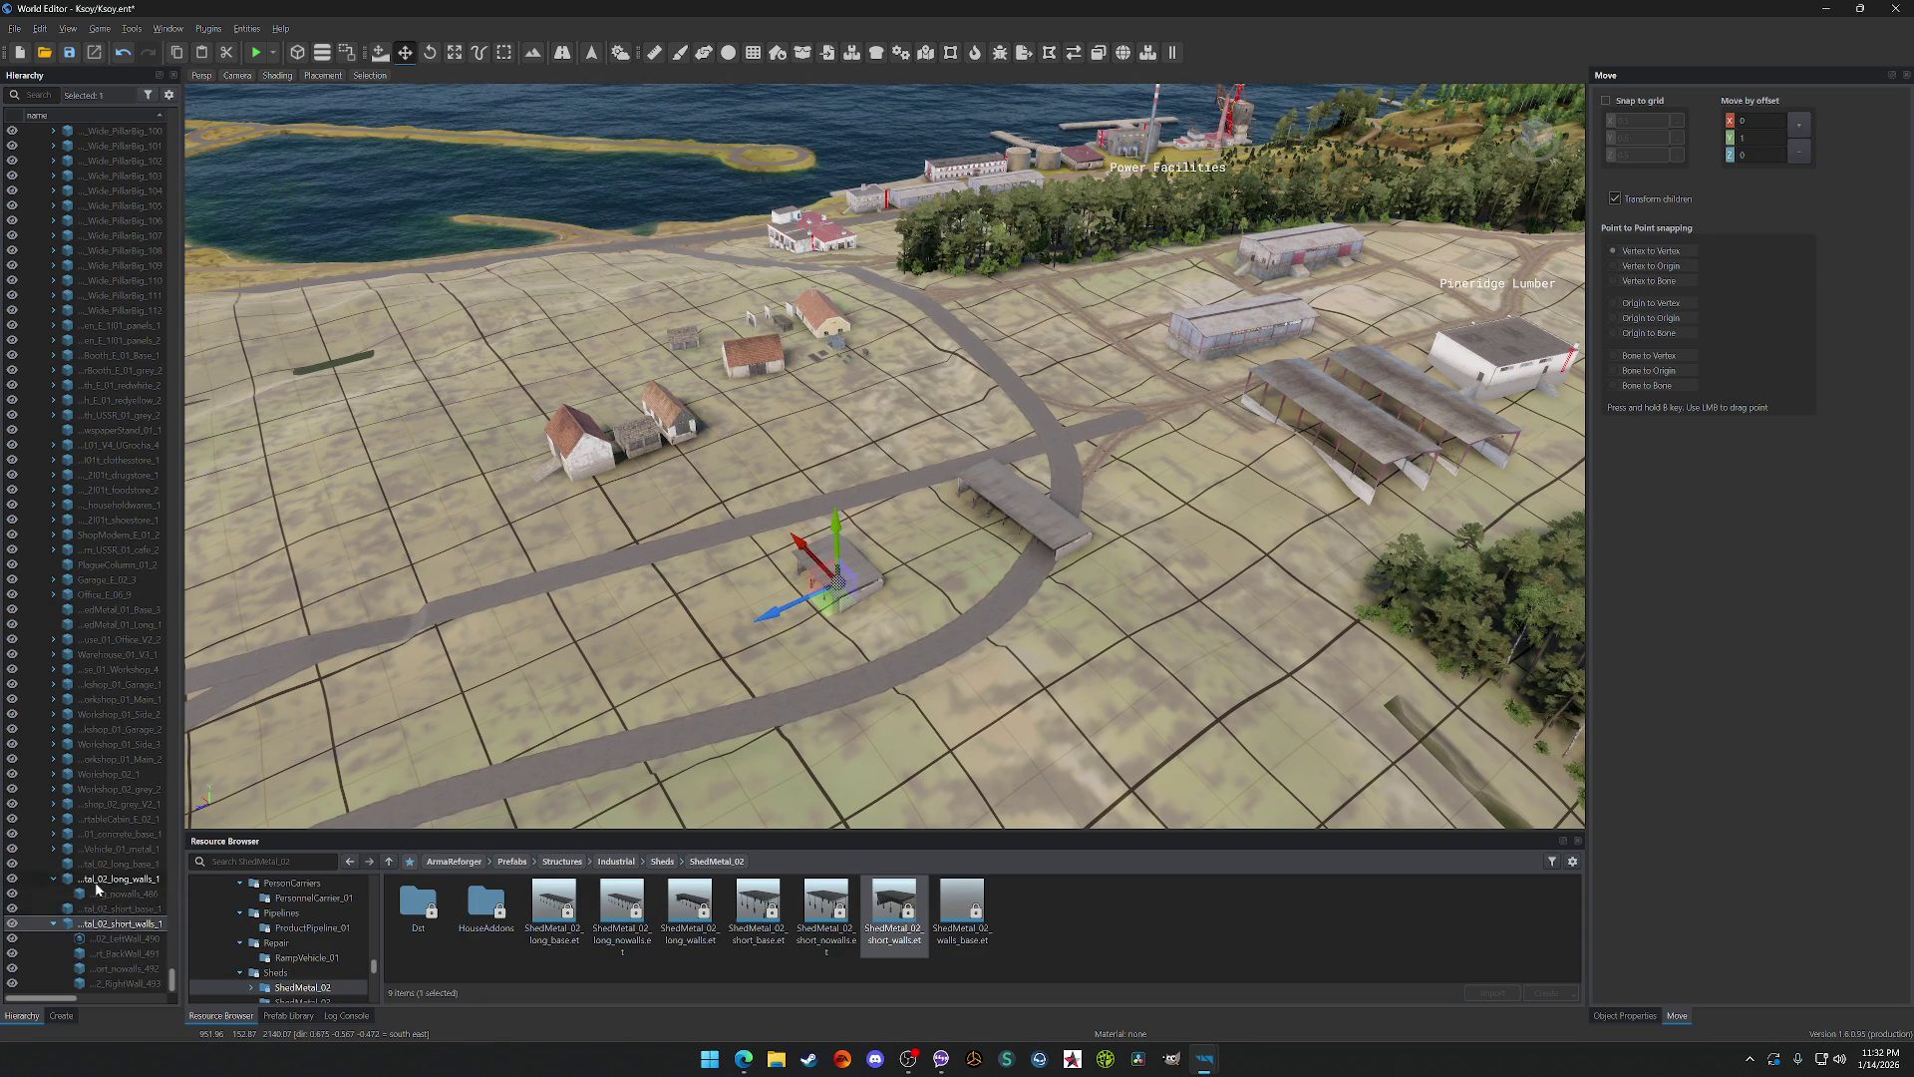
{"action": "left_click", "coordinate": [95, 884], "text": "shift"}
{"action": "left_click", "coordinate": [91, 911]}
{"action": "left_click", "coordinate": [99, 923]}
{"action": "left_click", "coordinate": [99, 878], "text": "ctrl"}
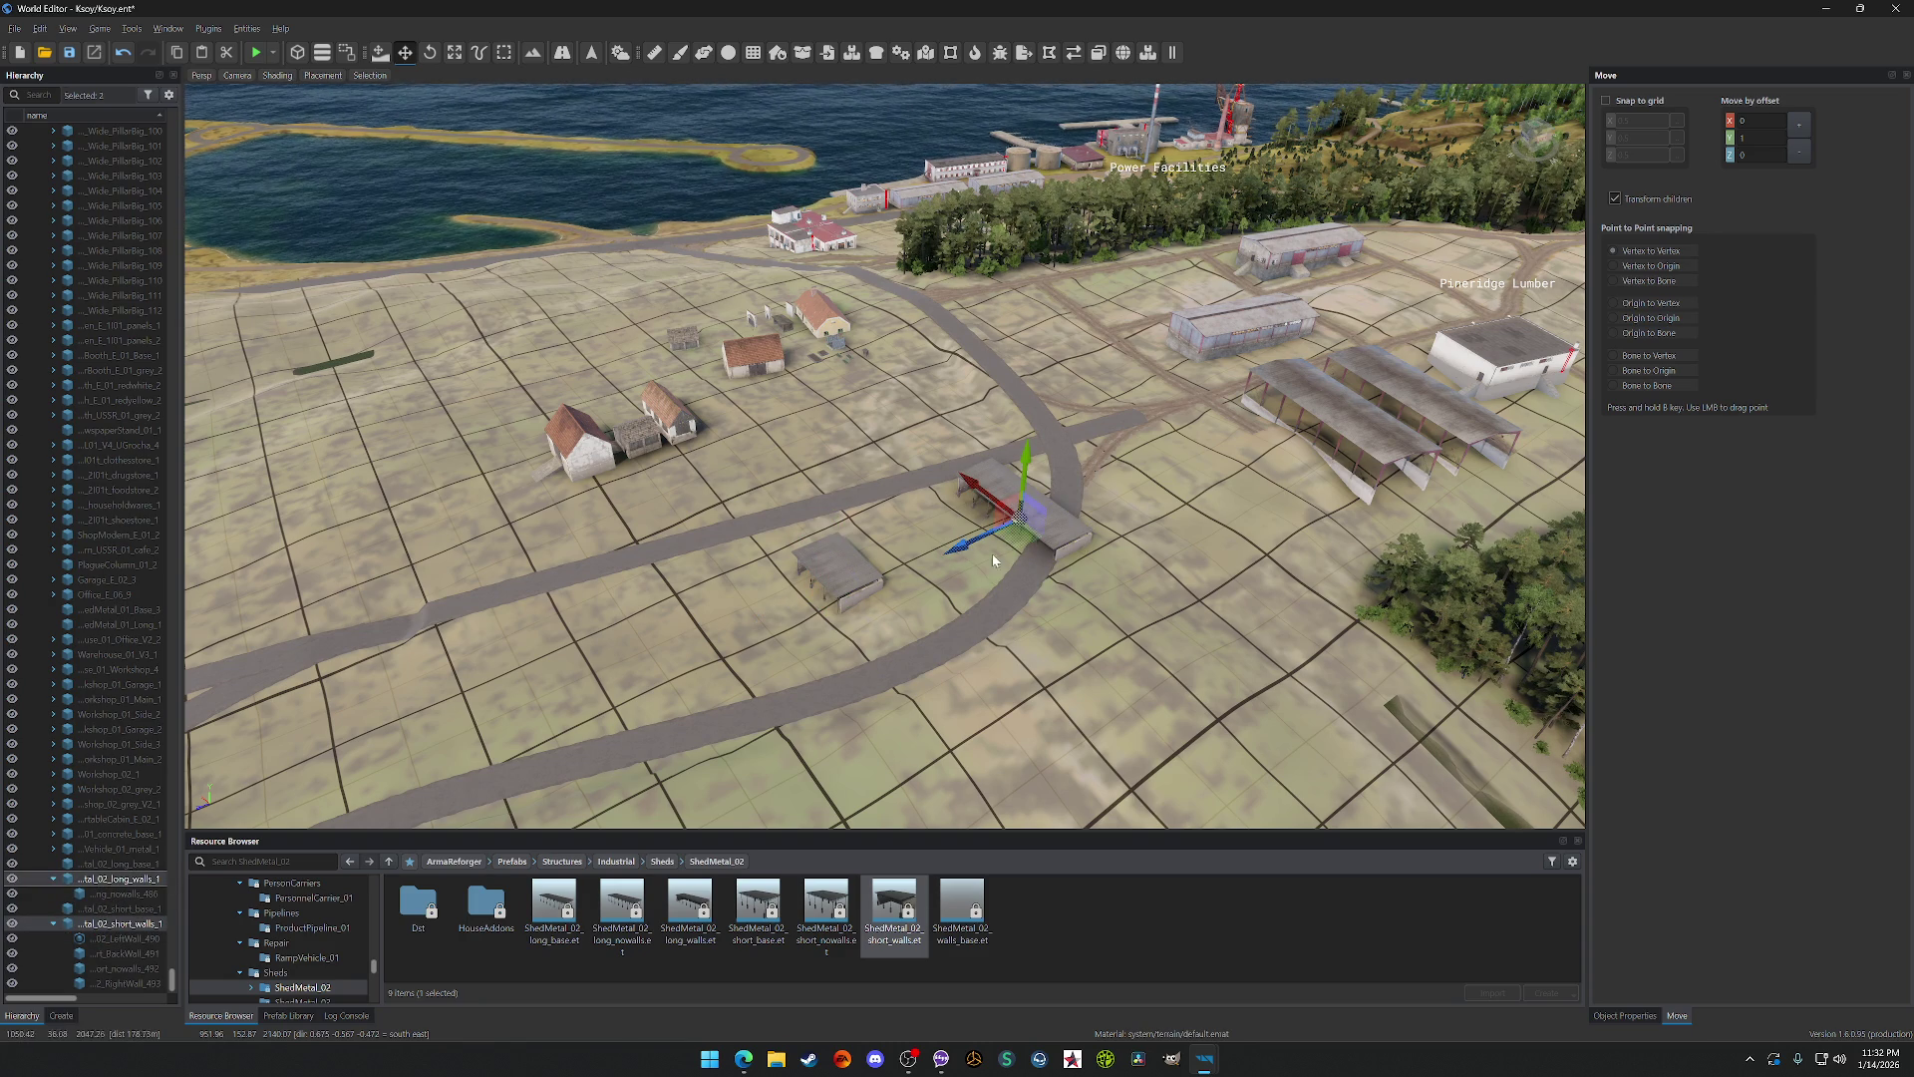
{"action": "left_click_drag", "start_coordinate": [1009, 514], "coordinate": [967, 485]}
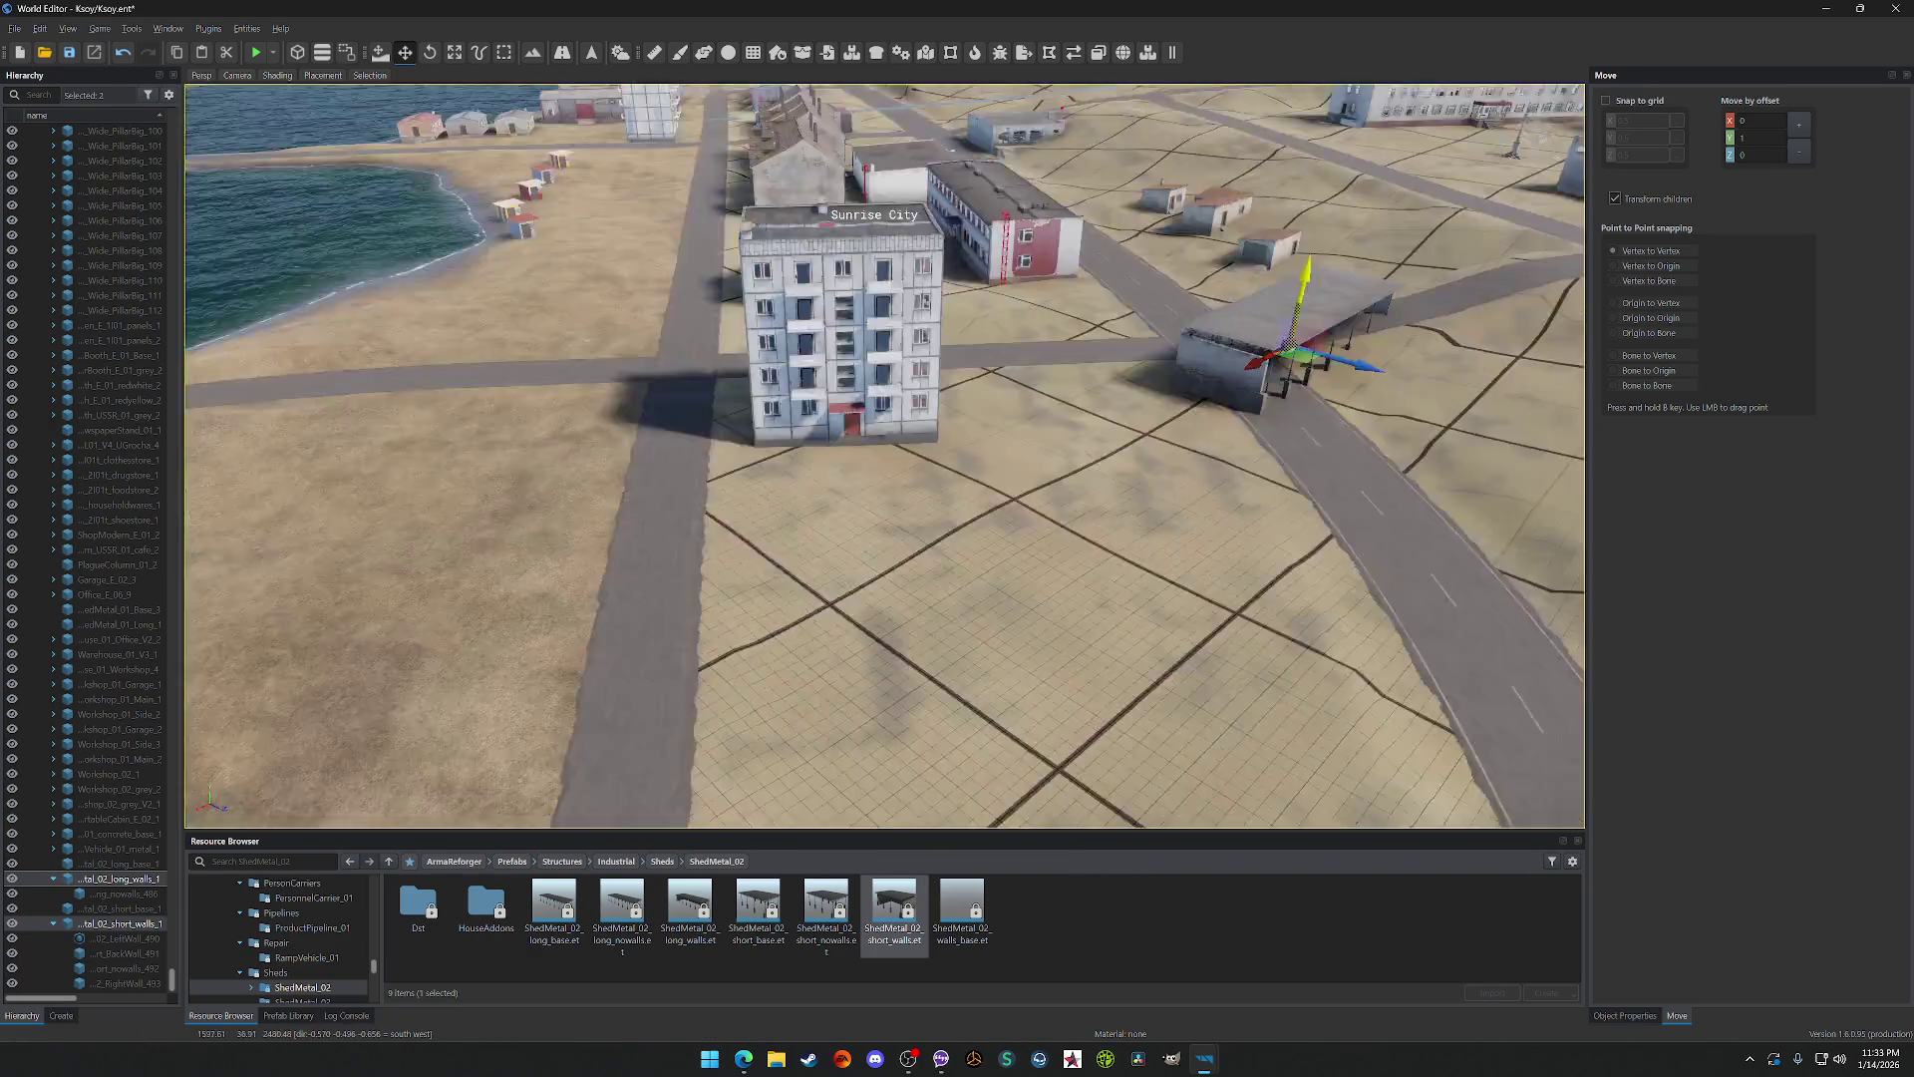
Step: Try carrying the small flat-roofed shed toward the docks, then undo the move
{"action": "scroll", "coordinate": [751, 236], "scroll_direction": "down", "scroll_amount": 5}
{"action": "scroll", "coordinate": [752, 236], "scroll_direction": "up", "scroll_amount": 5}
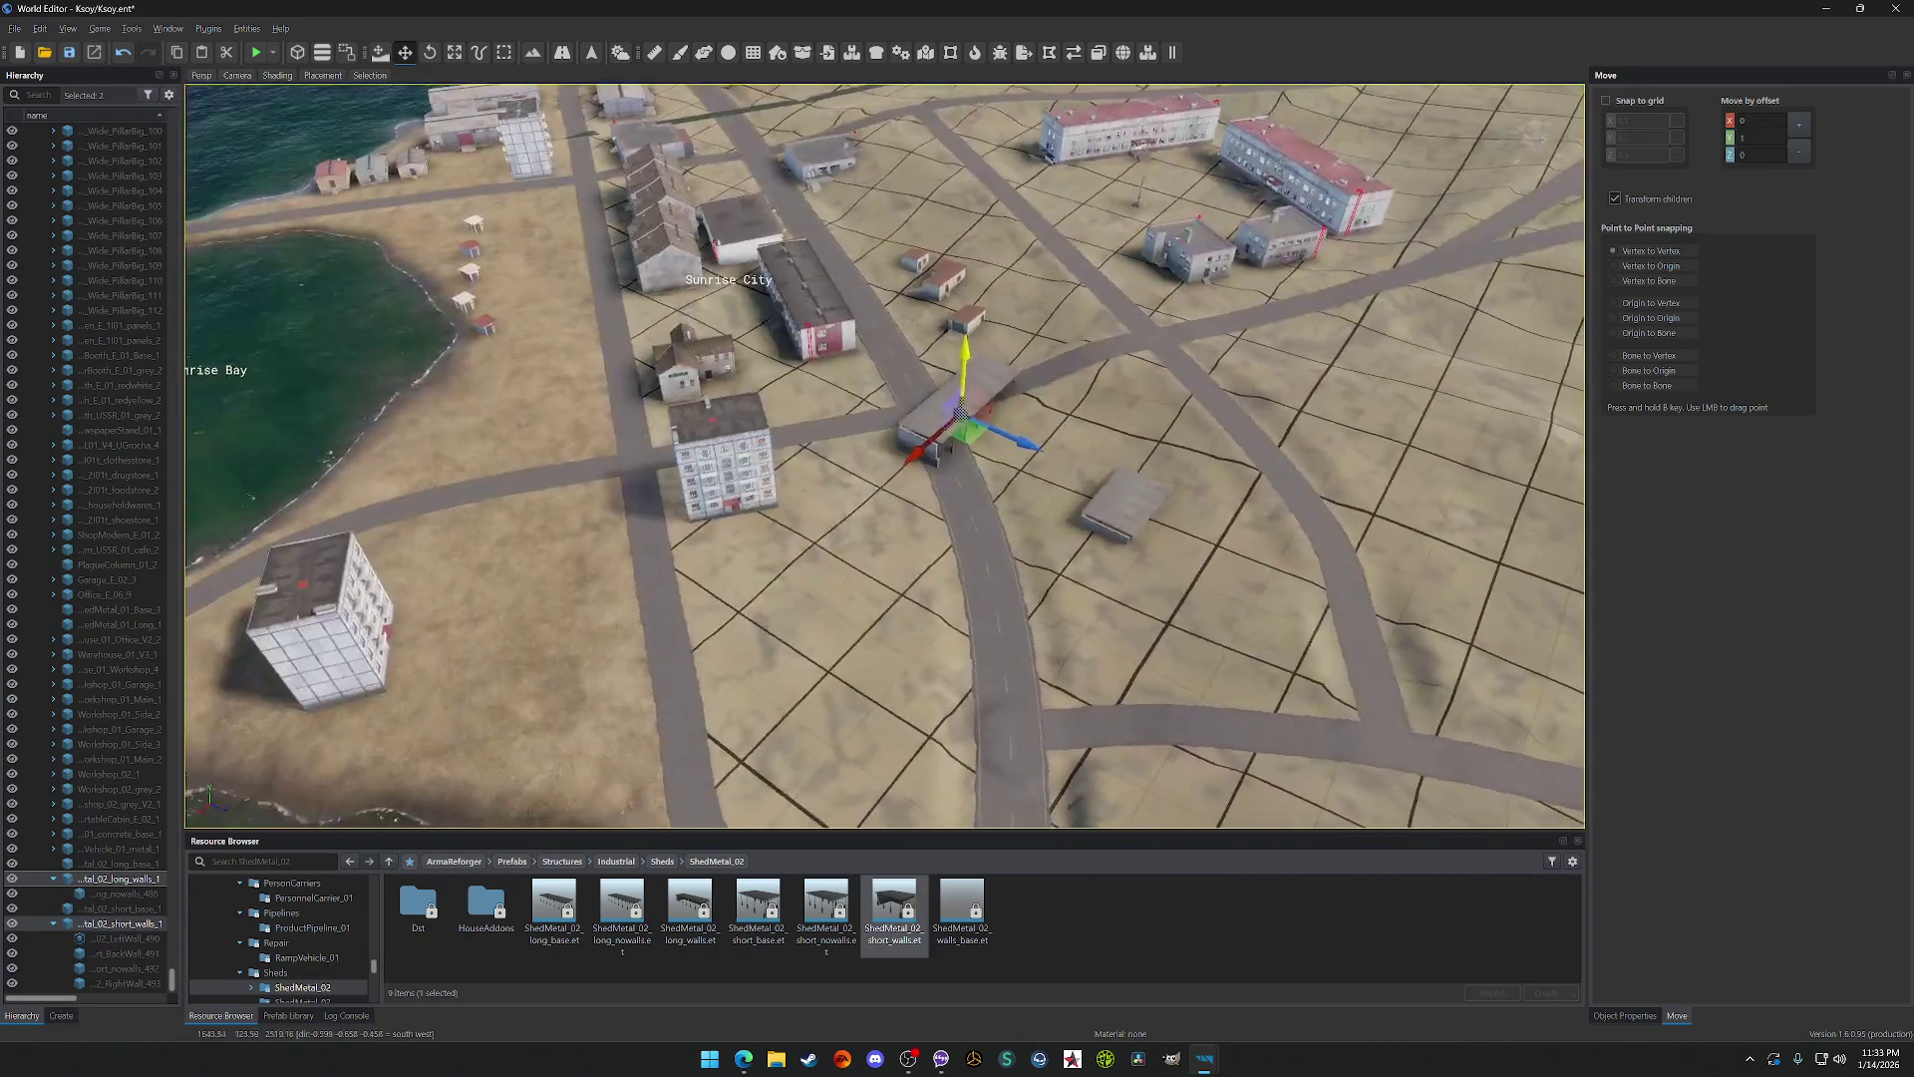
{"action": "left_click", "coordinate": [1130, 526]}
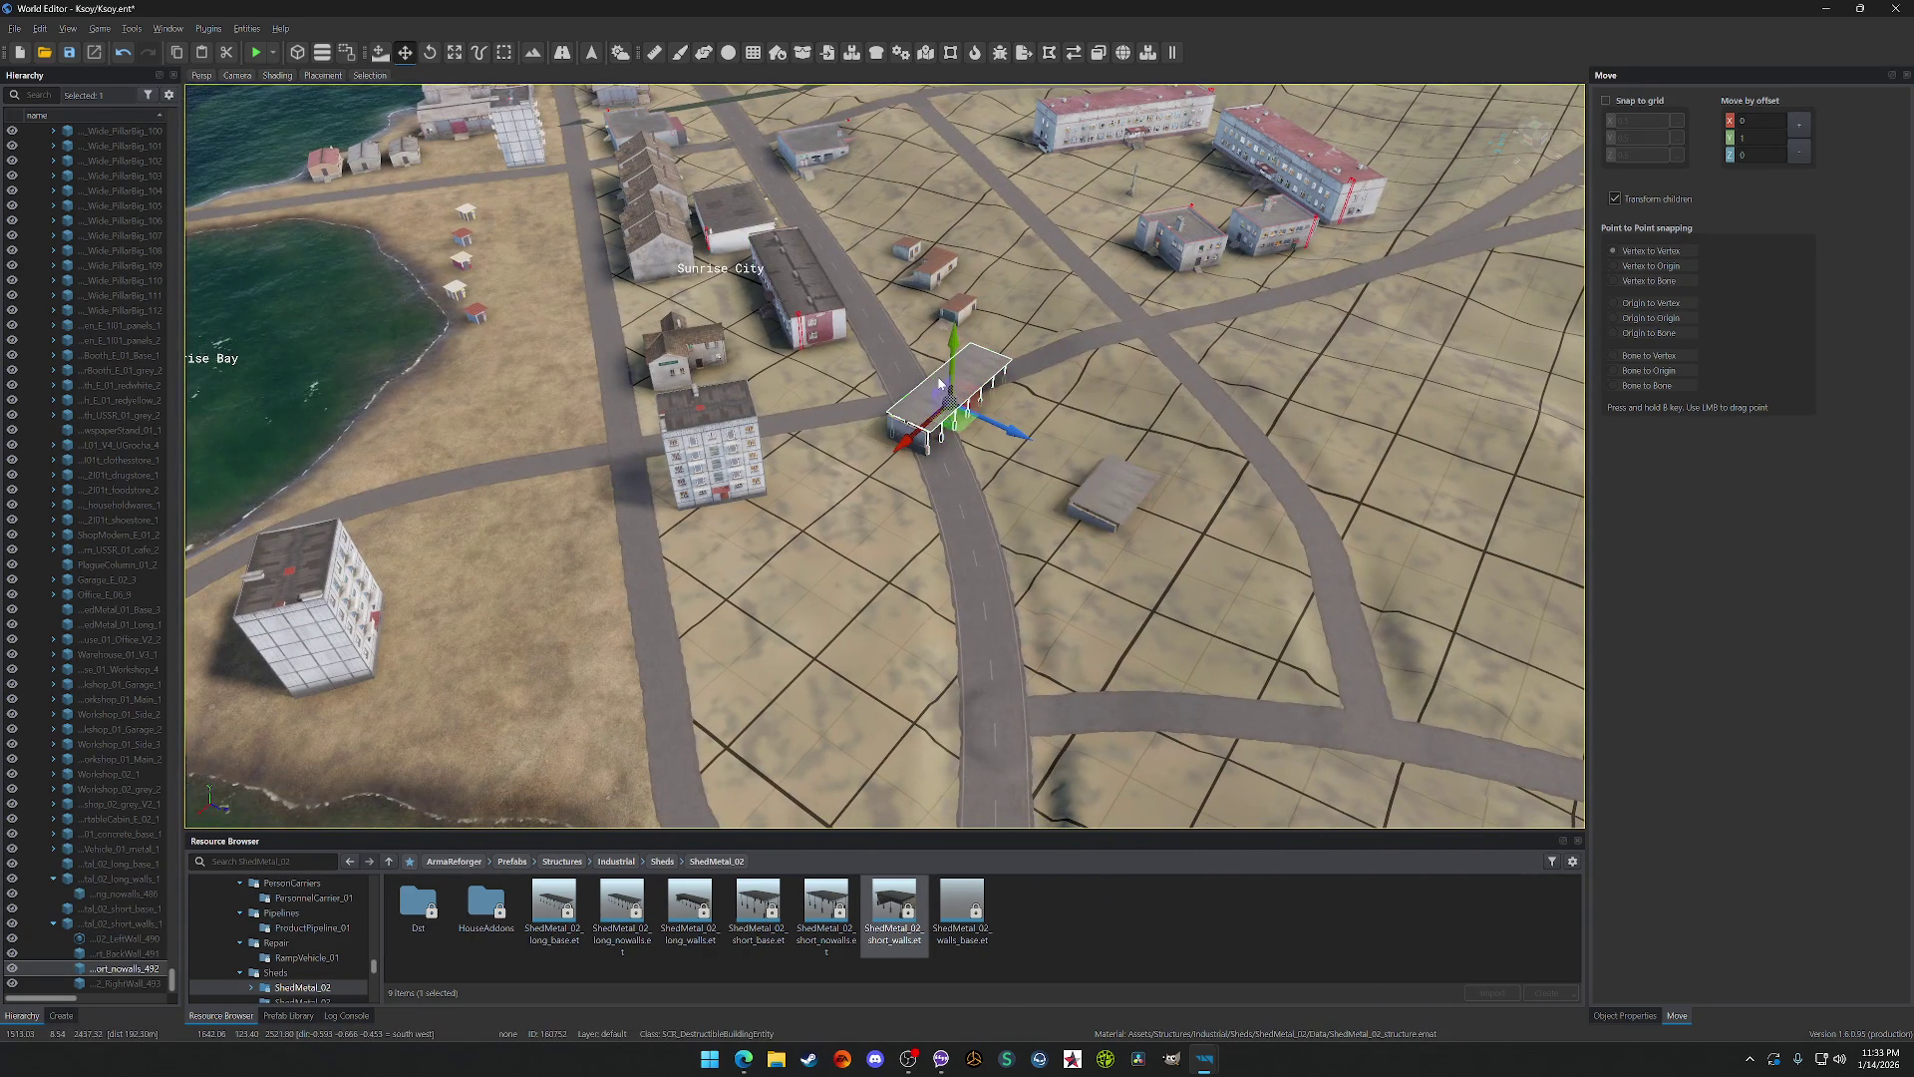
{"action": "key", "text": "w"}
{"action": "mouse_move", "coordinate": [952, 417]}
{"action": "left_mouse_down"}
{"action": "mouse_move", "coordinate": [918, 414]}
{"action": "mouse_move", "coordinate": [927, 469]}
{"action": "left_mouse_up"}
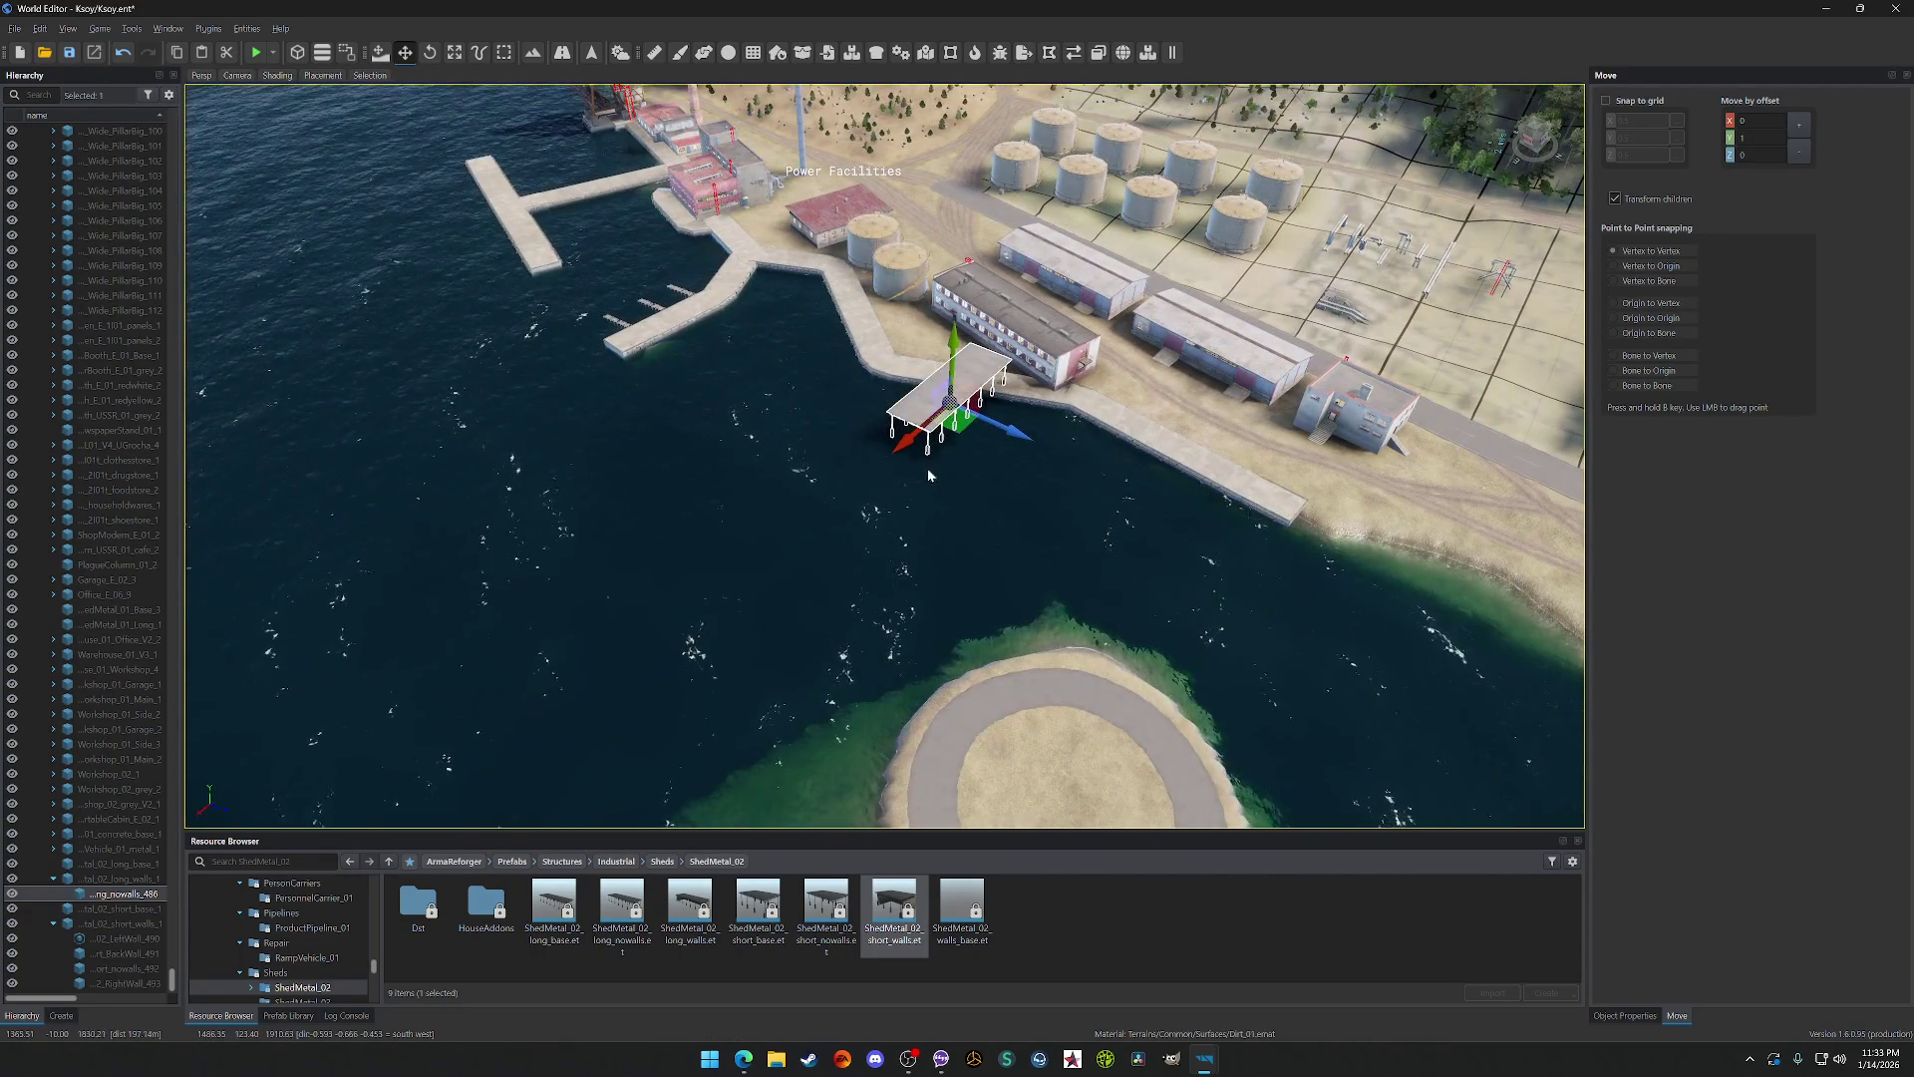
{"action": "key", "text": "ctrl+z"}
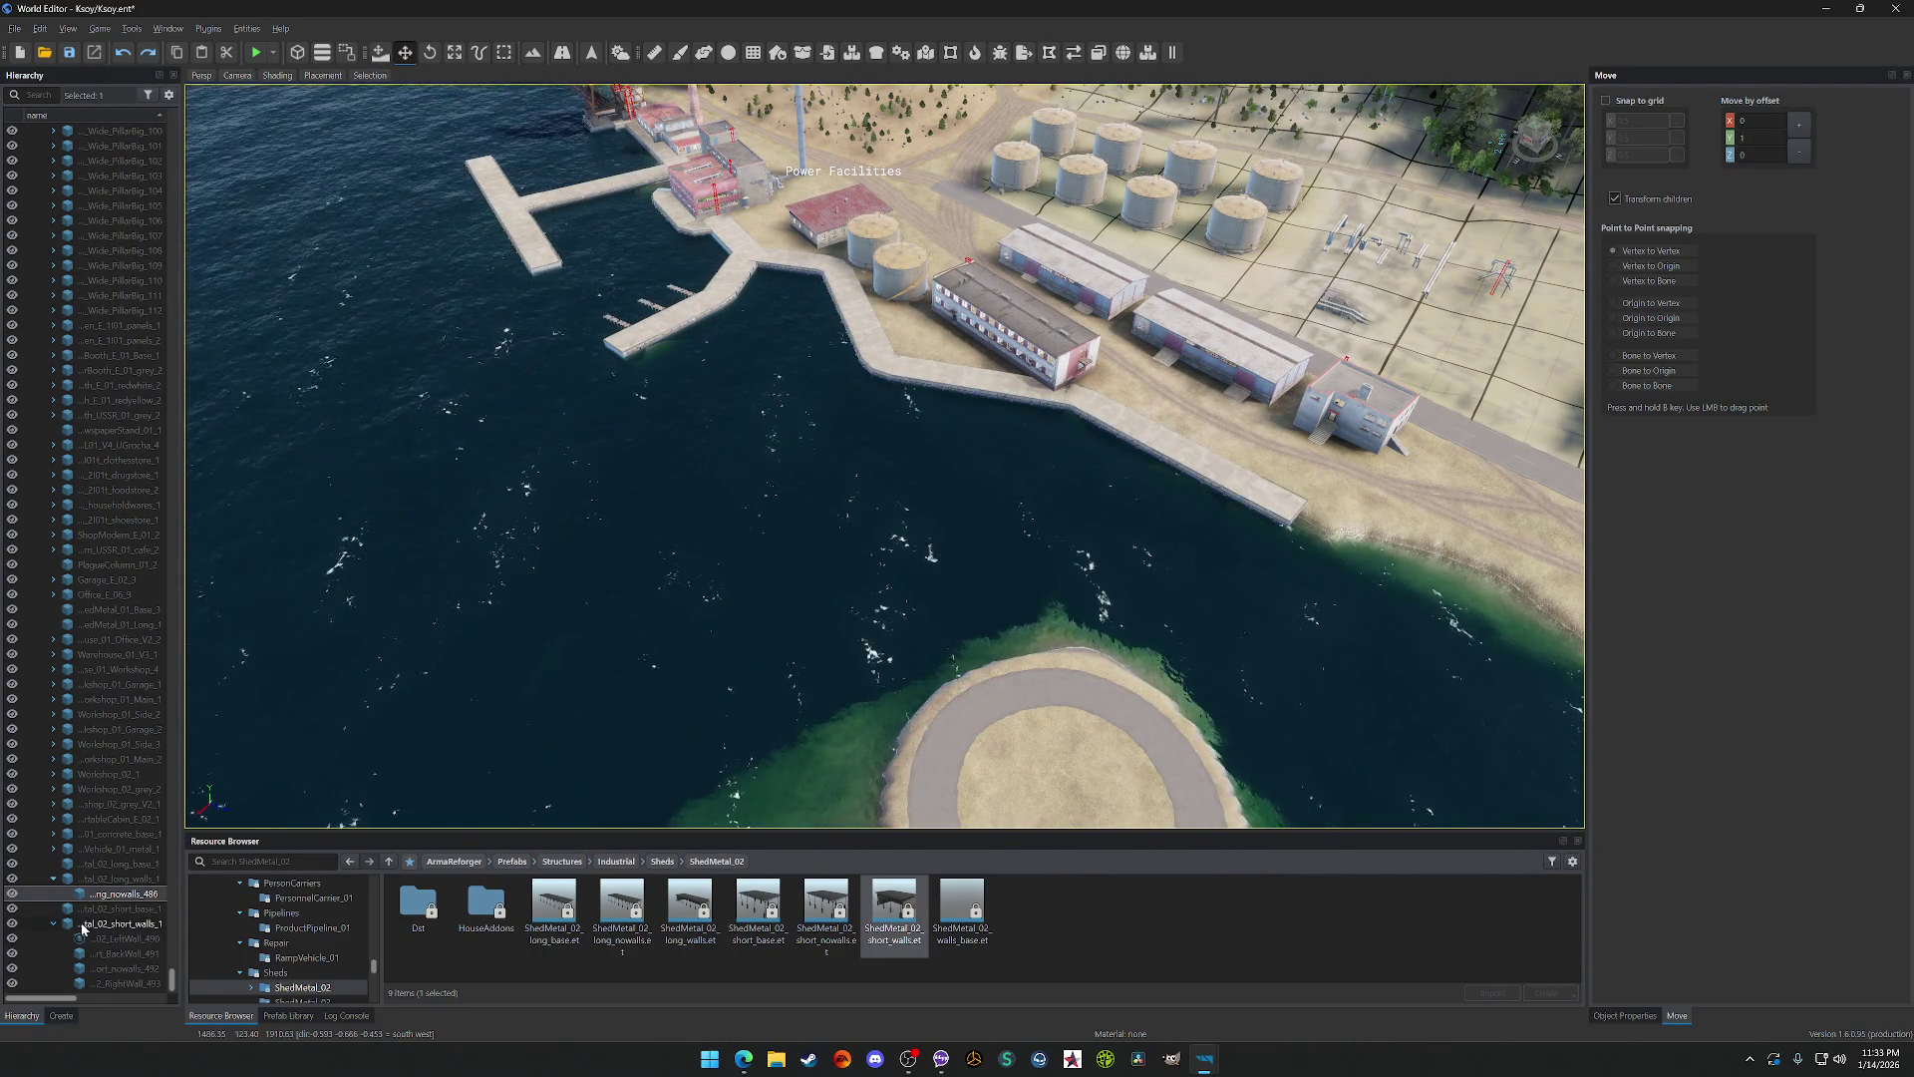
{"action": "key", "text": "f"}
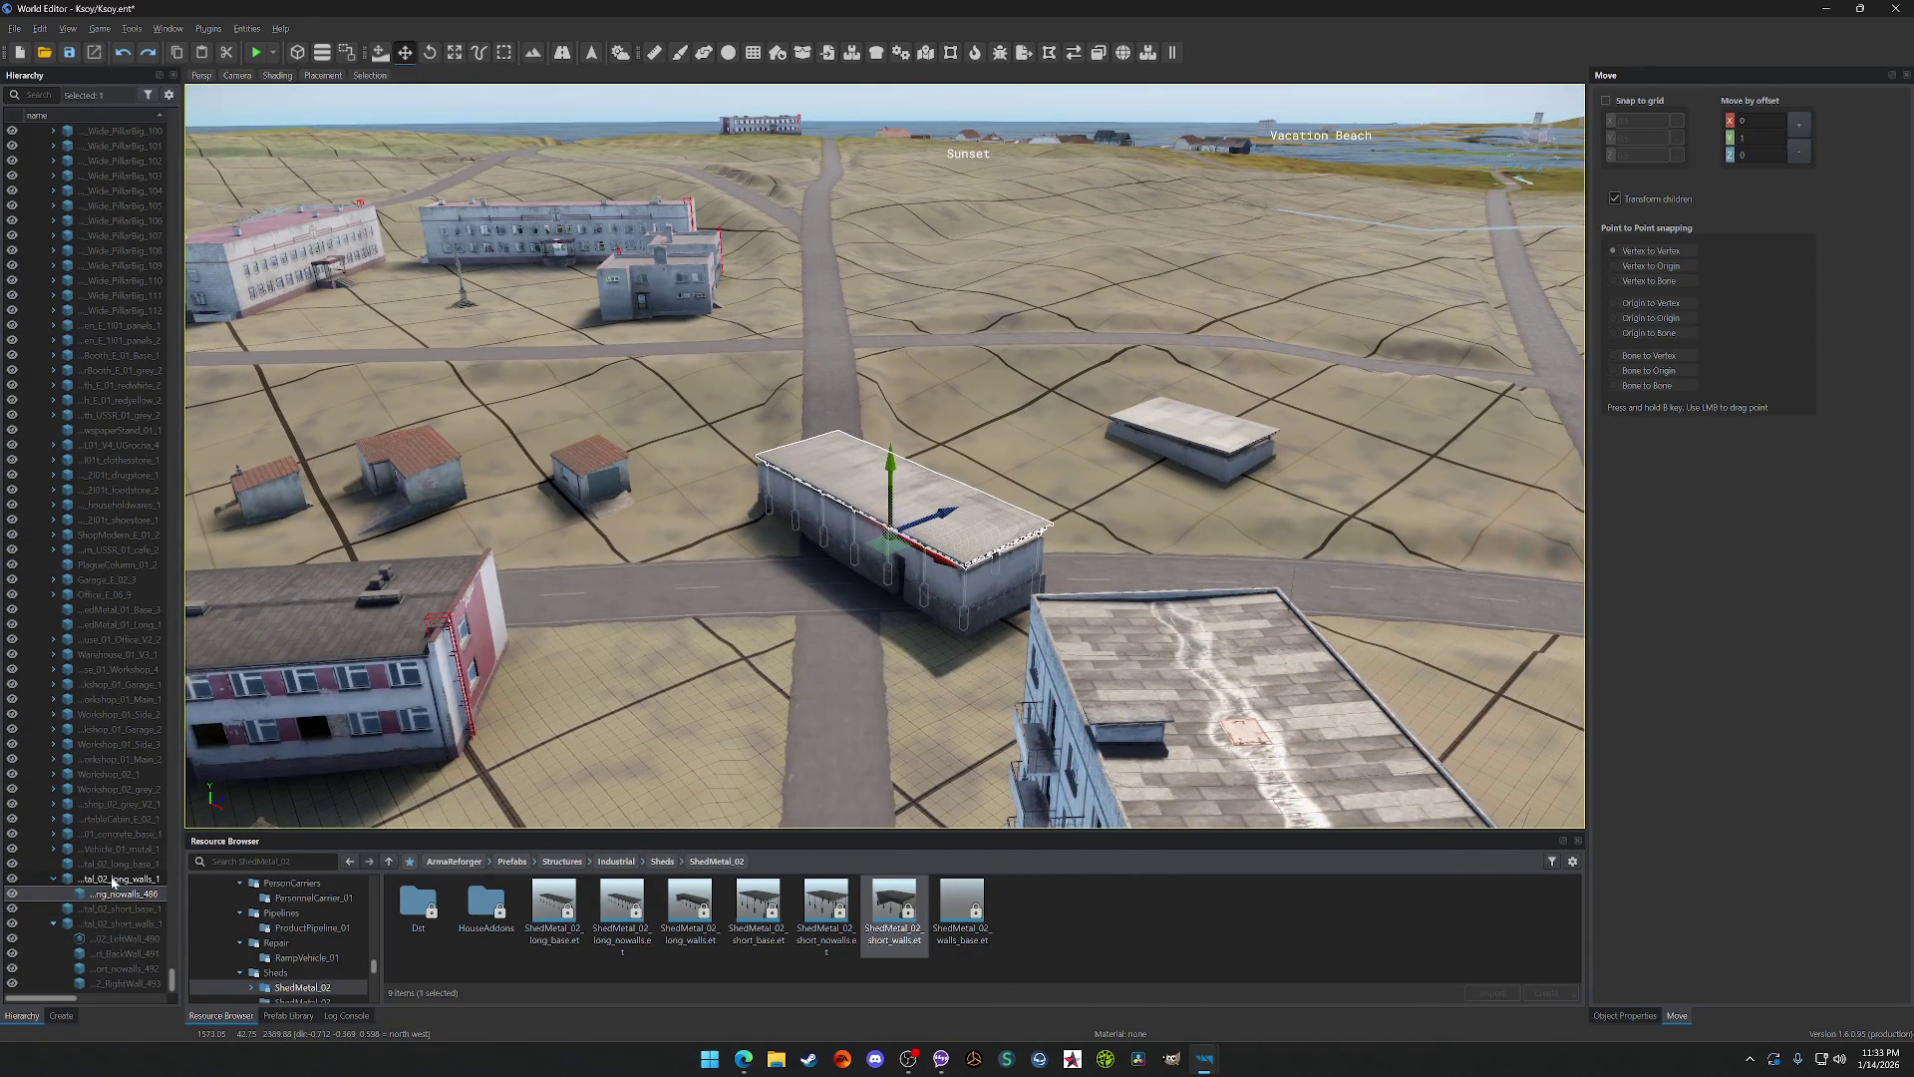
Step: Select the long-walled shed and fly the camera over the sea to Sunrise City
{"action": "left_click", "coordinate": [126, 877]}
{"action": "key", "text": "w"}
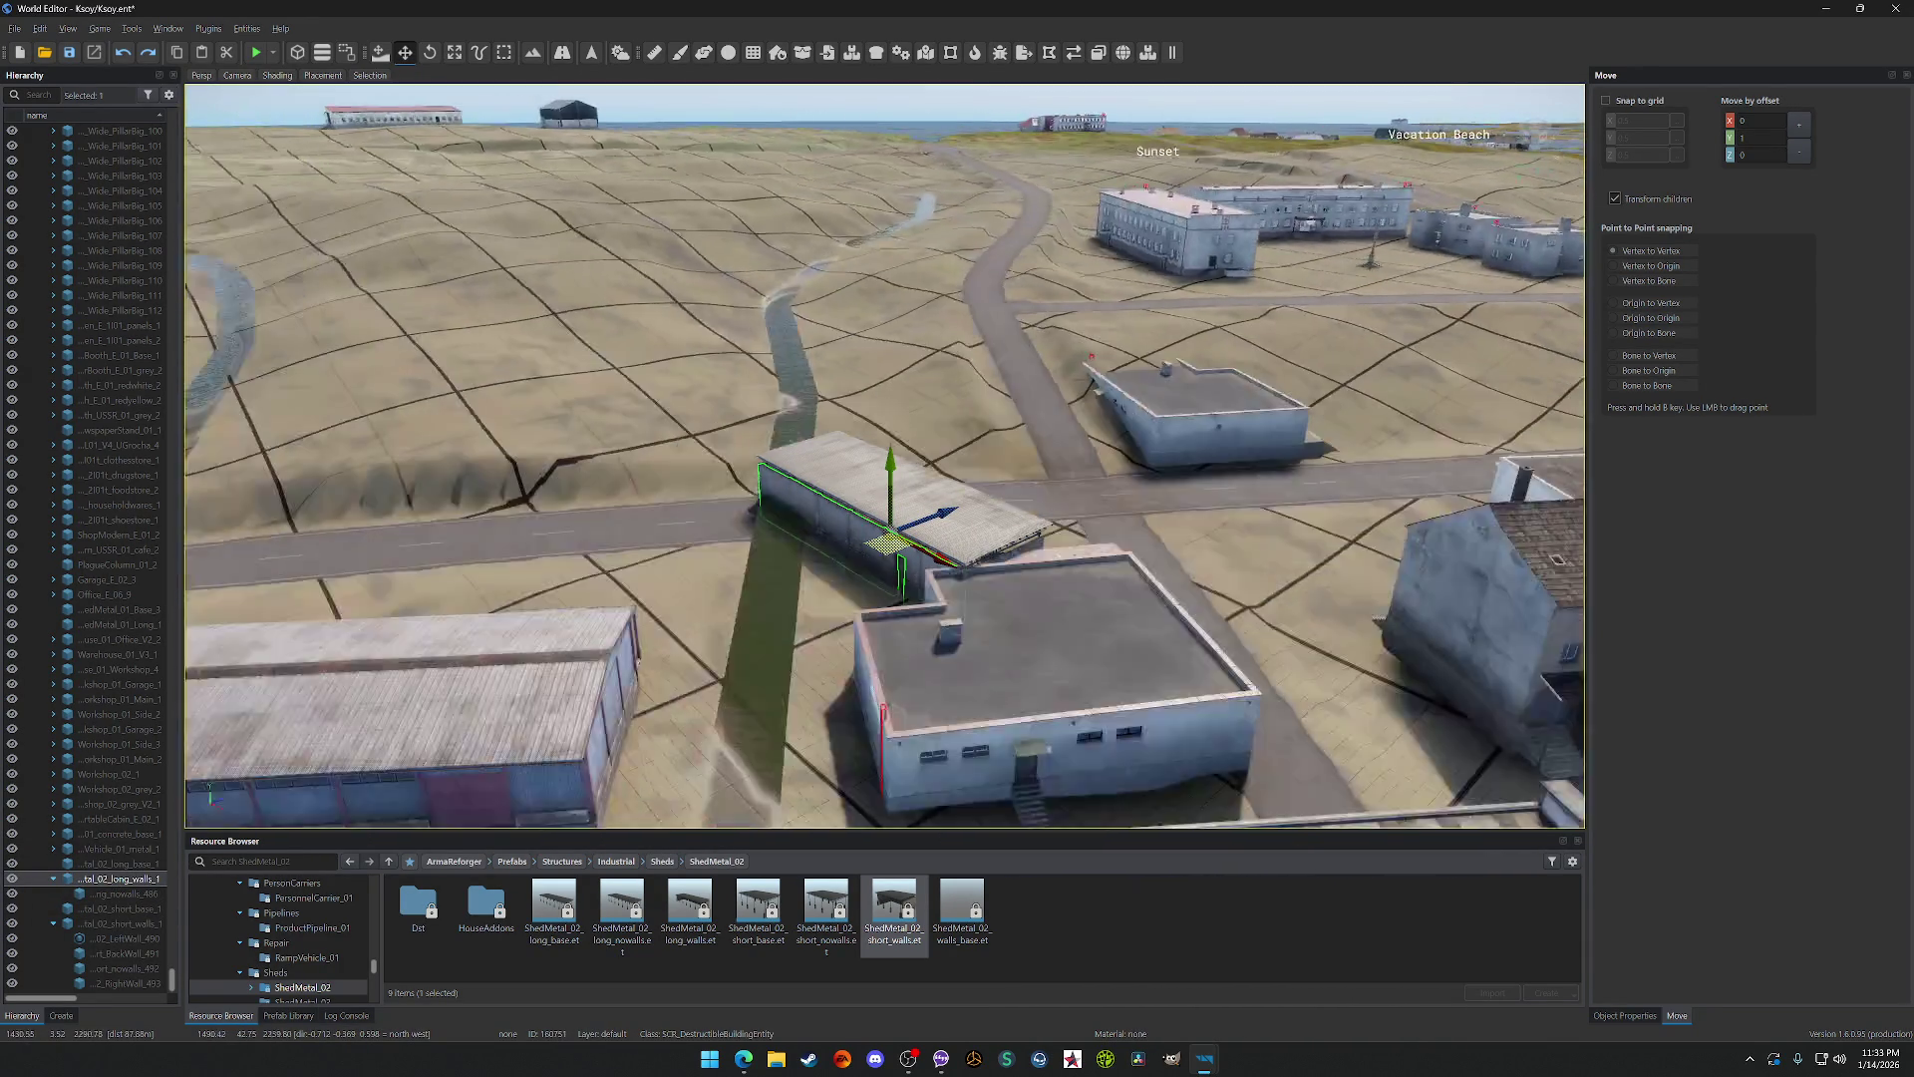
{"action": "key", "text": "a"}
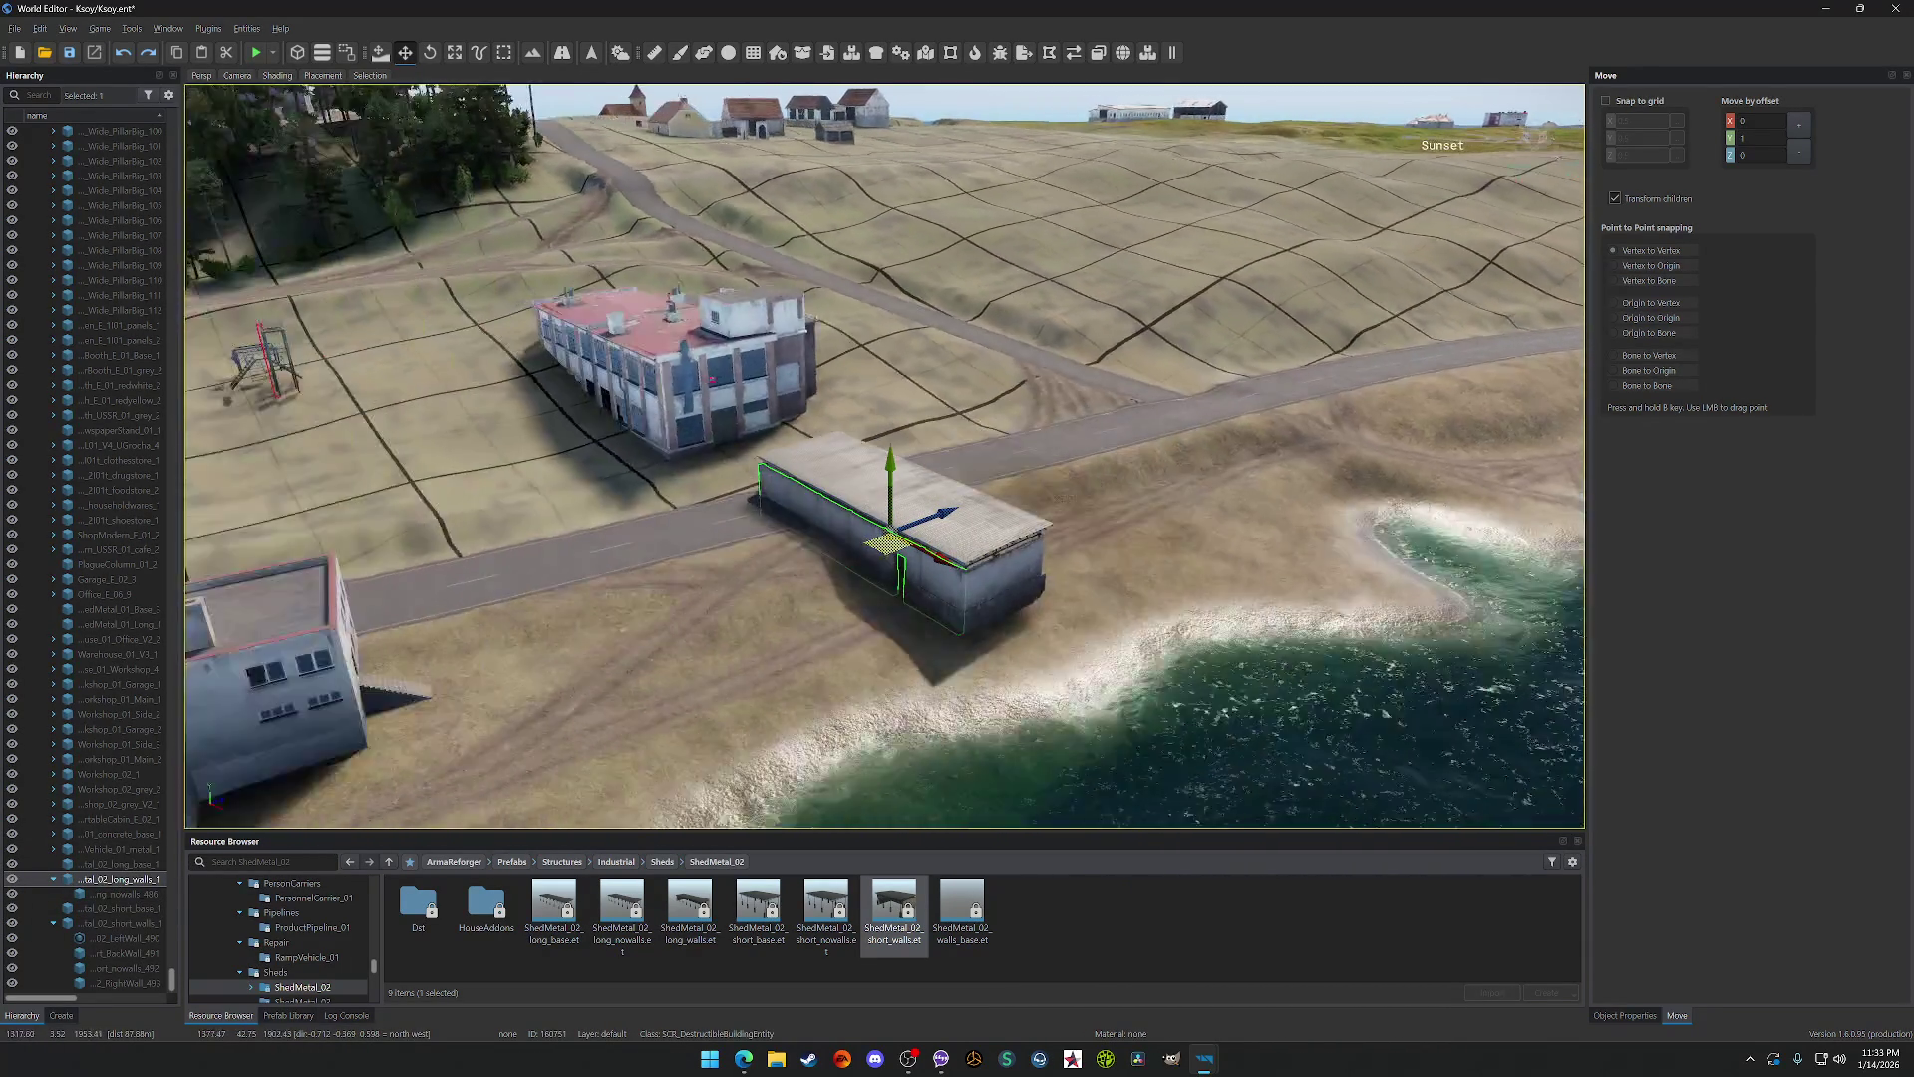
{"action": "key", "text": "a"}
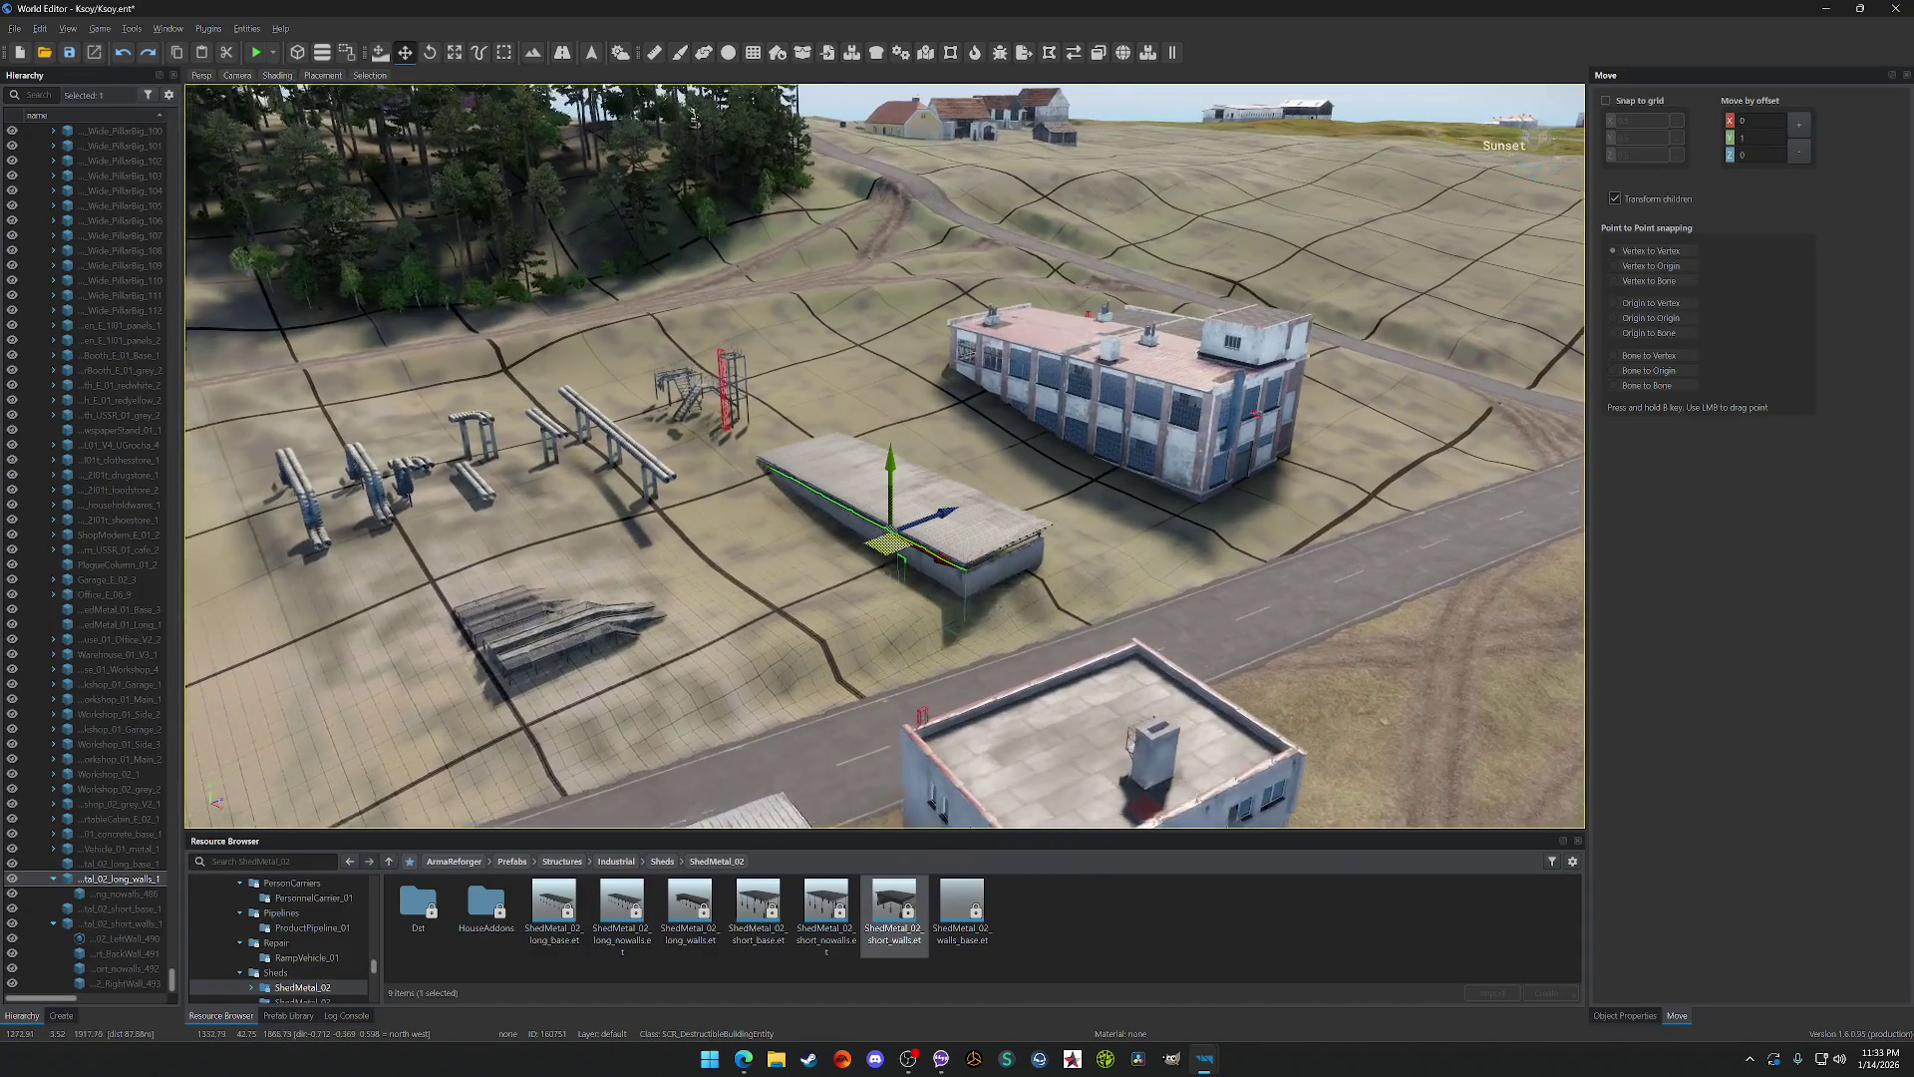
{"action": "key", "text": "w"}
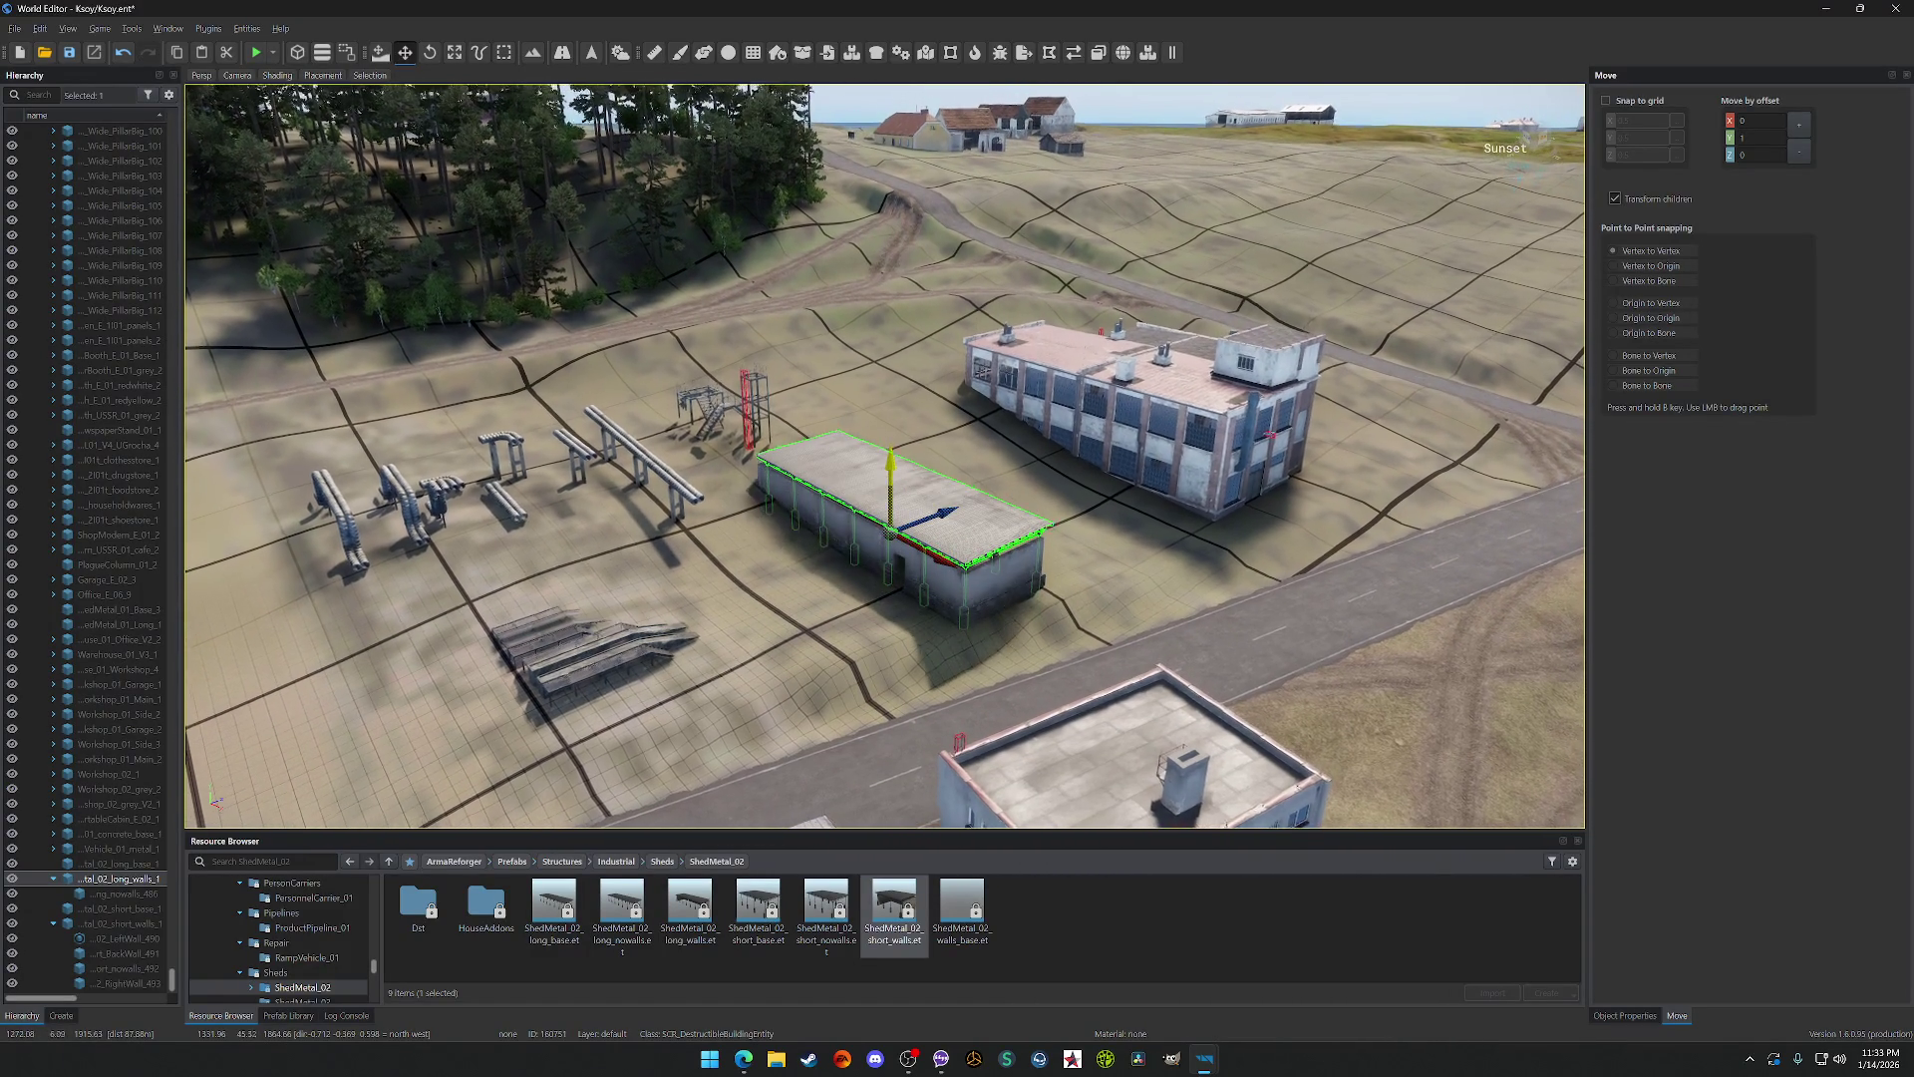
{"action": "key", "text": "w"}
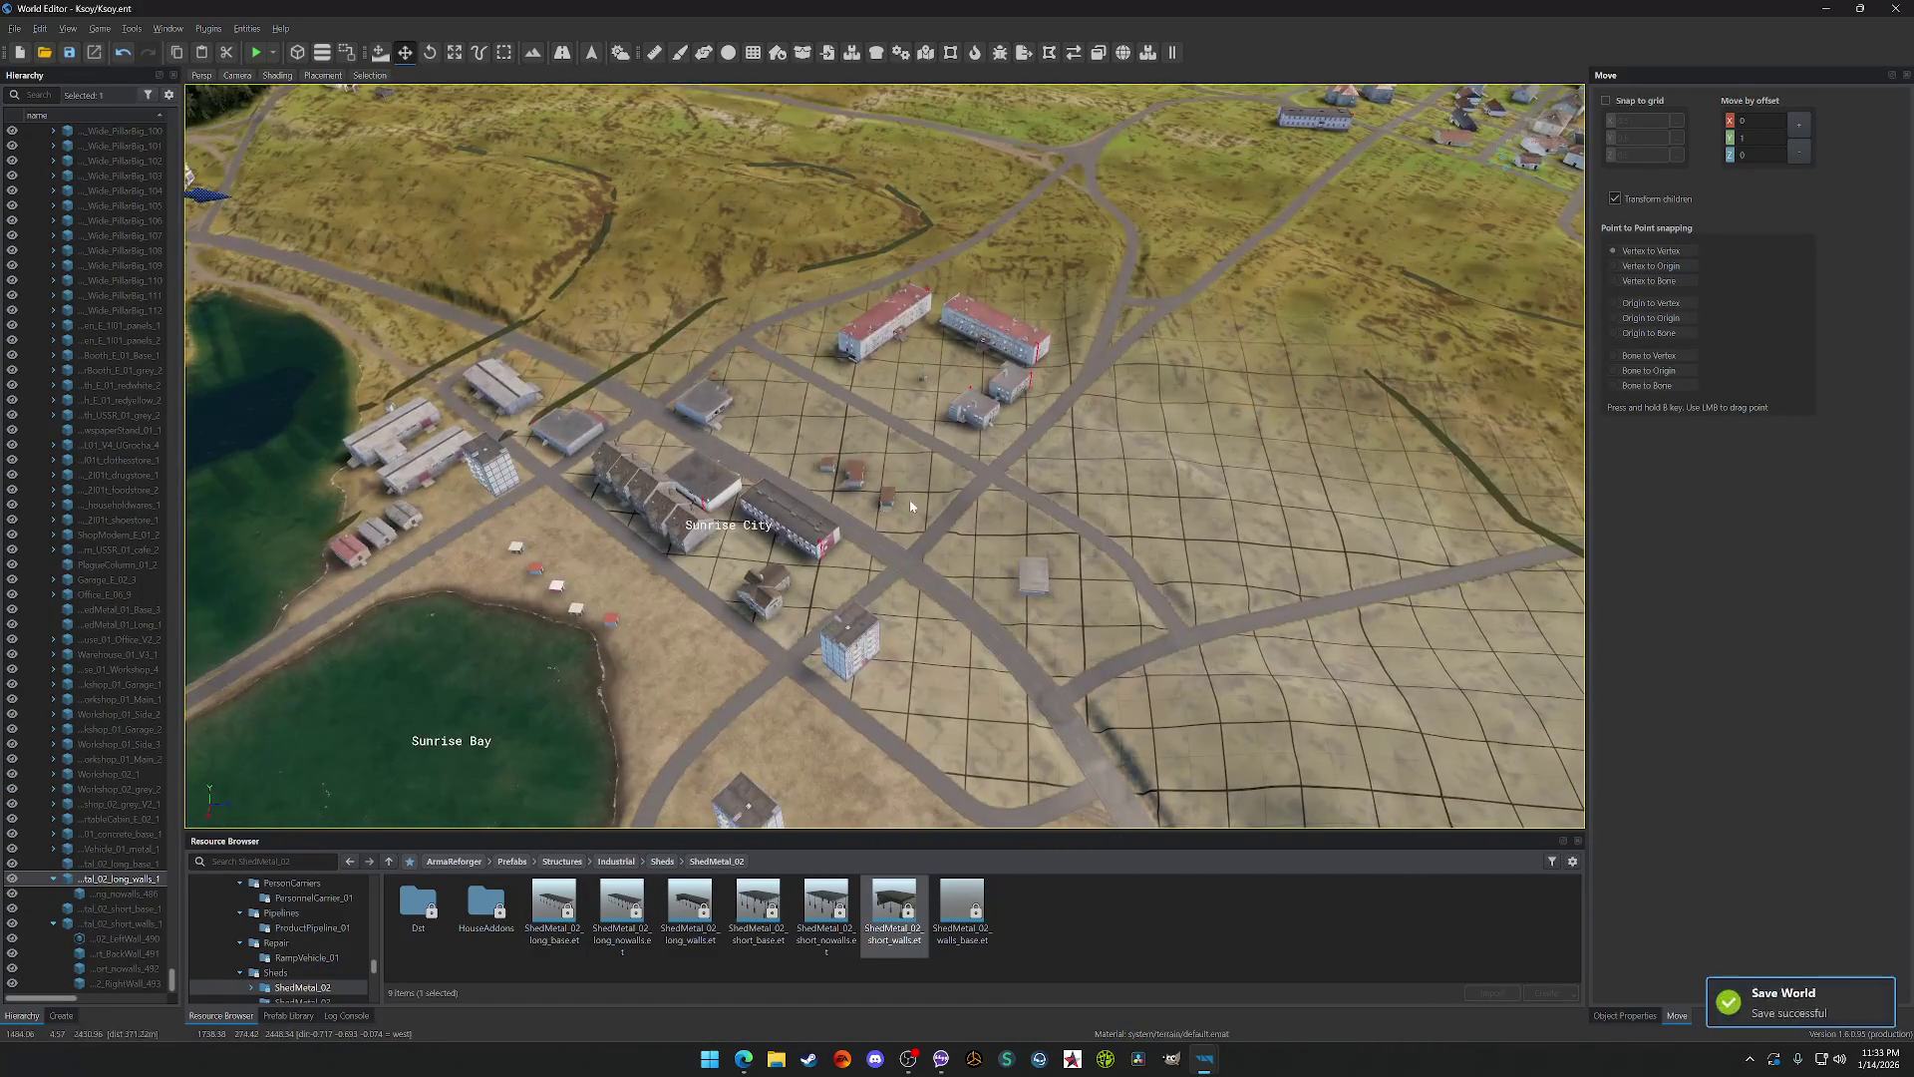
Step: Select the whole short-walled shed via the Hierarchy and frame it up close
{"action": "scroll", "coordinate": [892, 506], "scroll_direction": "up", "scroll_amount": 5}
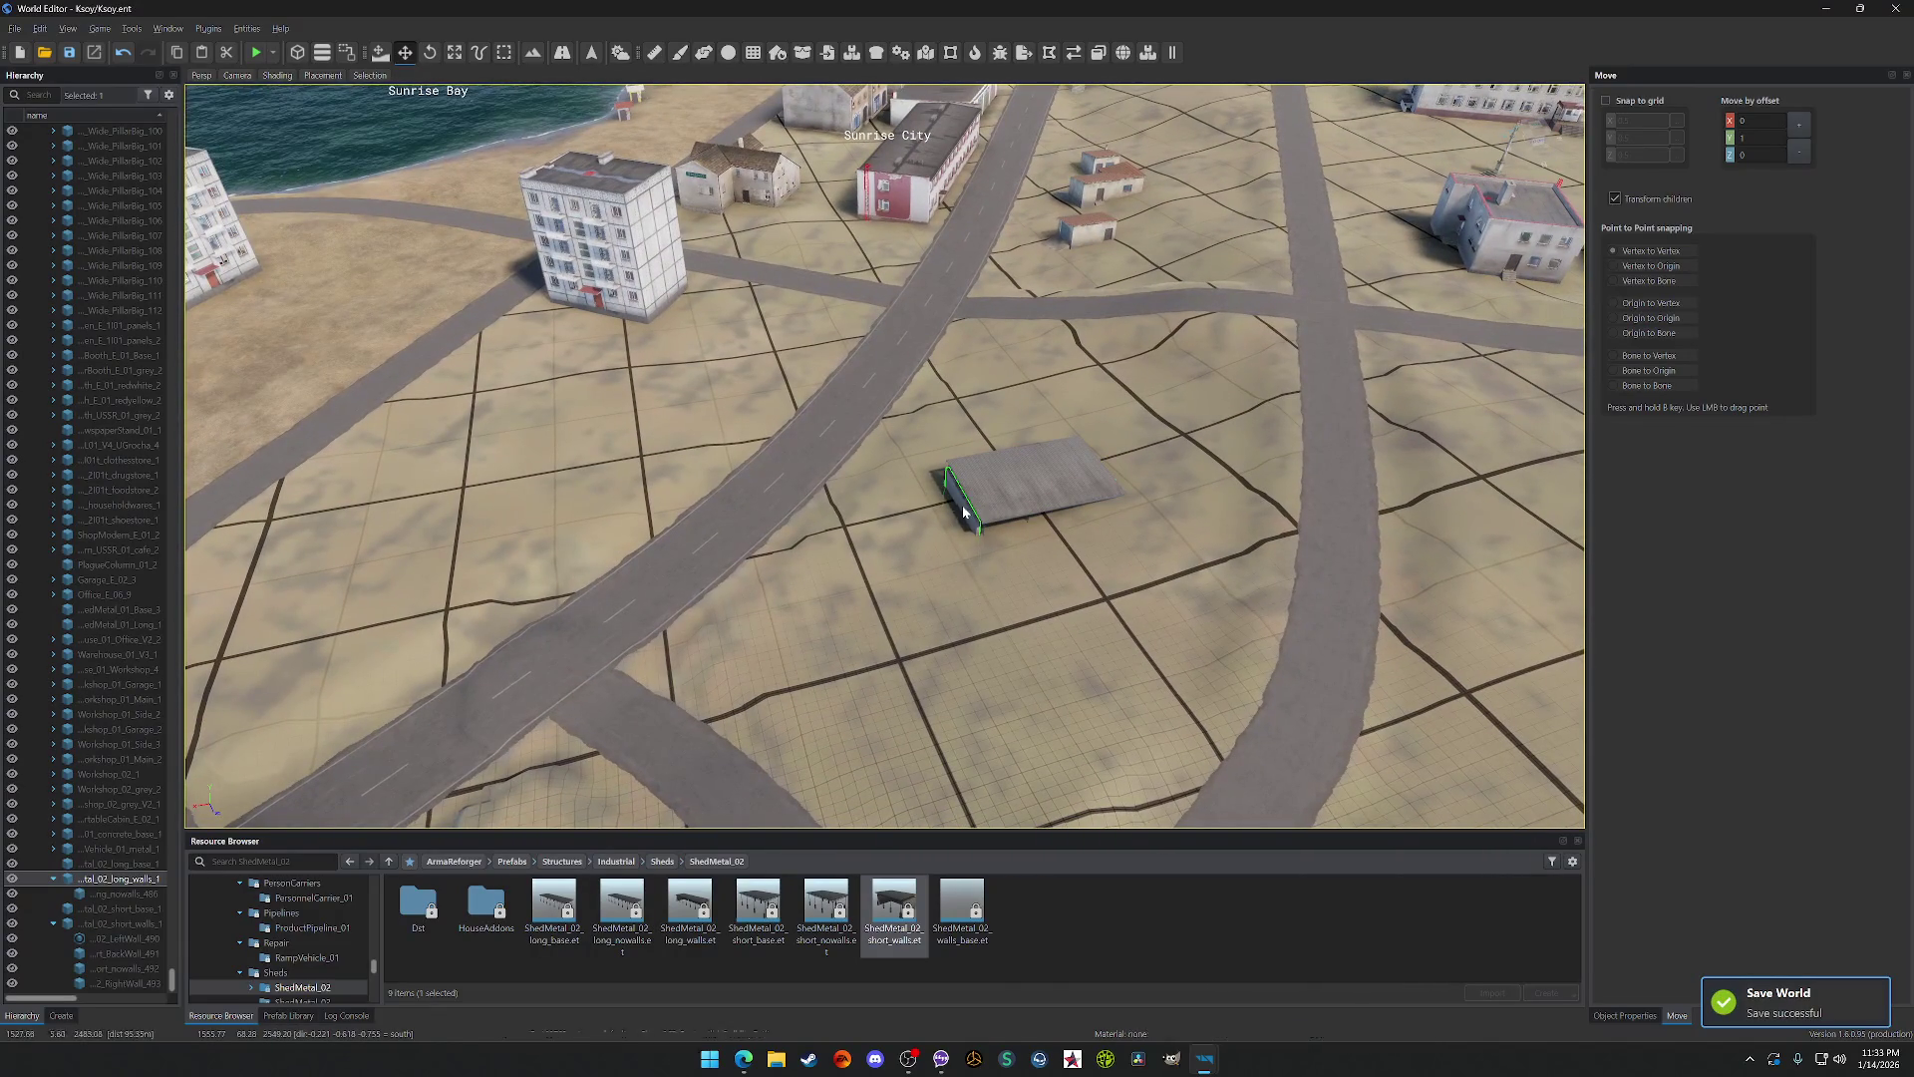
{"action": "left_click", "coordinate": [973, 511]}
{"action": "left_click", "coordinate": [100, 925]}
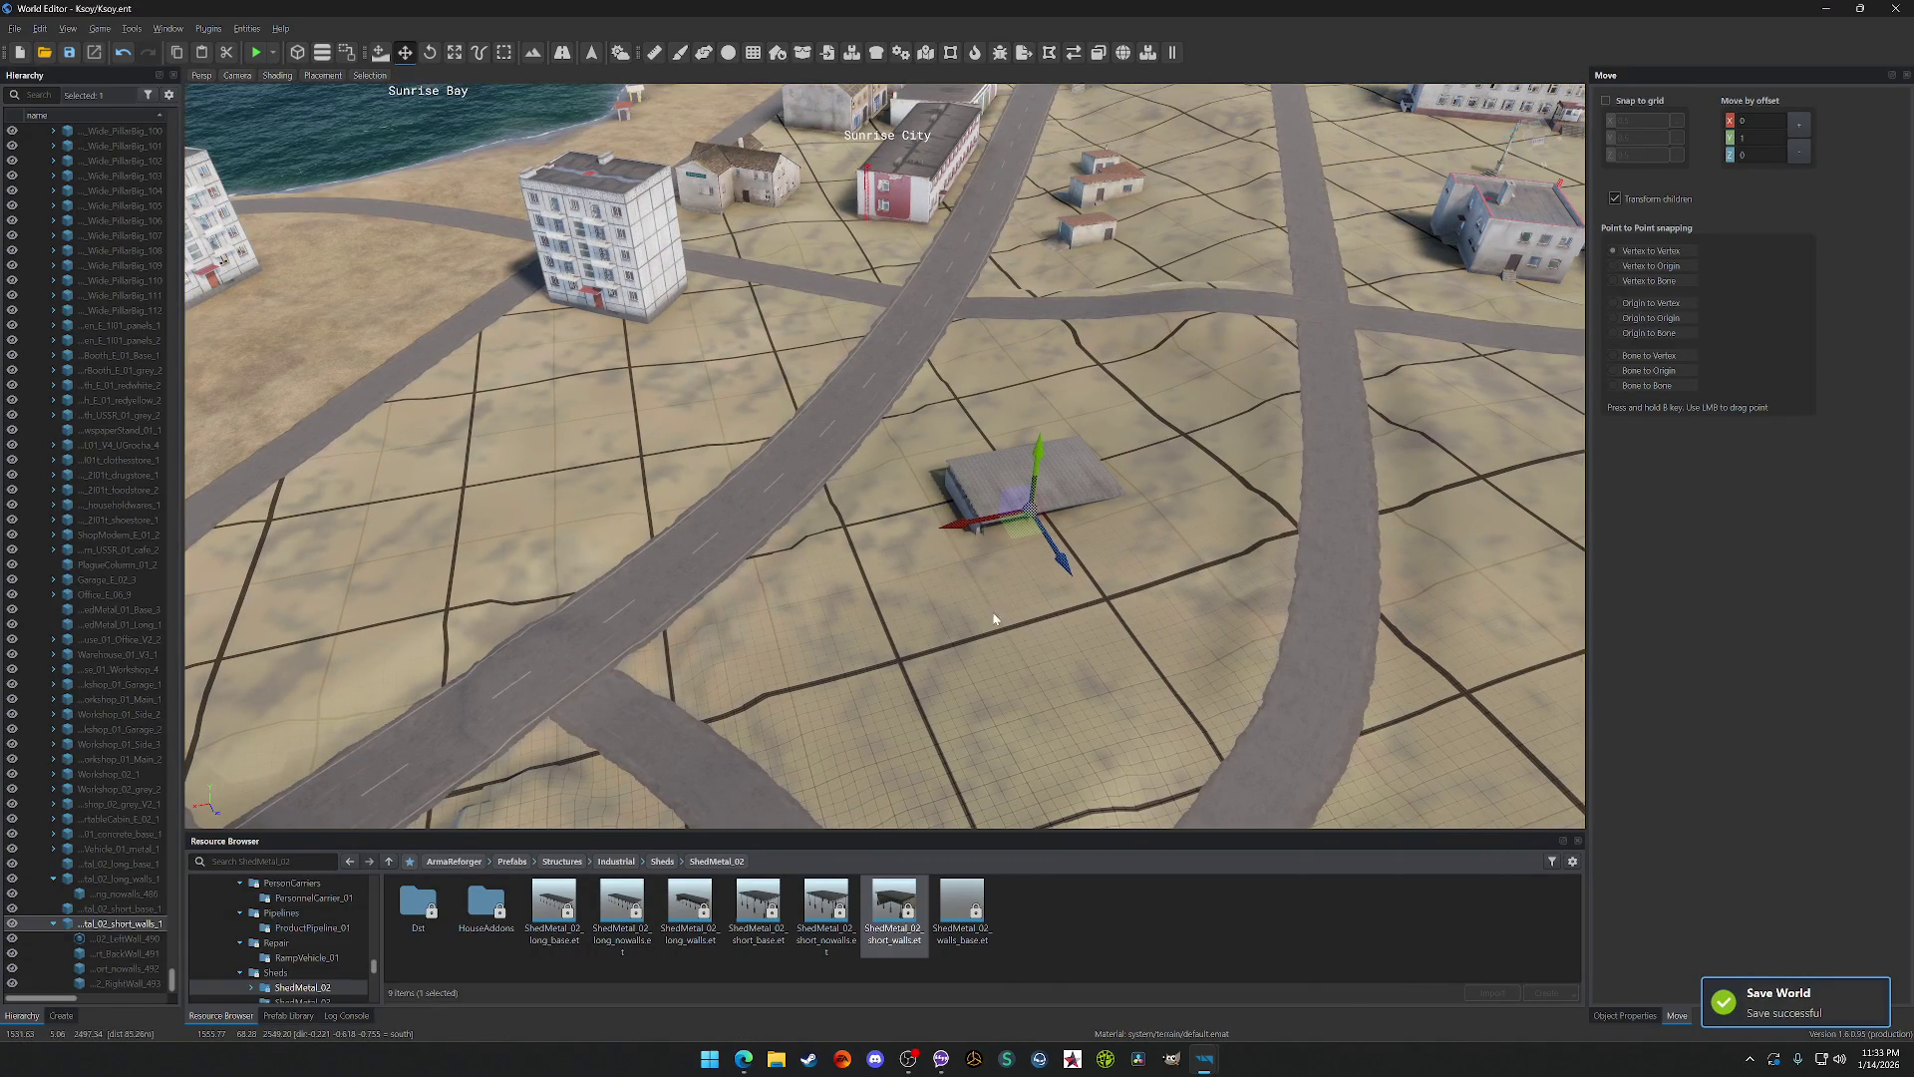
{"action": "left_click_drag", "start_coordinate": [1038, 535], "coordinate": [1038, 499]}
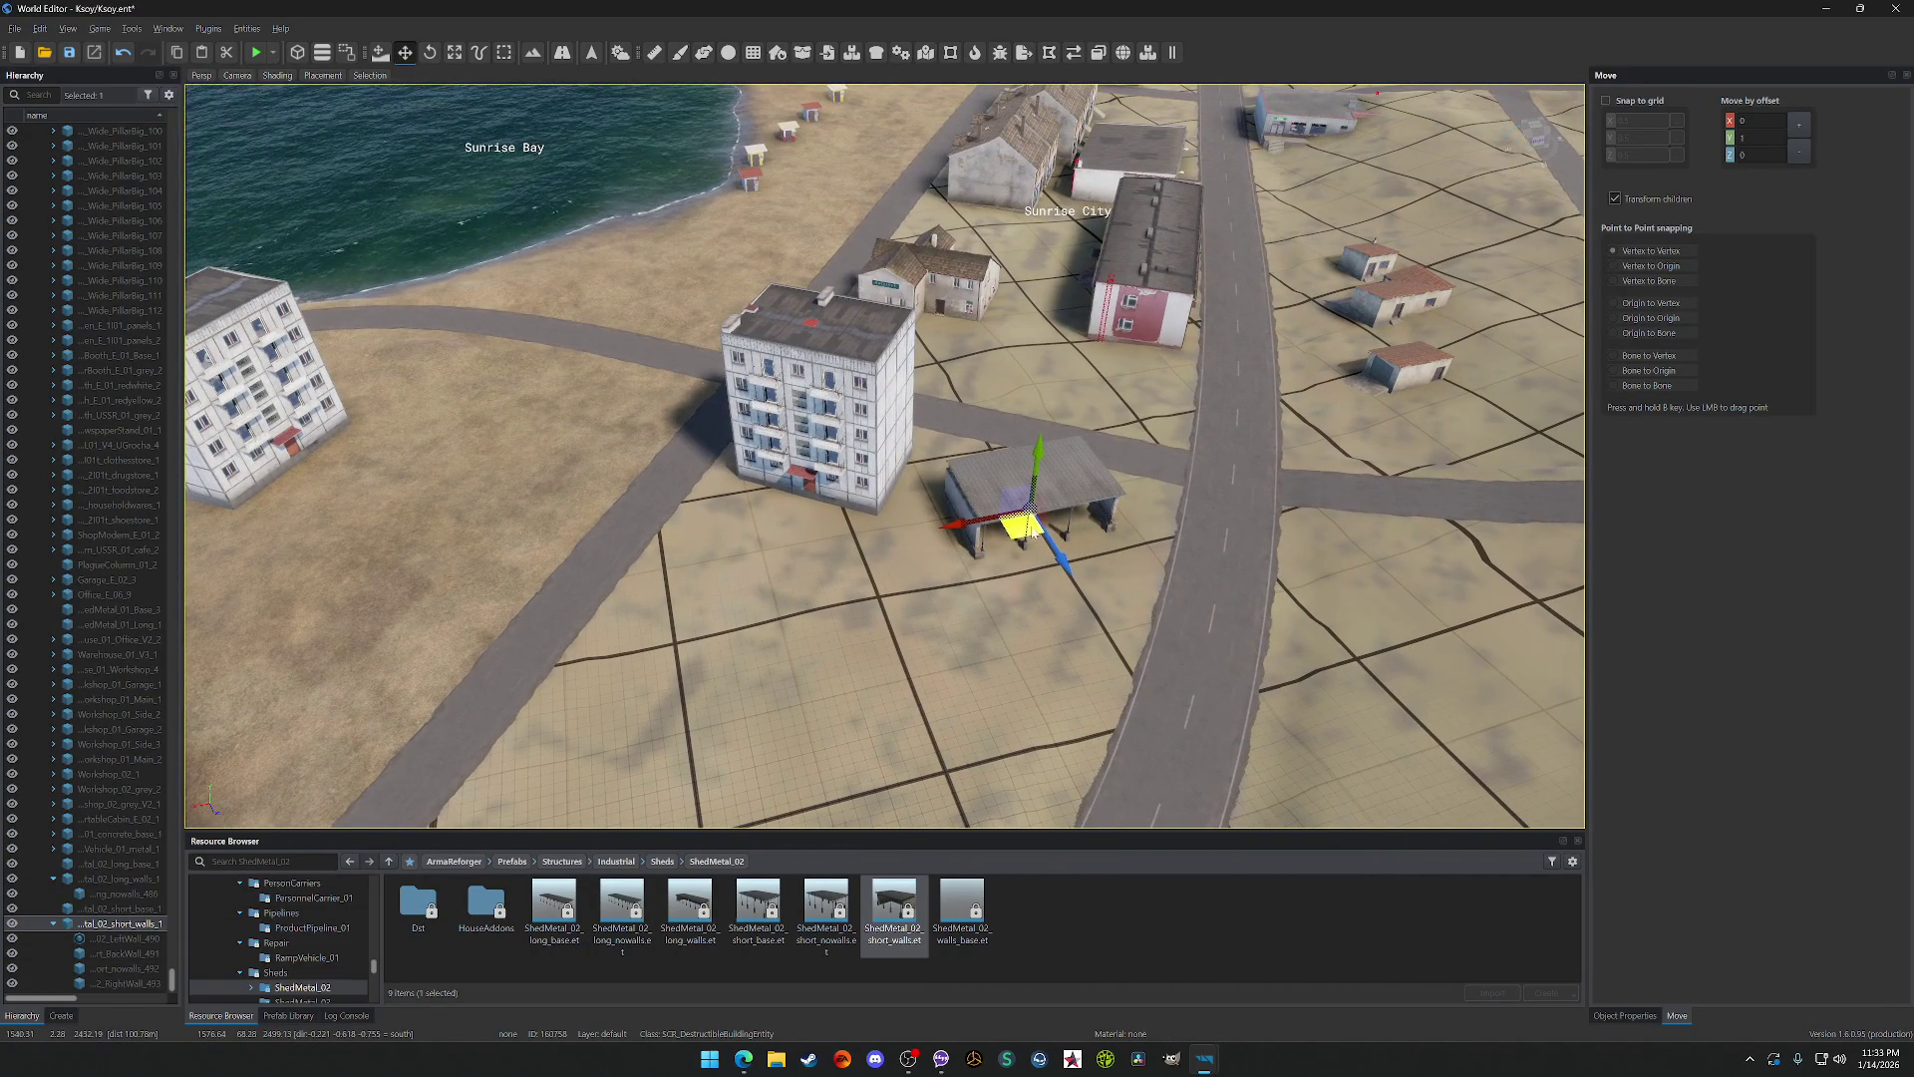
{"action": "key", "text": "t"}
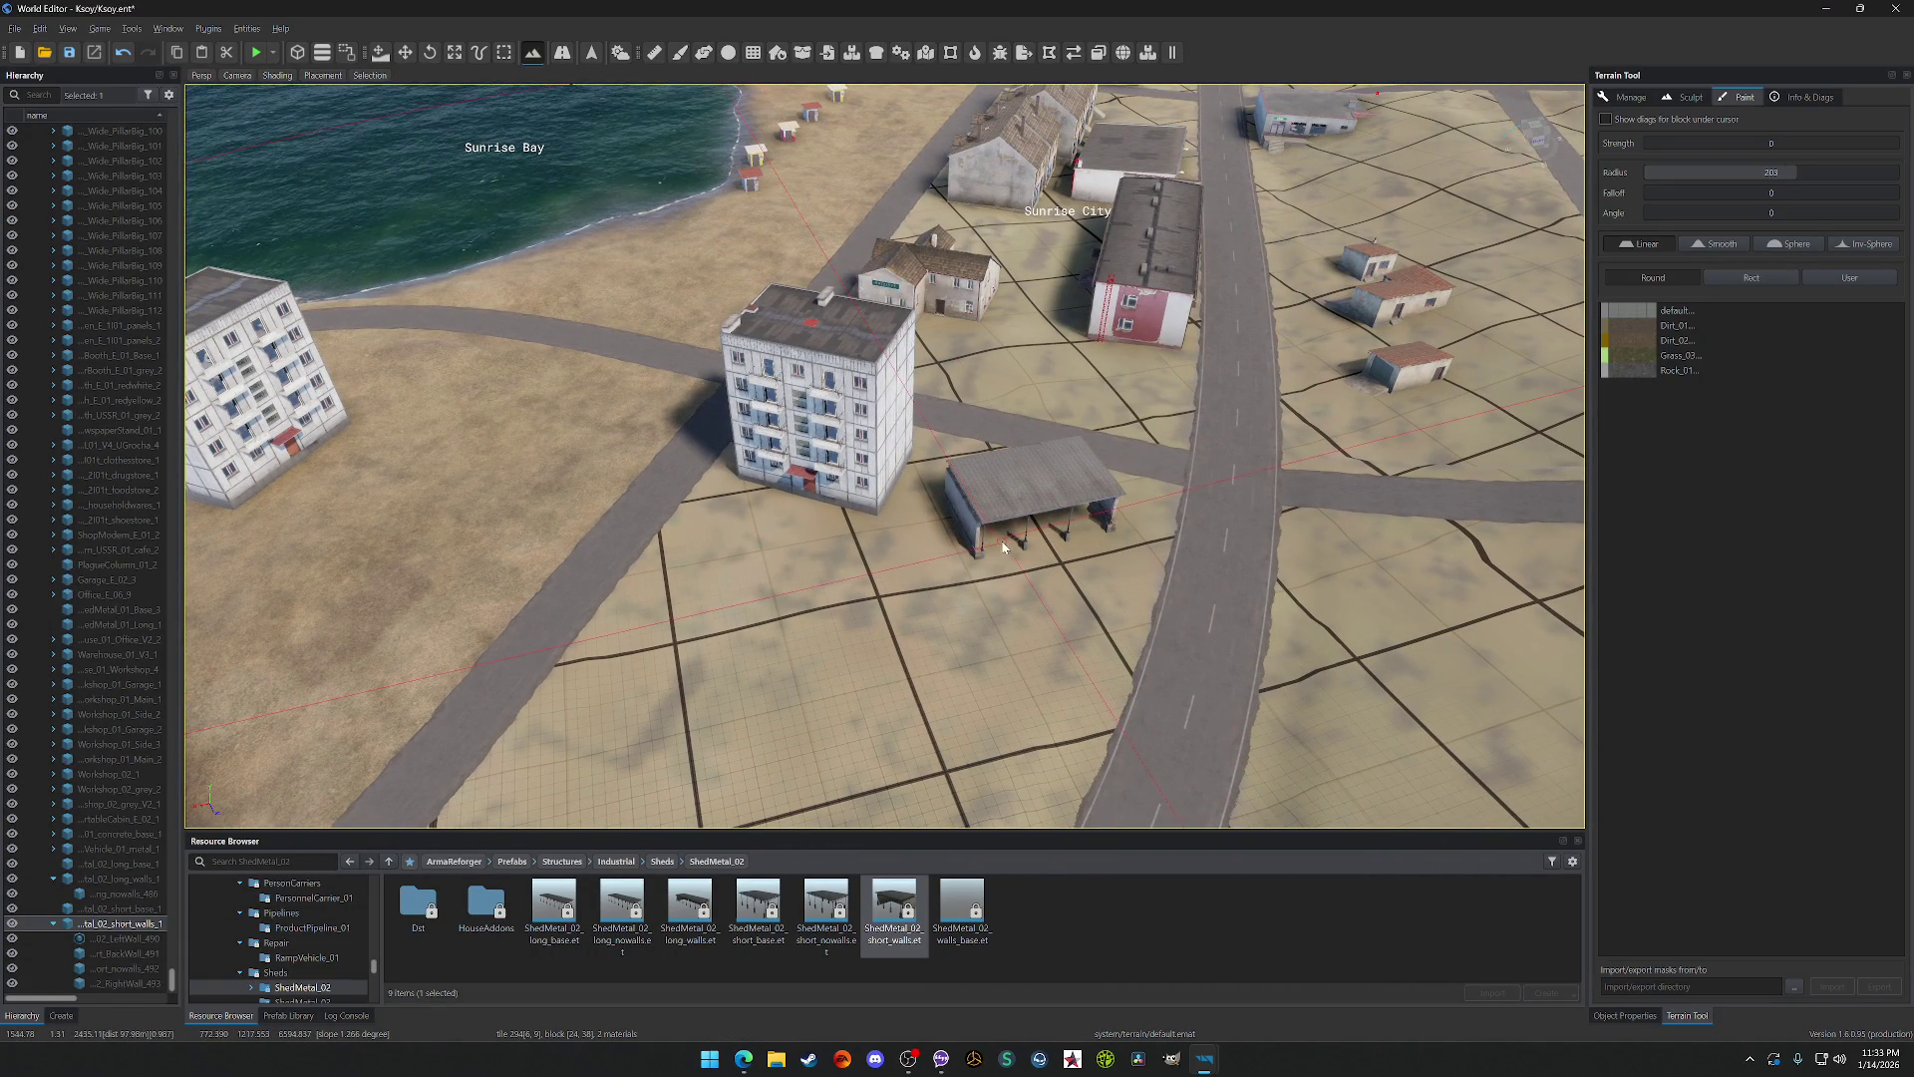
{"action": "left_click", "coordinate": [406, 52]}
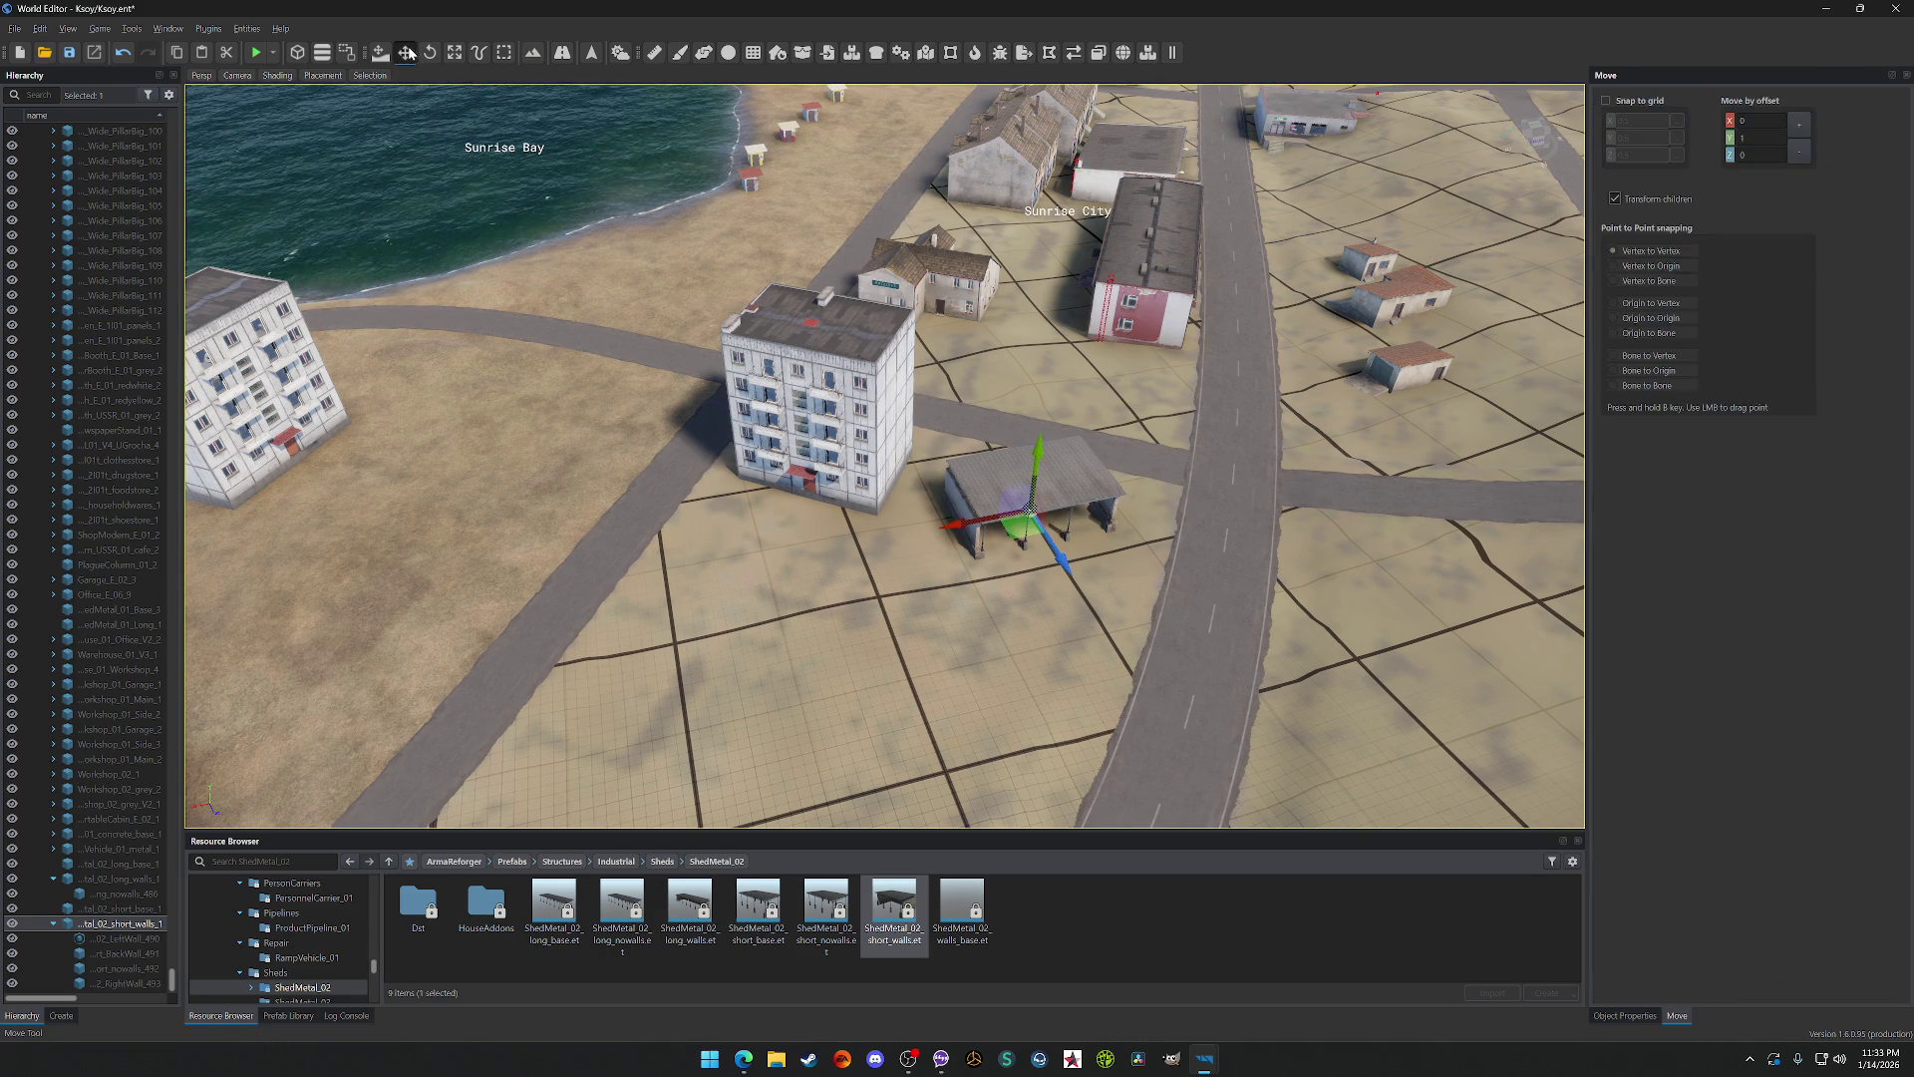
{"action": "left_click", "coordinate": [838, 409]}
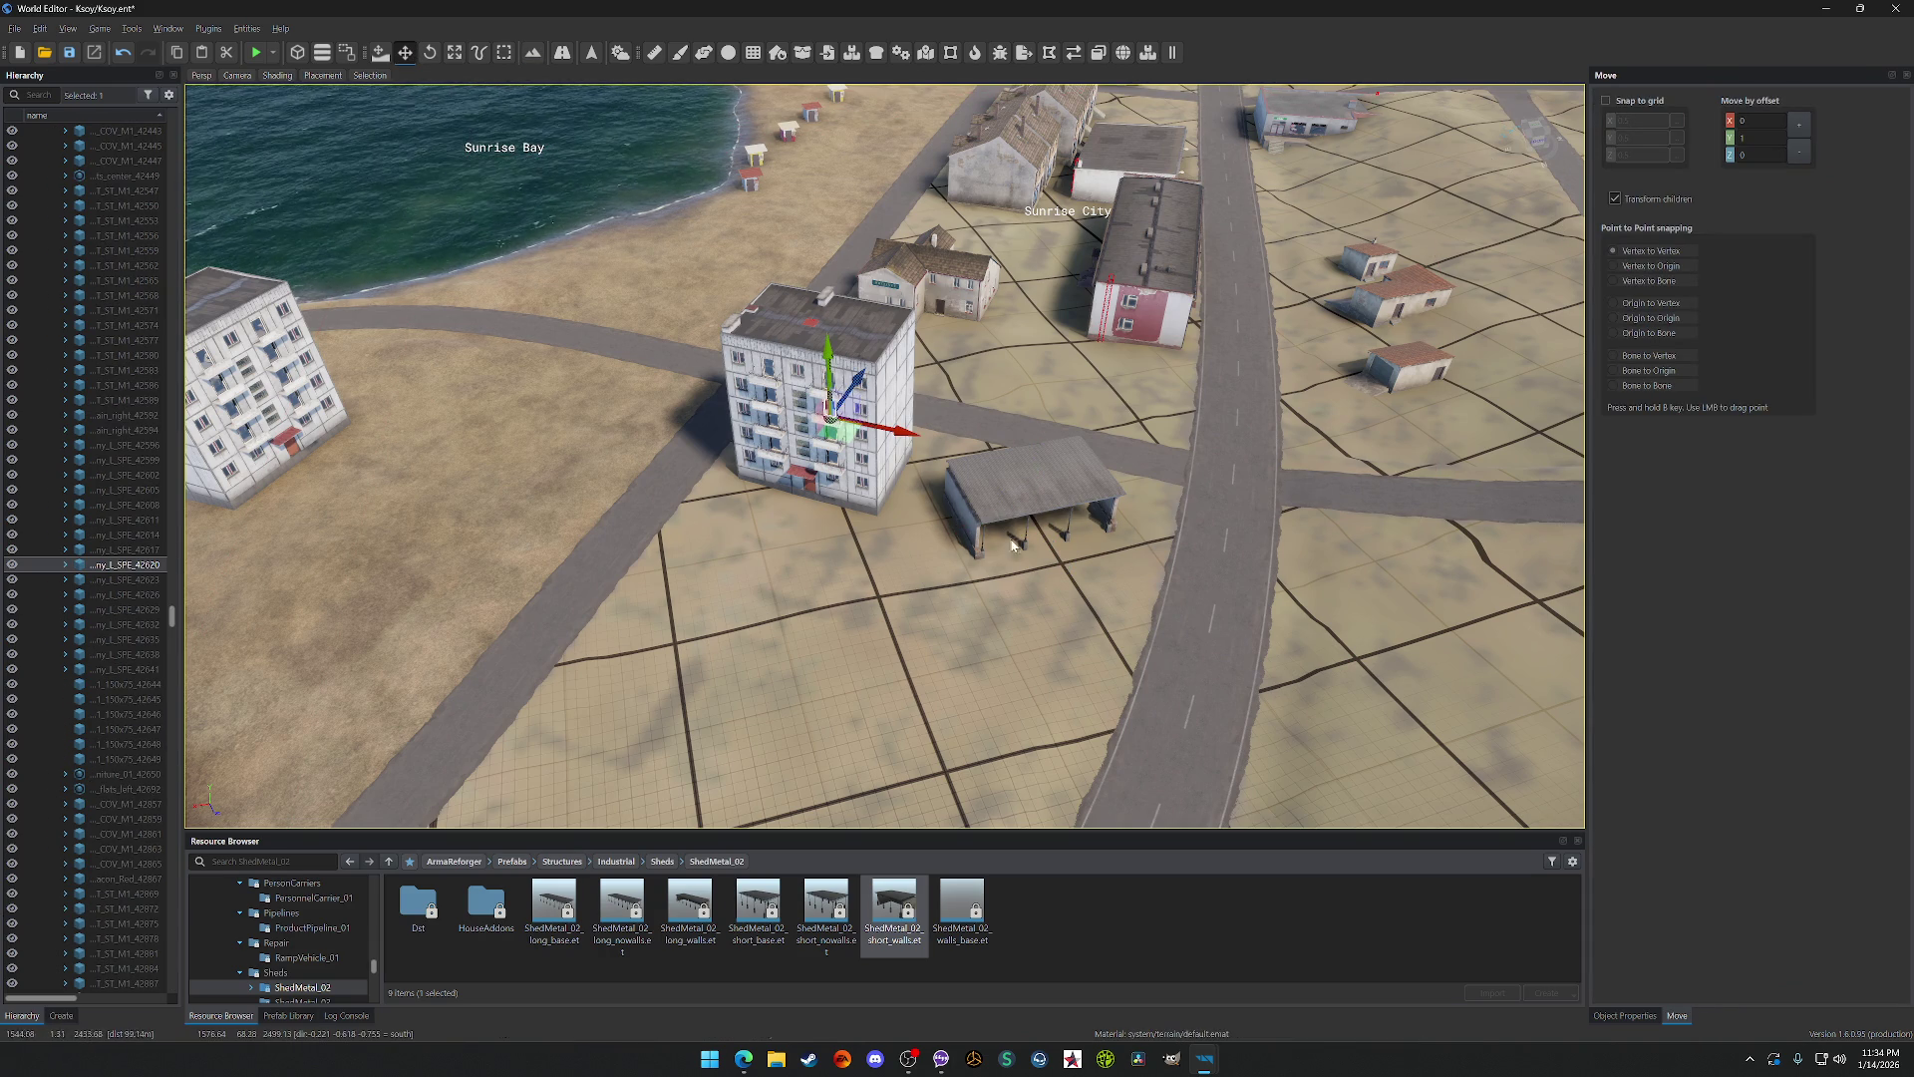
{"action": "left_click", "coordinate": [977, 543]}
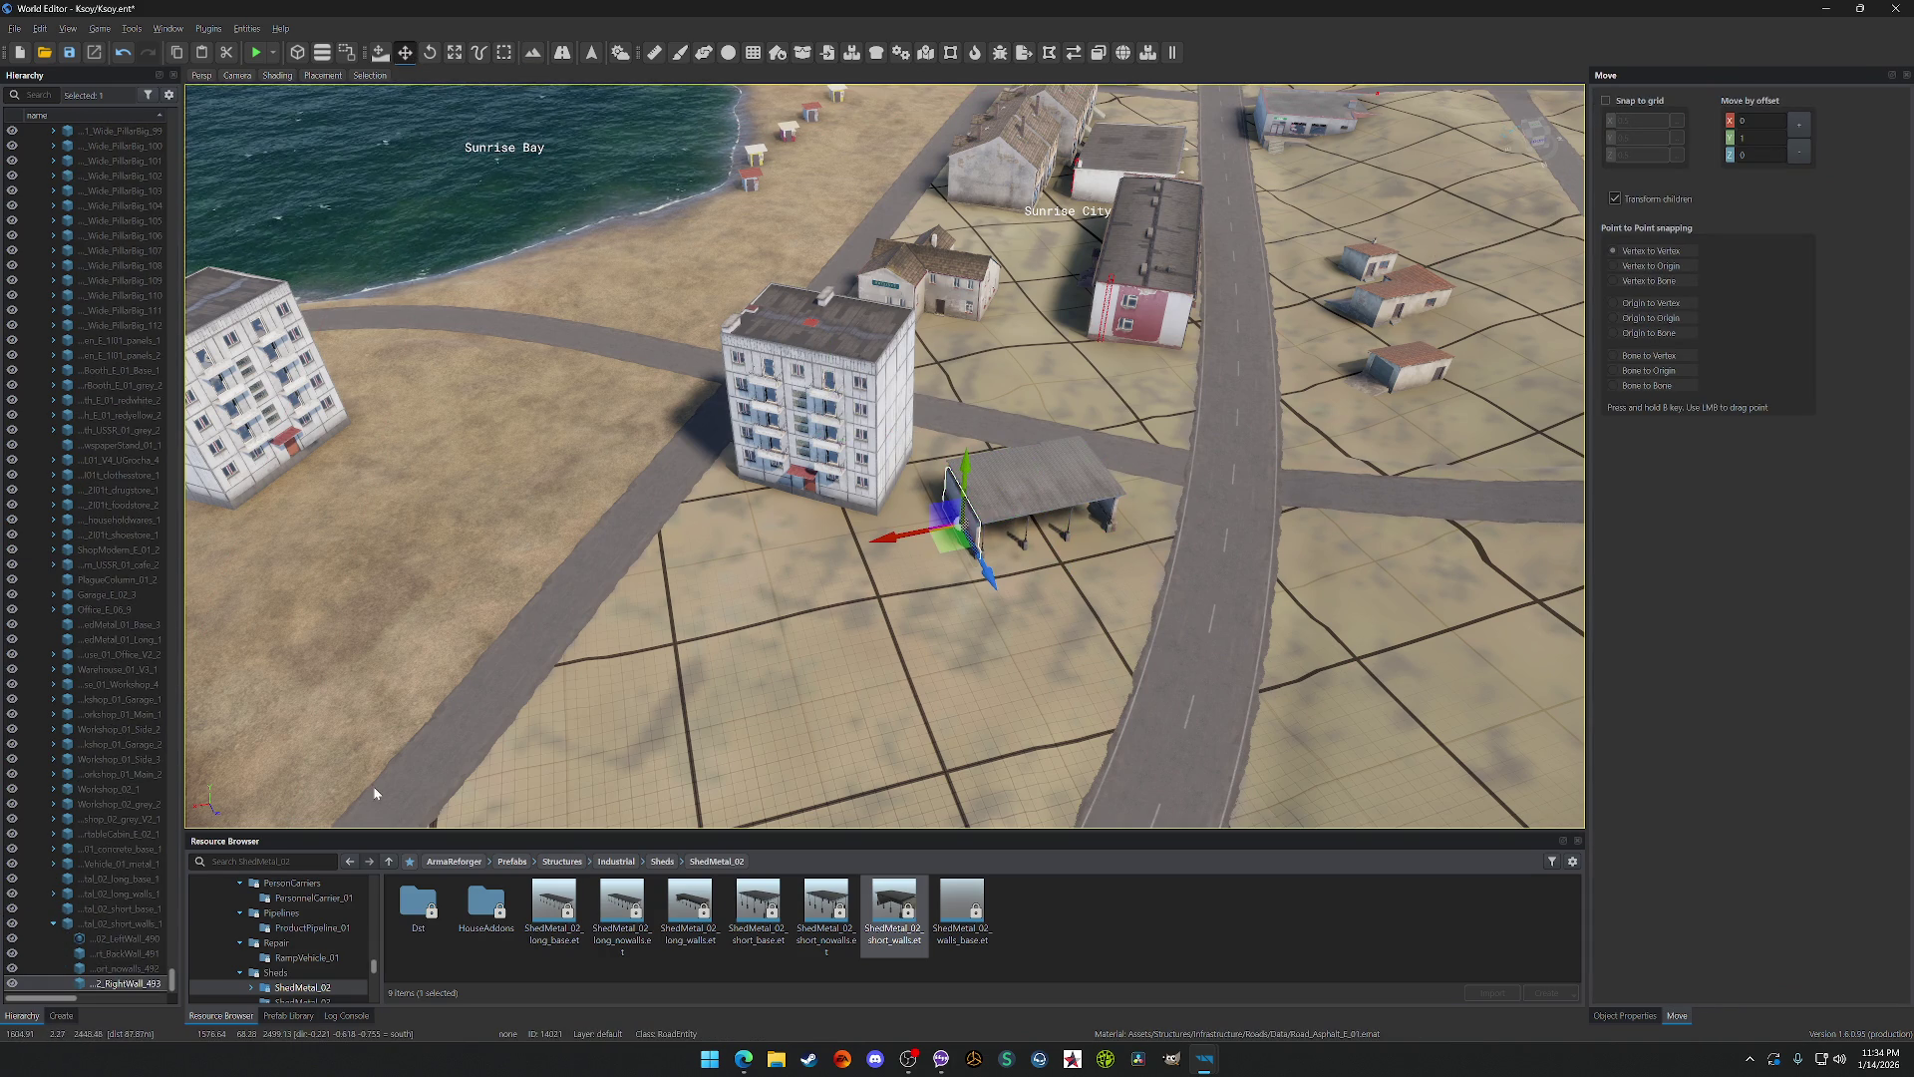
{"action": "left_click", "coordinate": [76, 924]}
{"action": "key", "text": "f"}
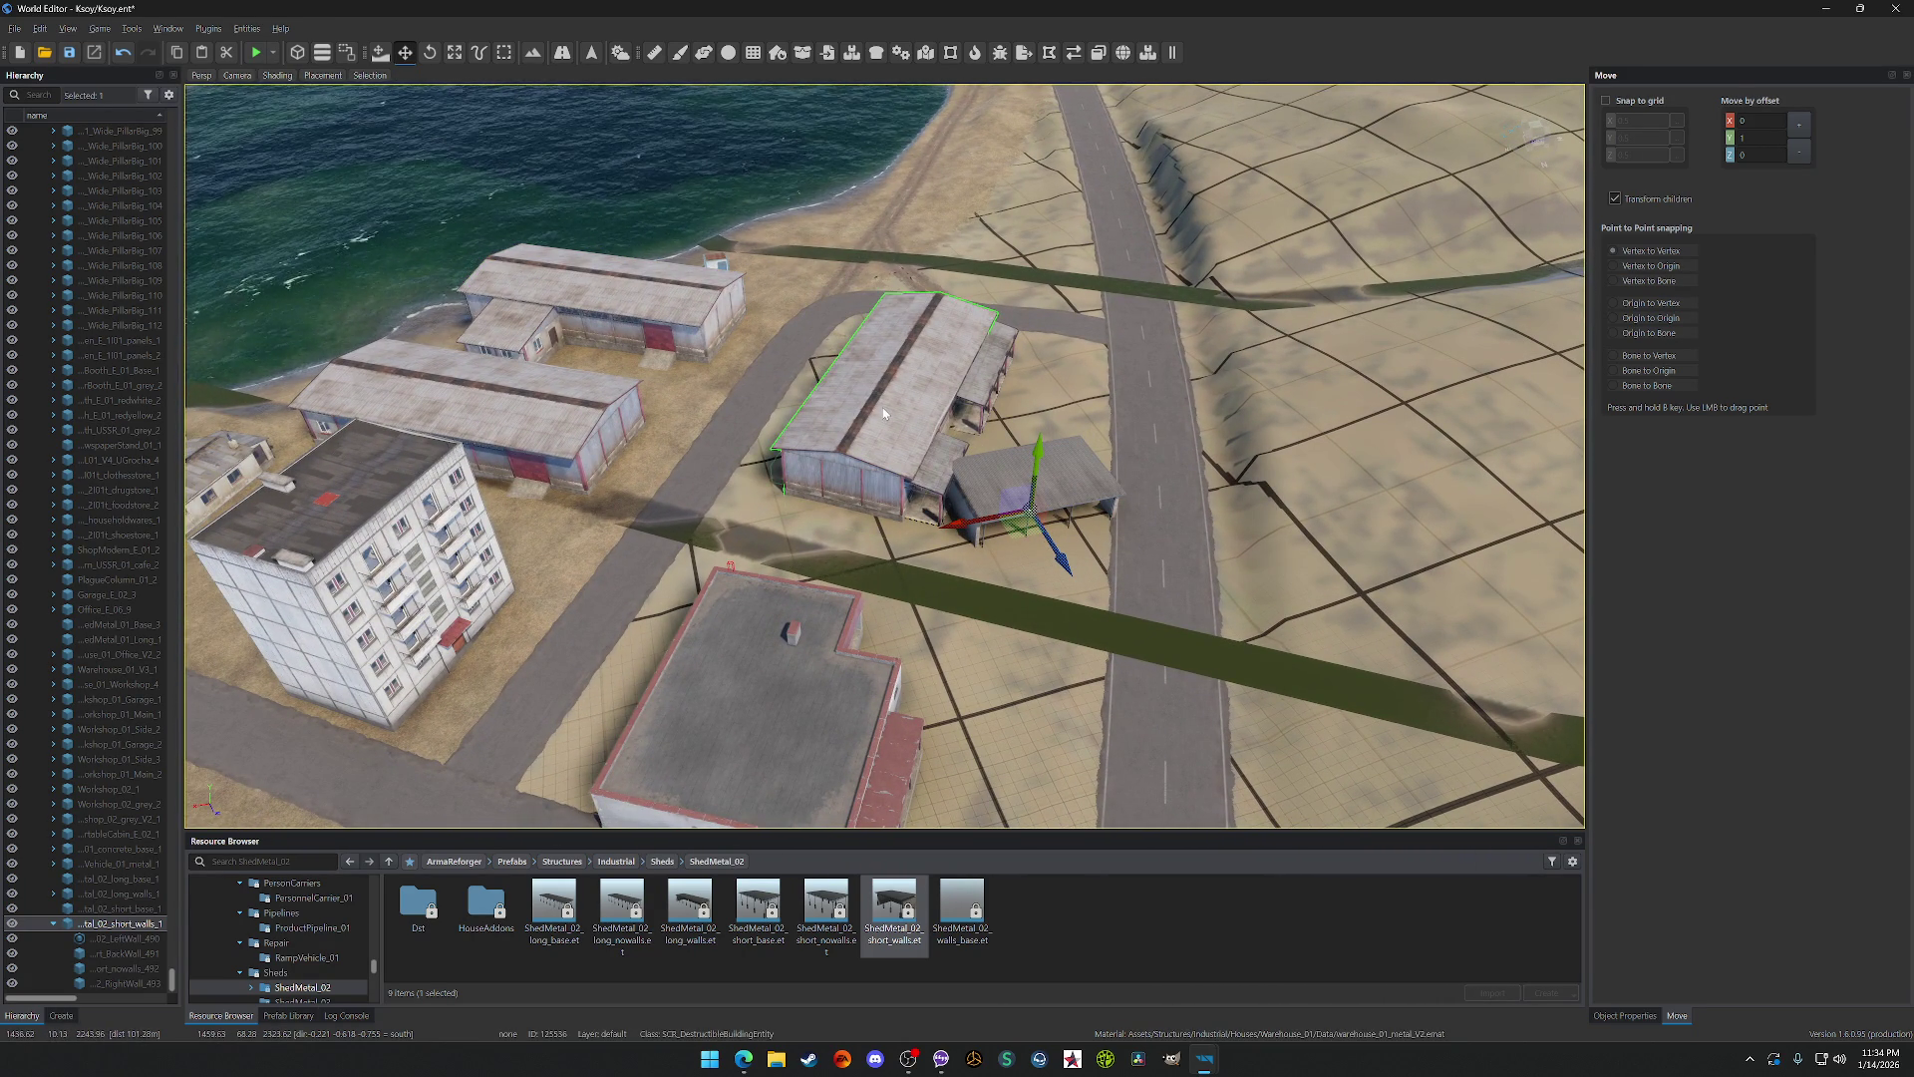
Step: Rotate the shed by about -55.7 degrees
{"action": "left_click", "coordinate": [430, 56]}
{"action": "left_click_drag", "start_coordinate": [982, 546], "coordinate": [1406, 820]}
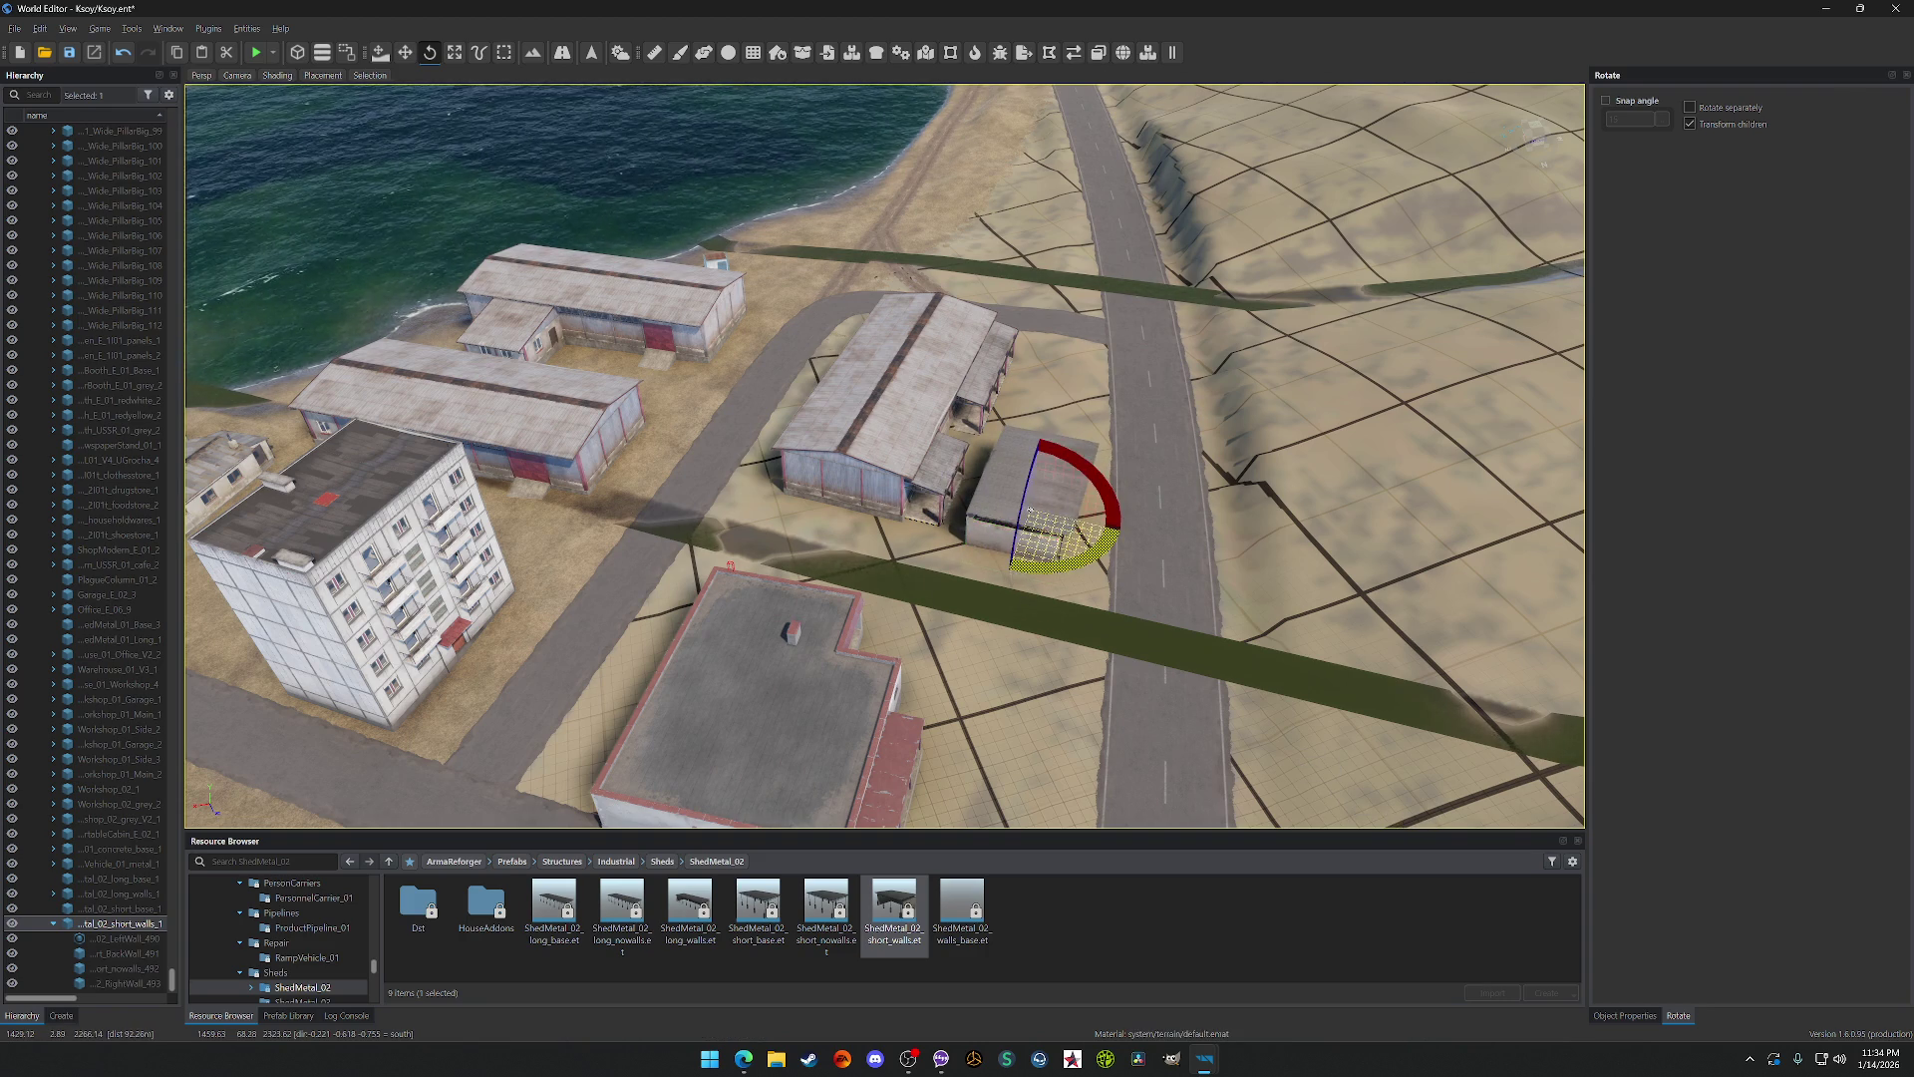
{"action": "scroll", "coordinate": [1030, 510], "scroll_direction": "down", "scroll_amount": 10}
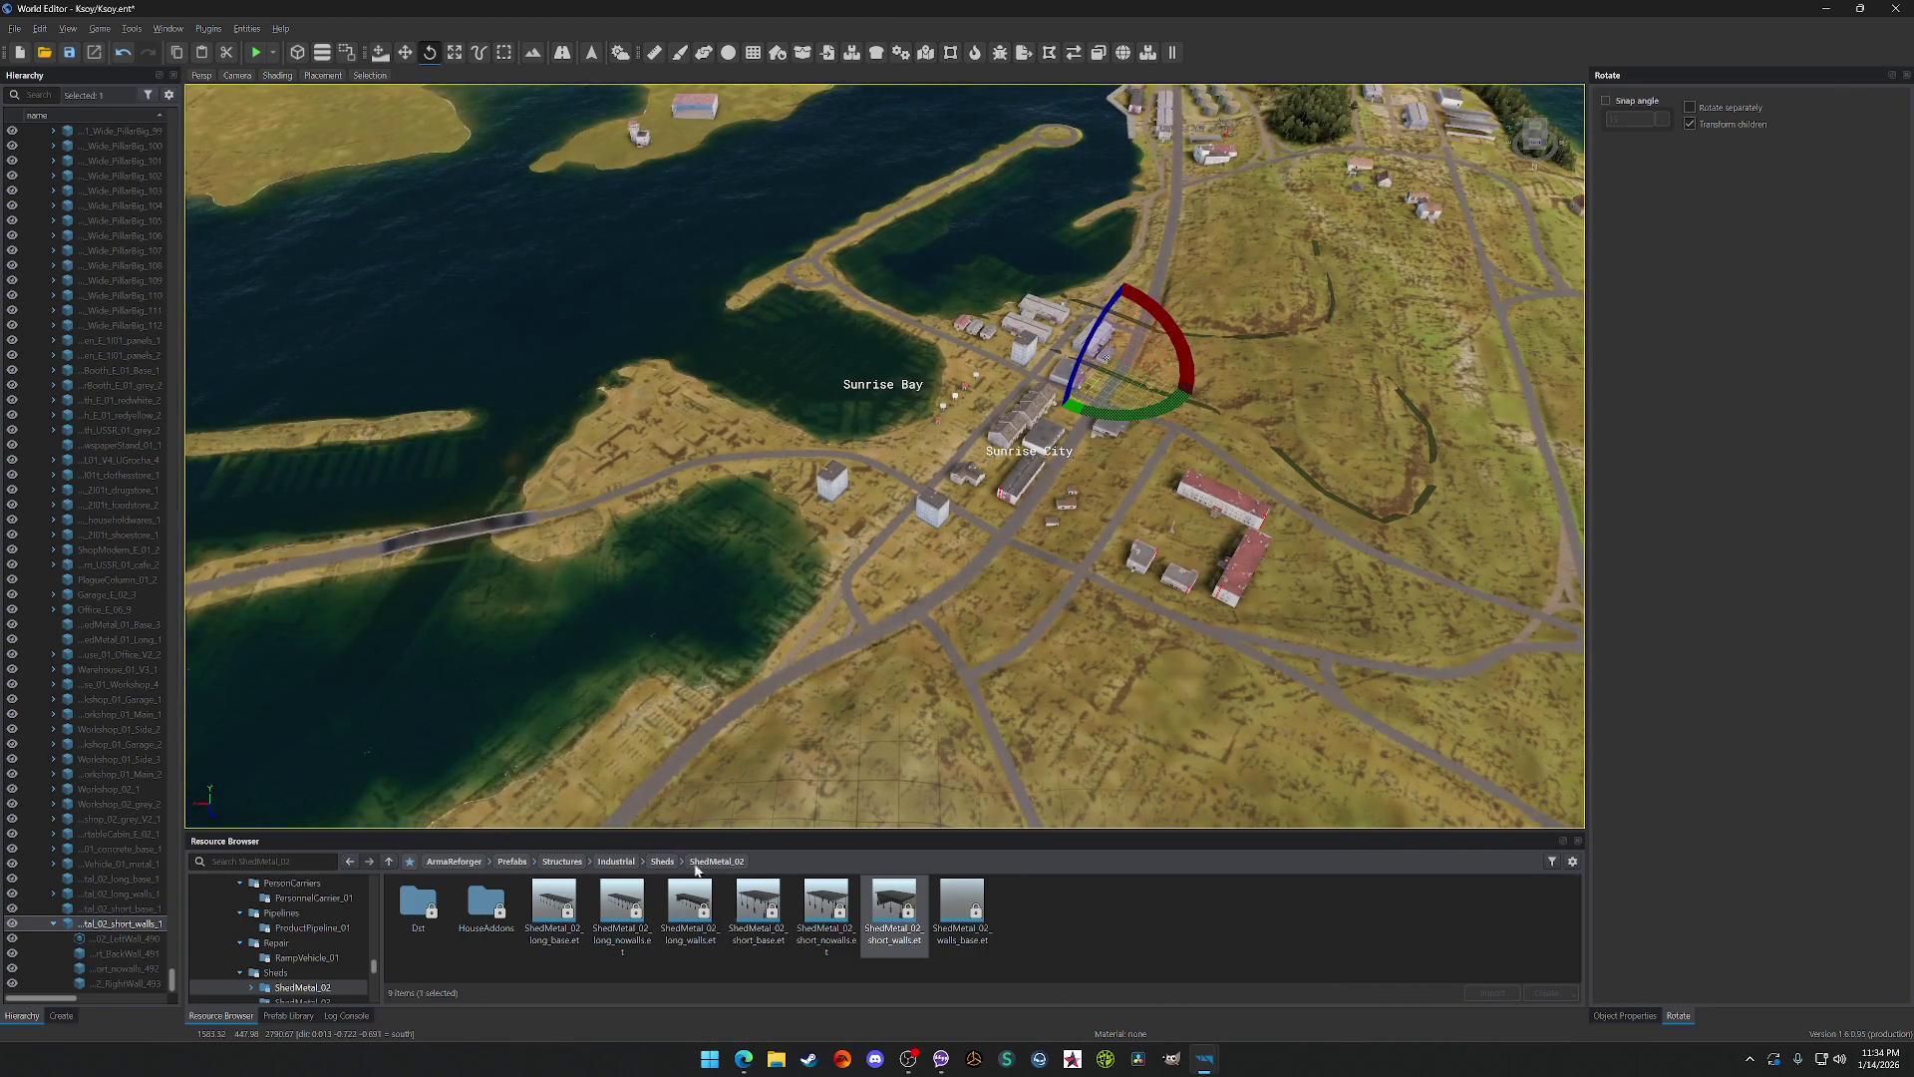
Step: Place ShedMetal_03_v1 on the road and ShedMetal_03_v2 beside the warehouse
{"action": "left_click", "coordinate": [663, 862]}
{"action": "double_click", "coordinate": [499, 906]}
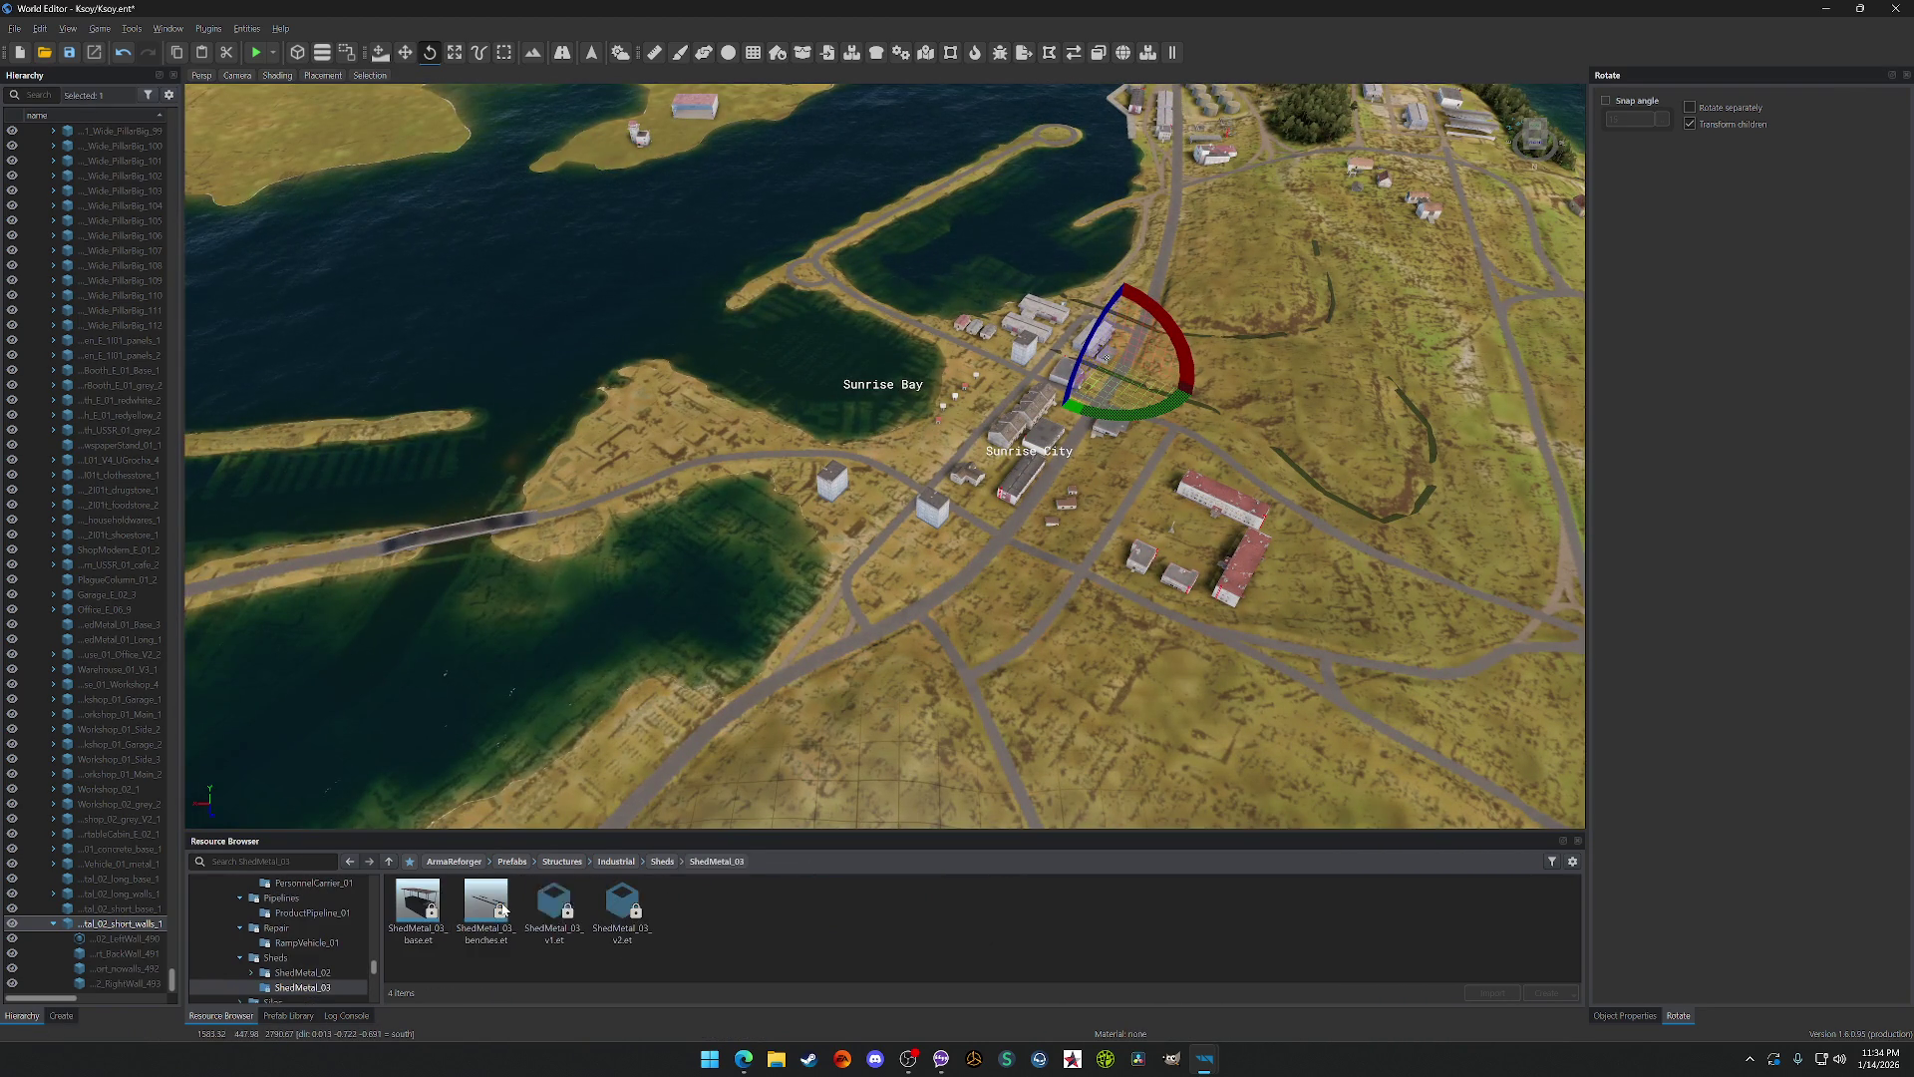
{"action": "scroll", "coordinate": [960, 442], "scroll_direction": "up", "scroll_amount": 5}
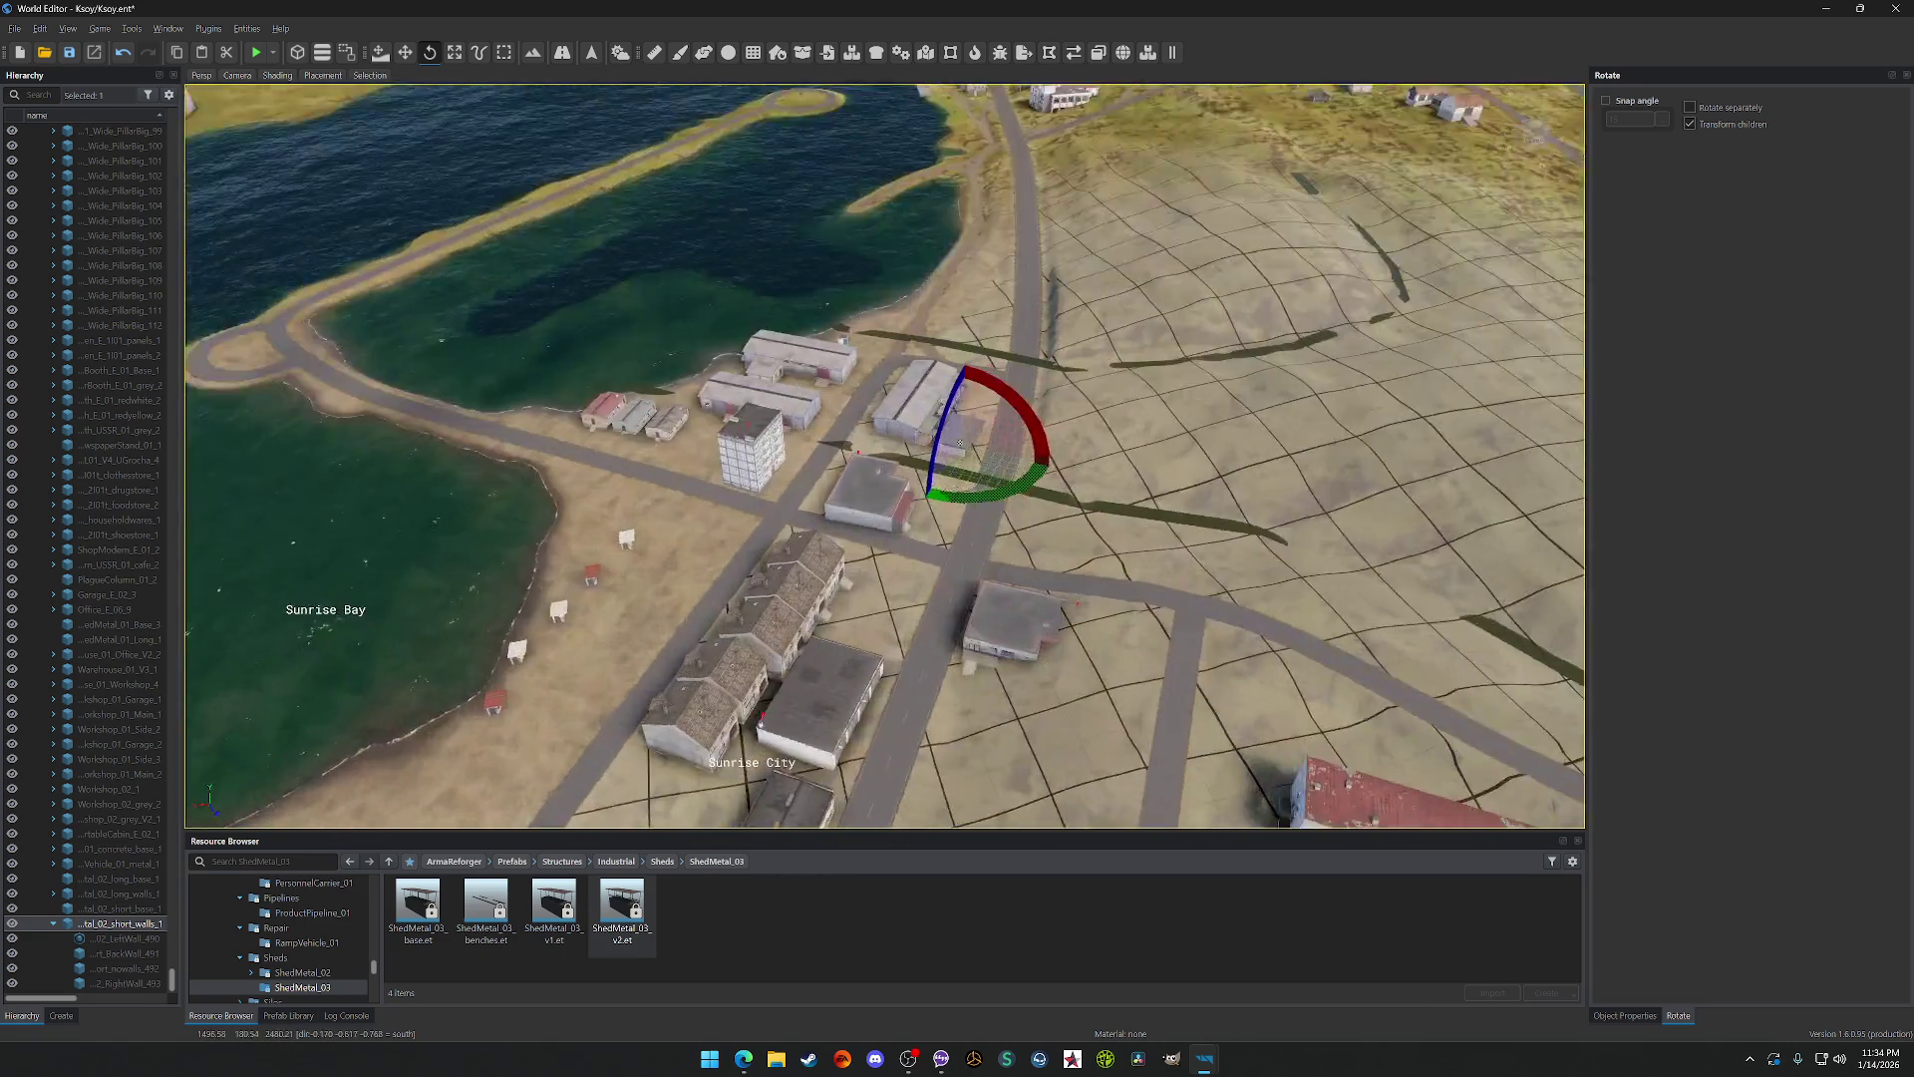
{"action": "scroll", "coordinate": [960, 443], "scroll_direction": "up", "scroll_amount": 5}
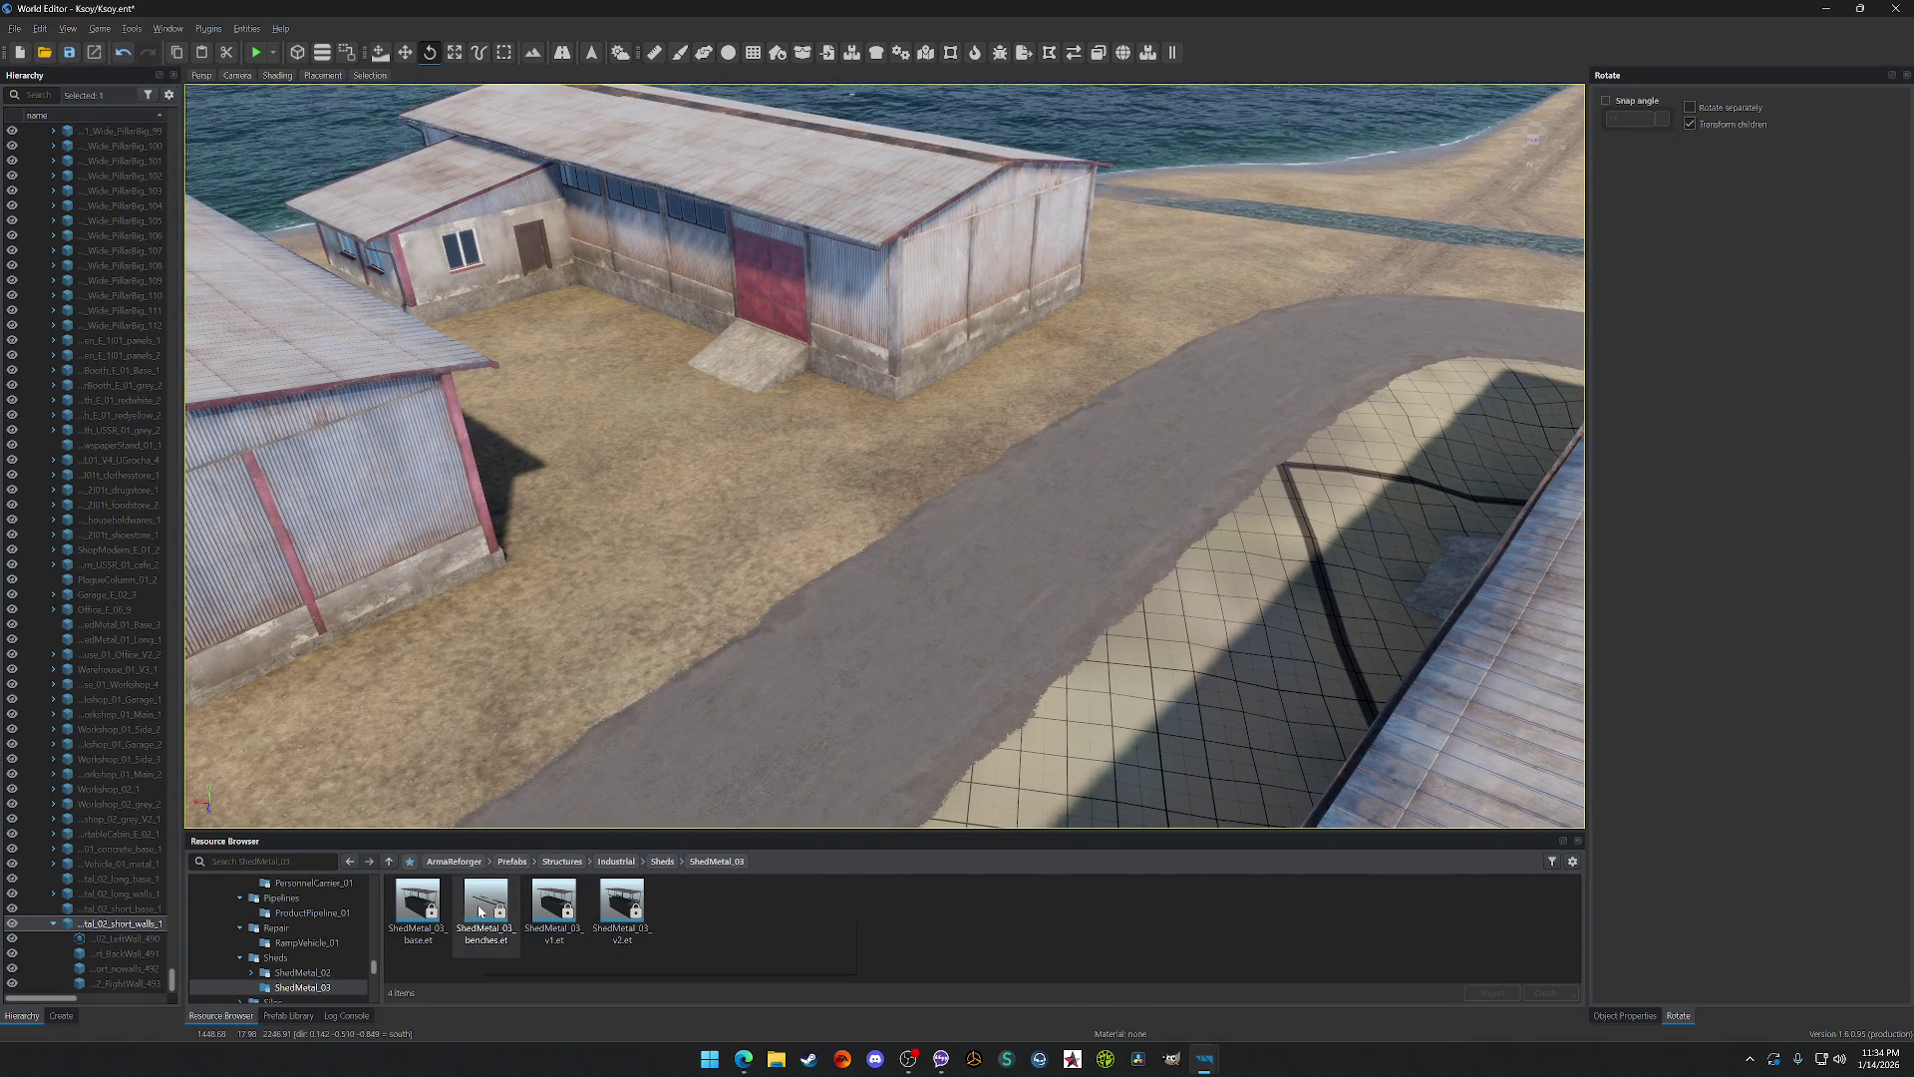
{"action": "left_click_drag", "start_coordinate": [565, 923], "coordinate": [624, 830]}
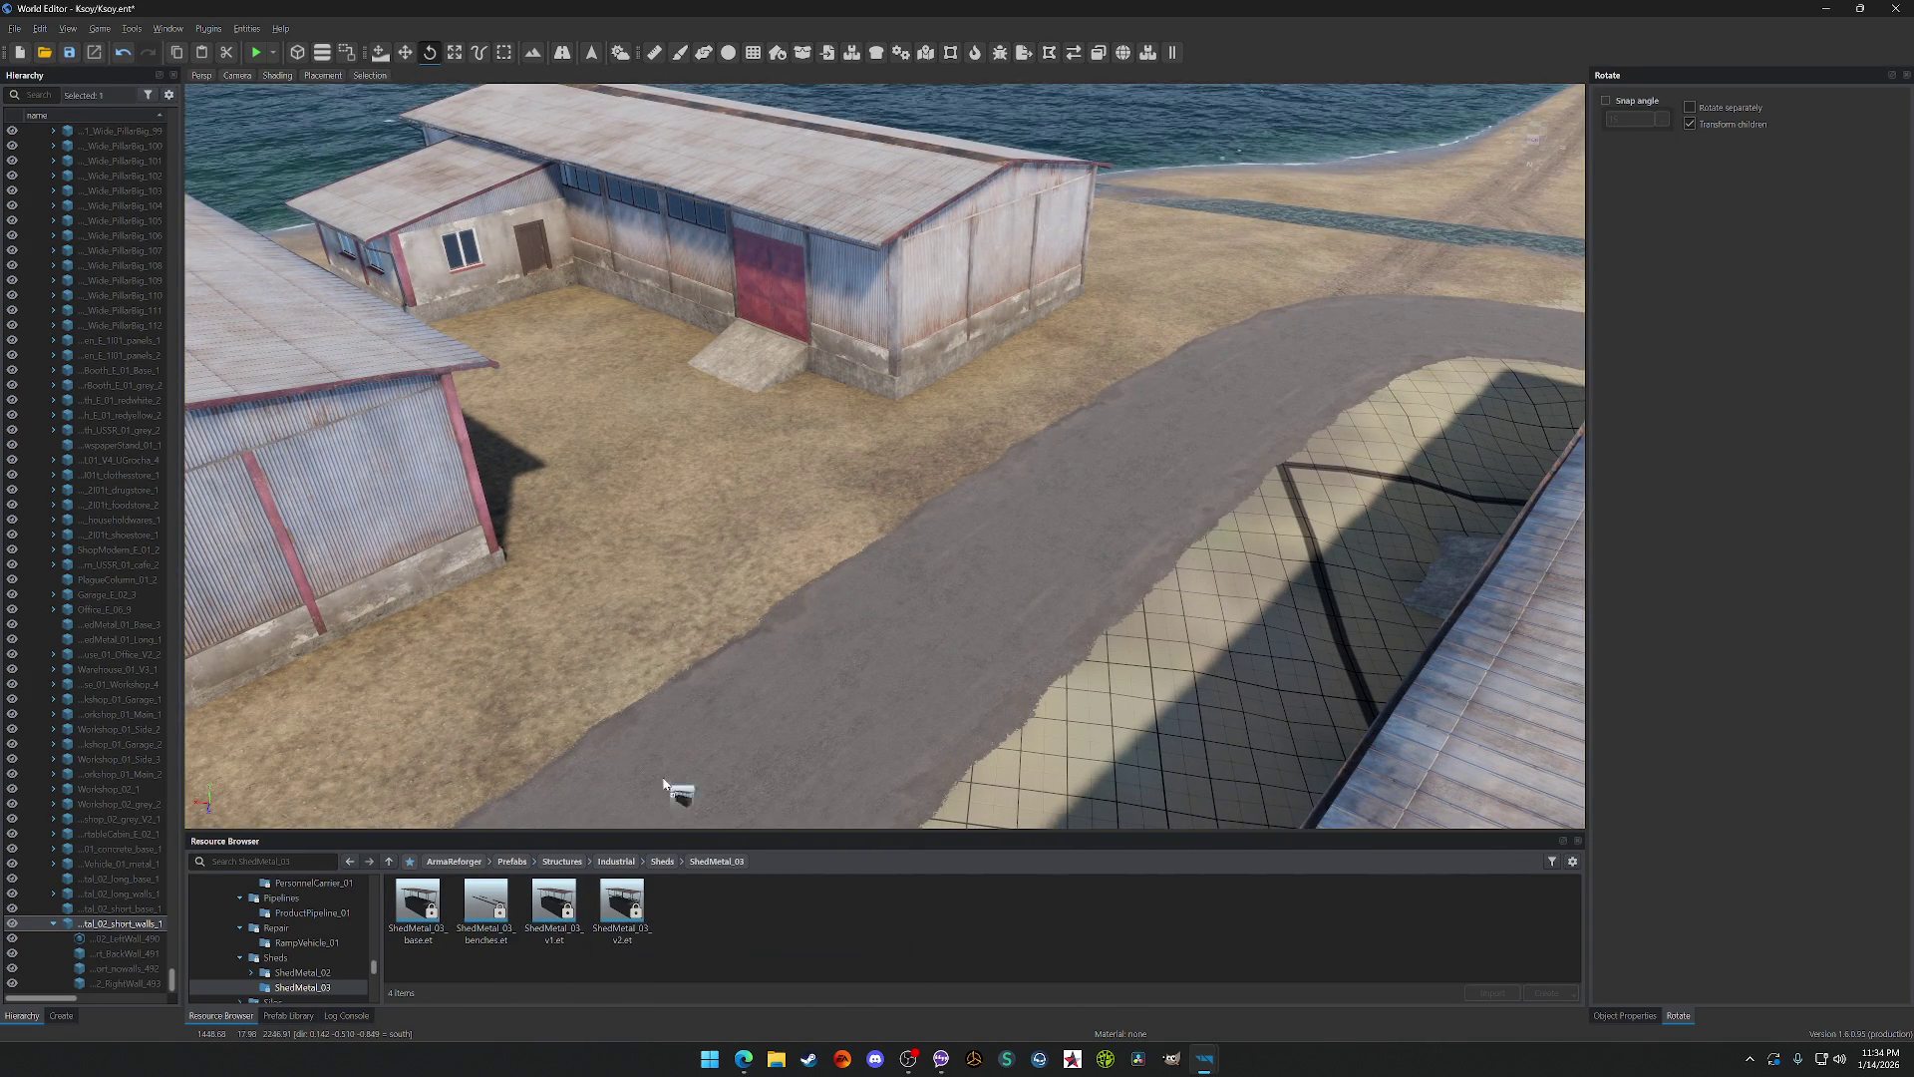
{"action": "left_click_drag", "start_coordinate": [869, 581], "coordinate": [847, 628]}
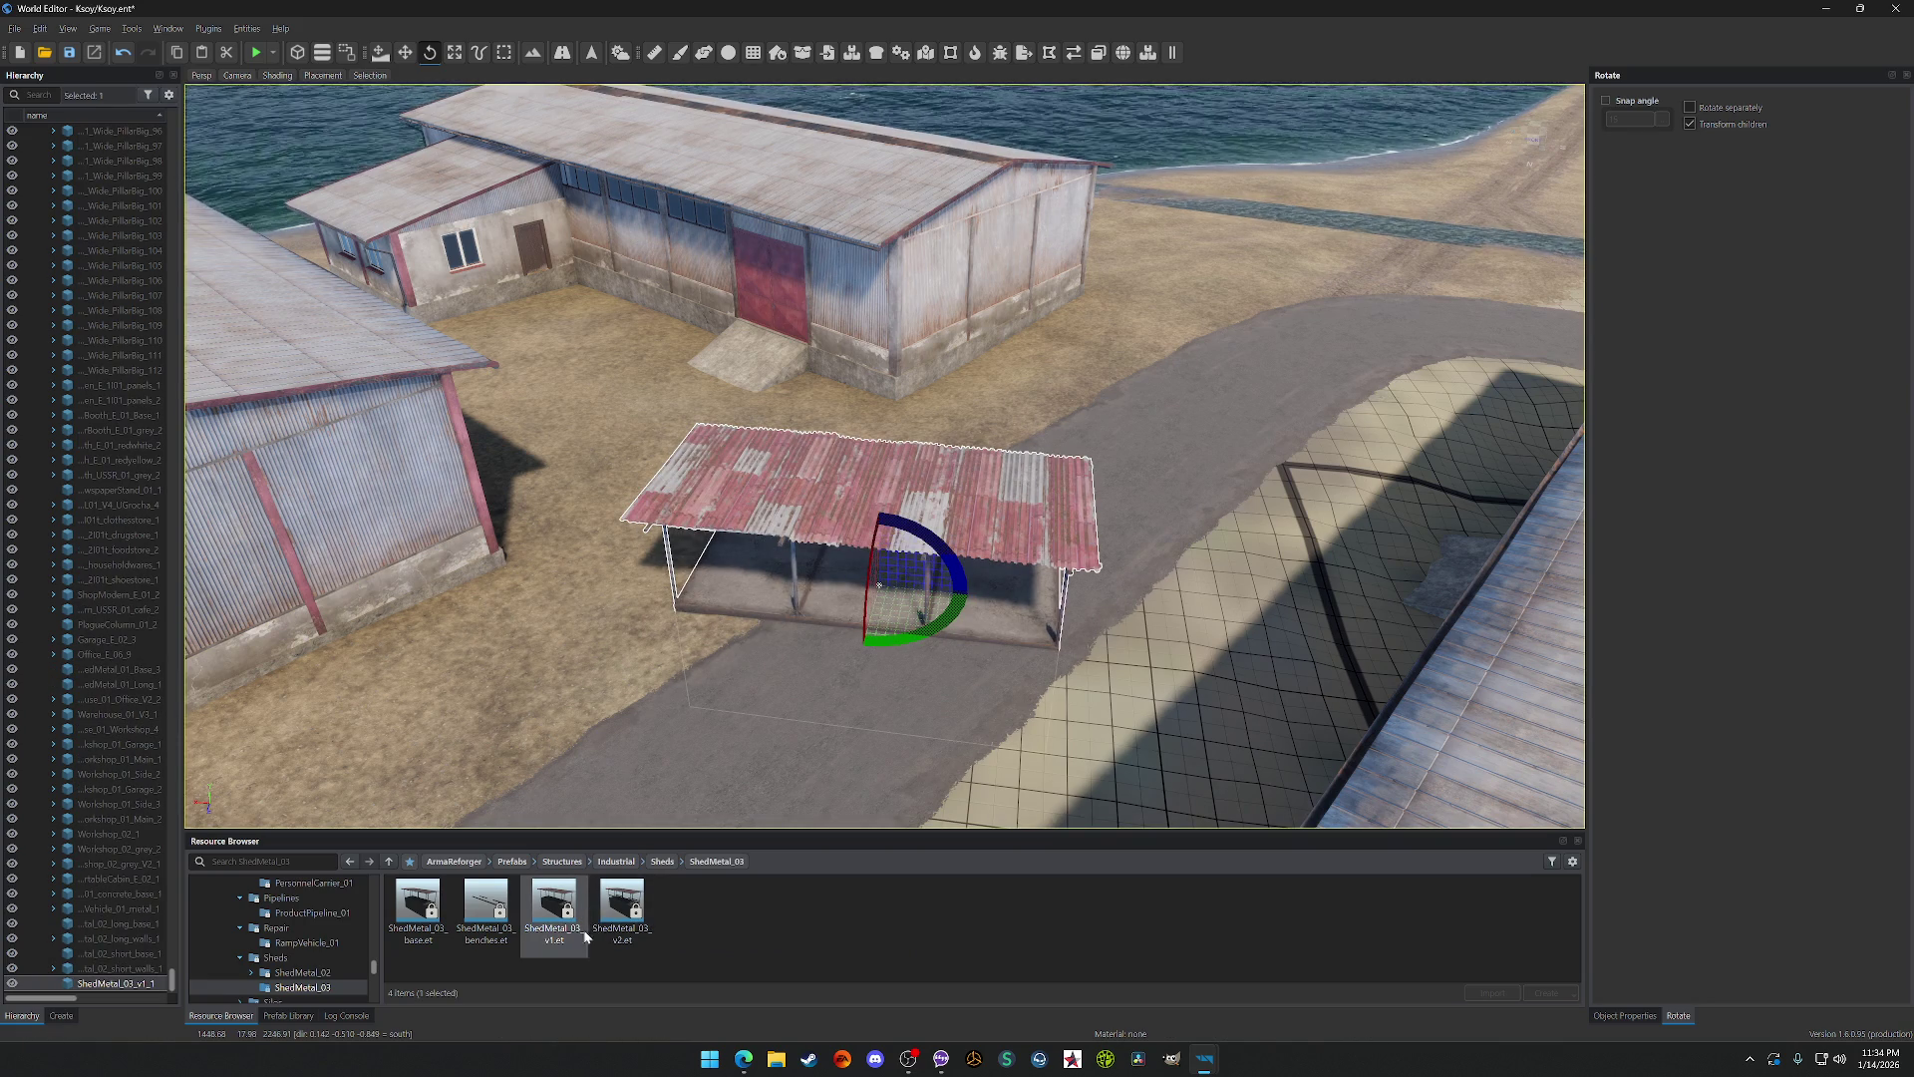
{"action": "left_click_drag", "start_coordinate": [602, 921], "coordinate": [972, 535]}
{"action": "left_click_drag", "start_coordinate": [1163, 419], "coordinate": [1174, 414]}
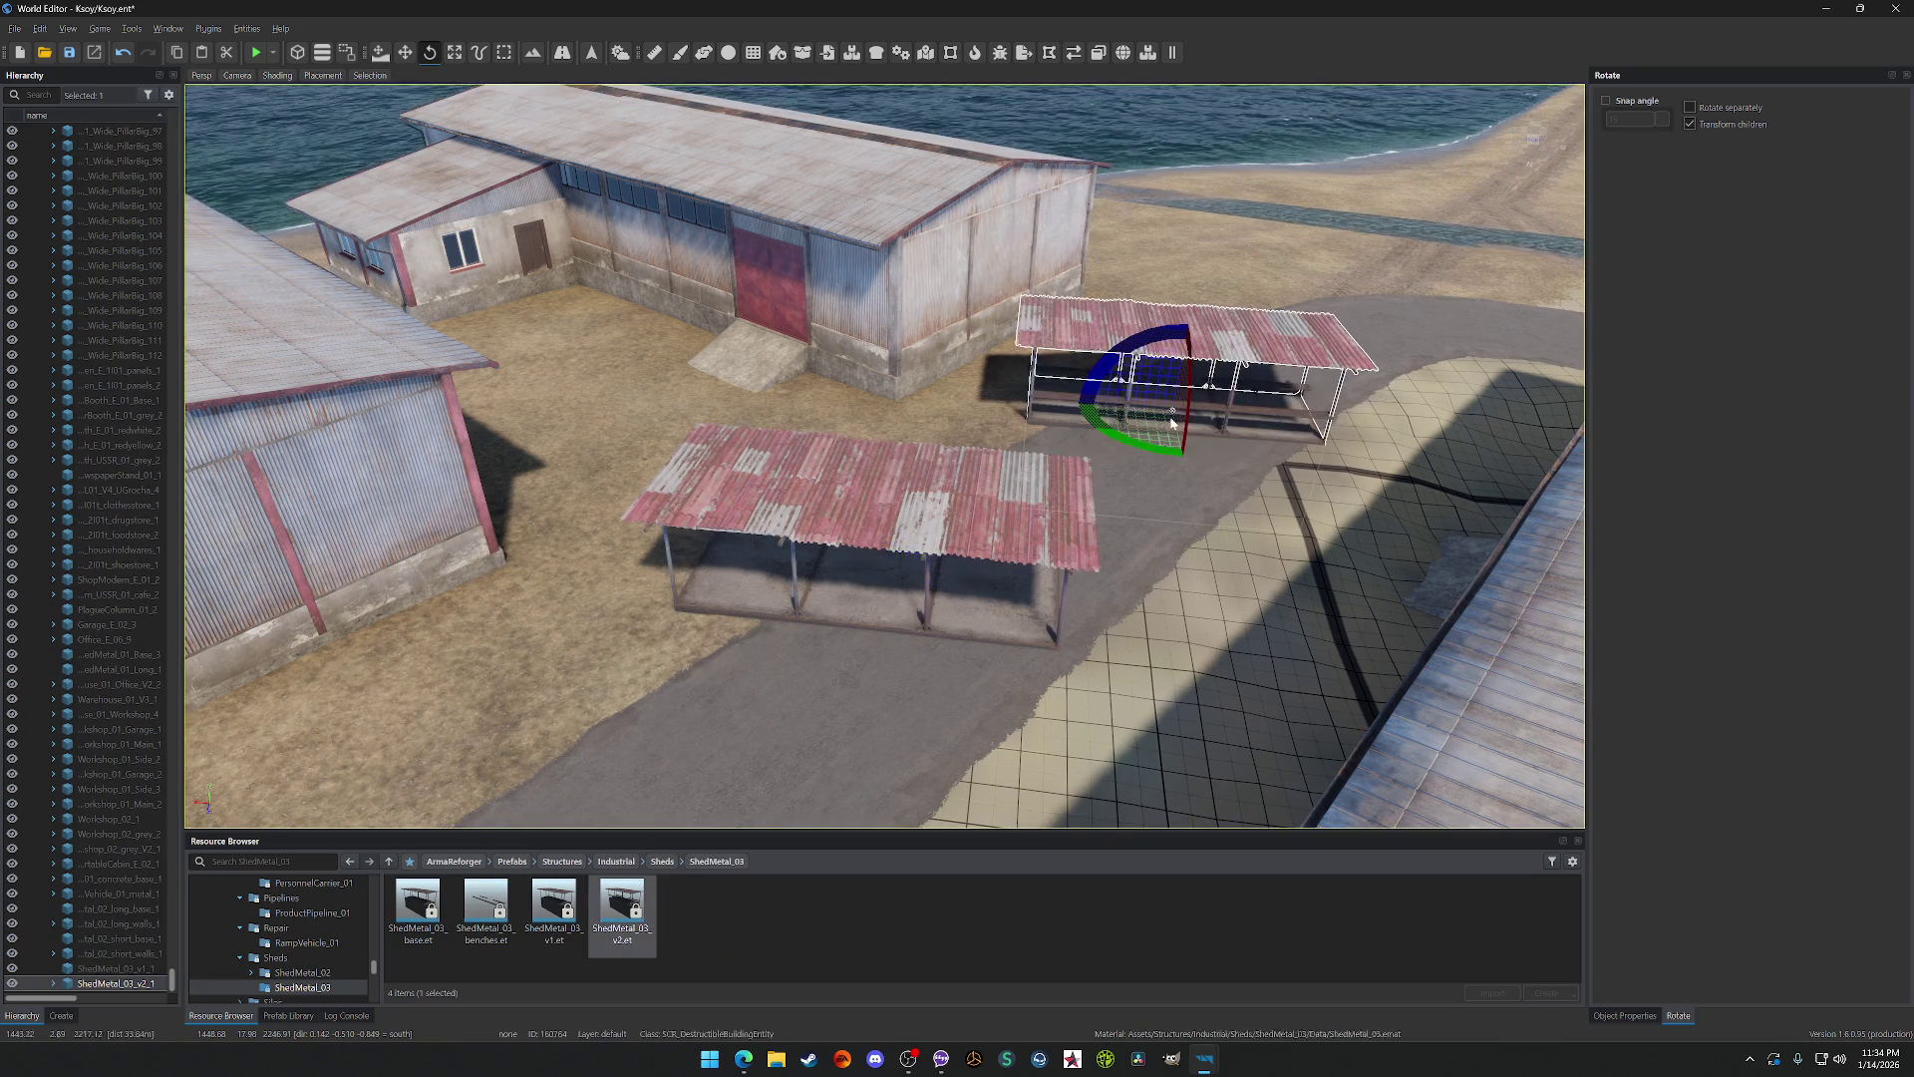
Step: Delete the ShedMetal_03_v2 shed and move ShedMetal_03_v1 off toward Port Cobblestone
{"action": "mouse_move", "coordinate": [1117, 498]}
{"action": "left_mouse_down"}
{"action": "mouse_move", "coordinate": [1076, 558]}
{"action": "mouse_move", "coordinate": [997, 478]}
{"action": "mouse_move", "coordinate": [918, 499]}
{"action": "mouse_move", "coordinate": [877, 518]}
{"action": "mouse_move", "coordinate": [907, 529]}
{"action": "mouse_move", "coordinate": [868, 568]}
{"action": "mouse_move", "coordinate": [975, 455]}
{"action": "left_mouse_up"}
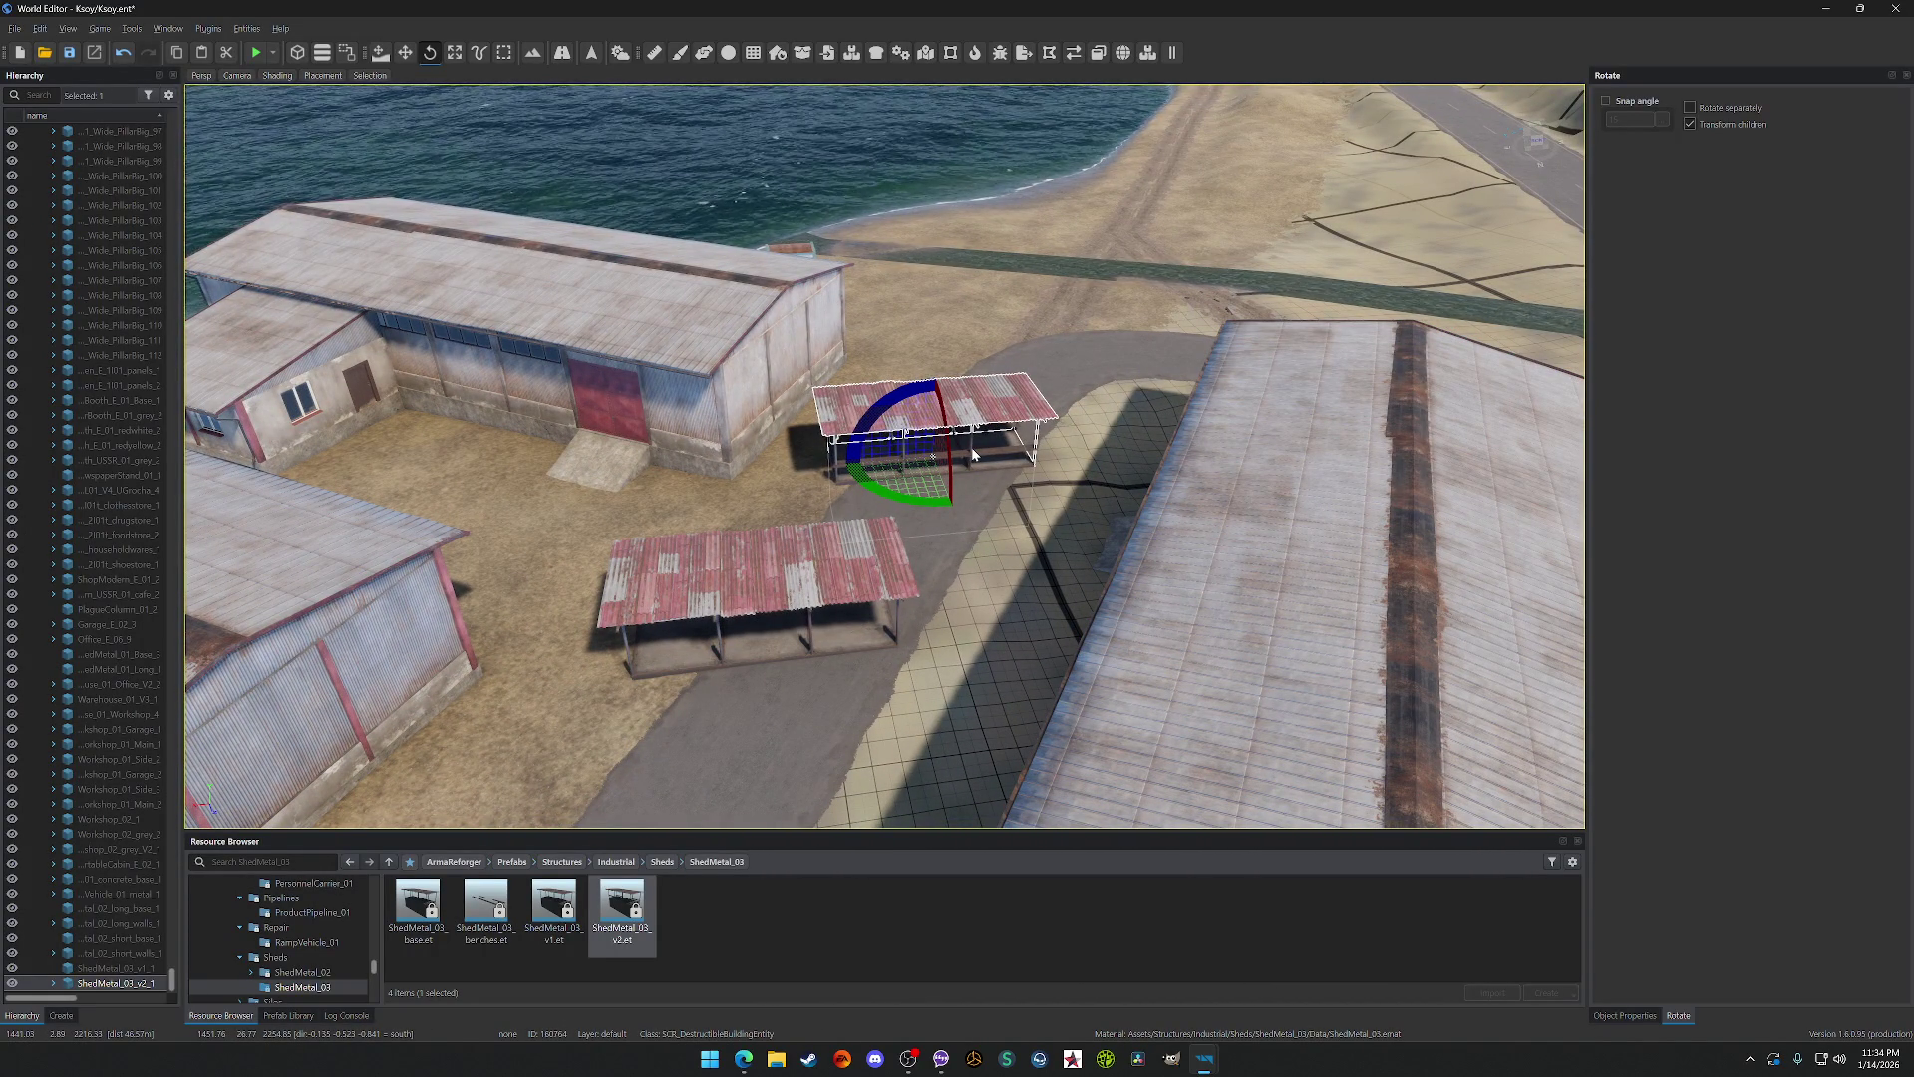
{"action": "key", "text": "Delete"}
{"action": "left_click", "coordinate": [758, 583]}
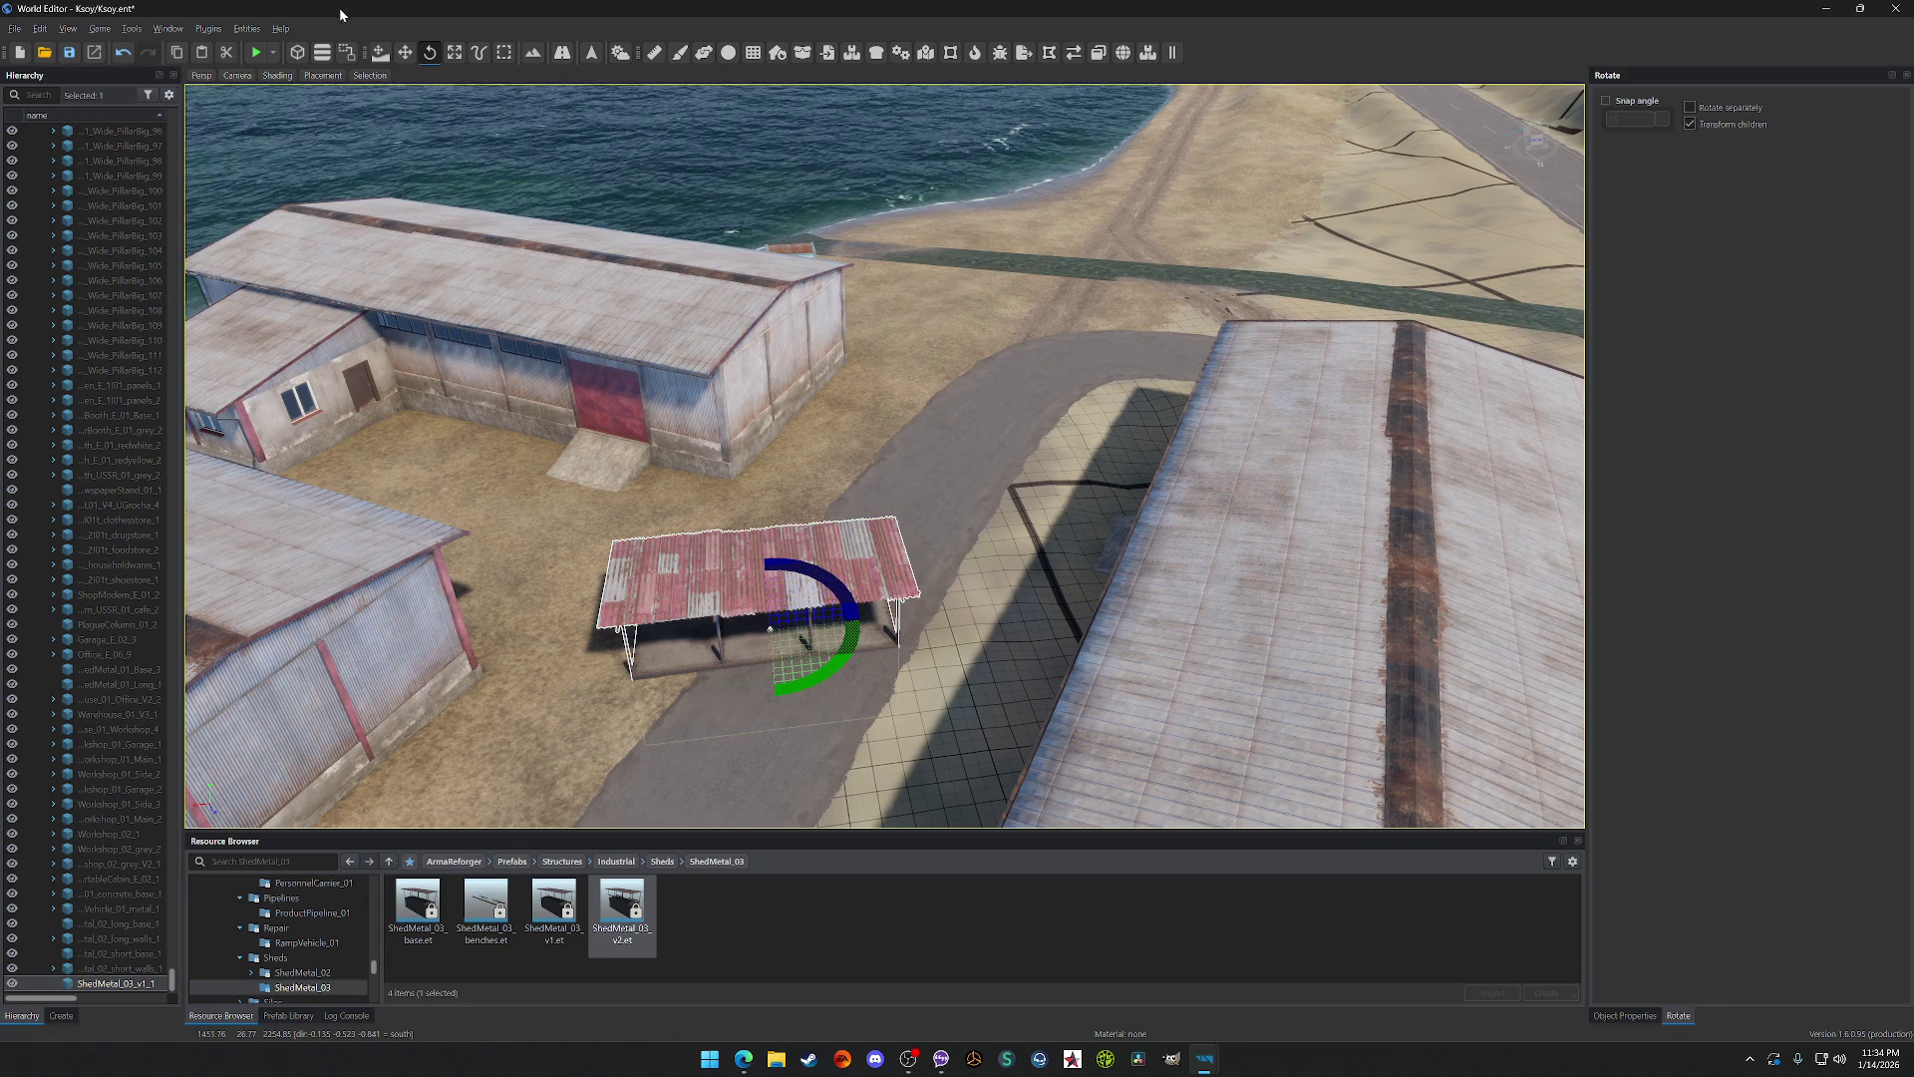
{"action": "left_click", "coordinate": [401, 54]}
{"action": "mouse_move", "coordinate": [774, 653]}
{"action": "left_mouse_down"}
{"action": "mouse_move", "coordinate": [847, 261]}
{"action": "mouse_move", "coordinate": [974, 6]}
{"action": "left_mouse_up"}
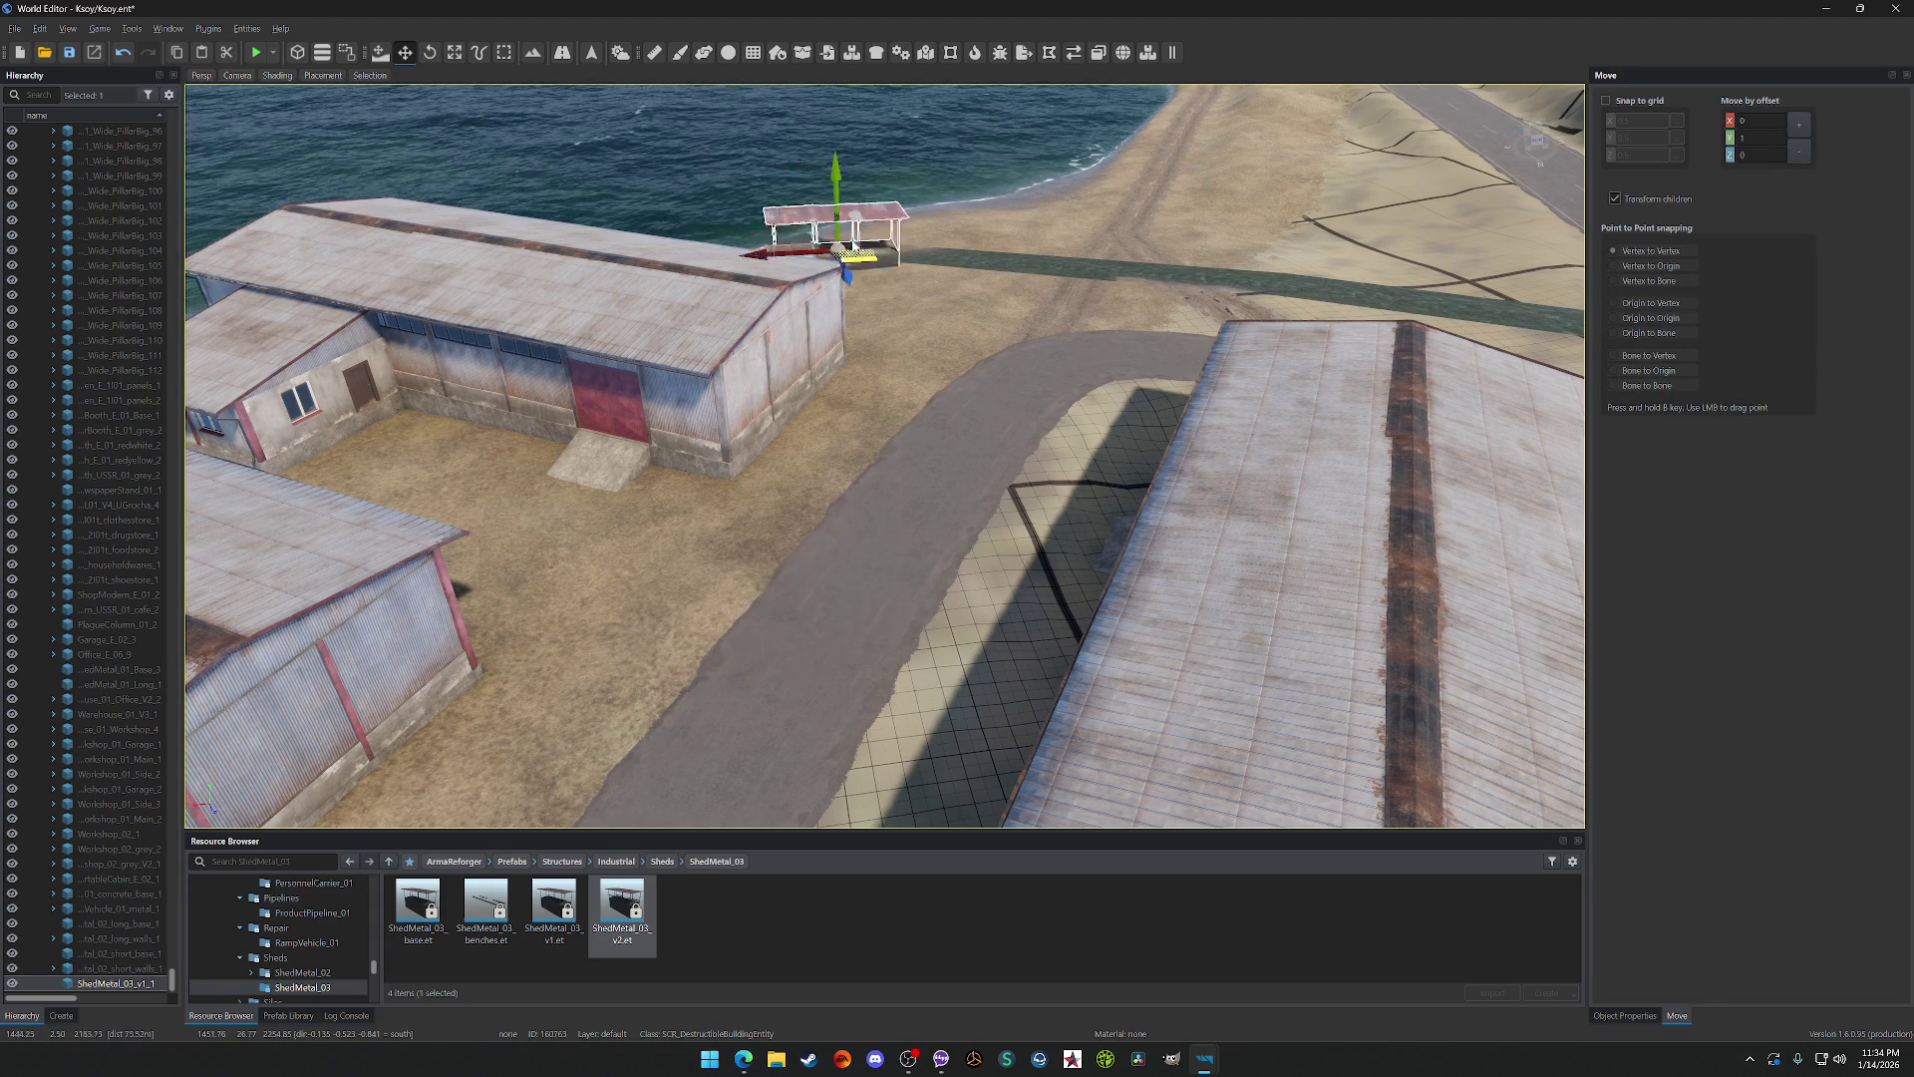
Step: Bring the shed over Port Cobblestone's harbour and frame it up close
{"action": "key", "text": "s"}
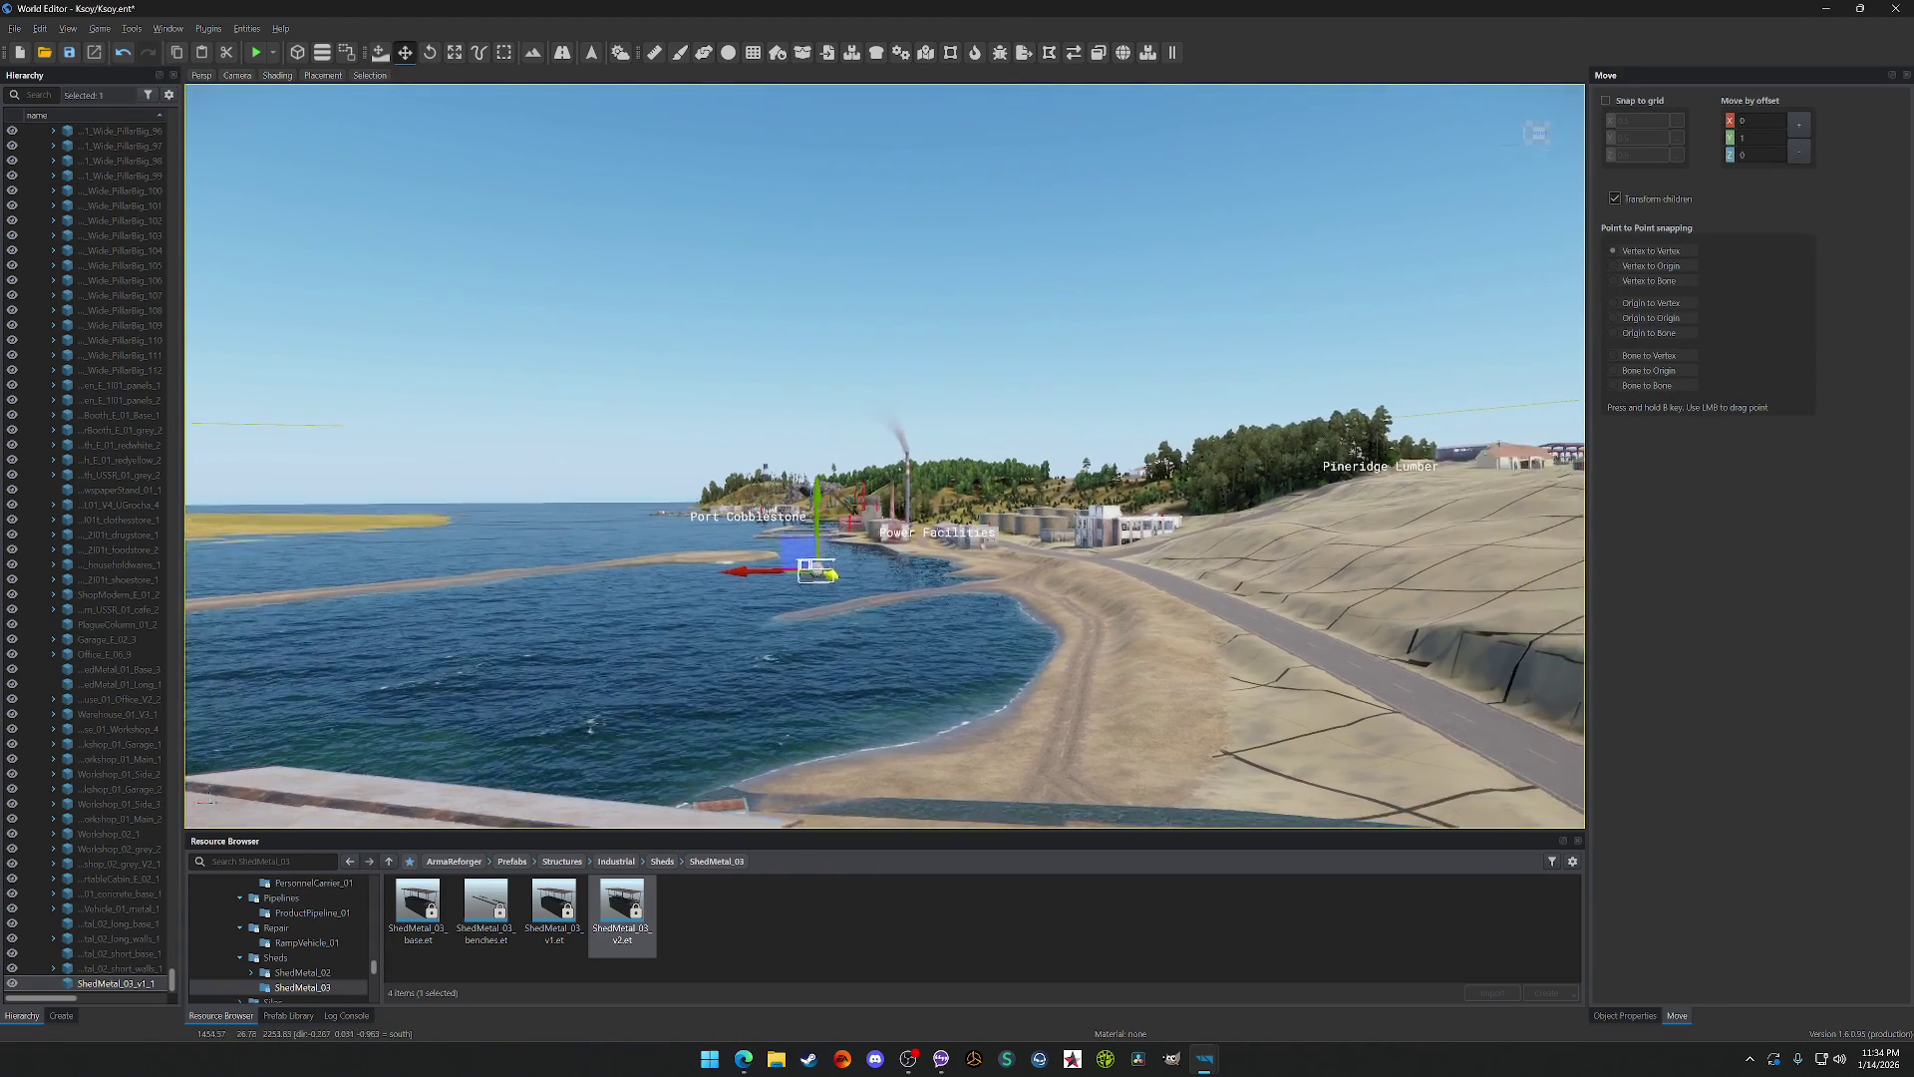
{"action": "key", "text": "f"}
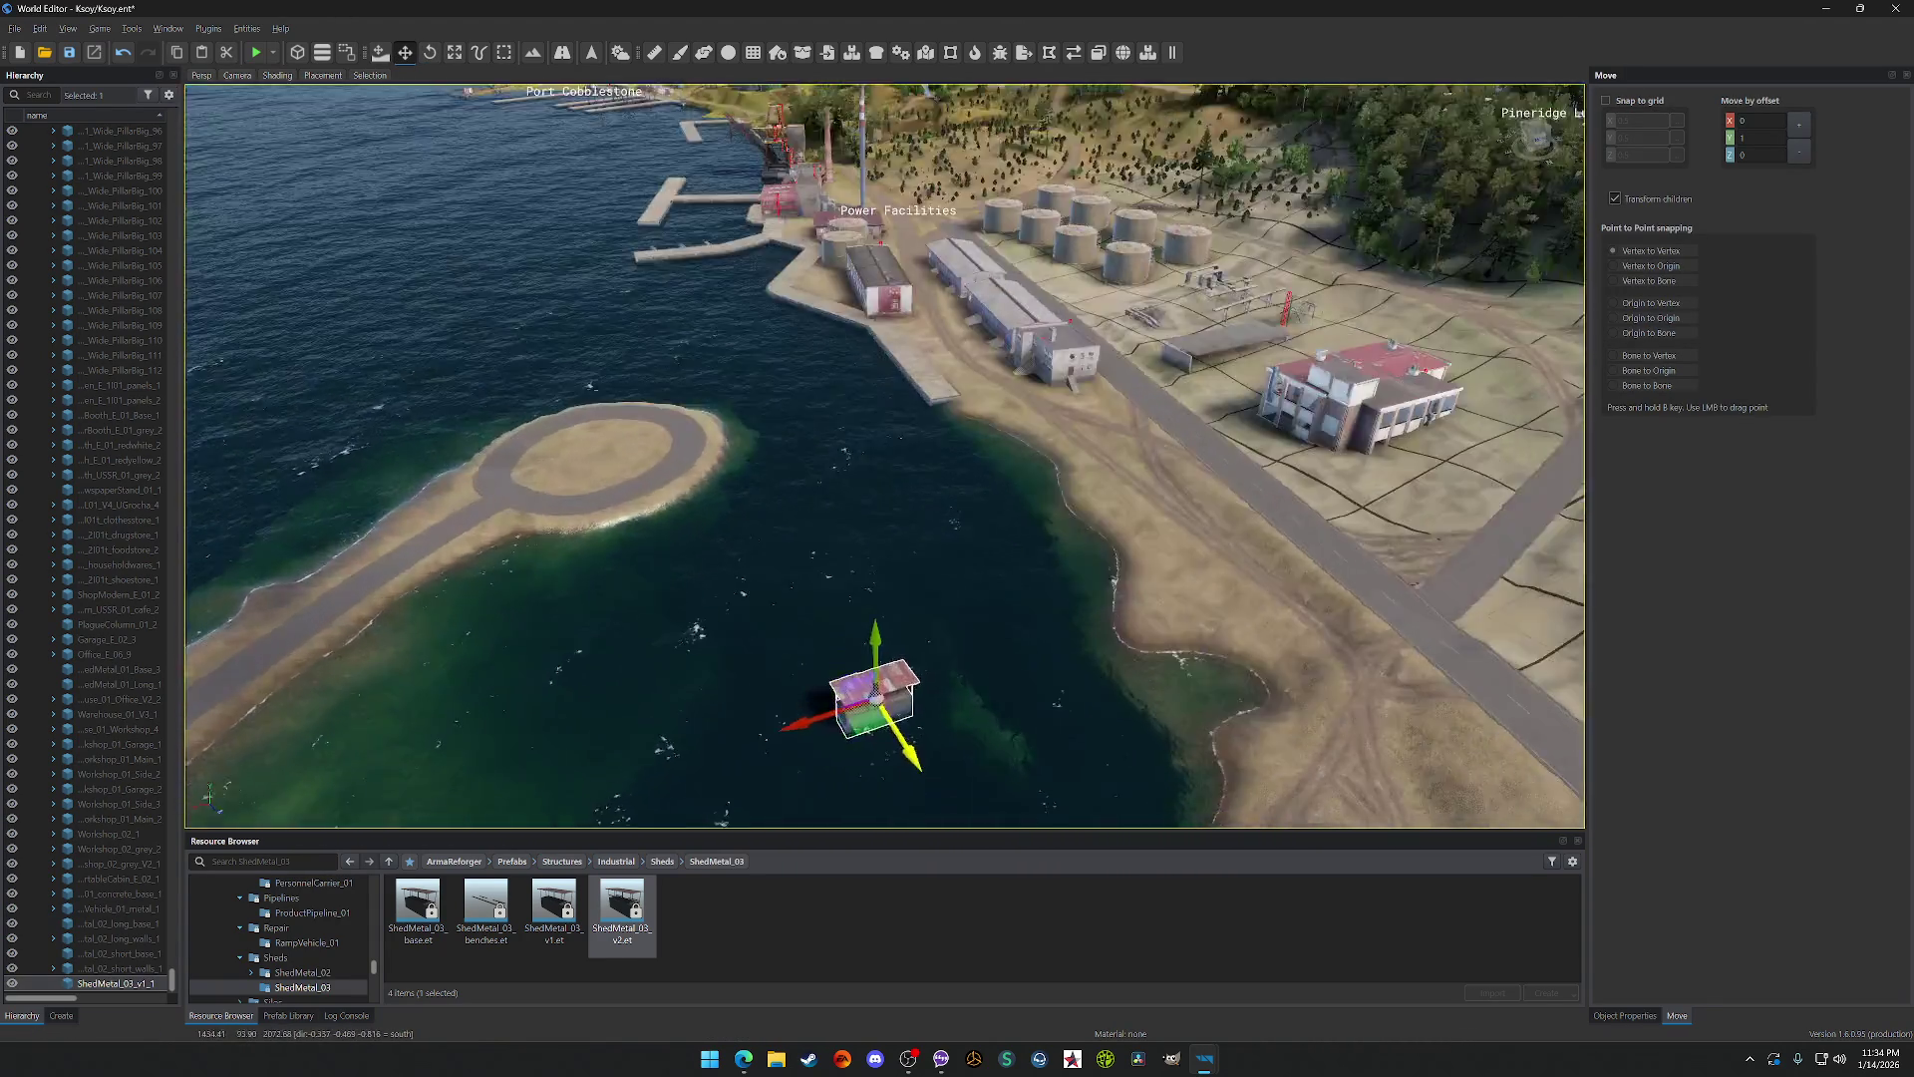
{"action": "key", "text": "w"}
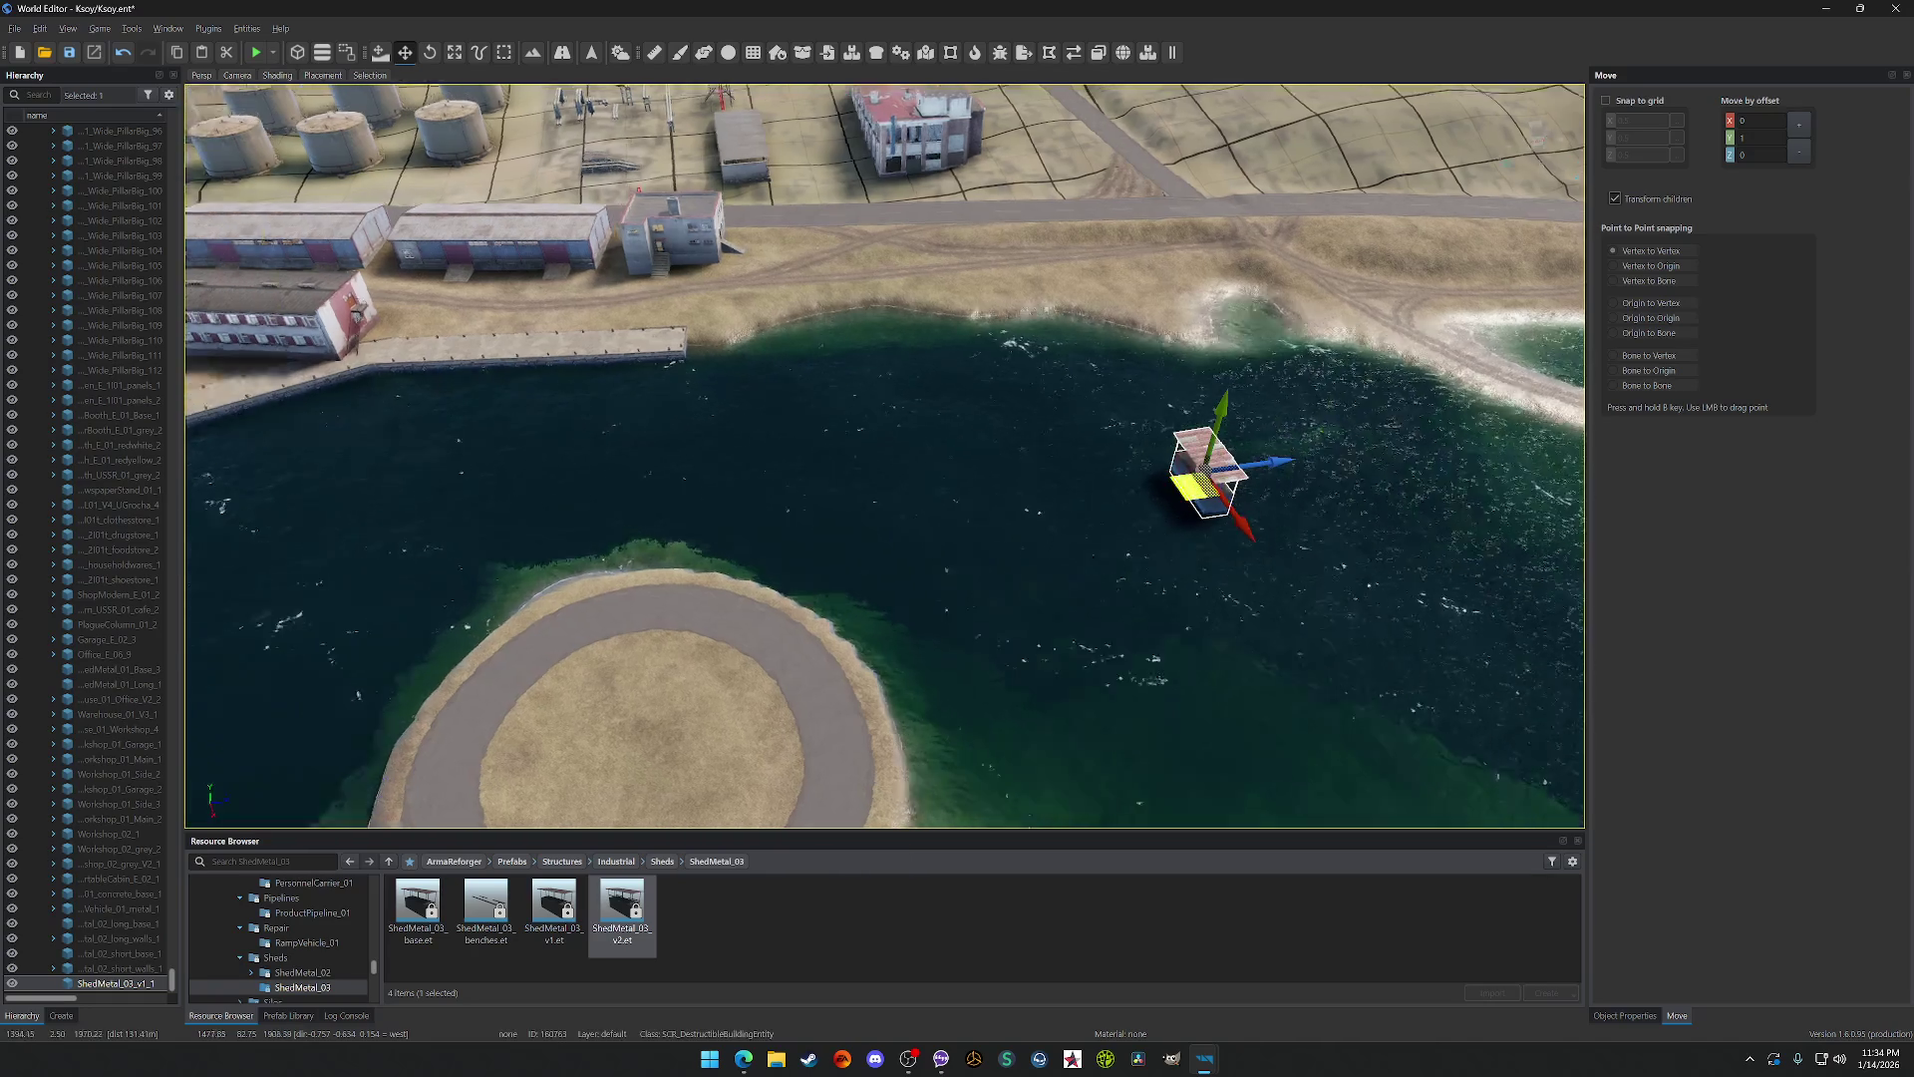
{"action": "key", "text": "s"}
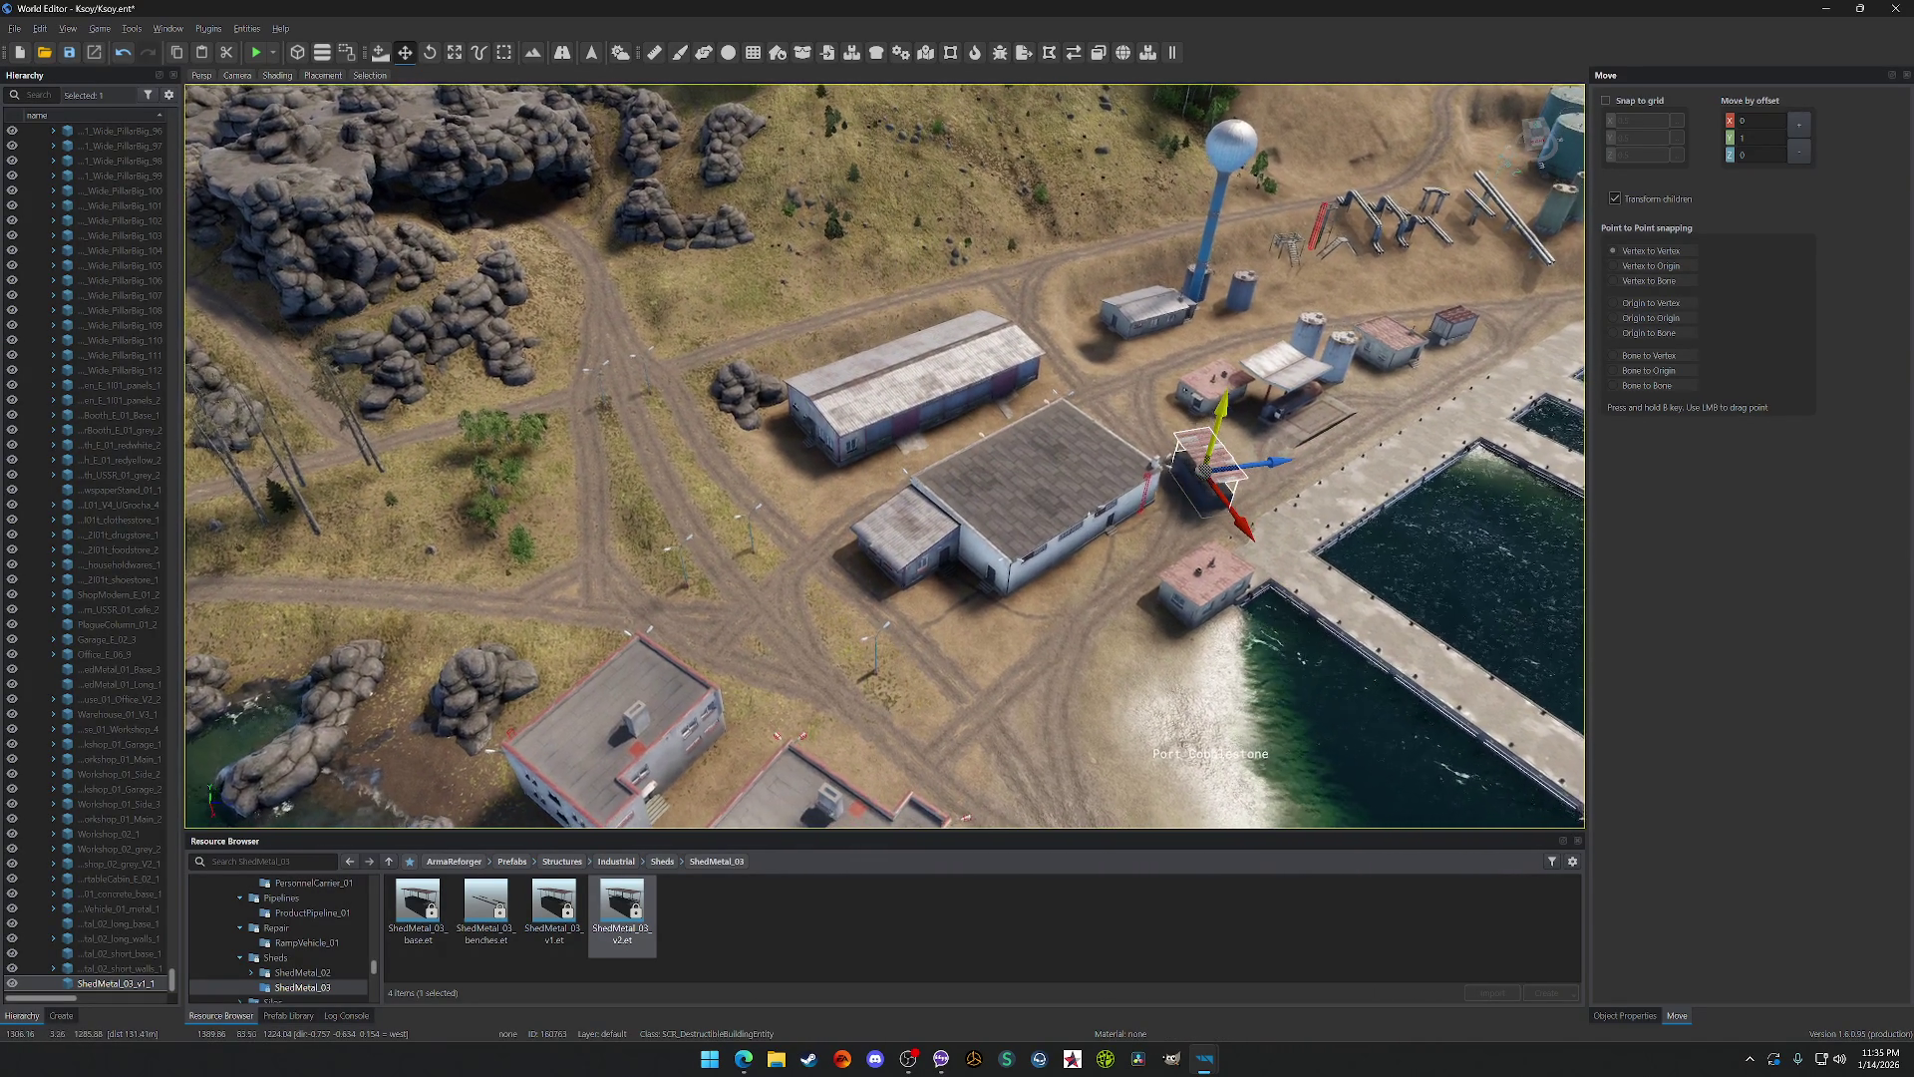
{"action": "key", "text": "d"}
{"action": "key", "text": "f"}
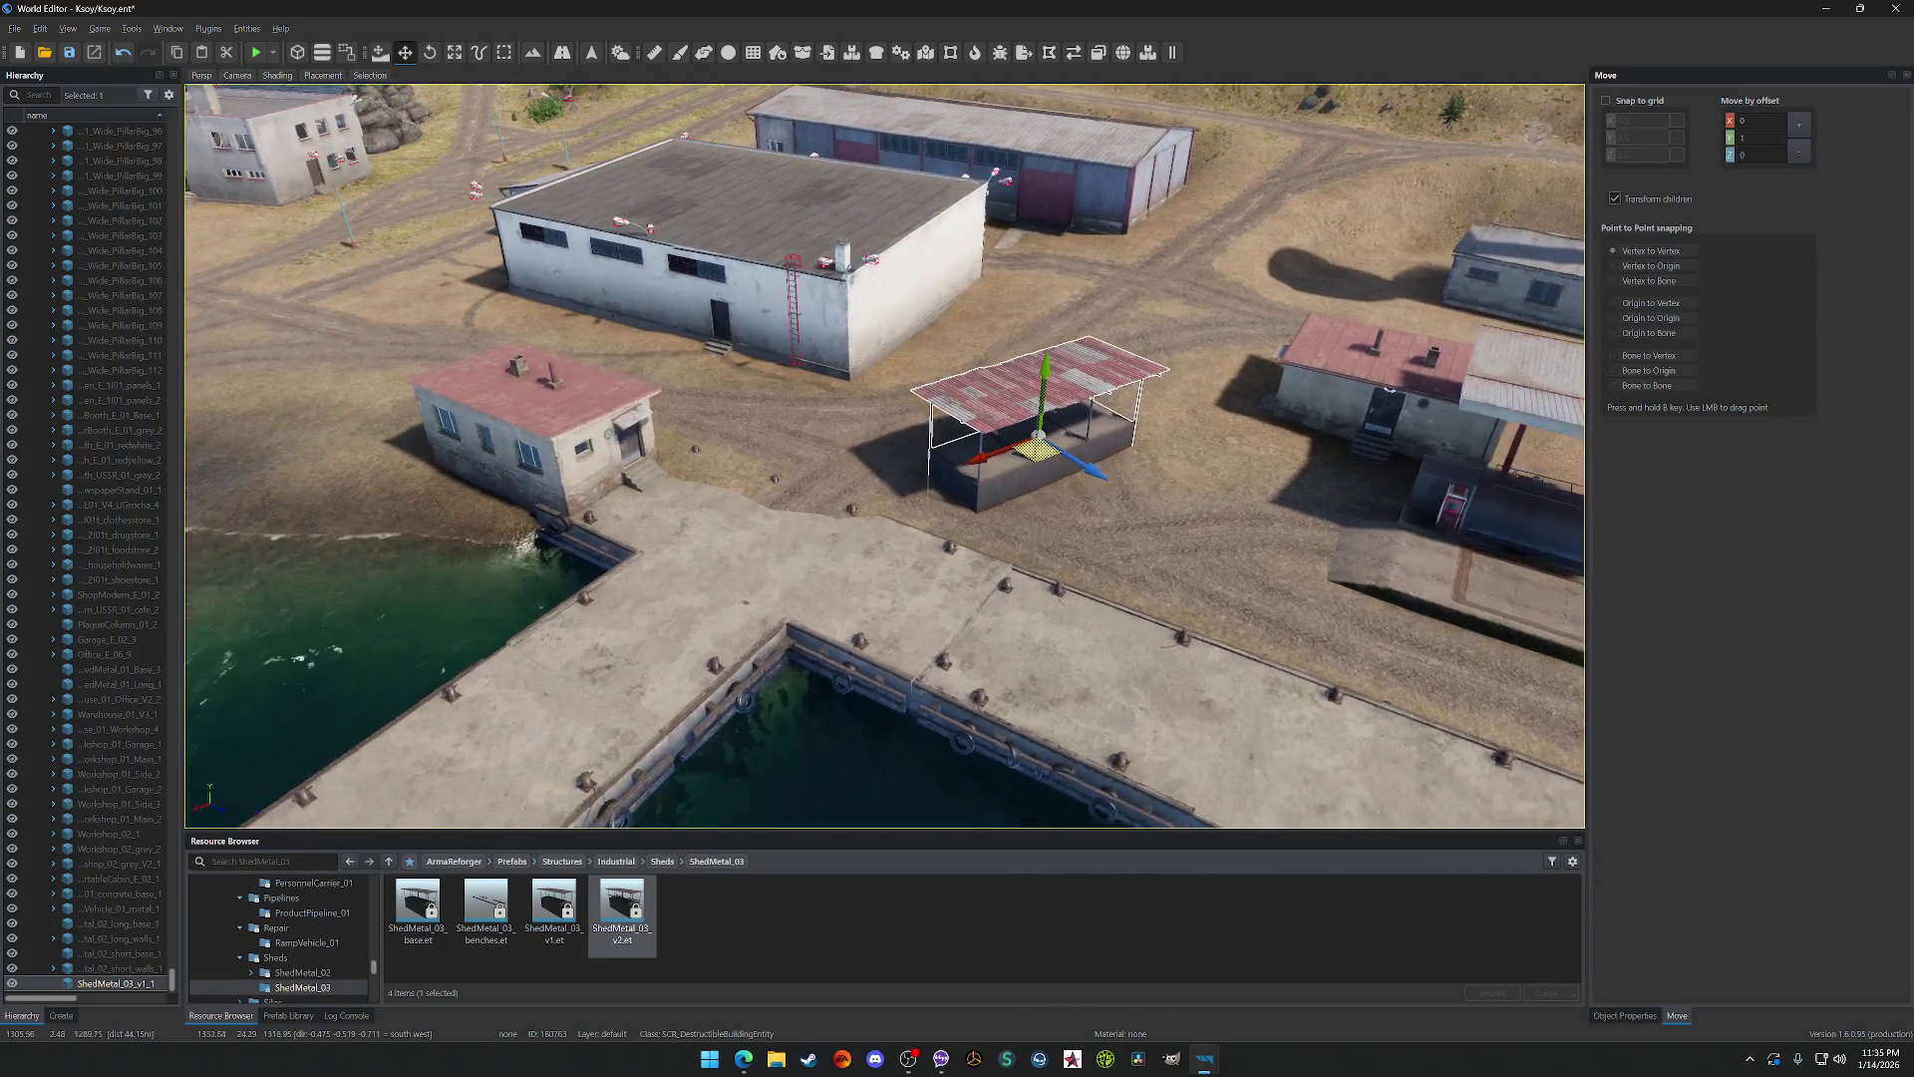
{"action": "scroll", "coordinate": [886, 456], "scroll_direction": "down", "scroll_amount": 5}
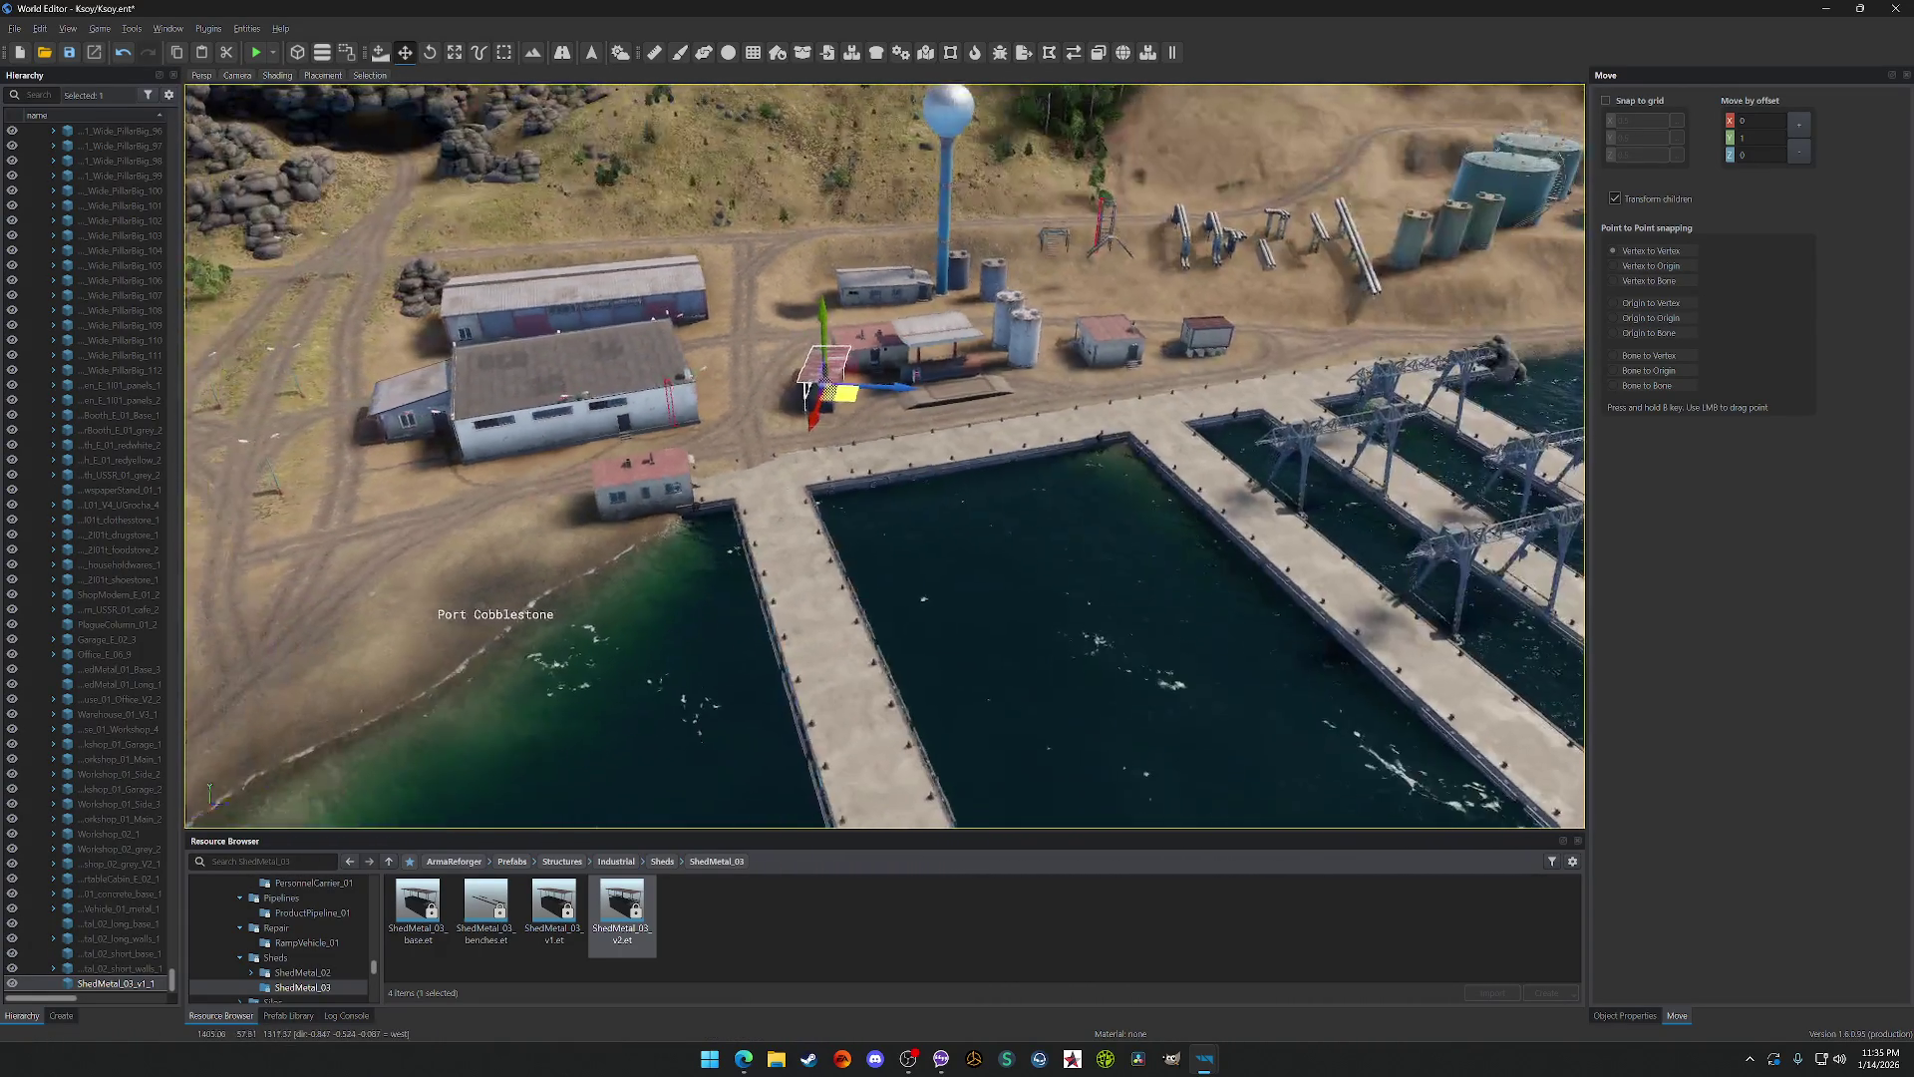
{"action": "key", "text": "f"}
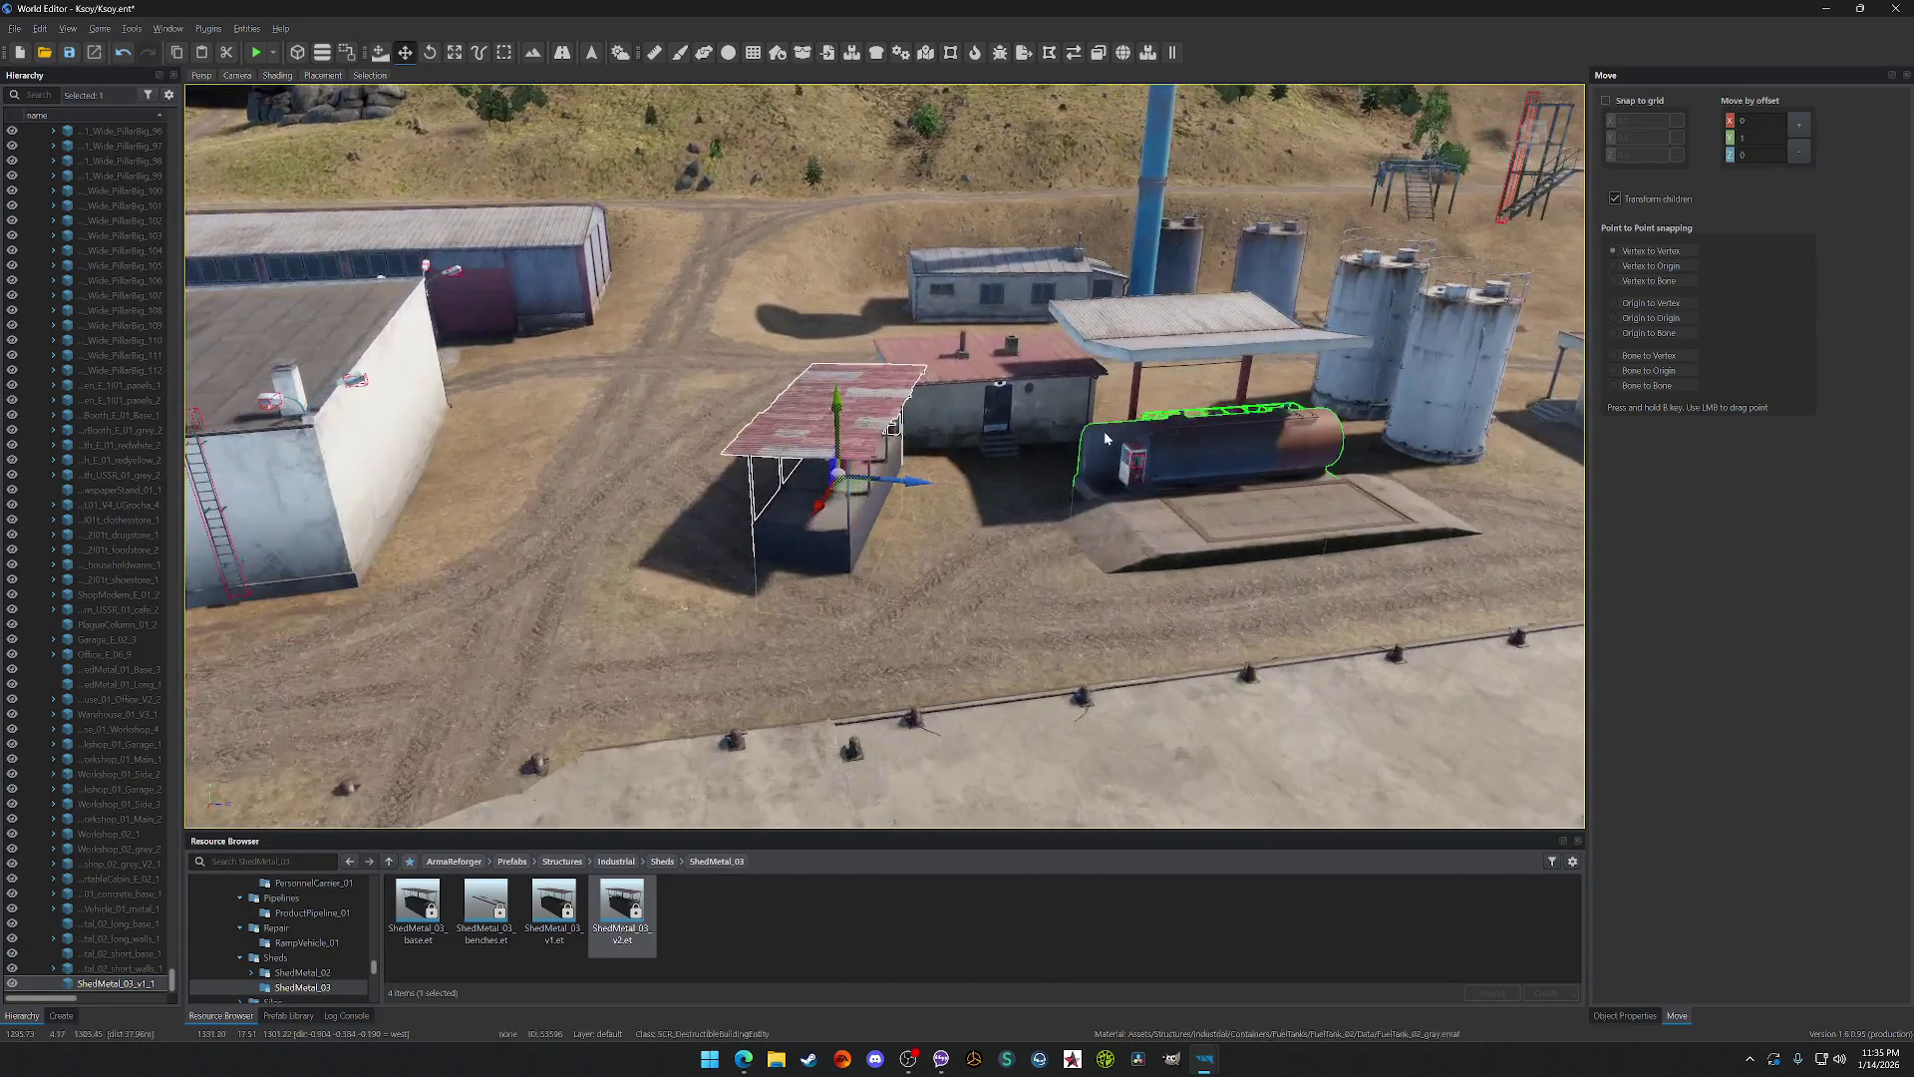
Step: Rotate the shed 60 degrees and move it from the yard onto the pier edge
{"action": "key", "text": "e"}
{"action": "left_click_drag", "start_coordinate": [894, 502], "coordinate": [1000, 678]}
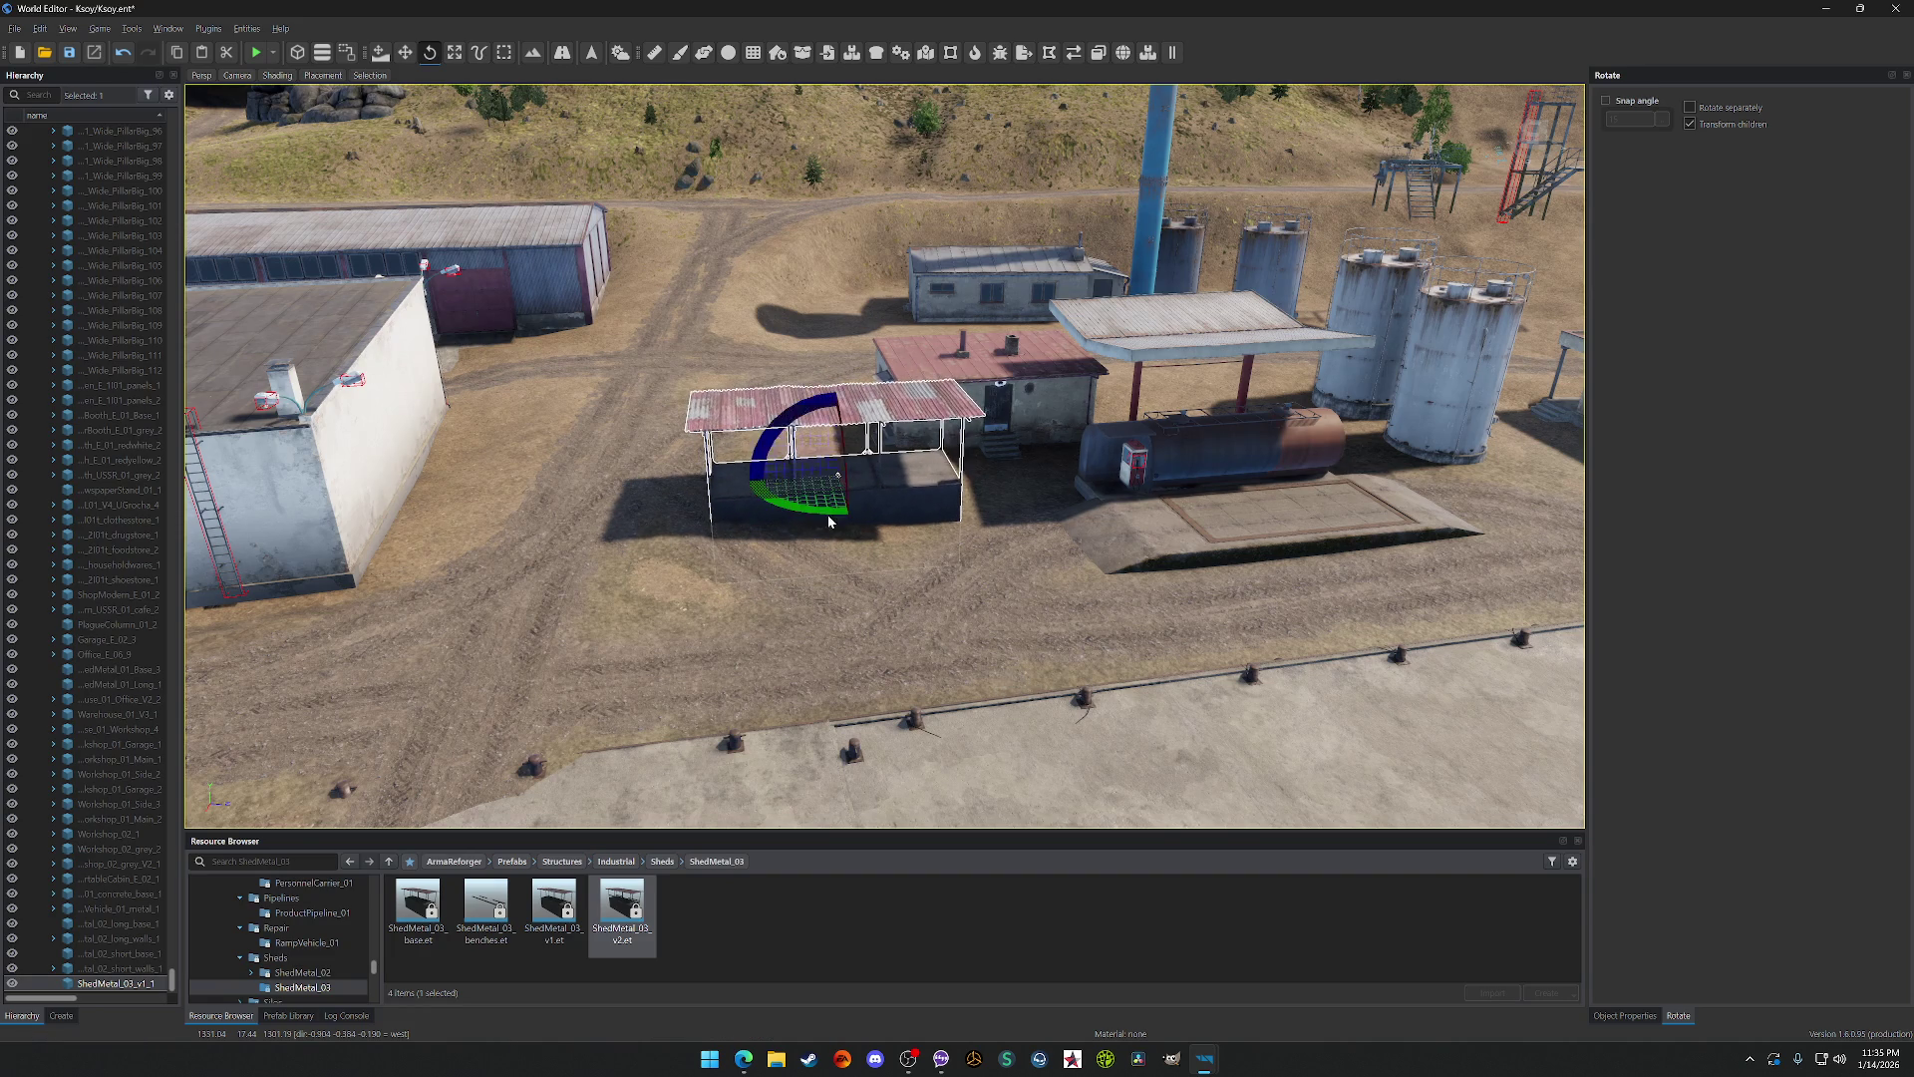
{"action": "scroll", "coordinate": [827, 514], "scroll_direction": "down", "scroll_amount": 5}
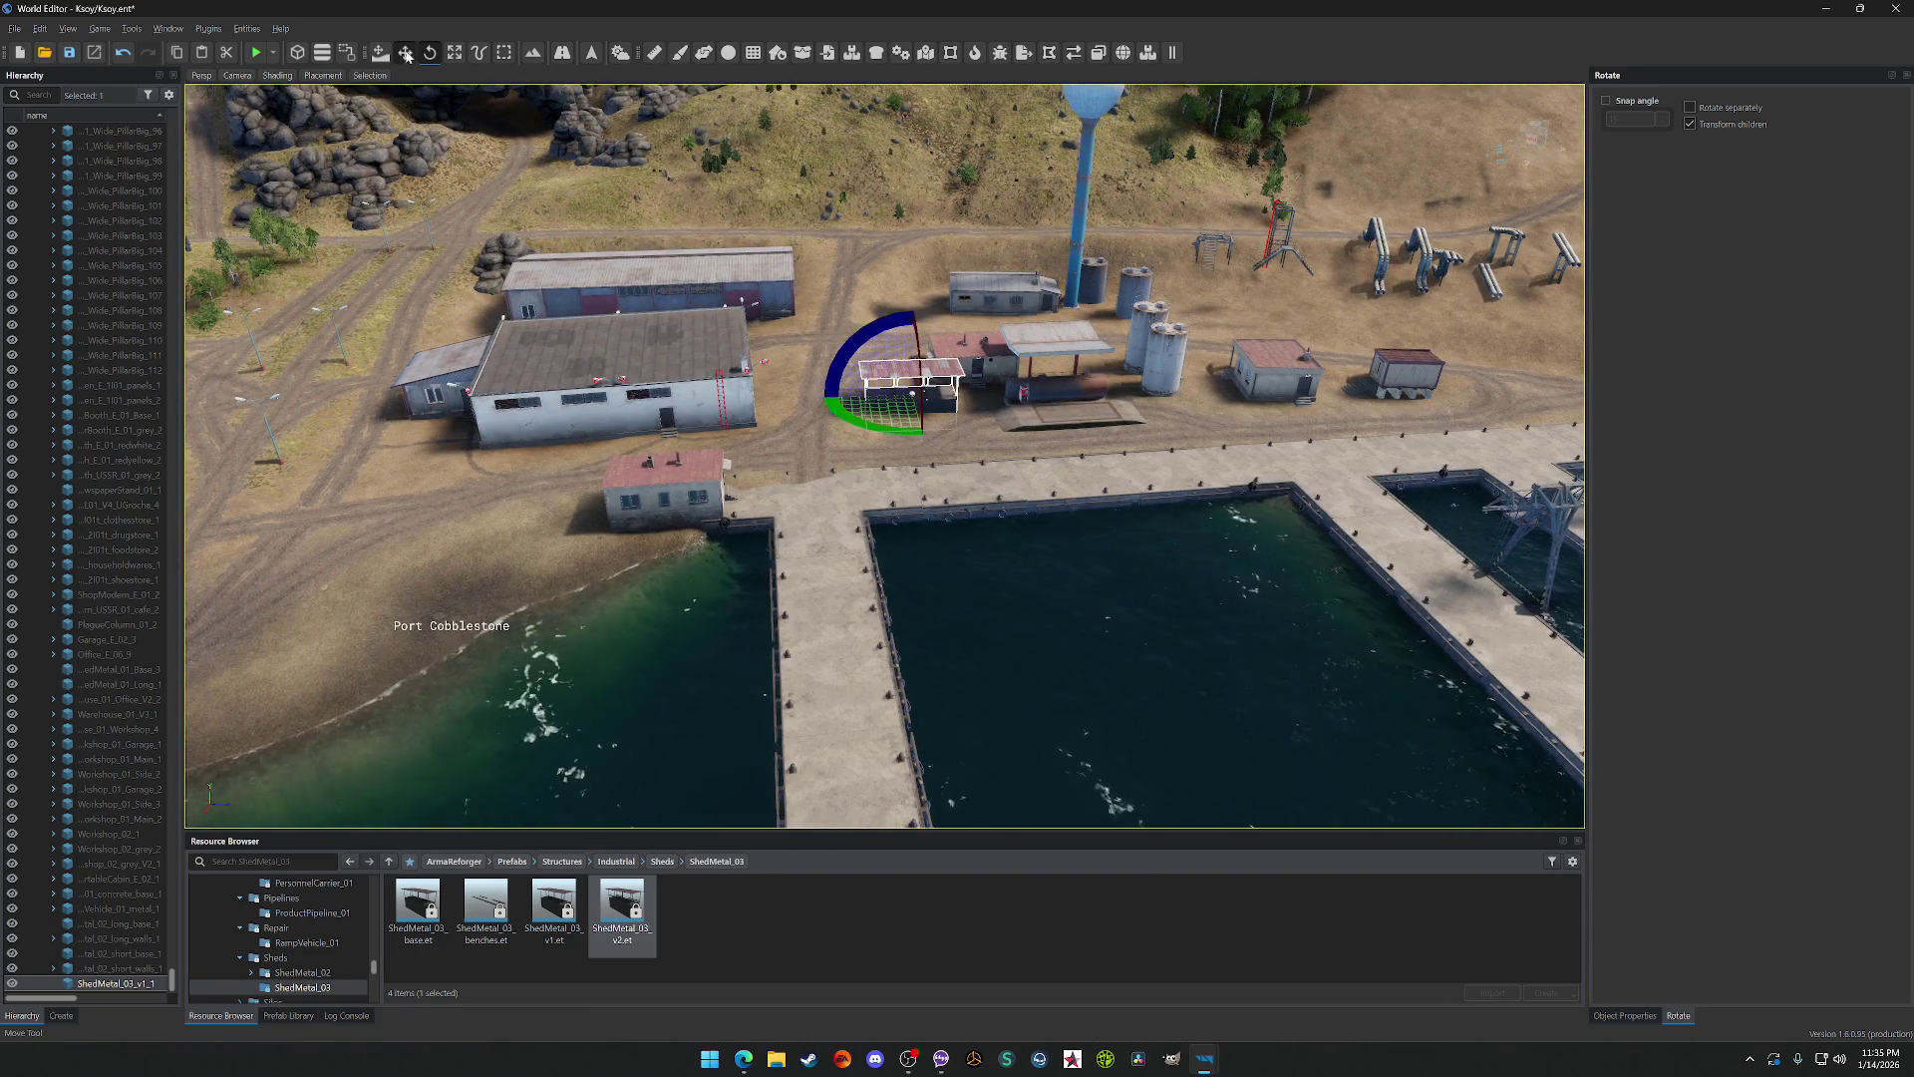
{"action": "left_click", "coordinate": [406, 53]}
{"action": "mouse_move", "coordinate": [866, 430]}
{"action": "left_mouse_down"}
{"action": "mouse_move", "coordinate": [782, 487]}
{"action": "mouse_move", "coordinate": [777, 518]}
{"action": "mouse_move", "coordinate": [911, 512]}
{"action": "left_mouse_up"}
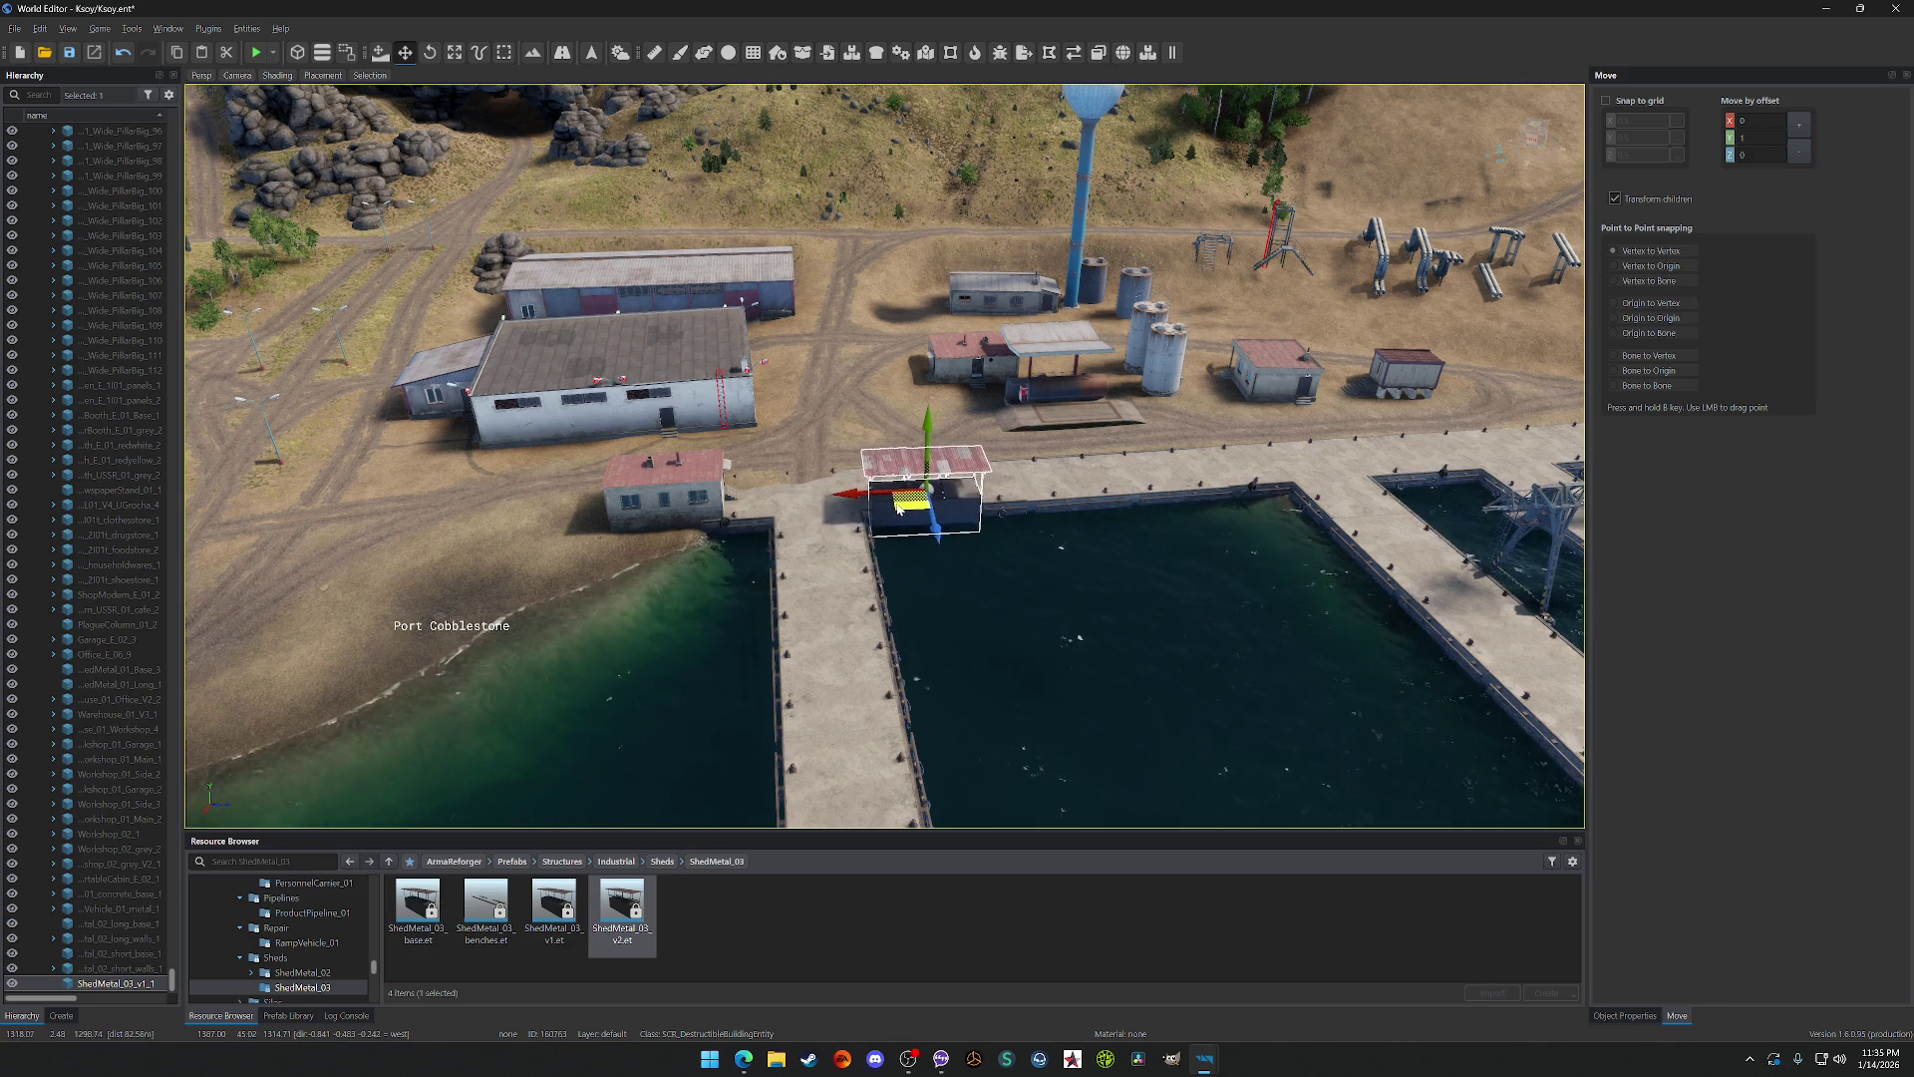
{"action": "scroll", "coordinate": [894, 508], "scroll_direction": "up", "scroll_amount": 5}
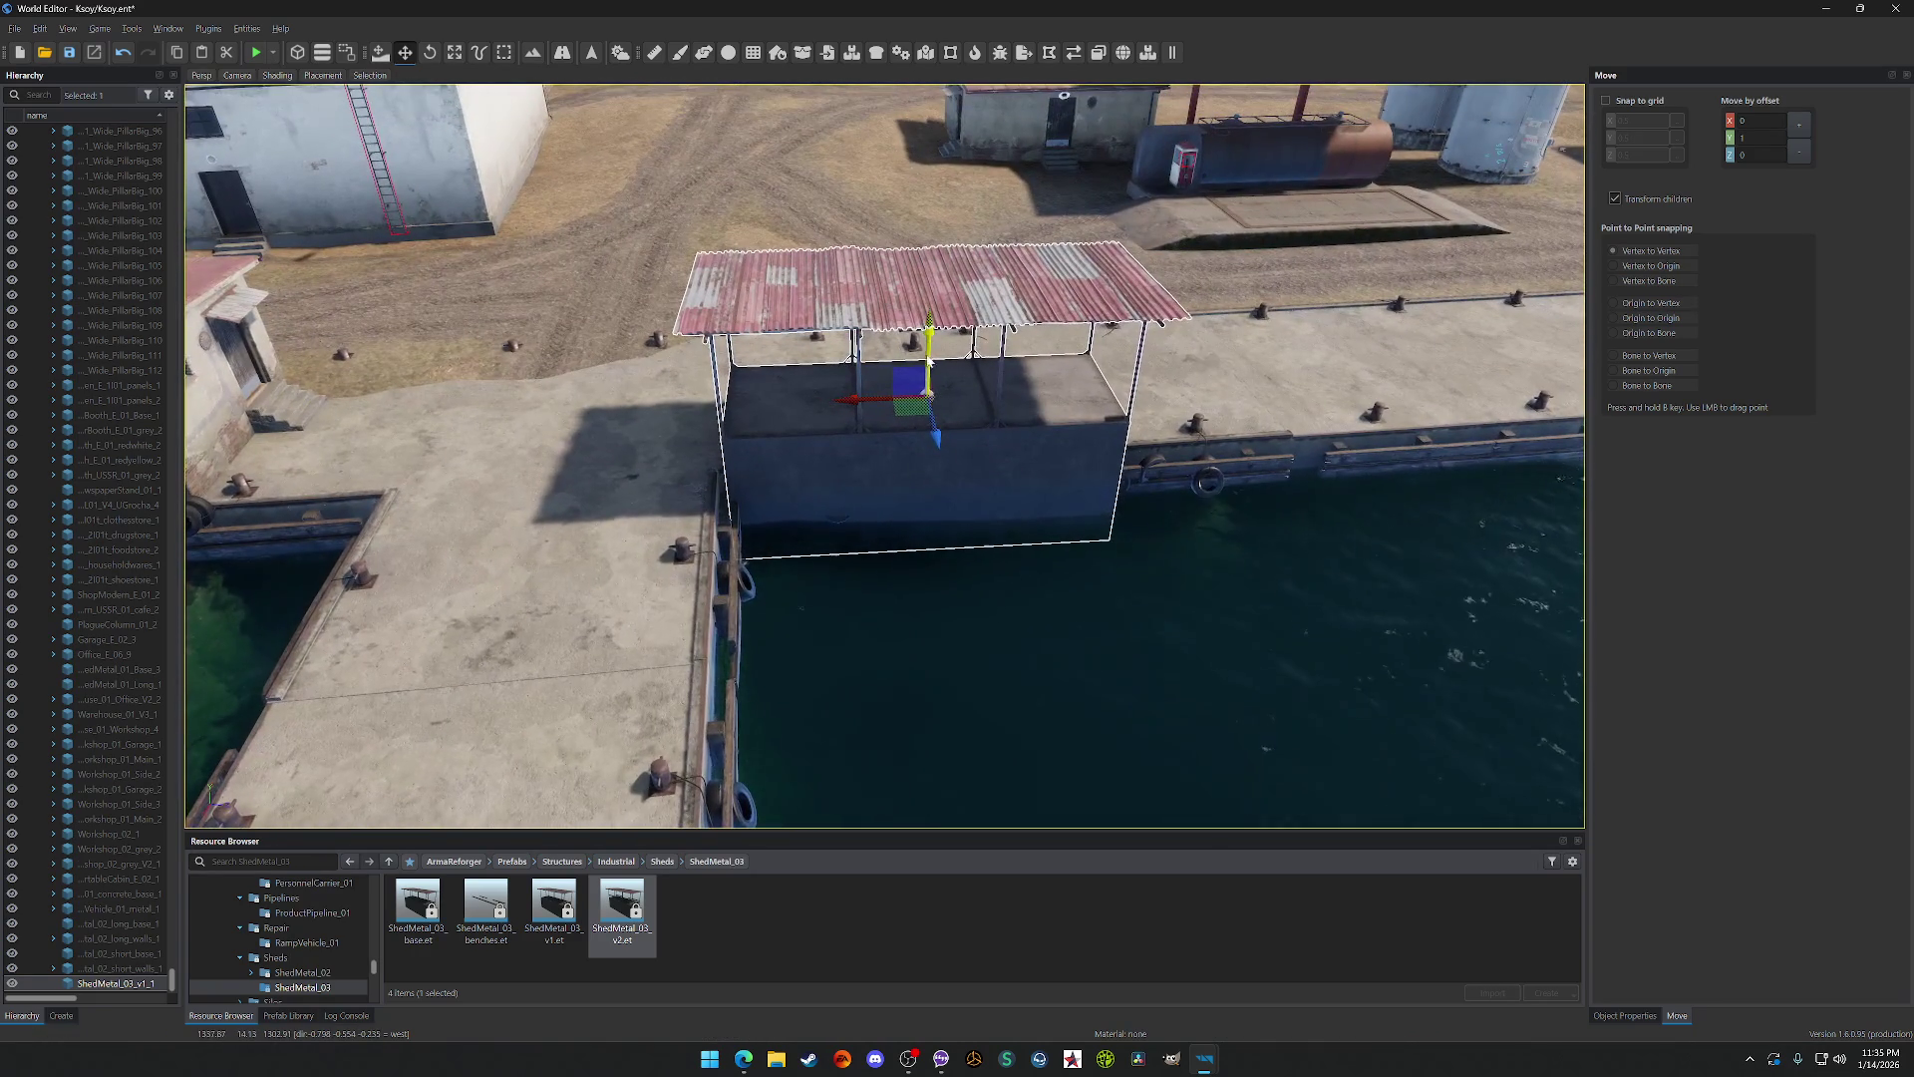
Step: Adjust the shed's height, then lower the concrete pier segment by the water slightly
{"action": "left_click_drag", "start_coordinate": [922, 375], "coordinate": [927, 349]}
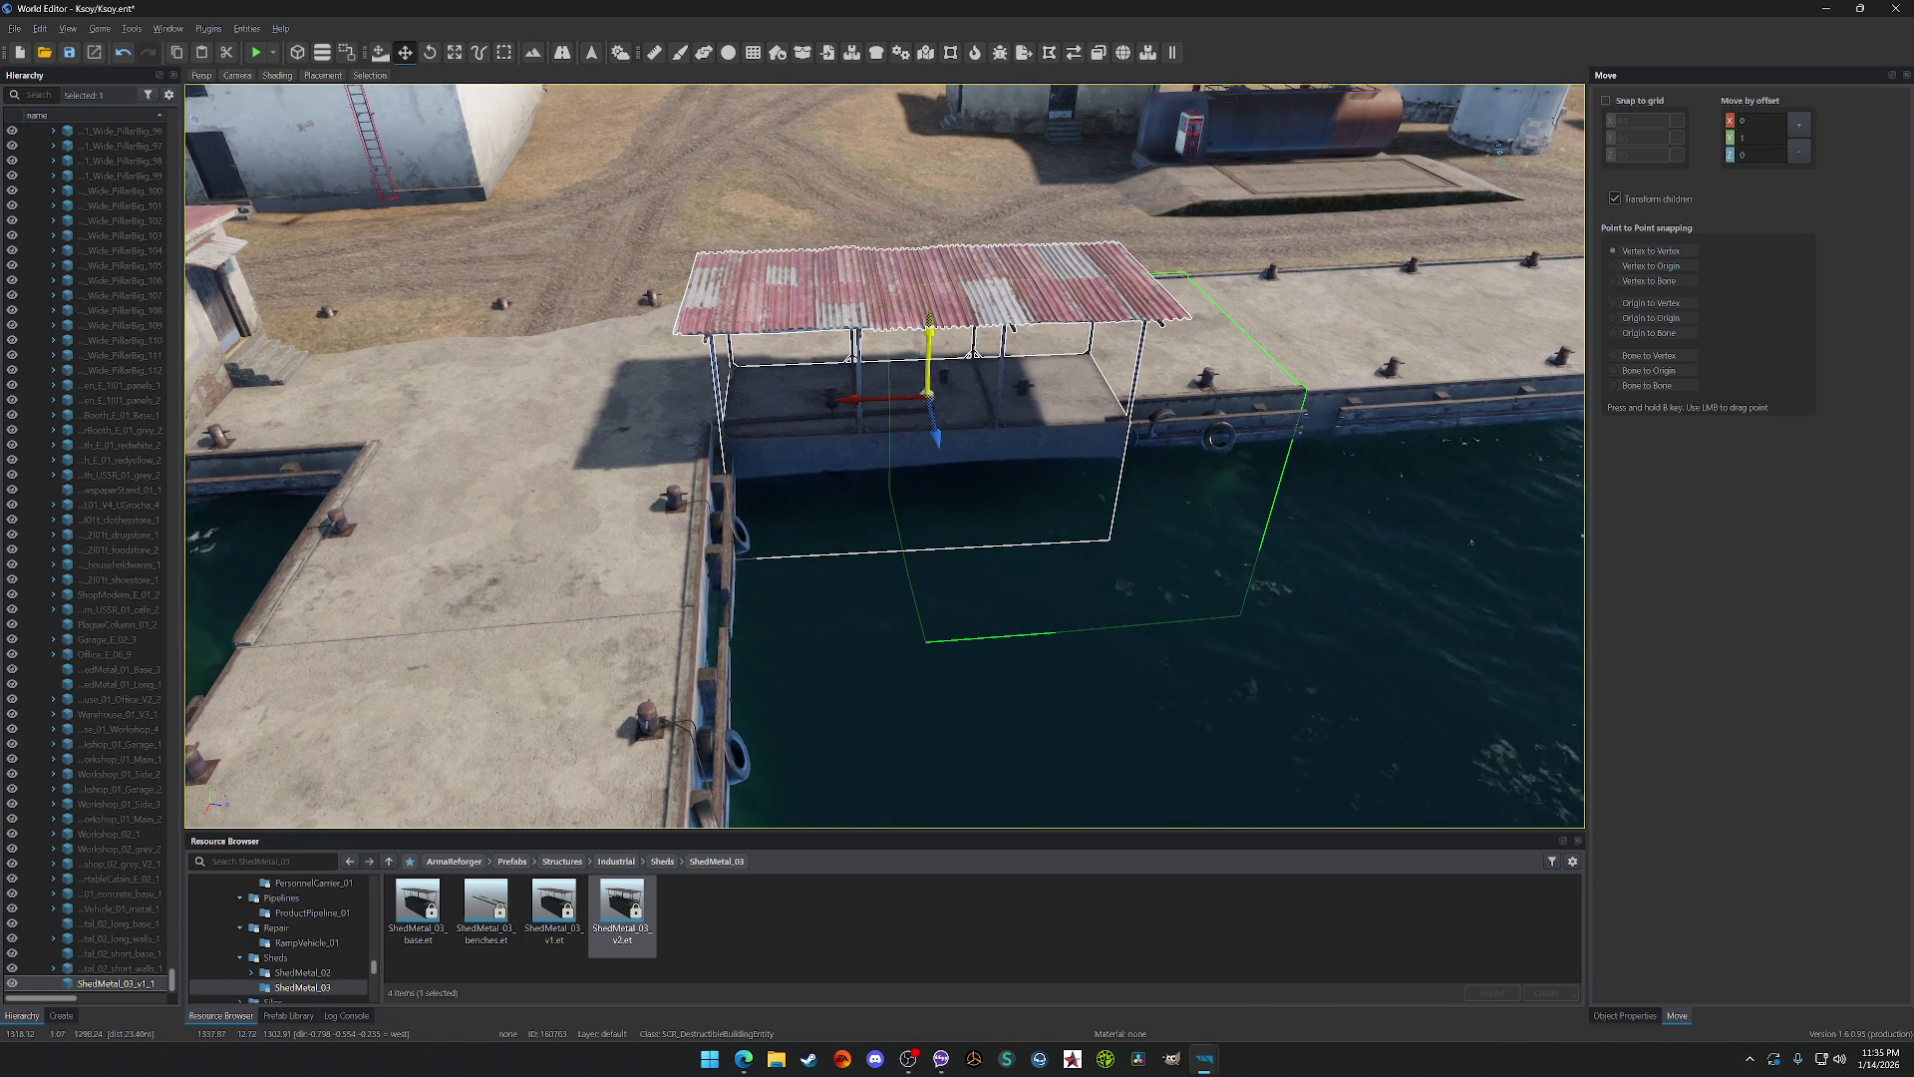
{"action": "key", "text": "a"}
{"action": "key", "text": "w"}
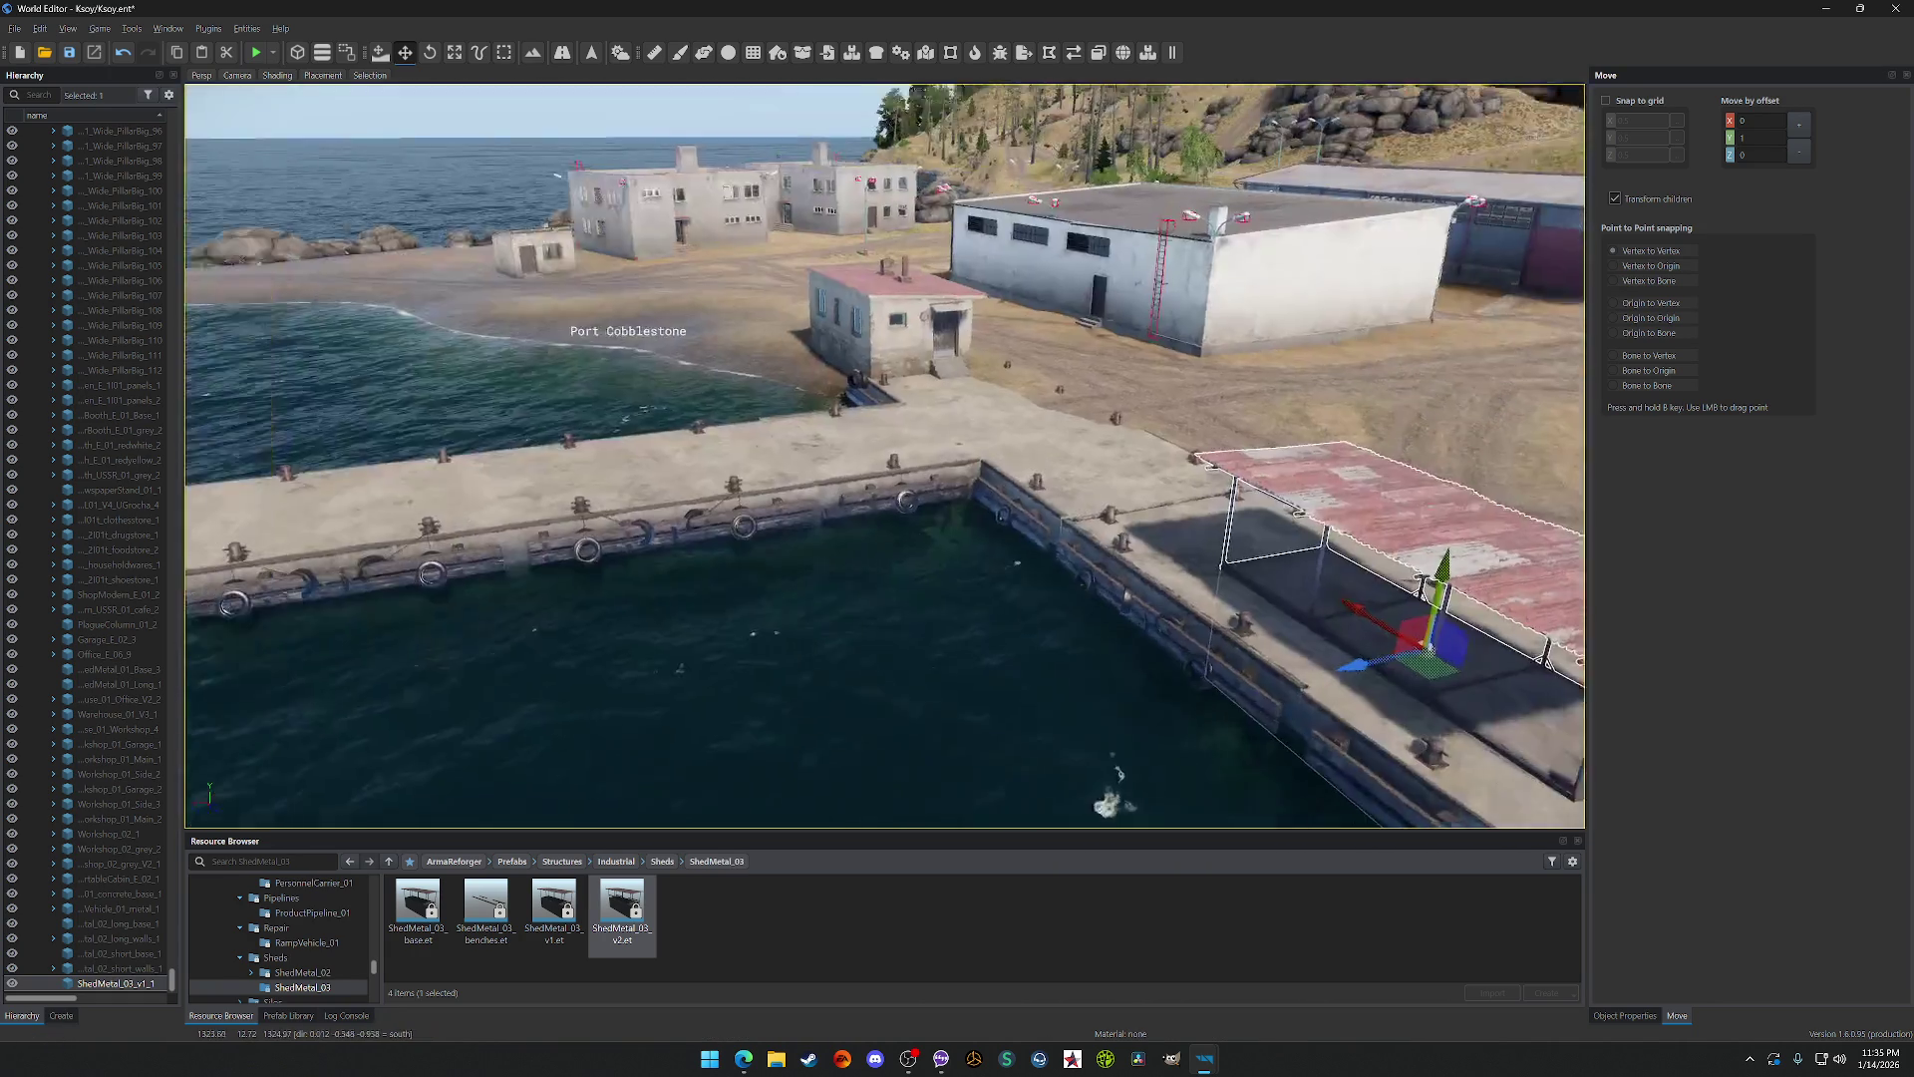
{"action": "key", "text": "w"}
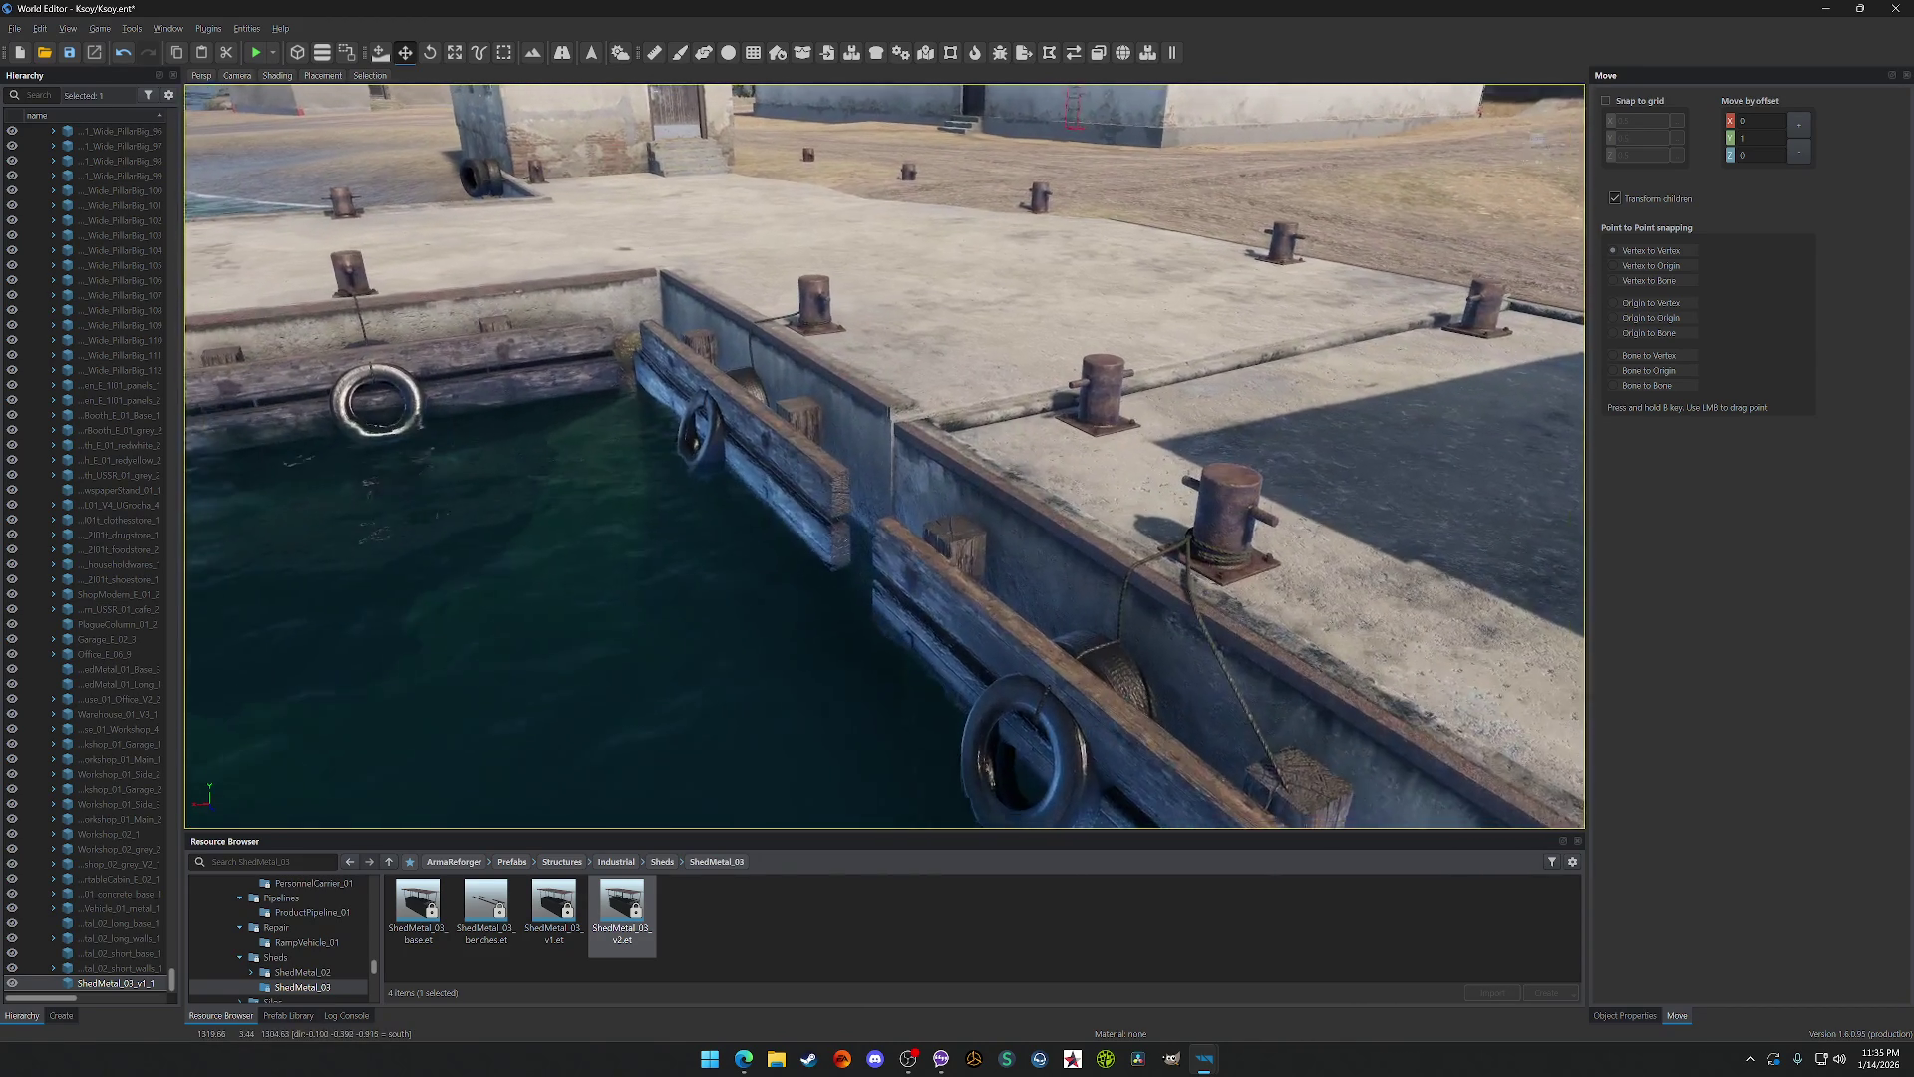
{"action": "left_click", "coordinate": [904, 388]}
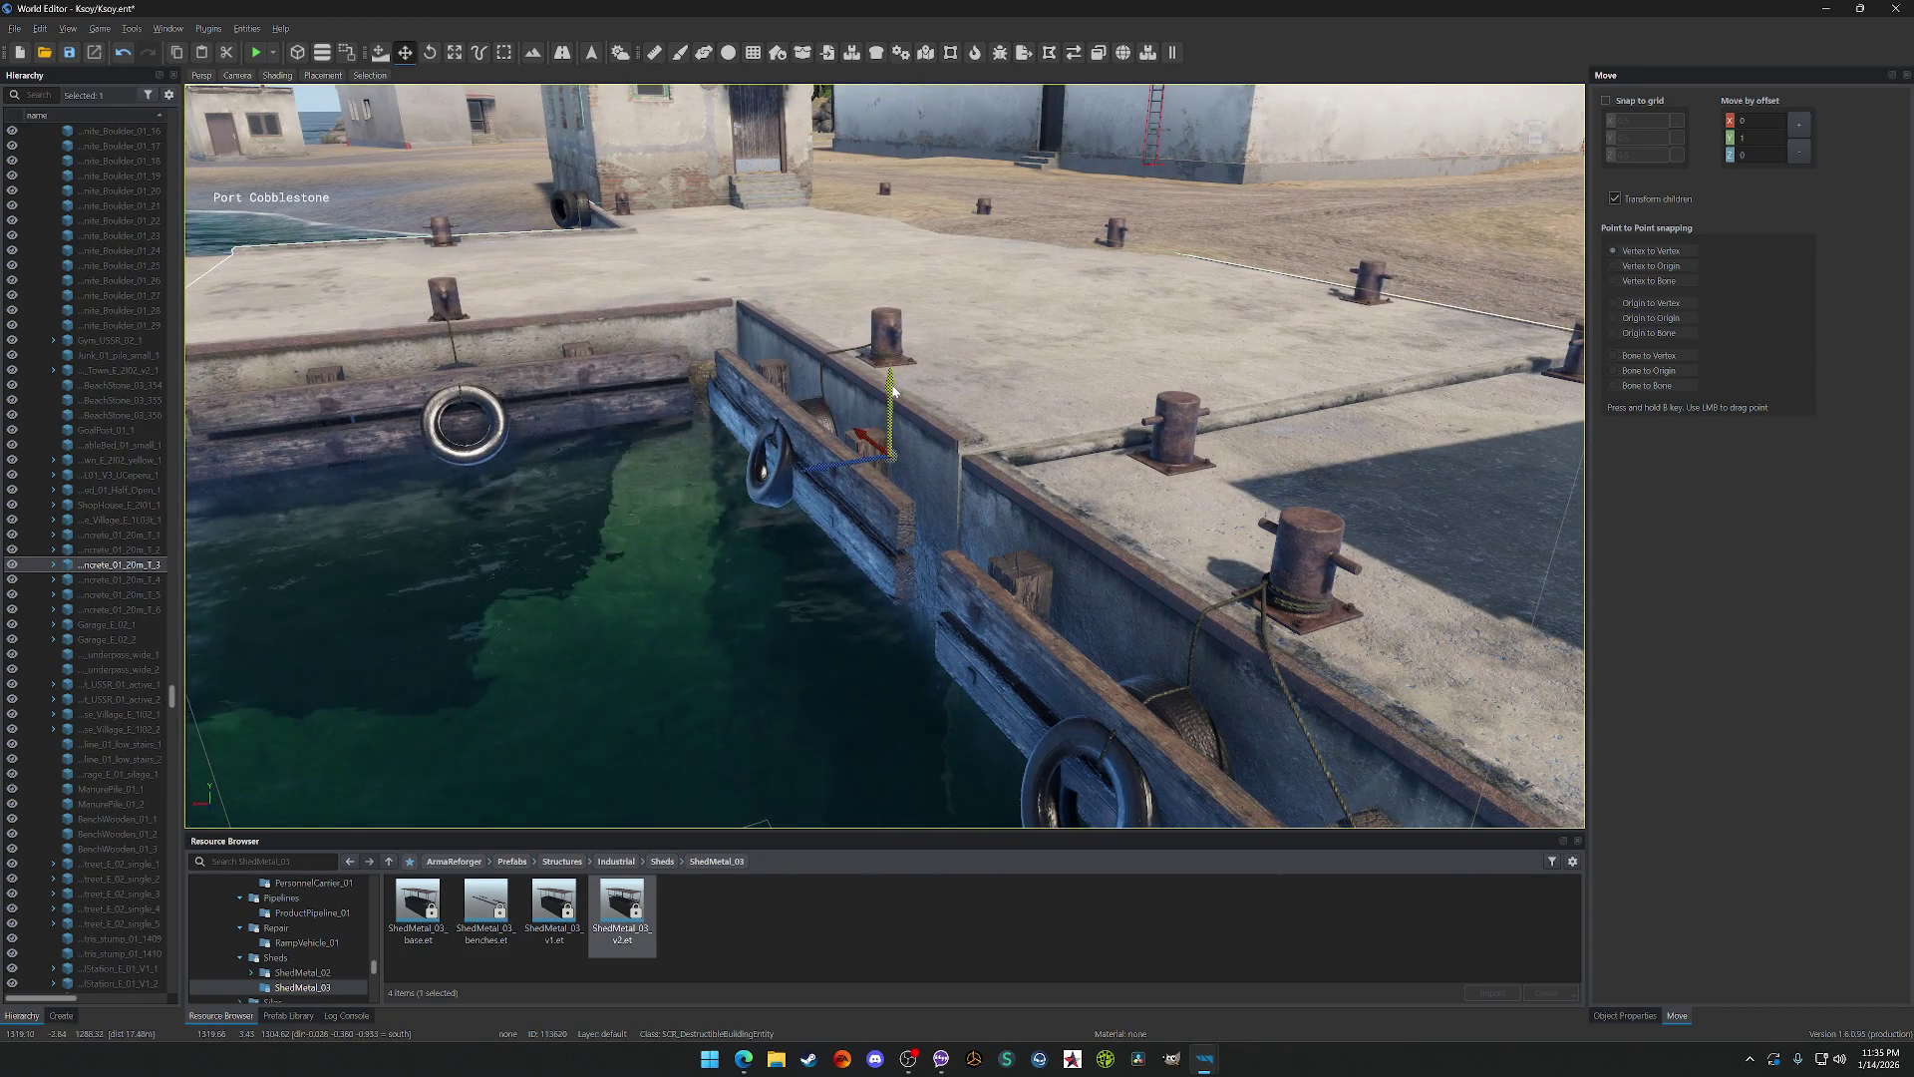
{"action": "left_click_drag", "start_coordinate": [894, 389], "coordinate": [890, 394]}
Step: Turn the metal shed about 2.5° to sit square on the pier and nudge it up
{"action": "key", "text": "s"}
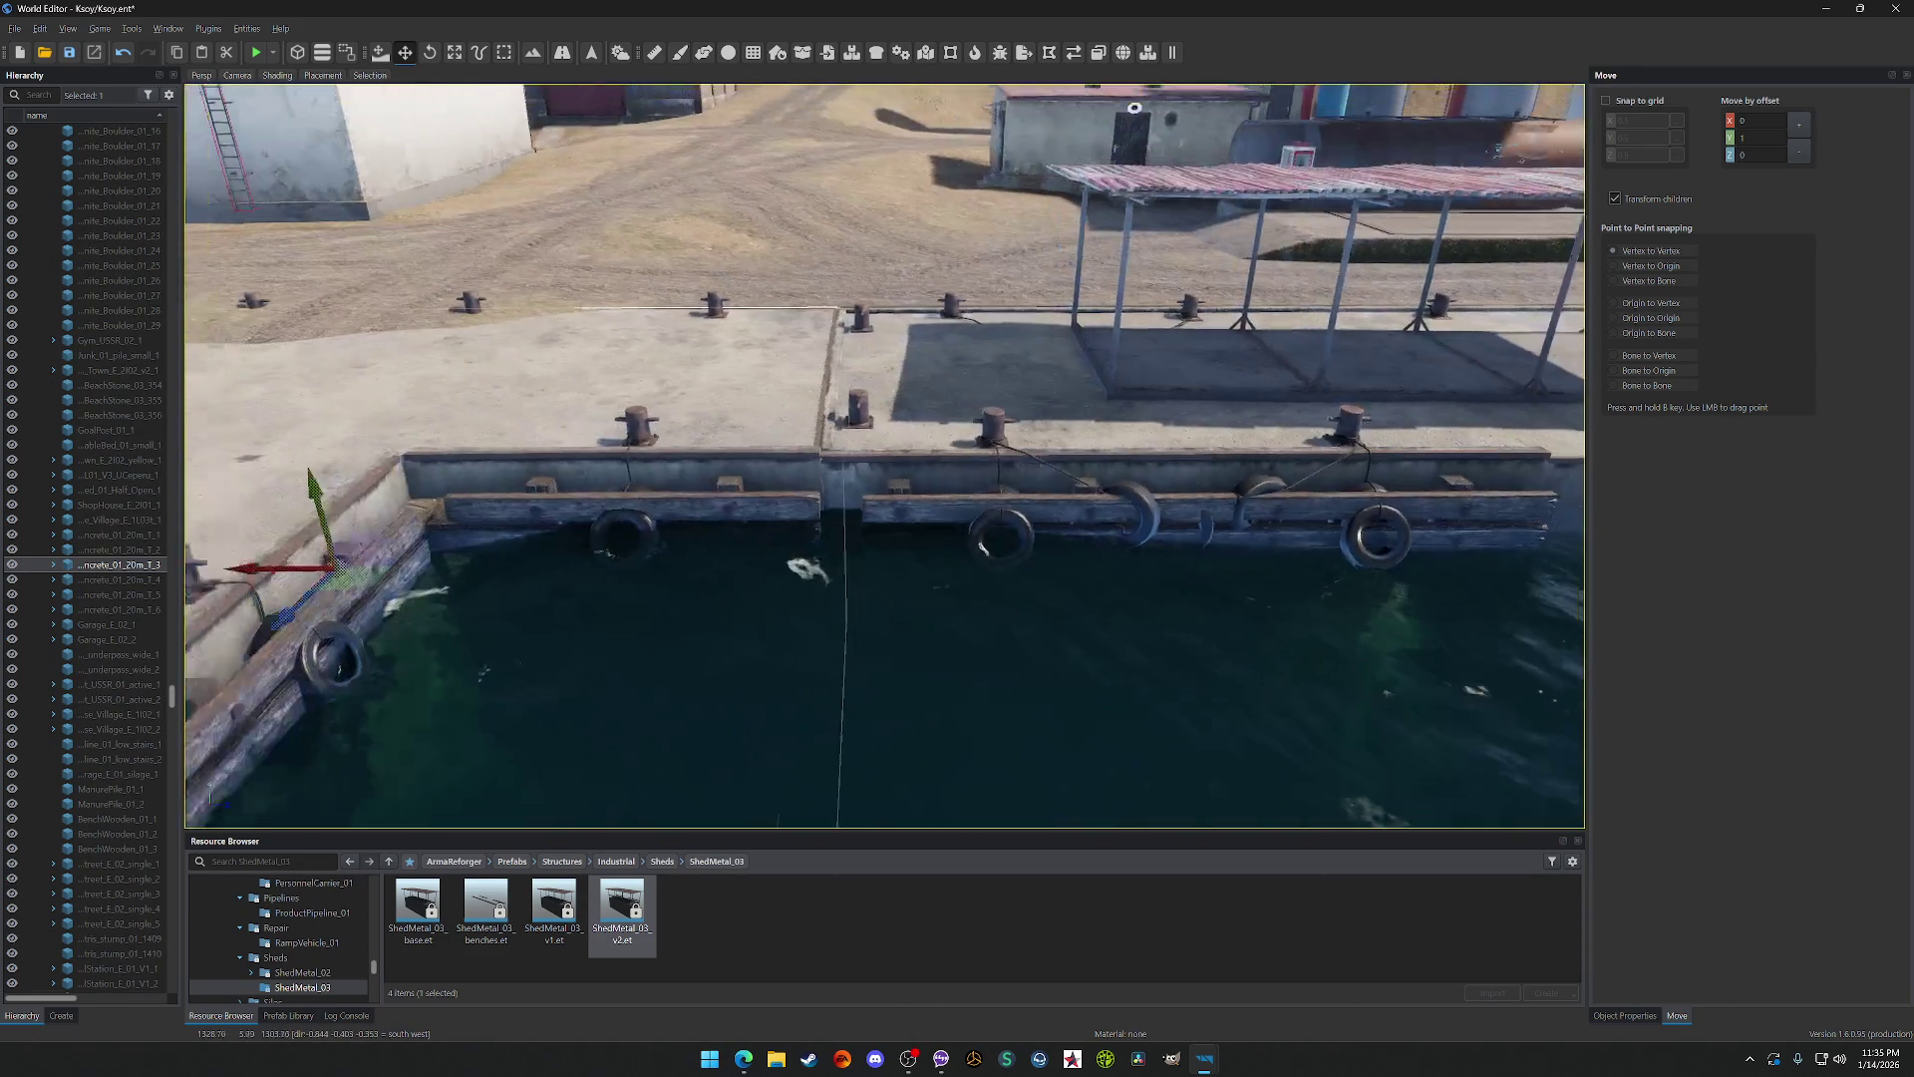
{"action": "left_click", "coordinate": [1131, 396]}
{"action": "key", "text": "w"}
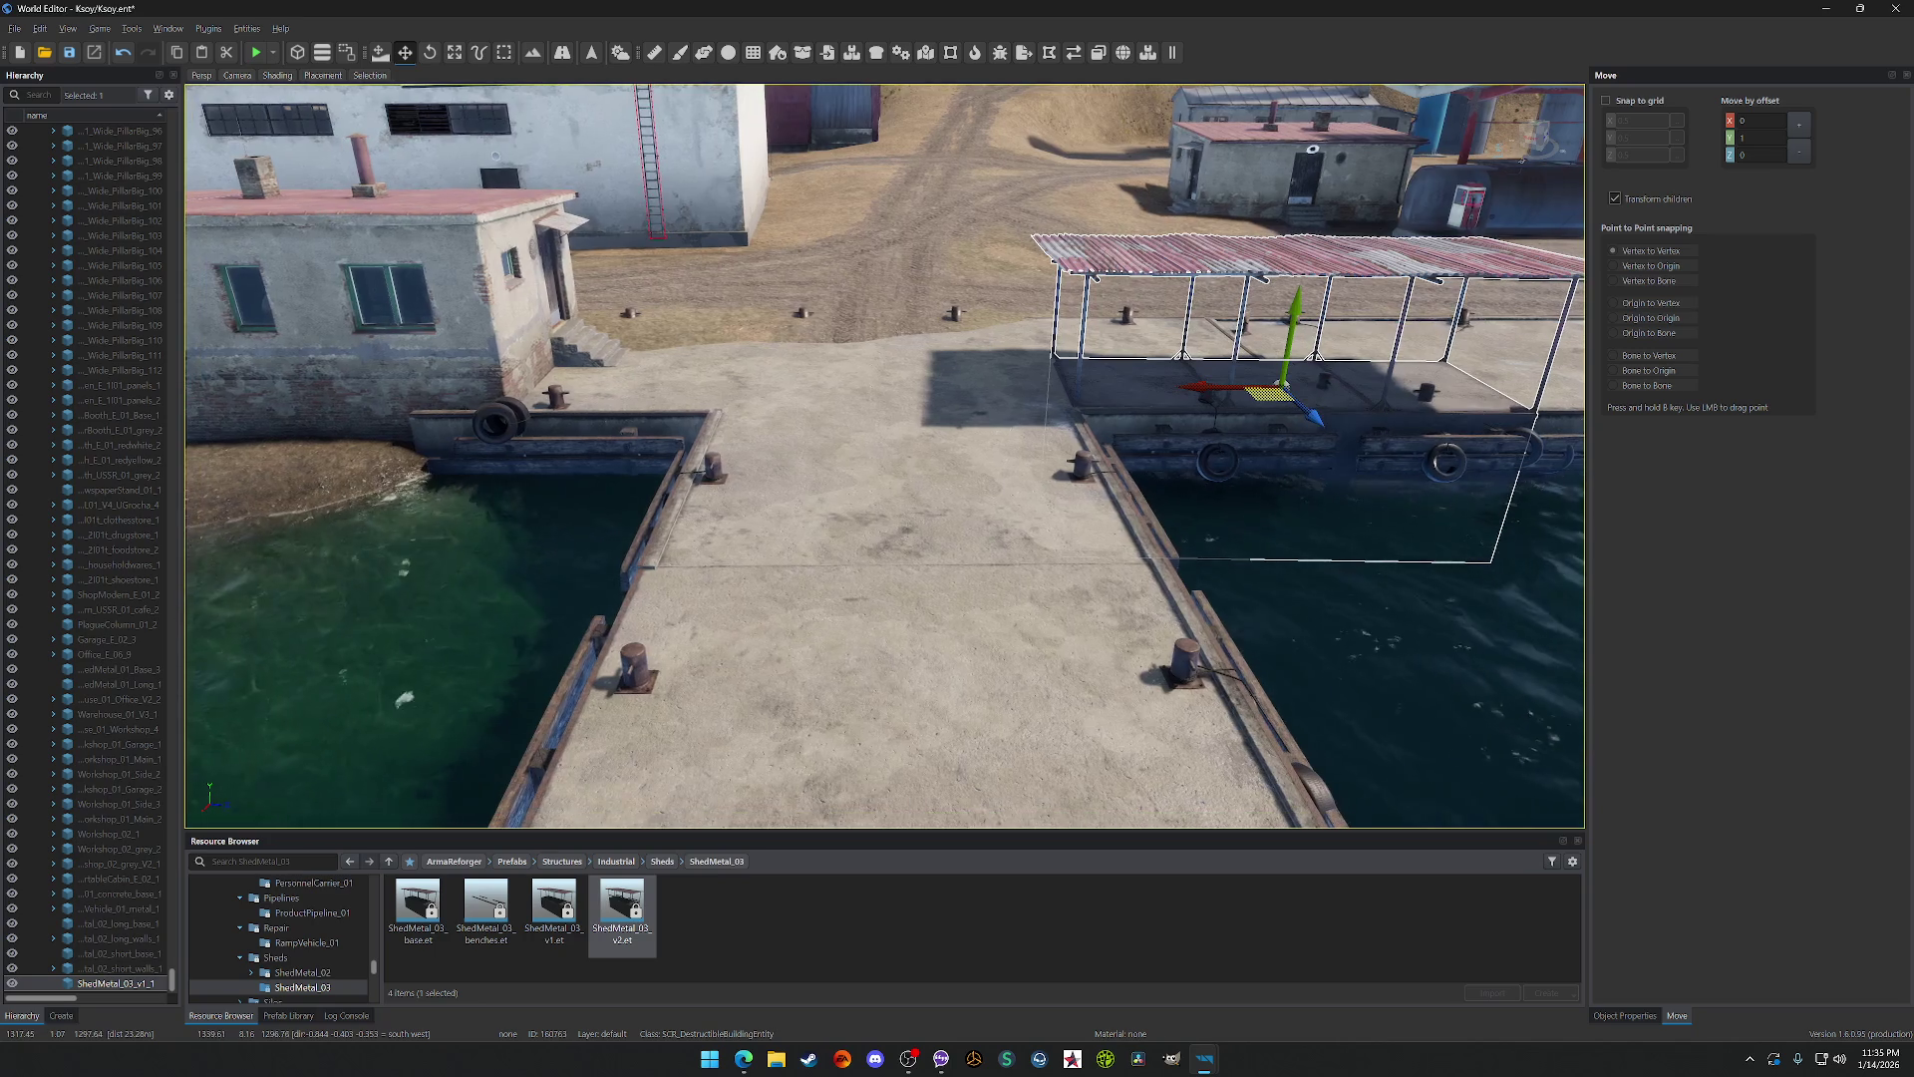
{"action": "key", "text": "f"}
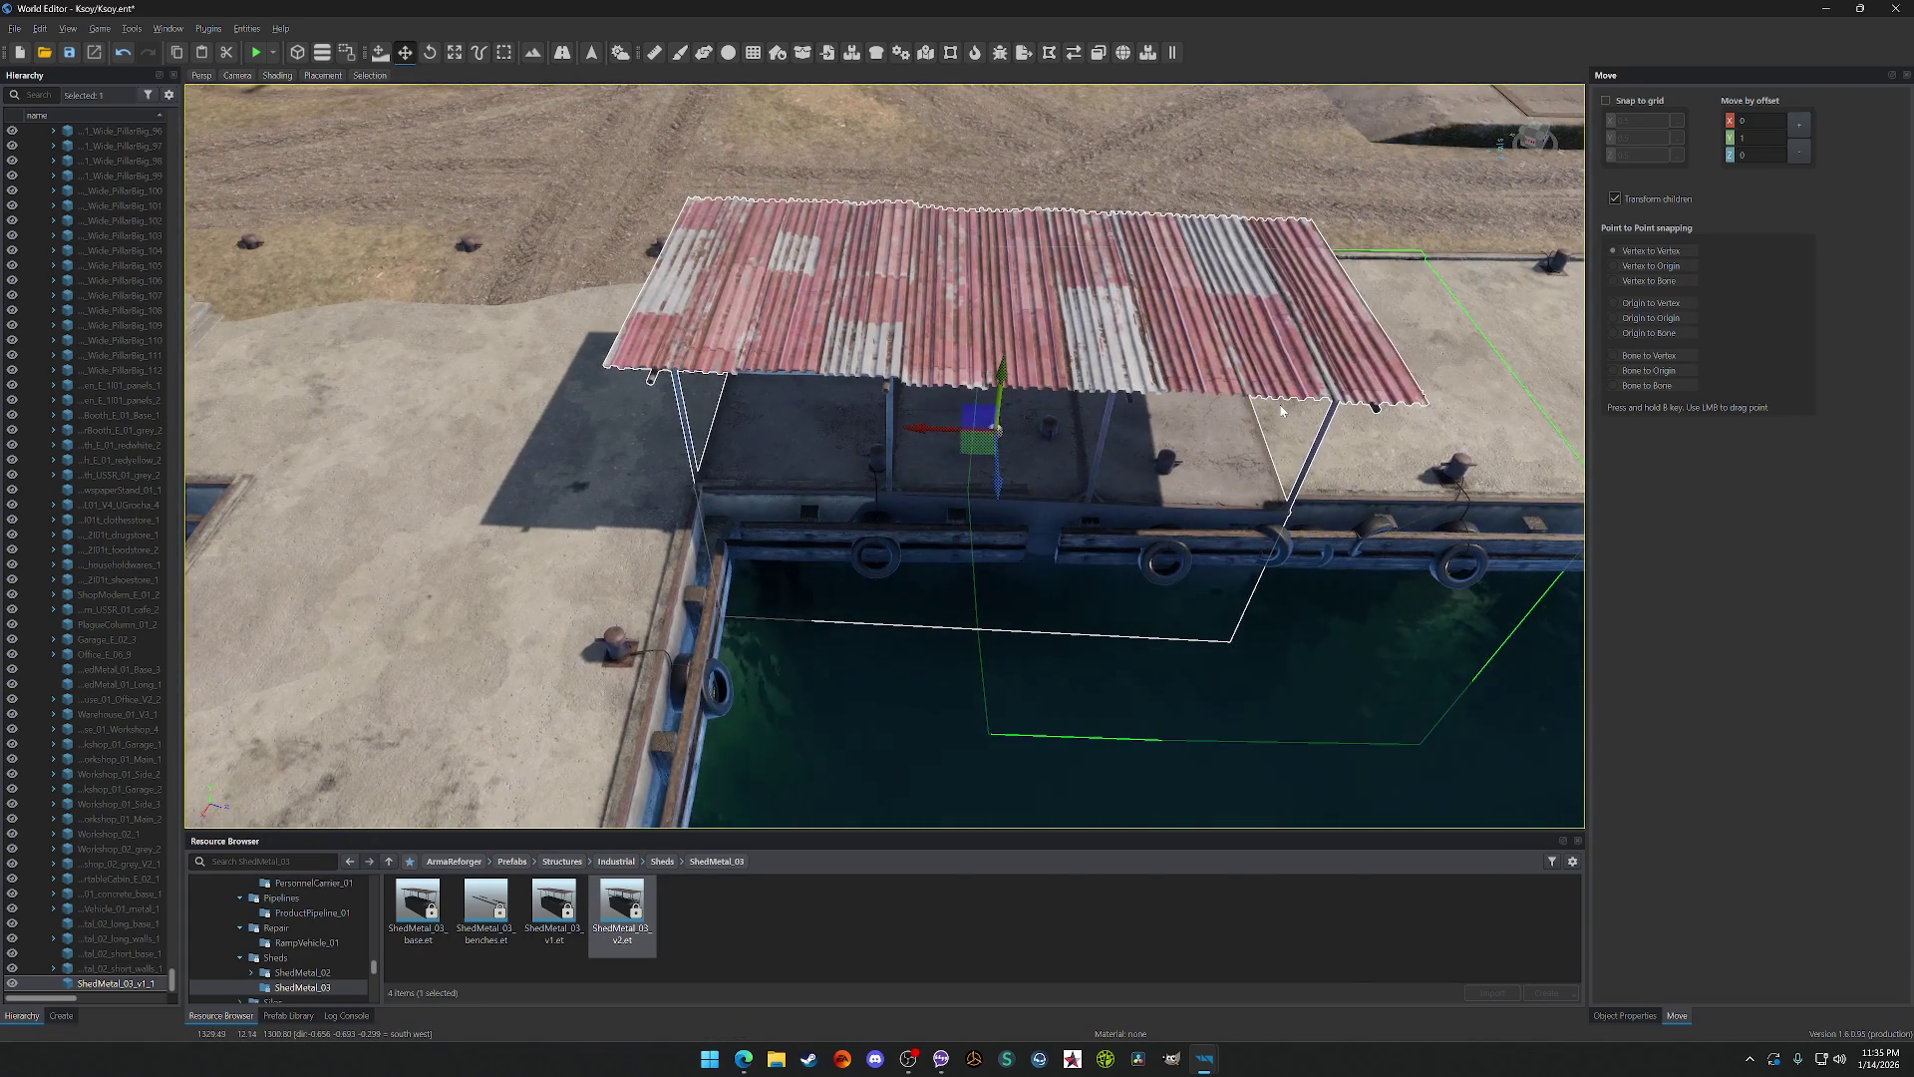
{"action": "key", "text": "t"}
{"action": "left_click", "coordinate": [431, 54]}
{"action": "mouse_move", "coordinate": [928, 469]}
{"action": "left_mouse_down"}
{"action": "mouse_move", "coordinate": [1146, 578]}
{"action": "mouse_move", "coordinate": [1241, 601]}
{"action": "left_mouse_up"}
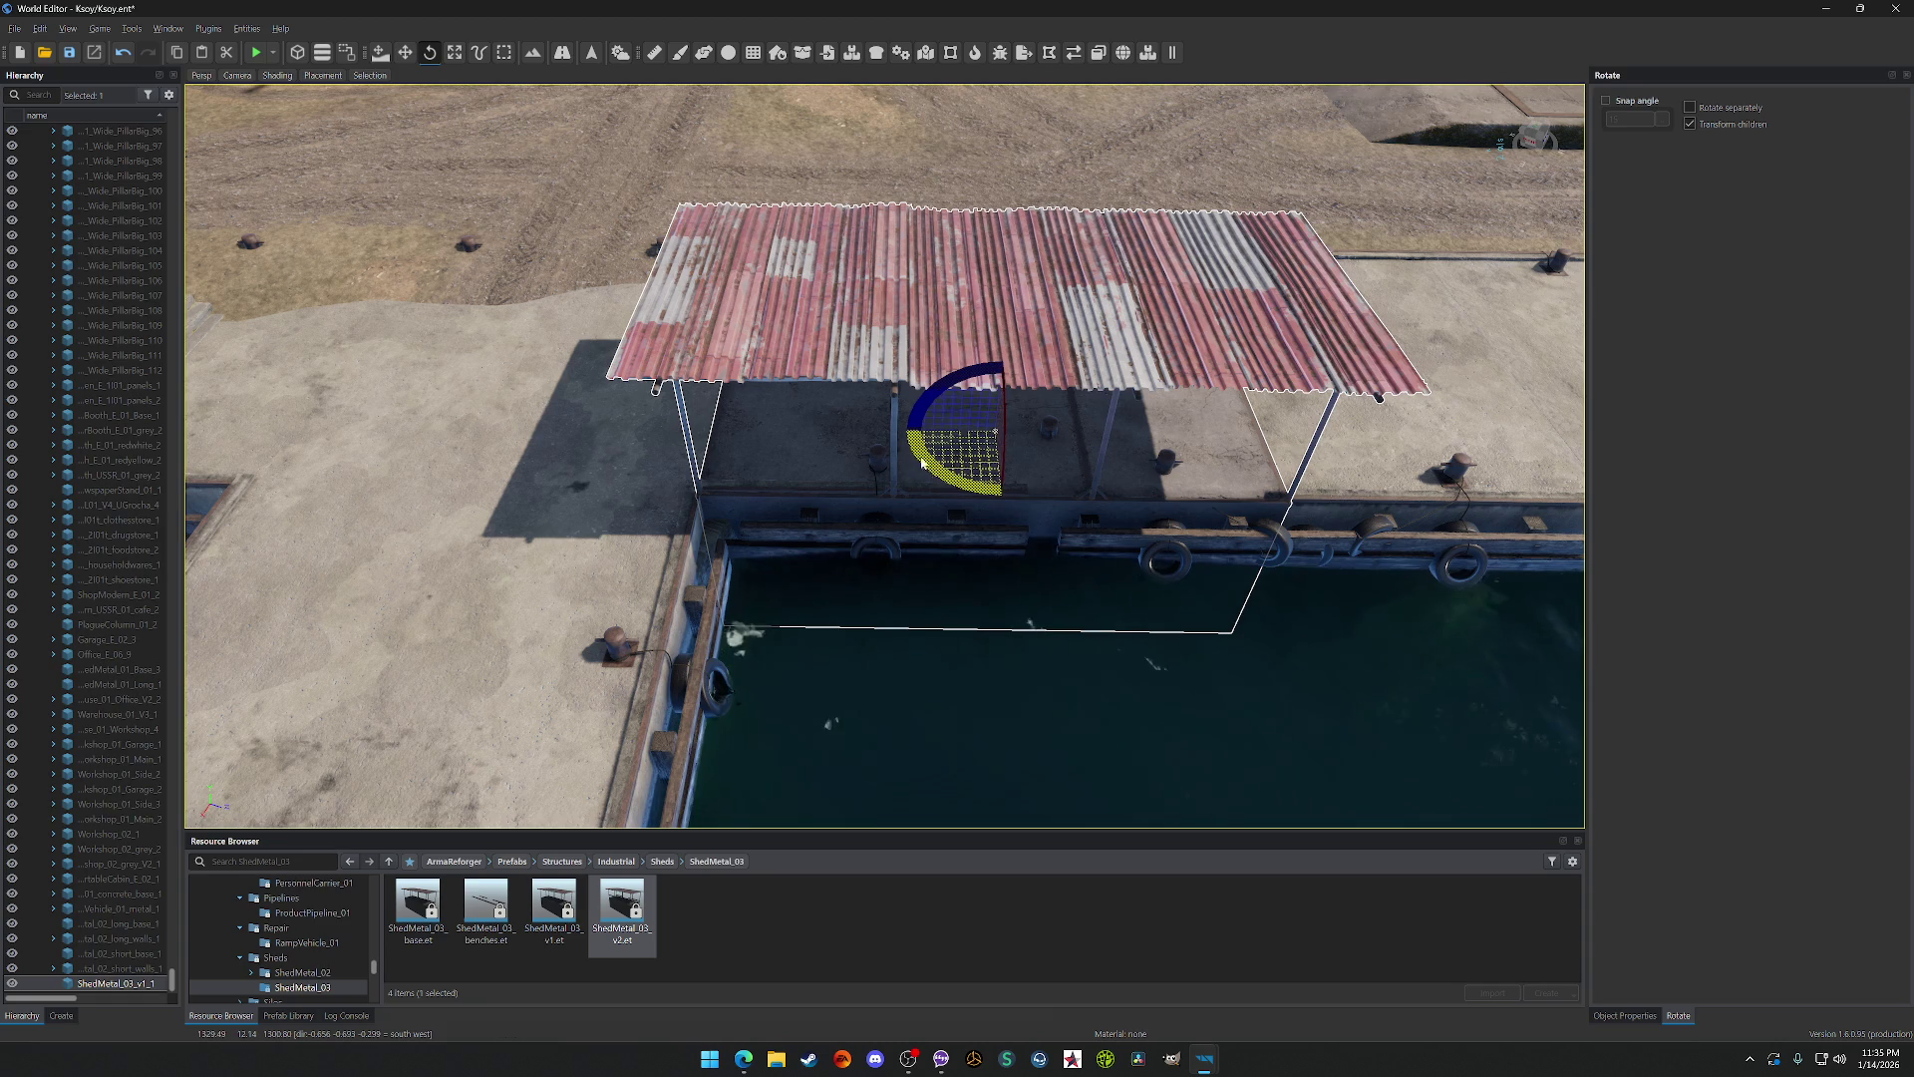
{"action": "left_click", "coordinate": [407, 54]}
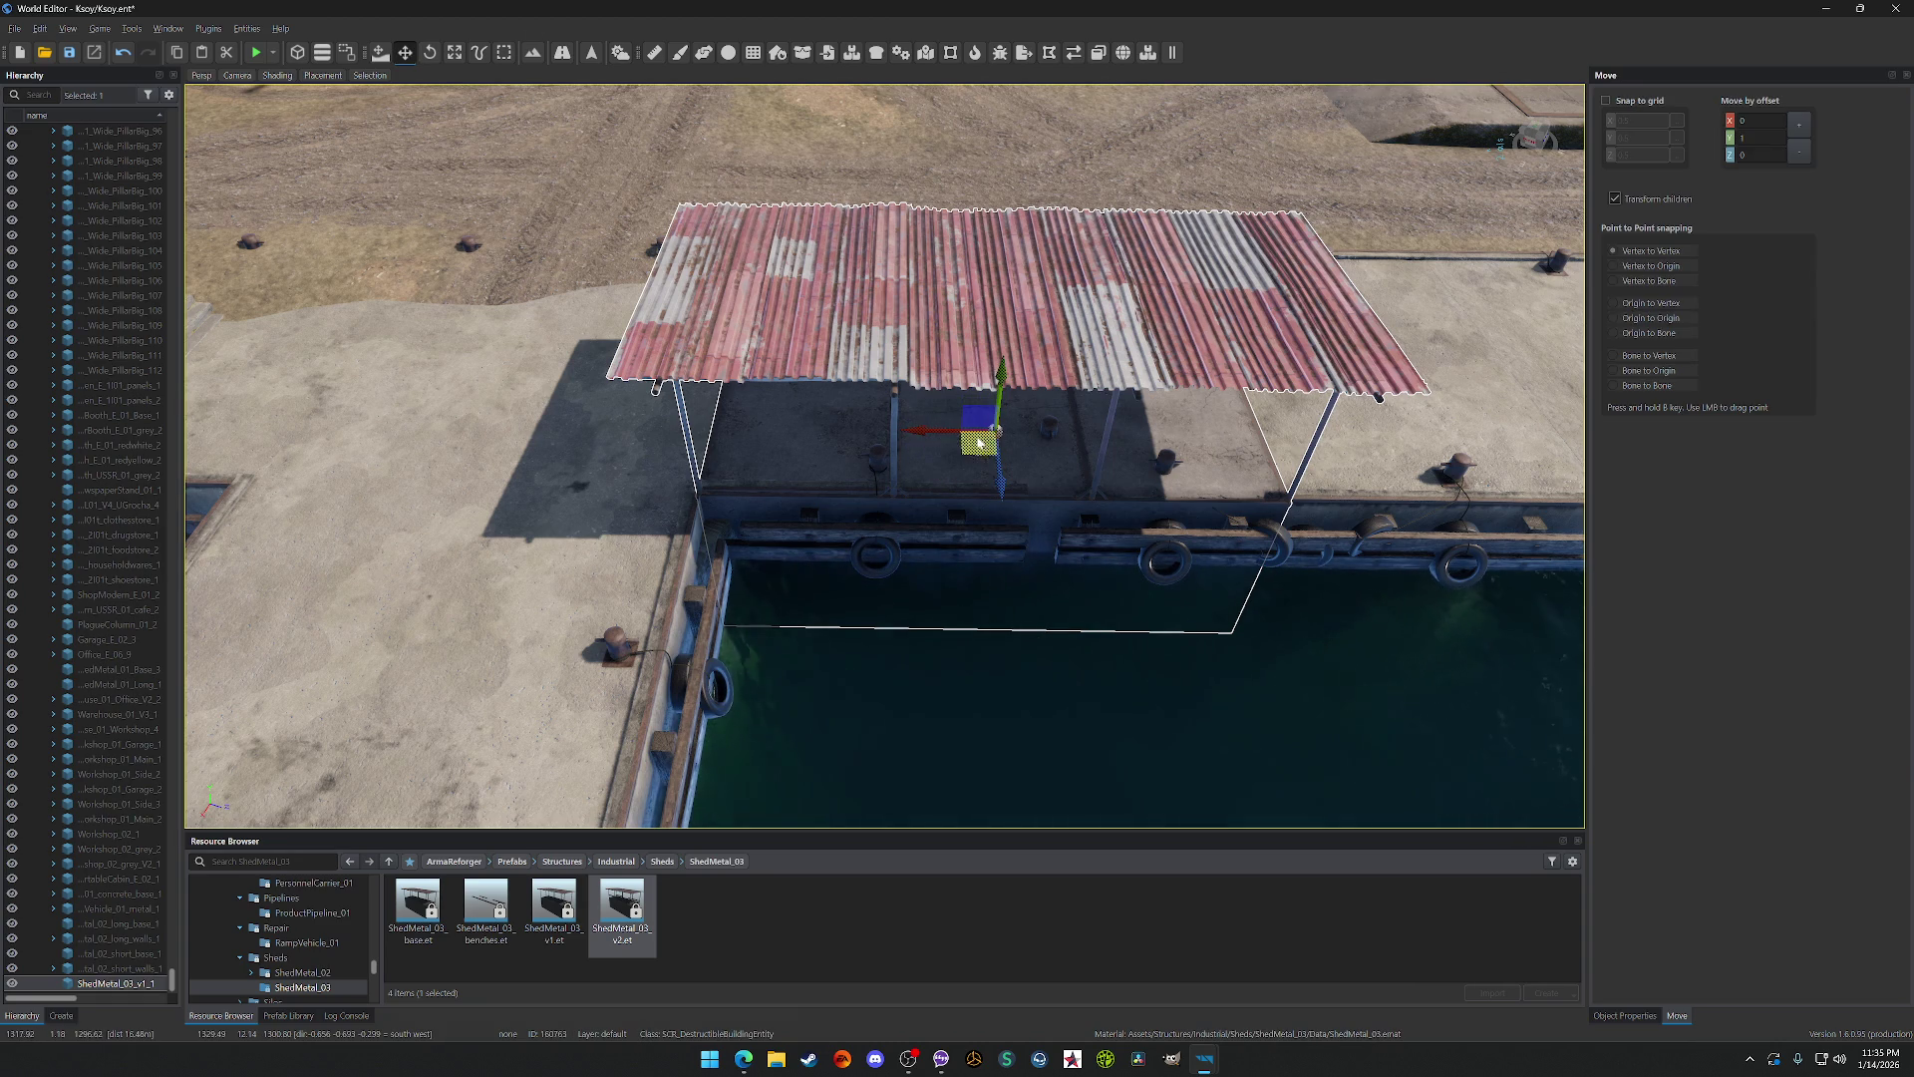
{"action": "left_click_drag", "start_coordinate": [1000, 479], "coordinate": [996, 476]}
{"action": "scroll", "coordinate": [996, 427], "scroll_direction": "up", "scroll_amount": 5}
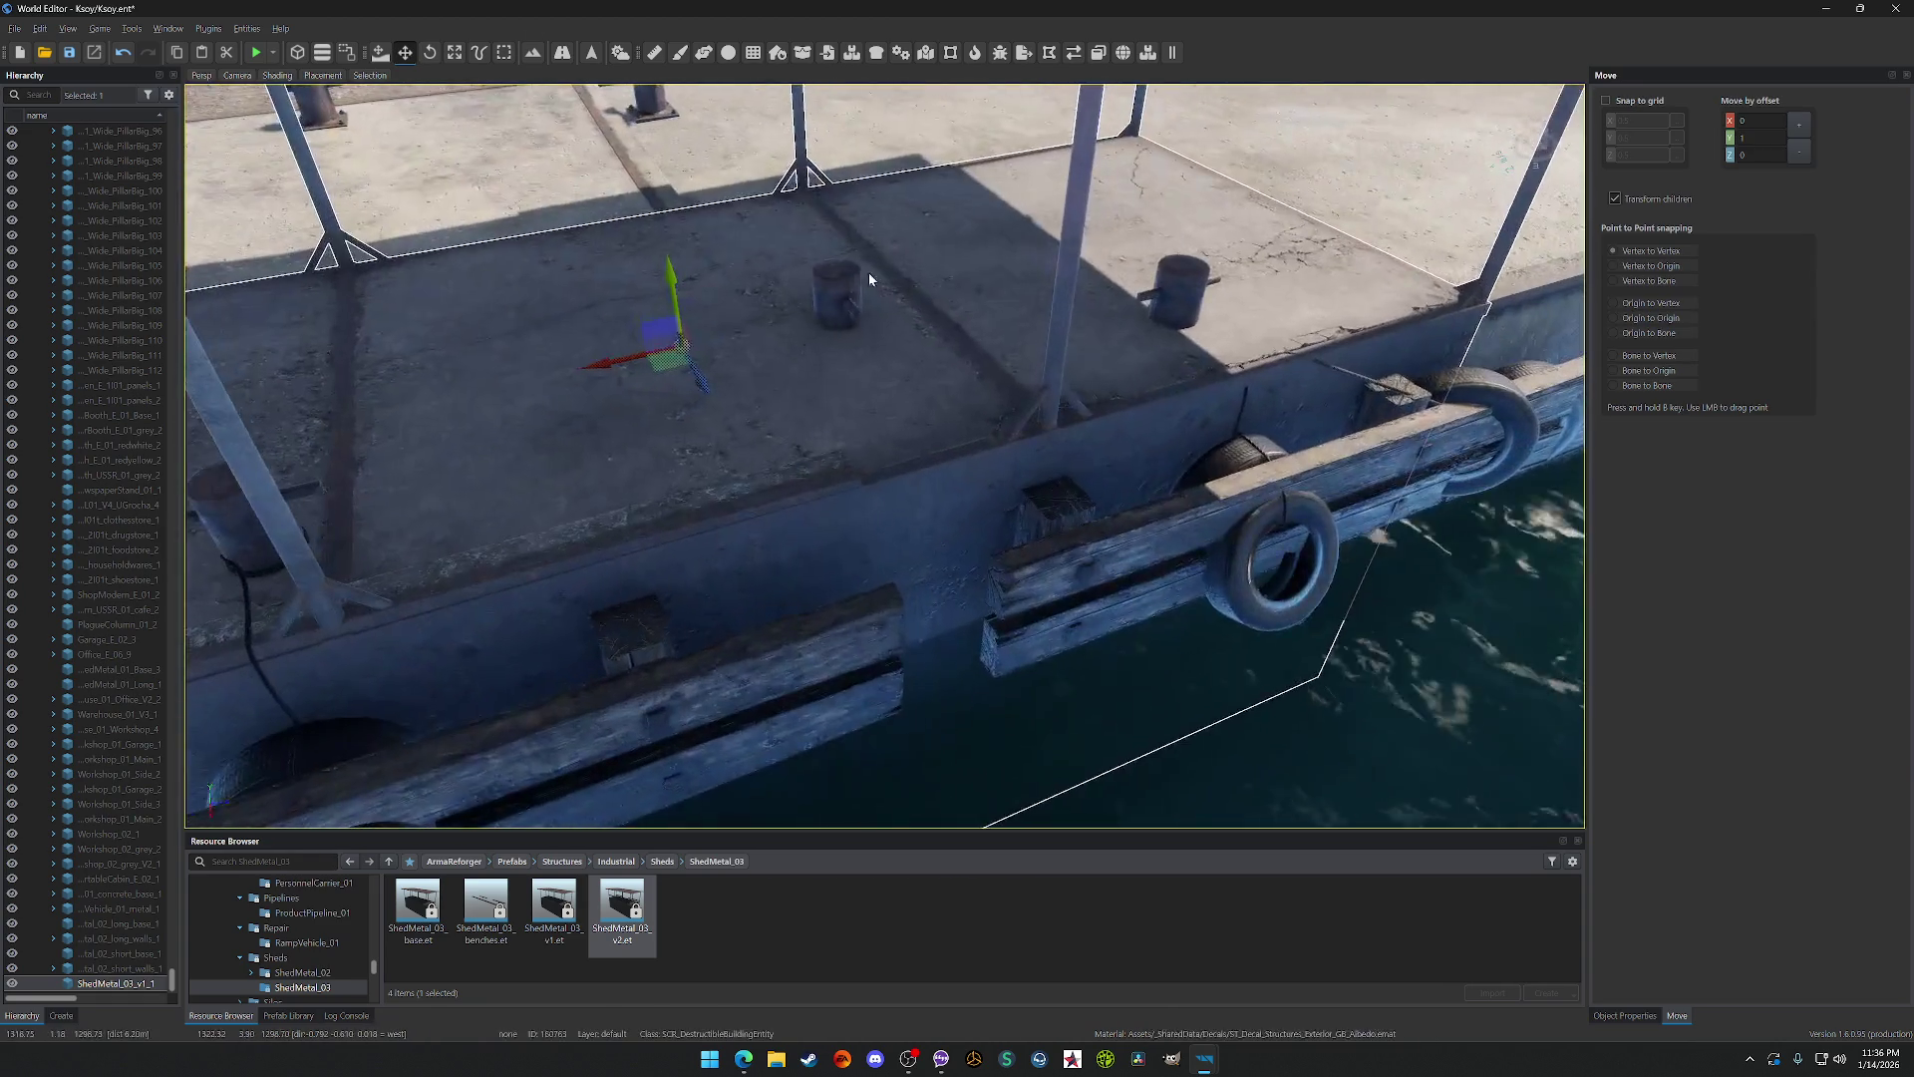
{"action": "left_click", "coordinate": [850, 281]}
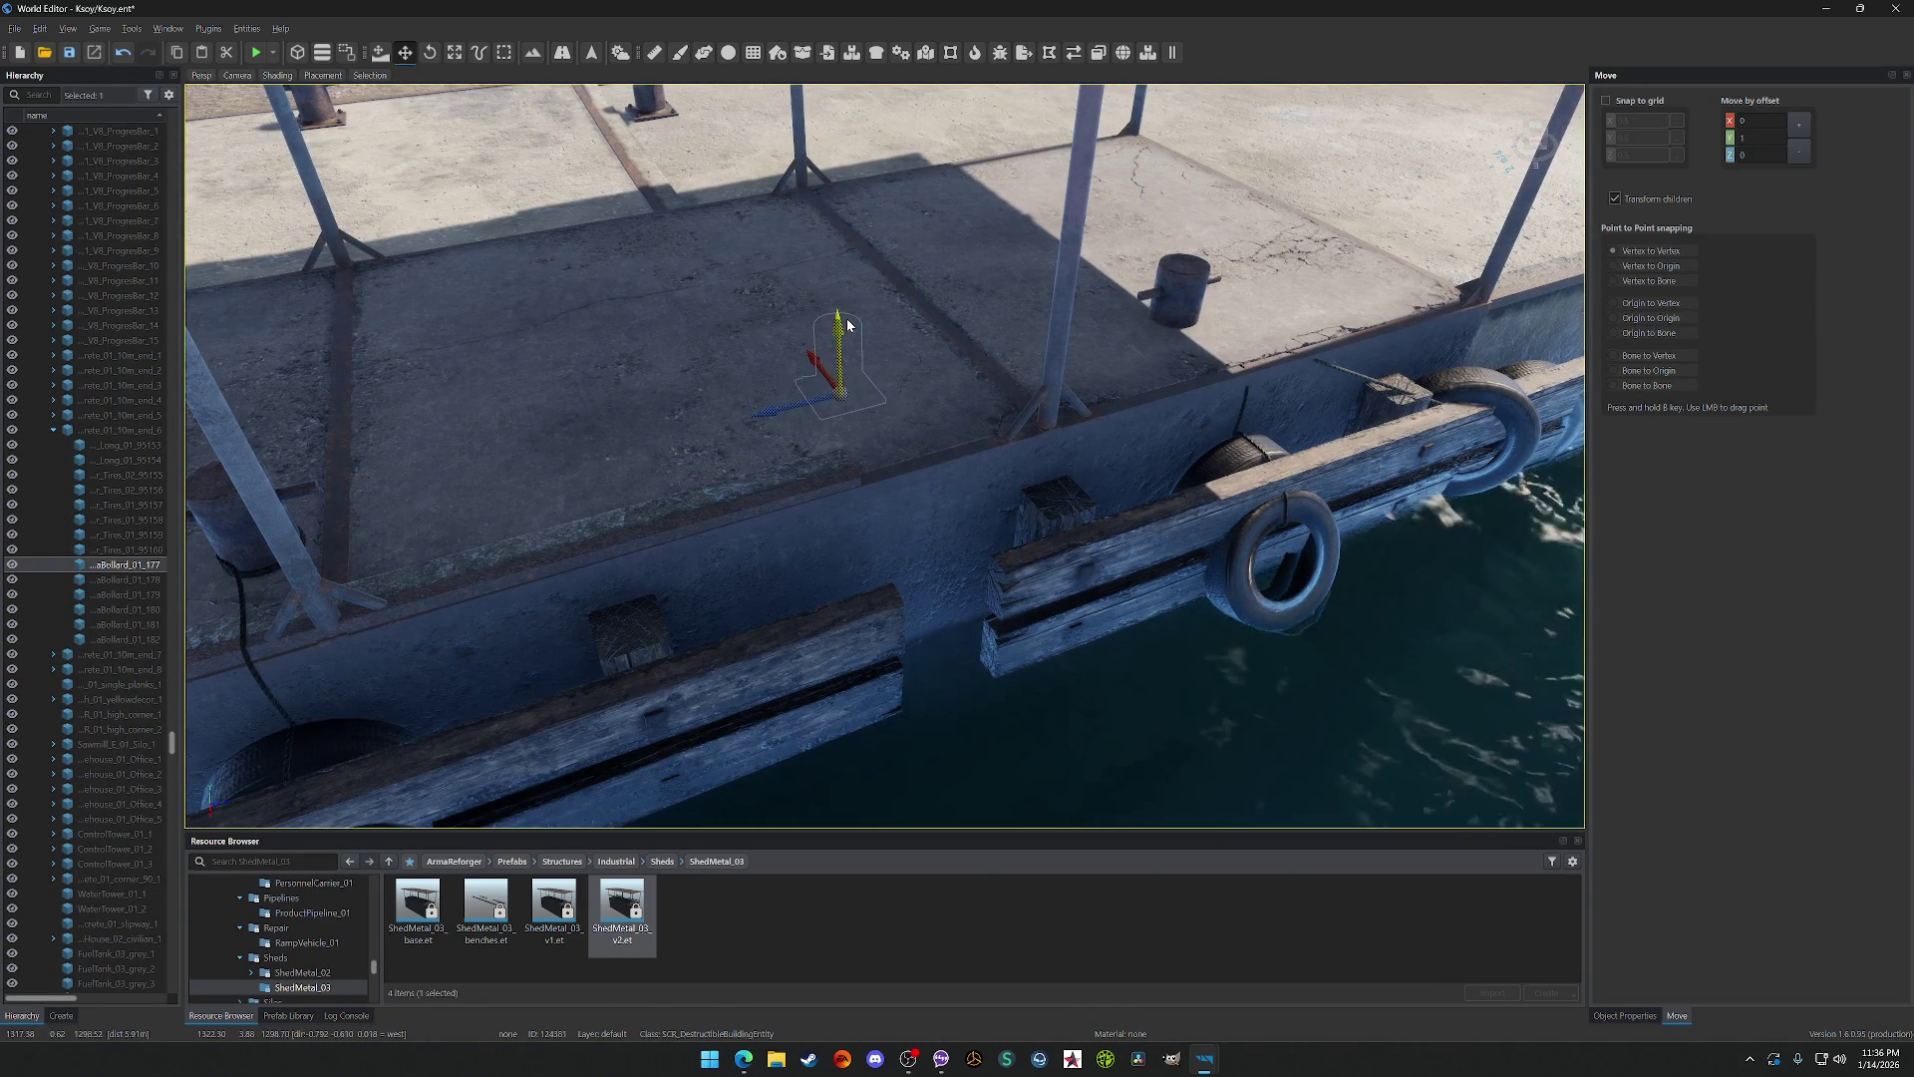
{"action": "scroll", "coordinate": [847, 324], "scroll_direction": "down", "scroll_amount": 5}
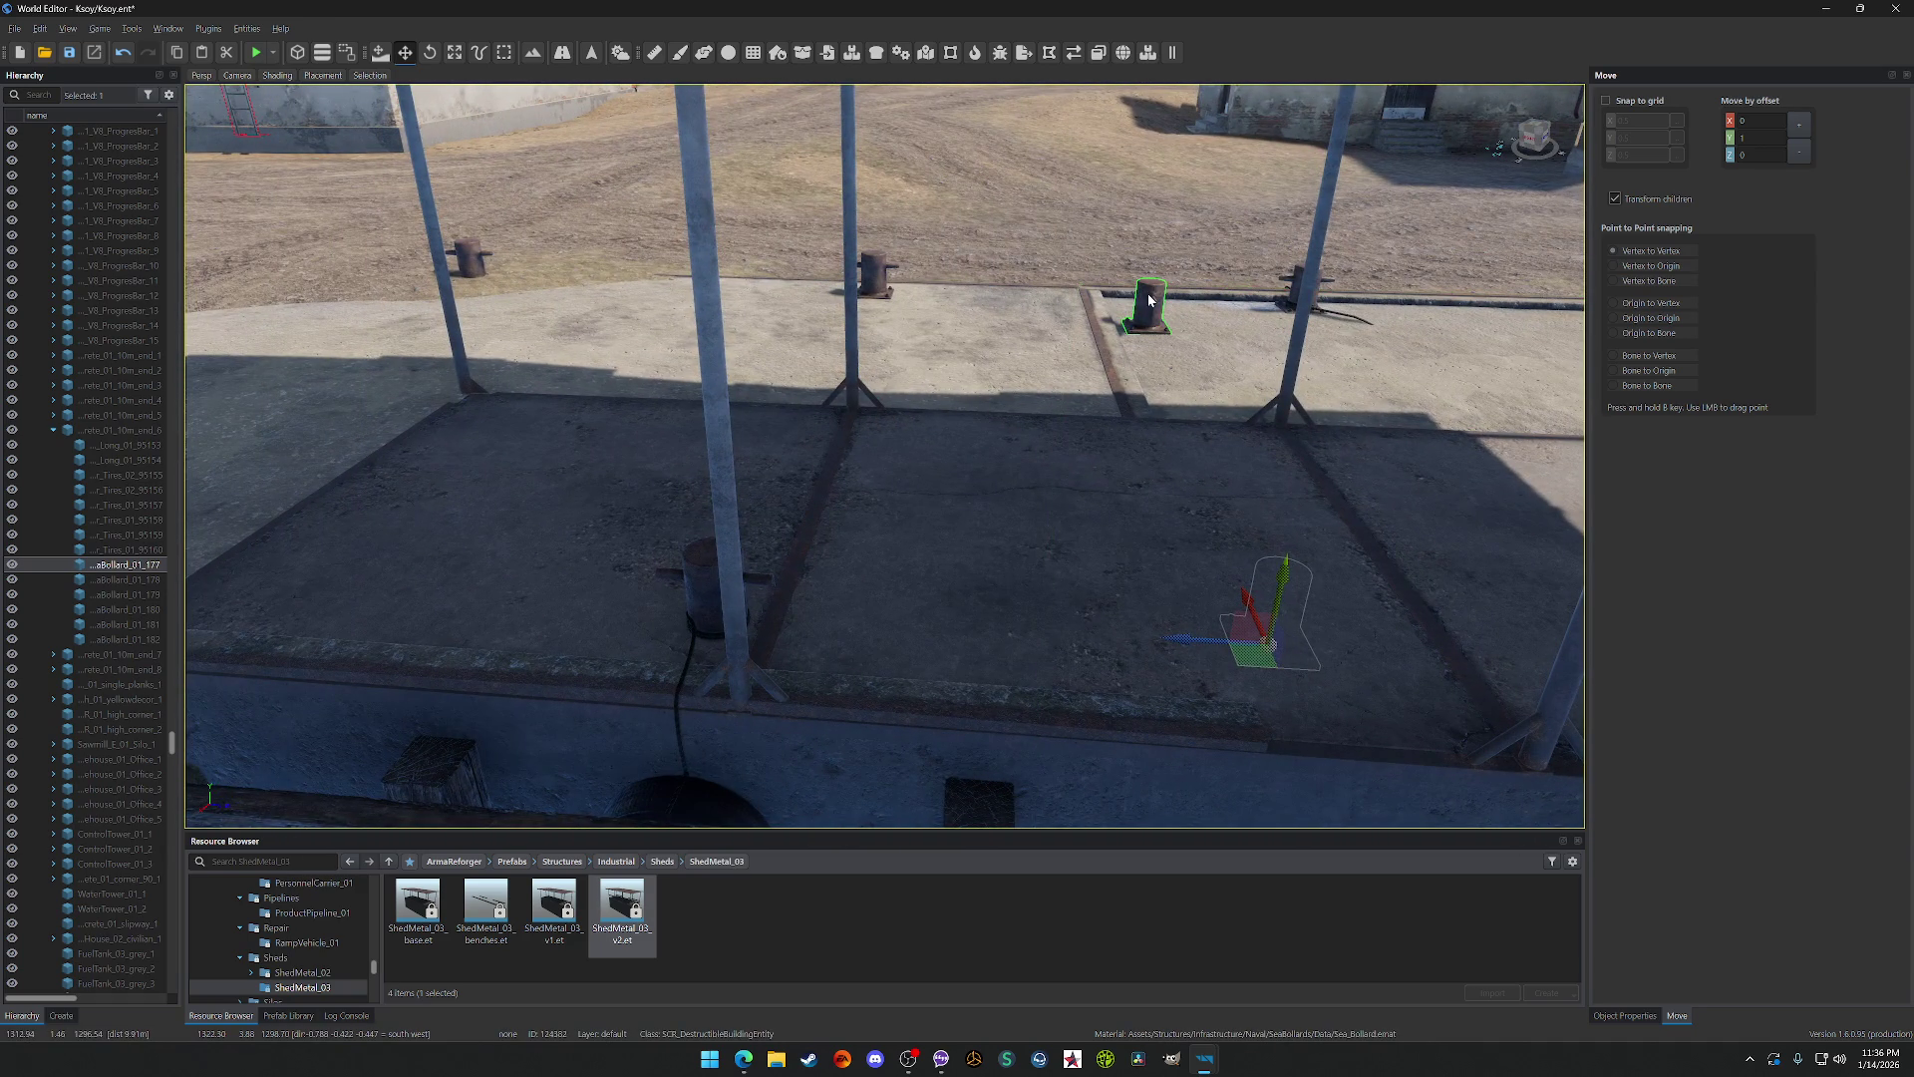
{"action": "scroll", "coordinate": [1148, 299], "scroll_direction": "down", "scroll_amount": 5}
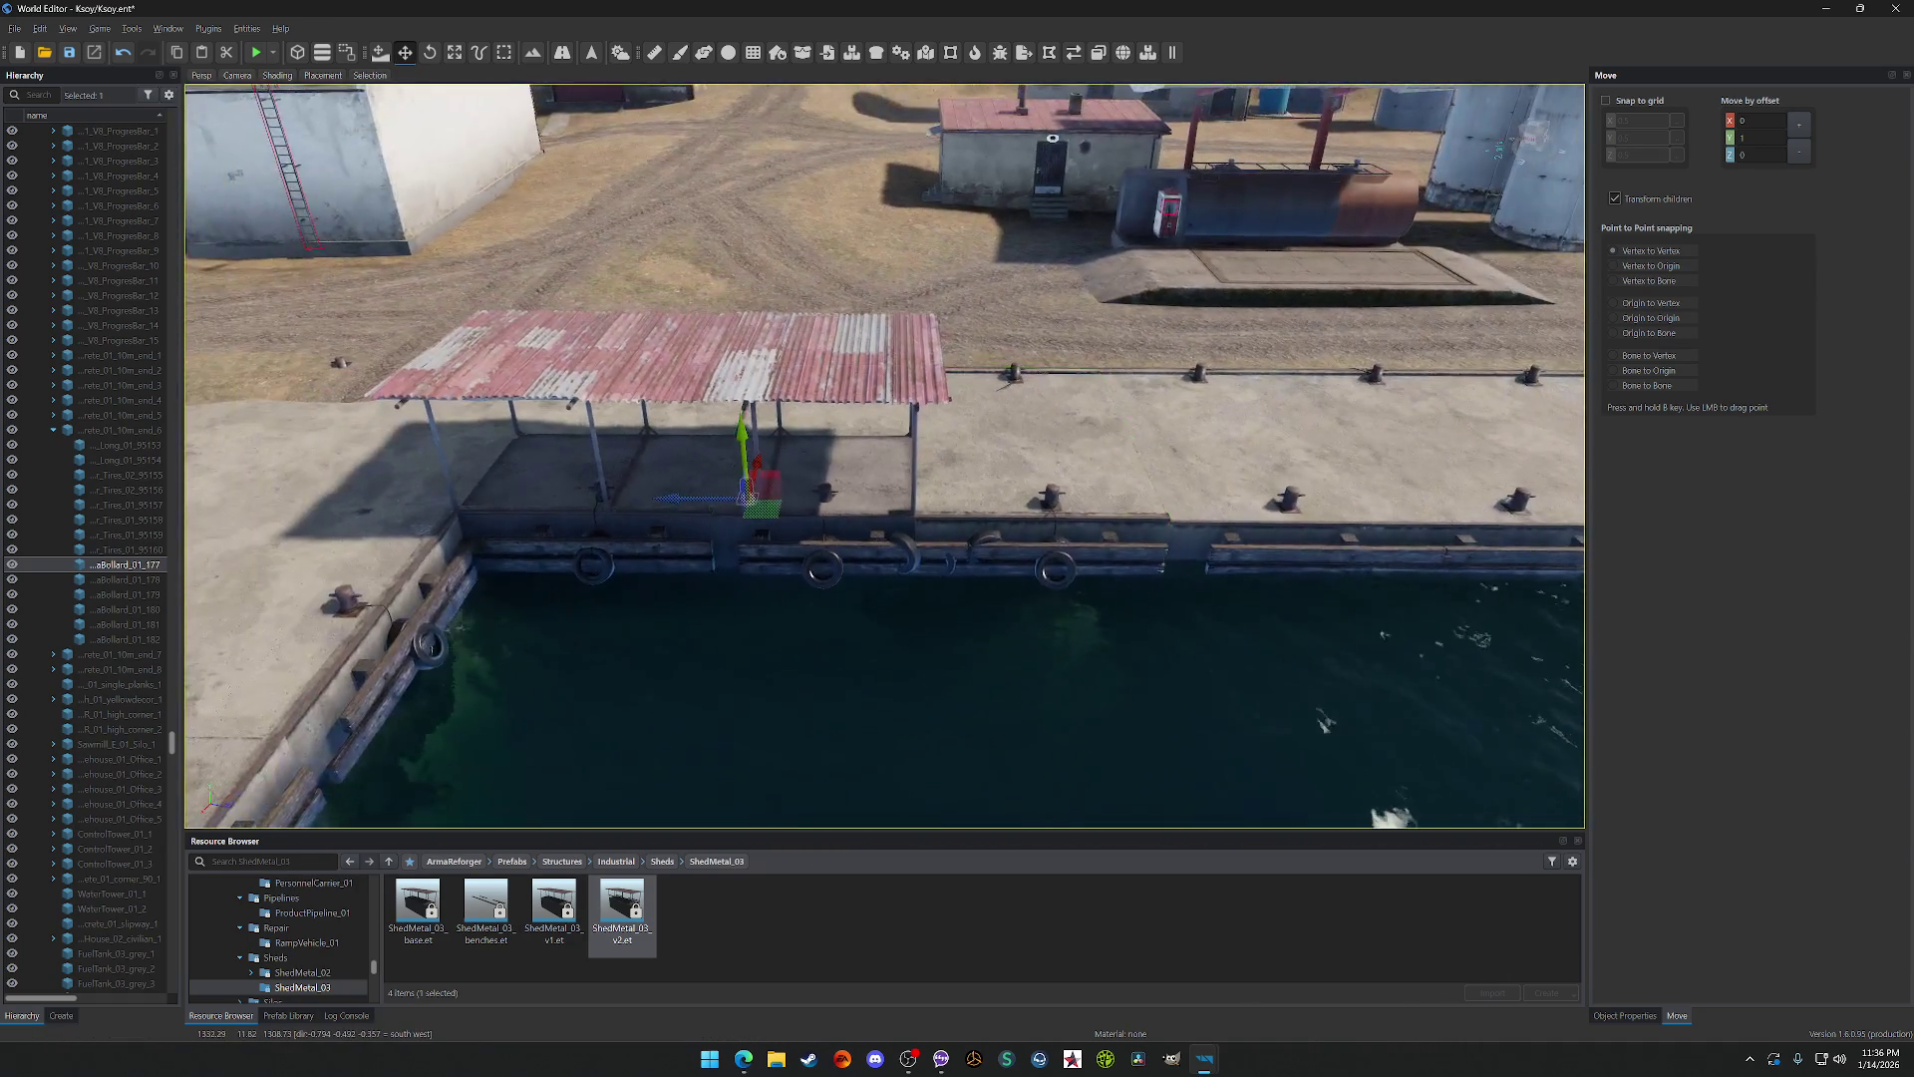
{"action": "left_click_drag", "start_coordinate": [1152, 315], "coordinate": [997, 319]}
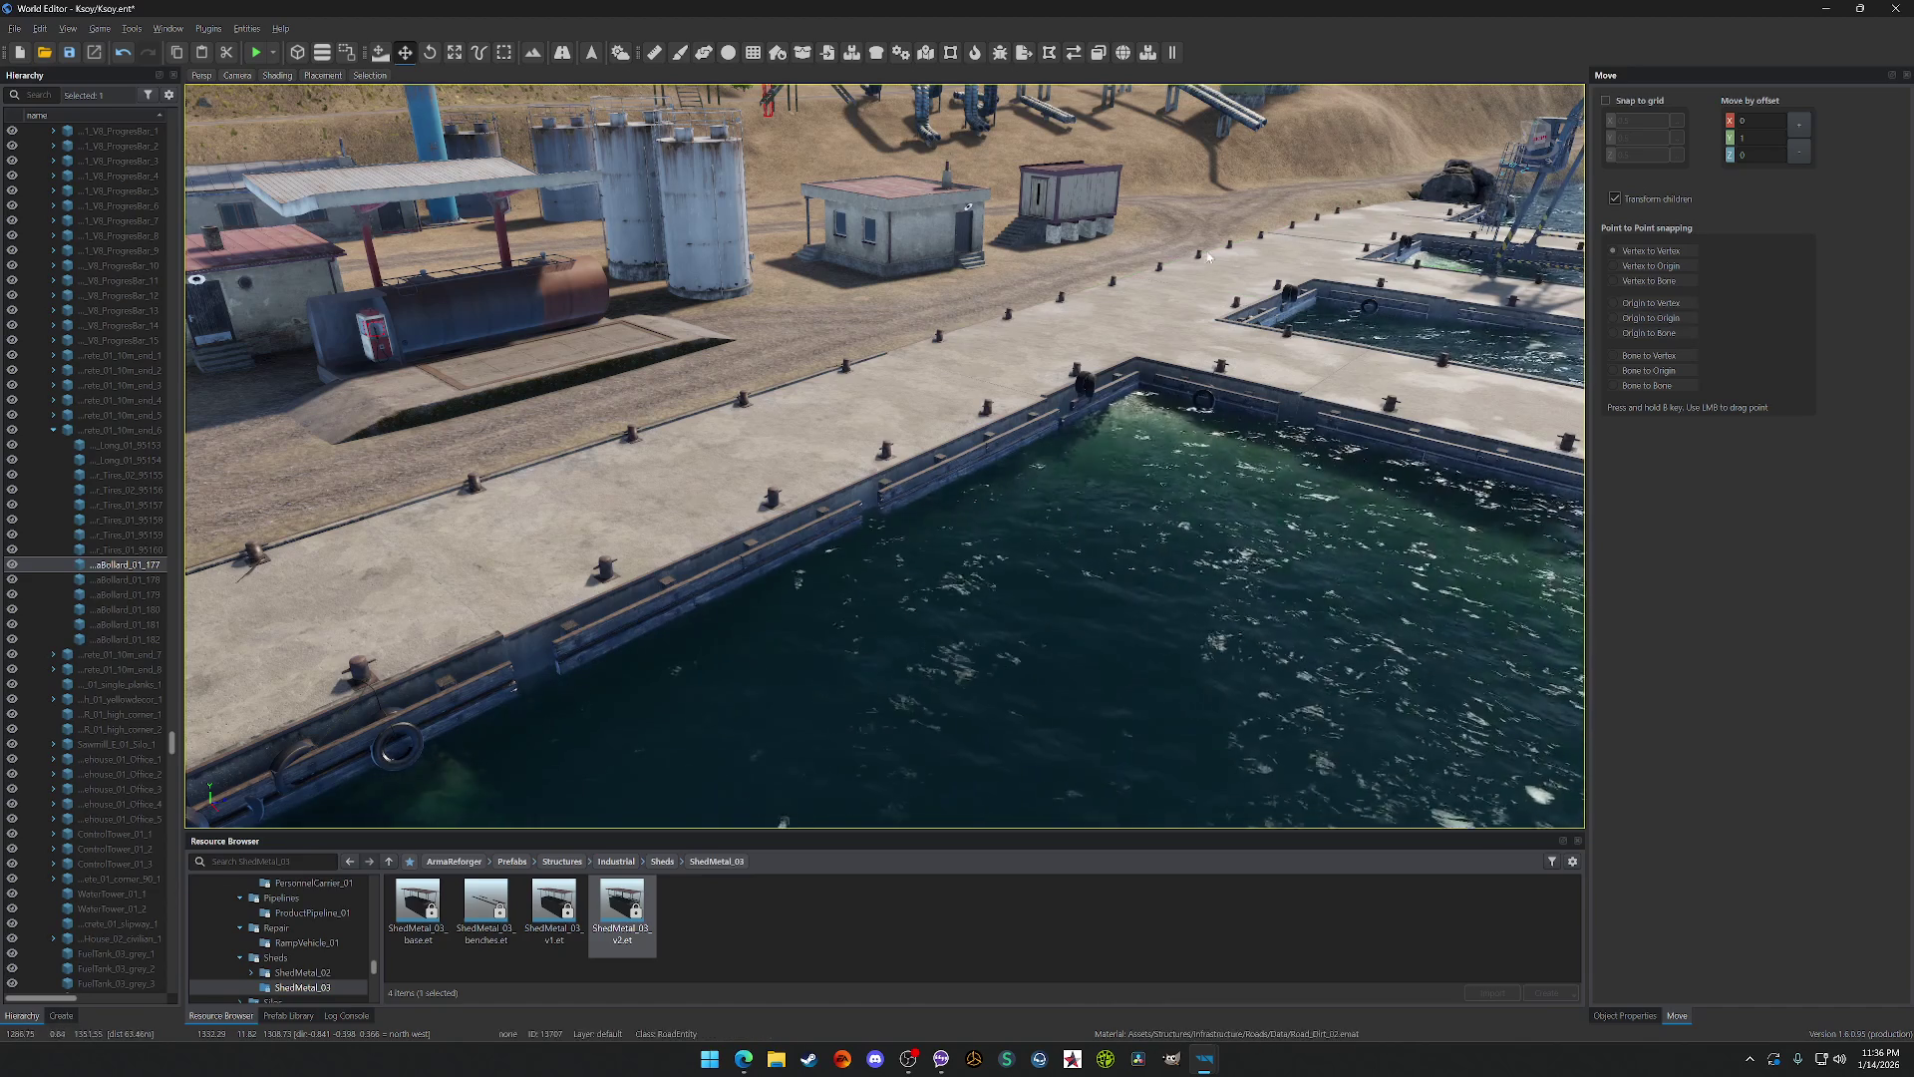
{"action": "left_click_drag", "start_coordinate": [861, 363], "coordinate": [688, 369]}
{"action": "key", "text": "w"}
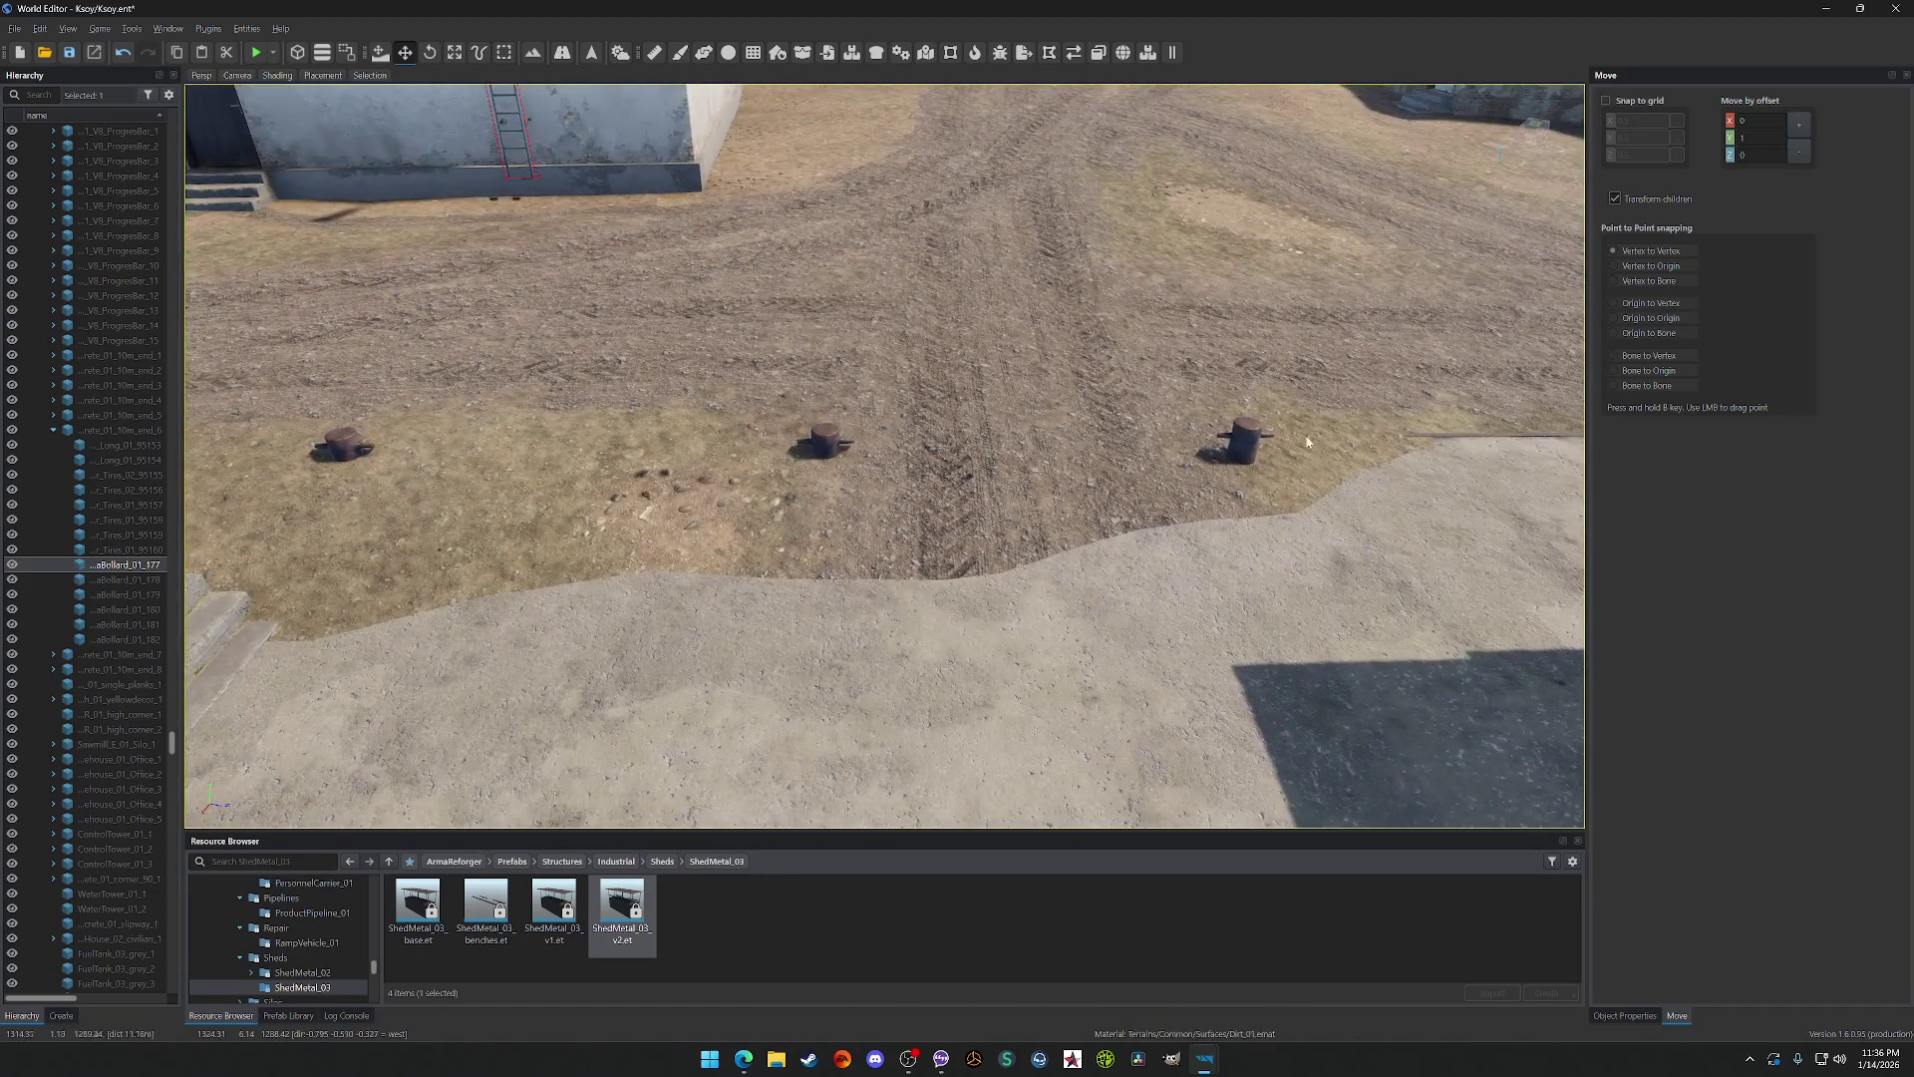
{"action": "left_click_drag", "start_coordinate": [1307, 441], "coordinate": [946, 452]}
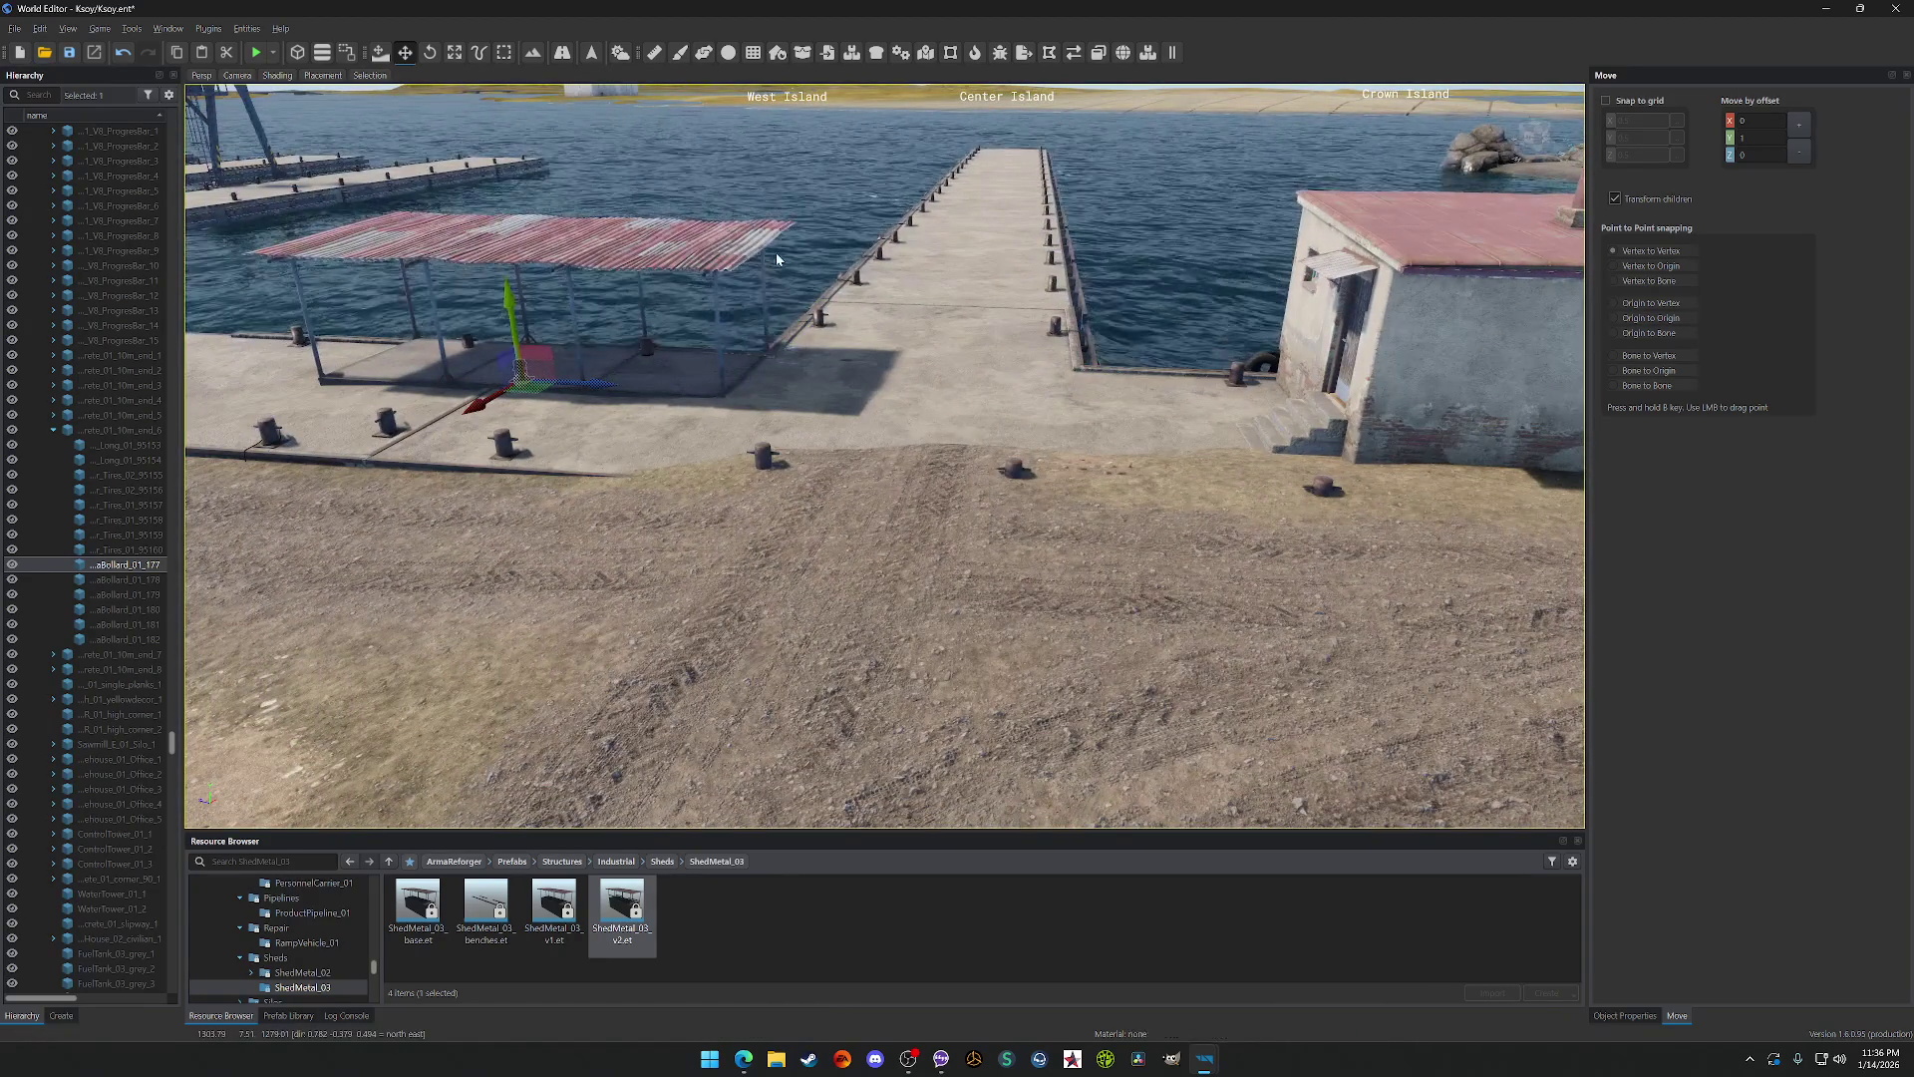
Step: With the Vector Tool, nudge a pier spline point and select the next point farther out
{"action": "left_click", "coordinate": [475, 53]}
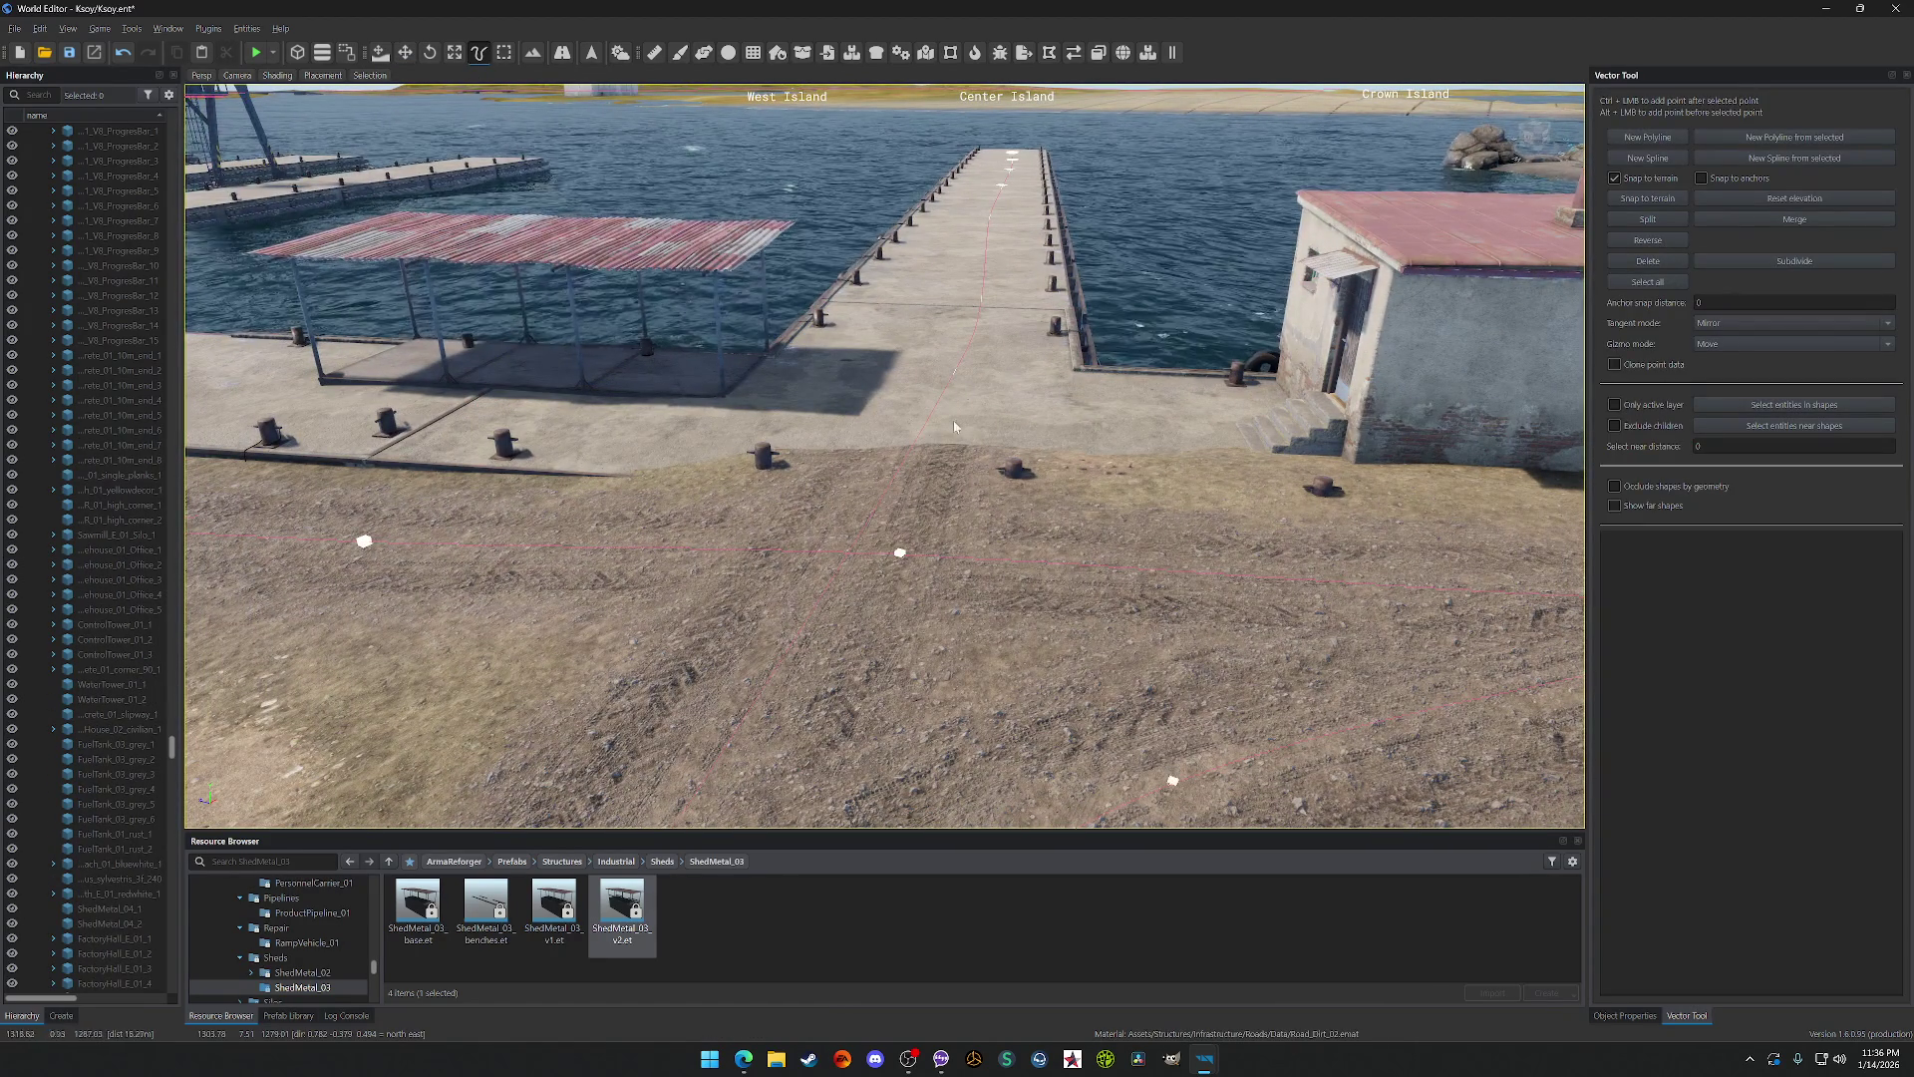
{"action": "scroll", "coordinate": [978, 317], "scroll_direction": "up", "scroll_amount": 2}
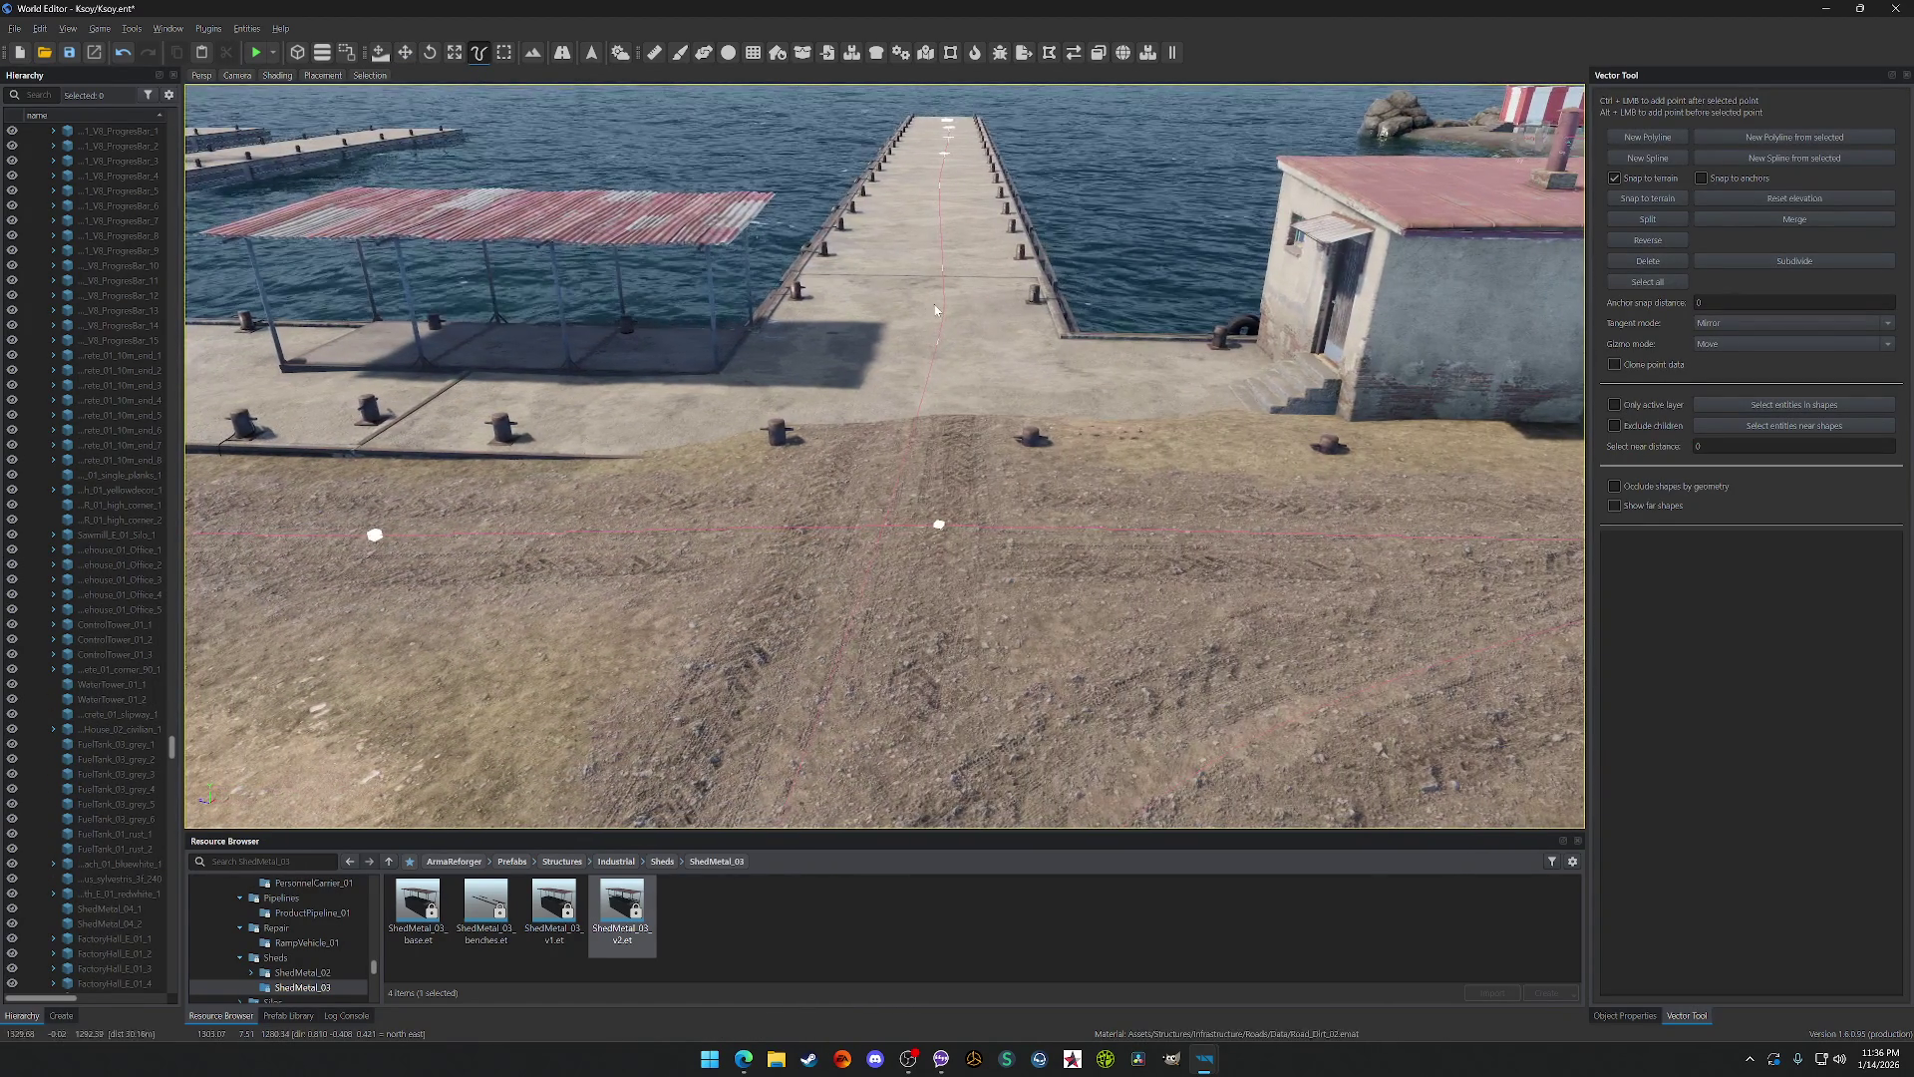
{"action": "left_click", "coordinate": [941, 339]}
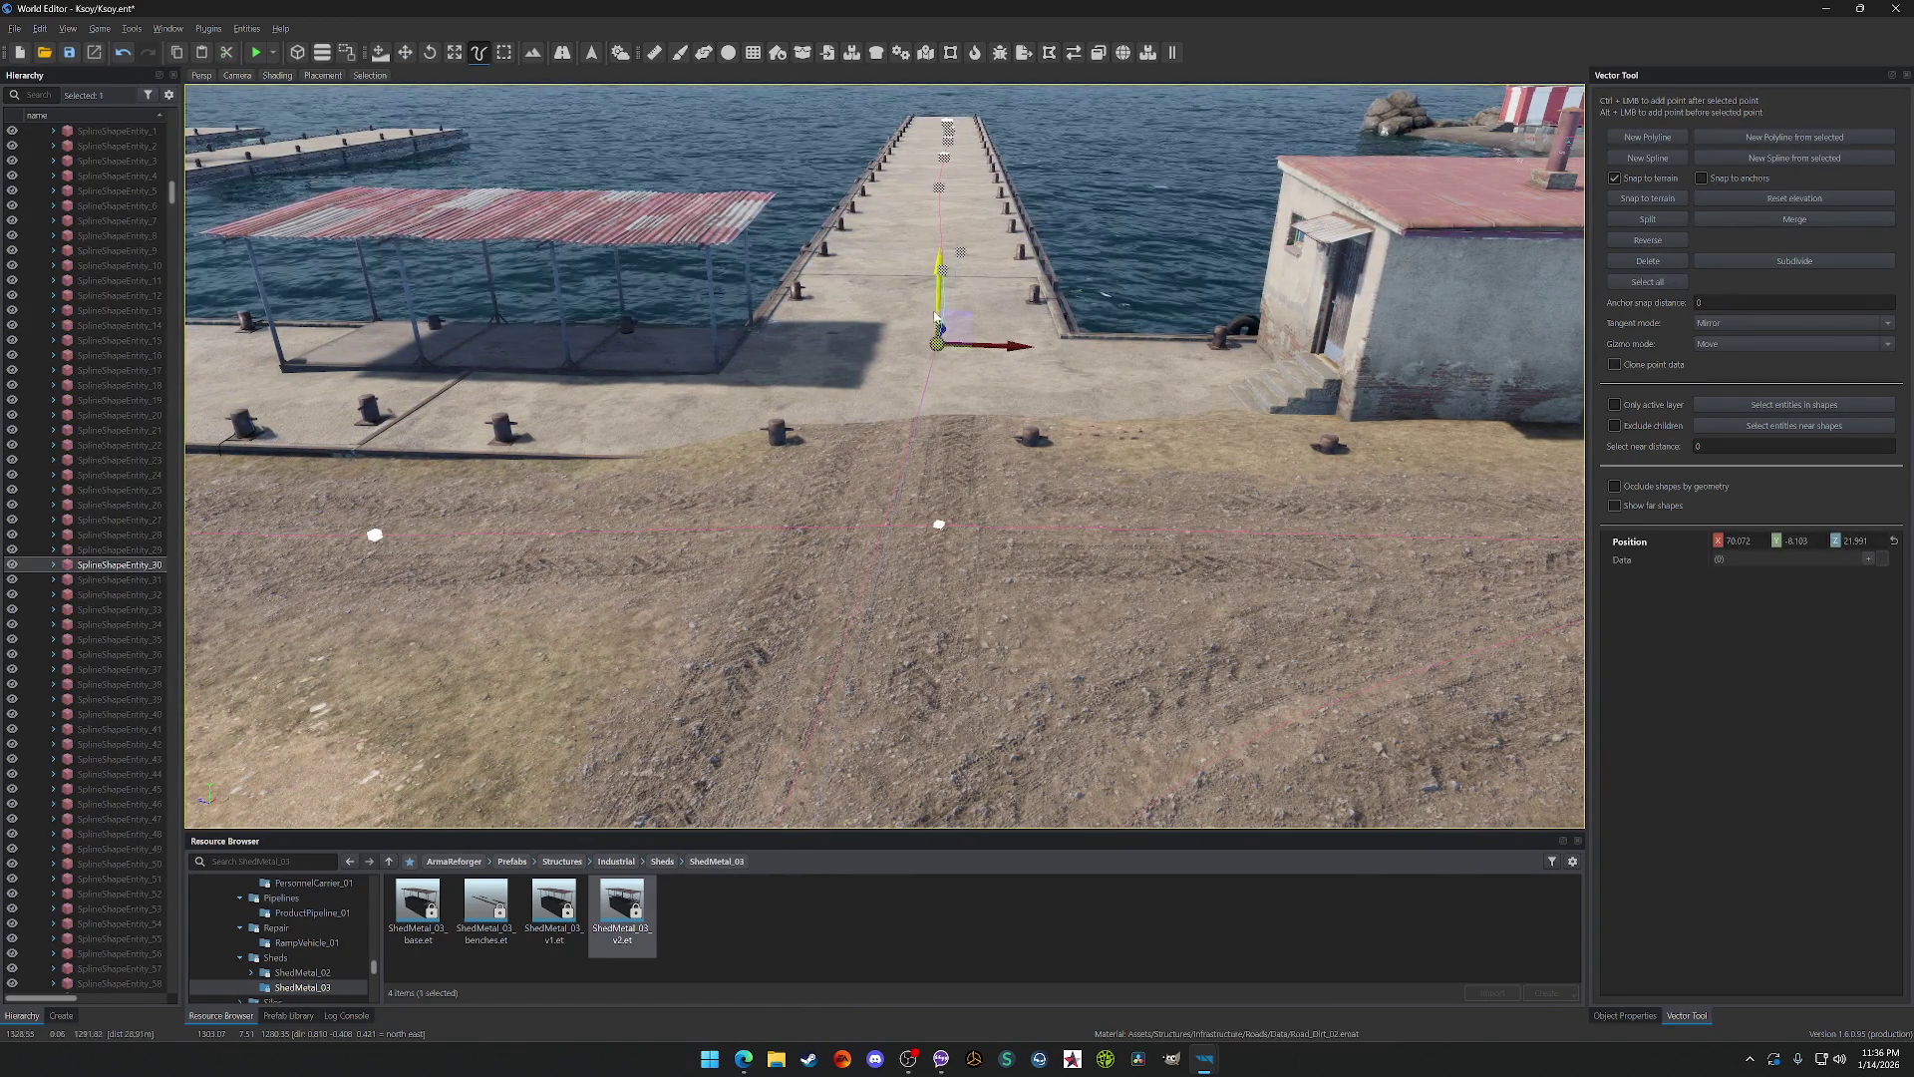
{"action": "left_click_drag", "start_coordinate": [994, 351], "coordinate": [994, 349]}
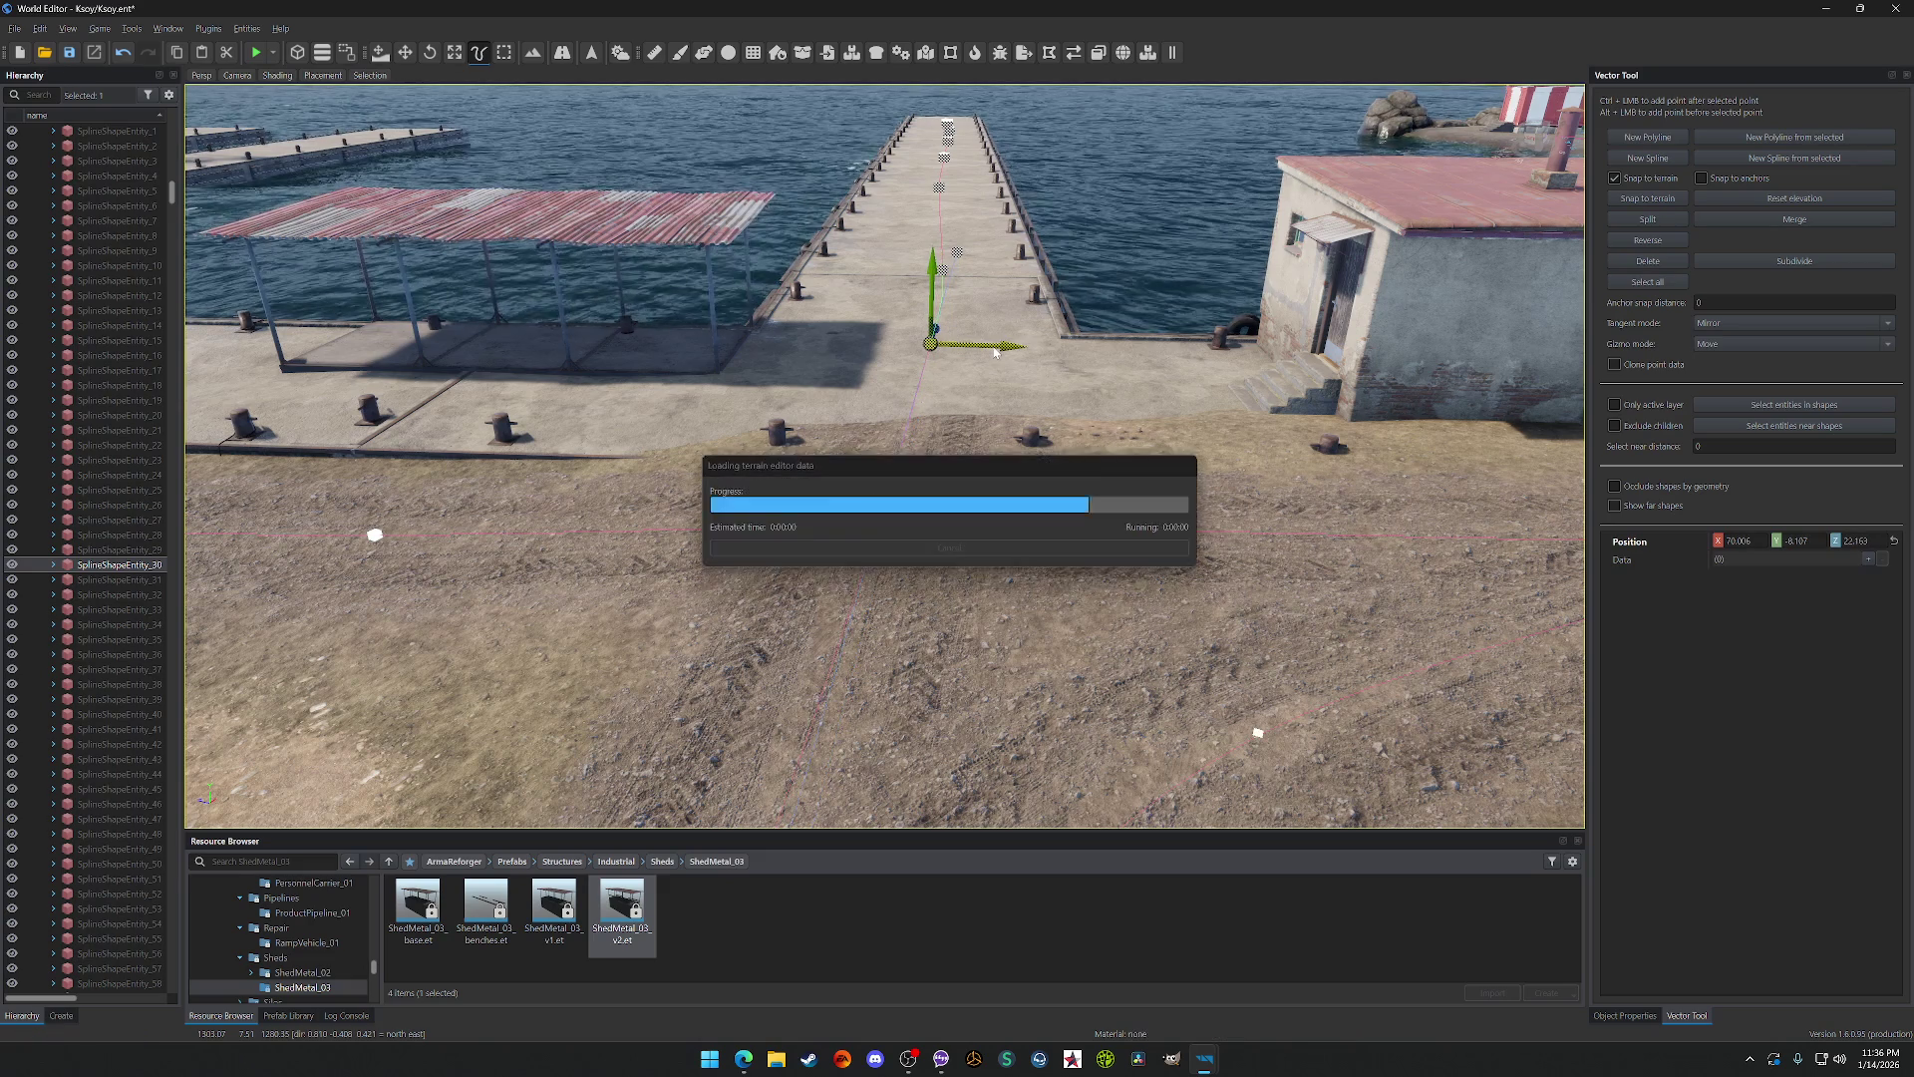
{"action": "left_click", "coordinate": [941, 269]}
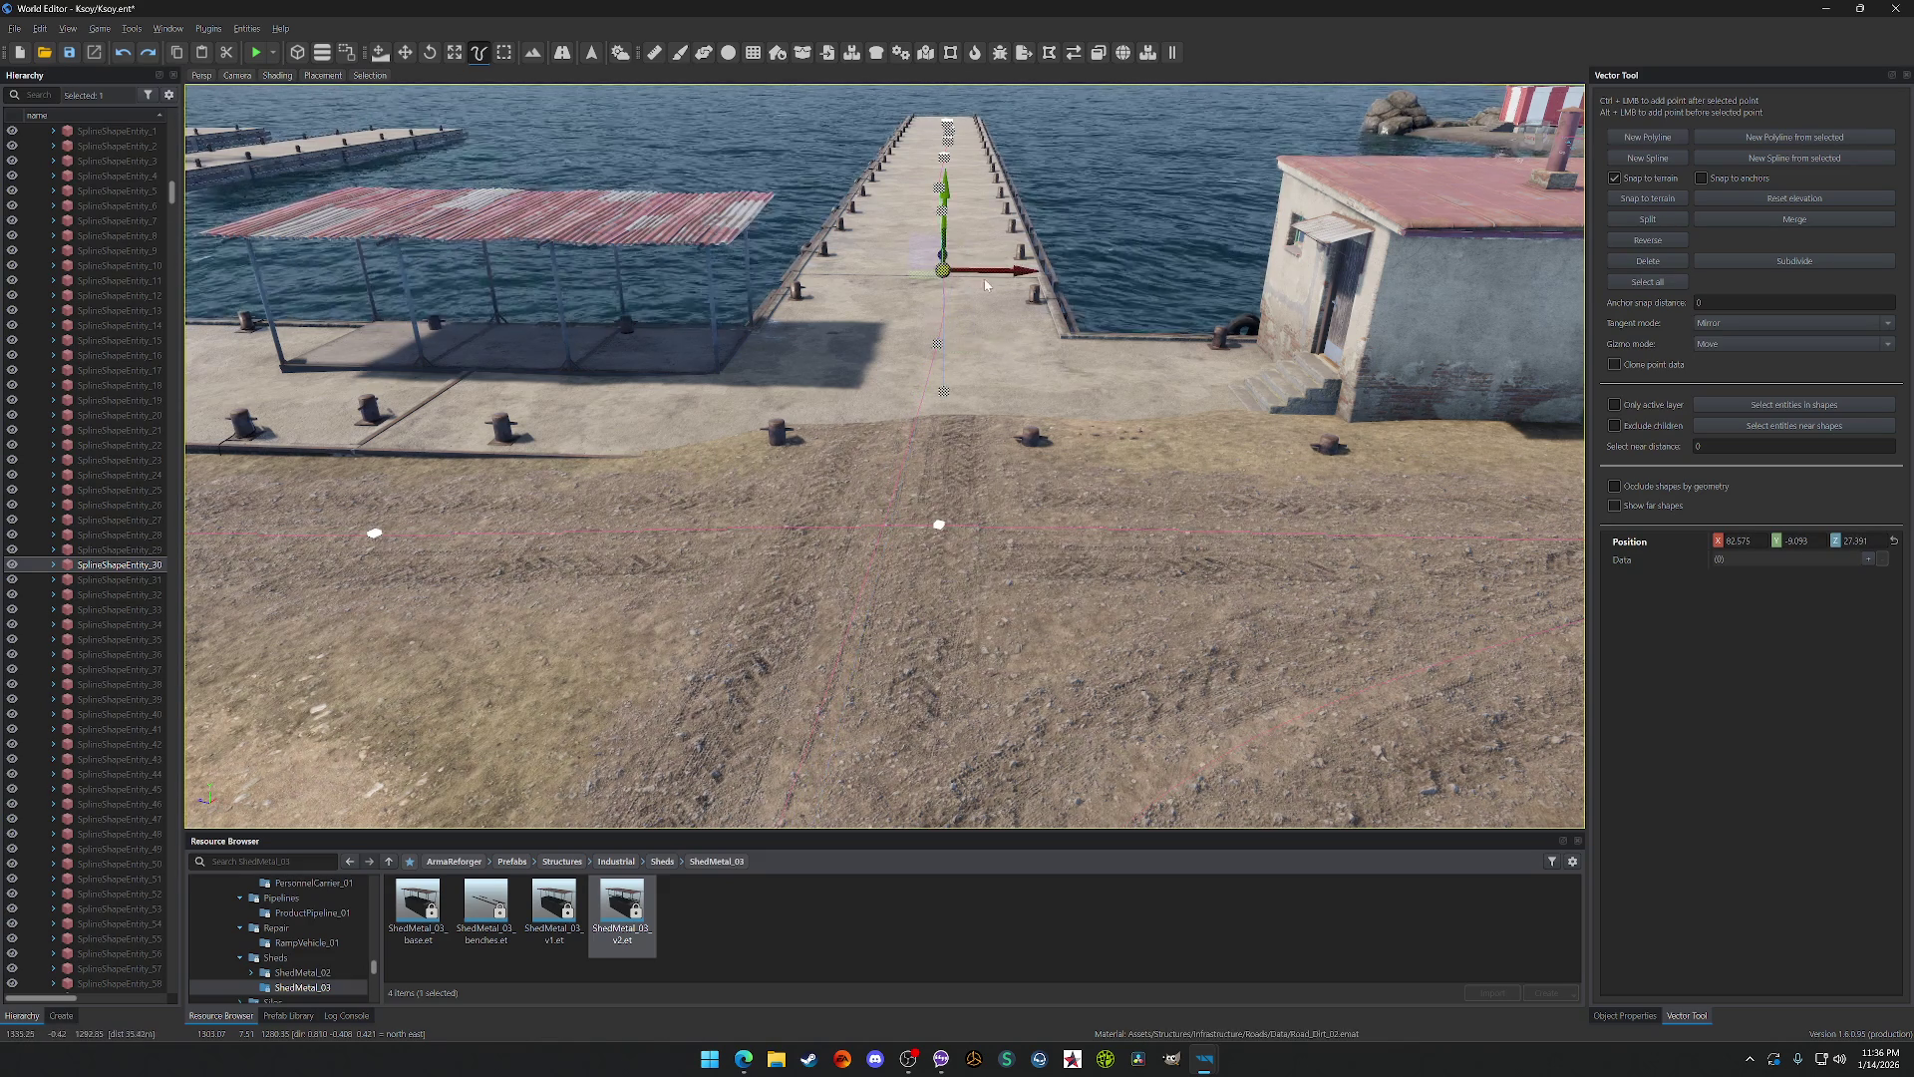
{"action": "scroll", "coordinate": [992, 282], "scroll_direction": "up", "scroll_amount": 5}
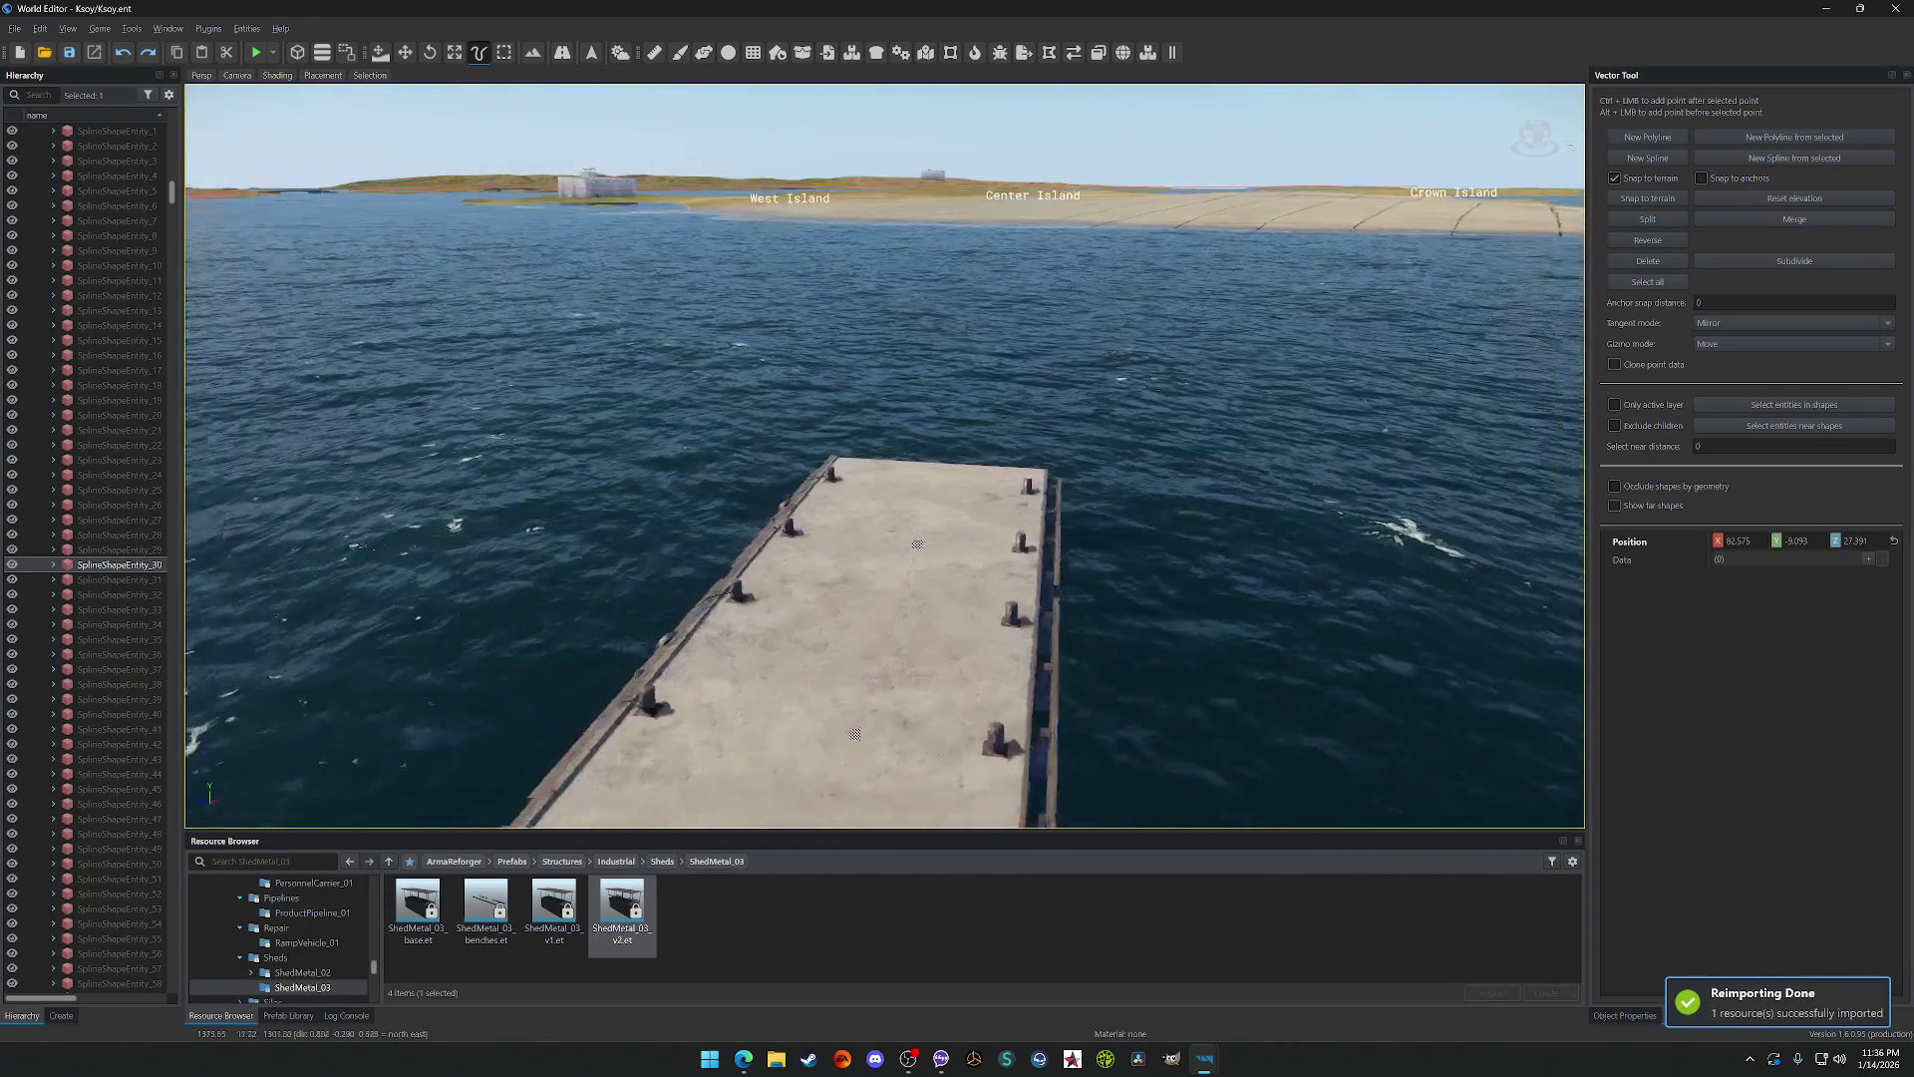
{"action": "scroll", "coordinate": [885, 456], "scroll_direction": "up", "scroll_amount": 2}
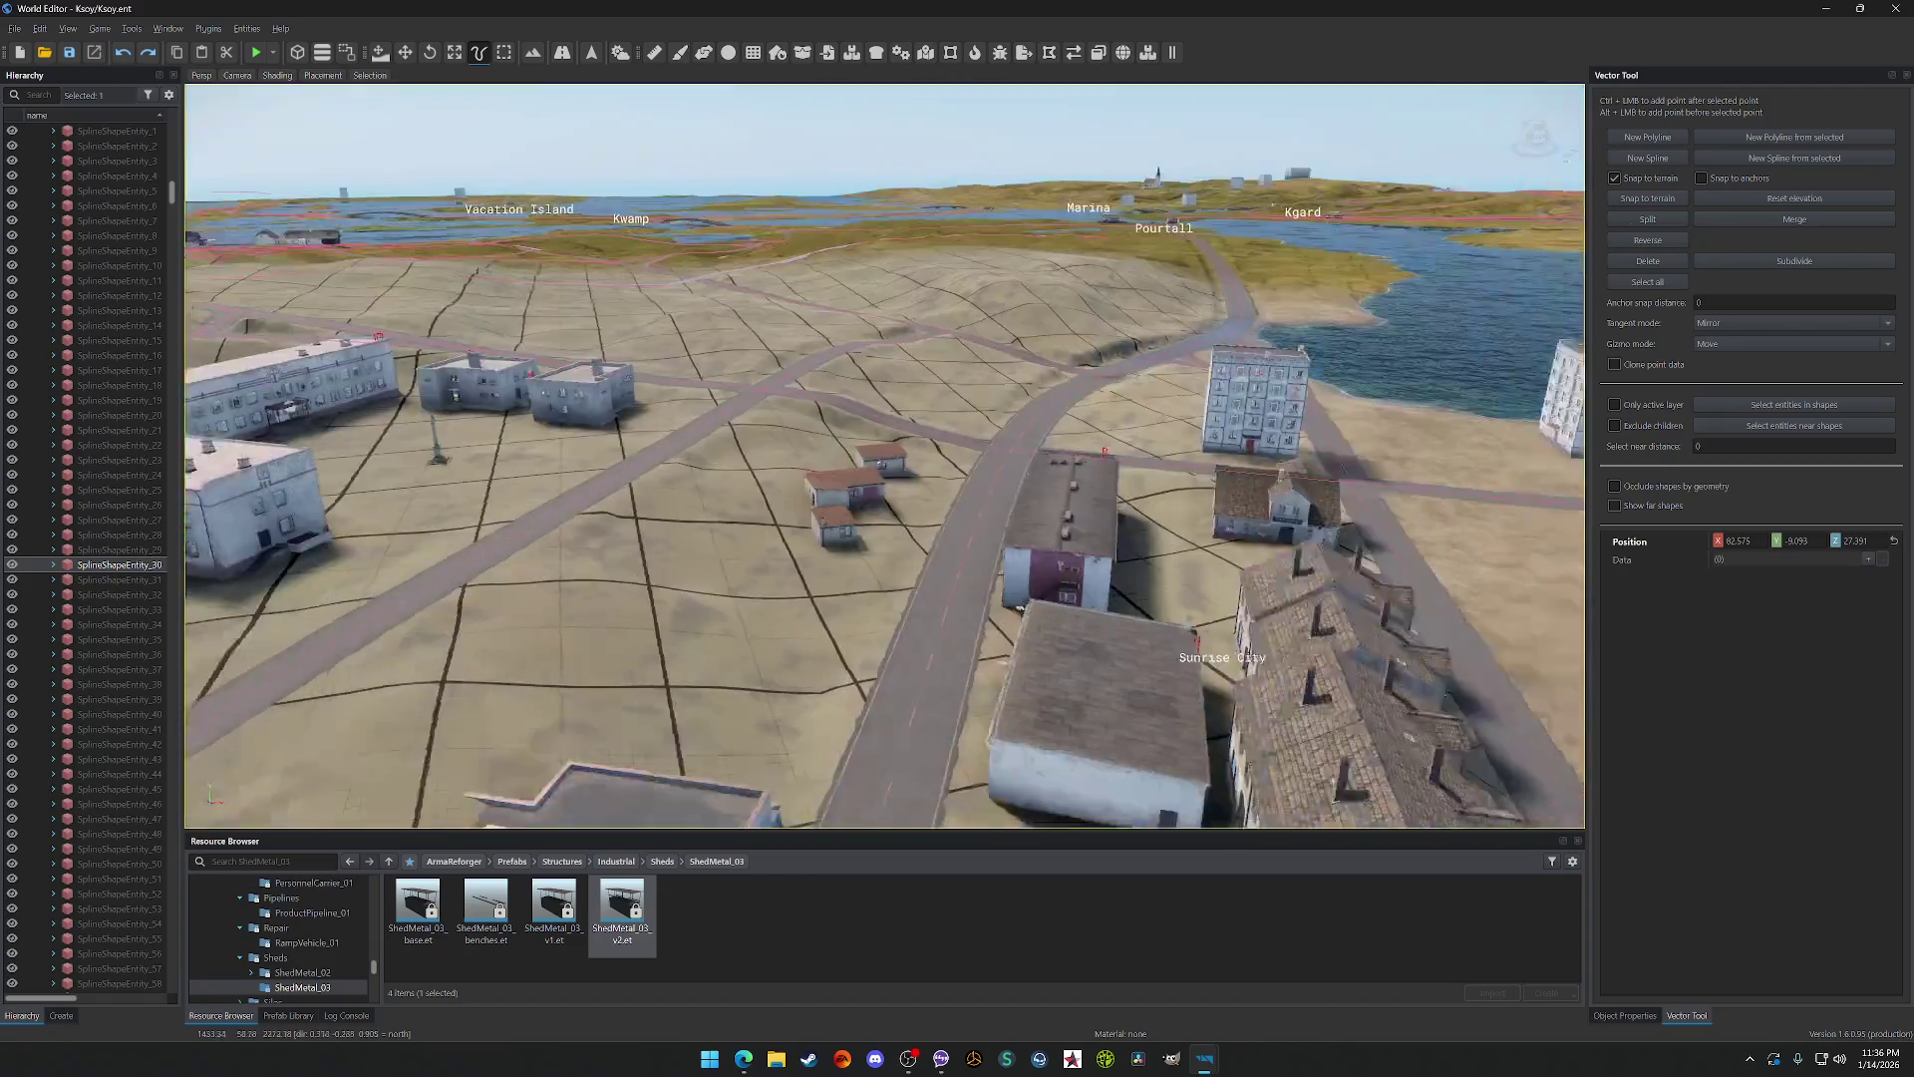
Step: Open Industrial > Silos > CoalSilo_01, trial-place CoalSilo_01_Base in the scene, then undo it
{"action": "left_click", "coordinate": [616, 861]}
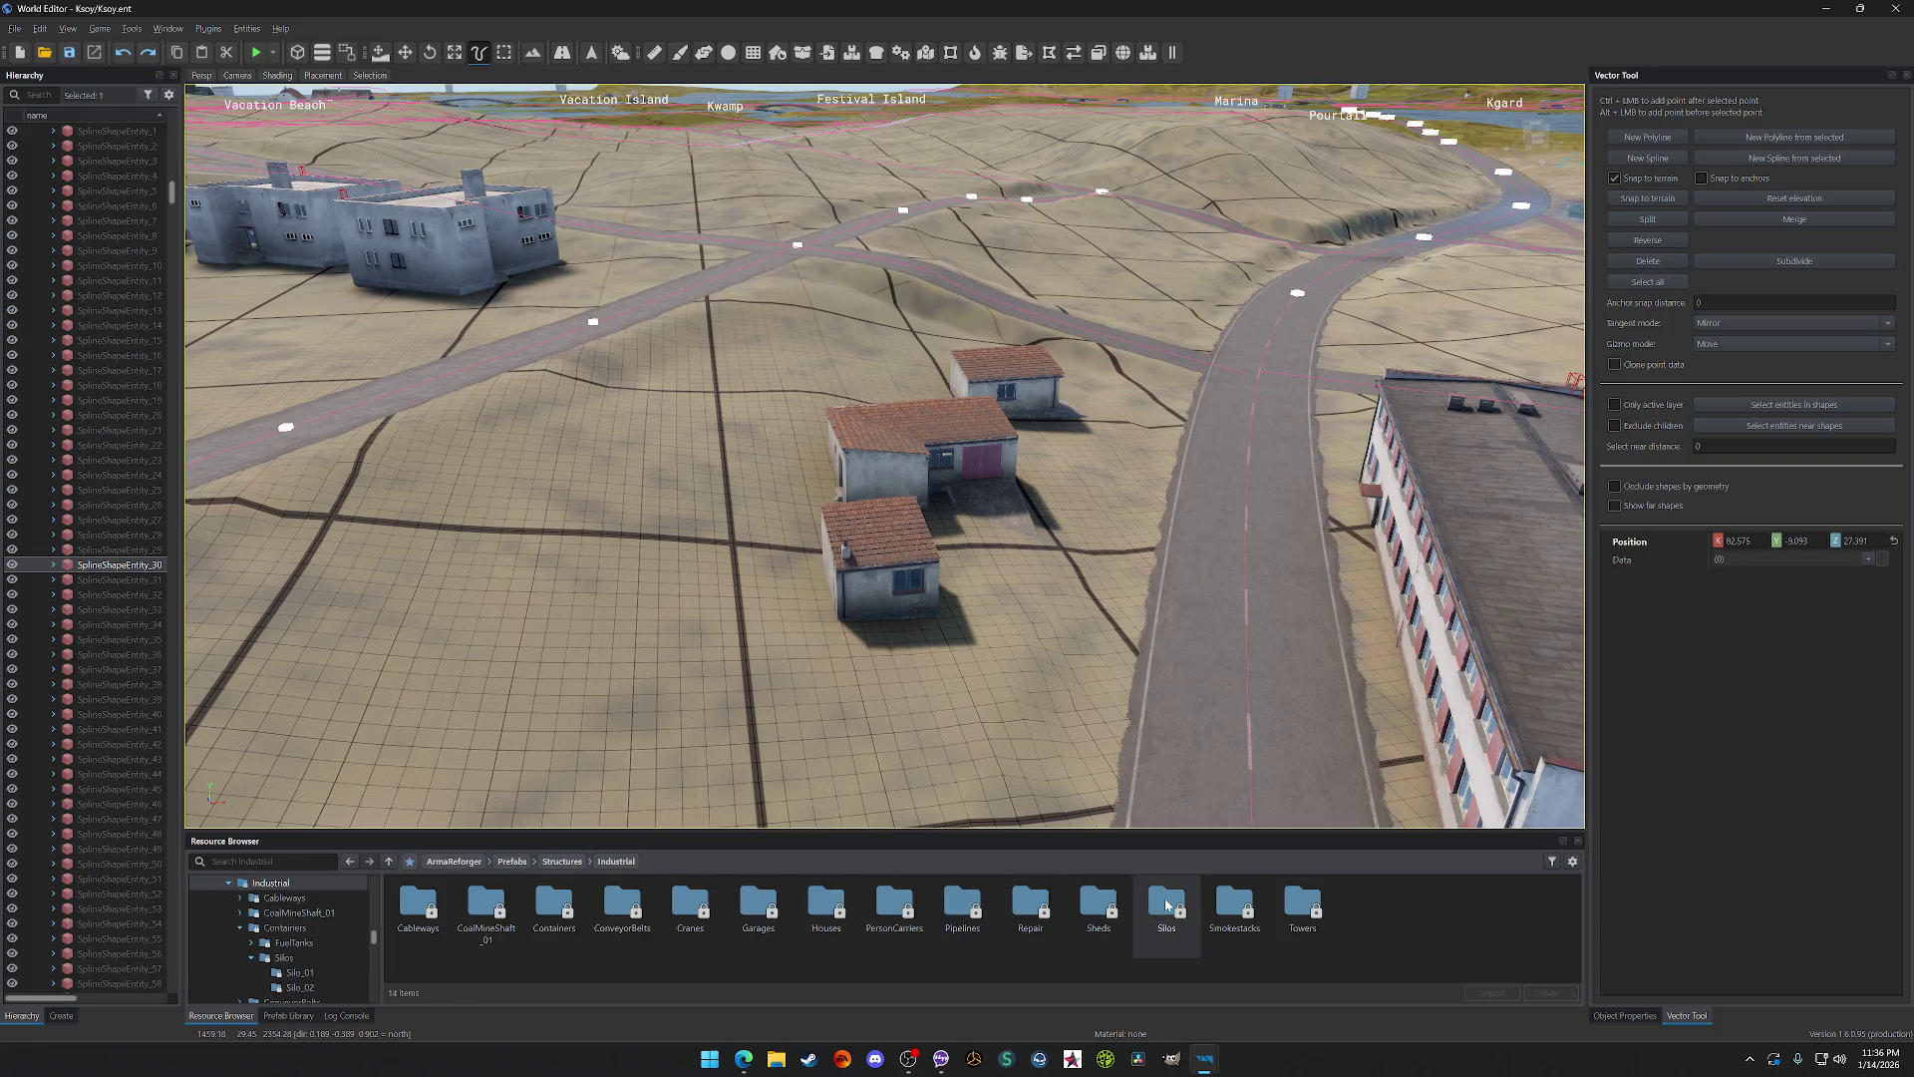
{"action": "double_click", "coordinate": [1167, 904]}
{"action": "double_click", "coordinate": [419, 903]}
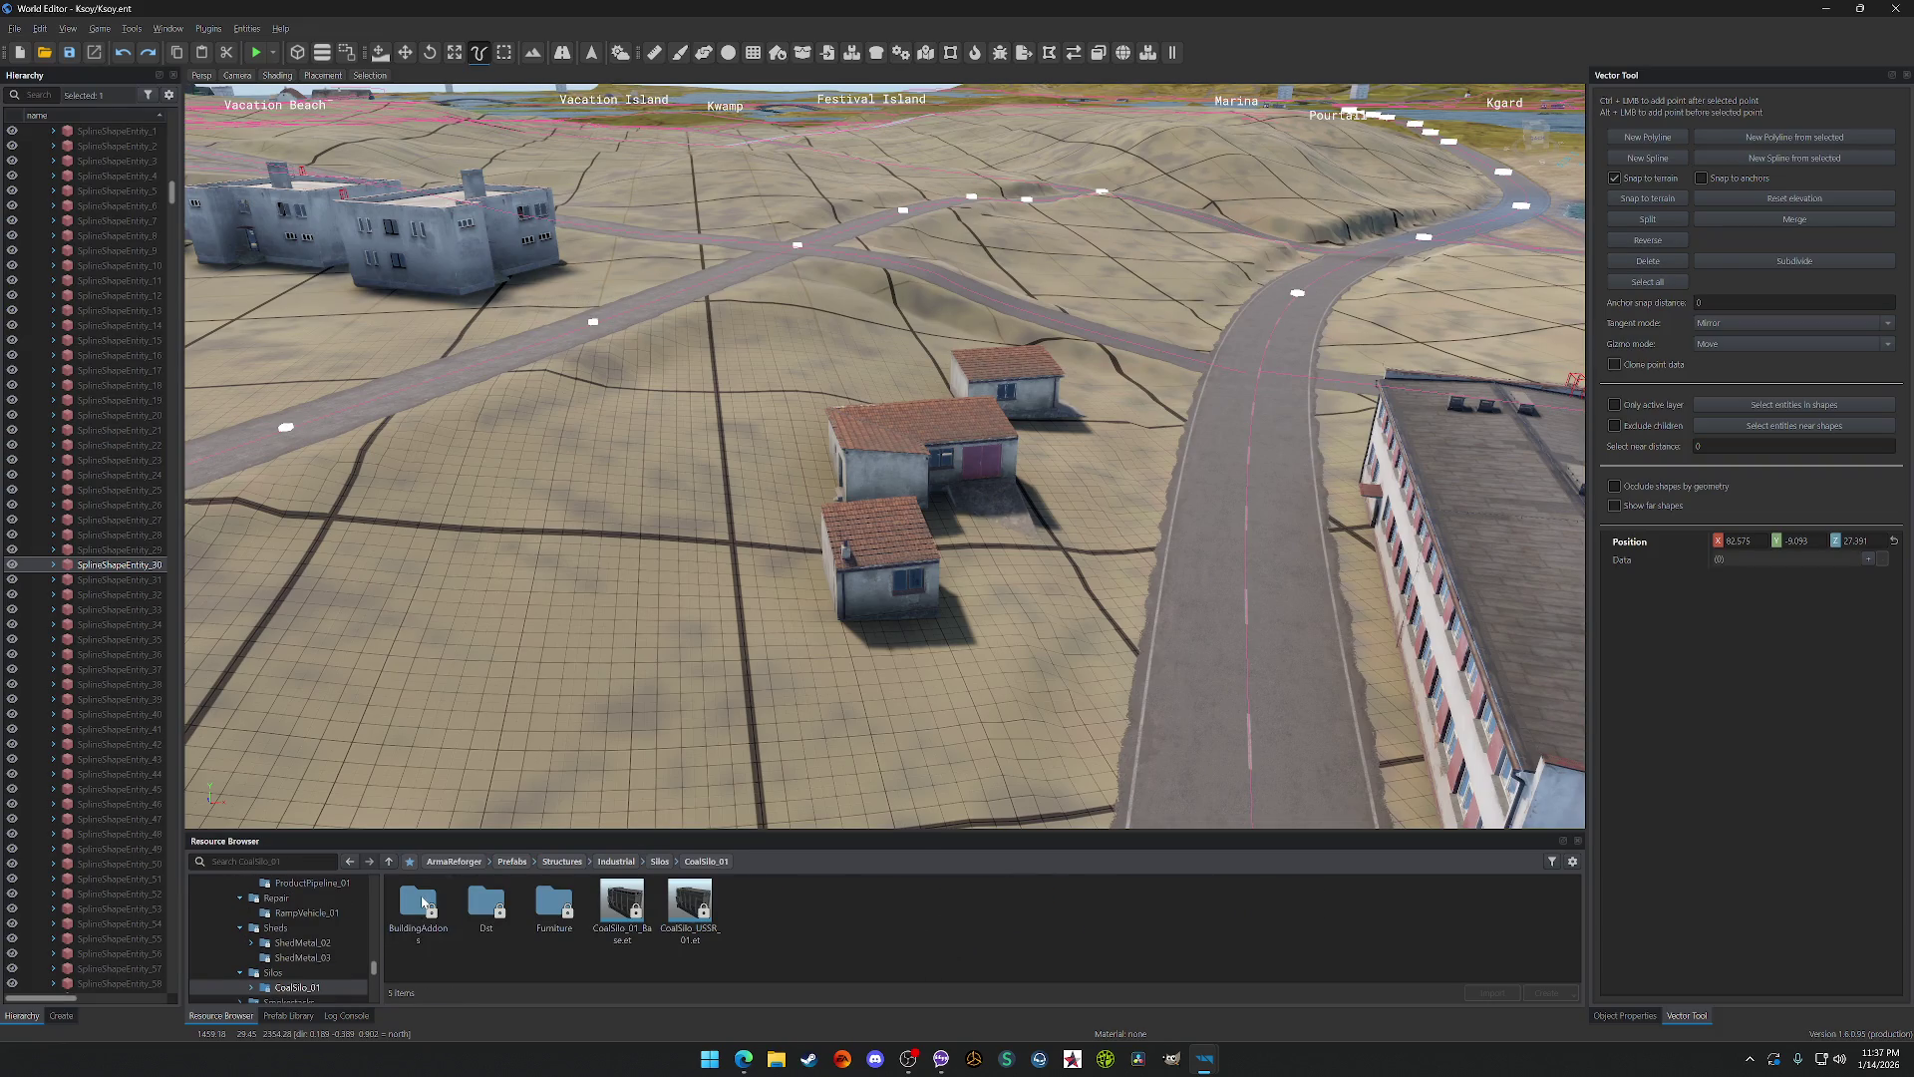
{"action": "left_click", "coordinate": [631, 951]}
{"action": "mouse_move", "coordinate": [623, 908]}
{"action": "left_mouse_down"}
{"action": "mouse_move", "coordinate": [569, 641]}
{"action": "mouse_move", "coordinate": [595, 793]}
{"action": "mouse_move", "coordinate": [404, 757]}
{"action": "left_mouse_up"}
{"action": "key", "text": "ctrl+z"}
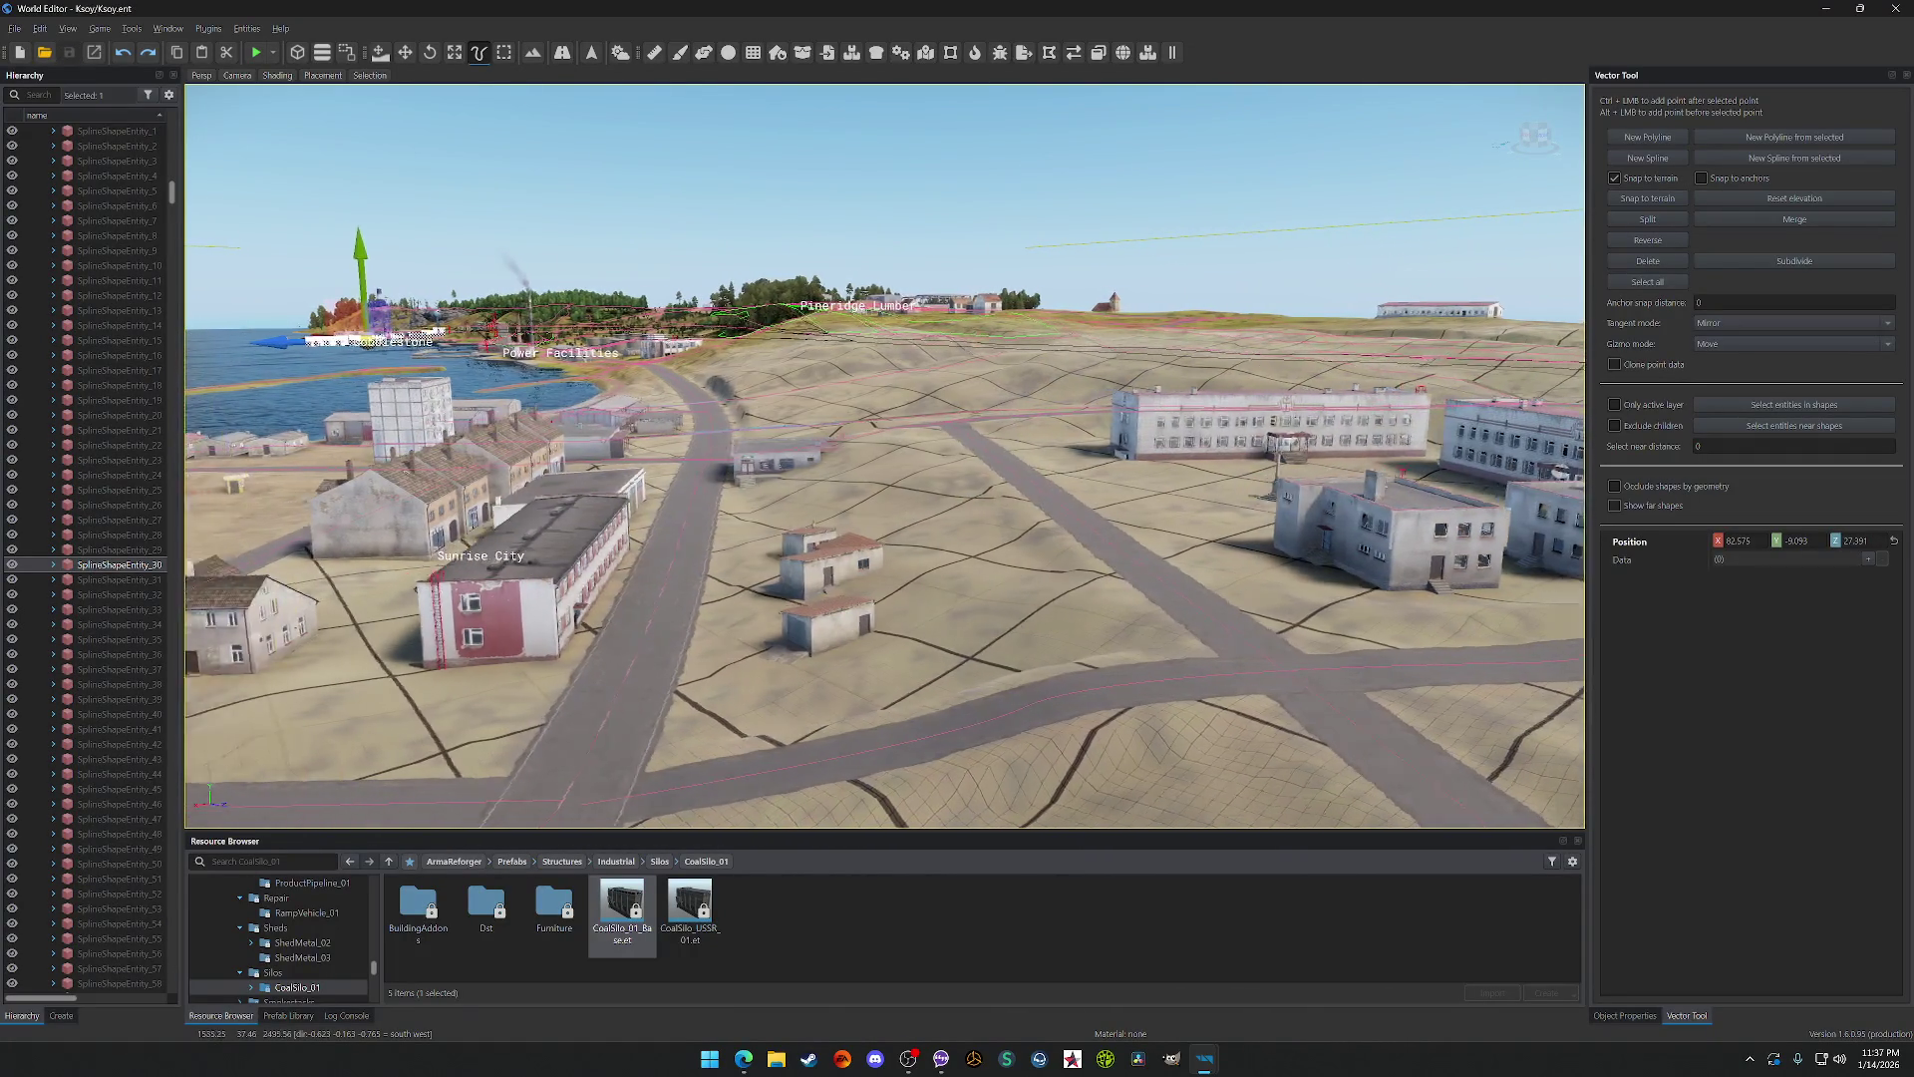
Step: Switch to the Move tool and fly the camera from the coal-loading tower out over the terrain
{"action": "key", "text": "s"}
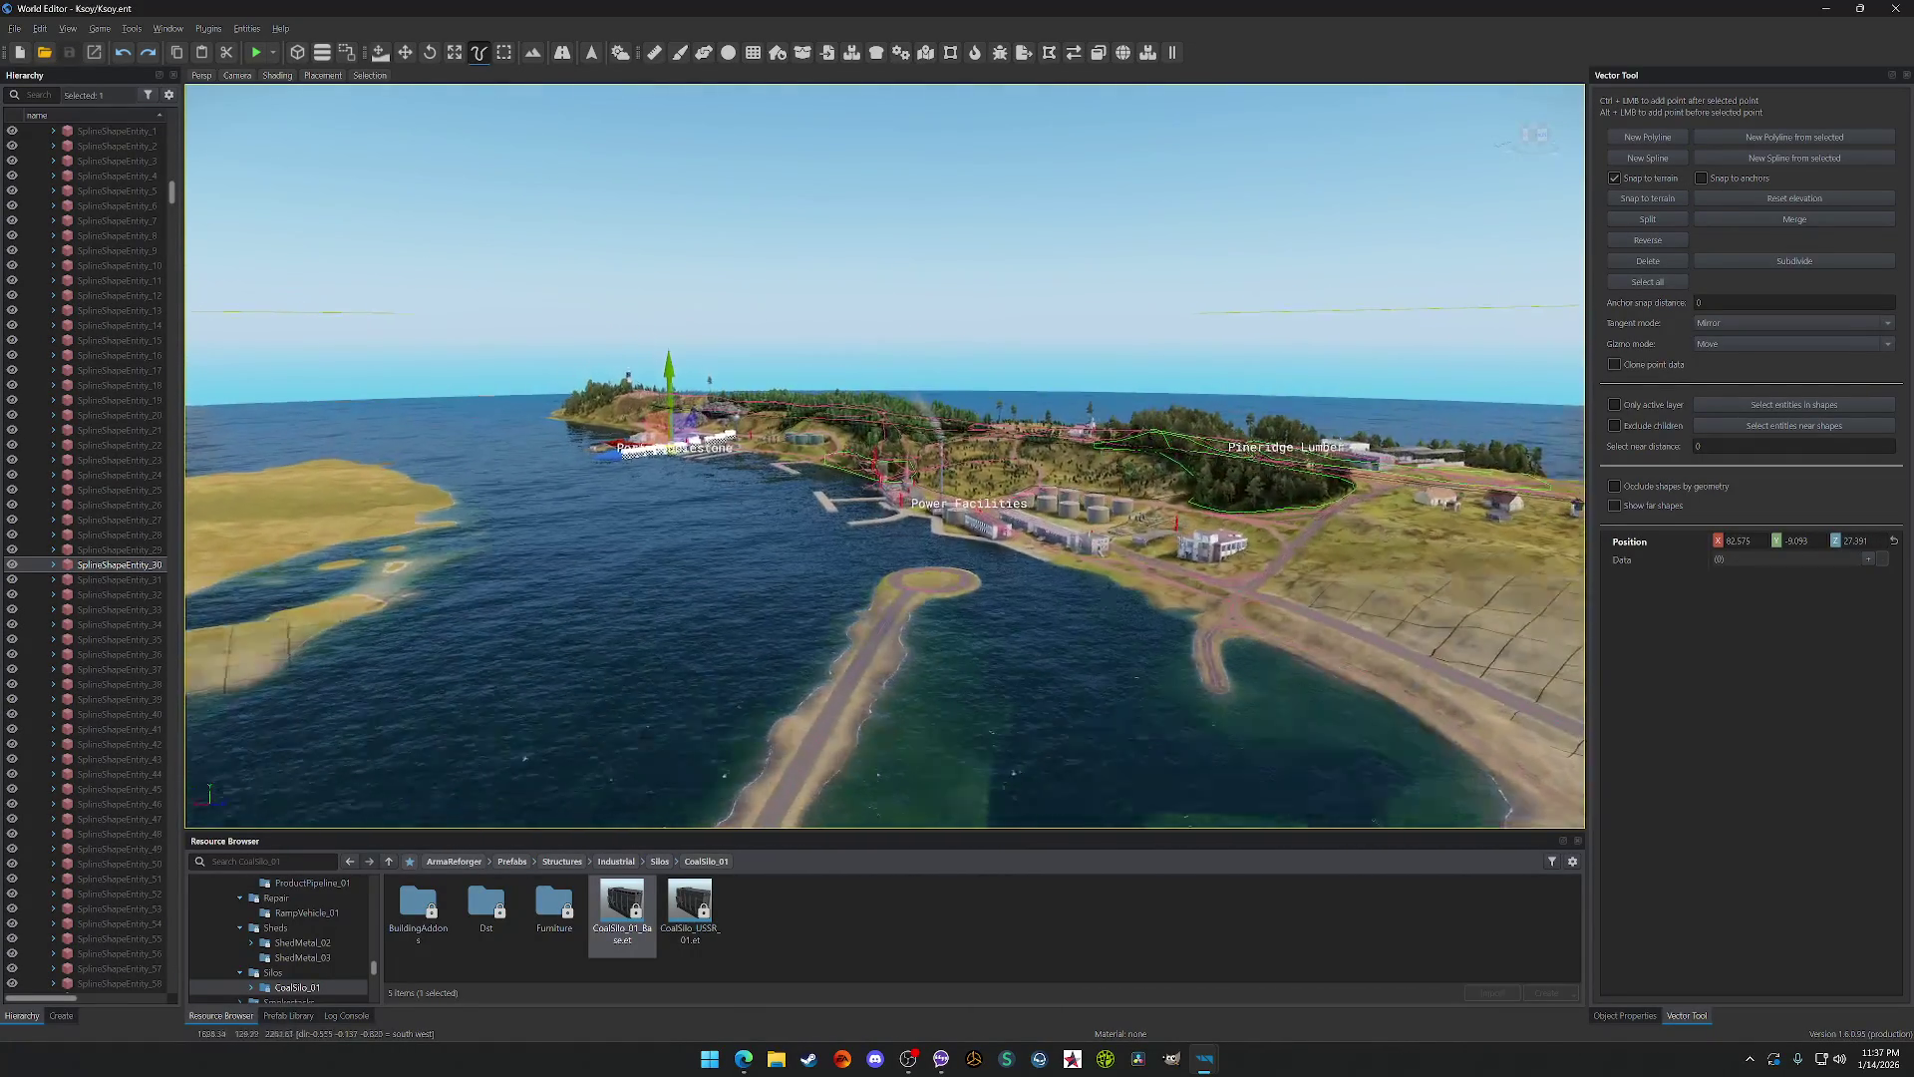
{"action": "key", "text": "w"}
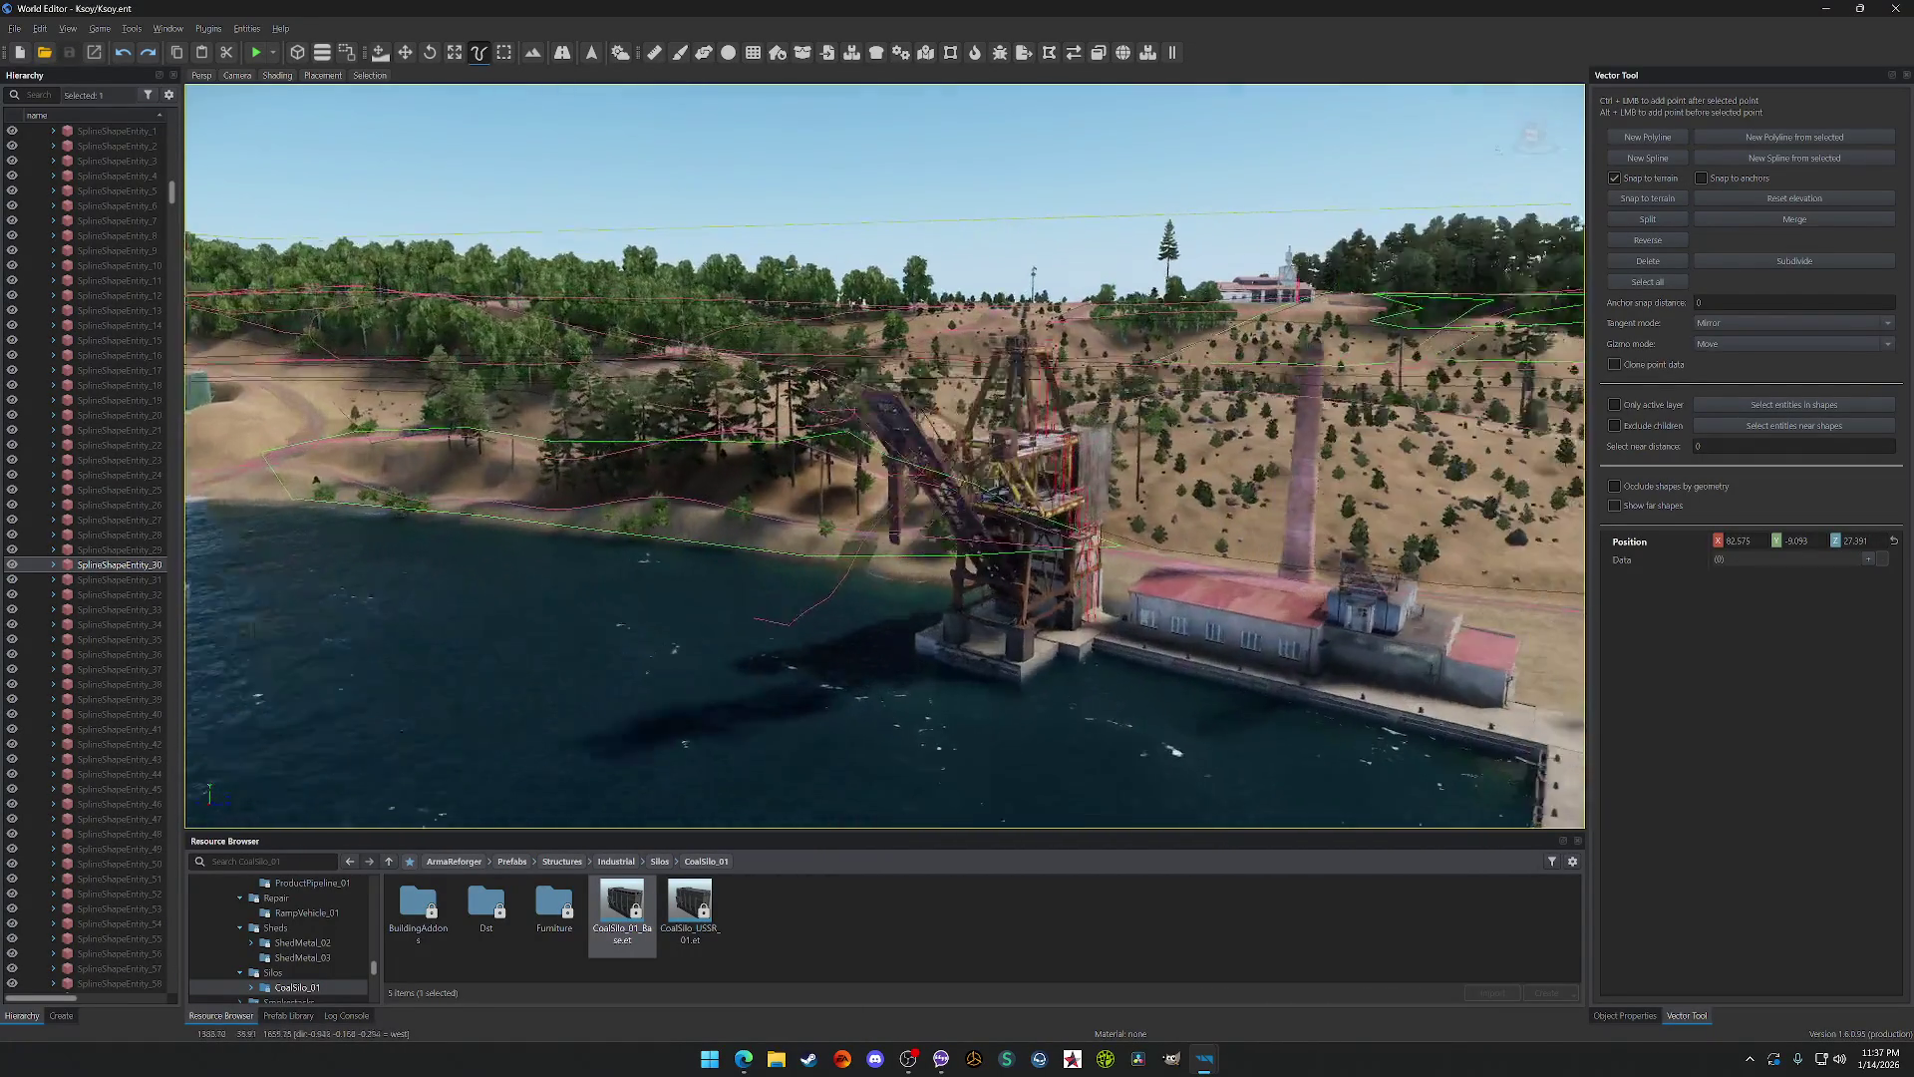
{"action": "key", "text": "d"}
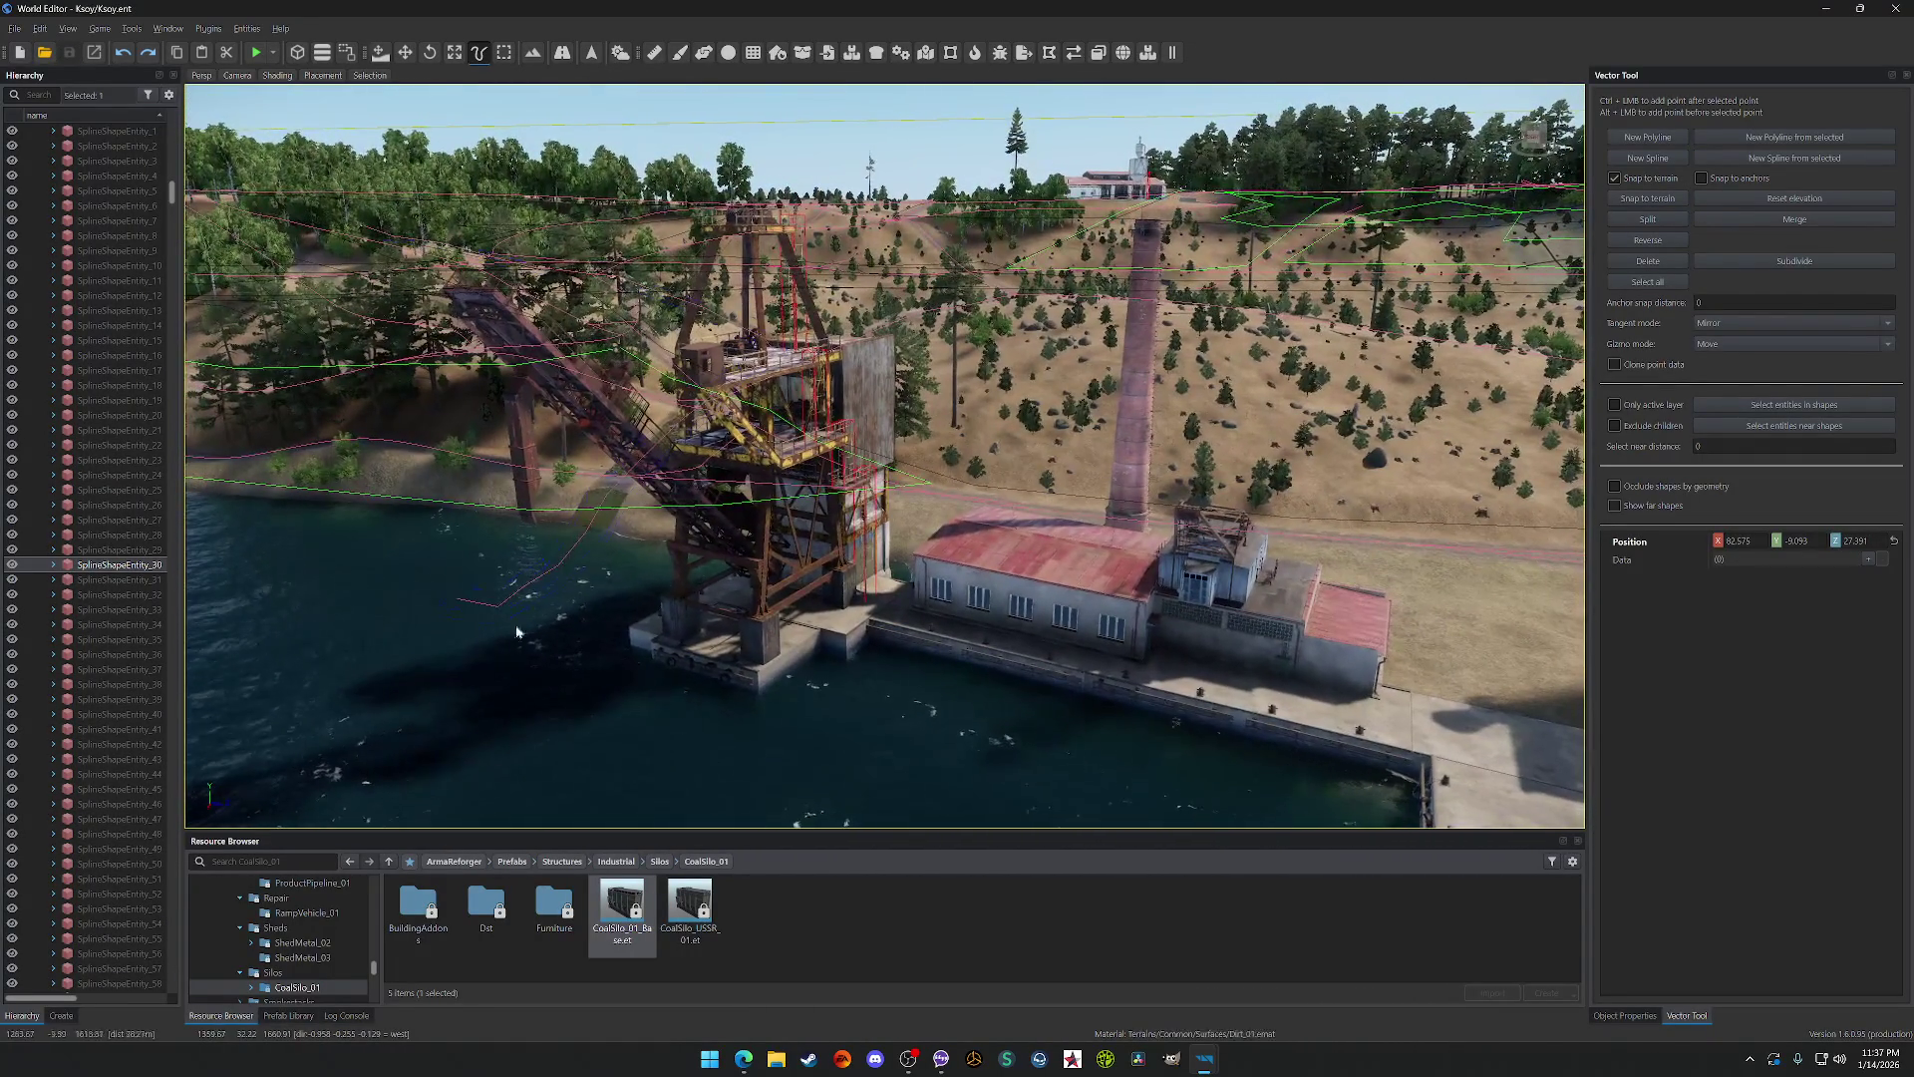
{"action": "left_click", "coordinate": [405, 52]}
{"action": "key", "text": "w"}
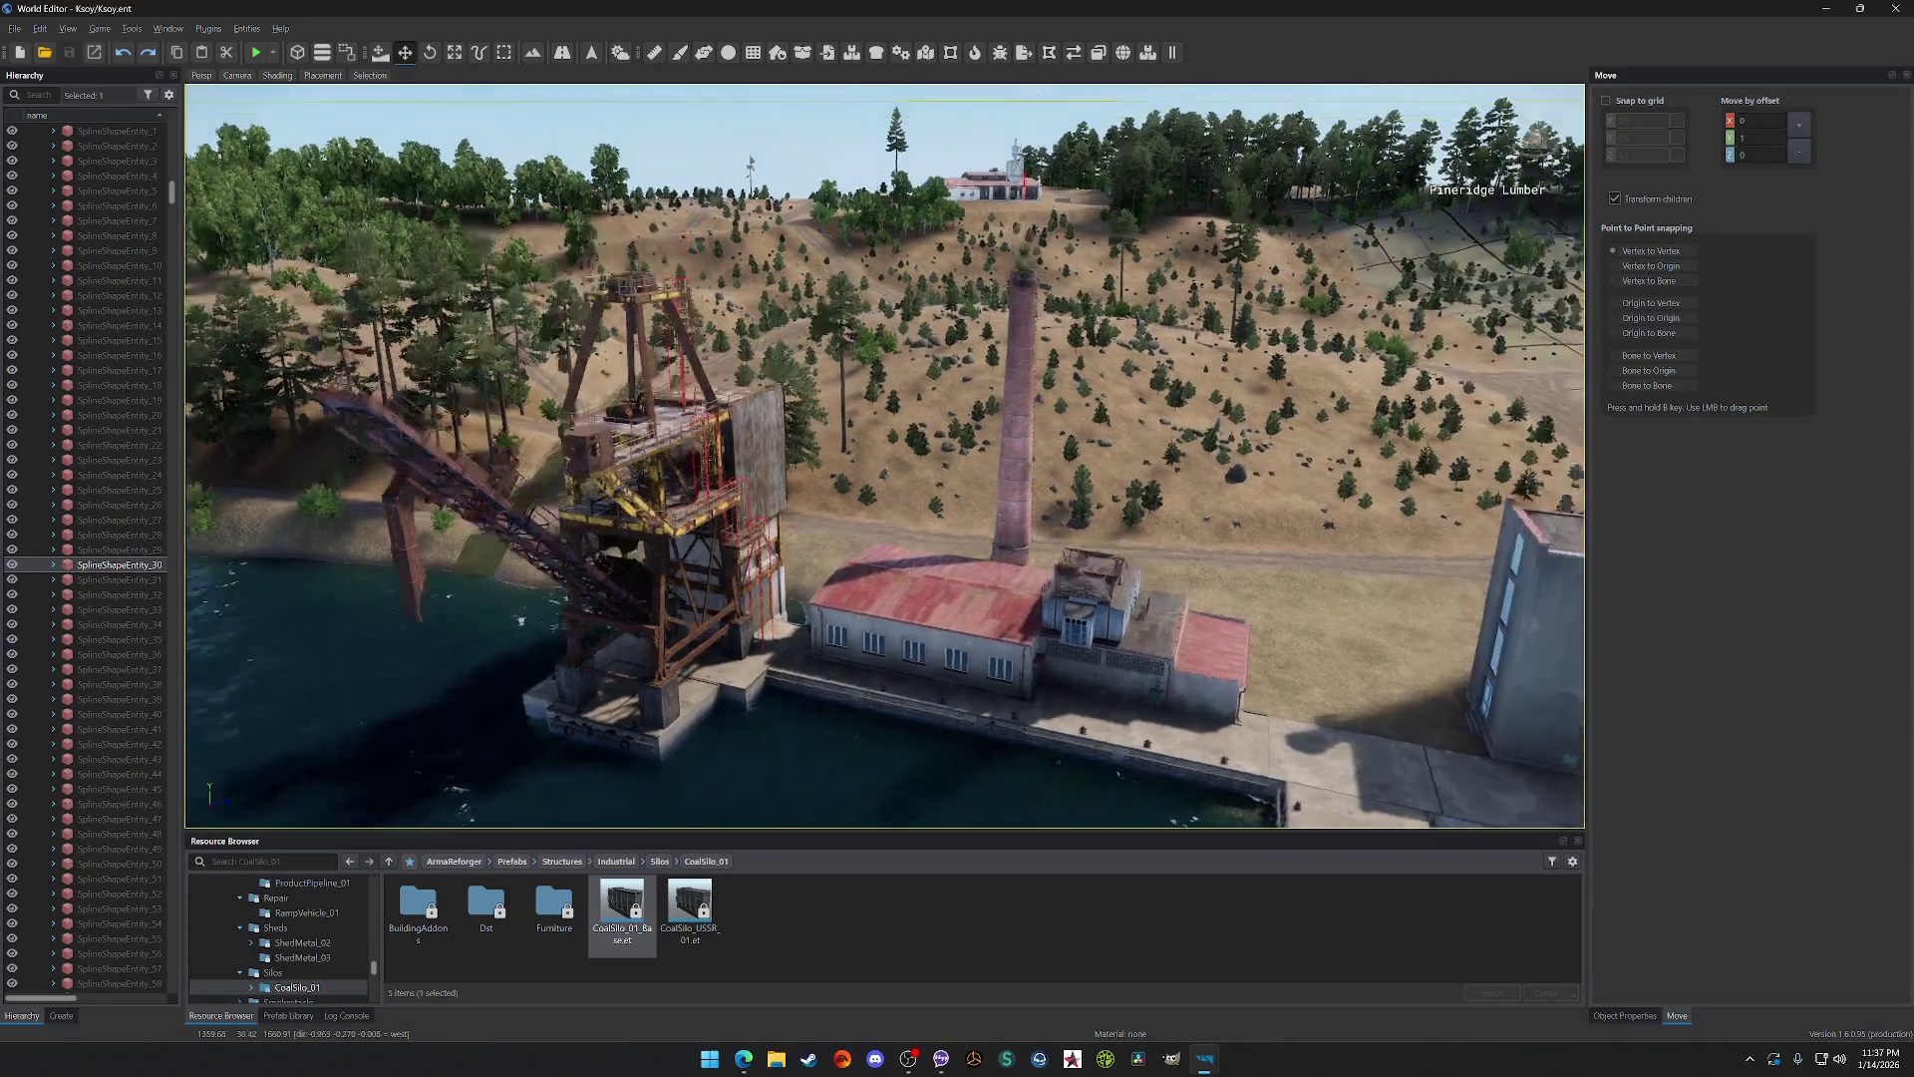
{"action": "key", "text": "w"}
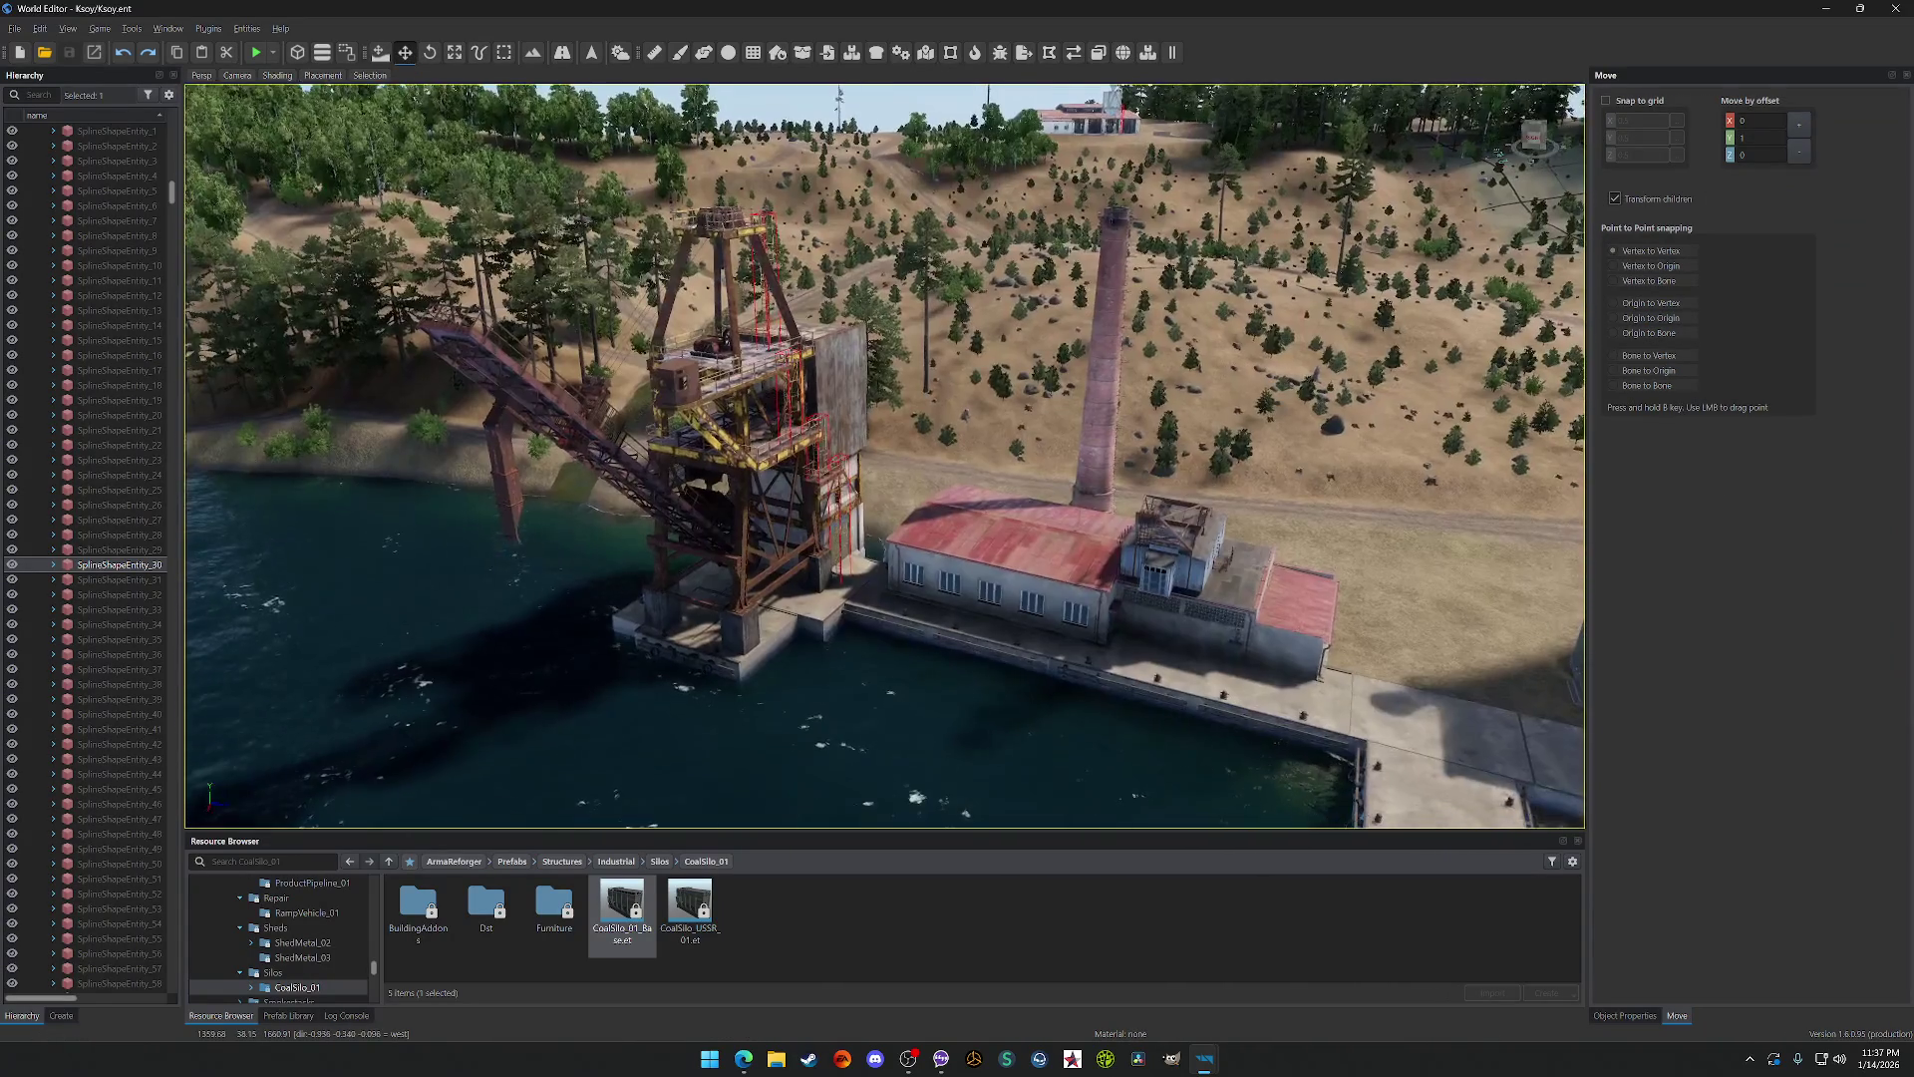
{"action": "key", "text": "w"}
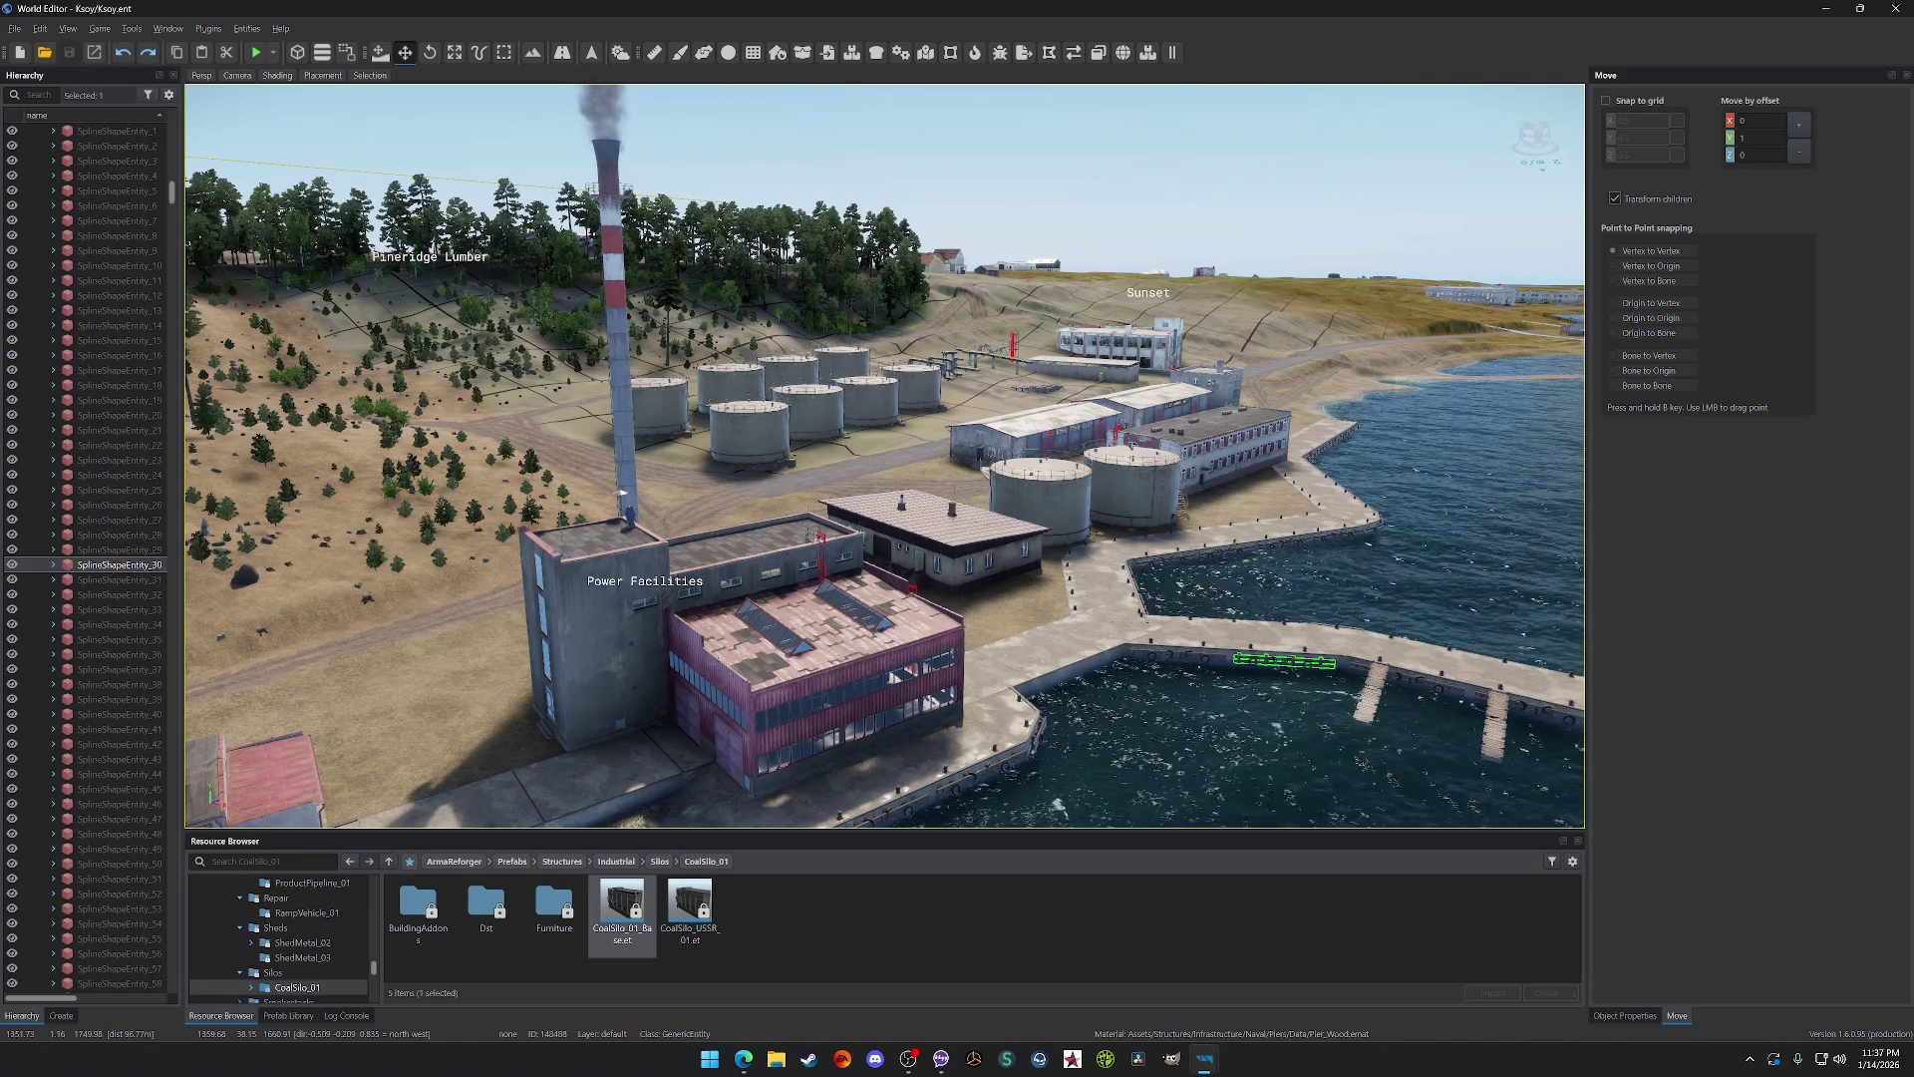
{"action": "key", "text": "w"}
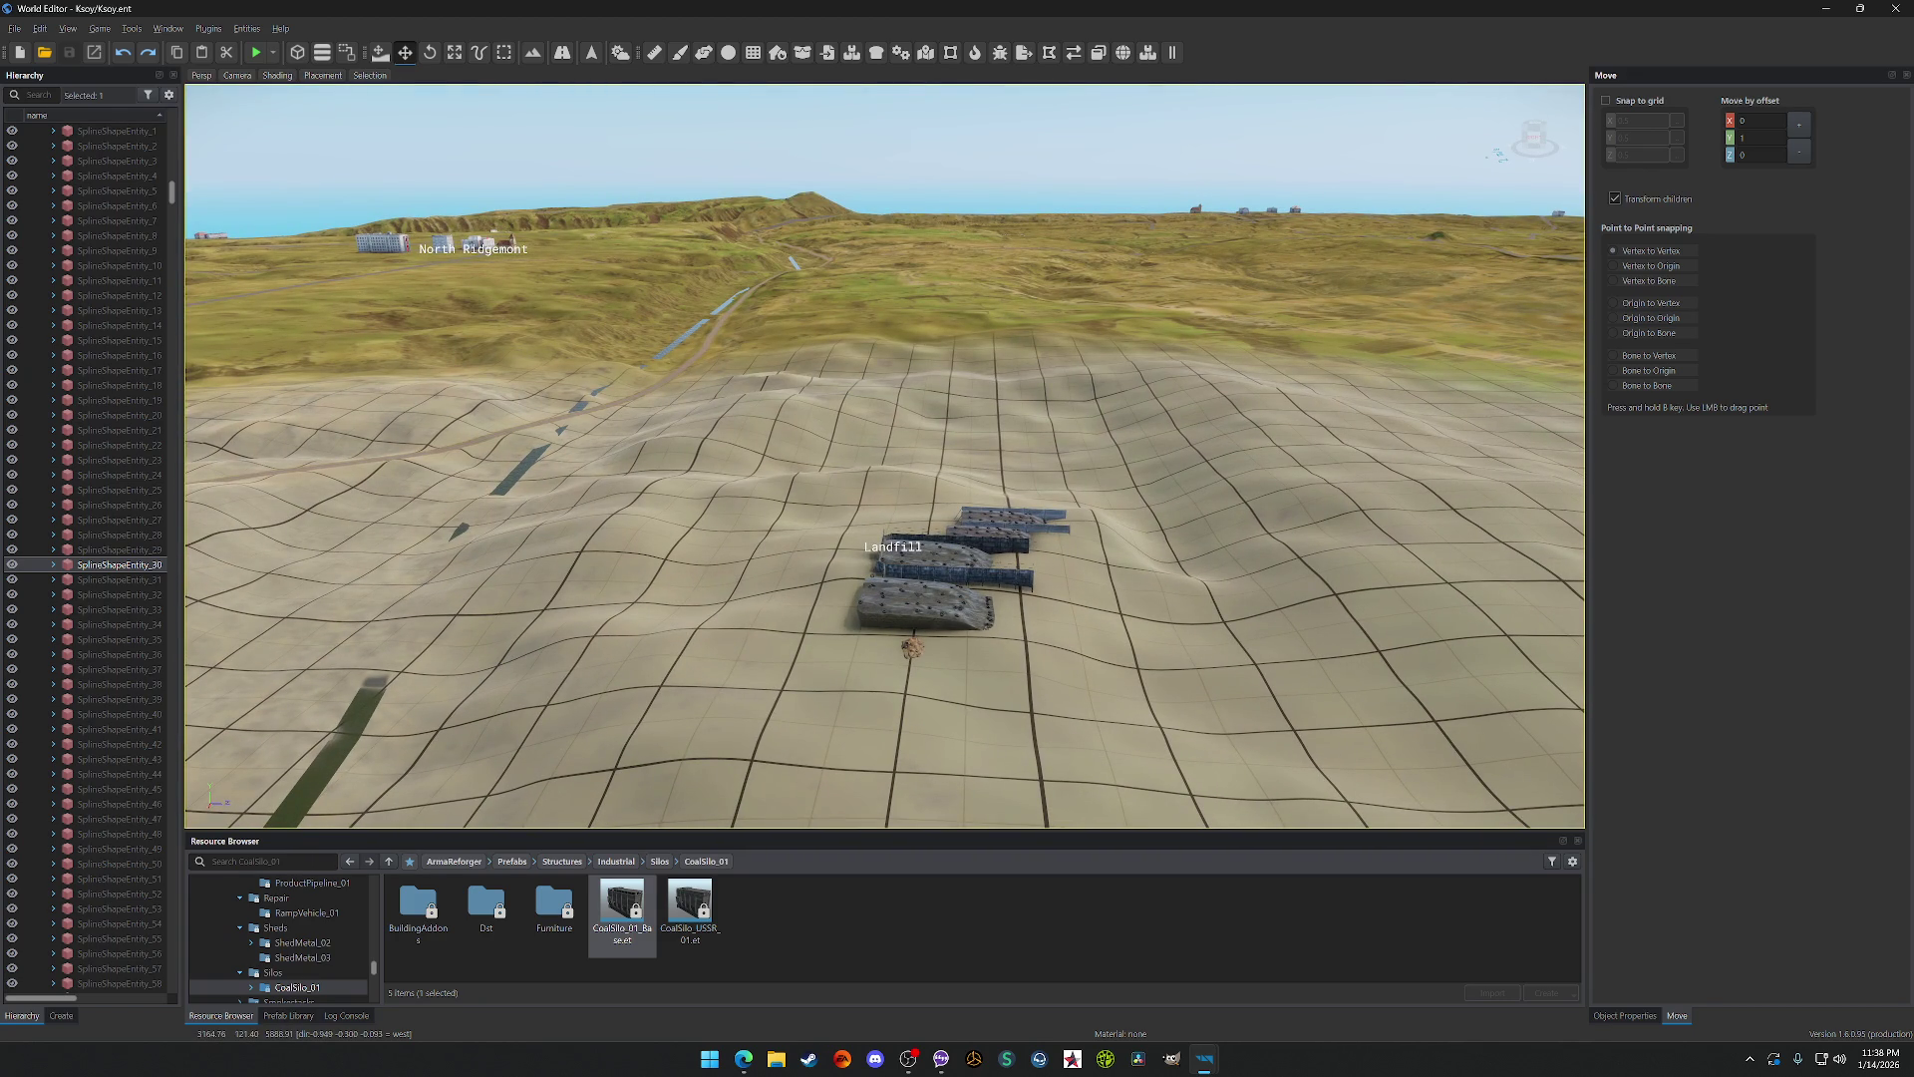
{"action": "mouse_move", "coordinate": [618, 915]}
{"action": "left_mouse_down"}
{"action": "mouse_move", "coordinate": [722, 652]}
{"action": "mouse_move", "coordinate": [960, 448]}
{"action": "left_mouse_up"}
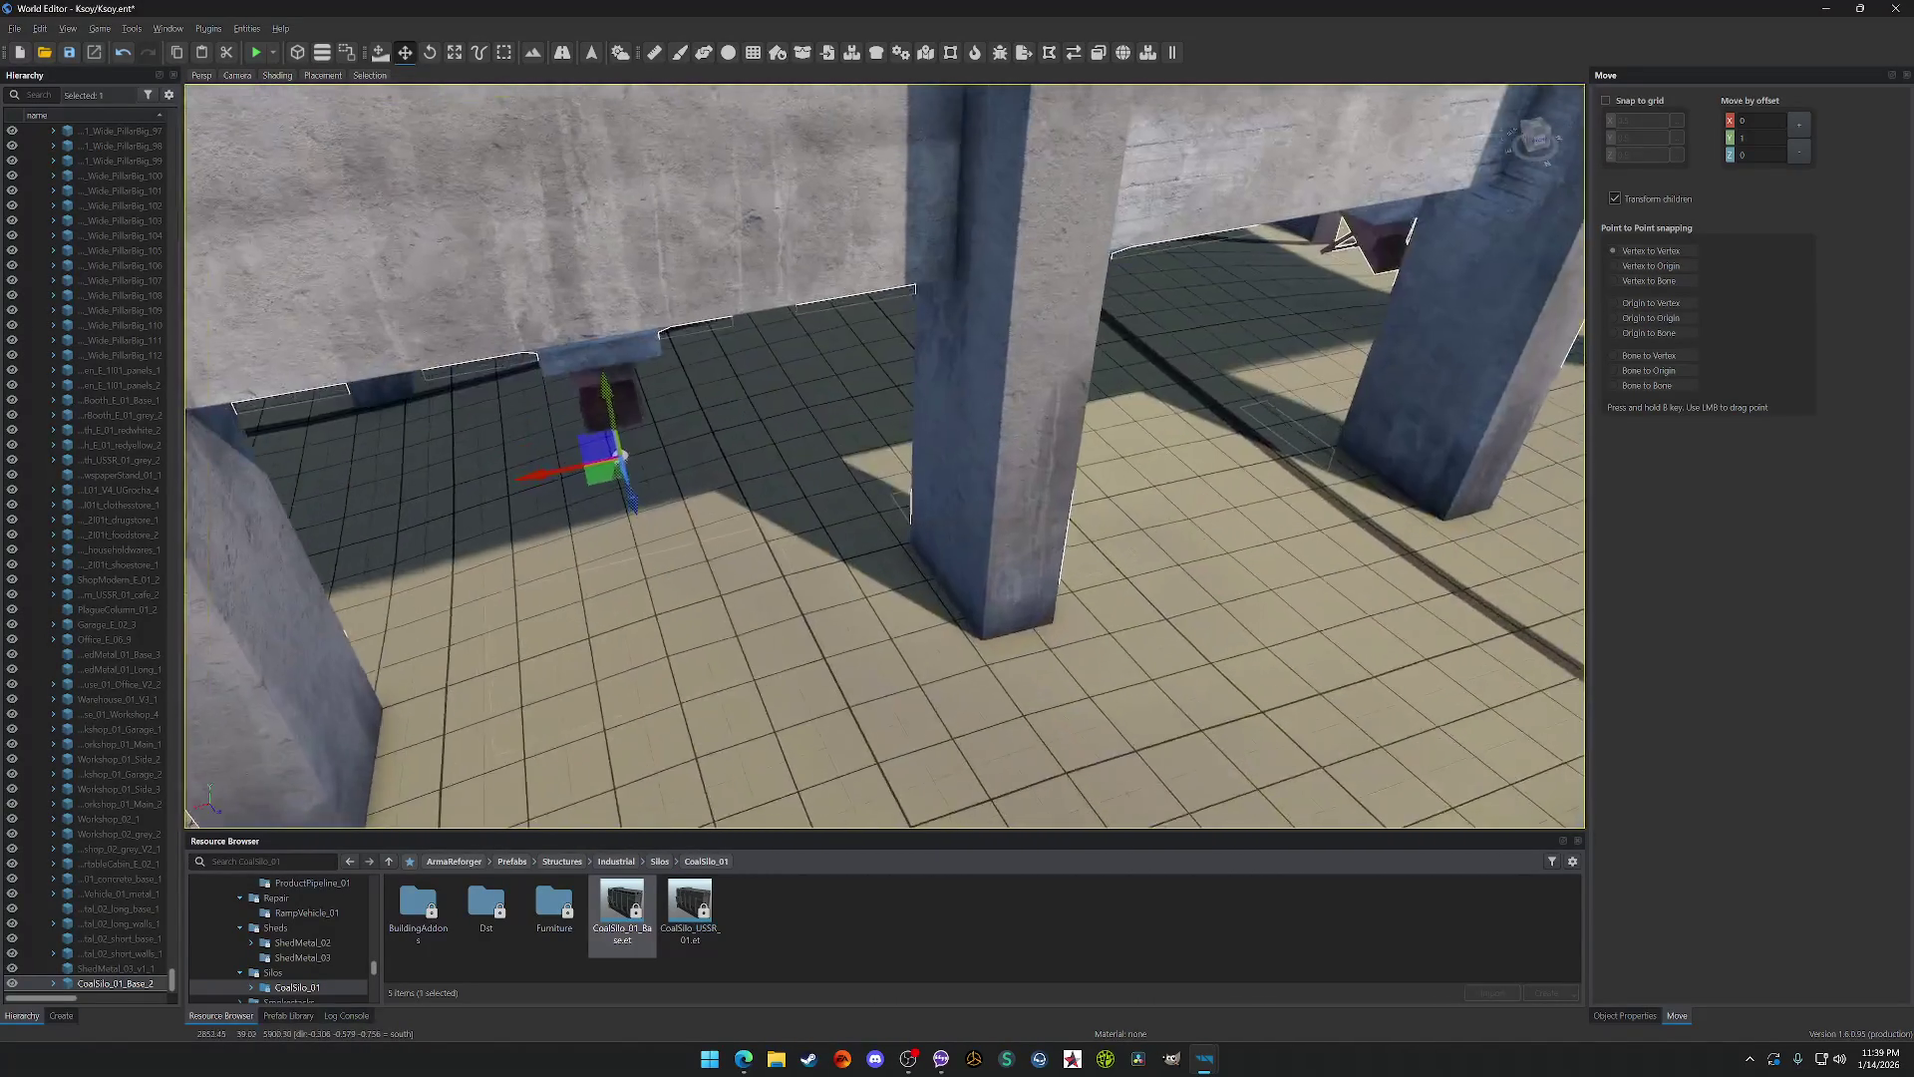
Step: Fly around the placed coal silo beside the landfill pieces, then go back up to Silos
{"action": "key", "text": "w"}
{"action": "key", "text": "w"}
{"action": "key", "text": "w"}
{"action": "key", "text": "s"}
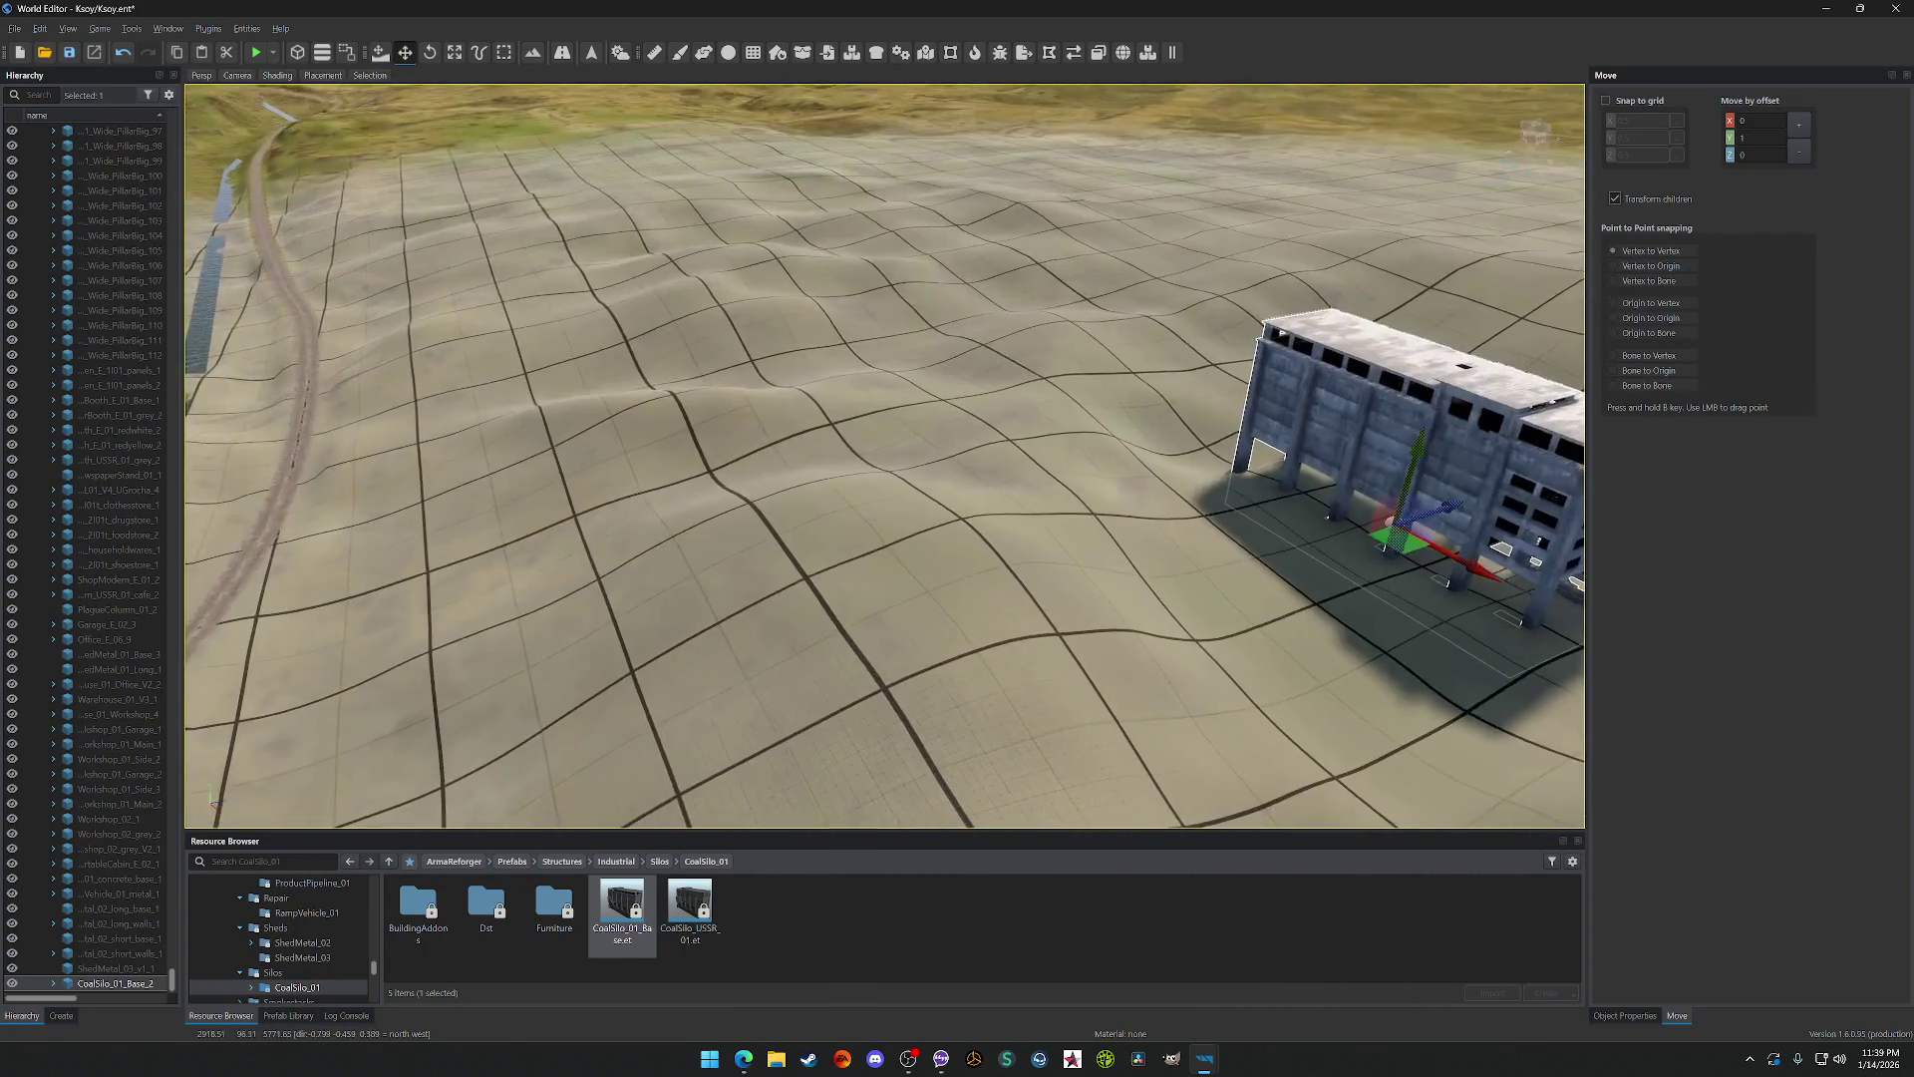
{"action": "key", "text": "s"}
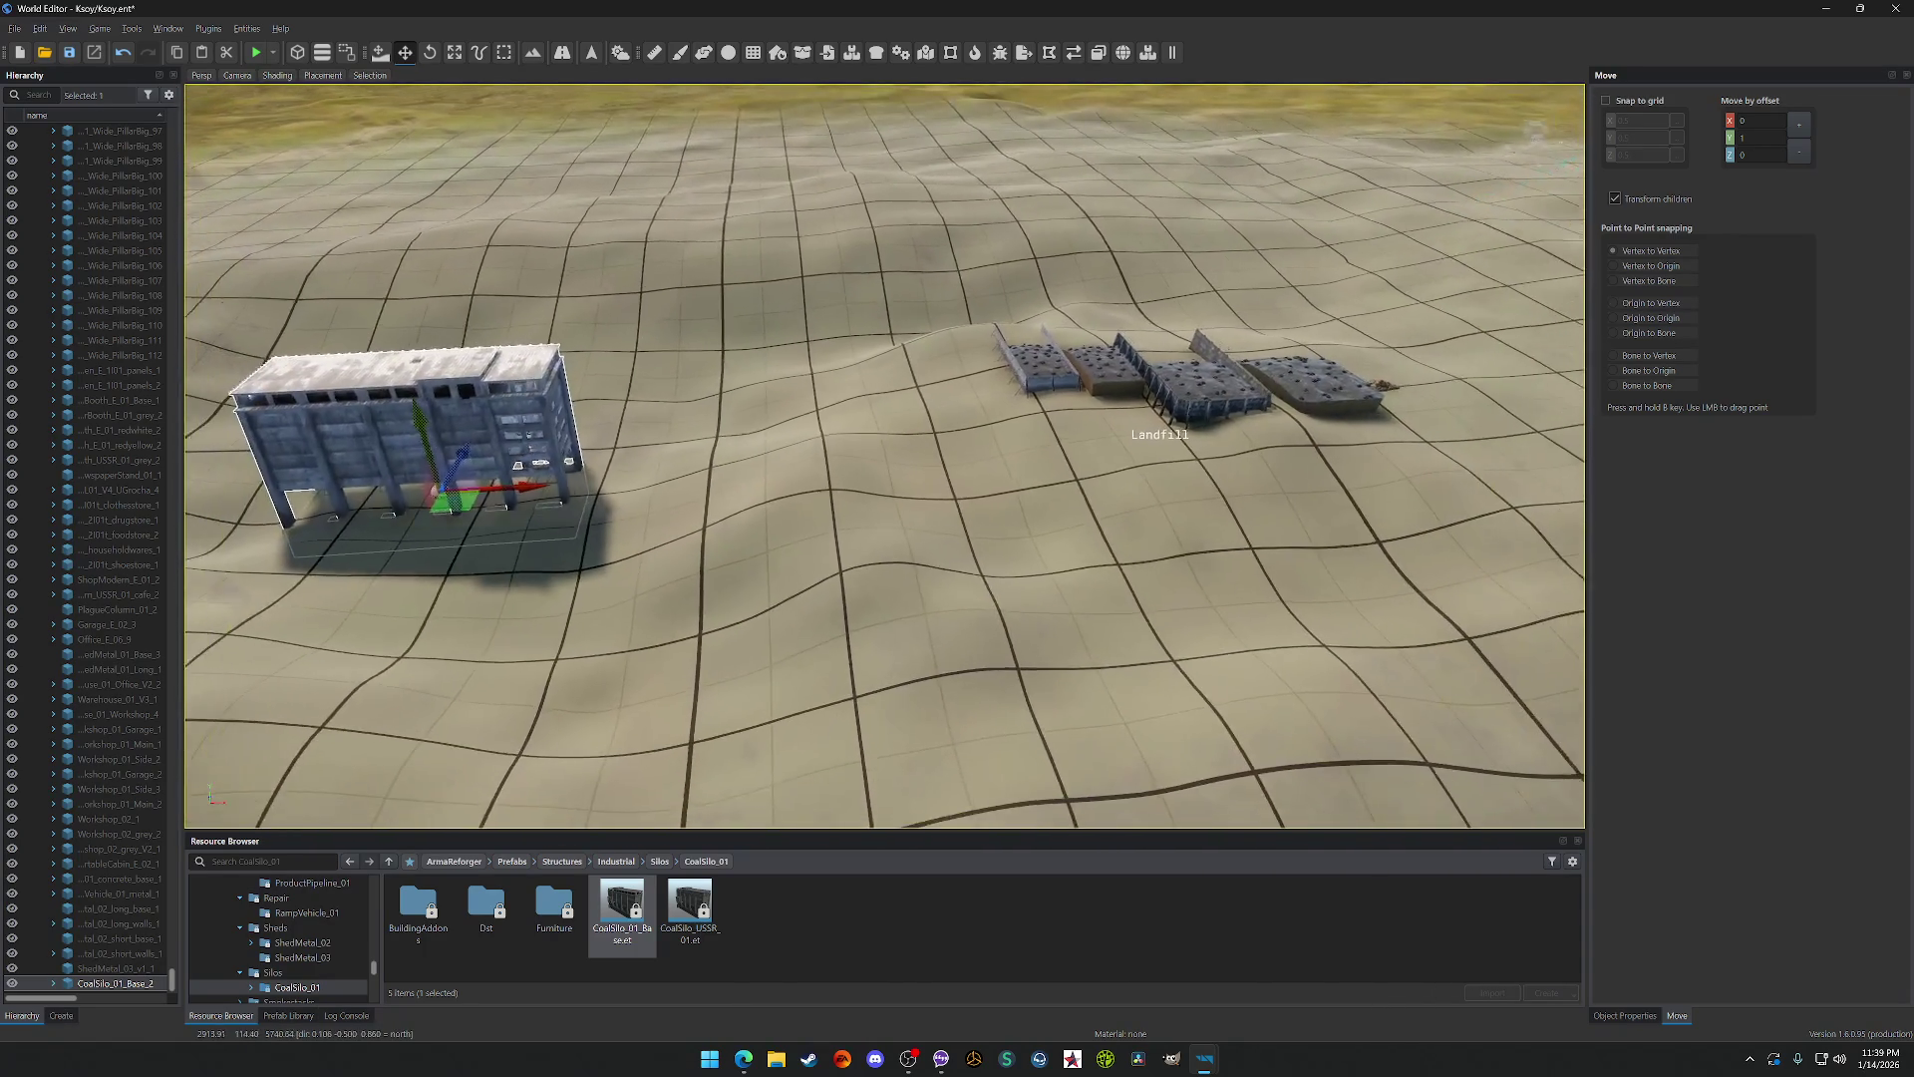
{"action": "key", "text": "w"}
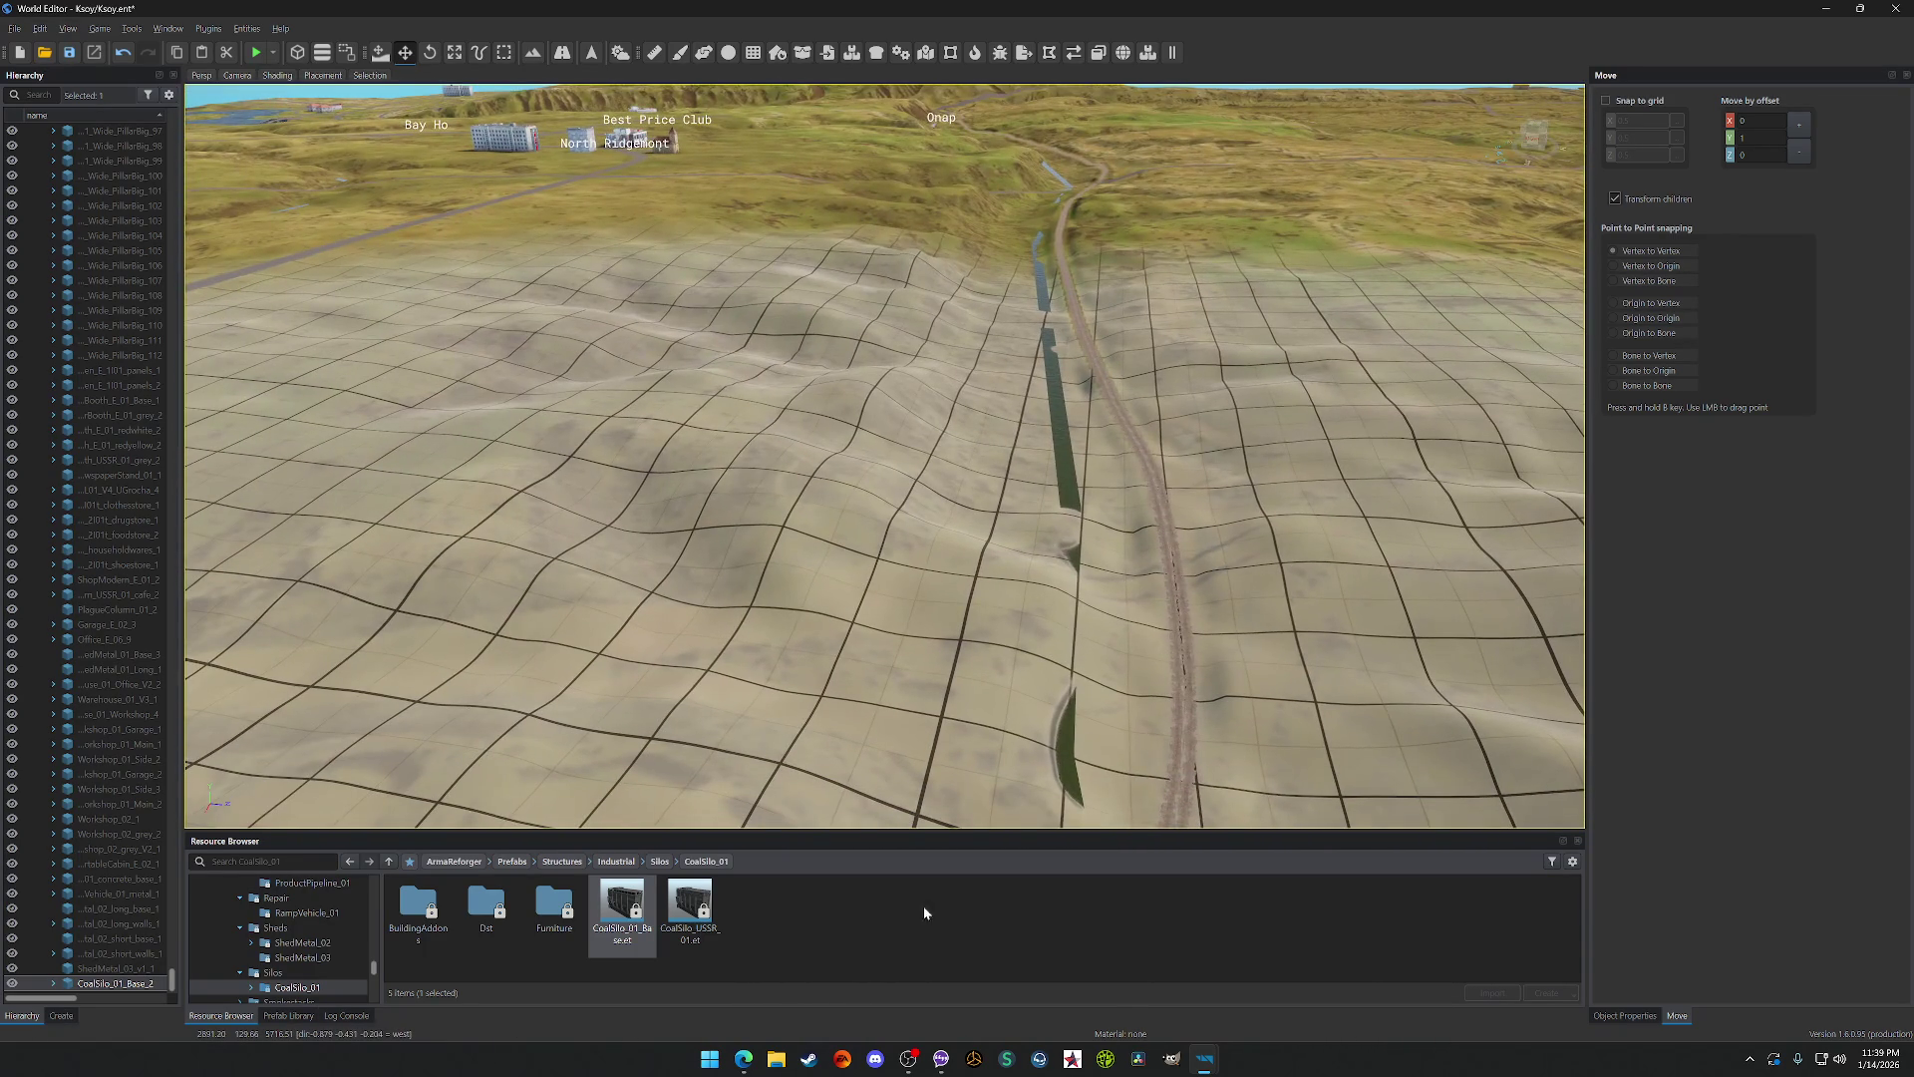
{"action": "left_click", "coordinate": [662, 861]}
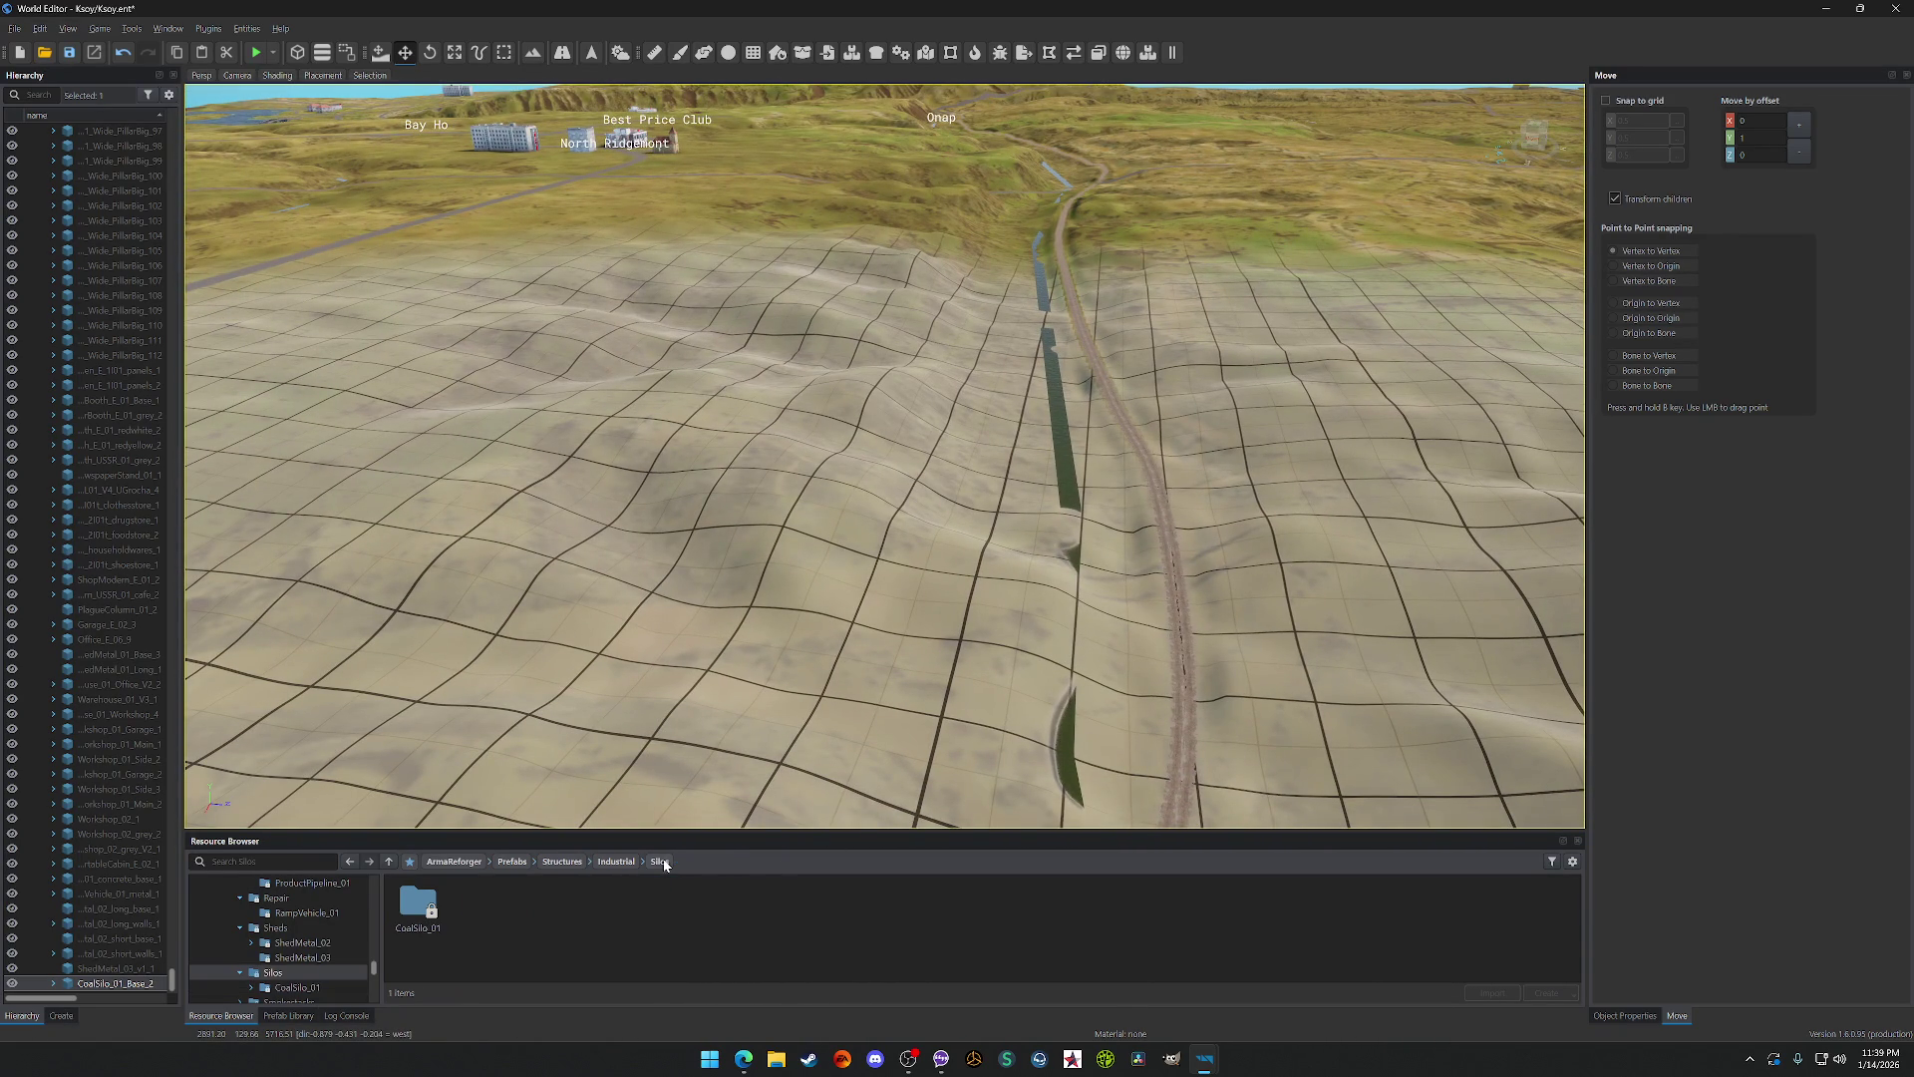
Step: Browse the Industrial folders, checking Smokestacks, and select the LightTower_01 folder under Towers
{"action": "left_click", "coordinate": [616, 863]}
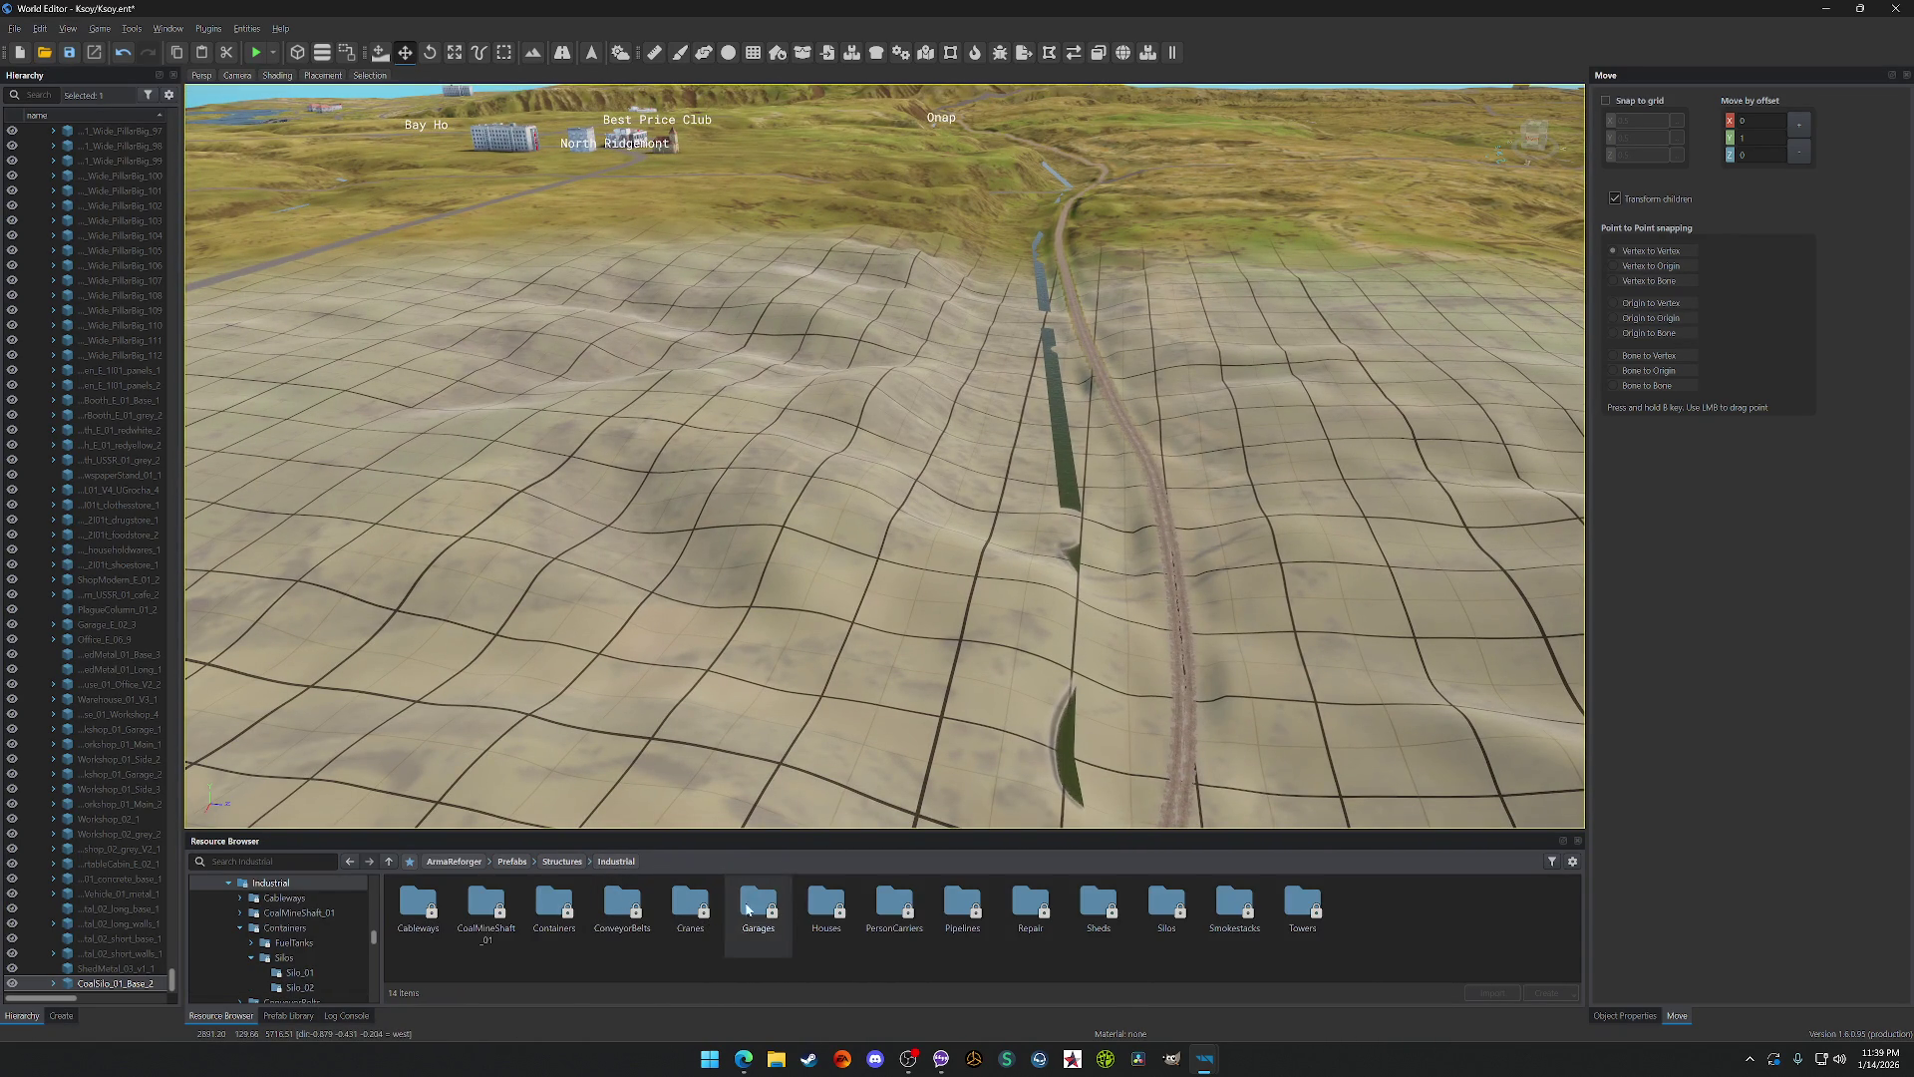
{"action": "double_click", "coordinate": [1234, 904]}
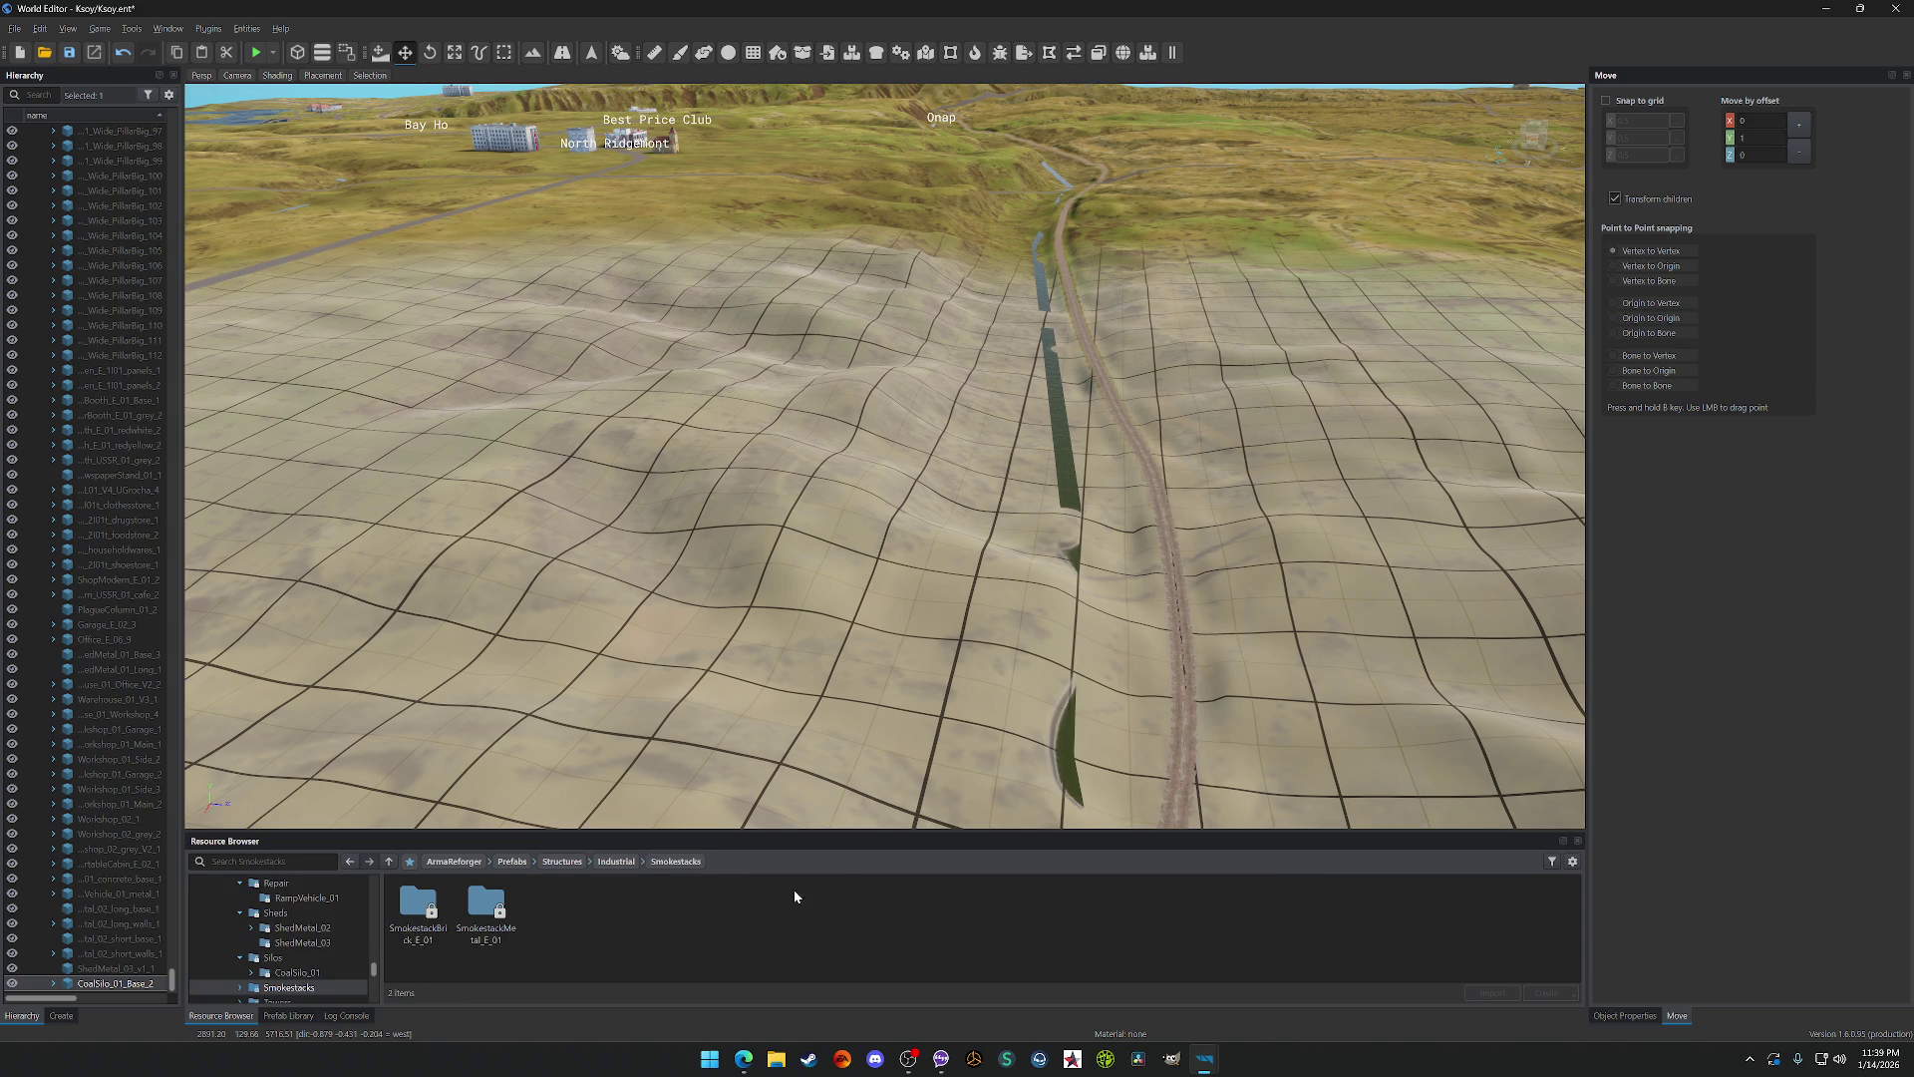
{"action": "left_click", "coordinate": [448, 894]}
{"action": "double_click", "coordinate": [446, 894]}
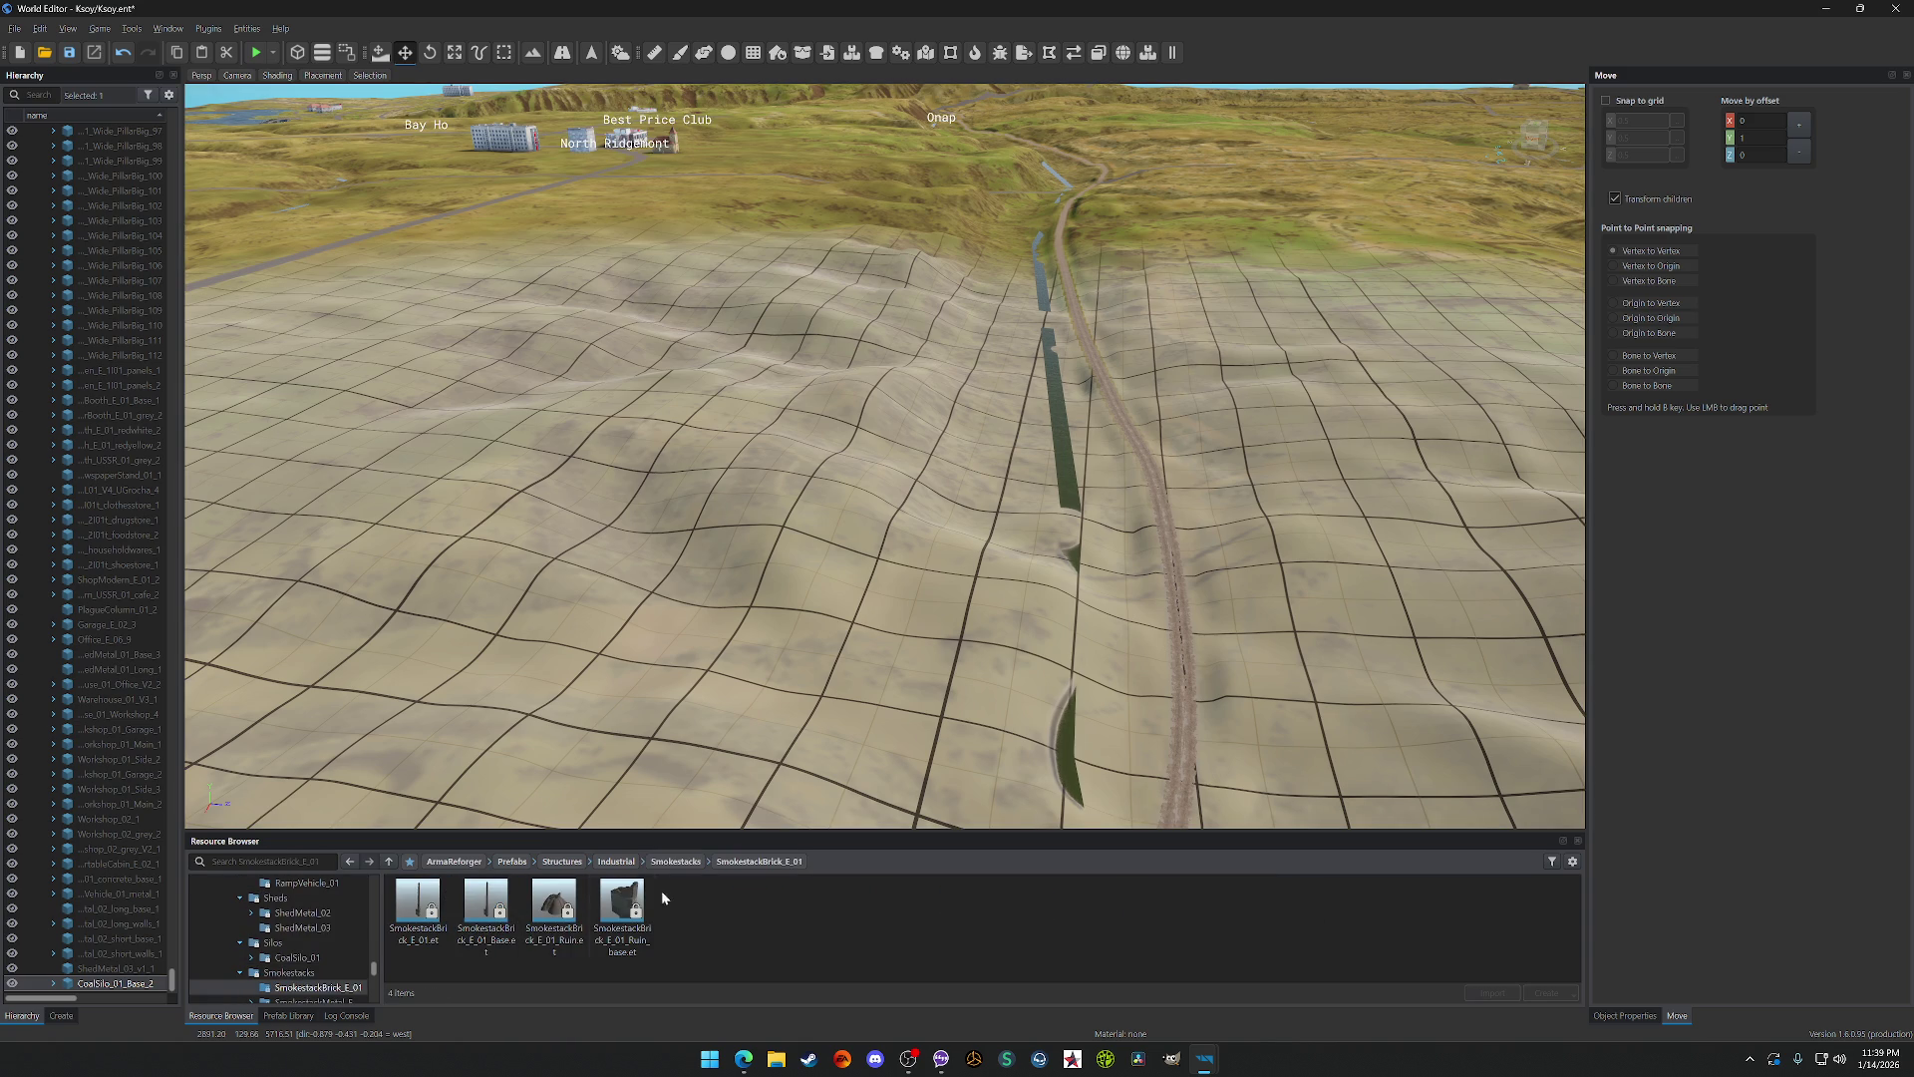
{"action": "left_click", "coordinate": [676, 861]}
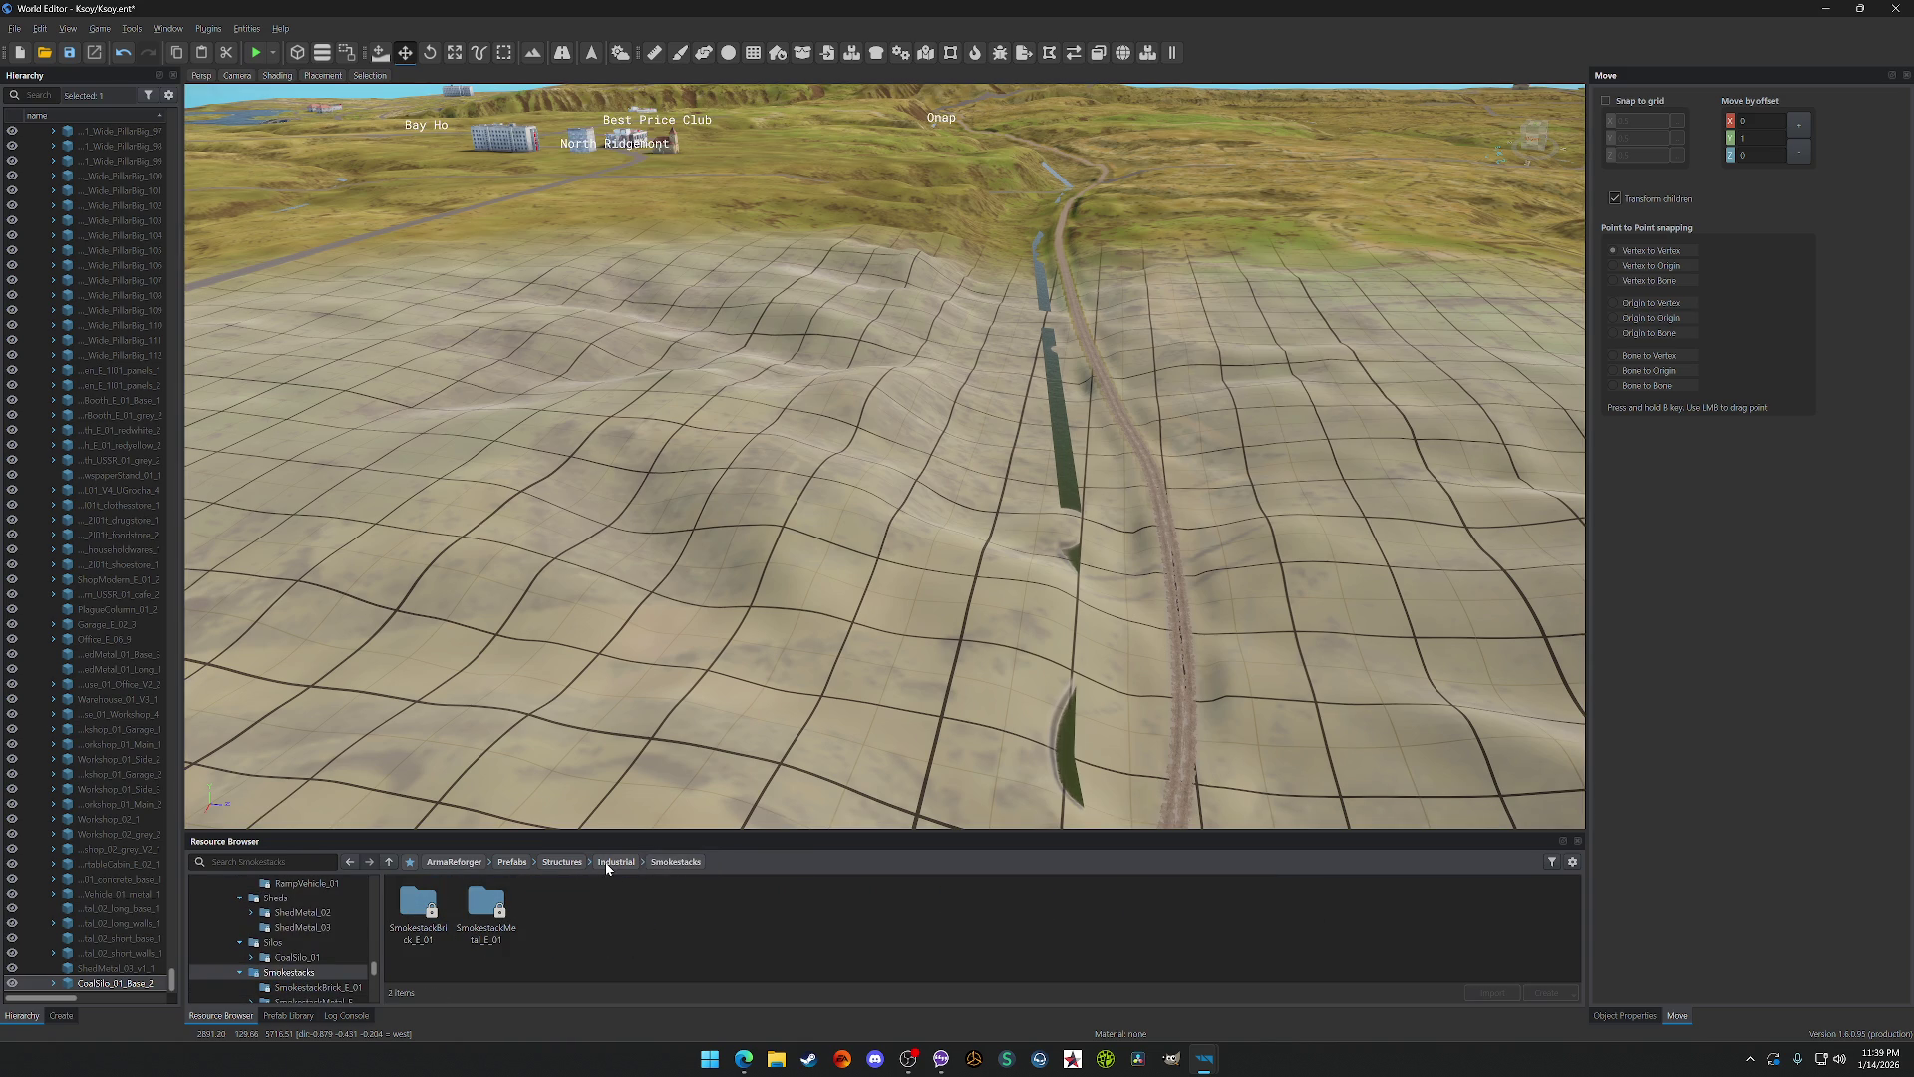
{"action": "left_click", "coordinate": [612, 861]}
{"action": "double_click", "coordinate": [1308, 907]}
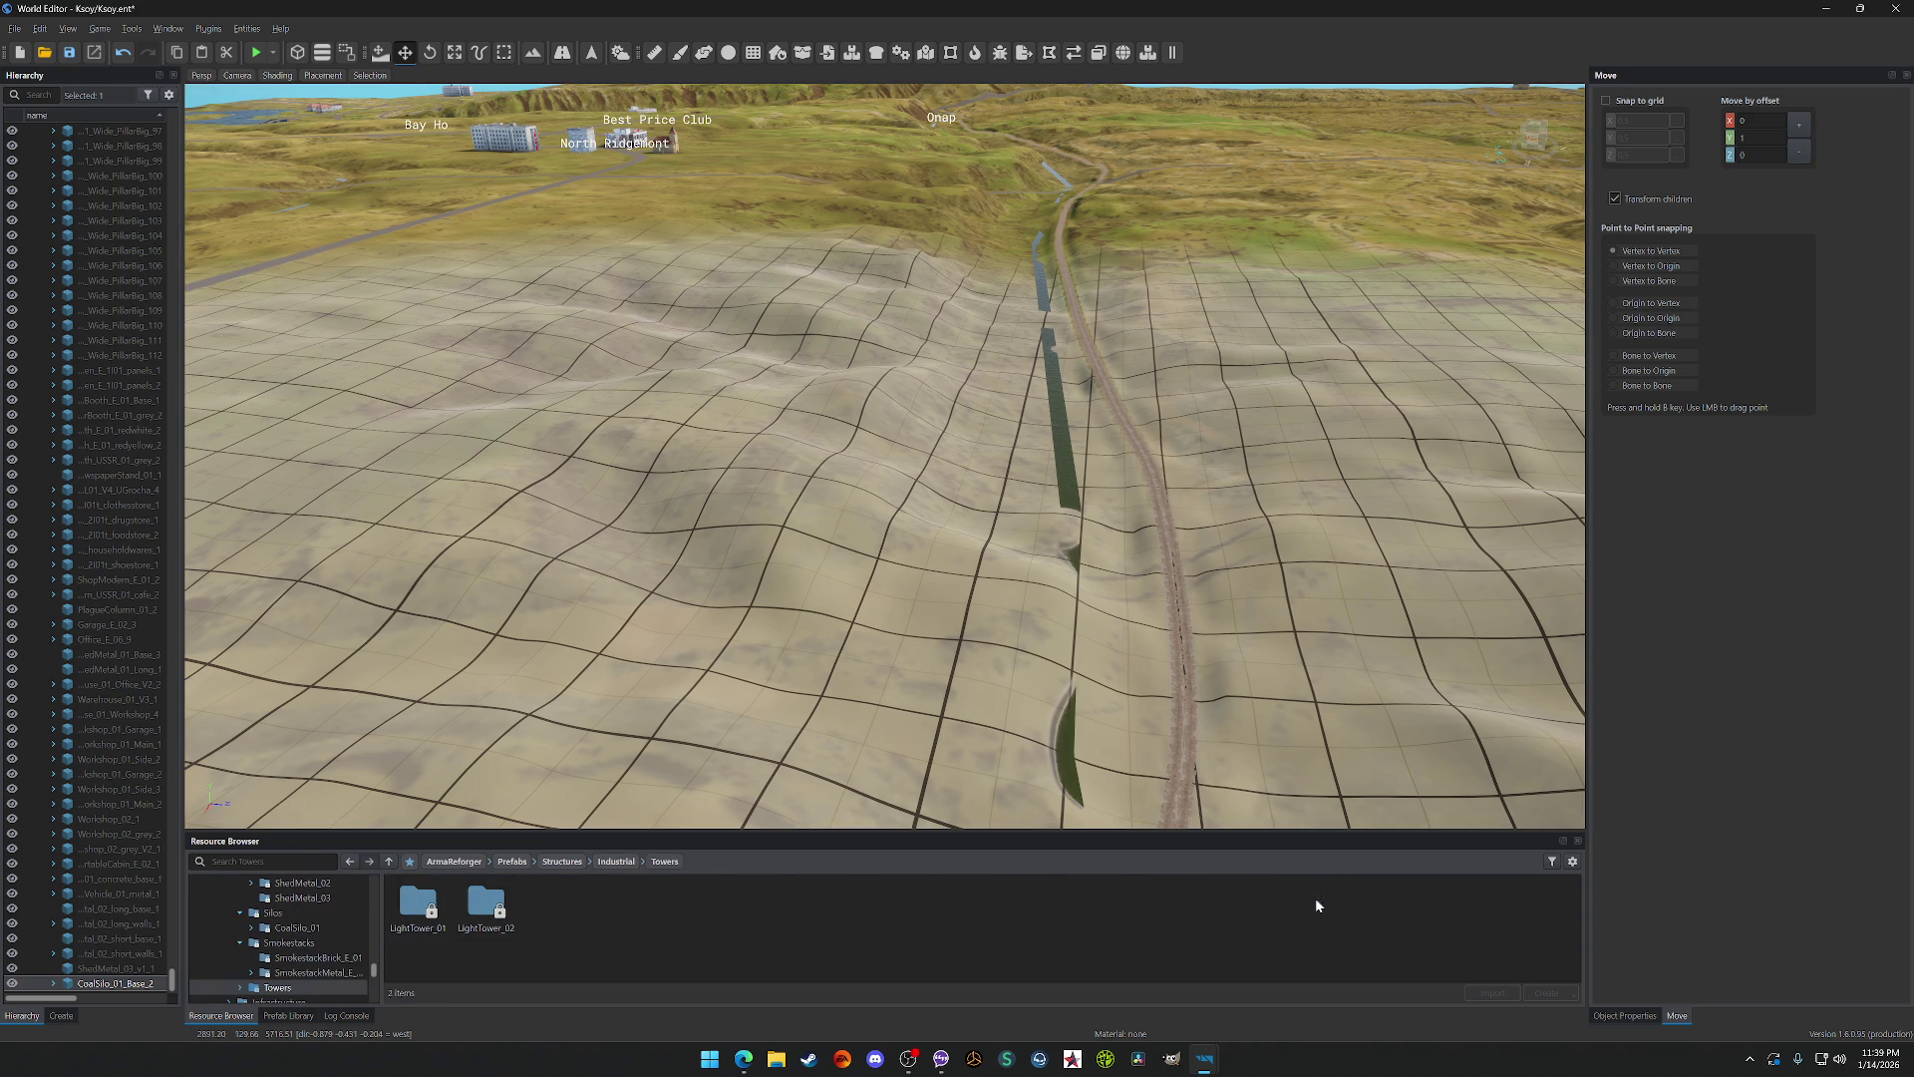
{"action": "left_click", "coordinate": [427, 900]}
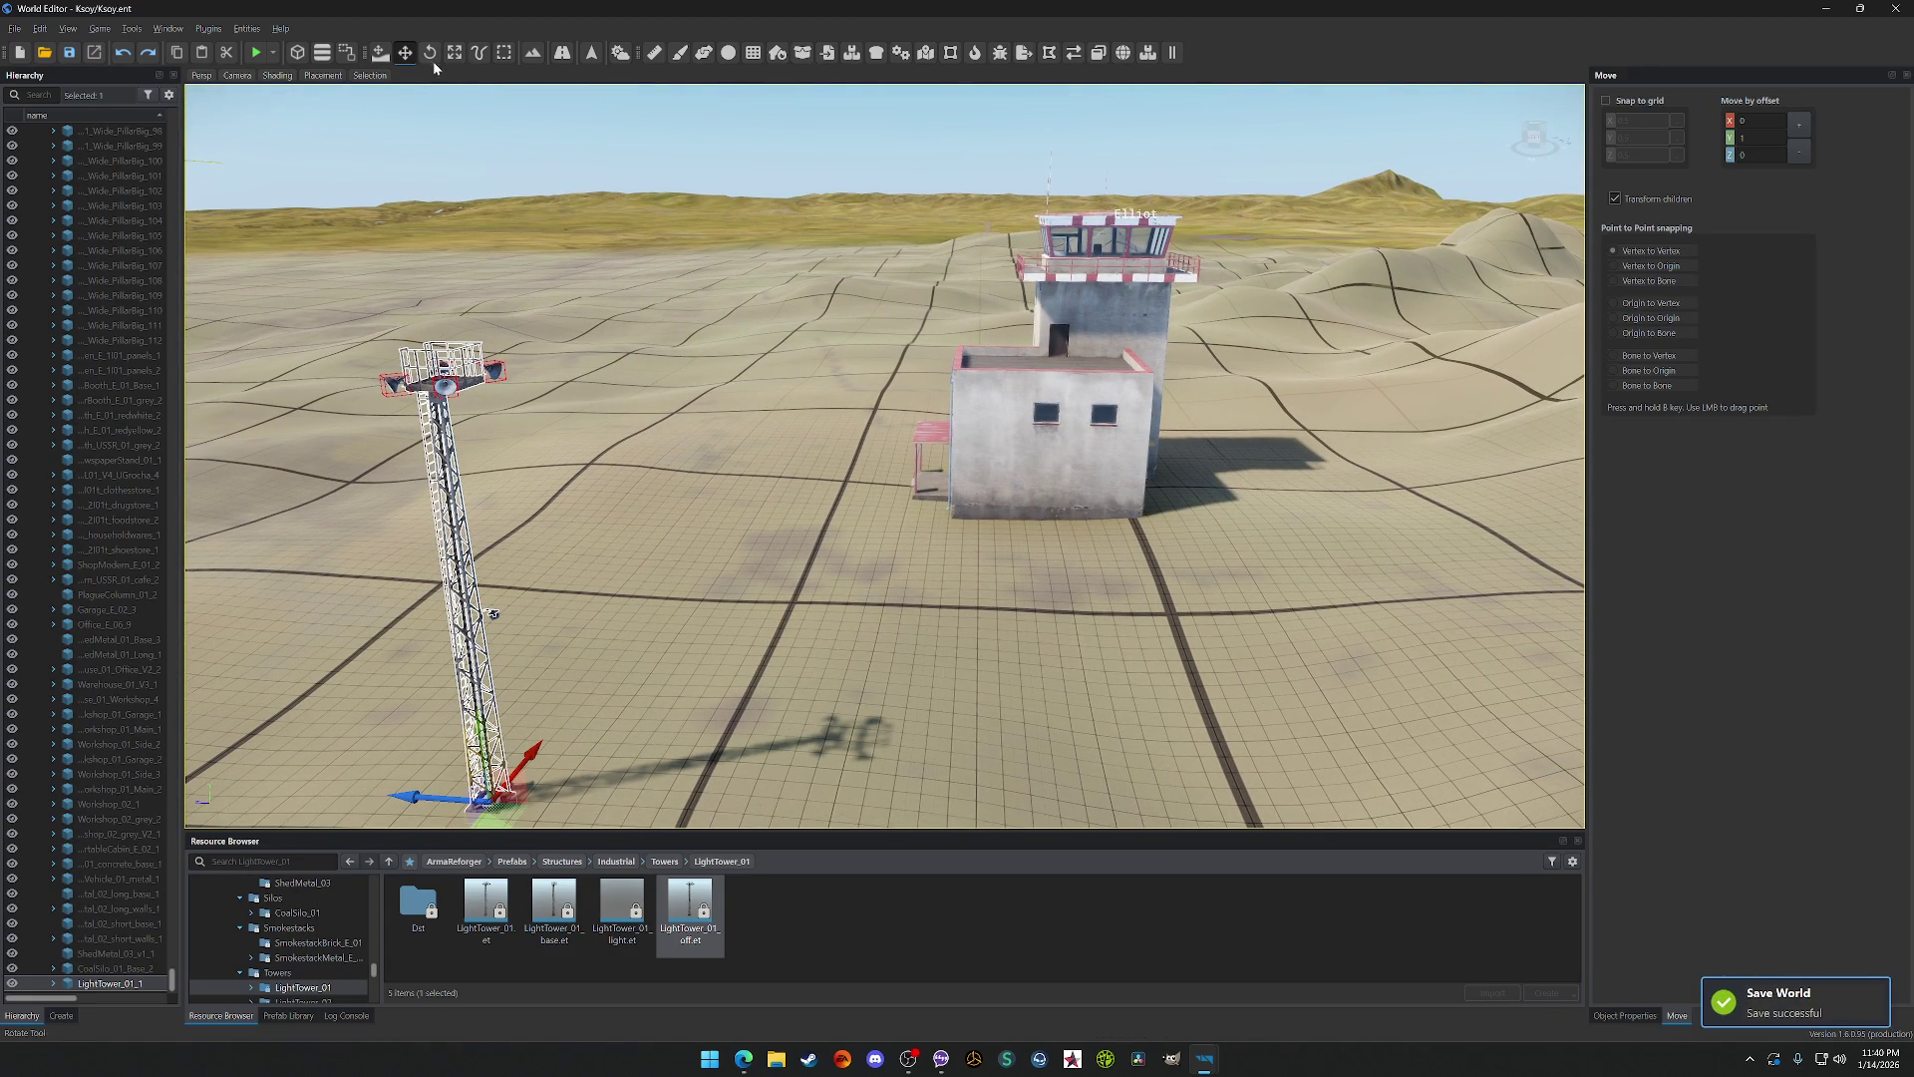
{"action": "left_click", "coordinate": [611, 58]}
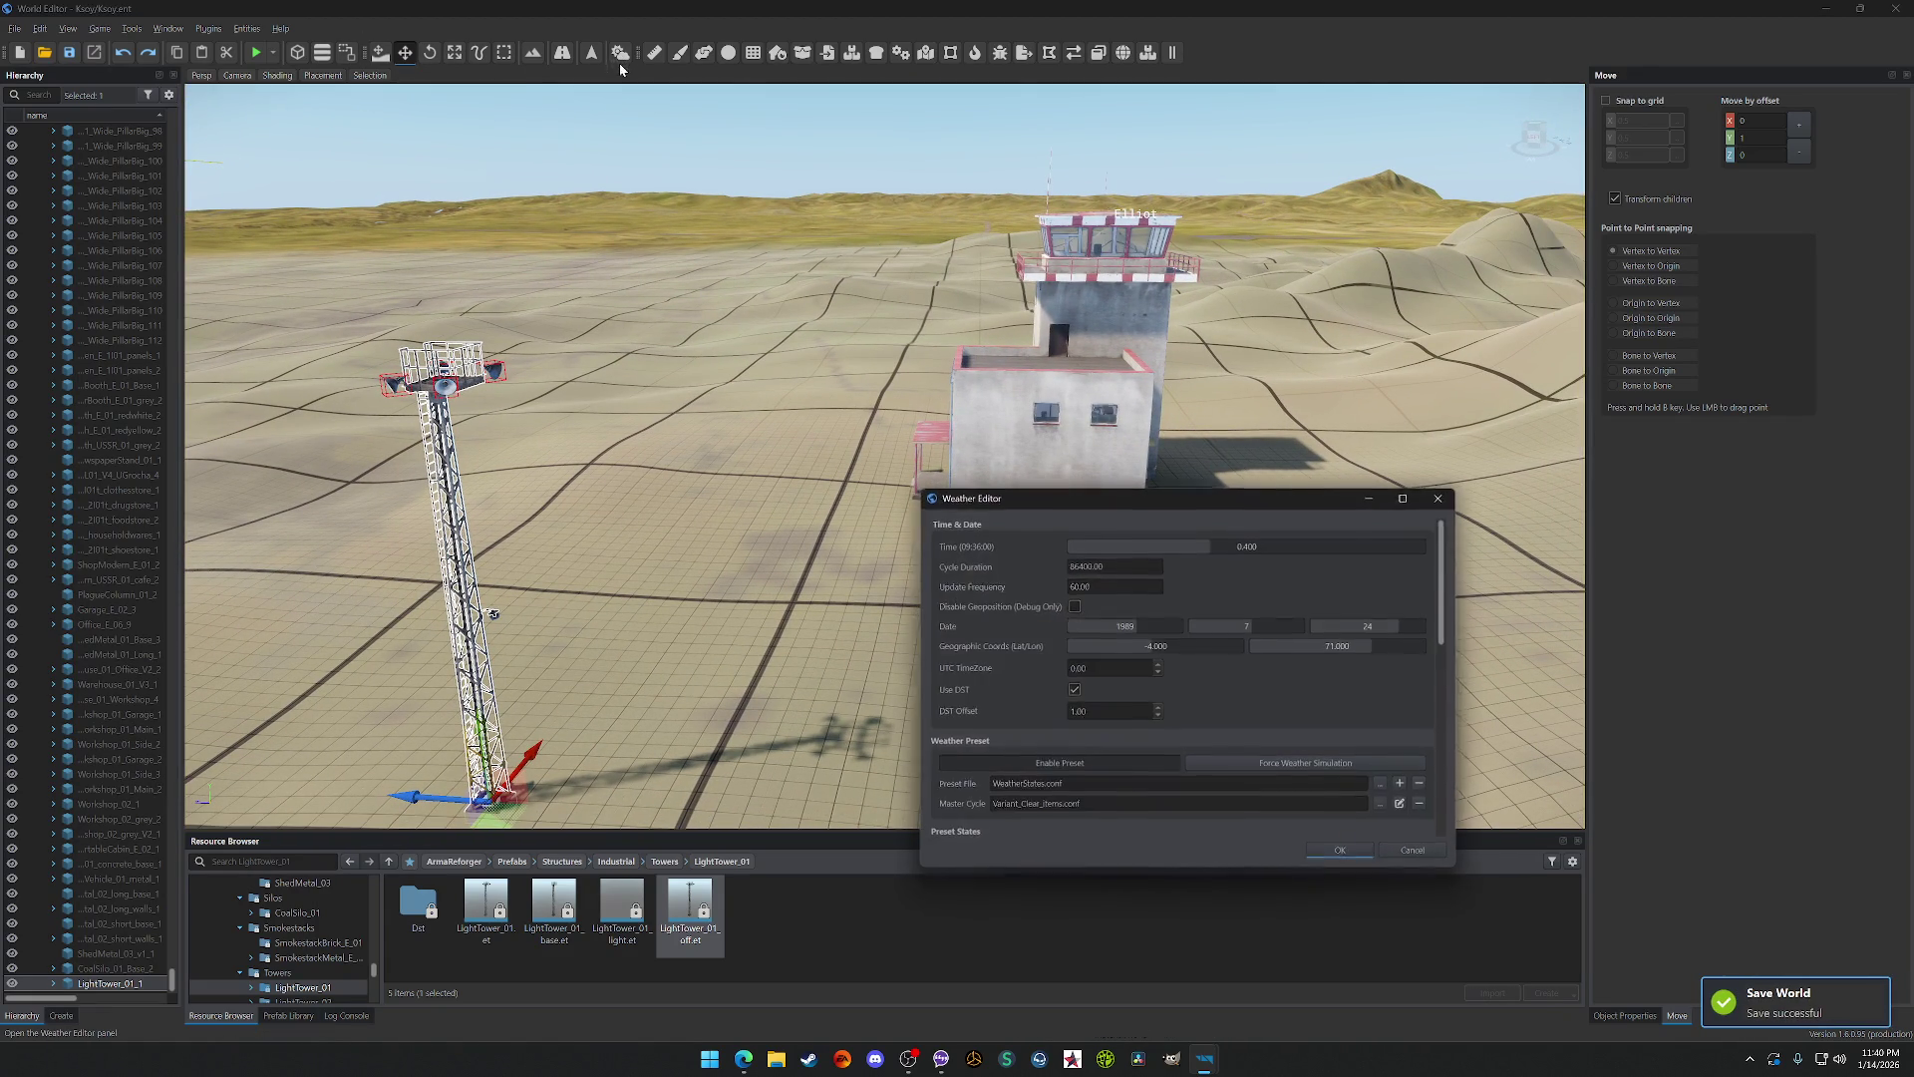
Step: Set the Time slider to 0 (midnight) and apply the setting with OK
{"action": "mouse_move", "coordinate": [1199, 546]}
{"action": "left_mouse_down"}
{"action": "mouse_move", "coordinate": [1054, 556]}
{"action": "mouse_move", "coordinate": [1121, 561]}
{"action": "mouse_move", "coordinate": [1085, 567]}
{"action": "left_mouse_up"}
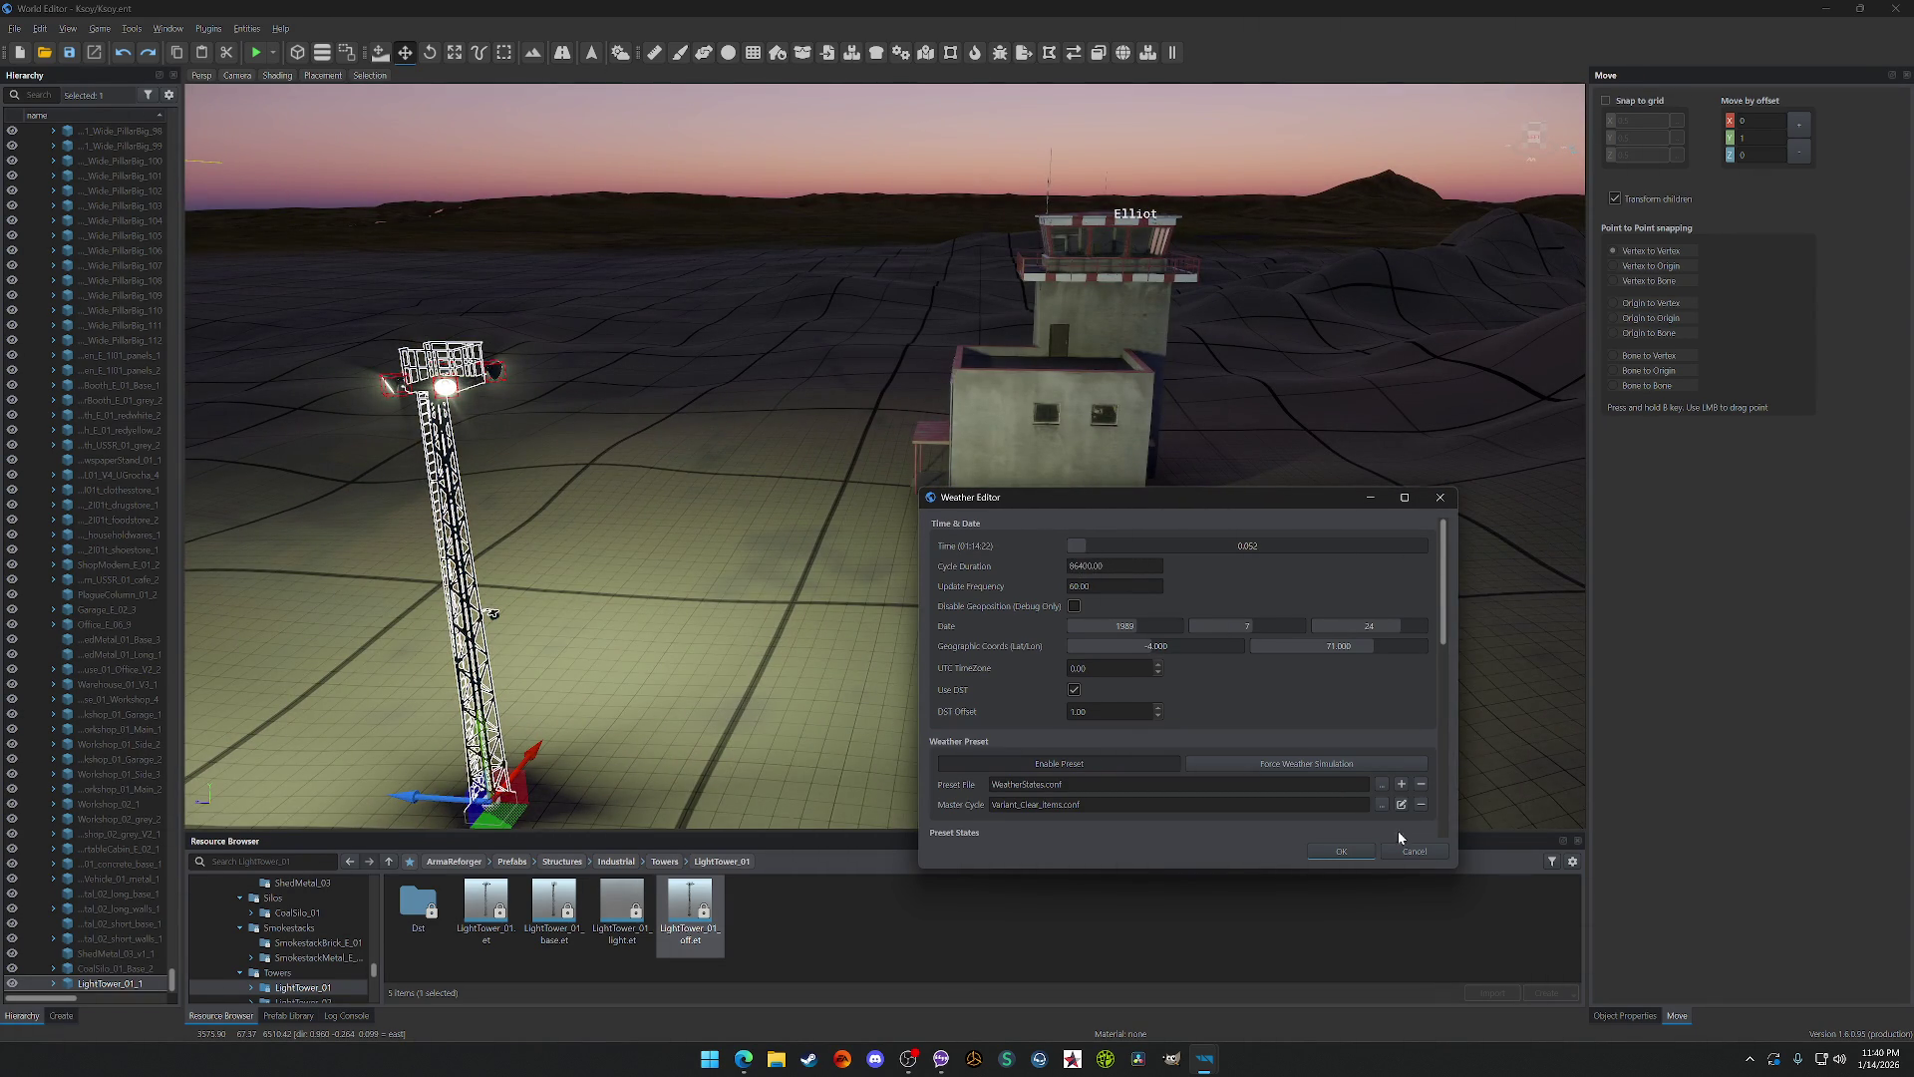
{"action": "left_click", "coordinate": [1350, 850]}
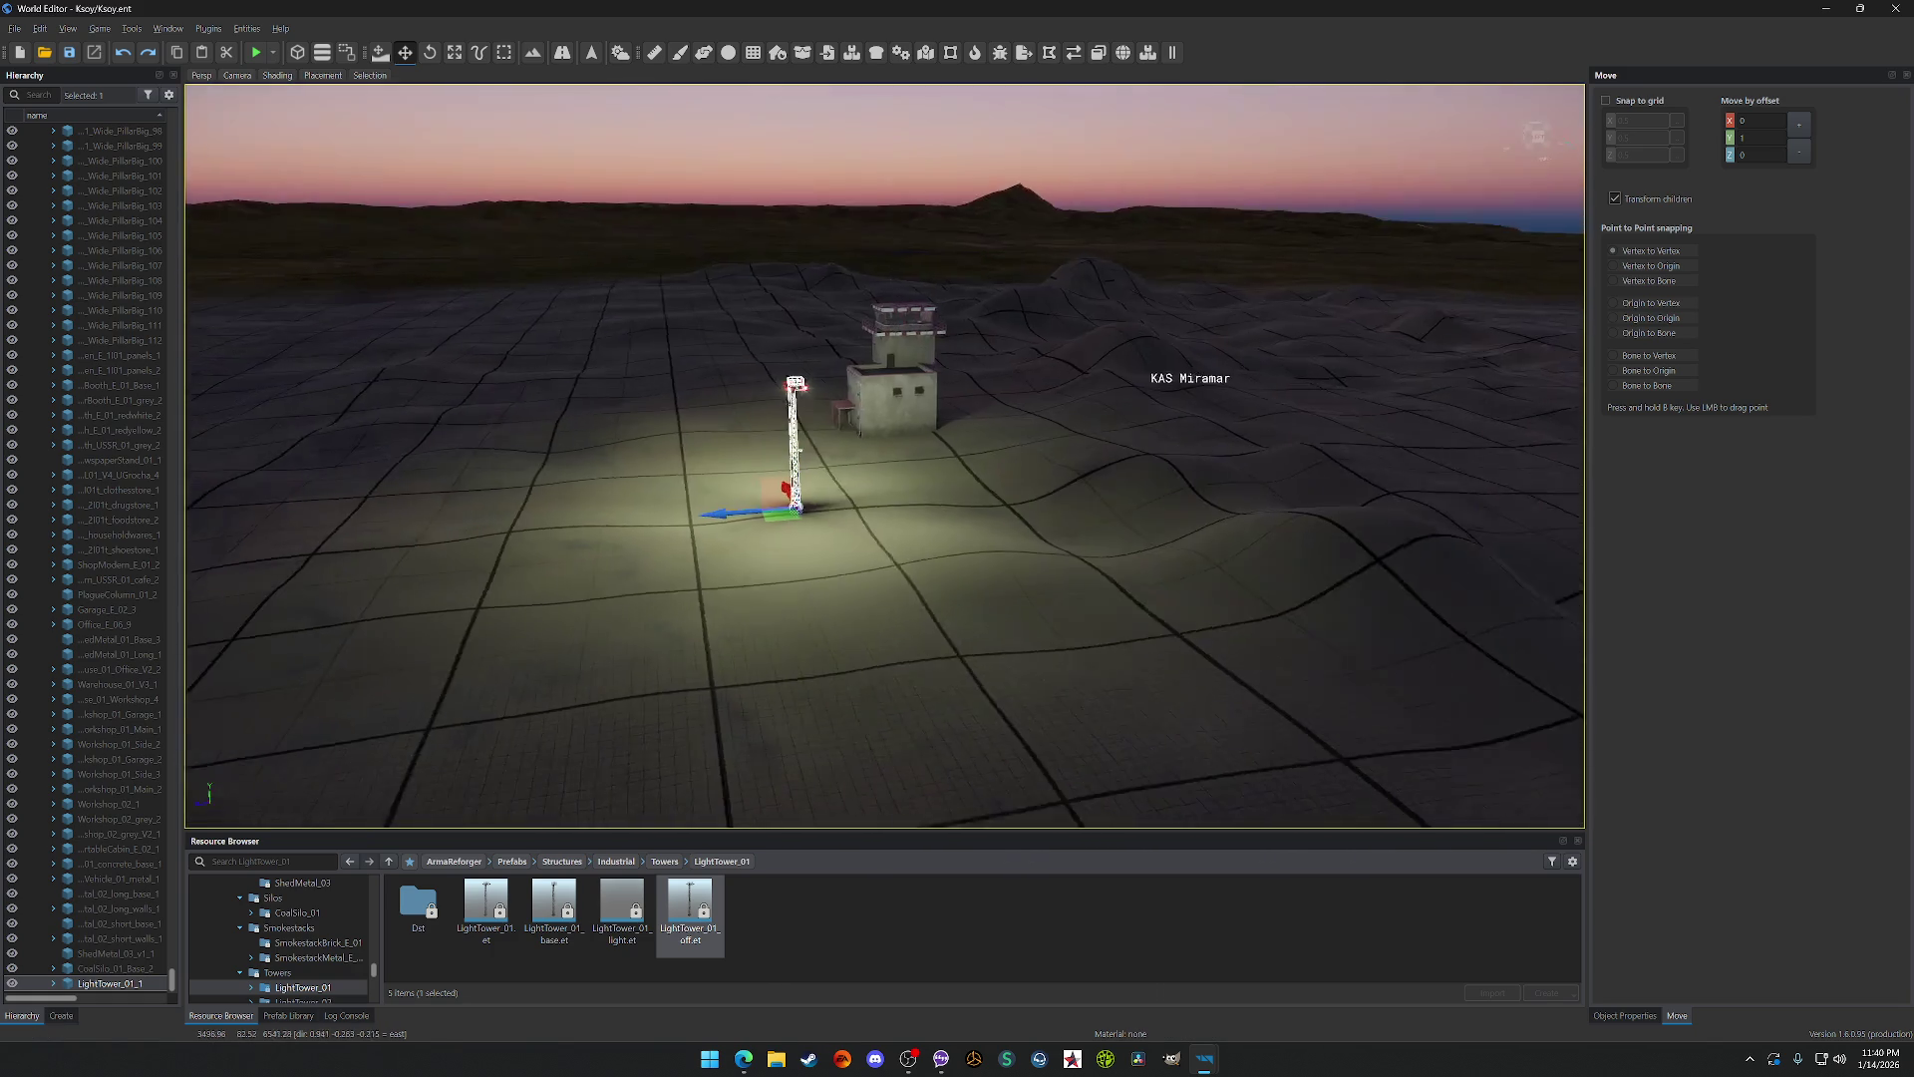
Step: Fly the camera from the lit light tower past the Landfill toward Port Cobblestone to check night lighting
{"action": "key", "text": "f"}
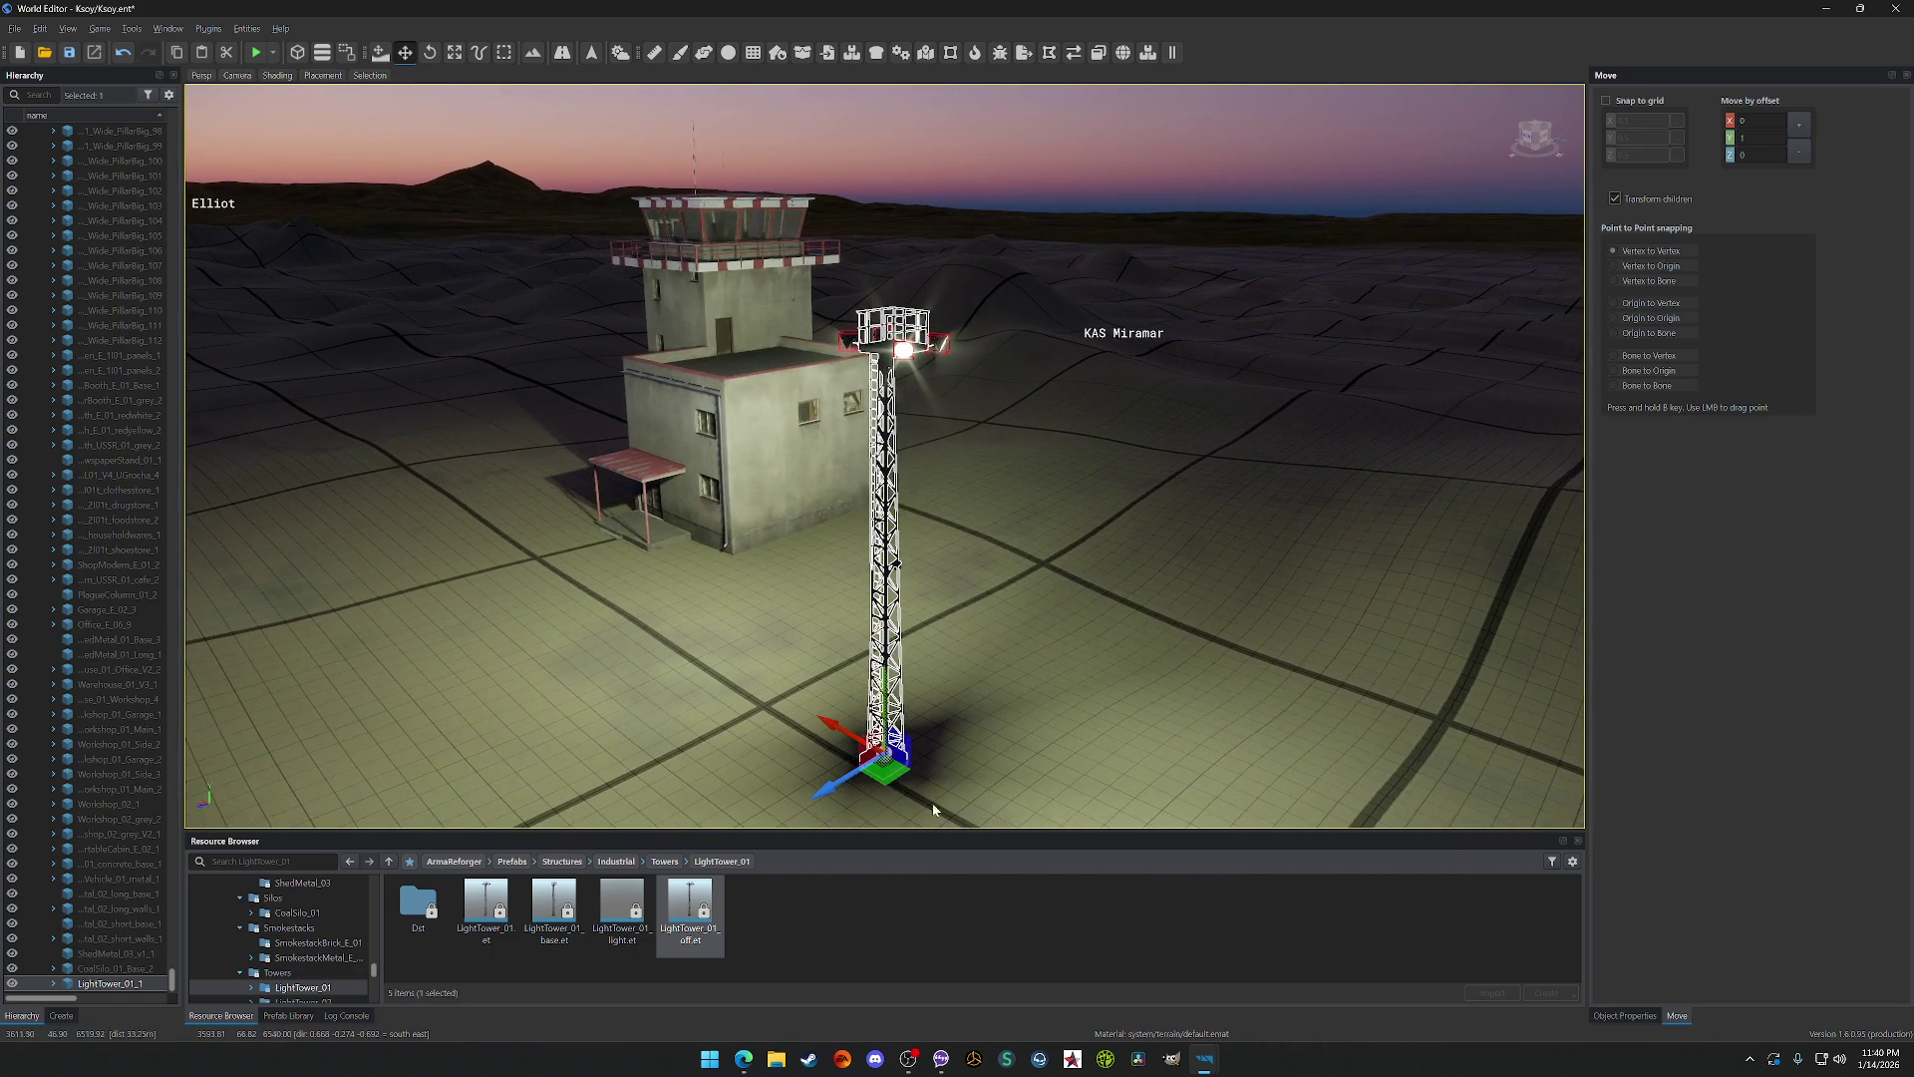
{"action": "scroll", "coordinate": [915, 801], "scroll_direction": "down", "scroll_amount": 5}
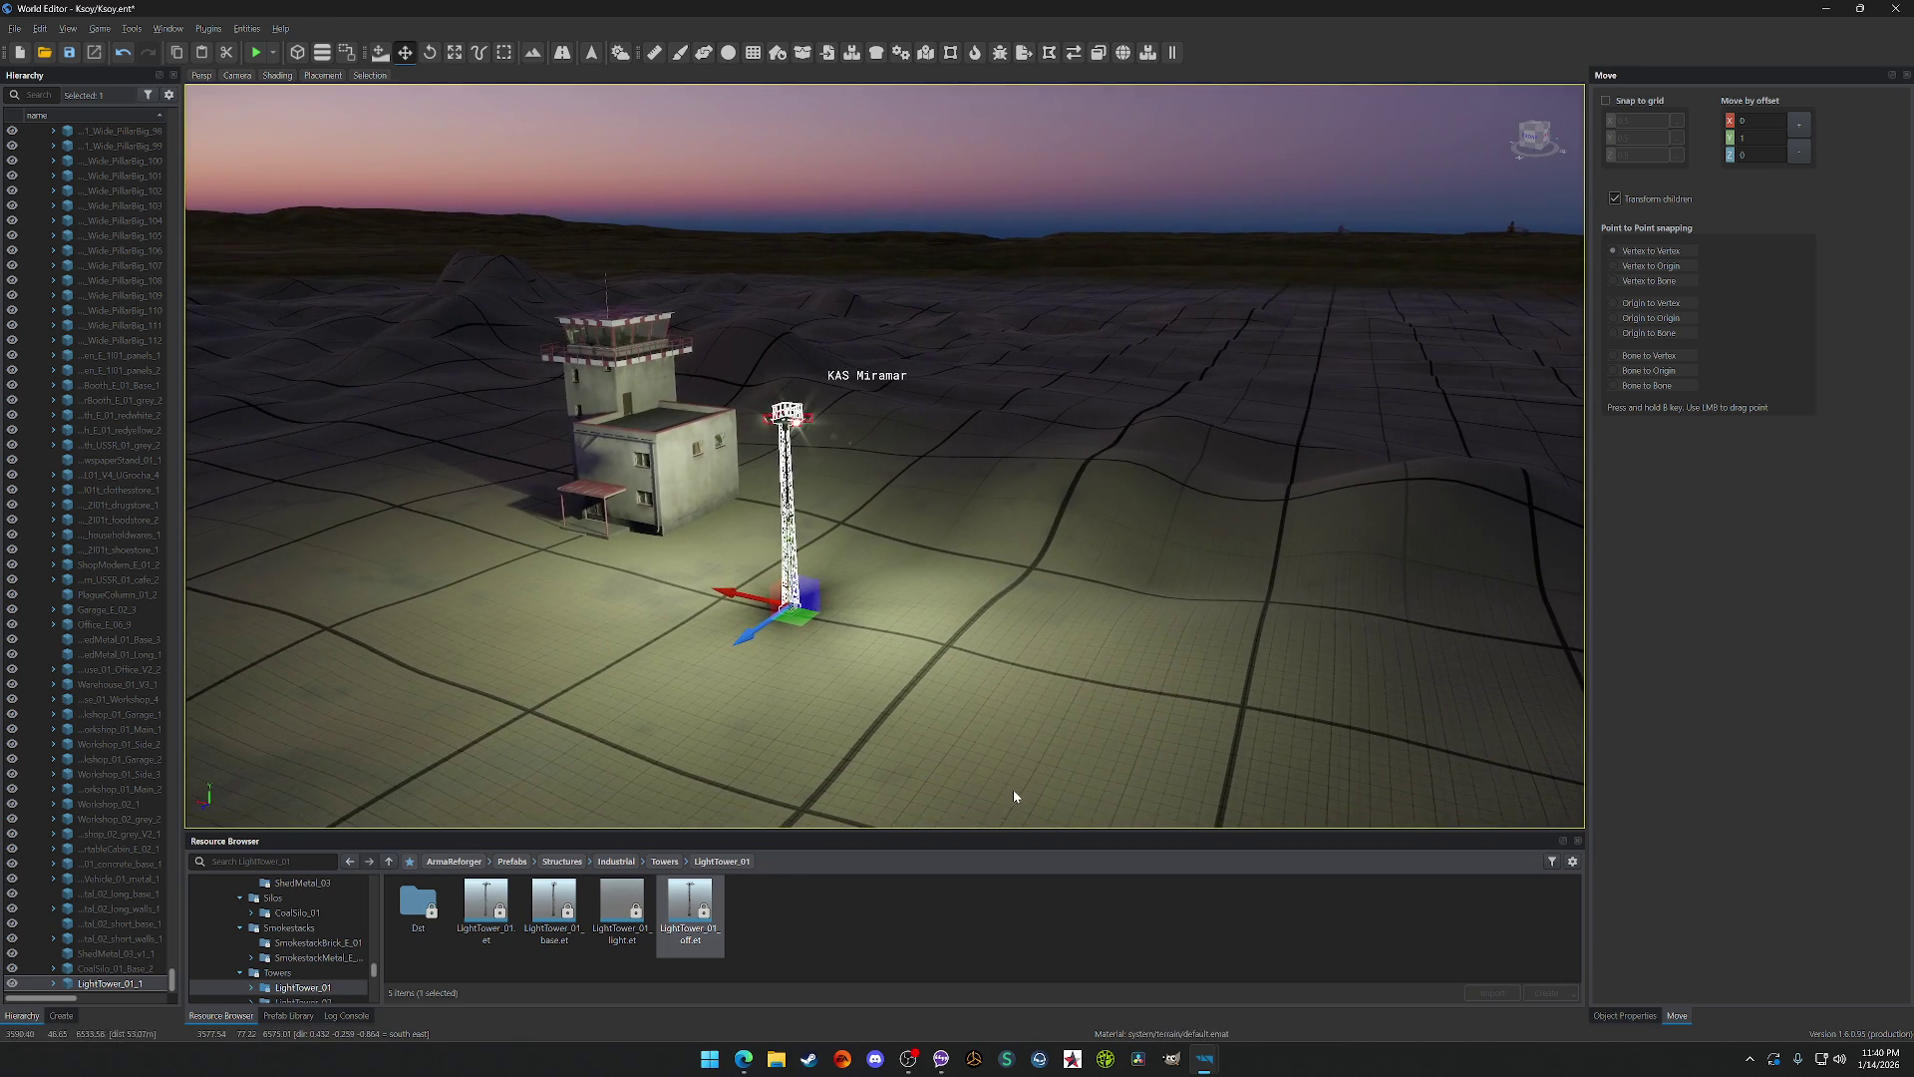
{"action": "mouse_move", "coordinate": [1015, 787]}
{"action": "left_mouse_down"}
{"action": "mouse_move", "coordinate": [1326, 794]}
{"action": "mouse_move", "coordinate": [997, 797]}
{"action": "mouse_move", "coordinate": [1146, 792]}
{"action": "mouse_move", "coordinate": [1077, 787]}
{"action": "left_mouse_up"}
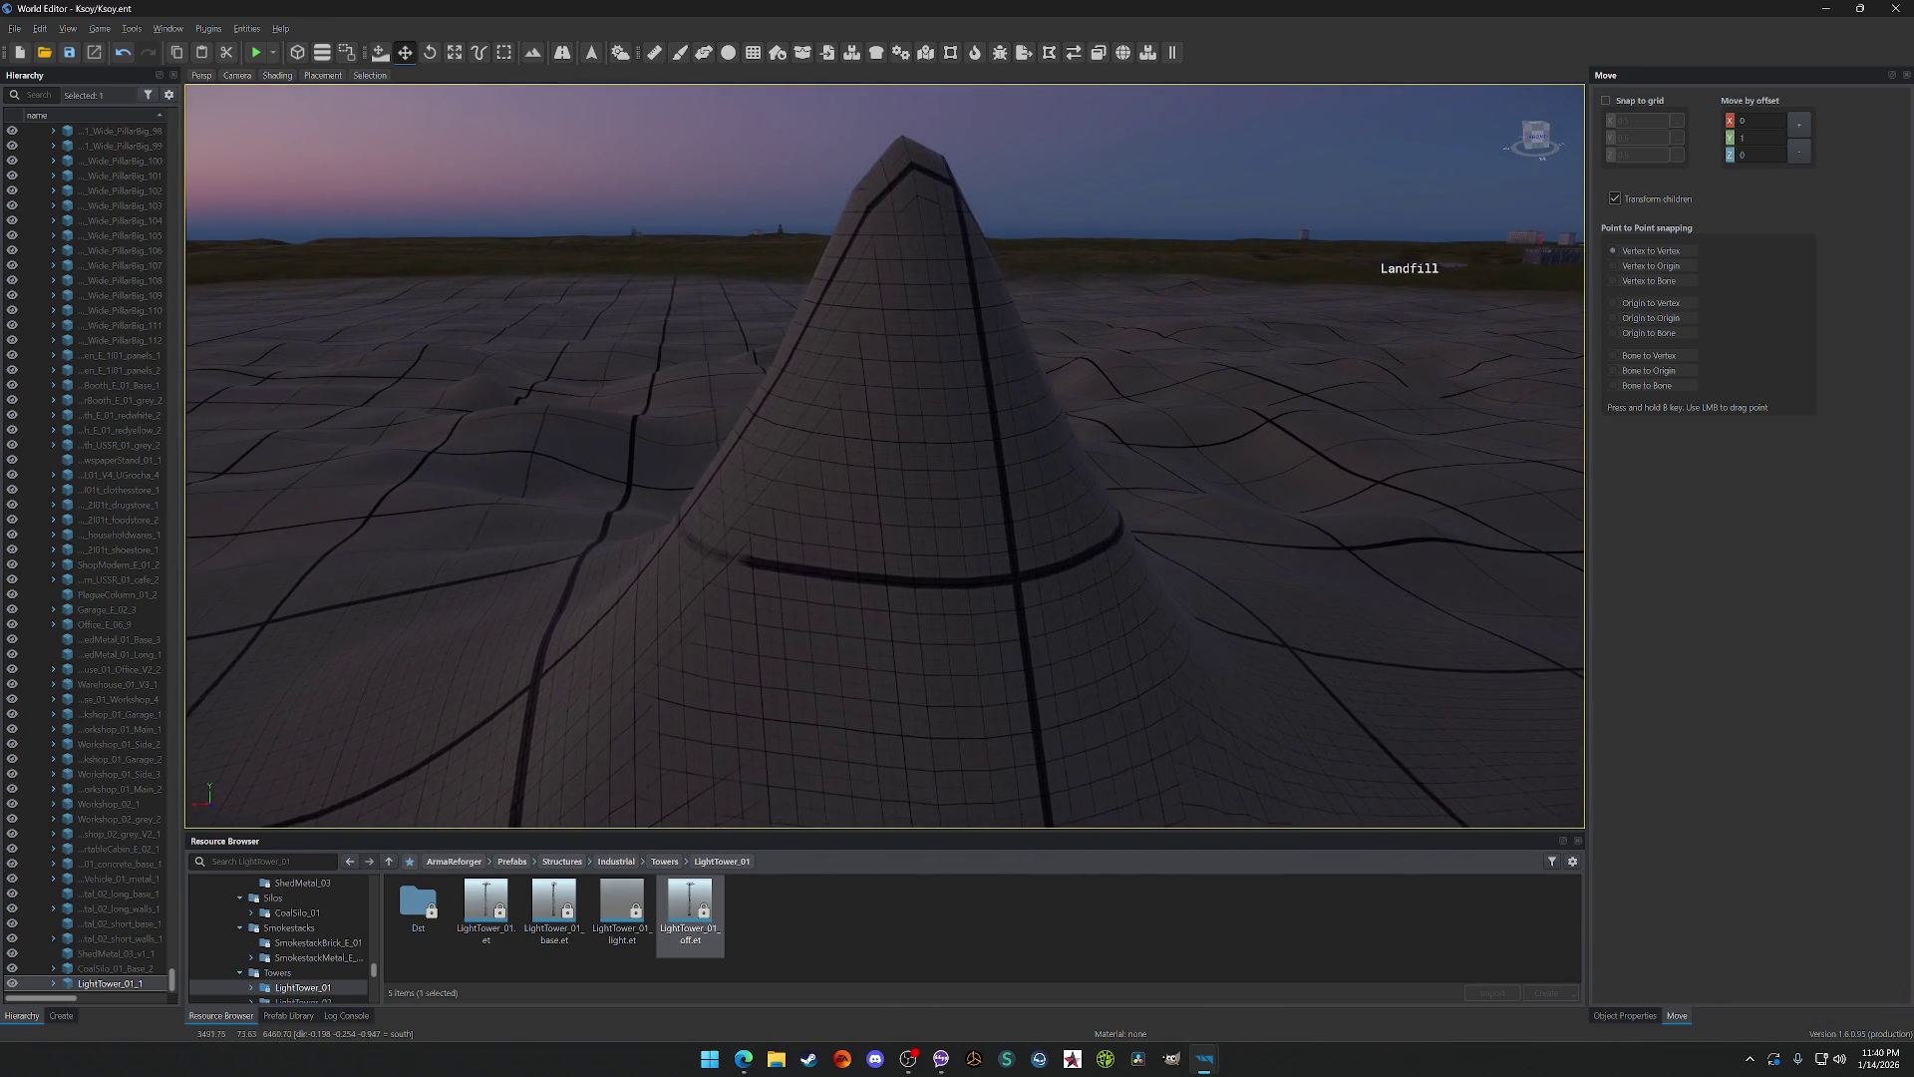
{"action": "mouse_move", "coordinate": [1076, 788]}
{"action": "left_mouse_down"}
{"action": "mouse_move", "coordinate": [997, 793]}
{"action": "mouse_move", "coordinate": [1216, 789]}
{"action": "left_mouse_up"}
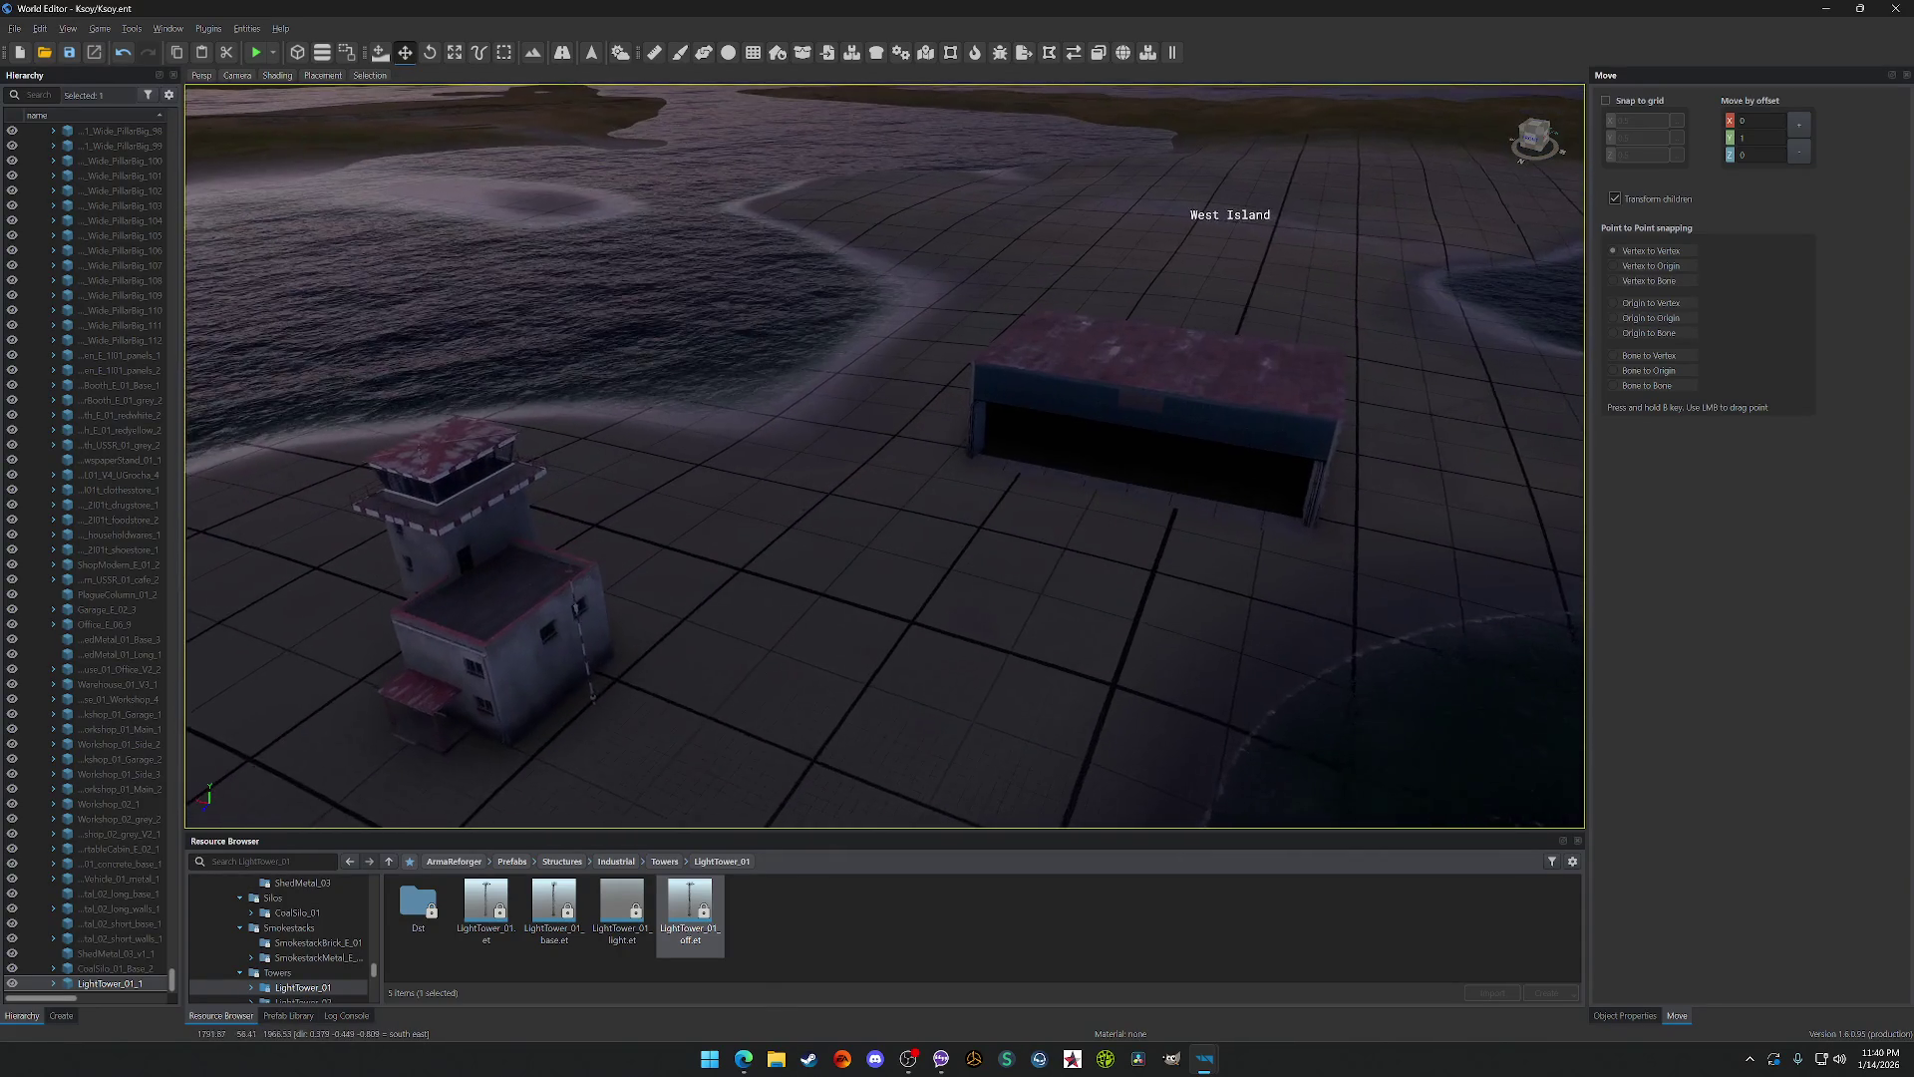
{"action": "key", "text": "w"}
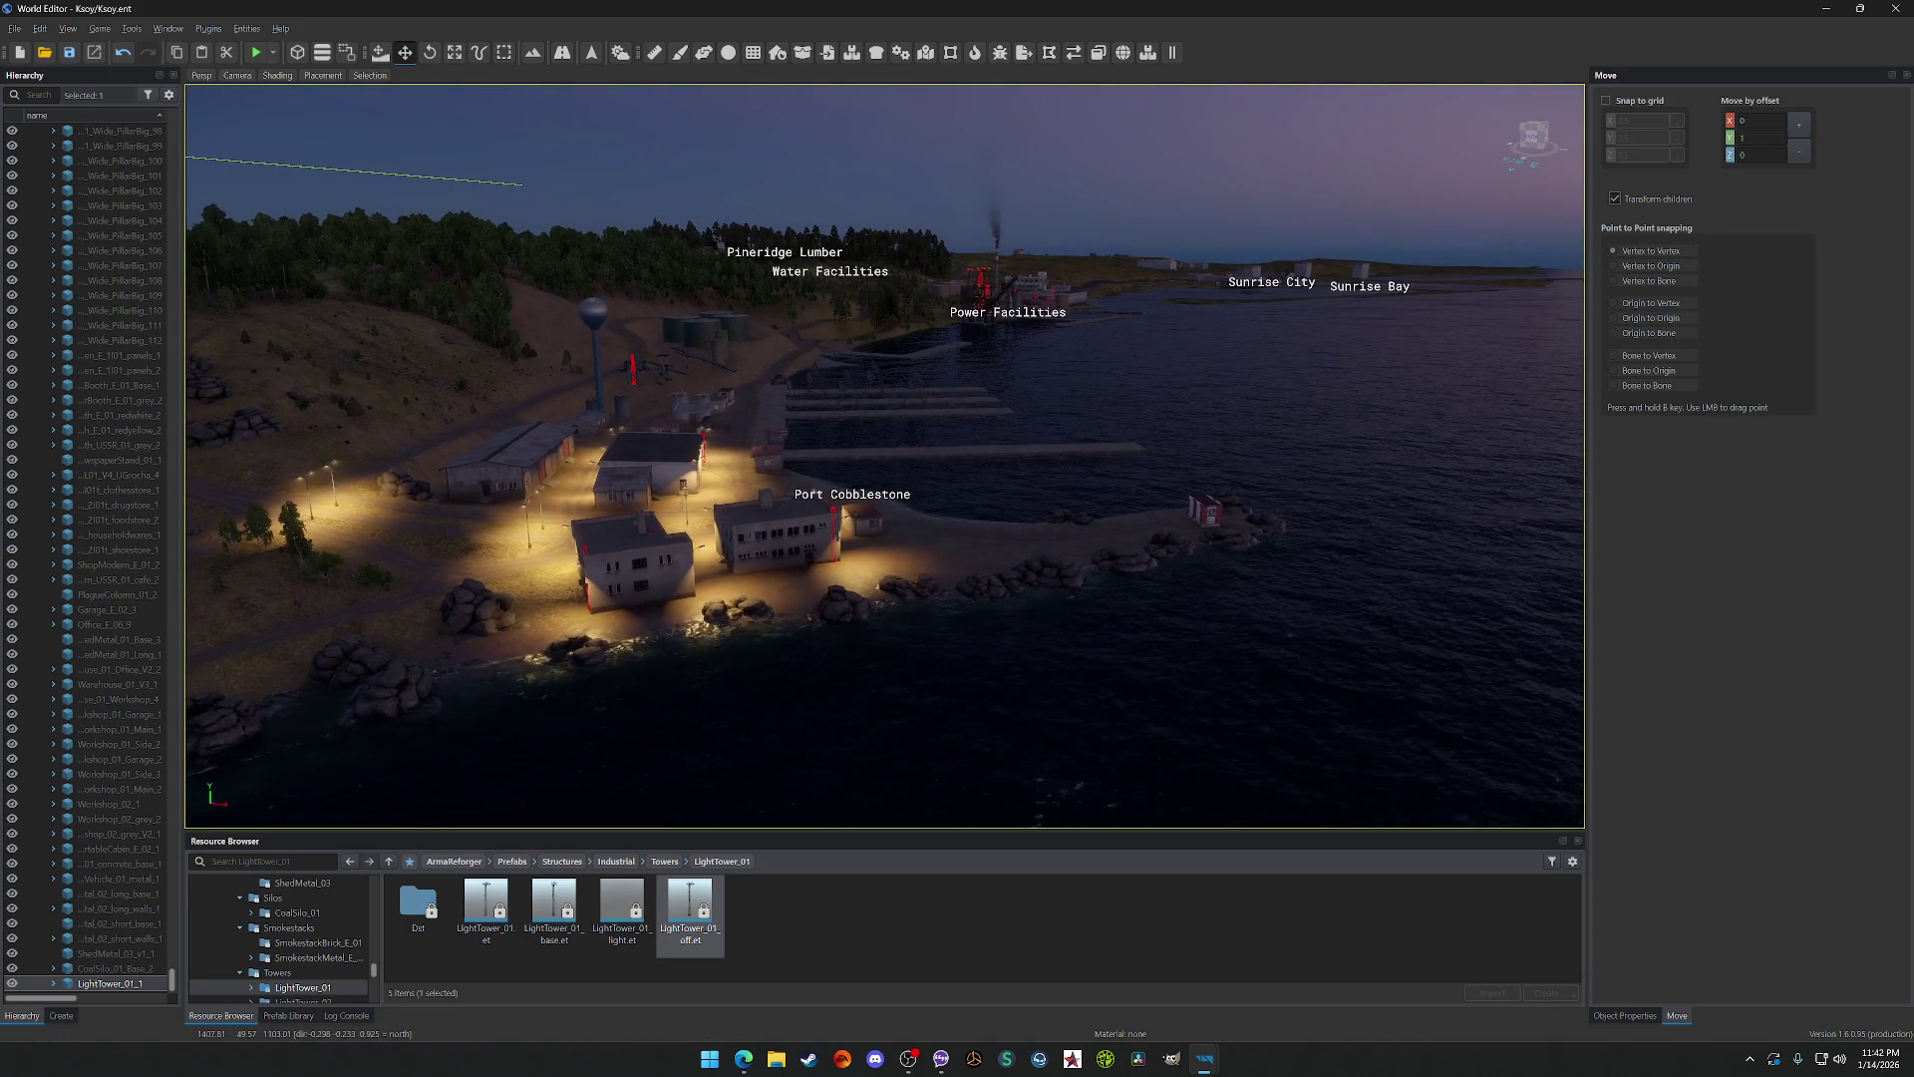
{"action": "scroll", "coordinate": [995, 546], "scroll_direction": "down", "scroll_amount": 3}
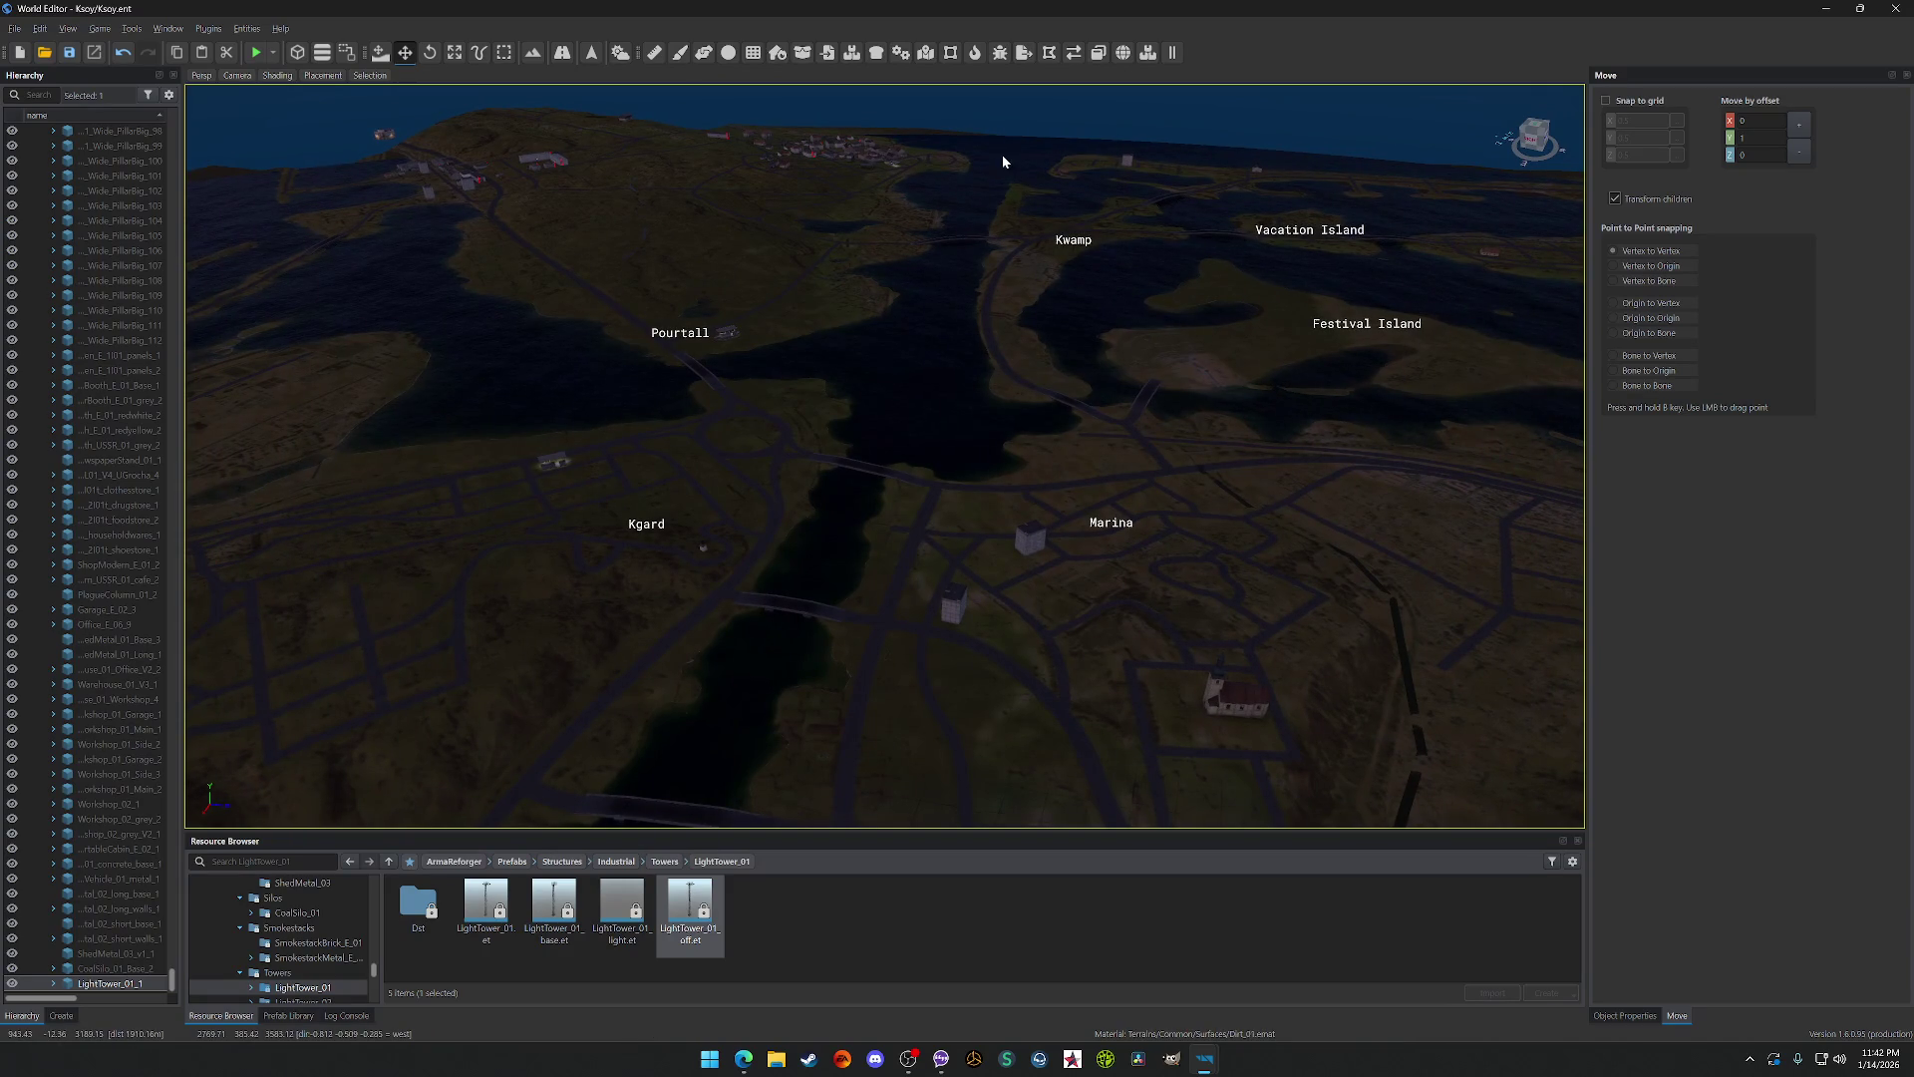
{"action": "scroll", "coordinate": [1003, 161], "scroll_direction": "up", "scroll_amount": 5}
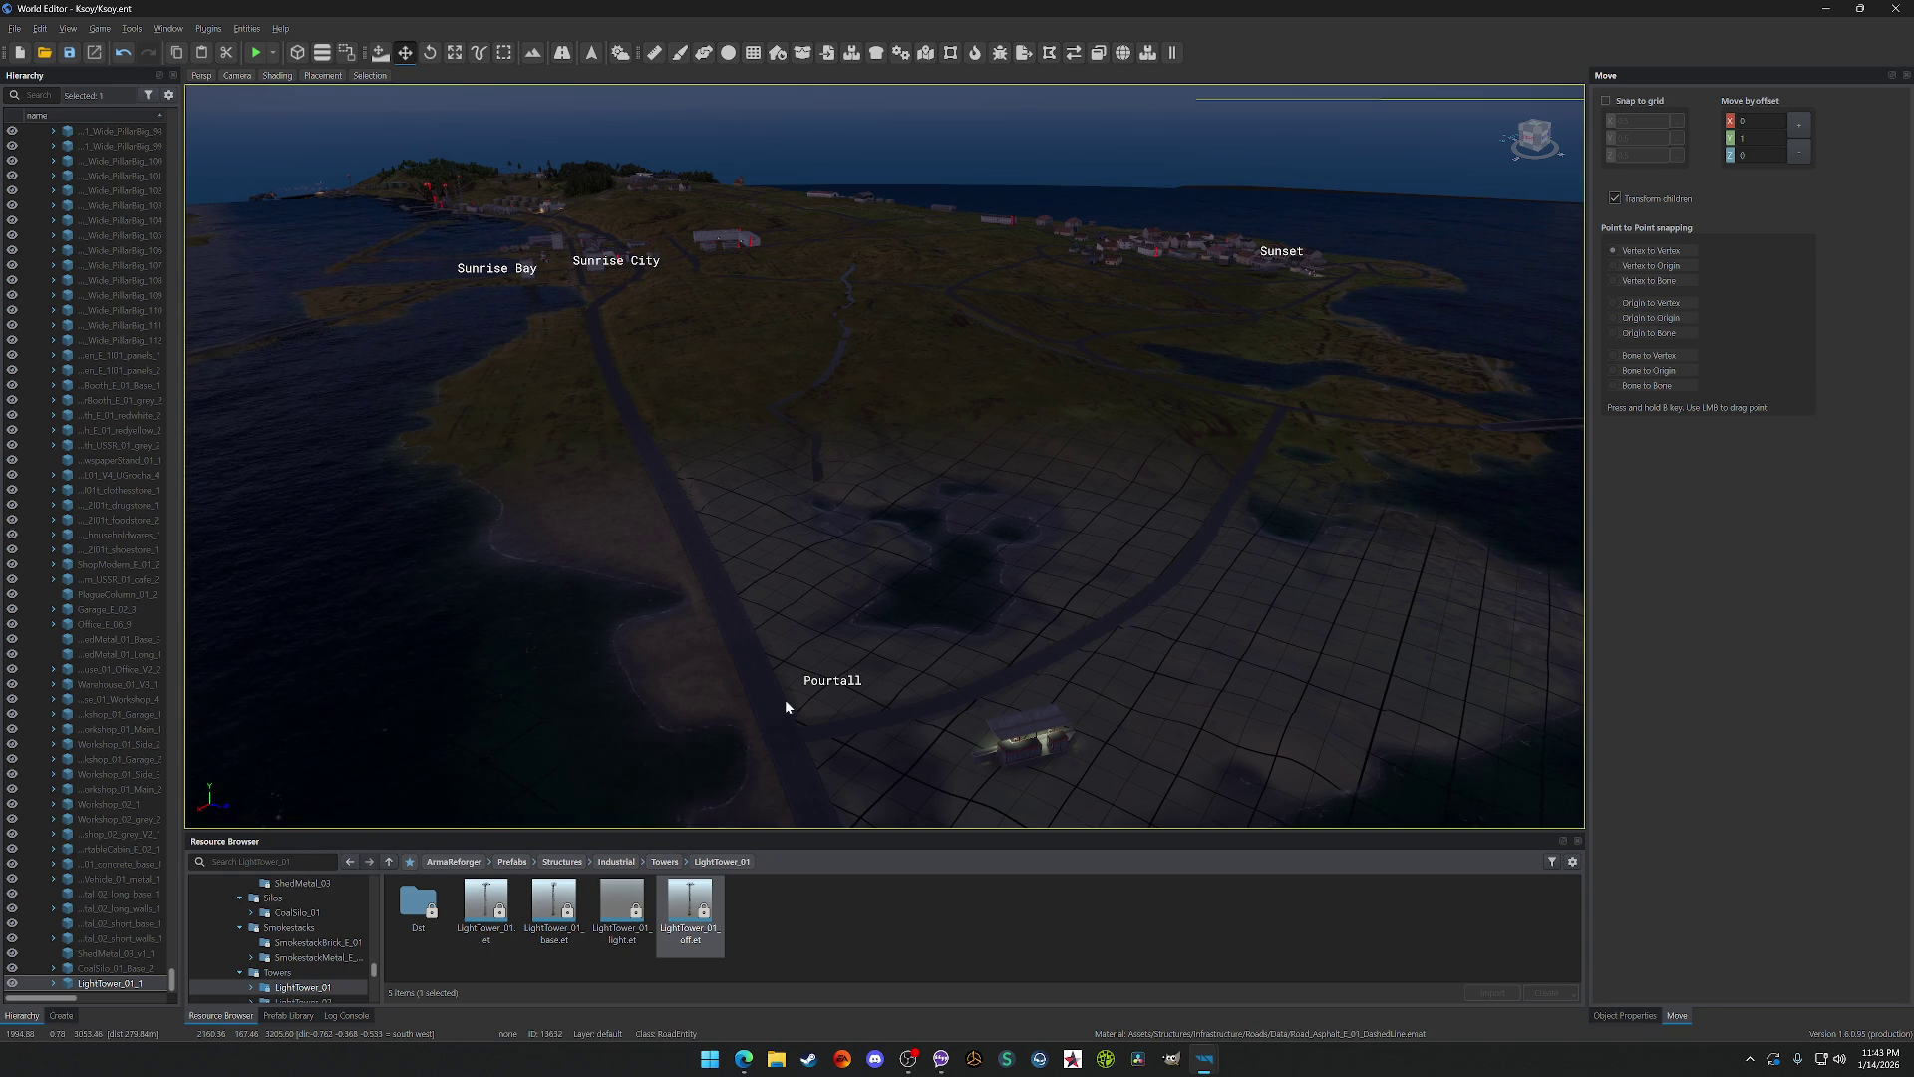
{"action": "scroll", "coordinate": [786, 700], "scroll_direction": "up", "scroll_amount": 10}
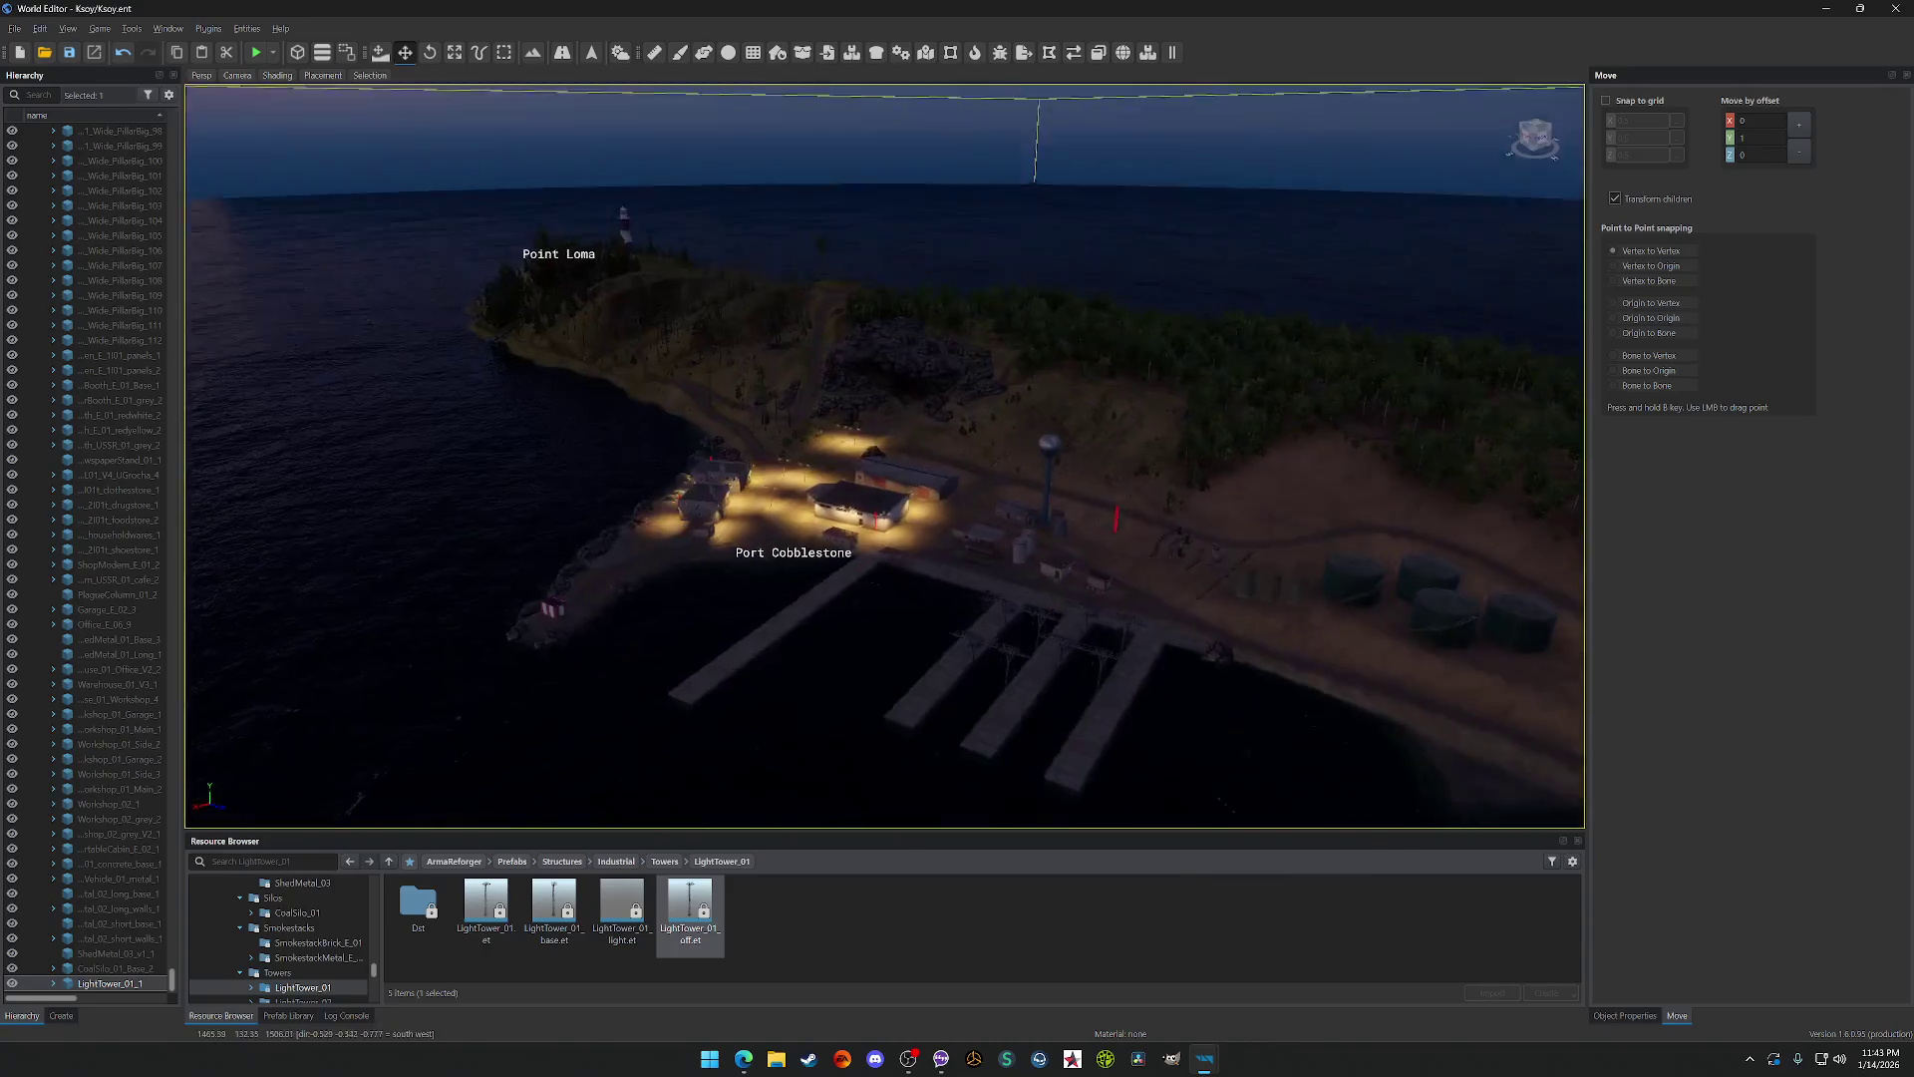
Step: Place a LightTower_01 on the pier, dismissing the read-only folder warning
{"action": "left_click_drag", "start_coordinate": [707, 925], "coordinate": [811, 649]}
{"action": "scroll", "coordinate": [784, 688], "scroll_direction": "up", "scroll_amount": 3}
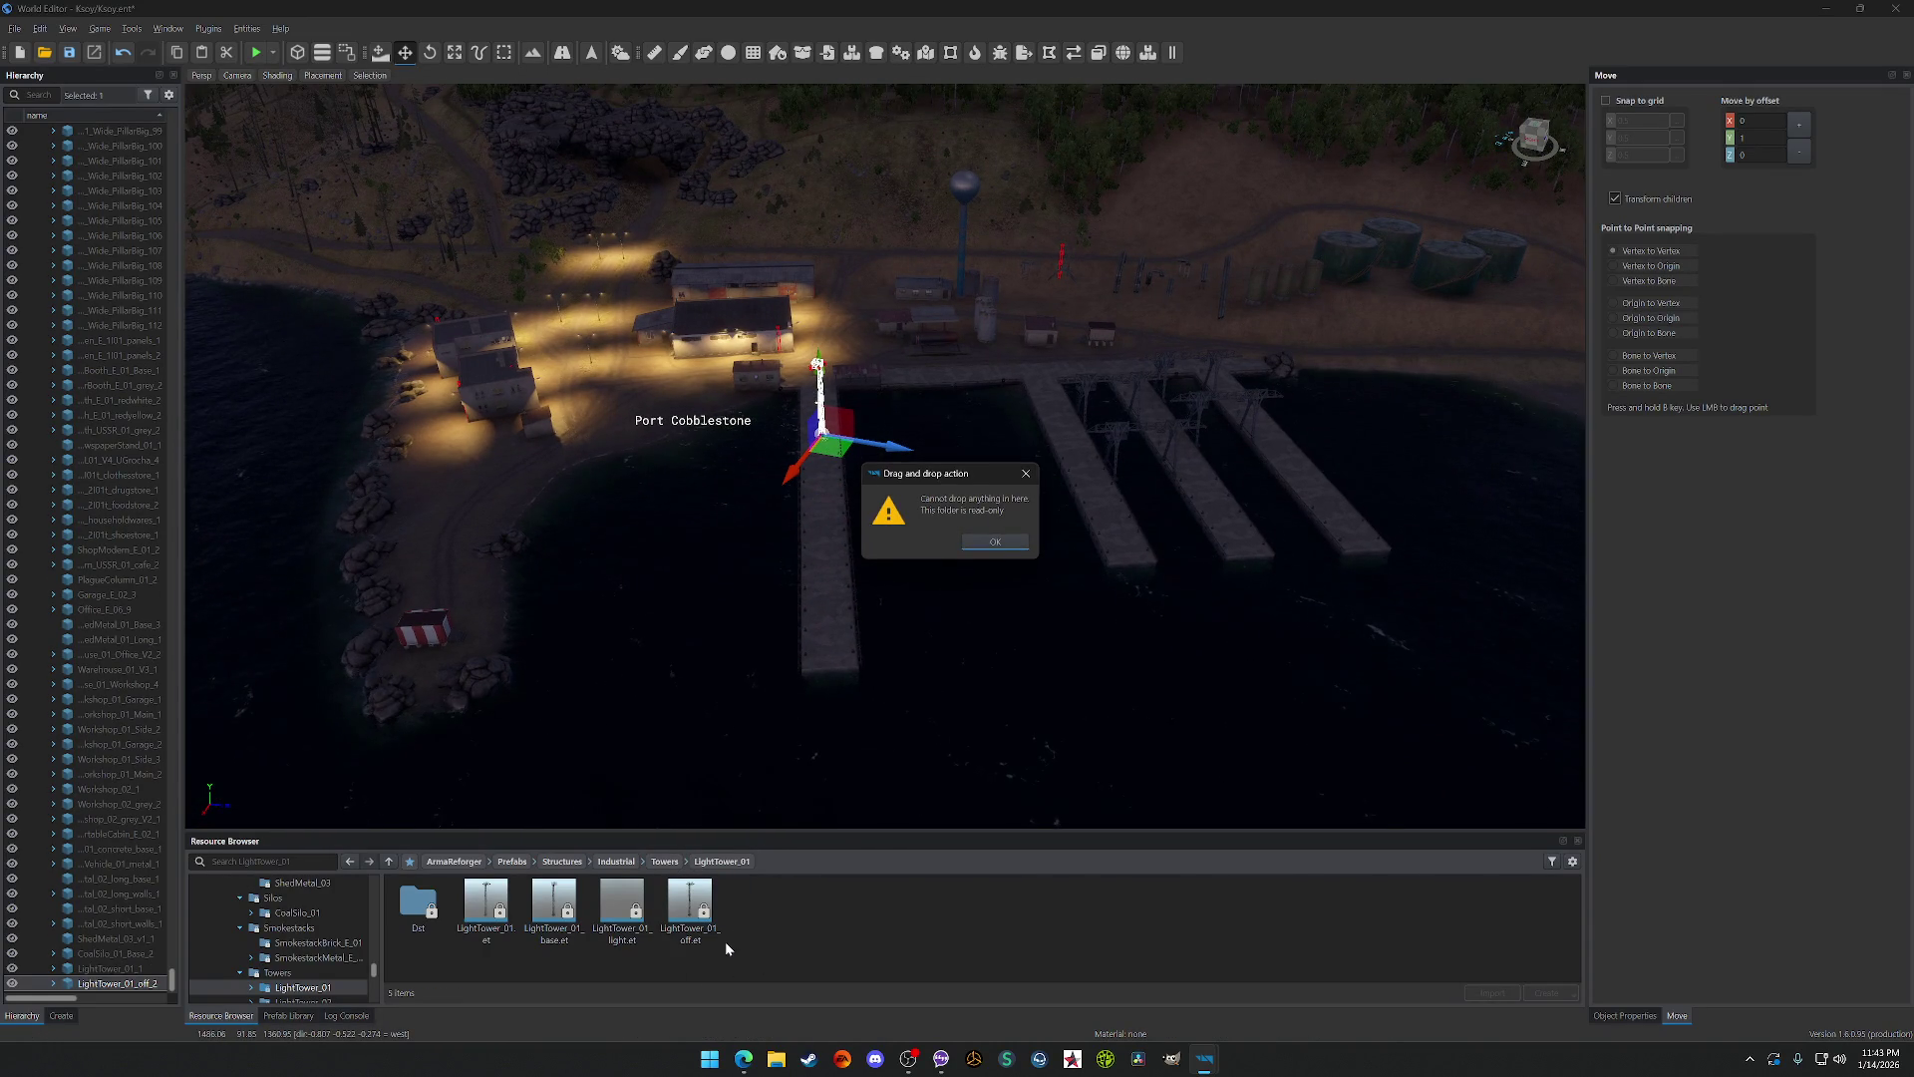
{"action": "key", "text": "Return"}
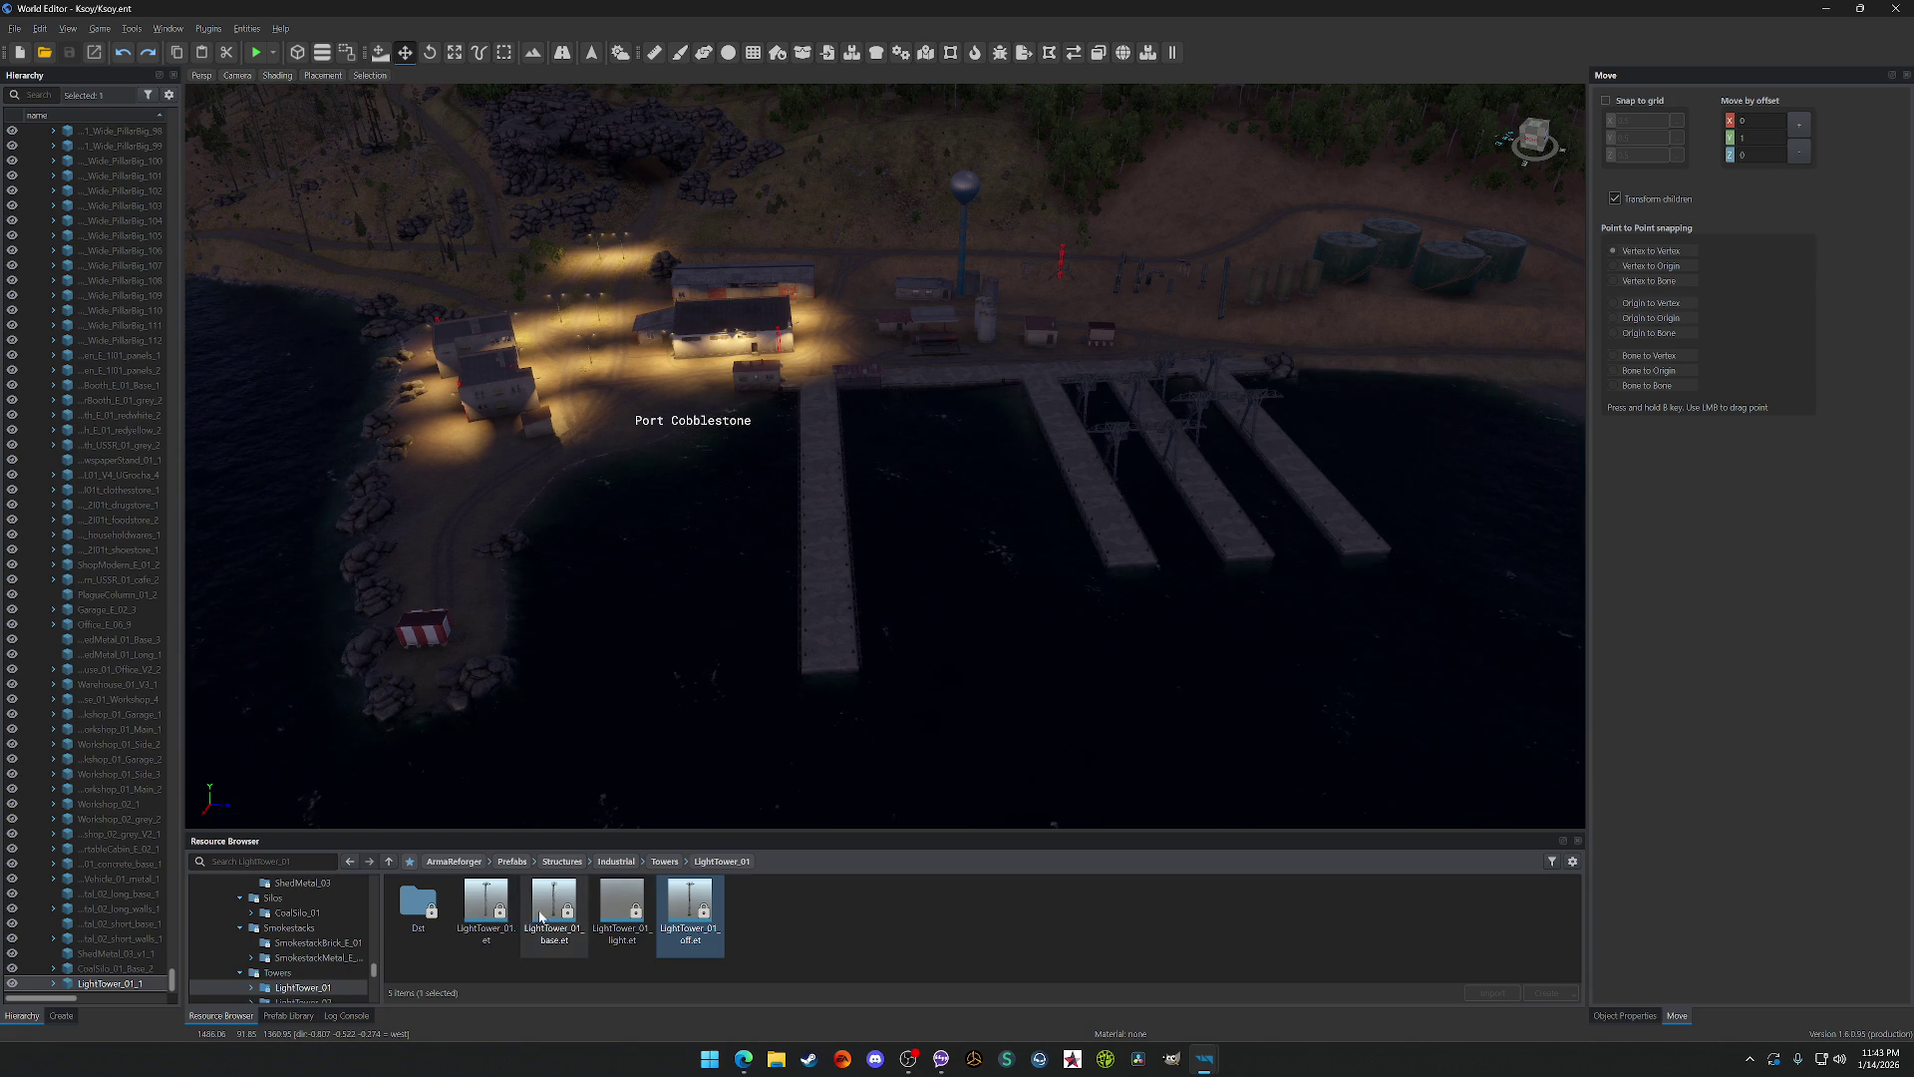
{"action": "mouse_move", "coordinate": [822, 431]}
{"action": "left_mouse_down"}
{"action": "mouse_move", "coordinate": [839, 459]}
{"action": "mouse_move", "coordinate": [855, 384]}
{"action": "left_mouse_up"}
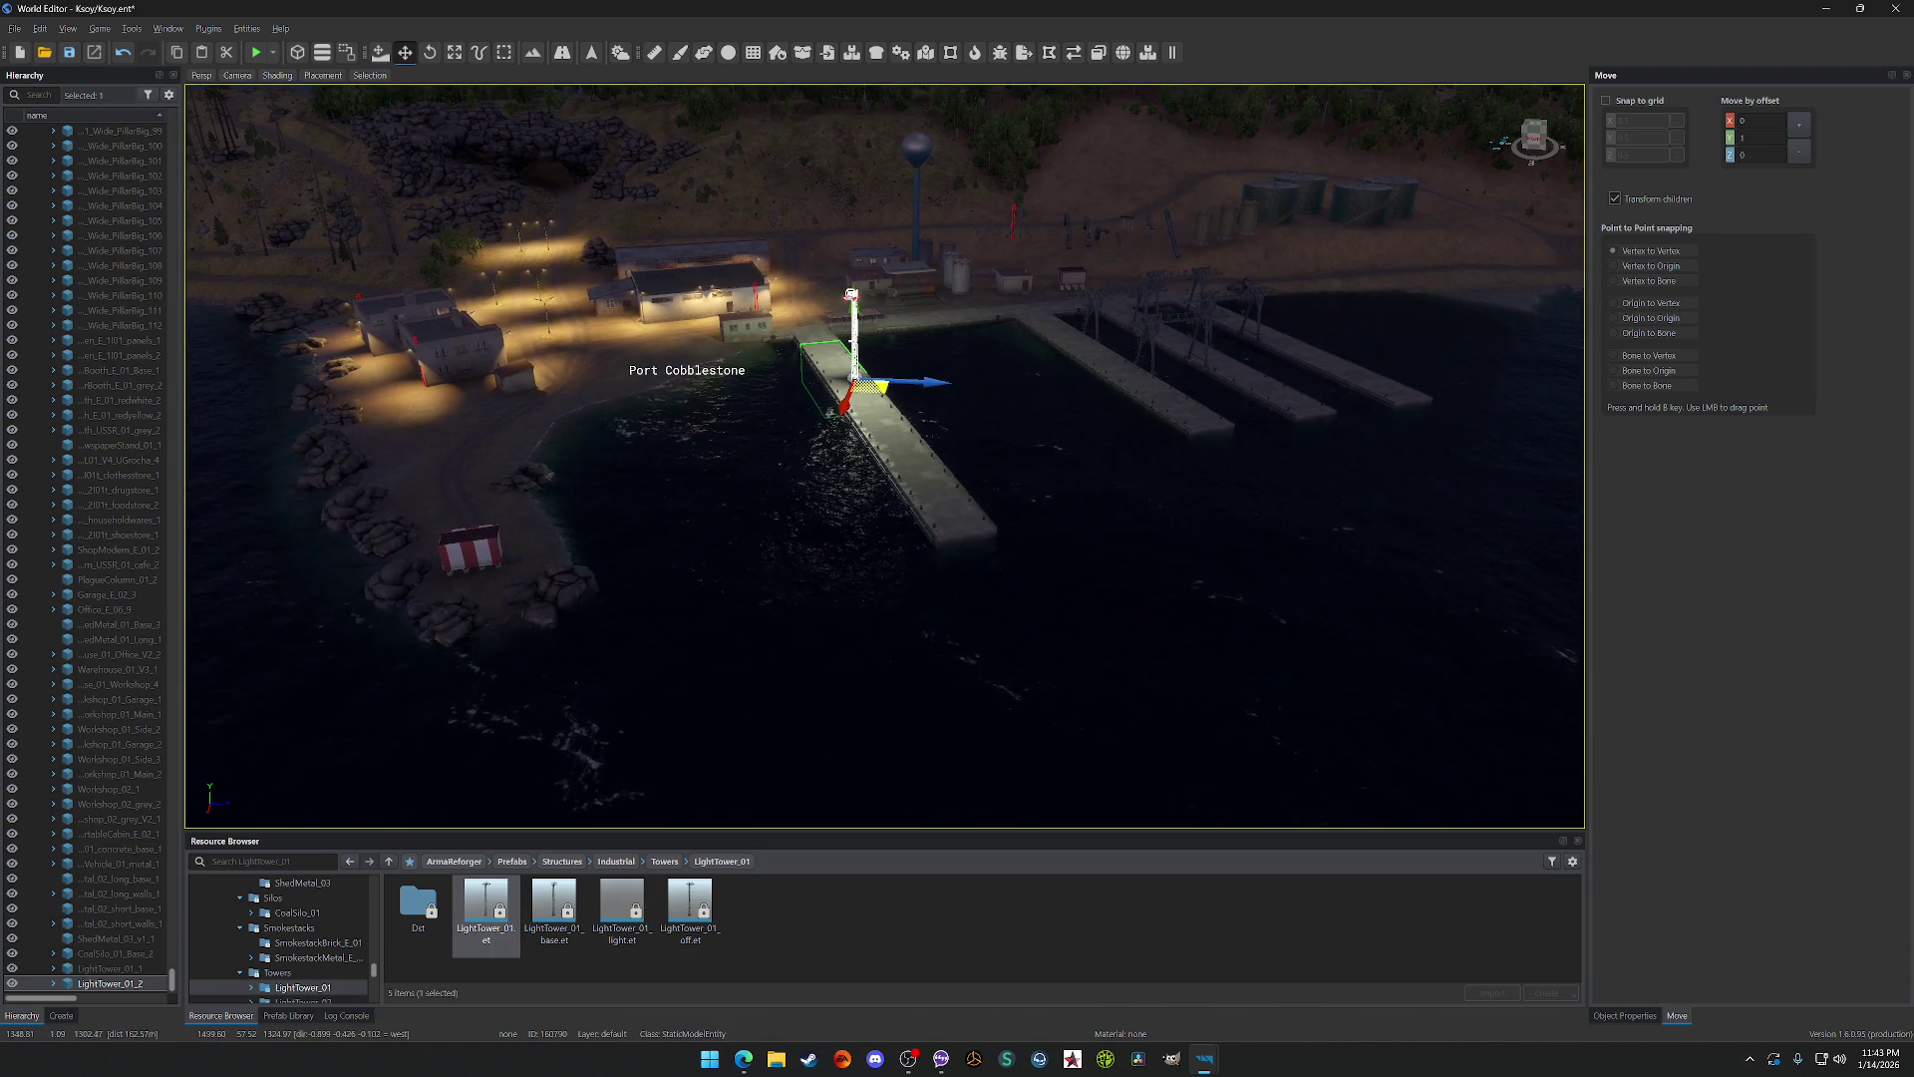
Step: Duplicate the tower, slide the copy further along the pier, and add another tower
{"action": "key", "text": "ctrl+d"}
{"action": "left_click_drag", "start_coordinate": [894, 433], "coordinate": [920, 468]}
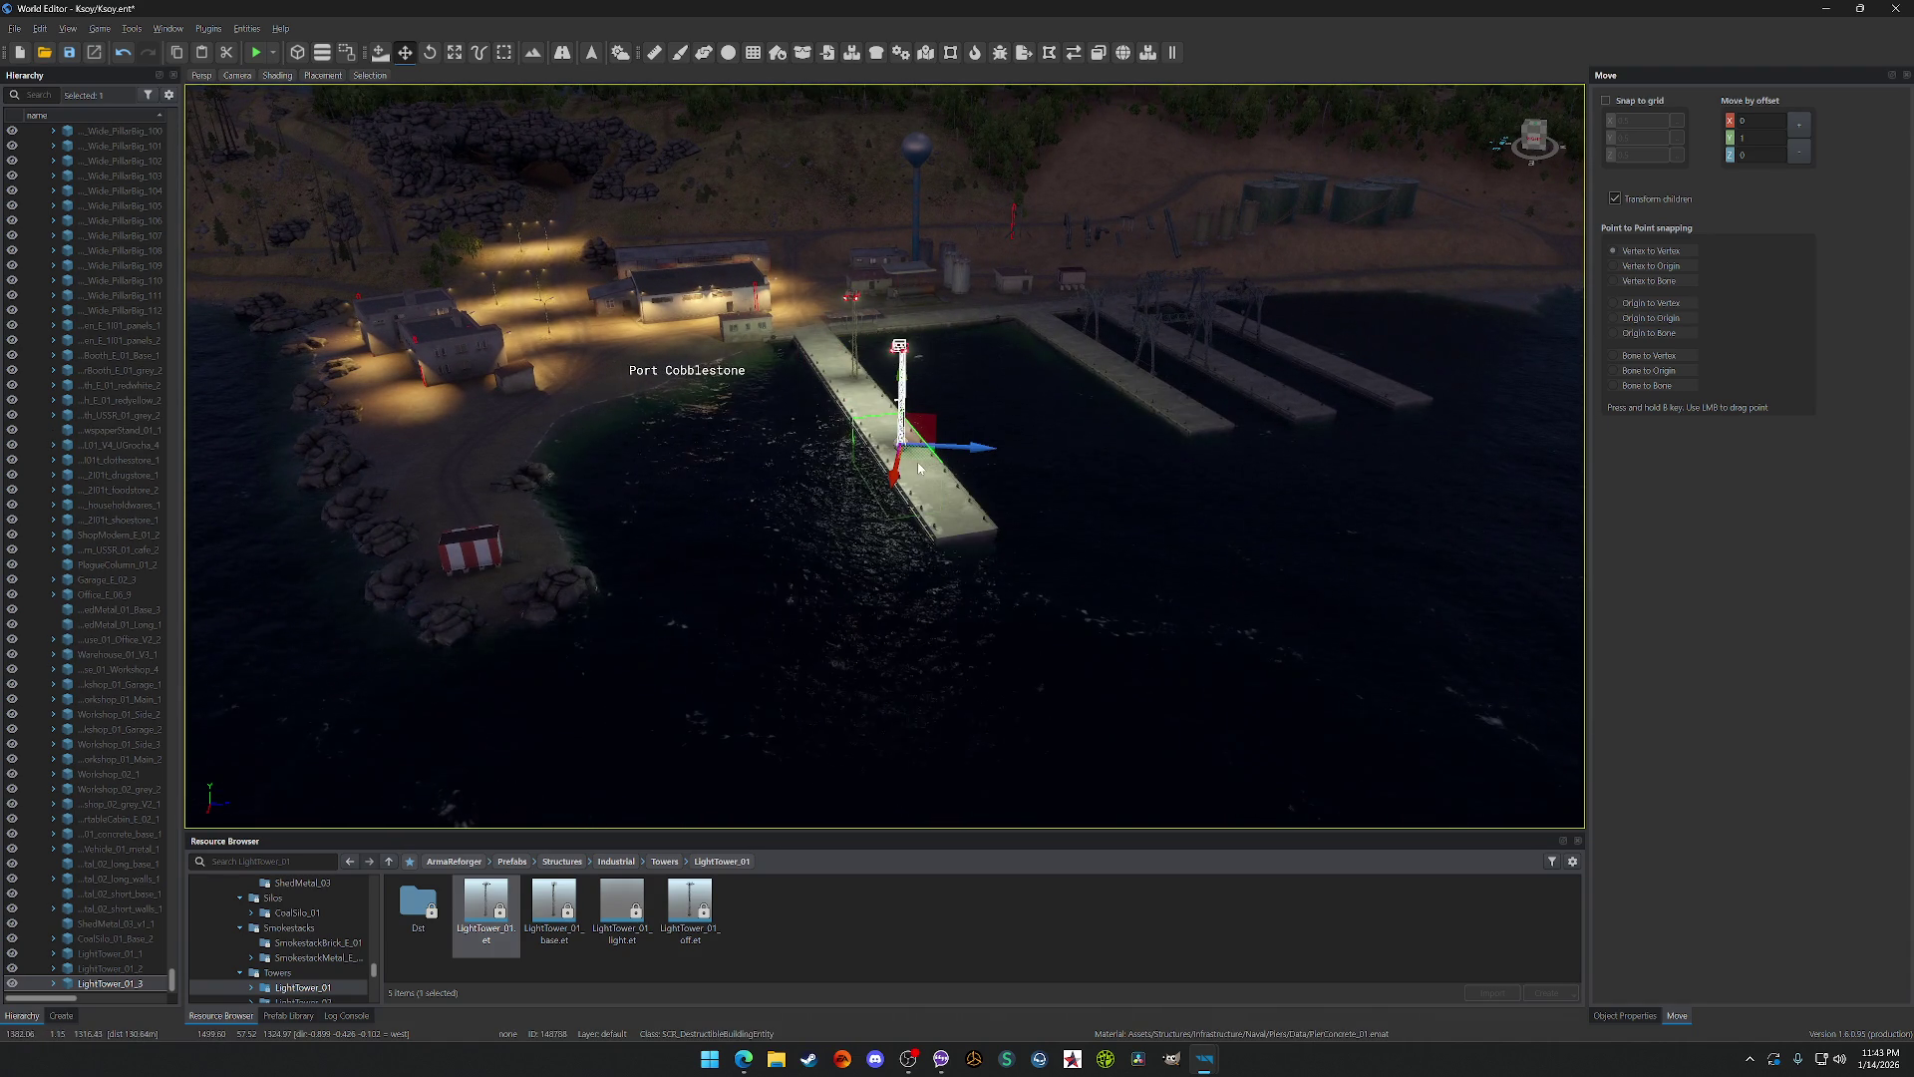
{"action": "left_click_drag", "start_coordinate": [1037, 457], "coordinate": [988, 494]}
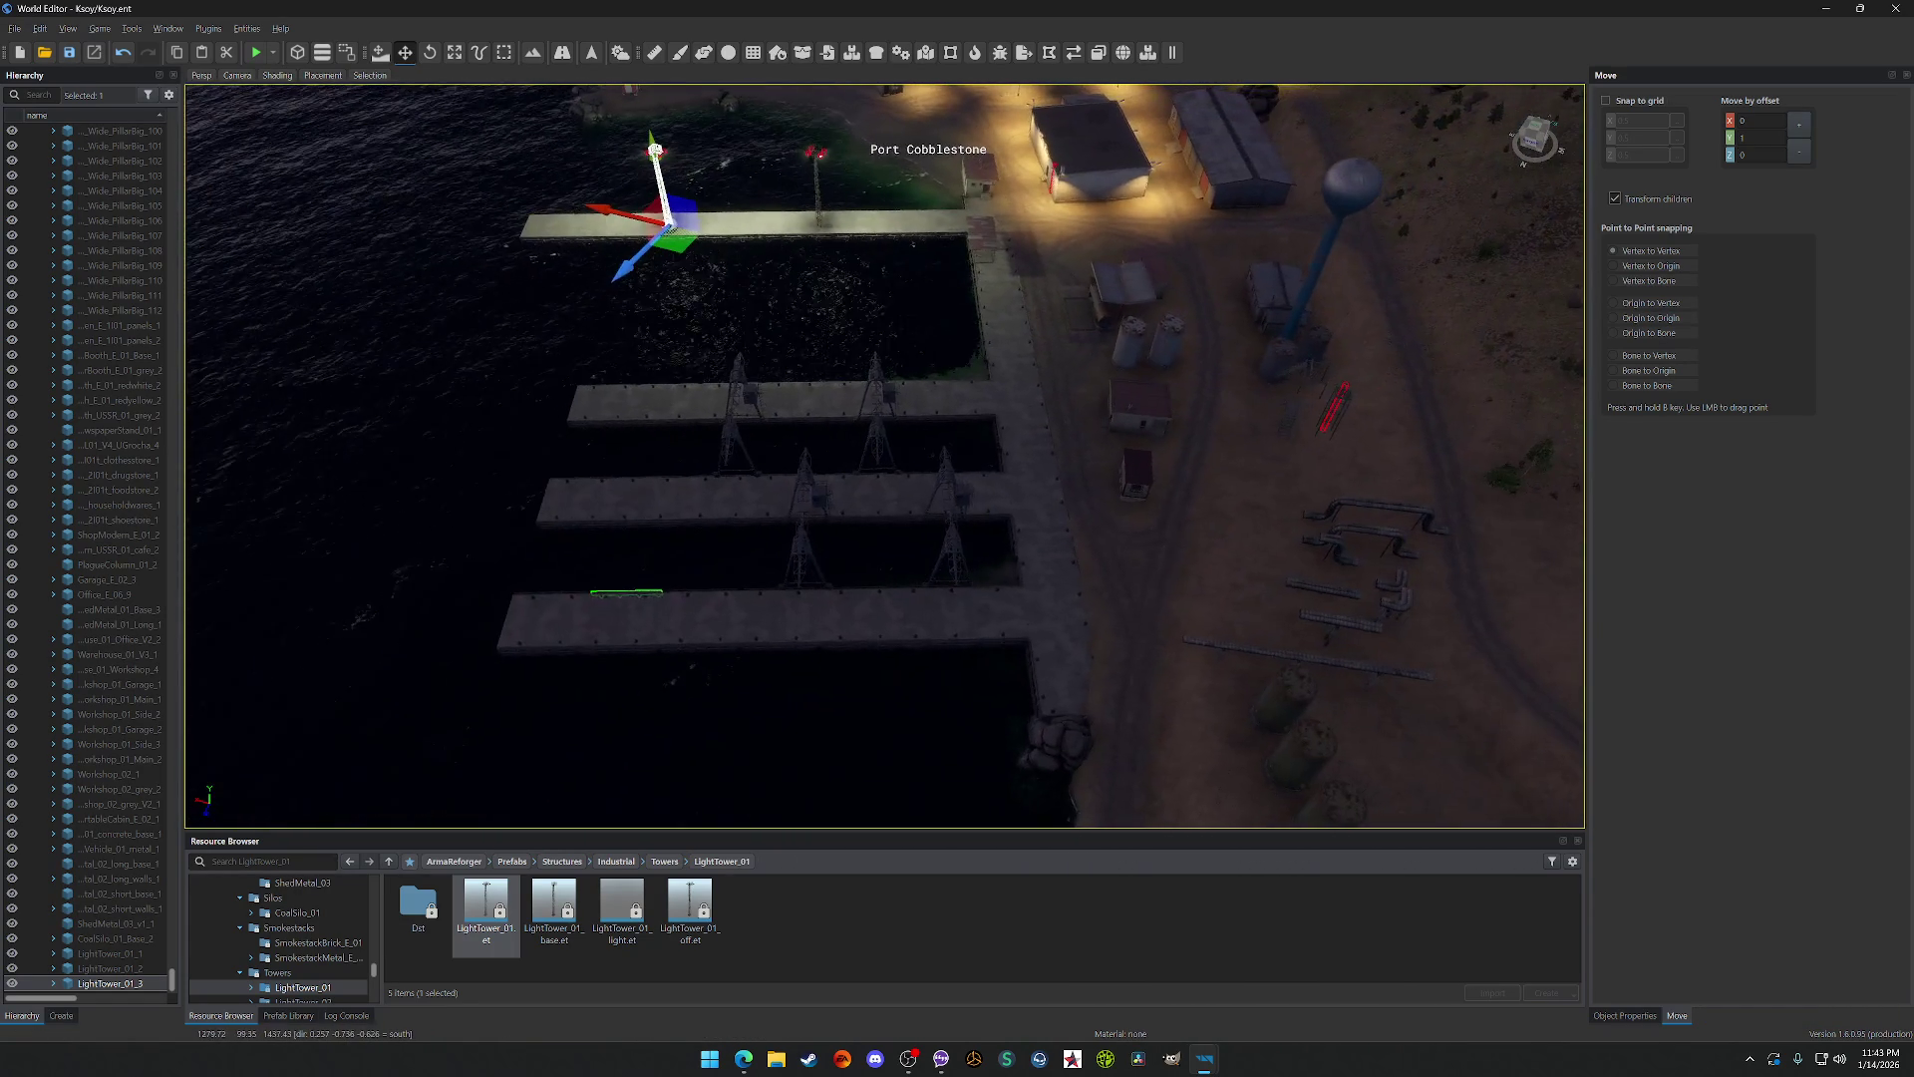
{"action": "left_click", "coordinate": [794, 402], "text": "ctrl"}
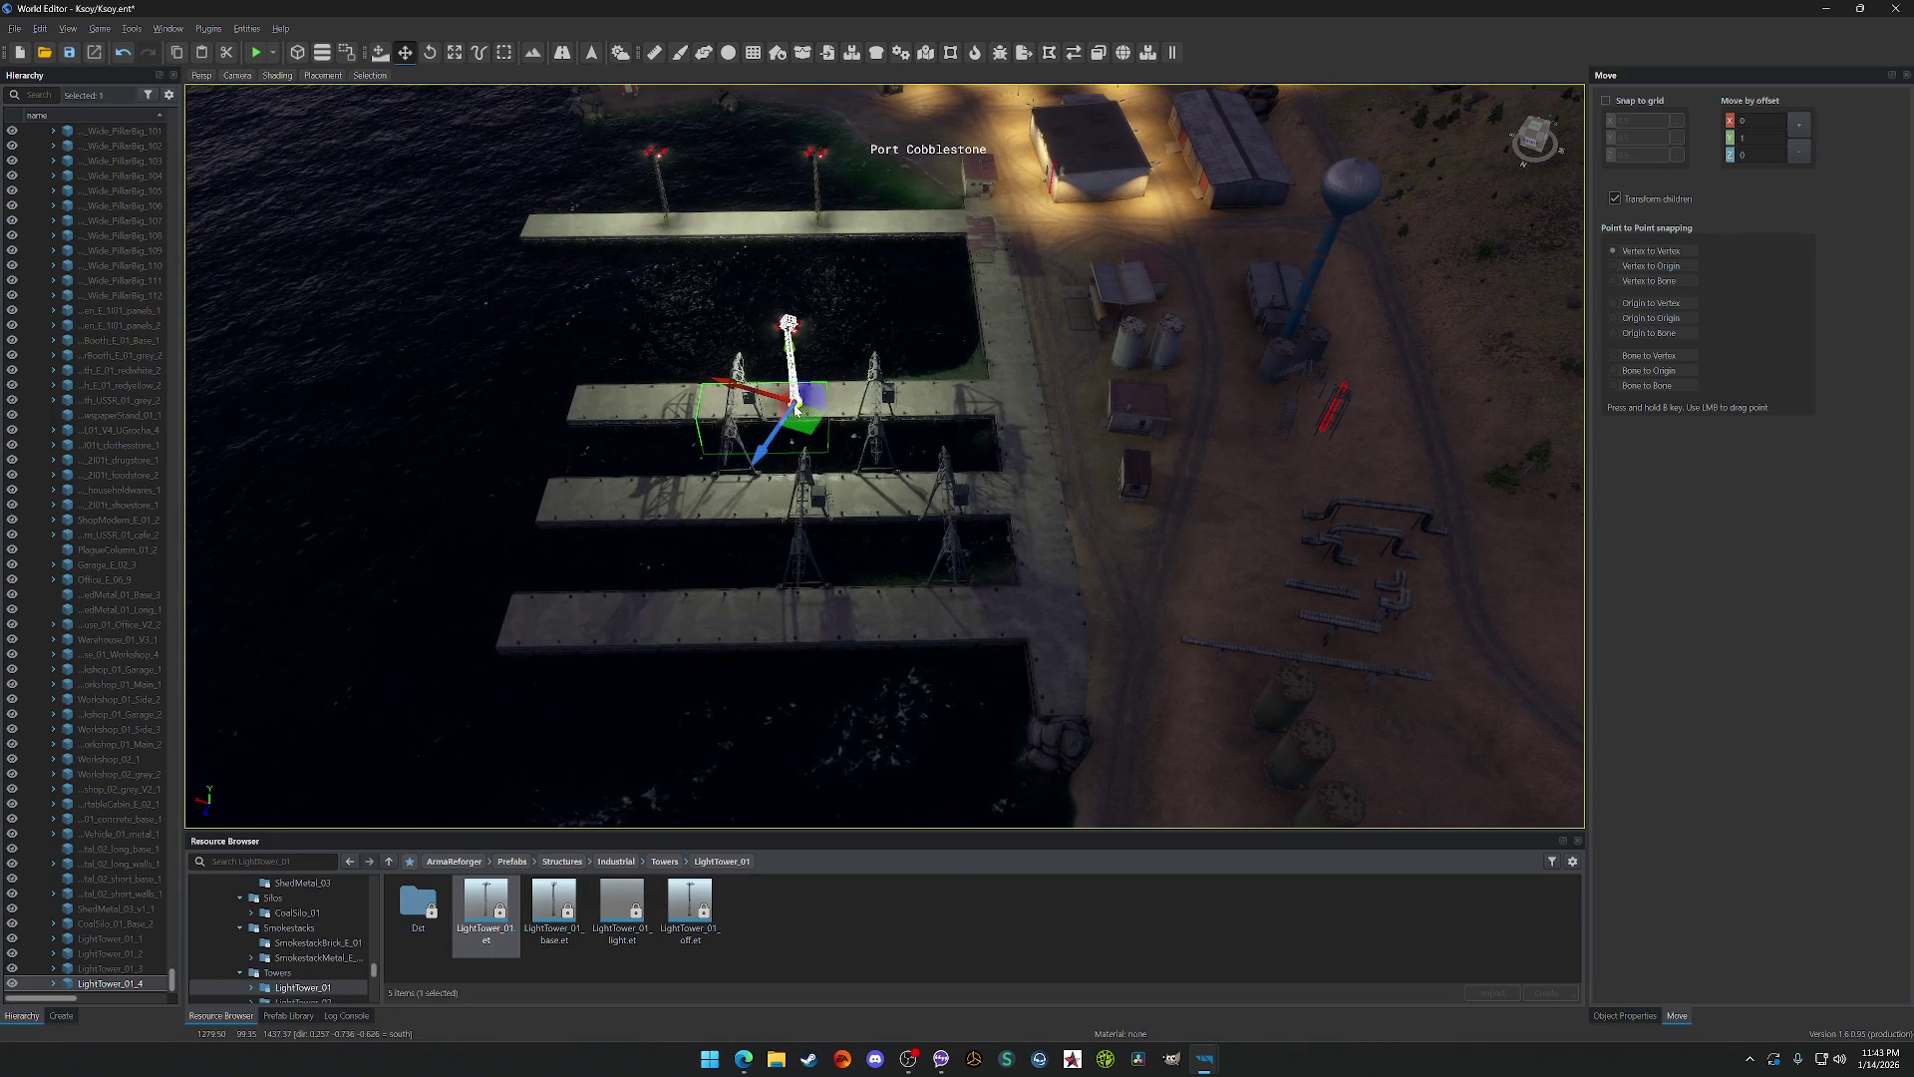
Step: Place a light tower on the lower pier and orbit the camera around it
{"action": "left_click", "coordinate": [794, 617], "text": "ctrl"}
{"action": "left_click_drag", "start_coordinate": [794, 616], "coordinate": [795, 616]}
{"action": "key", "text": "w"}
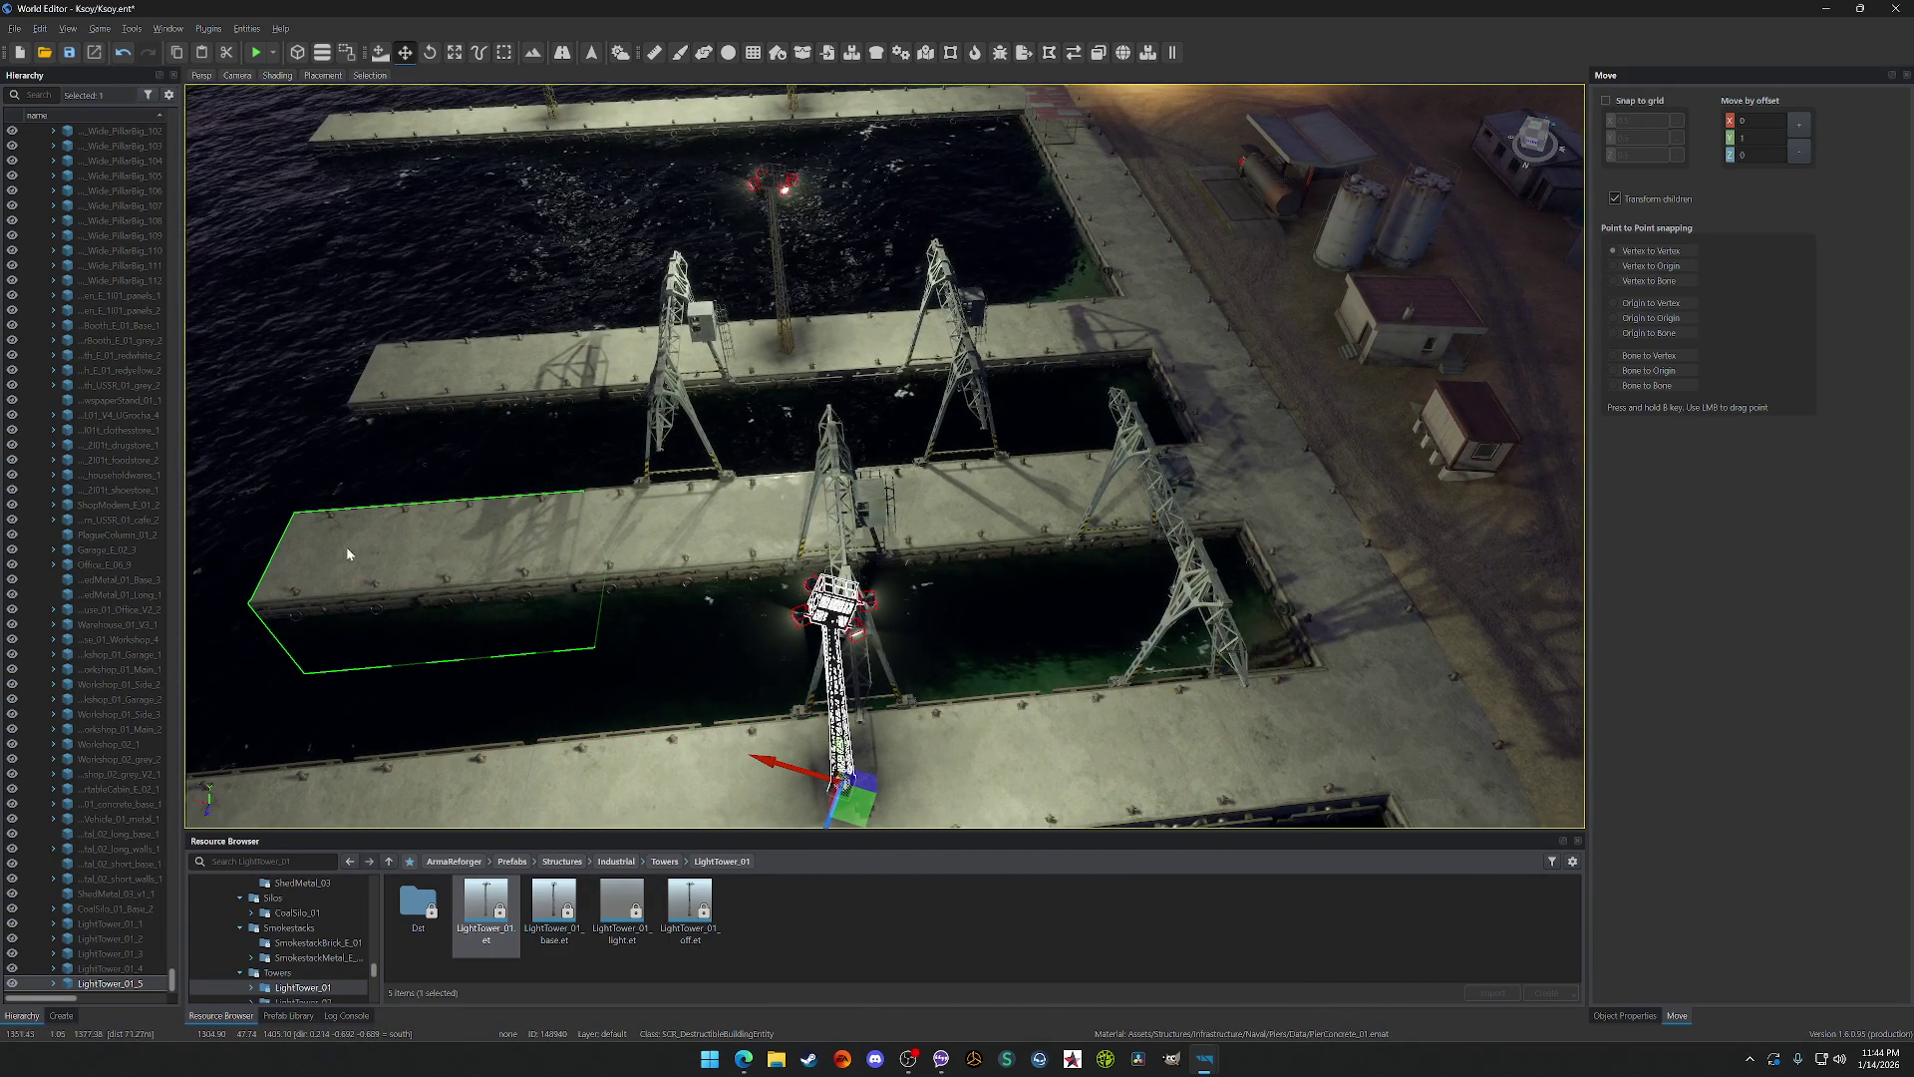
{"action": "mouse_move", "coordinate": [359, 554]}
{"action": "left_mouse_down"}
{"action": "mouse_move", "coordinate": [584, 535]}
{"action": "mouse_move", "coordinate": [584, 618]}
{"action": "mouse_move", "coordinate": [718, 653]}
{"action": "left_mouse_up"}
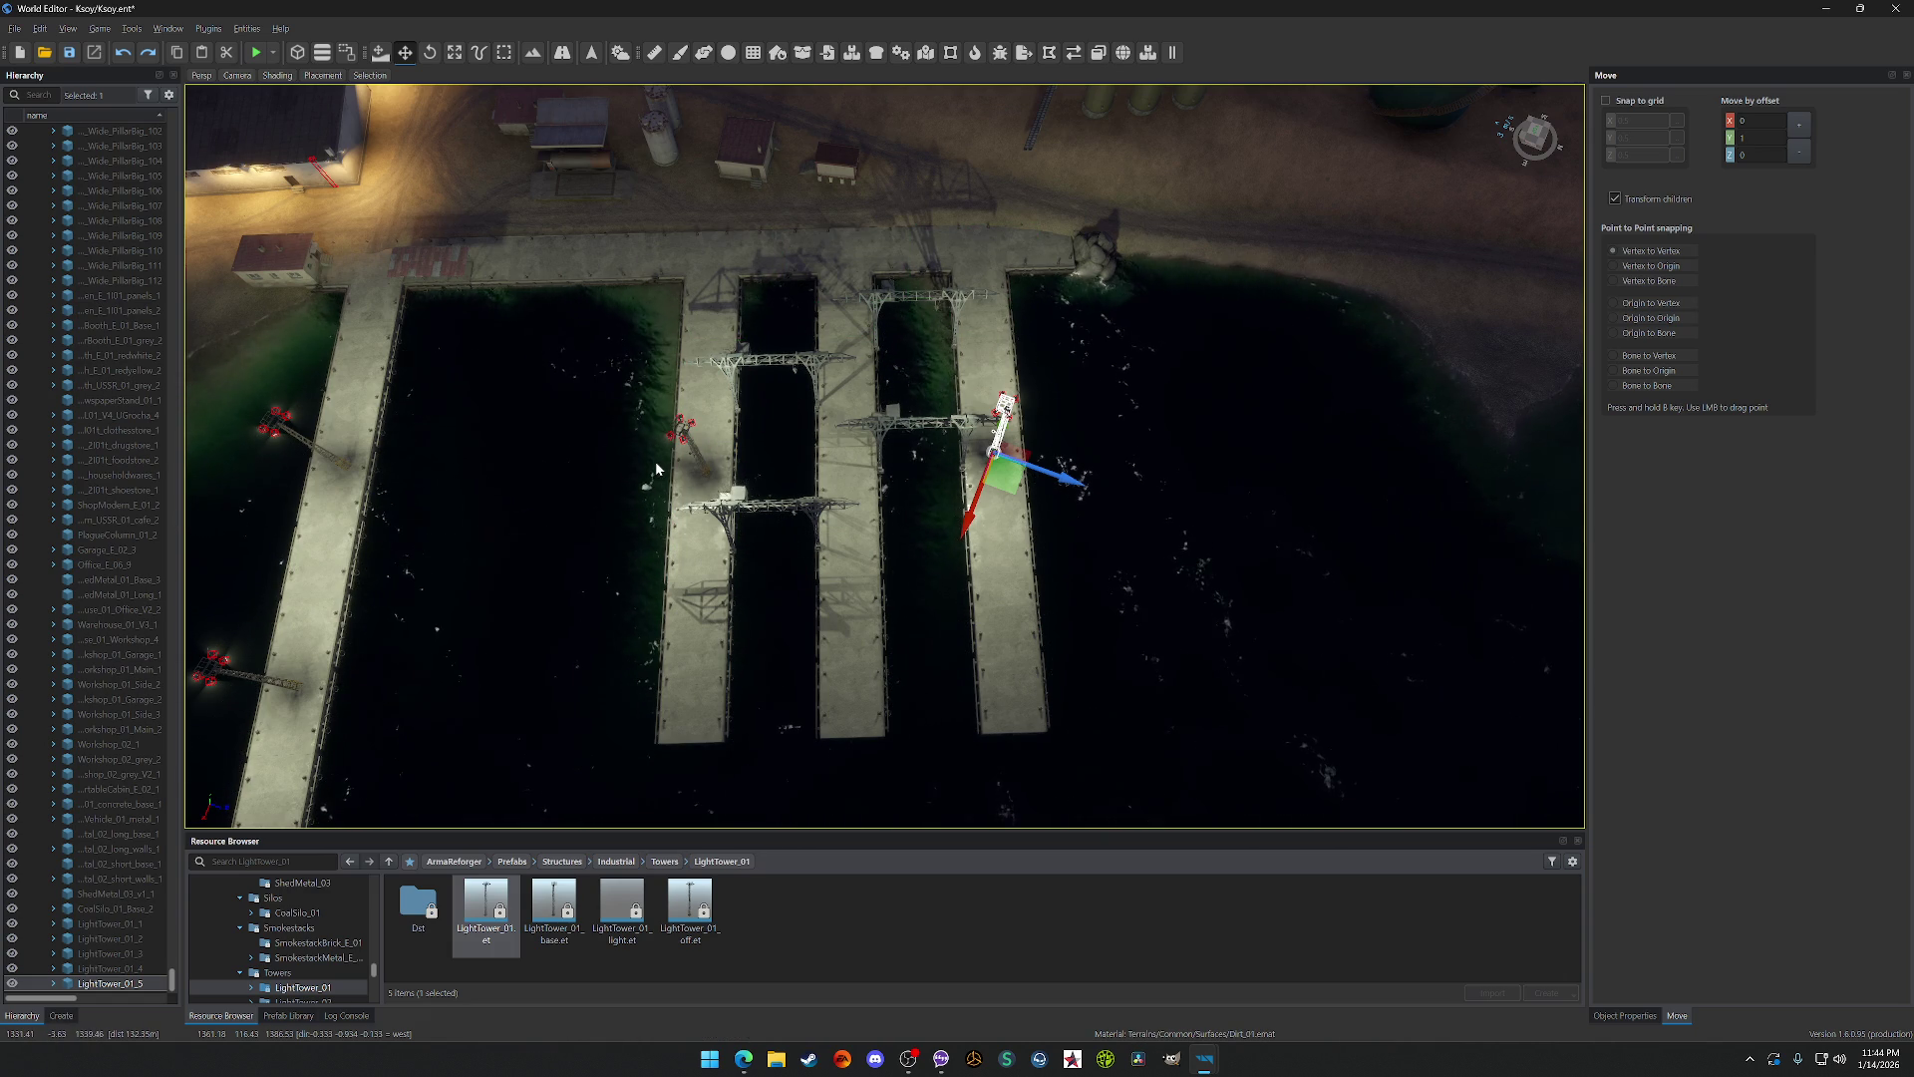
{"action": "key", "text": "a"}
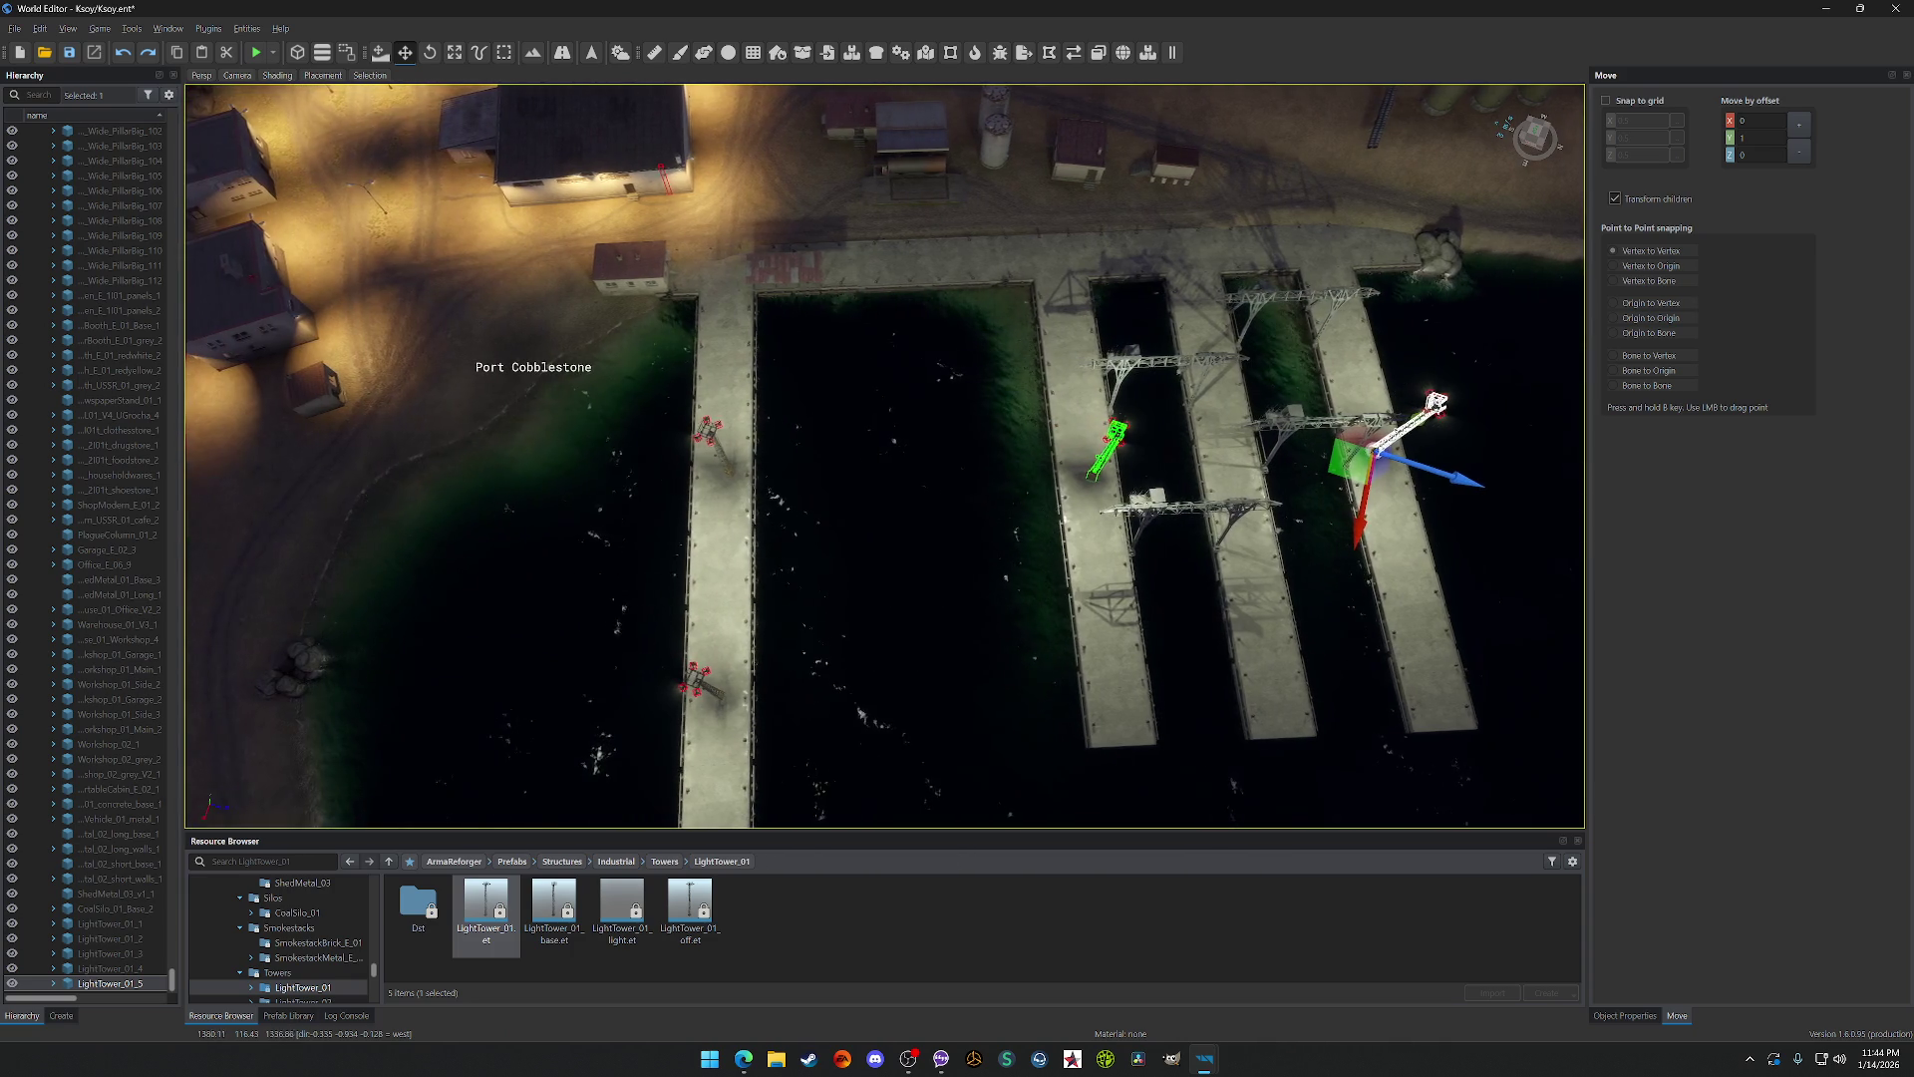
{"action": "key", "text": "a"}
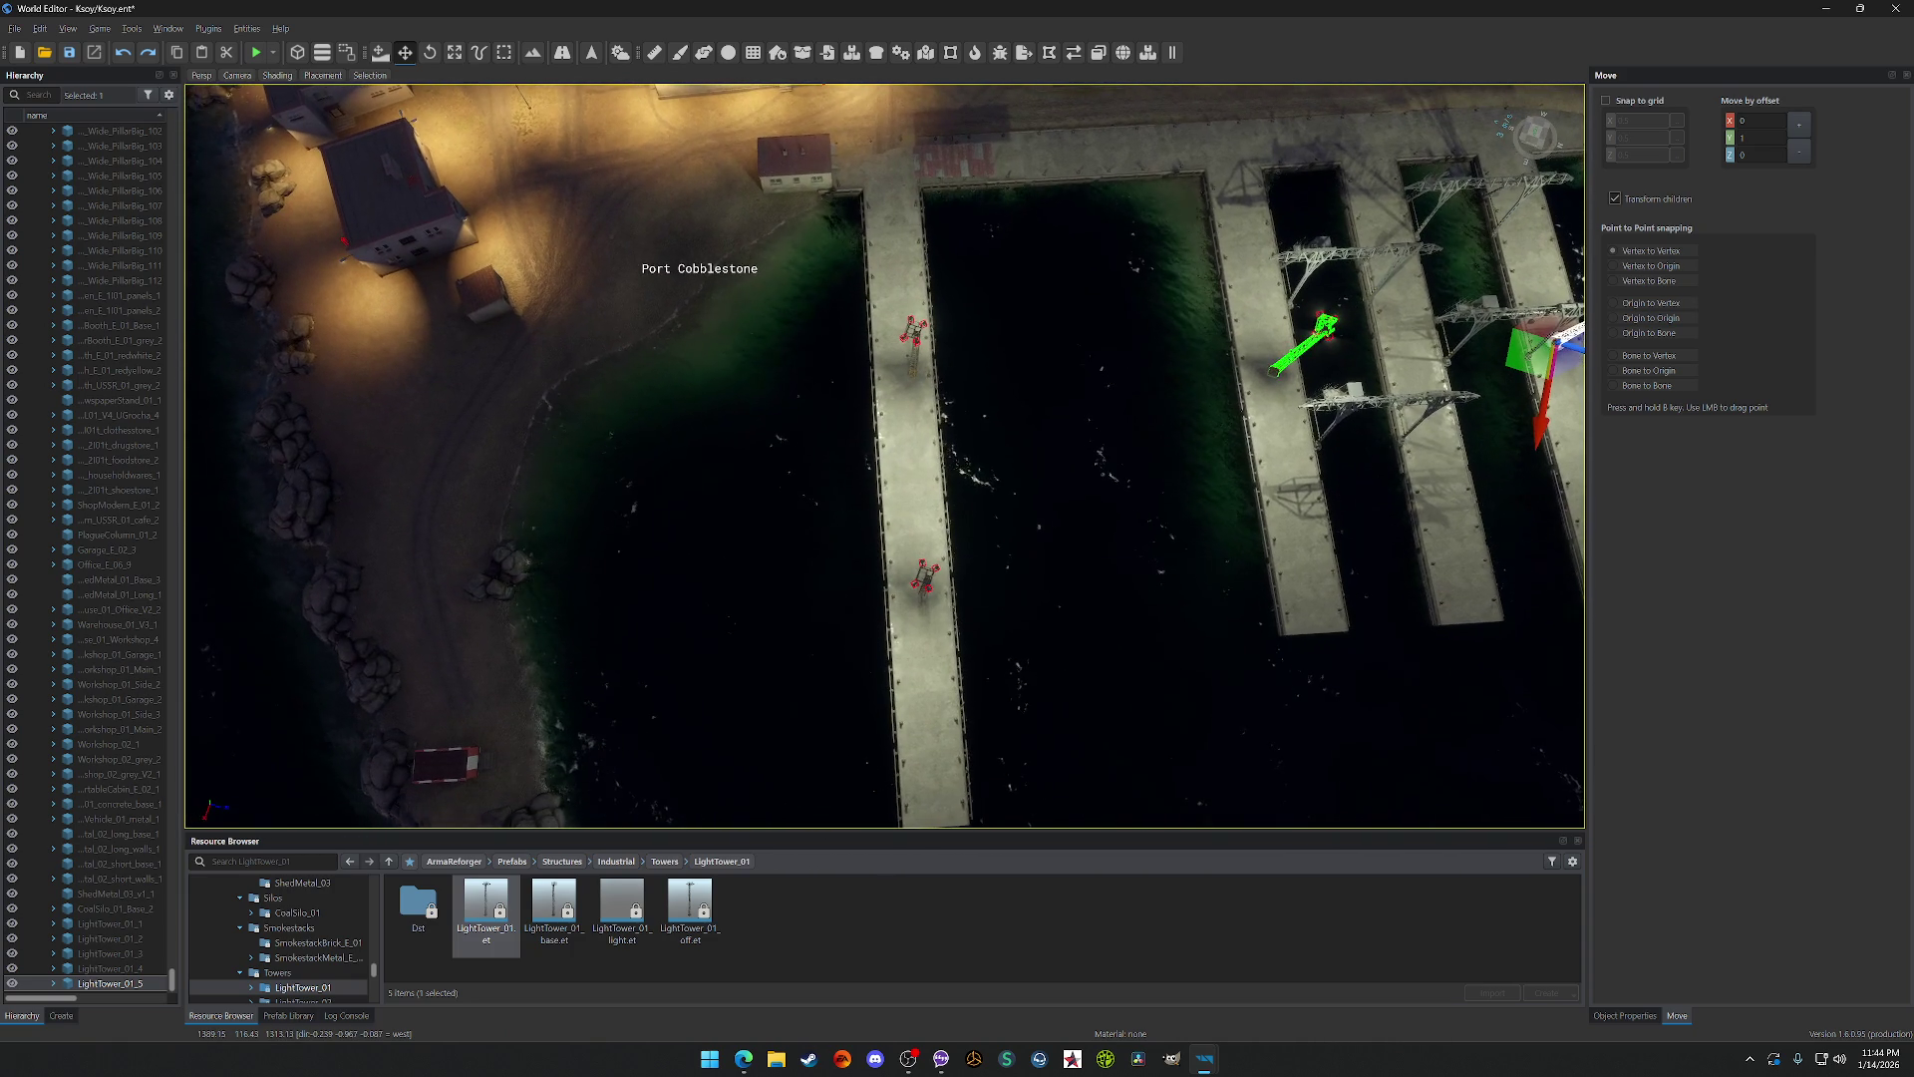
Step: Select the light tower on the left pier and move it along the pier, orbiting to check placement
{"action": "left_click", "coordinate": [912, 375]}
{"action": "key", "text": "a"}
{"action": "left_click_drag", "start_coordinate": [922, 397], "coordinate": [921, 396]}
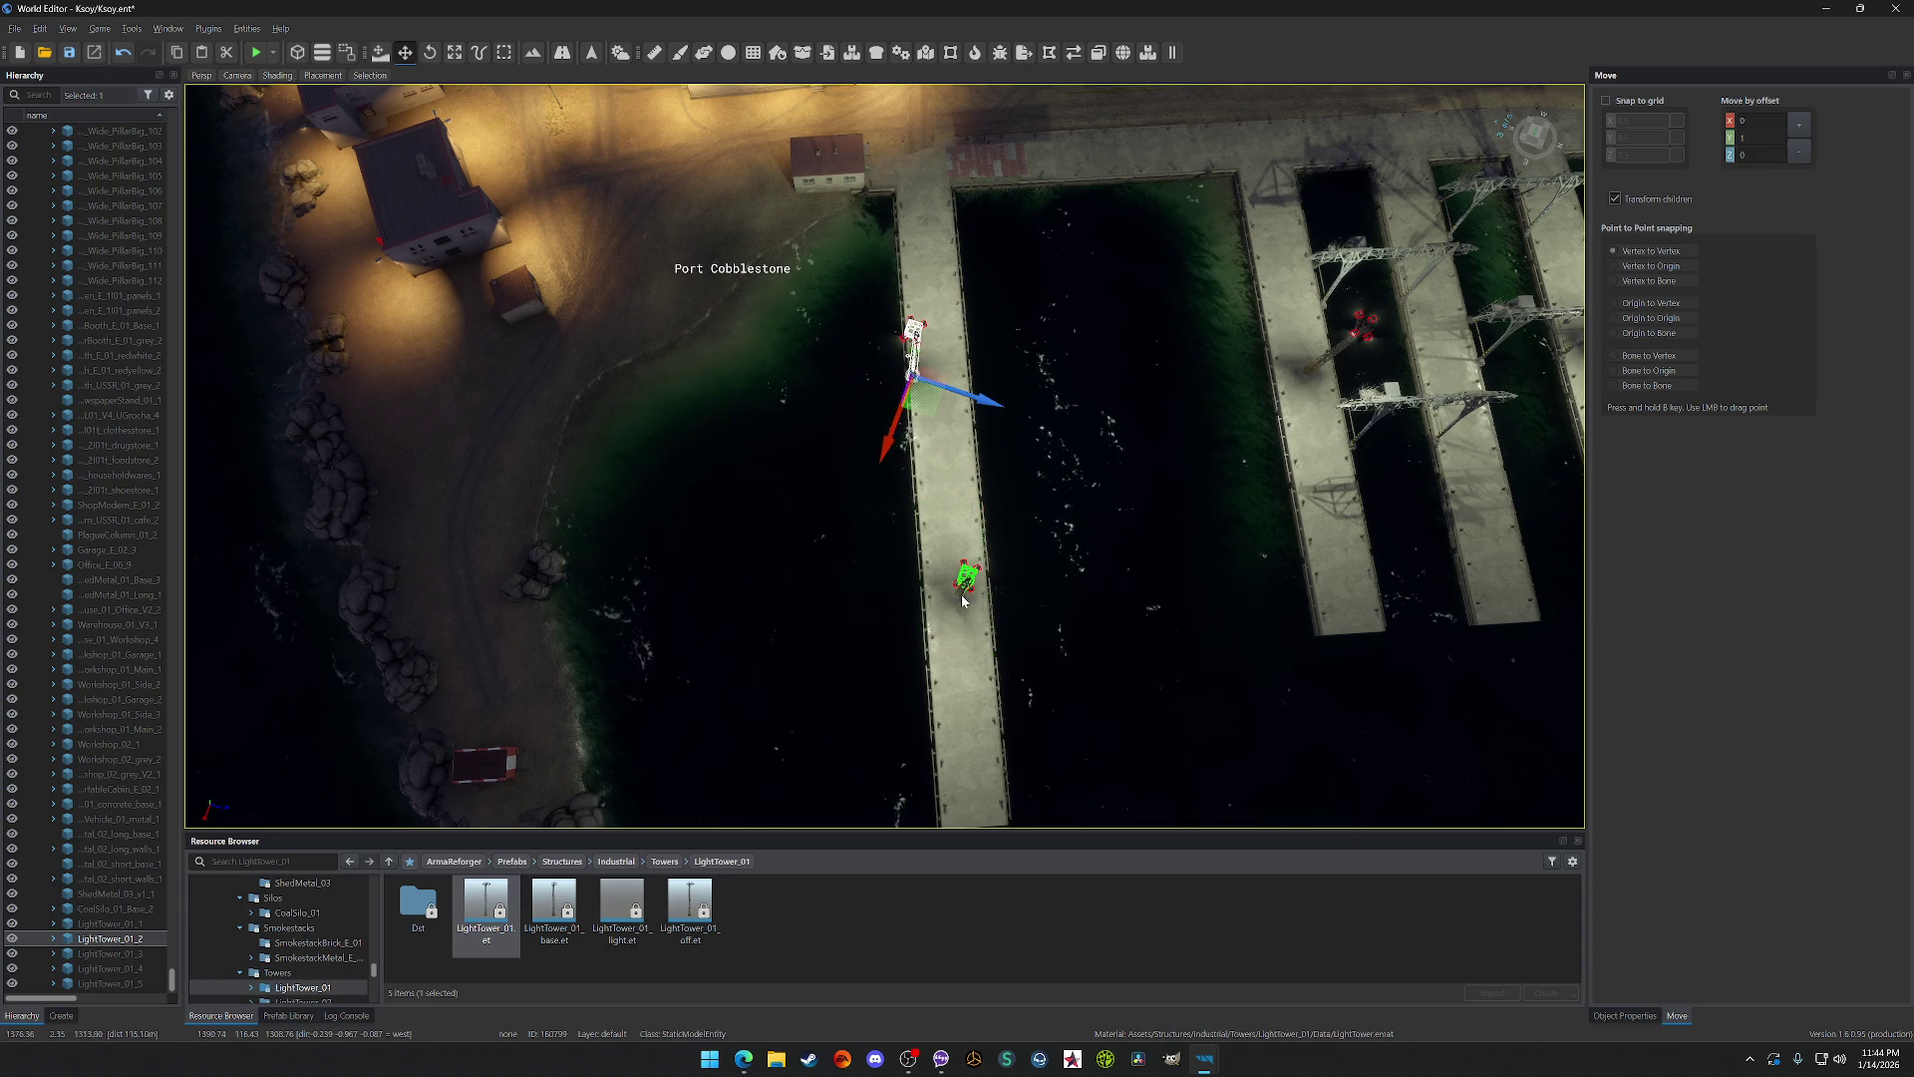
{"action": "key", "text": "a"}
{"action": "left_click_drag", "start_coordinate": [935, 615], "coordinate": [989, 606]}
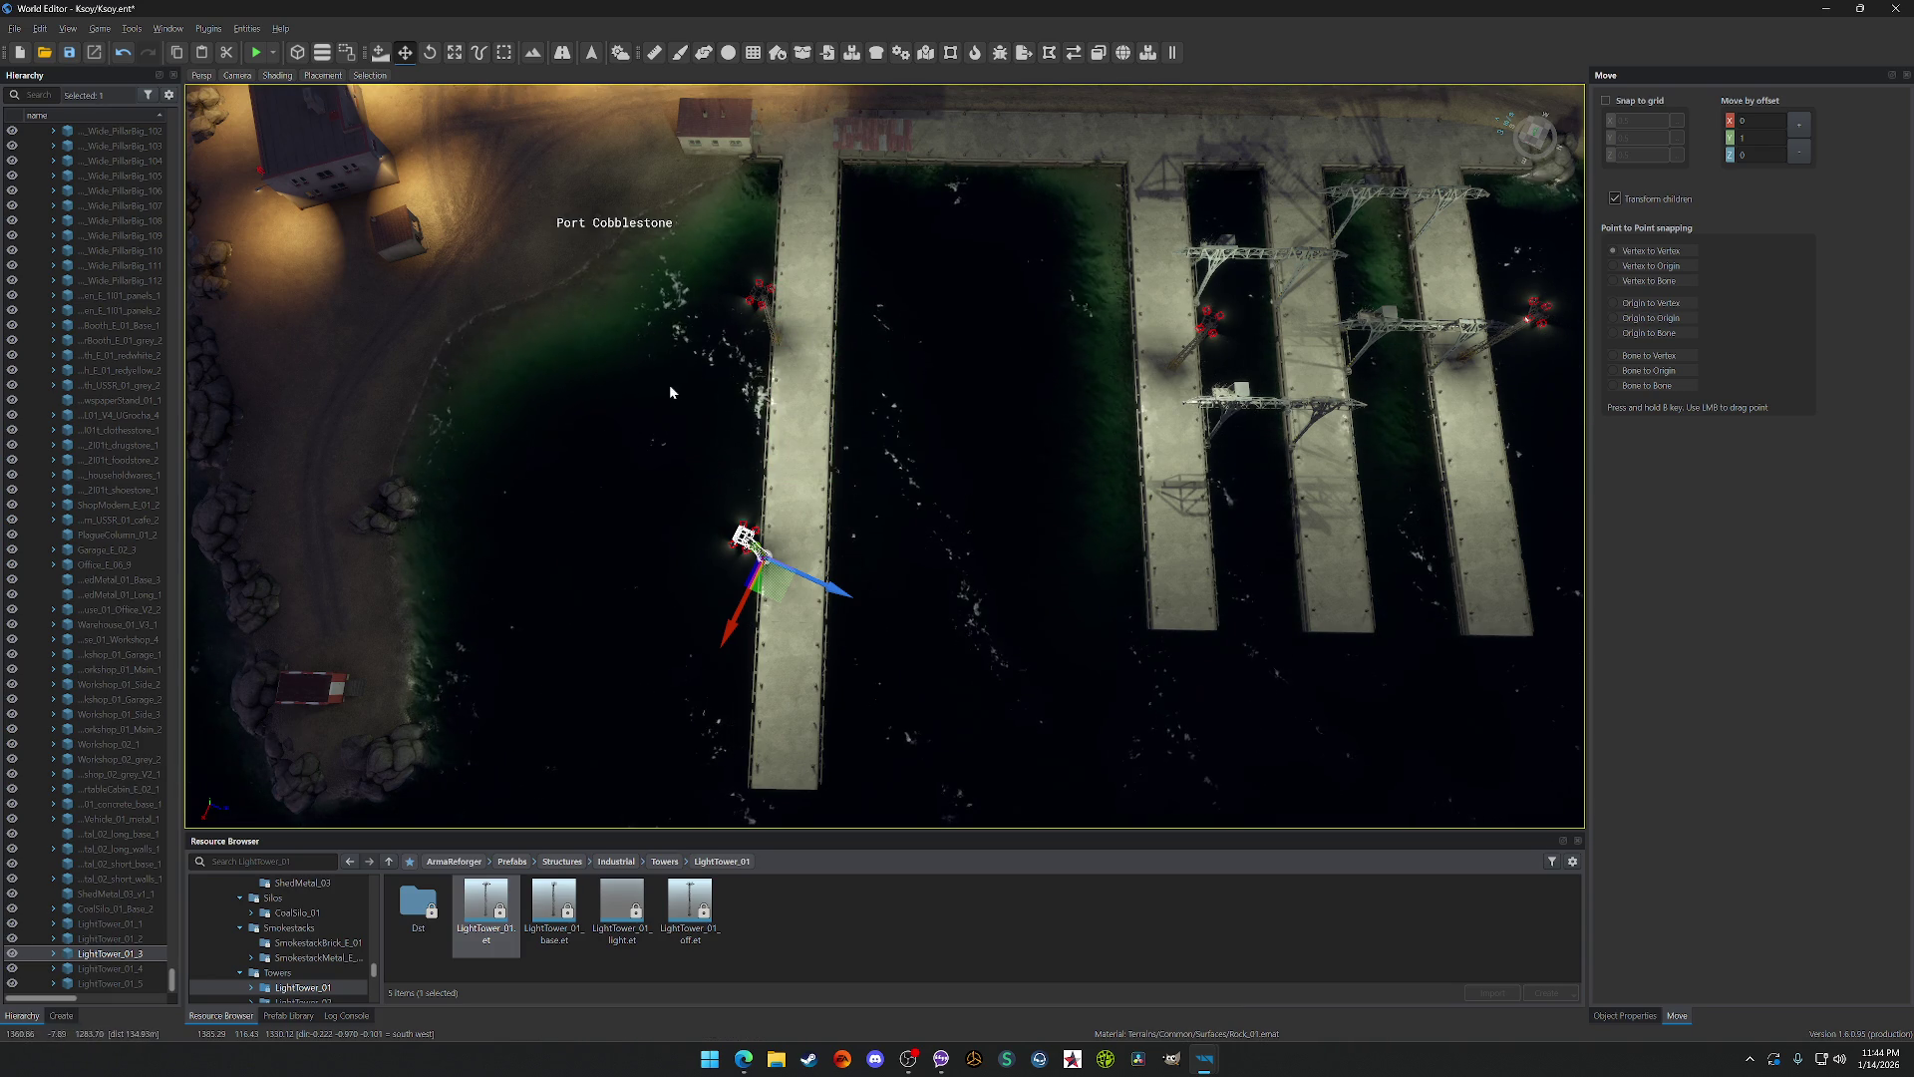
{"action": "left_click_drag", "start_coordinate": [868, 429], "coordinate": [922, 374]}
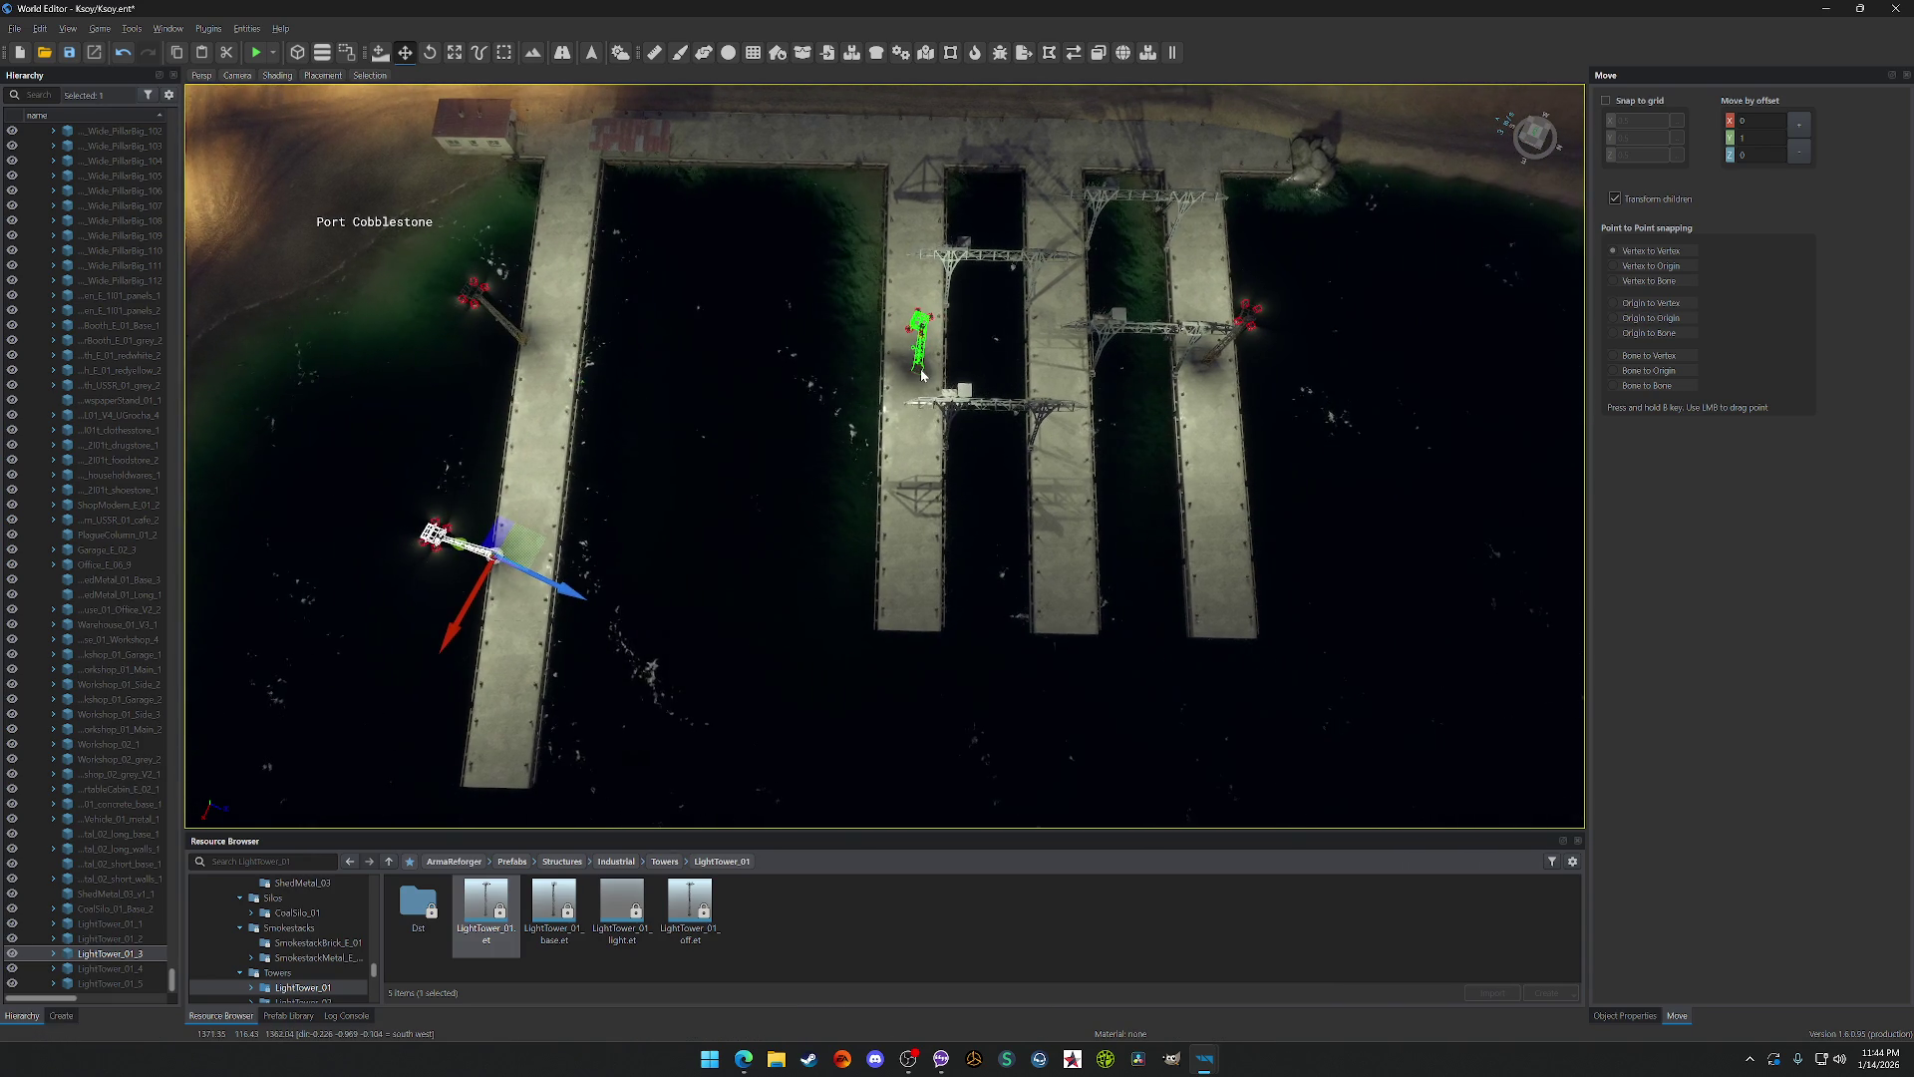
{"action": "key", "text": "d"}
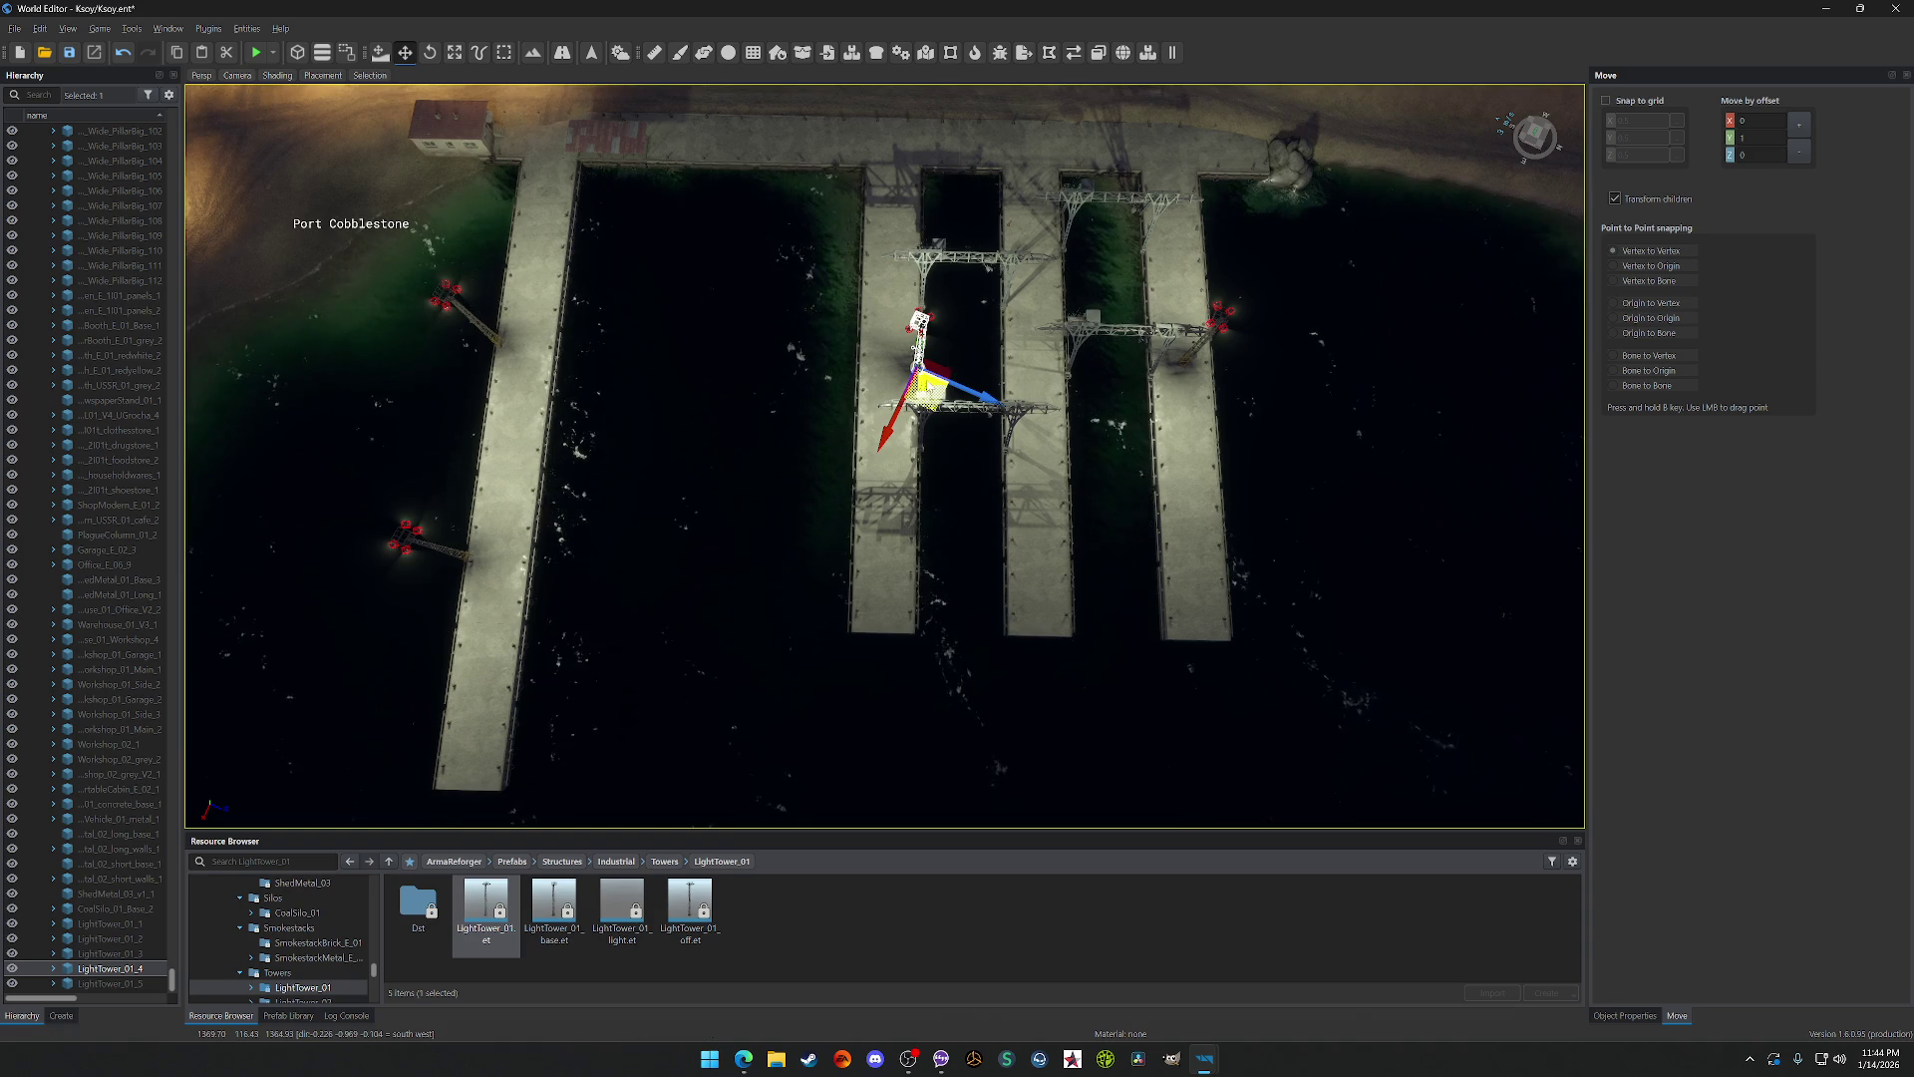
{"action": "mouse_move", "coordinate": [845, 374]}
{"action": "left_mouse_down"}
{"action": "mouse_move", "coordinate": [947, 369]}
{"action": "mouse_move", "coordinate": [844, 373]}
{"action": "mouse_move", "coordinate": [923, 410]}
{"action": "mouse_move", "coordinate": [882, 425]}
{"action": "left_mouse_up"}
{"action": "left_click_drag", "start_coordinate": [907, 495], "coordinate": [863, 499]}
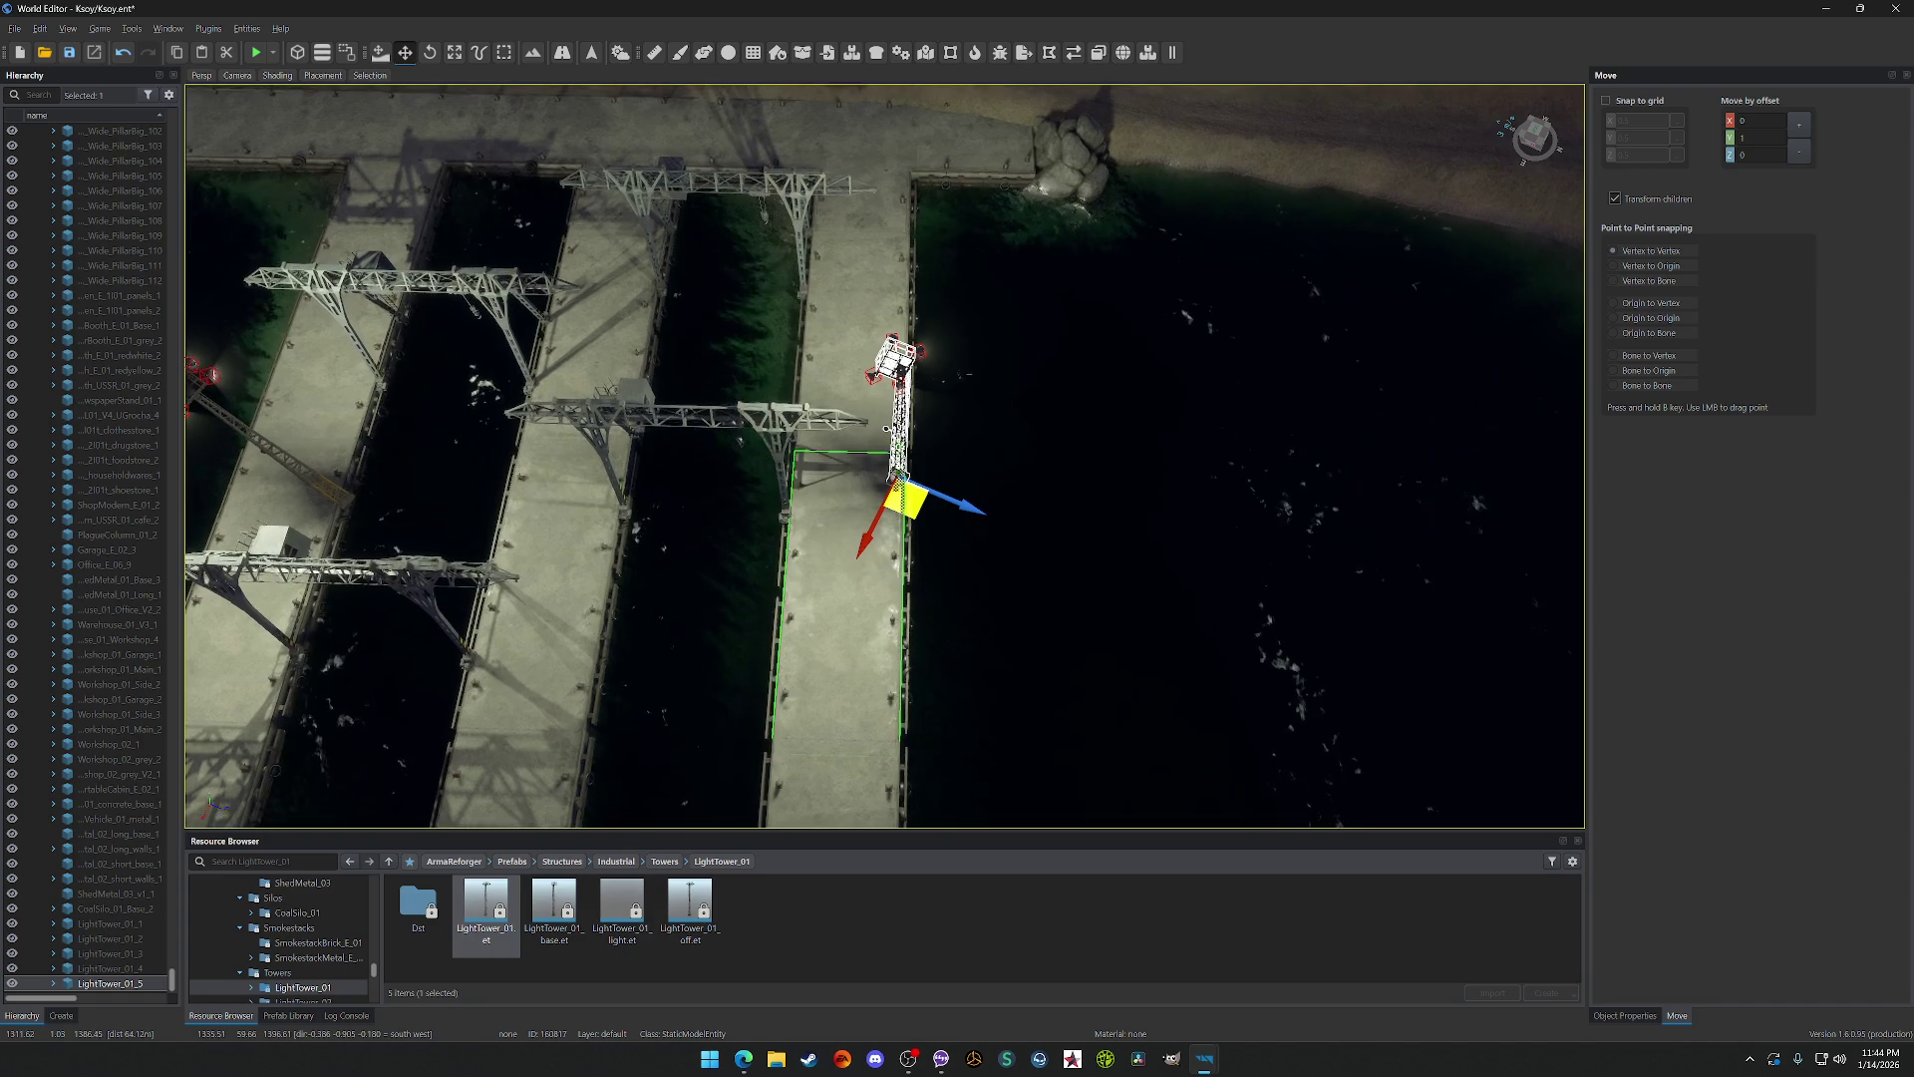
{"action": "left_click_drag", "start_coordinate": [886, 429], "coordinate": [867, 431]}
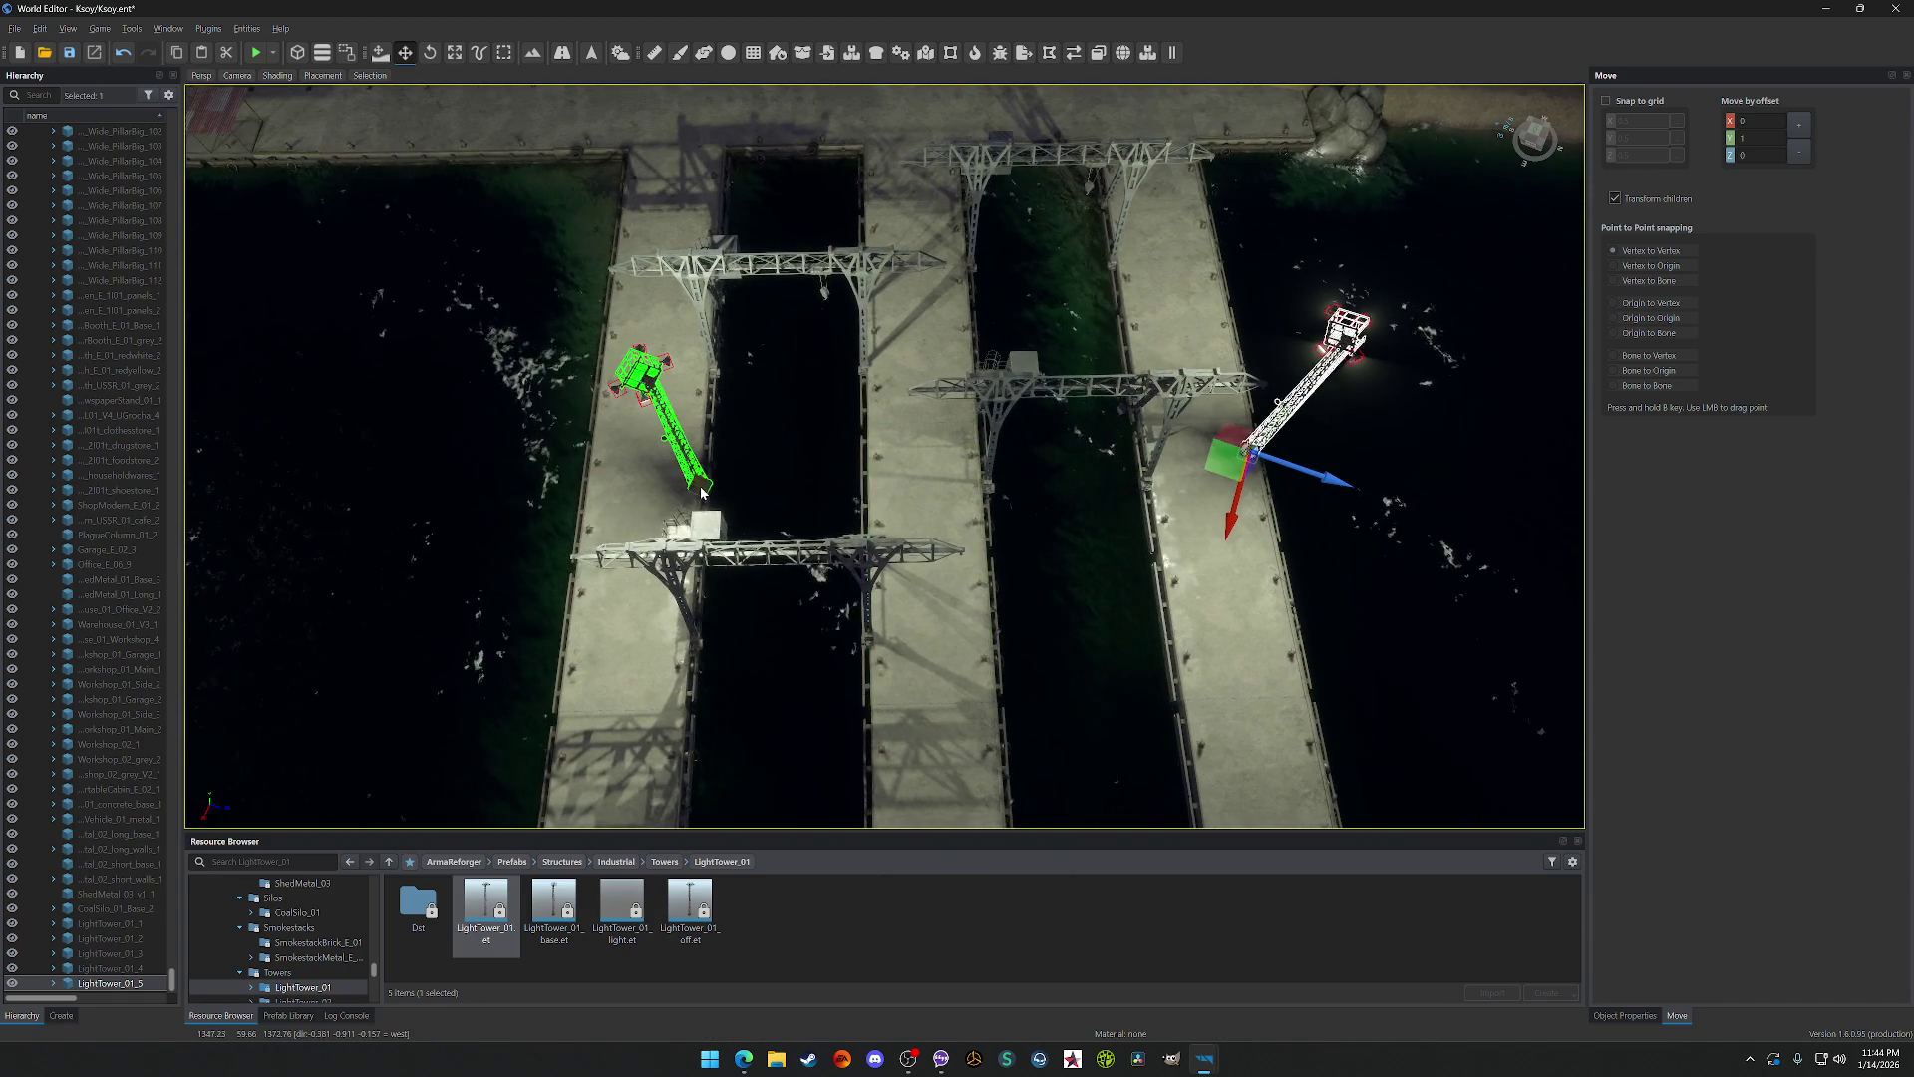
Step: Select LightTower_01_4, pull back to a port overview, and save the world
{"action": "left_click", "coordinate": [658, 429]}
{"action": "left_click_drag", "start_coordinate": [658, 428], "coordinate": [618, 469]}
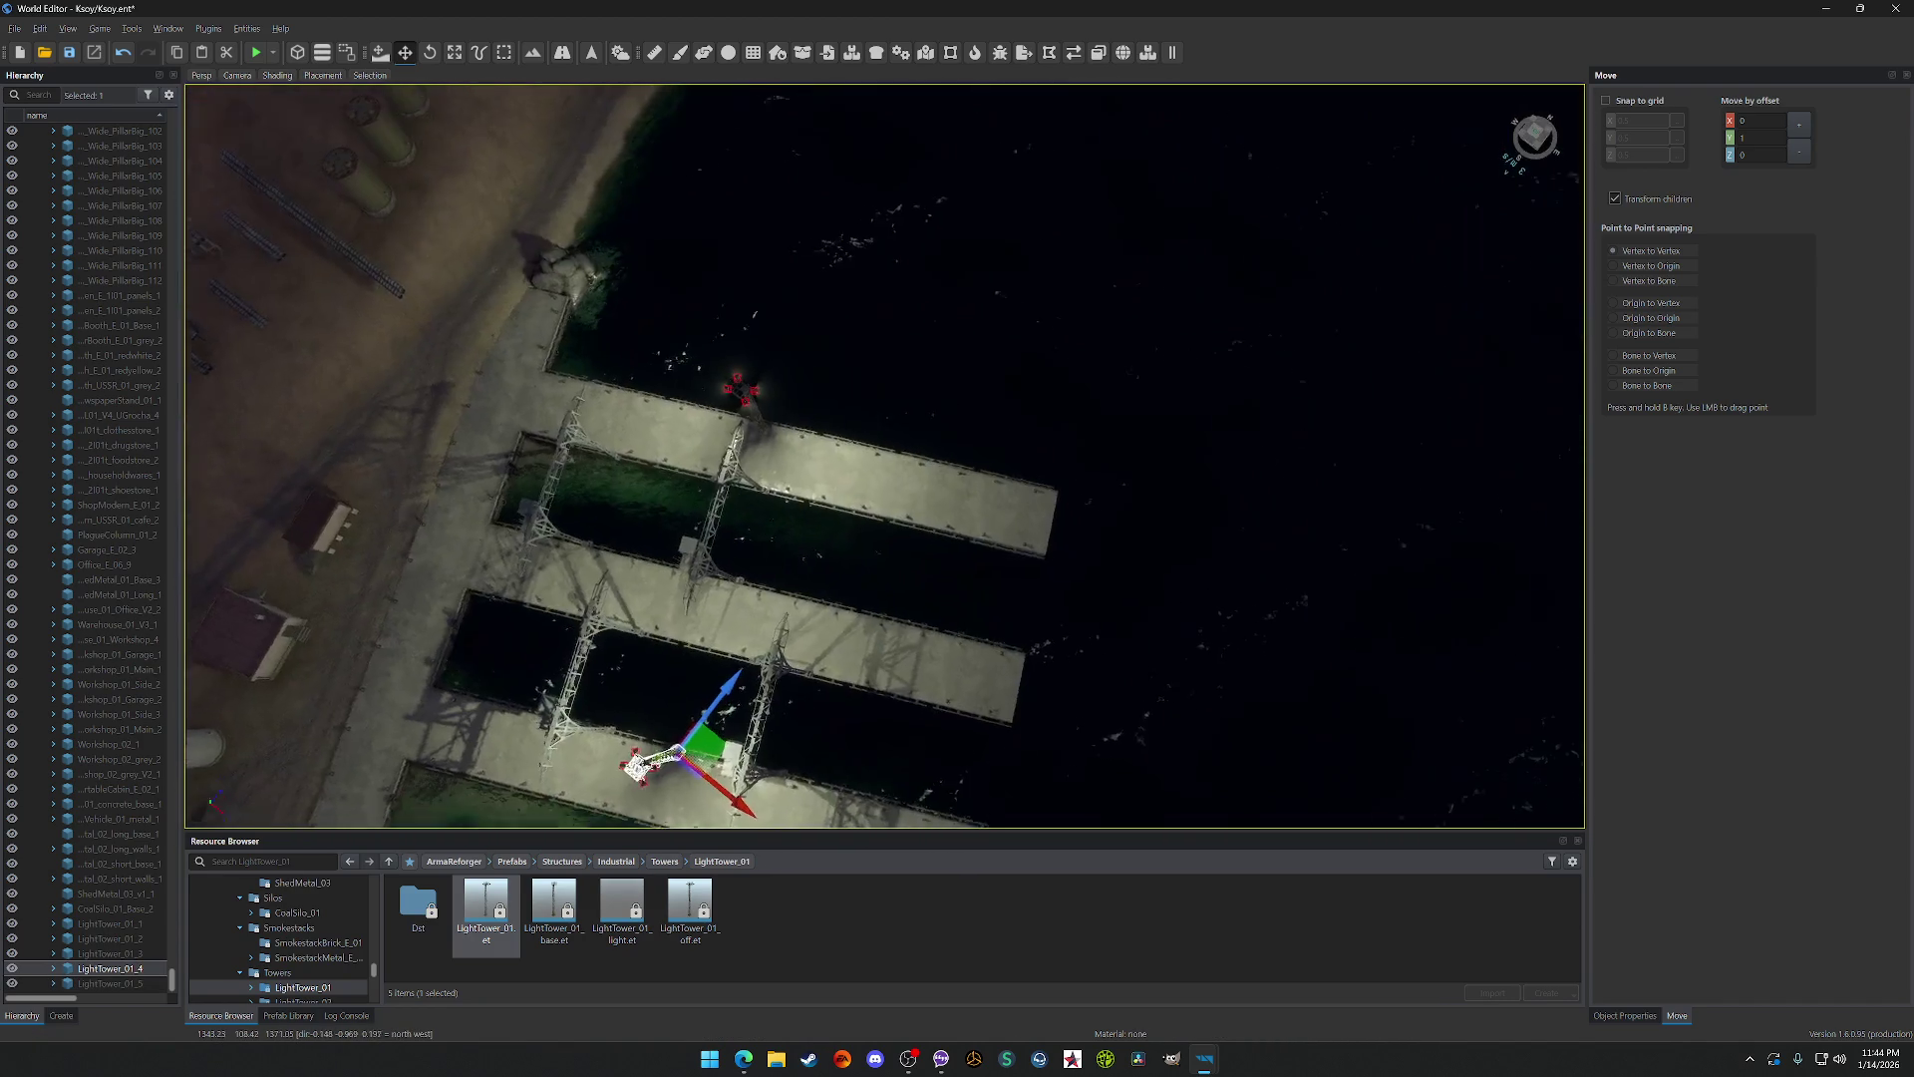
{"action": "mouse_move", "coordinate": [886, 456]}
{"action": "left_mouse_down"}
{"action": "mouse_move", "coordinate": [768, 455]}
{"action": "mouse_move", "coordinate": [634, 420]}
{"action": "left_mouse_up"}
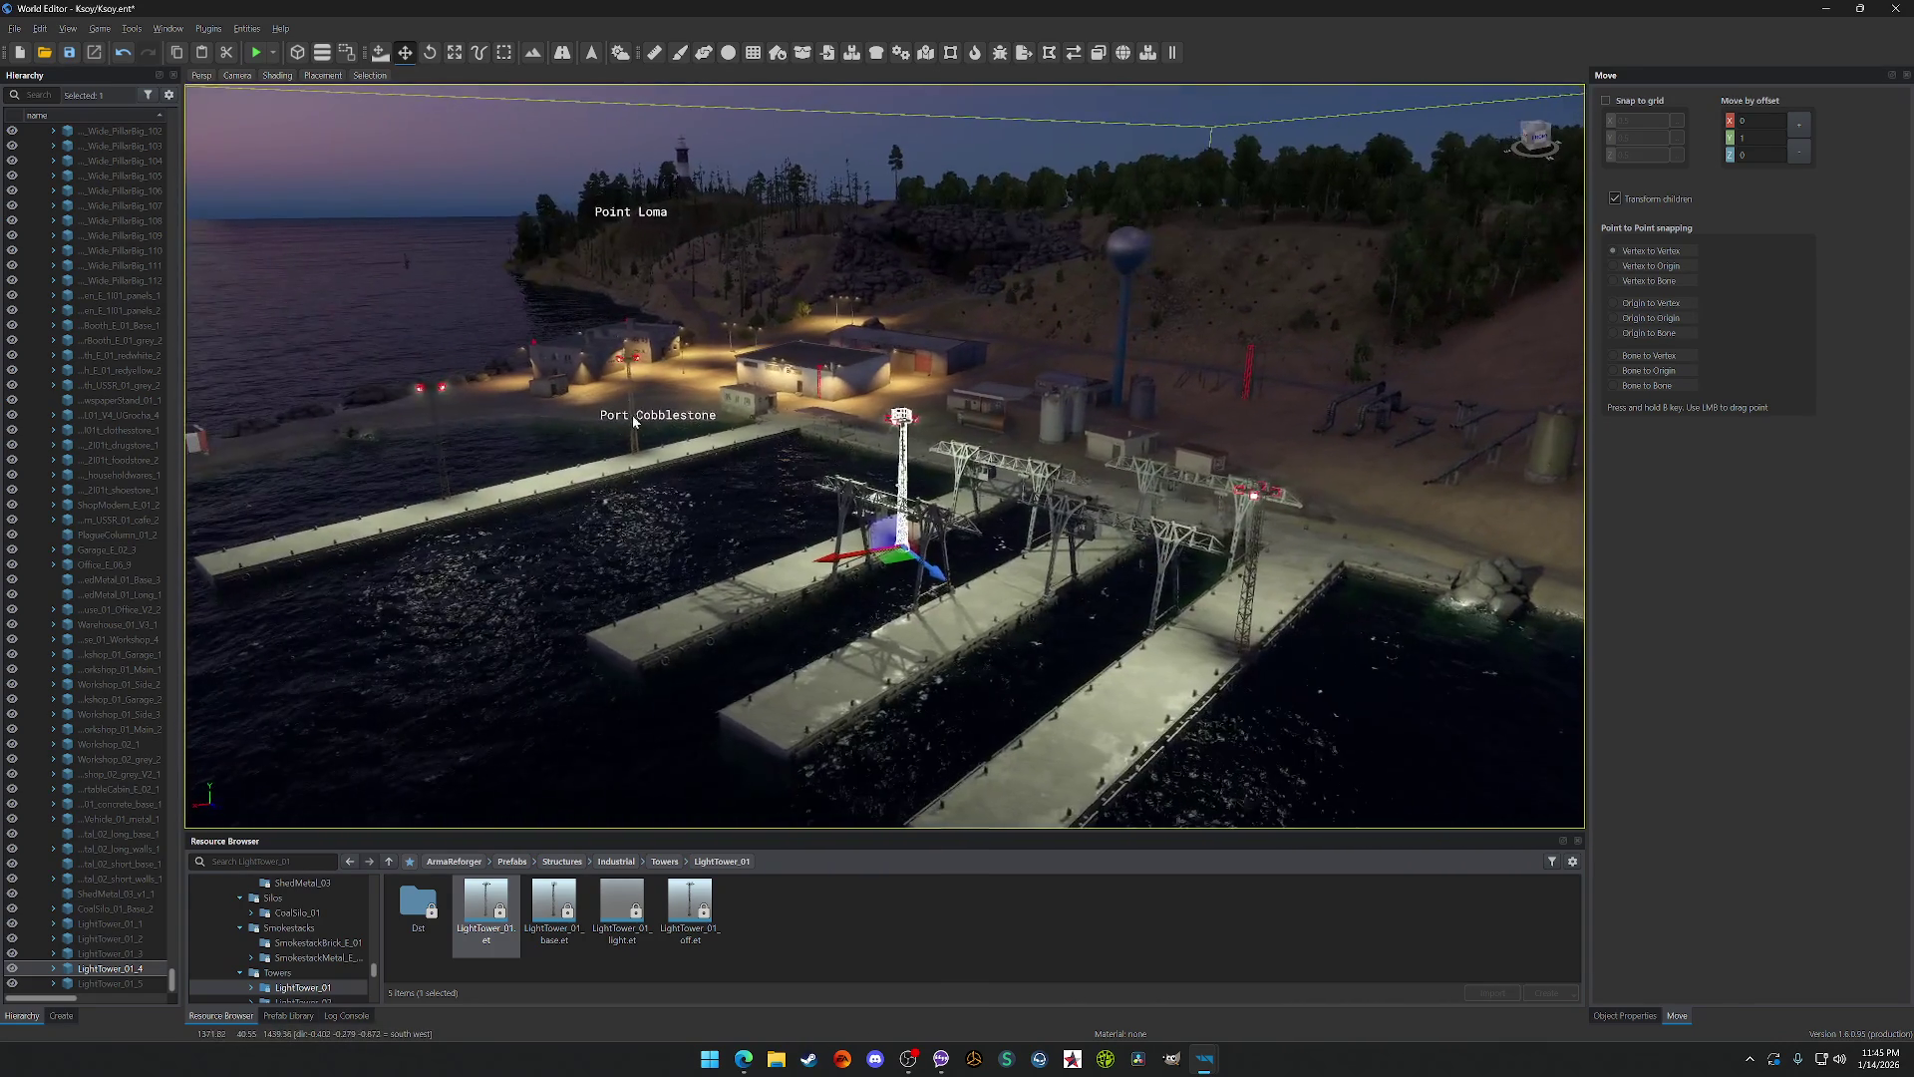
{"action": "key", "text": "ctrl+s"}
Step: Open Towers > LightTower_02 and trial-place the LightTower_02_base model, then undo it
{"action": "left_click", "coordinate": [665, 862]}
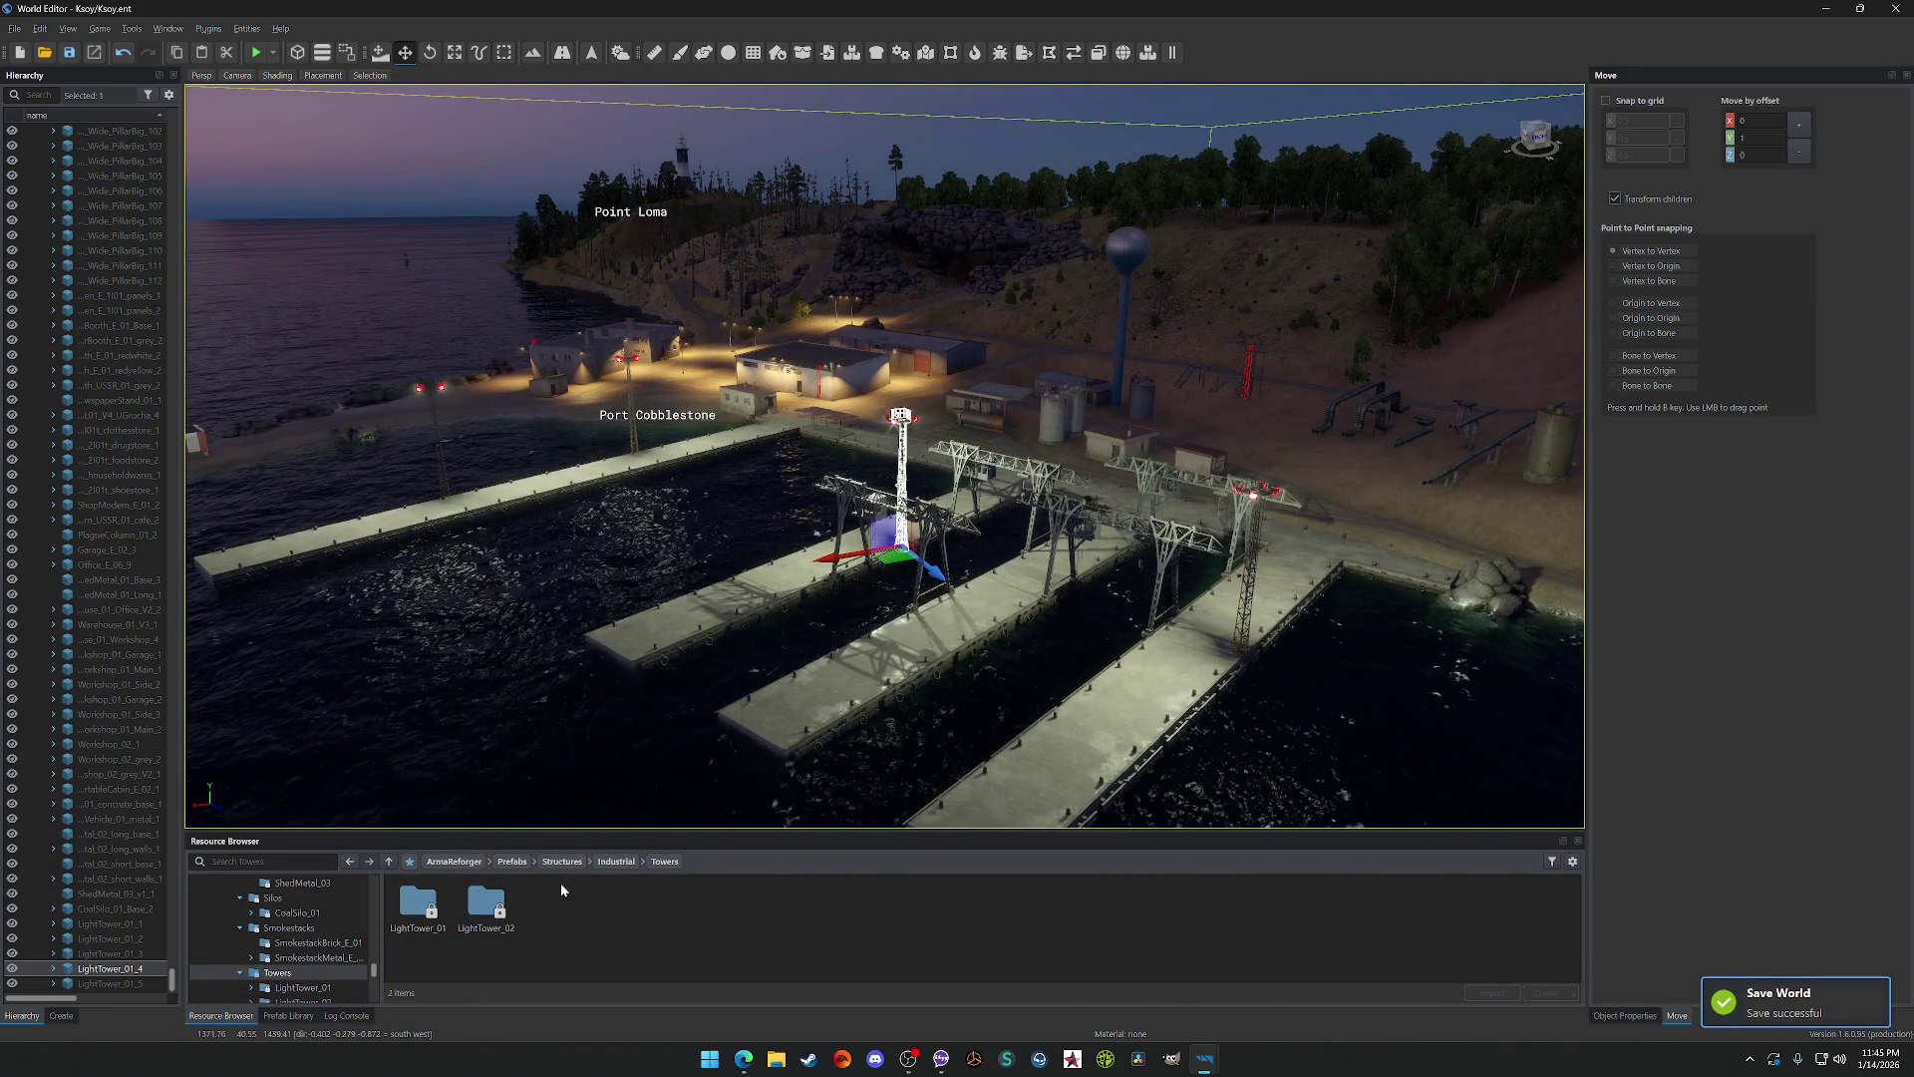
{"action": "double_click", "coordinate": [486, 932]}
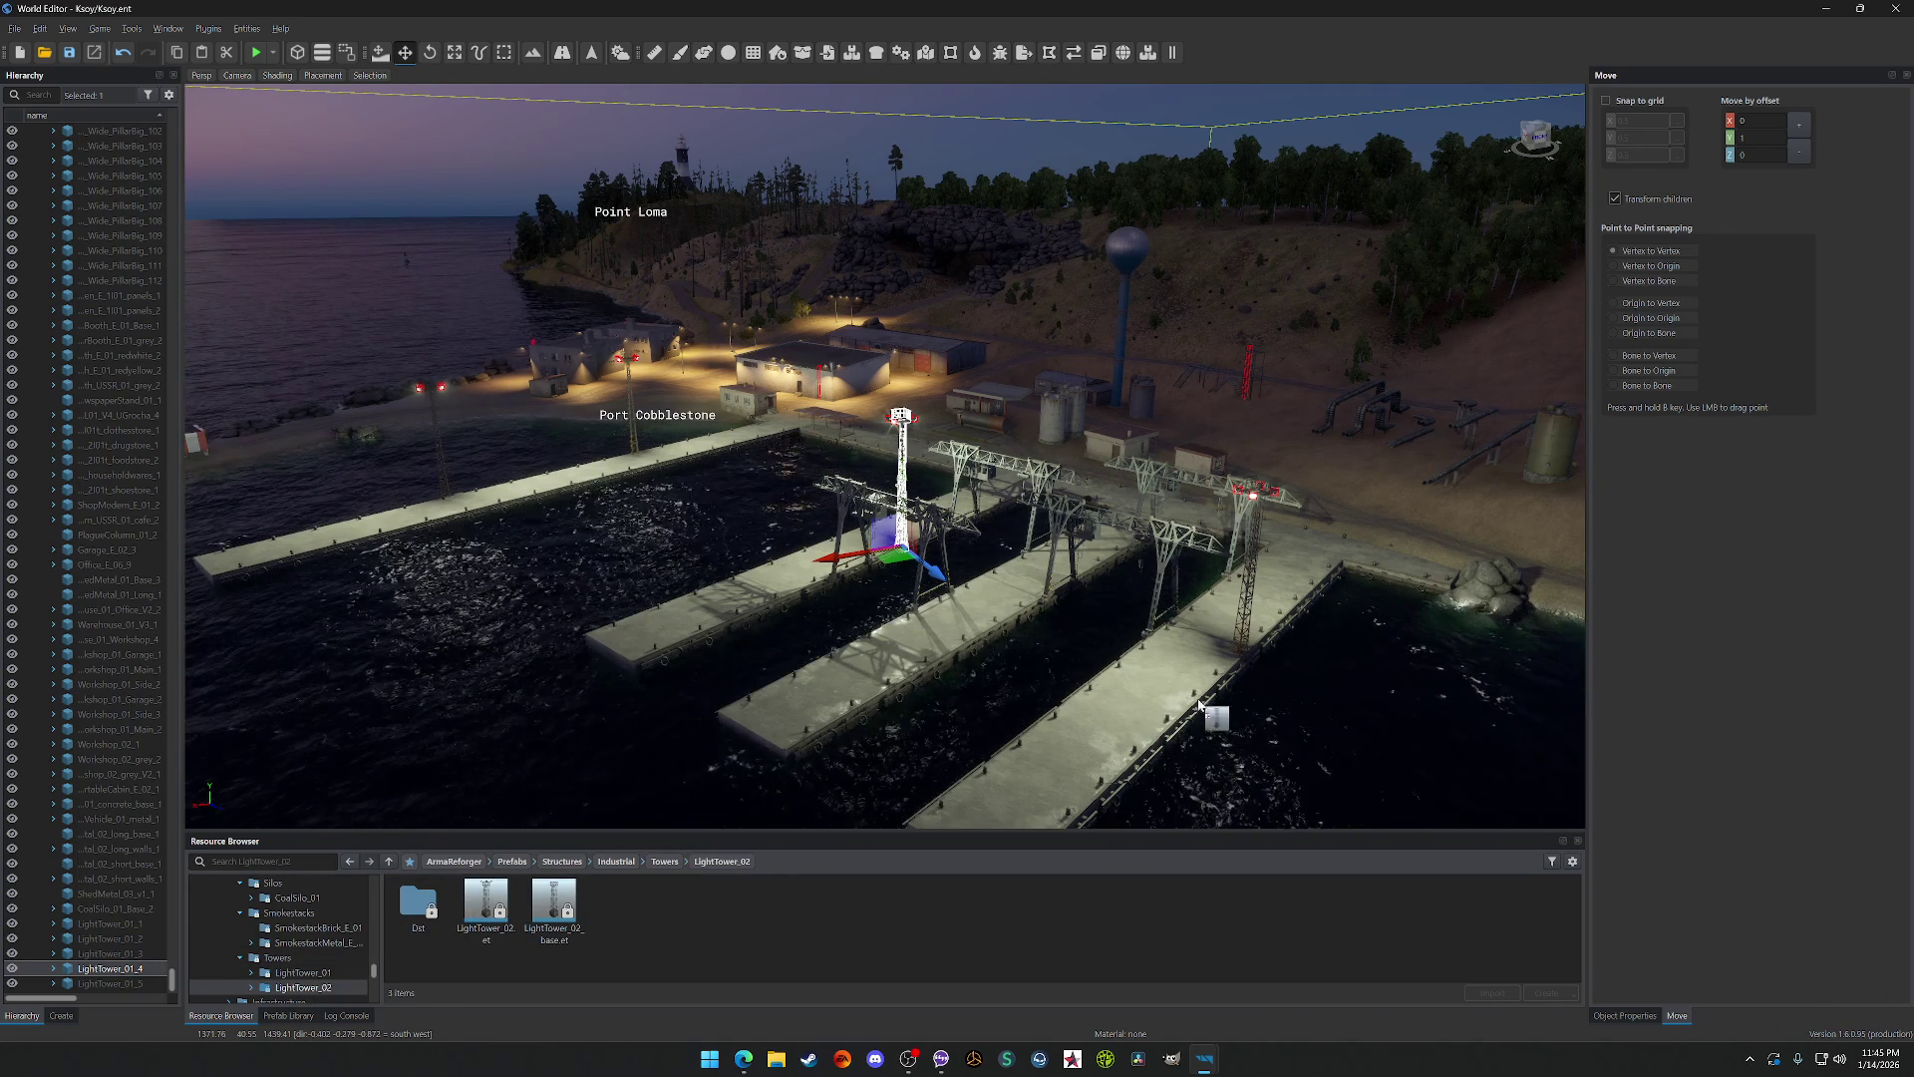
{"action": "left_click_drag", "start_coordinate": [1348, 495], "coordinate": [1348, 495]}
{"action": "key", "text": "f"}
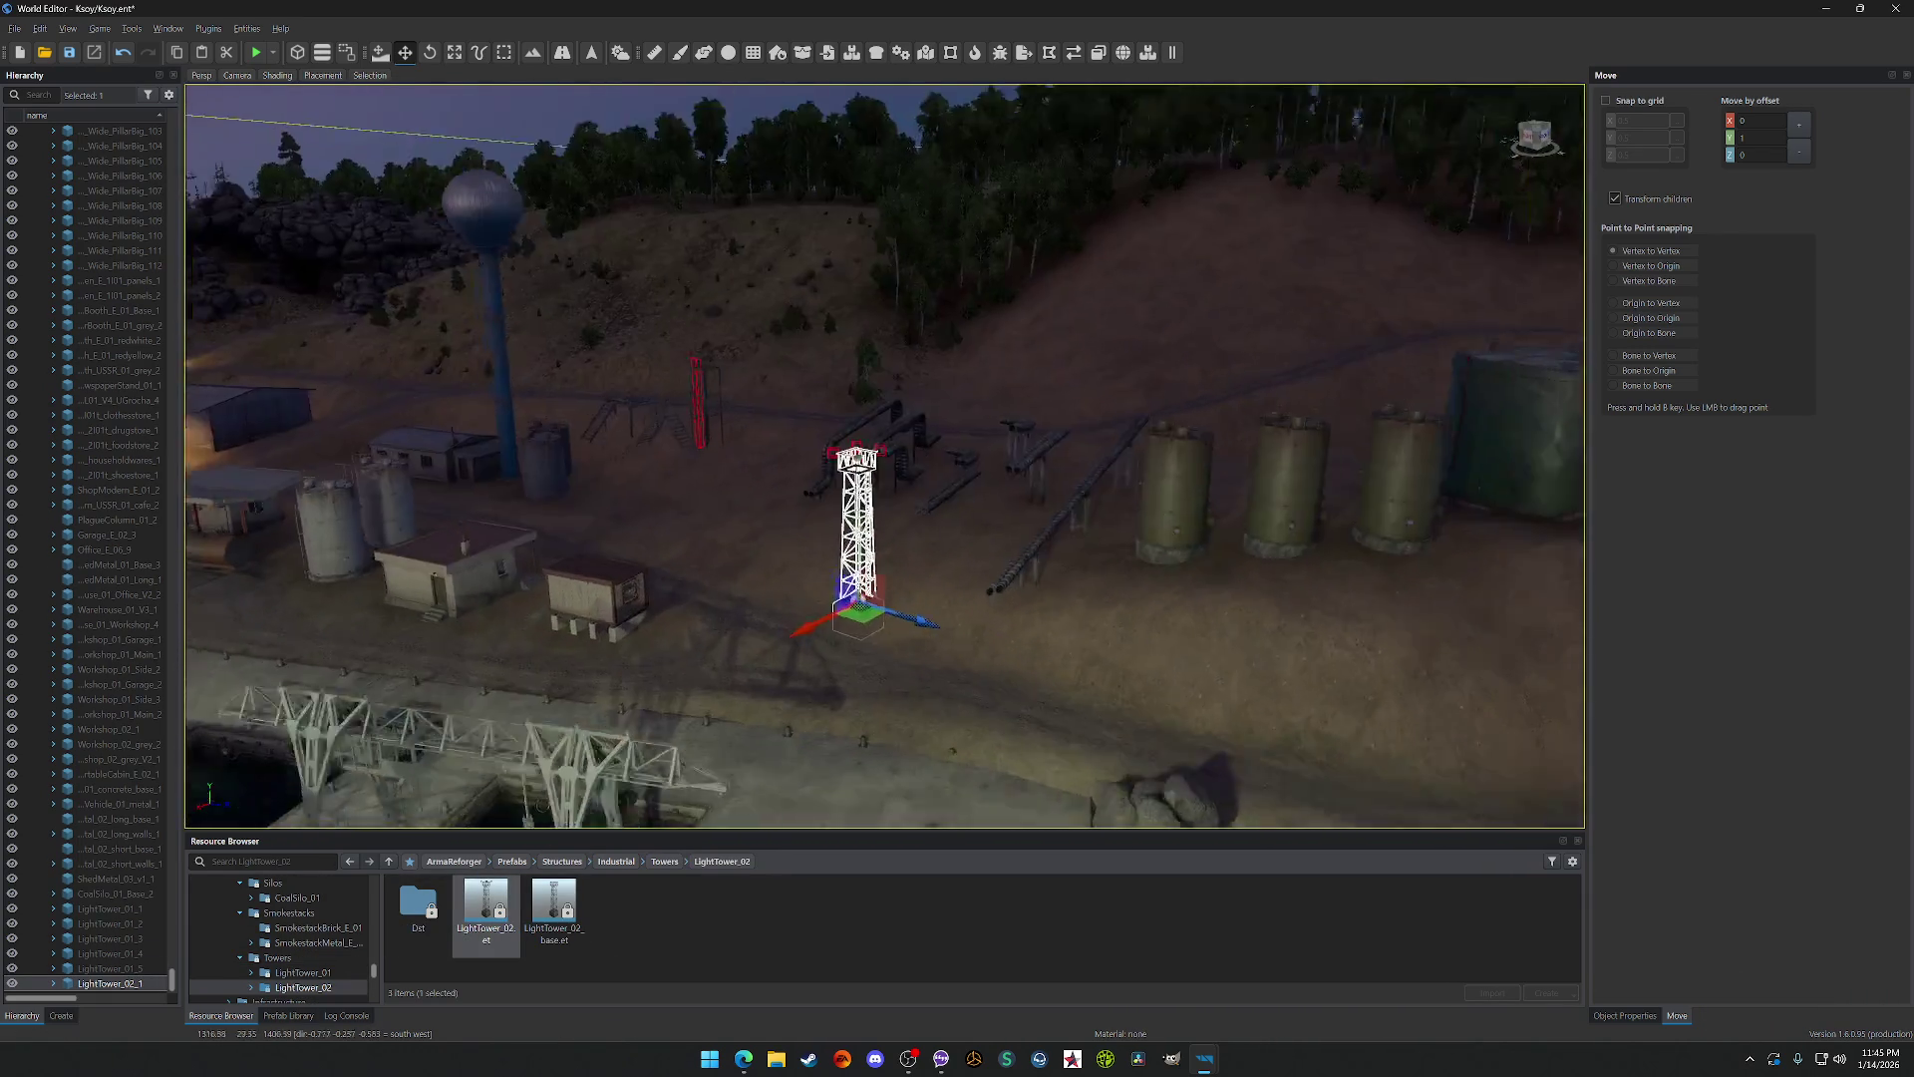
{"action": "scroll", "coordinate": [1301, 563], "scroll_direction": "down", "scroll_amount": 10}
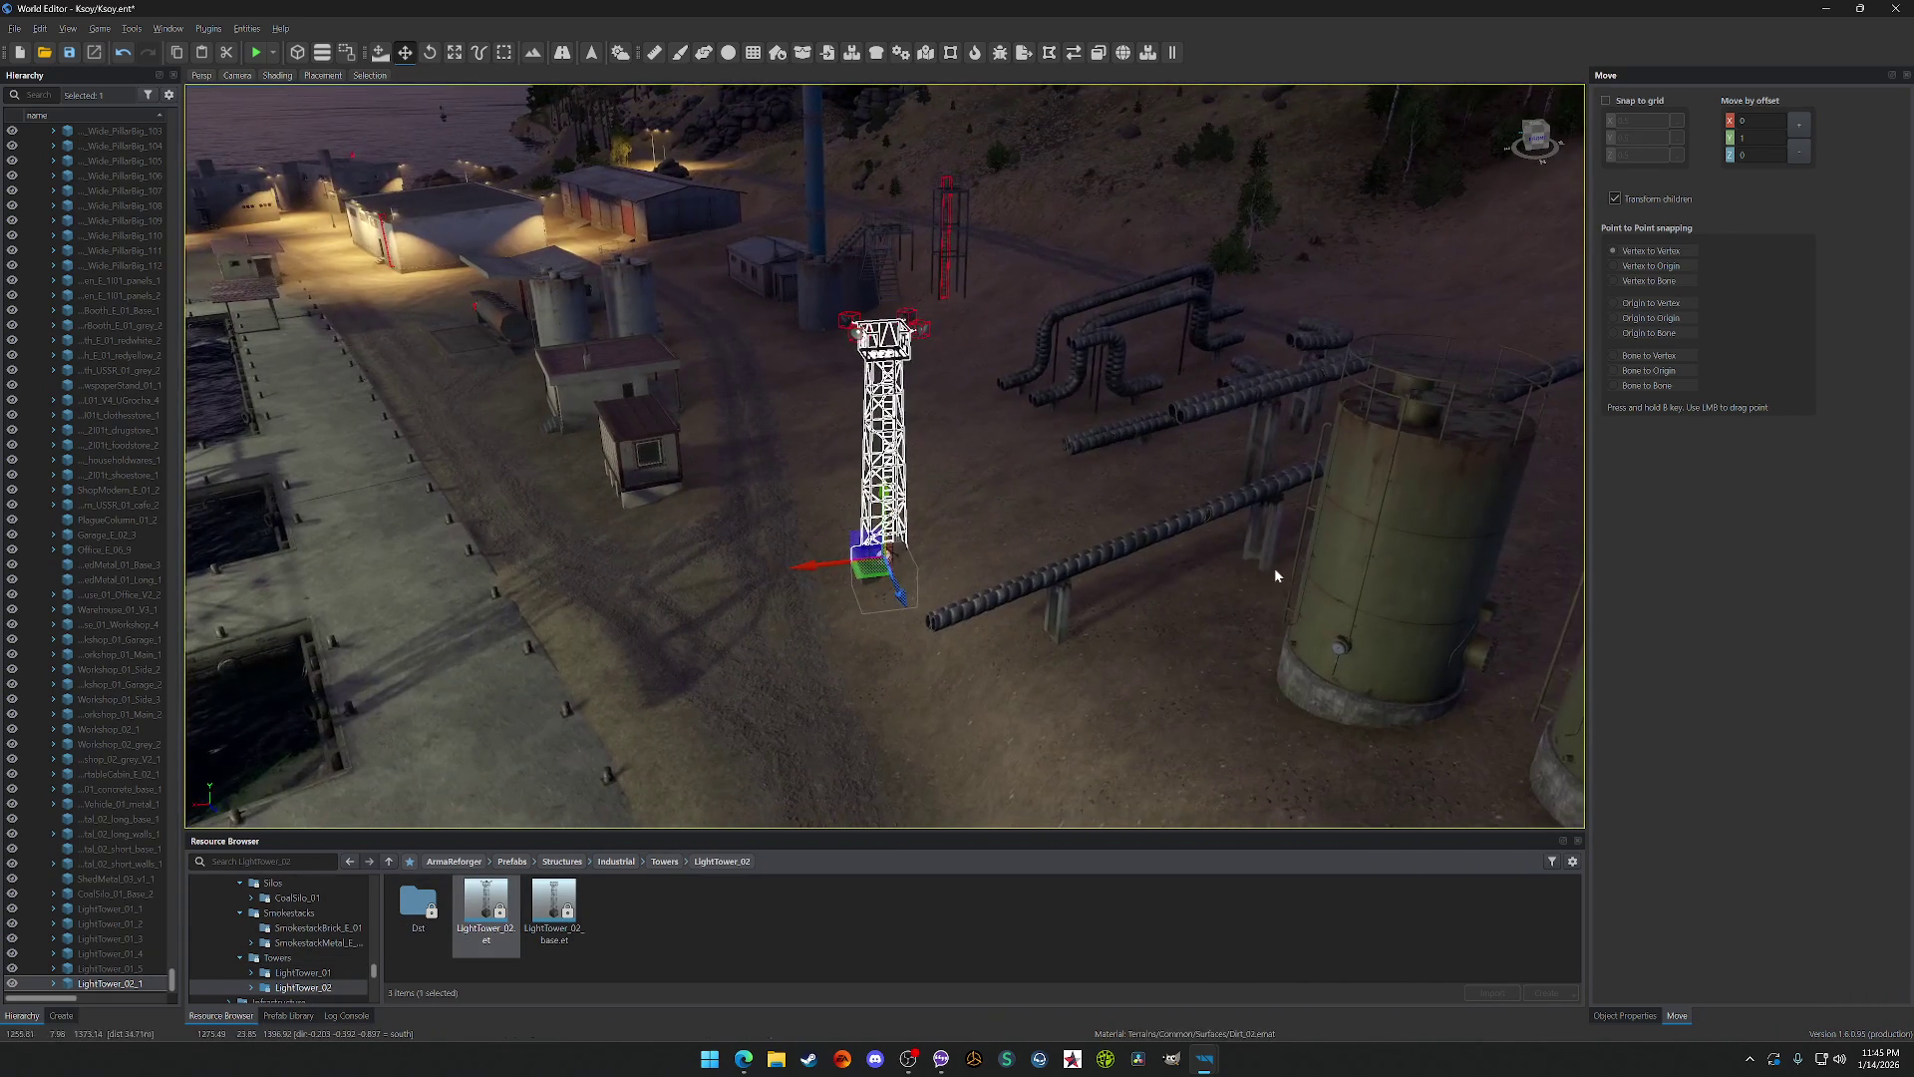
{"action": "left_click_drag", "start_coordinate": [576, 900], "coordinate": [797, 572]}
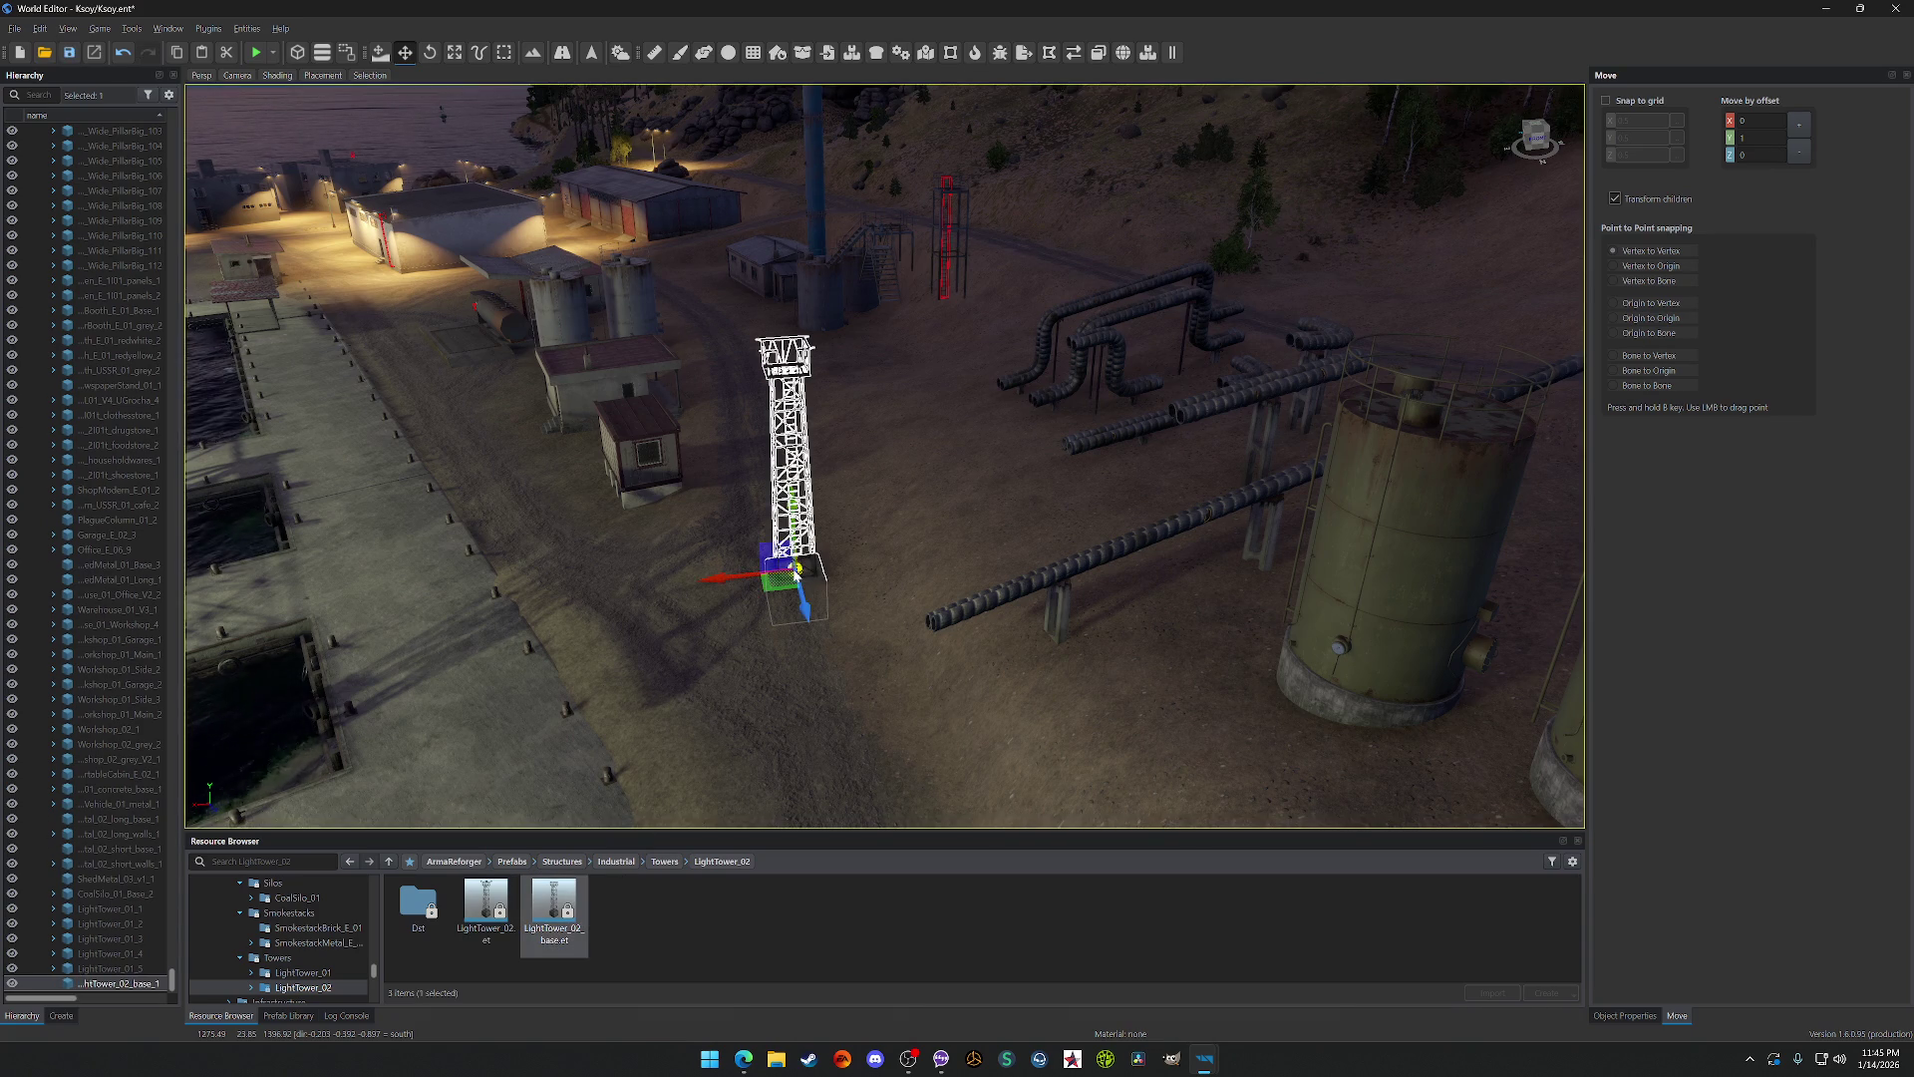
{"action": "key", "text": "ctrl+z"}
Step: Place the full LightTower_02 tower in the industrial yard, orbit toward the docks, then undo it
{"action": "left_click", "coordinate": [486, 903]}
{"action": "left_click_drag", "start_coordinate": [485, 902], "coordinate": [710, 616]}
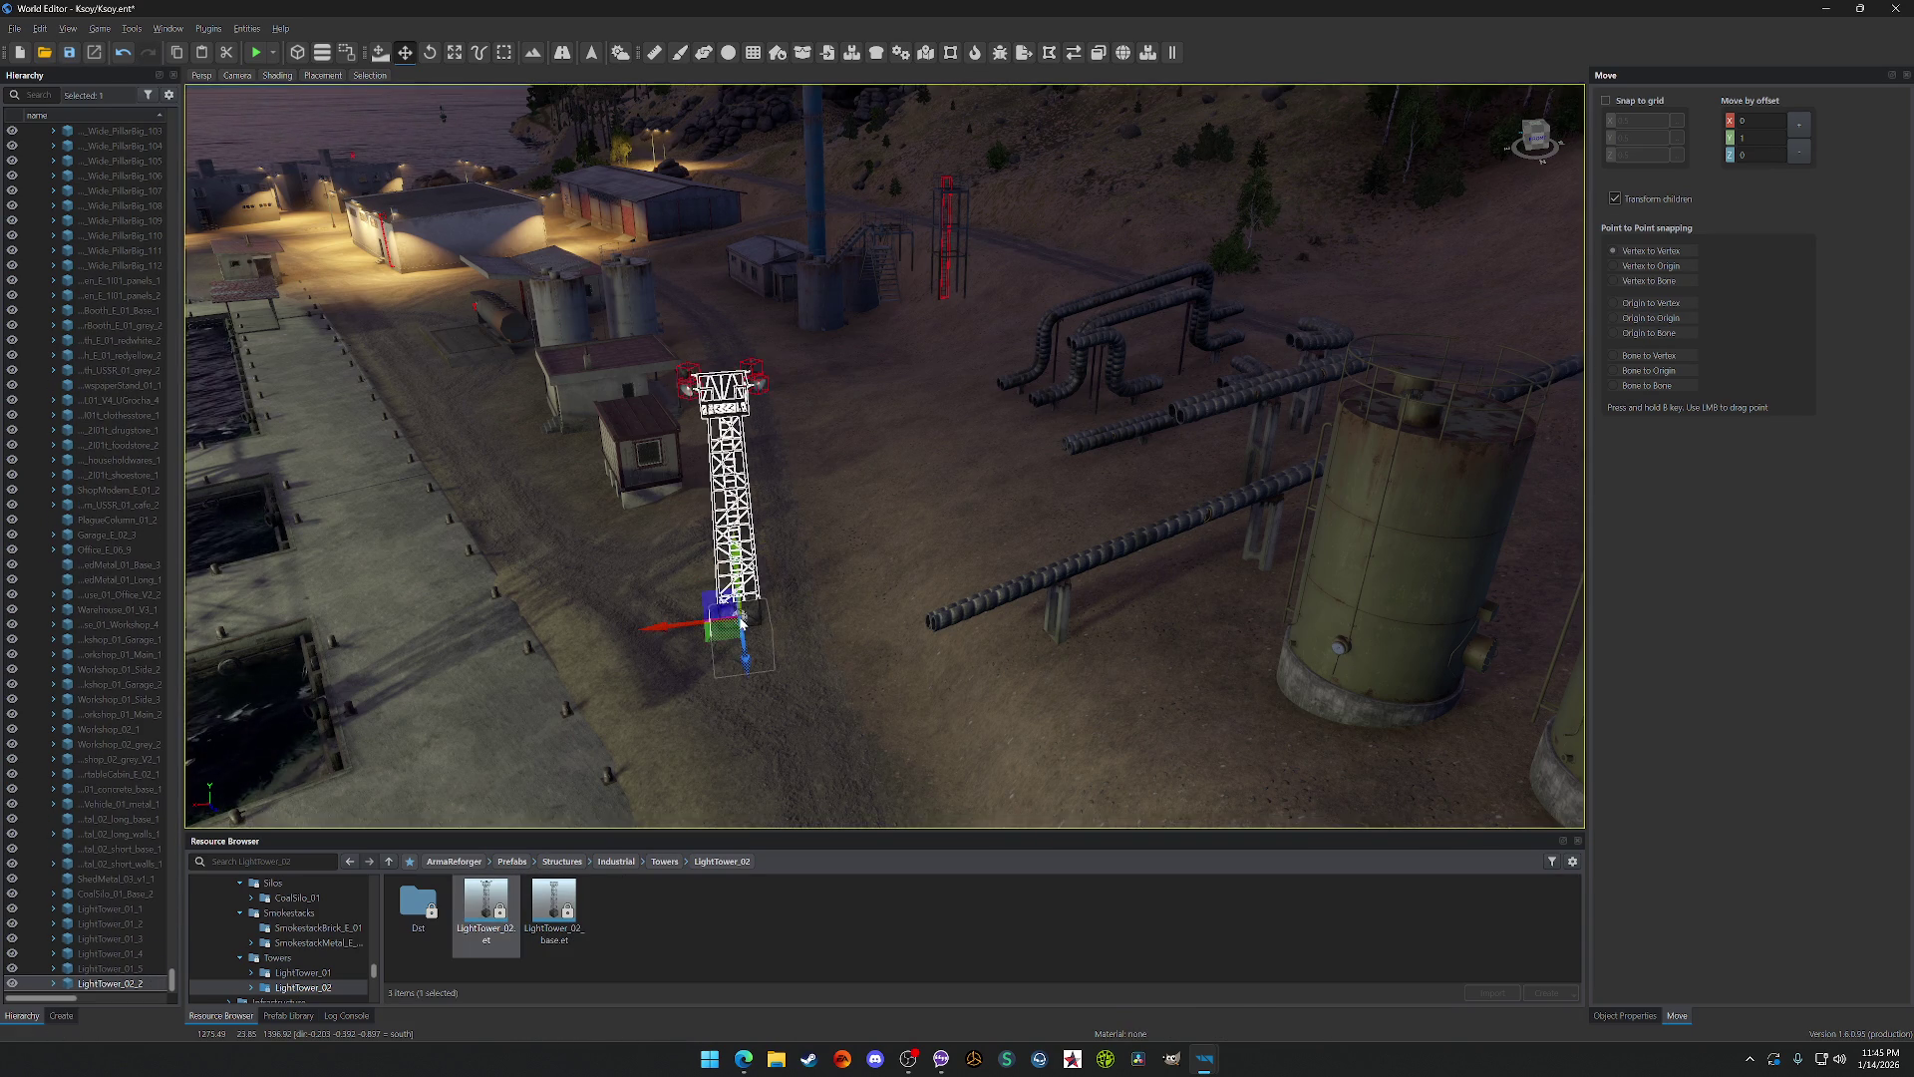
{"action": "scroll", "coordinate": [718, 798], "scroll_direction": "up", "scroll_amount": 10}
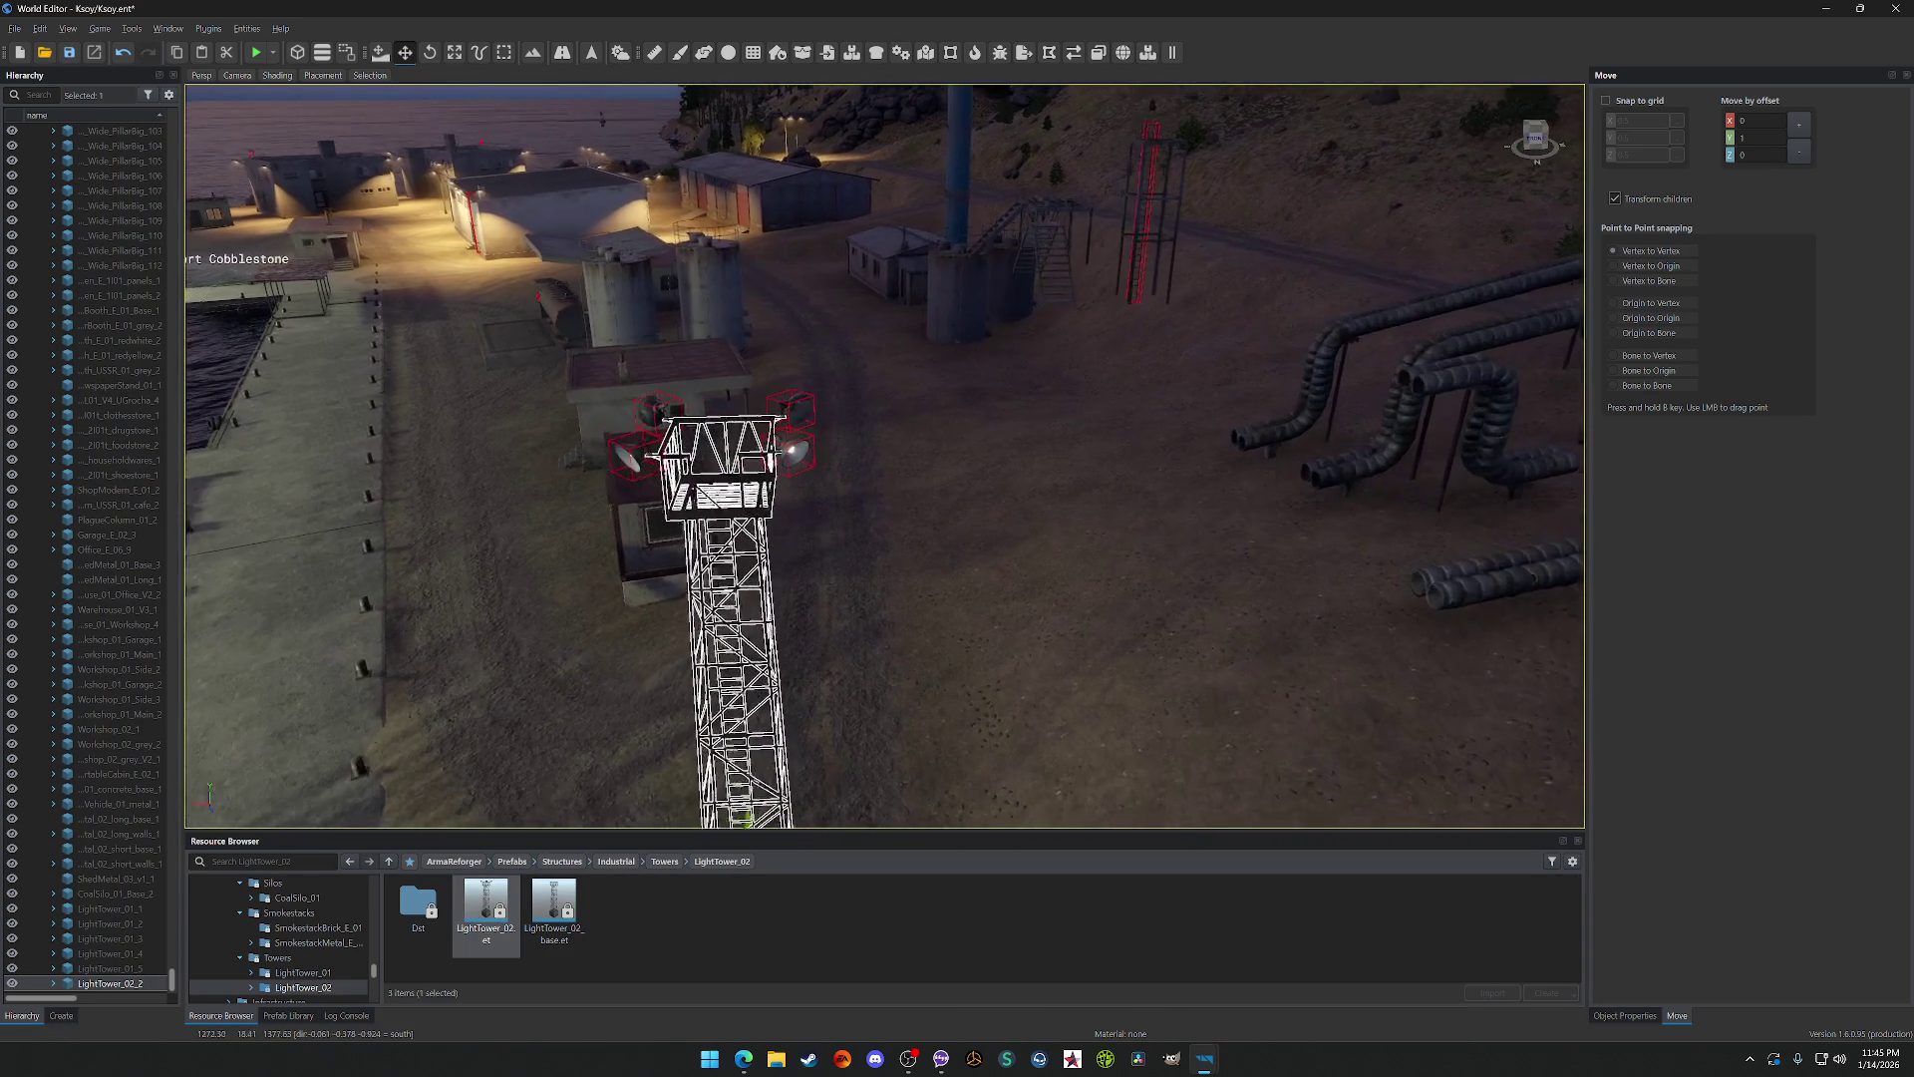
{"action": "left_click_drag", "start_coordinate": [698, 598], "coordinate": [1023, 618]}
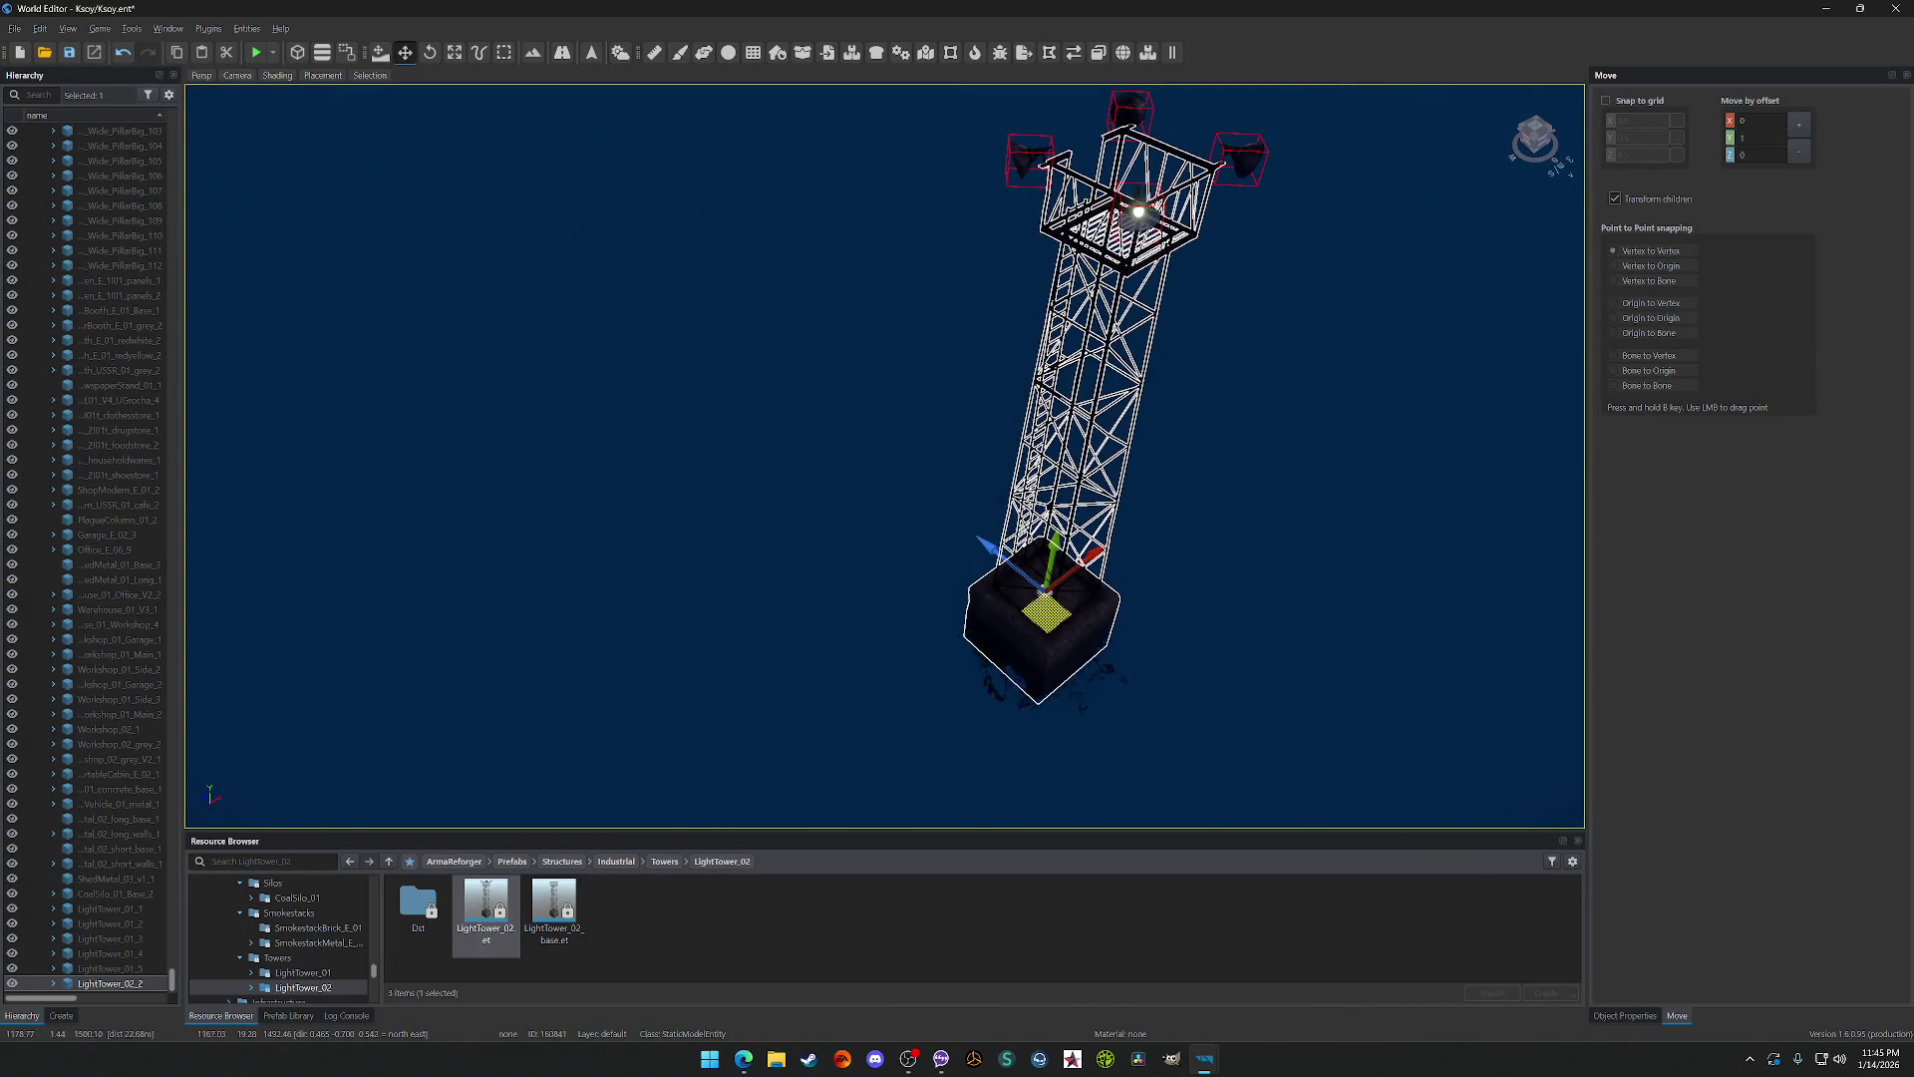
{"action": "key", "text": "ctrl+z"}
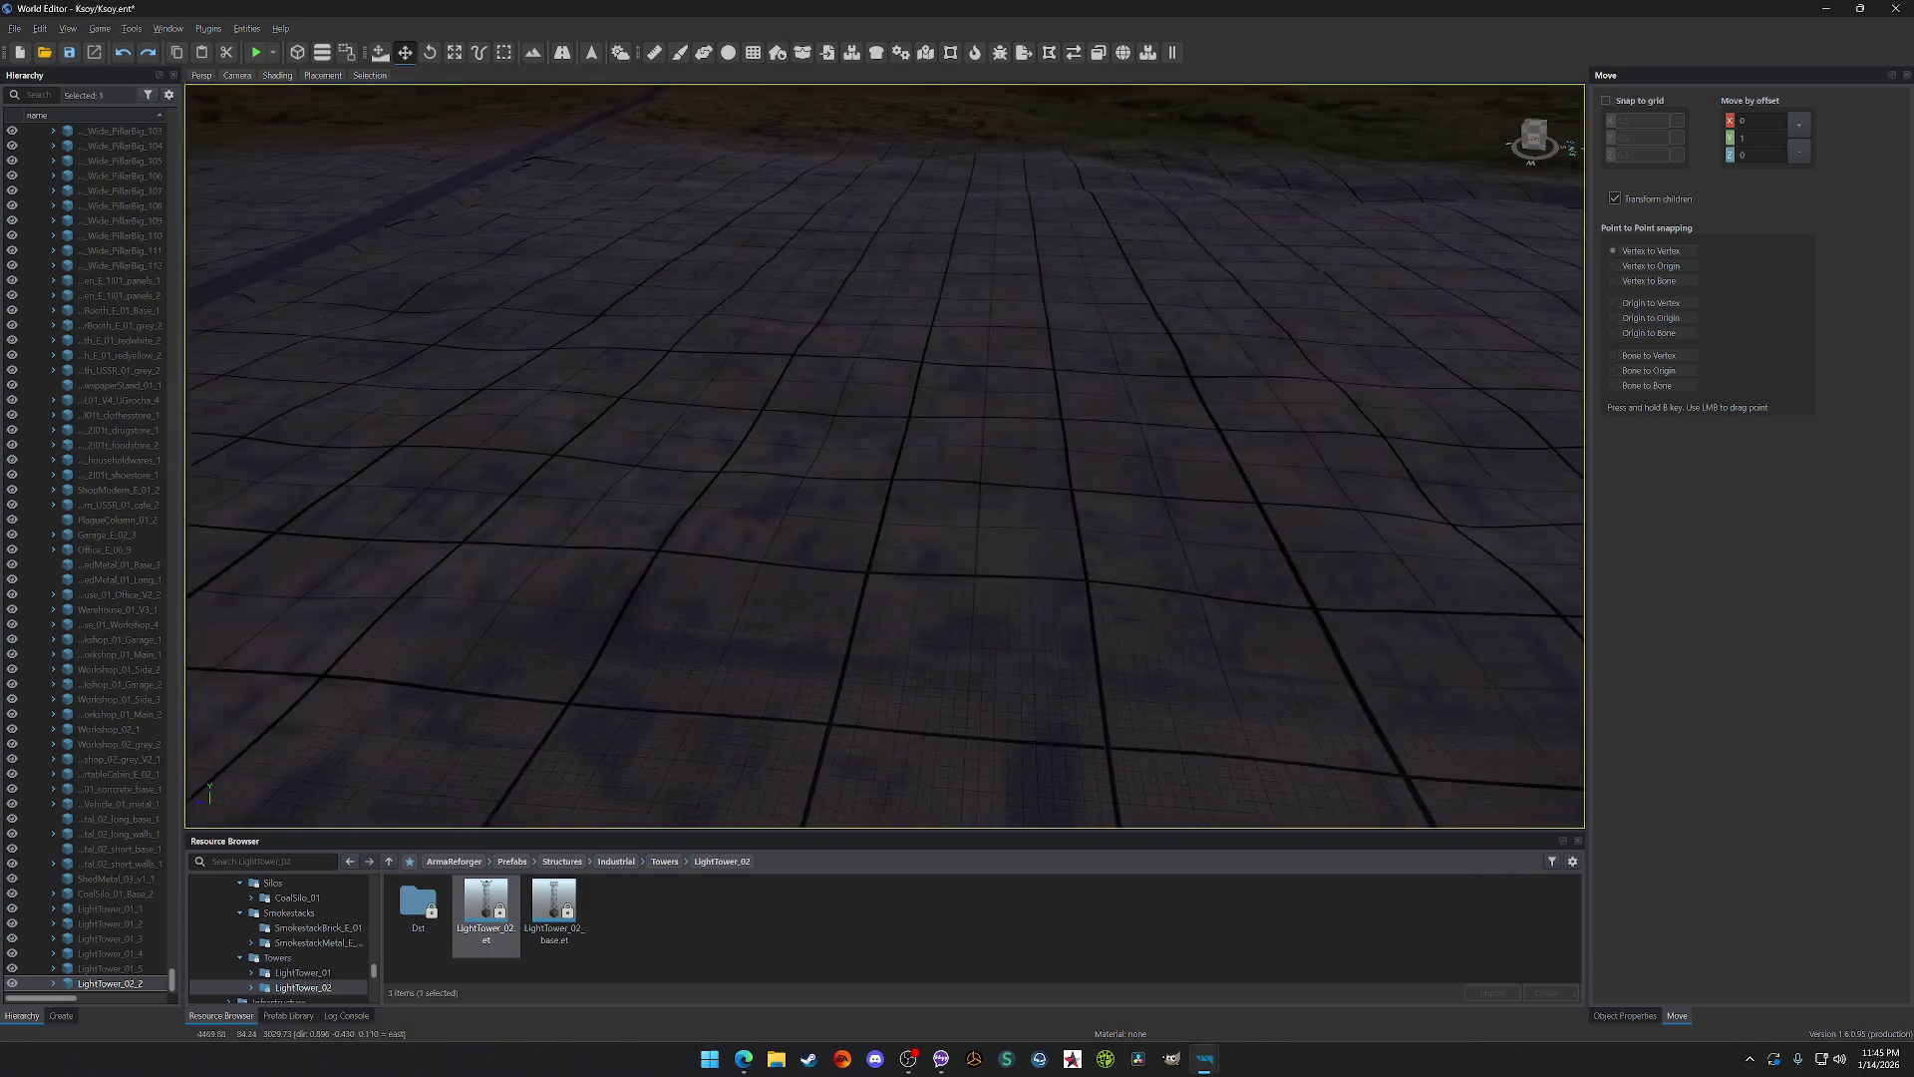
Step: Place LightTower_02 on open flat ground and set the Weather Editor time to night
{"action": "left_click_drag", "start_coordinate": [489, 902], "coordinate": [847, 521]}
{"action": "key", "text": "f"}
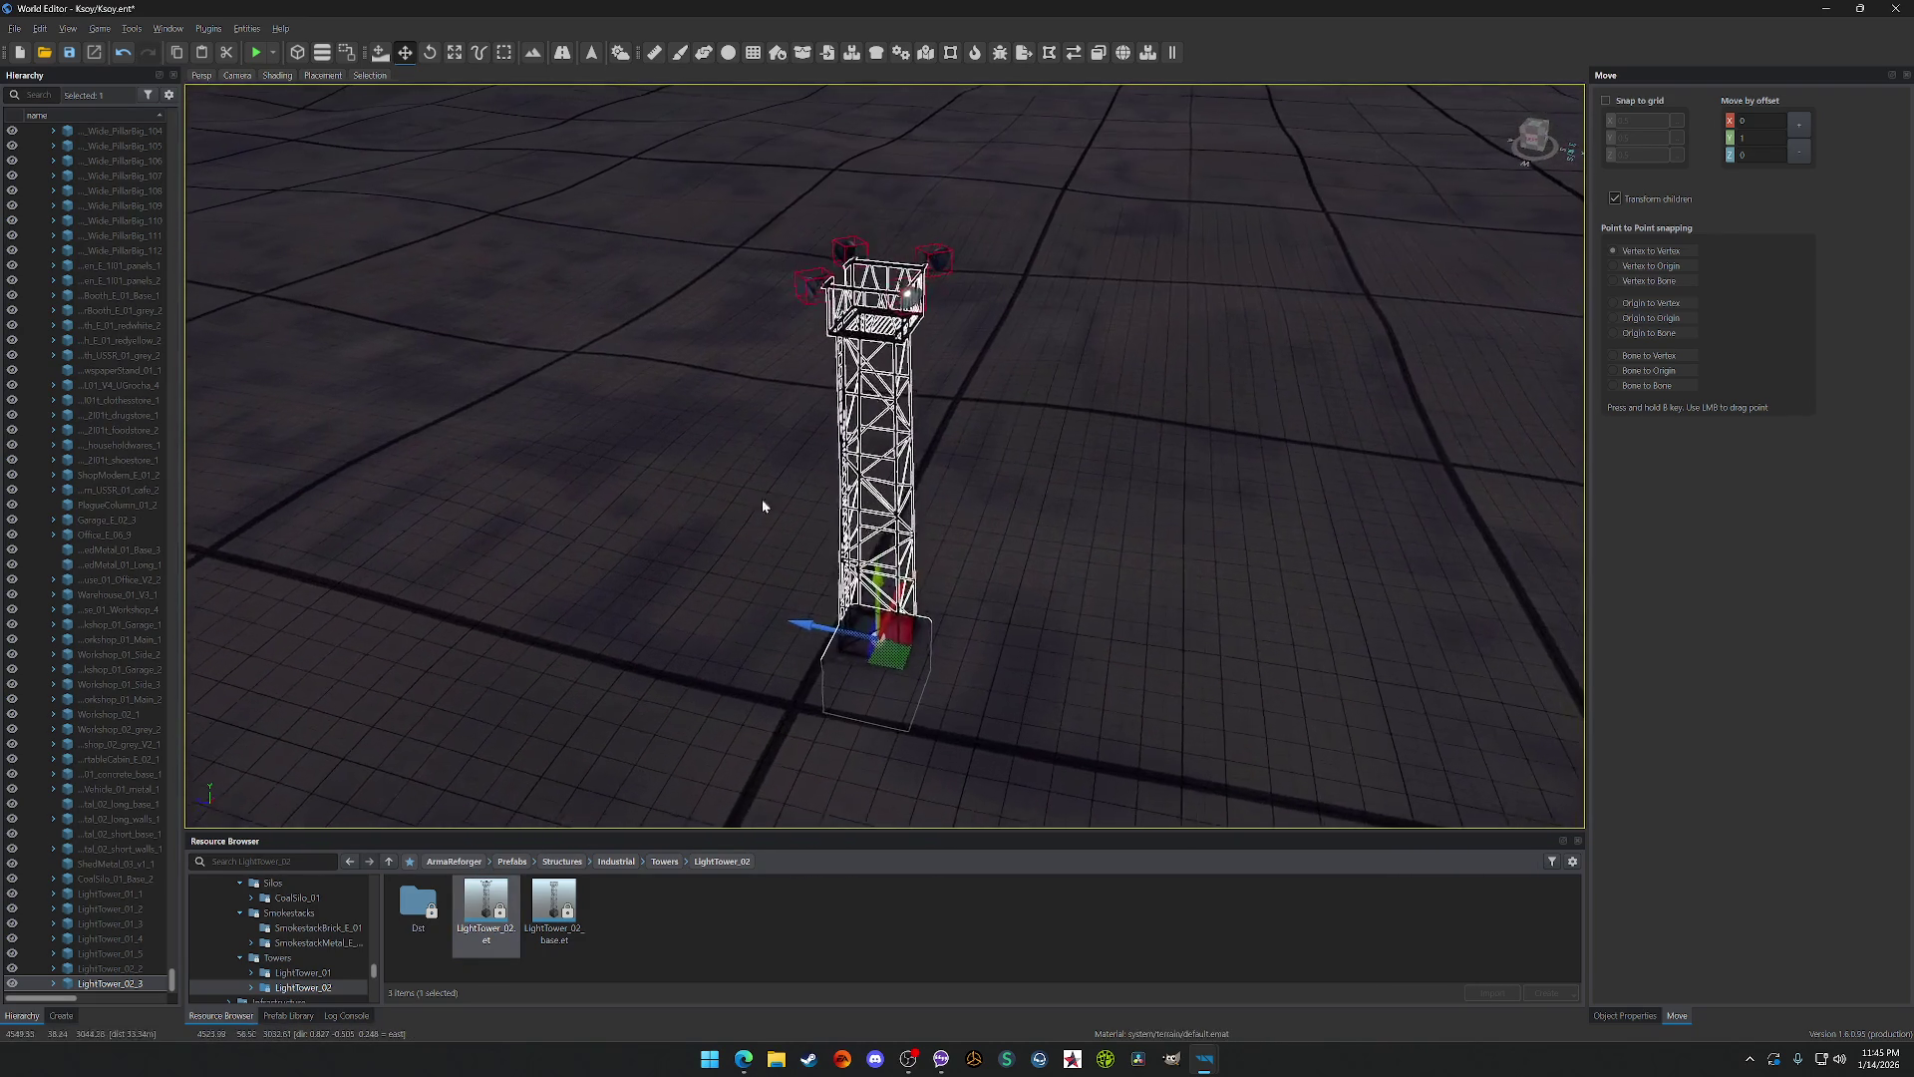
{"action": "left_click", "coordinate": [621, 52]}
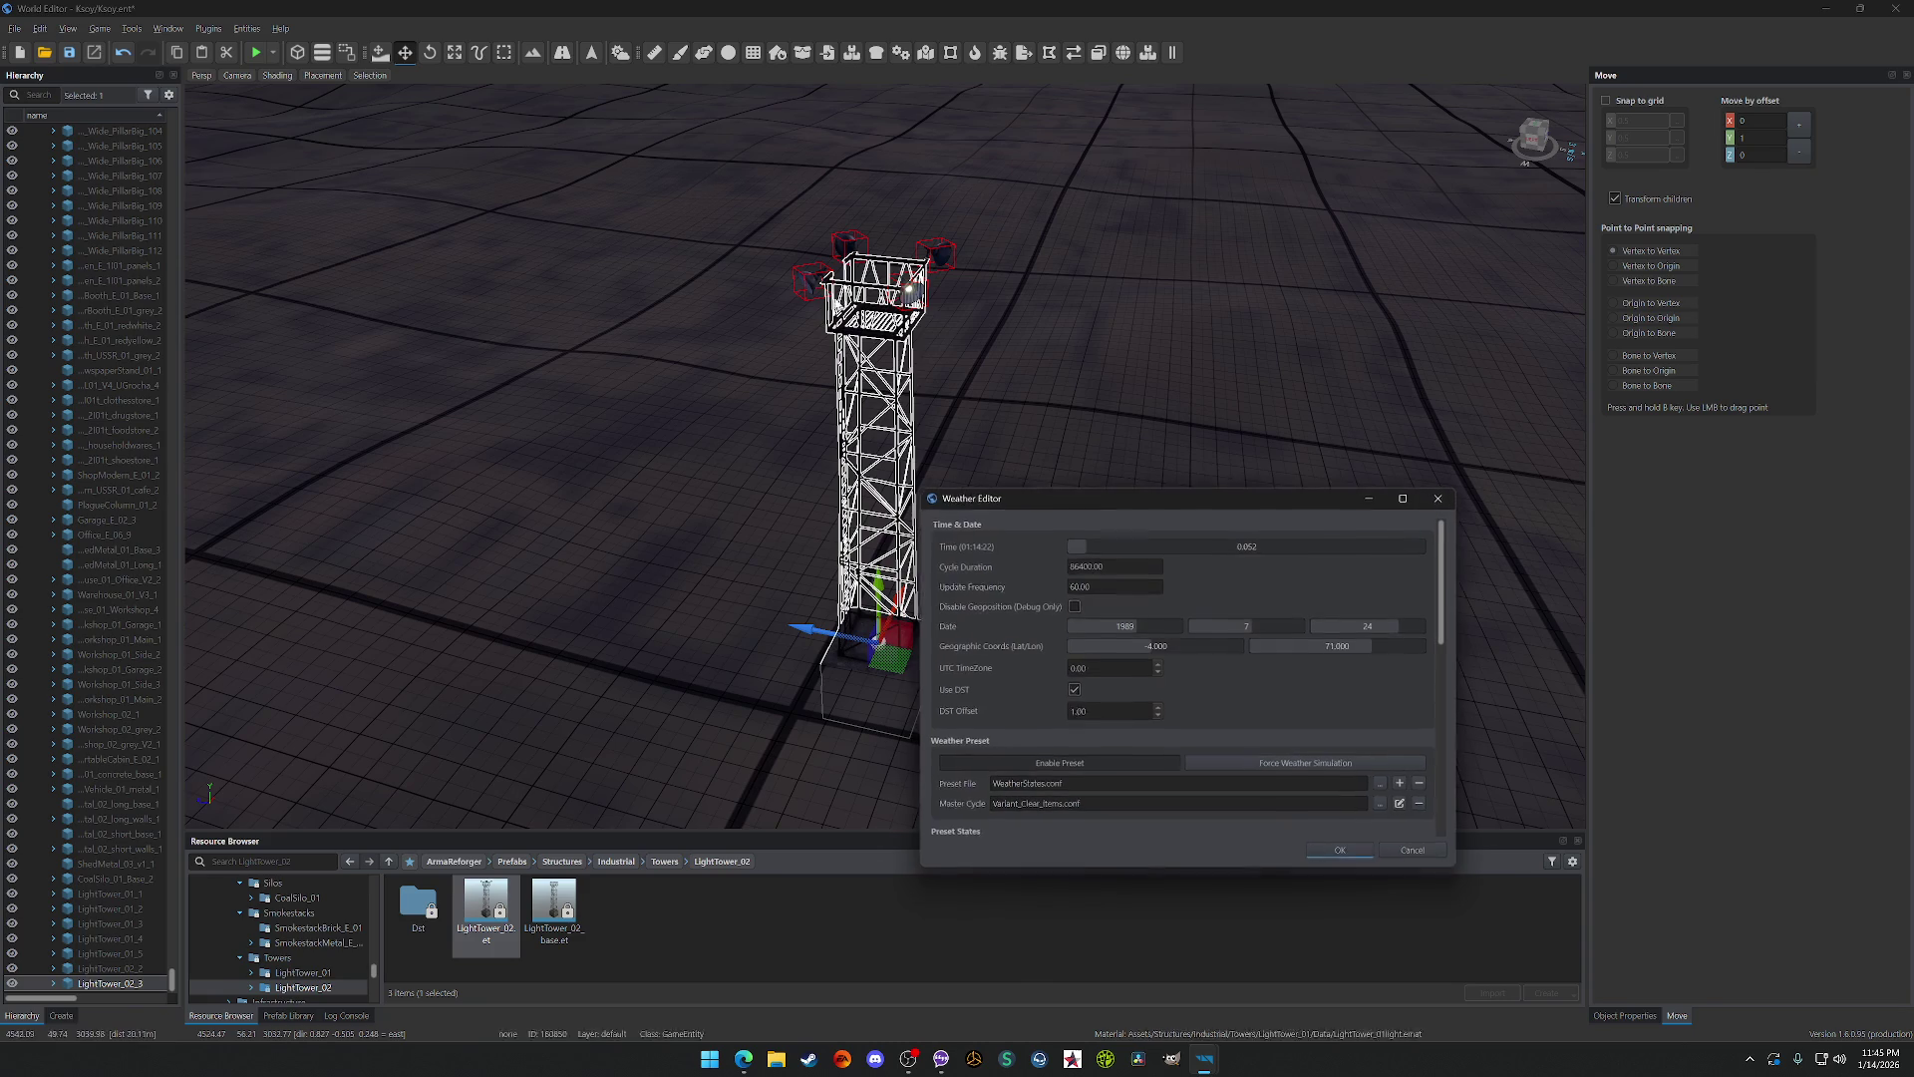
{"action": "left_click_drag", "start_coordinate": [1092, 546], "coordinate": [1078, 546]}
{"action": "left_click", "coordinate": [1340, 850]}
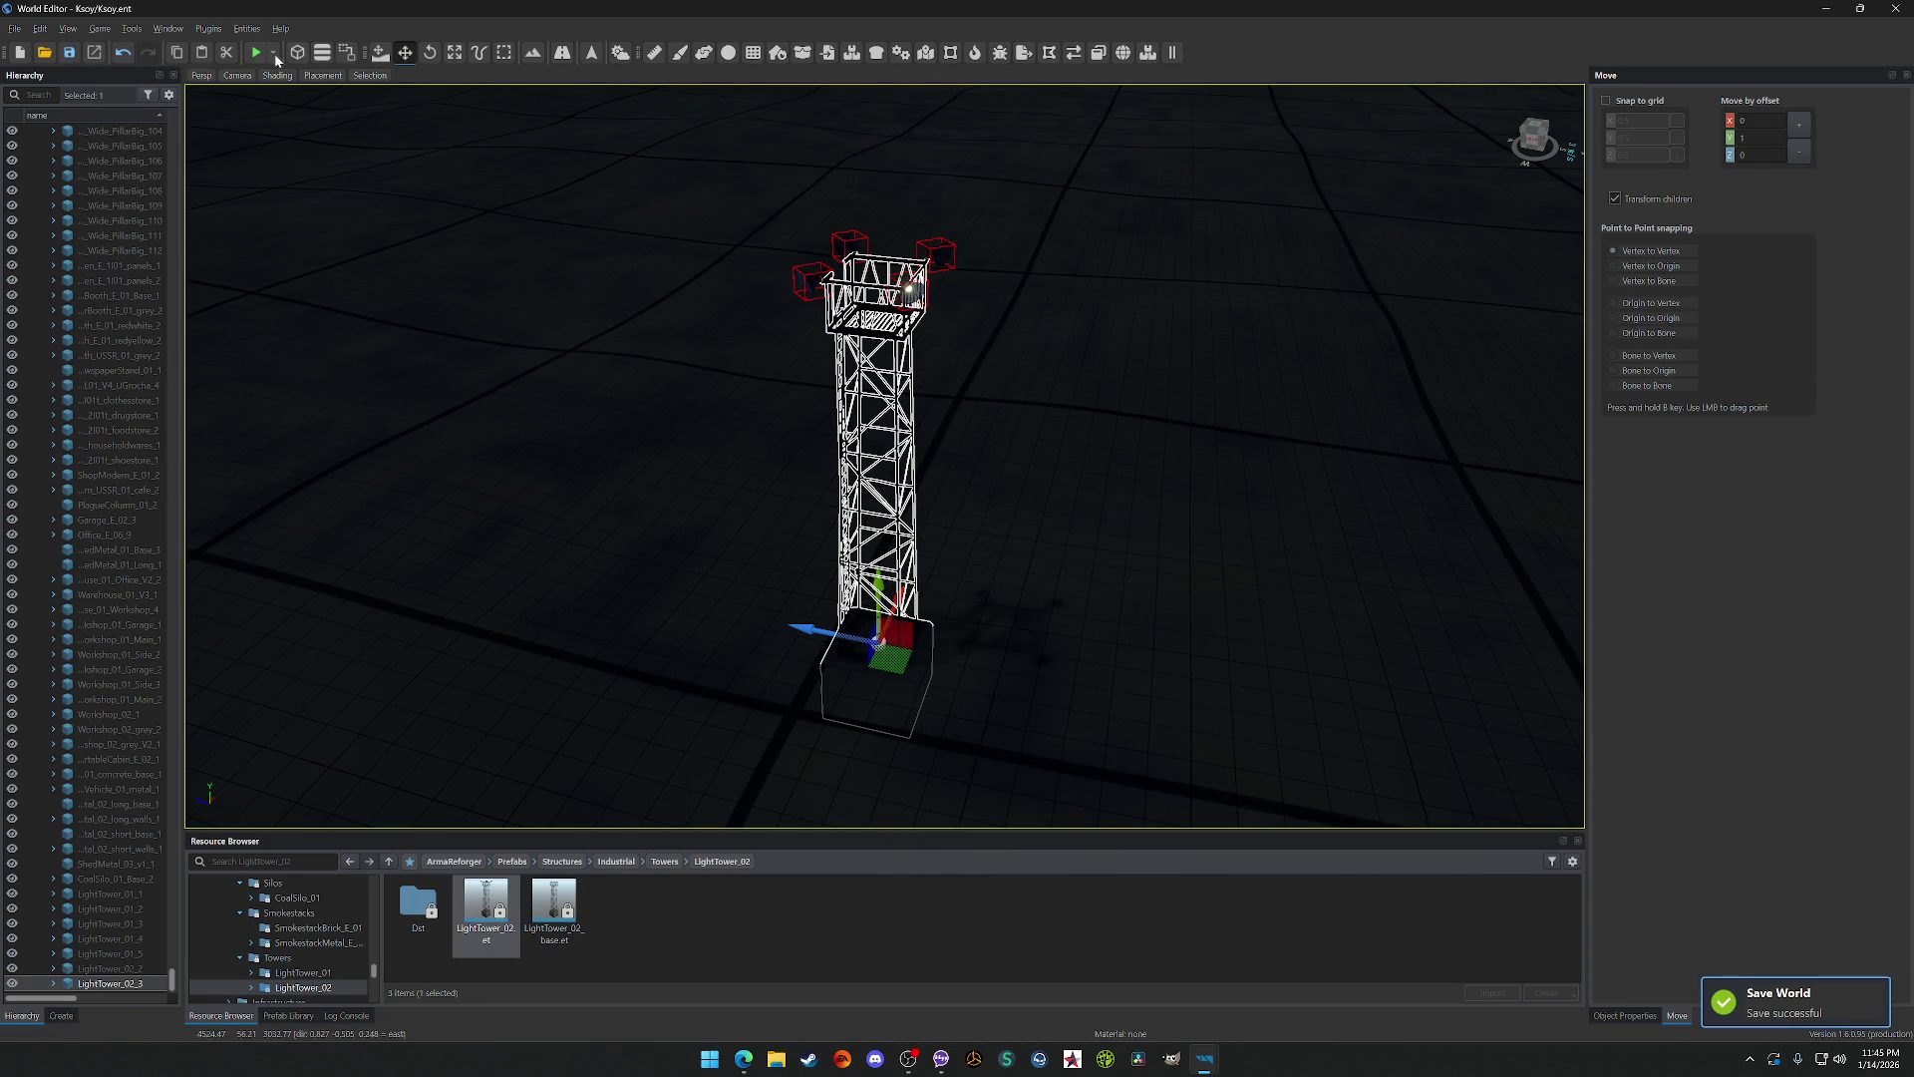
{"action": "left_click", "coordinate": [258, 53]}
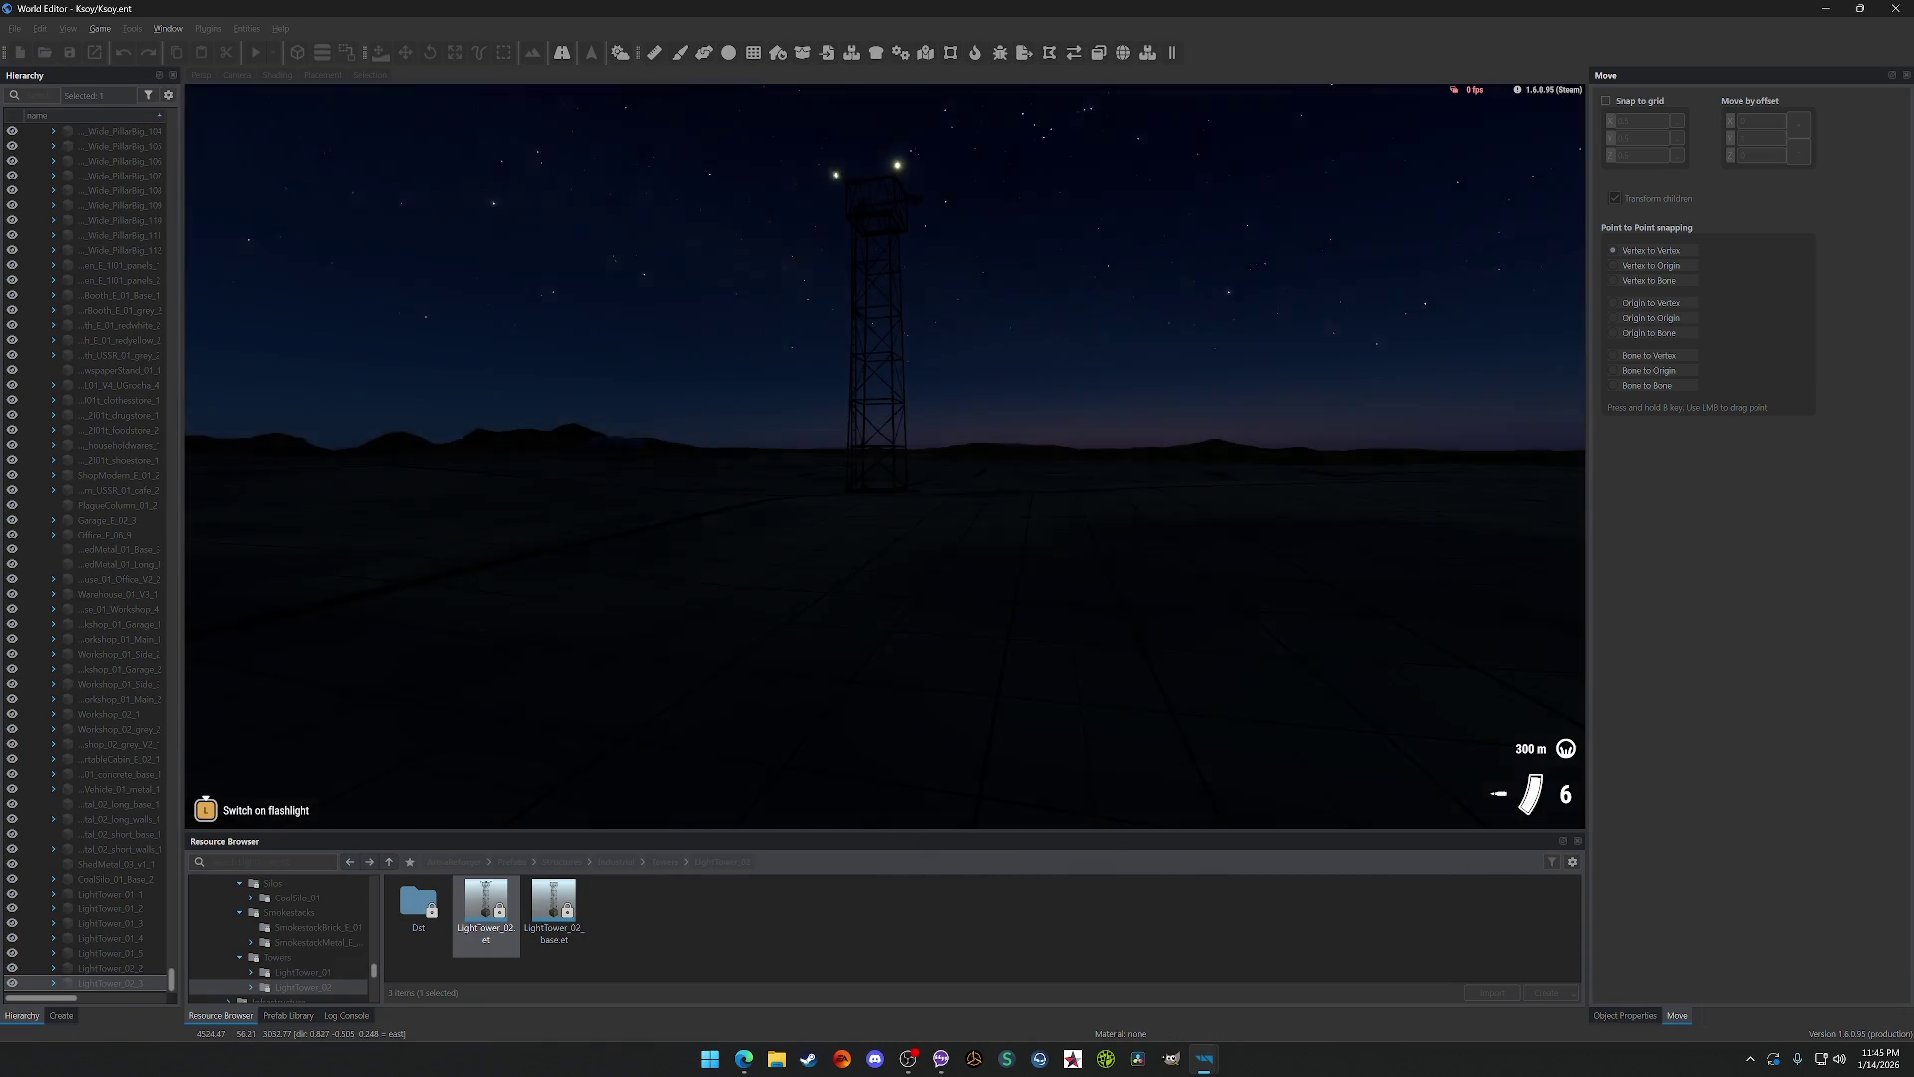
Step: Walk the play-test character under LightTower_02 to its ladder and look up at the lit lamps
{"action": "key", "text": "w"}
{"action": "key", "text": "w"}
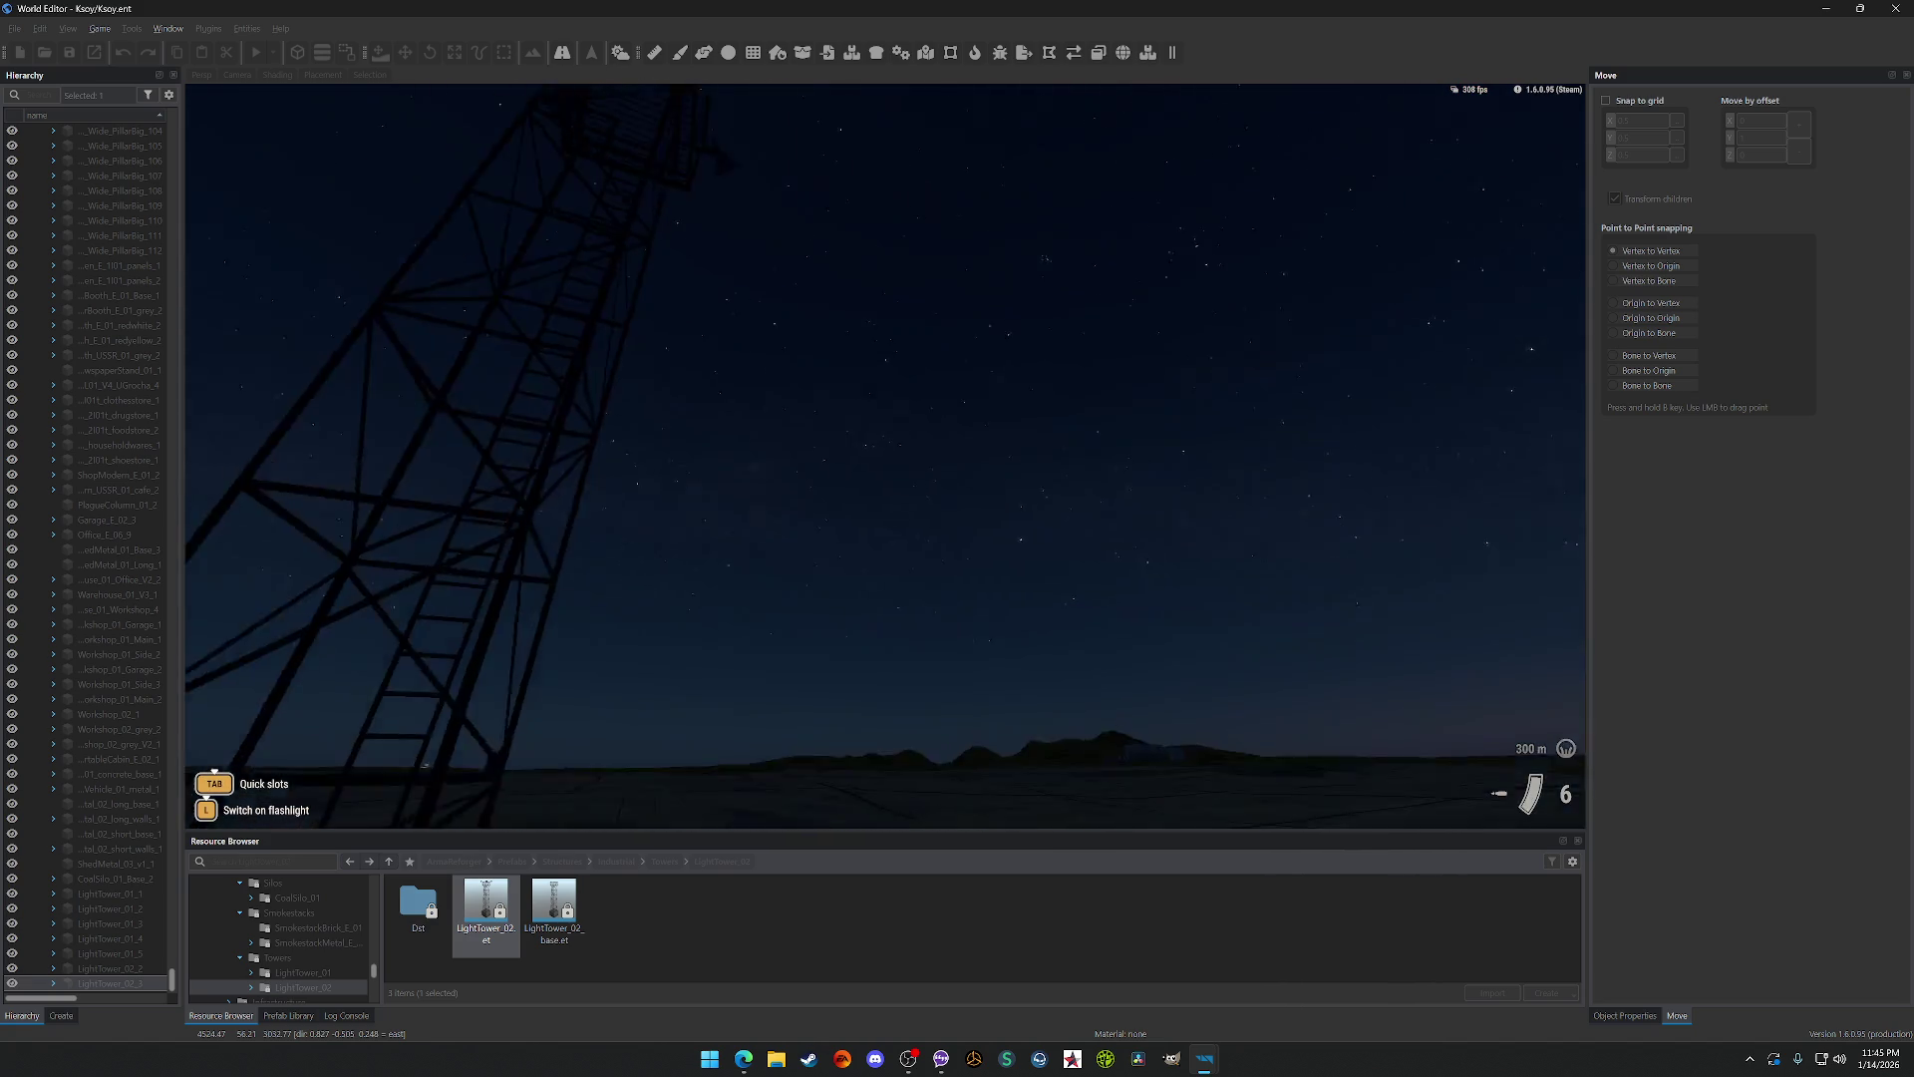
{"action": "key", "text": "w"}
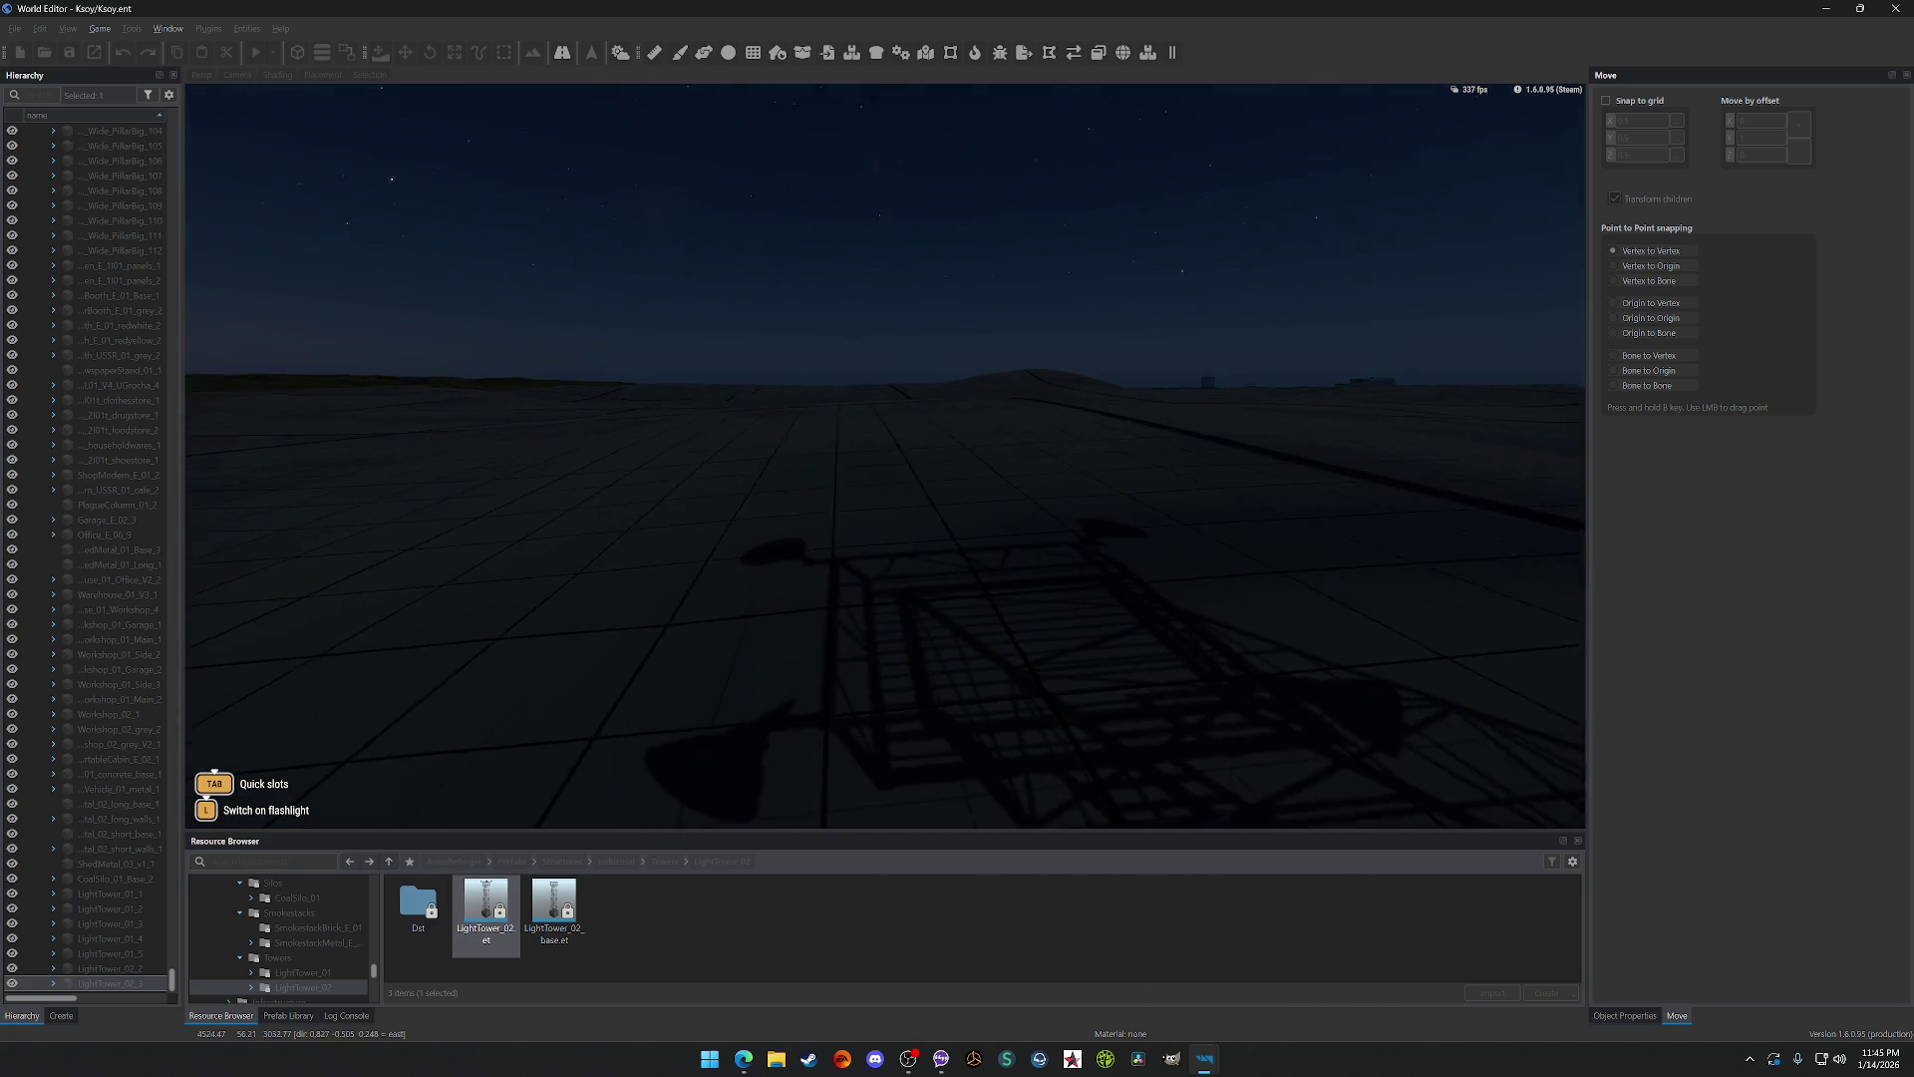
{"action": "key", "text": "w"}
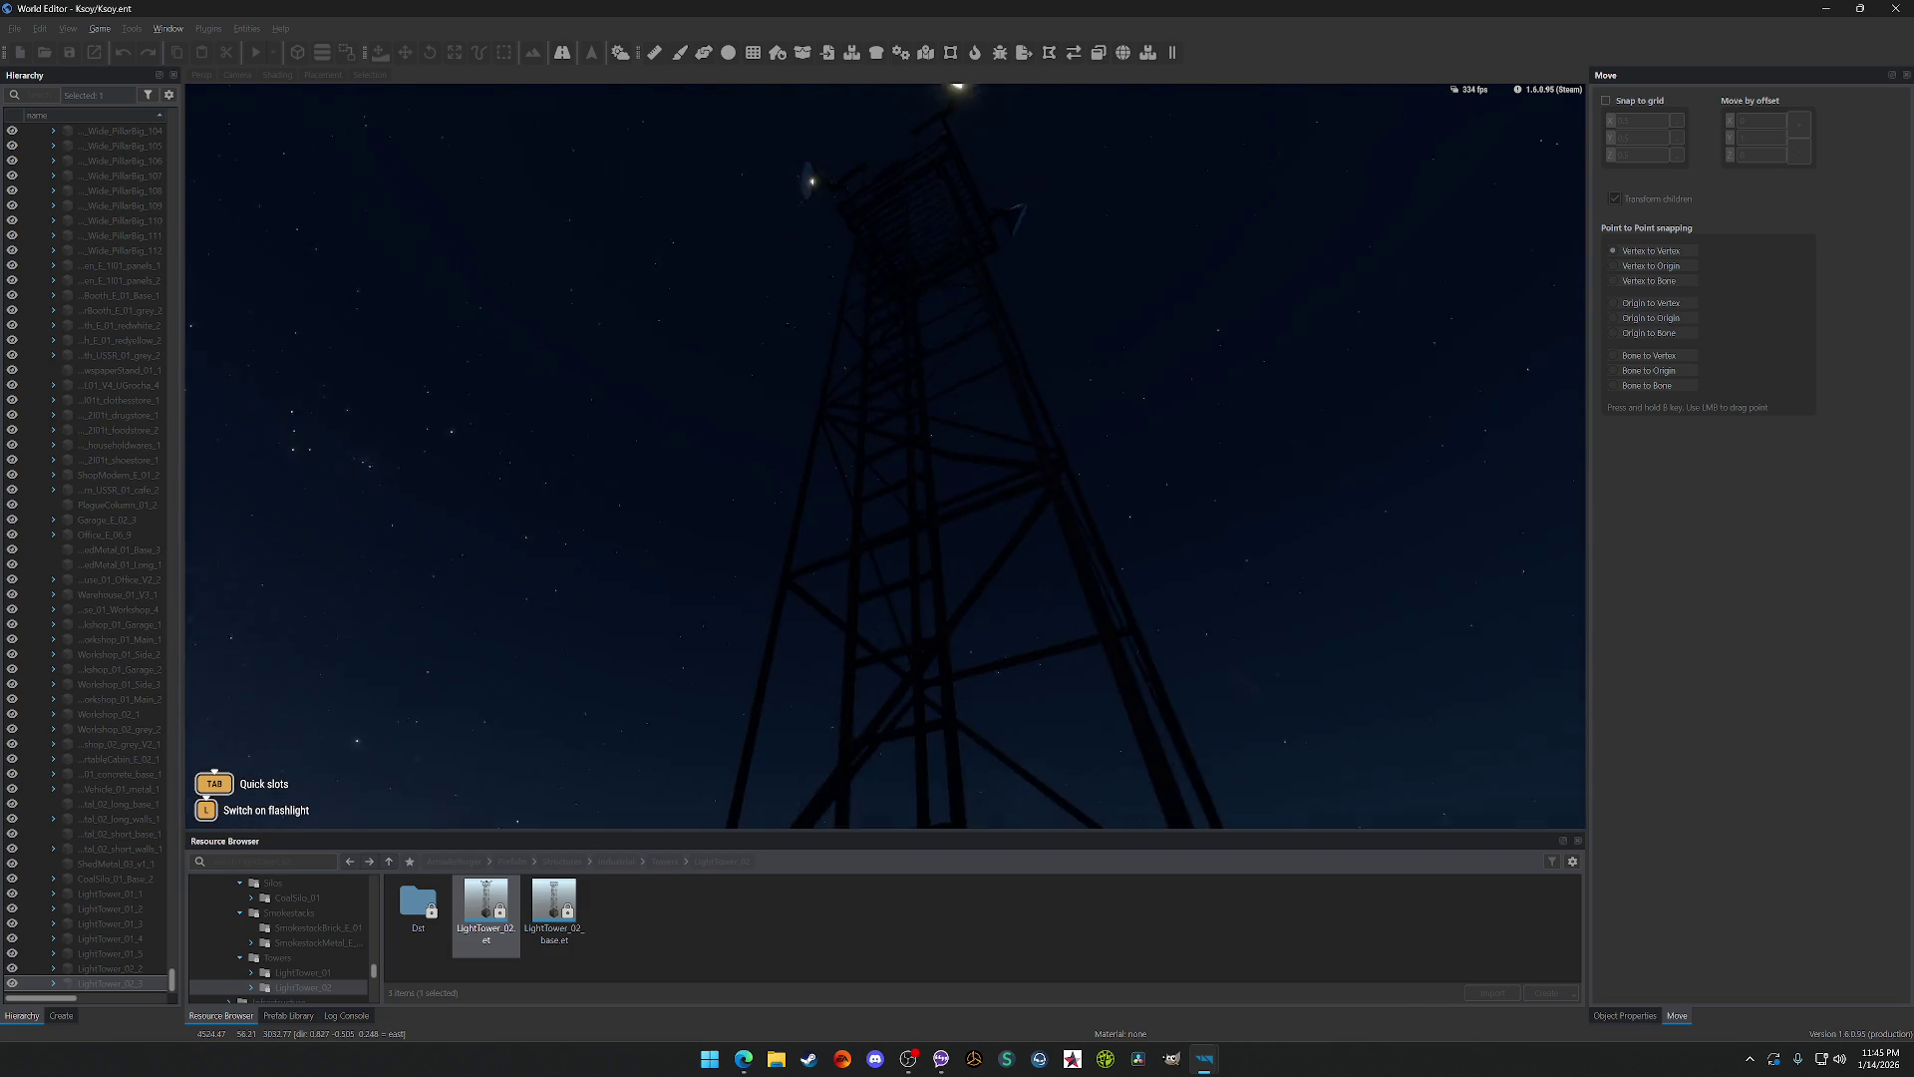
{"action": "key", "text": "w"}
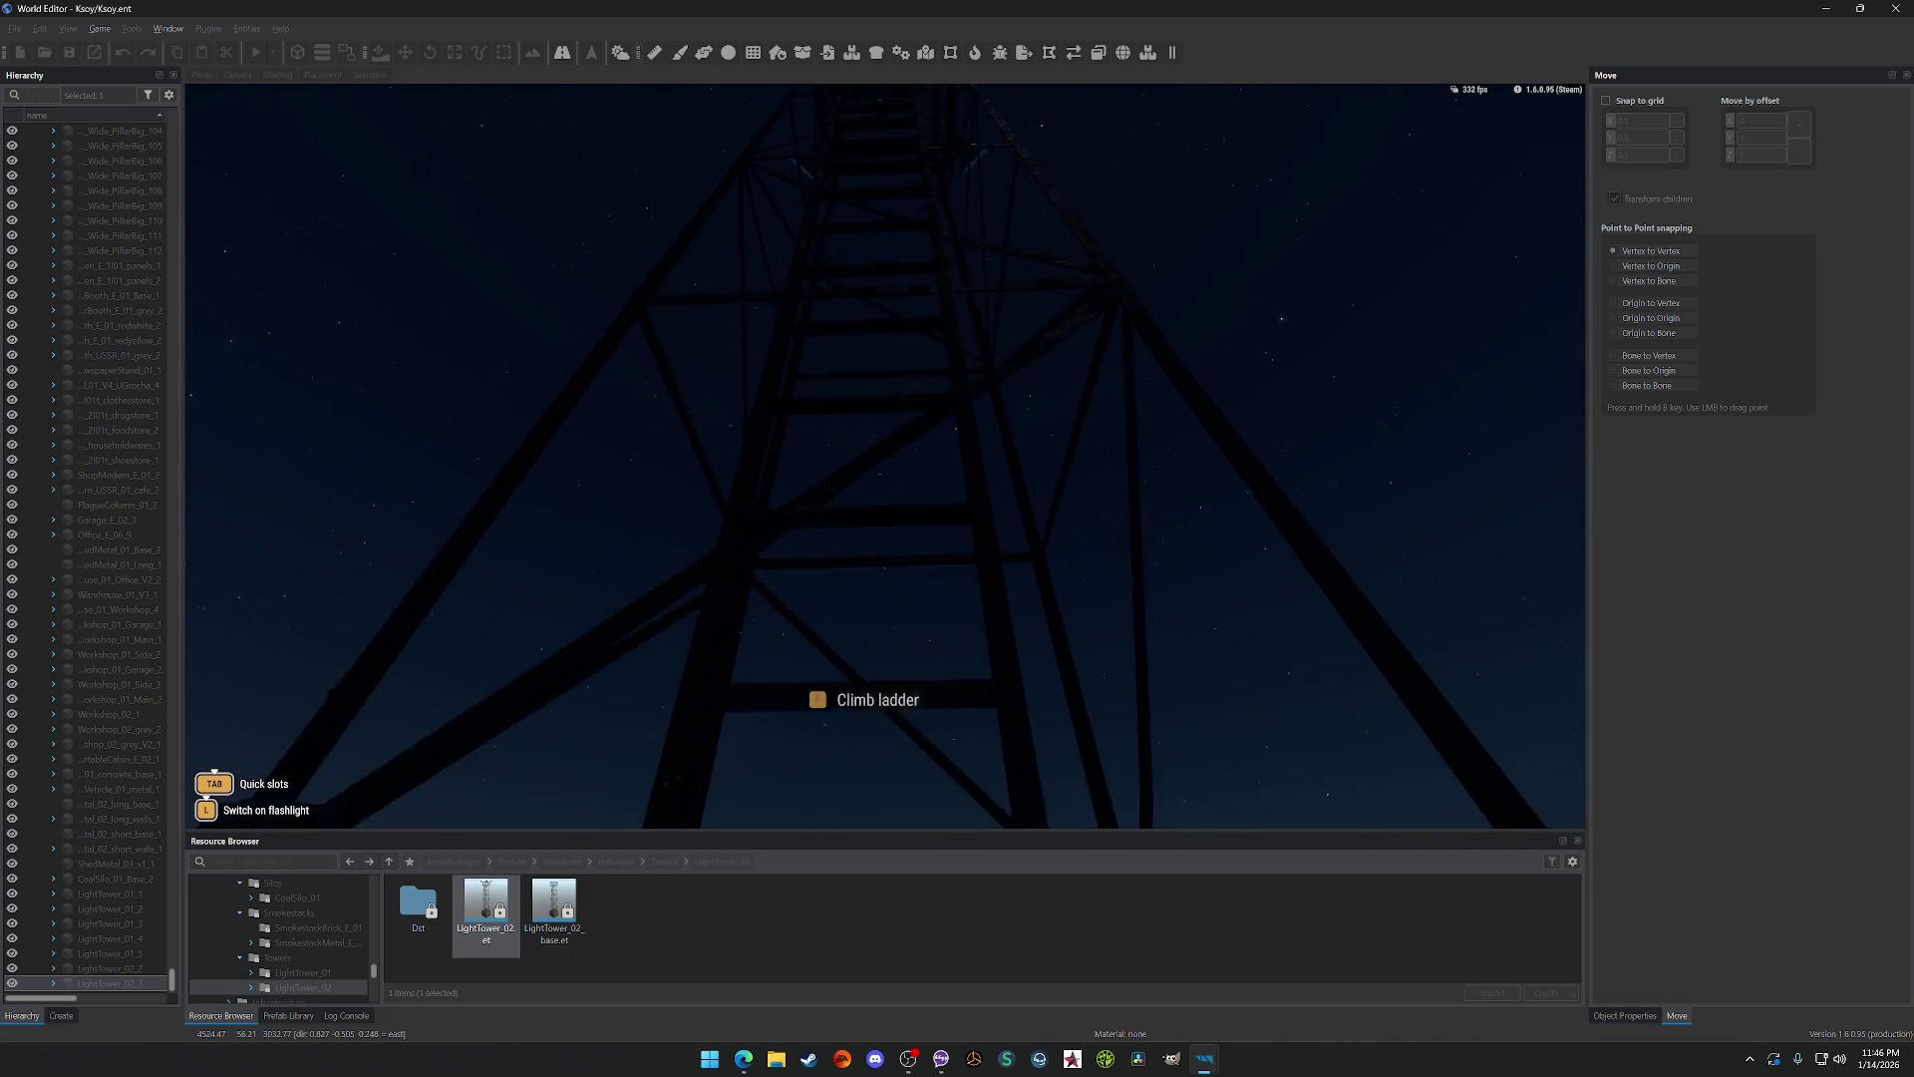
{"action": "key", "text": "w"}
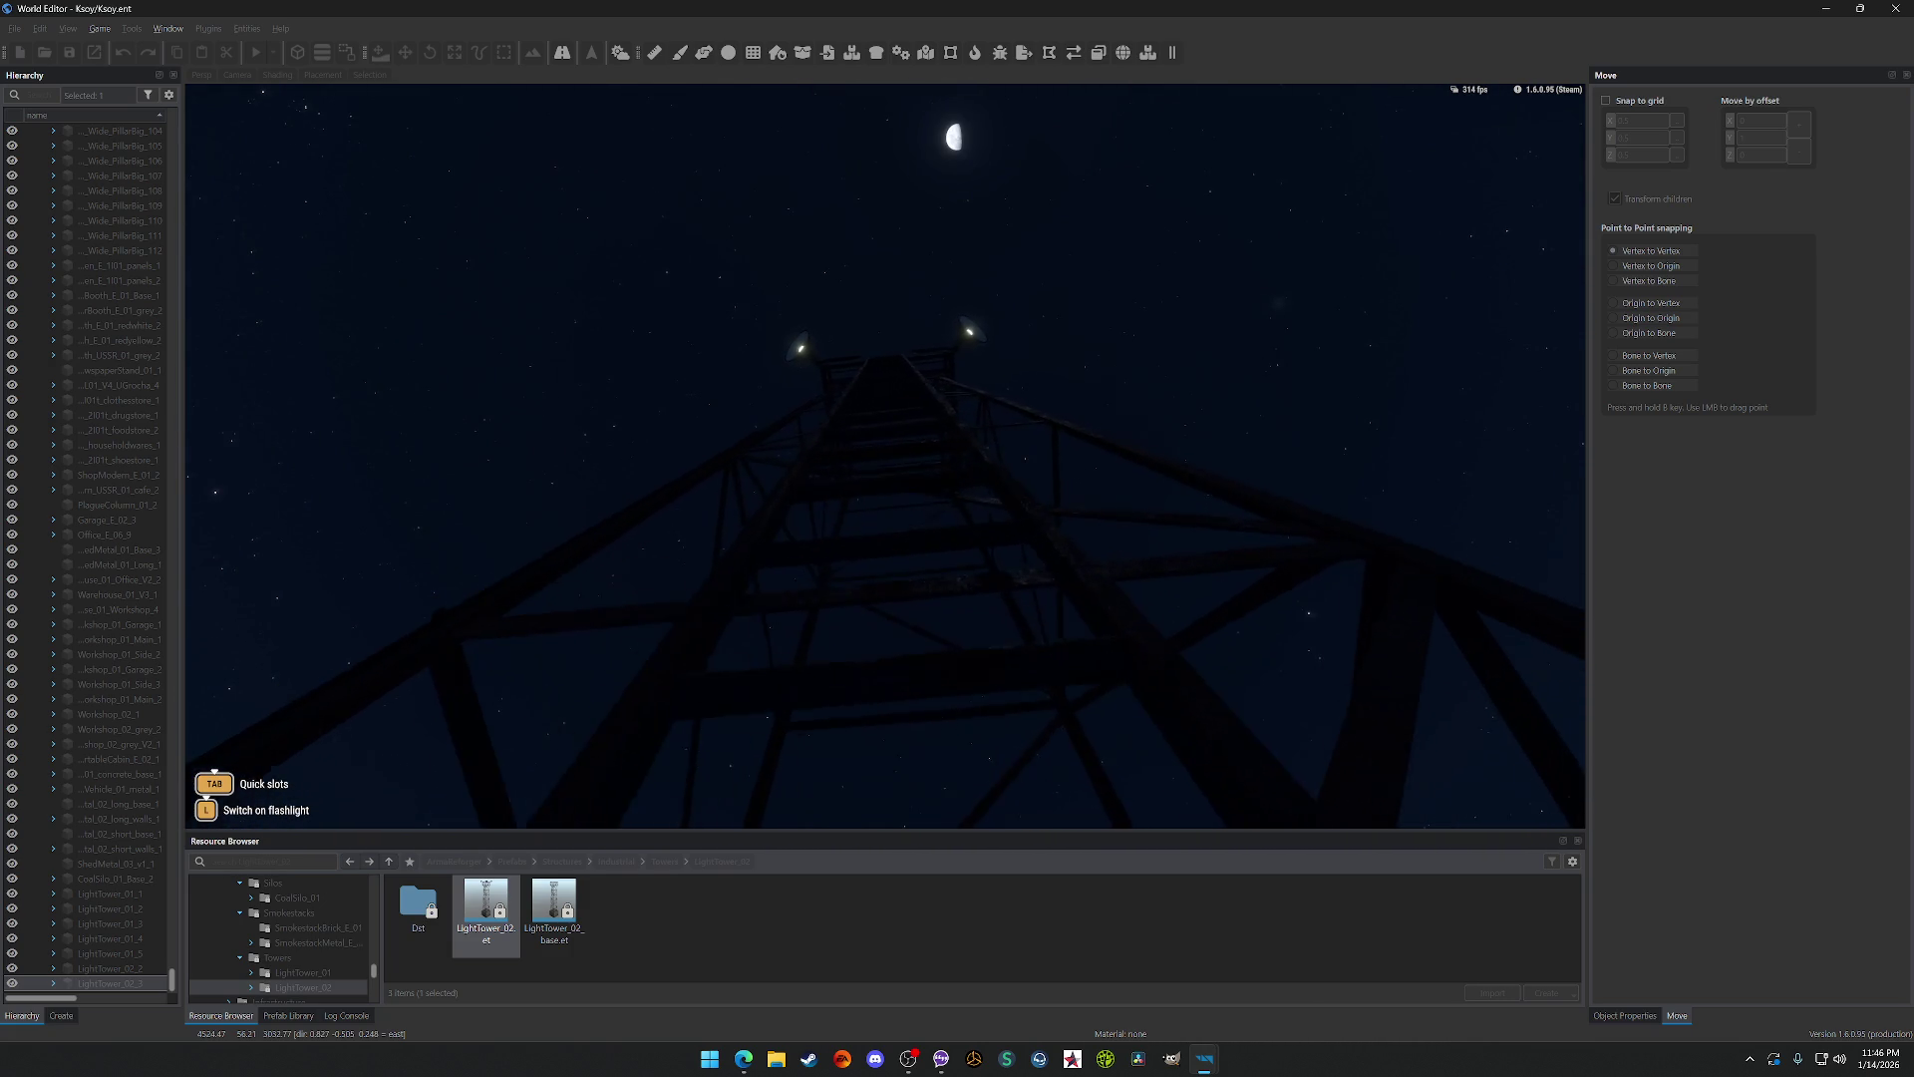
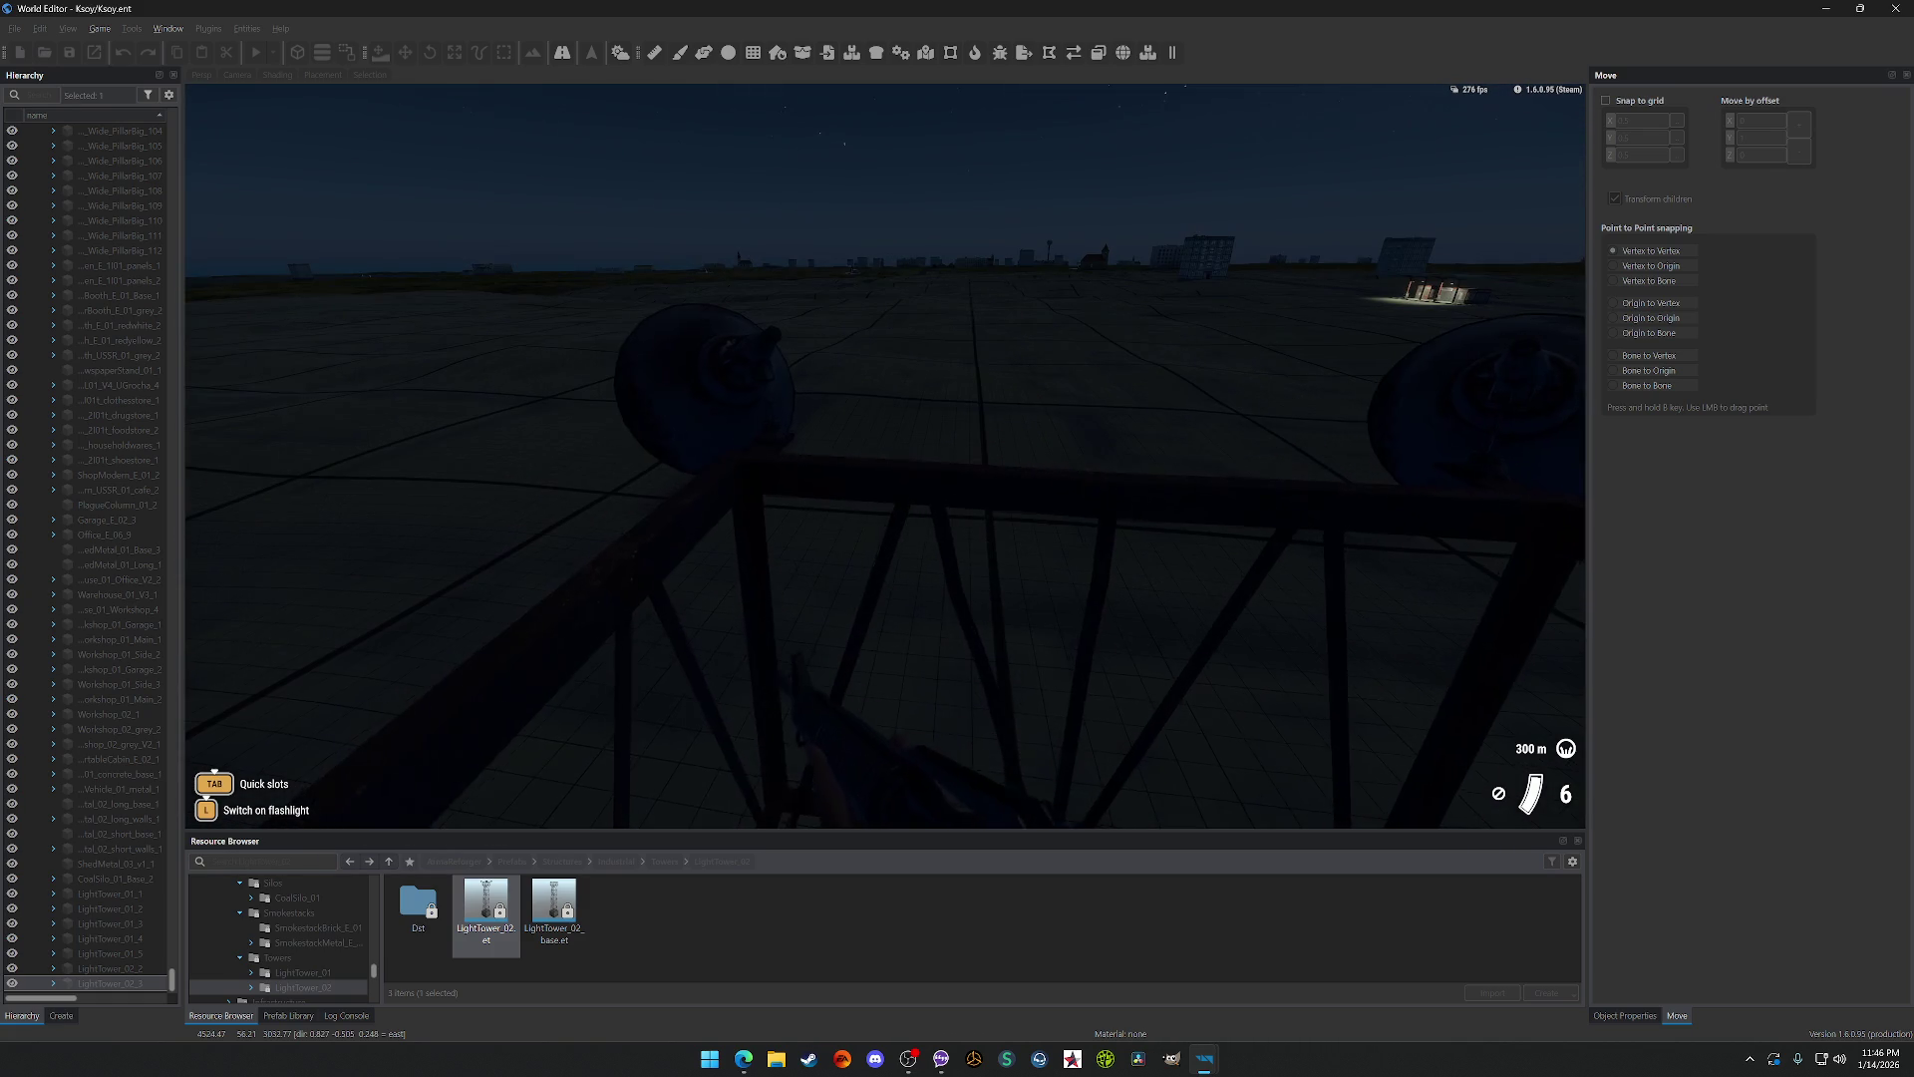
Step: Return to edit mode, delete LightTower_02_3, and go up to the Industrial prefab folder
{"action": "key", "text": "Escape"}
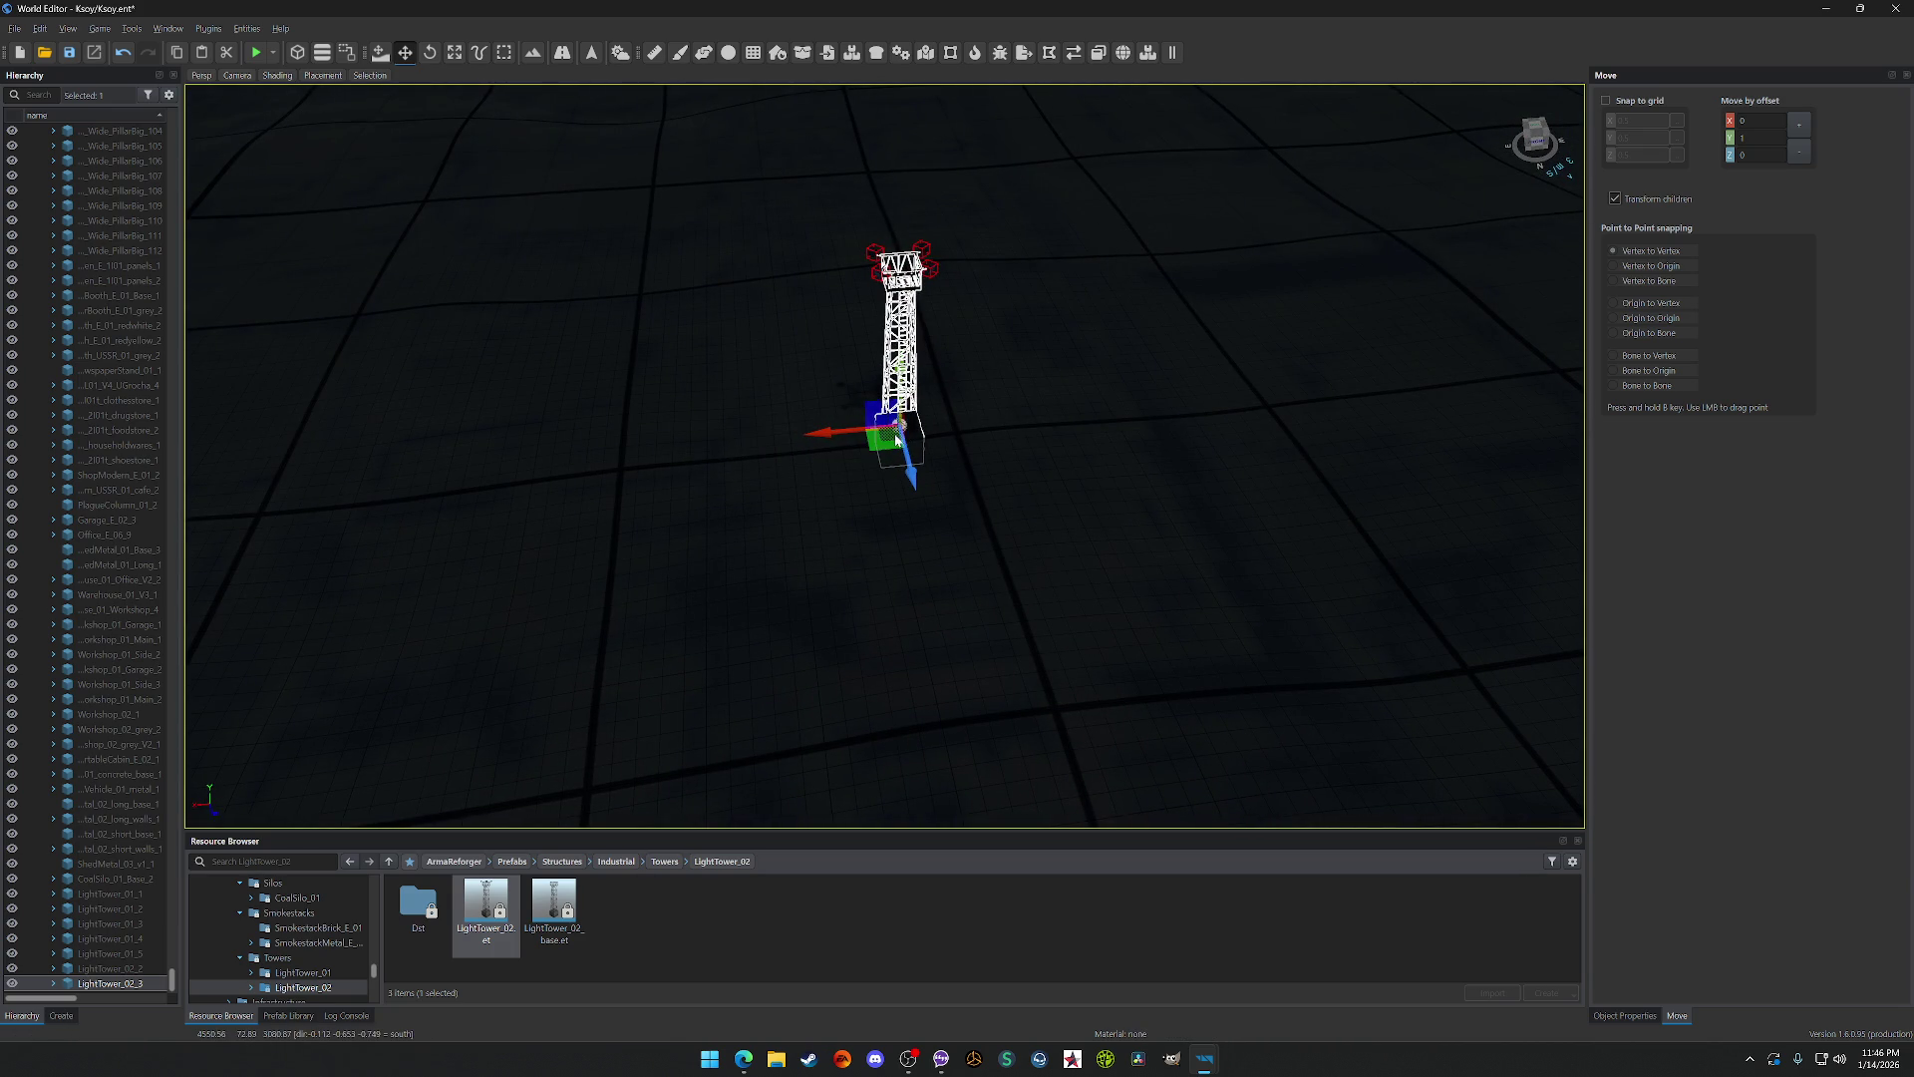
{"action": "key", "text": "Delete"}
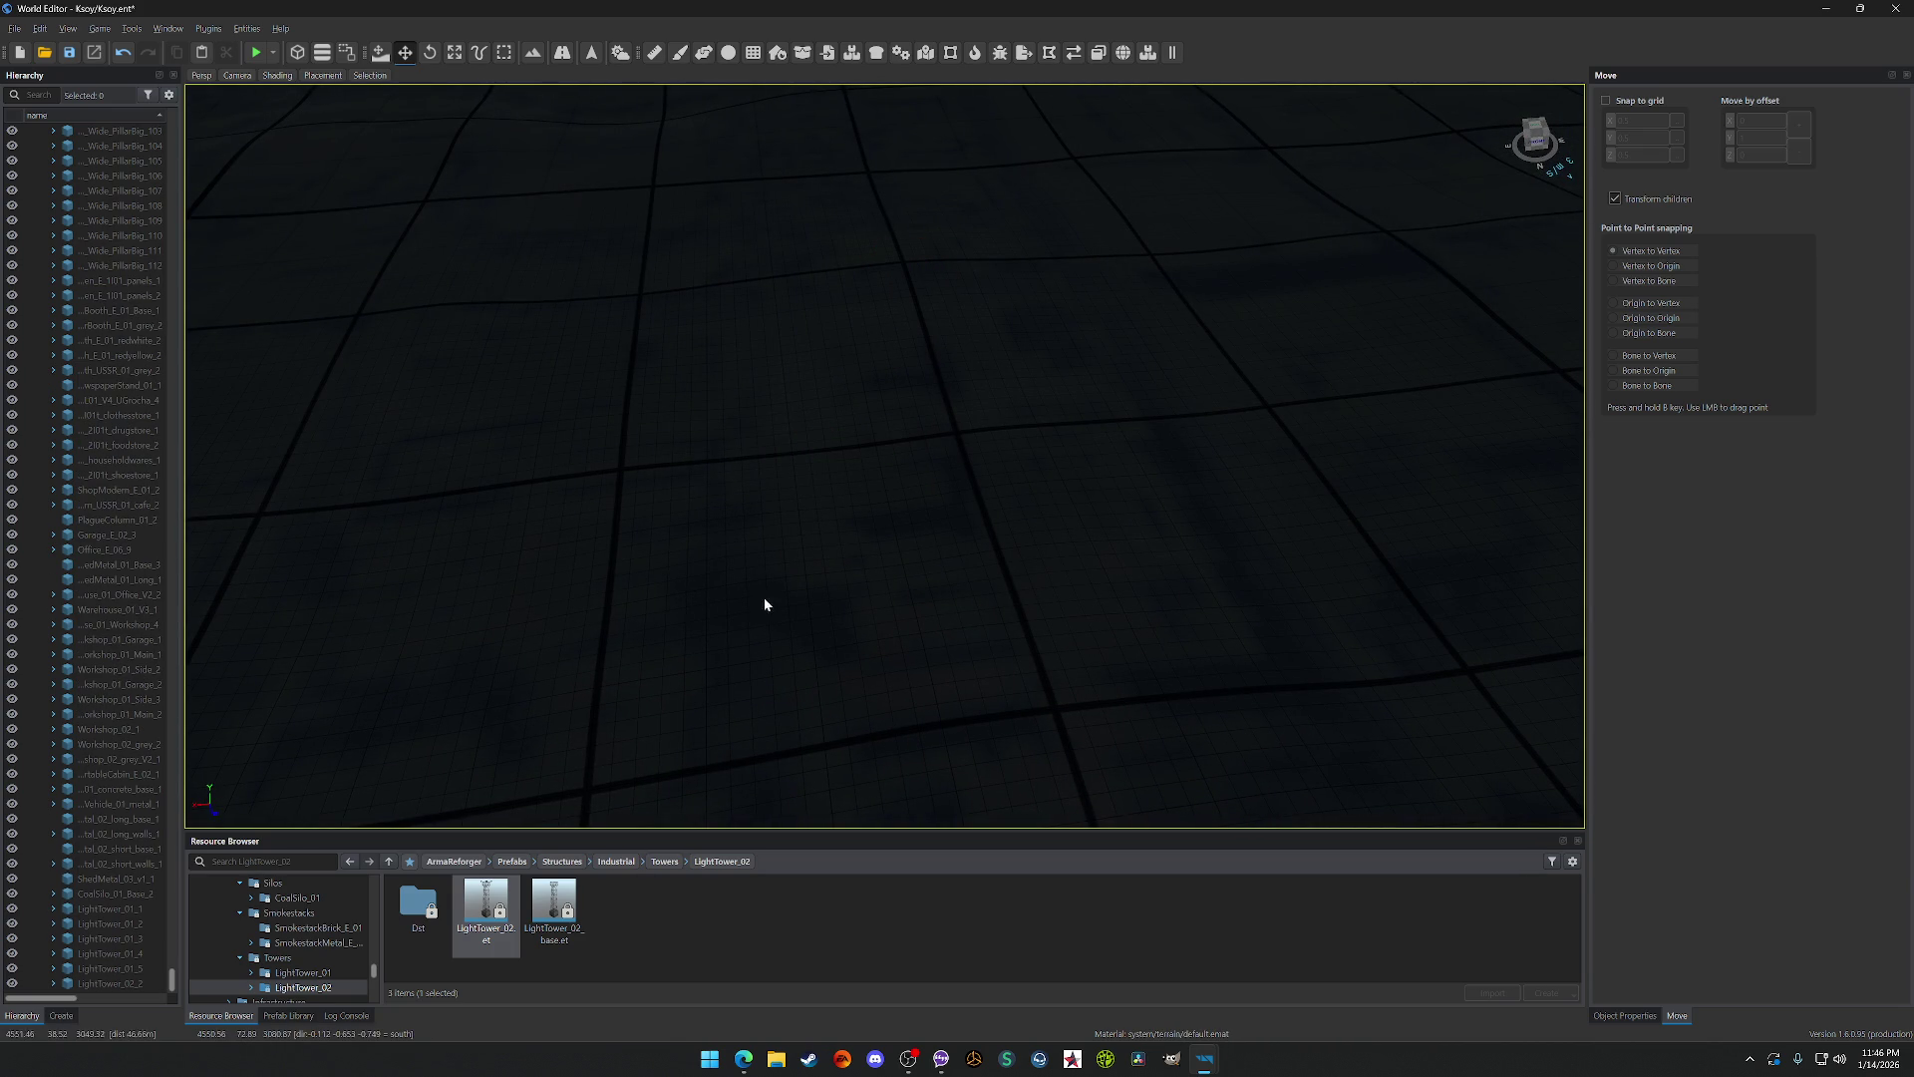
{"action": "left_click", "coordinate": [664, 861]}
{"action": "left_click", "coordinate": [616, 861]}
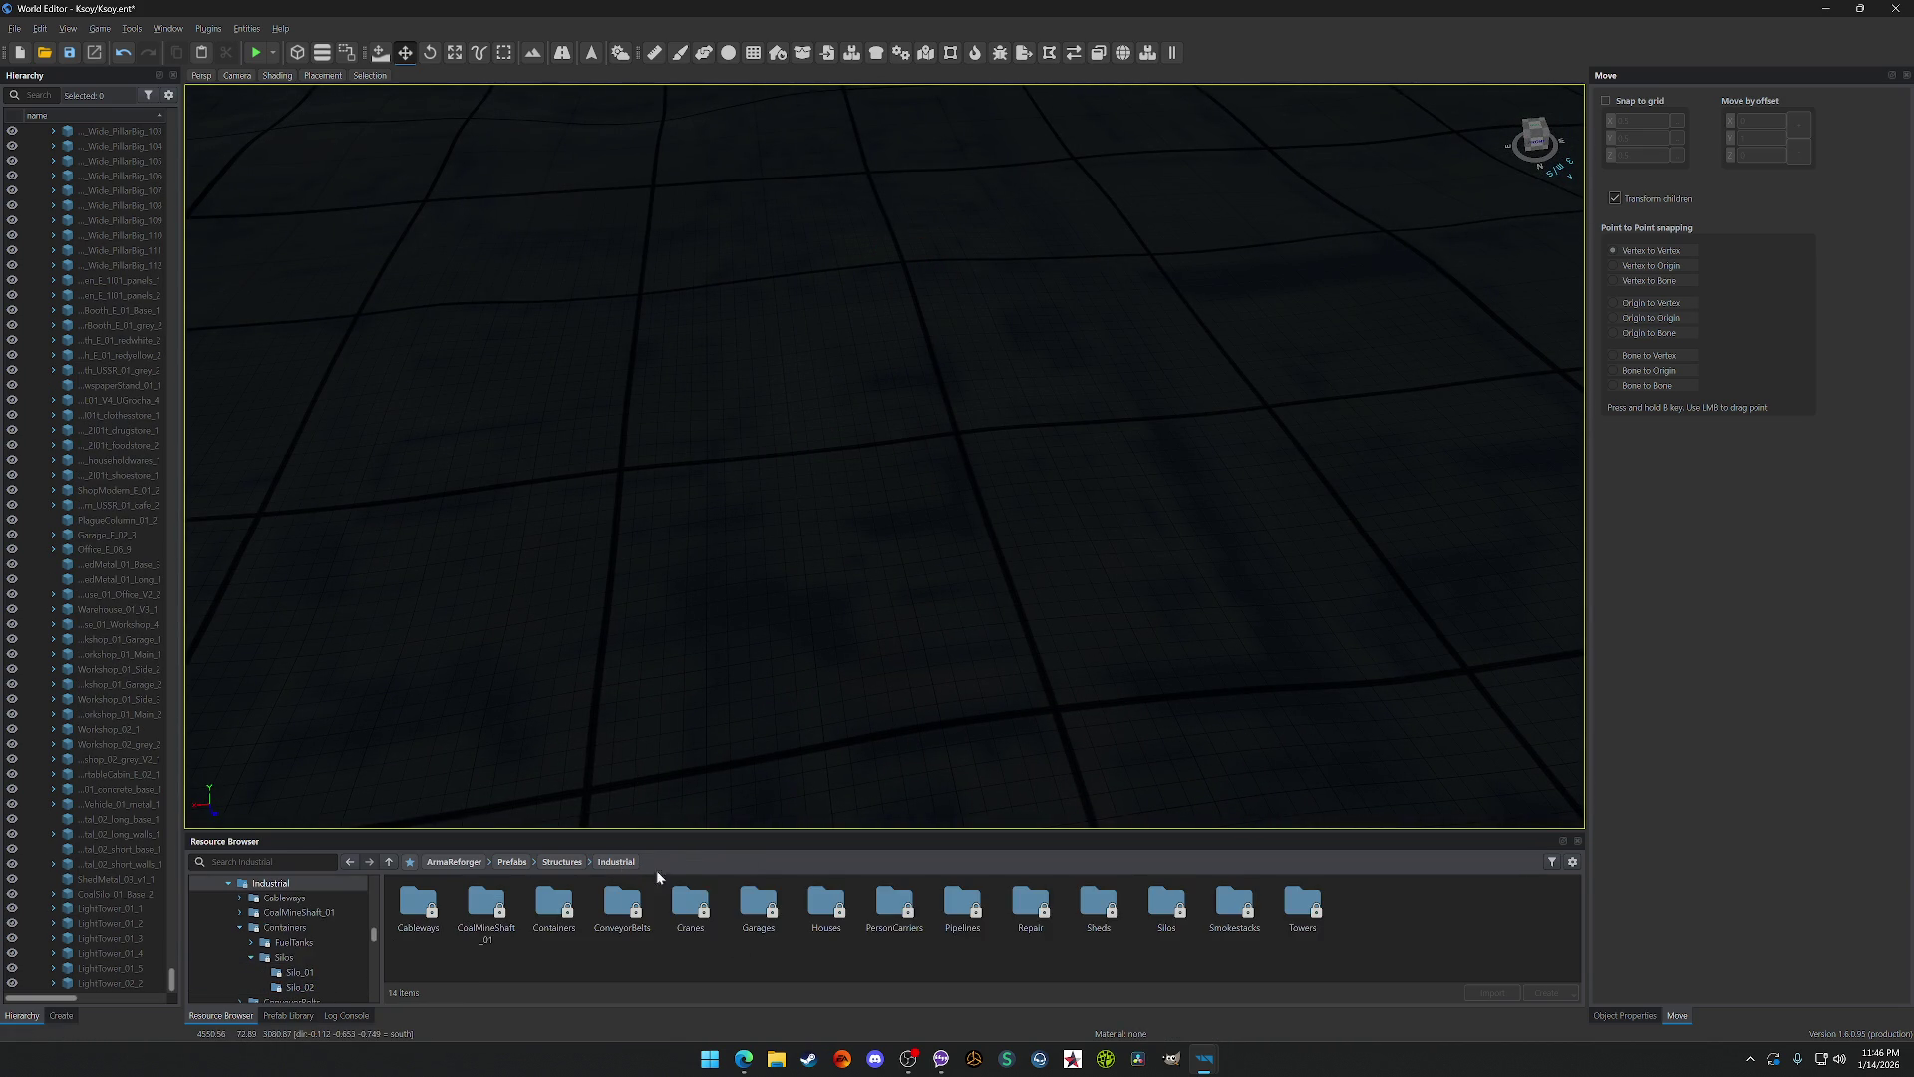
Step: Browse the CoalMineShaft_01 and CablewayWooden_01 prefab folders, then go back up to Structures
{"action": "double_click", "coordinate": [487, 906]}
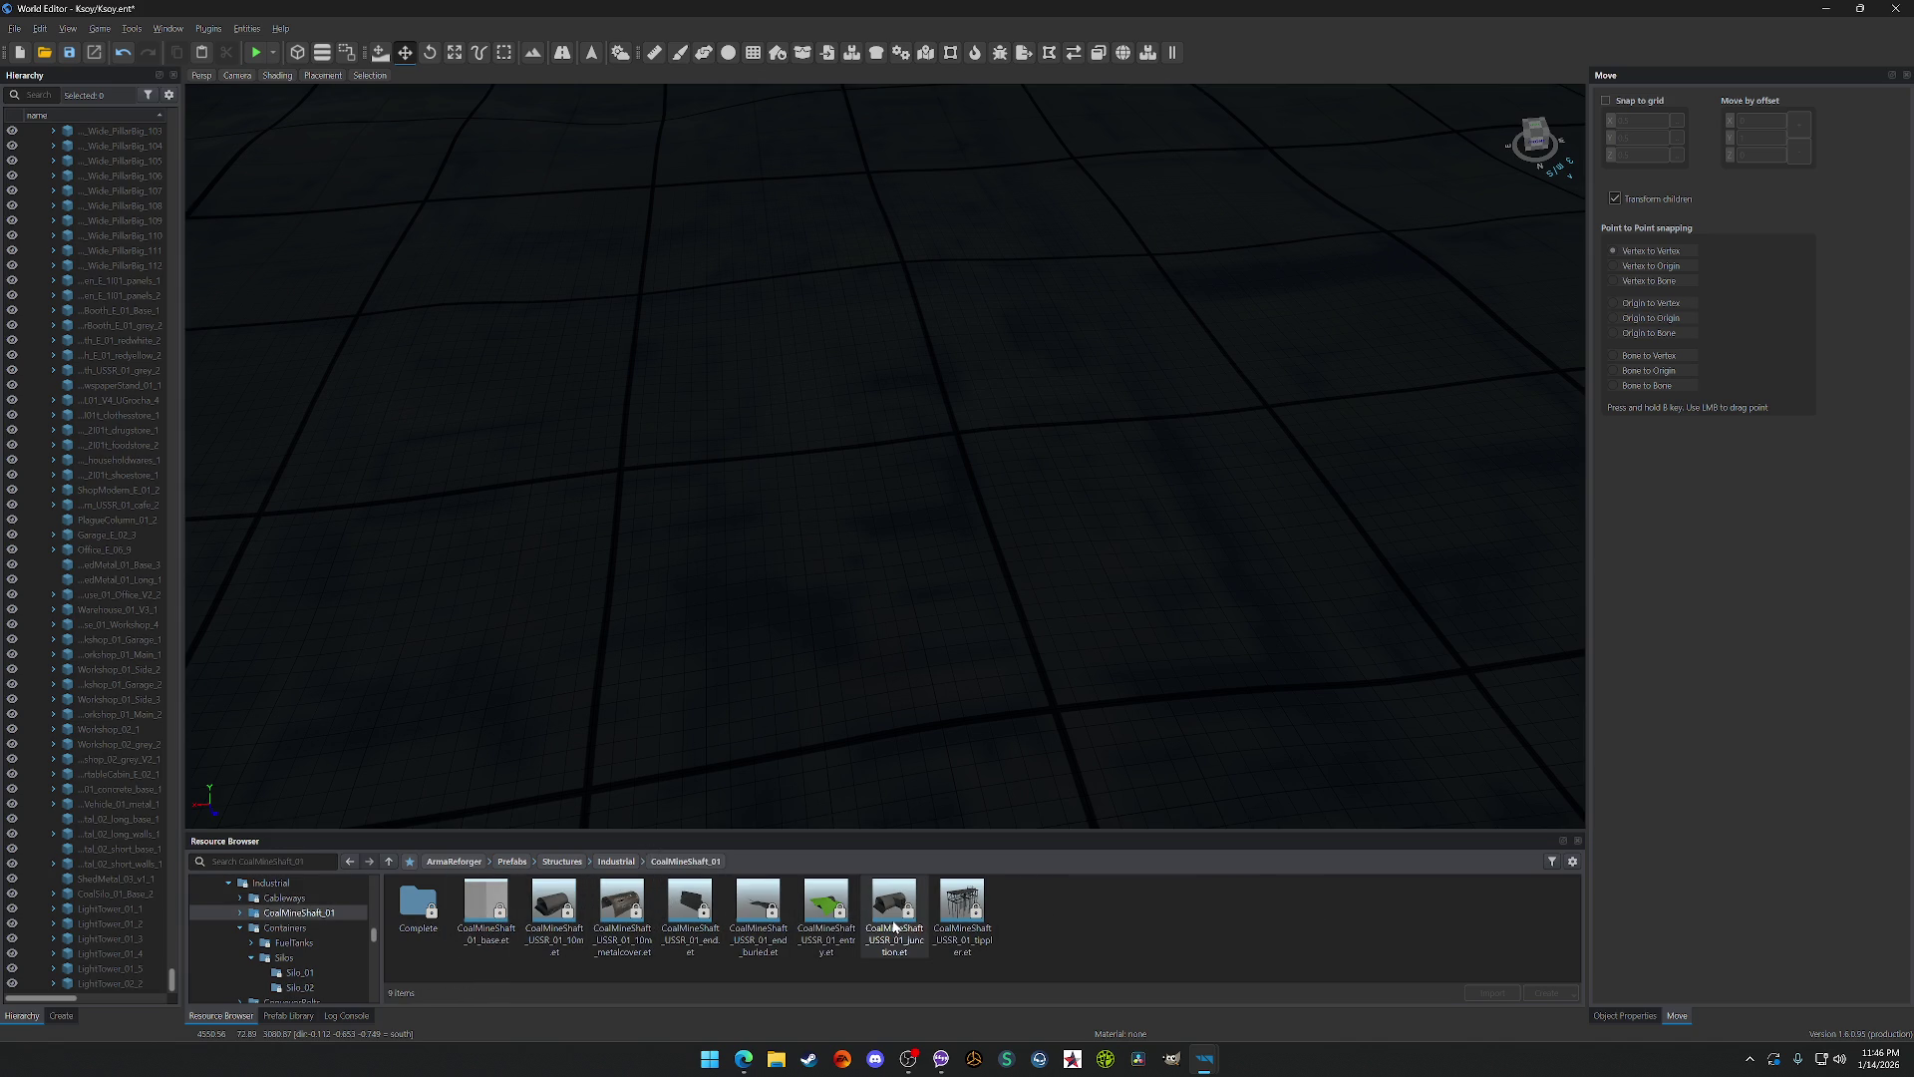
{"action": "left_click", "coordinate": [616, 861]}
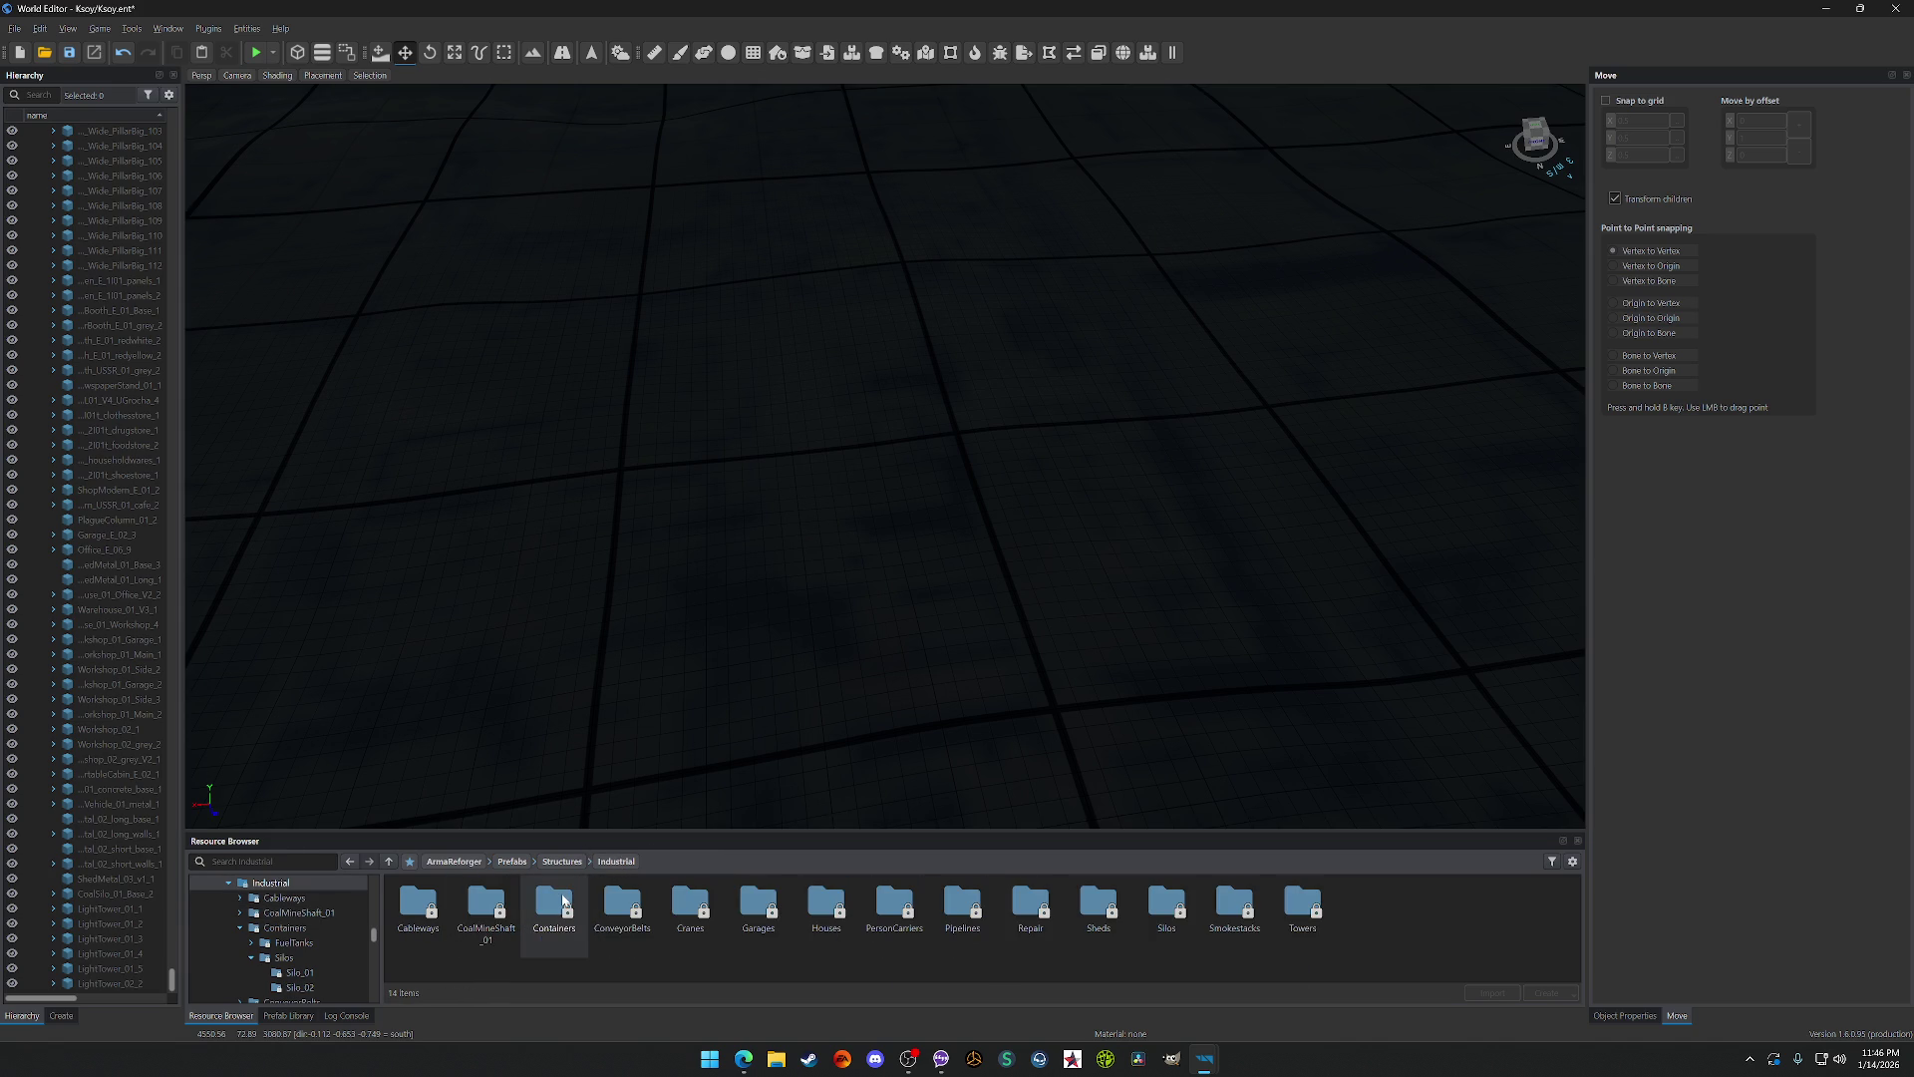
{"action": "double_click", "coordinate": [424, 908]}
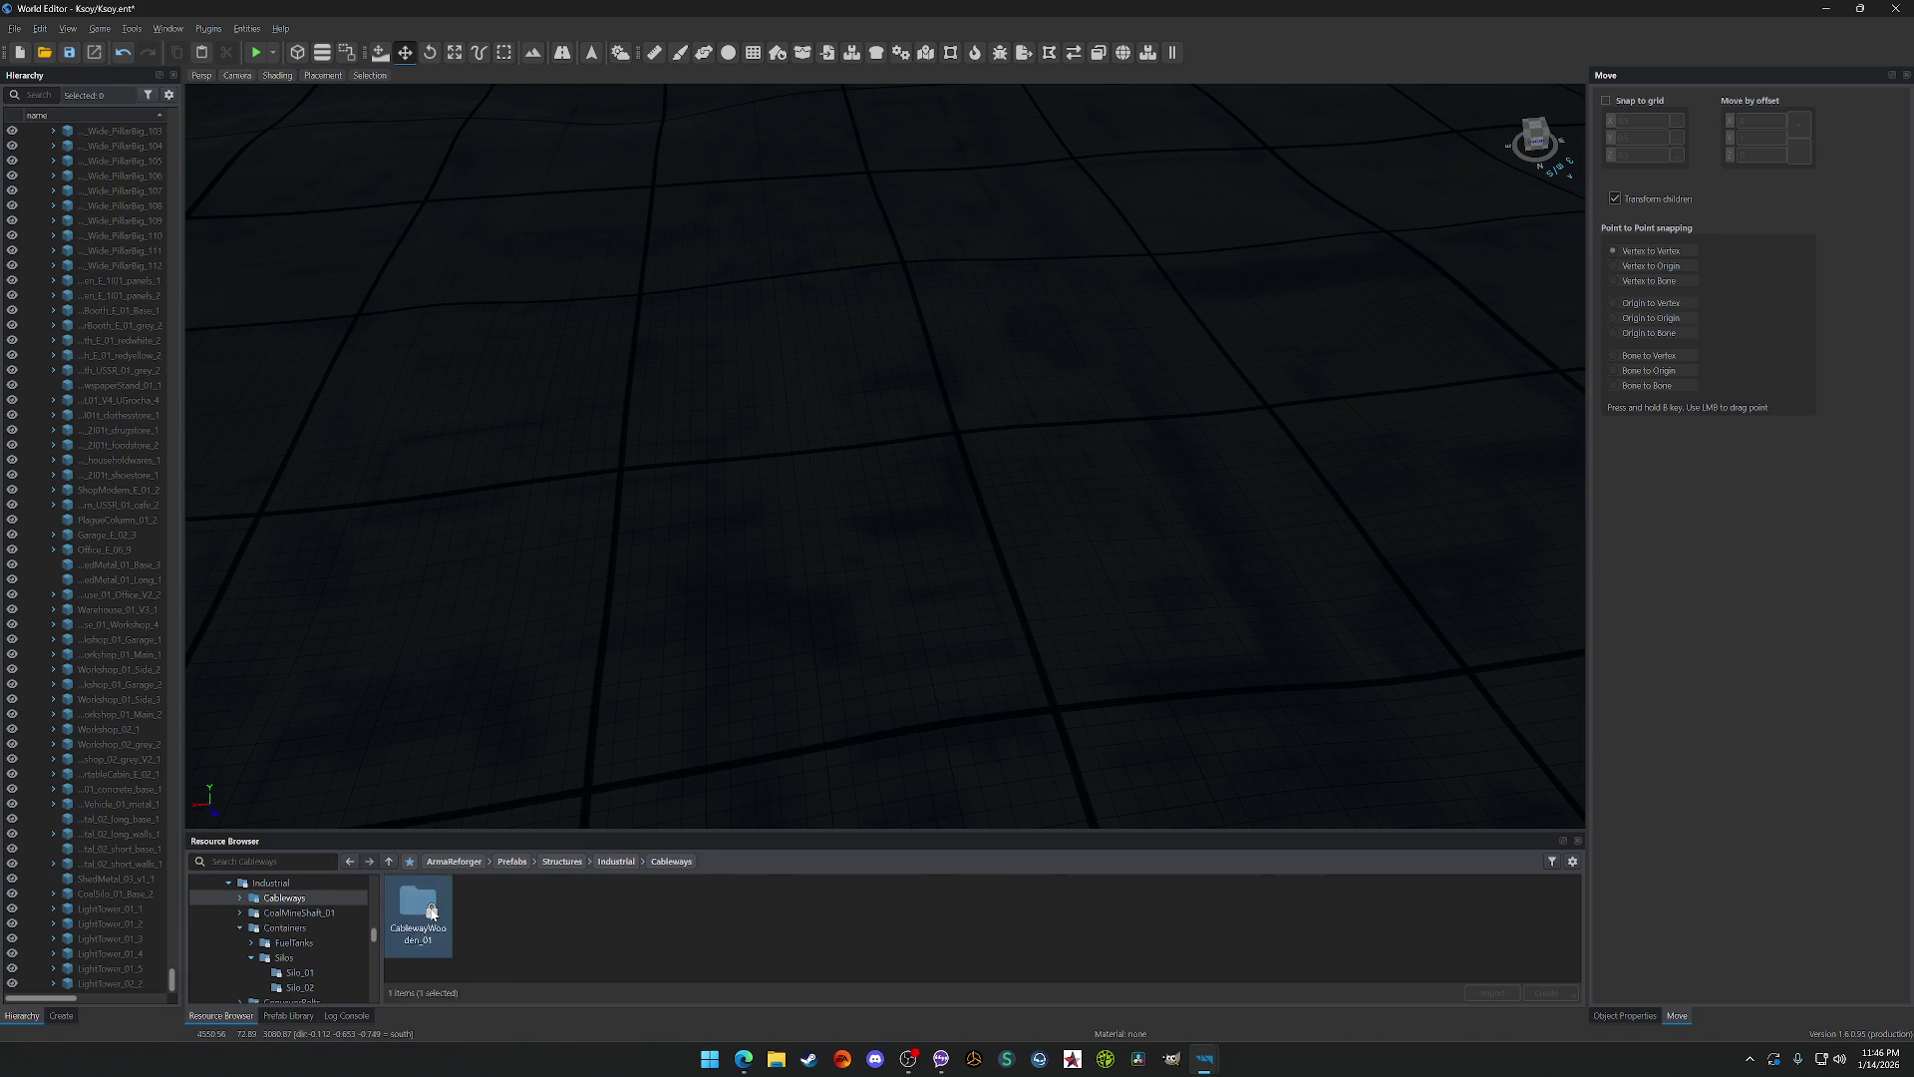
{"action": "double_click", "coordinate": [431, 911]}
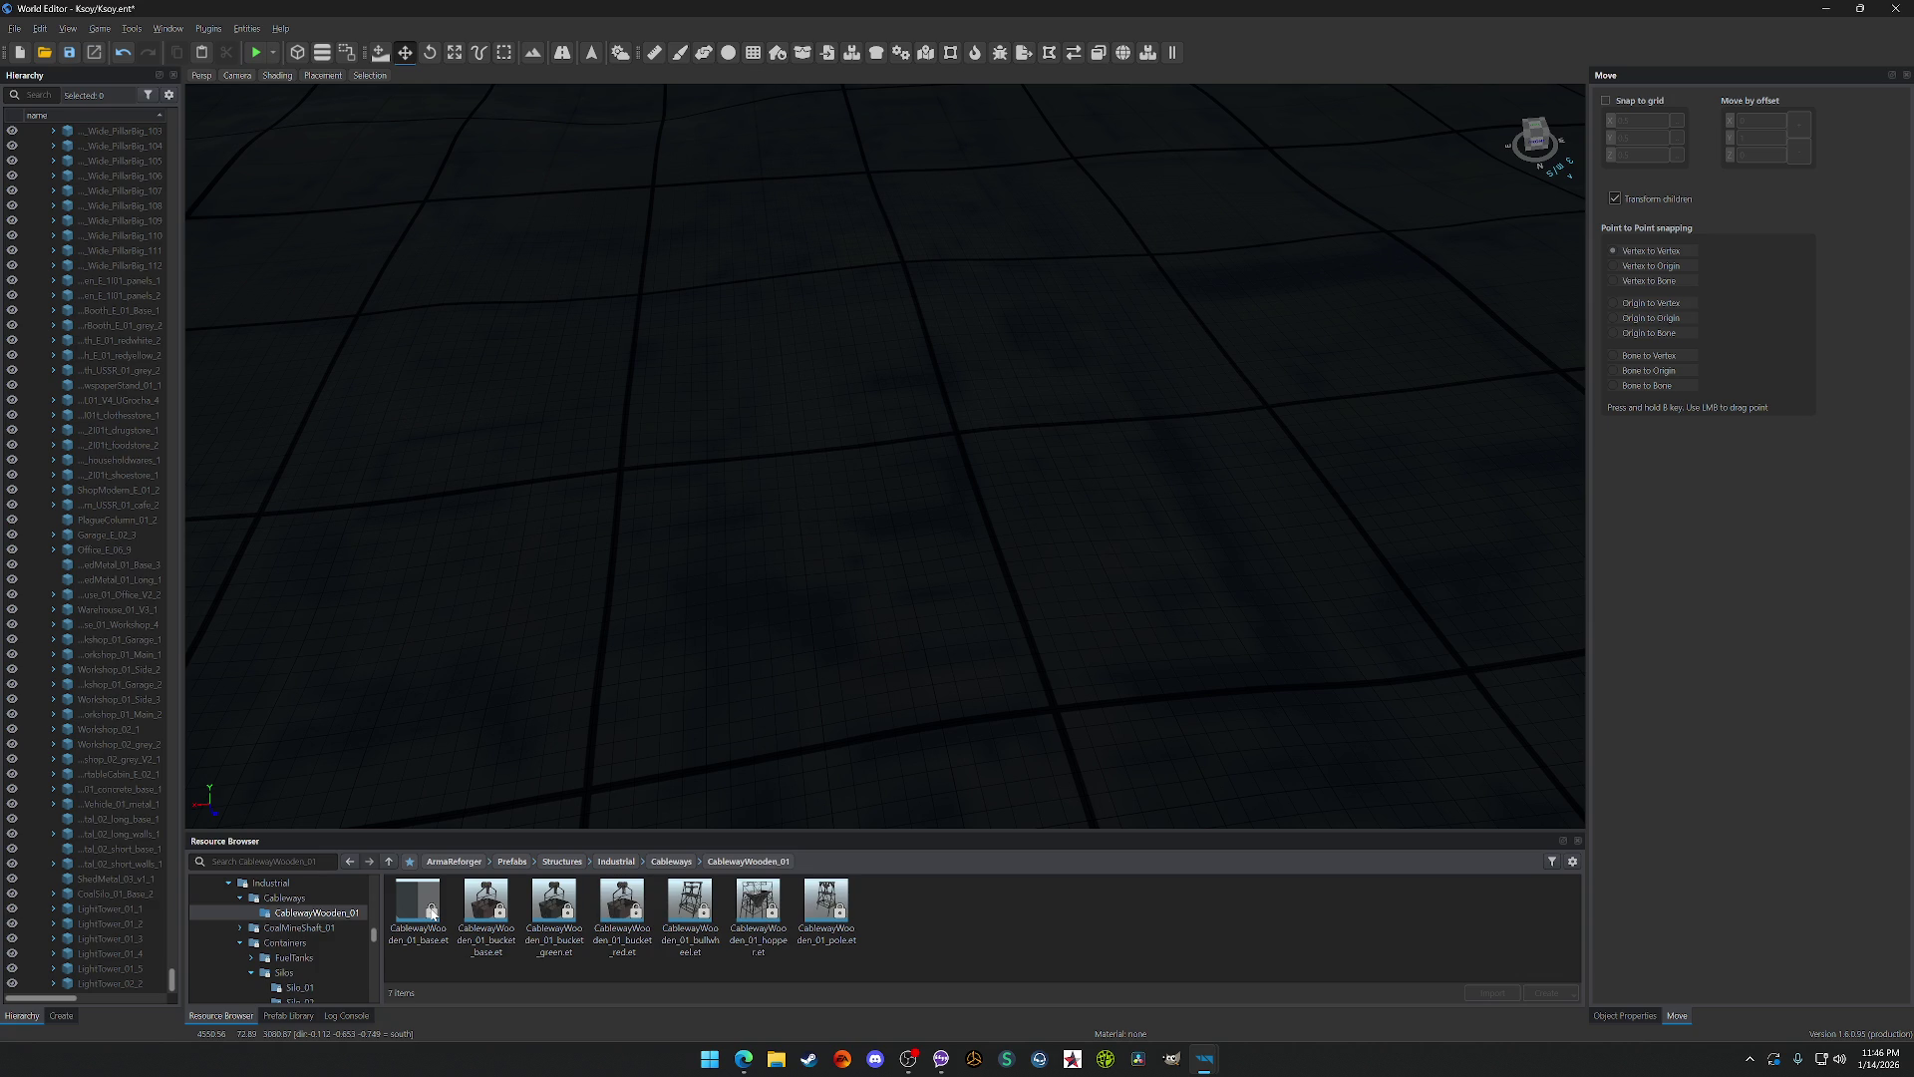
{"action": "left_click", "coordinate": [671, 861]}
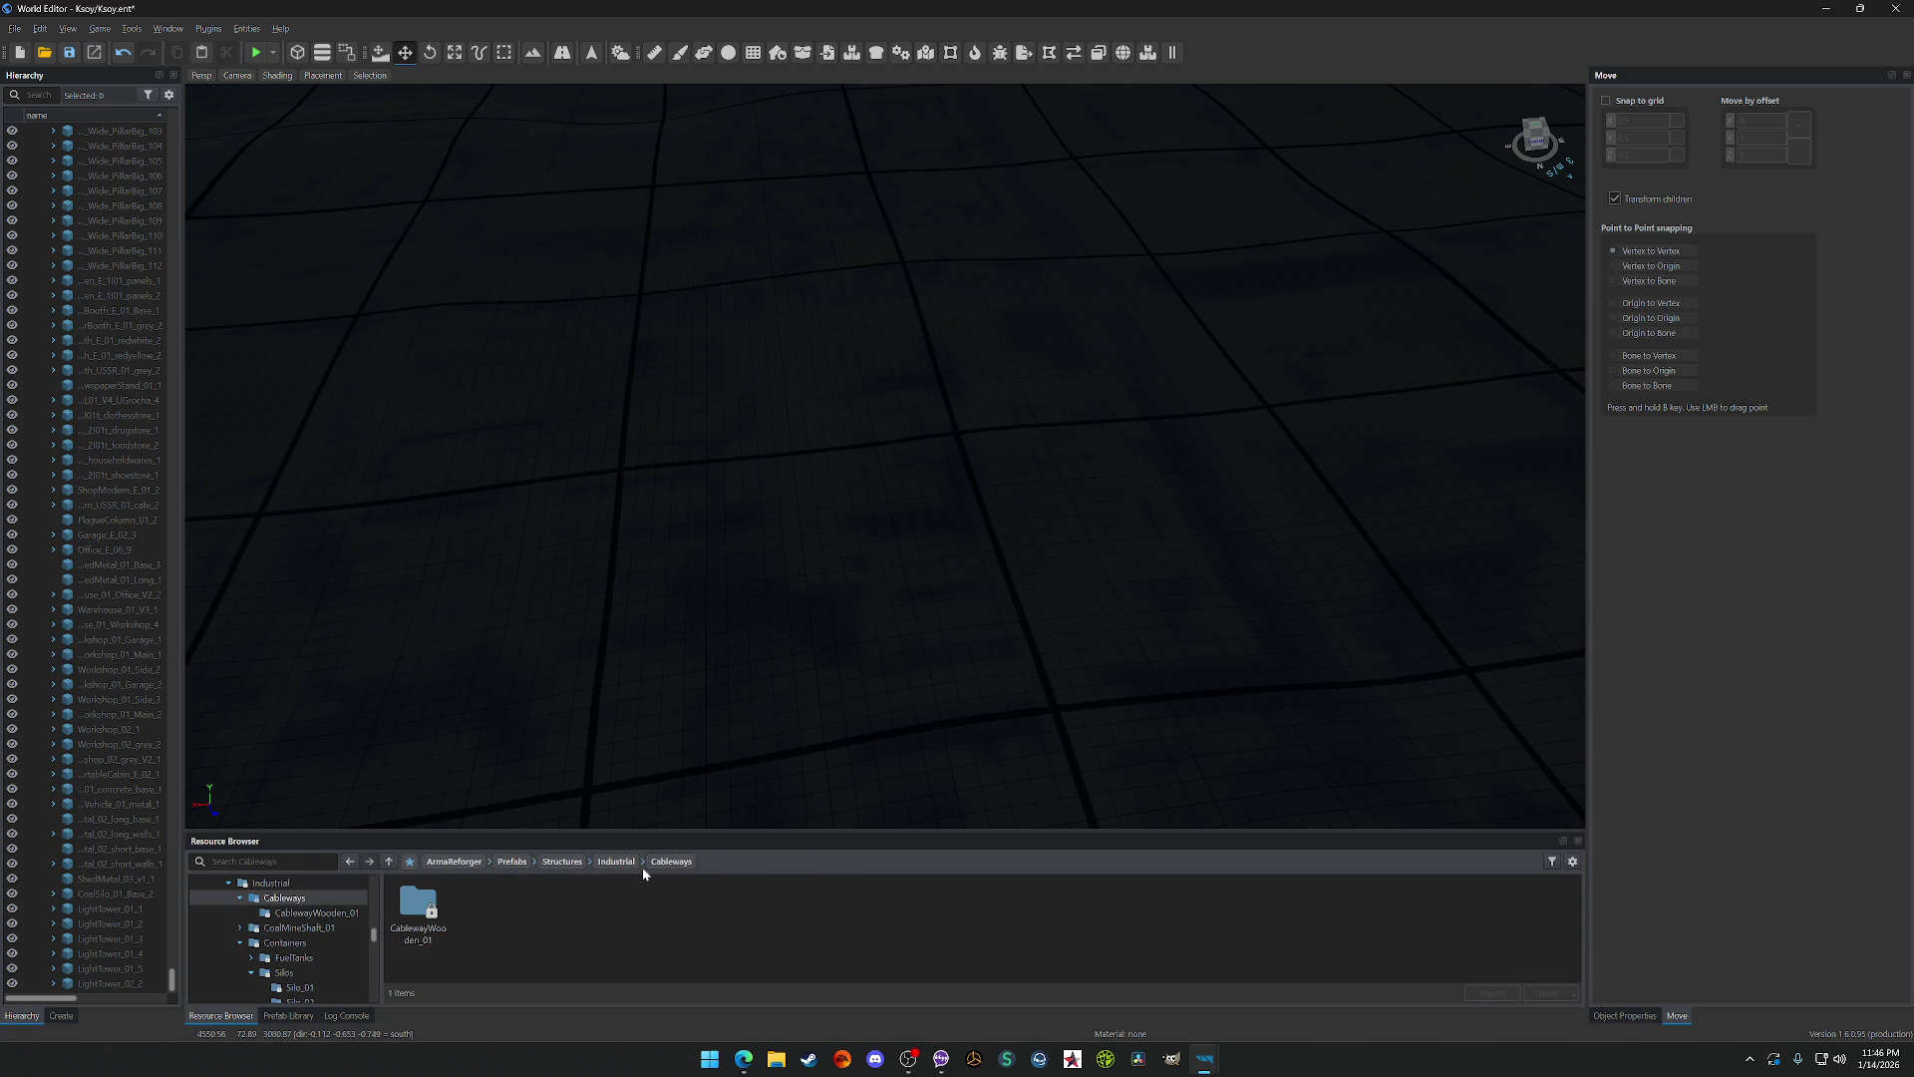
{"action": "left_click", "coordinate": [617, 861]}
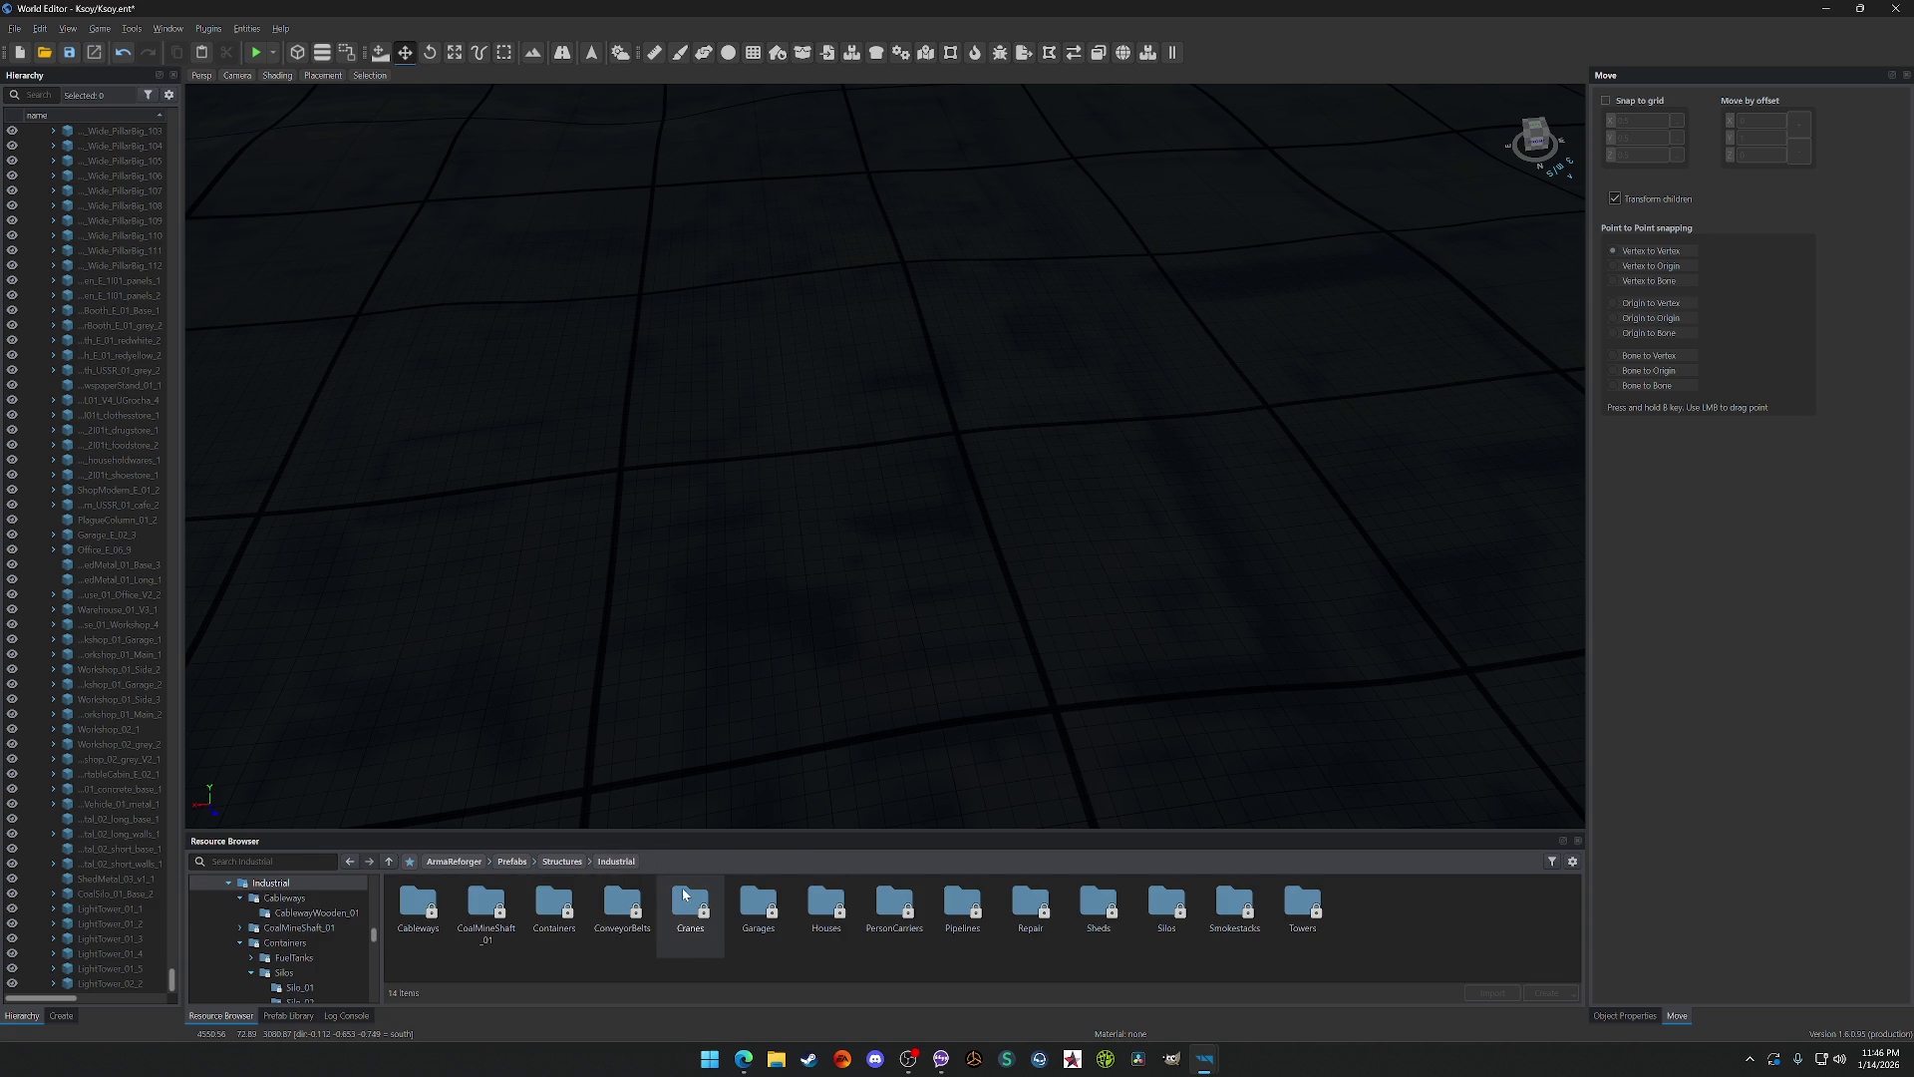
{"action": "left_click", "coordinate": [563, 861]}
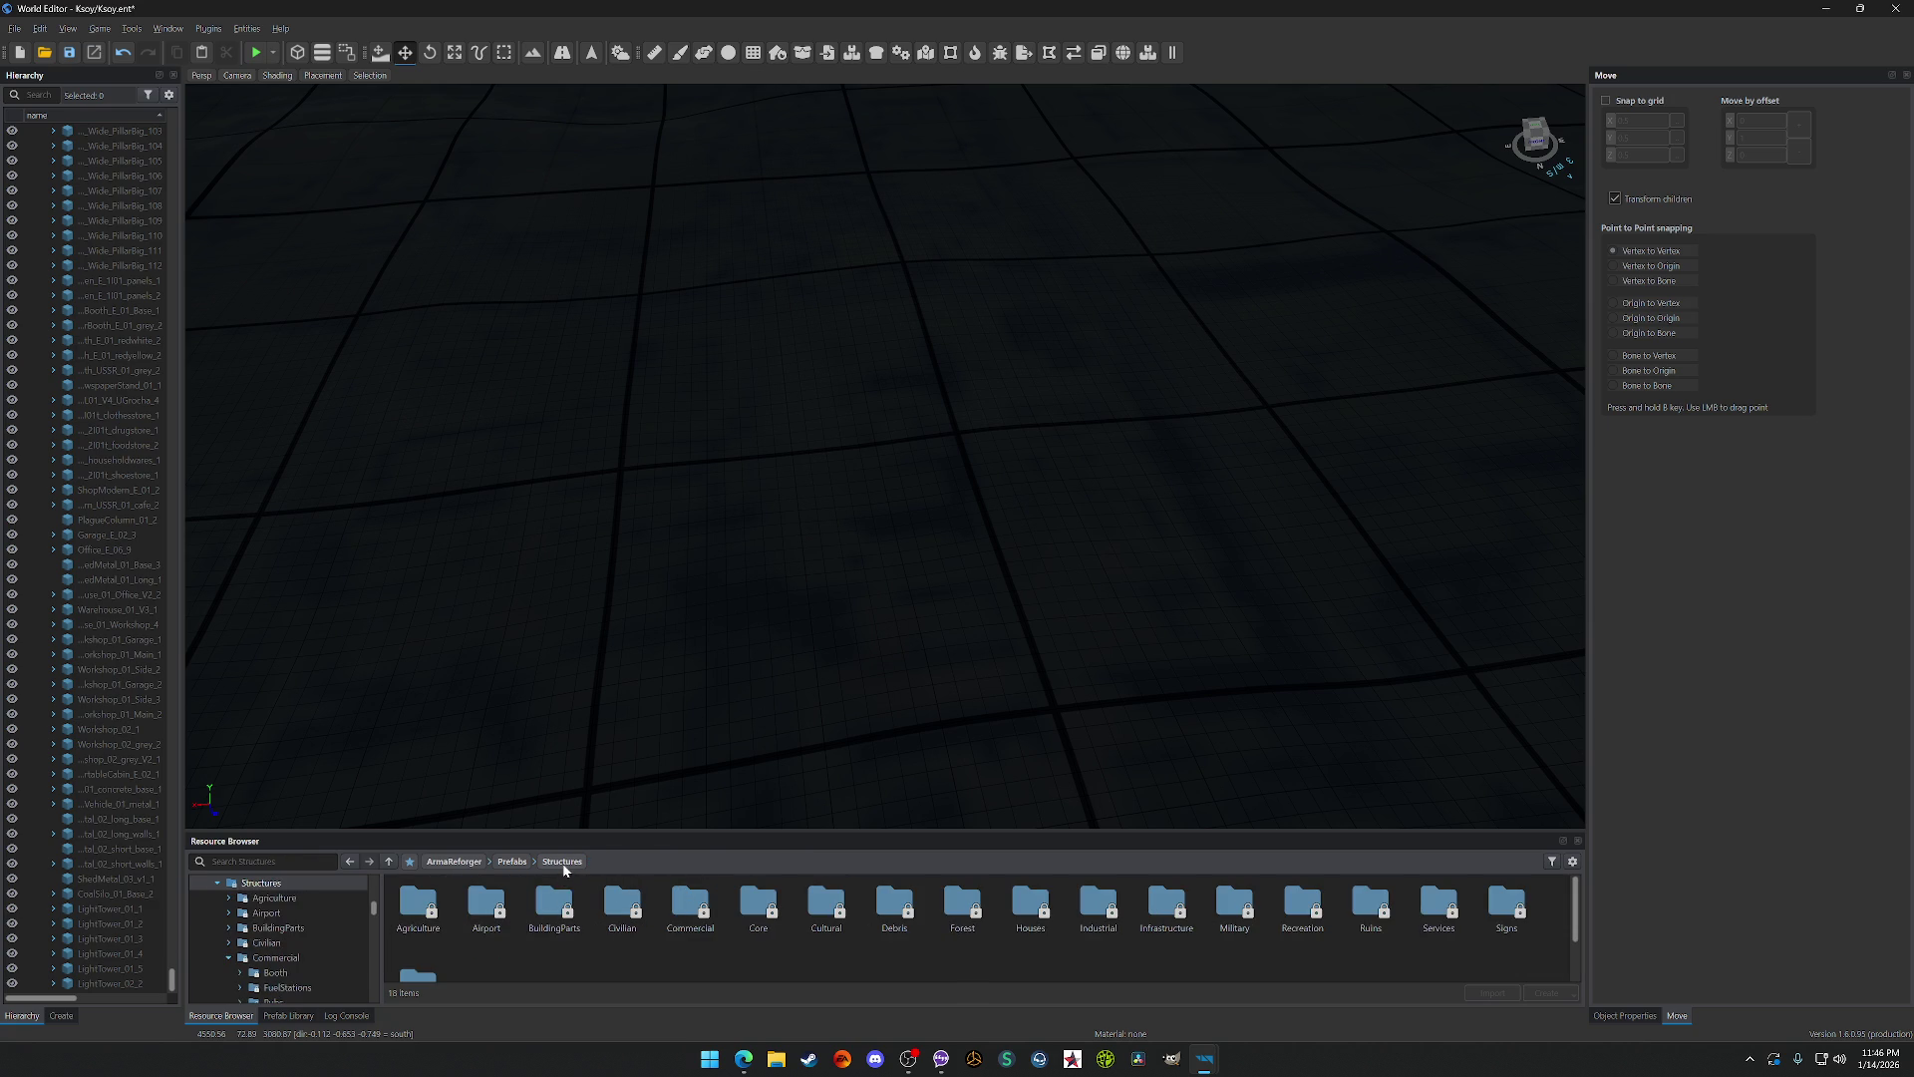
Step: Open the Infrastructure folder, set Weather Editor time to 0.400 for daylight, and save
{"action": "double_click", "coordinate": [1167, 902]}
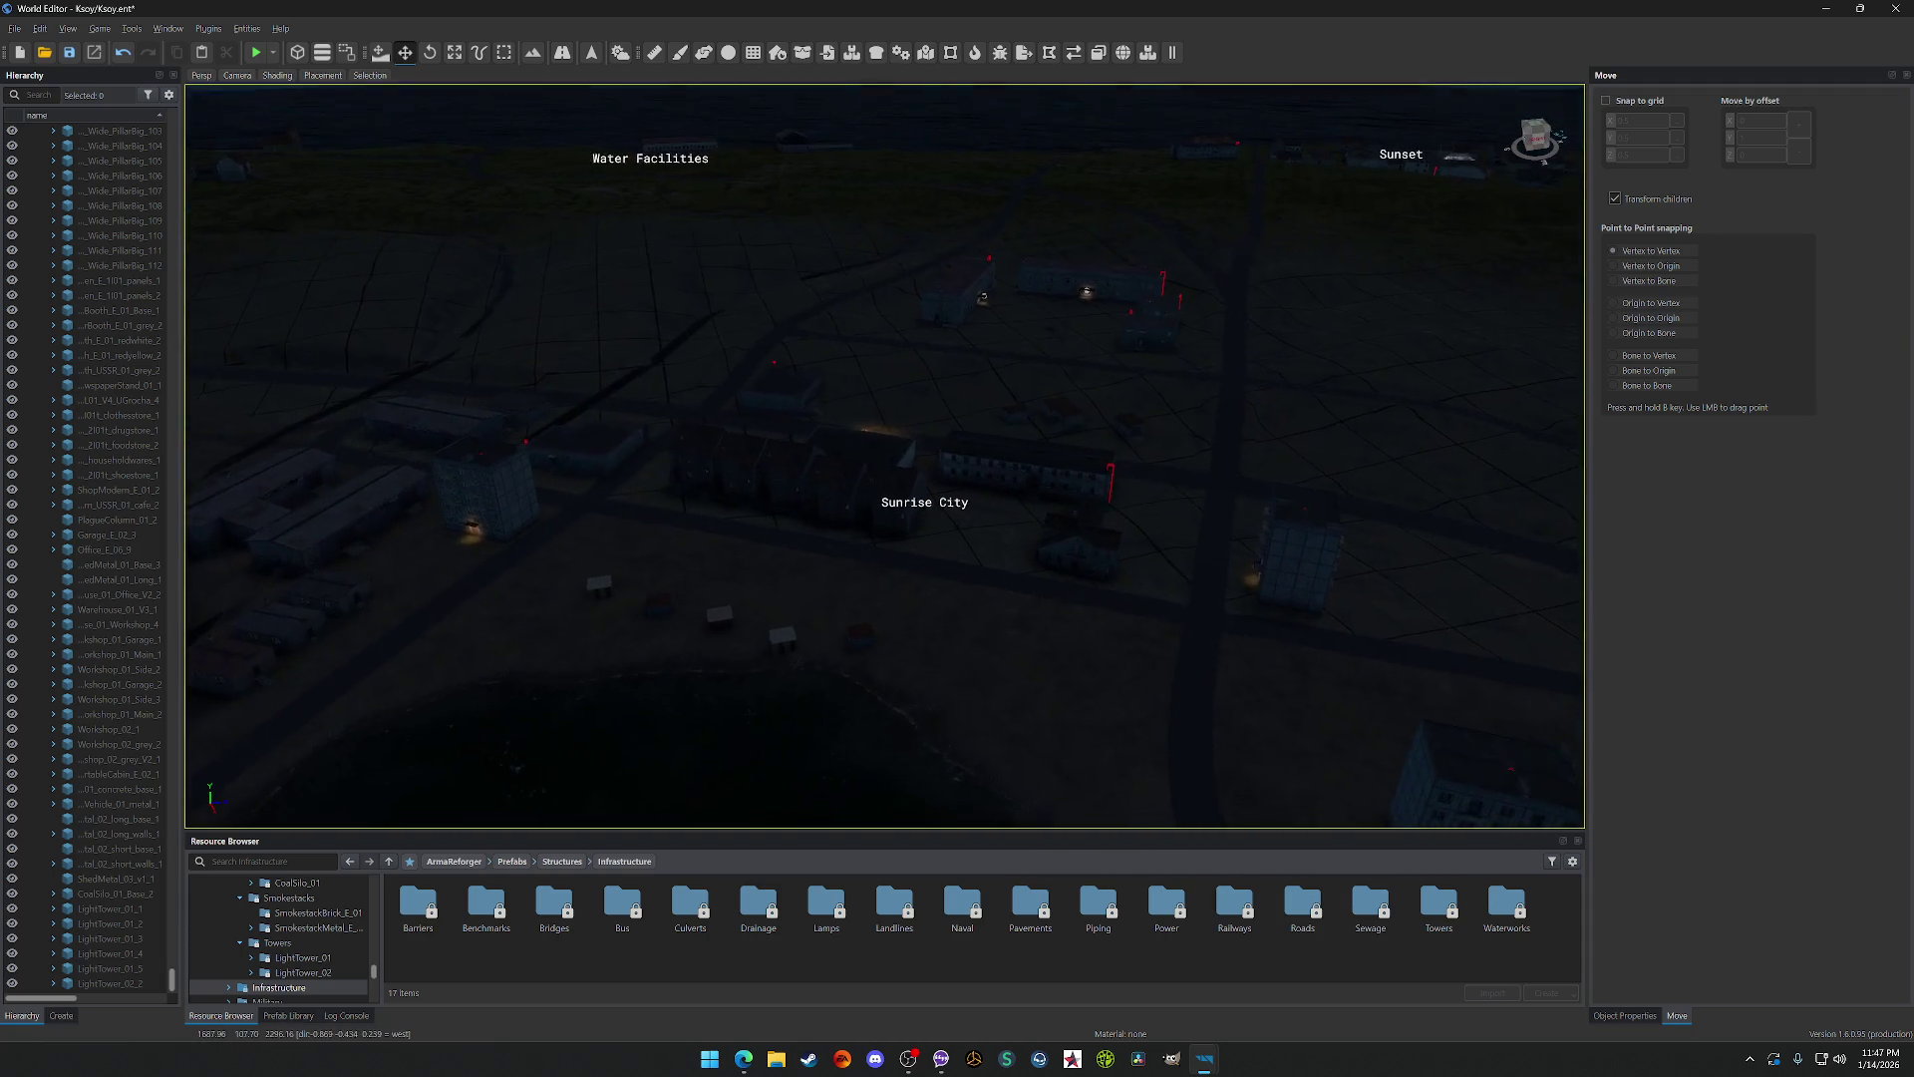
{"action": "left_click", "coordinate": [620, 52]}
{"action": "type", "text": "0.400"}
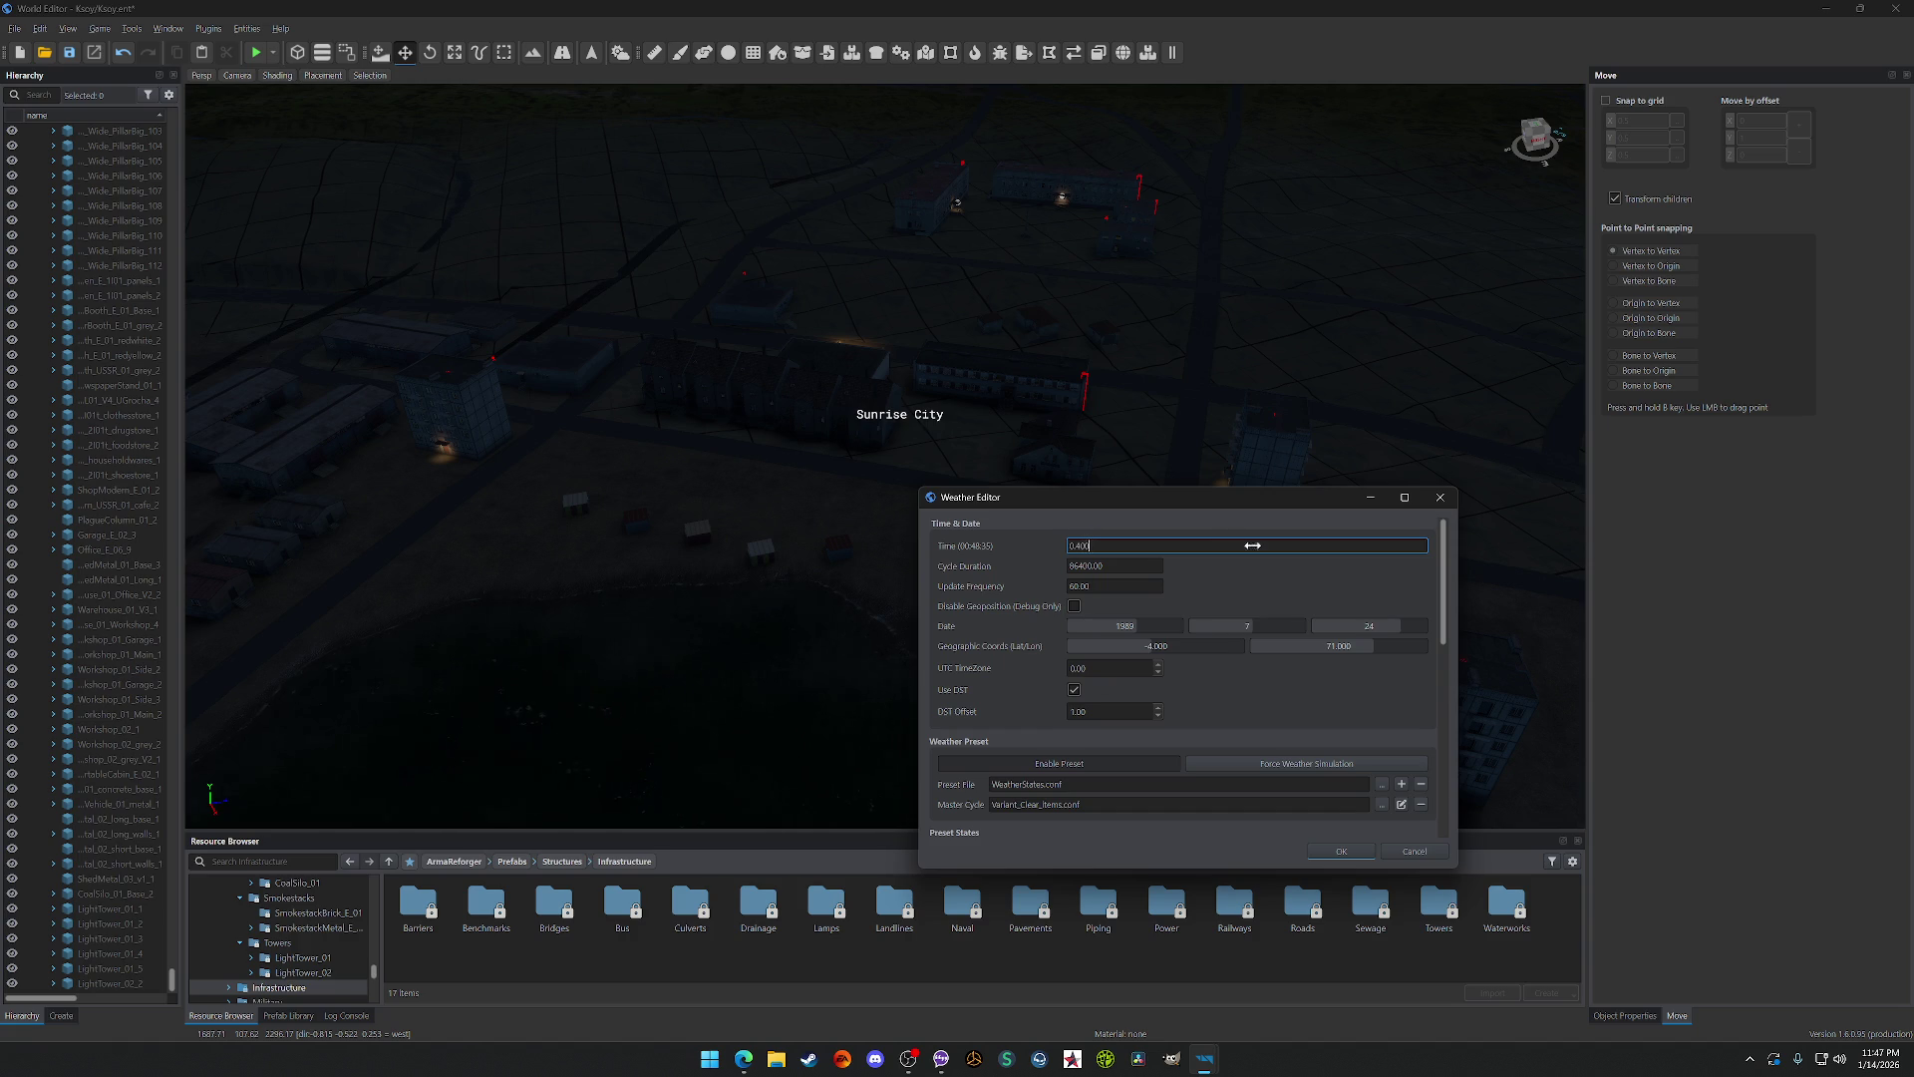
{"action": "key", "text": "Return"}
{"action": "key", "text": "Return"}
{"action": "key", "text": "ctrl+s"}
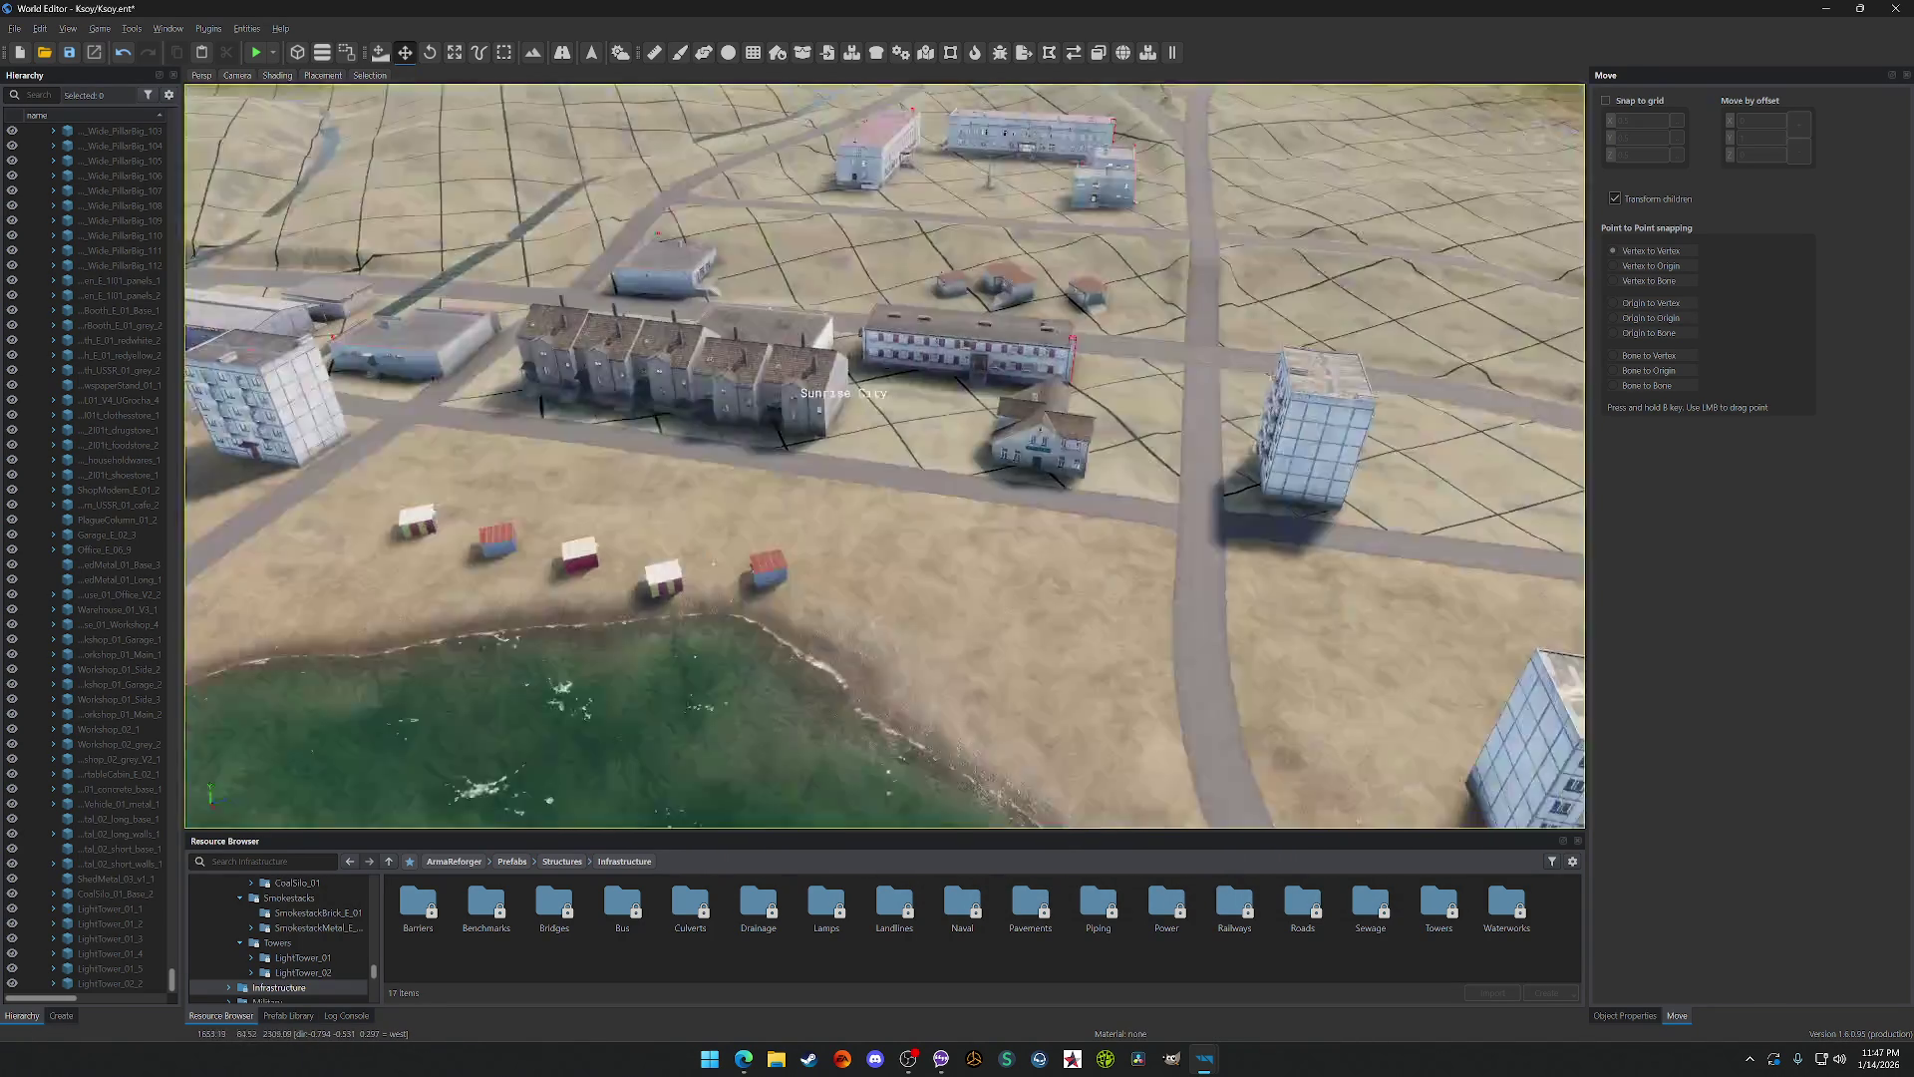
Step: Try placing a prefab from Barriers > BarGate_01 beside the road, then undo it
{"action": "scroll", "coordinate": [1071, 506], "scroll_direction": "up", "scroll_amount": 10}
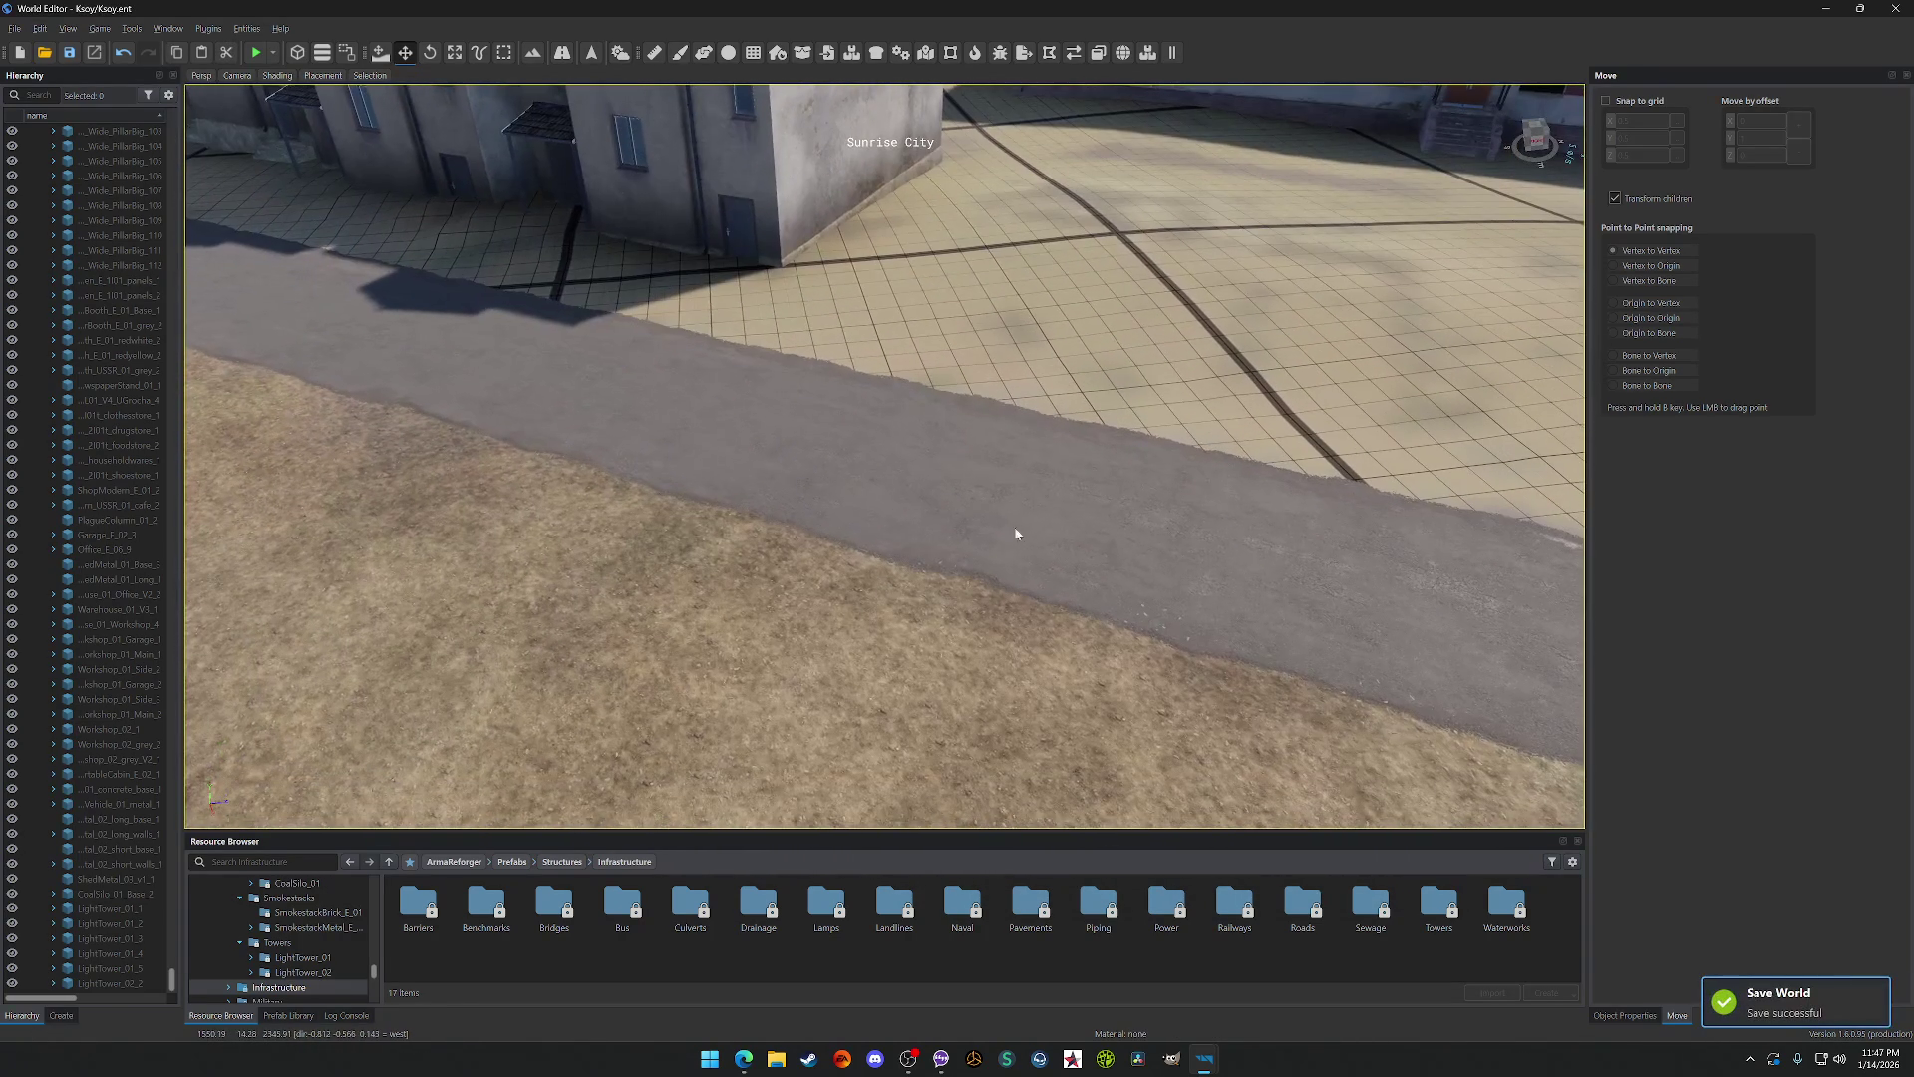
{"action": "double_click", "coordinate": [438, 907]}
{"action": "double_click", "coordinate": [421, 904]}
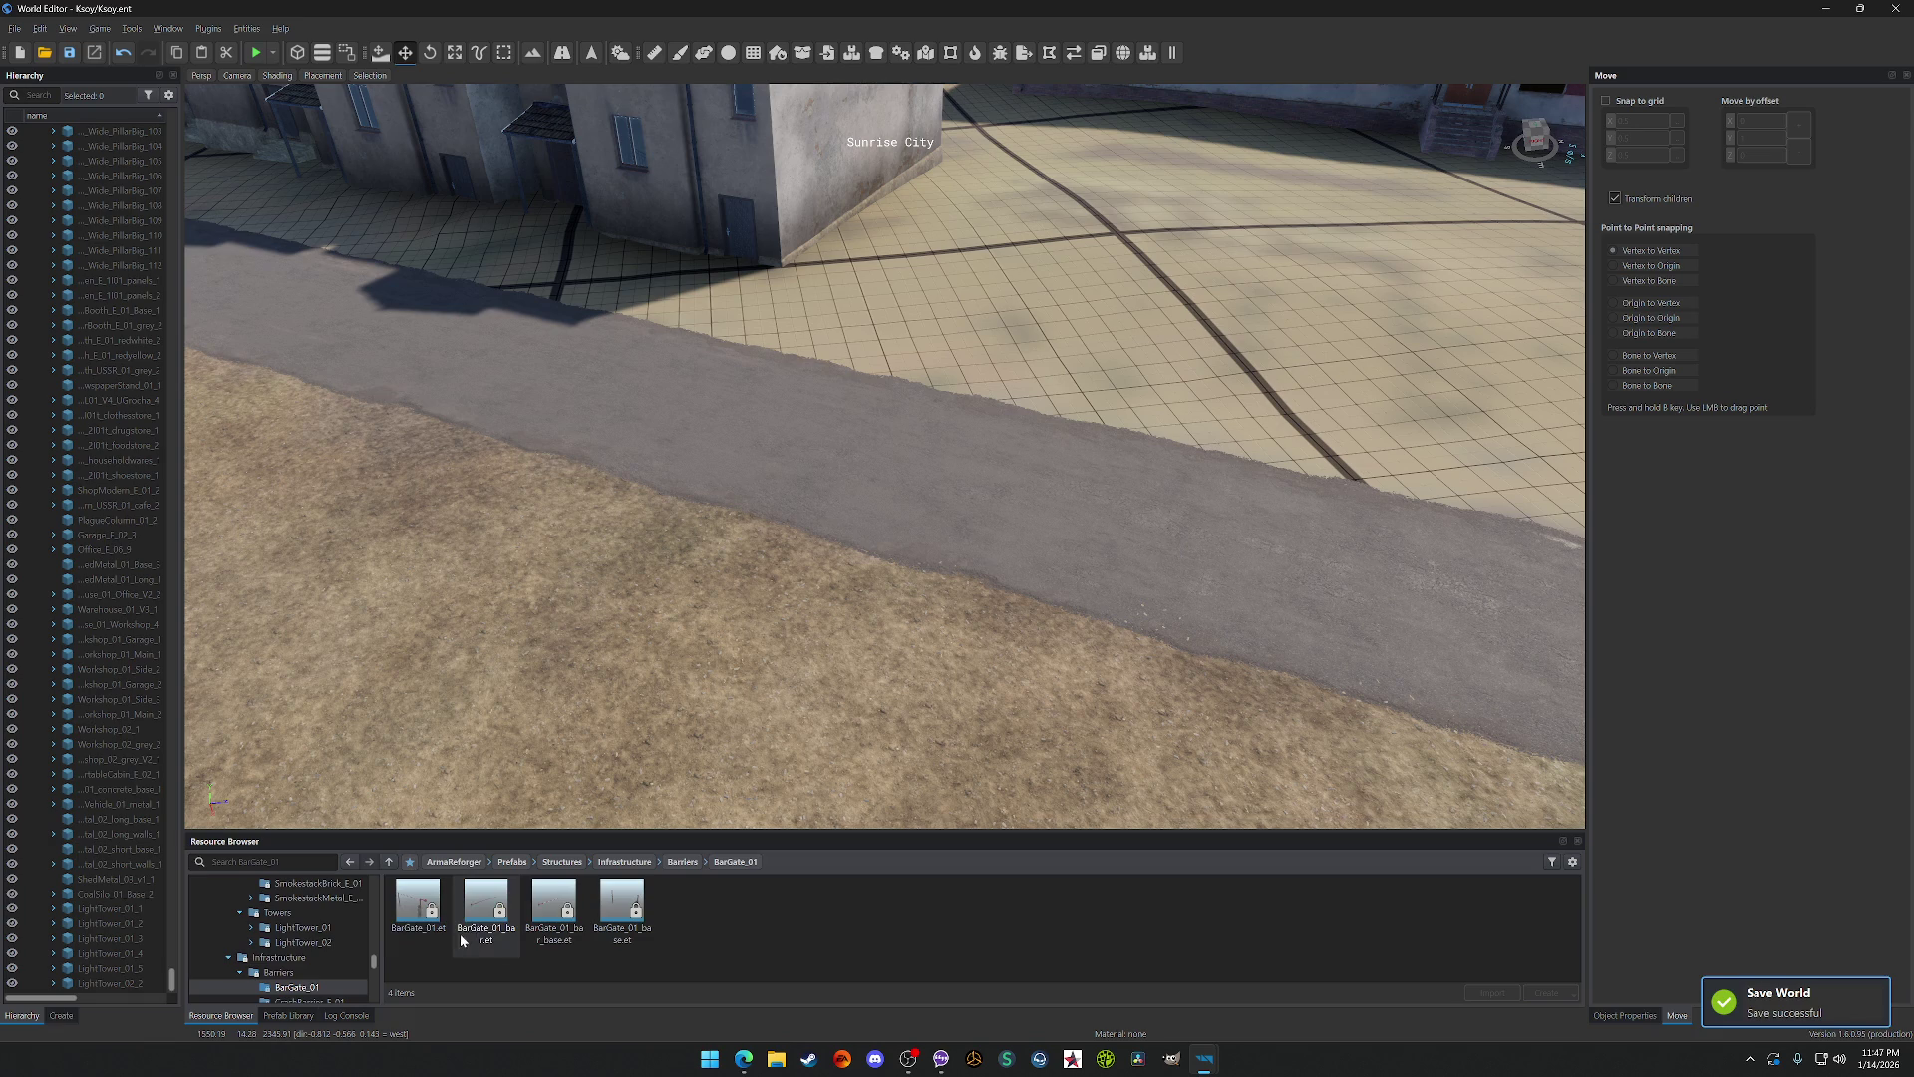
{"action": "mouse_move", "coordinate": [419, 905]}
{"action": "left_mouse_down"}
{"action": "mouse_move", "coordinate": [586, 761]}
{"action": "mouse_move", "coordinate": [836, 439]}
{"action": "left_mouse_up"}
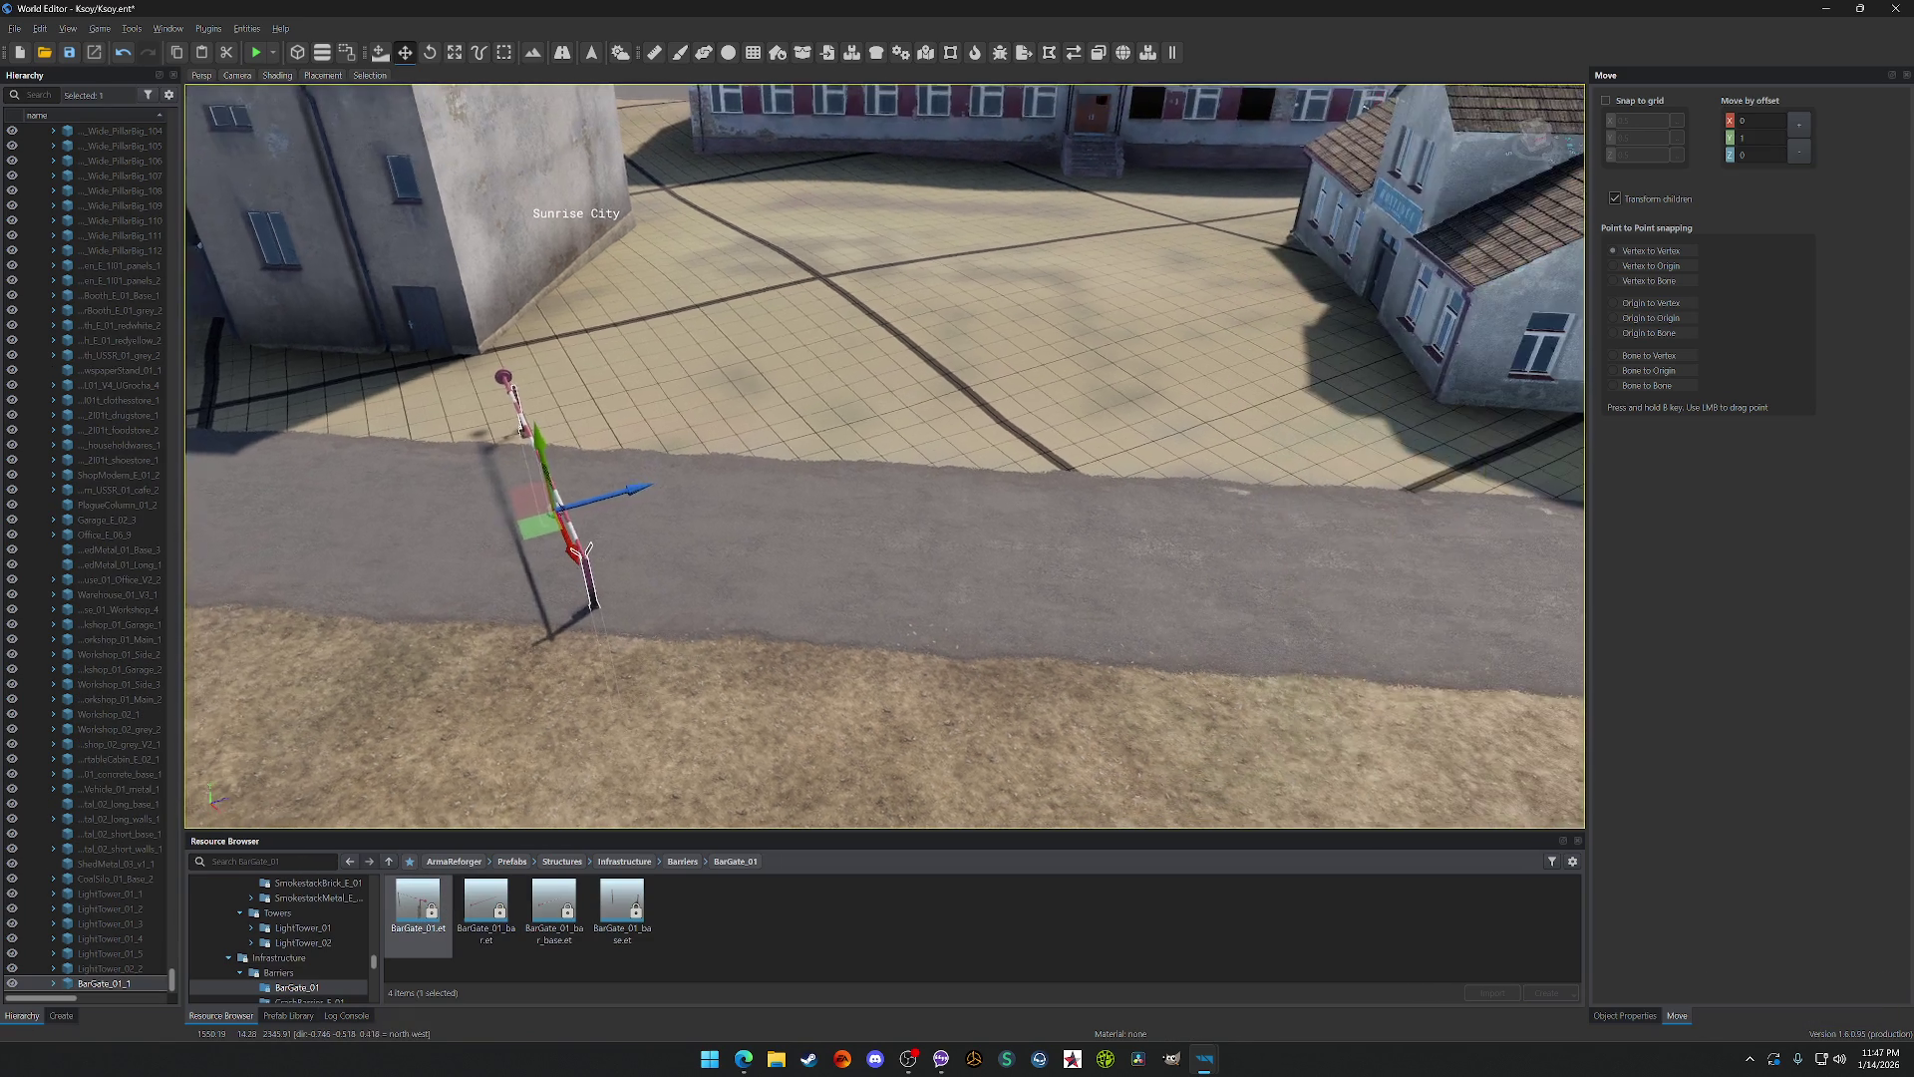
{"action": "scroll", "coordinate": [959, 584], "scroll_direction": "down", "scroll_amount": 3}
{"action": "key", "text": "ctrl+z"}
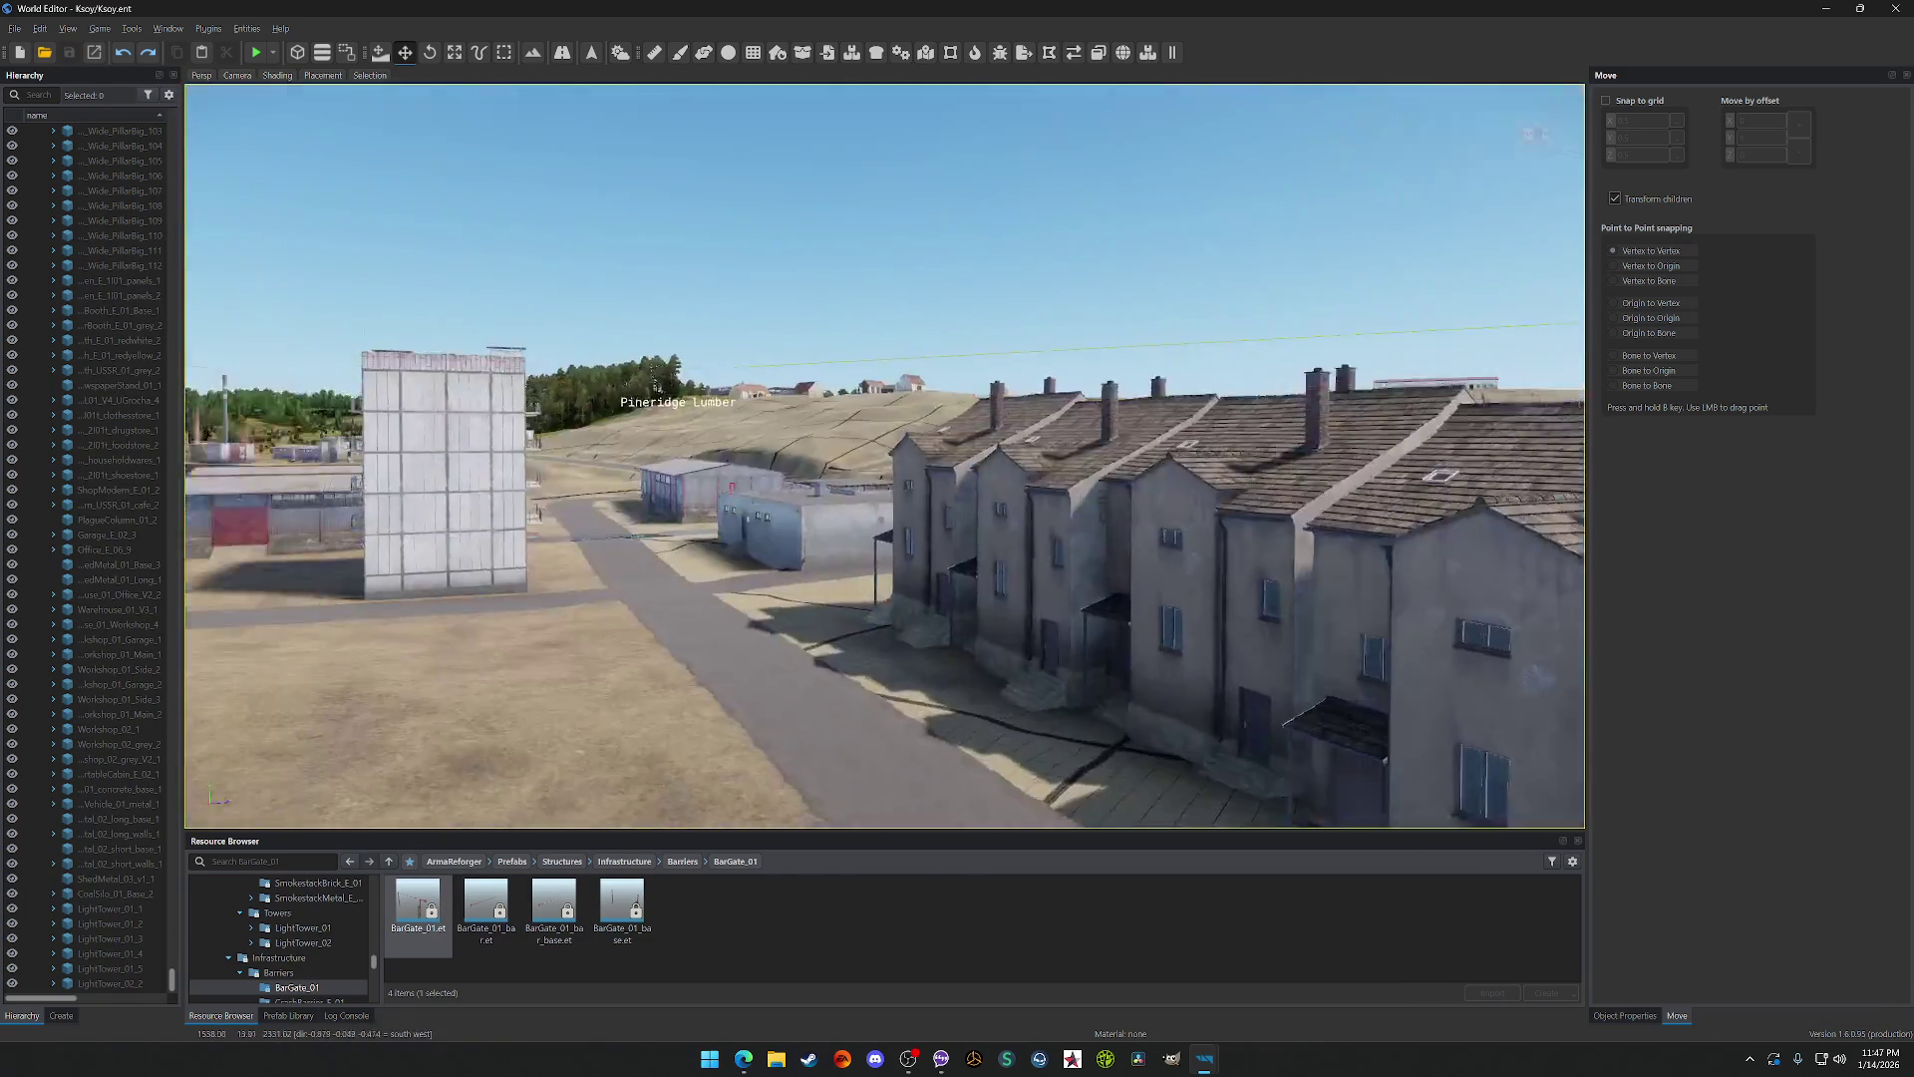
Step: Drop the BarGate_01_bar piece onto the shore road near Power Facilities
{"action": "key", "text": "w"}
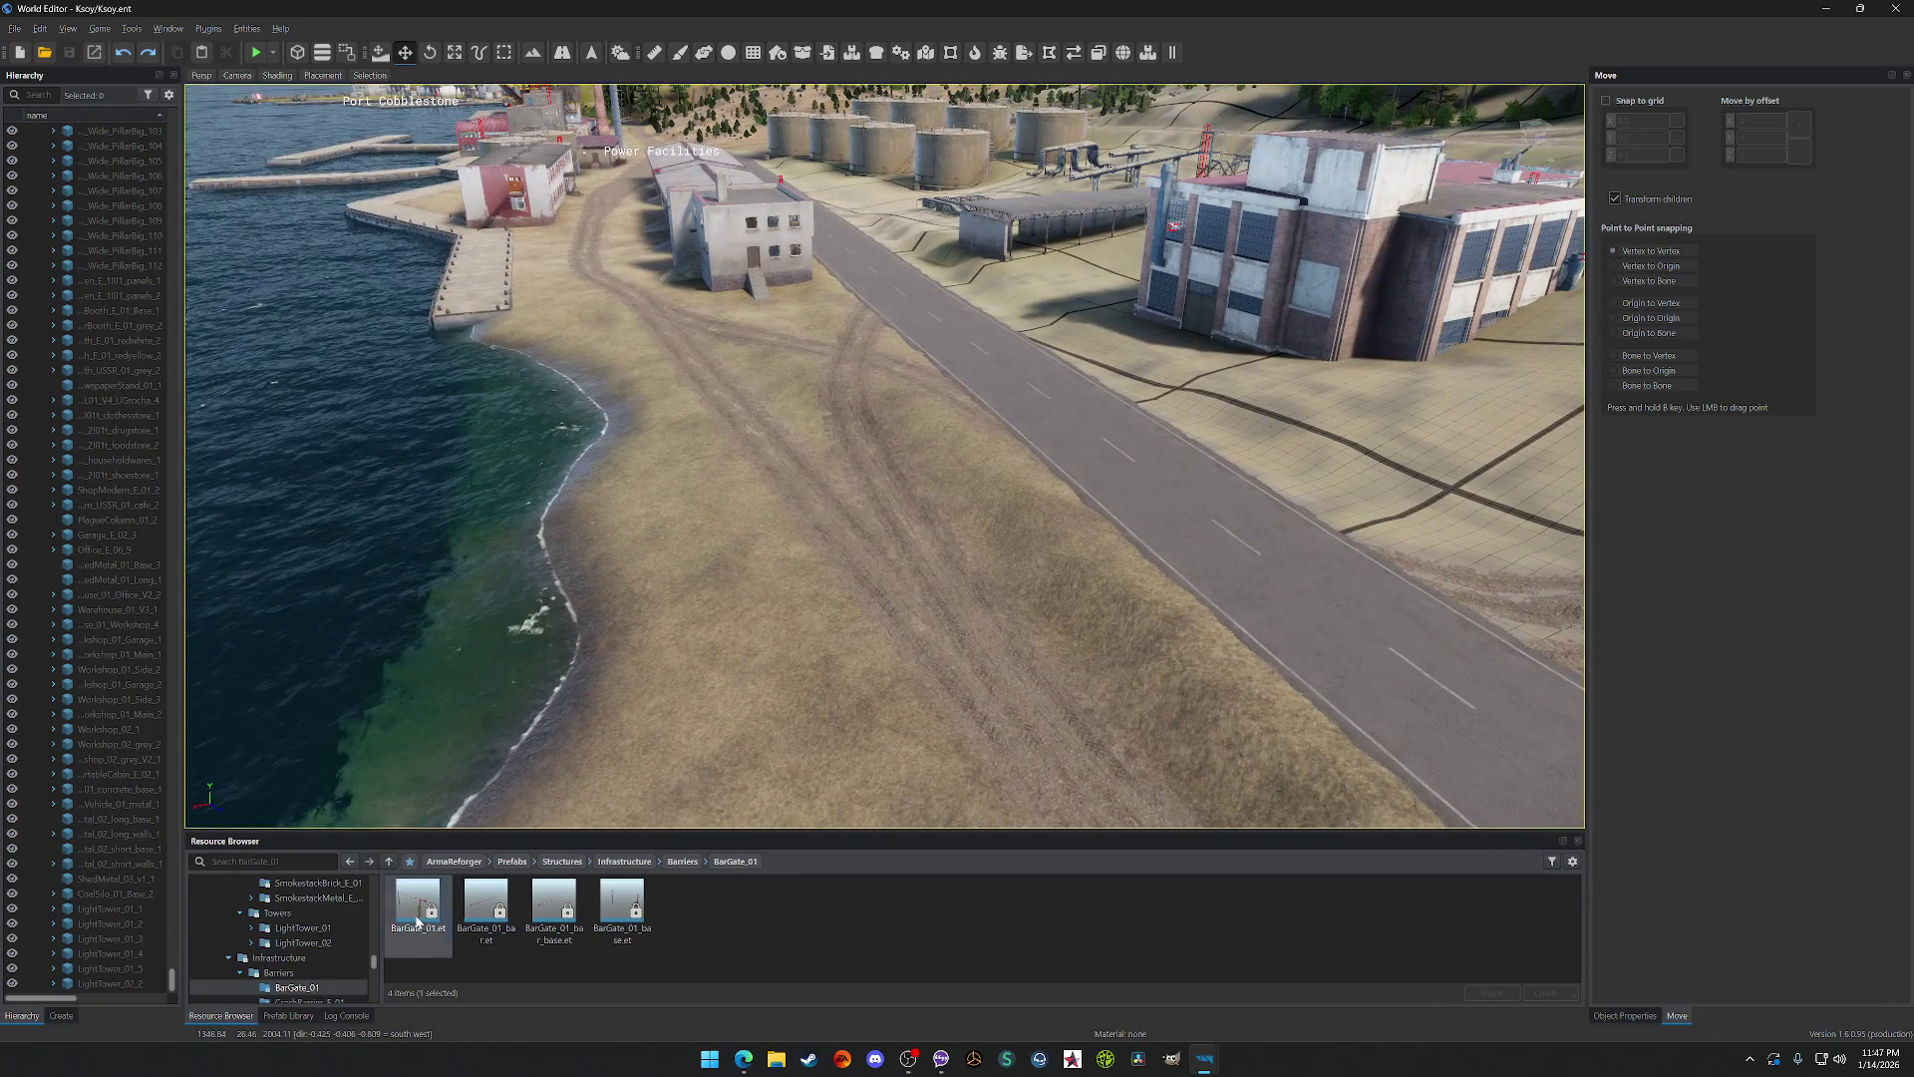
{"action": "mouse_move", "coordinate": [417, 922]}
{"action": "left_mouse_down"}
{"action": "mouse_move", "coordinate": [1022, 528]}
{"action": "mouse_move", "coordinate": [972, 483]}
{"action": "left_mouse_up"}
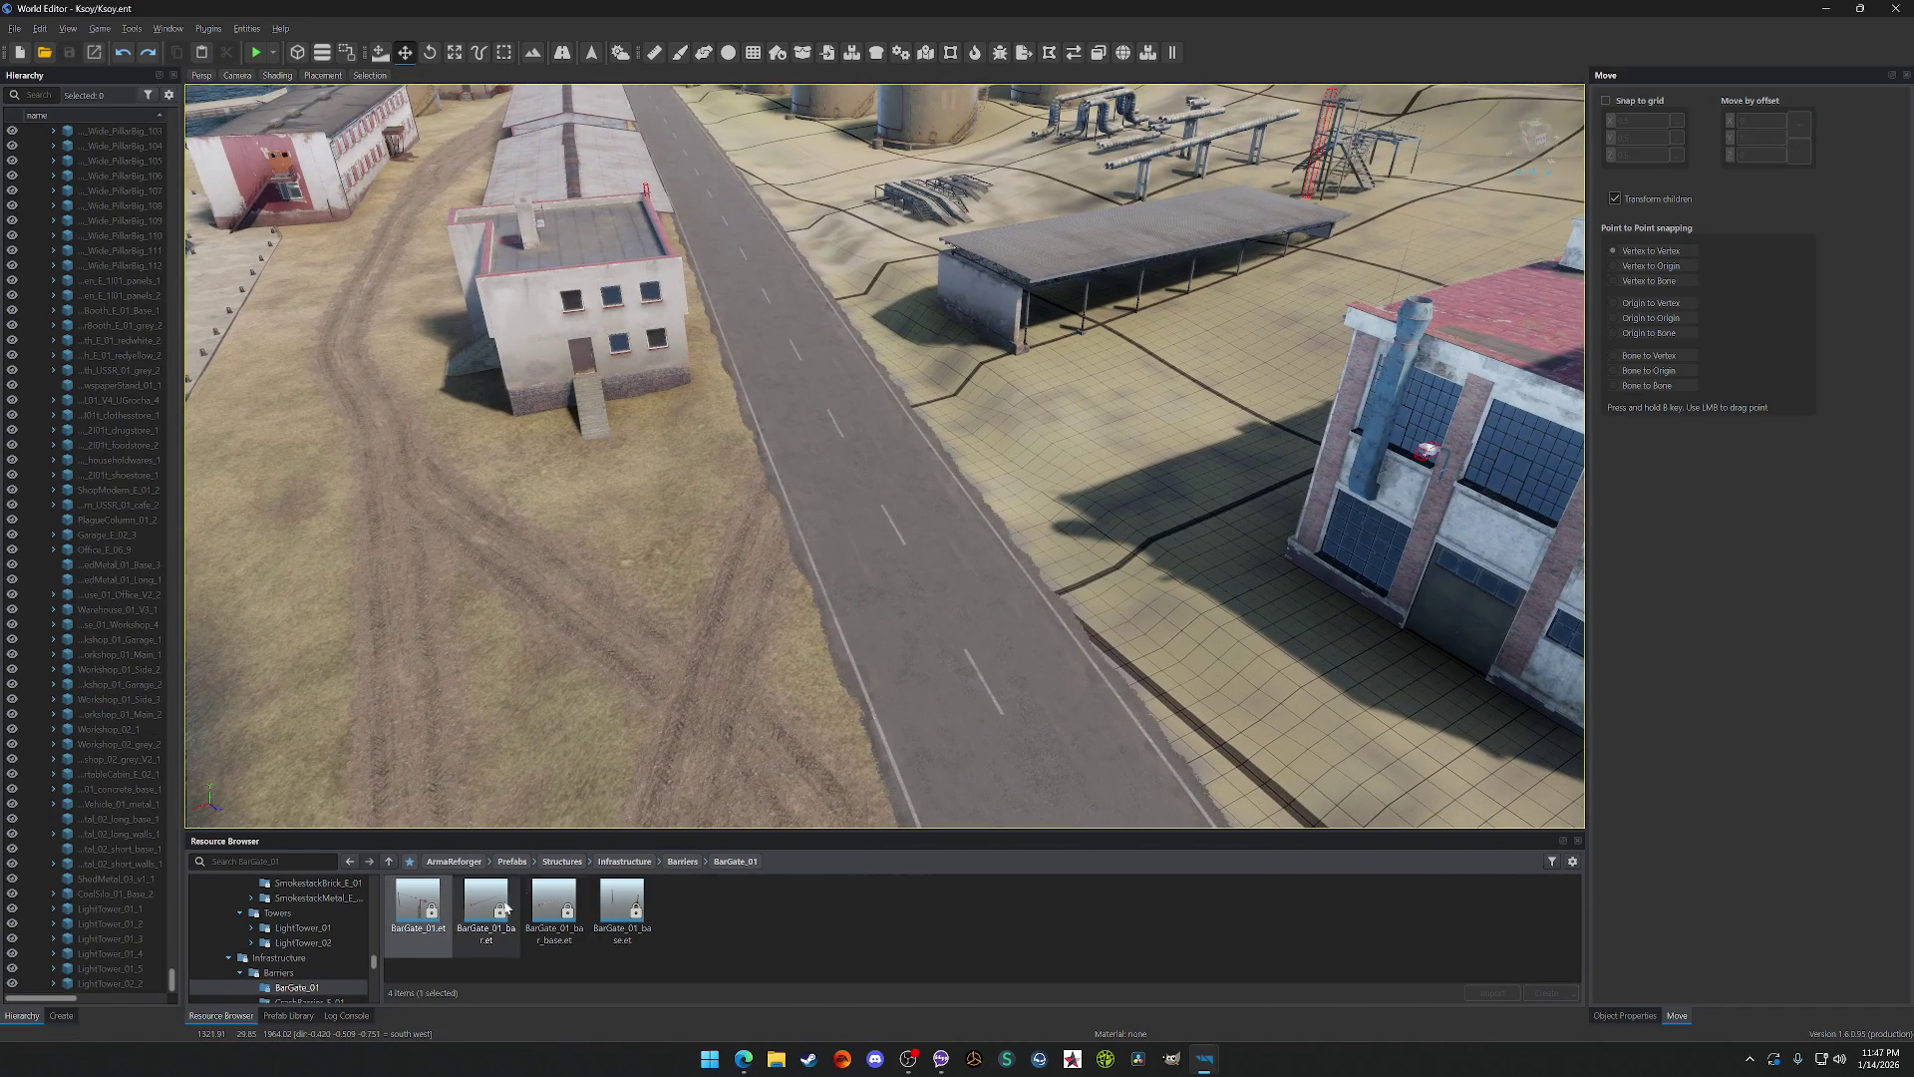
{"action": "mouse_move", "coordinate": [486, 902]}
{"action": "left_mouse_down"}
{"action": "mouse_move", "coordinate": [945, 621]}
{"action": "mouse_move", "coordinate": [912, 603]}
{"action": "left_mouse_up"}
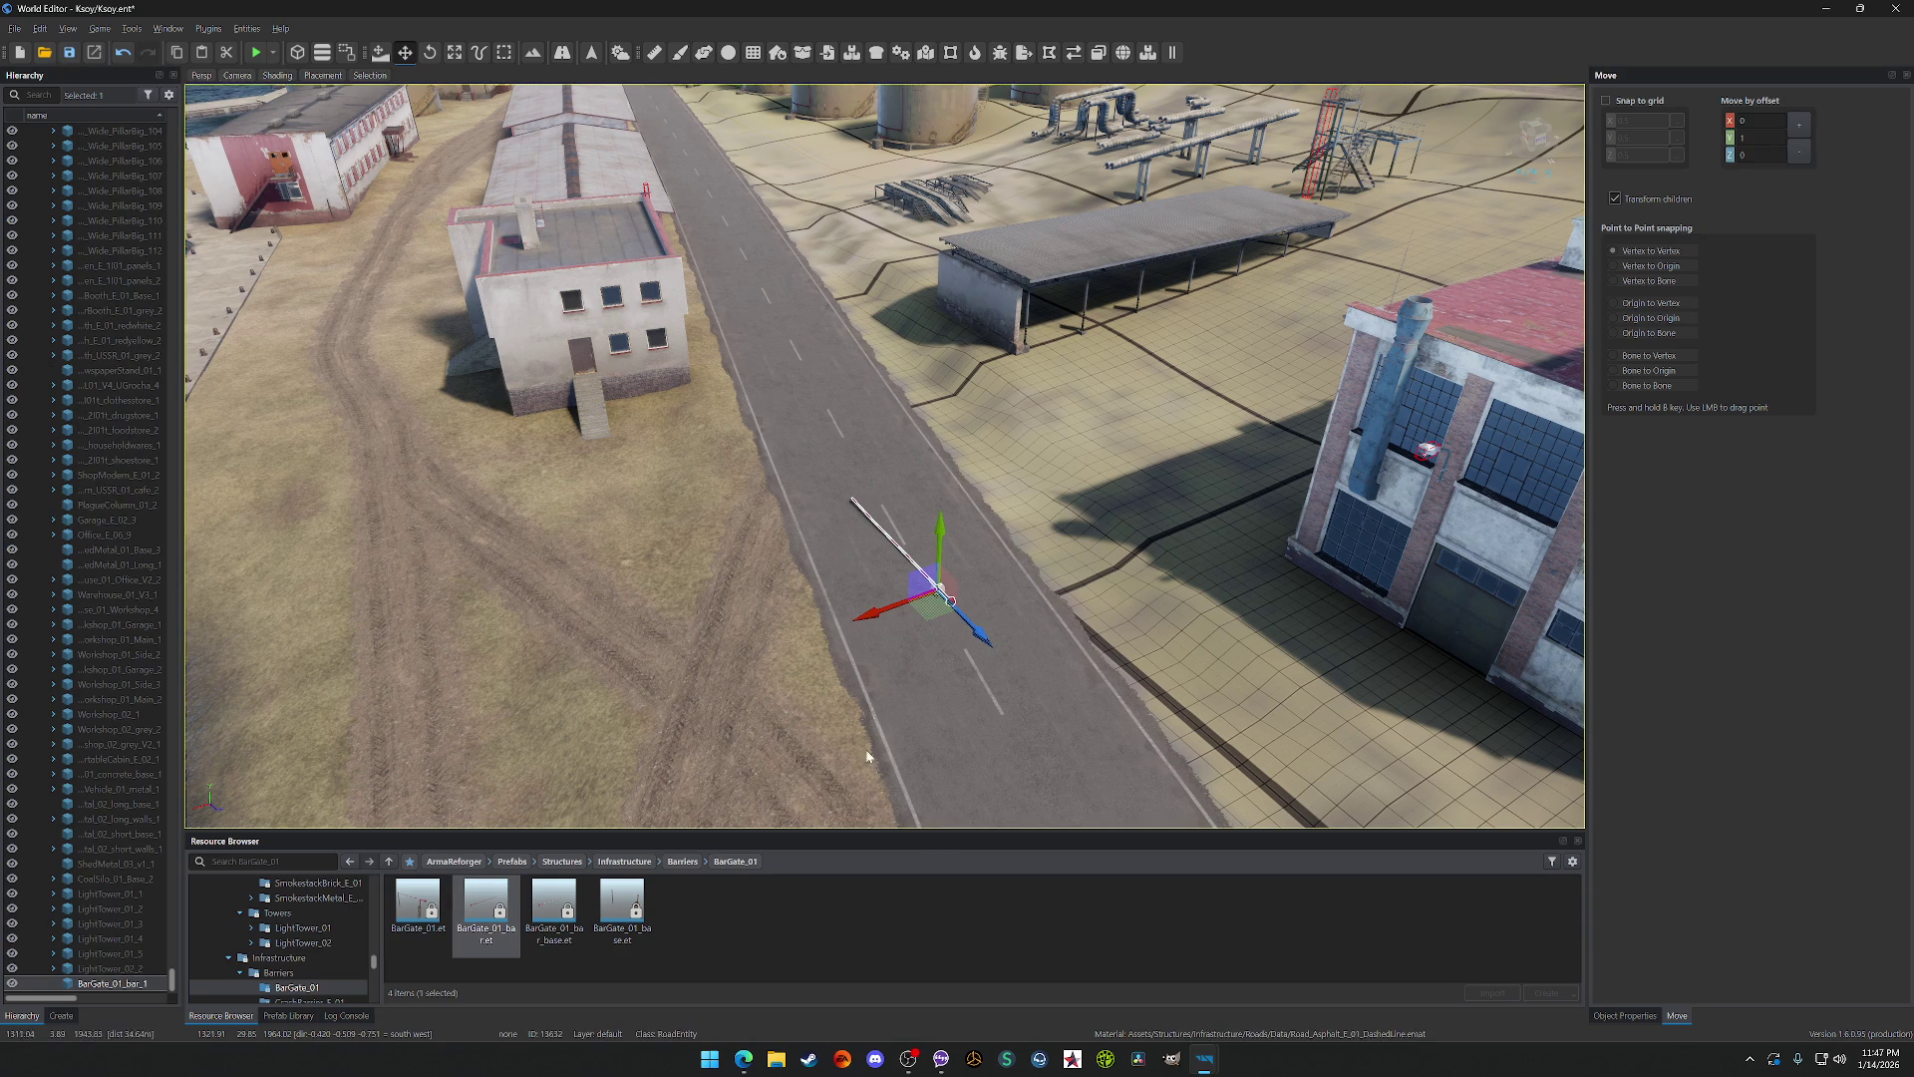
Step: Rotate the placed bar piece, then undo it
{"action": "key", "text": "e"}
{"action": "left_click_drag", "start_coordinate": [907, 635], "coordinate": [936, 588]}
{"action": "left_click", "coordinate": [410, 57]}
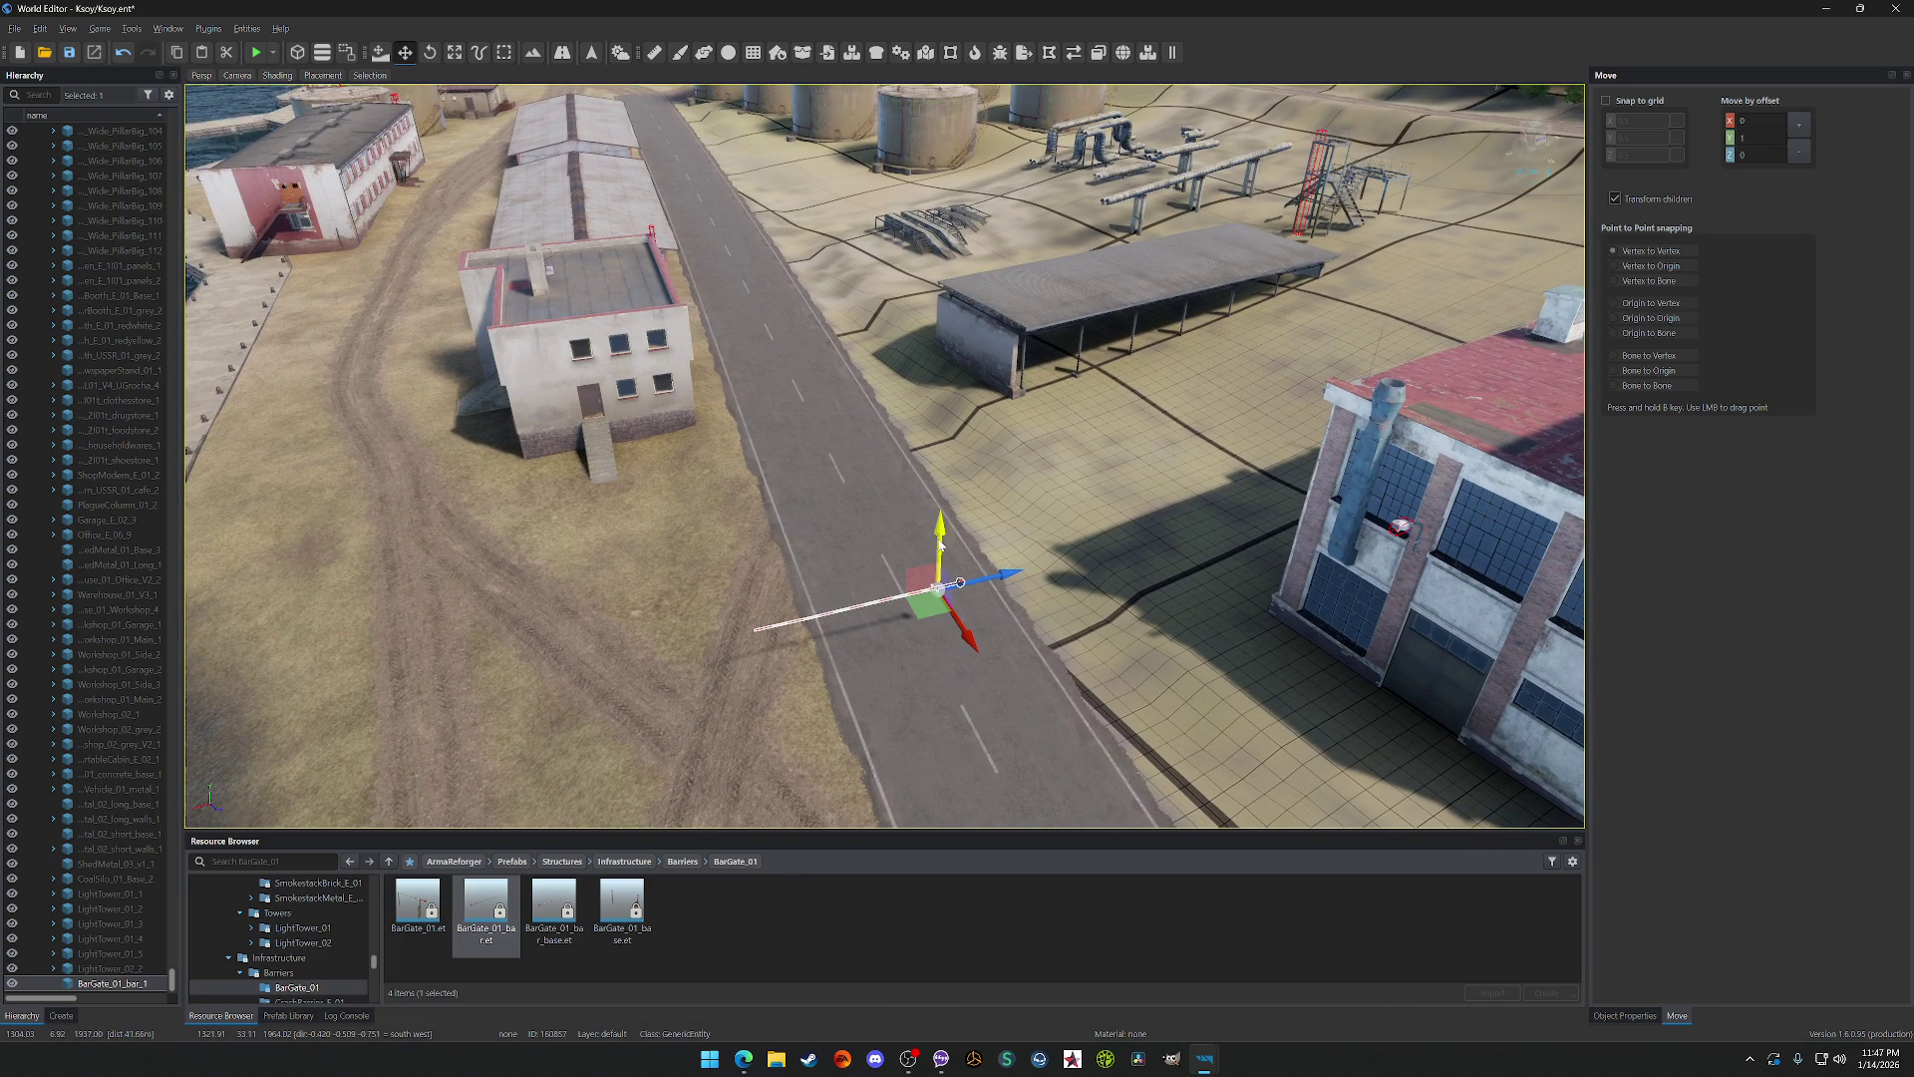
{"action": "key", "text": "ctrl+z"}
Step: Place a full BarGate_01 gate on the road and rotate it across the road
{"action": "mouse_move", "coordinate": [429, 878]}
{"action": "left_mouse_down"}
{"action": "mouse_move", "coordinate": [906, 717]}
{"action": "mouse_move", "coordinate": [945, 686]}
{"action": "mouse_move", "coordinate": [187, 574]}
{"action": "mouse_move", "coordinate": [506, 151]}
{"action": "left_mouse_up"}
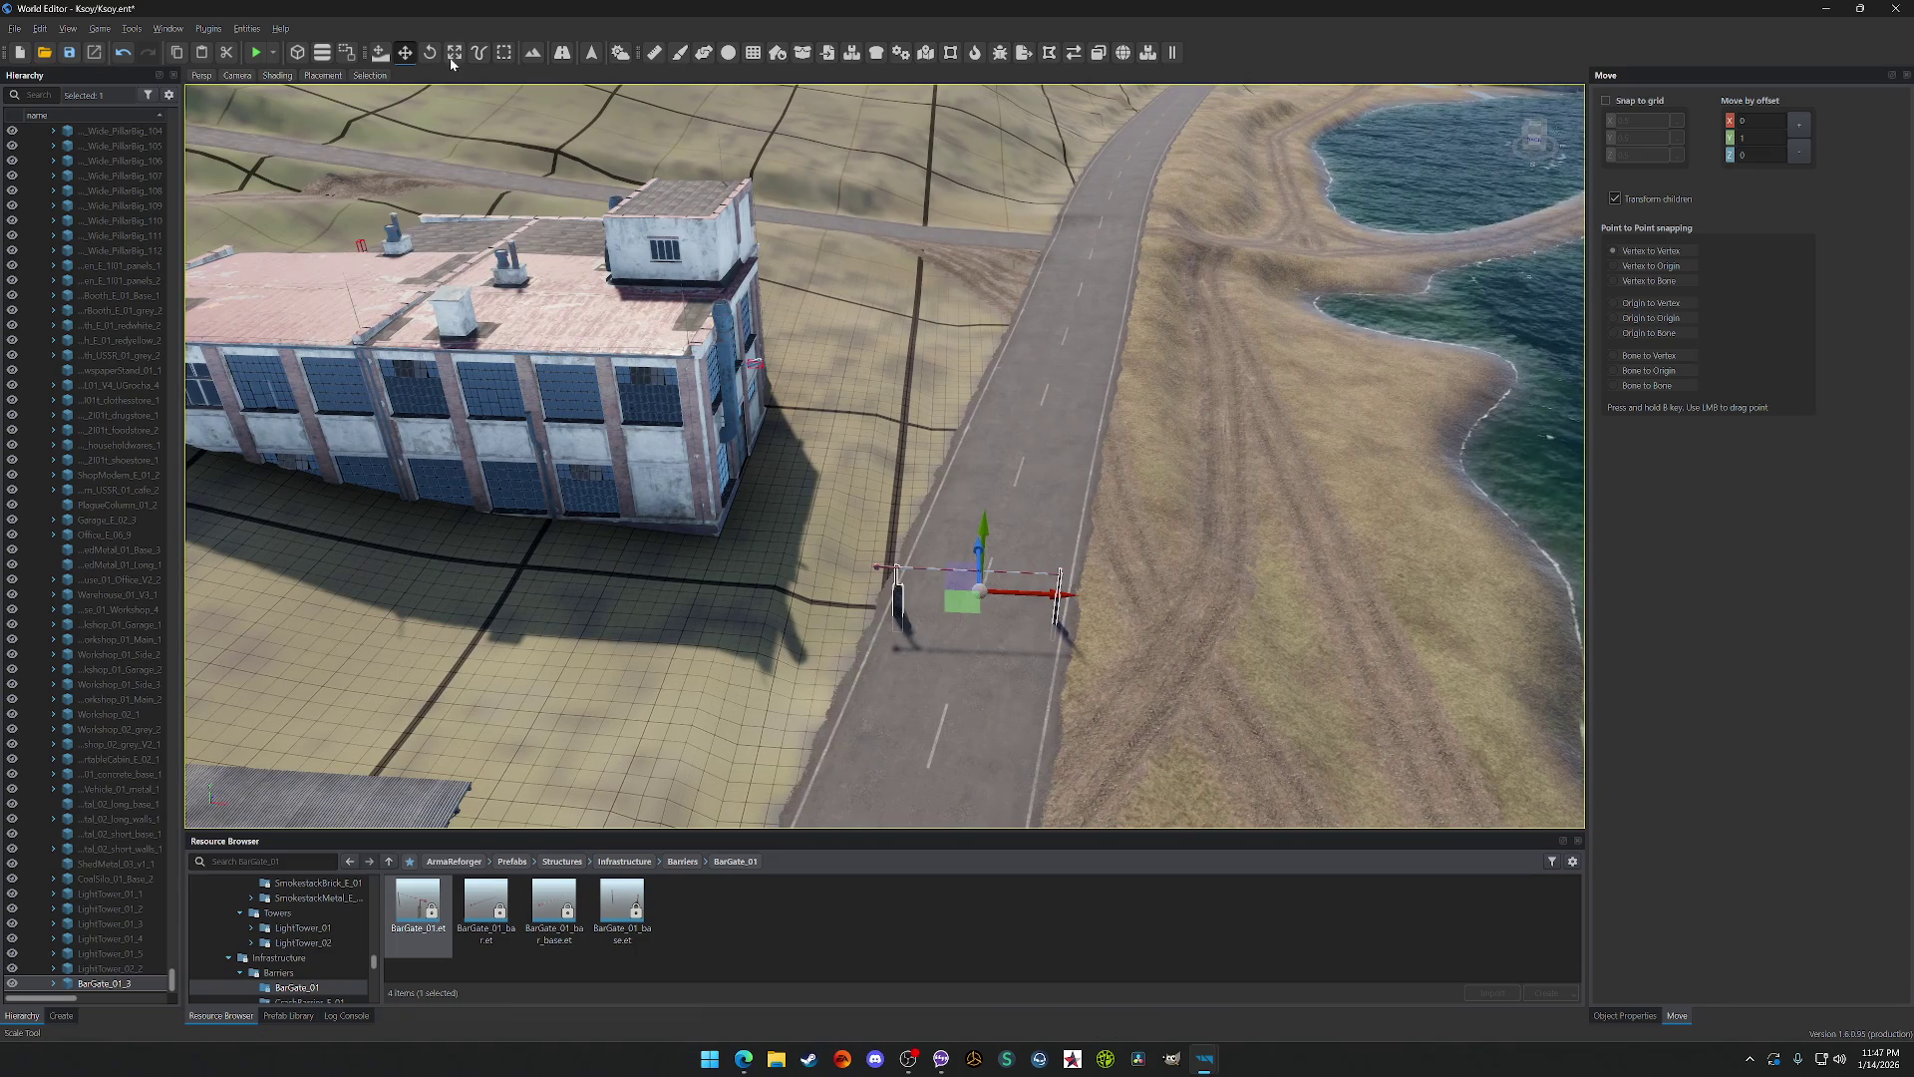
{"action": "key", "text": "e"}
{"action": "mouse_move", "coordinate": [949, 614]}
{"action": "left_mouse_down"}
{"action": "mouse_move", "coordinate": [957, 598]}
{"action": "mouse_move", "coordinate": [887, 546]}
{"action": "left_mouse_up"}
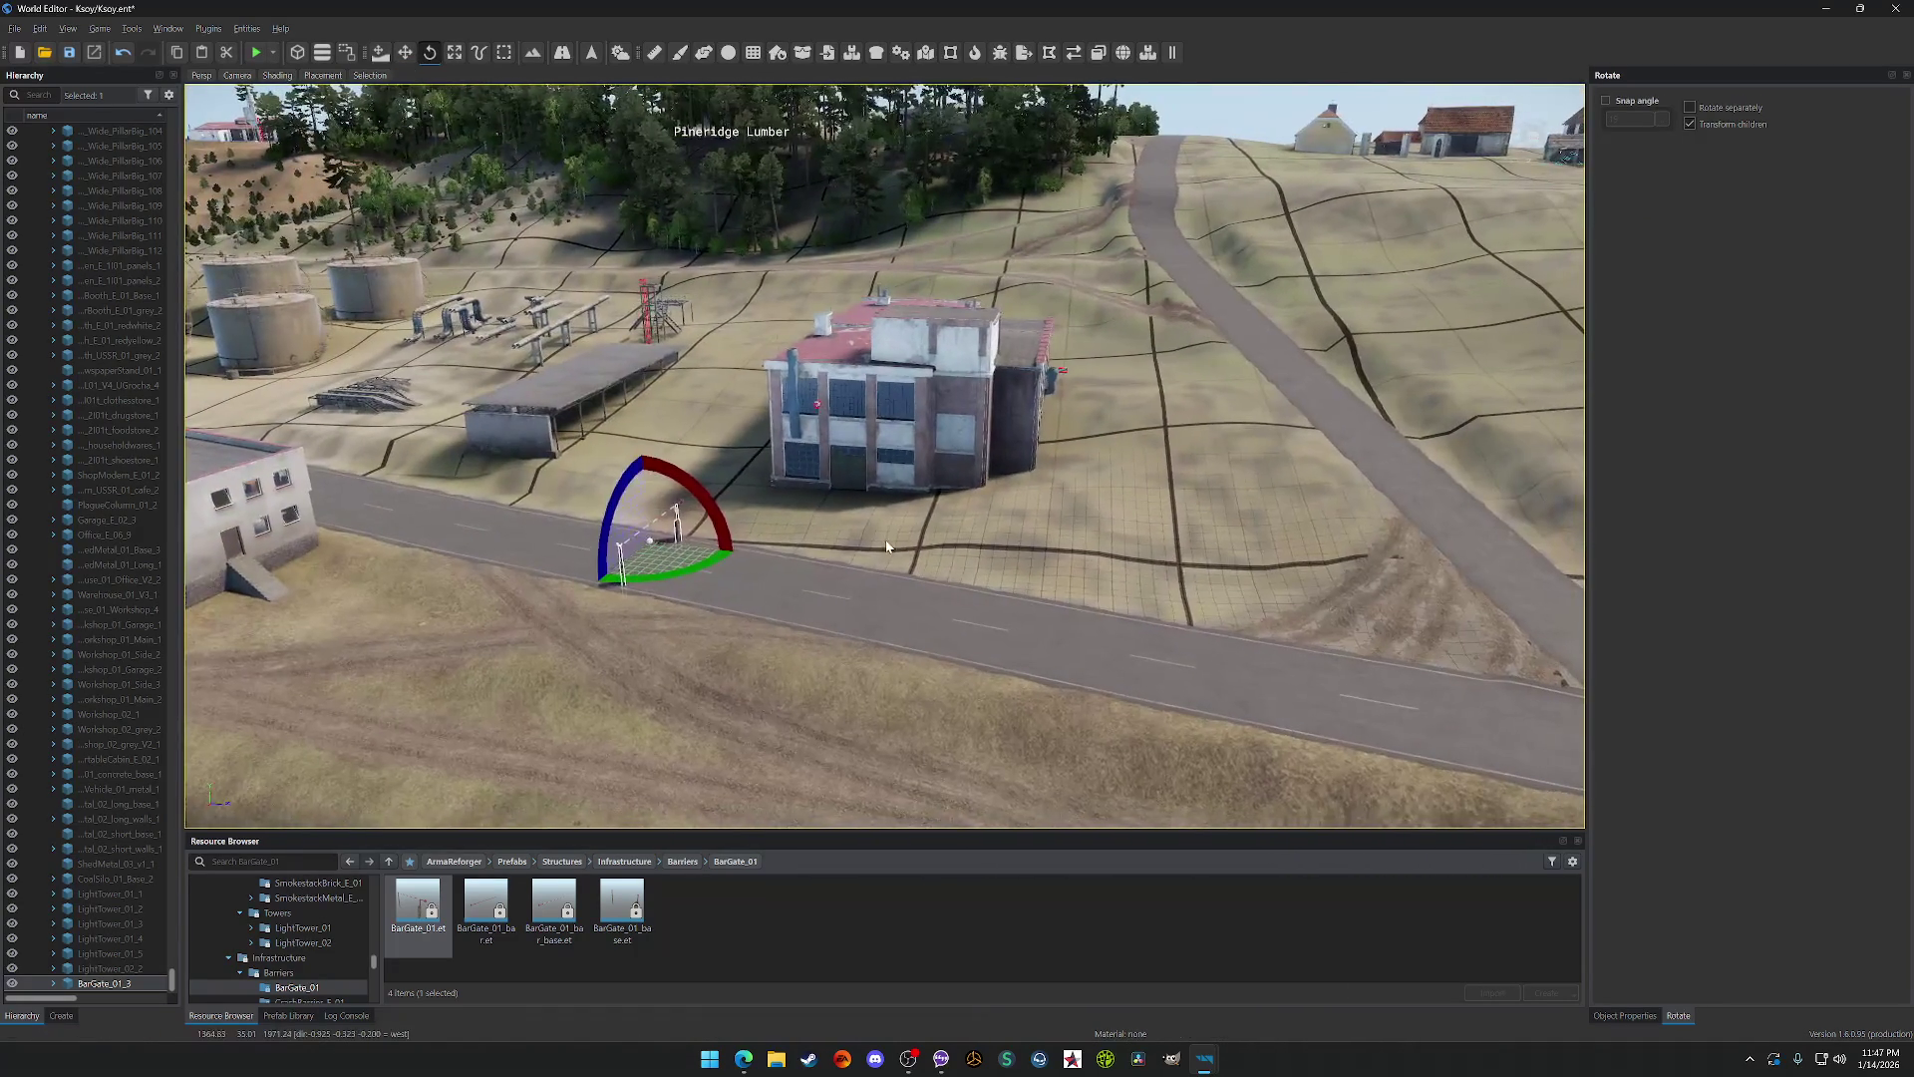
{"action": "left_click_drag", "start_coordinate": [734, 426], "coordinate": [618, 426]}
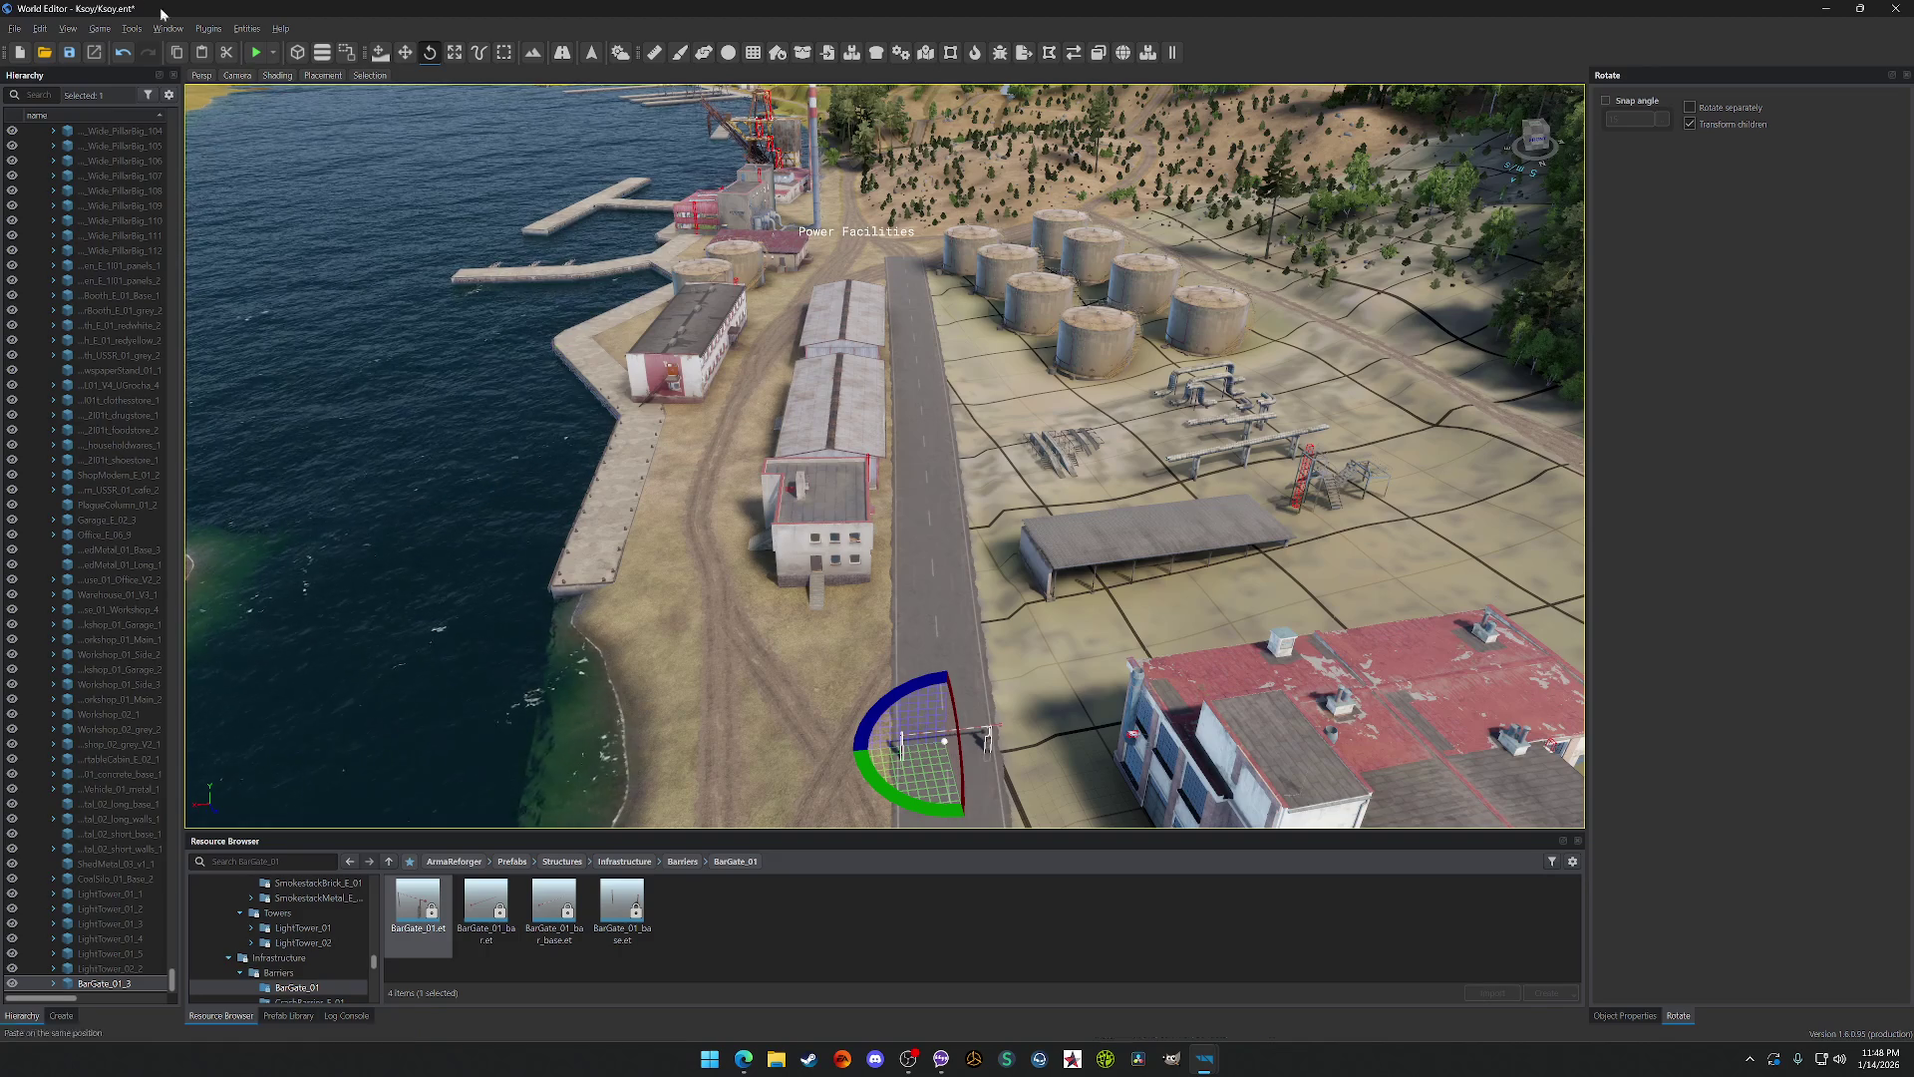
{"action": "left_click", "coordinate": [404, 52]}
{"action": "mouse_move", "coordinate": [922, 768]}
{"action": "left_mouse_down"}
{"action": "mouse_move", "coordinate": [922, 698]}
{"action": "mouse_move", "coordinate": [807, 698]}
{"action": "left_mouse_up"}
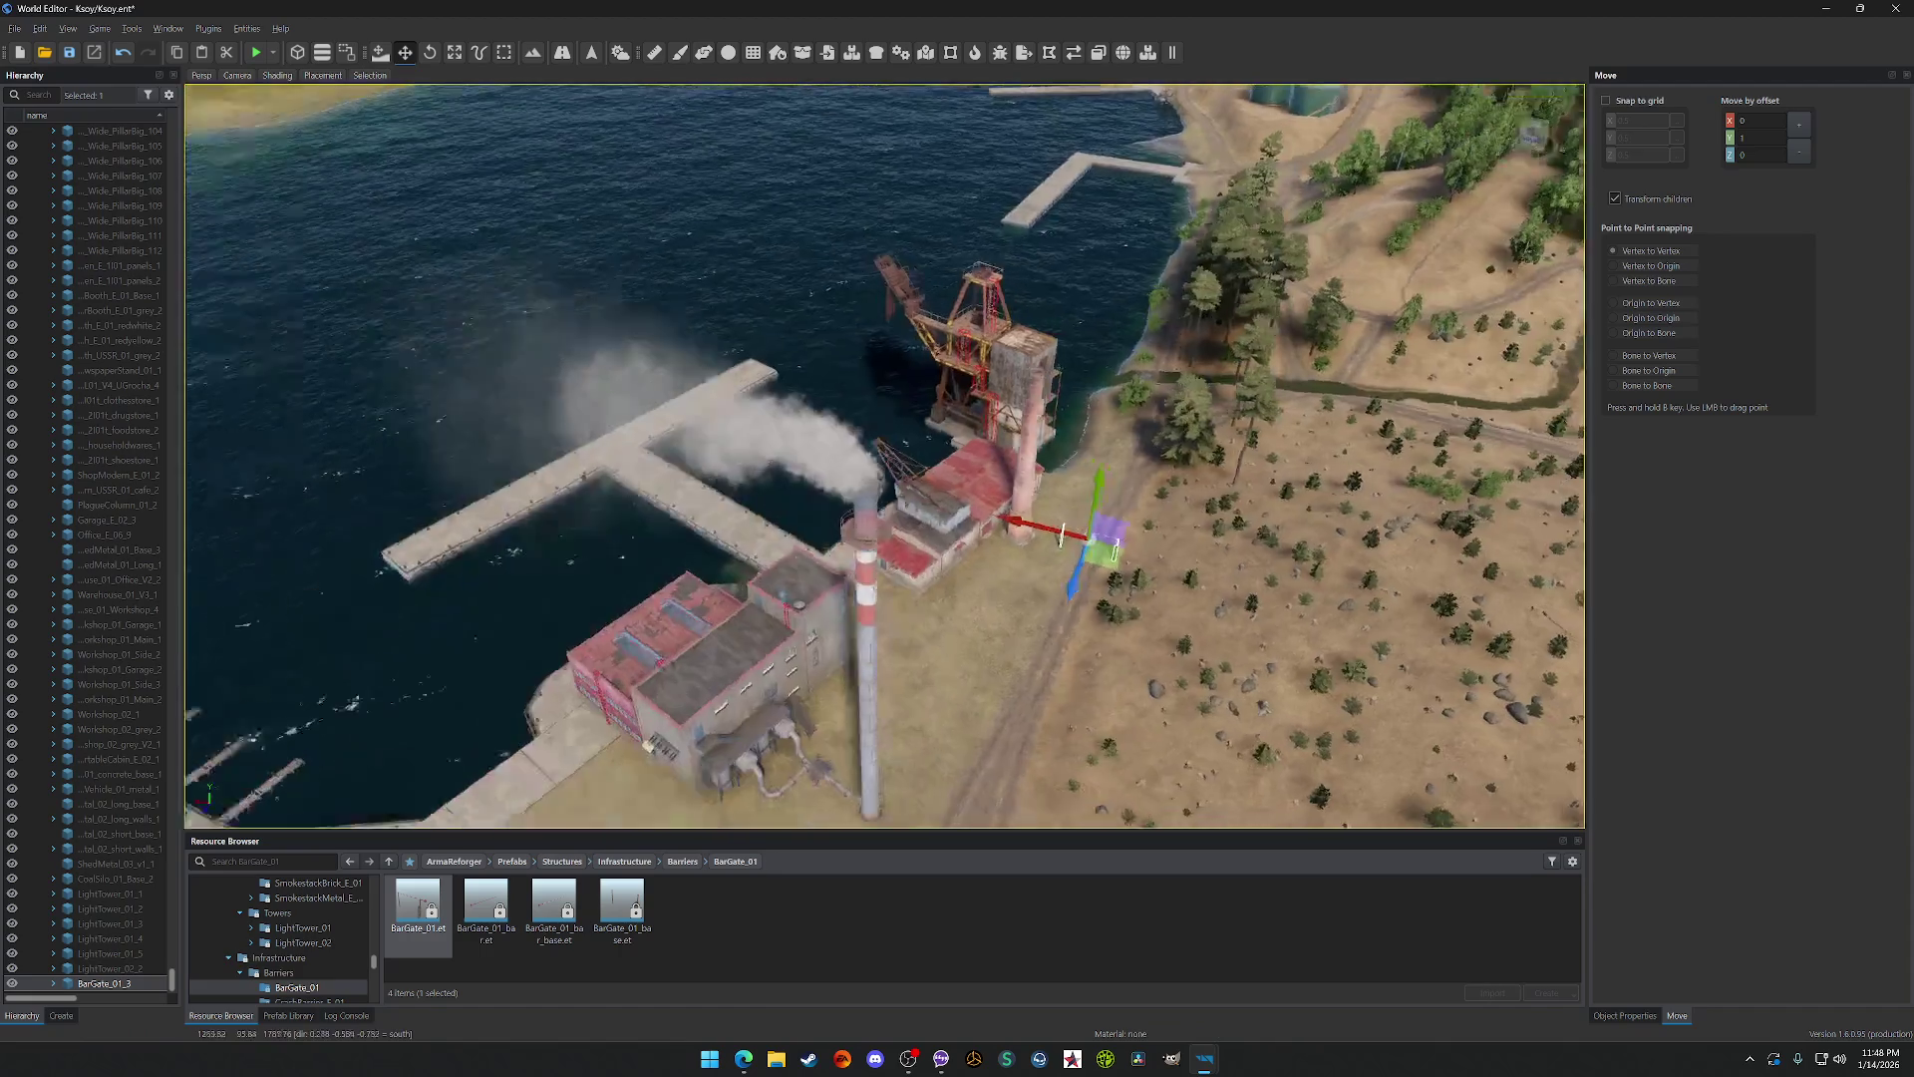
Step: Save the world and orbit the view around the Power Facilities tank farm
{"action": "key", "text": "ctrl+s"}
{"action": "scroll", "coordinate": [1374, 658], "scroll_direction": "up", "scroll_amount": 5}
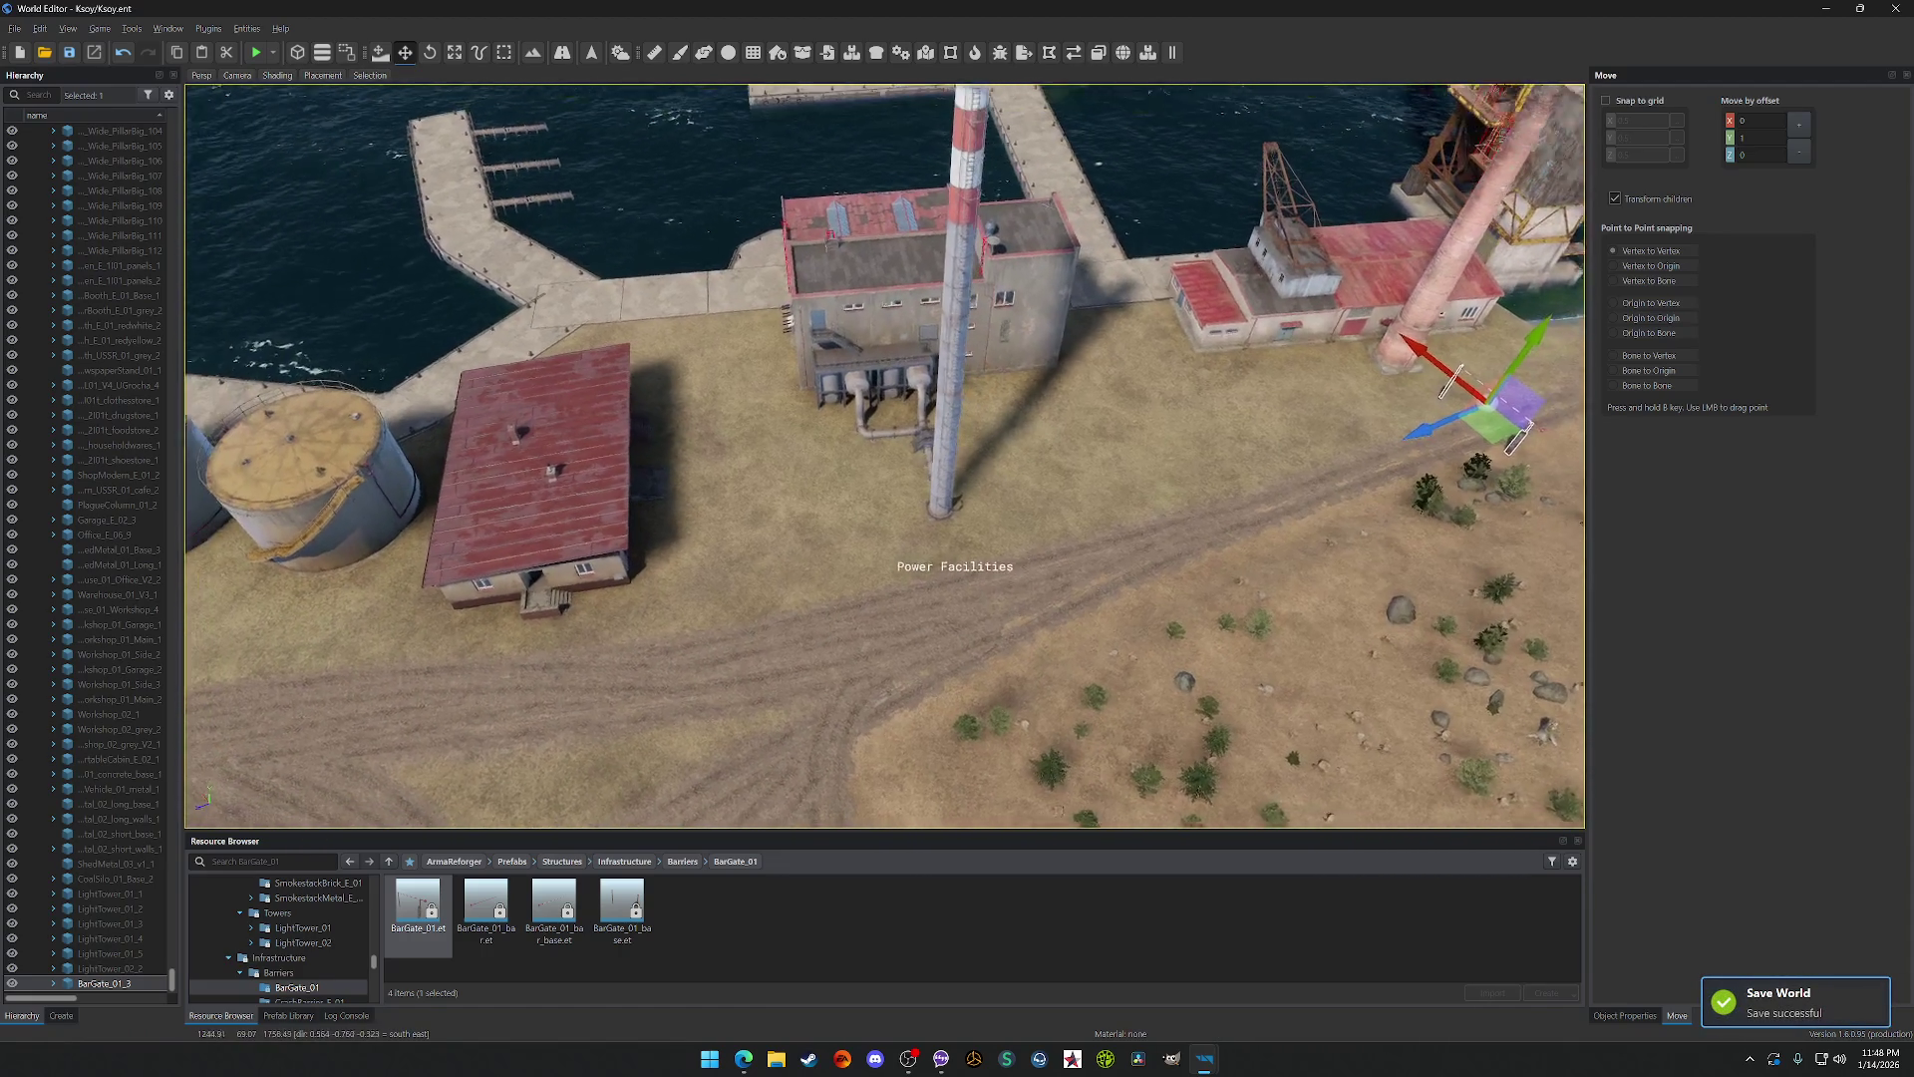
{"action": "left_click_drag", "start_coordinate": [1479, 466], "coordinate": [1381, 466]}
{"action": "key", "text": "ctrl+s"}
{"action": "left_click_drag", "start_coordinate": [1407, 539], "coordinate": [563, 529]}
{"action": "key", "text": "f"}
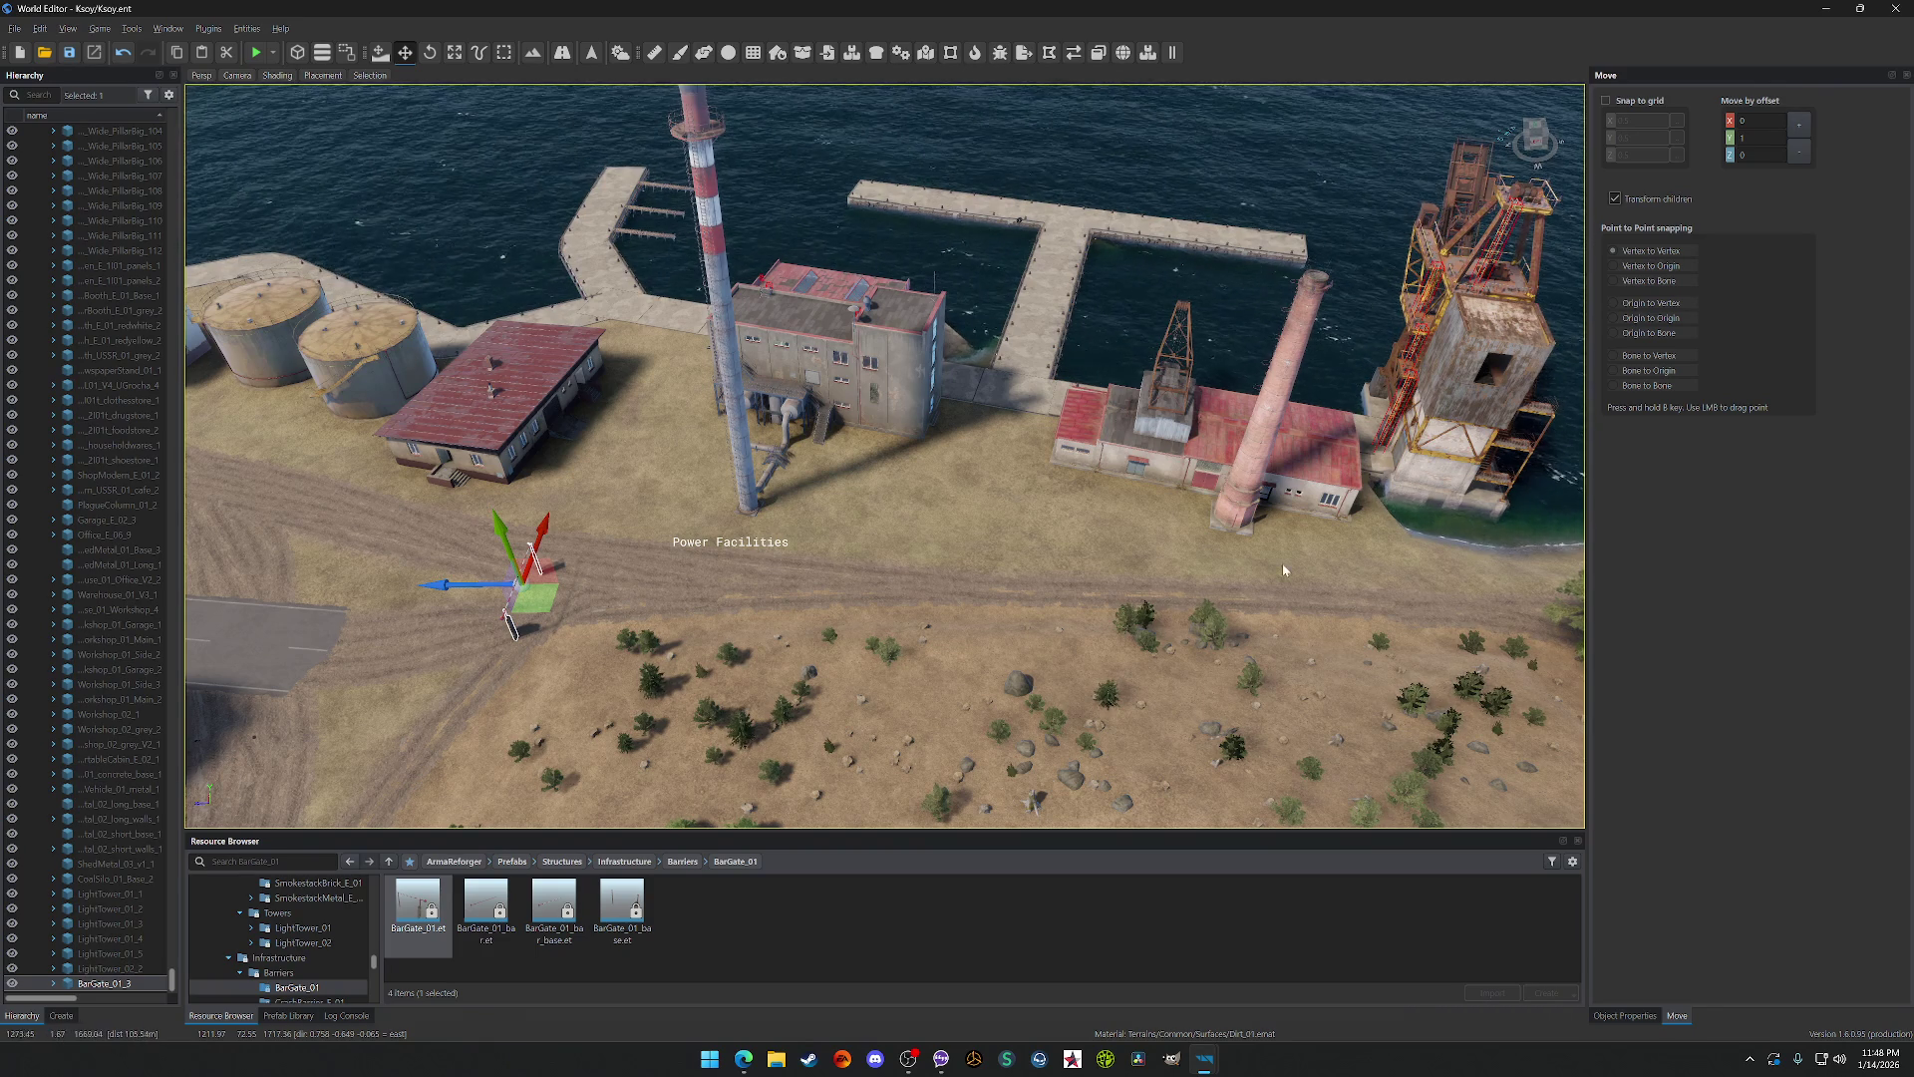
{"action": "left_click_drag", "start_coordinate": [1282, 518], "coordinate": [1046, 528]}
{"action": "scroll", "coordinate": [812, 688], "scroll_direction": "up", "scroll_amount": 5}
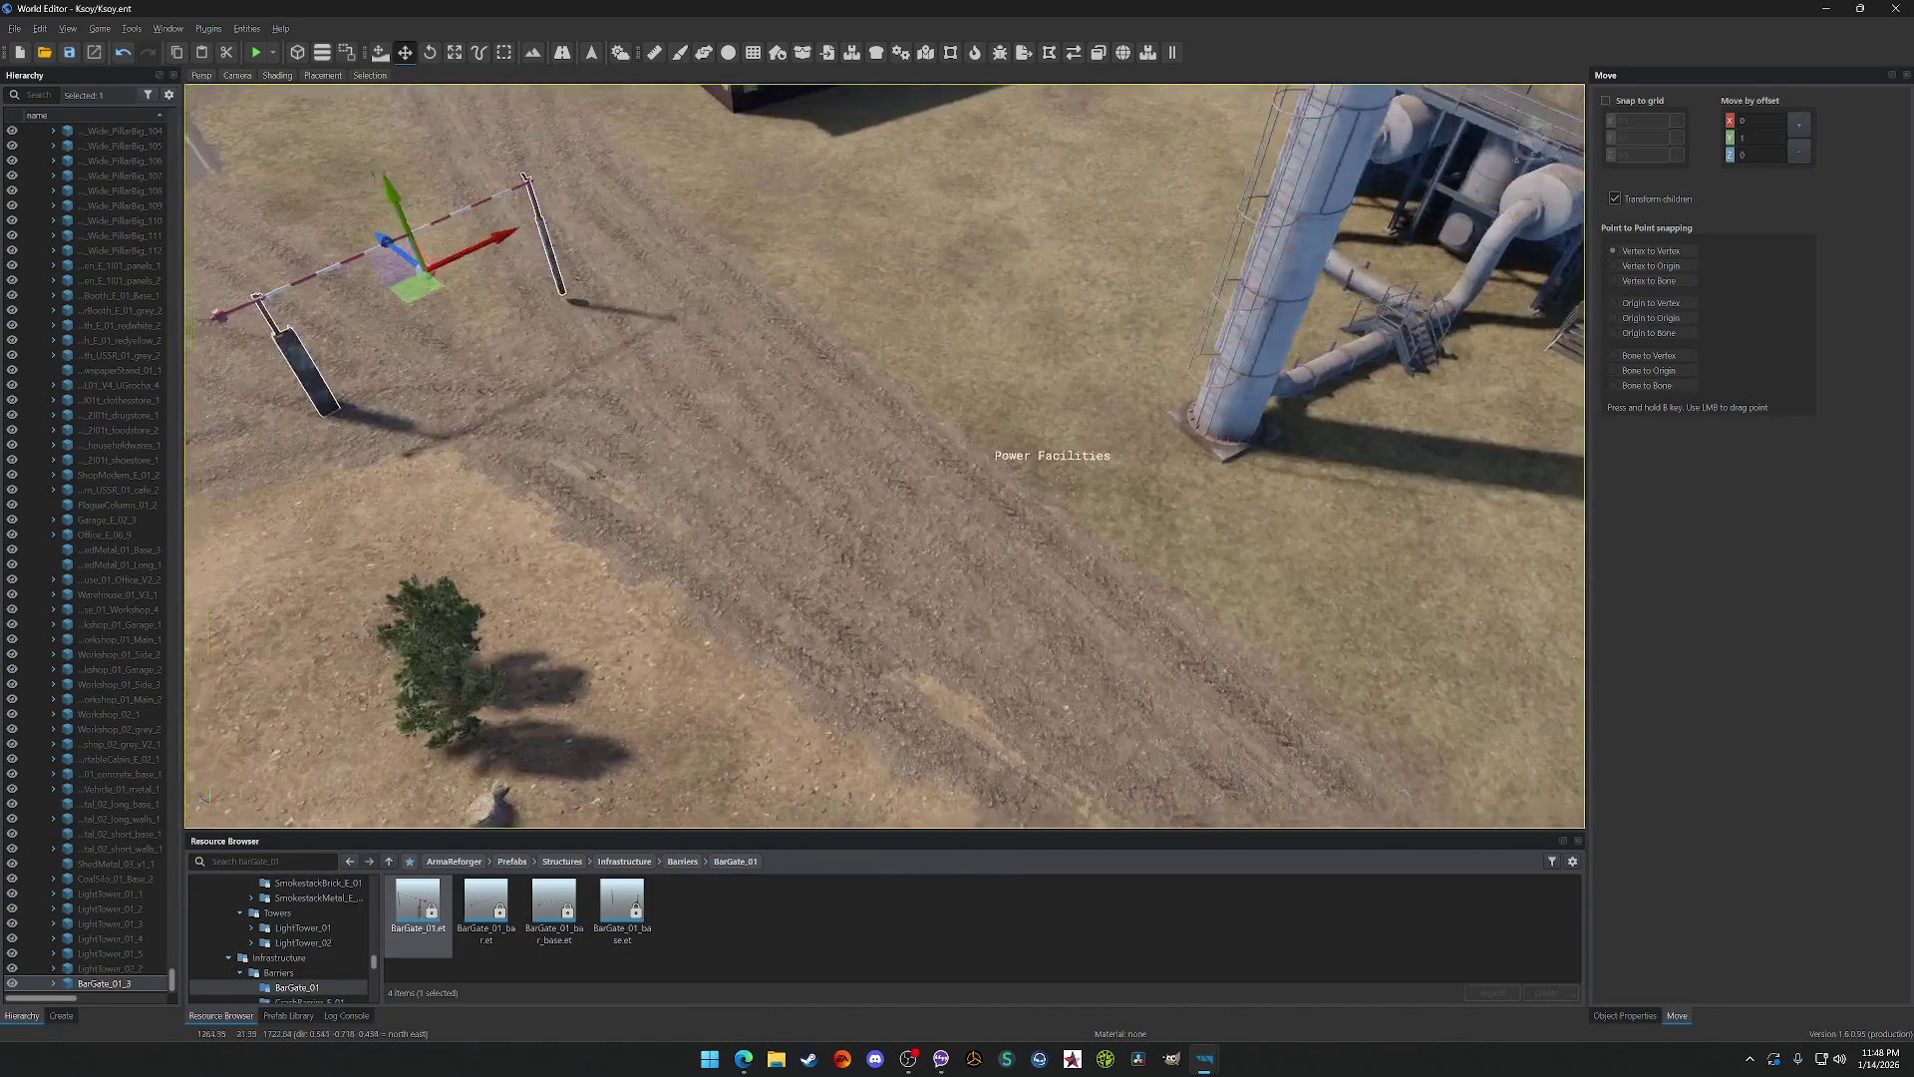
{"action": "left_click_drag", "start_coordinate": [697, 378], "coordinate": [857, 299]}
Step: Frame the BarGate_01_3 gate and move it to the road edge by the pipe yard
{"action": "key", "text": "f"}
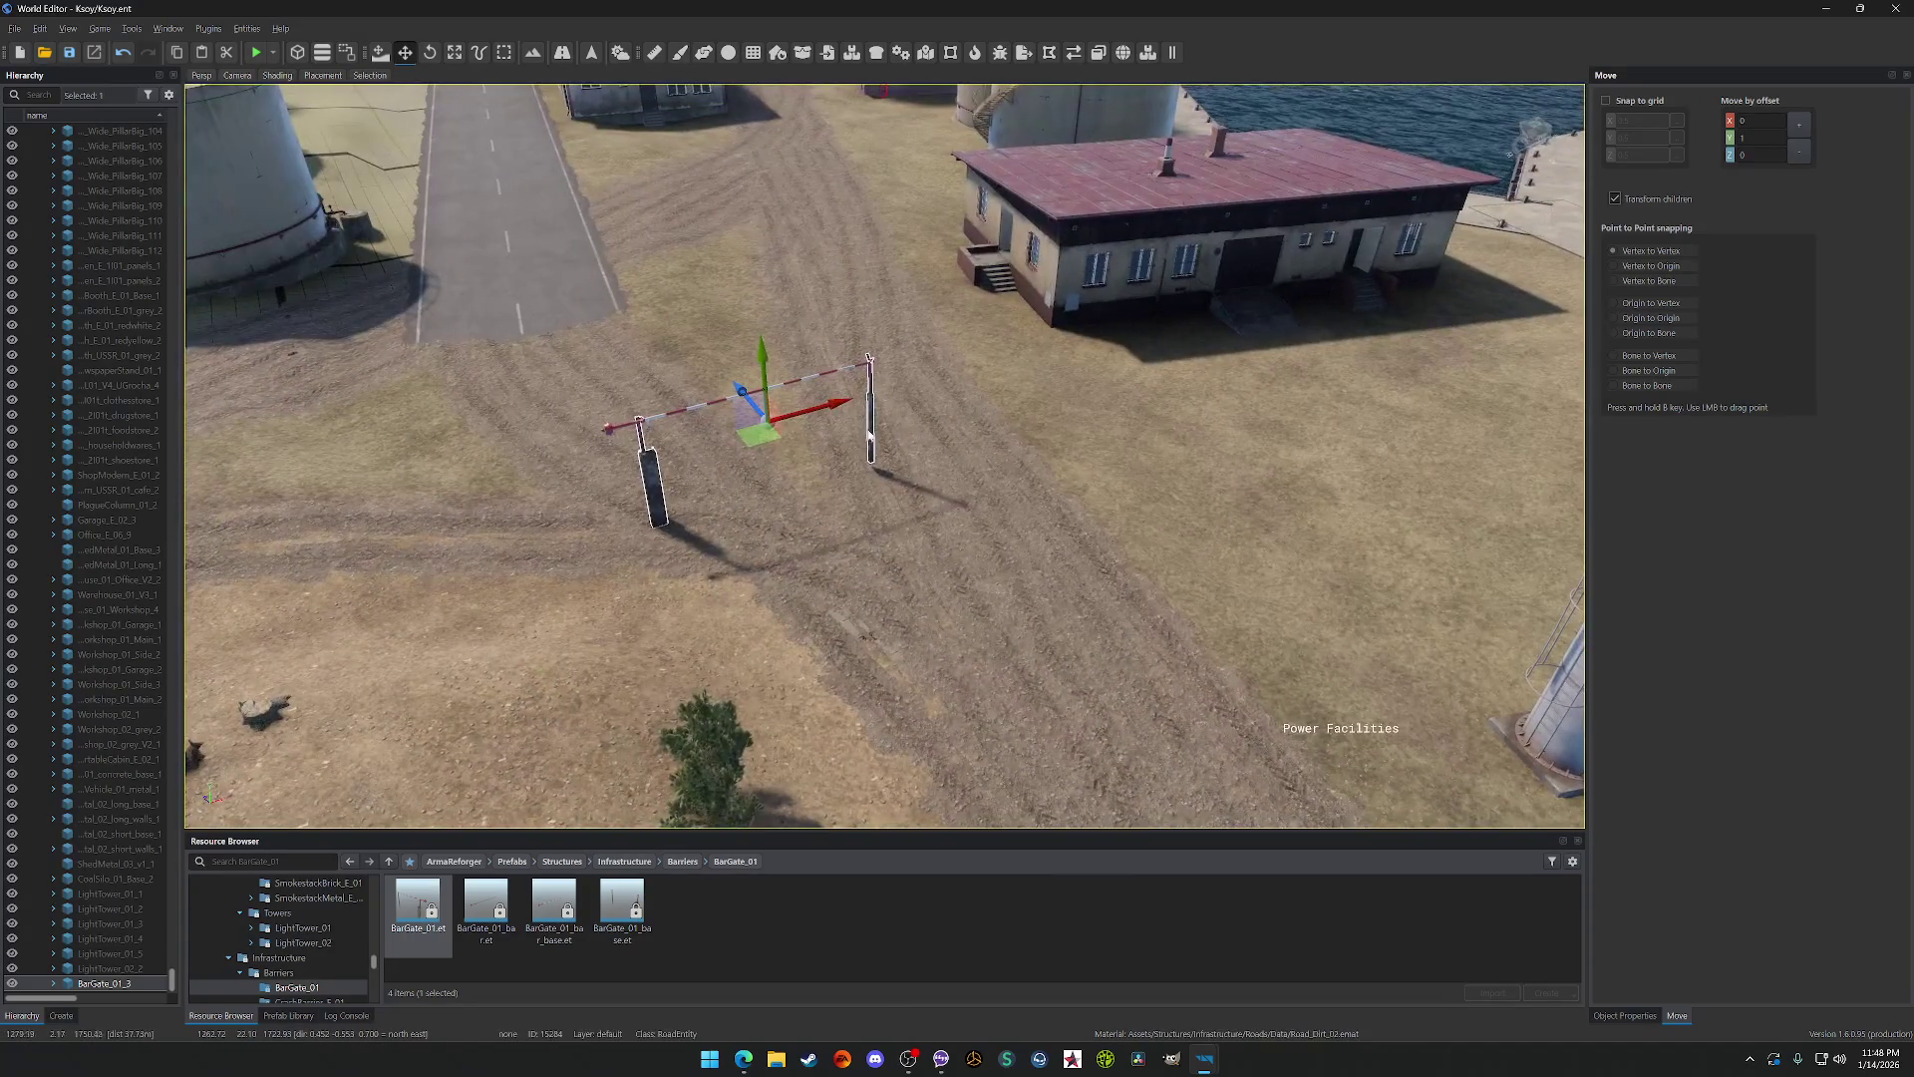
{"action": "mouse_move", "coordinate": [399, 479]}
{"action": "left_mouse_down"}
{"action": "mouse_move", "coordinate": [284, 505]}
{"action": "mouse_move", "coordinate": [359, 513]}
{"action": "left_mouse_up"}
{"action": "key", "text": "f"}
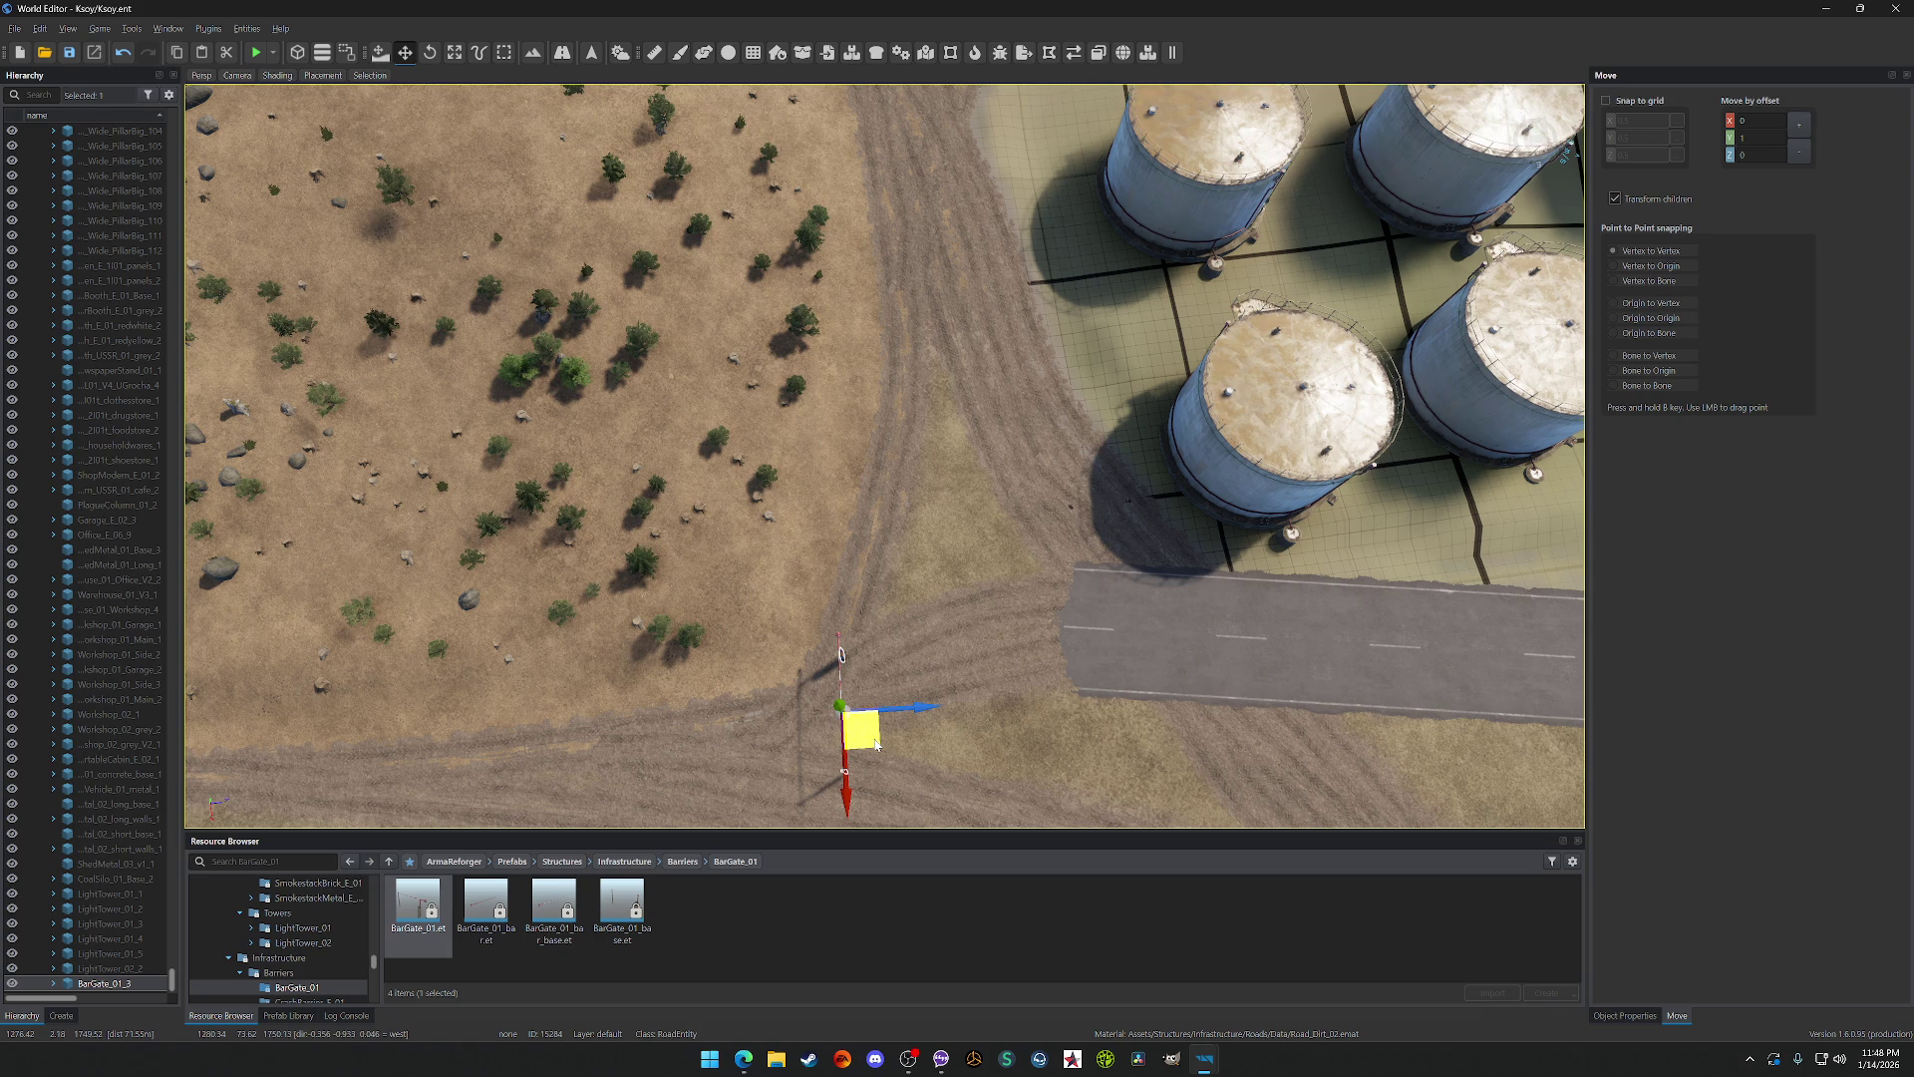
{"action": "key", "text": "a"}
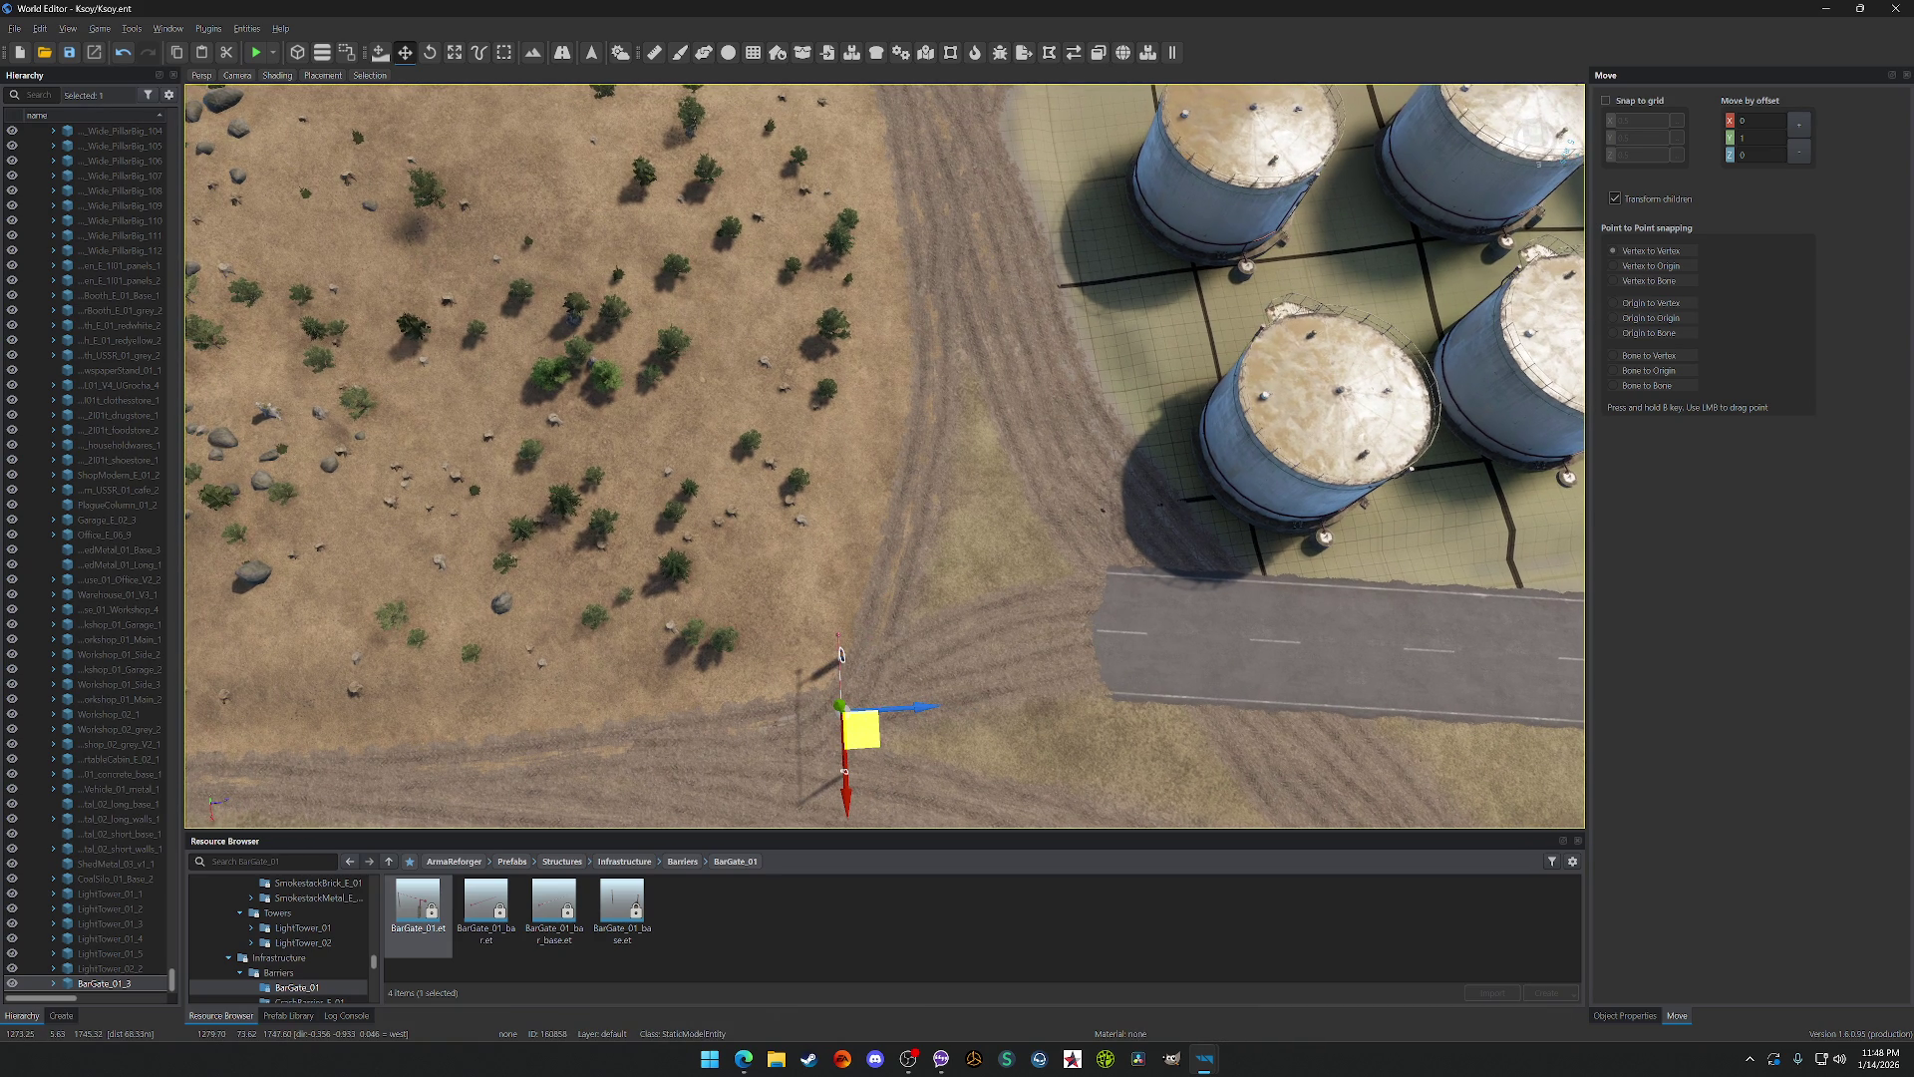
{"action": "left_click_drag", "start_coordinate": [870, 732], "coordinate": [871, 733]}
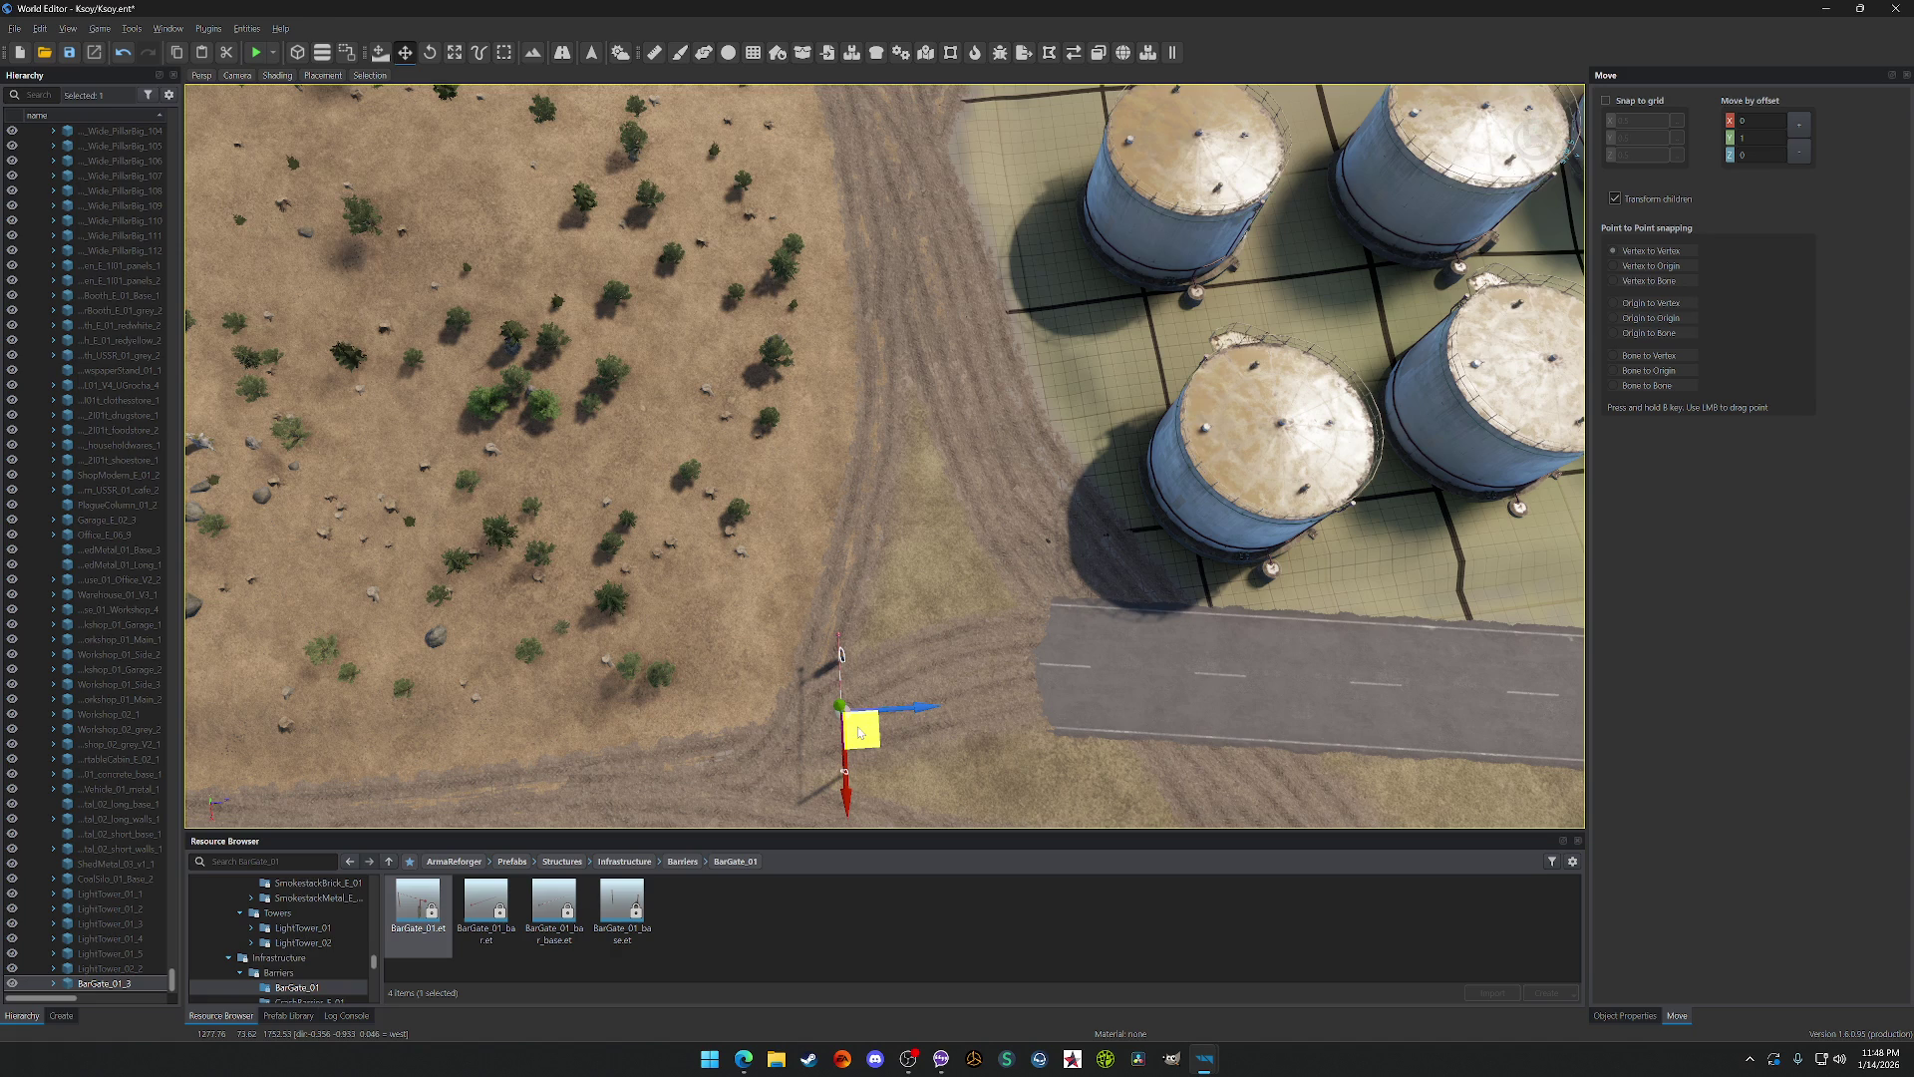
{"action": "key", "text": "w"}
{"action": "left_click_drag", "start_coordinate": [860, 729], "coordinate": [862, 727]}
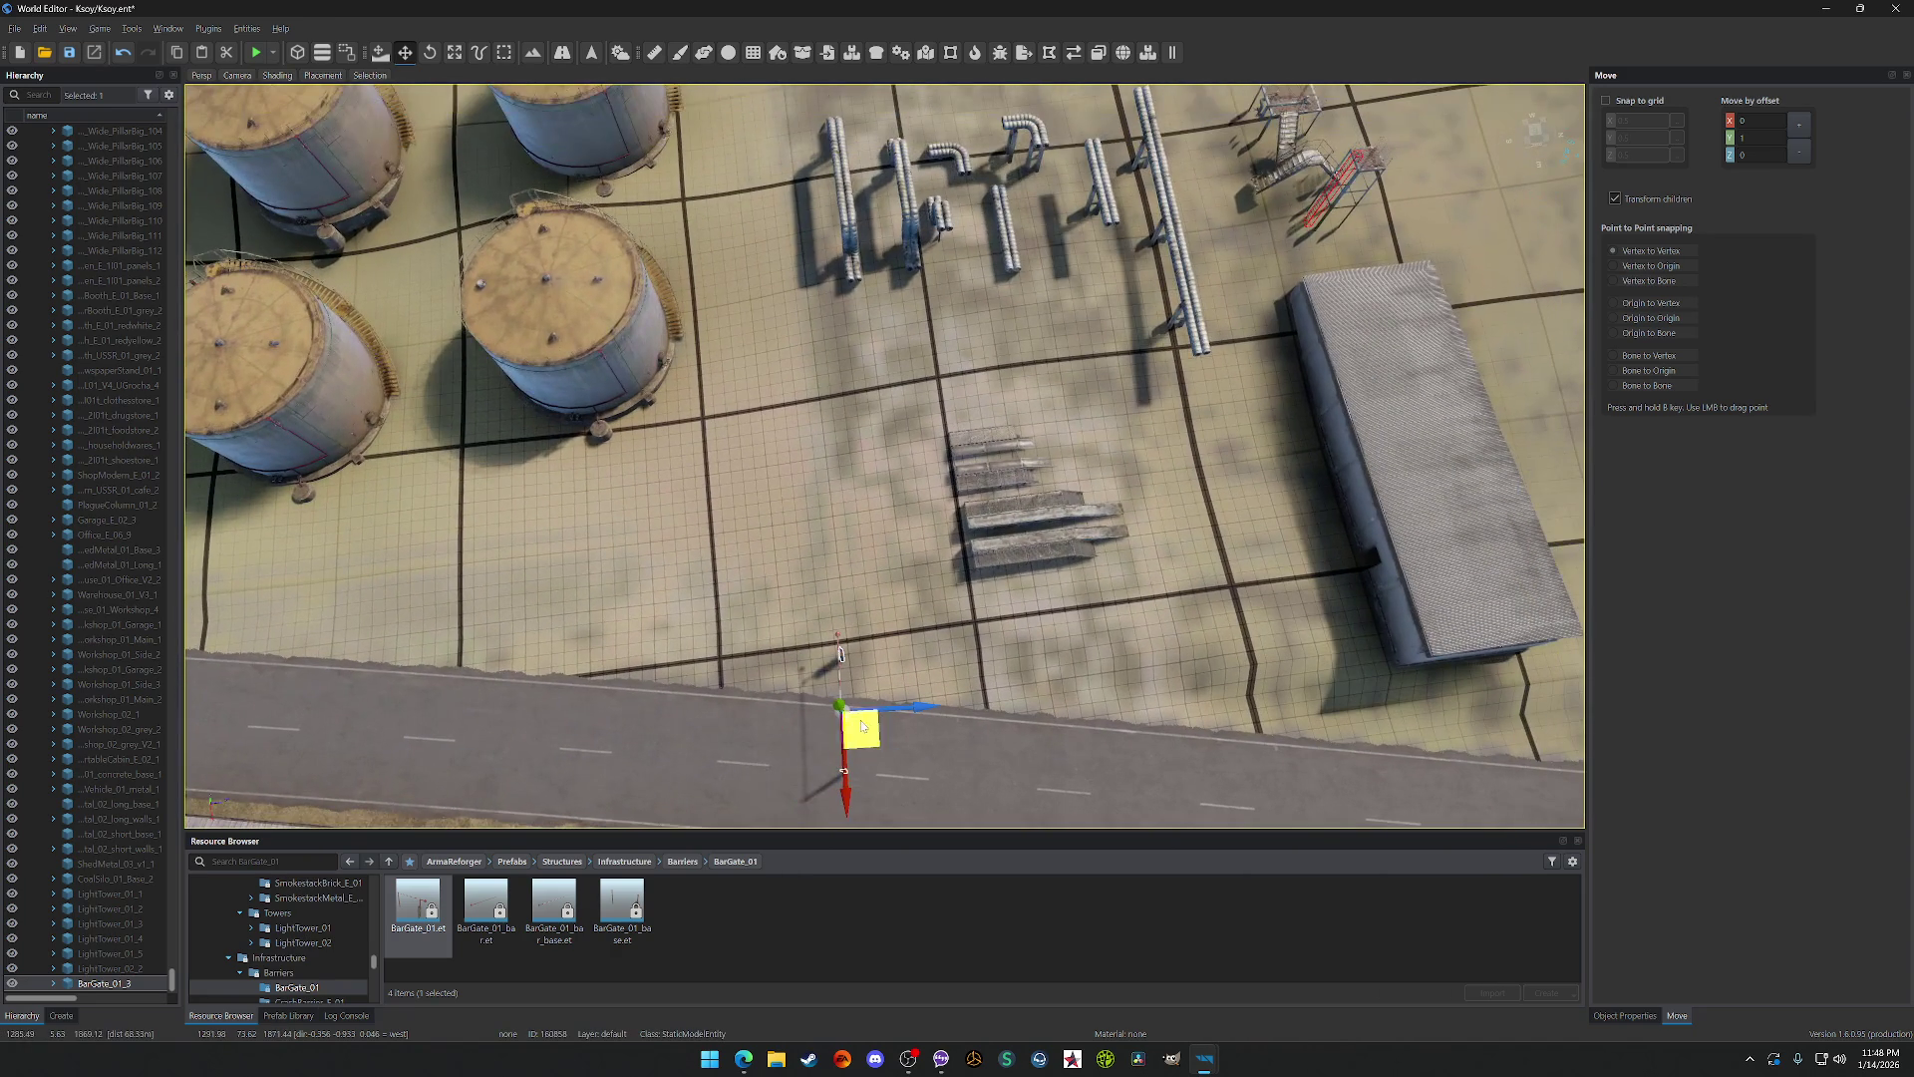
{"action": "key", "text": "s"}
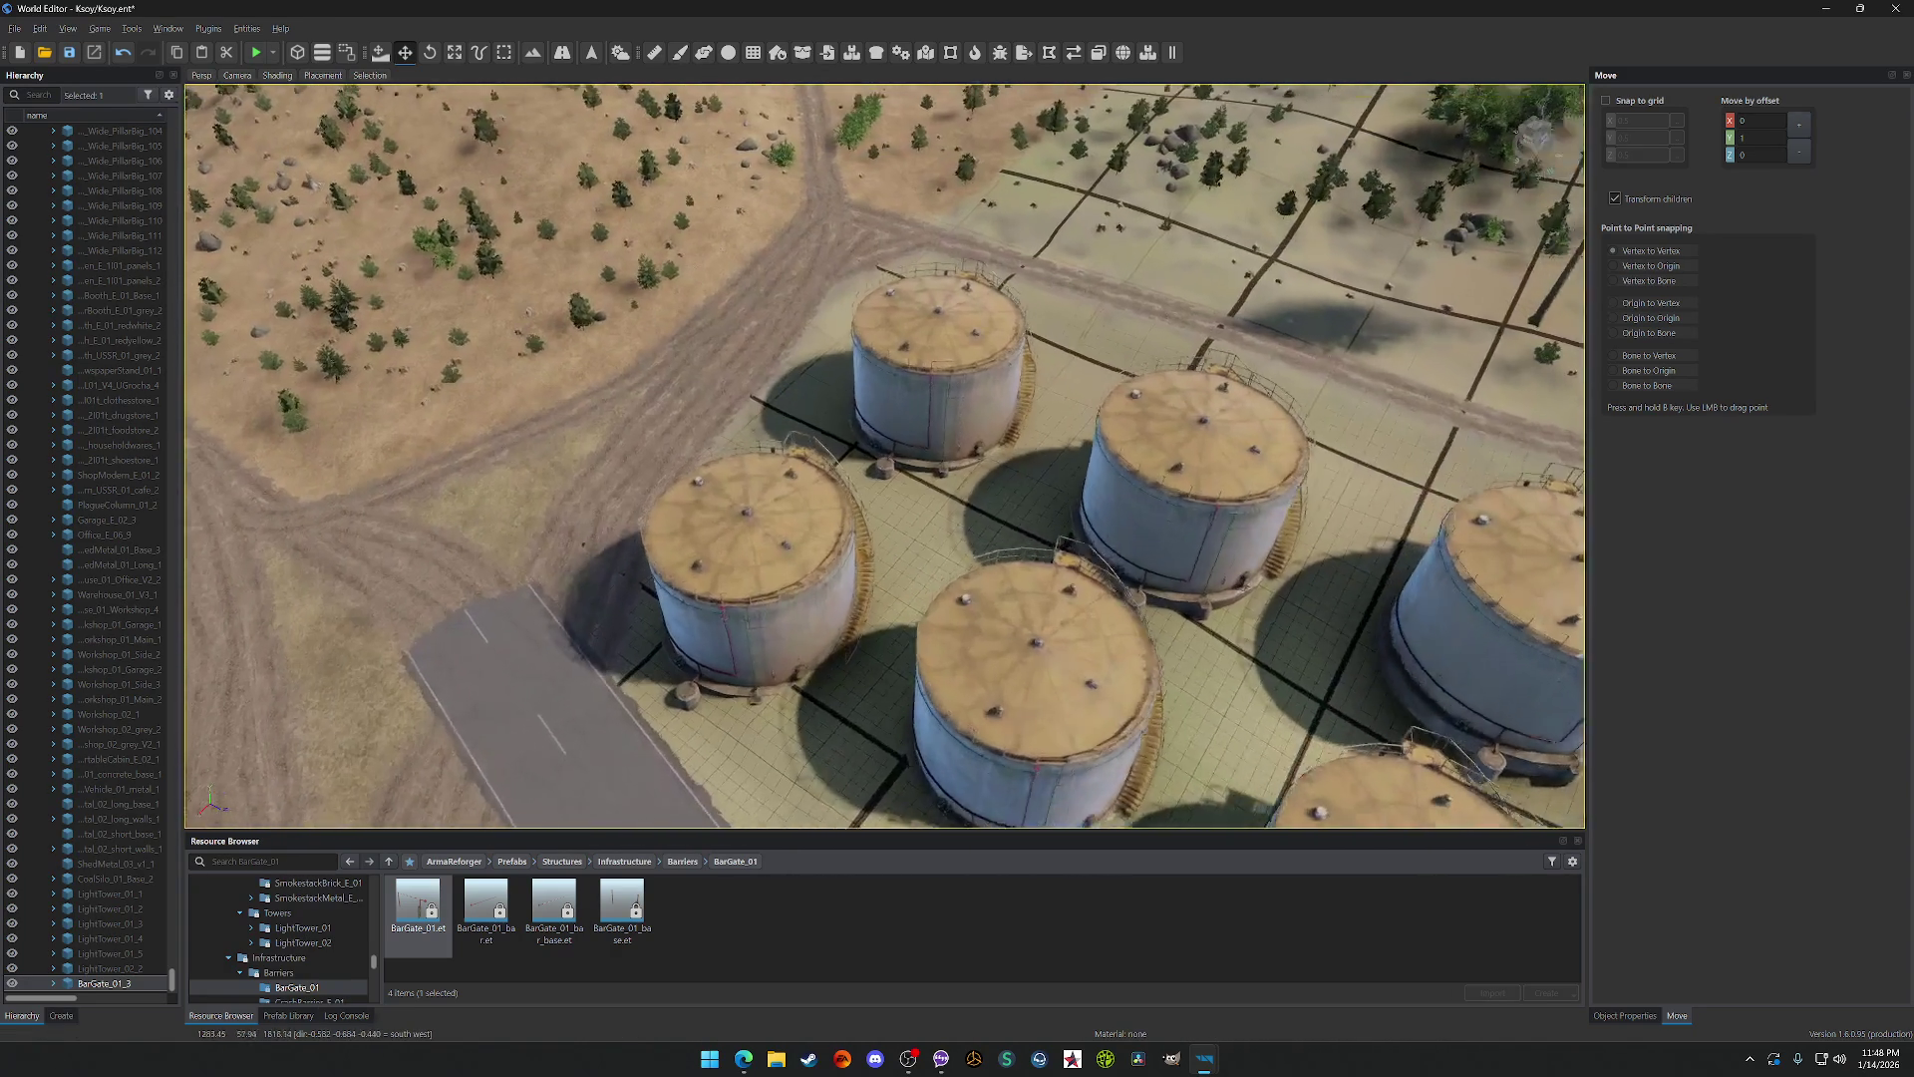
{"action": "key", "text": "s"}
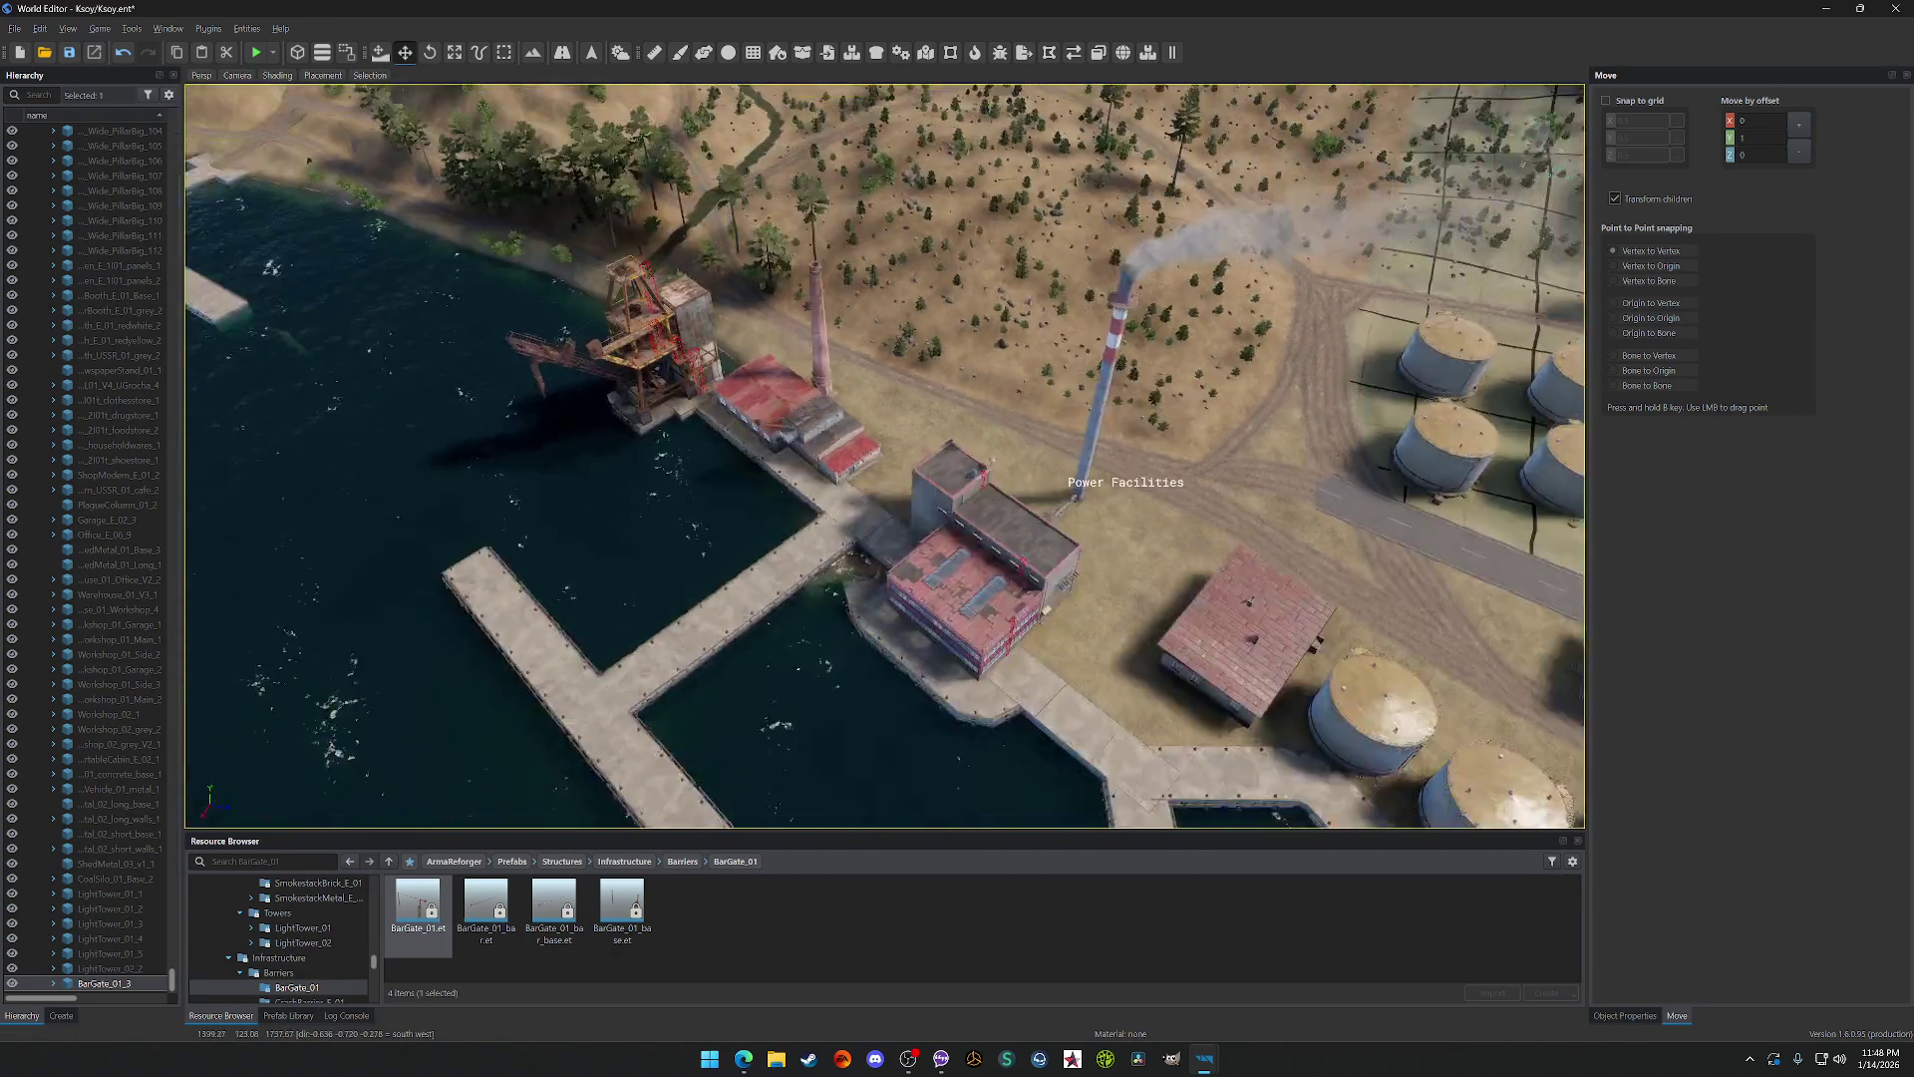
{"action": "key", "text": "s"}
{"action": "key", "text": "s"}
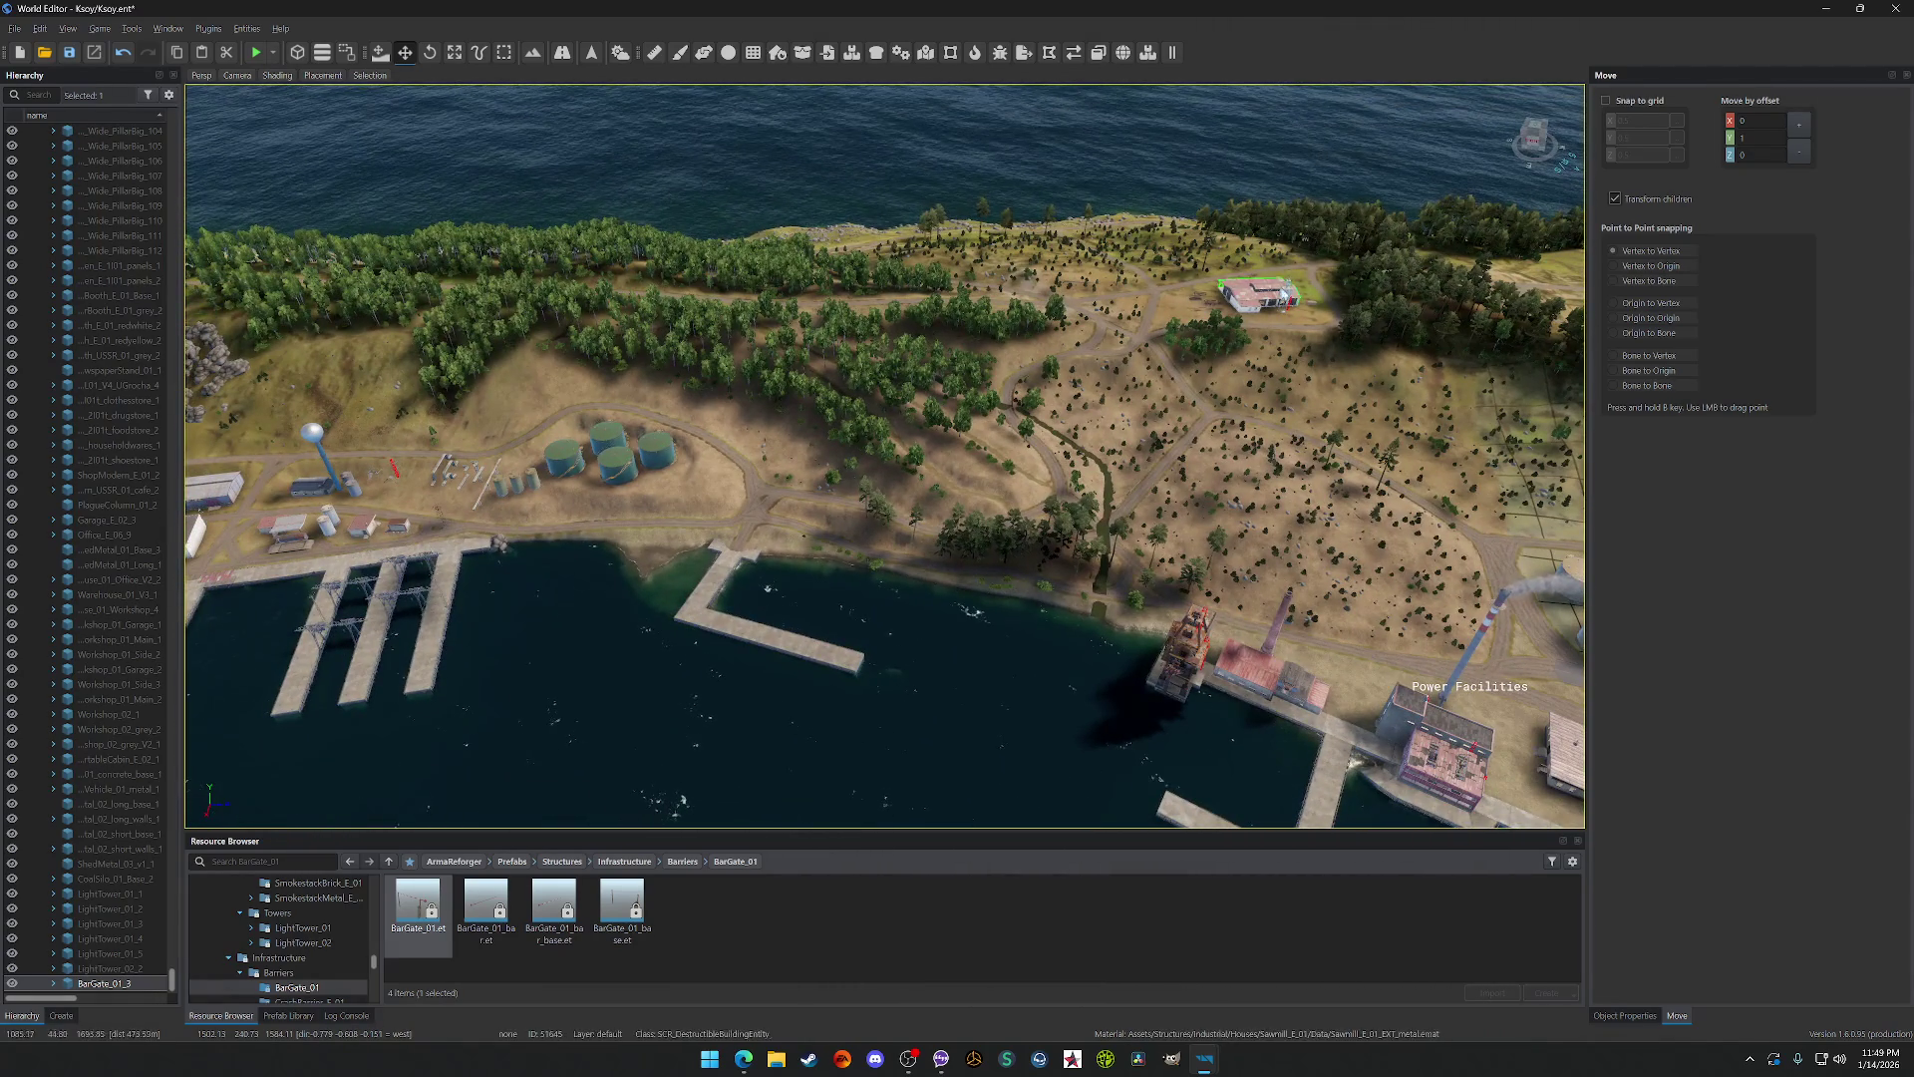
{"action": "key", "text": "w"}
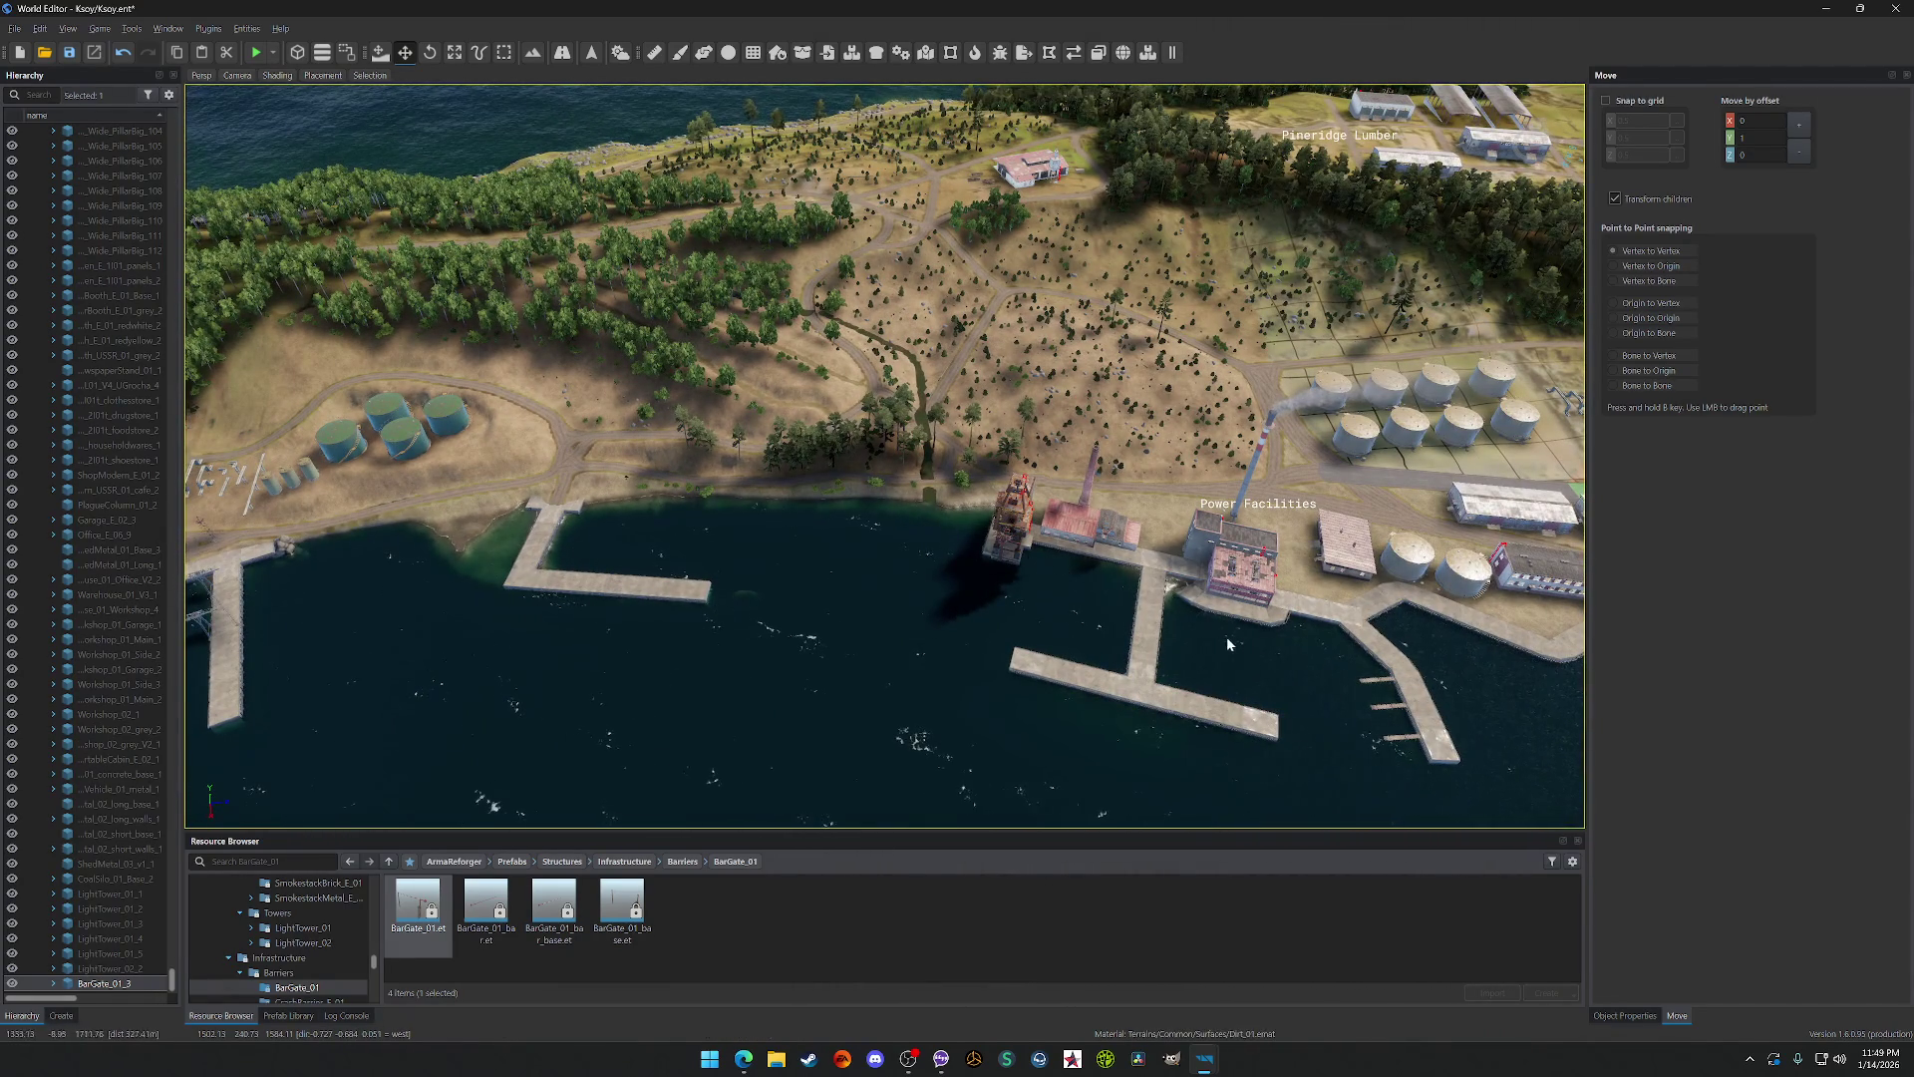
{"action": "key", "text": "s"}
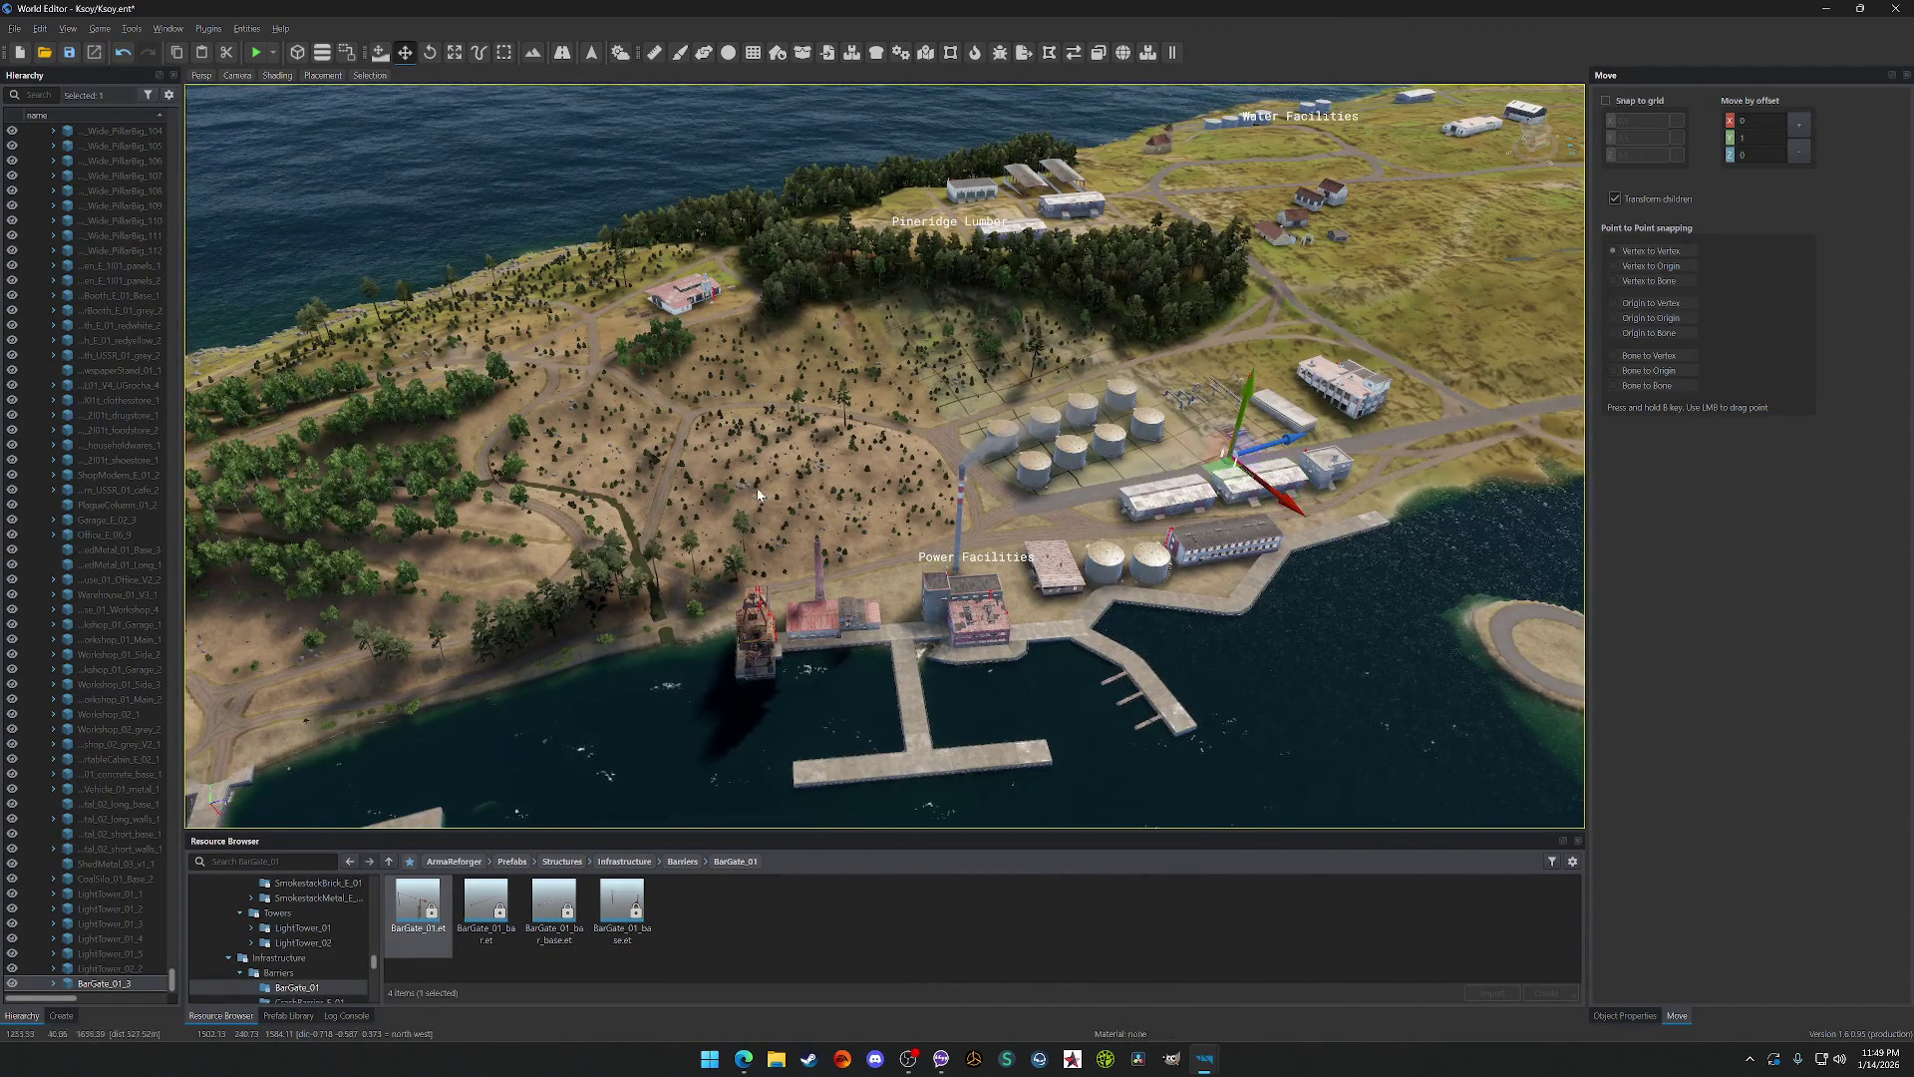
{"action": "key", "text": "a"}
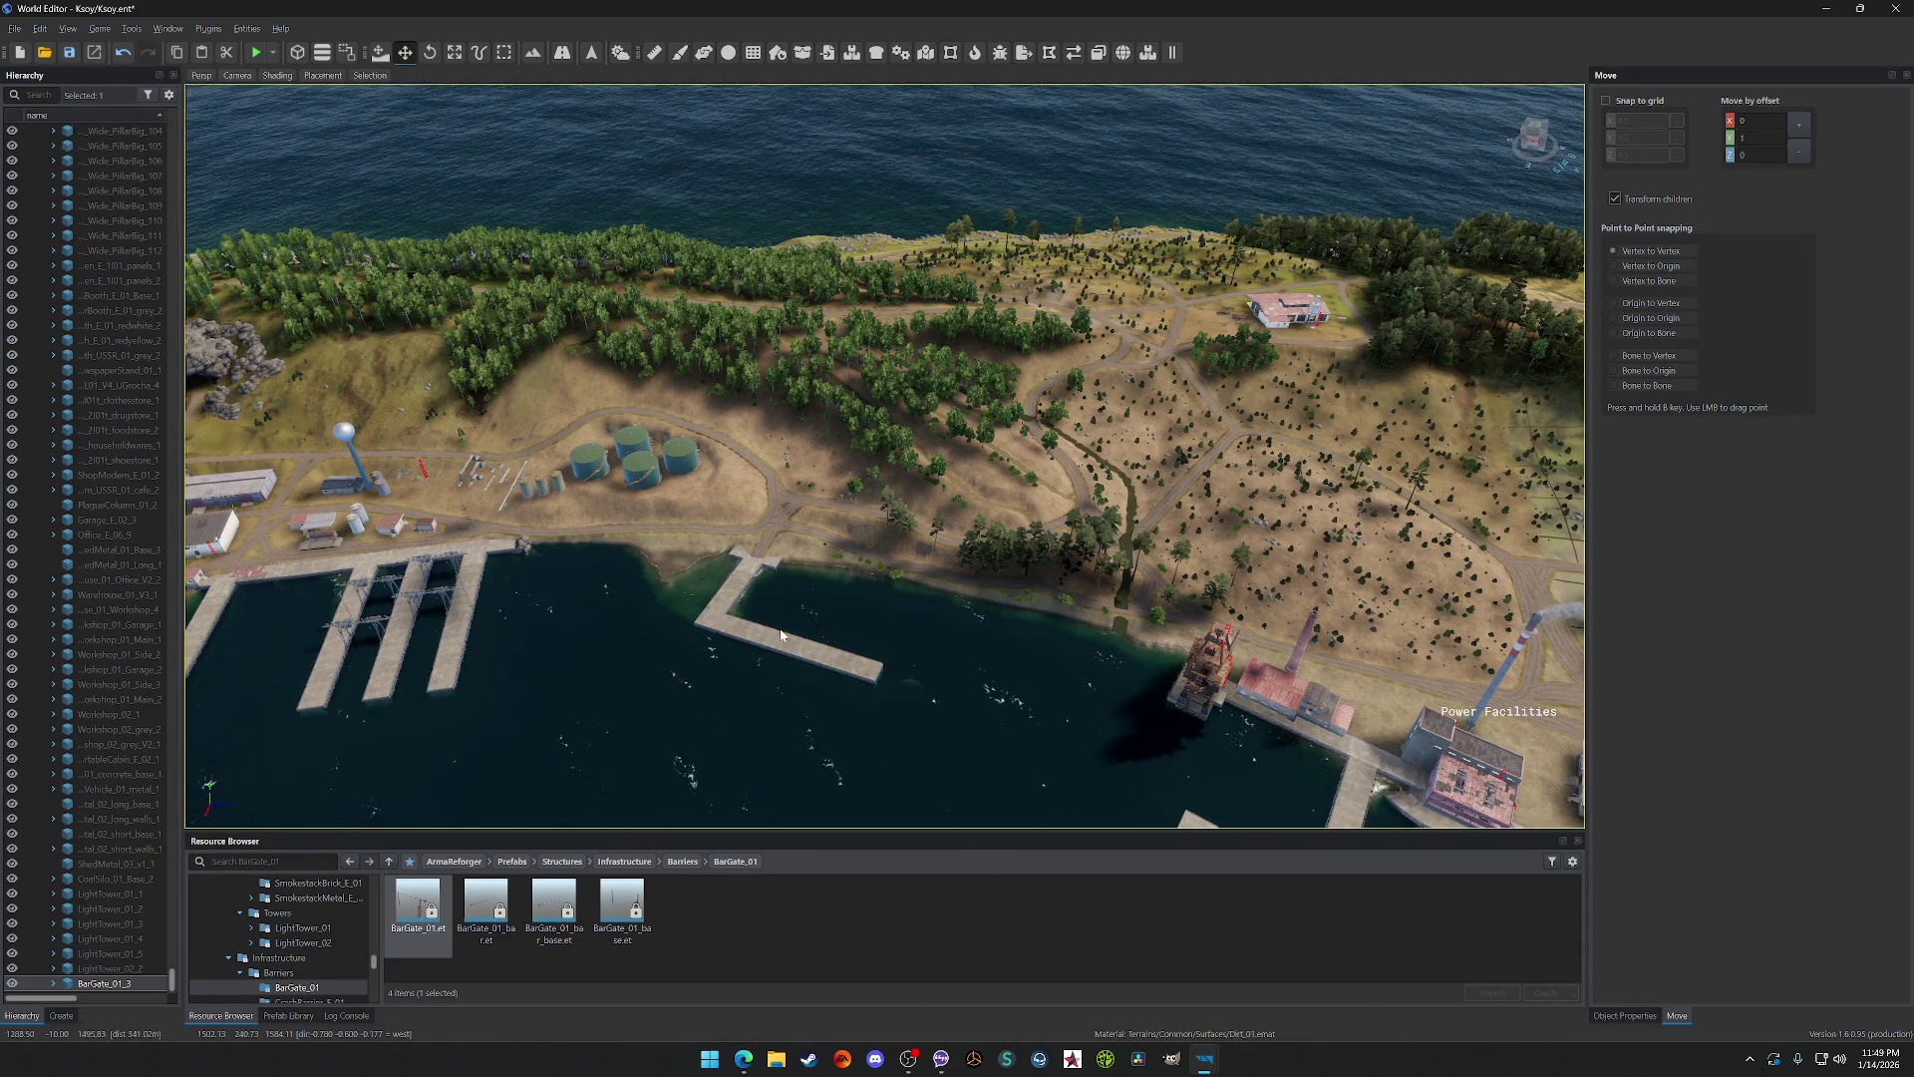
{"action": "key", "text": "d"}
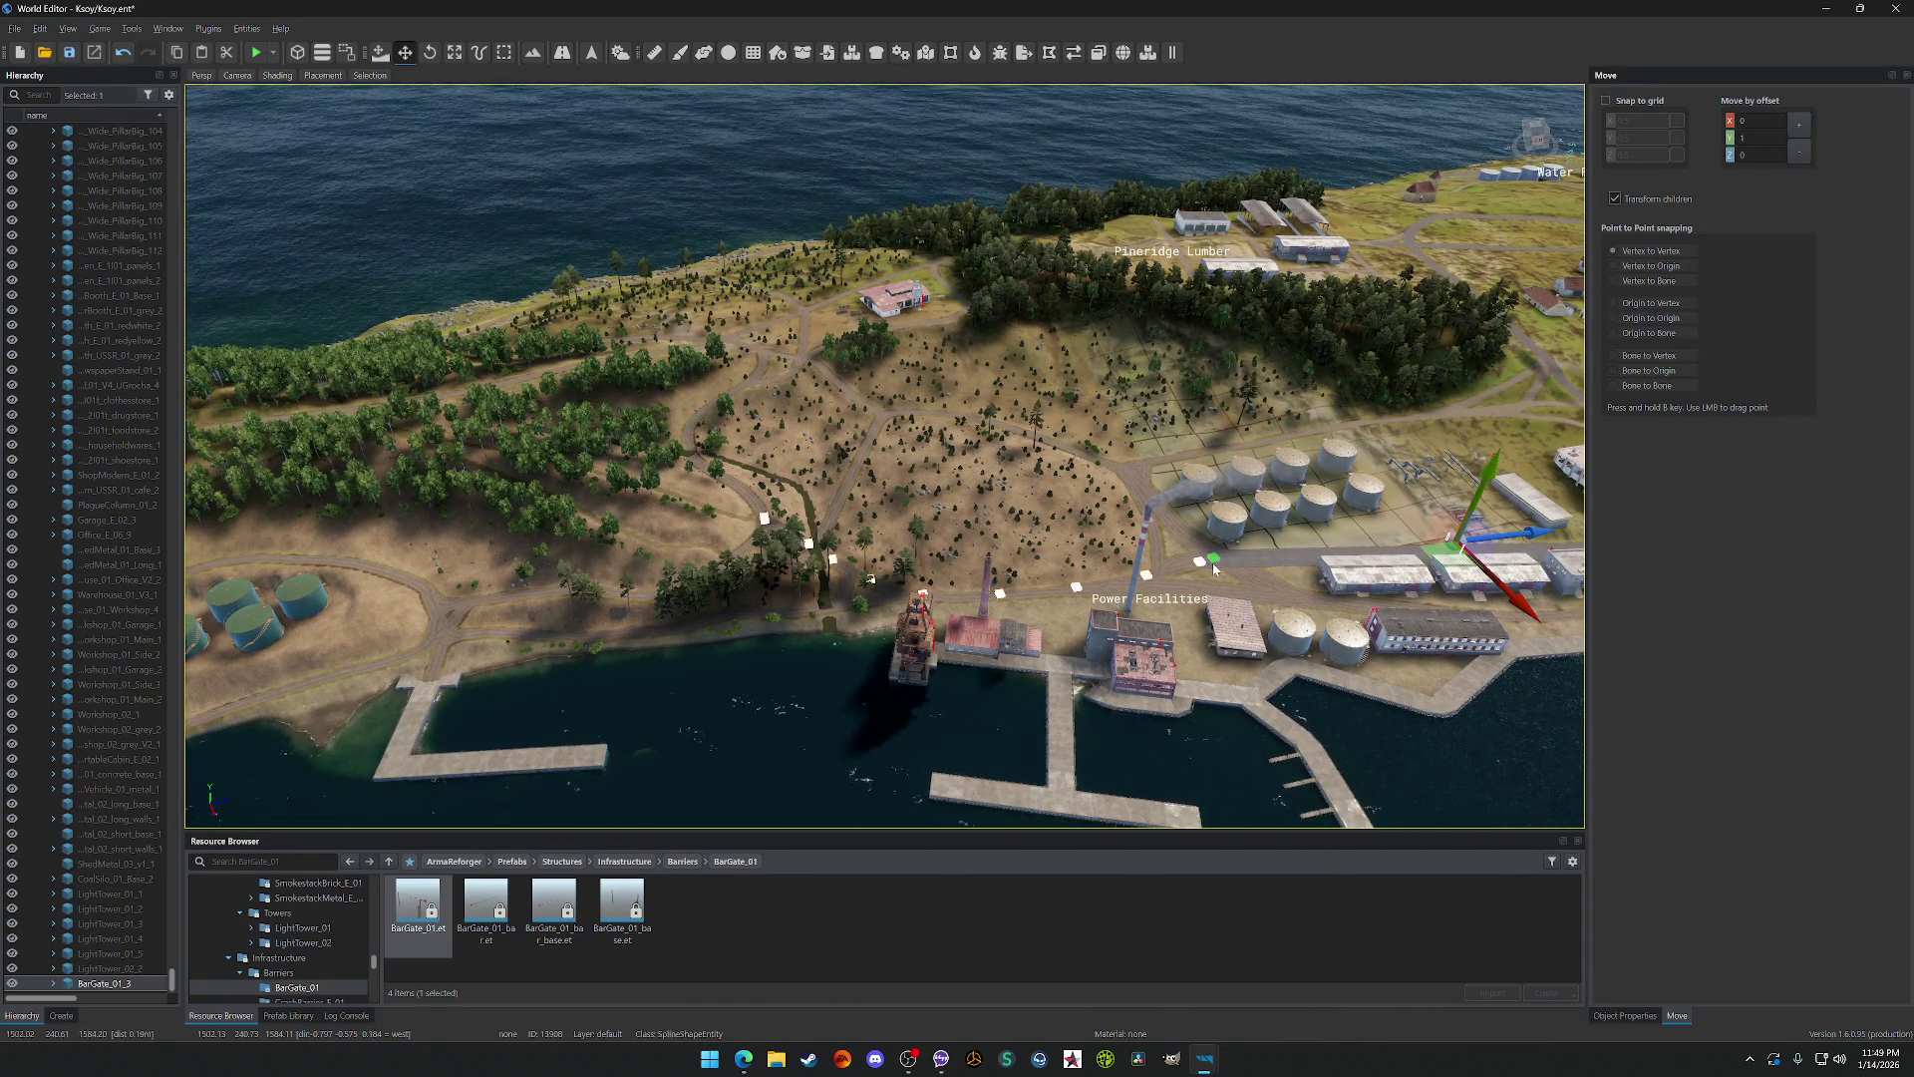
{"action": "key", "text": "d"}
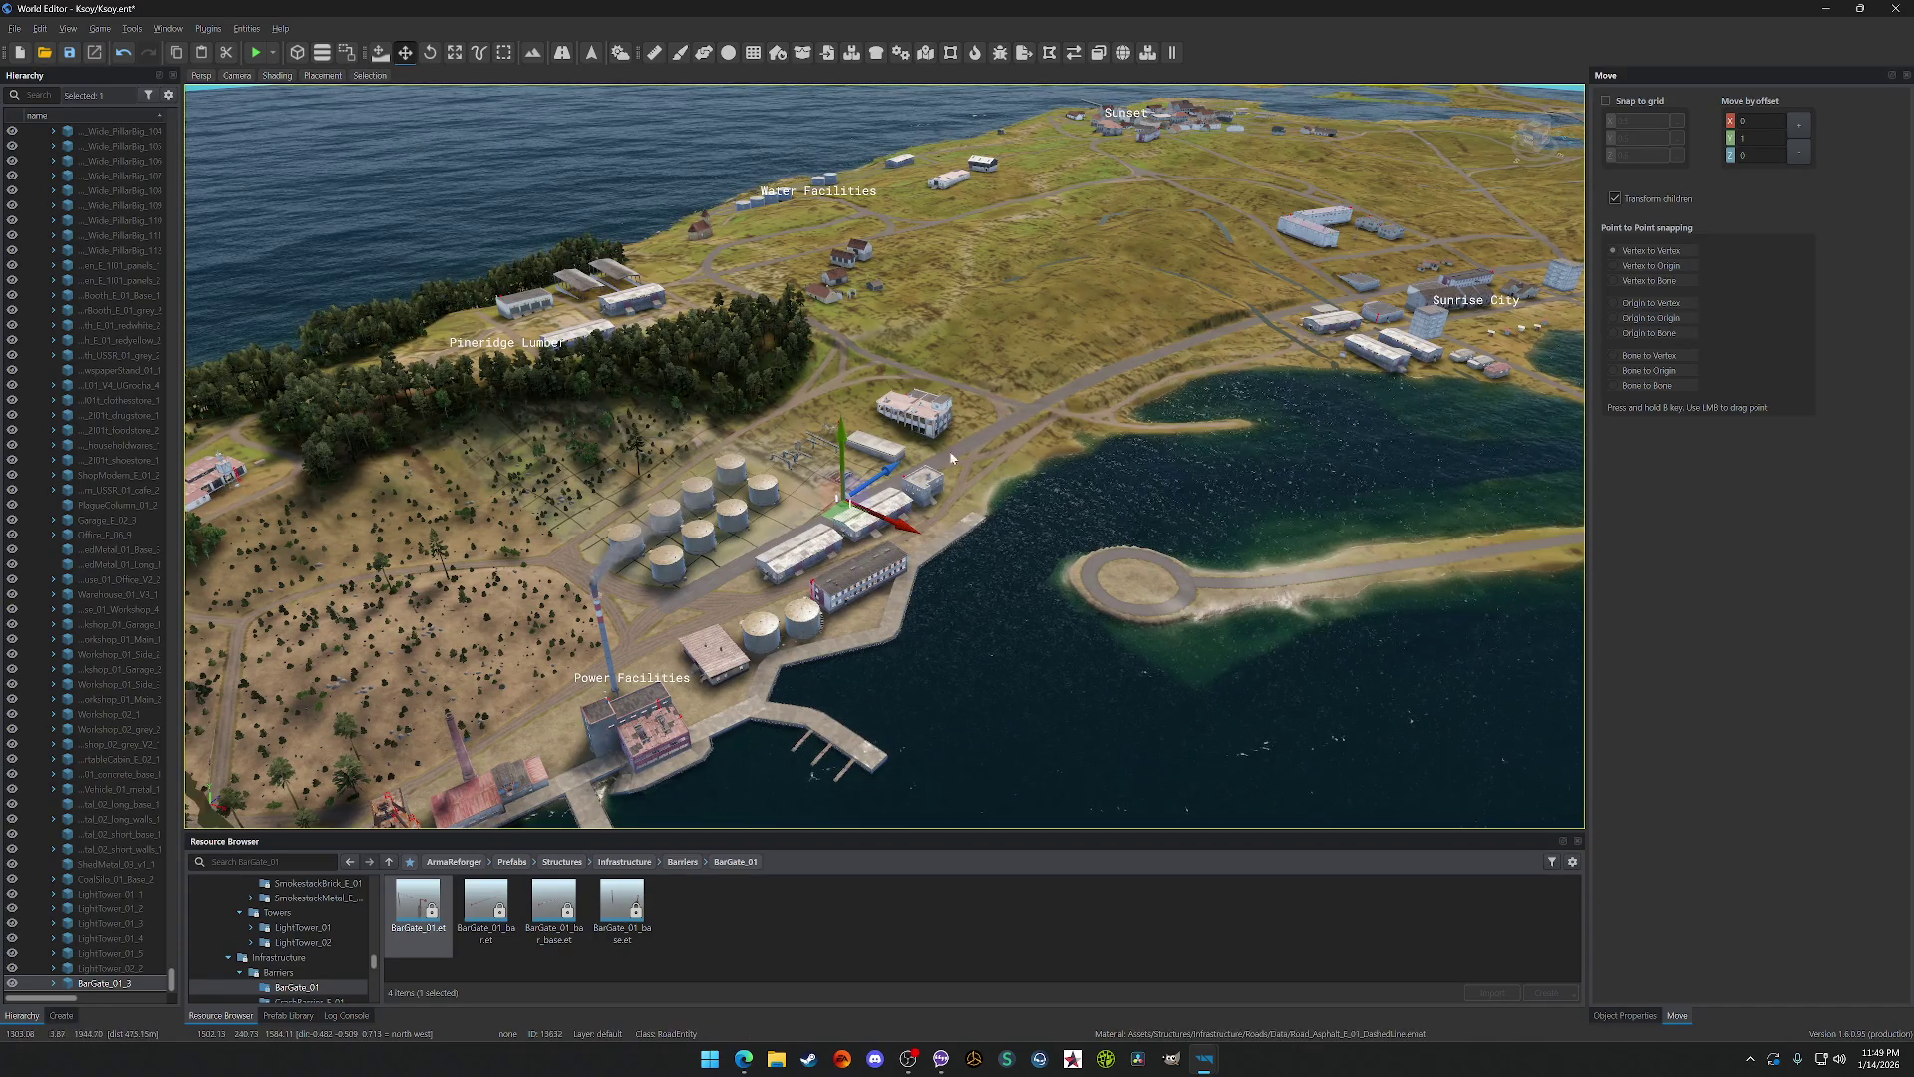
{"action": "key", "text": "a"}
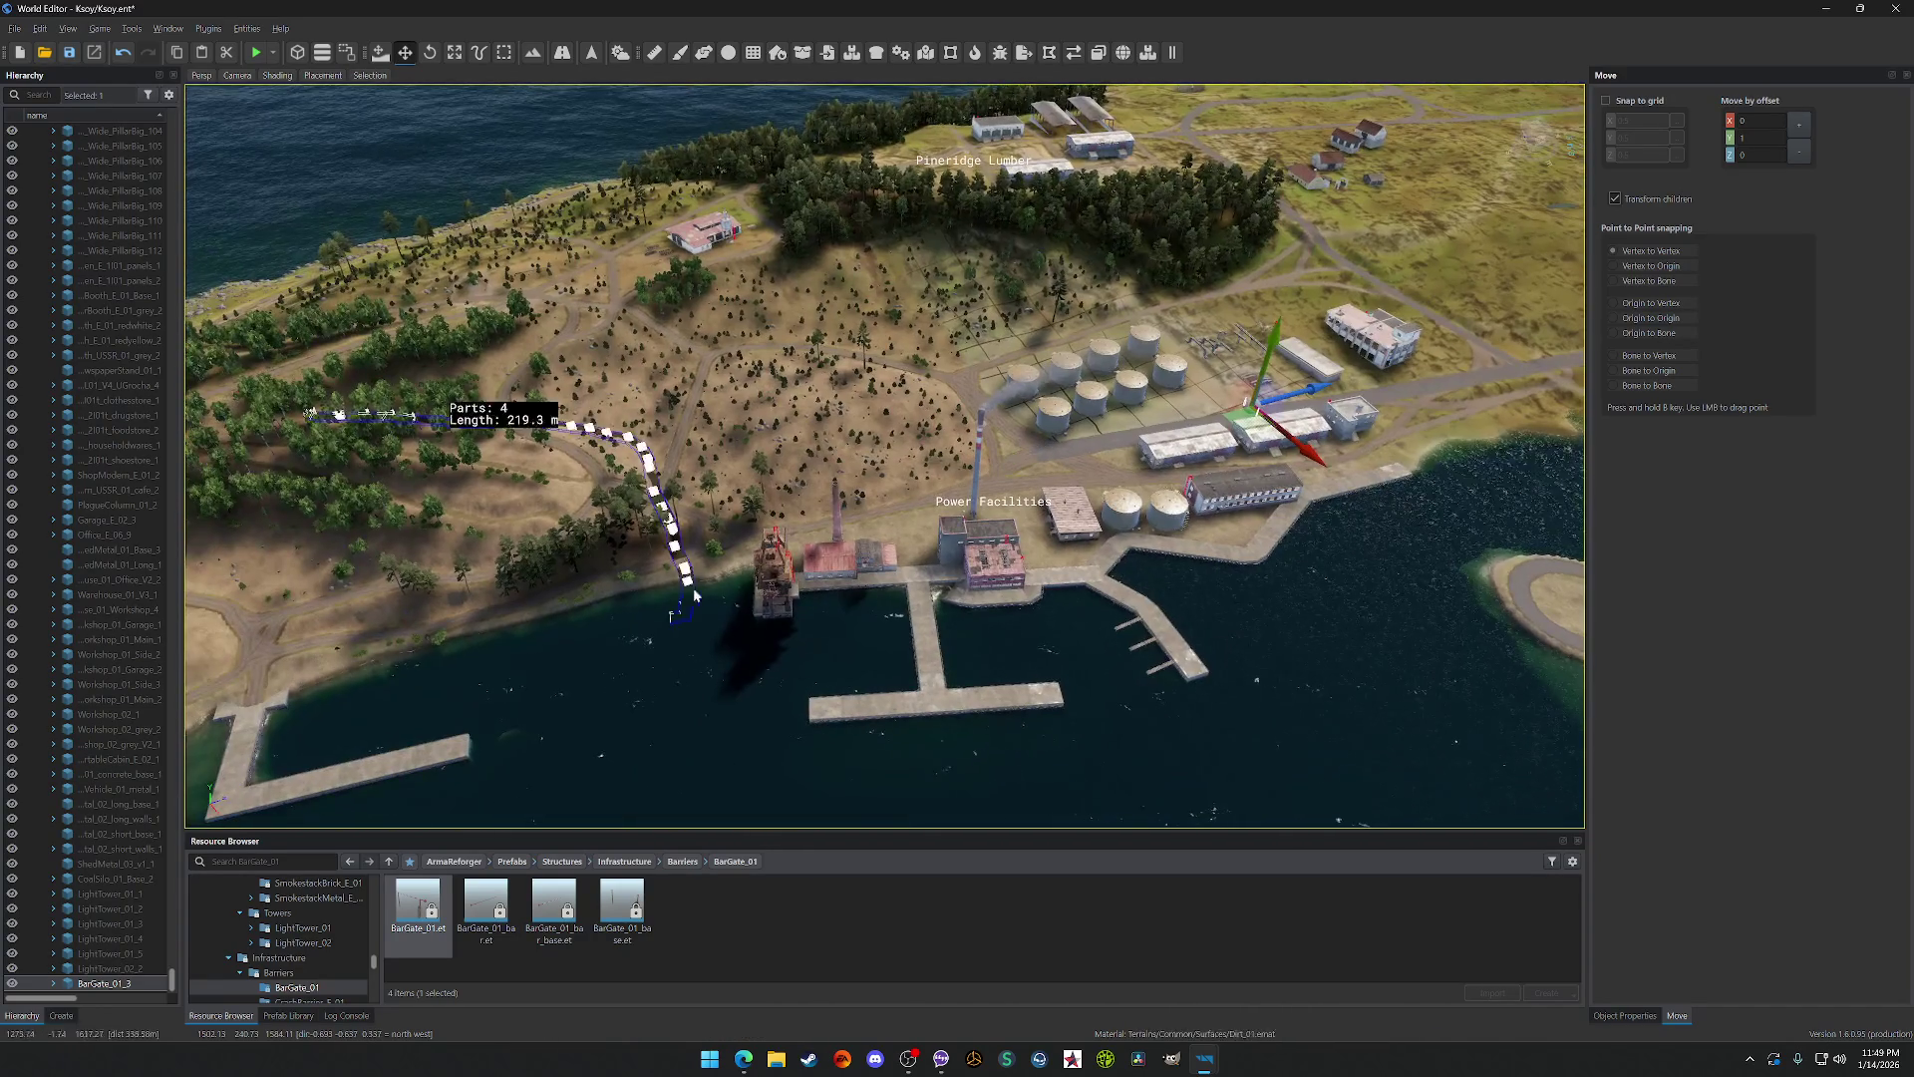
{"action": "mouse_move", "coordinate": [893, 512]}
{"action": "left_mouse_down"}
{"action": "mouse_move", "coordinate": [648, 526]}
{"action": "mouse_move", "coordinate": [1214, 526]}
{"action": "mouse_move", "coordinate": [548, 516]}
{"action": "mouse_move", "coordinate": [957, 510]}
{"action": "left_mouse_up"}
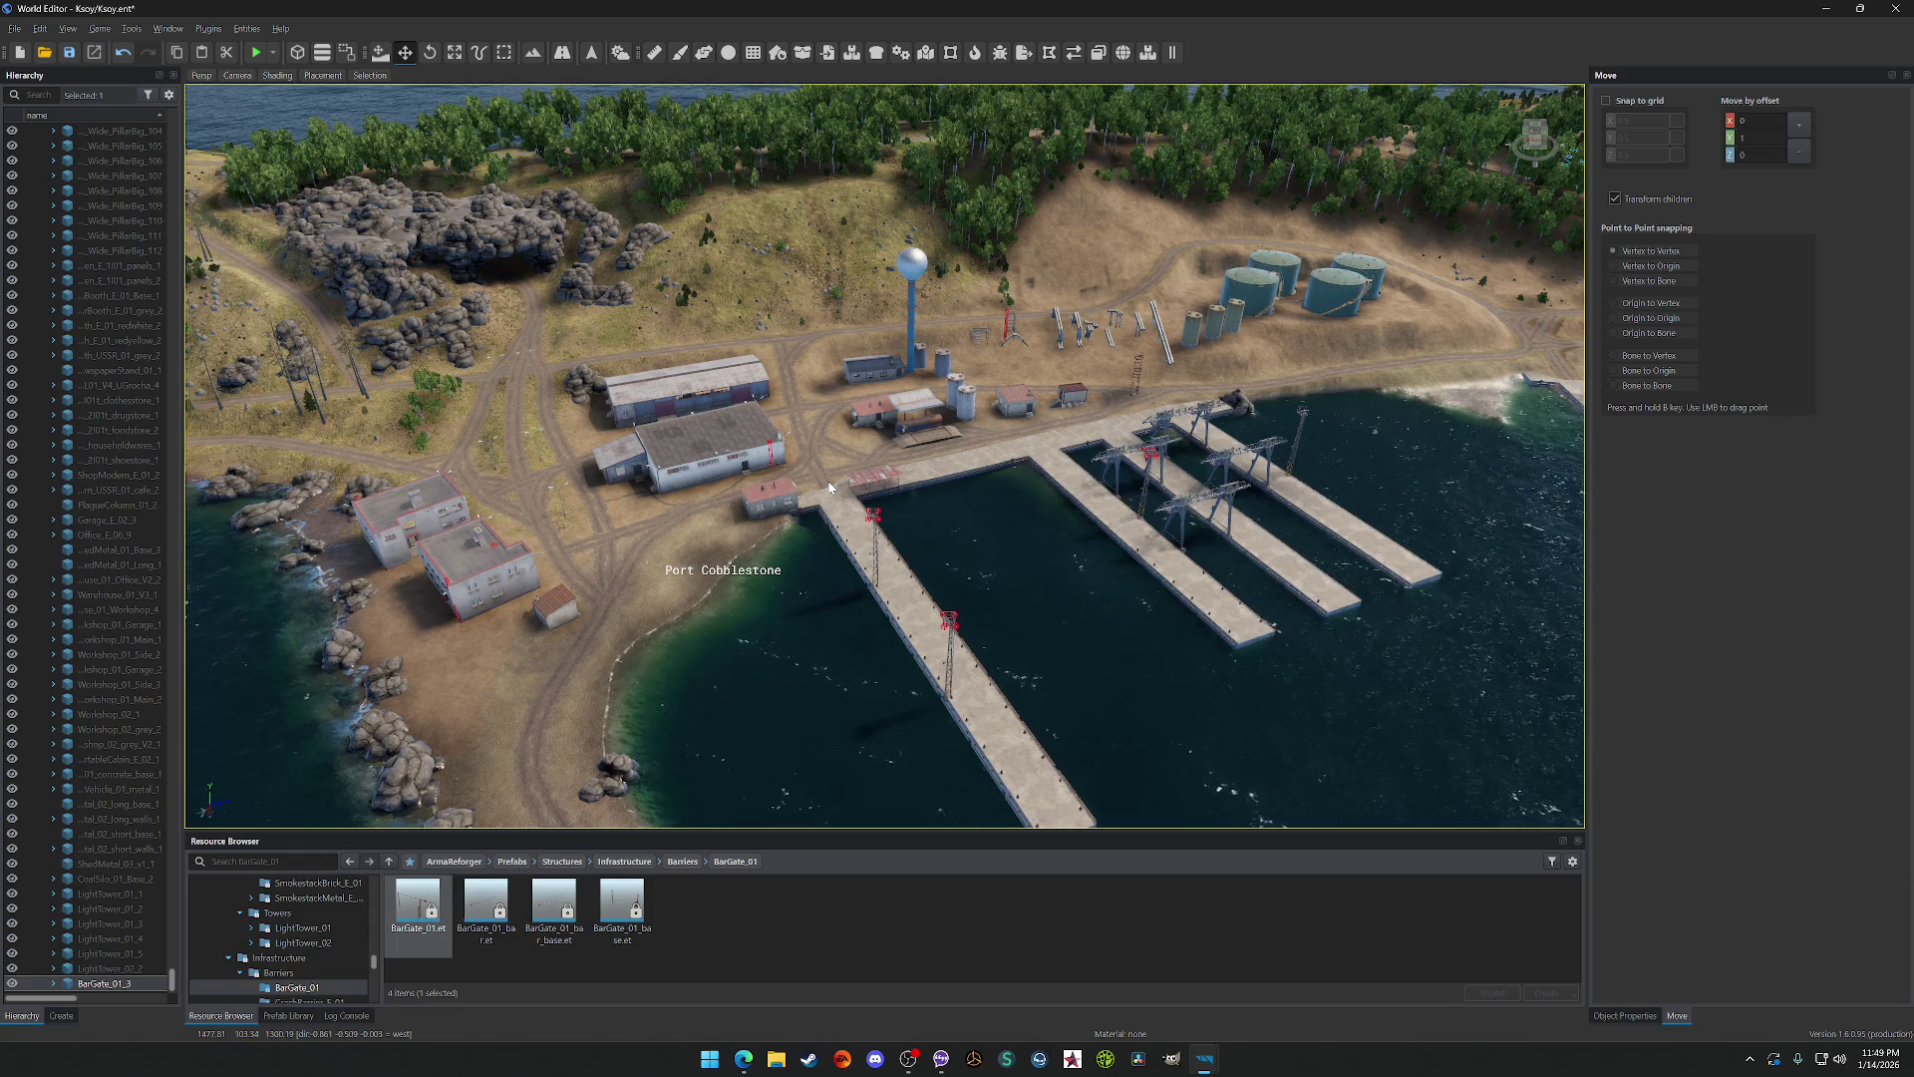
{"action": "mouse_move", "coordinate": [800, 472]}
{"action": "left_mouse_down"}
{"action": "mouse_move", "coordinate": [770, 439]}
{"action": "mouse_move", "coordinate": [703, 439]}
{"action": "mouse_move", "coordinate": [792, 528]}
{"action": "left_mouse_up"}
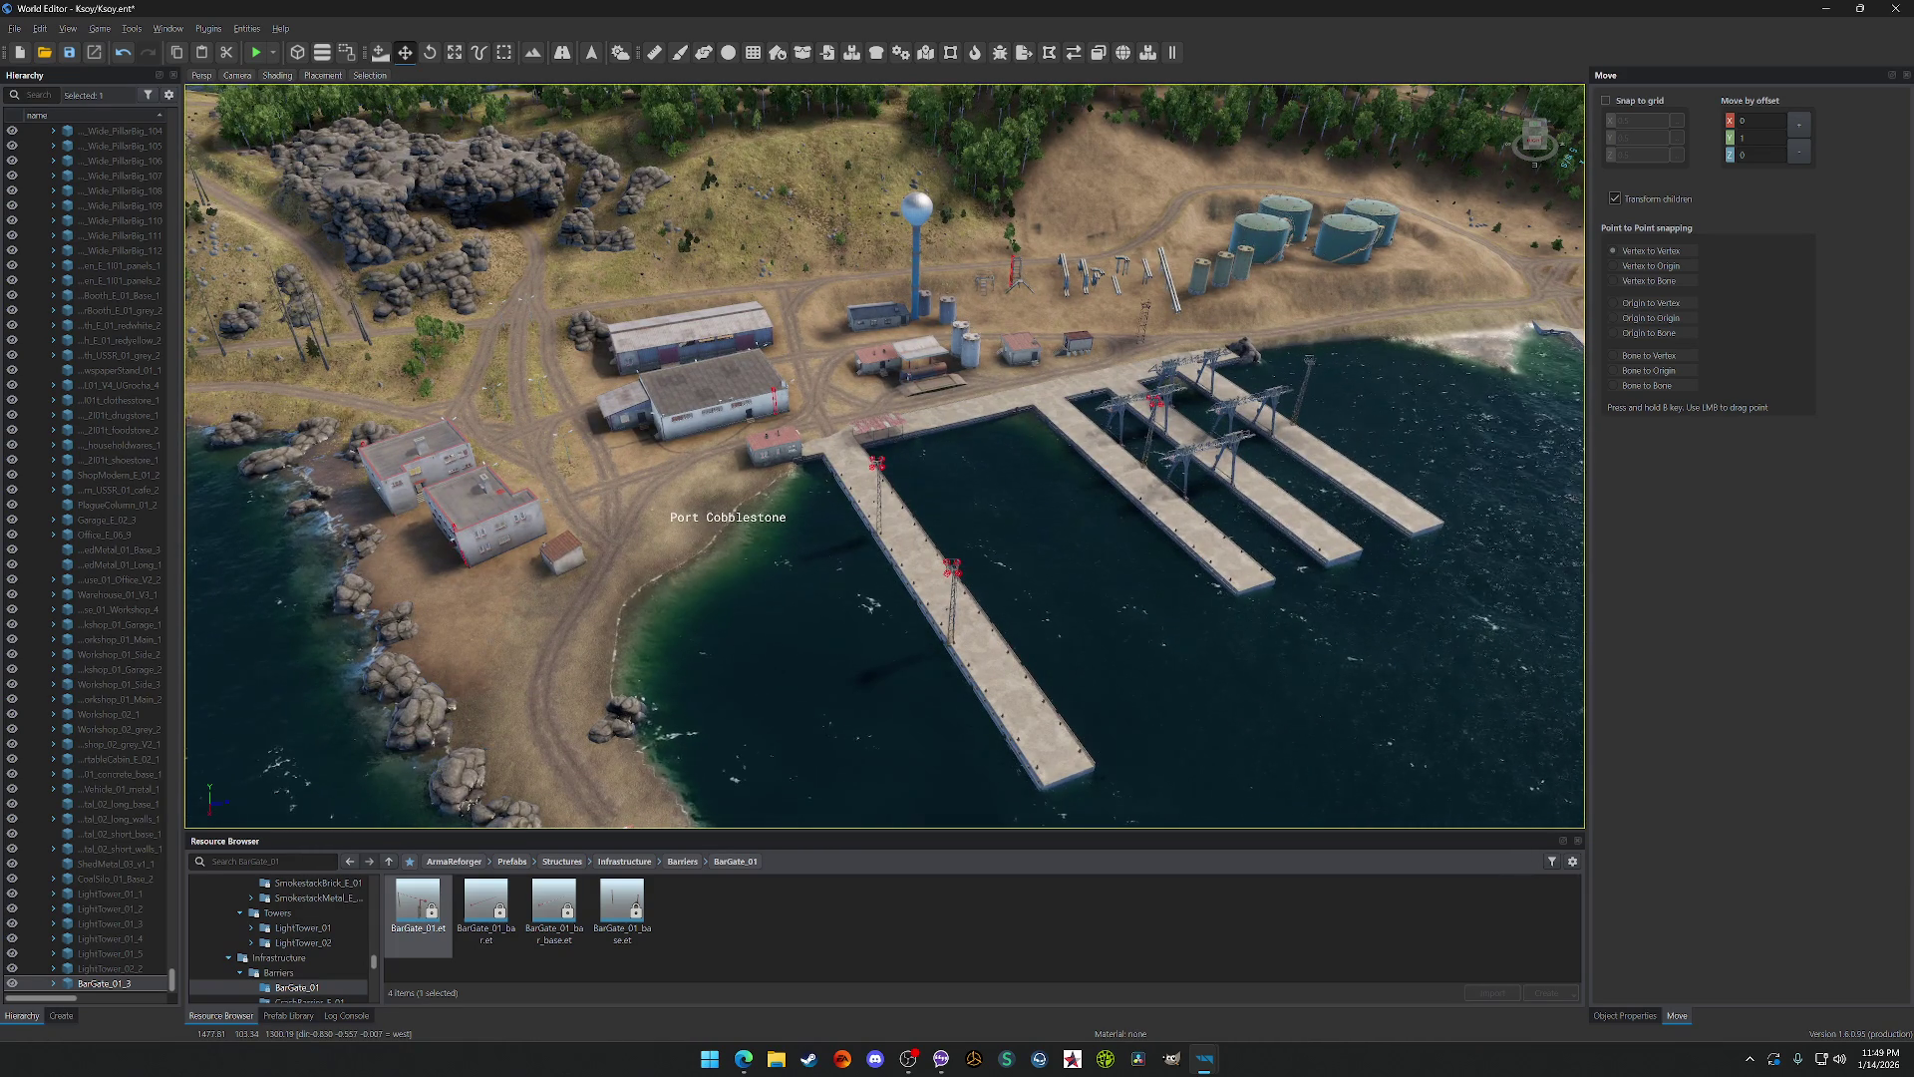
{"action": "mouse_move", "coordinate": [793, 529]}
{"action": "left_mouse_down"}
{"action": "mouse_move", "coordinate": [917, 499]}
{"action": "mouse_move", "coordinate": [837, 513]}
{"action": "left_mouse_up"}
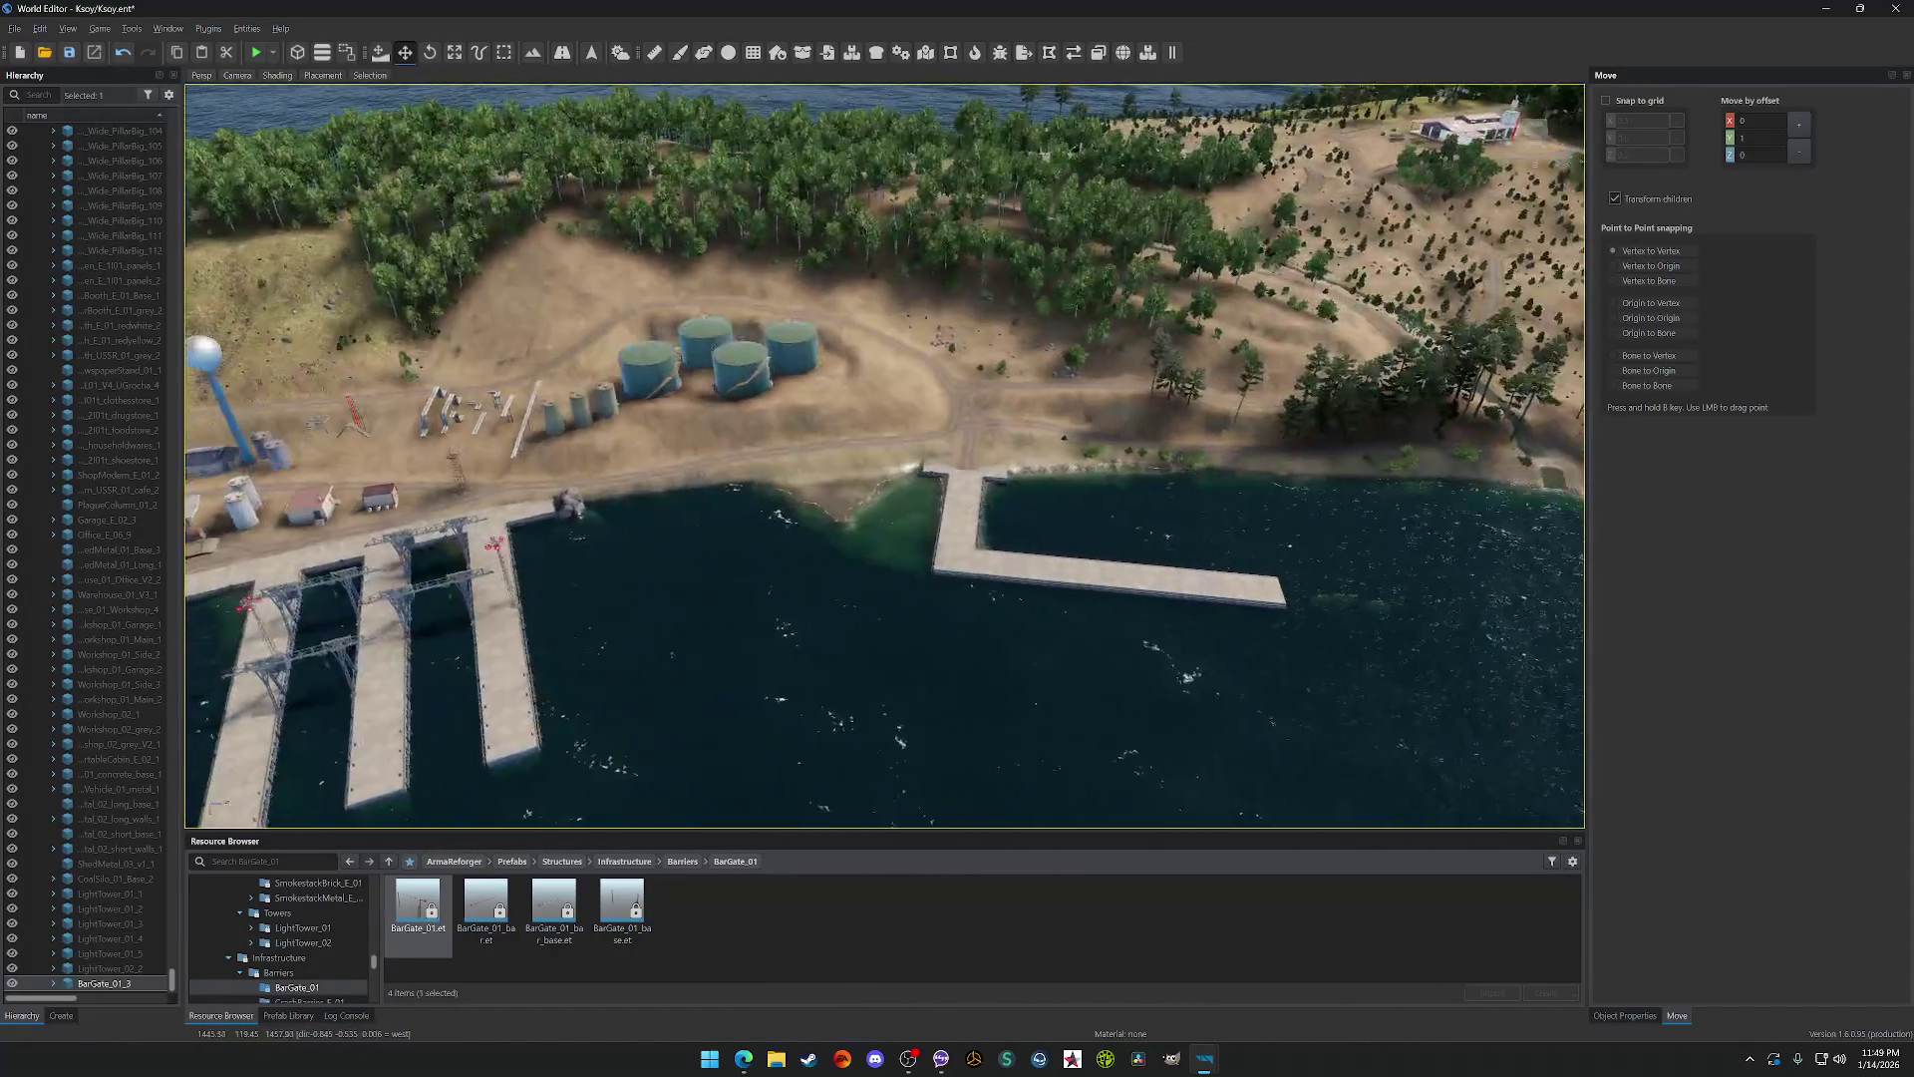
{"action": "key", "text": "f"}
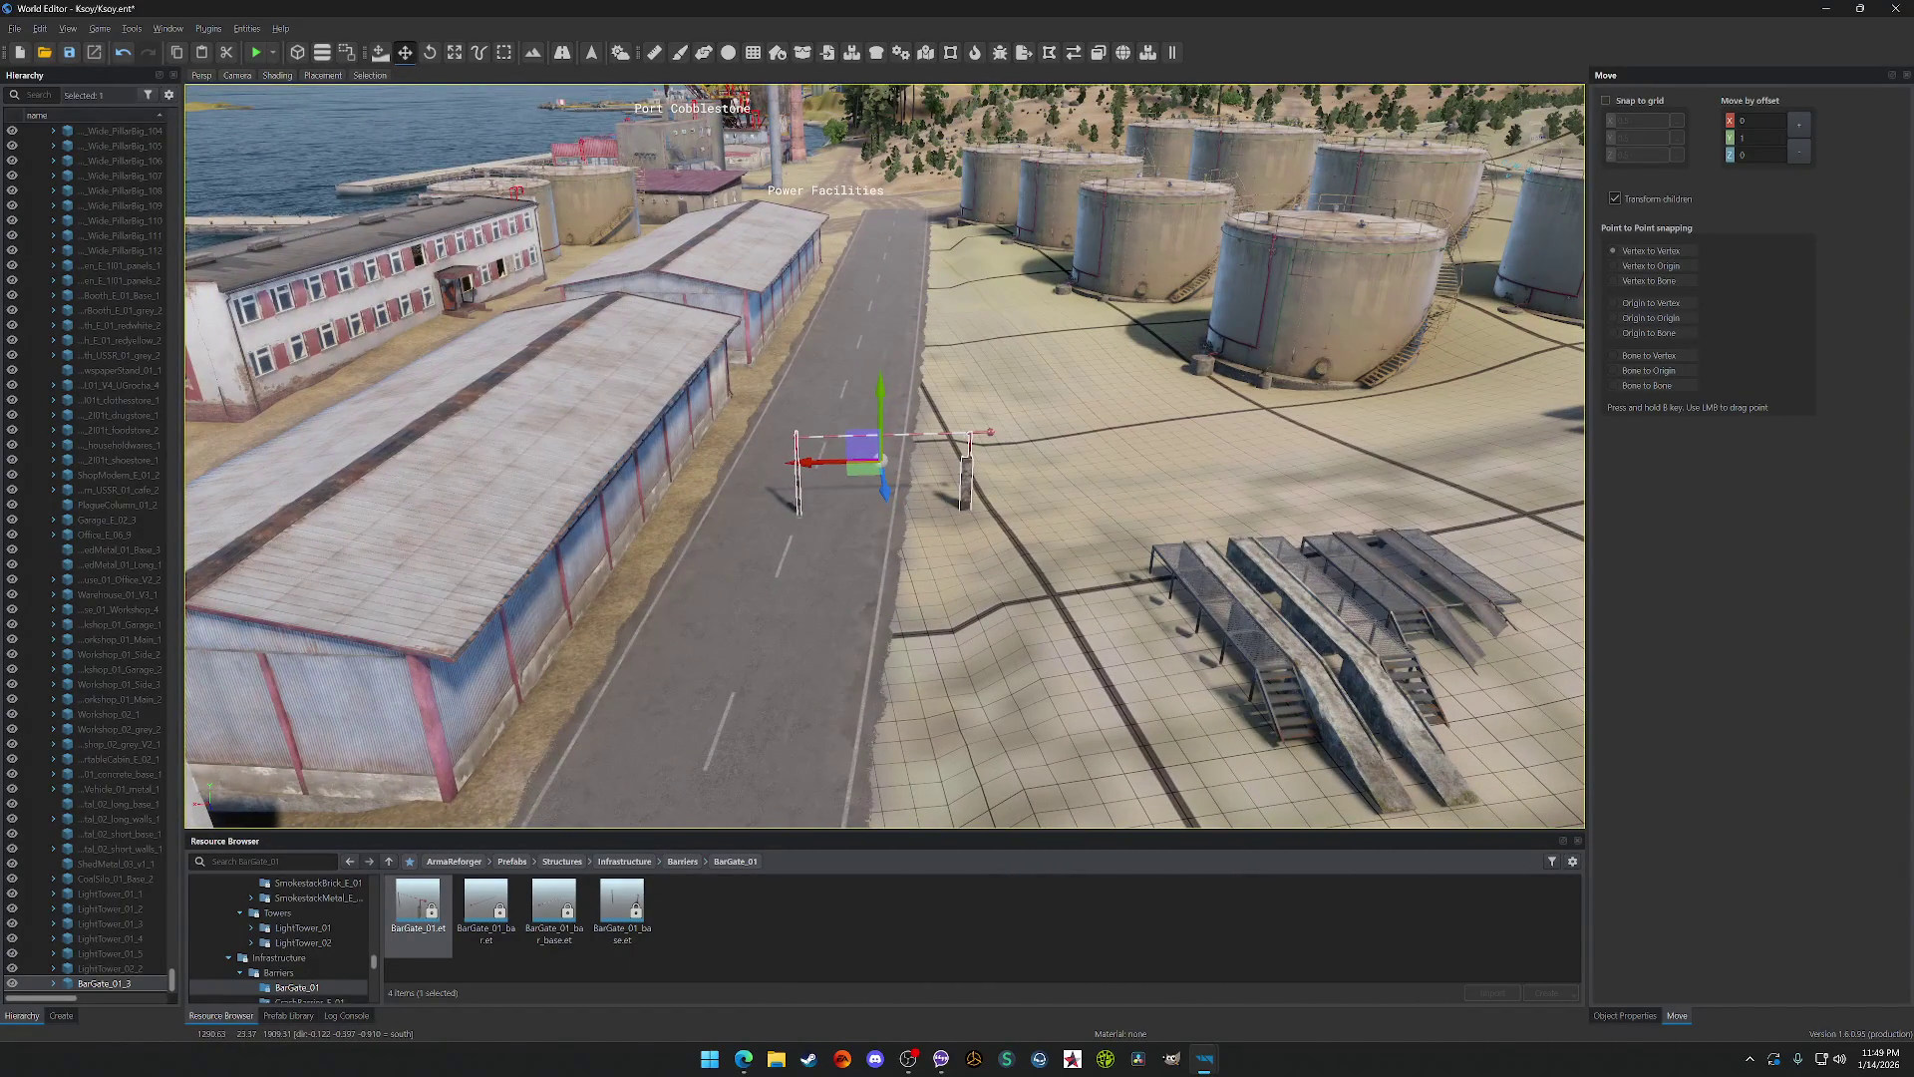
Step: Move the bar gate off the road onto the shore dirt track and save
{"action": "mouse_move", "coordinate": [869, 476]}
{"action": "left_mouse_down"}
{"action": "mouse_move", "coordinate": [880, 419]}
{"action": "mouse_move", "coordinate": [809, 311]}
{"action": "mouse_move", "coordinate": [882, 404]}
{"action": "left_mouse_up"}
{"action": "key", "text": "ctrl+s"}
{"action": "left_click_drag", "start_coordinate": [816, 612], "coordinate": [735, 867]}
Step: Place a BarGate_01_base gate, frame it beside the building, and start game mode
{"action": "mouse_move", "coordinate": [593, 917]}
{"action": "left_mouse_down"}
{"action": "mouse_move", "coordinate": [1047, 546]}
{"action": "mouse_move", "coordinate": [952, 543]}
{"action": "left_mouse_up"}
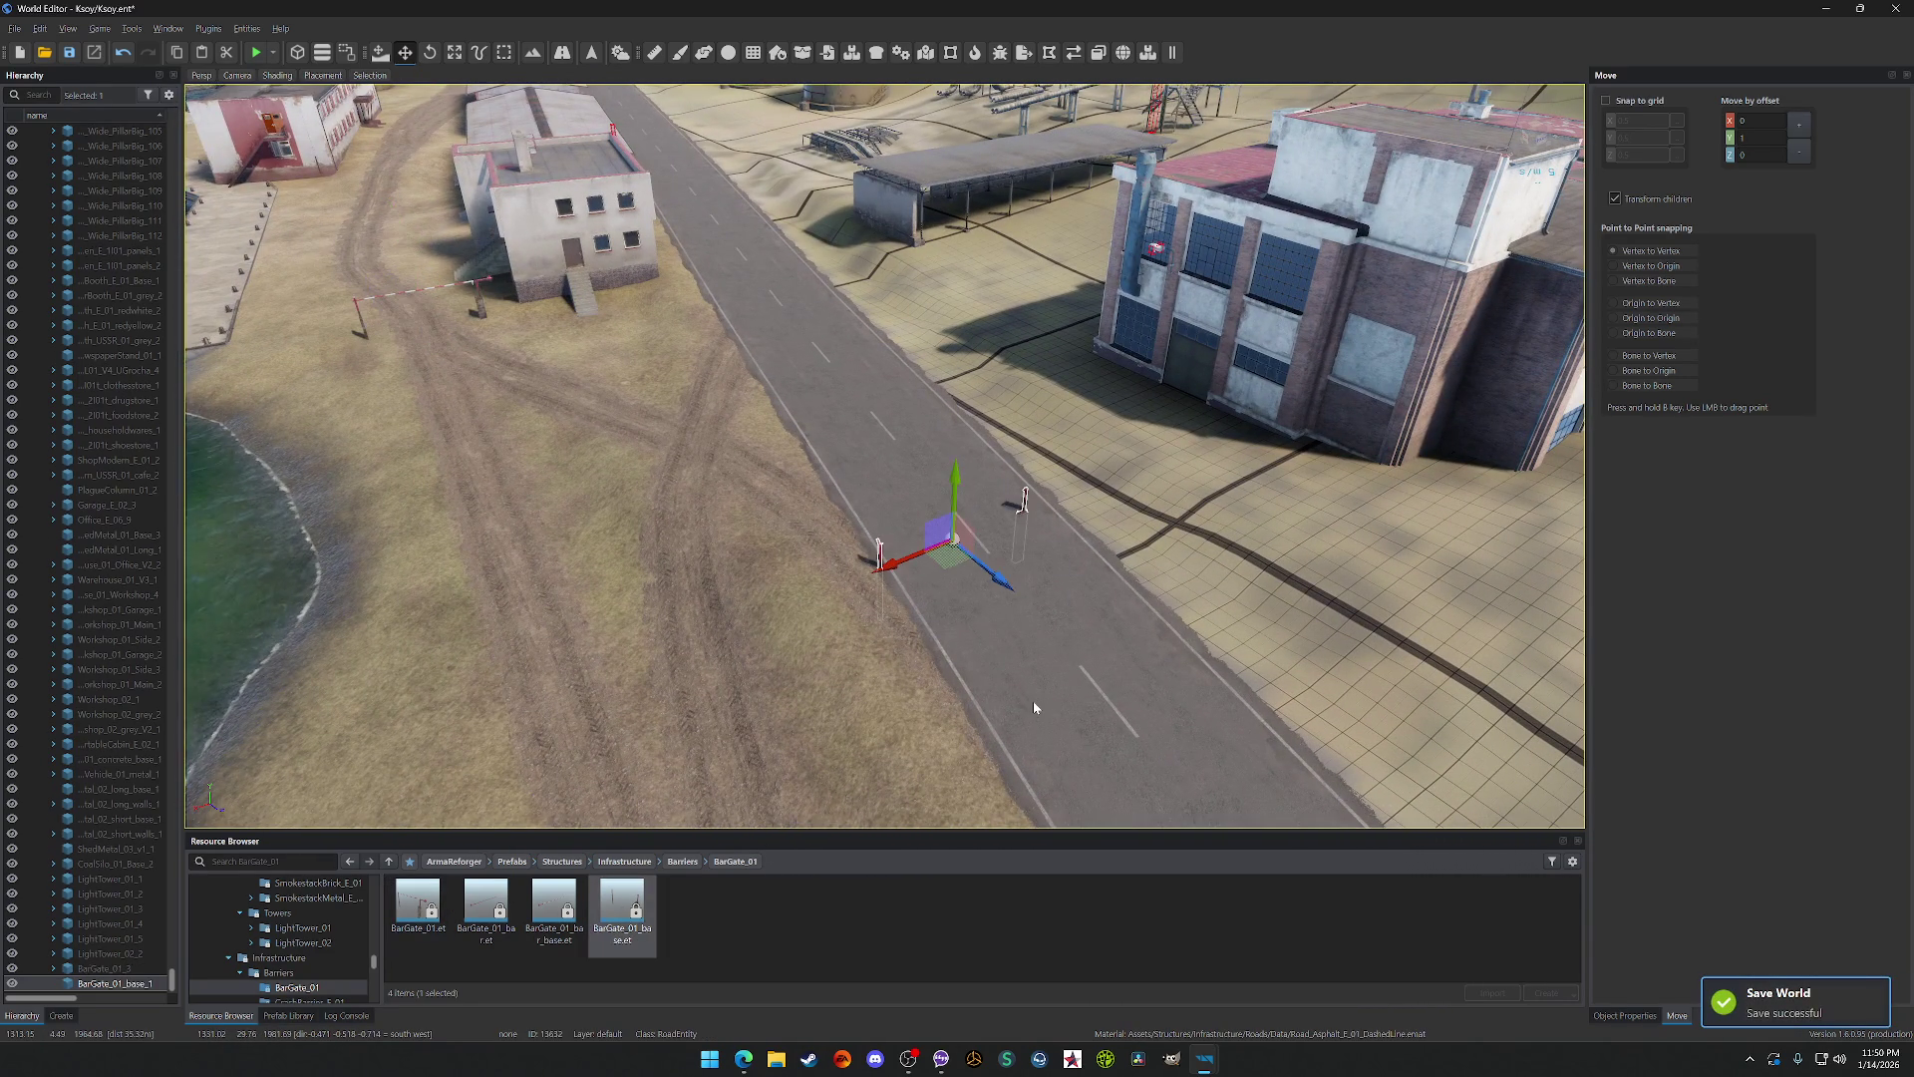
{"action": "left_click", "coordinate": [697, 858]}
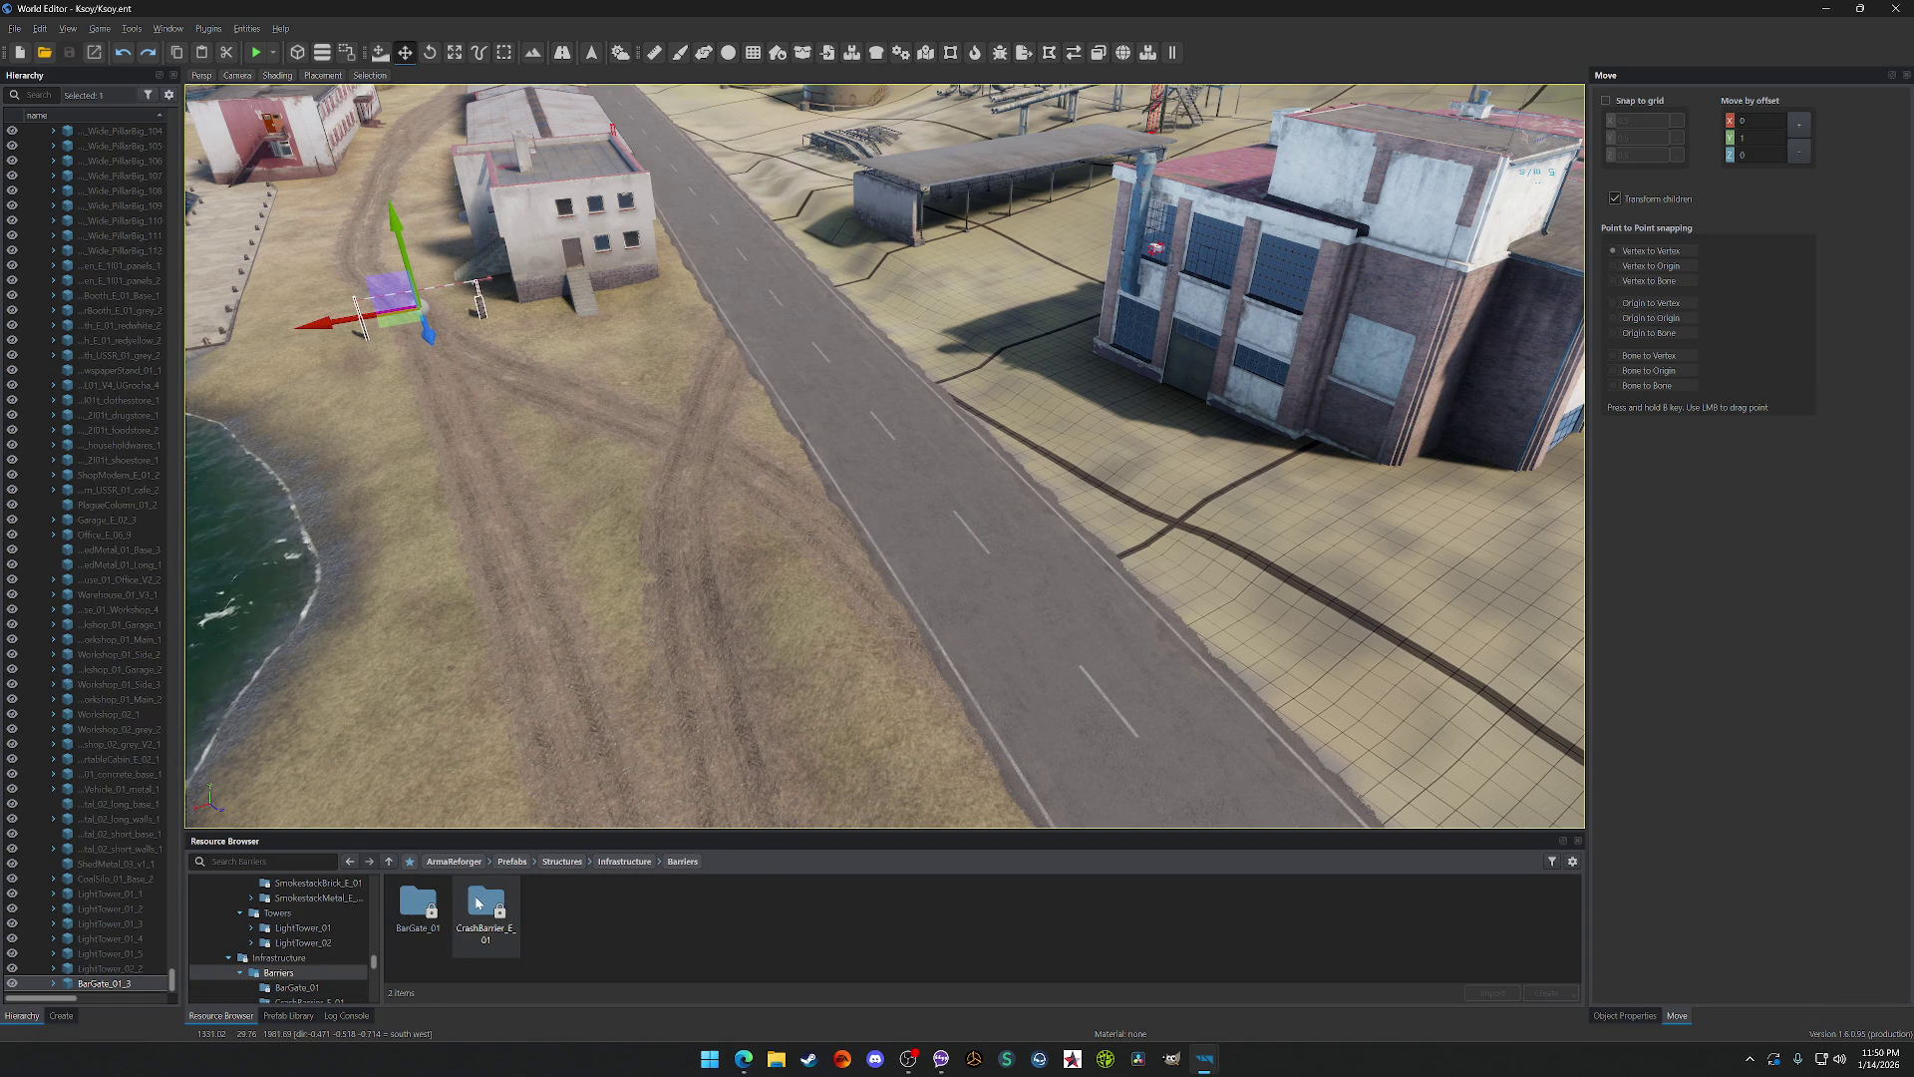
{"action": "mouse_move", "coordinate": [462, 557]}
{"action": "left_mouse_down"}
{"action": "mouse_move", "coordinate": [477, 508]}
{"action": "mouse_move", "coordinate": [480, 548]}
{"action": "mouse_move", "coordinate": [553, 544]}
{"action": "left_mouse_up"}
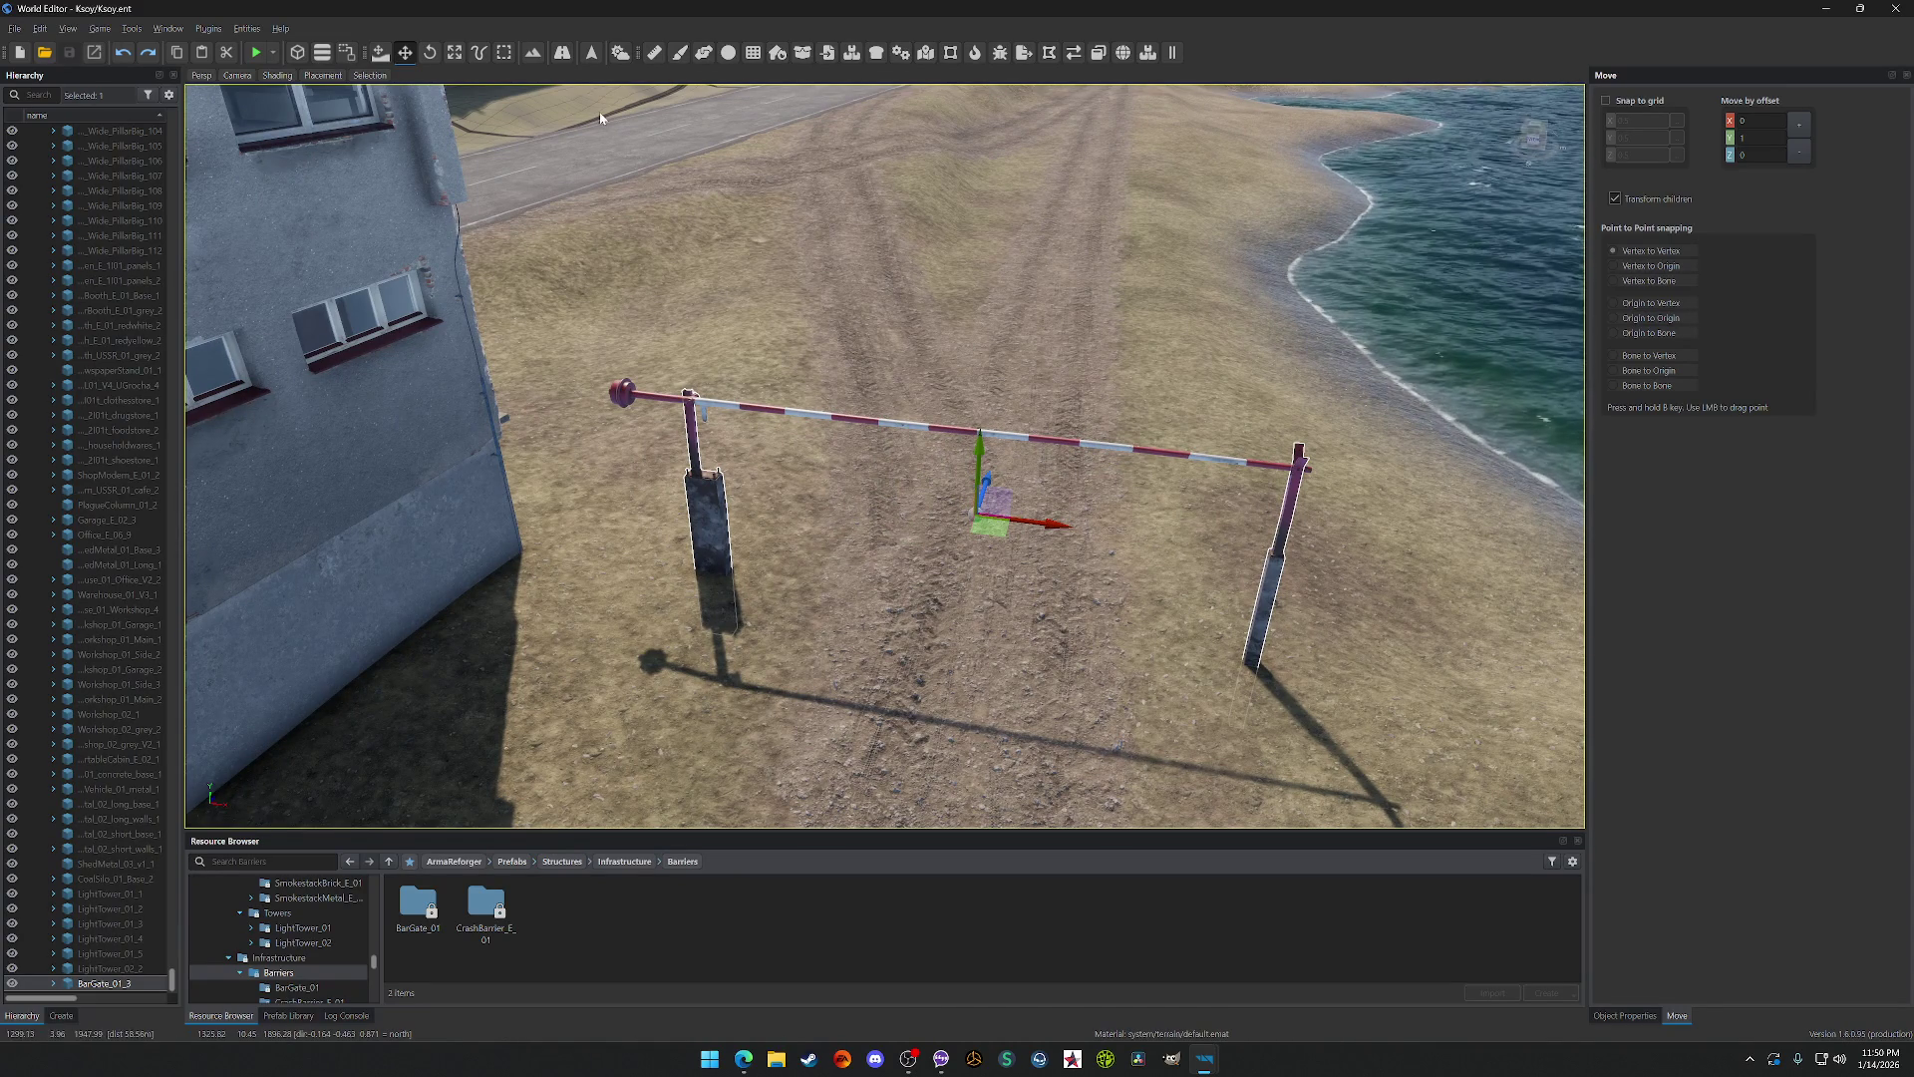
{"action": "key", "text": "w"}
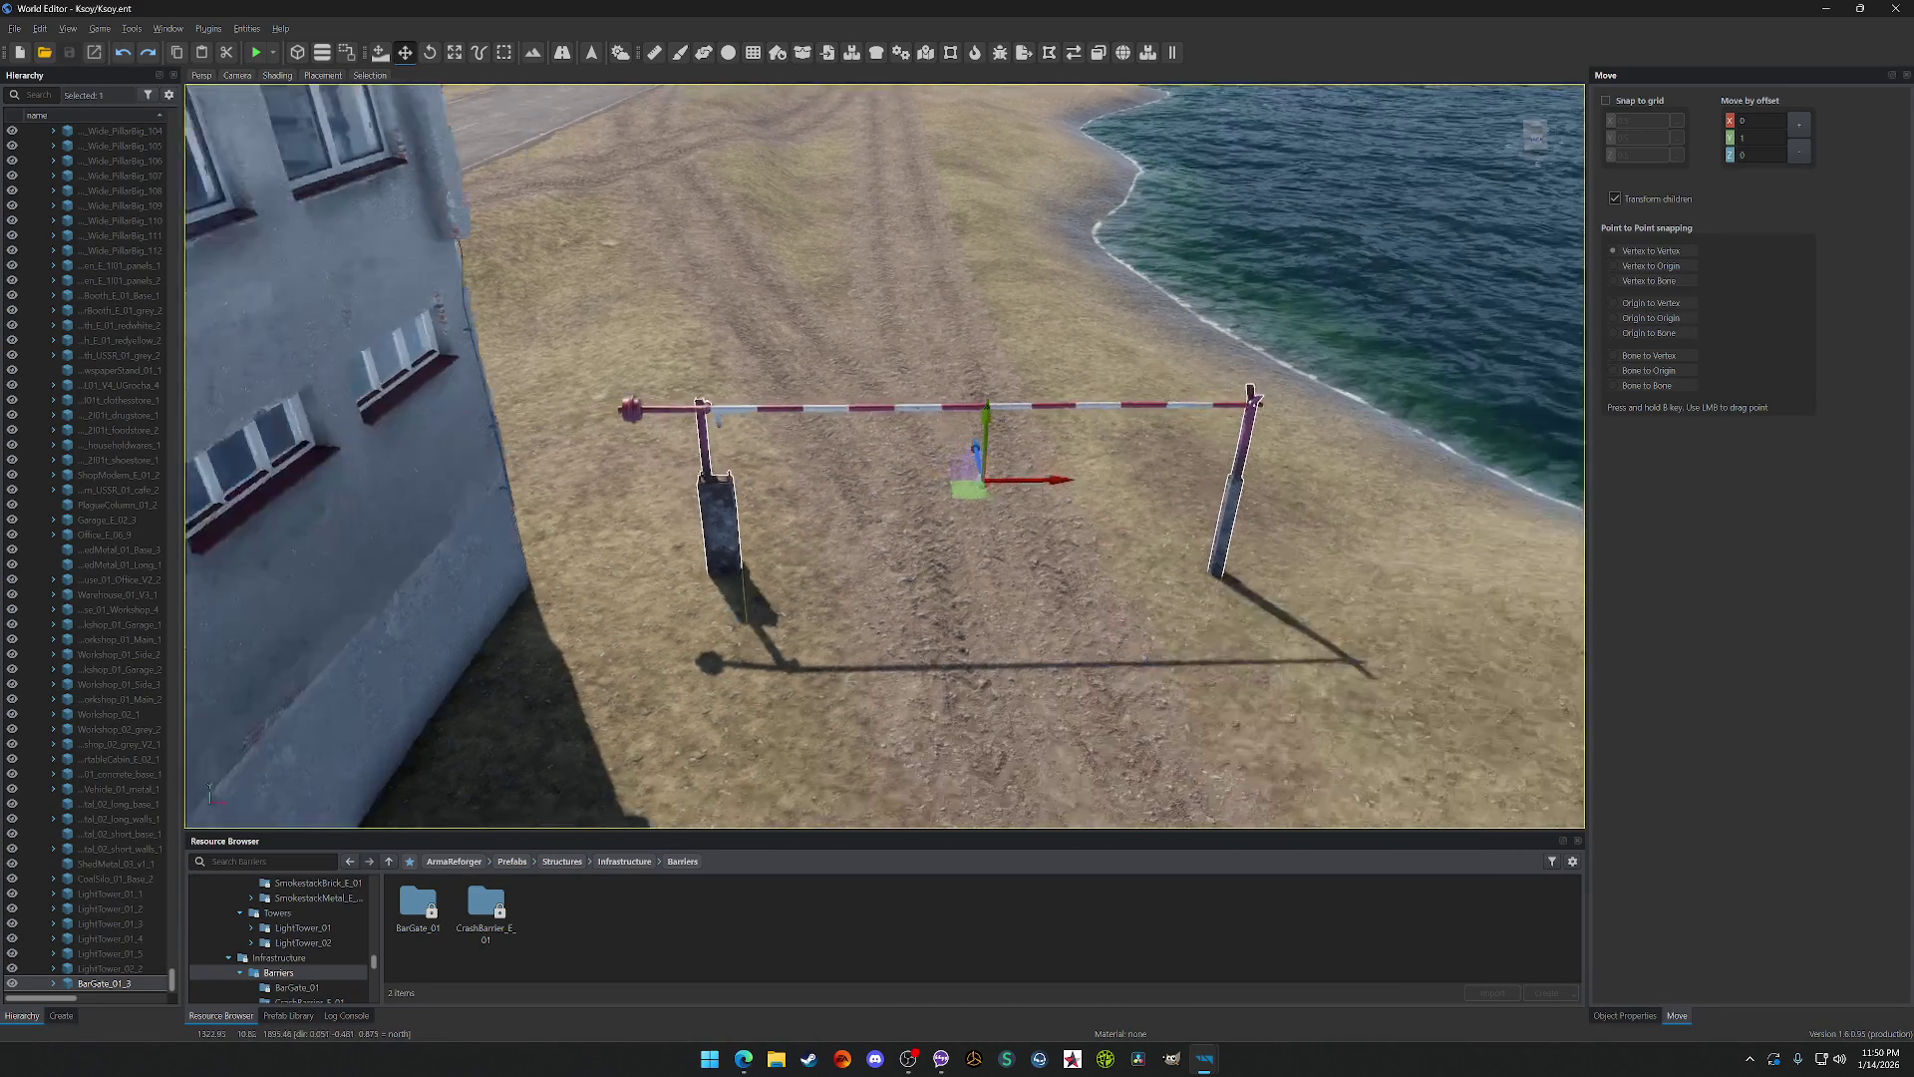
{"action": "key", "text": "f"}
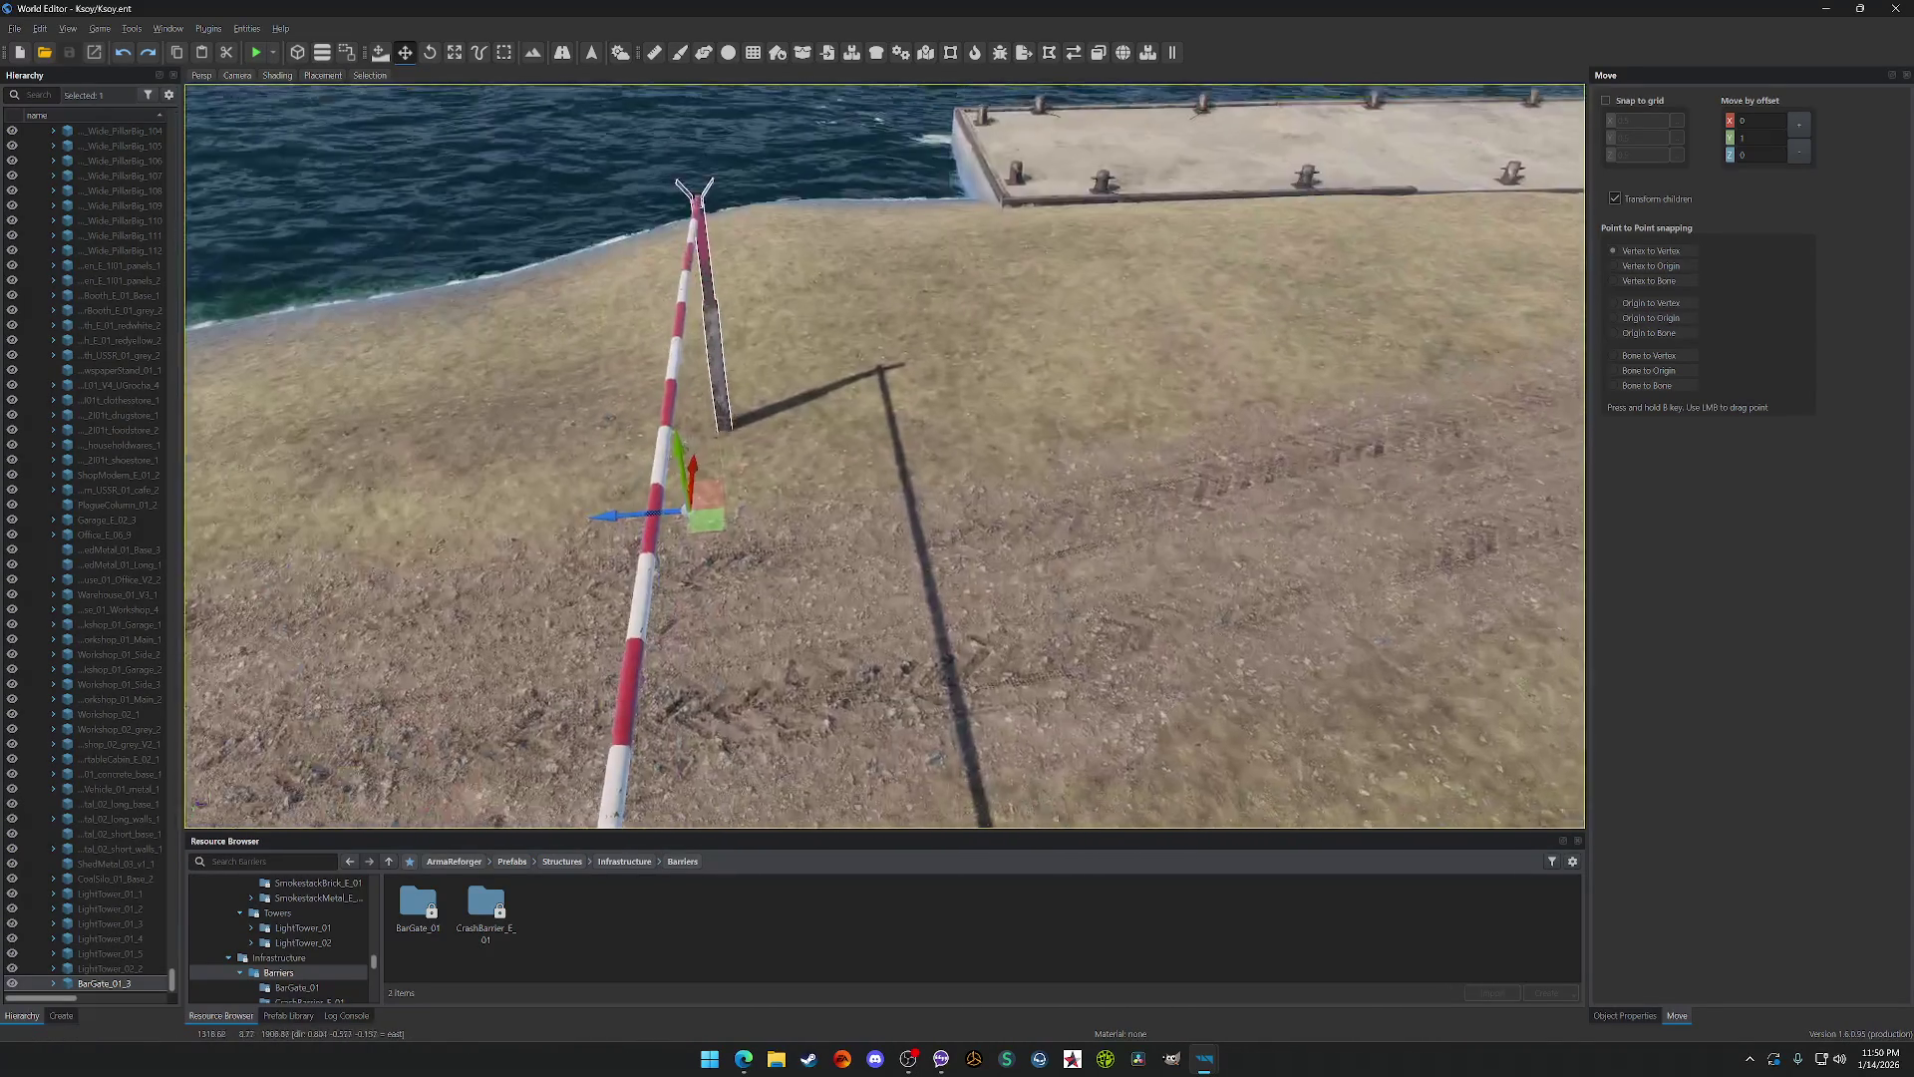
{"action": "key", "text": "f"}
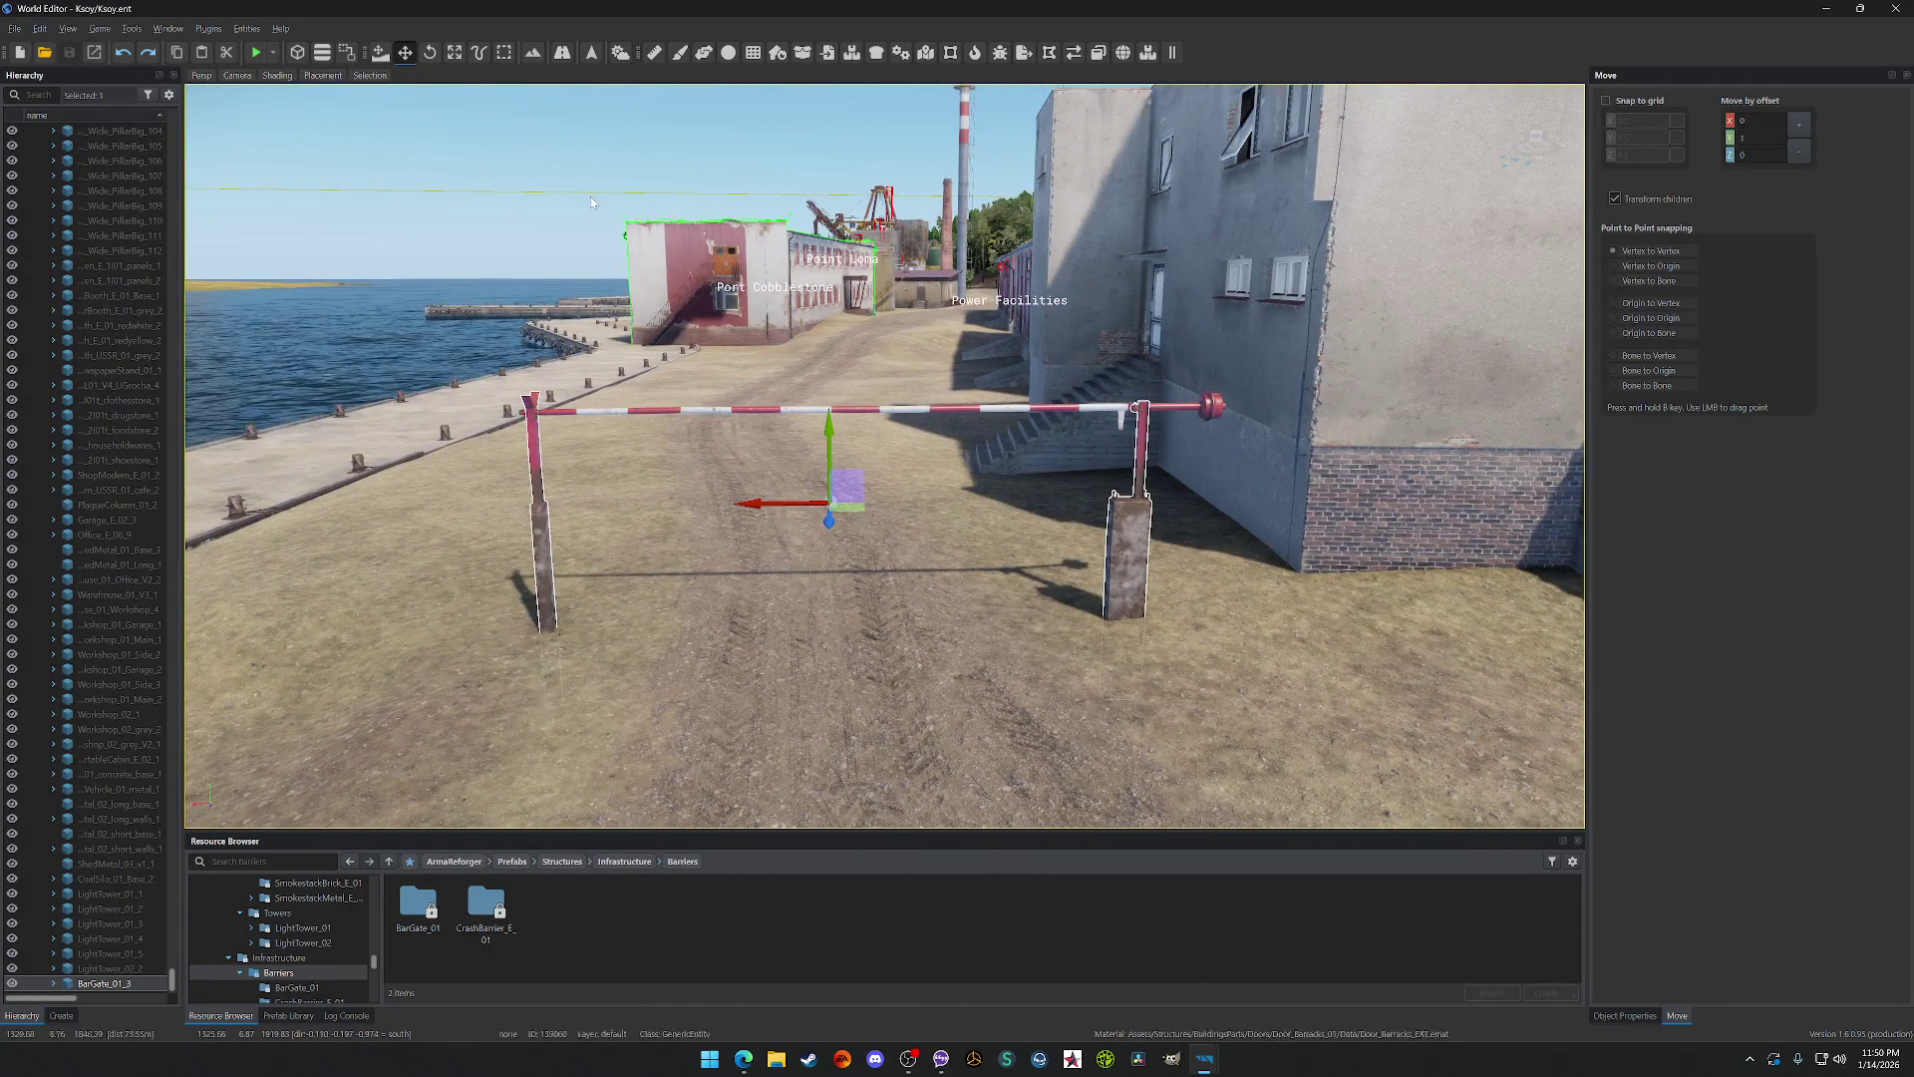
{"action": "left_click", "coordinate": [256, 52]}
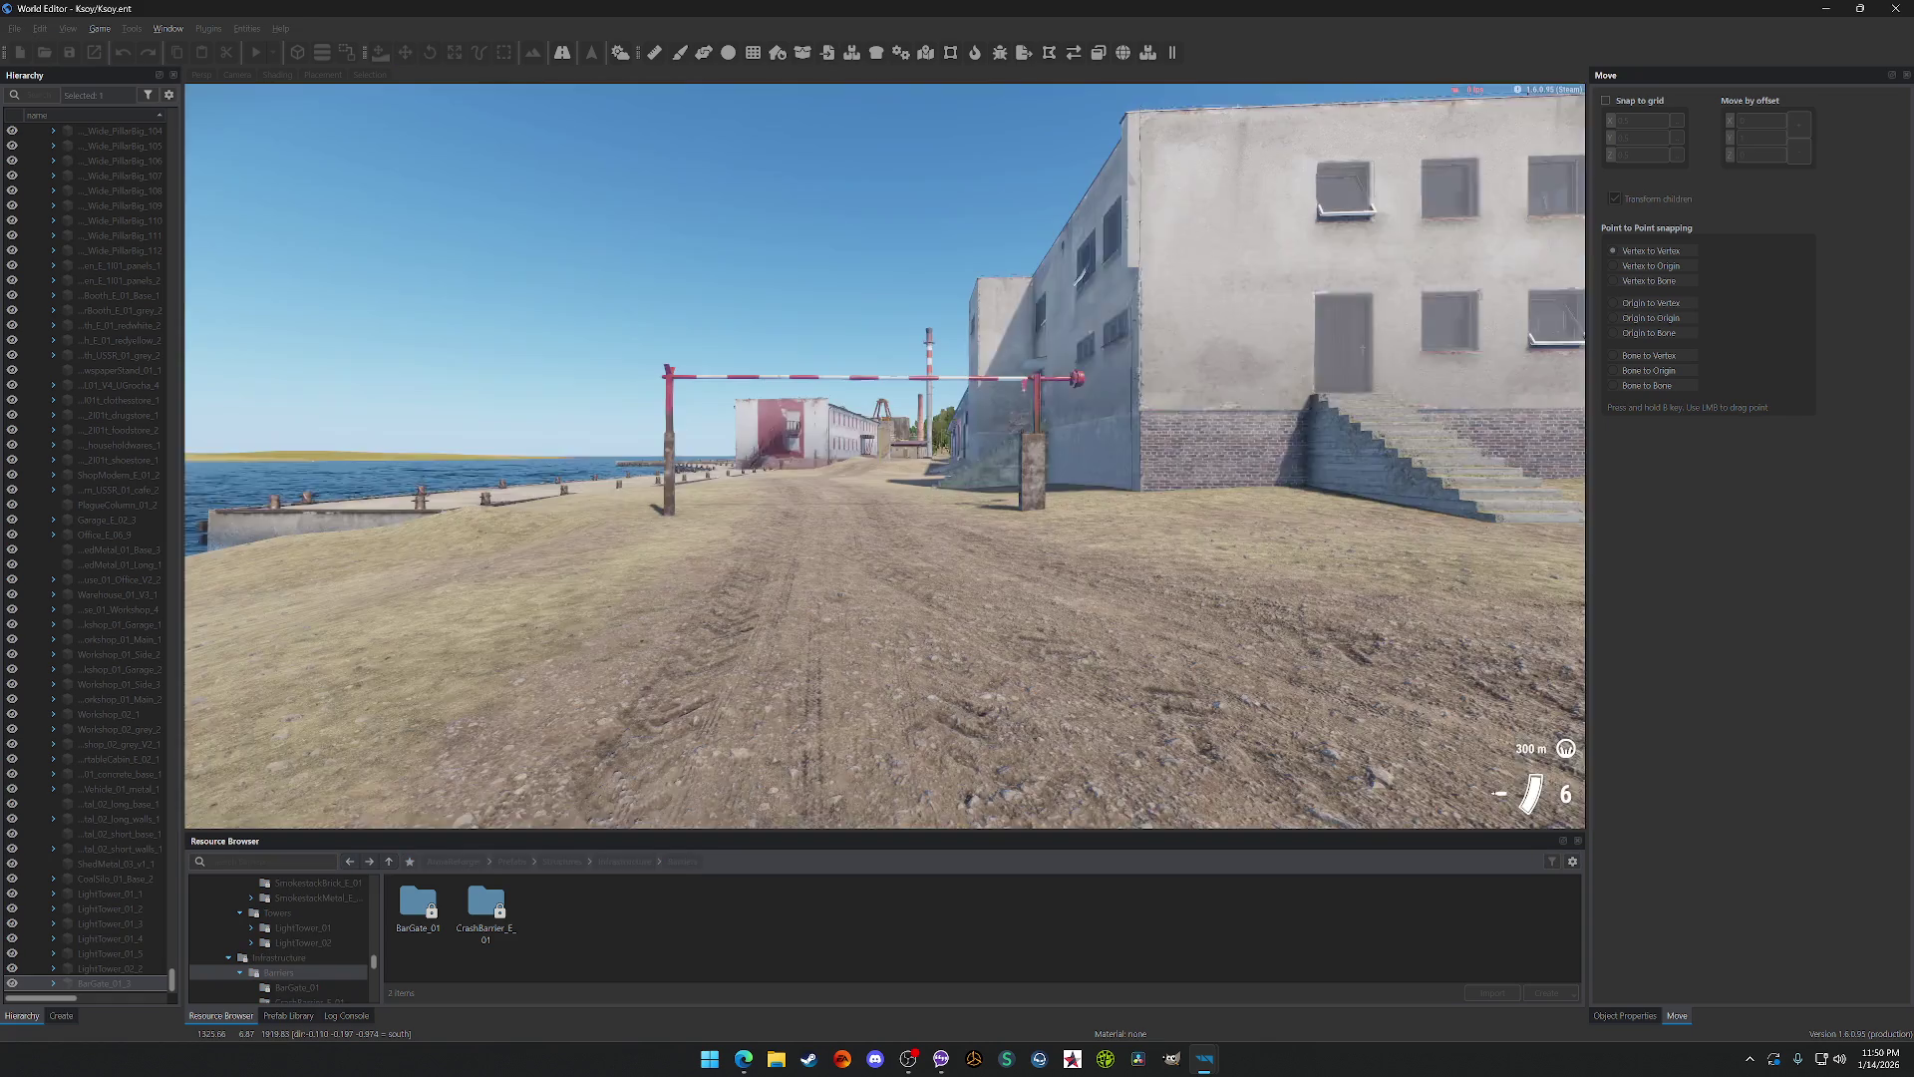
{"action": "key", "text": "w"}
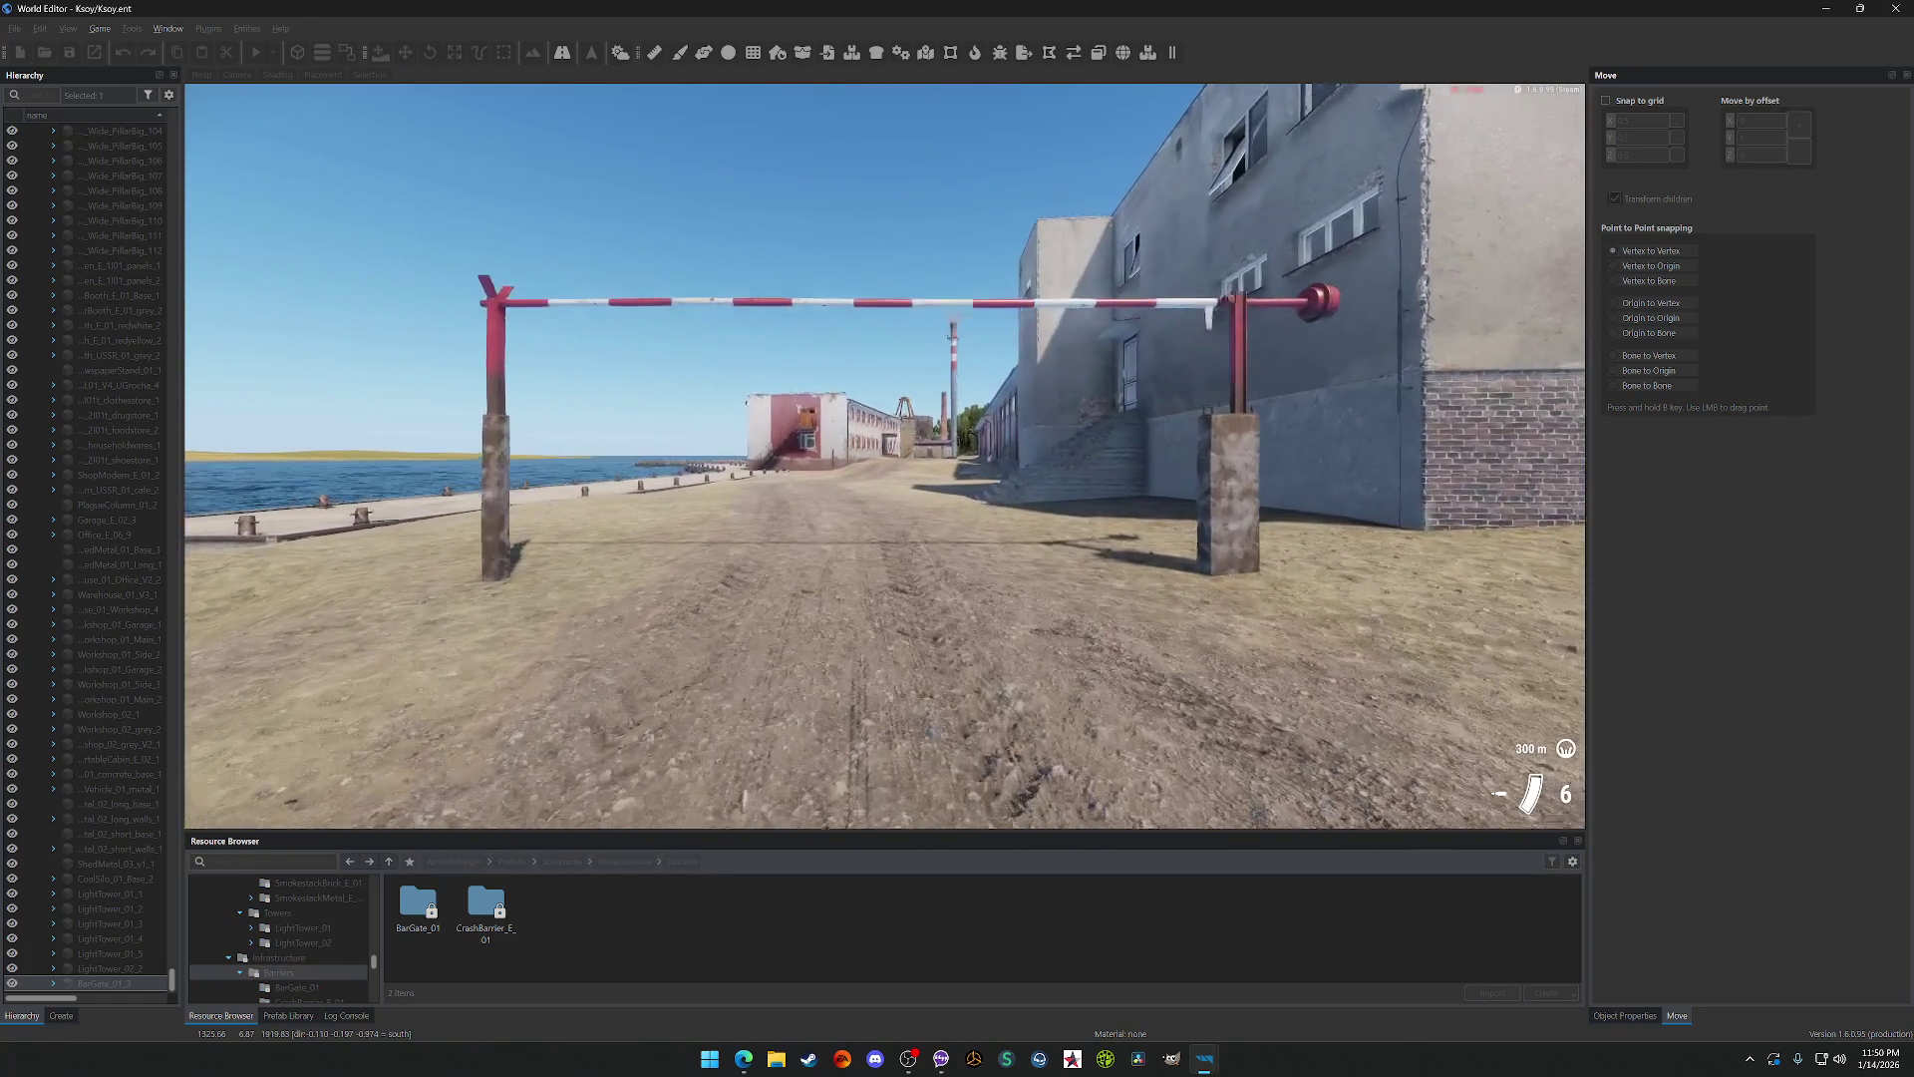
{"action": "mouse_move", "coordinate": [957, 538]}
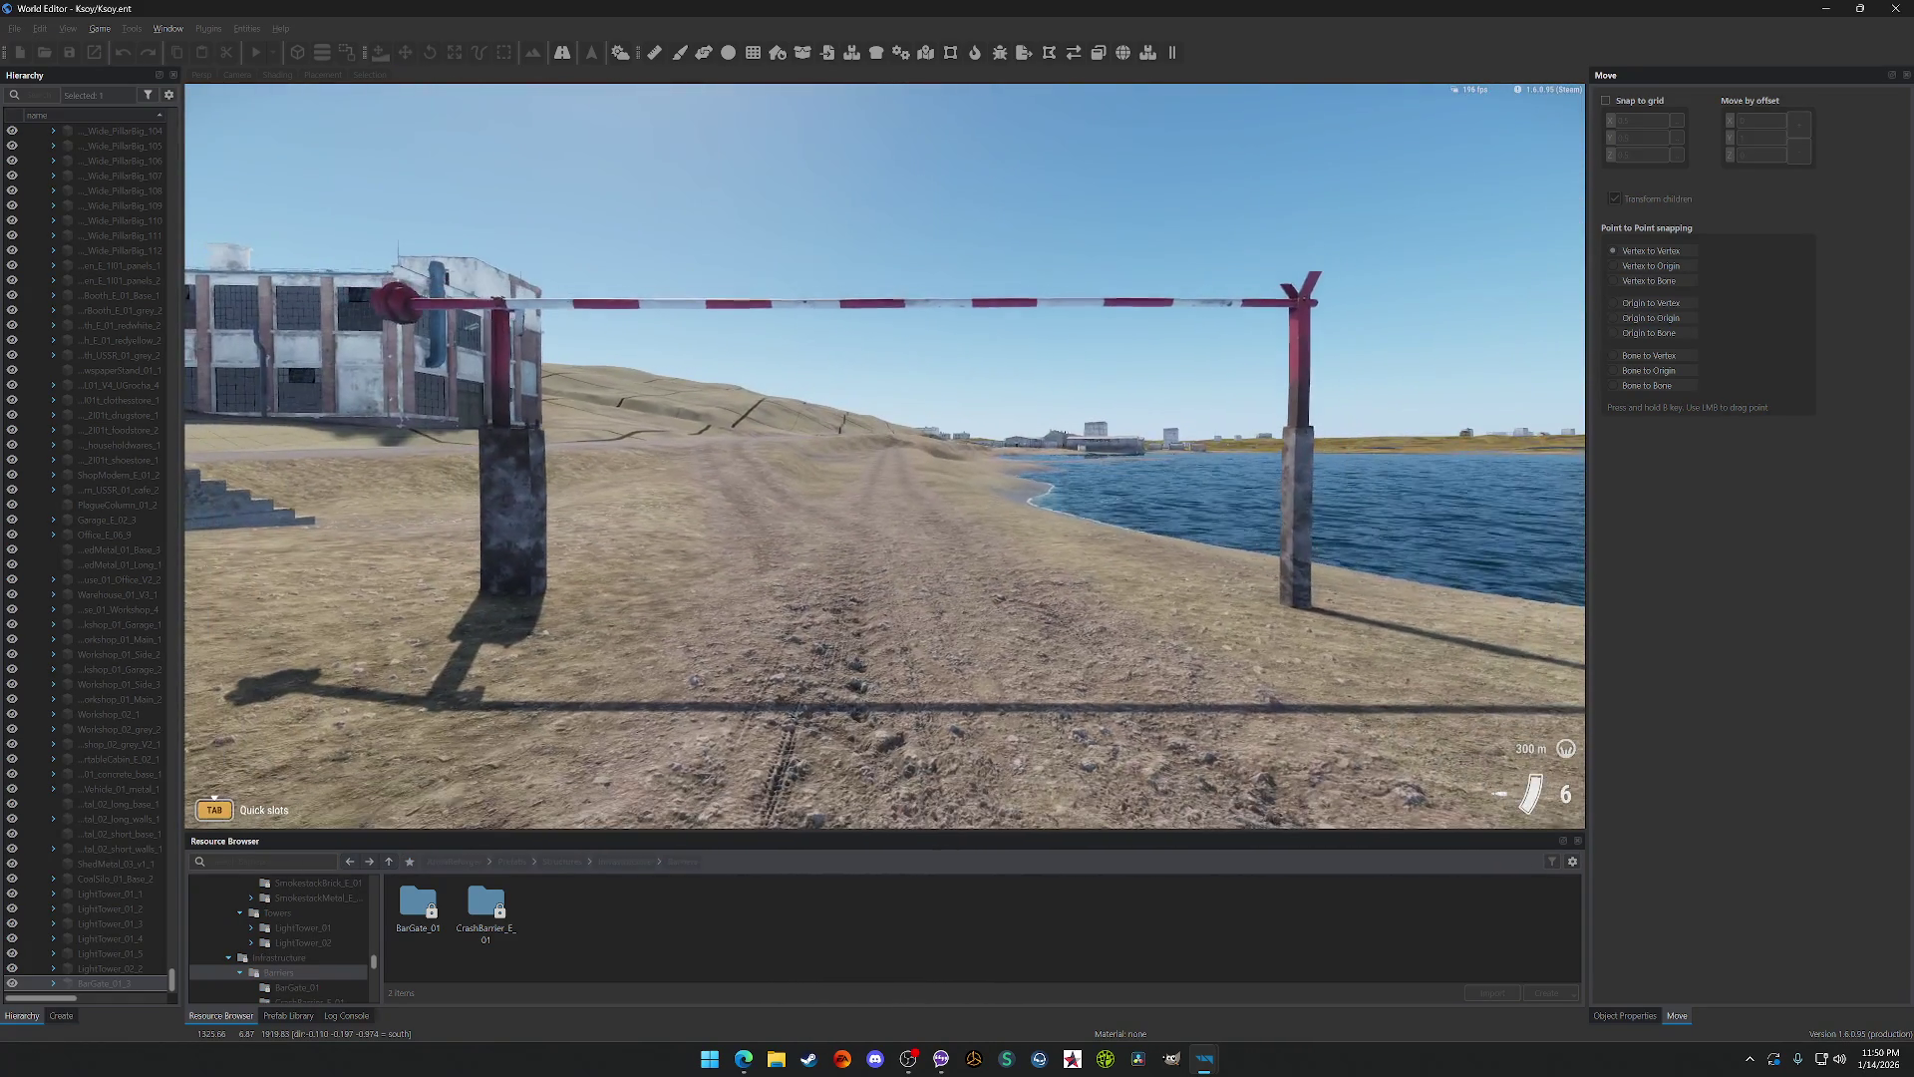
{"action": "key", "text": "Escape"}
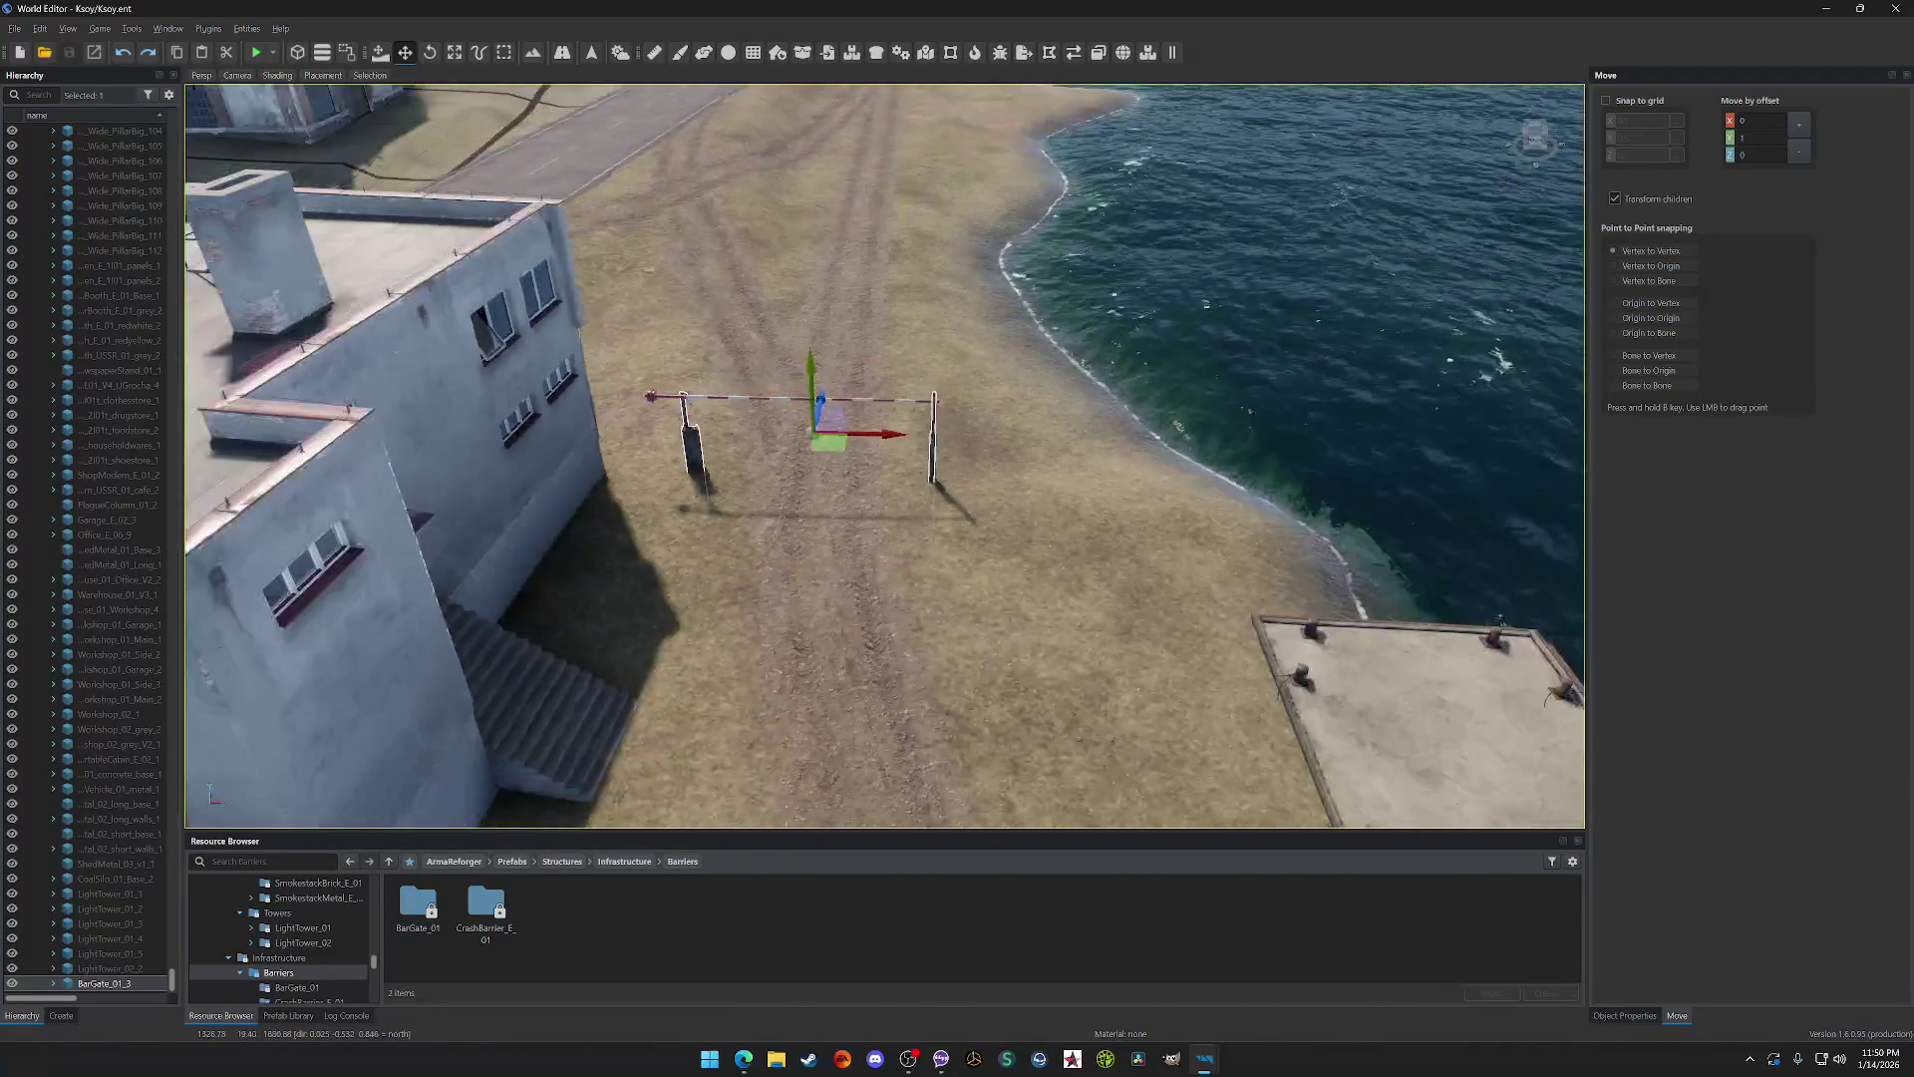
Step: Pull the view back, save, and open the CrashBarrier_E_01 folder with its 21 variants
{"action": "key", "text": "s"}
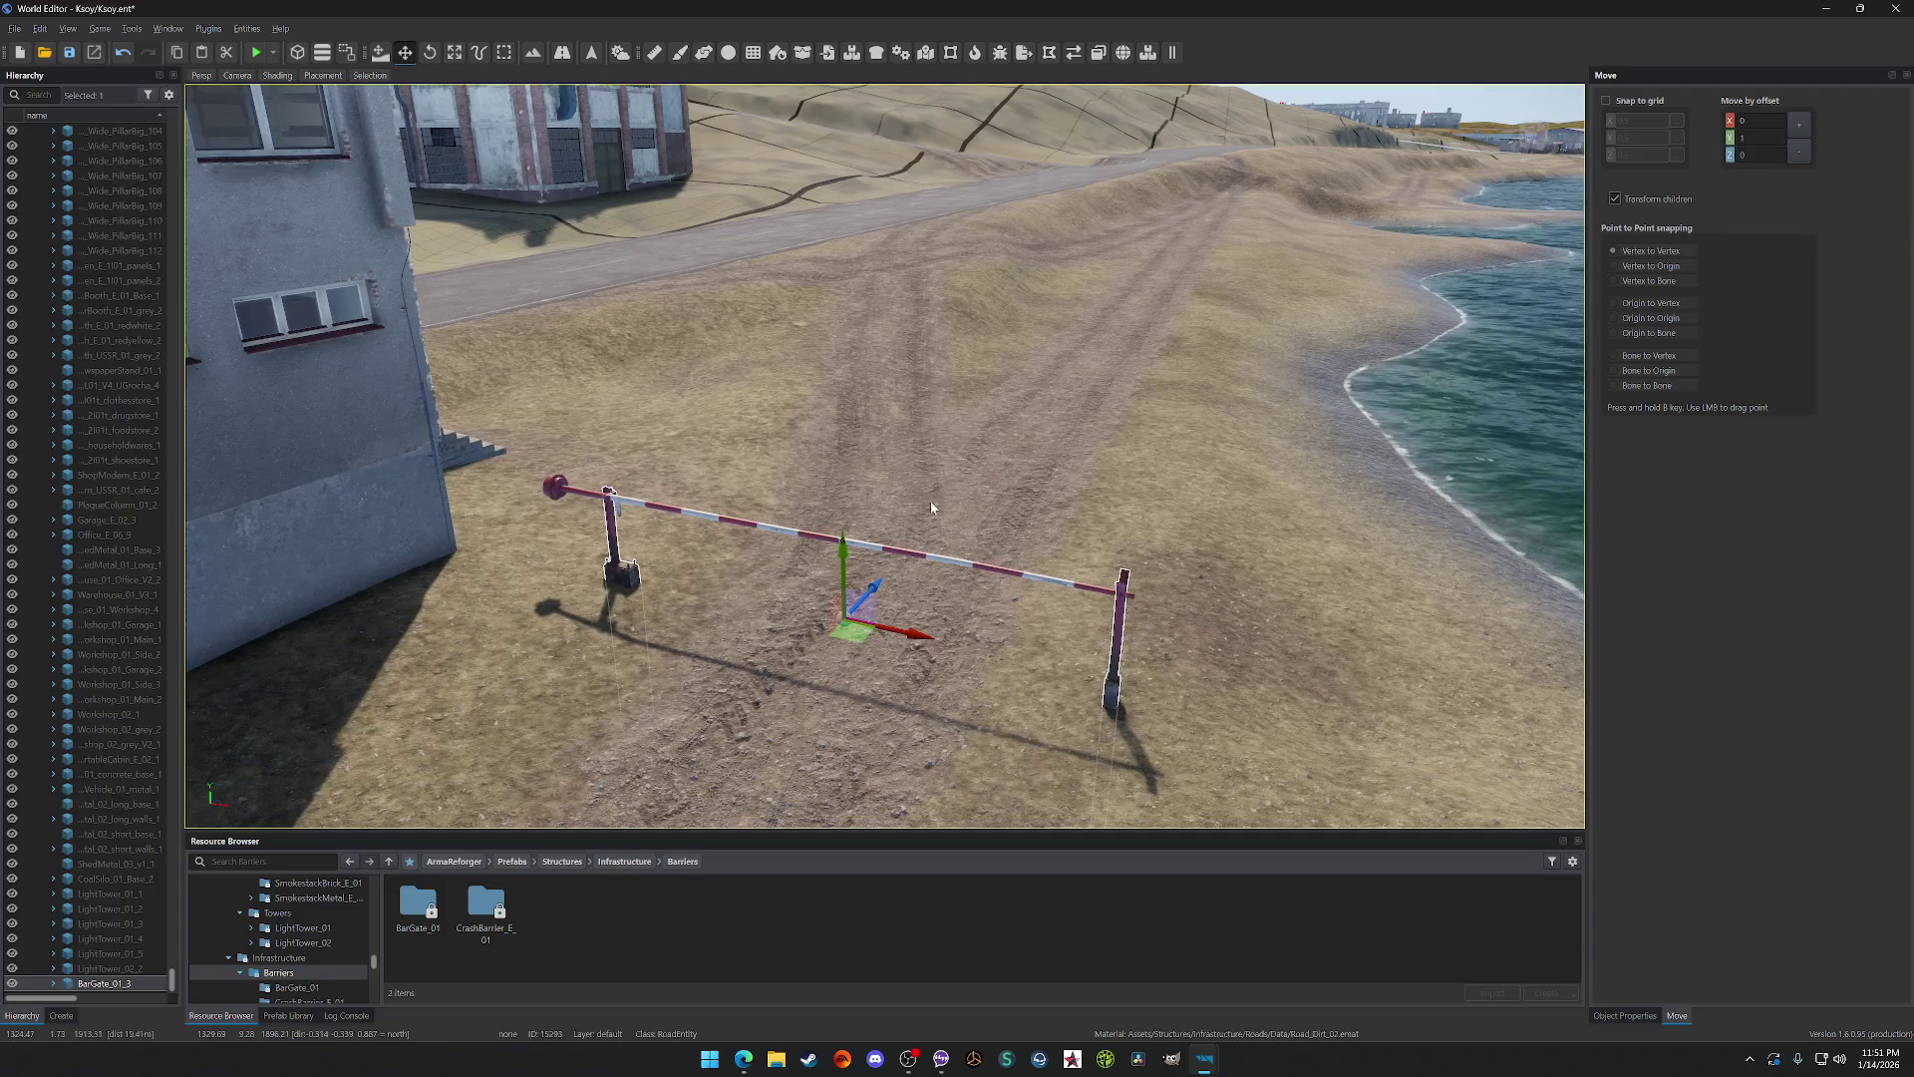
{"action": "key", "text": "ctrl+s"}
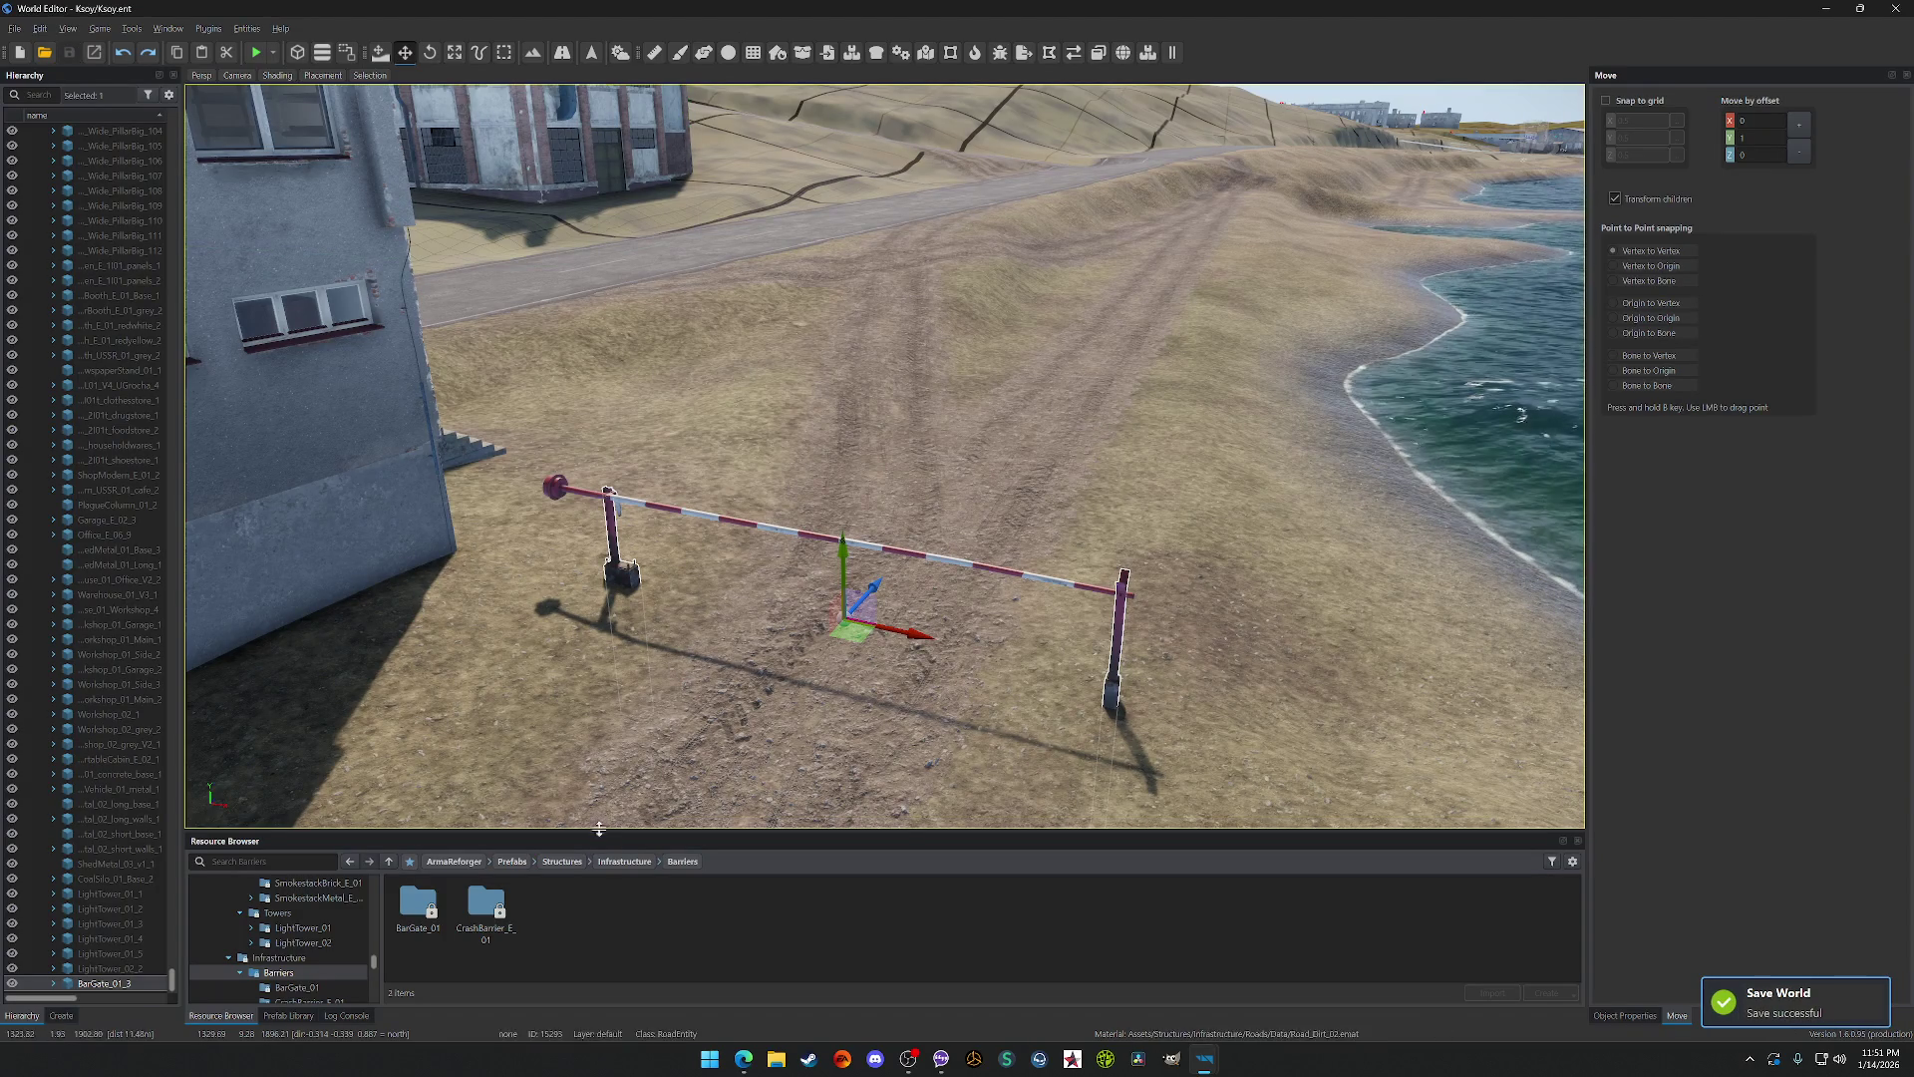
{"action": "double_click", "coordinate": [497, 910]}
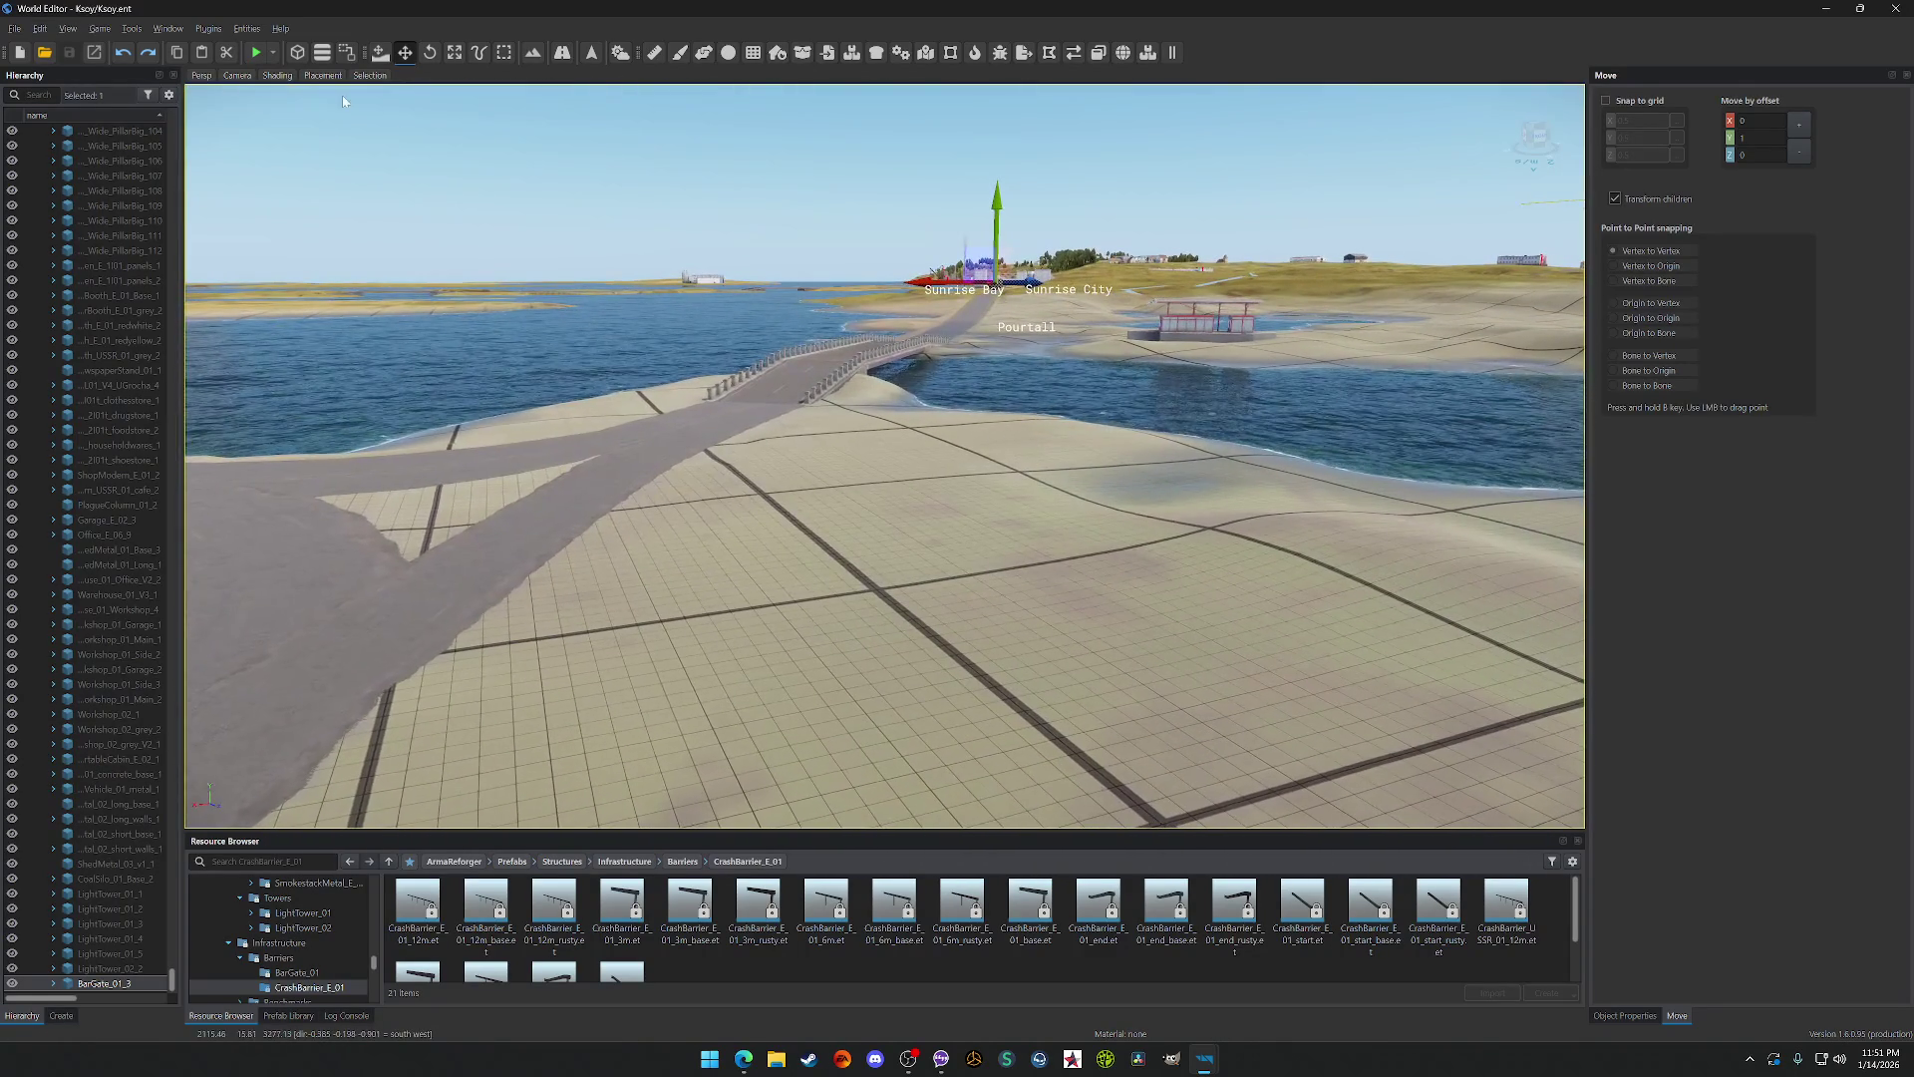
Step: Play-test the world, return to edit mode, and place a CrashBarrier_E_01 12m piece by the roundabout
{"action": "left_click", "coordinate": [259, 52]}
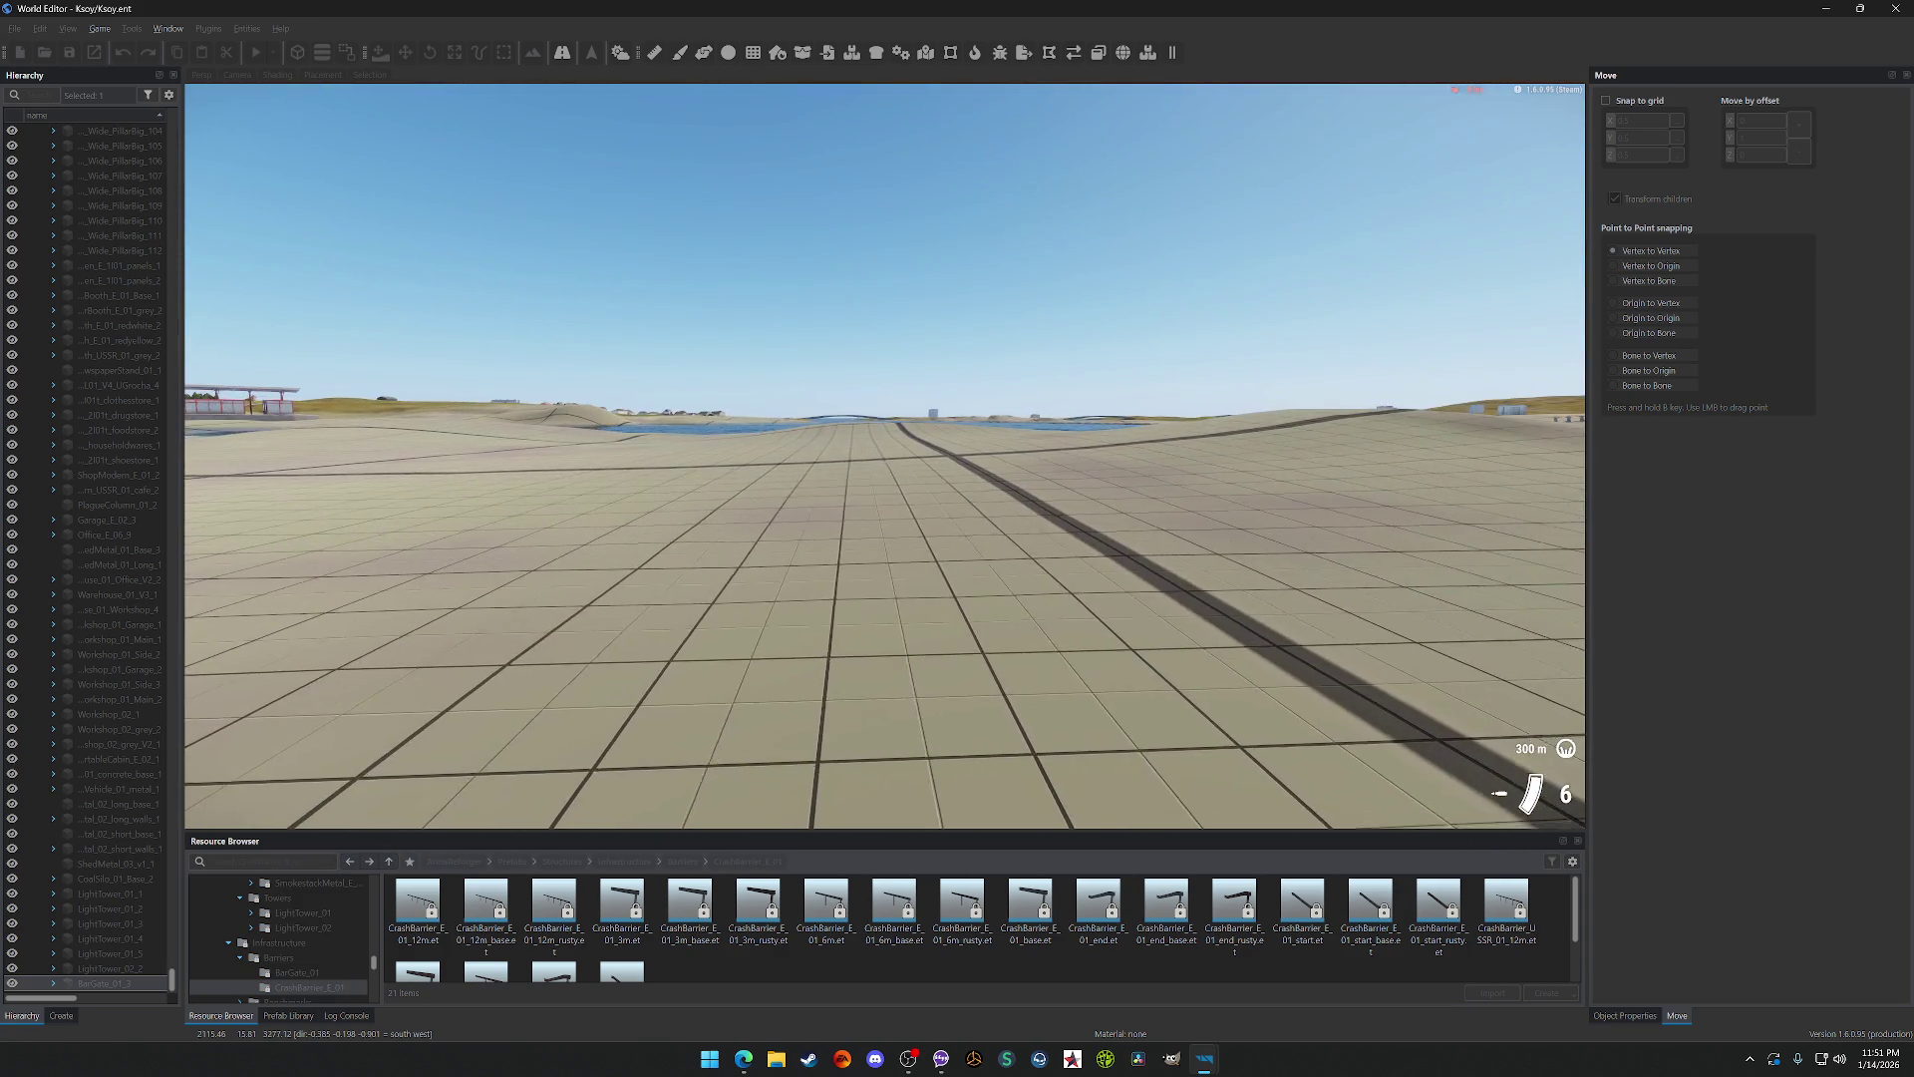
{"action": "key", "text": "Escape"}
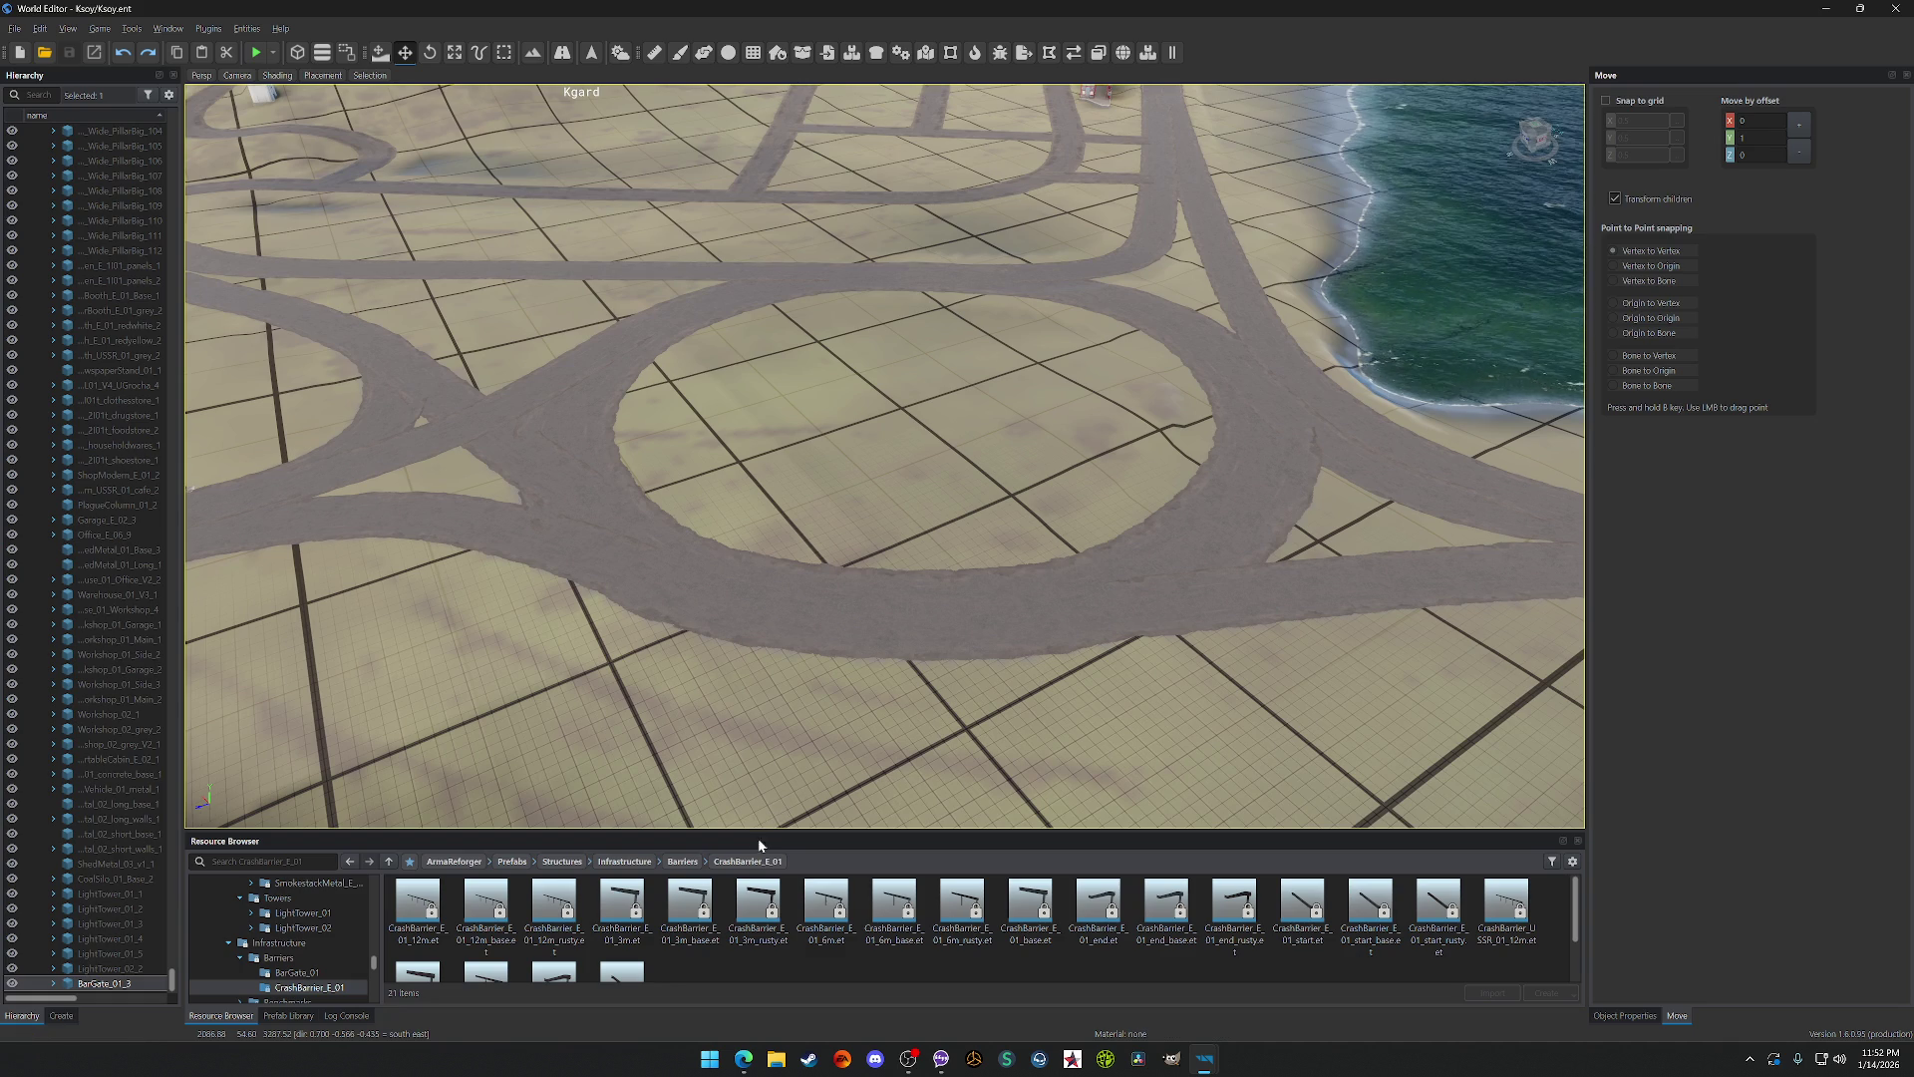
{"action": "mouse_move", "coordinate": [431, 907]}
{"action": "left_mouse_down"}
{"action": "mouse_move", "coordinate": [705, 692]}
{"action": "mouse_move", "coordinate": [623, 713]}
{"action": "left_mouse_up"}
Step: Line up the 12m and 3m CrashBarrier_E_01 variants (plain, base, rusty) beside the roundabout
{"action": "scroll", "coordinate": [638, 738], "scroll_direction": "up", "scroll_amount": 3}
{"action": "left_click_drag", "start_coordinate": [493, 902], "coordinate": [509, 909]}
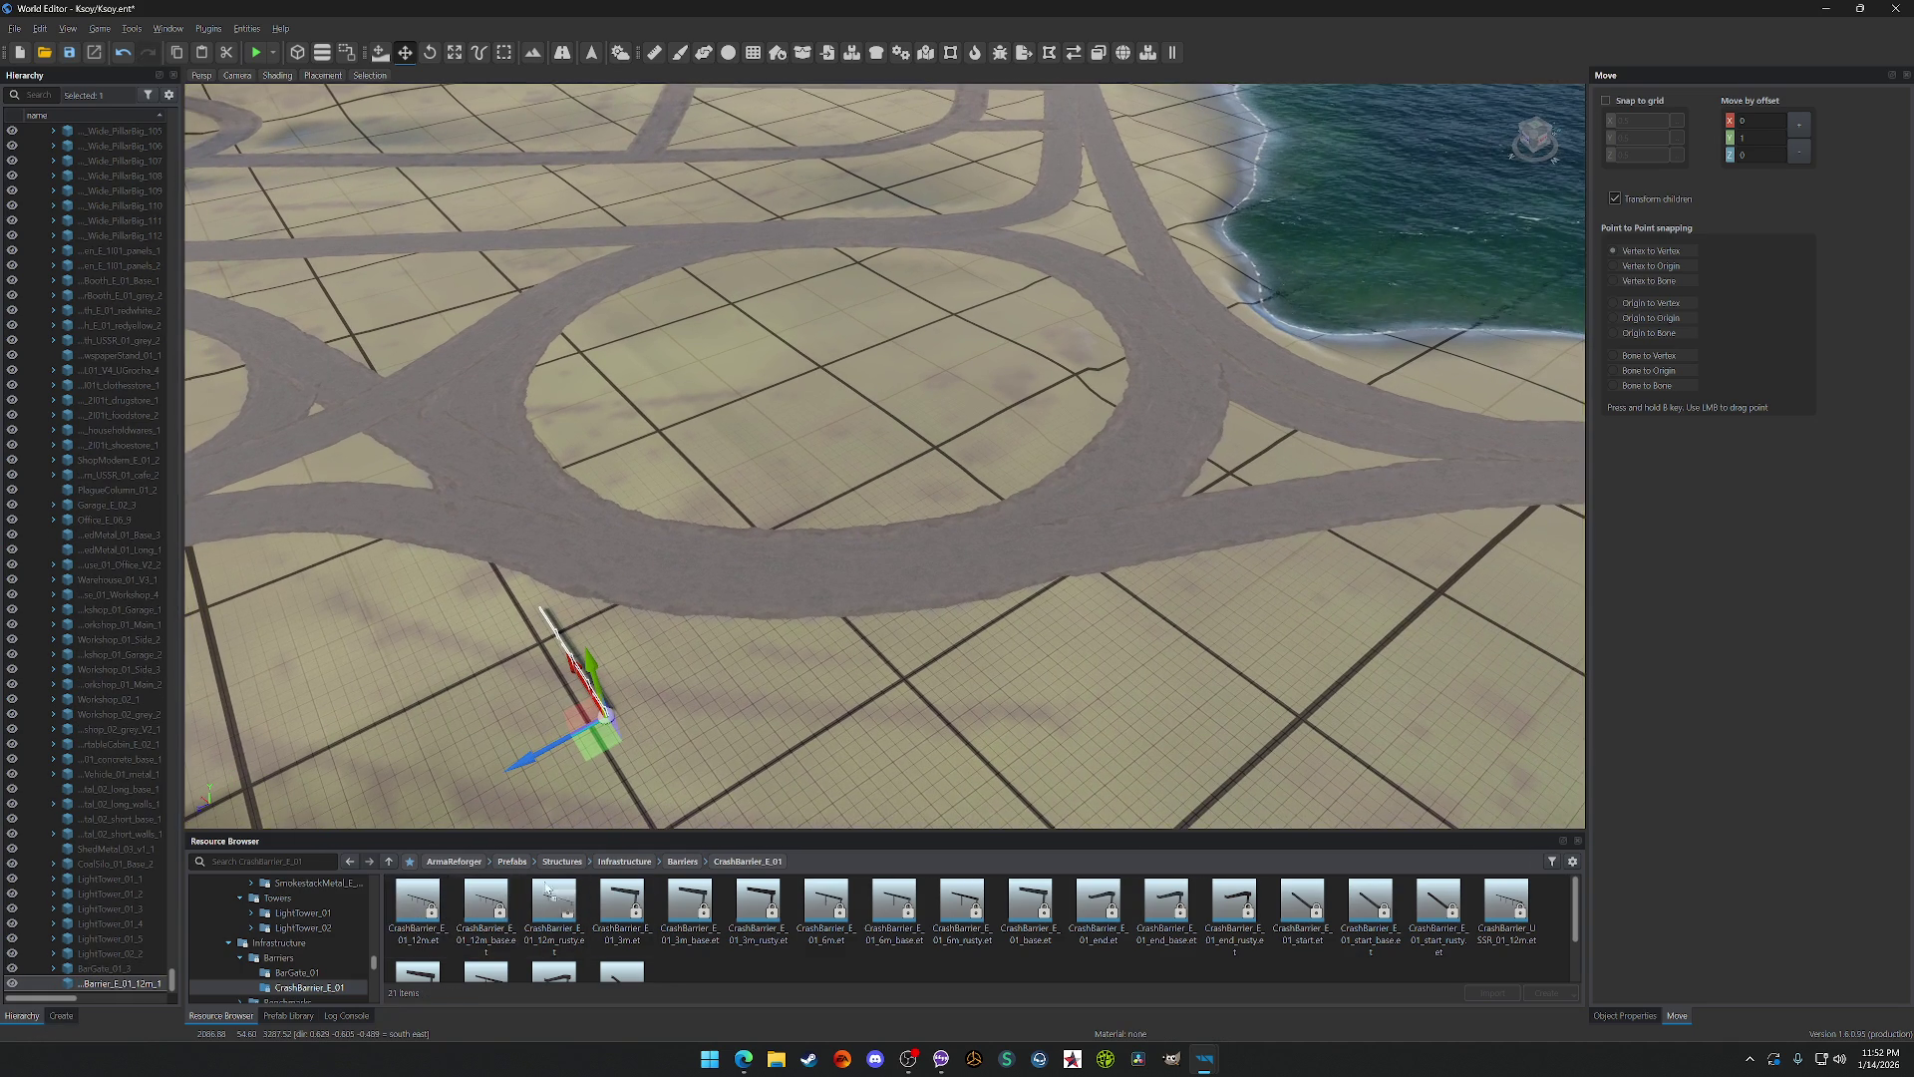
{"action": "left_click_drag", "start_coordinate": [660, 715], "coordinate": [665, 806]}
{"action": "mouse_move", "coordinate": [584, 909]}
{"action": "left_mouse_down"}
{"action": "mouse_move", "coordinate": [689, 697]}
{"action": "mouse_move", "coordinate": [623, 917]}
{"action": "left_mouse_up"}
{"action": "left_click_drag", "start_coordinate": [757, 706], "coordinate": [742, 726]}
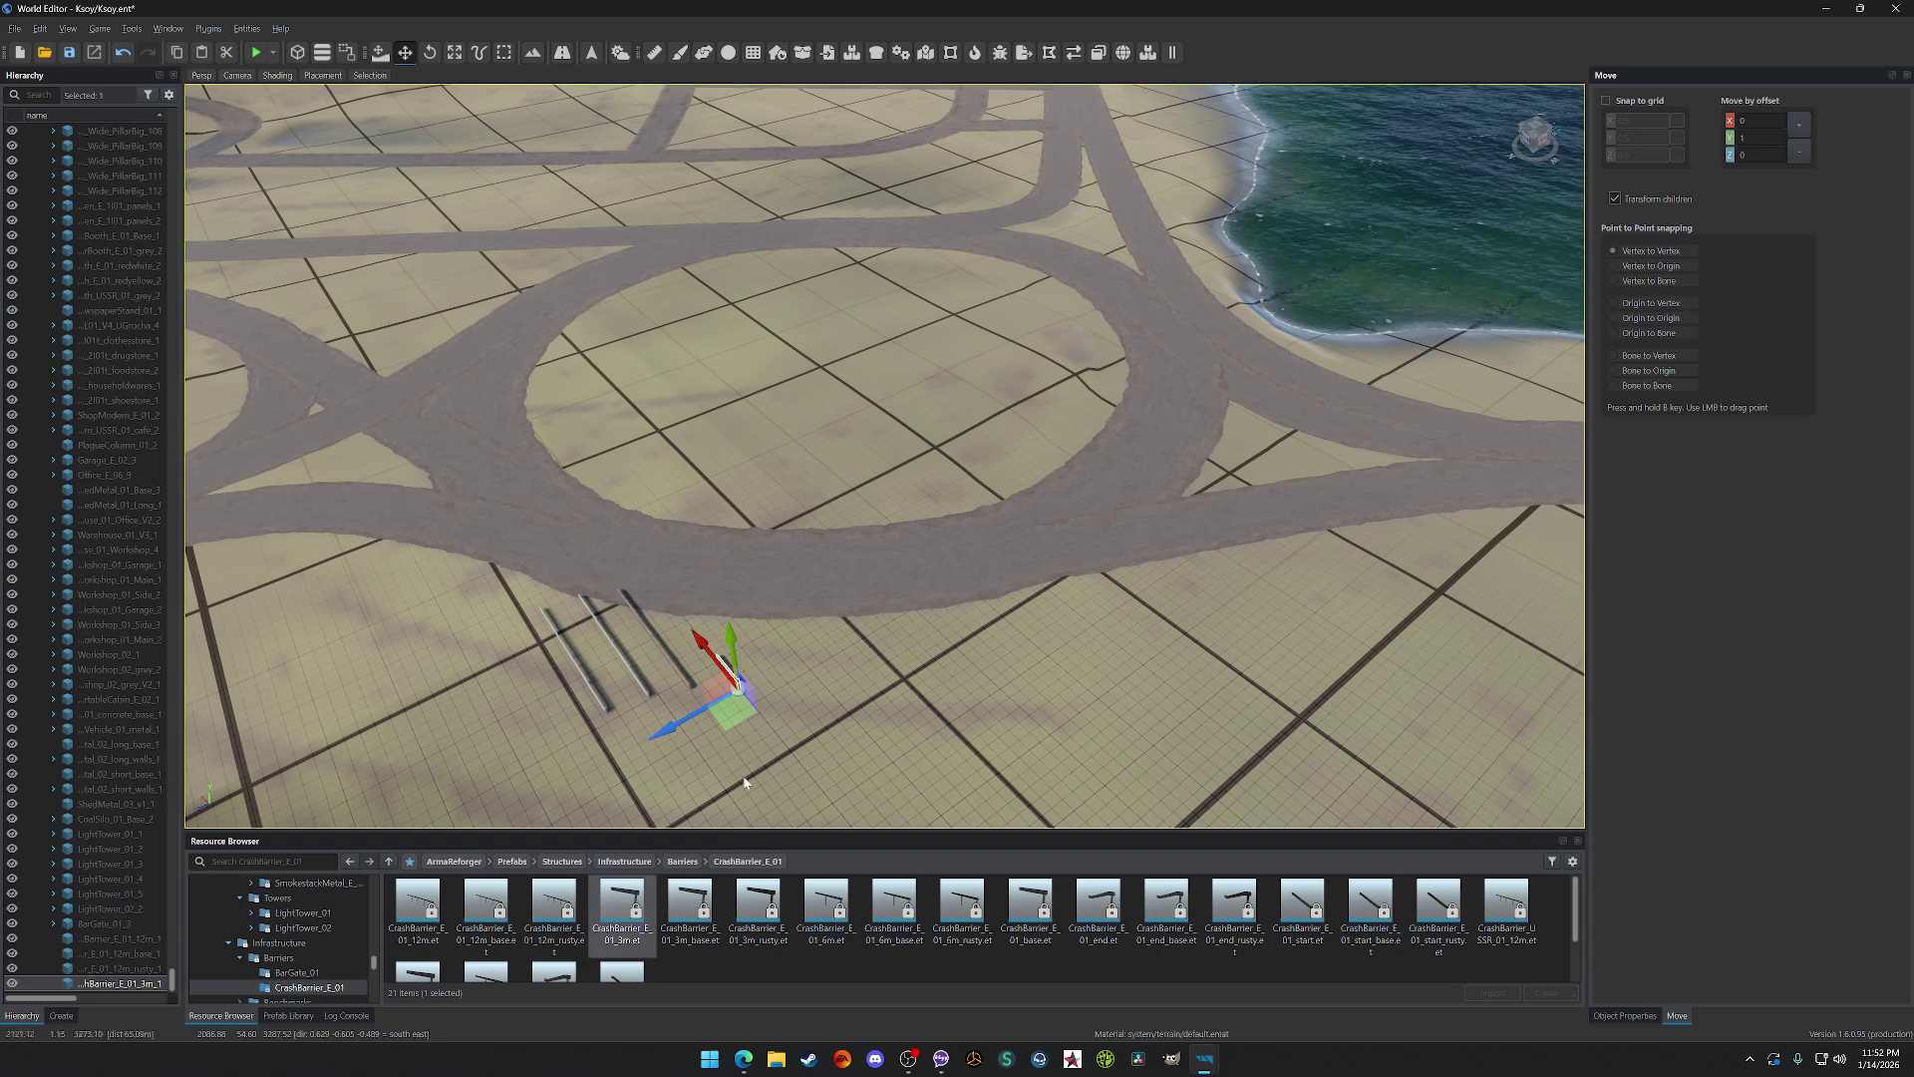
{"action": "left_click_drag", "start_coordinate": [701, 910], "coordinate": [797, 716]}
{"action": "left_click_drag", "start_coordinate": [766, 911], "coordinate": [856, 715]}
Step: Add the 6m, base and end-piece CrashBarrier_E_01 variants, including rusty ones, to the row
{"action": "mouse_move", "coordinate": [826, 908]}
{"action": "left_mouse_down"}
{"action": "mouse_move", "coordinate": [910, 735]}
{"action": "mouse_move", "coordinate": [877, 687]}
{"action": "left_mouse_up"}
{"action": "mouse_move", "coordinate": [894, 907]}
{"action": "left_mouse_down"}
{"action": "mouse_move", "coordinate": [957, 877]}
{"action": "mouse_move", "coordinate": [930, 701]}
{"action": "mouse_move", "coordinate": [969, 684]}
{"action": "left_mouse_up"}
{"action": "left_click", "coordinate": [970, 886]}
{"action": "left_click_drag", "start_coordinate": [1030, 902], "coordinate": [1022, 698]}
{"action": "left_click_drag", "start_coordinate": [1097, 902], "coordinate": [1058, 680]}
{"action": "left_click_drag", "start_coordinate": [1167, 902], "coordinate": [1169, 791]}
{"action": "left_click_drag", "start_coordinate": [1082, 660], "coordinate": [1080, 660]}
{"action": "mouse_move", "coordinate": [1235, 902]}
{"action": "left_mouse_down"}
{"action": "mouse_move", "coordinate": [1147, 673]}
{"action": "mouse_move", "coordinate": [1109, 650]}
{"action": "mouse_move", "coordinate": [1139, 641]}
{"action": "left_mouse_up"}
Step: Add the start-piece barrier variants (base, plain, rusty) to the row
{"action": "left_click", "coordinate": [1308, 930]}
{"action": "mouse_move", "coordinate": [1381, 912]}
{"action": "left_mouse_down"}
{"action": "mouse_move", "coordinate": [1165, 610]}
{"action": "mouse_move", "coordinate": [1361, 742]}
{"action": "left_mouse_up"}
{"action": "left_click_drag", "start_coordinate": [1216, 618], "coordinate": [1216, 615]}
{"action": "left_click_drag", "start_coordinate": [1438, 907], "coordinate": [1358, 722]}
Step: Add the CrashBarrier_USSR_01 12m, 3m, 6m, end and start pieces to the row
{"action": "left_click_drag", "start_coordinate": [1248, 618], "coordinate": [1246, 610]}
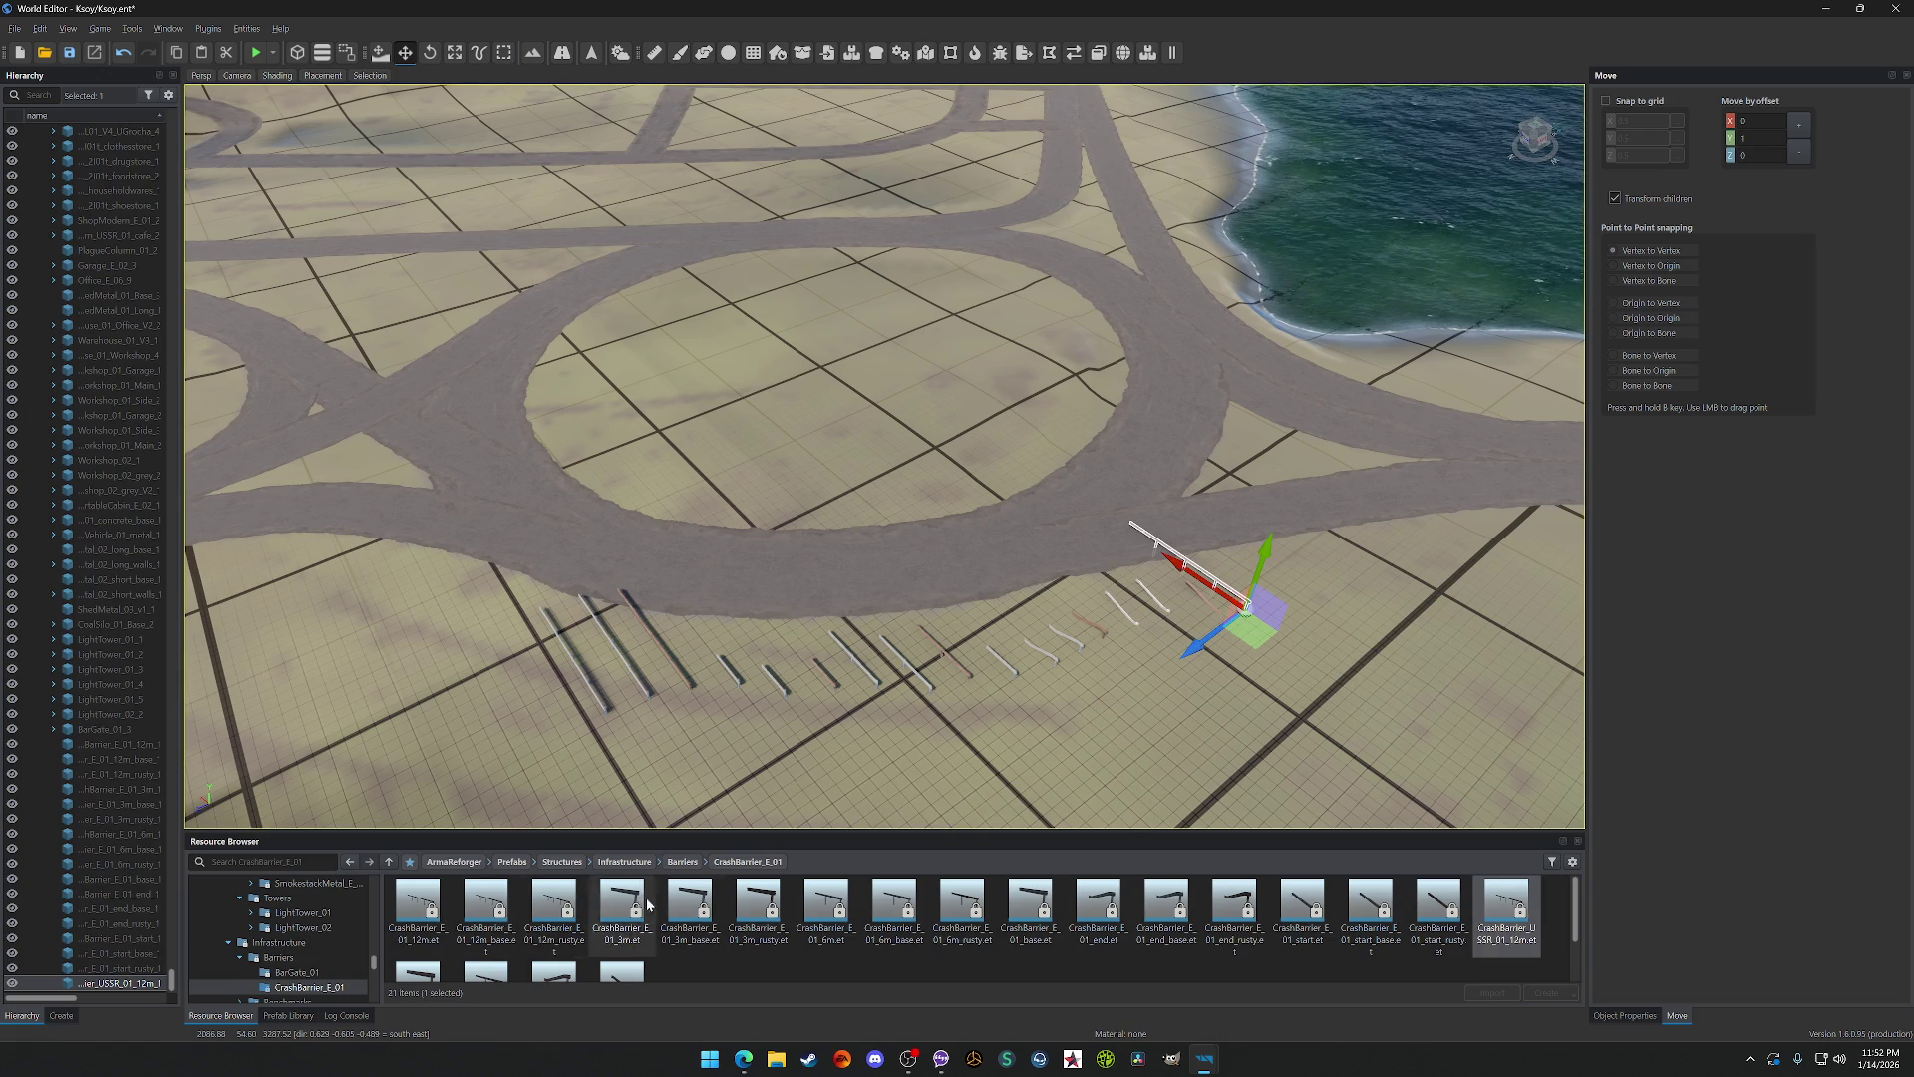
{"action": "scroll", "coordinate": [611, 921], "scroll_direction": "down", "scroll_amount": 1}
{"action": "left_click_drag", "start_coordinate": [444, 952], "coordinate": [1090, 761]}
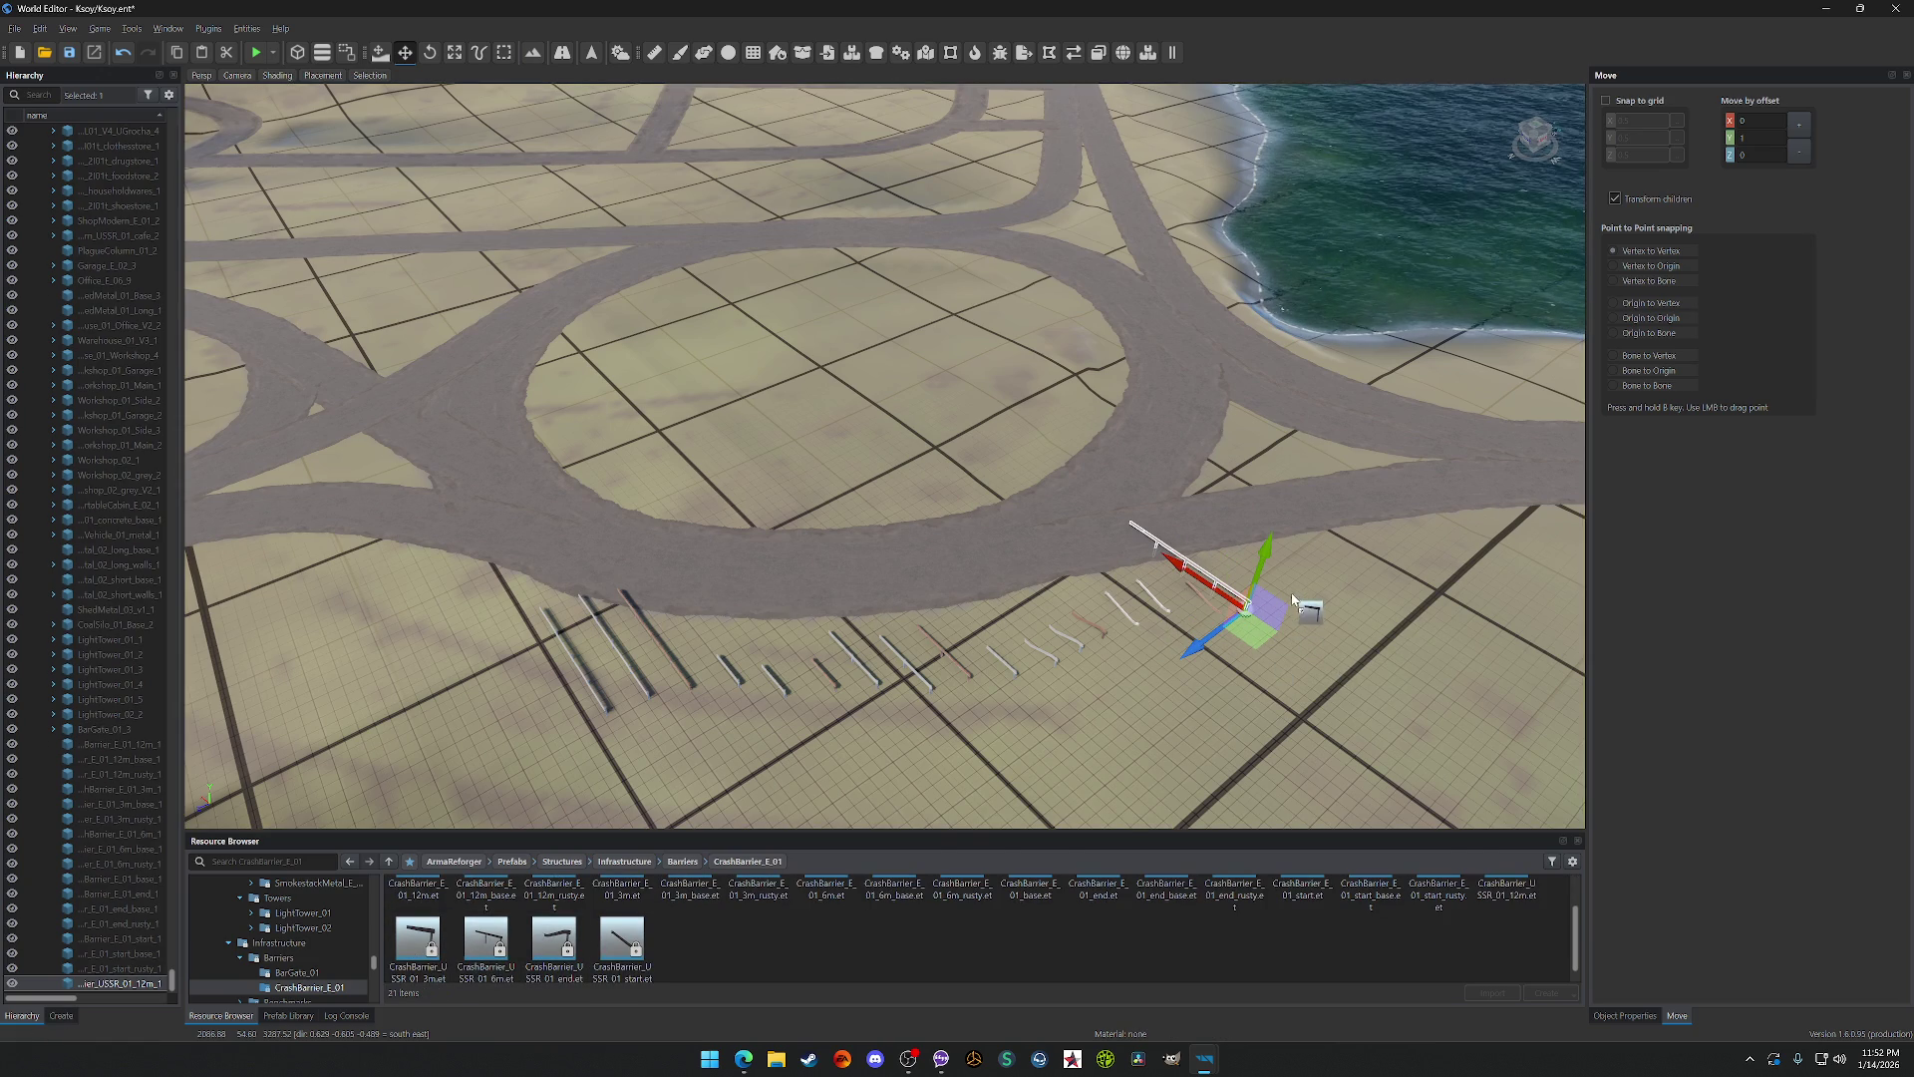
{"action": "left_click_drag", "start_coordinate": [1292, 598], "coordinate": [1292, 596]}
{"action": "left_click_drag", "start_coordinate": [457, 955], "coordinate": [1466, 642]}
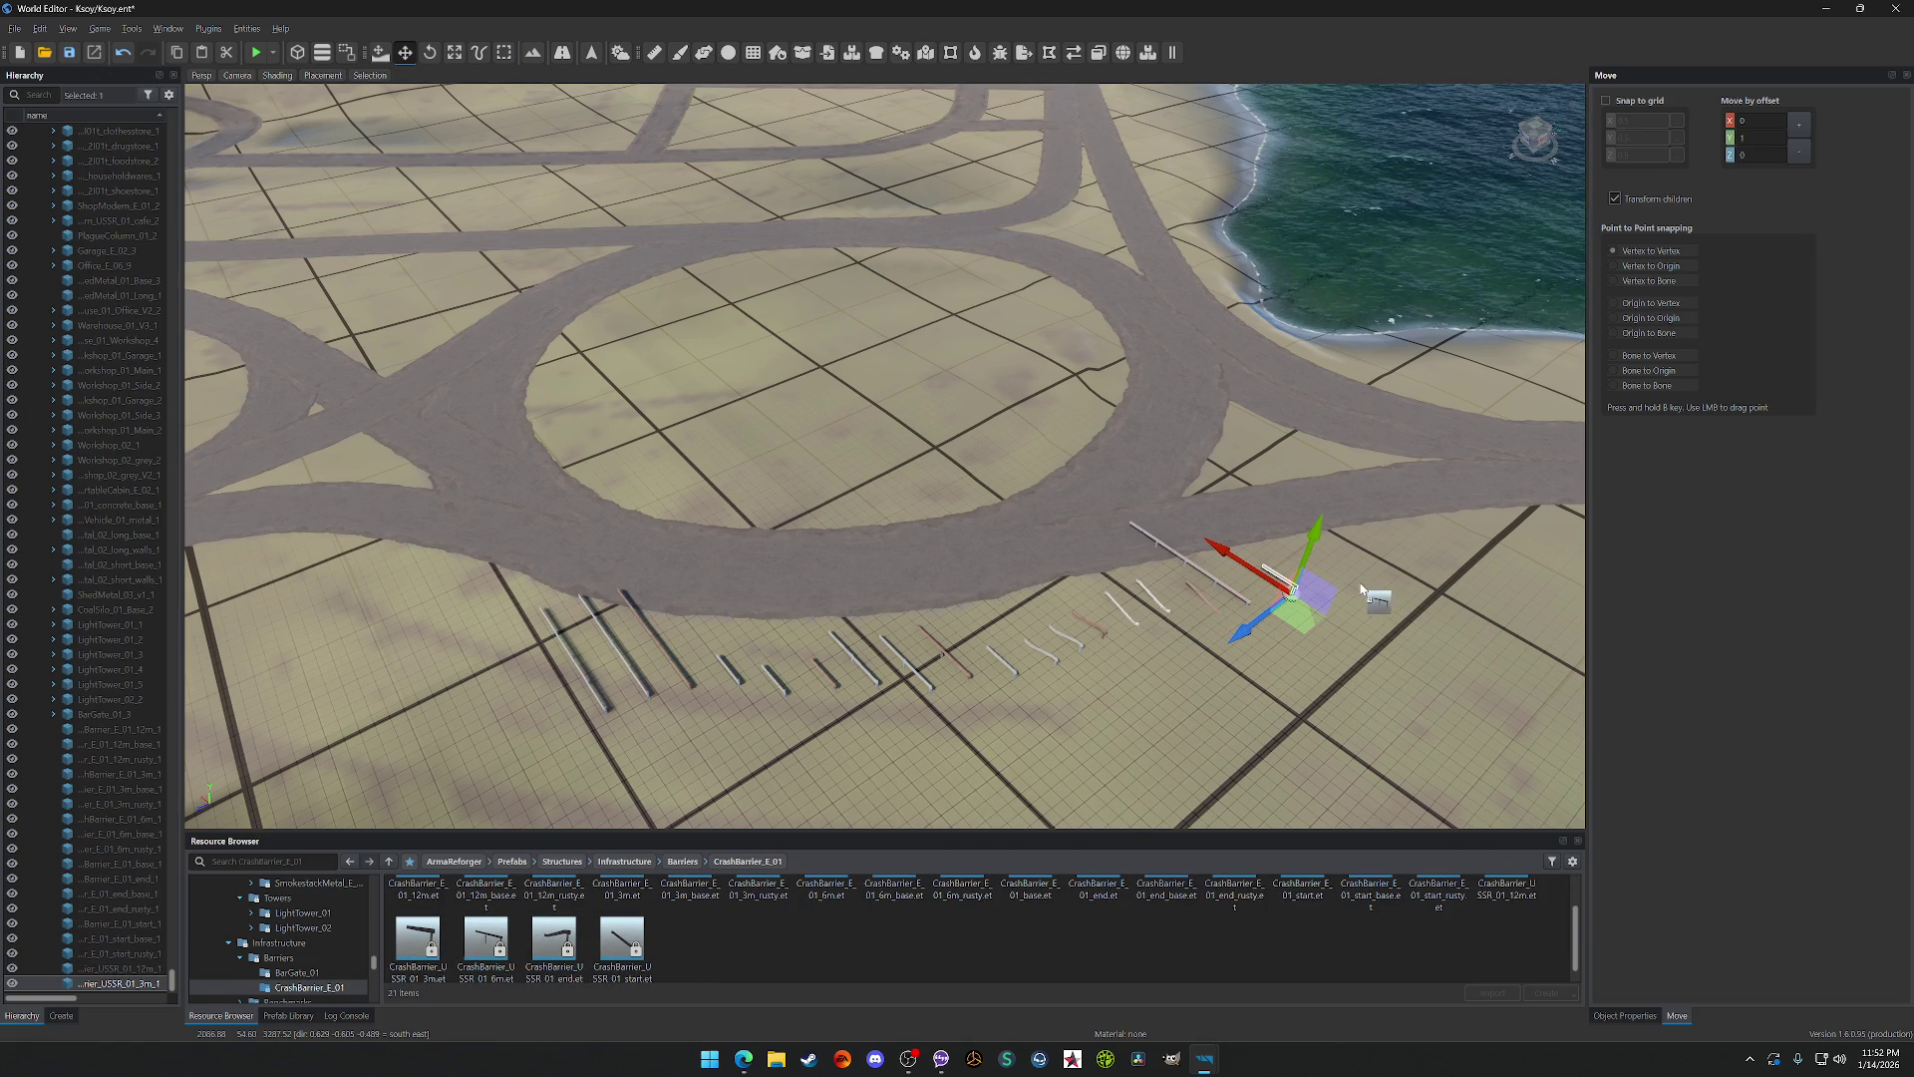
{"action": "left_click_drag", "start_coordinate": [1364, 590], "coordinate": [1318, 589]}
{"action": "left_click_drag", "start_coordinate": [533, 954], "coordinate": [1236, 730]}
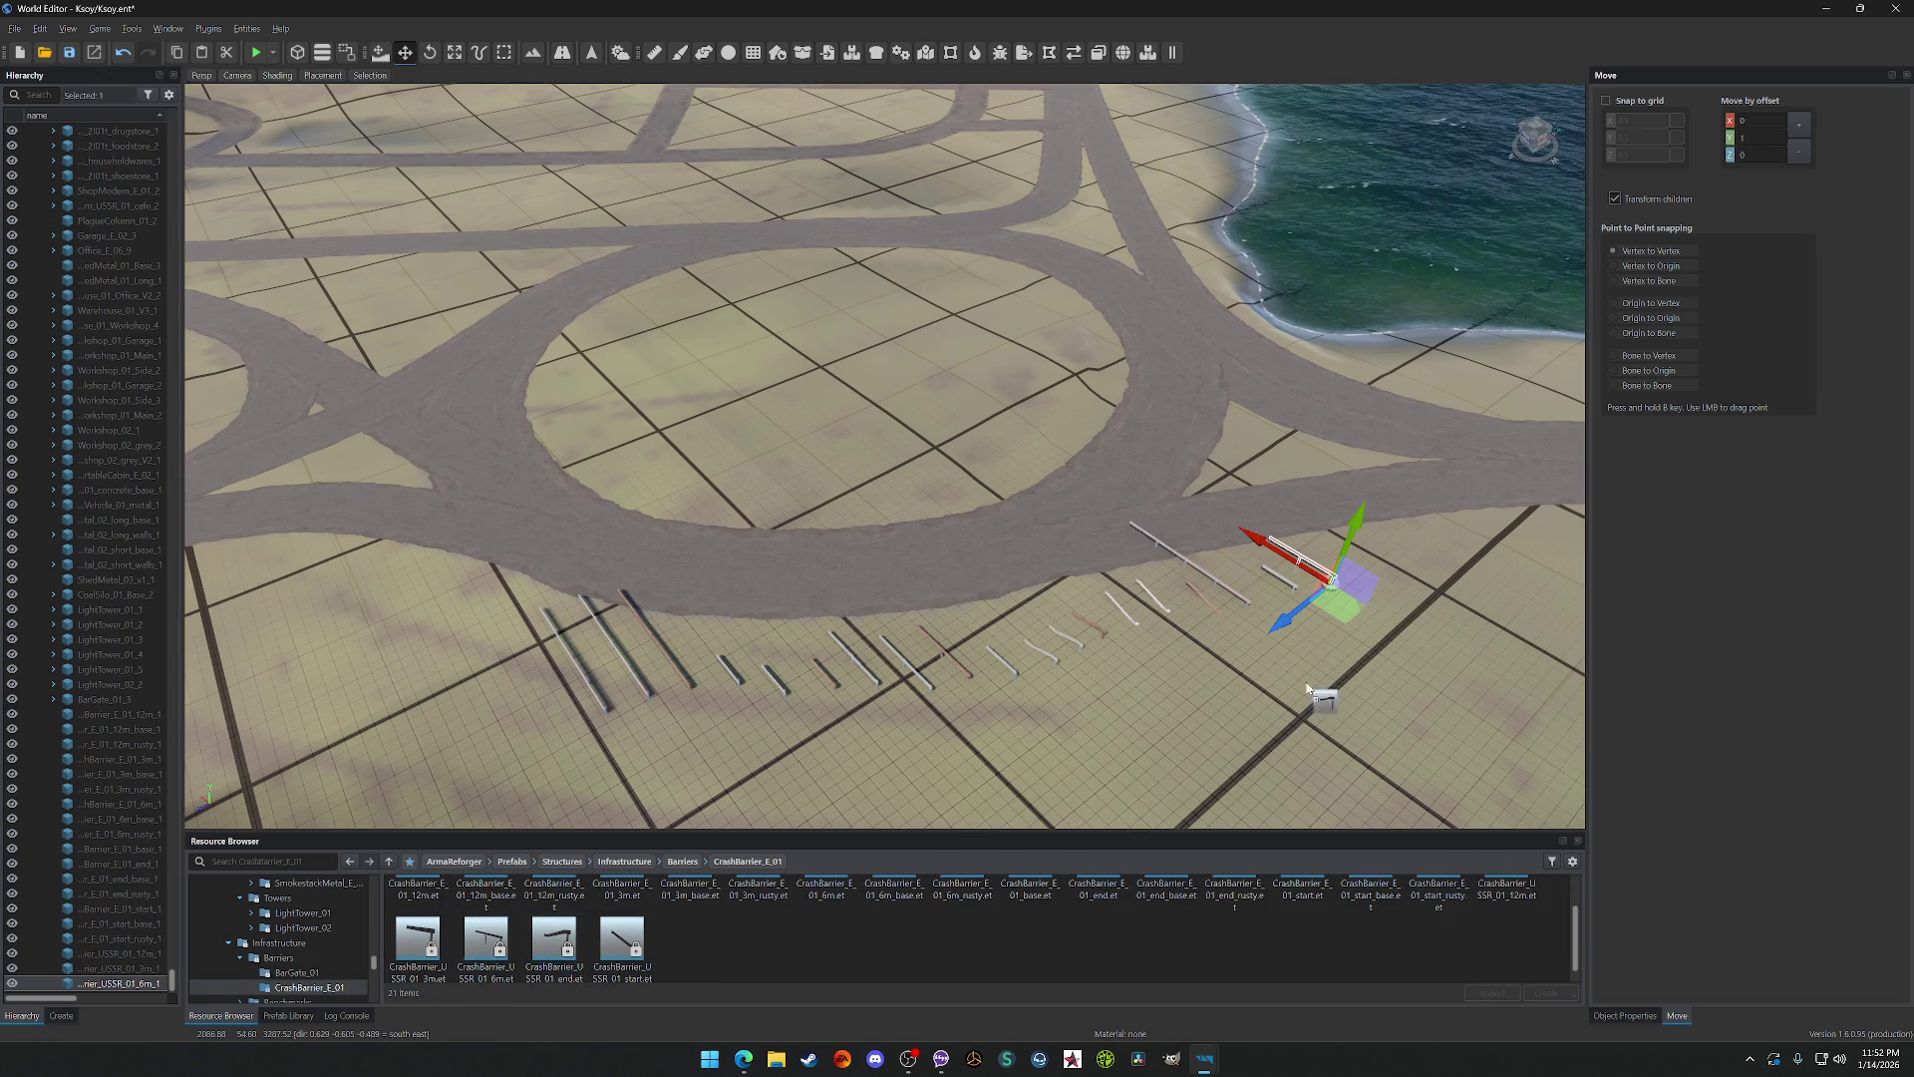
{"action": "left_click_drag", "start_coordinate": [1376, 586], "coordinate": [1370, 573]}
{"action": "mouse_move", "coordinate": [628, 950]}
{"action": "left_mouse_down"}
{"action": "mouse_move", "coordinate": [1486, 608]}
{"action": "mouse_move", "coordinate": [1444, 589]}
{"action": "left_mouse_up"}
Step: Fly in close and delete three rusty barriers, starting with the rusty 12m one
{"action": "key", "text": "w"}
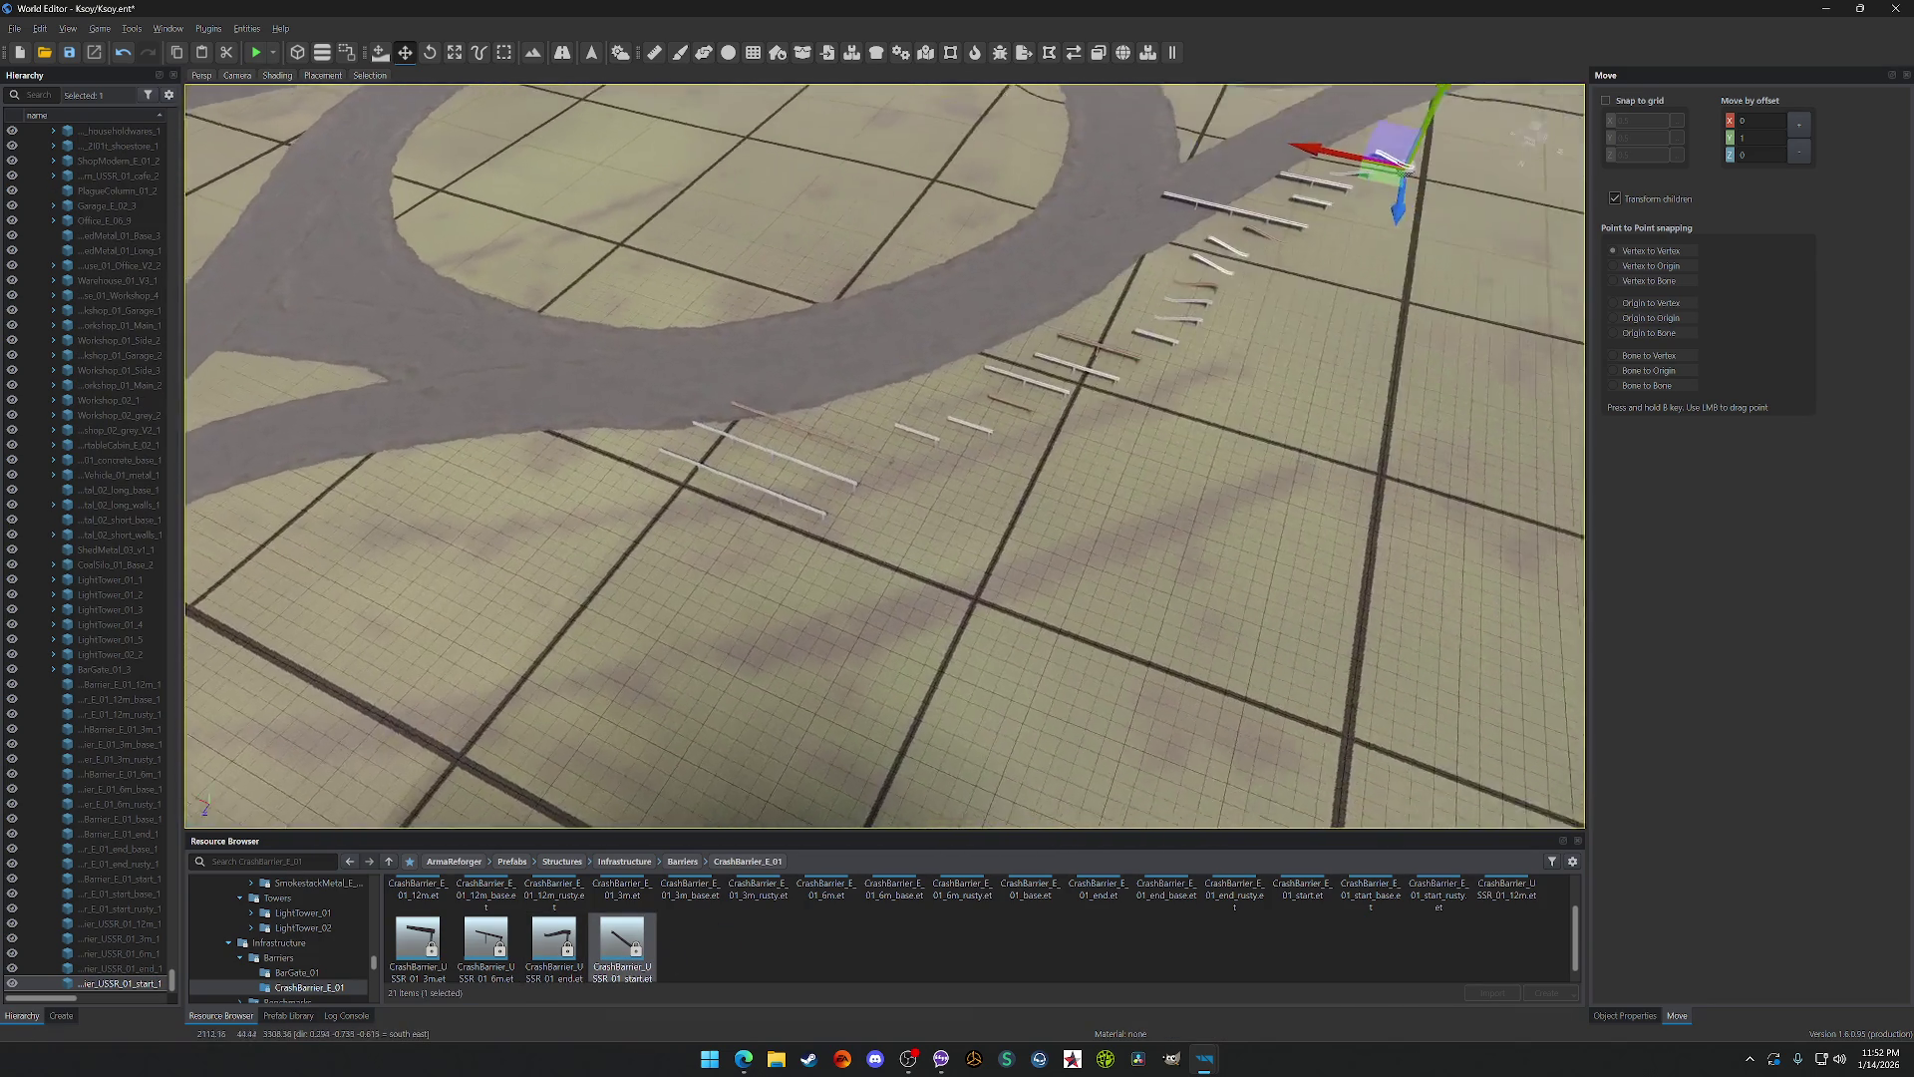
{"action": "key", "text": "w"}
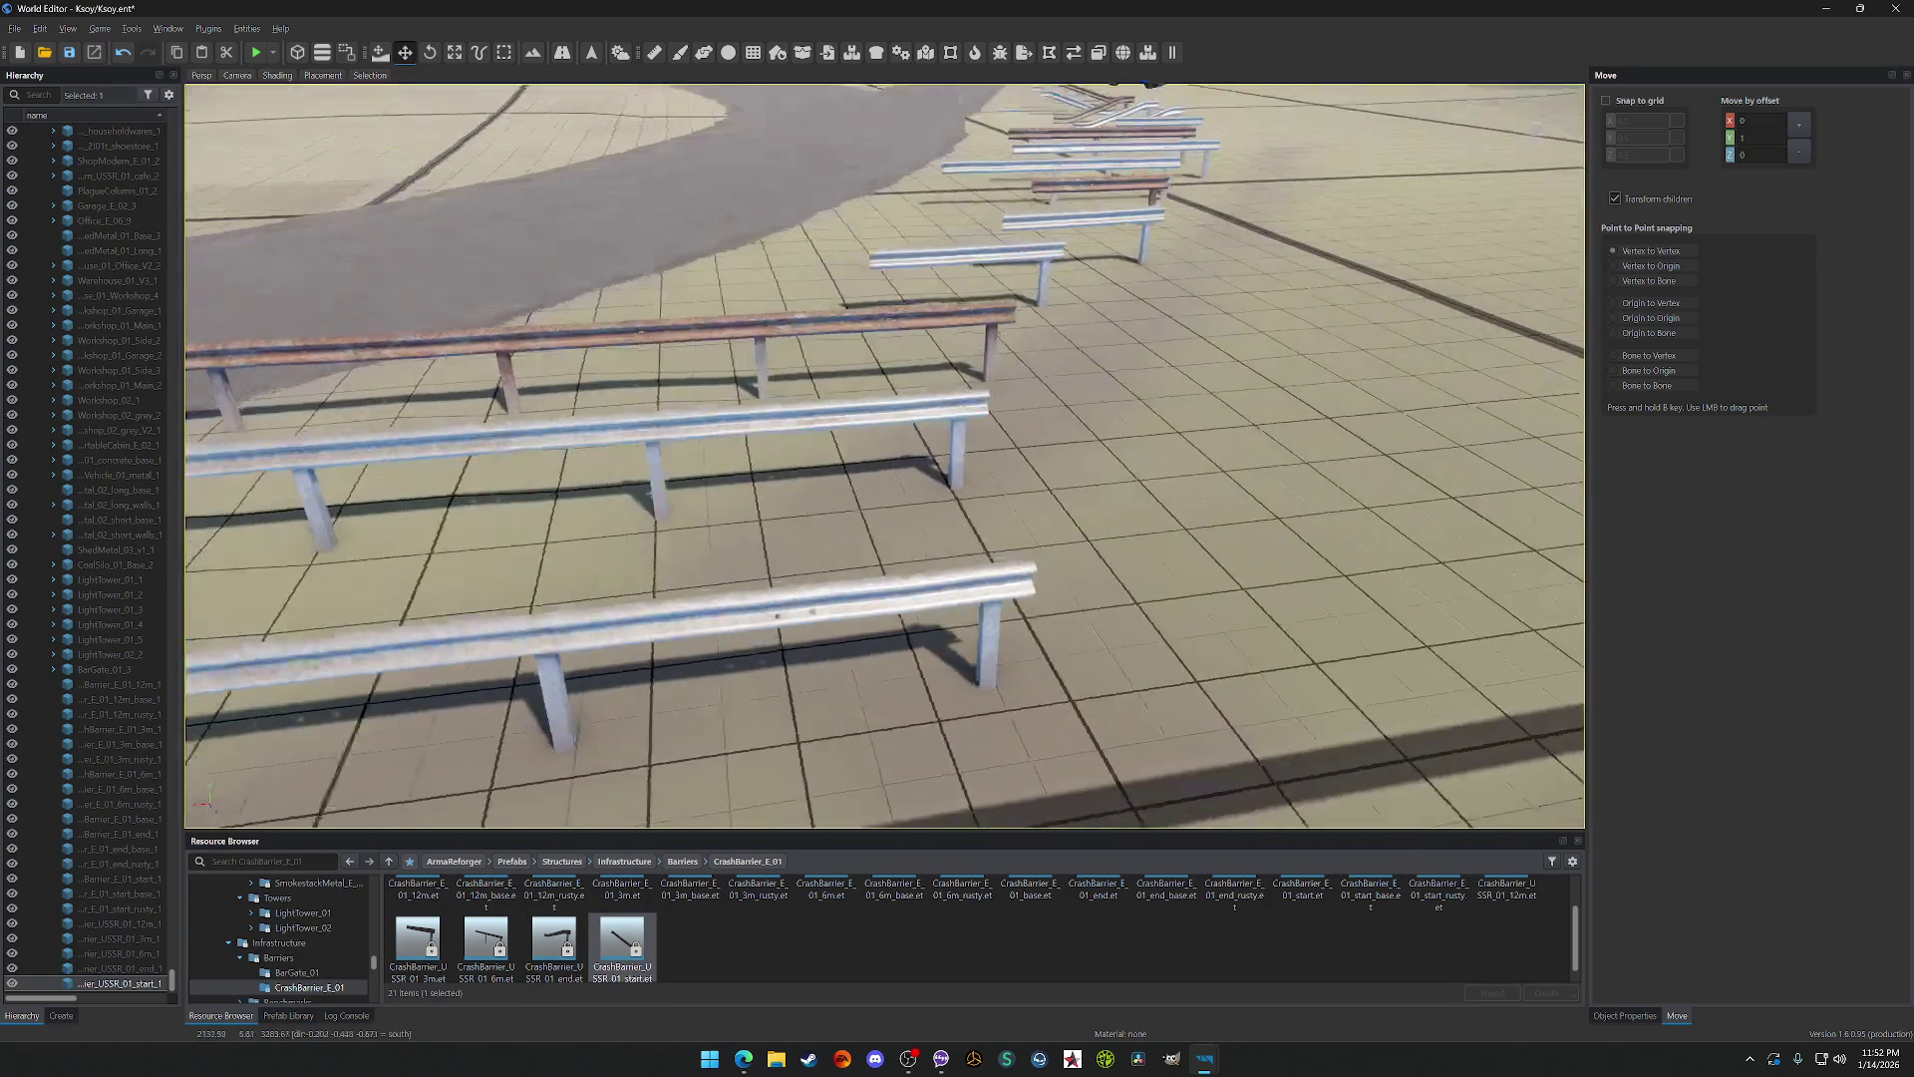
{"action": "left_click", "coordinate": [870, 401]}
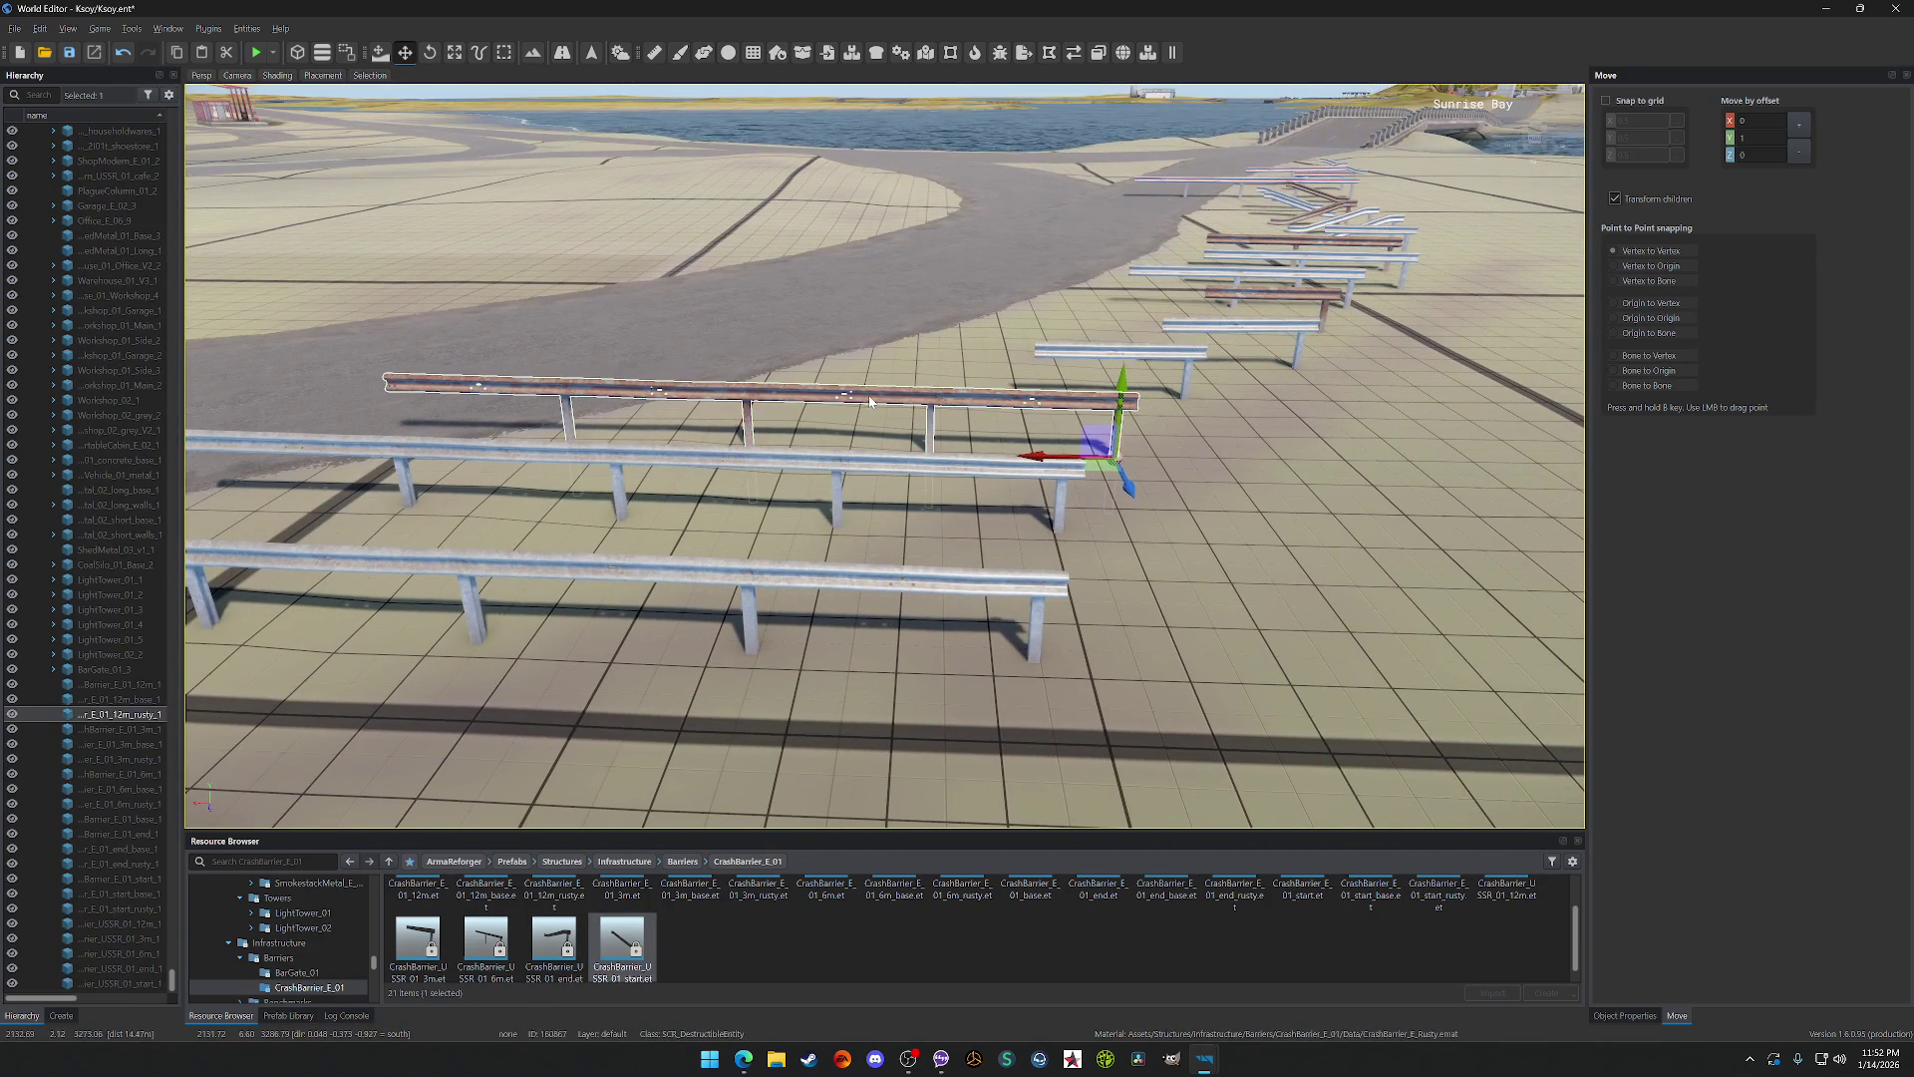
{"action": "key", "text": "Delete"}
{"action": "left_click", "coordinate": [1311, 312]}
{"action": "key", "text": "Delete"}
{"action": "left_click", "coordinate": [1326, 241]}
{"action": "key", "text": "Delete"}
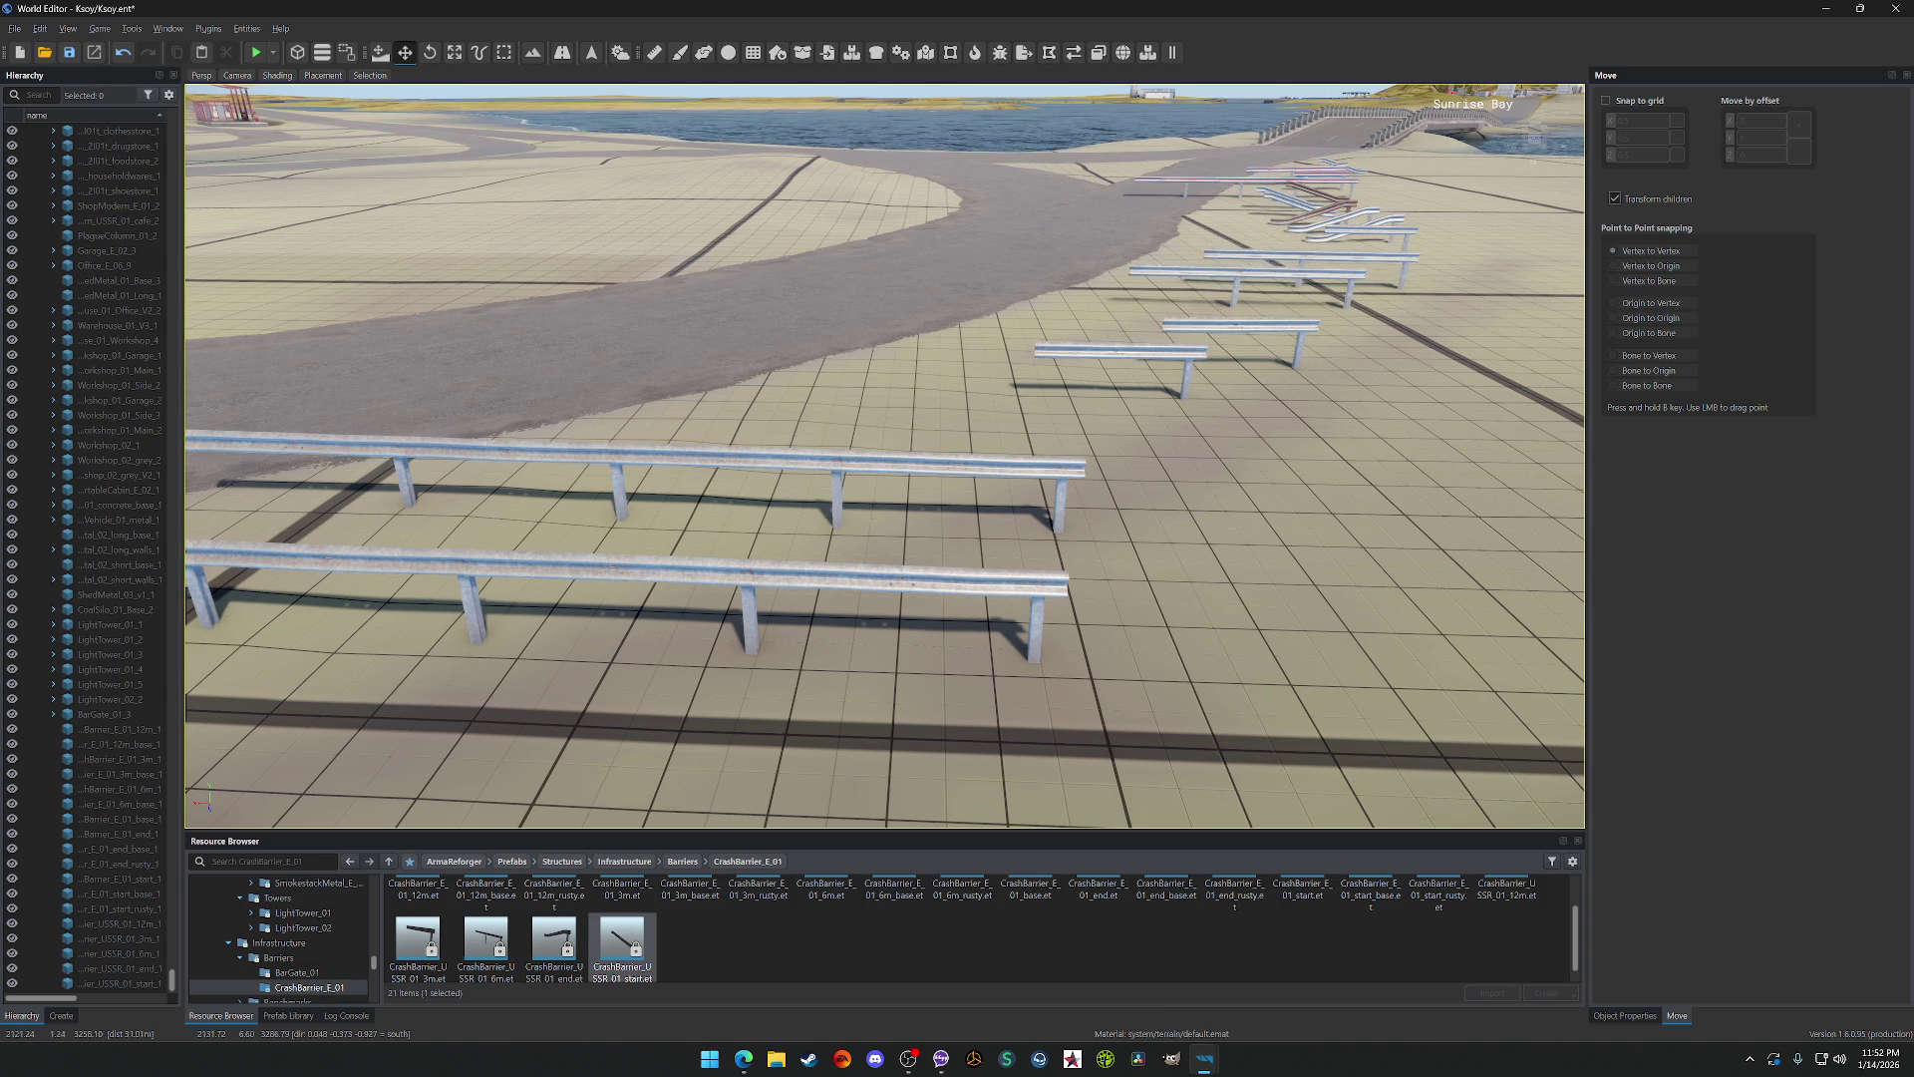
Step: Remove one of the two long 12m barriers and delete a middle barrier piece
{"action": "key", "text": "s"}
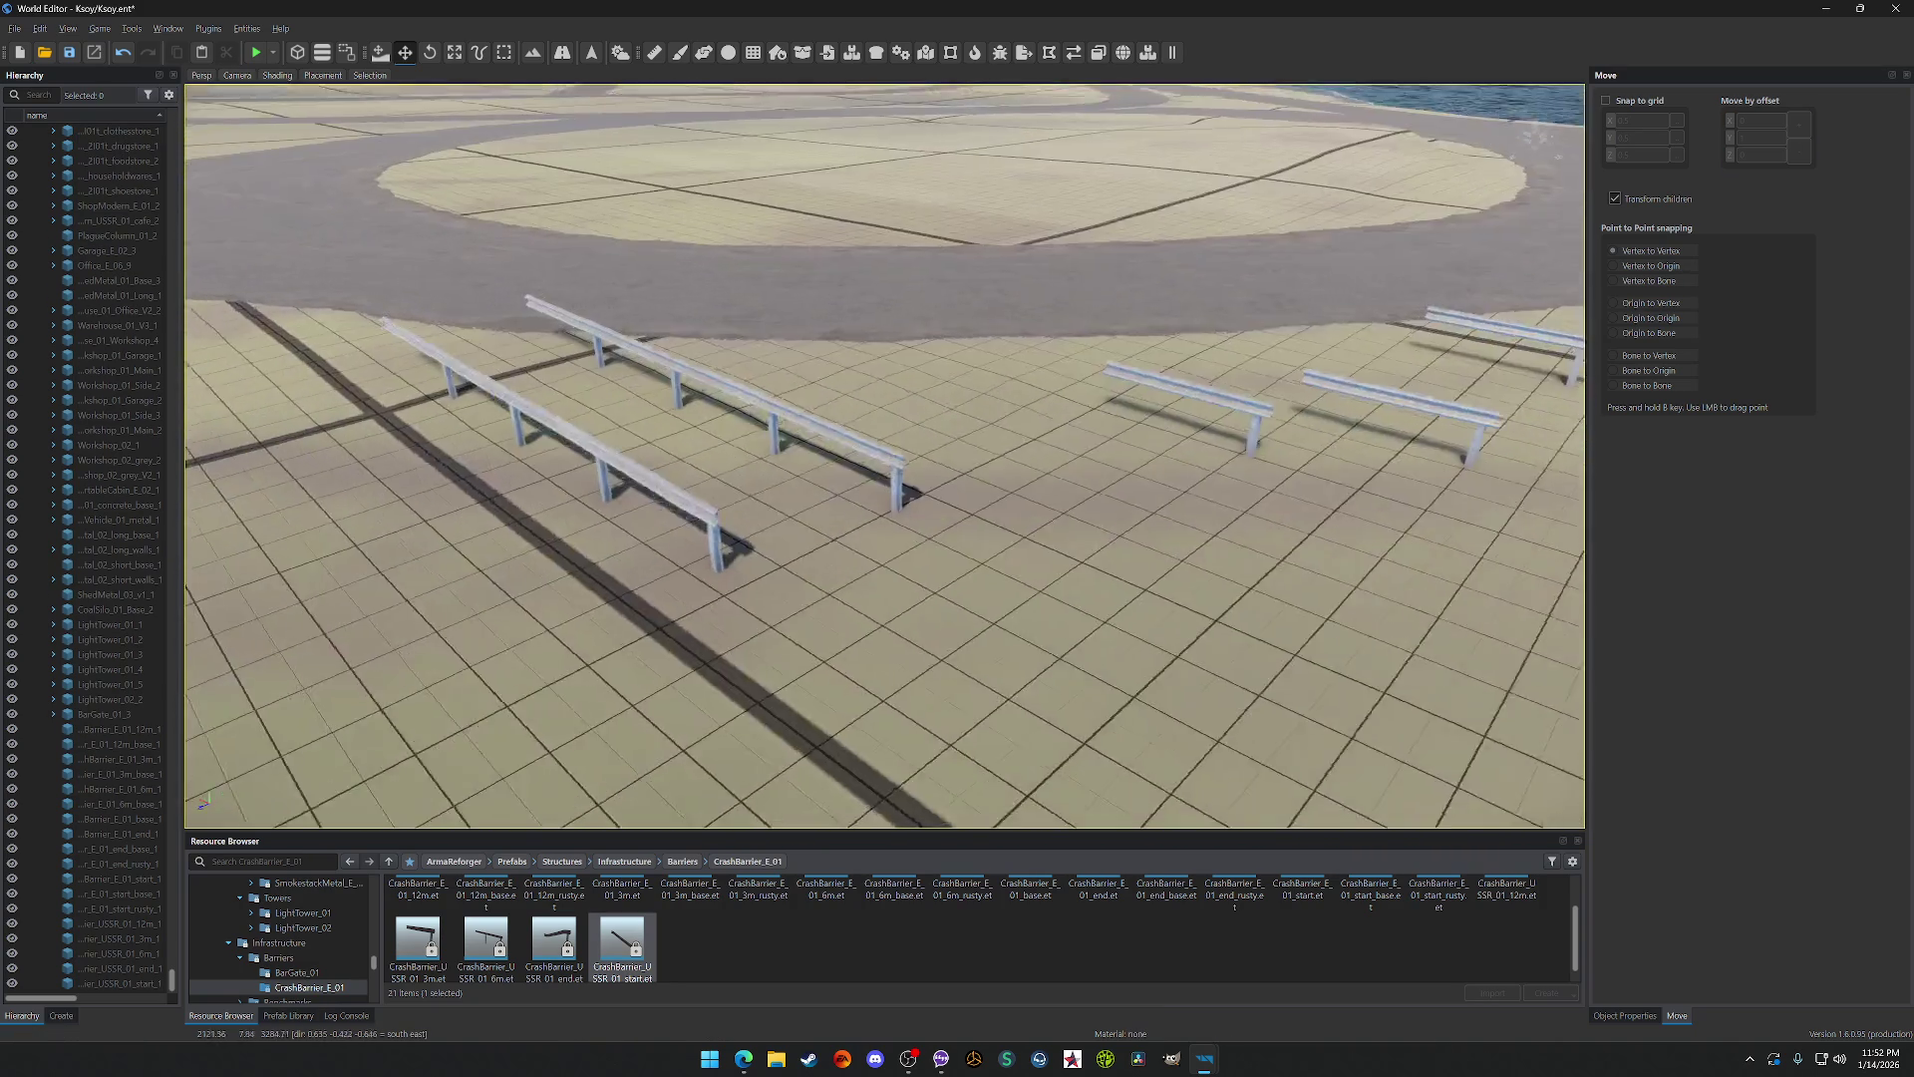
{"action": "key", "text": "w"}
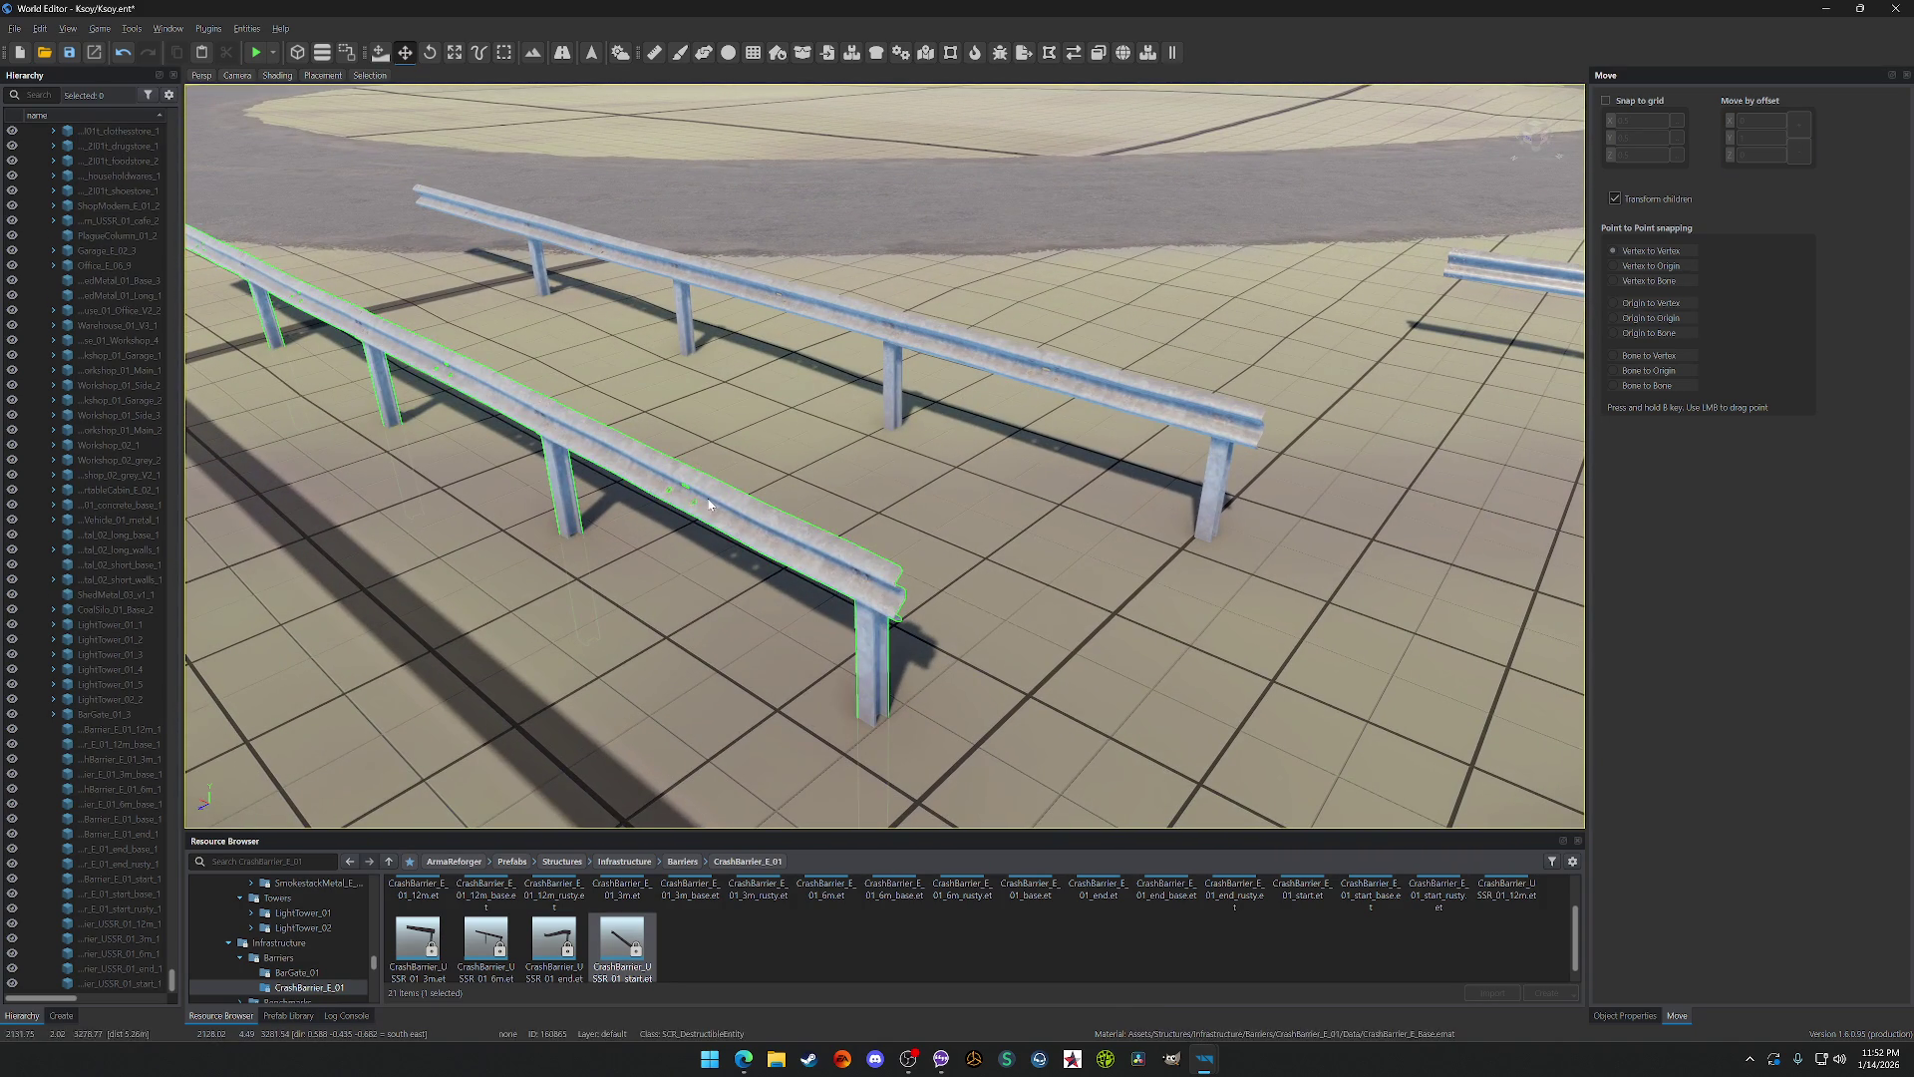
{"action": "left_click", "coordinate": [708, 505]}
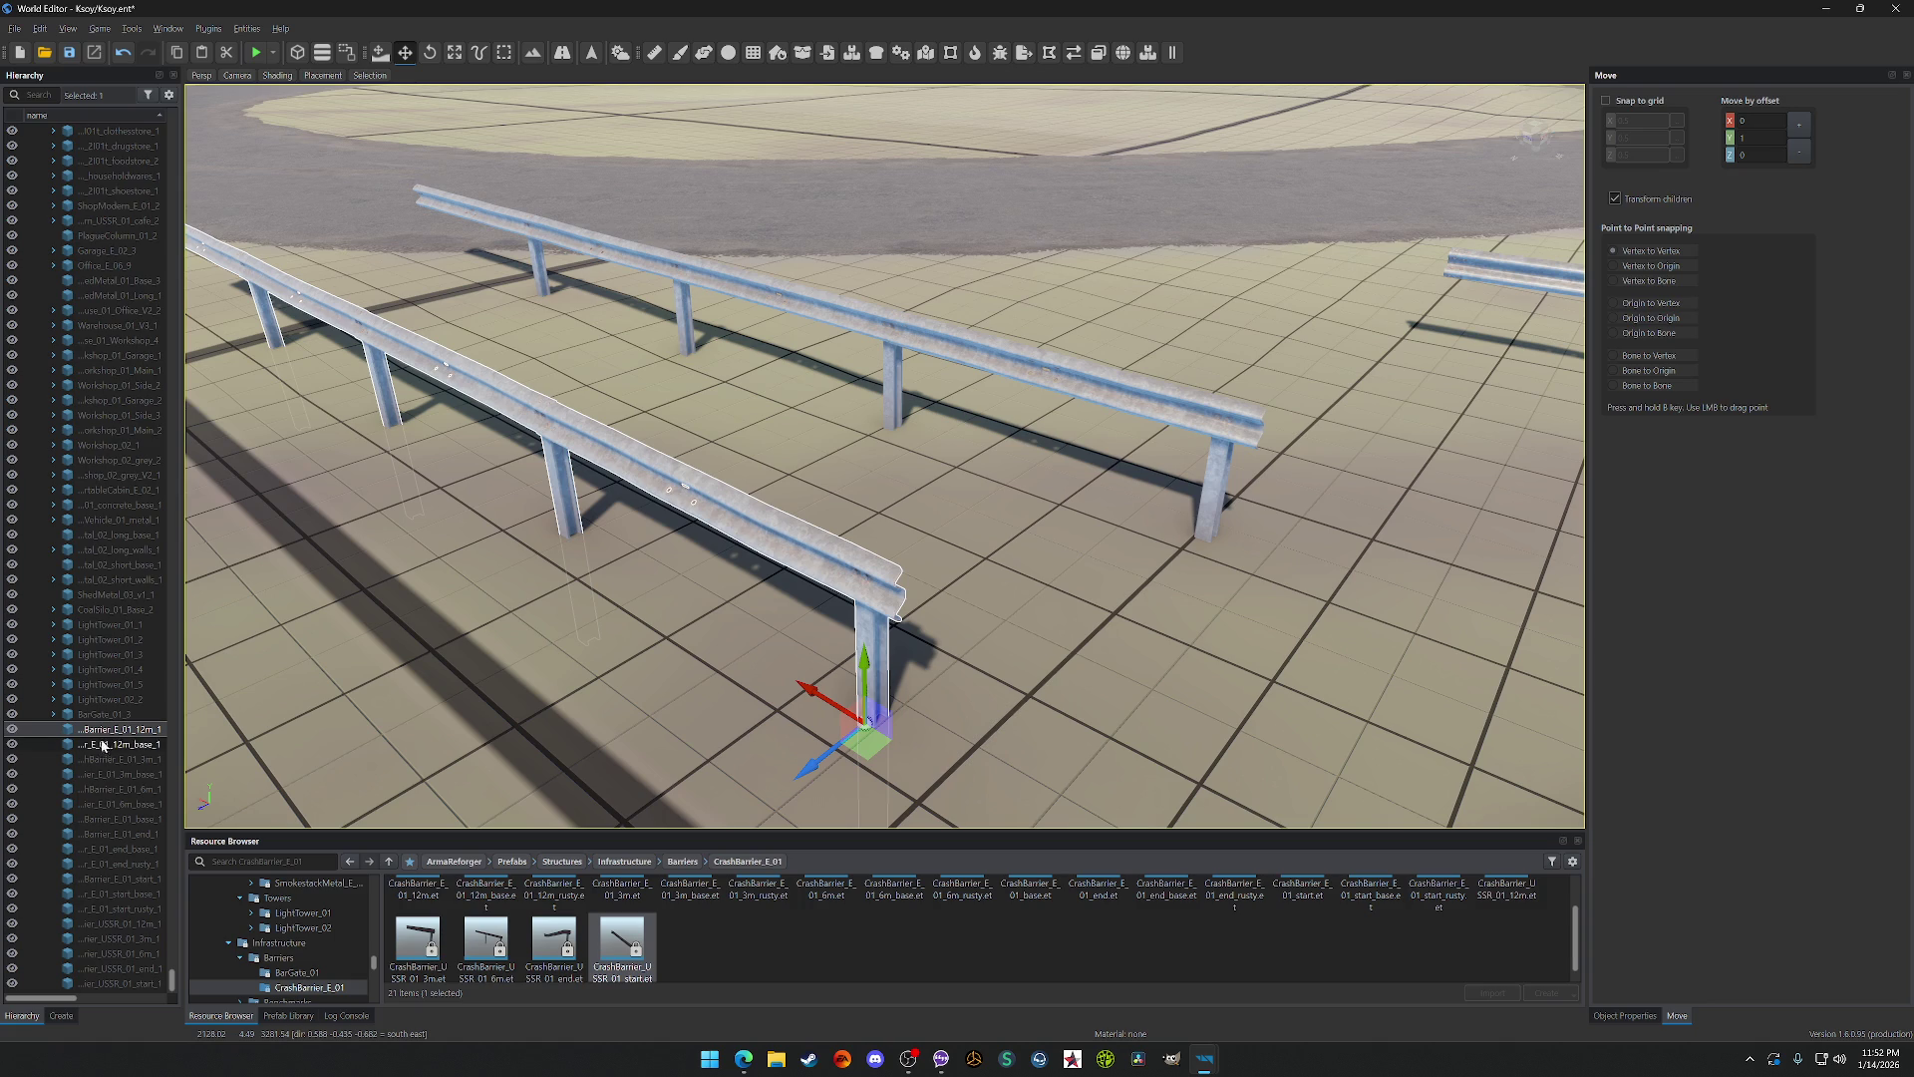
{"action": "left_click", "coordinate": [913, 346]}
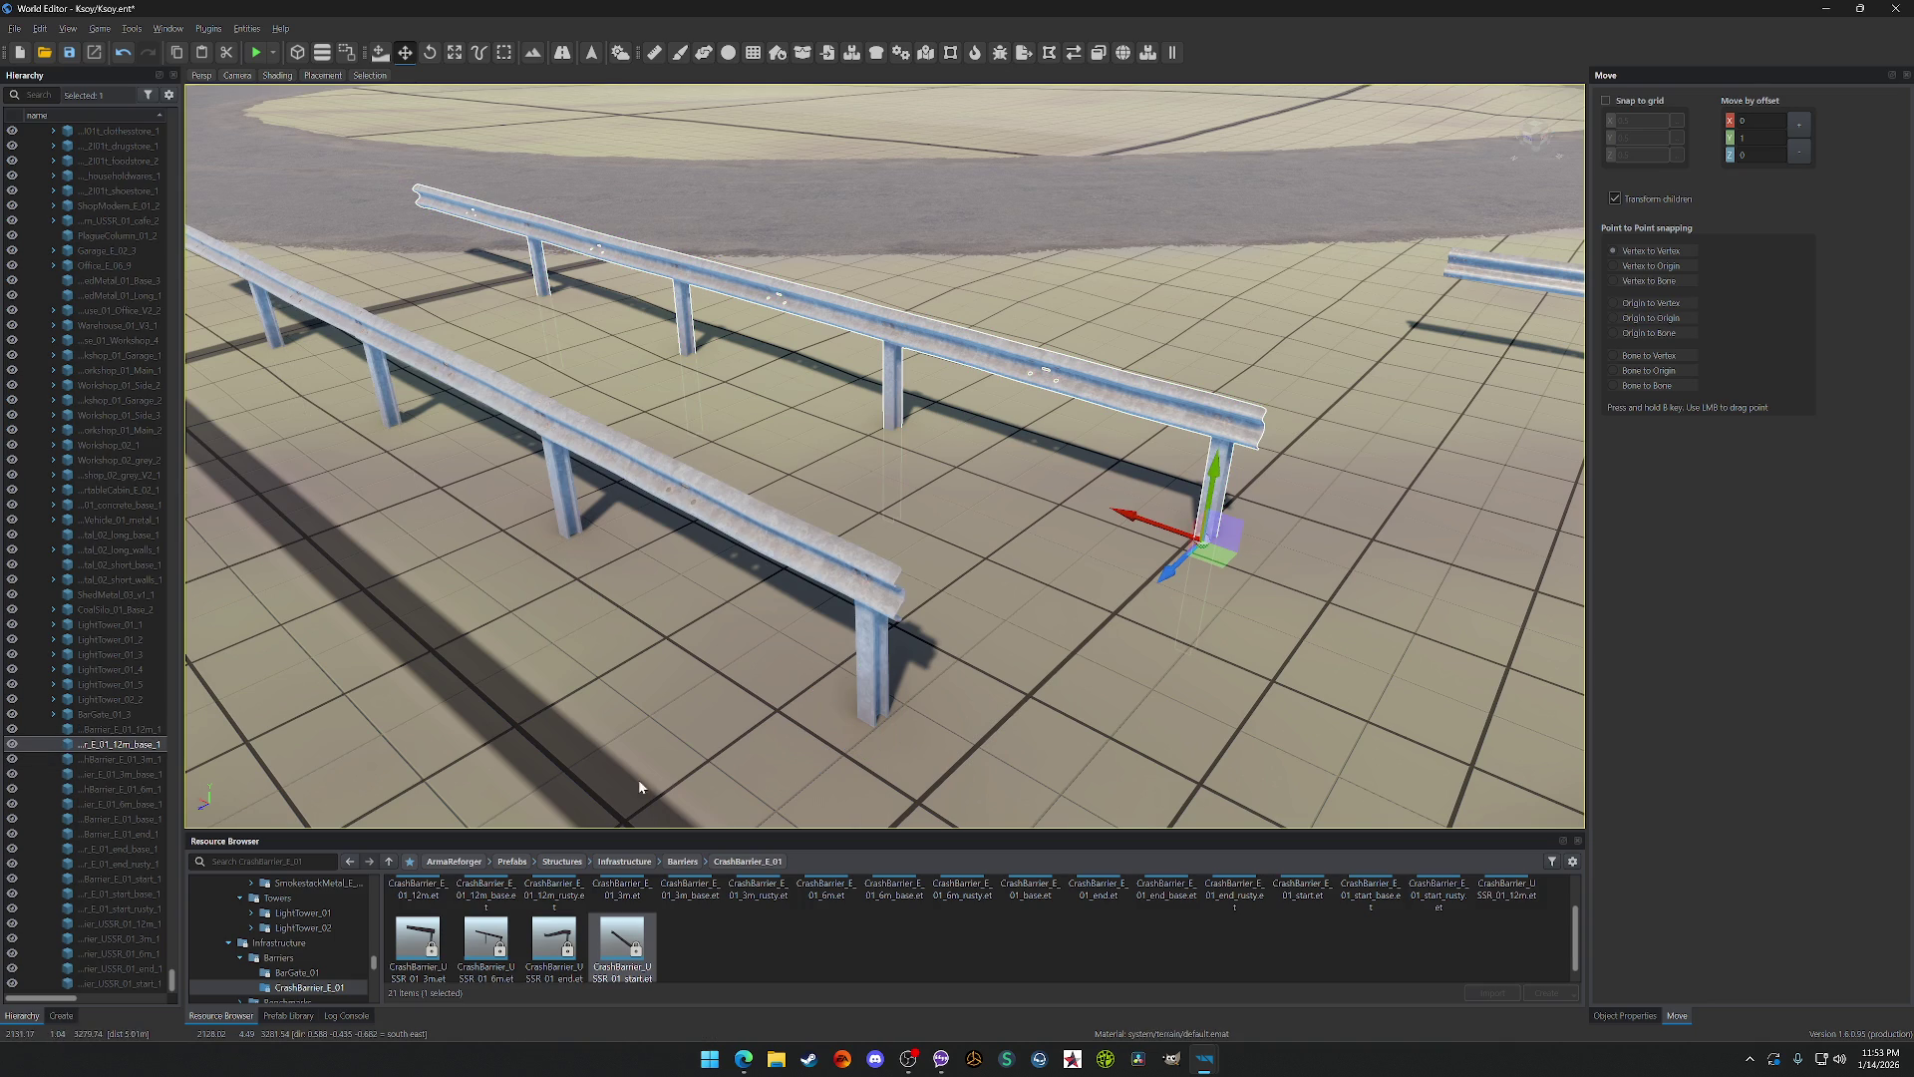
{"action": "scroll", "coordinate": [576, 919], "scroll_direction": "up", "scroll_amount": 1}
{"action": "left_click", "coordinate": [411, 902]}
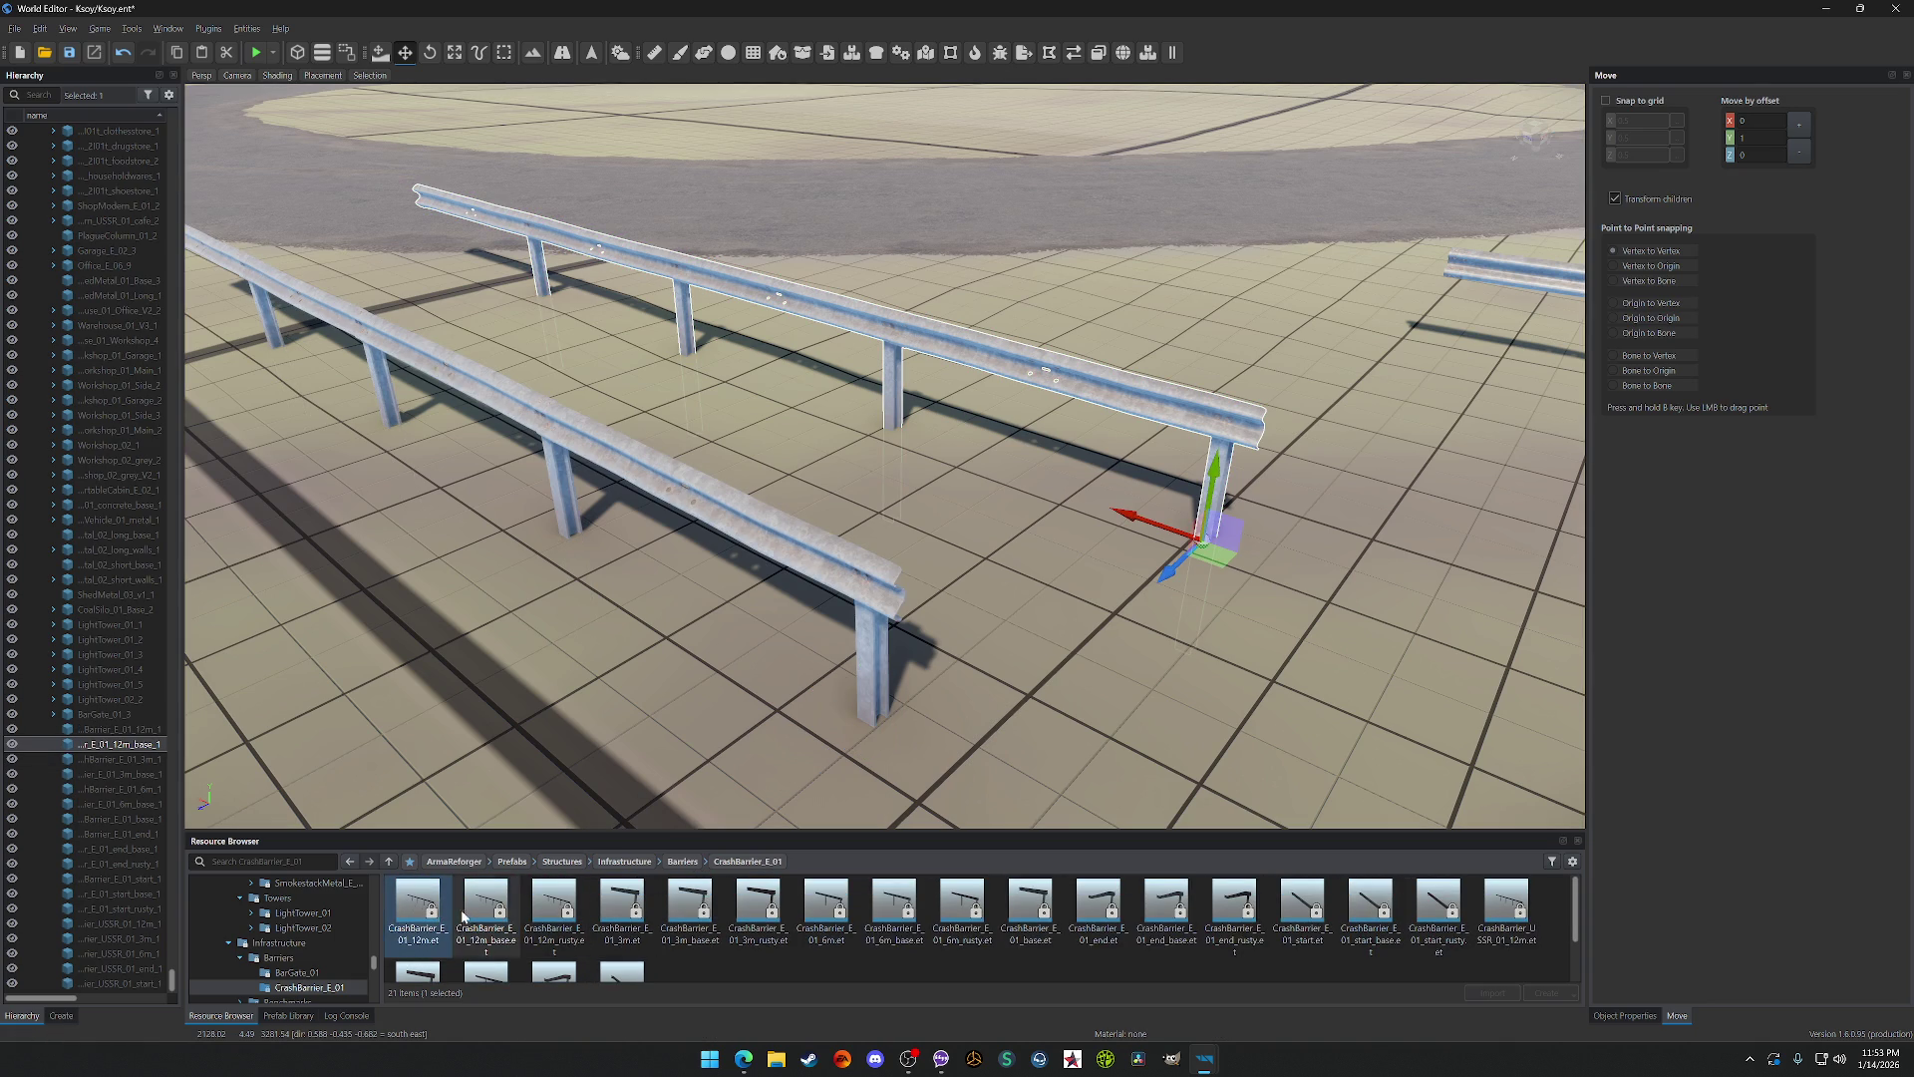
{"action": "left_click", "coordinate": [779, 515]}
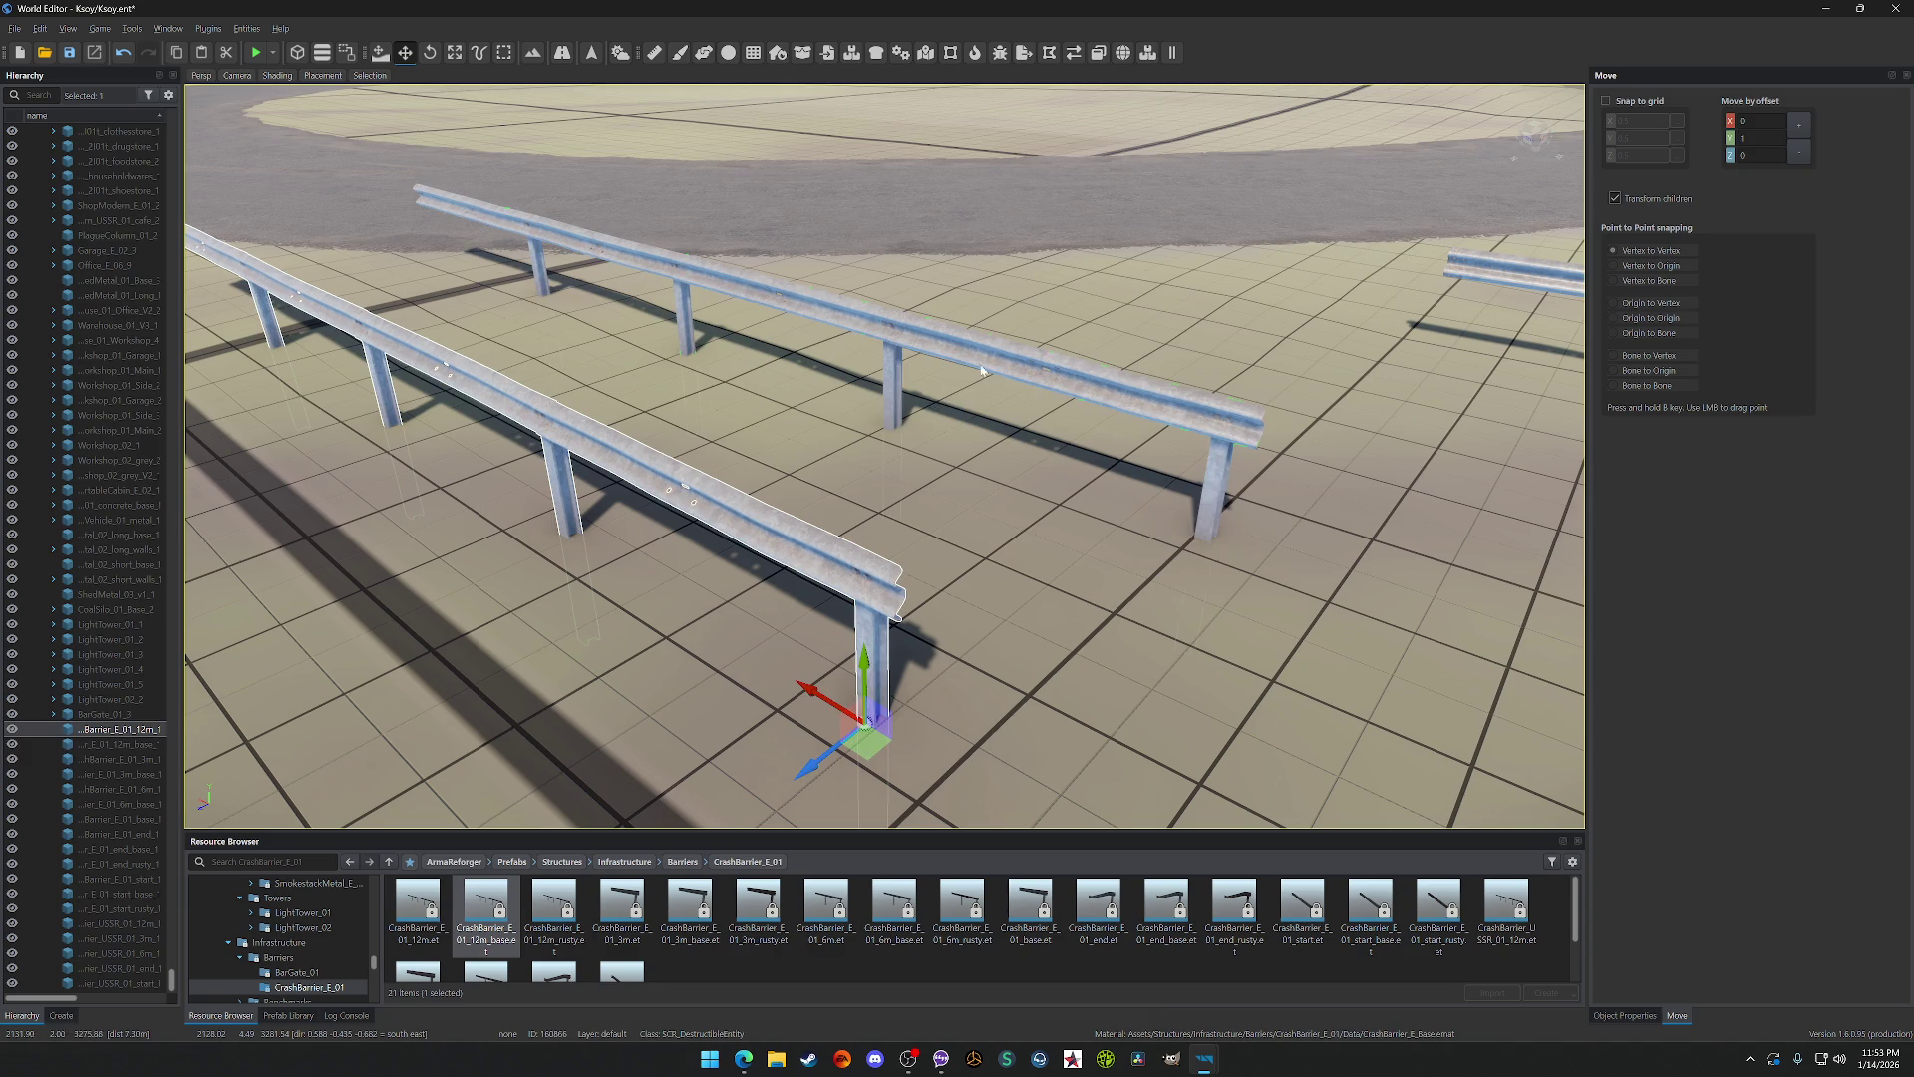
{"action": "key", "text": "ctrl+z"}
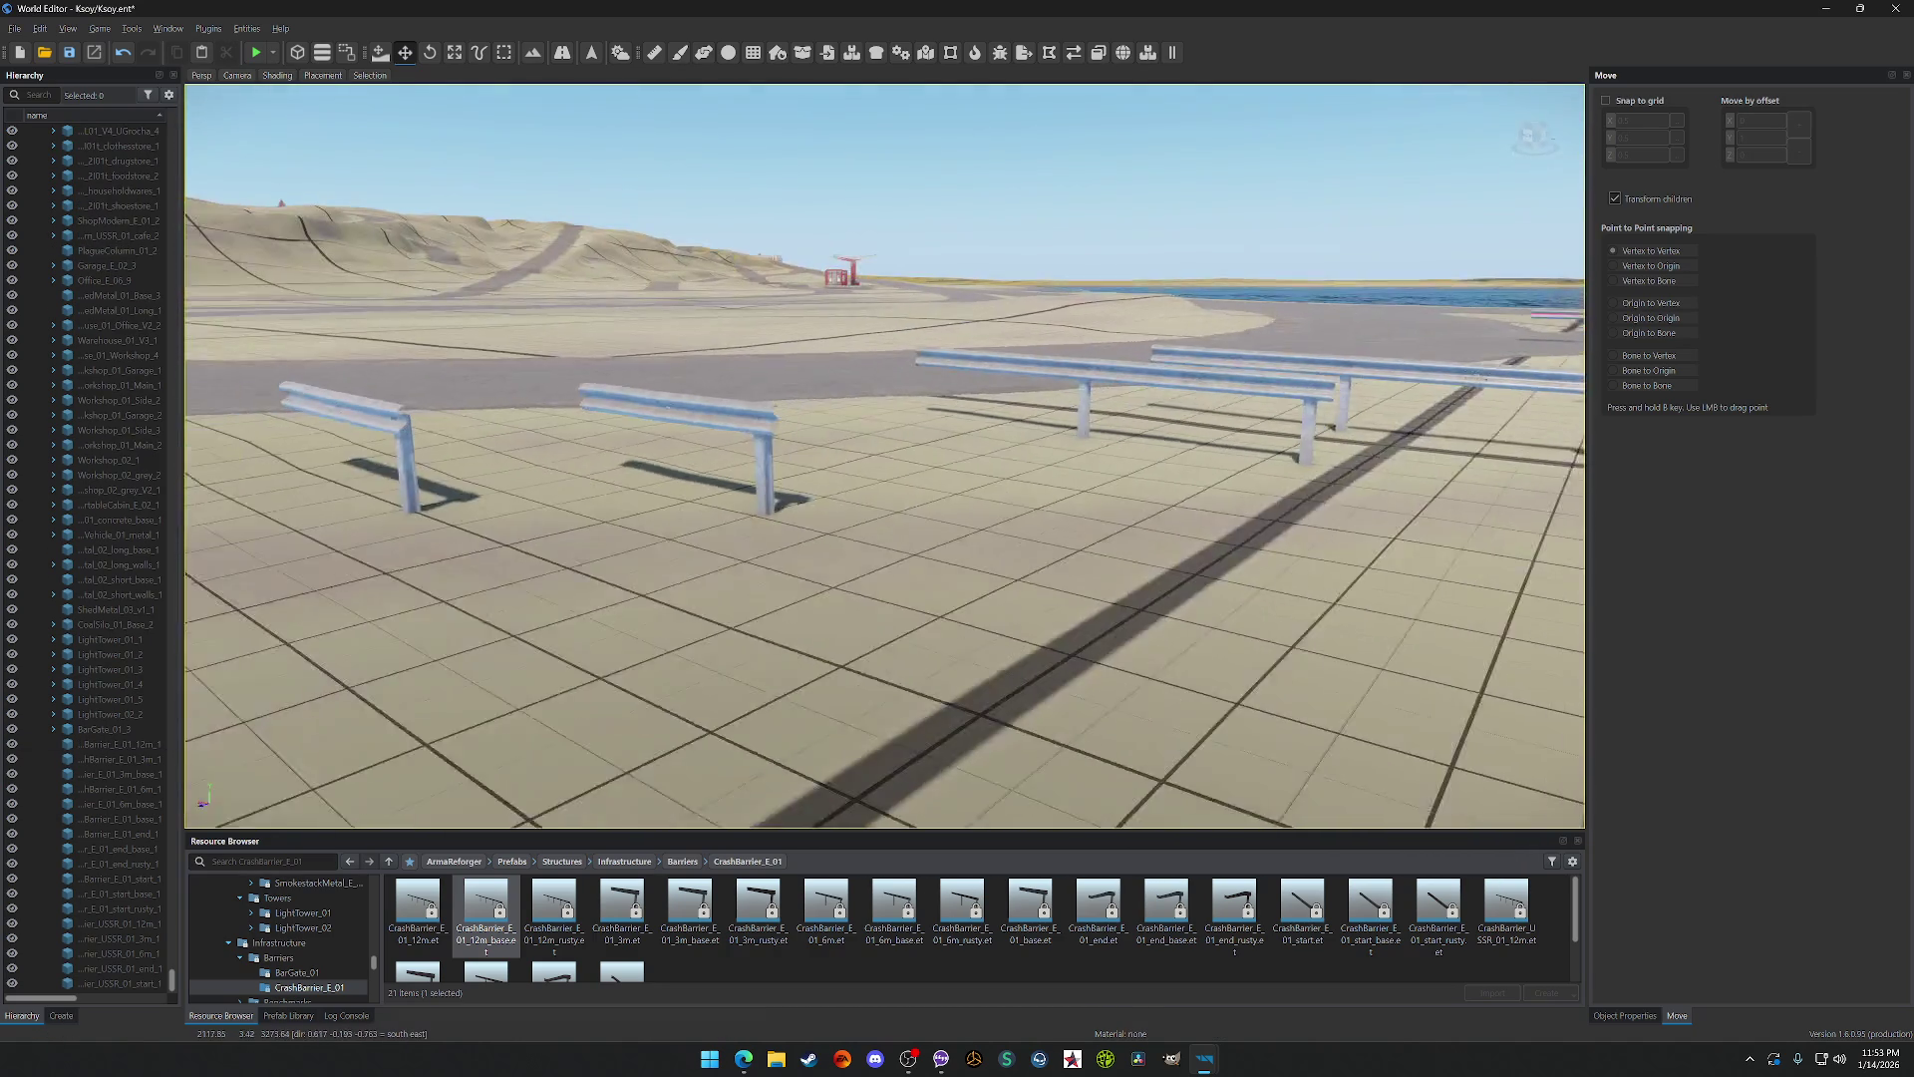
{"action": "left_click", "coordinate": [668, 429]}
{"action": "key", "text": "Delete"}
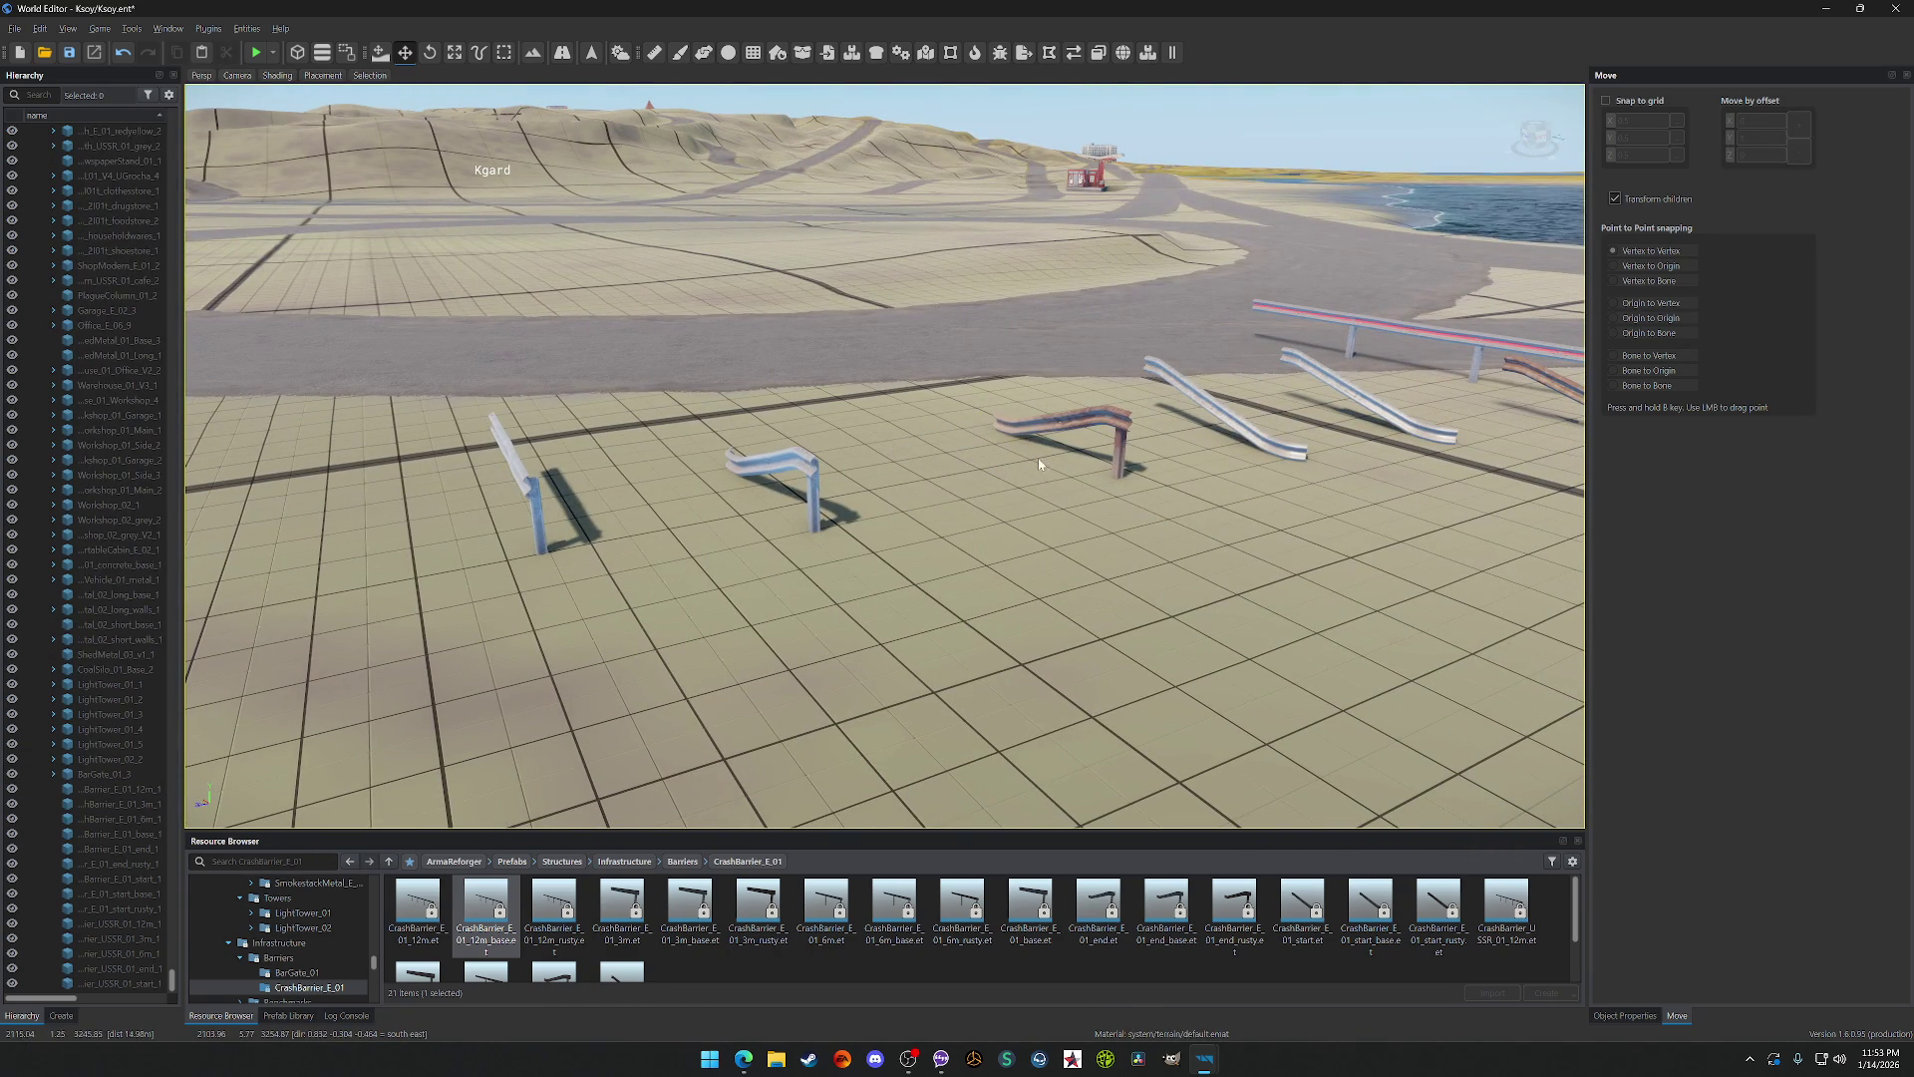
Step: Select the stray small post barrier on the left and delete it
{"action": "key", "text": "d"}
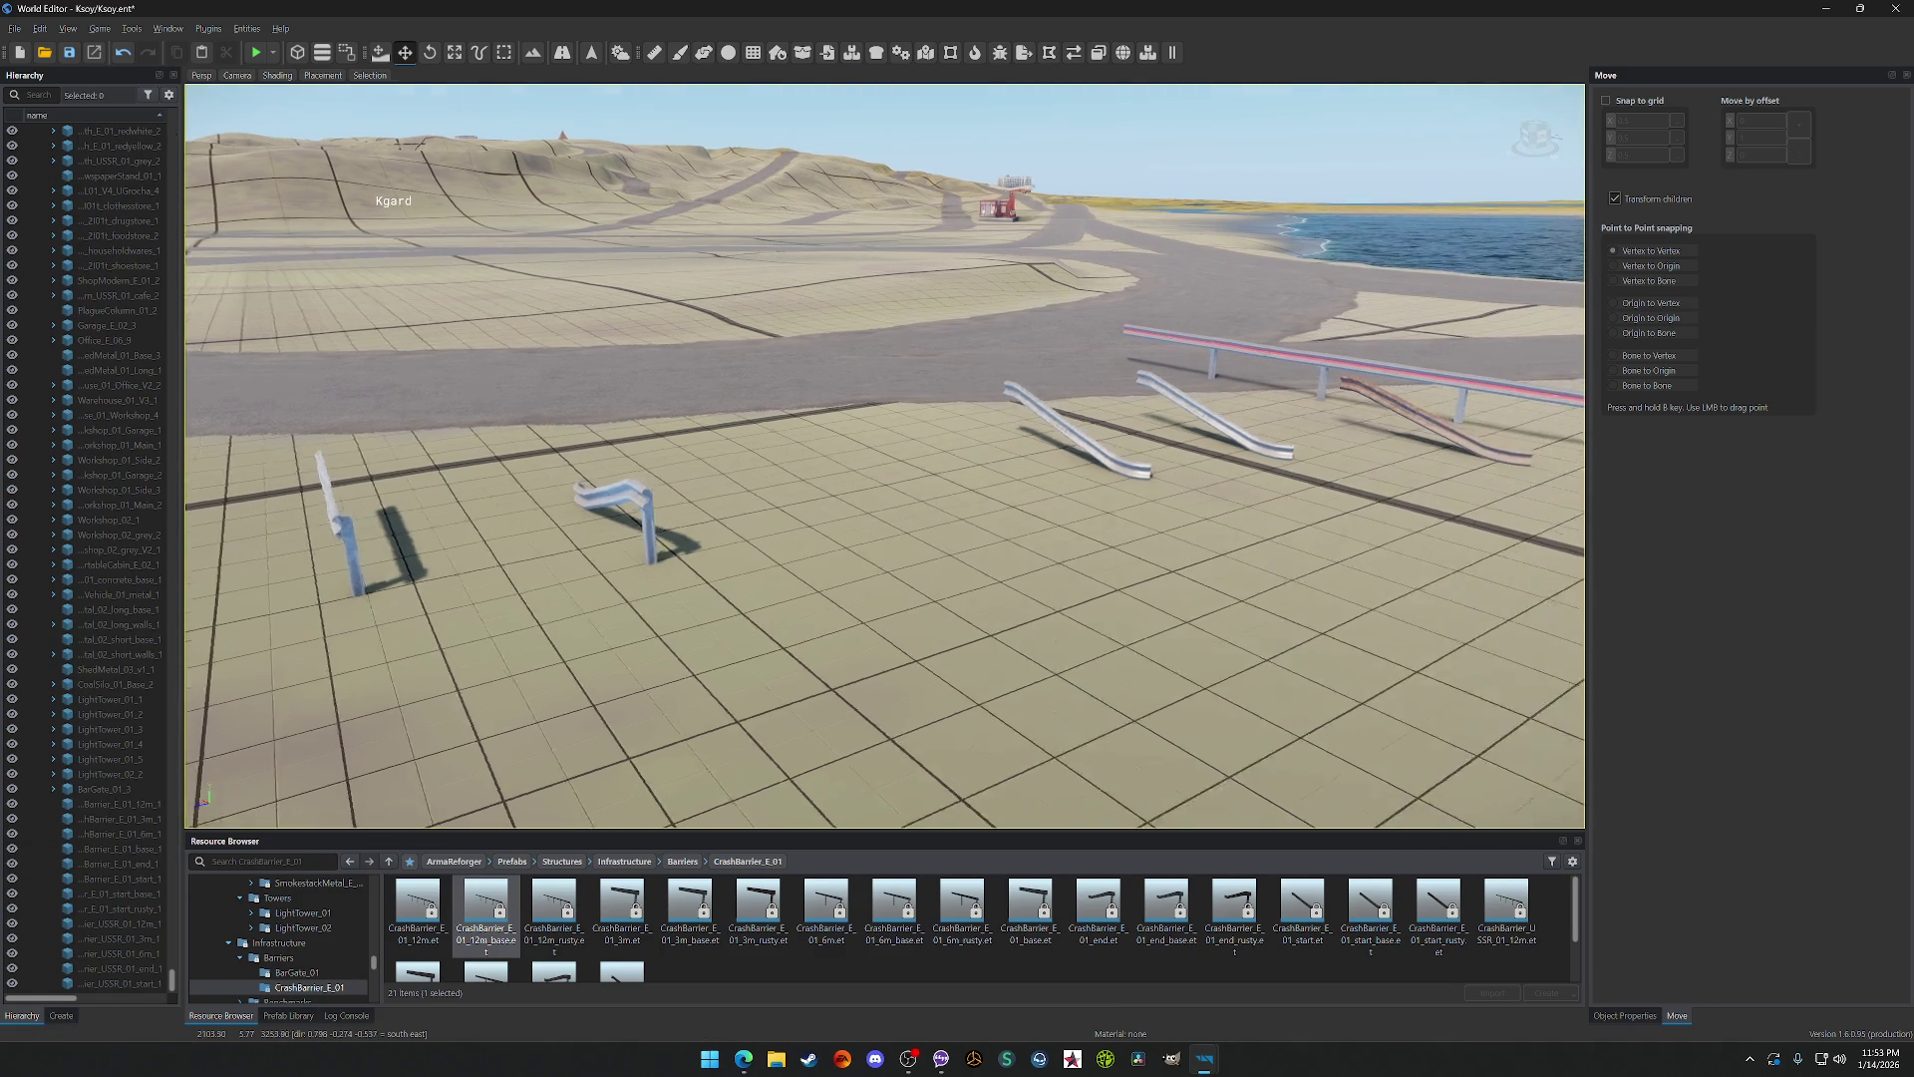
{"action": "left_click", "coordinate": [120, 848]}
{"action": "key", "text": "f"}
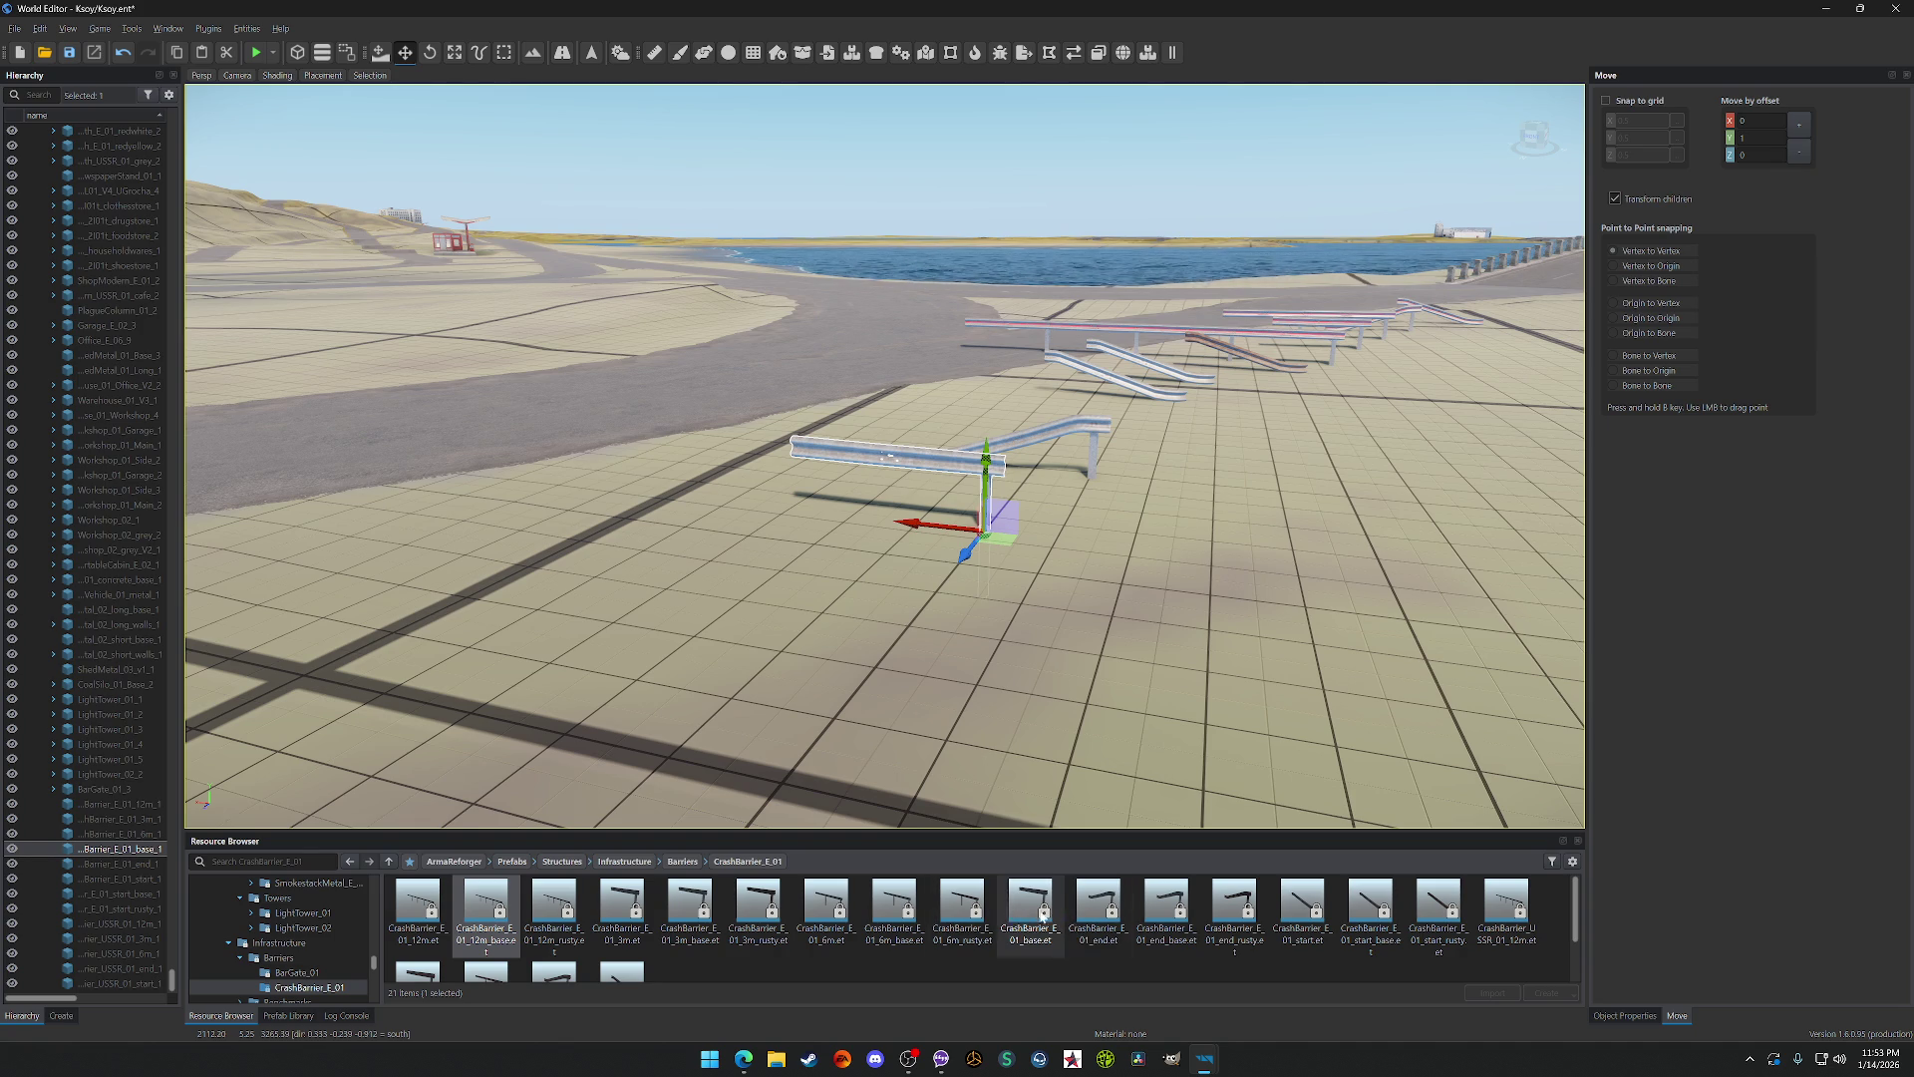
{"action": "key", "text": "w"}
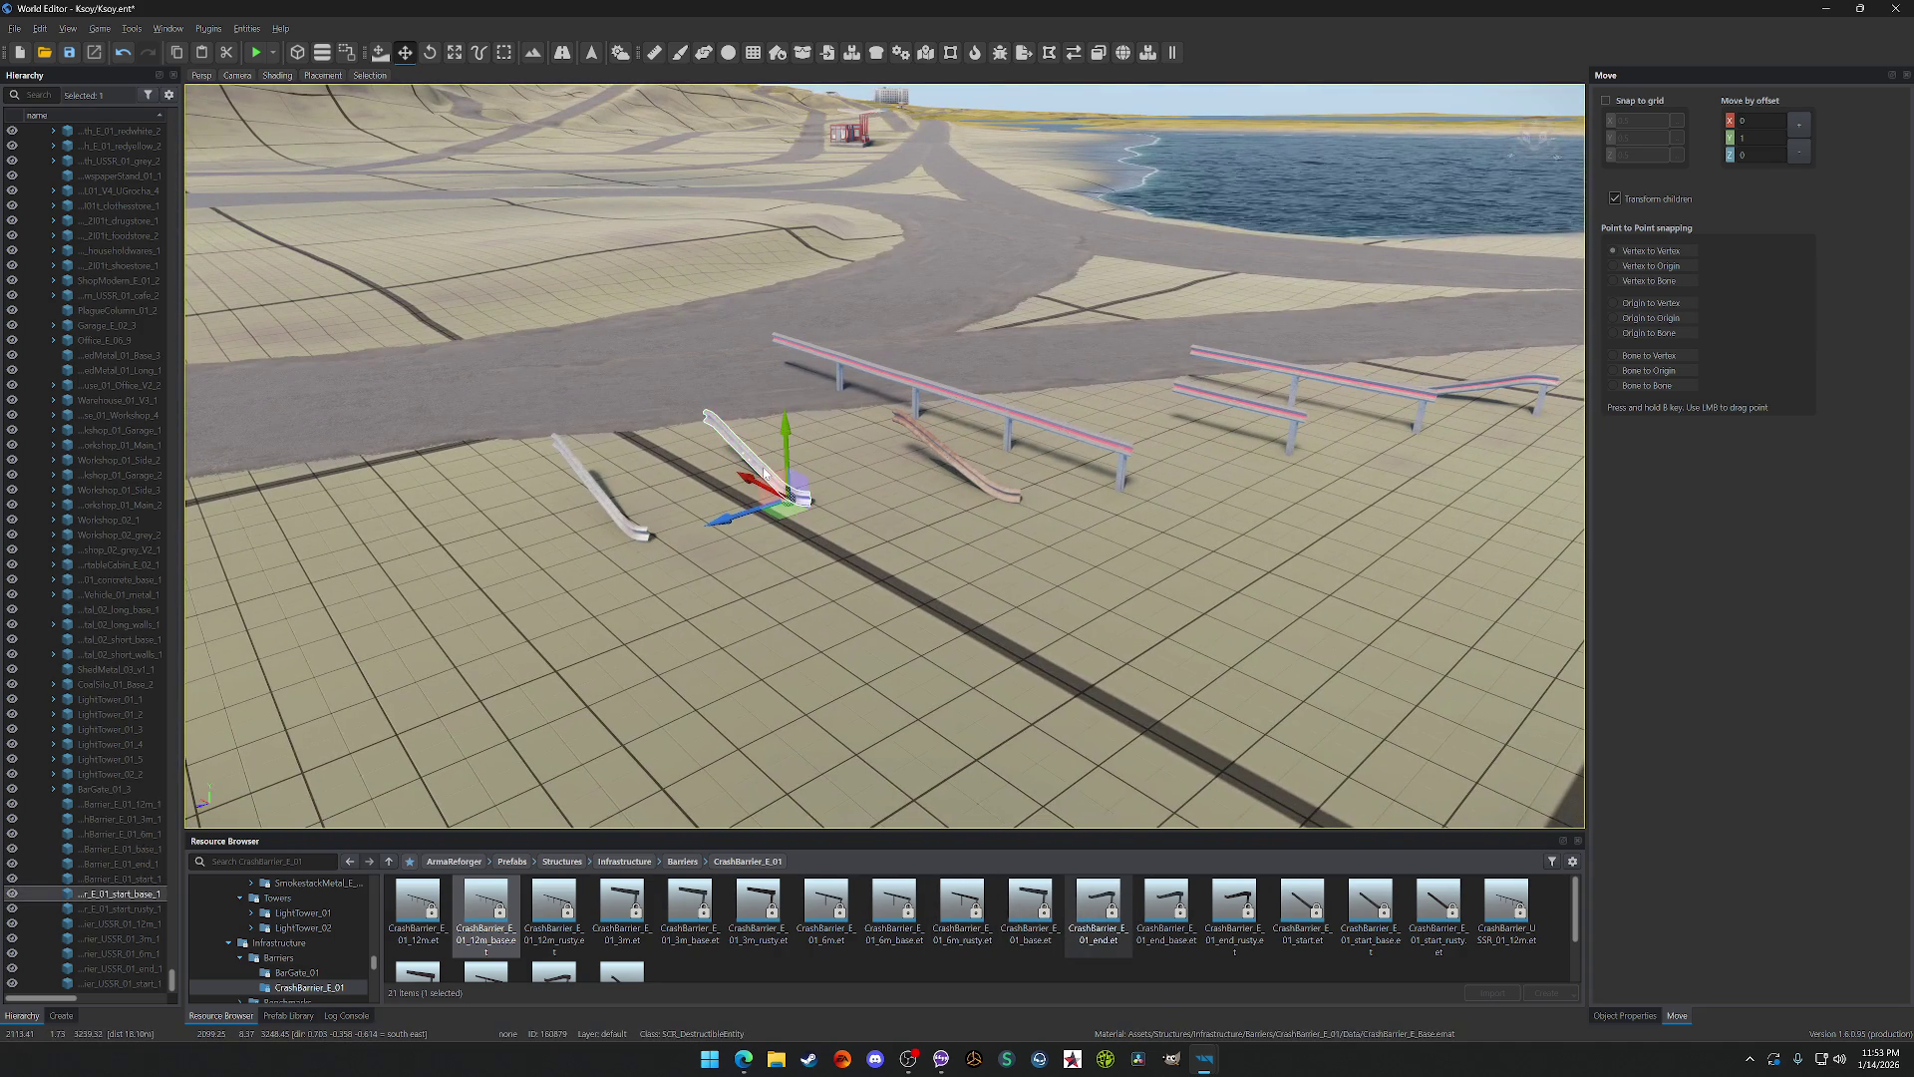
{"action": "key", "text": "Delete"}
Step: Move the end piece onto the long barrier's far end, then deselect everything
{"action": "mouse_move", "coordinate": [947, 458]}
{"action": "left_mouse_down"}
{"action": "mouse_move", "coordinate": [995, 415]}
{"action": "mouse_move", "coordinate": [894, 401]}
{"action": "left_mouse_up"}
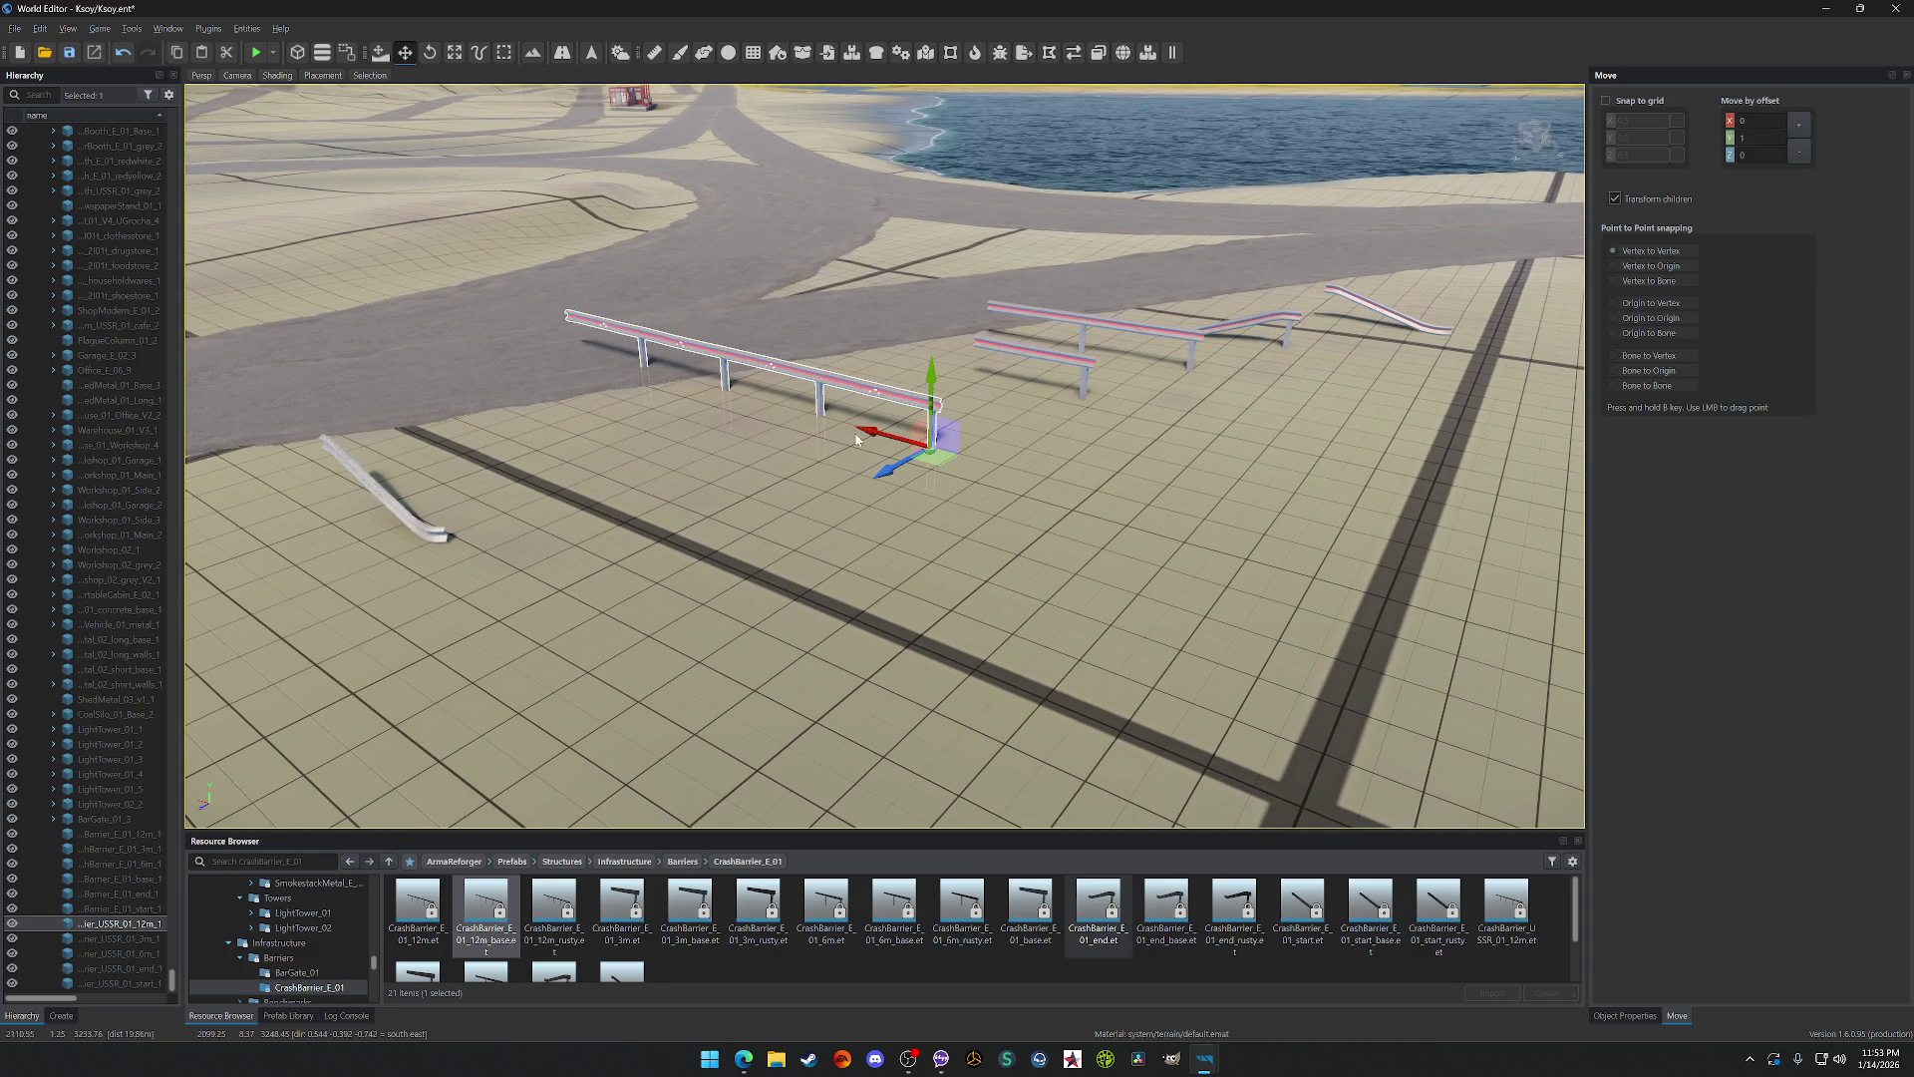
{"action": "scroll", "coordinate": [884, 456], "scroll_direction": "up", "scroll_amount": 5}
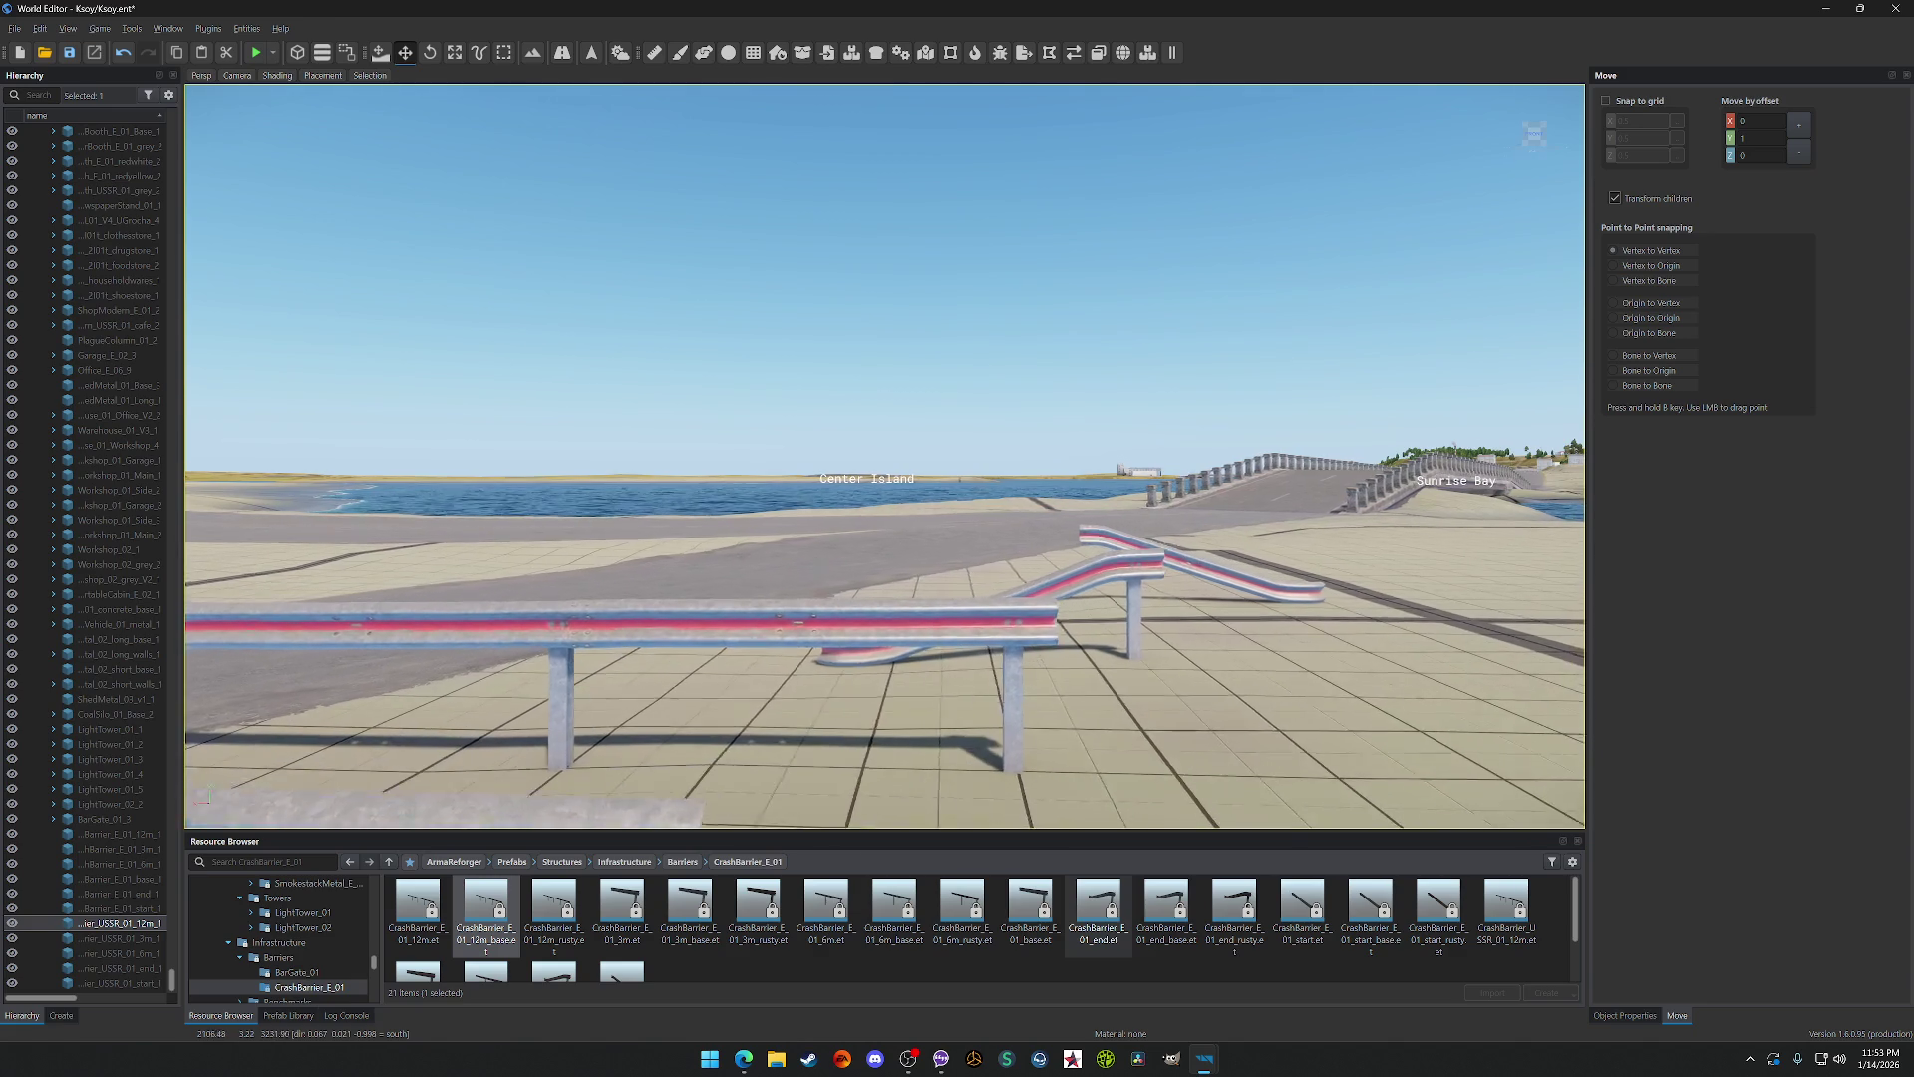
{"action": "scroll", "coordinate": [867, 444], "scroll_direction": "down", "scroll_amount": 10}
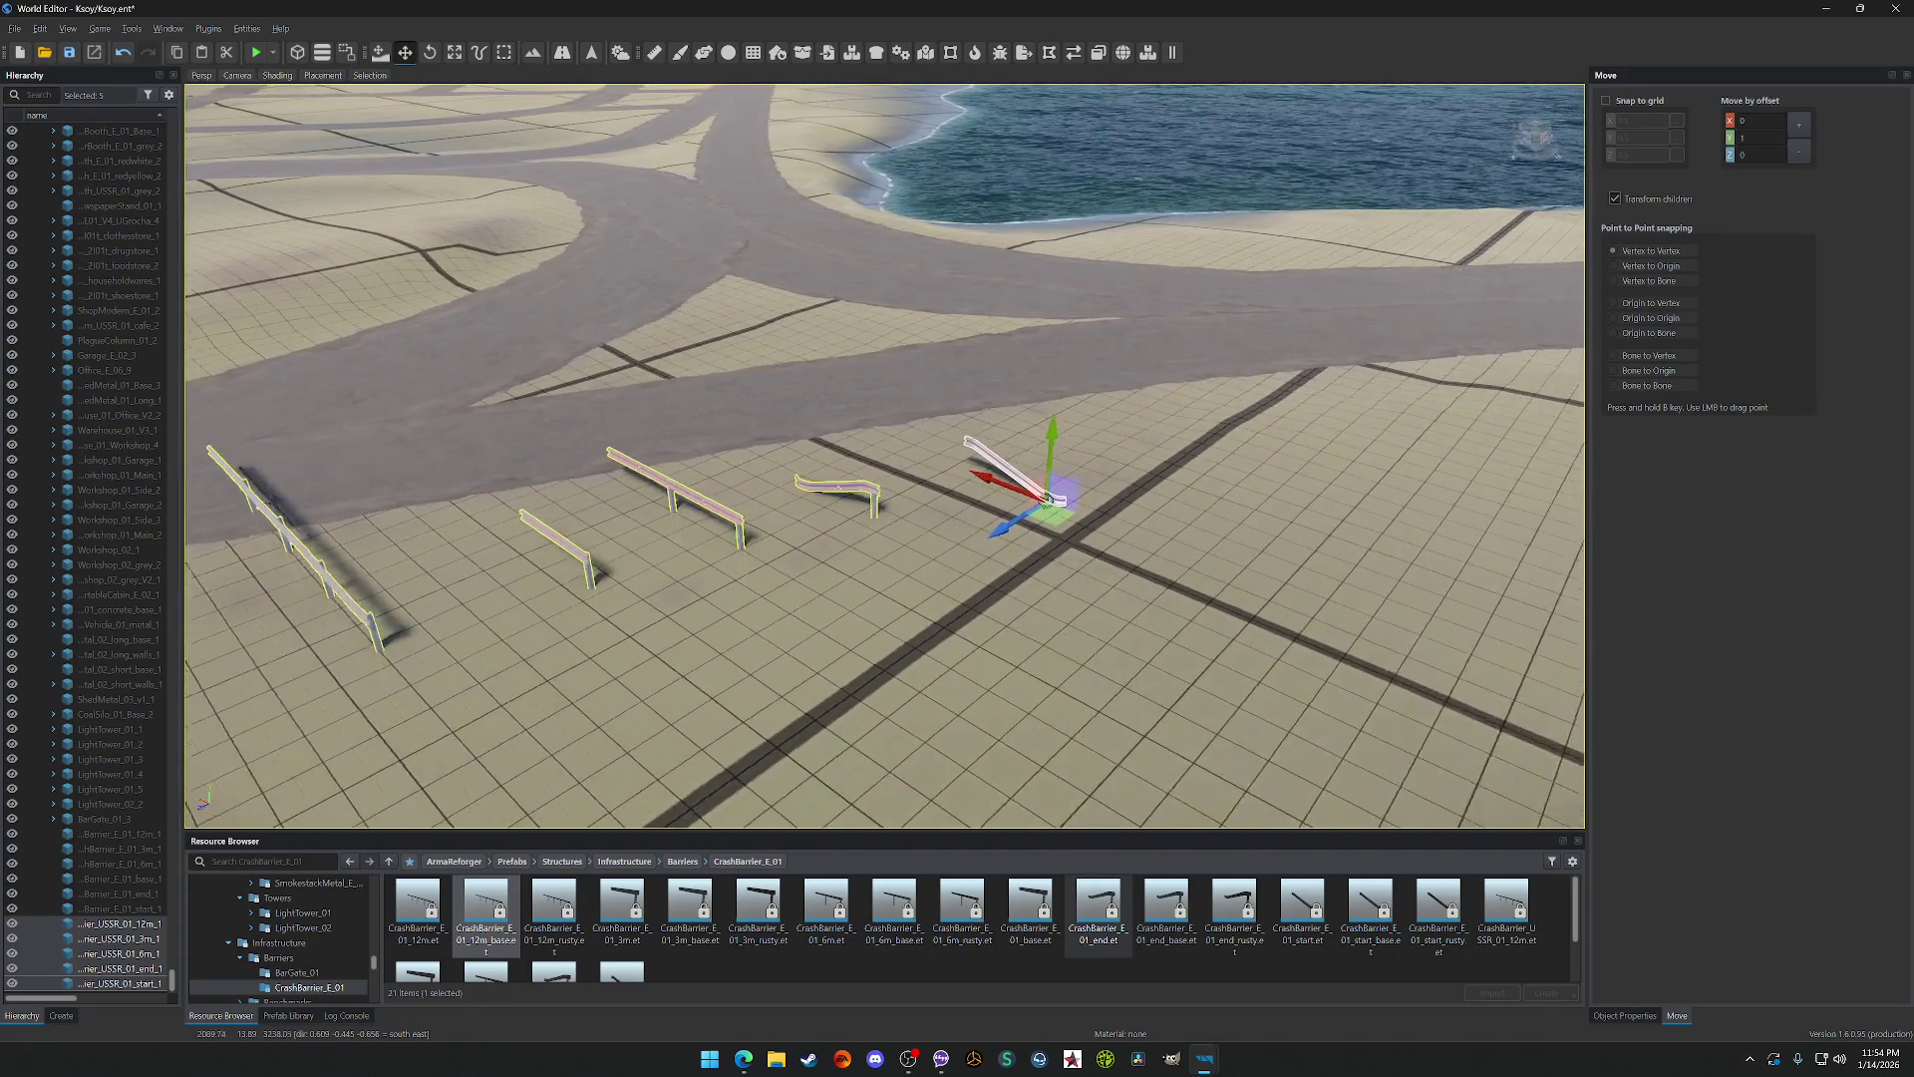
{"action": "left_click", "coordinate": [866, 456]}
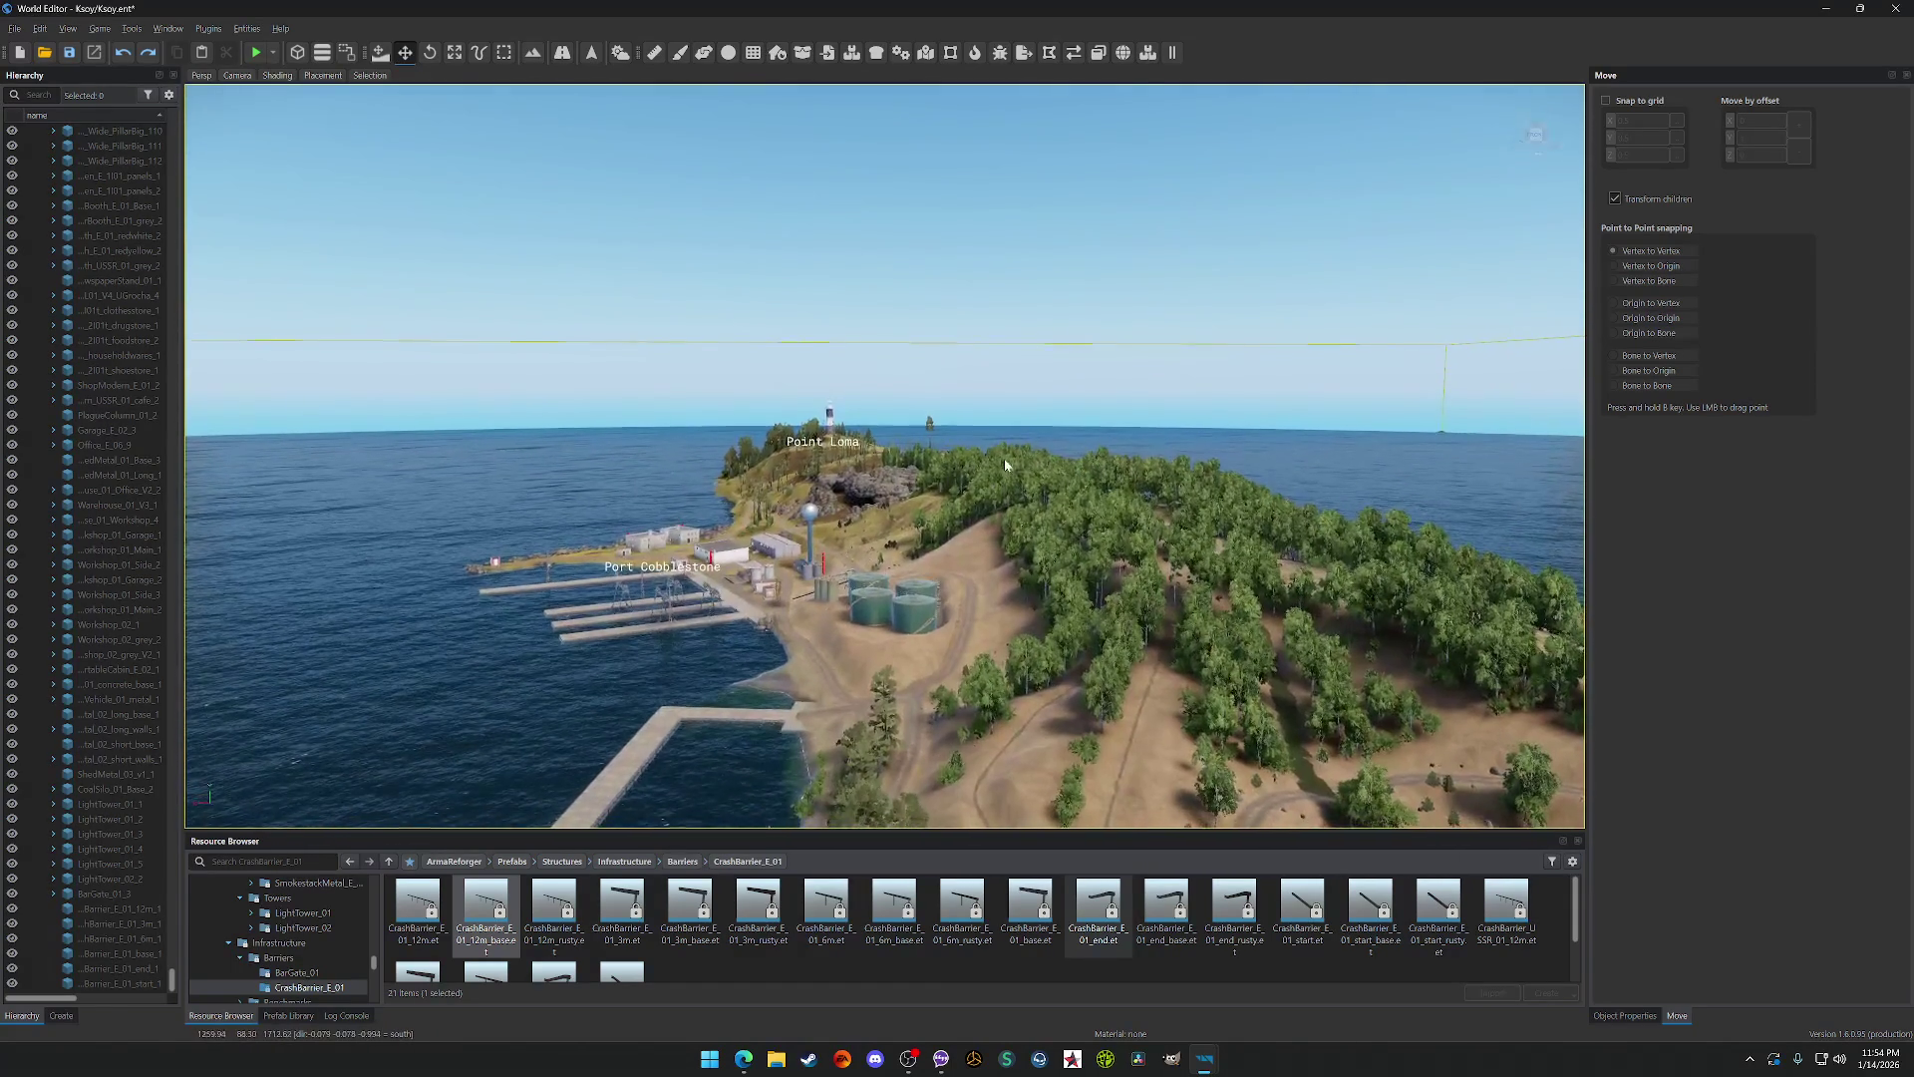
Step: Save the world, then select and focus the CrashBarrier_E_01_6m entry from the Hierarchy
{"action": "key", "text": "ctrl+s"}
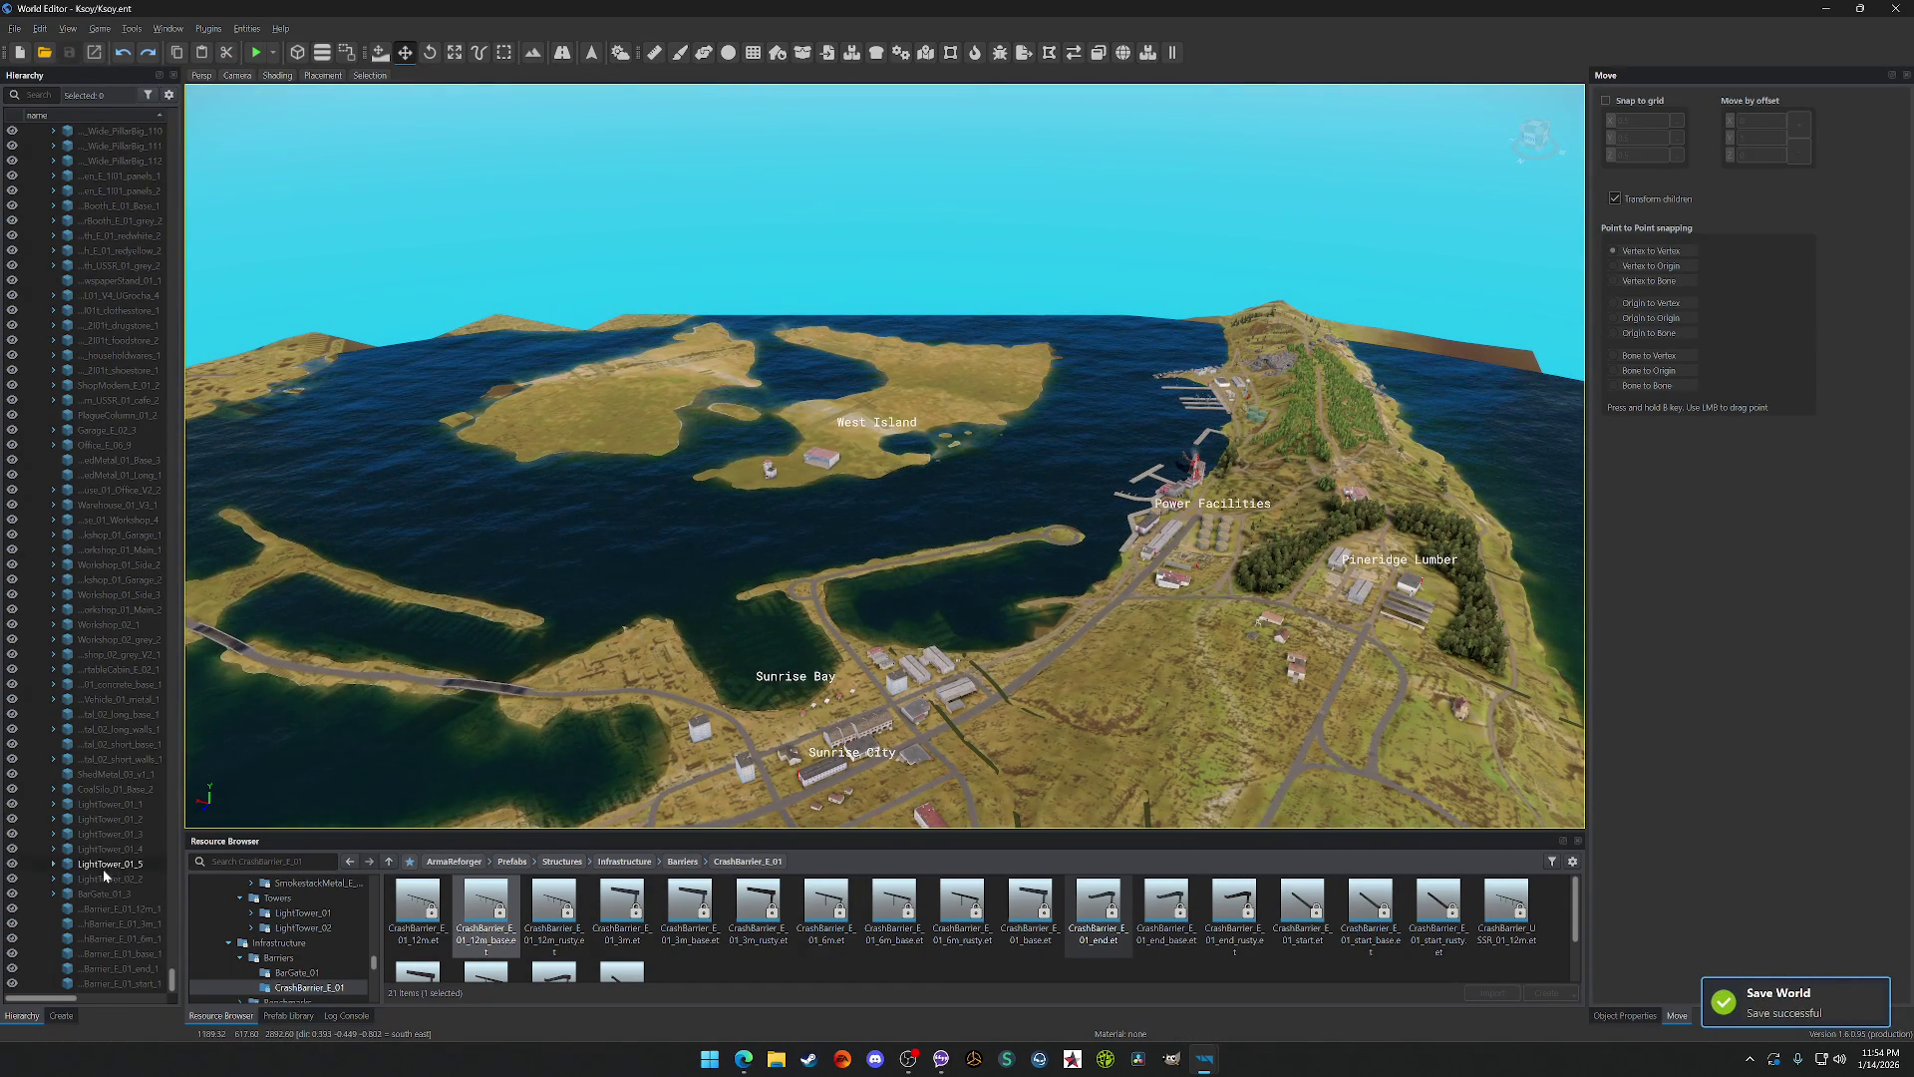
{"action": "double_click", "coordinate": [154, 941]}
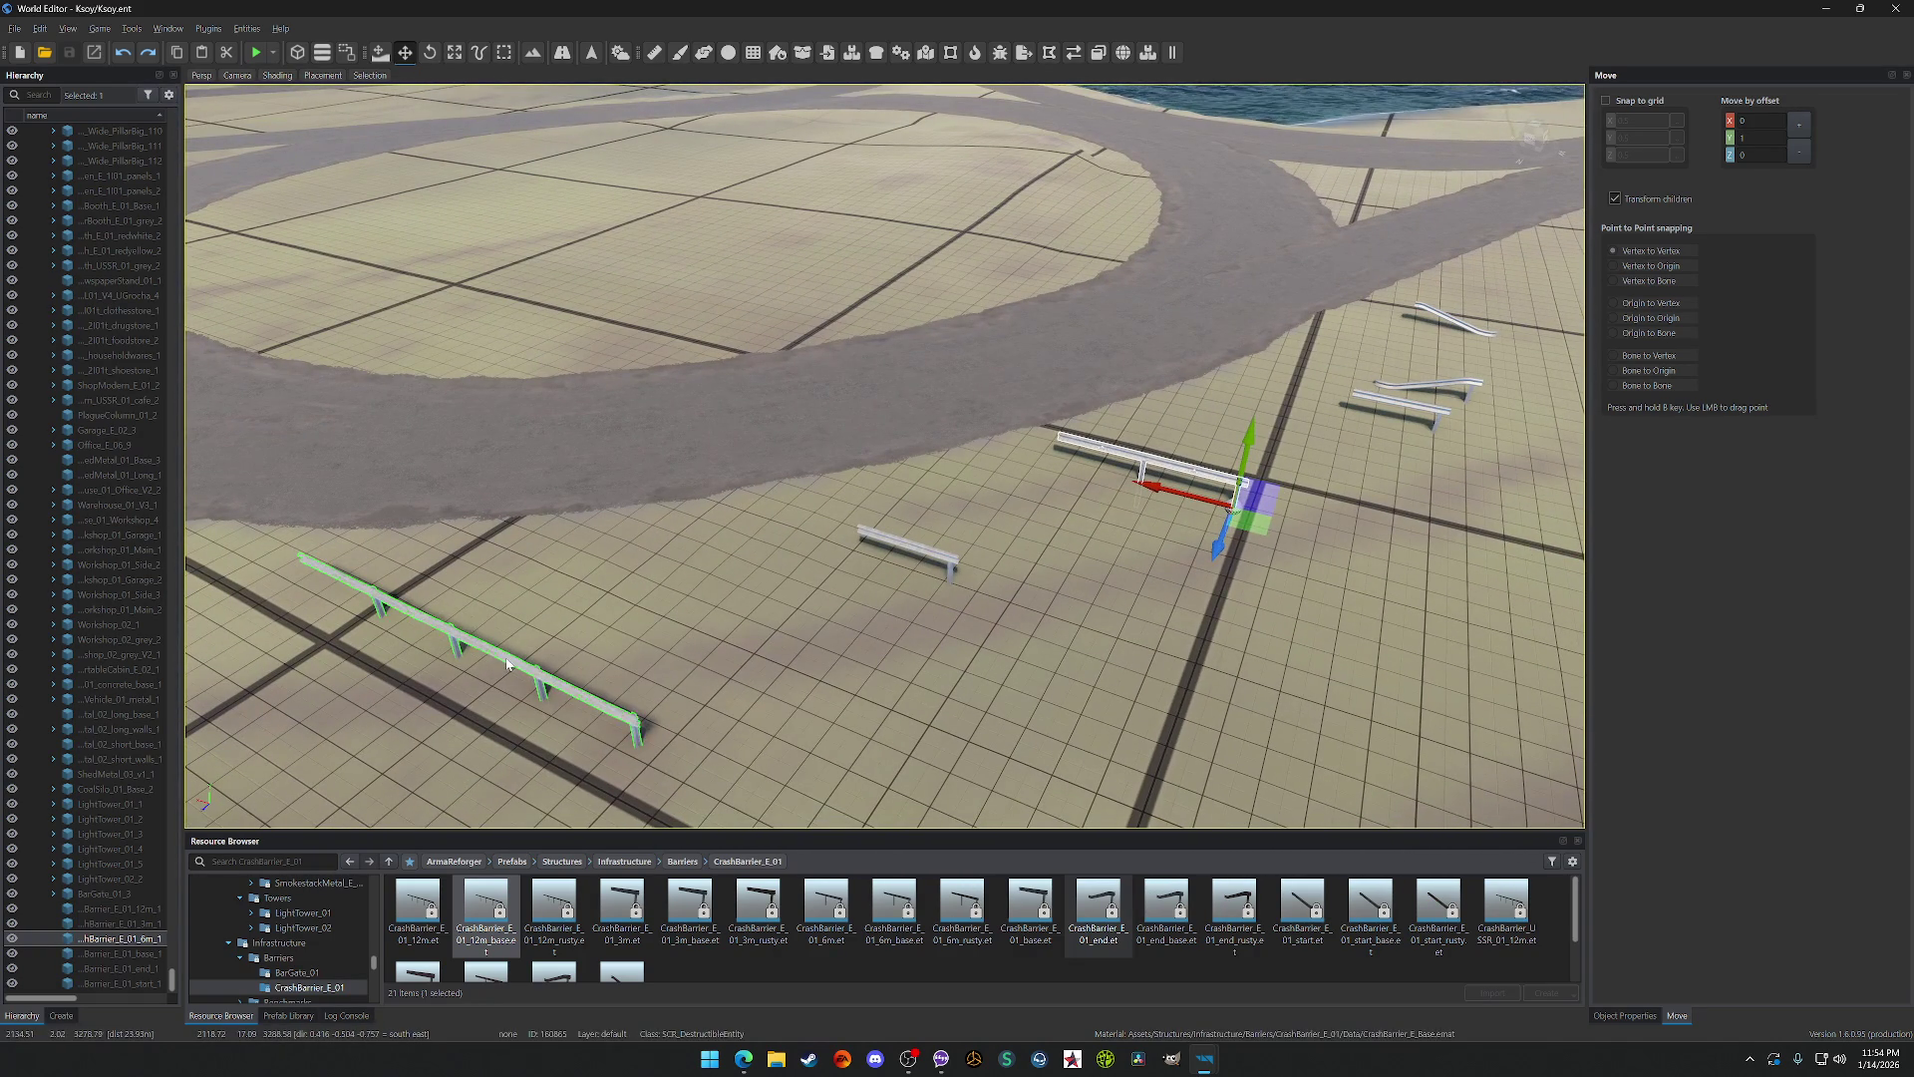
Step: Drag the crash barrier across the ground until it sits beside the long barrier row
{"action": "left_click_drag", "start_coordinate": [639, 776], "coordinate": [616, 777]}
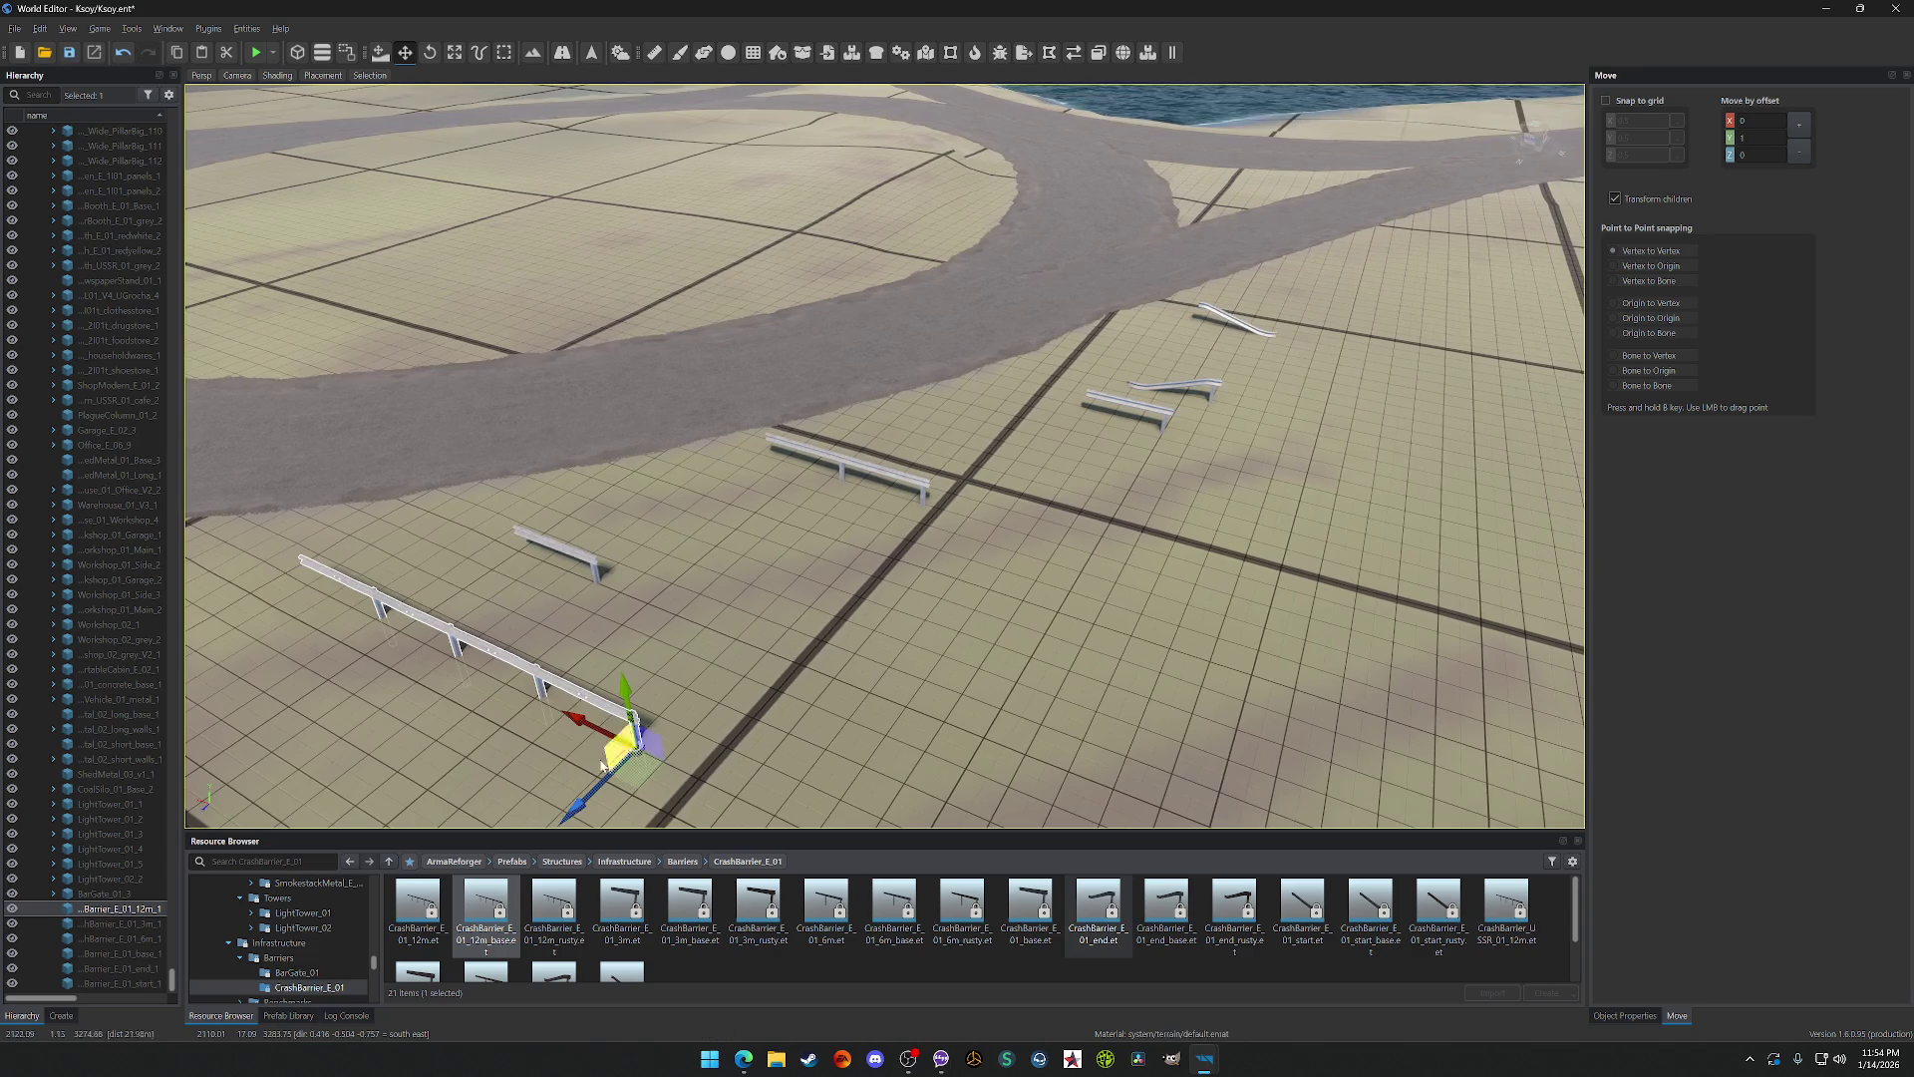
{"action": "left_click_drag", "start_coordinate": [589, 603], "coordinate": [577, 592]}
{"action": "left_click_drag", "start_coordinate": [829, 460], "coordinate": [826, 457]}
Step: Fly the camera around the moved barrier, the road curve and the nearby coast
{"action": "left_click_drag", "start_coordinate": [1140, 351], "coordinate": [1137, 349]}
{"action": "scroll", "coordinate": [1137, 348], "scroll_direction": "down", "scroll_amount": 5}
{"action": "left_click_drag", "start_coordinate": [1042, 407], "coordinate": [1042, 406]}
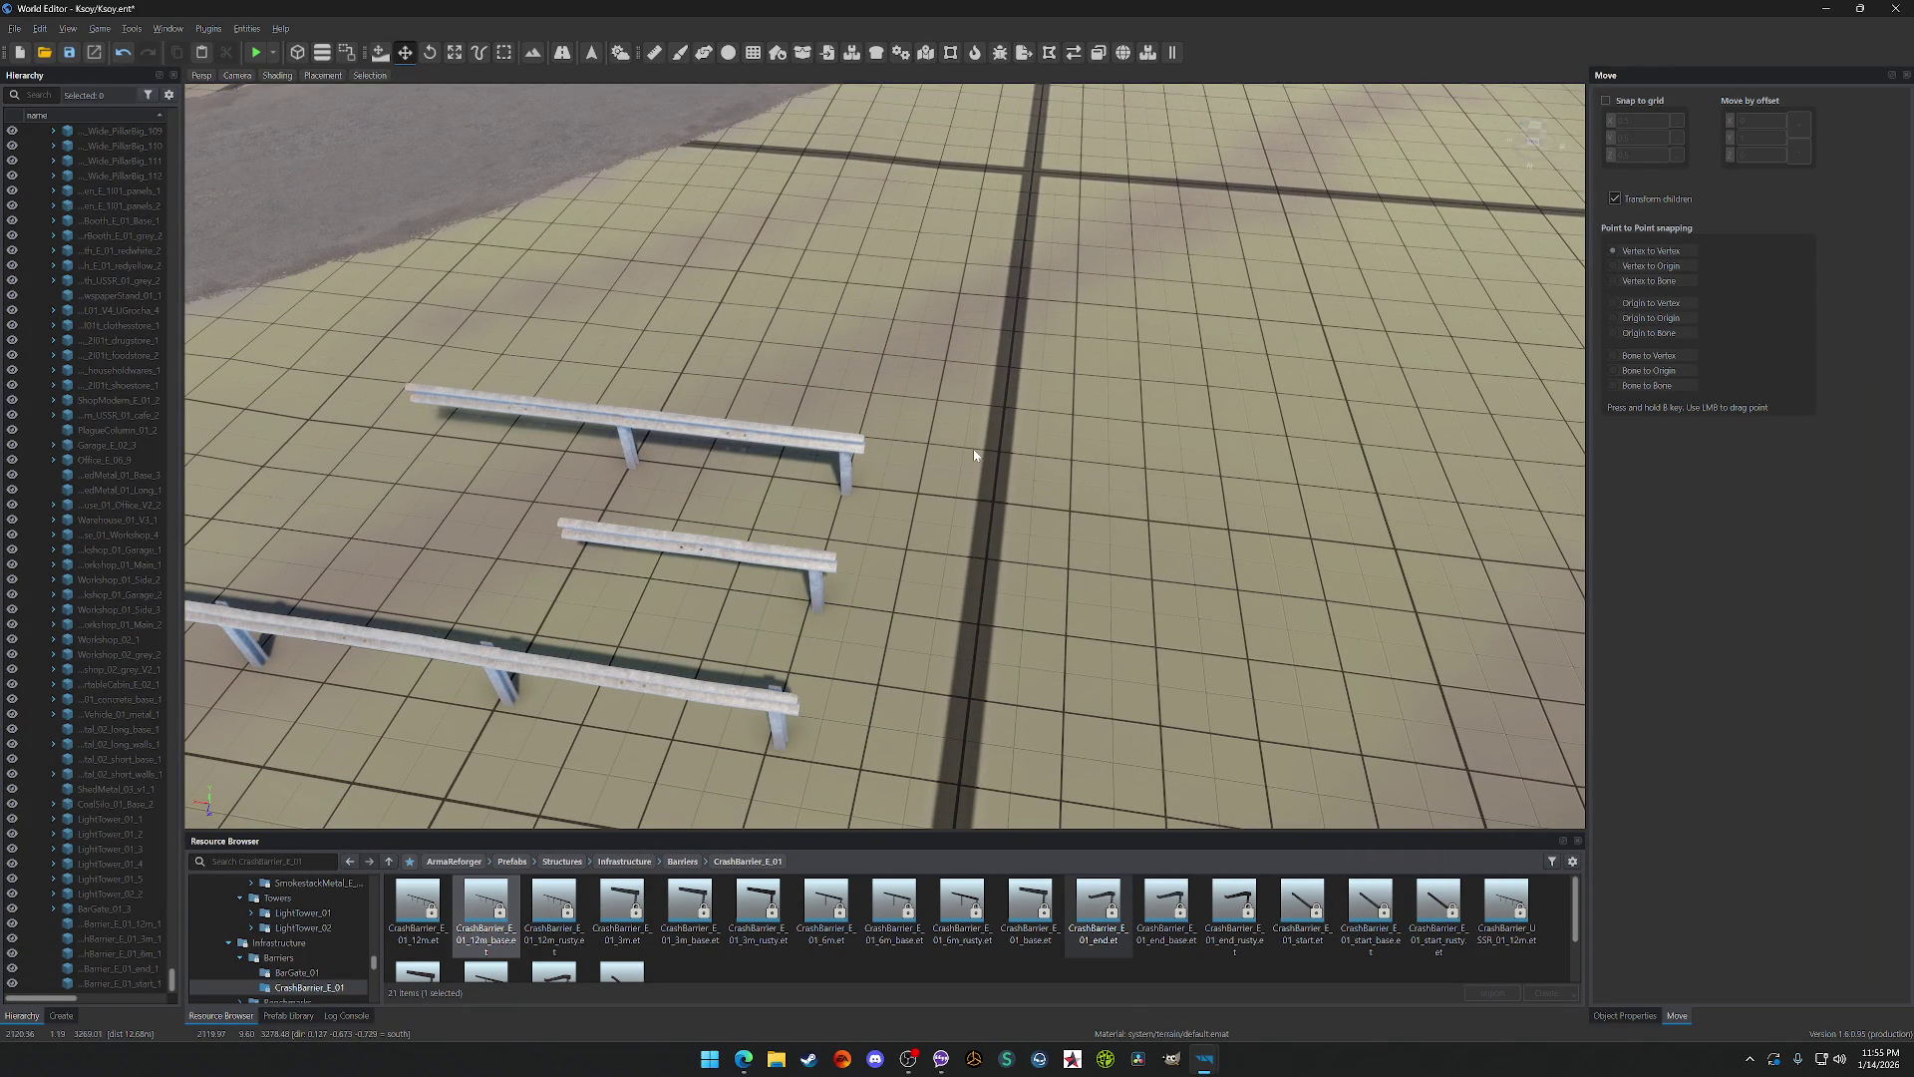
{"action": "left_click_drag", "start_coordinate": [885, 455], "coordinate": [885, 454]}
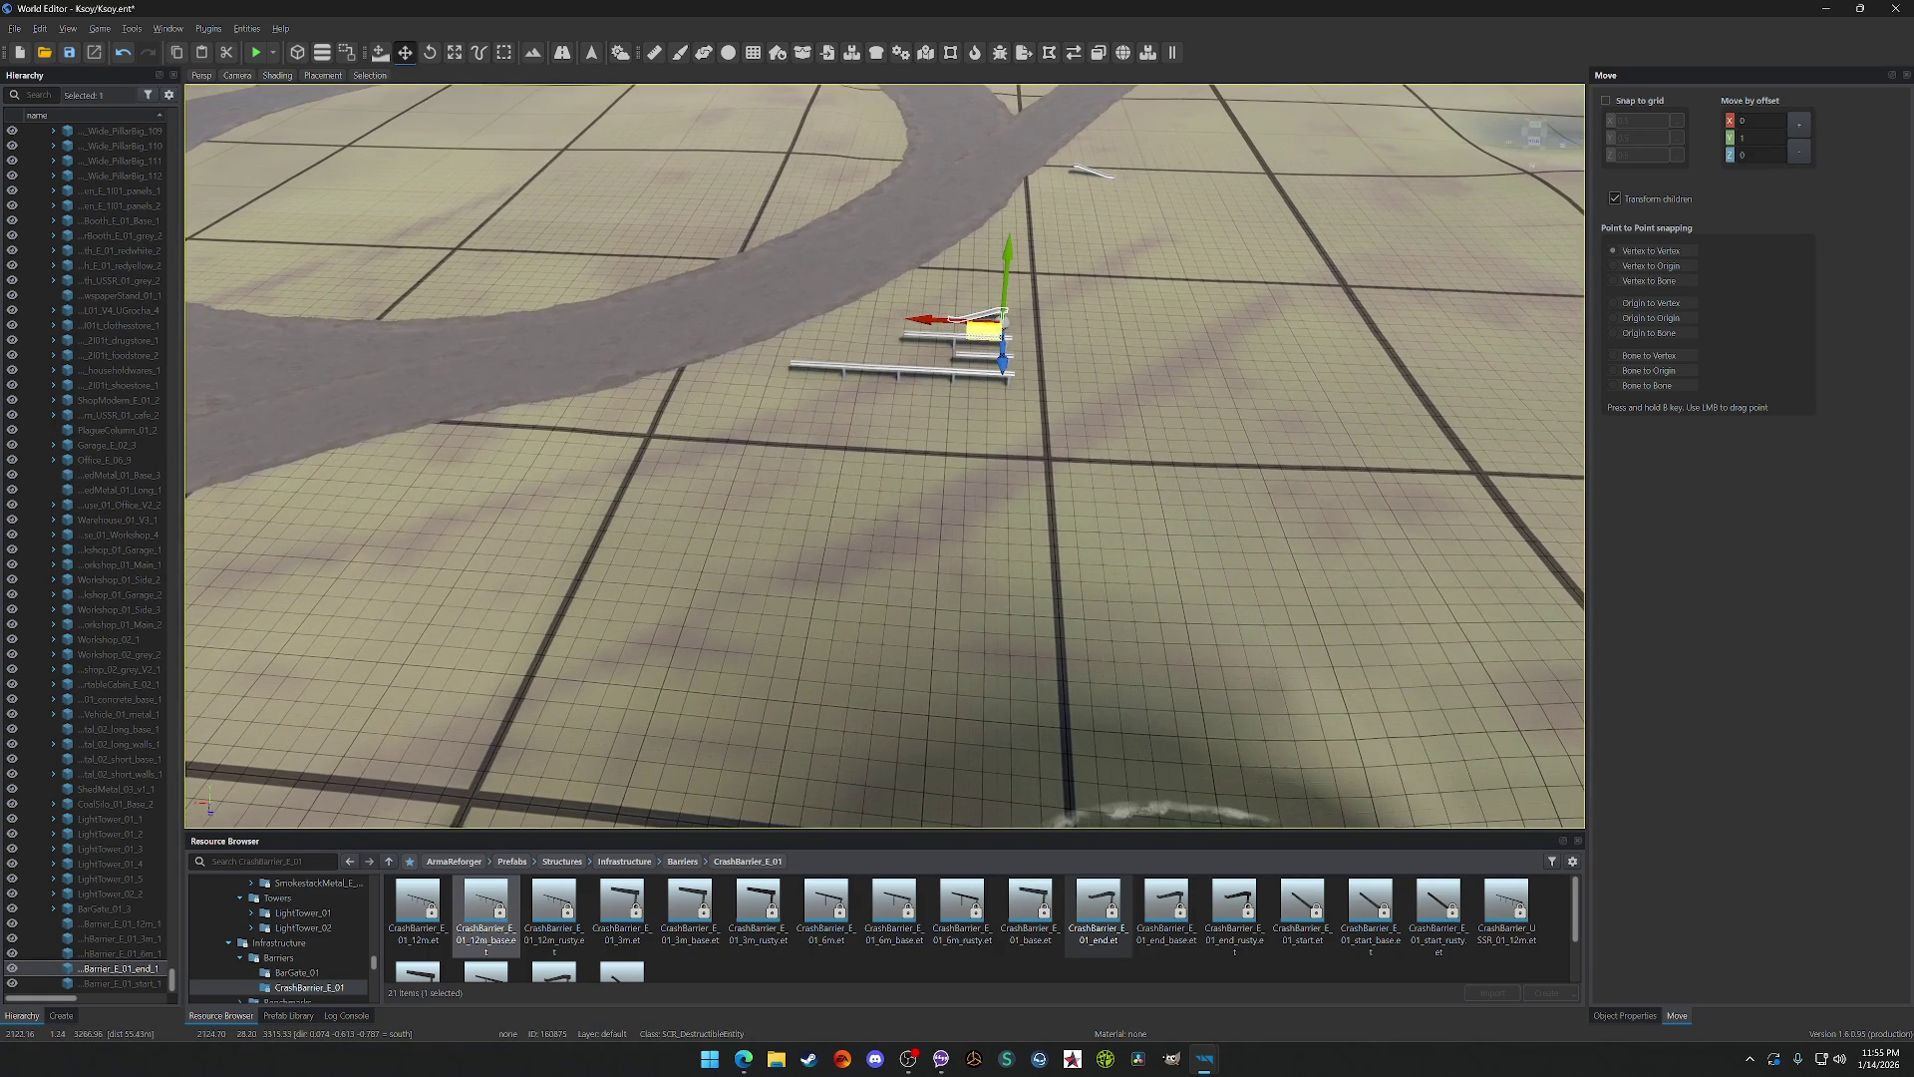
{"action": "left_click_drag", "start_coordinate": [886, 455], "coordinate": [885, 455]}
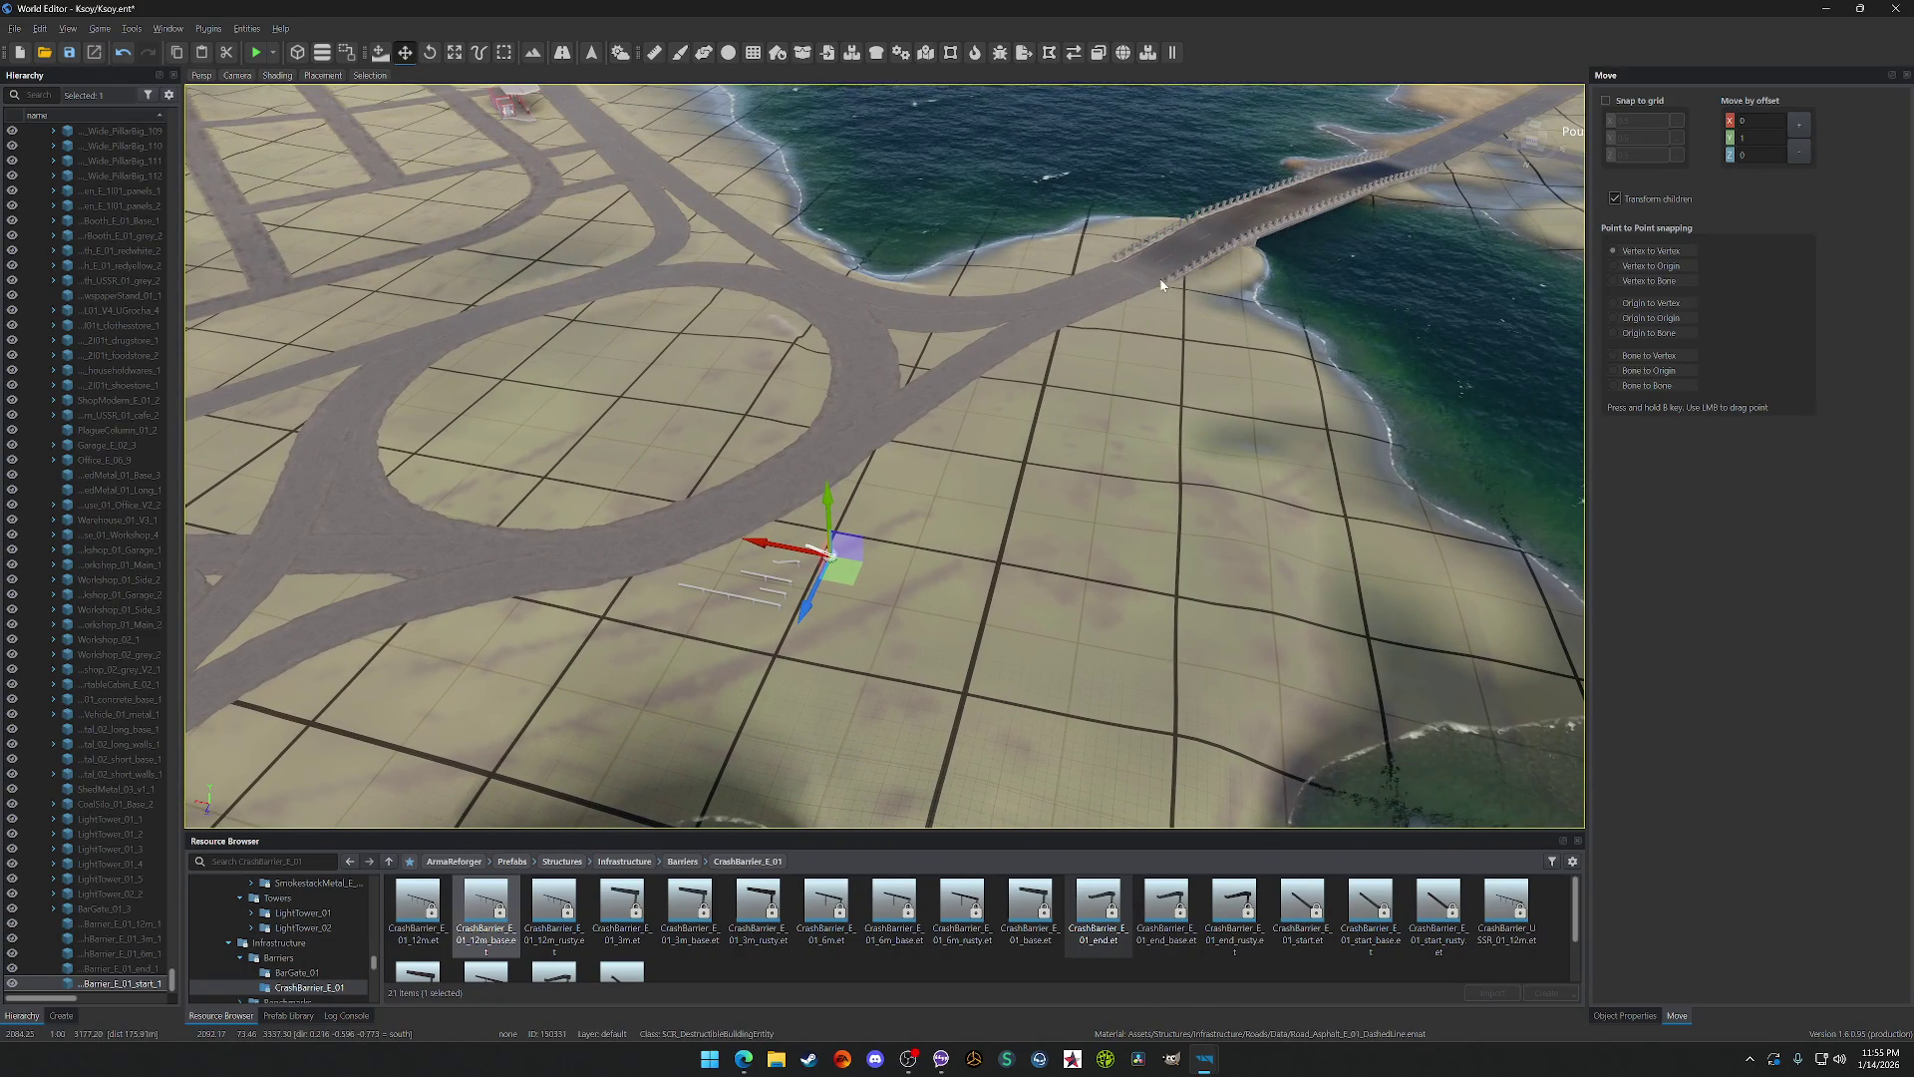
Step: Save the world and select one of the bridge's big pillars near its railing
{"action": "mouse_move", "coordinate": [1163, 285]}
{"action": "left_mouse_down"}
{"action": "mouse_move", "coordinate": [1190, 281]}
{"action": "mouse_move", "coordinate": [905, 462]}
{"action": "left_mouse_up"}
{"action": "key", "text": "ctrl+s"}
{"action": "left_click_drag", "start_coordinate": [829, 386], "coordinate": [828, 386]}
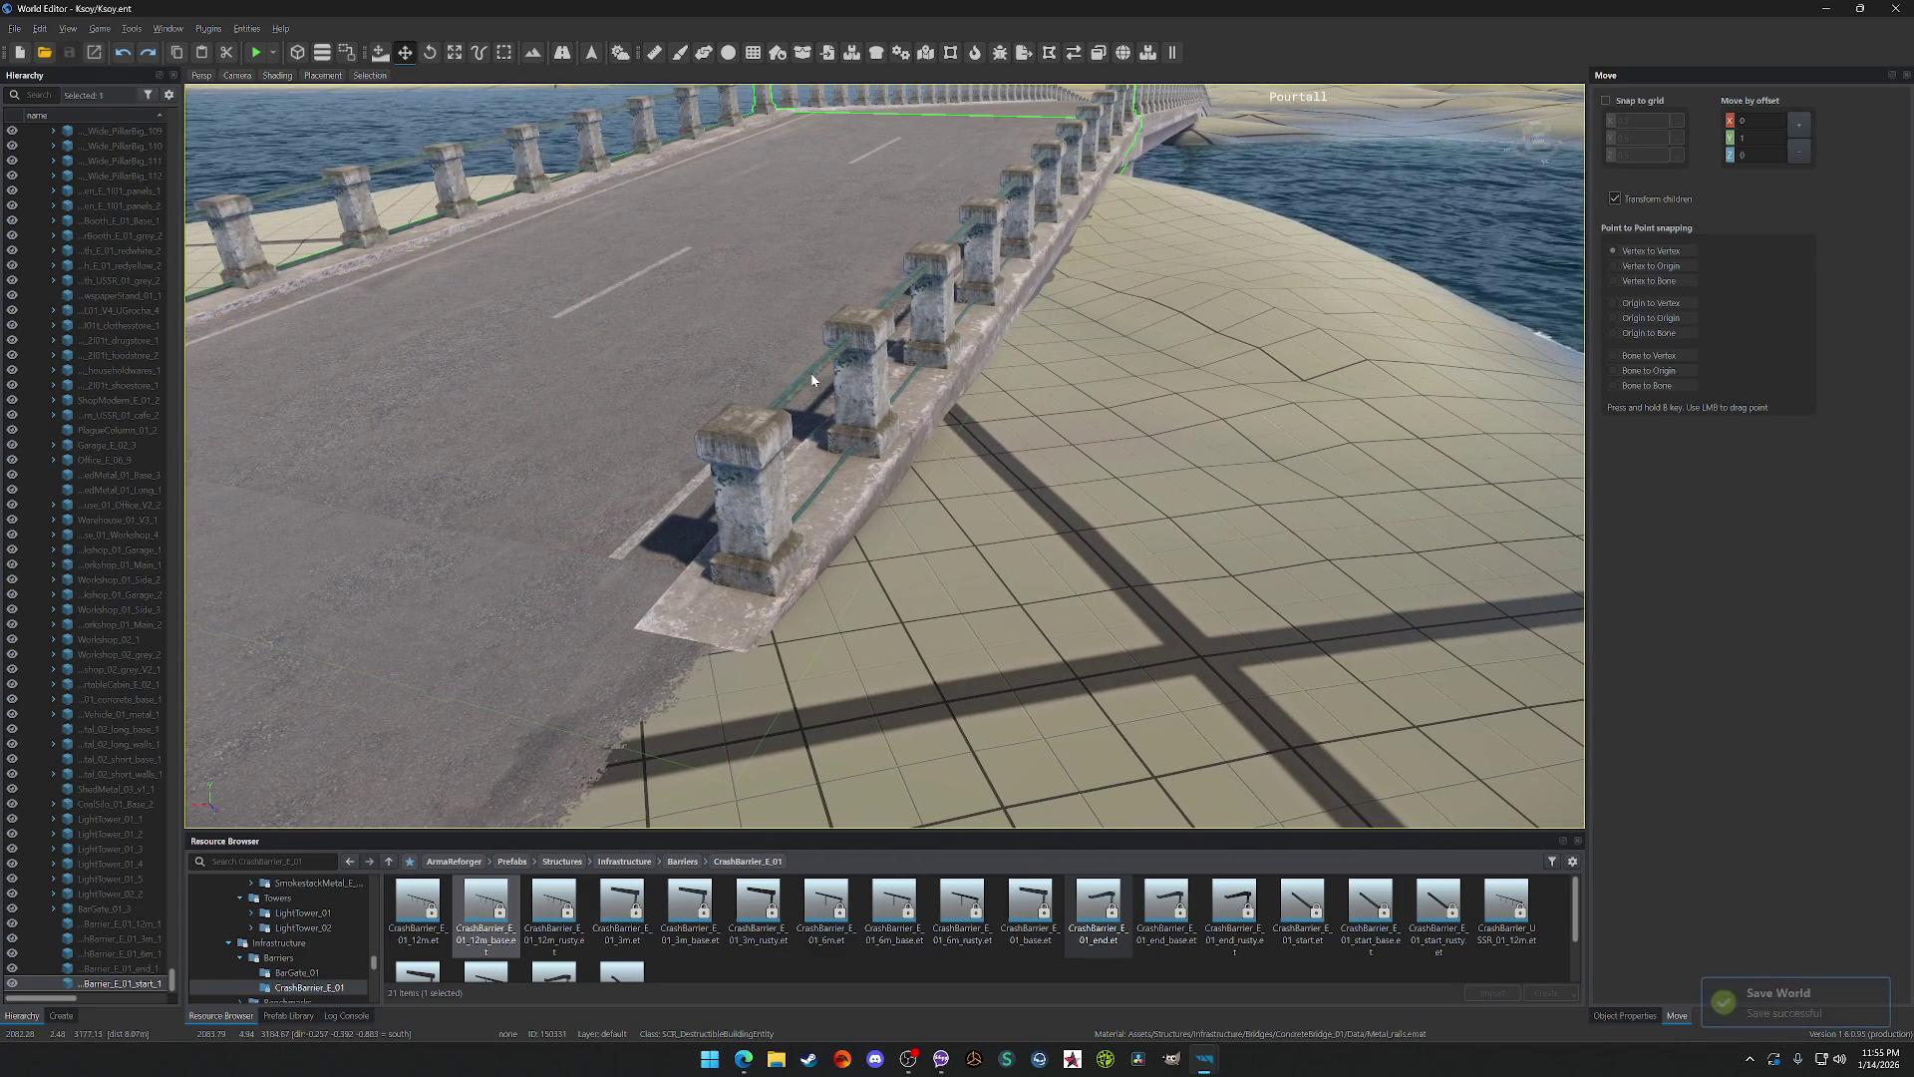
{"action": "left_click", "coordinate": [700, 208]}
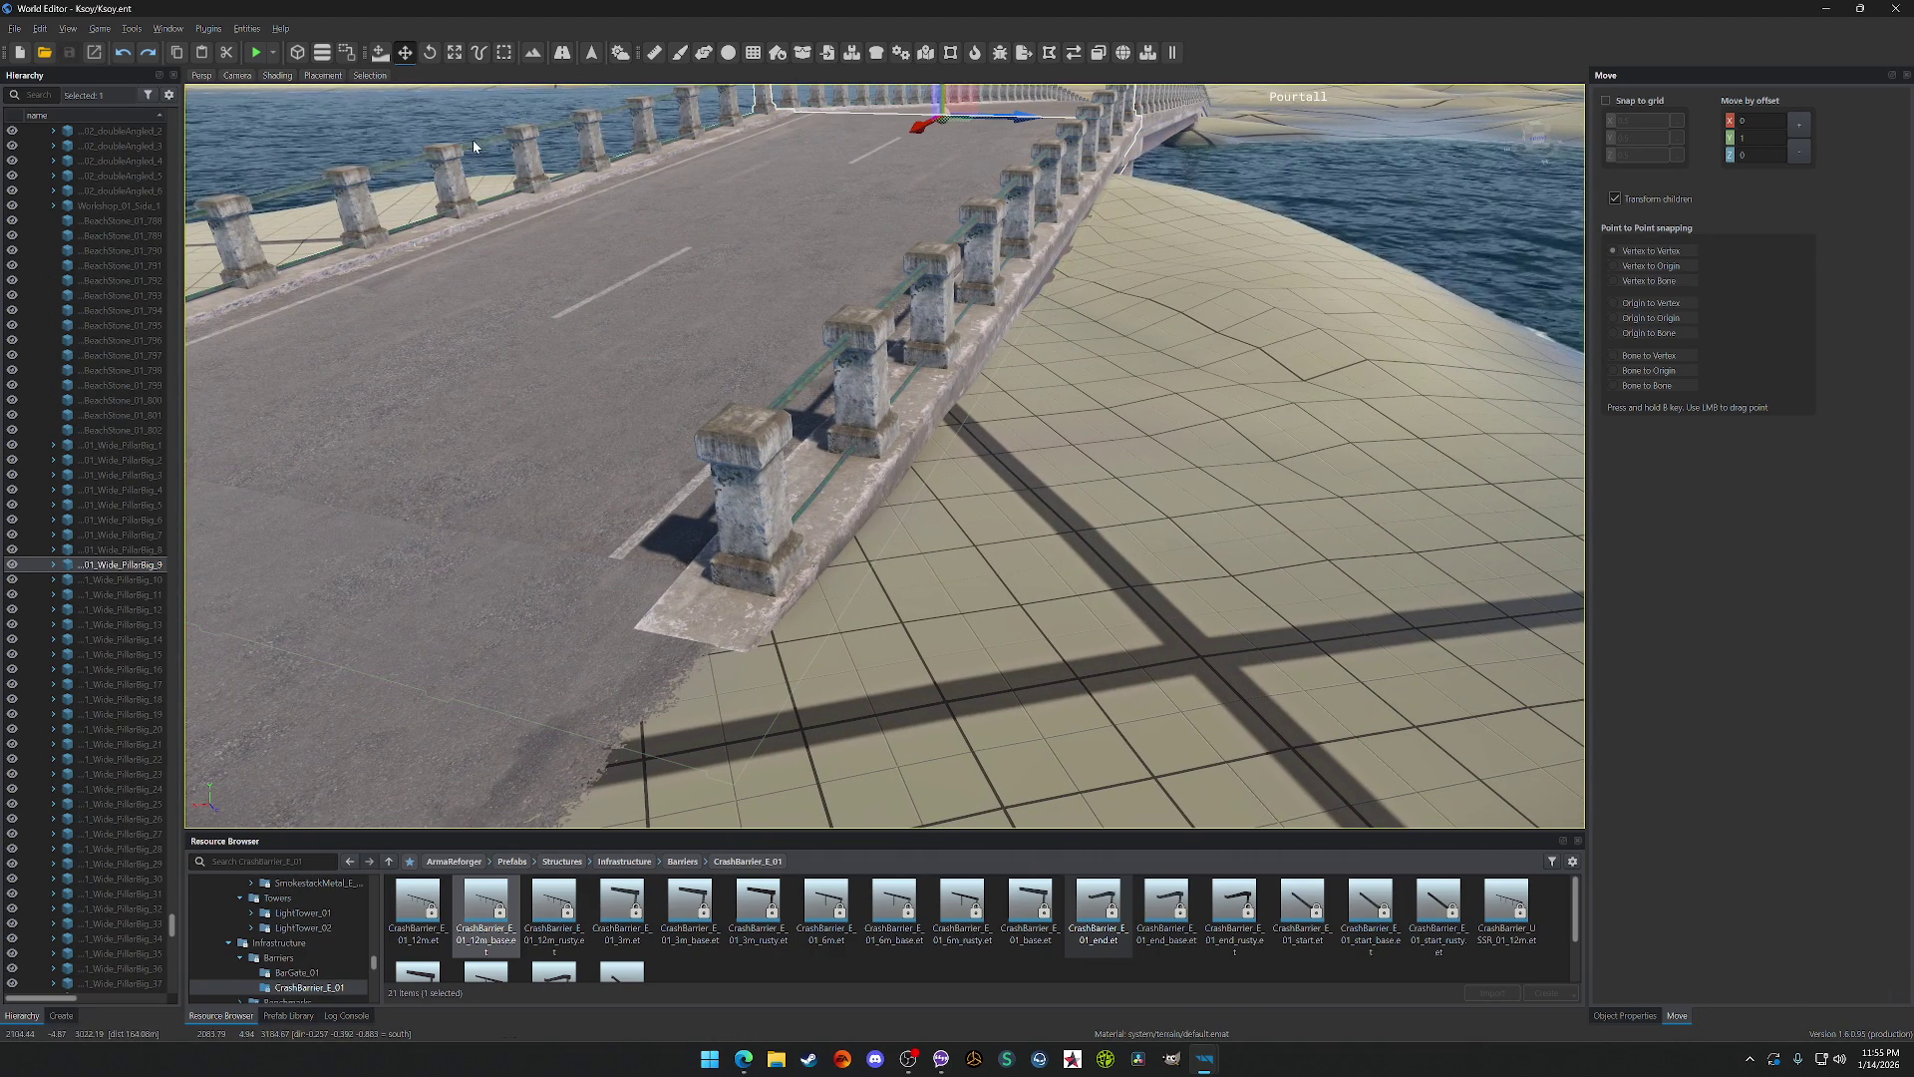
Step: Look toward the town beyond the bridge, then start game mode to preview the map
{"action": "left_click_drag", "start_coordinate": [475, 96], "coordinate": [483, 137]}
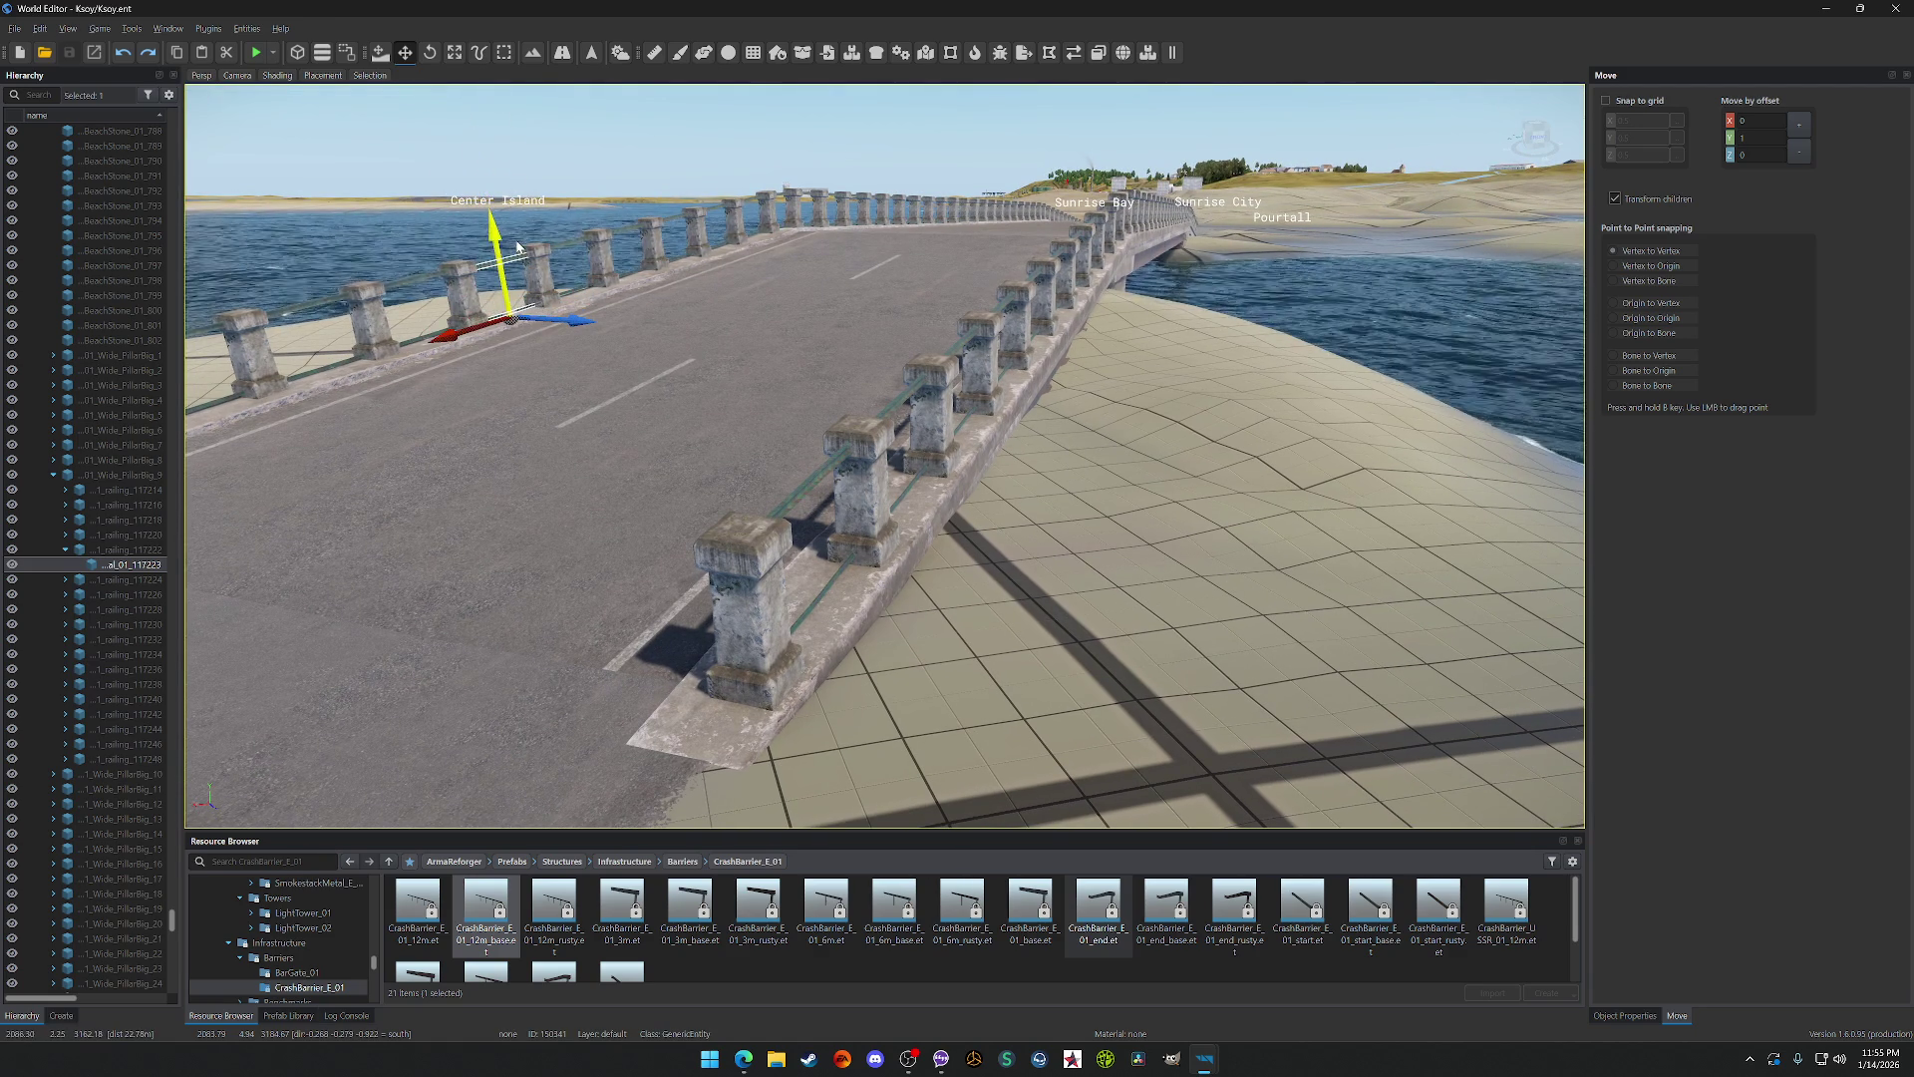
{"action": "left_click_drag", "start_coordinate": [535, 175], "coordinate": [535, 175]}
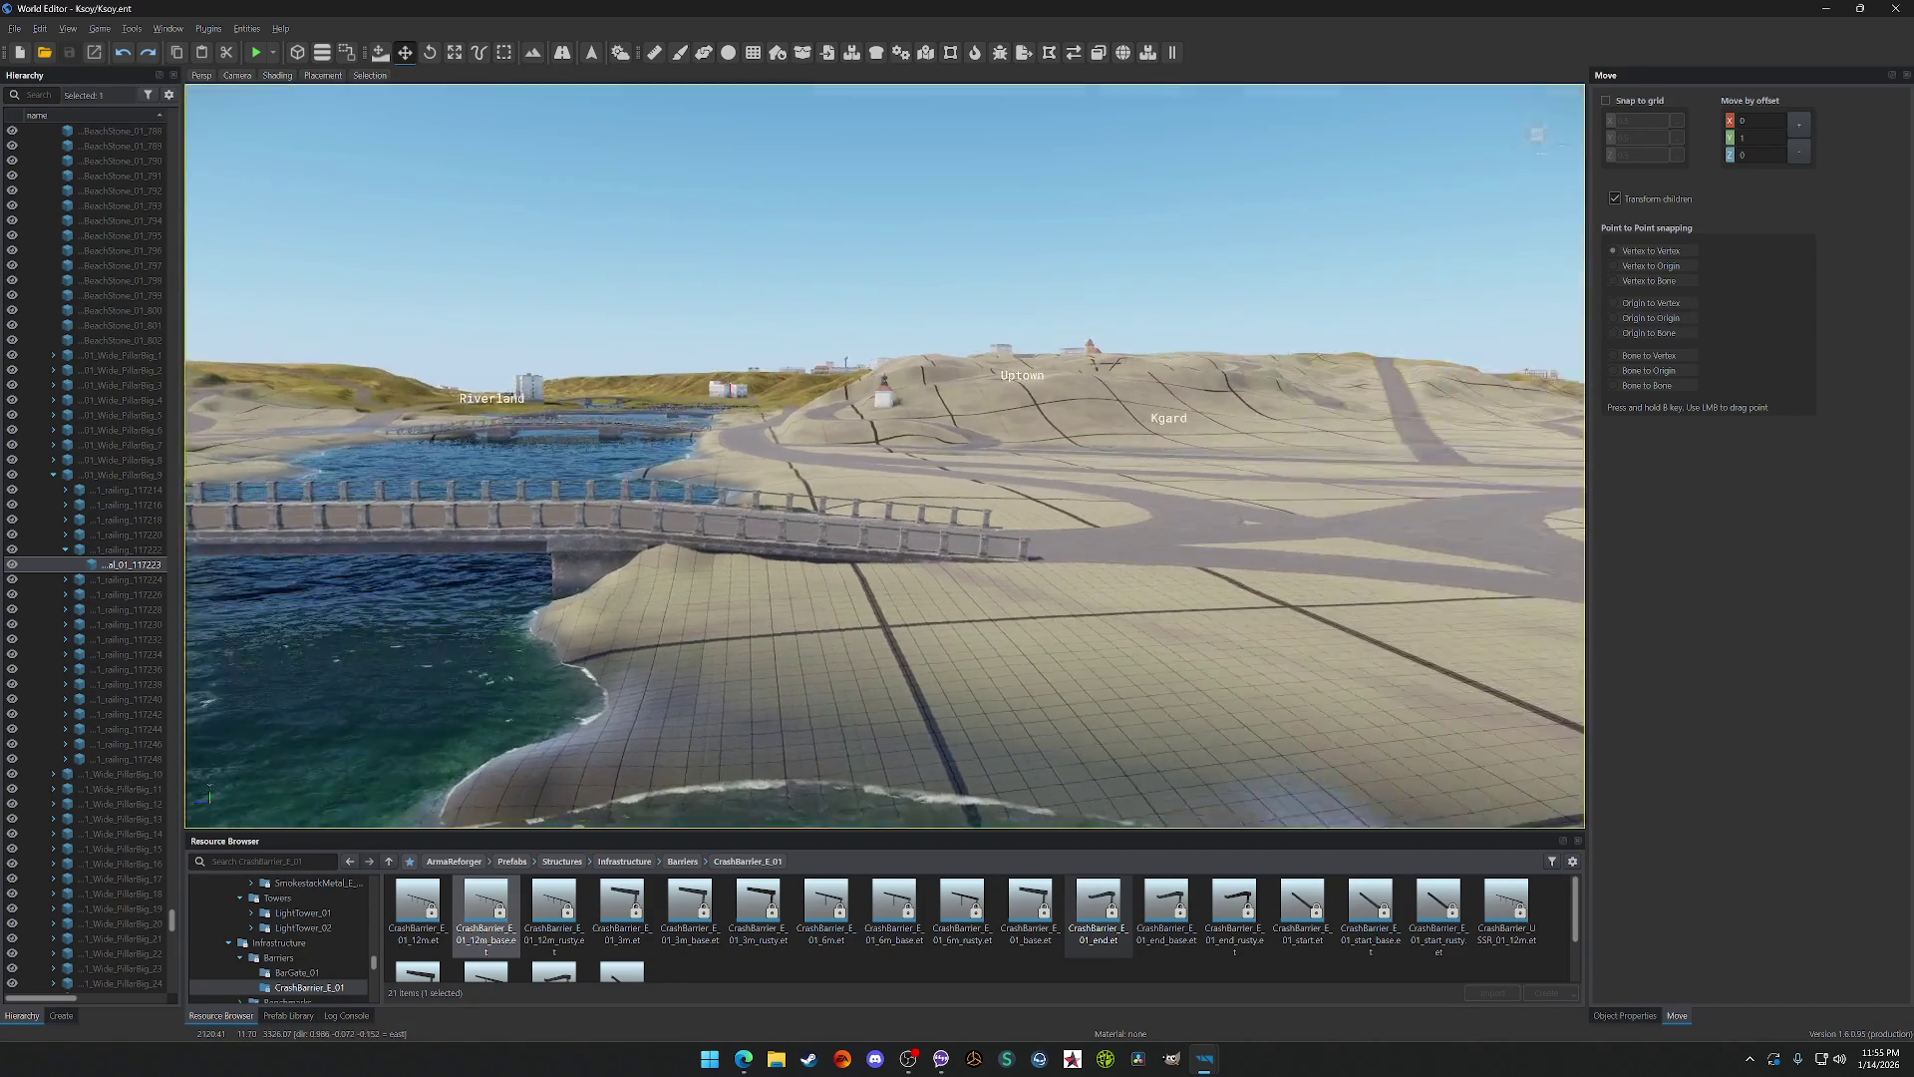
{"action": "left_click_drag", "start_coordinate": [656, 98], "coordinate": [656, 99]}
{"action": "left_click", "coordinate": [256, 53]}
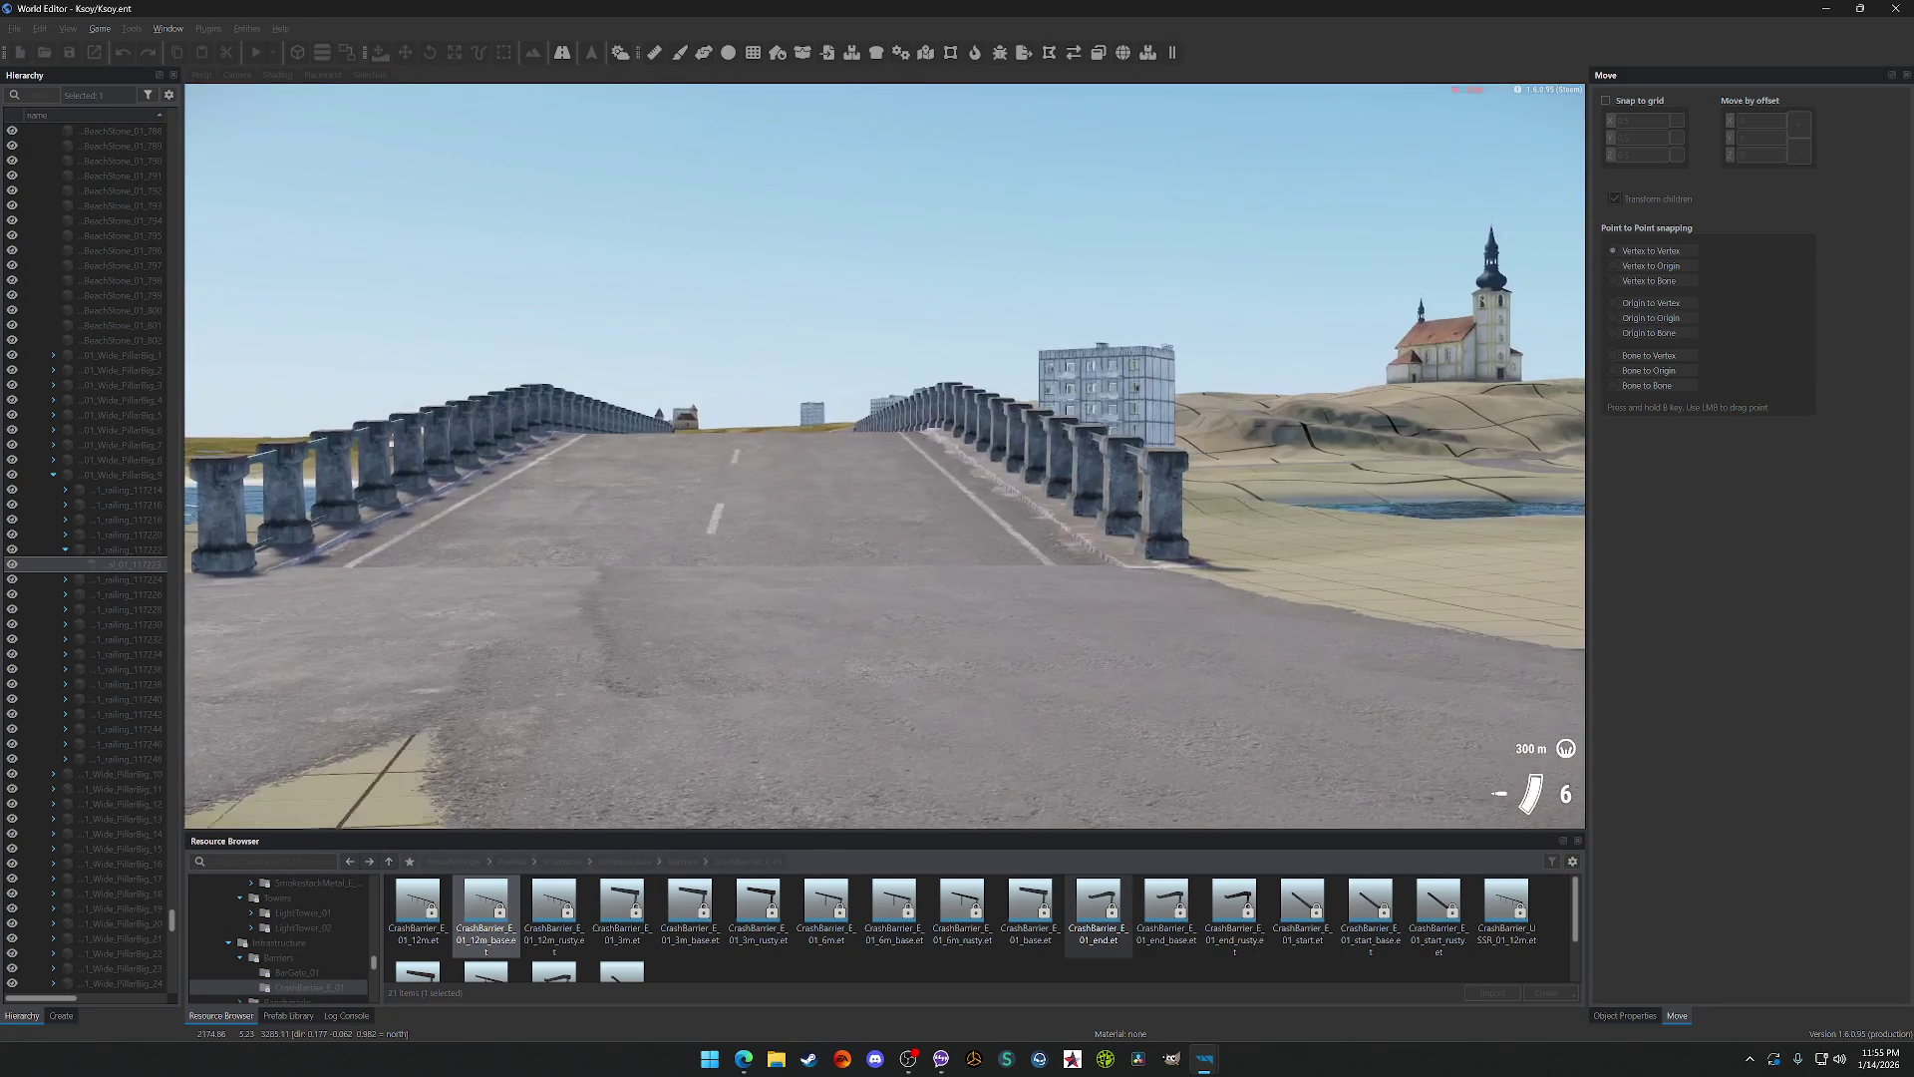
Step: Walk over the bridge, across the plaza onto the stone bridge deck, then exit to edit mode
{"action": "key", "text": "w"}
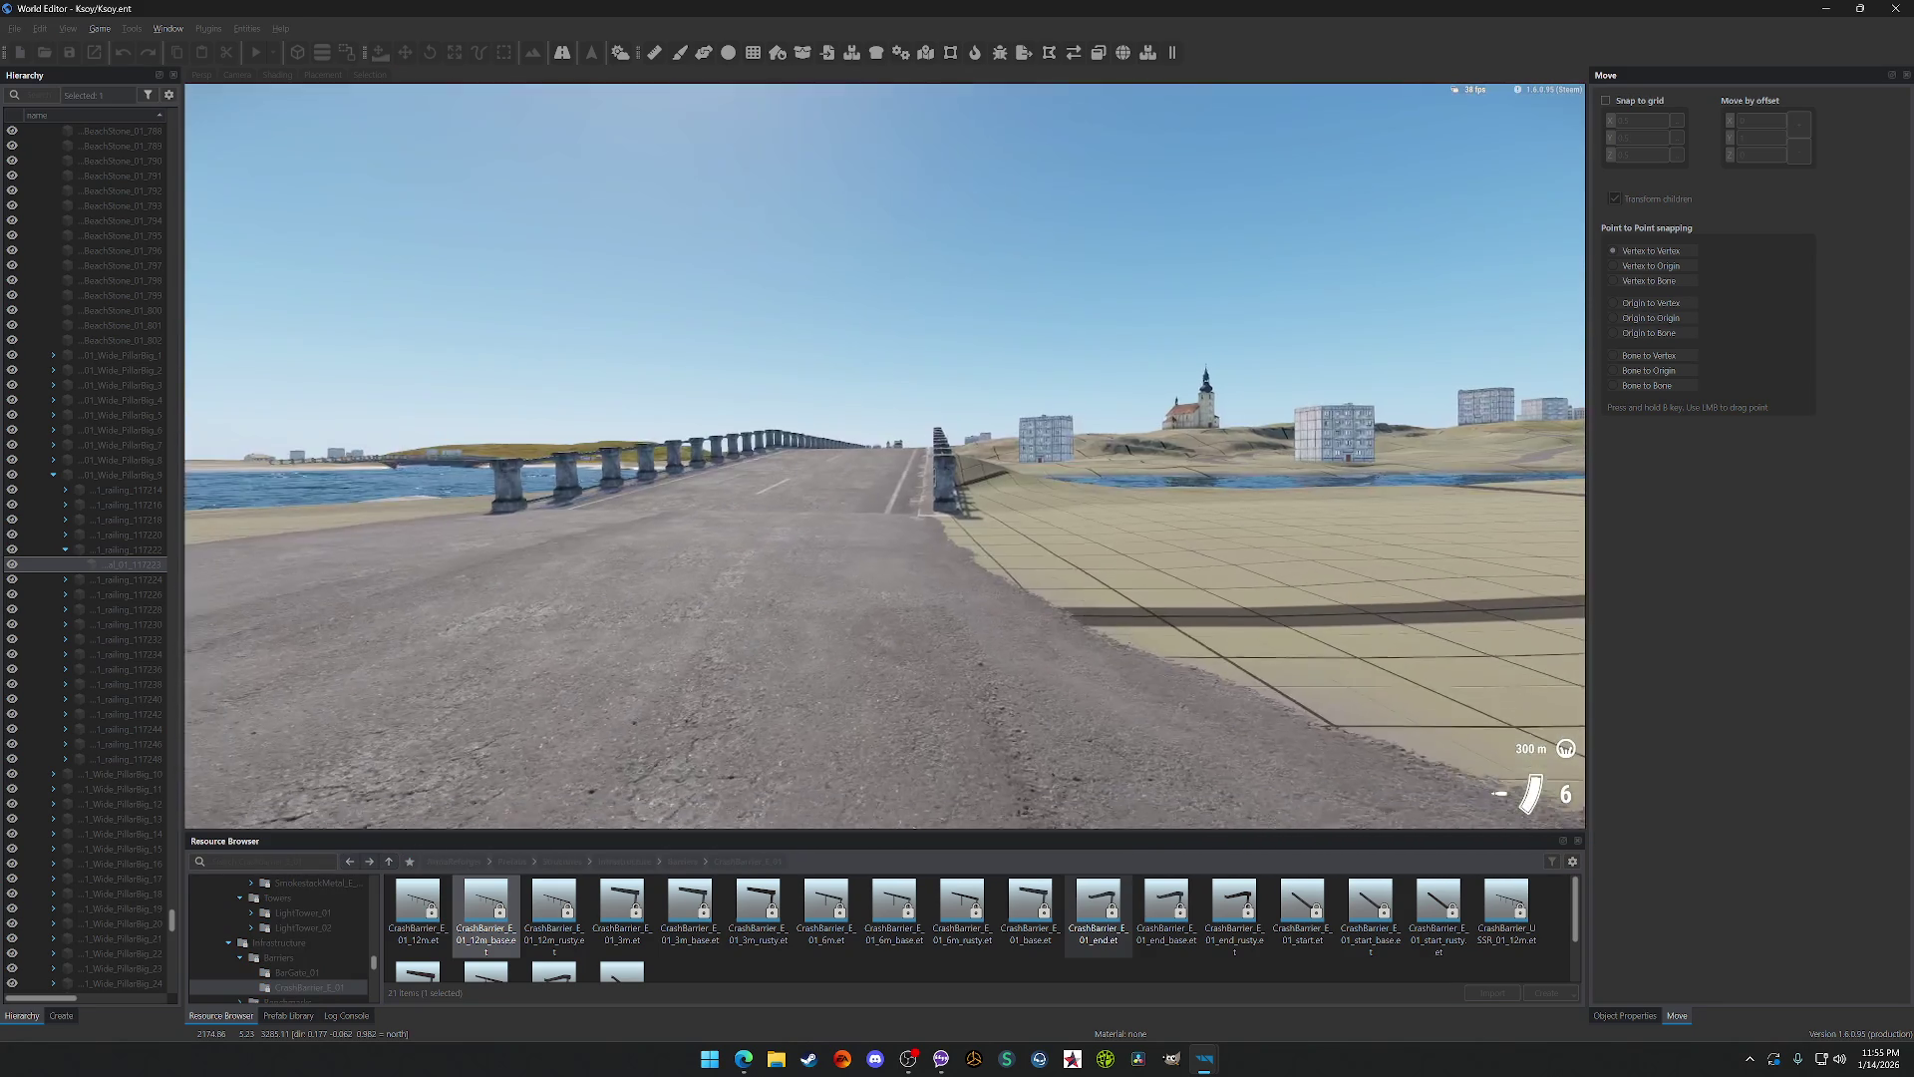
{"action": "key", "text": "w"}
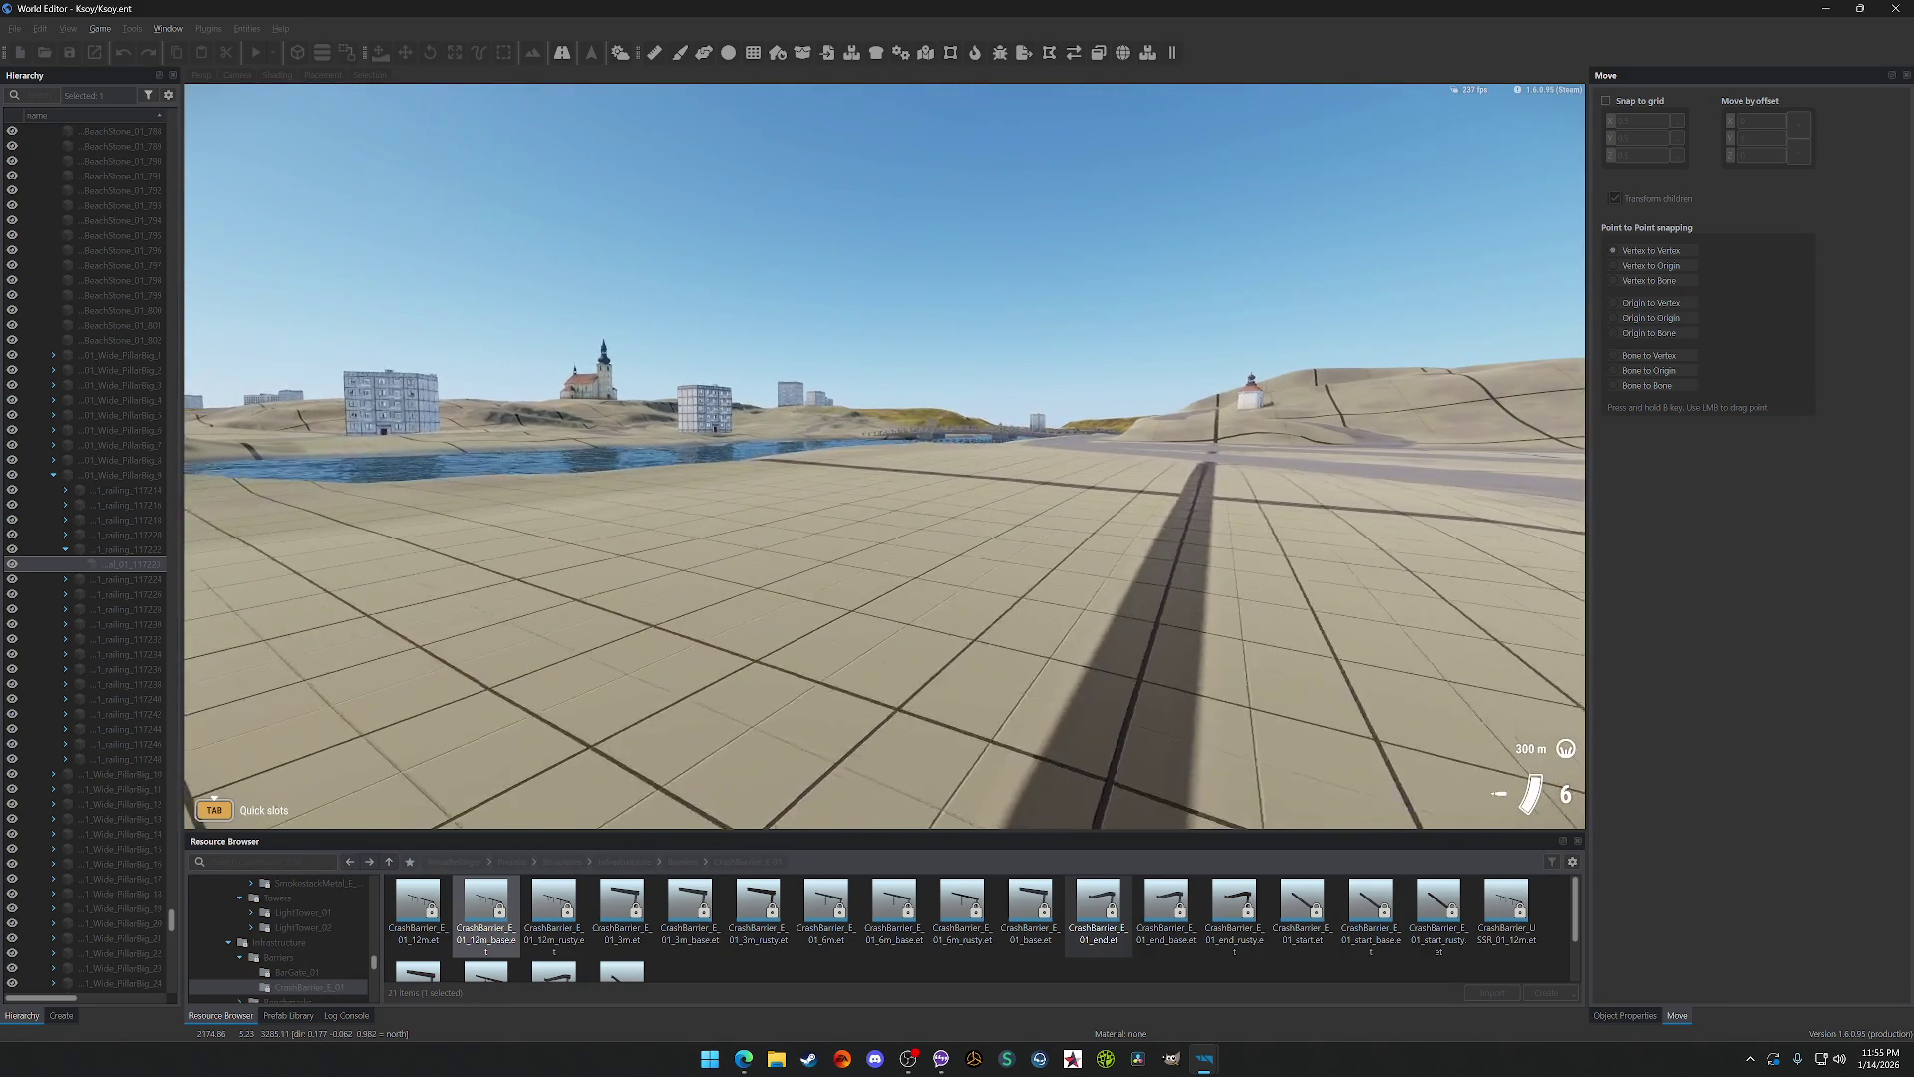
{"action": "key", "text": "w"}
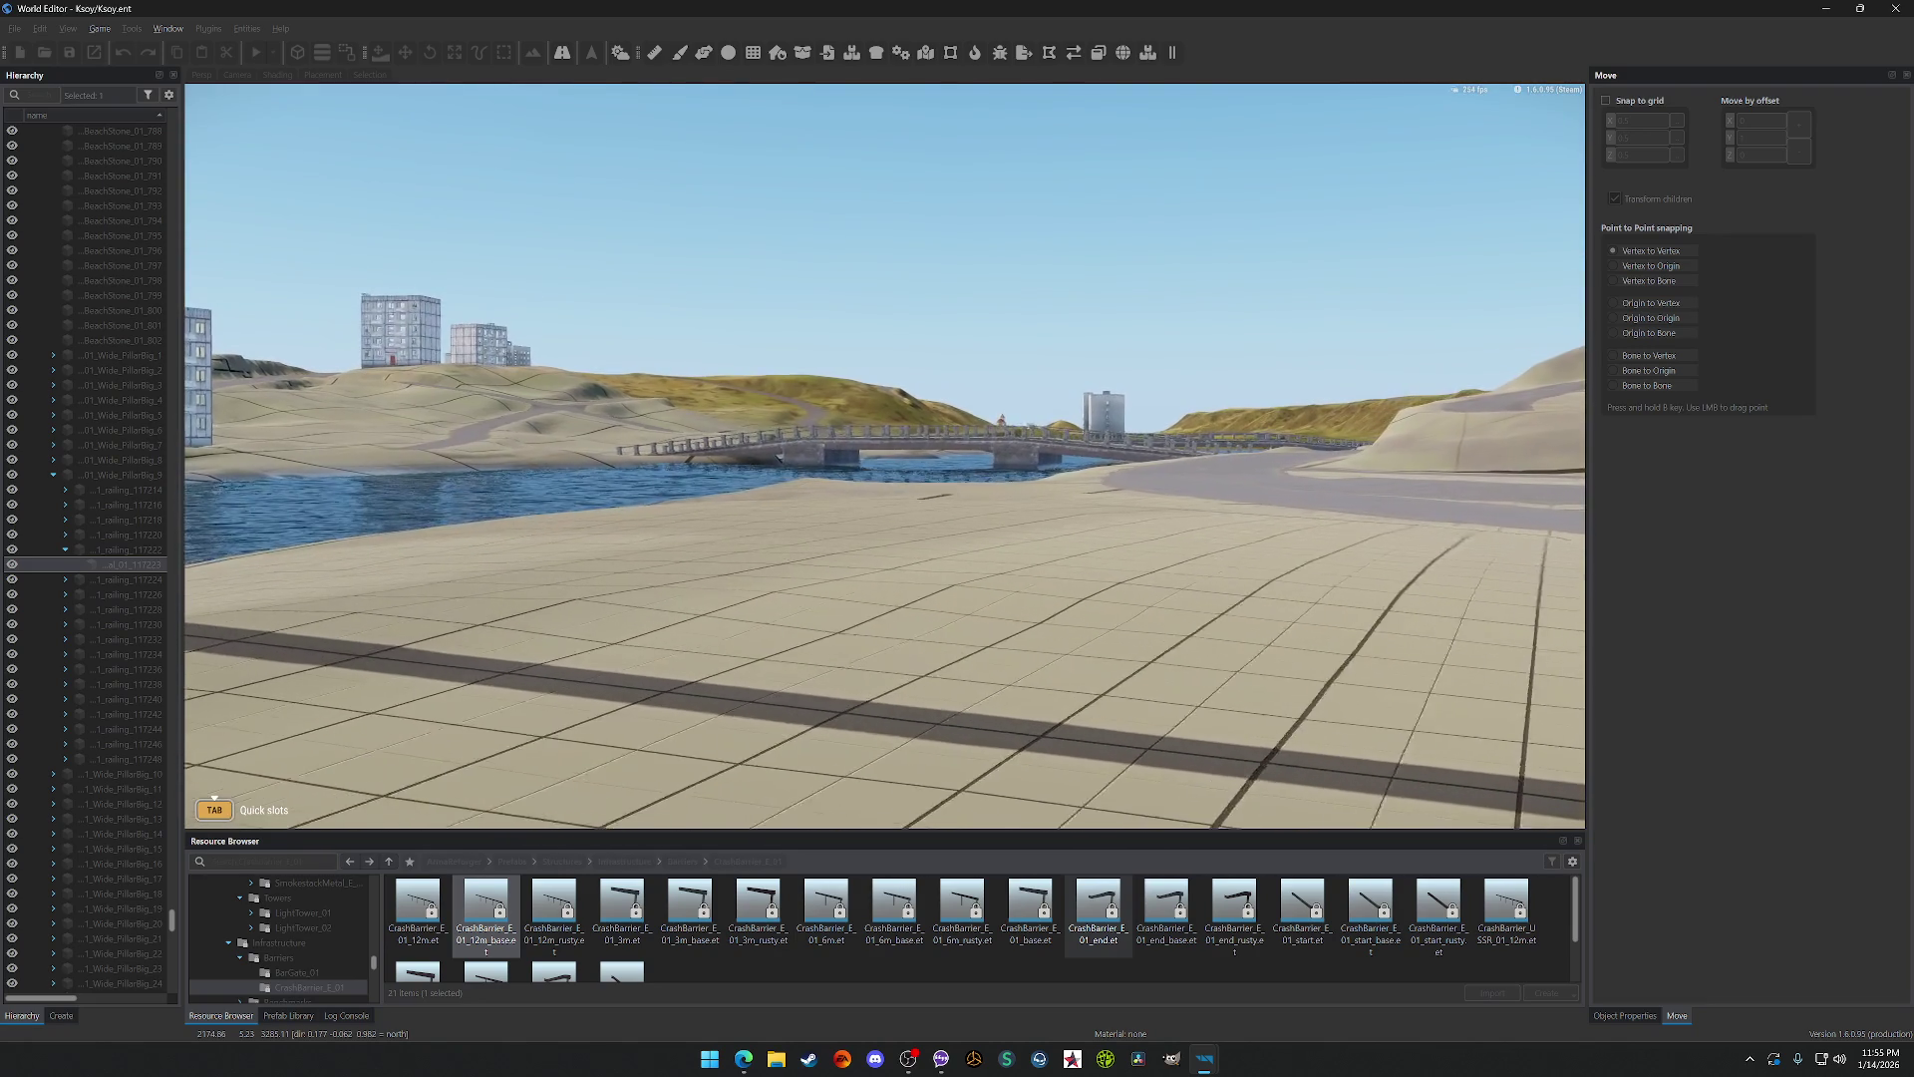
{"action": "key", "text": "w"}
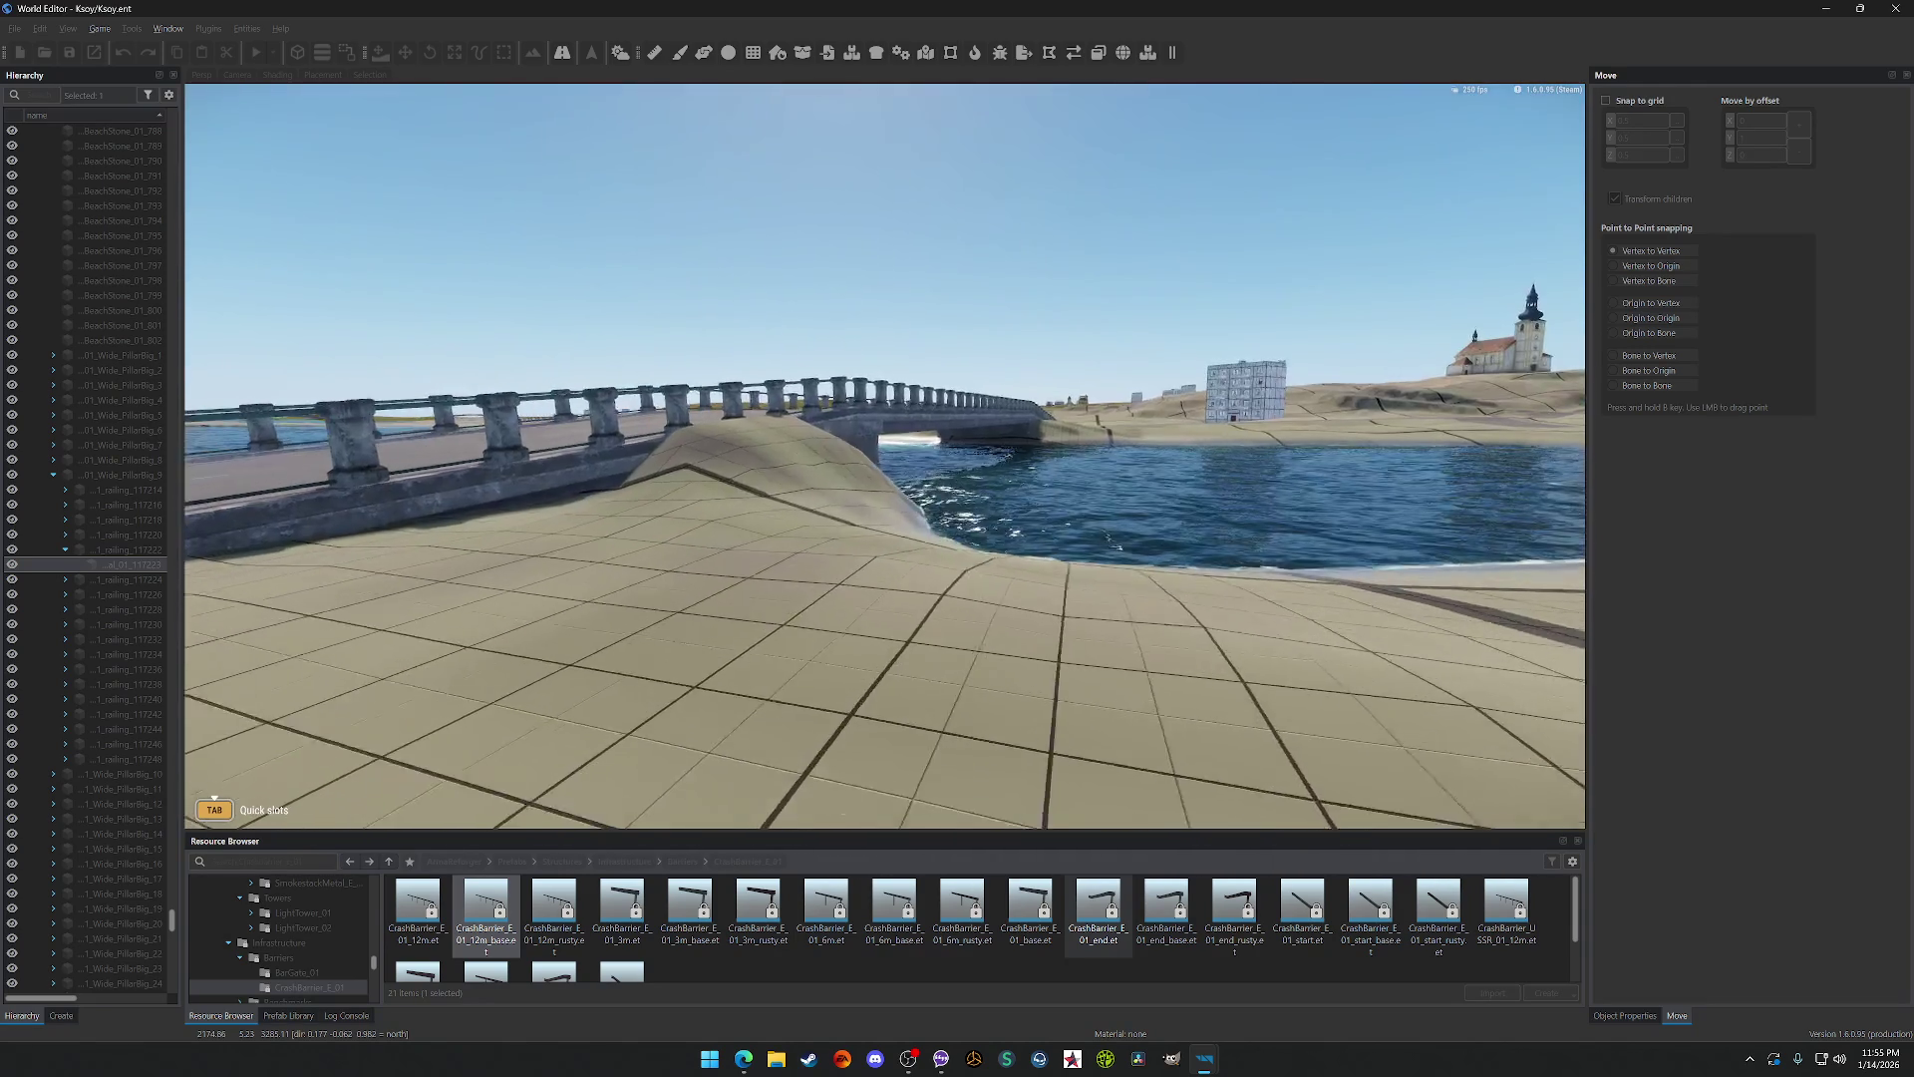
{"action": "key", "text": "w"}
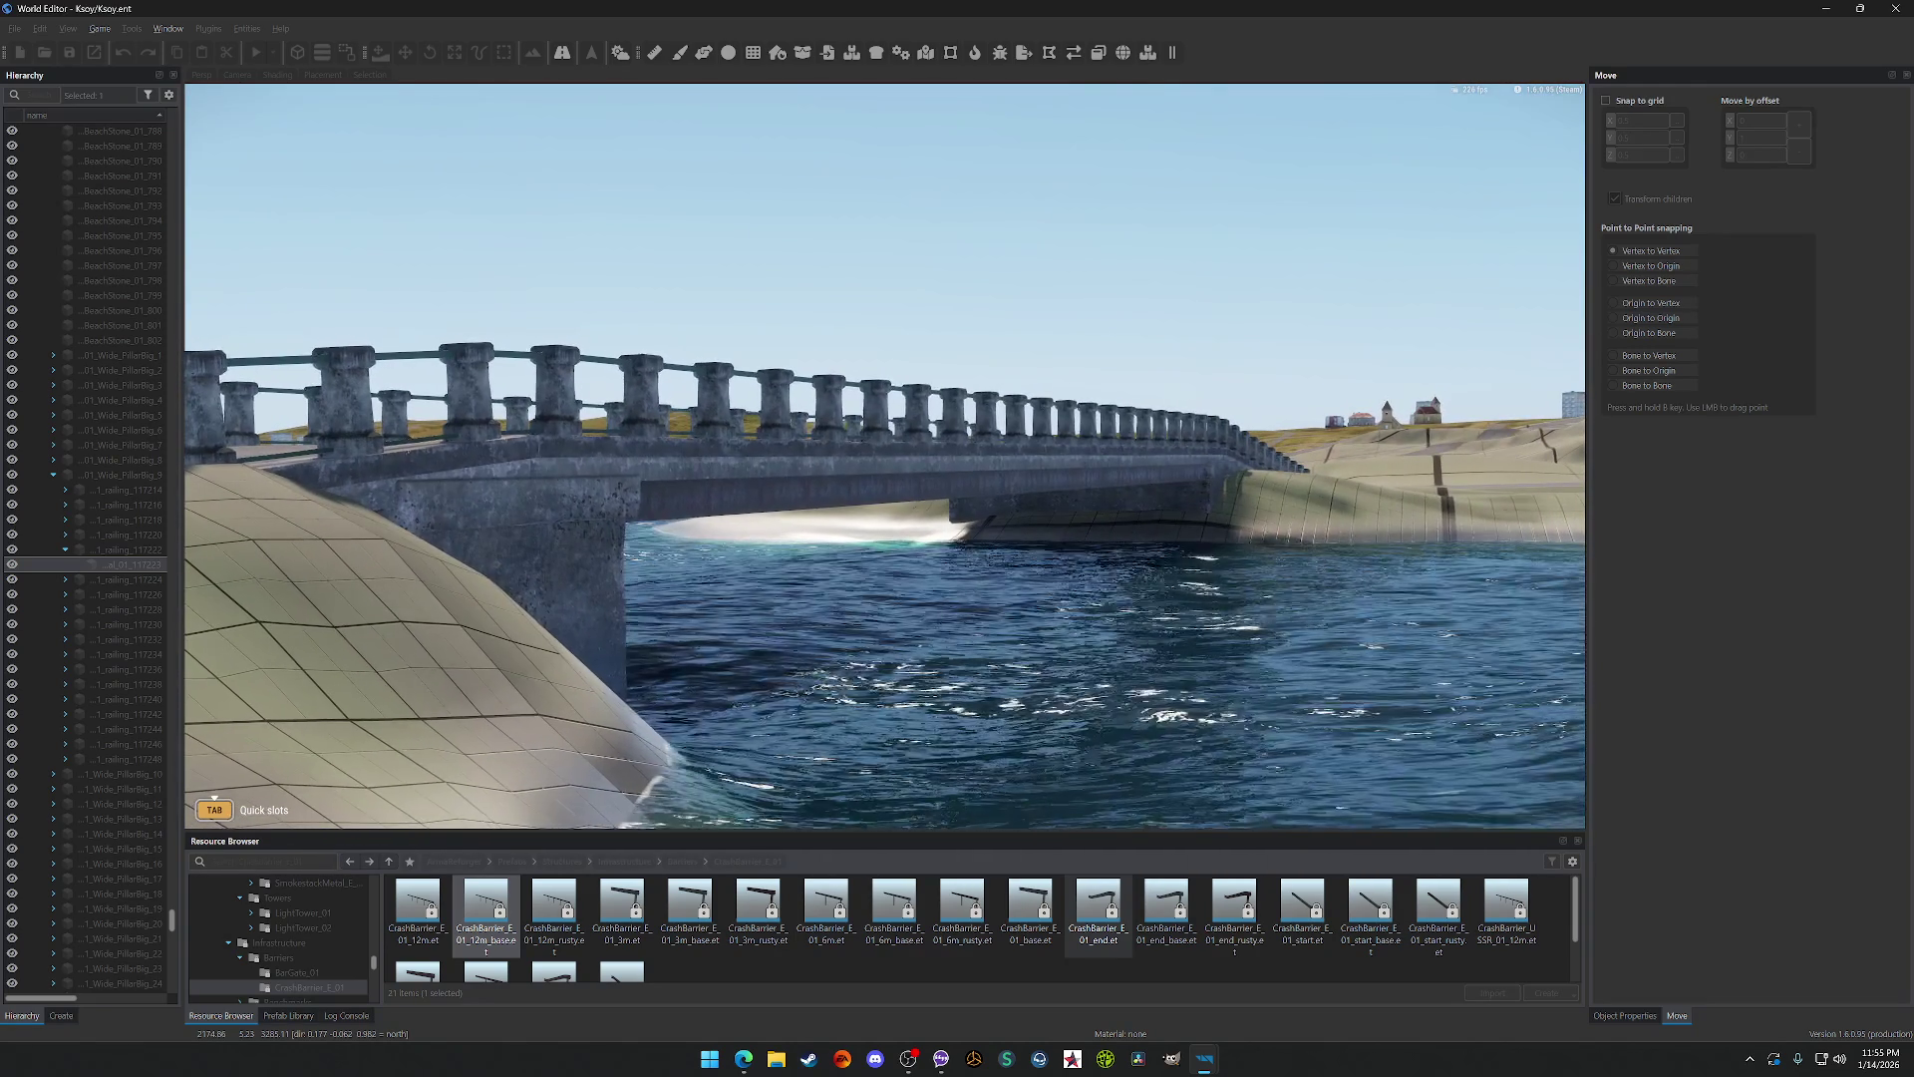
{"action": "key", "text": "w"}
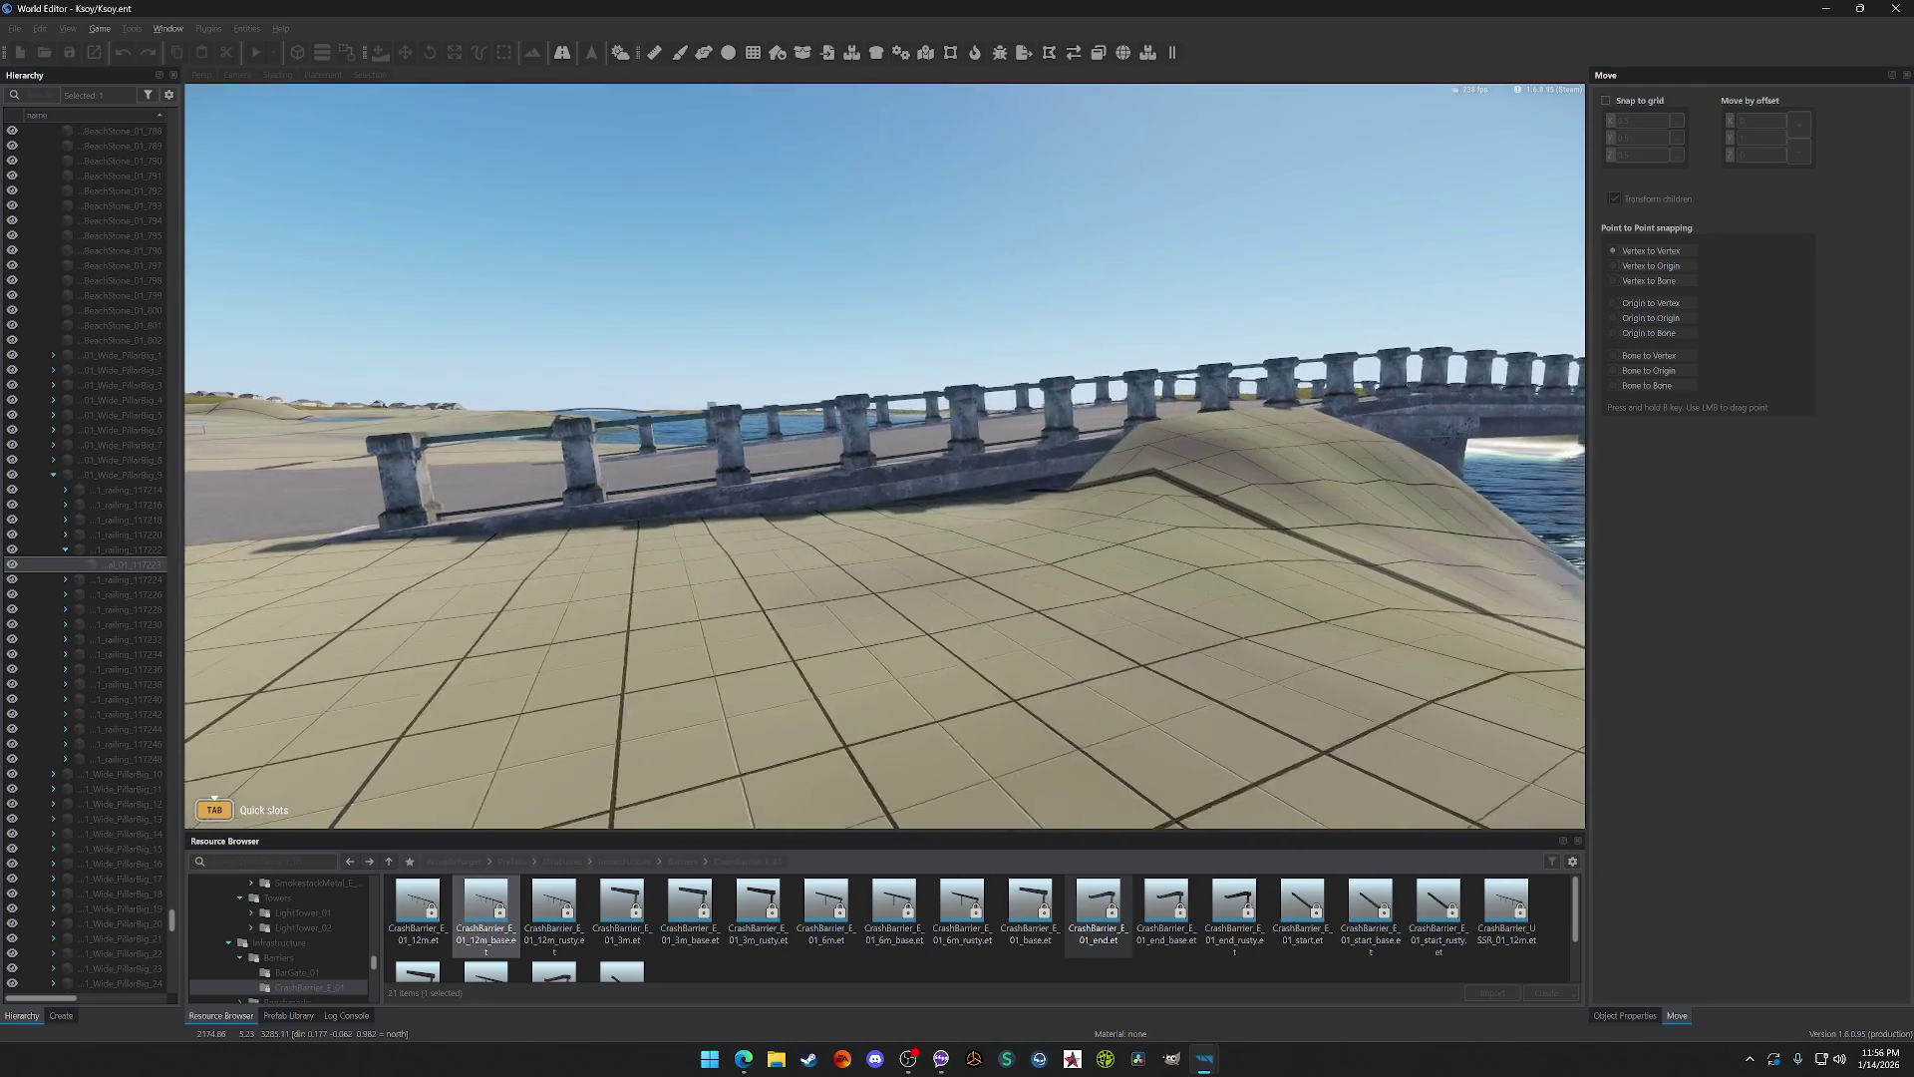
{"action": "key", "text": "w"}
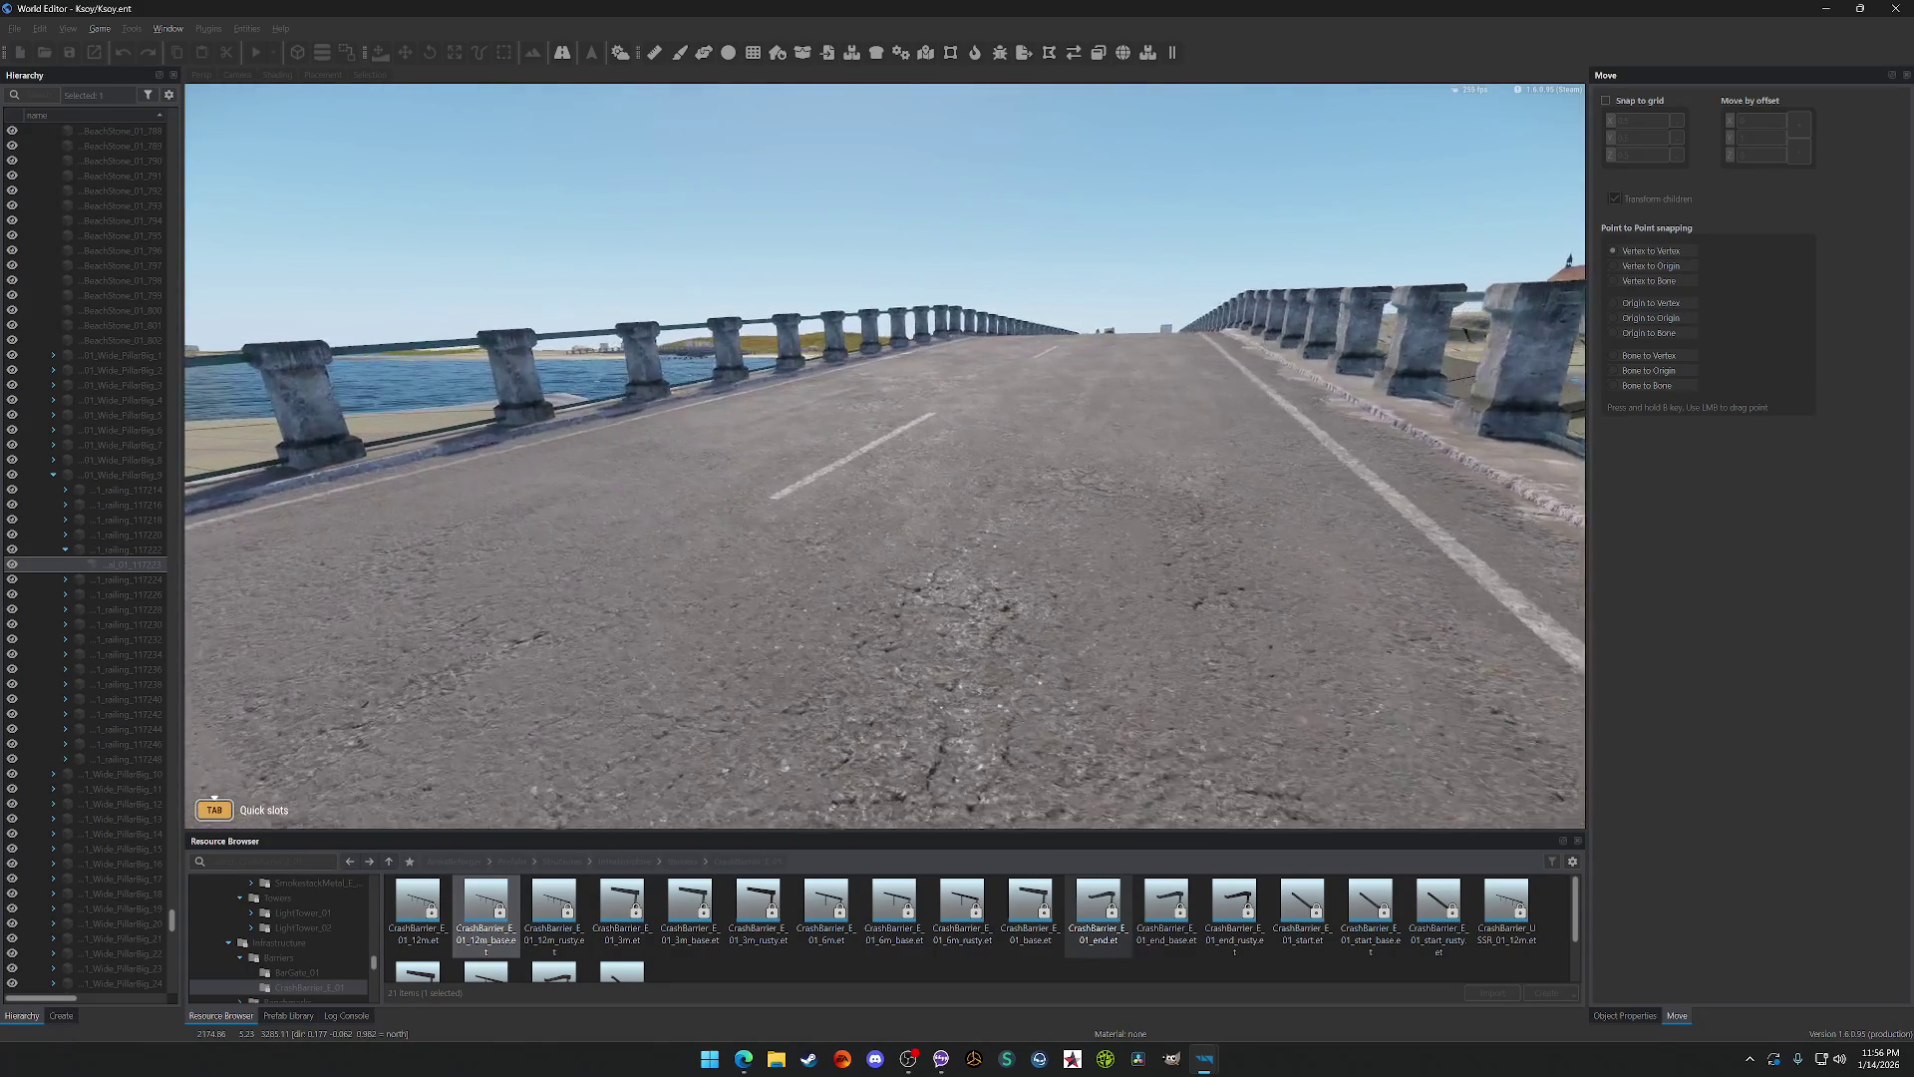
{"action": "key", "text": "Escape"}
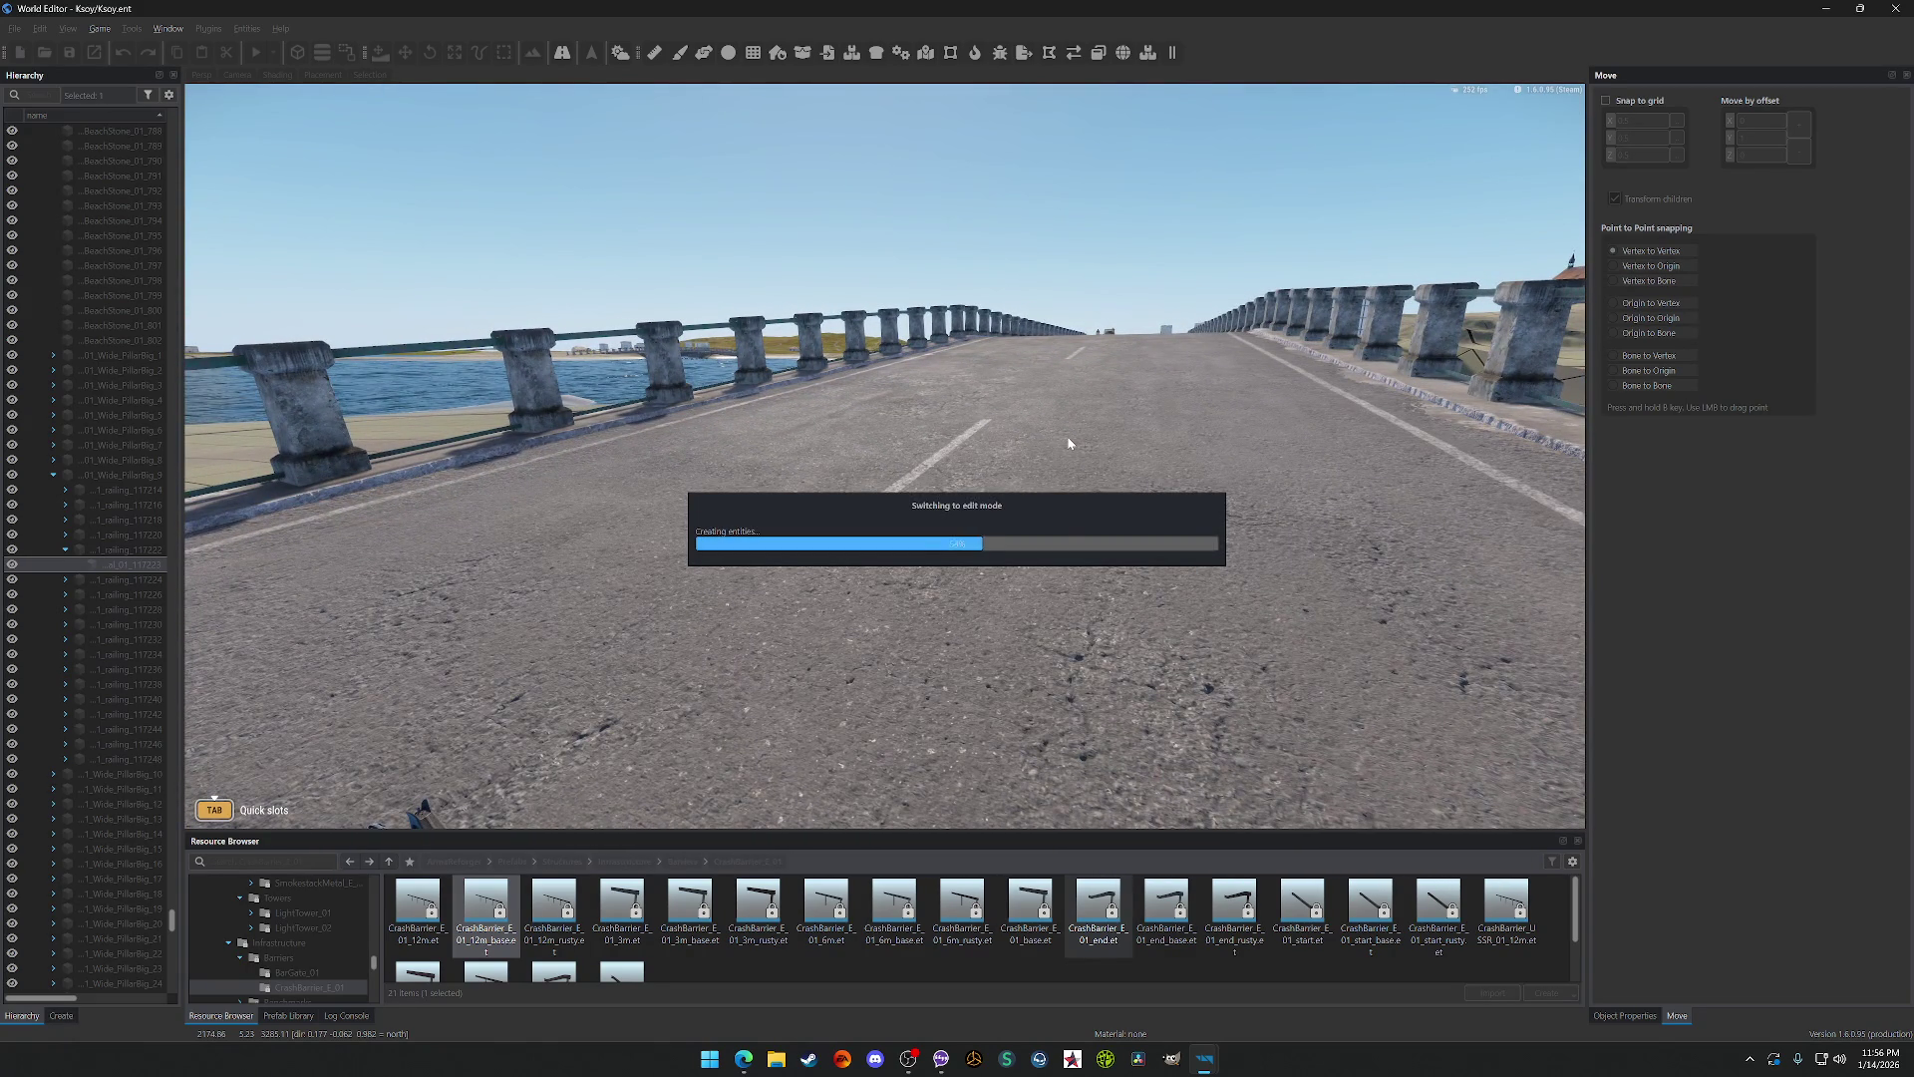
Step: Fly from the bridge to the Sunrise City beach and return the Resource Browser to Barriers
{"action": "key", "text": "f"}
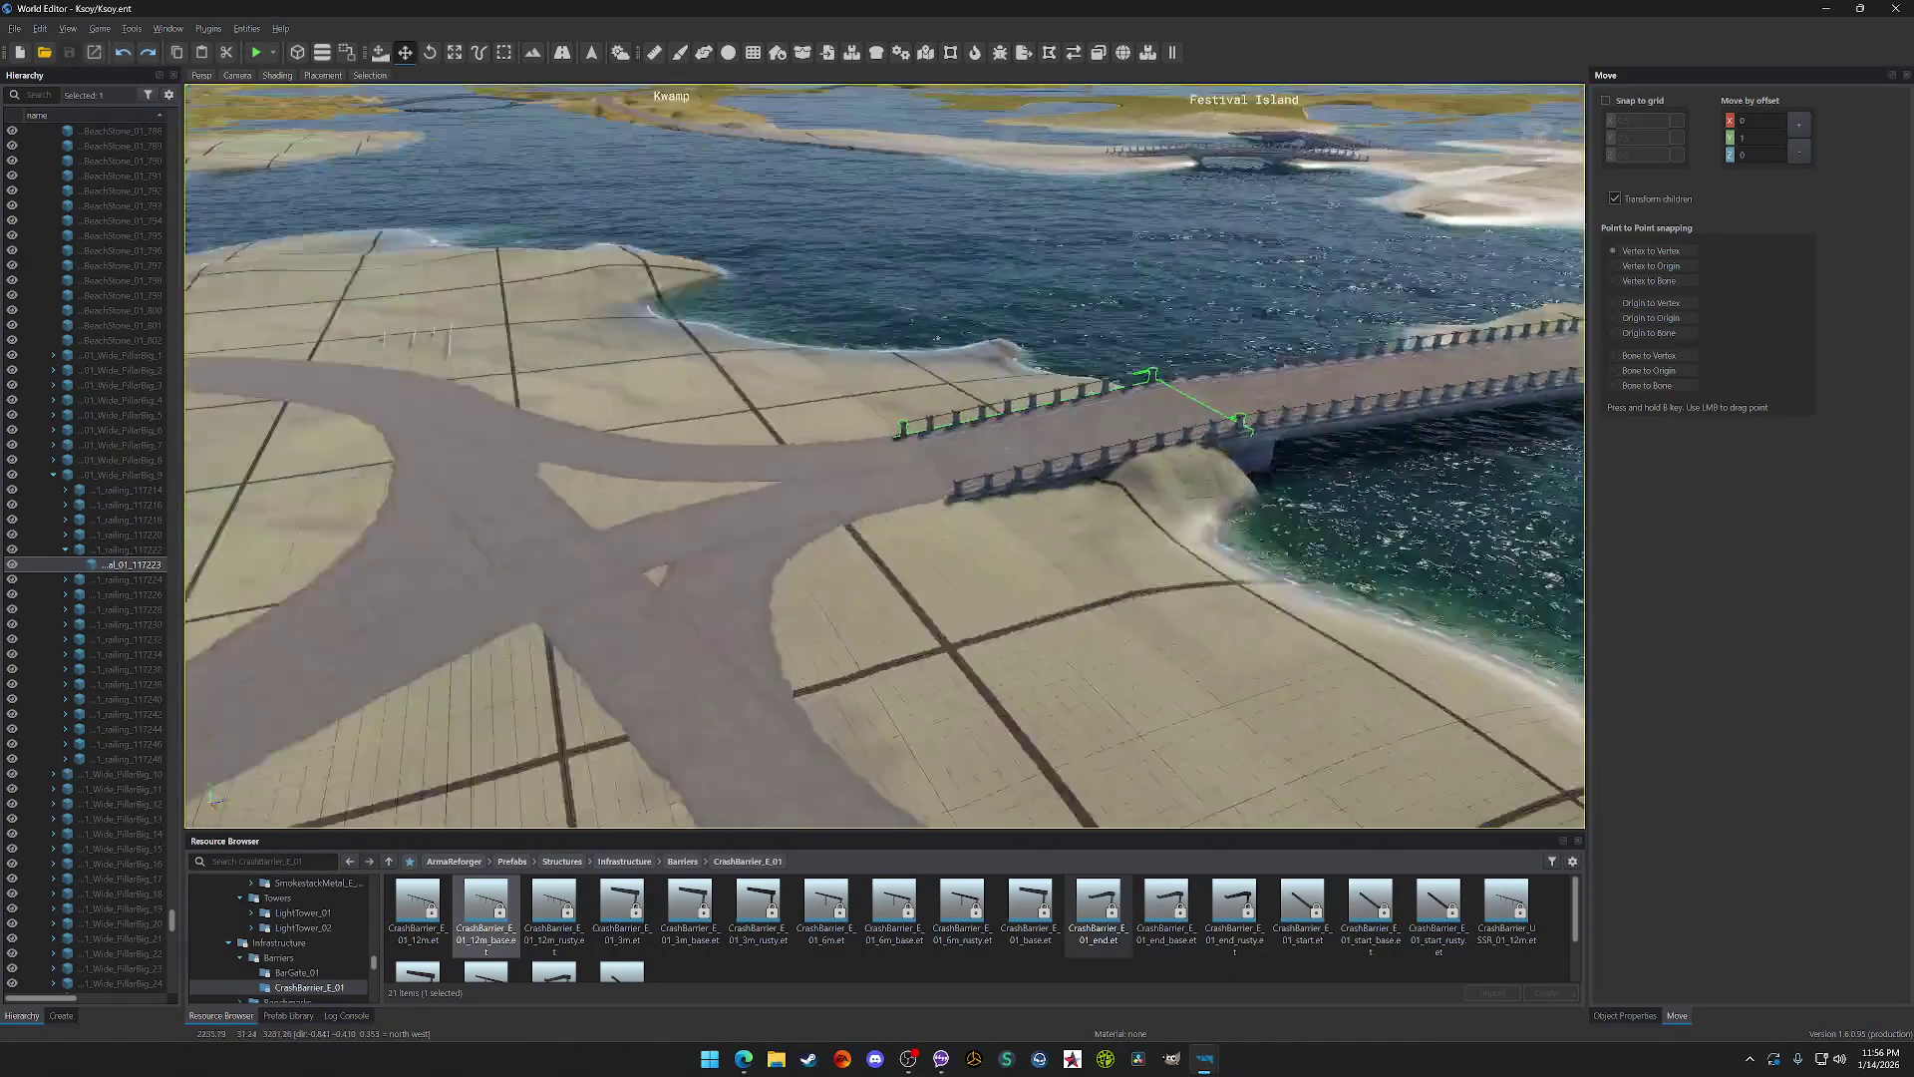
{"action": "key", "text": "w"}
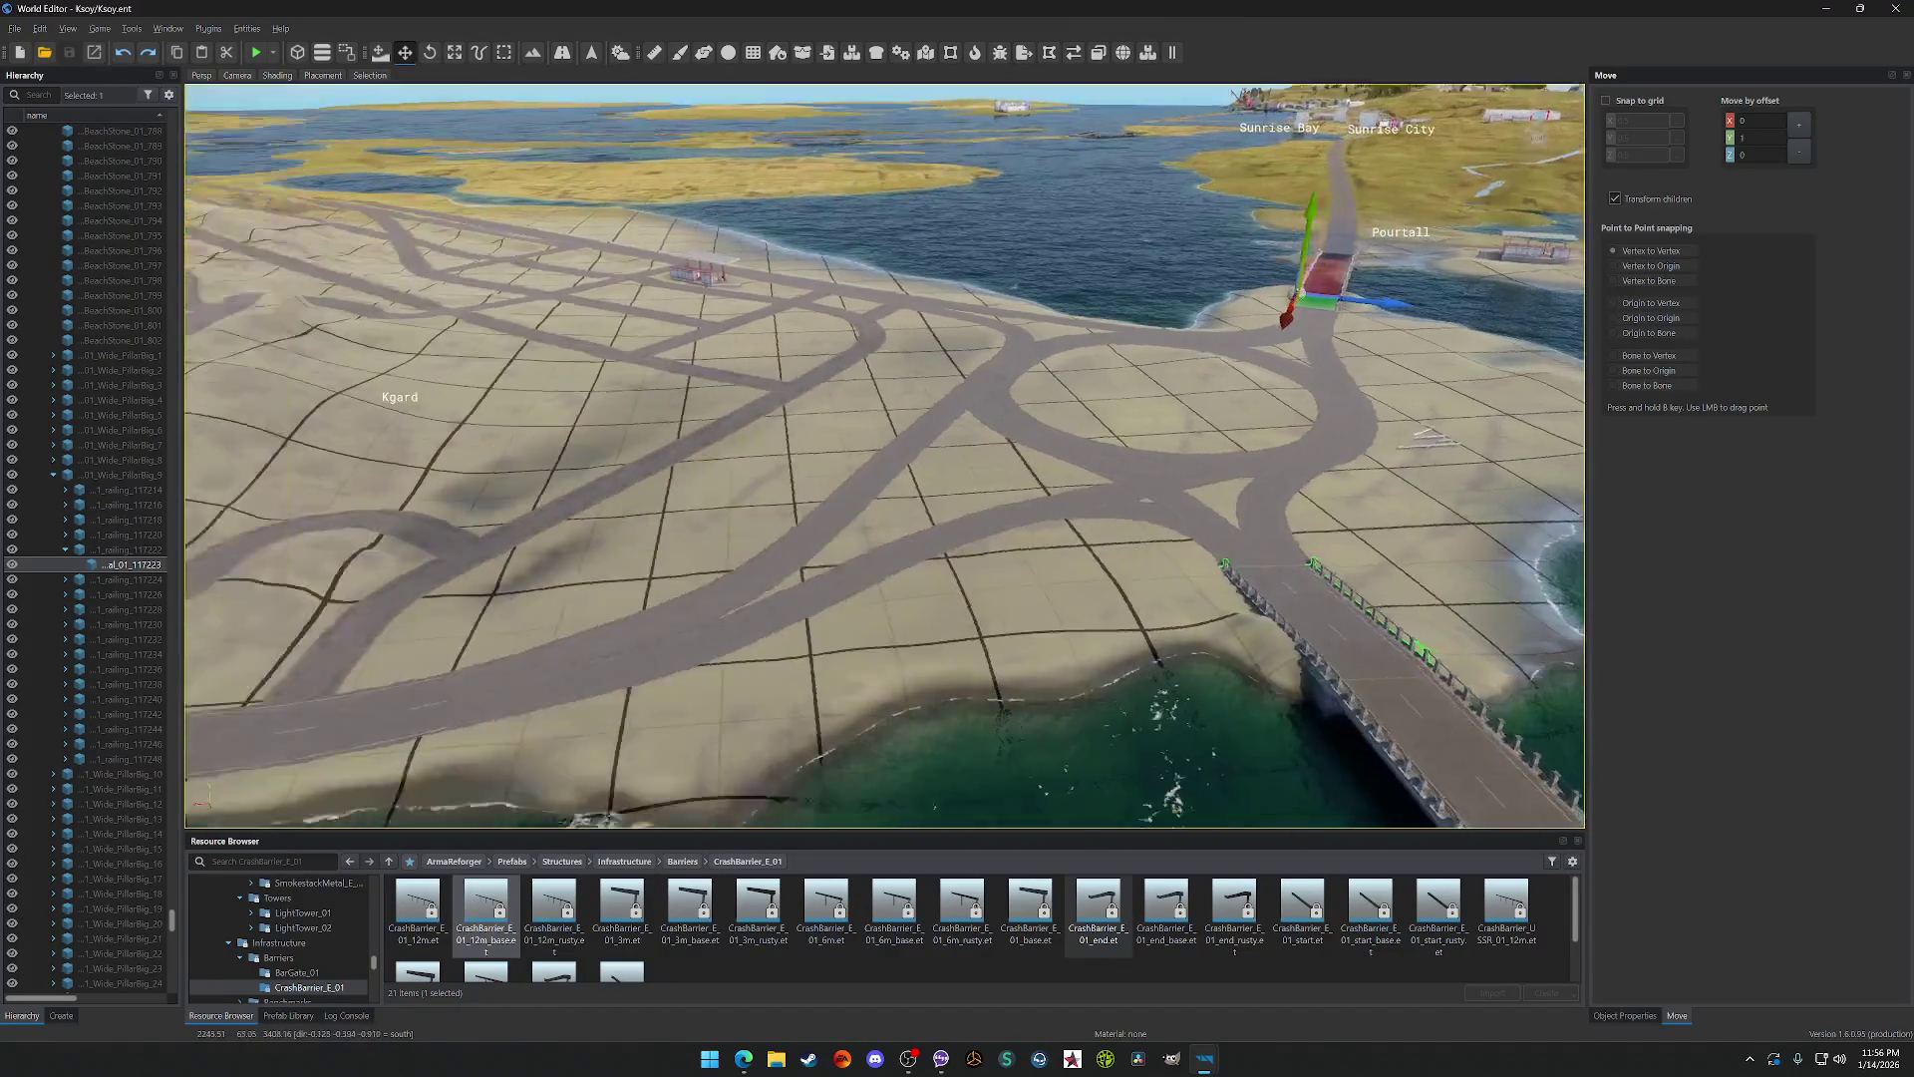
{"action": "key", "text": "s"}
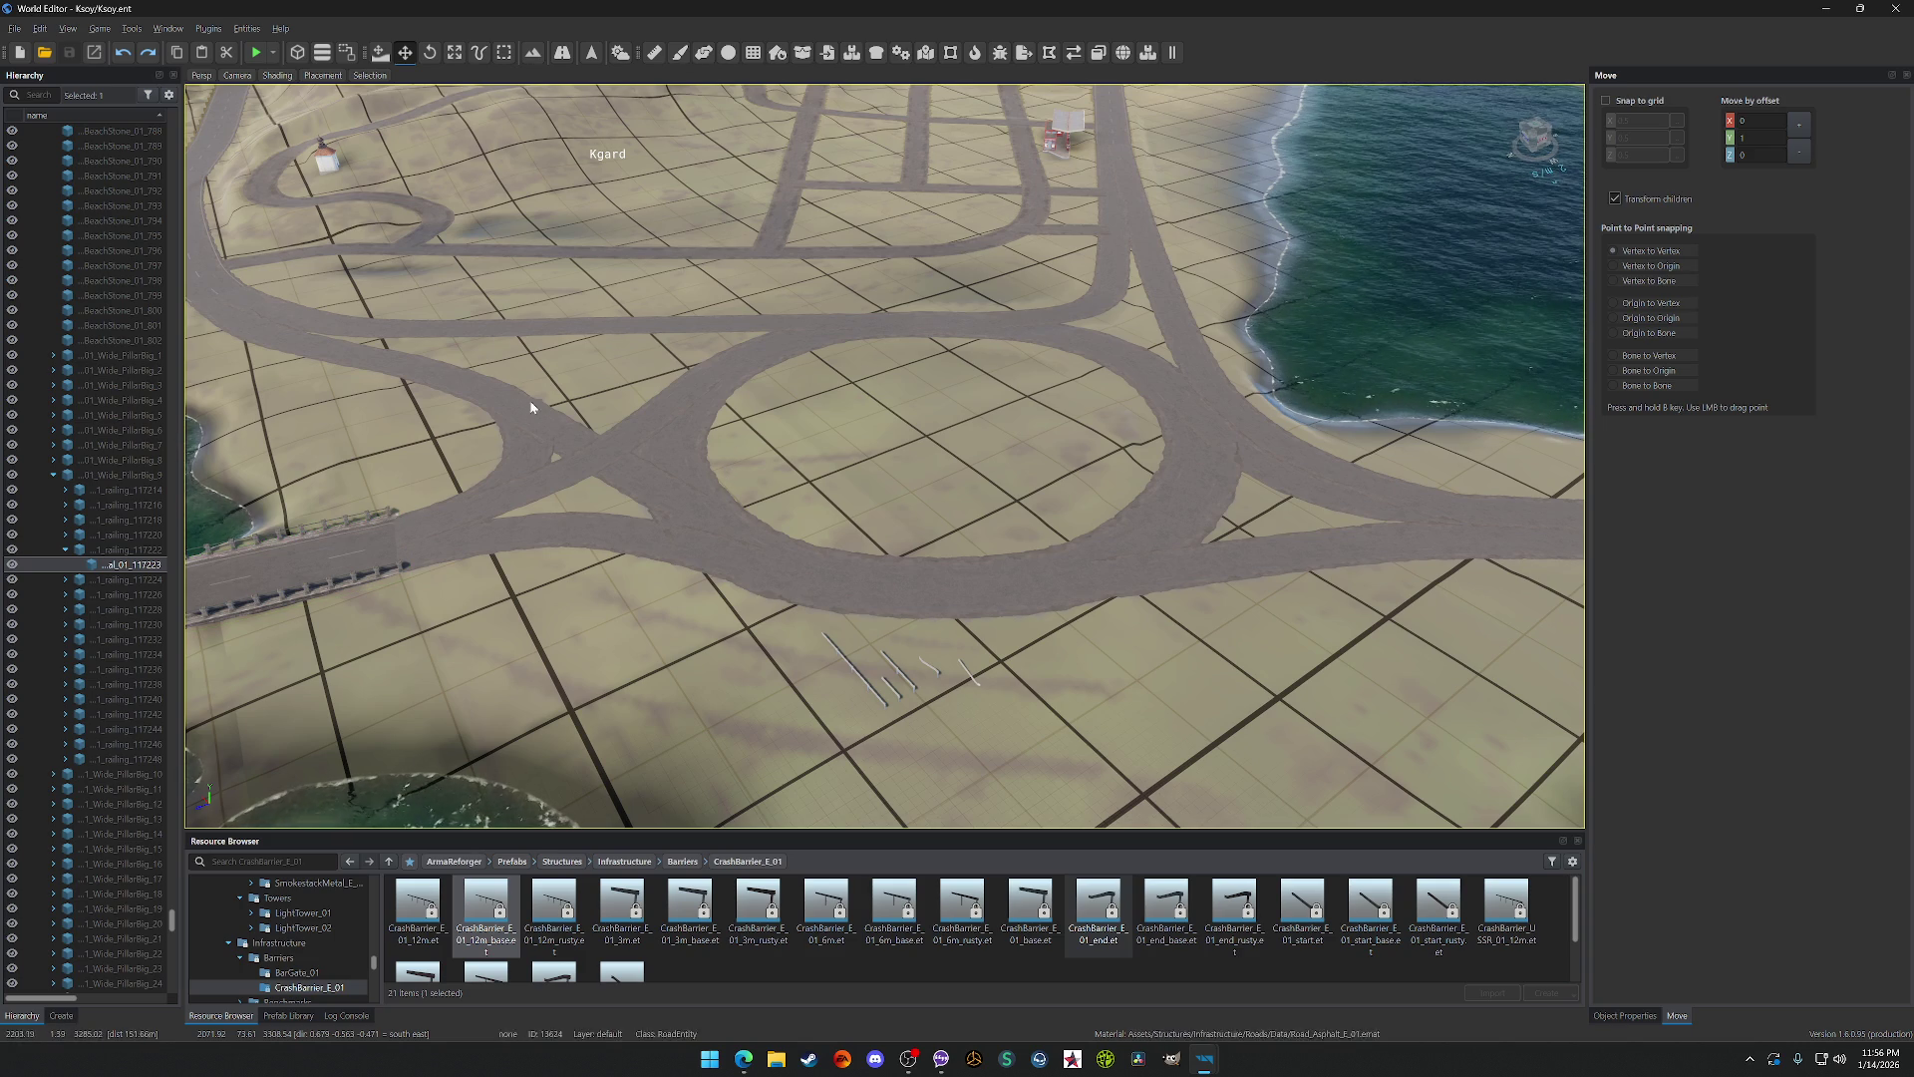
{"action": "scroll", "coordinate": [1148, 462], "scroll_direction": "down", "scroll_amount": 5}
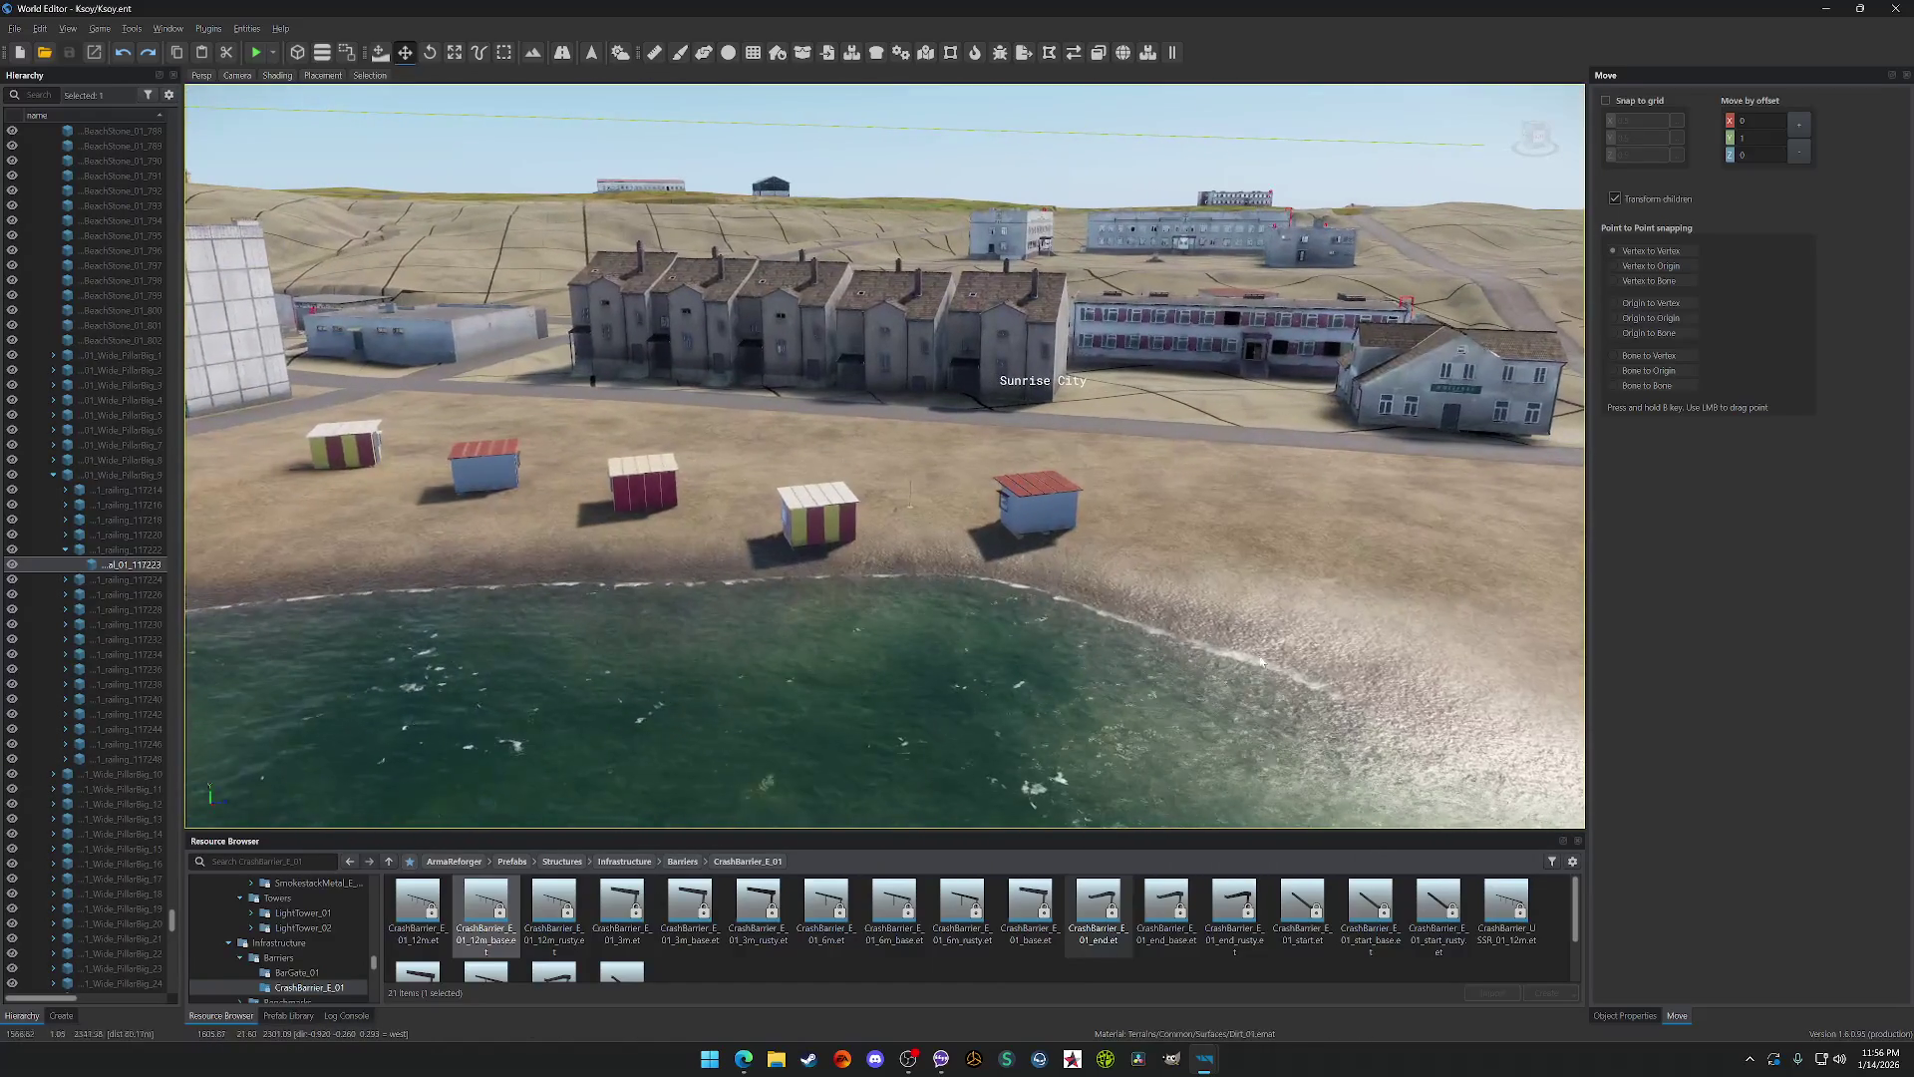
{"action": "left_click", "coordinate": [685, 862]}
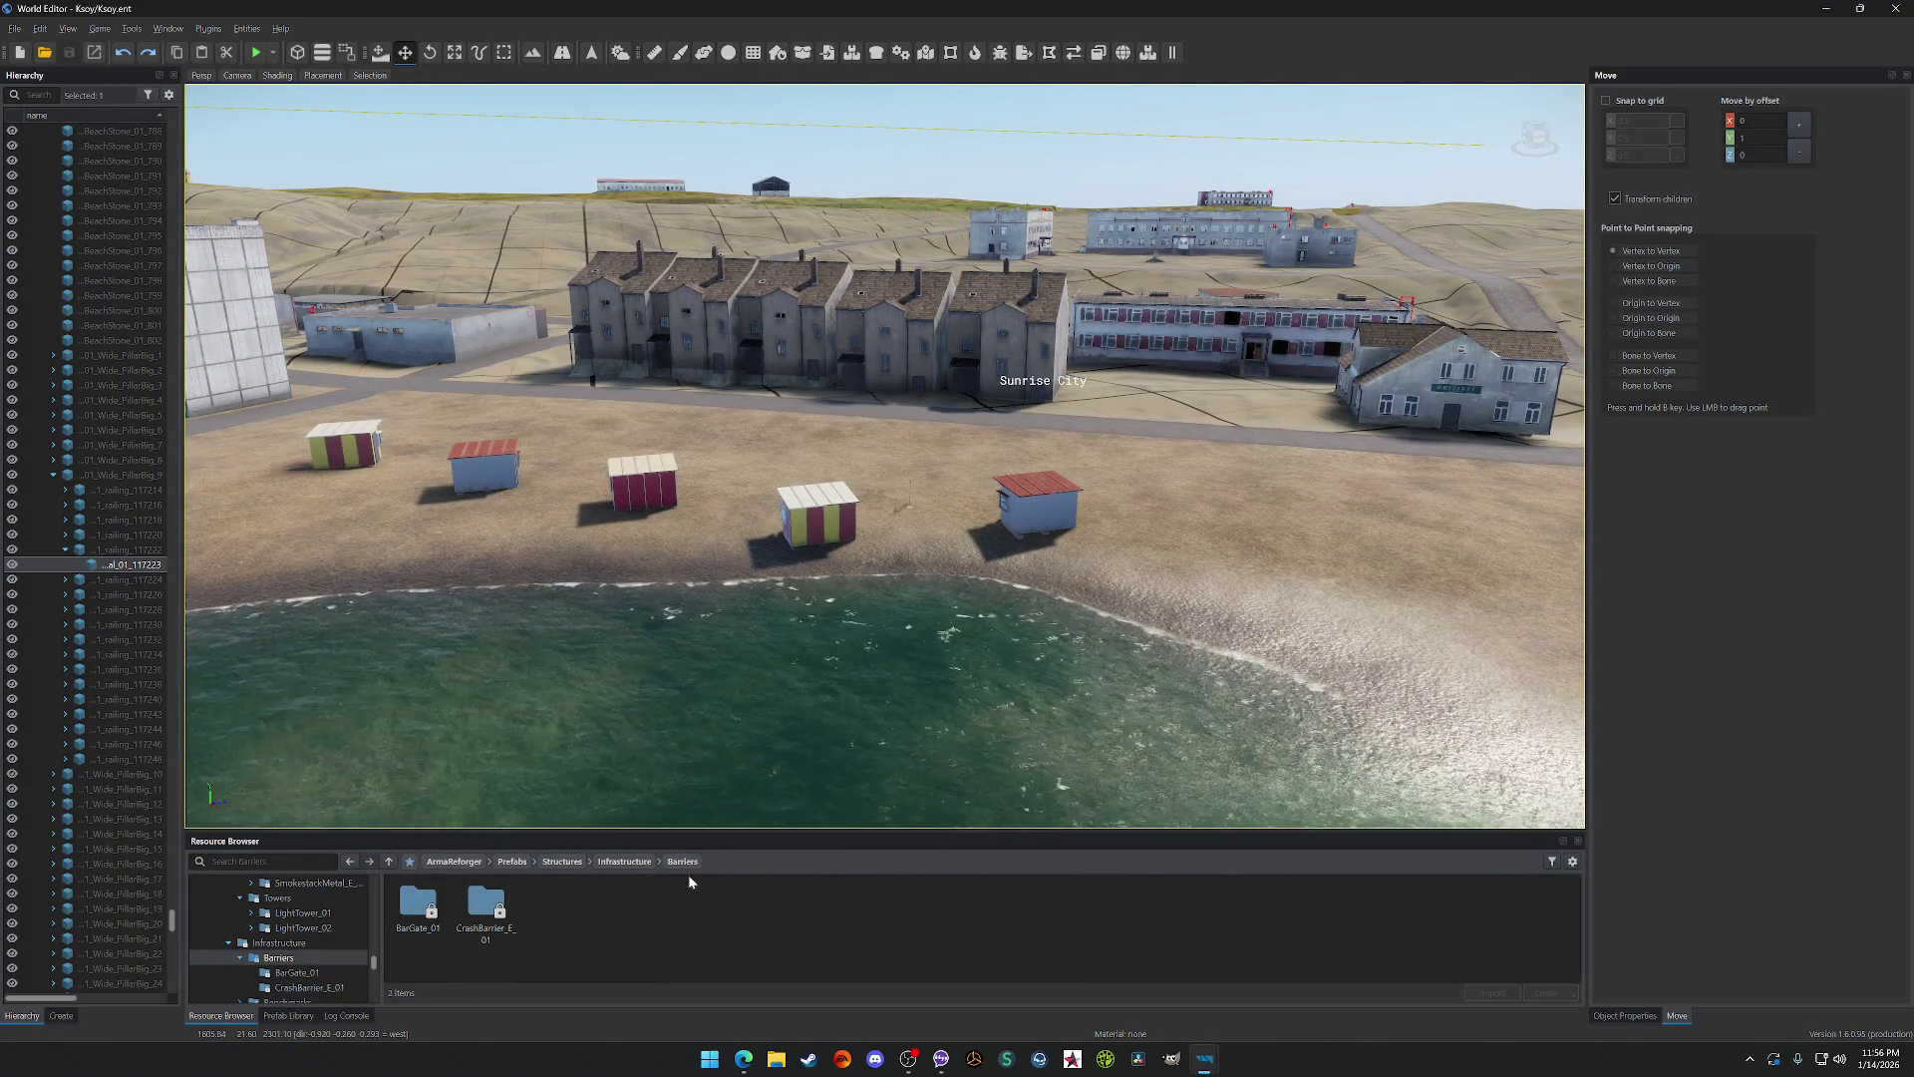
Step: Browse to Infrastructure > Benchmarks > SurveyMarker_E_01 and focus on the marker placed on the beach
{"action": "left_click", "coordinate": [636, 863]}
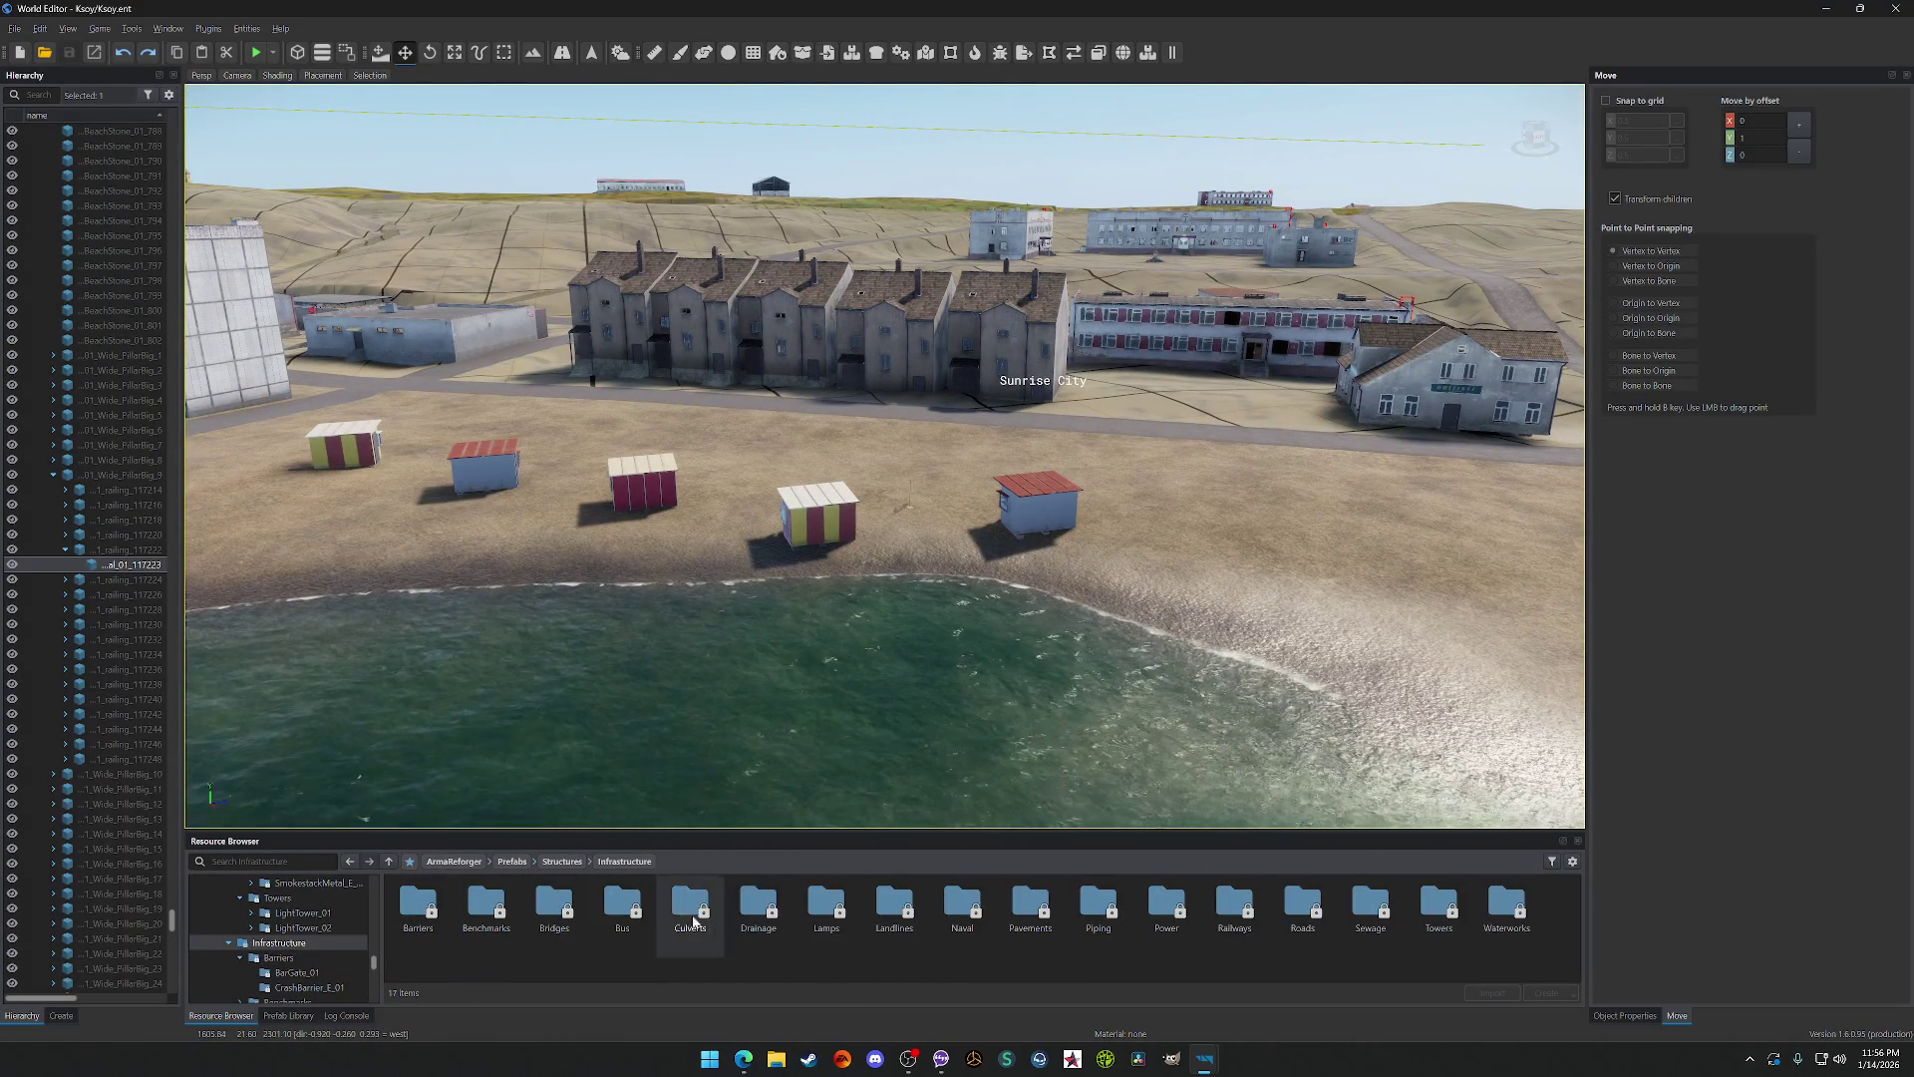
{"action": "double_click", "coordinate": [476, 907]}
{"action": "double_click", "coordinate": [445, 907]}
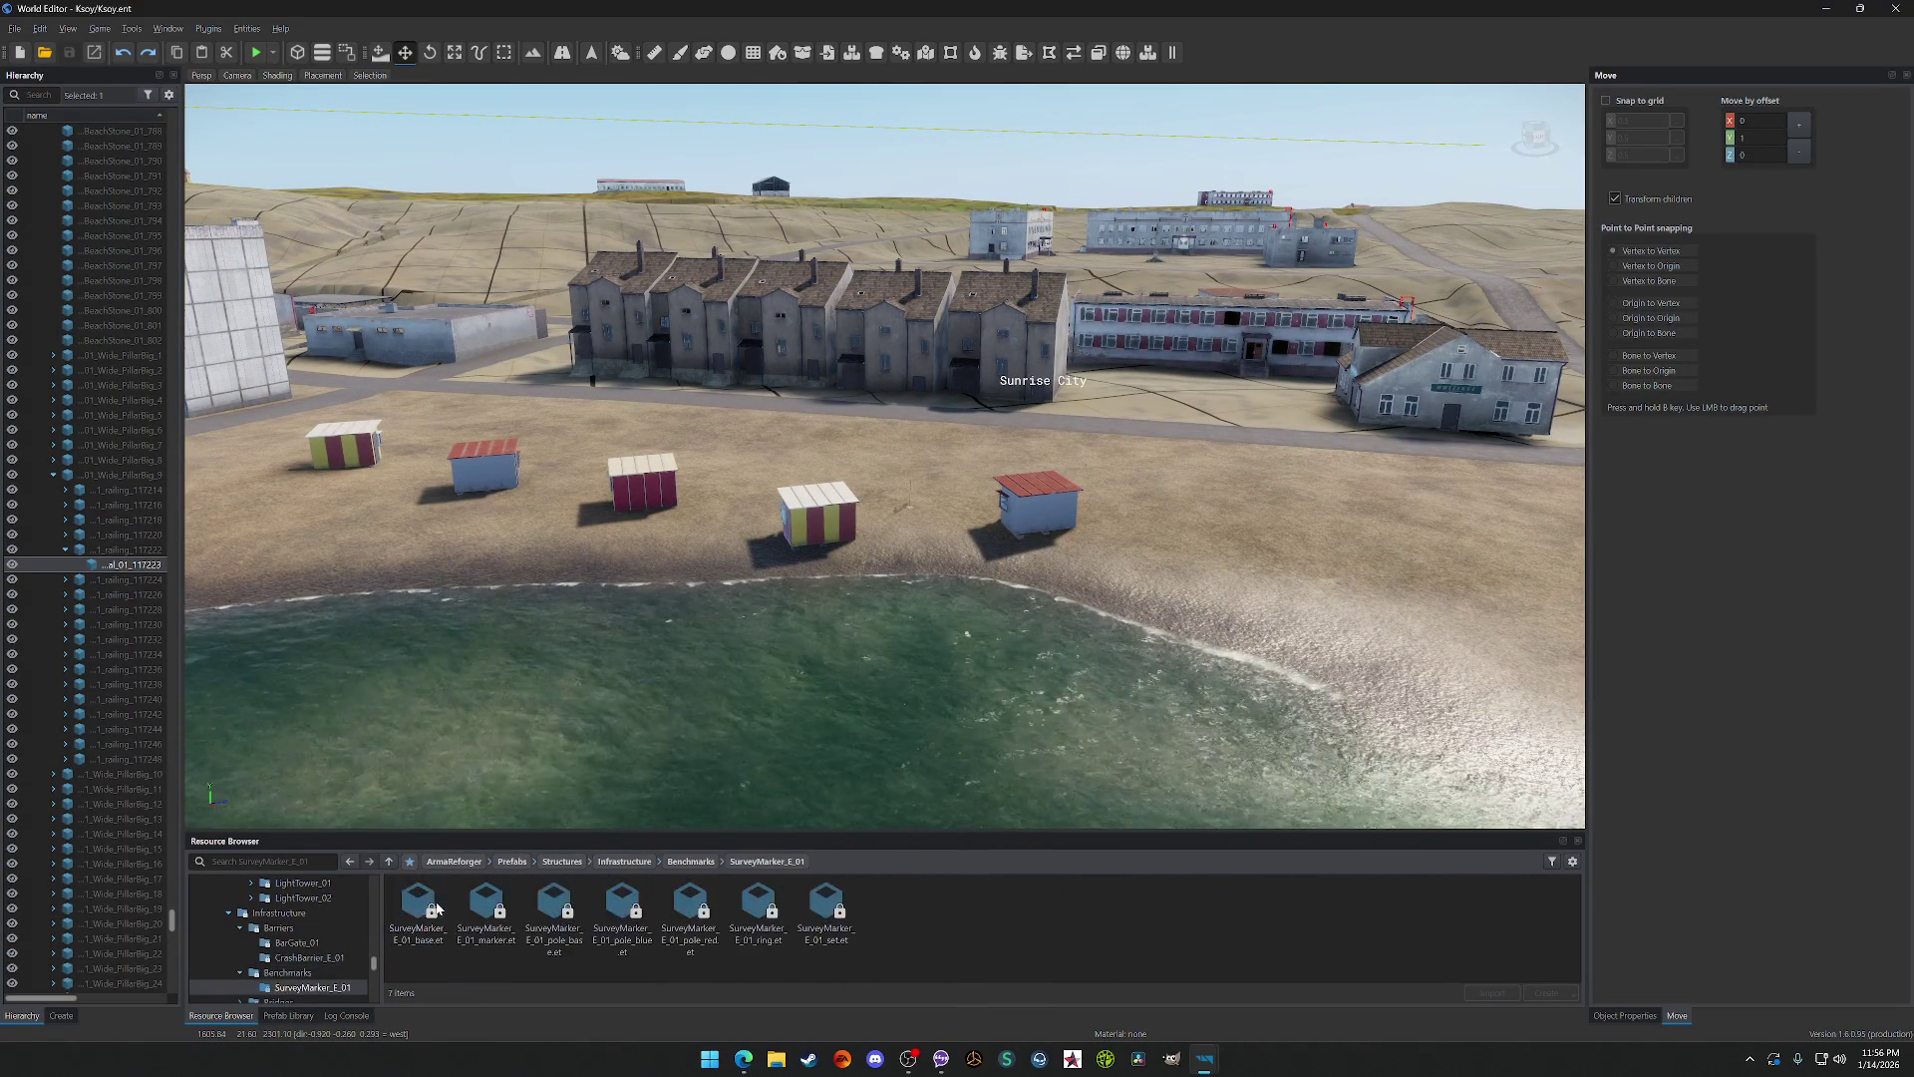
{"action": "scroll", "coordinate": [657, 788], "scroll_direction": "up", "scroll_amount": 10}
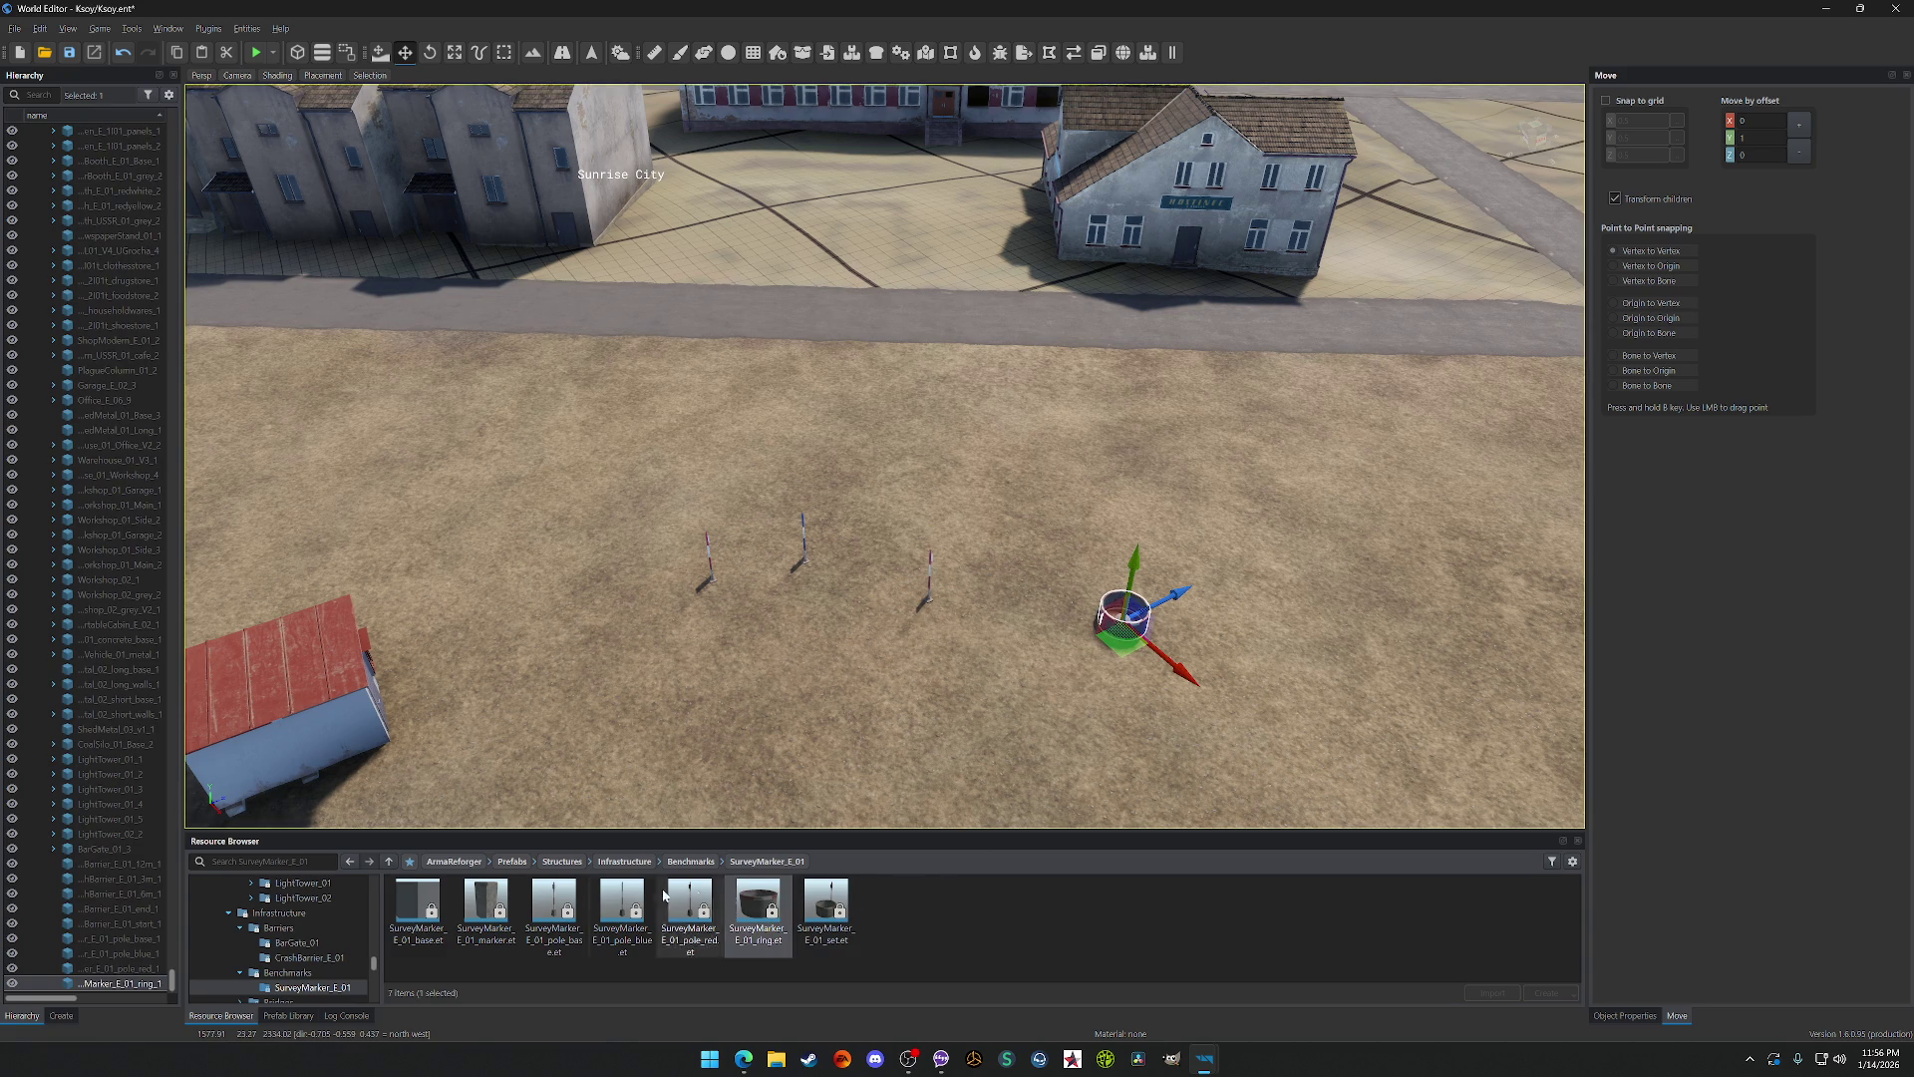
{"action": "key", "text": "f"}
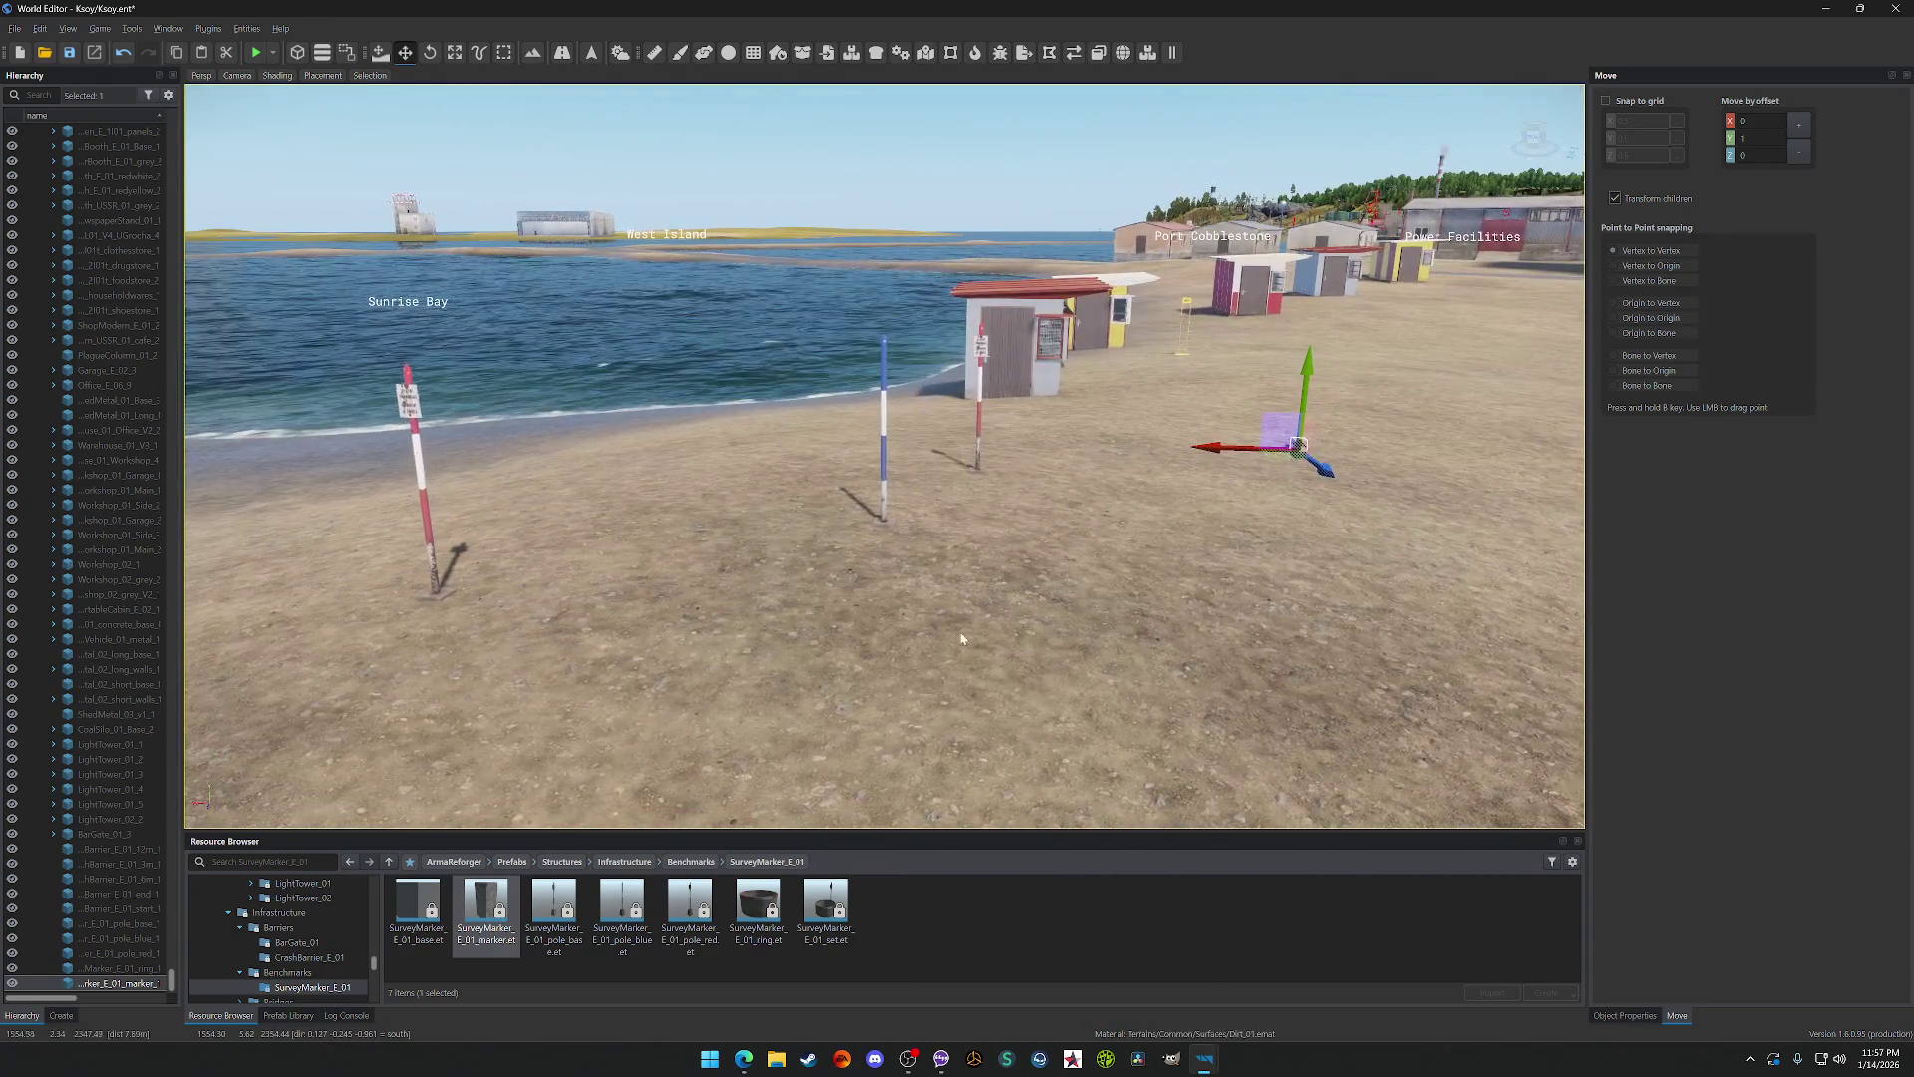
Step: Delete the red-and-white survey marker pole and frame the remaining markers
{"action": "left_click", "coordinate": [980, 431]}
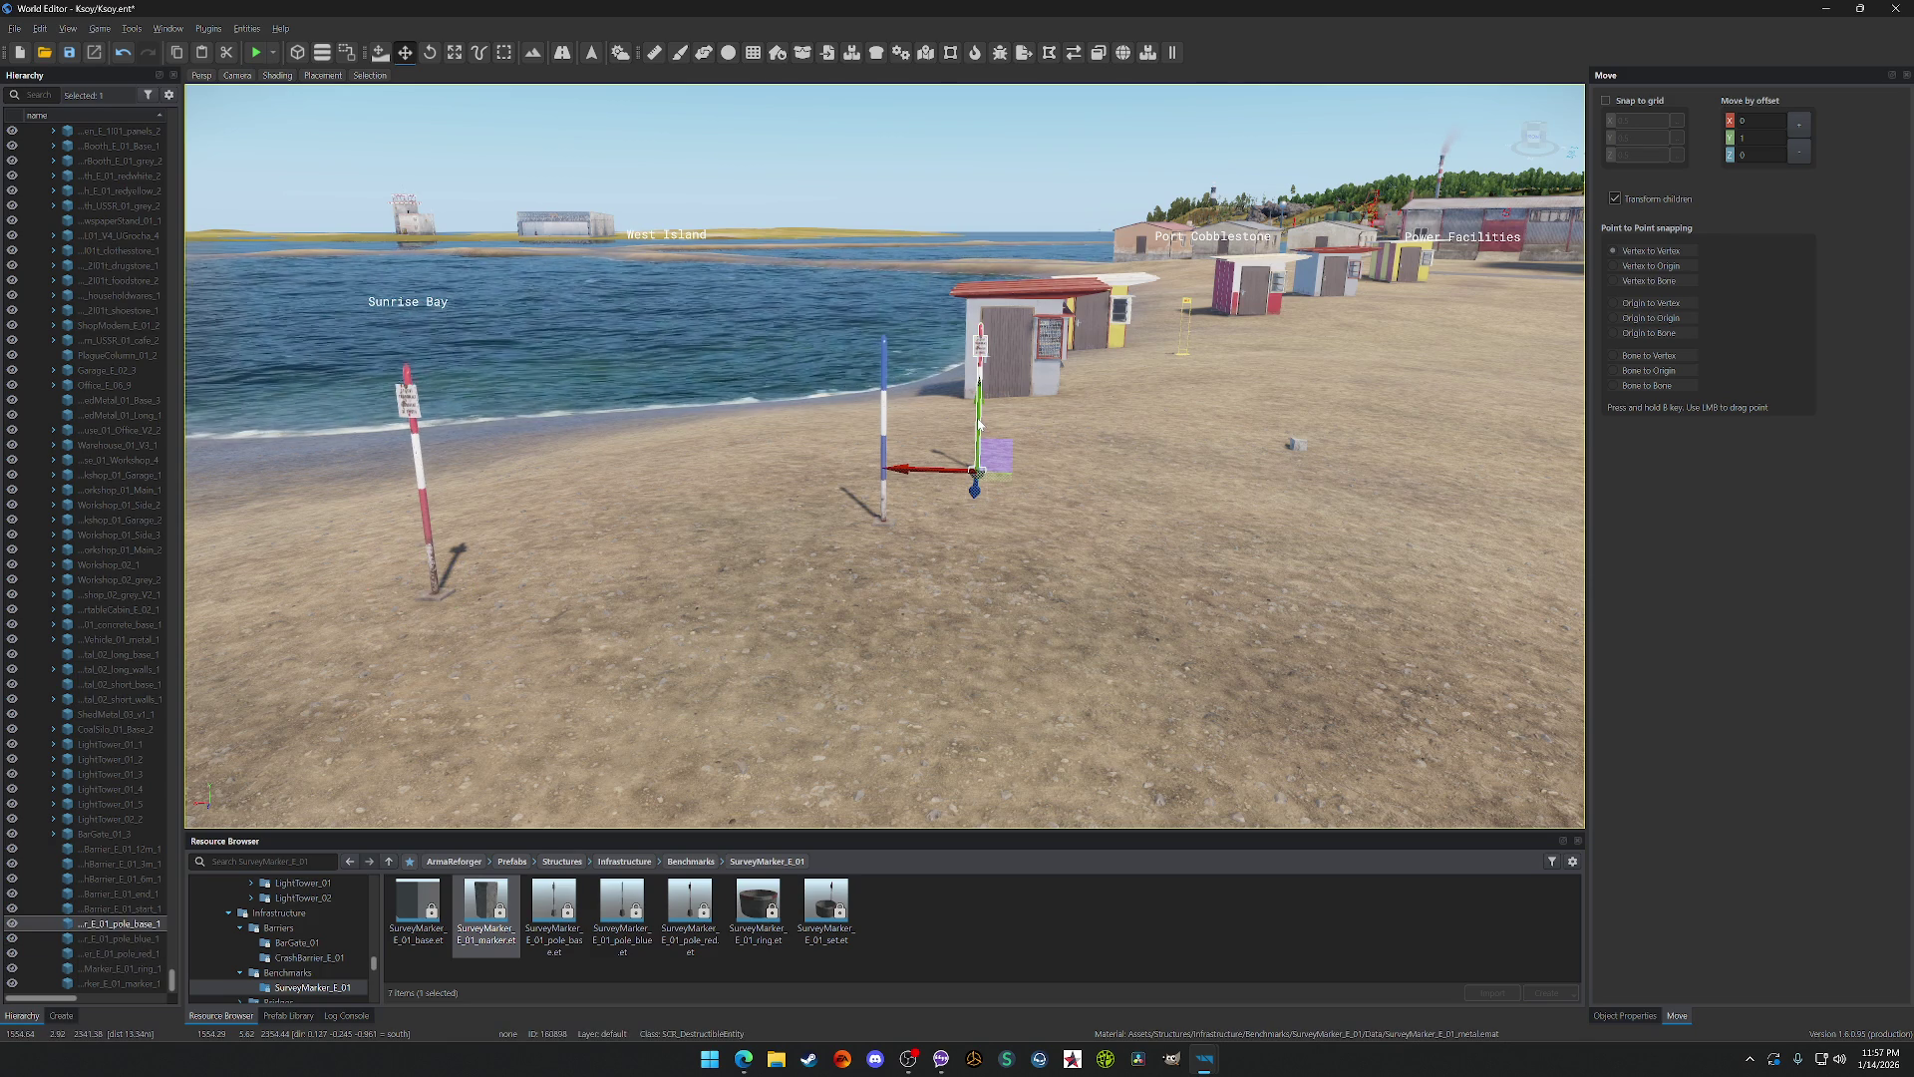
{"action": "key", "text": "Delete"}
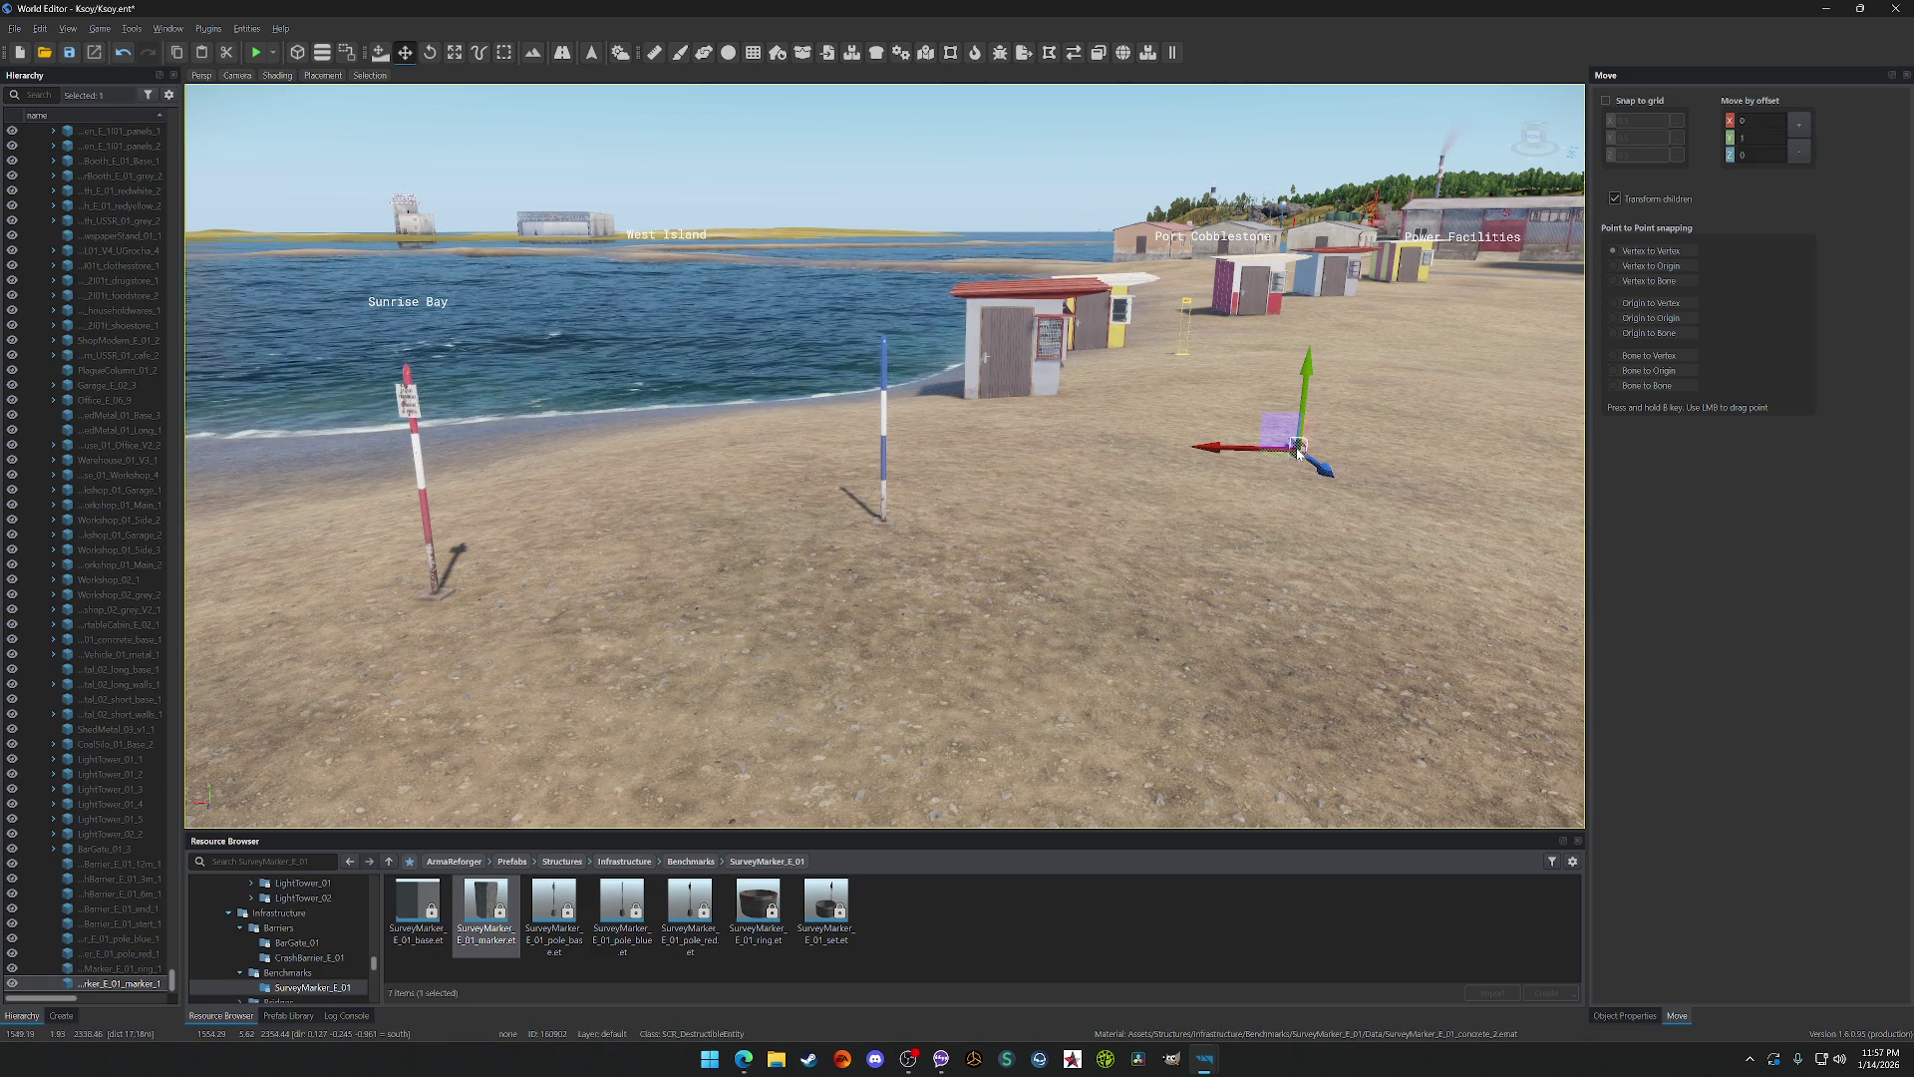
{"action": "key", "text": "a"}
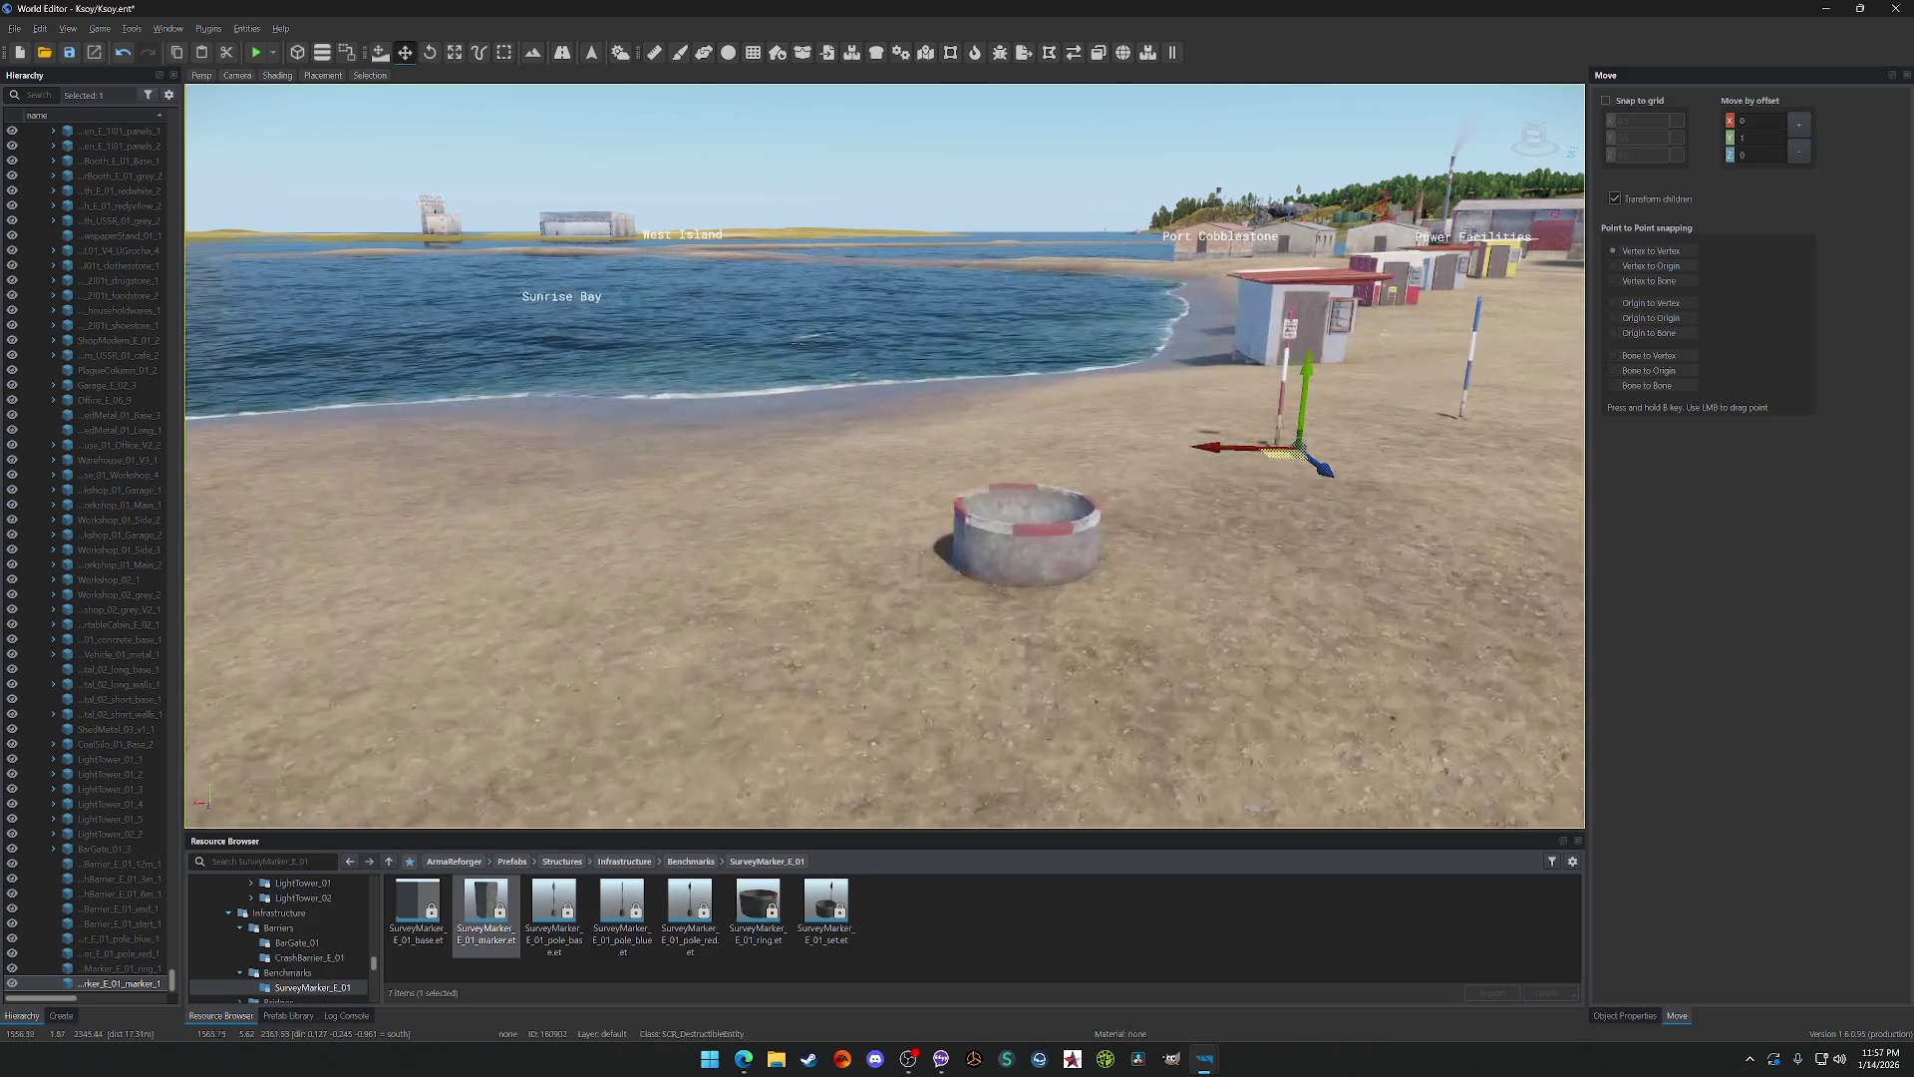
{"action": "key", "text": "w"}
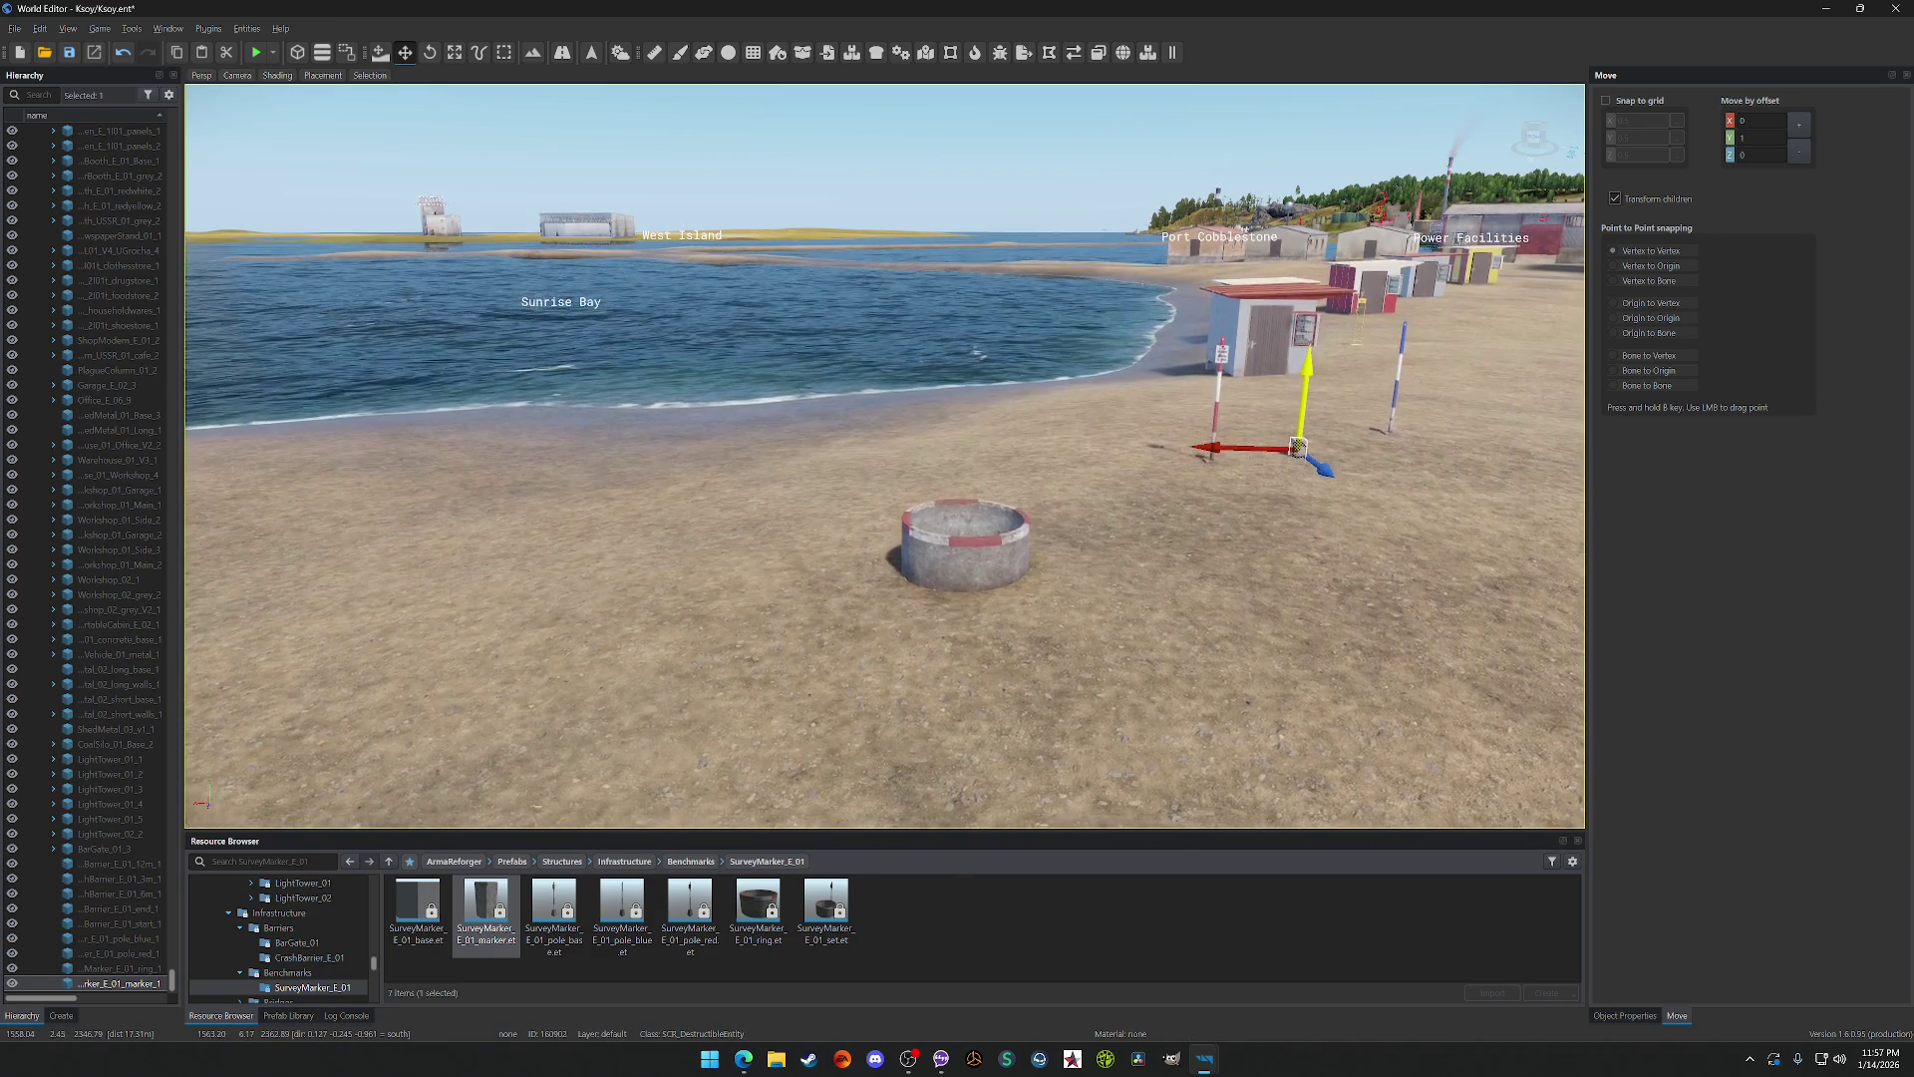
{"action": "key", "text": "f"}
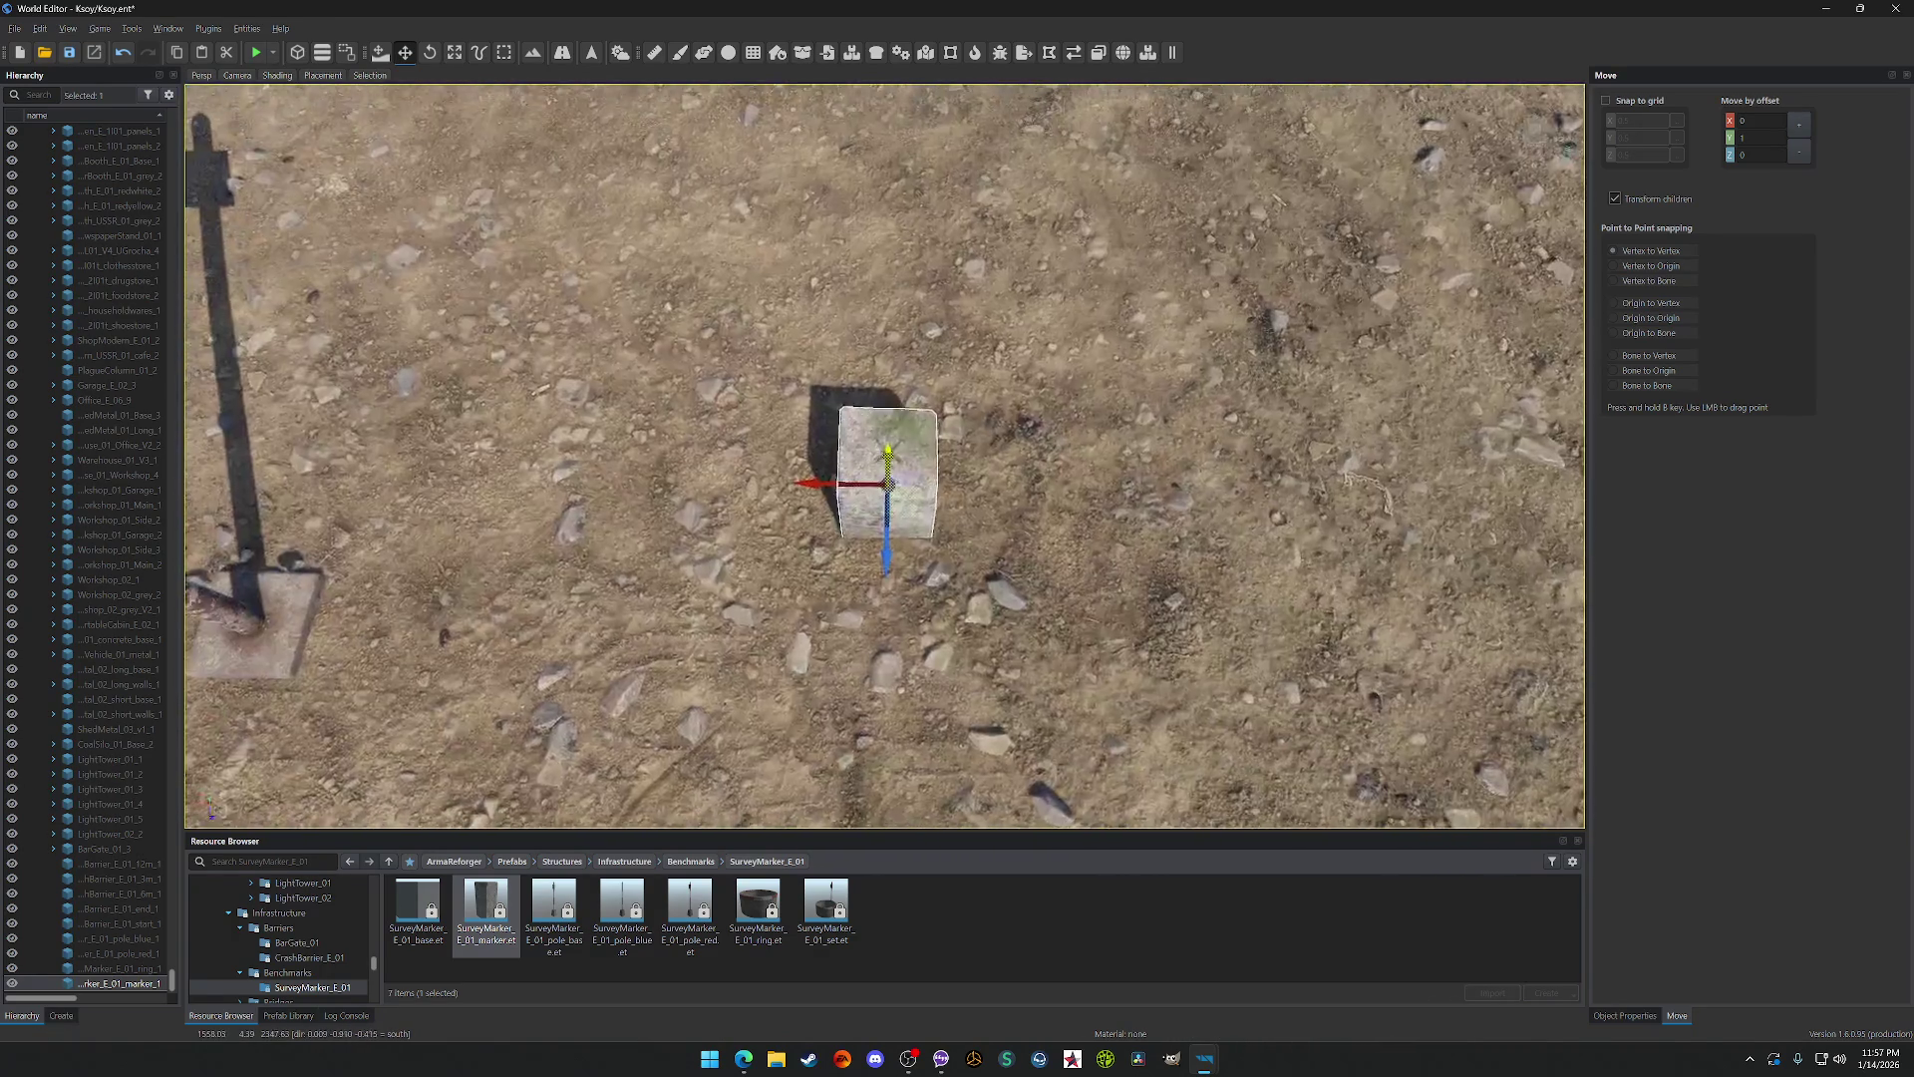
Step: Fly around the beach markers and select the concrete ring marker for a close view
{"action": "scroll", "coordinate": [885, 456], "scroll_direction": "down", "scroll_amount": 5}
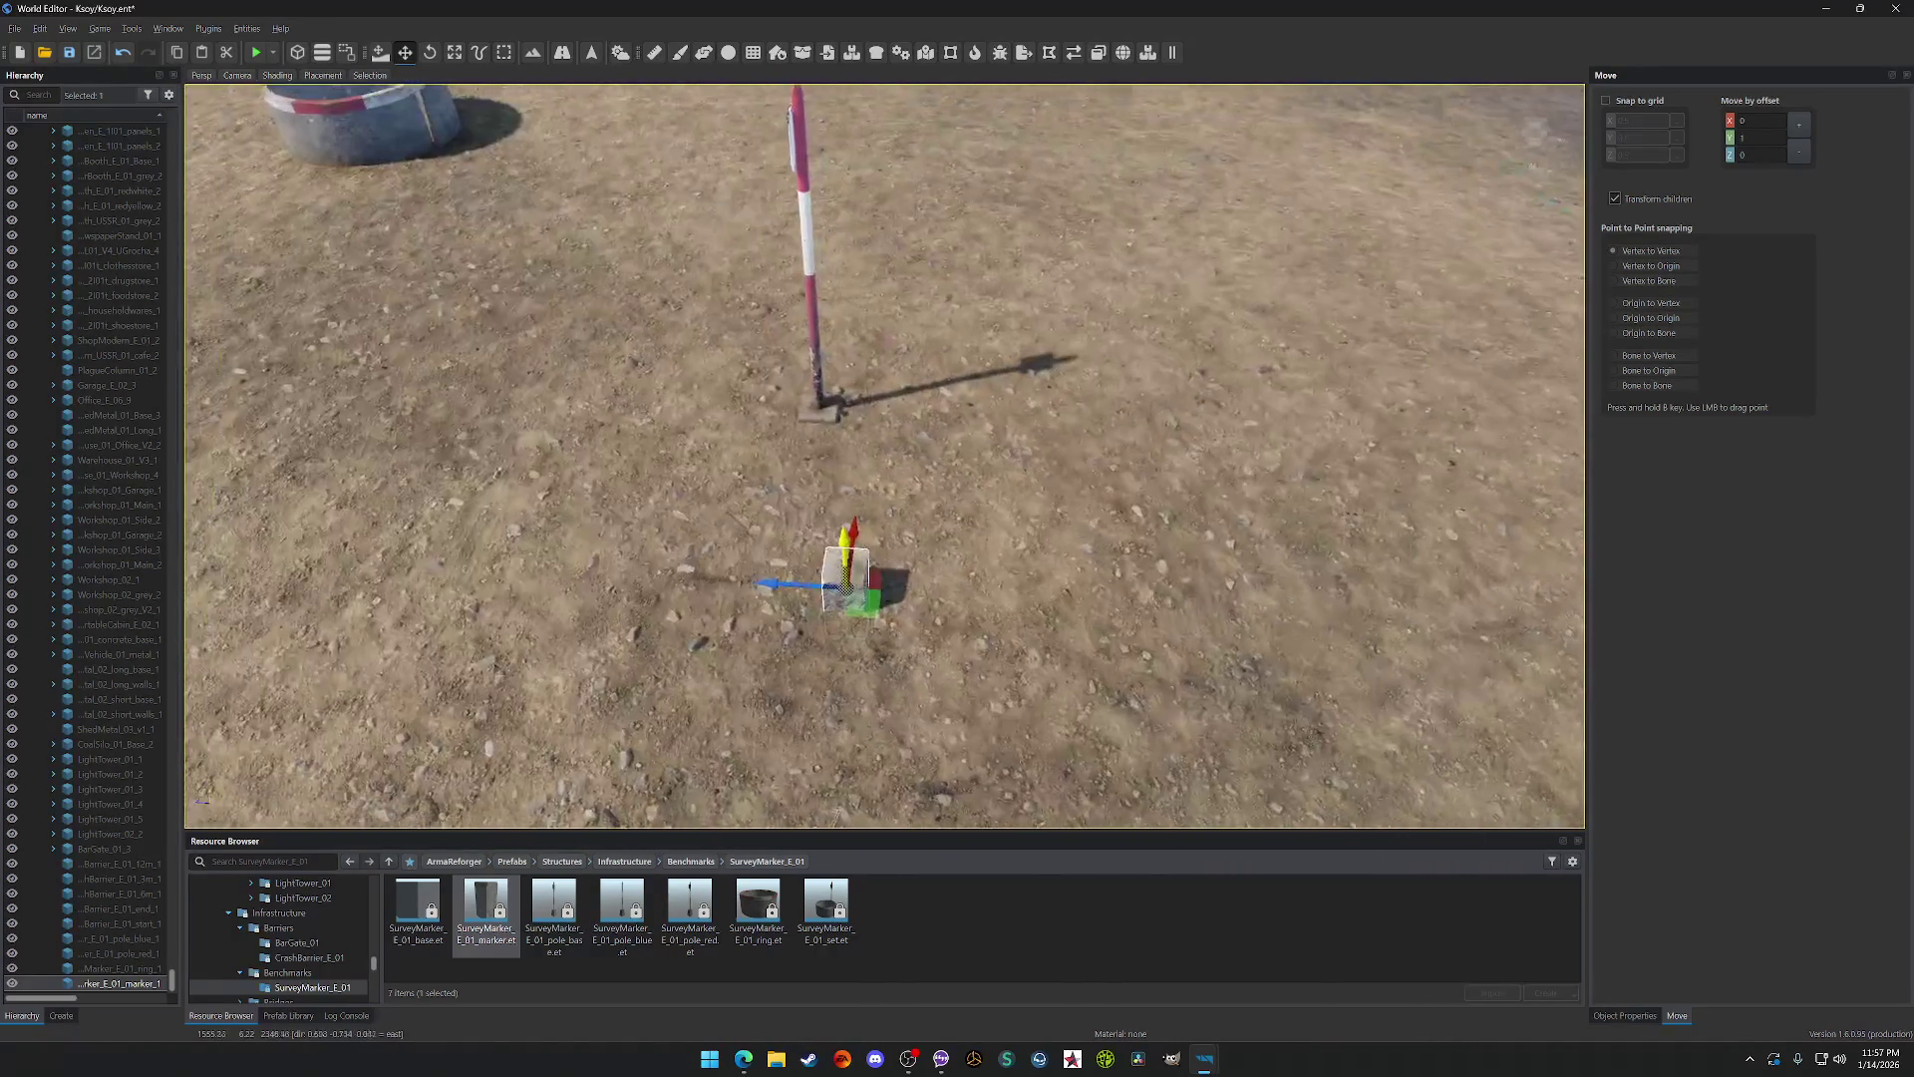
{"action": "key", "text": "w"}
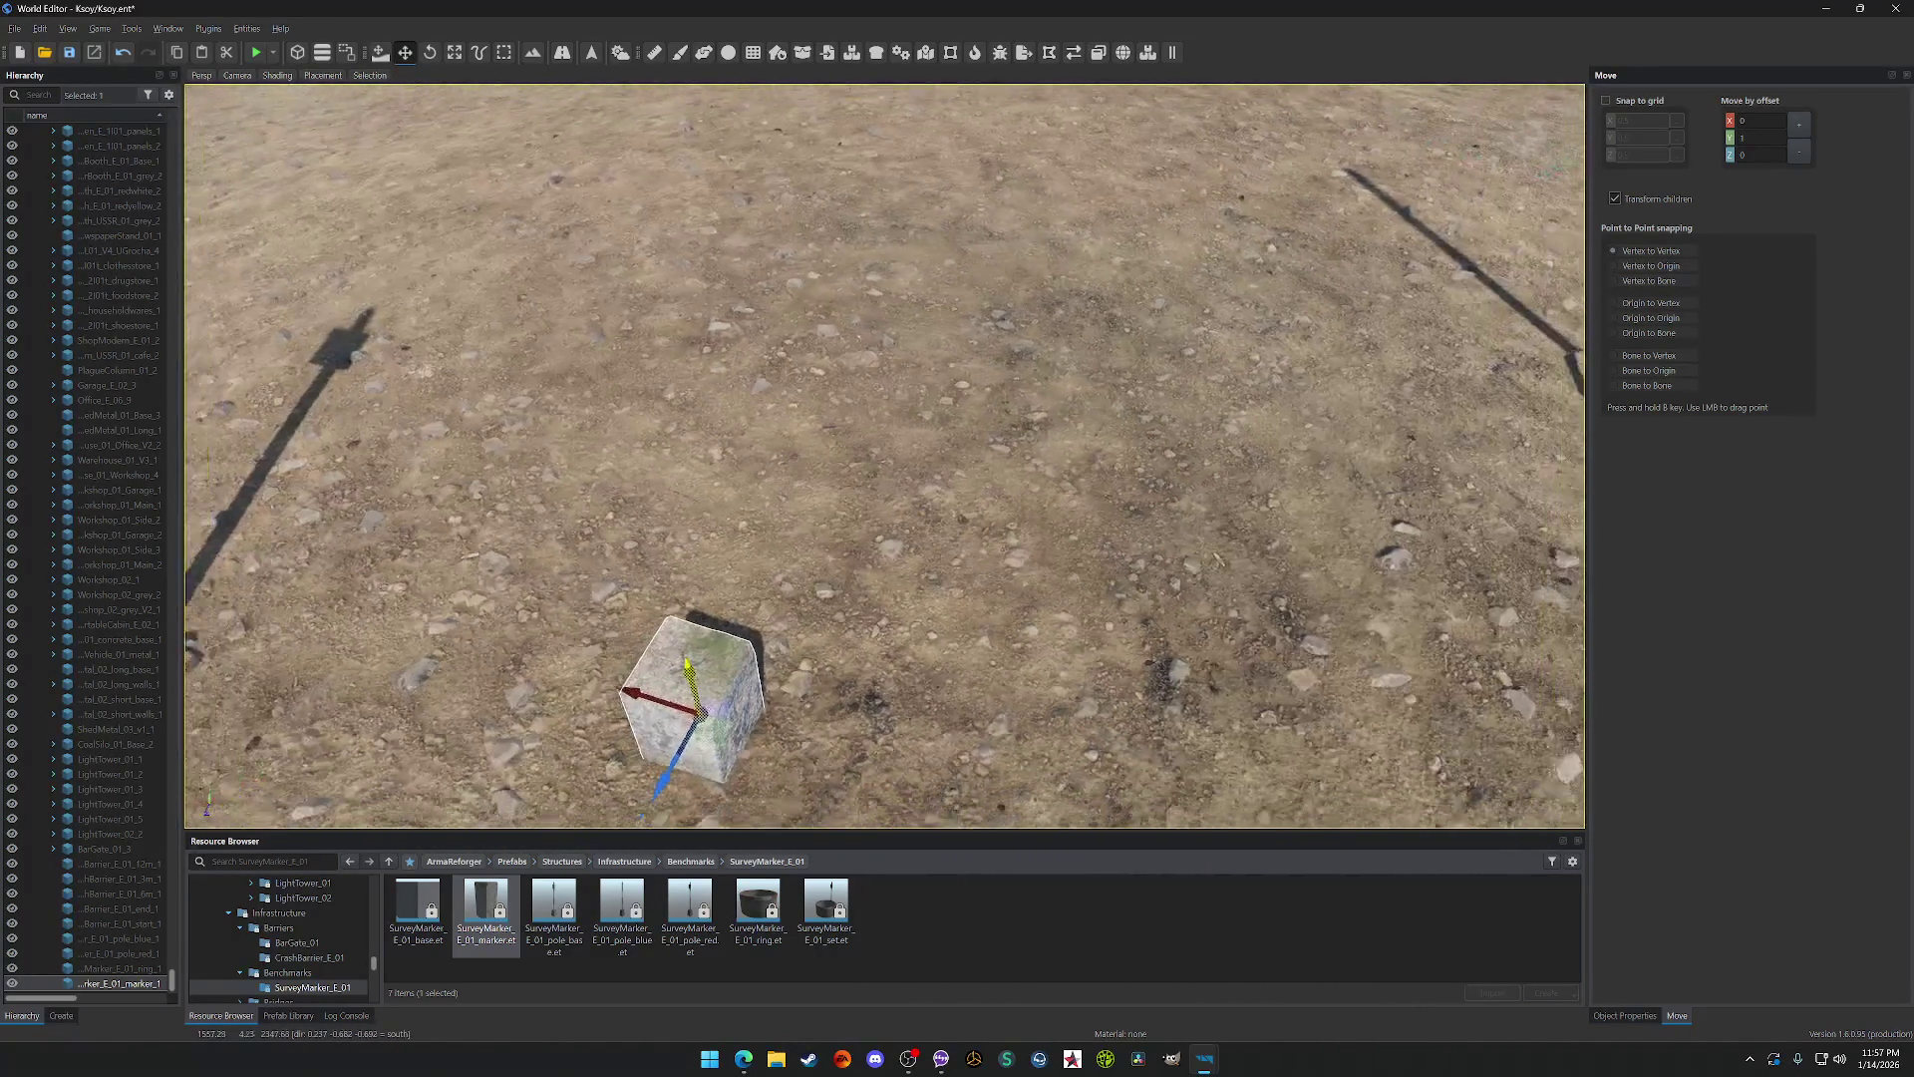
{"action": "key", "text": "w"}
{"action": "key", "text": "w"}
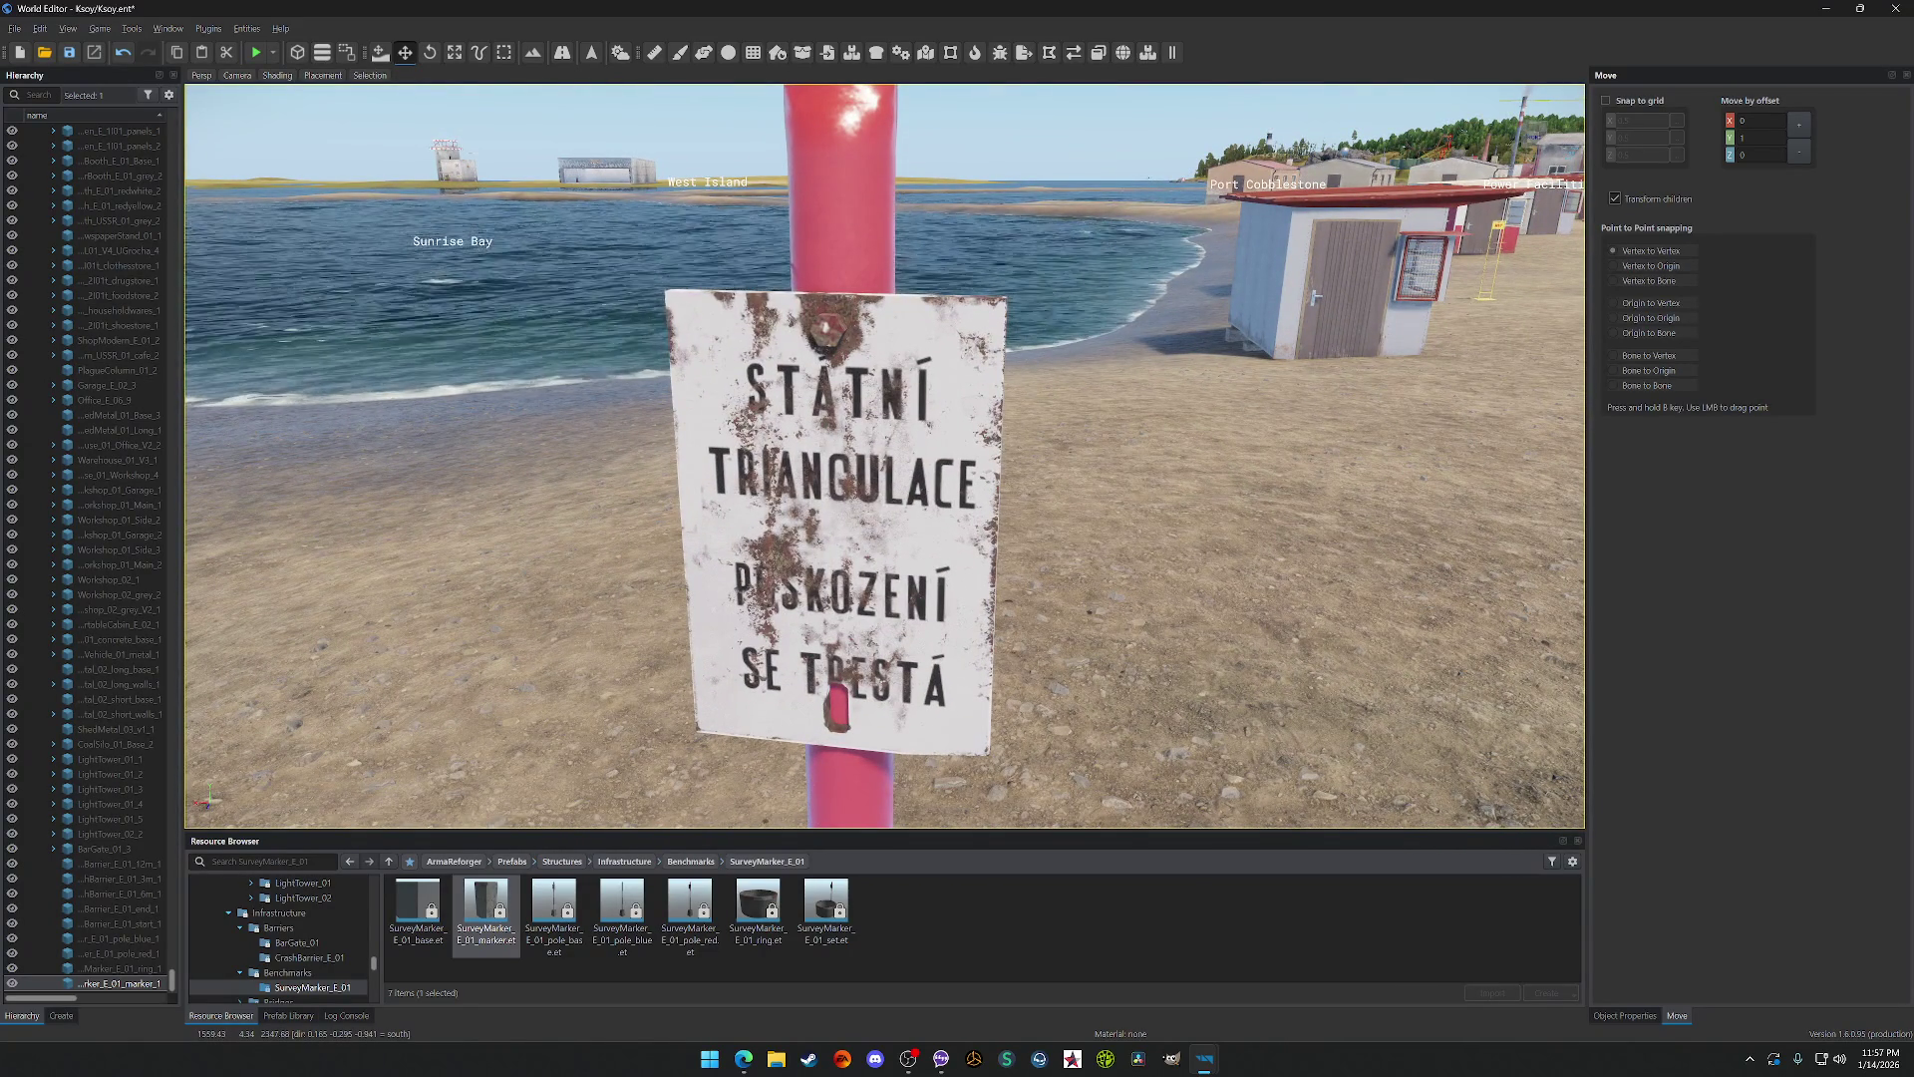
{"action": "key", "text": "s"}
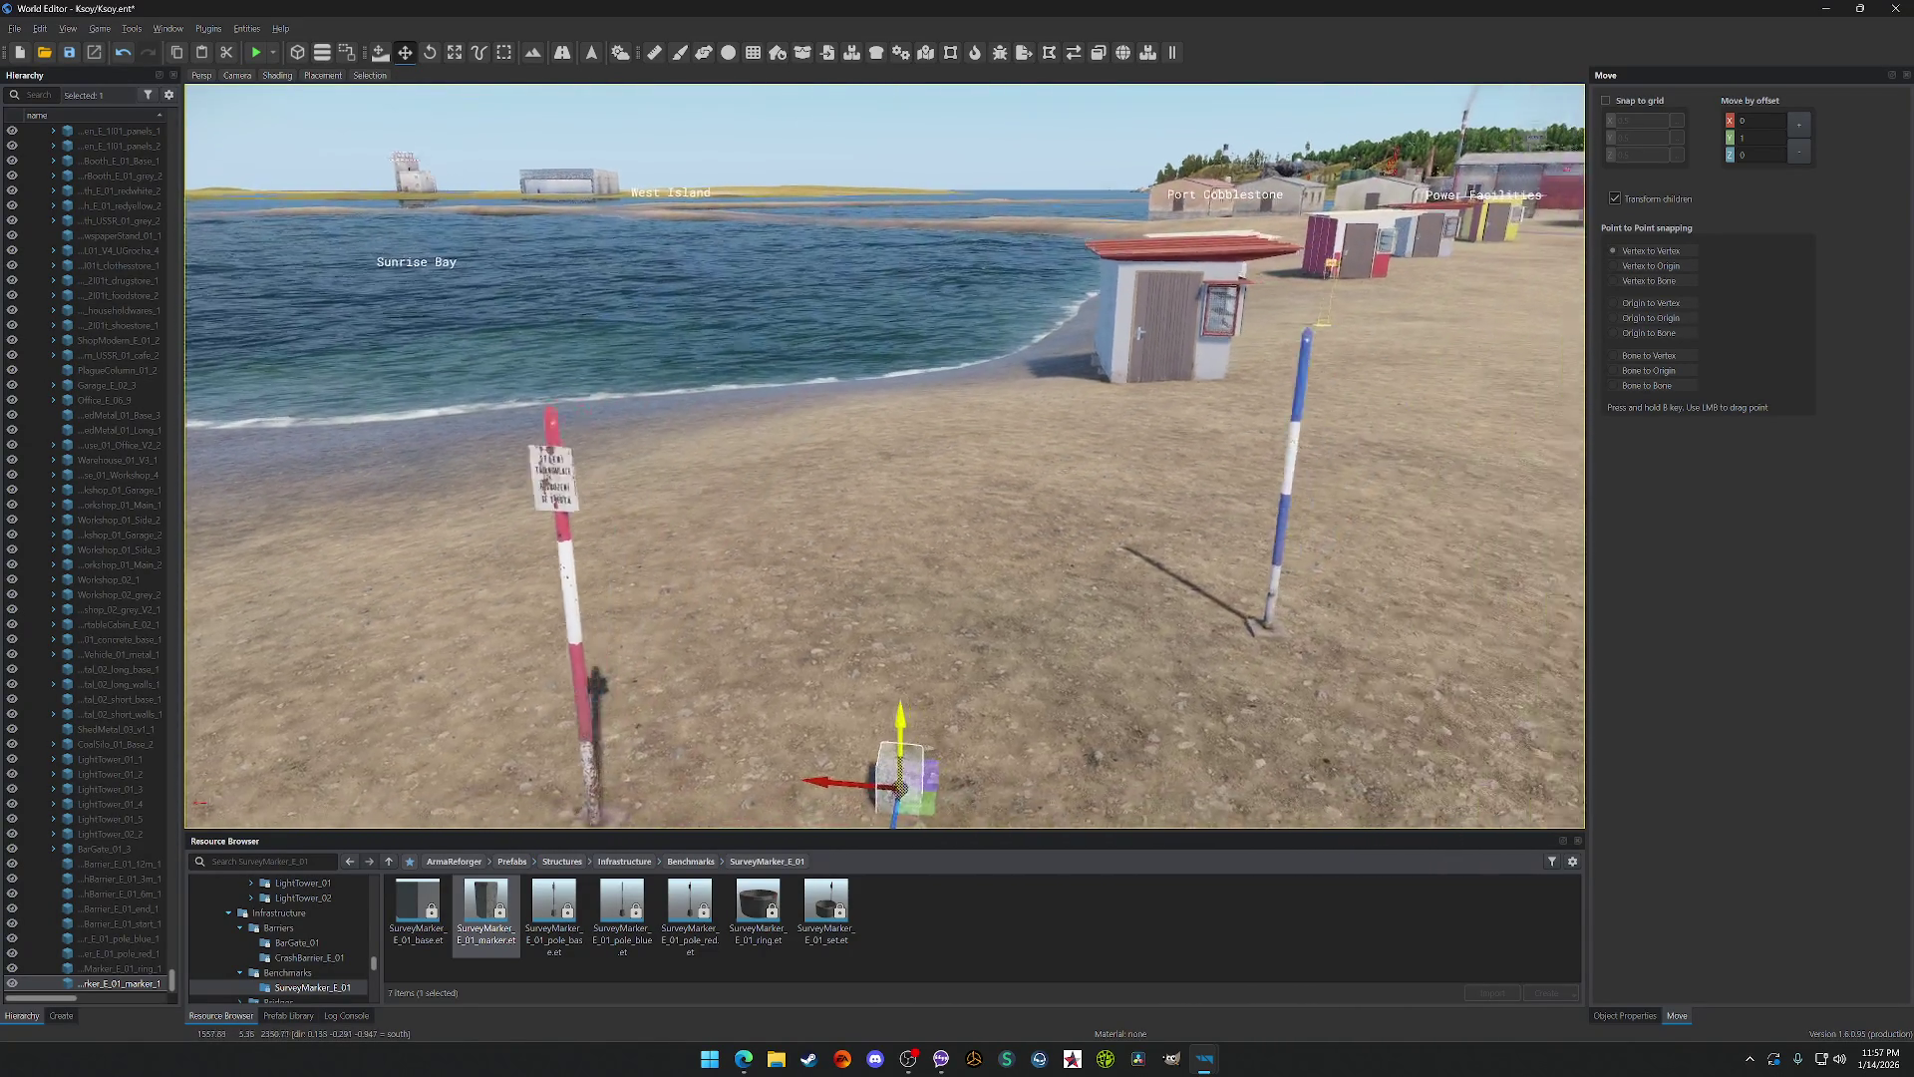
{"action": "key", "text": "w"}
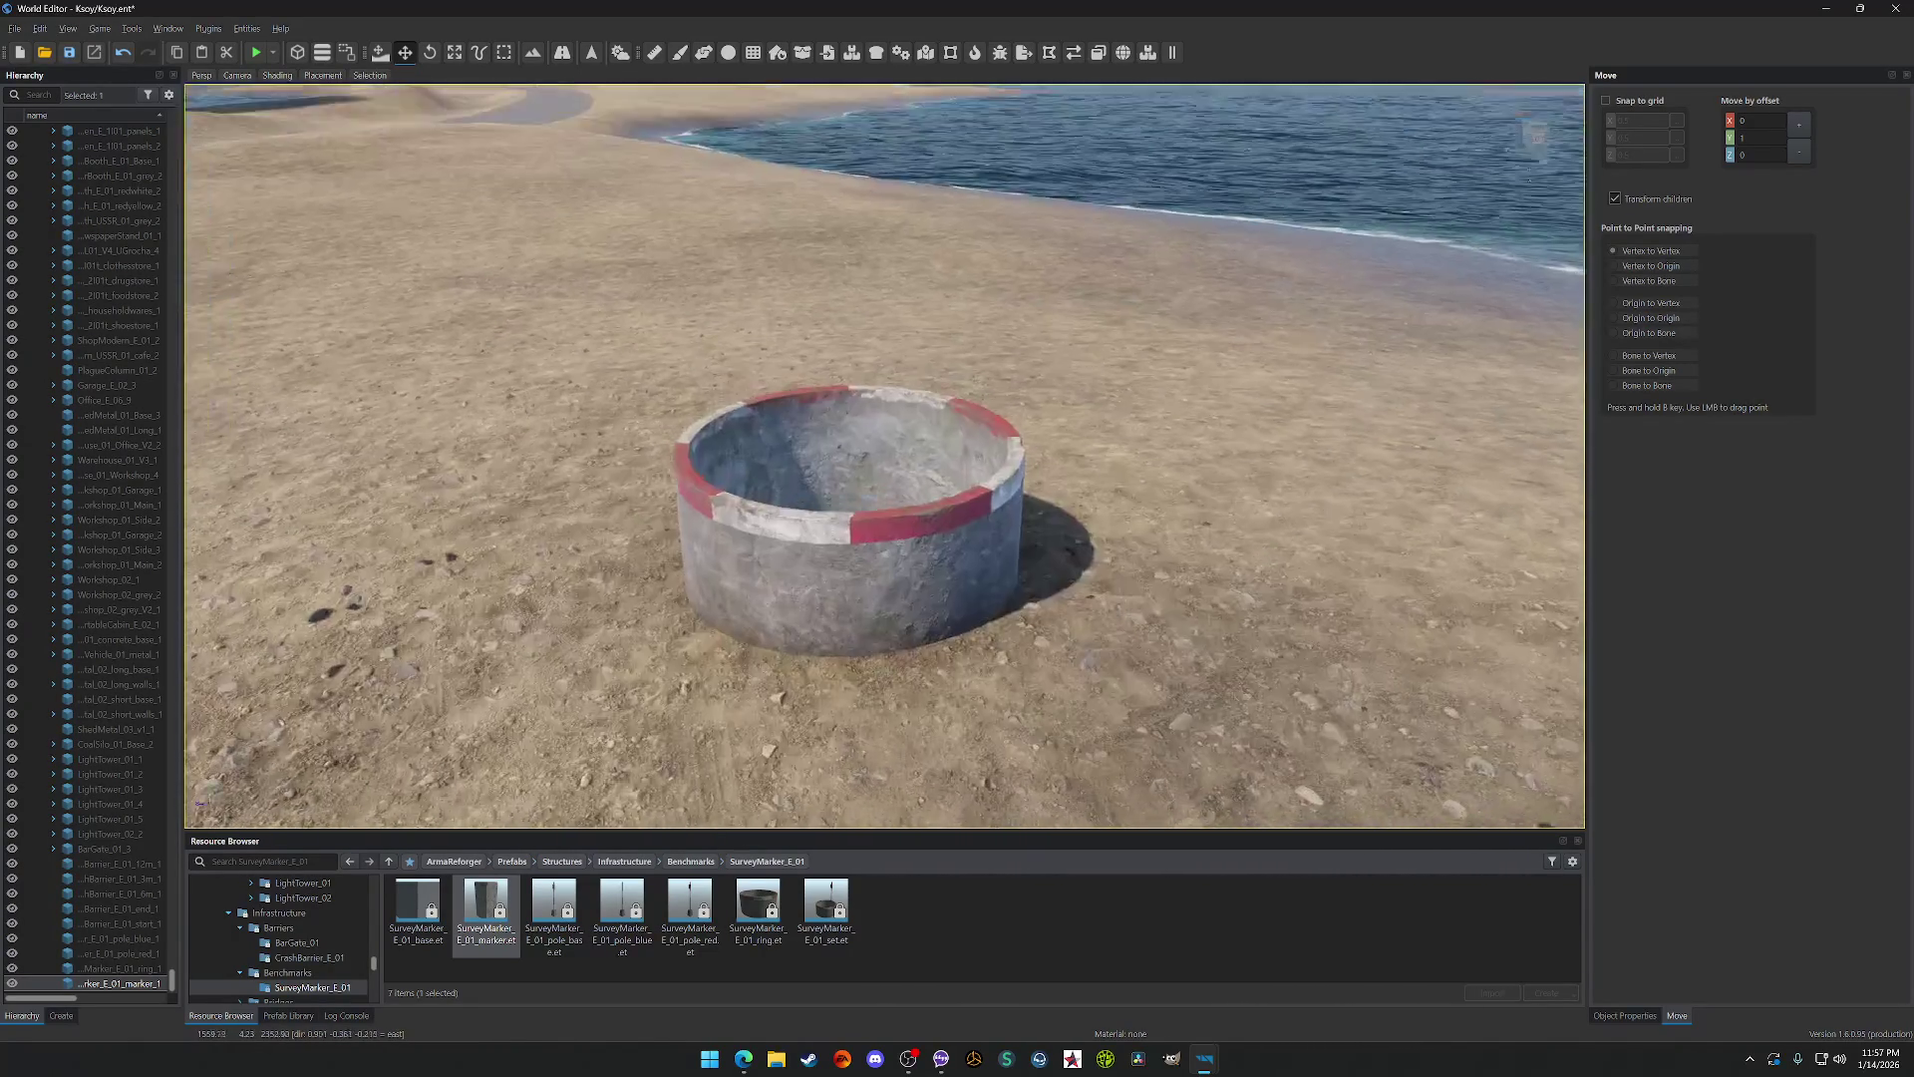
{"action": "key", "text": "s"}
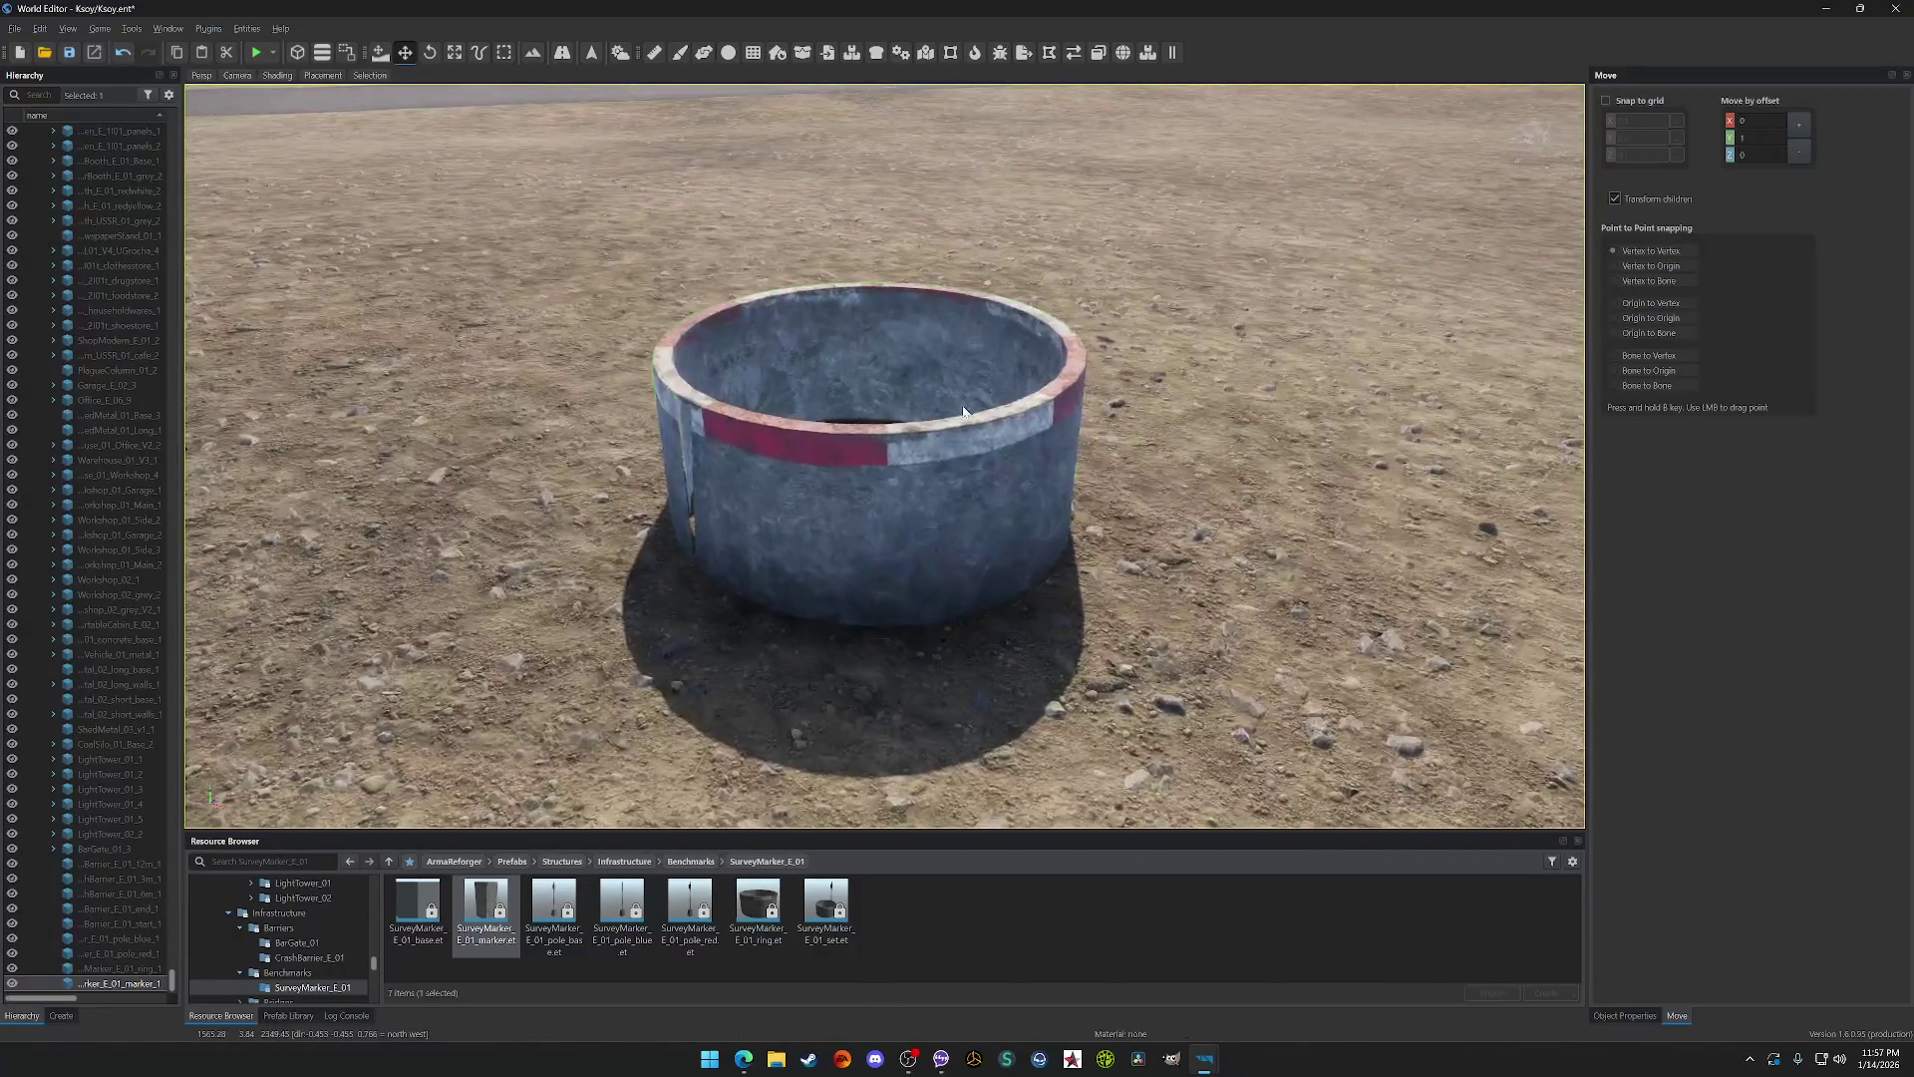
{"action": "left_click", "coordinate": [919, 487]}
{"action": "key", "text": "w"}
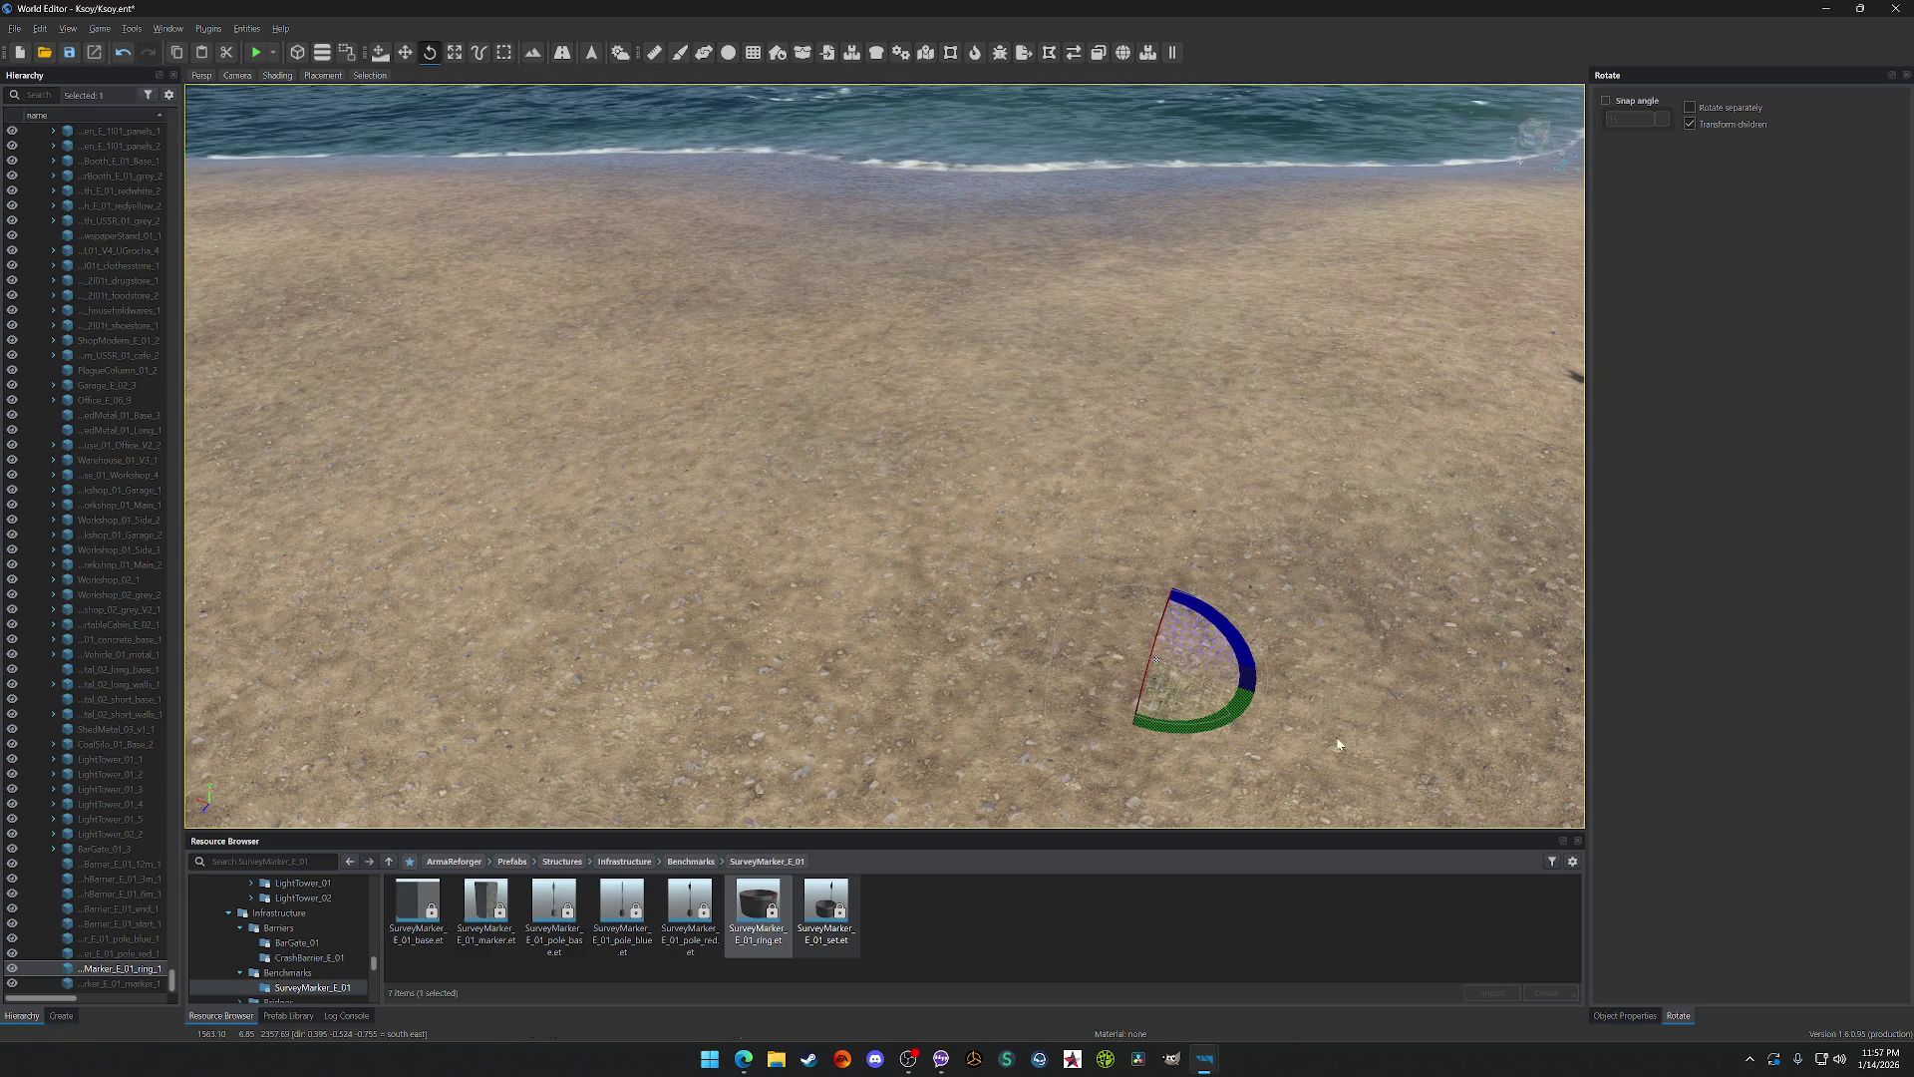
Step: Switch to the Move tool and delete the red-white survey pole
{"action": "left_click", "coordinate": [406, 53]}
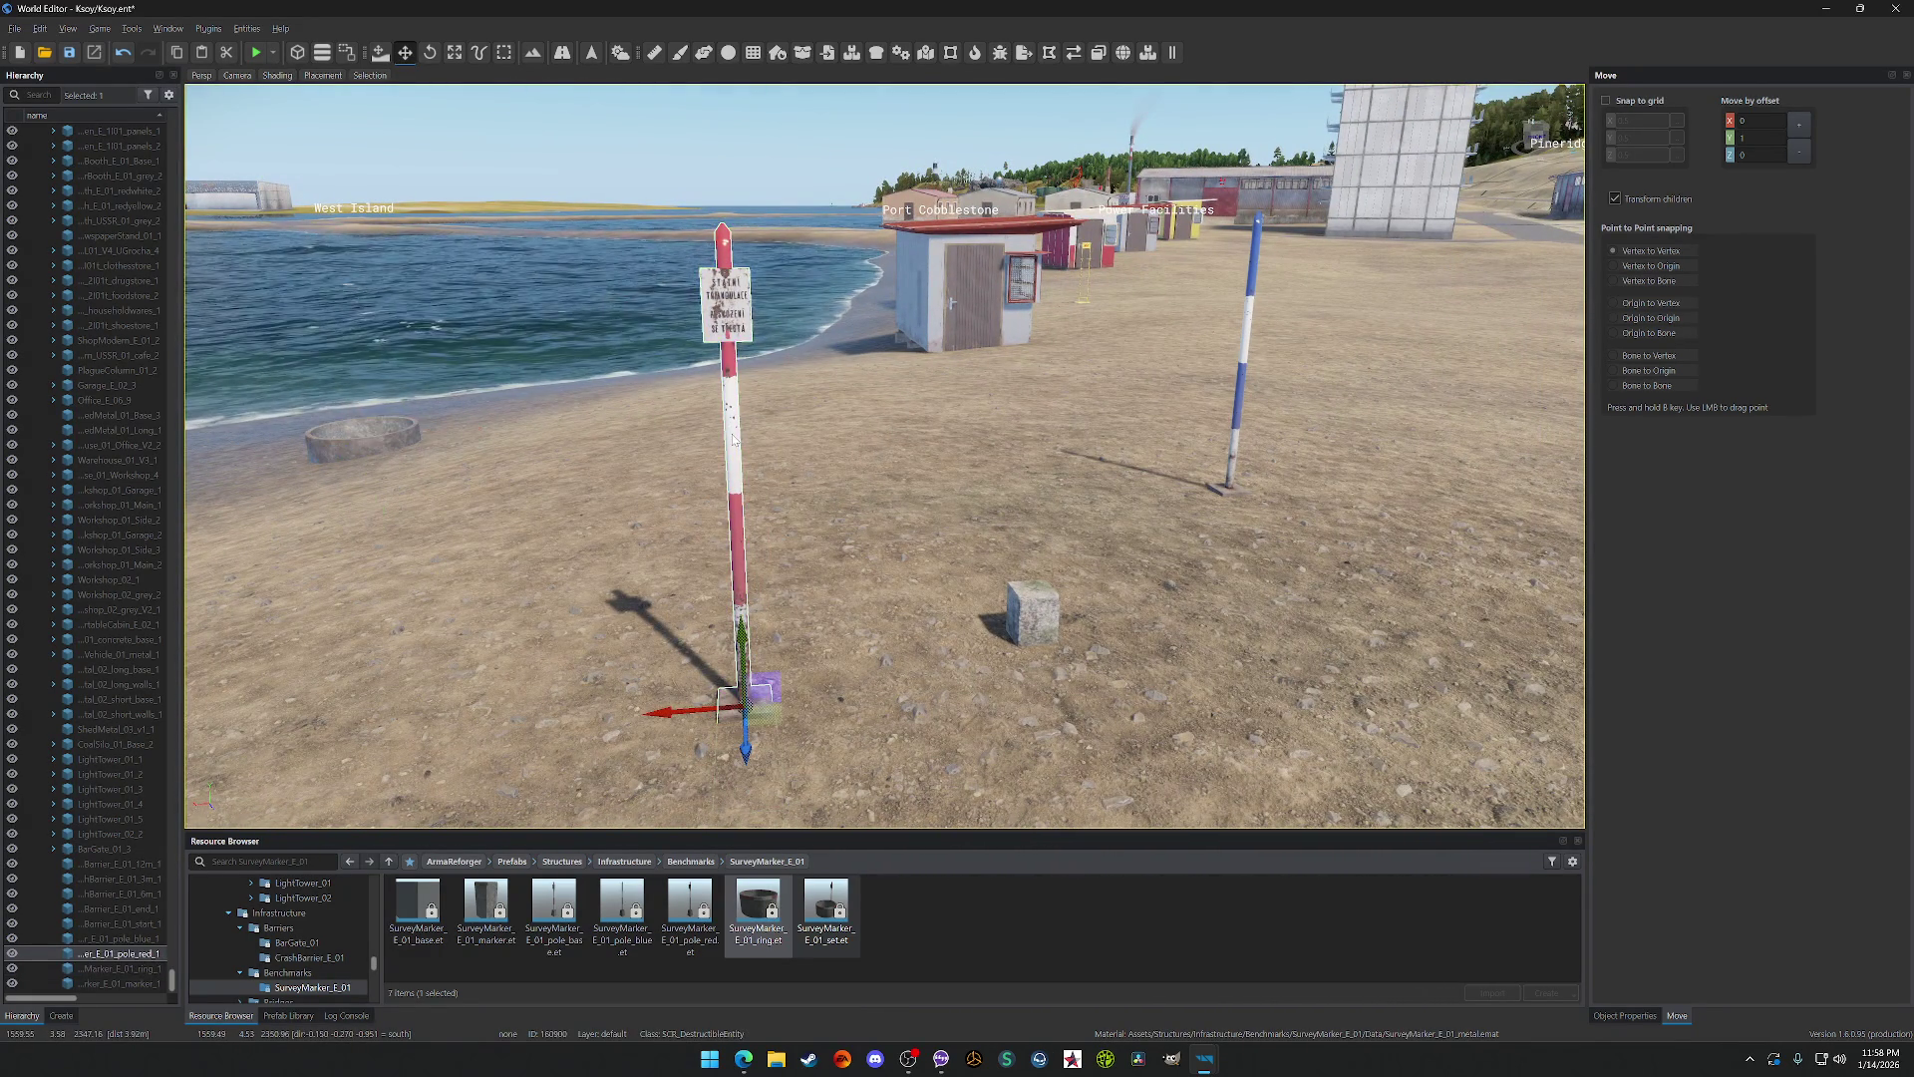
{"action": "key", "text": "Delete"}
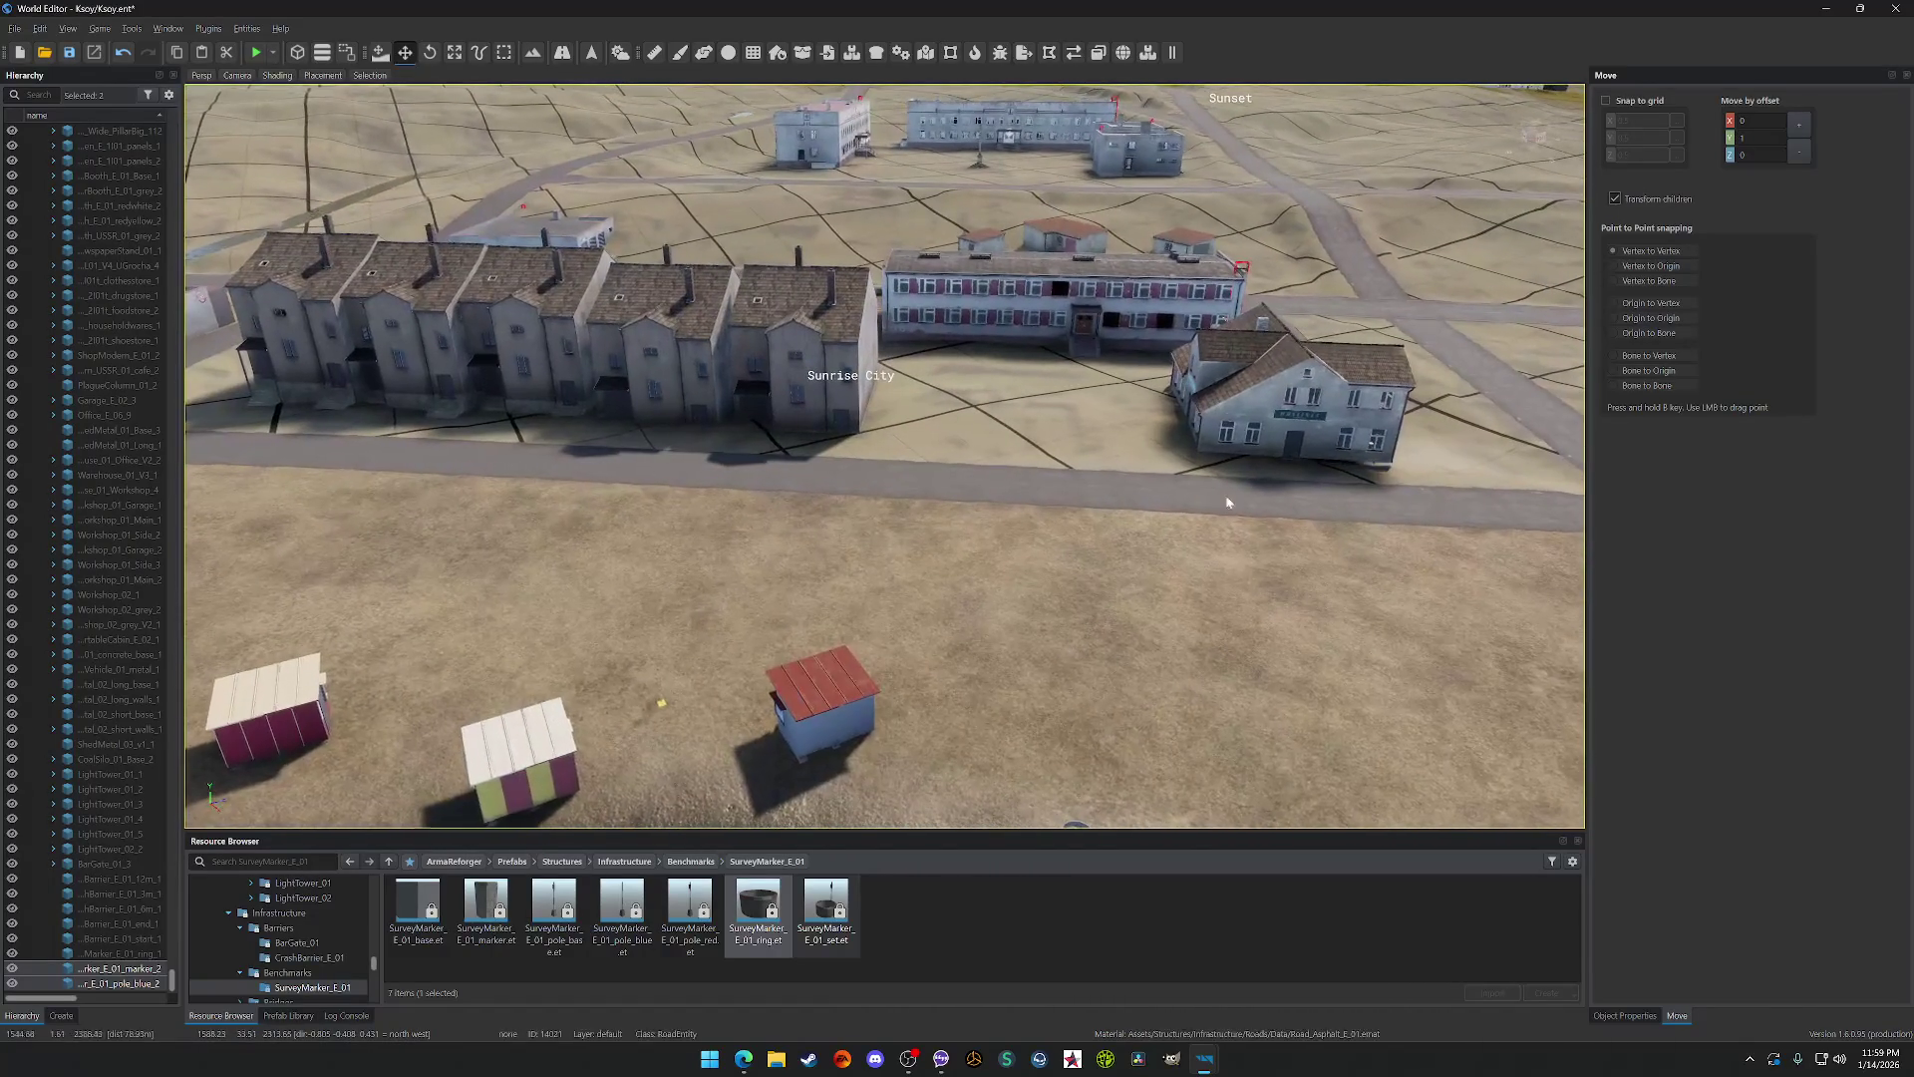
Step: Go back up to the Benchmarks folder in the Resource Browser
{"action": "left_click", "coordinate": [702, 860]}
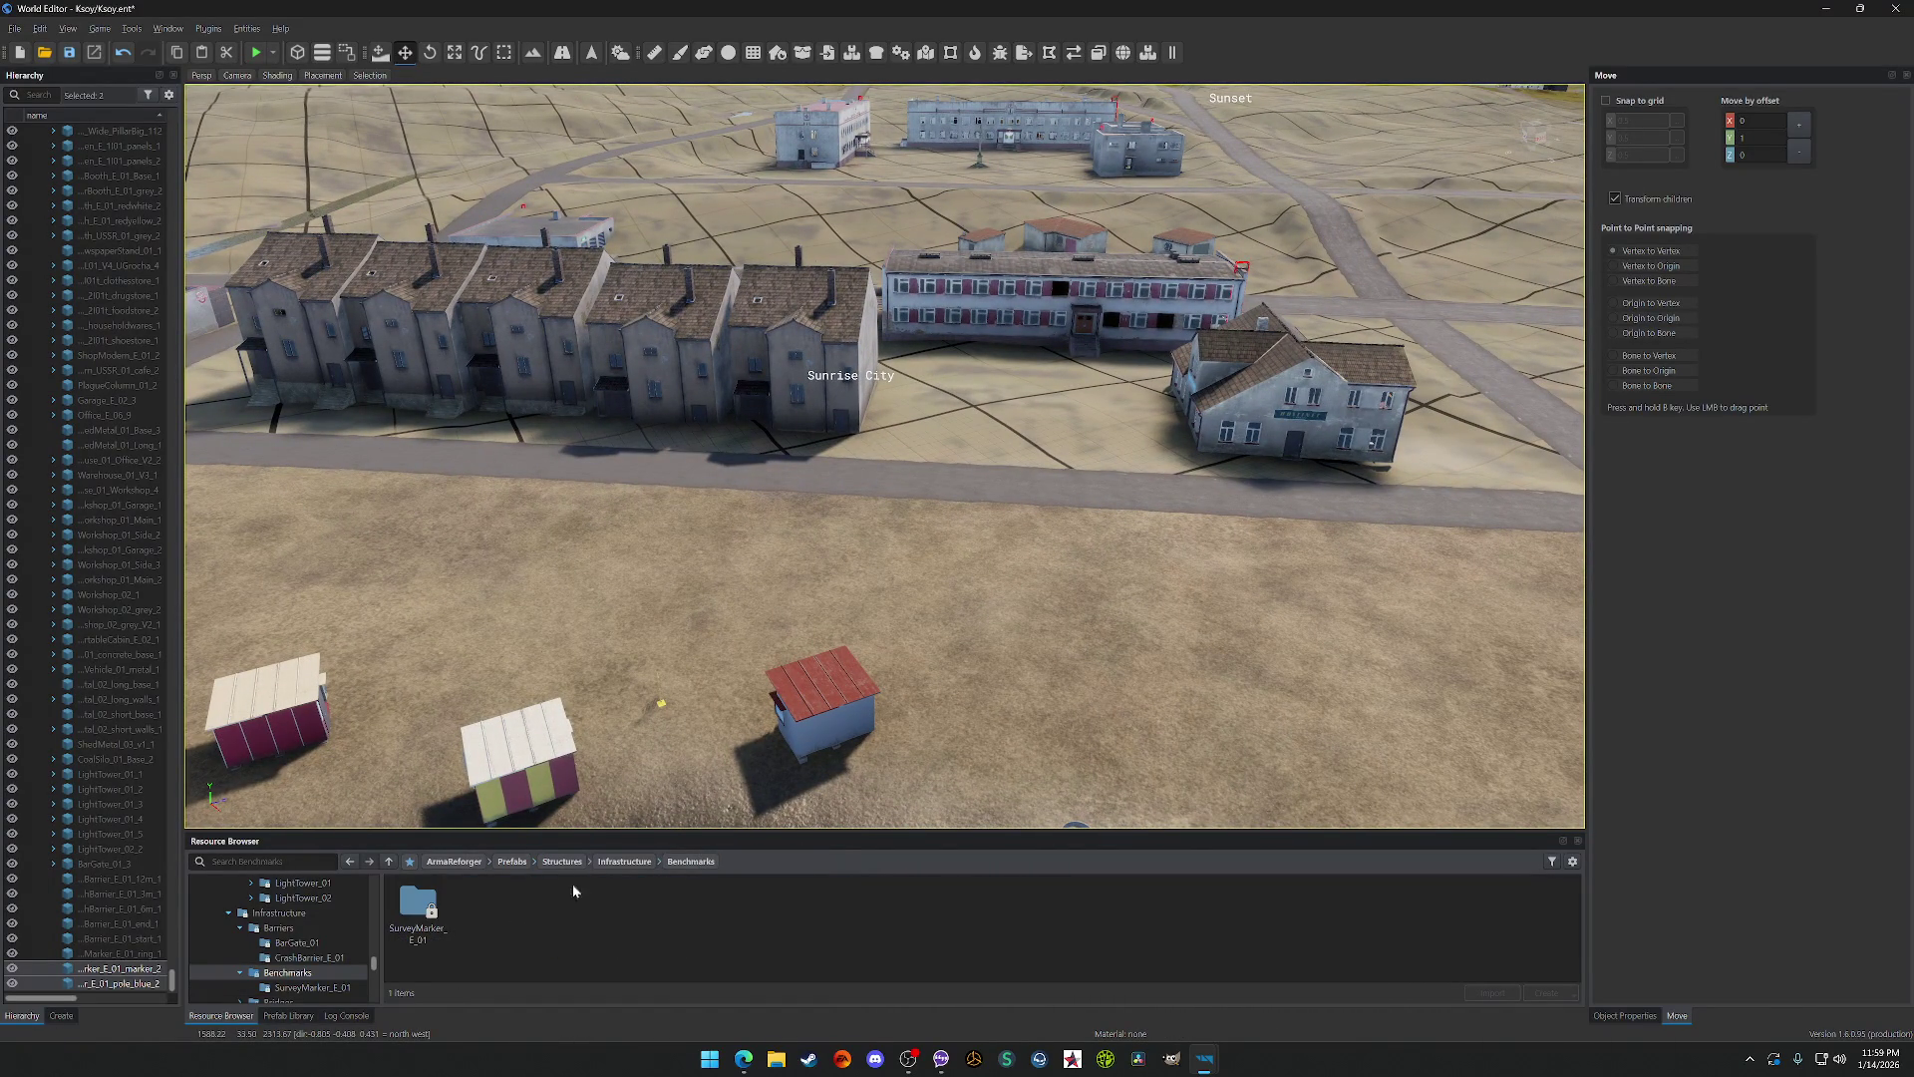
Step: Browse from Infrastructure into Bridges and open the ConcreteBridge_01 prefab folder
{"action": "left_click", "coordinate": [616, 861]}
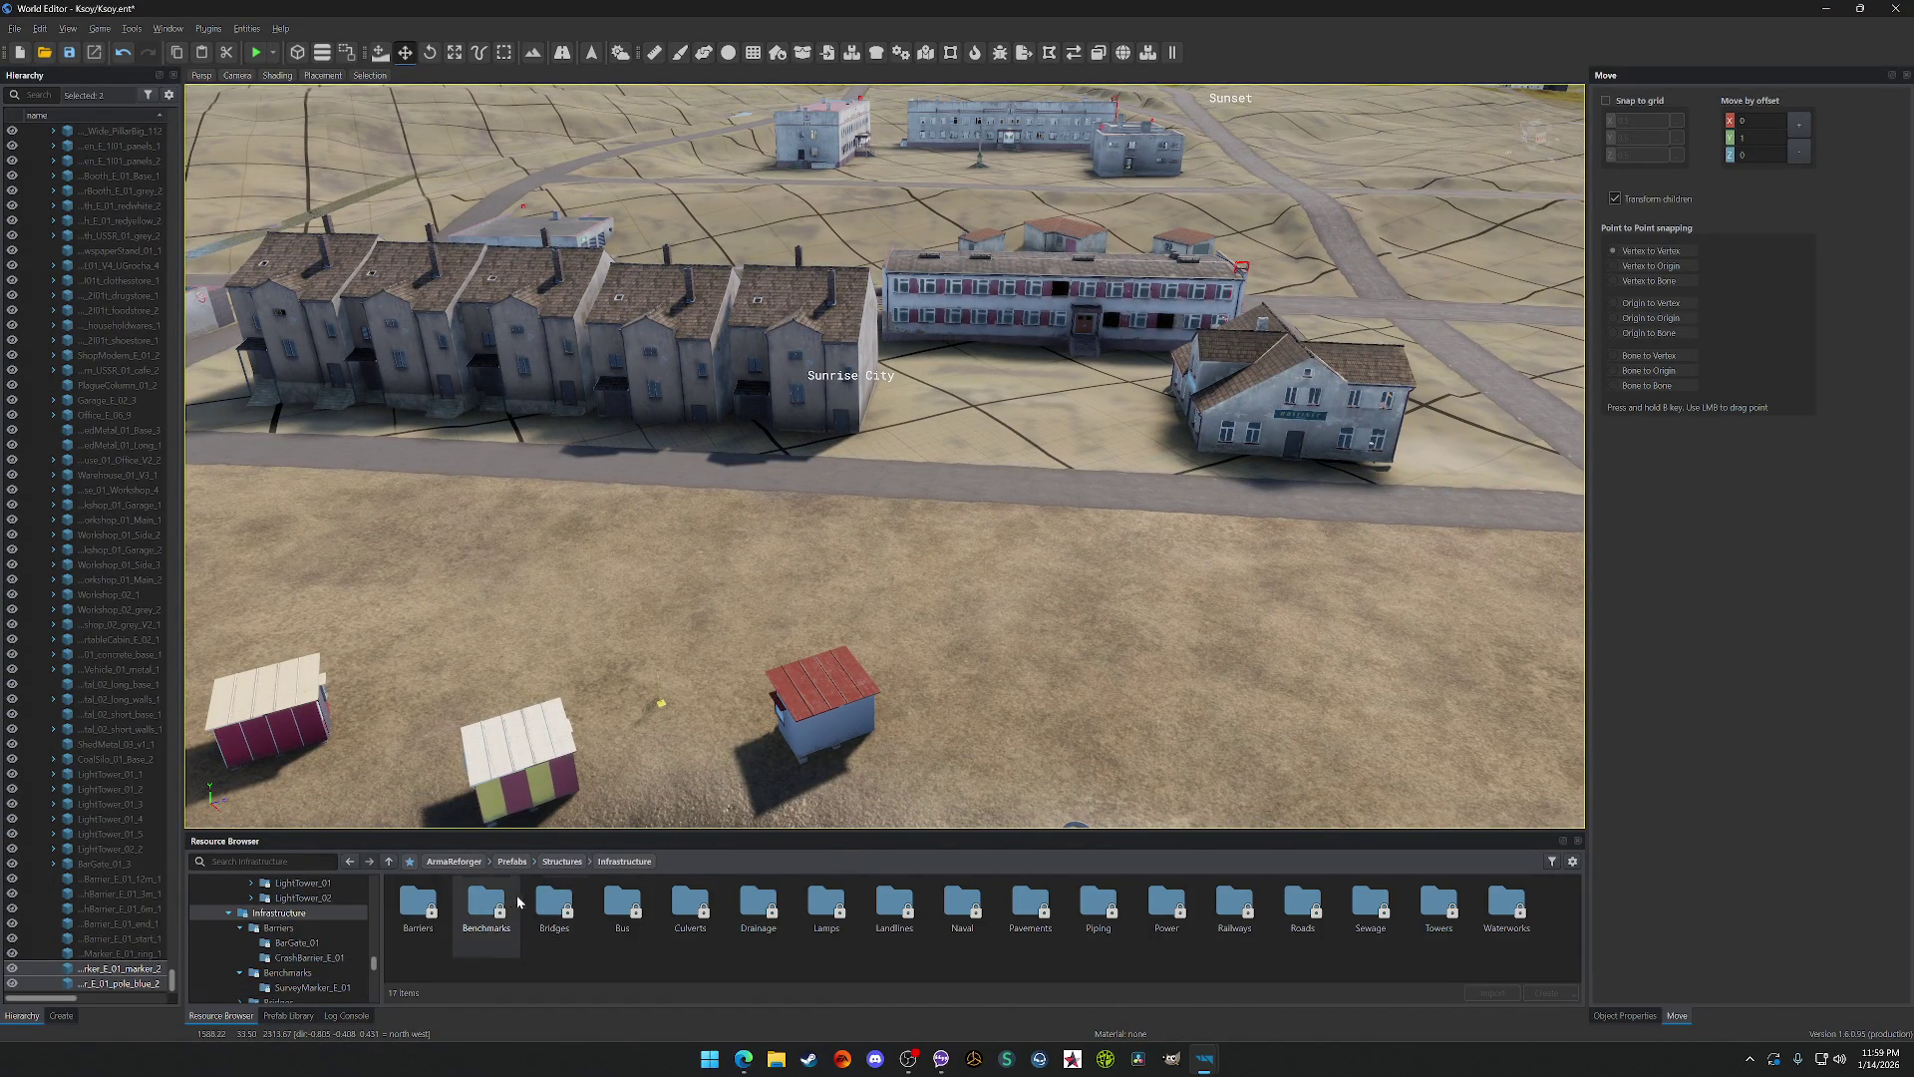
{"action": "double_click", "coordinate": [548, 902]}
{"action": "left_click", "coordinate": [421, 904]}
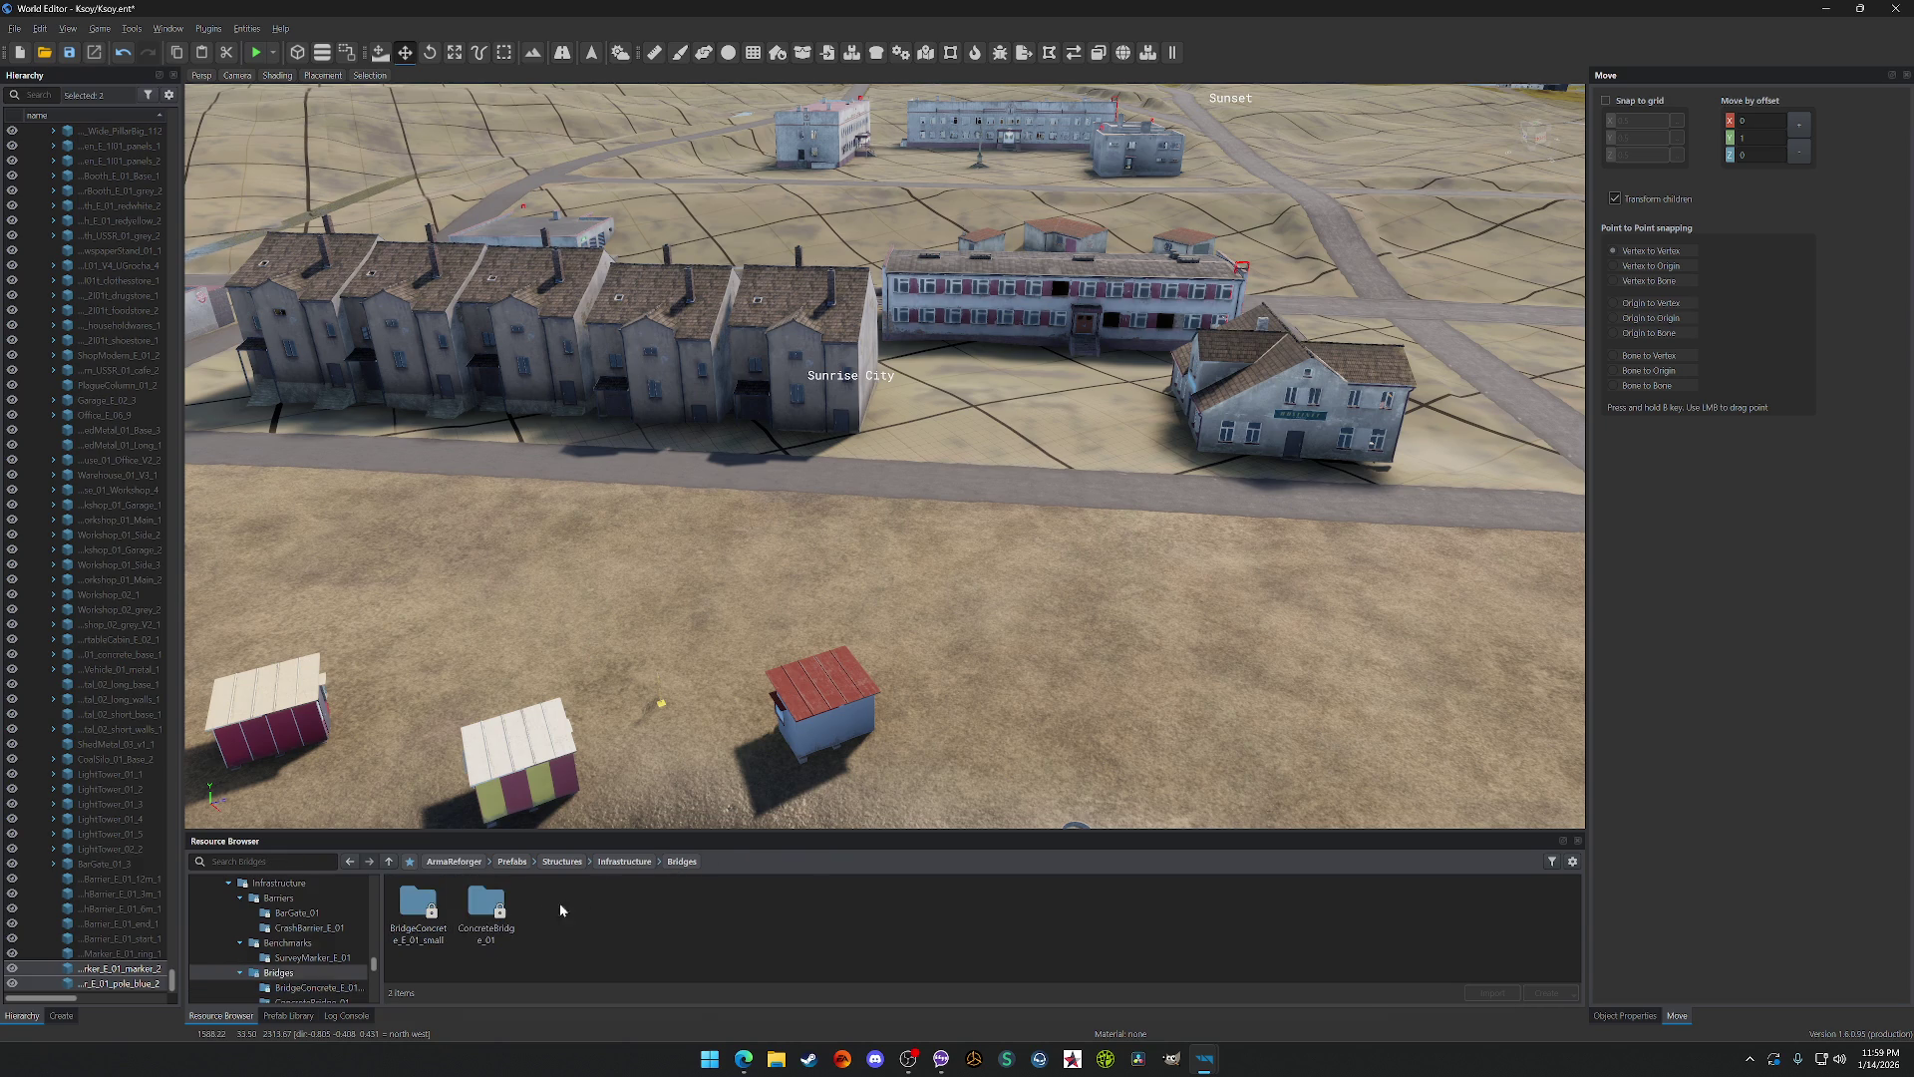
{"action": "double_click", "coordinate": [487, 907]}
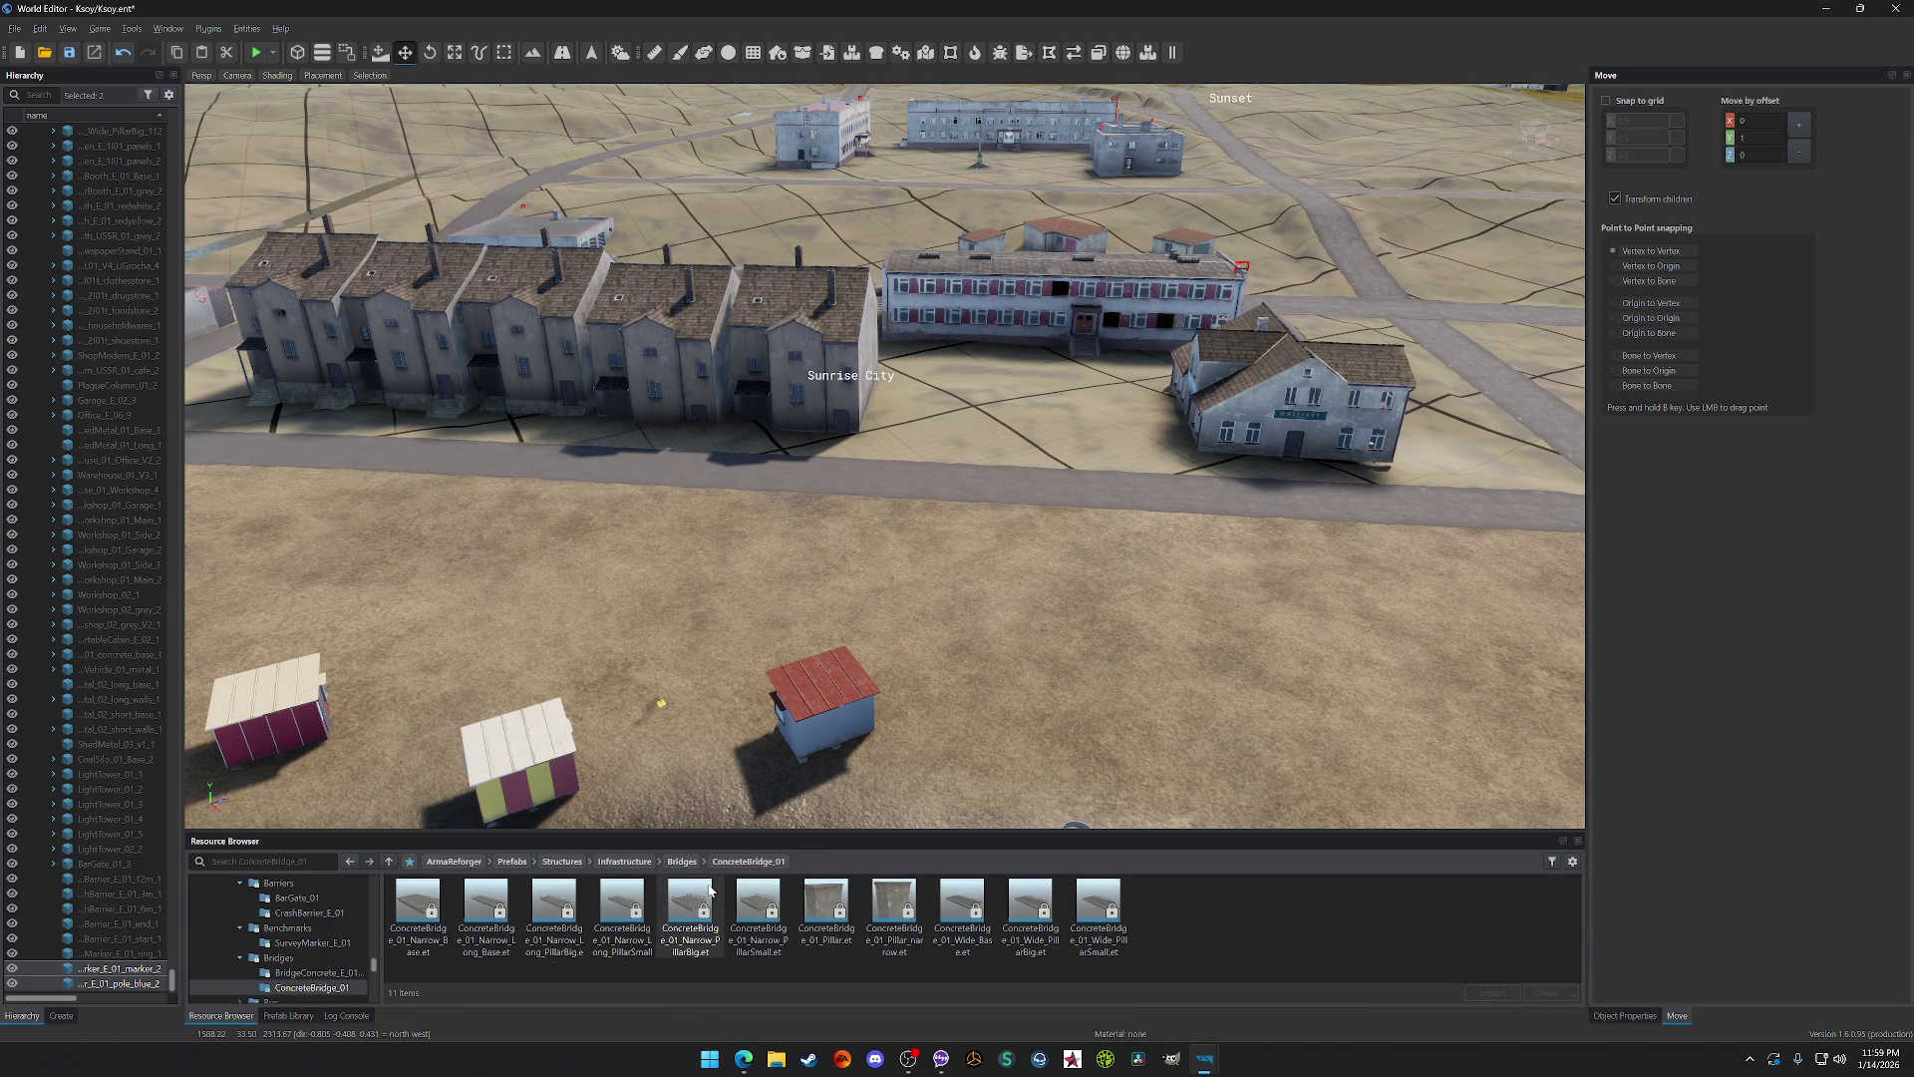
{"action": "left_click_drag", "start_coordinate": [1019, 925], "coordinate": [965, 598]}
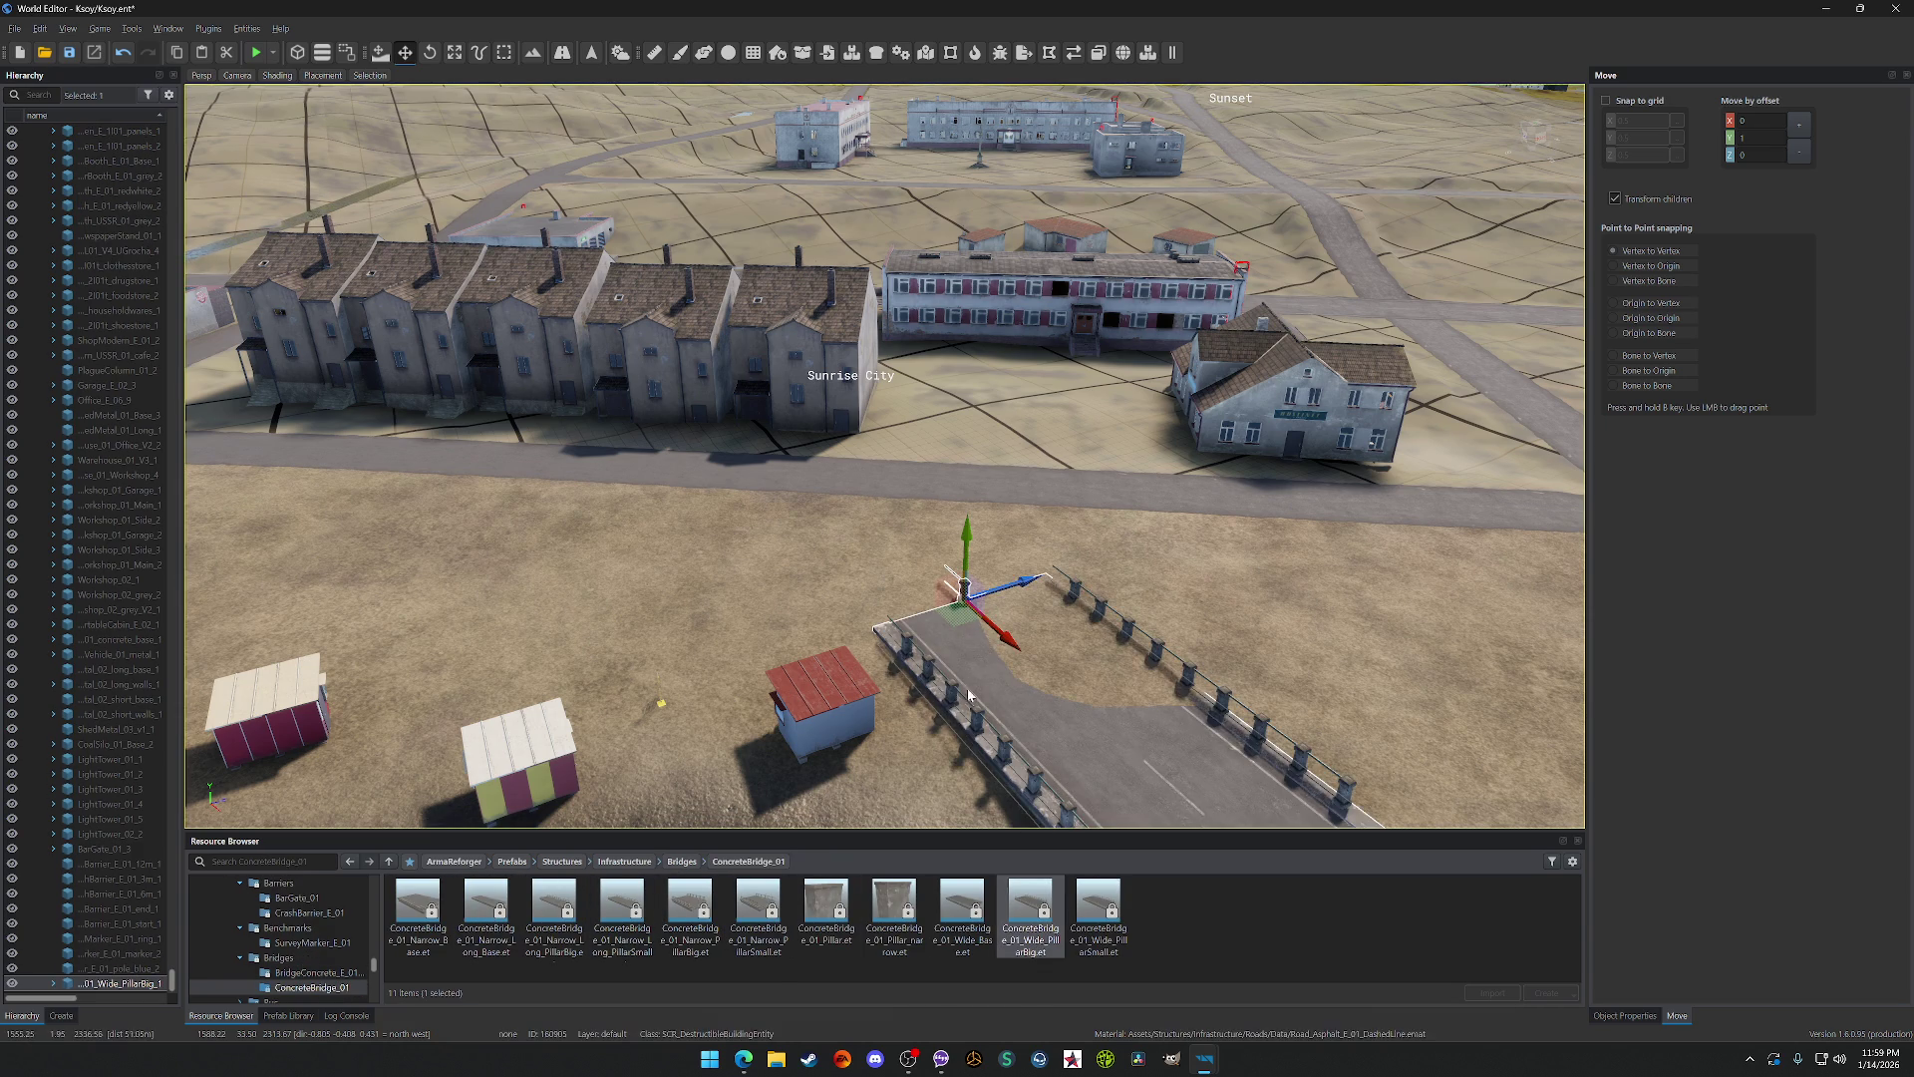
{"action": "key", "text": "f"}
{"action": "mouse_move", "coordinate": [711, 905]}
{"action": "left_mouse_down"}
{"action": "mouse_move", "coordinate": [685, 620]}
{"action": "mouse_move", "coordinate": [591, 488]}
{"action": "left_mouse_up"}
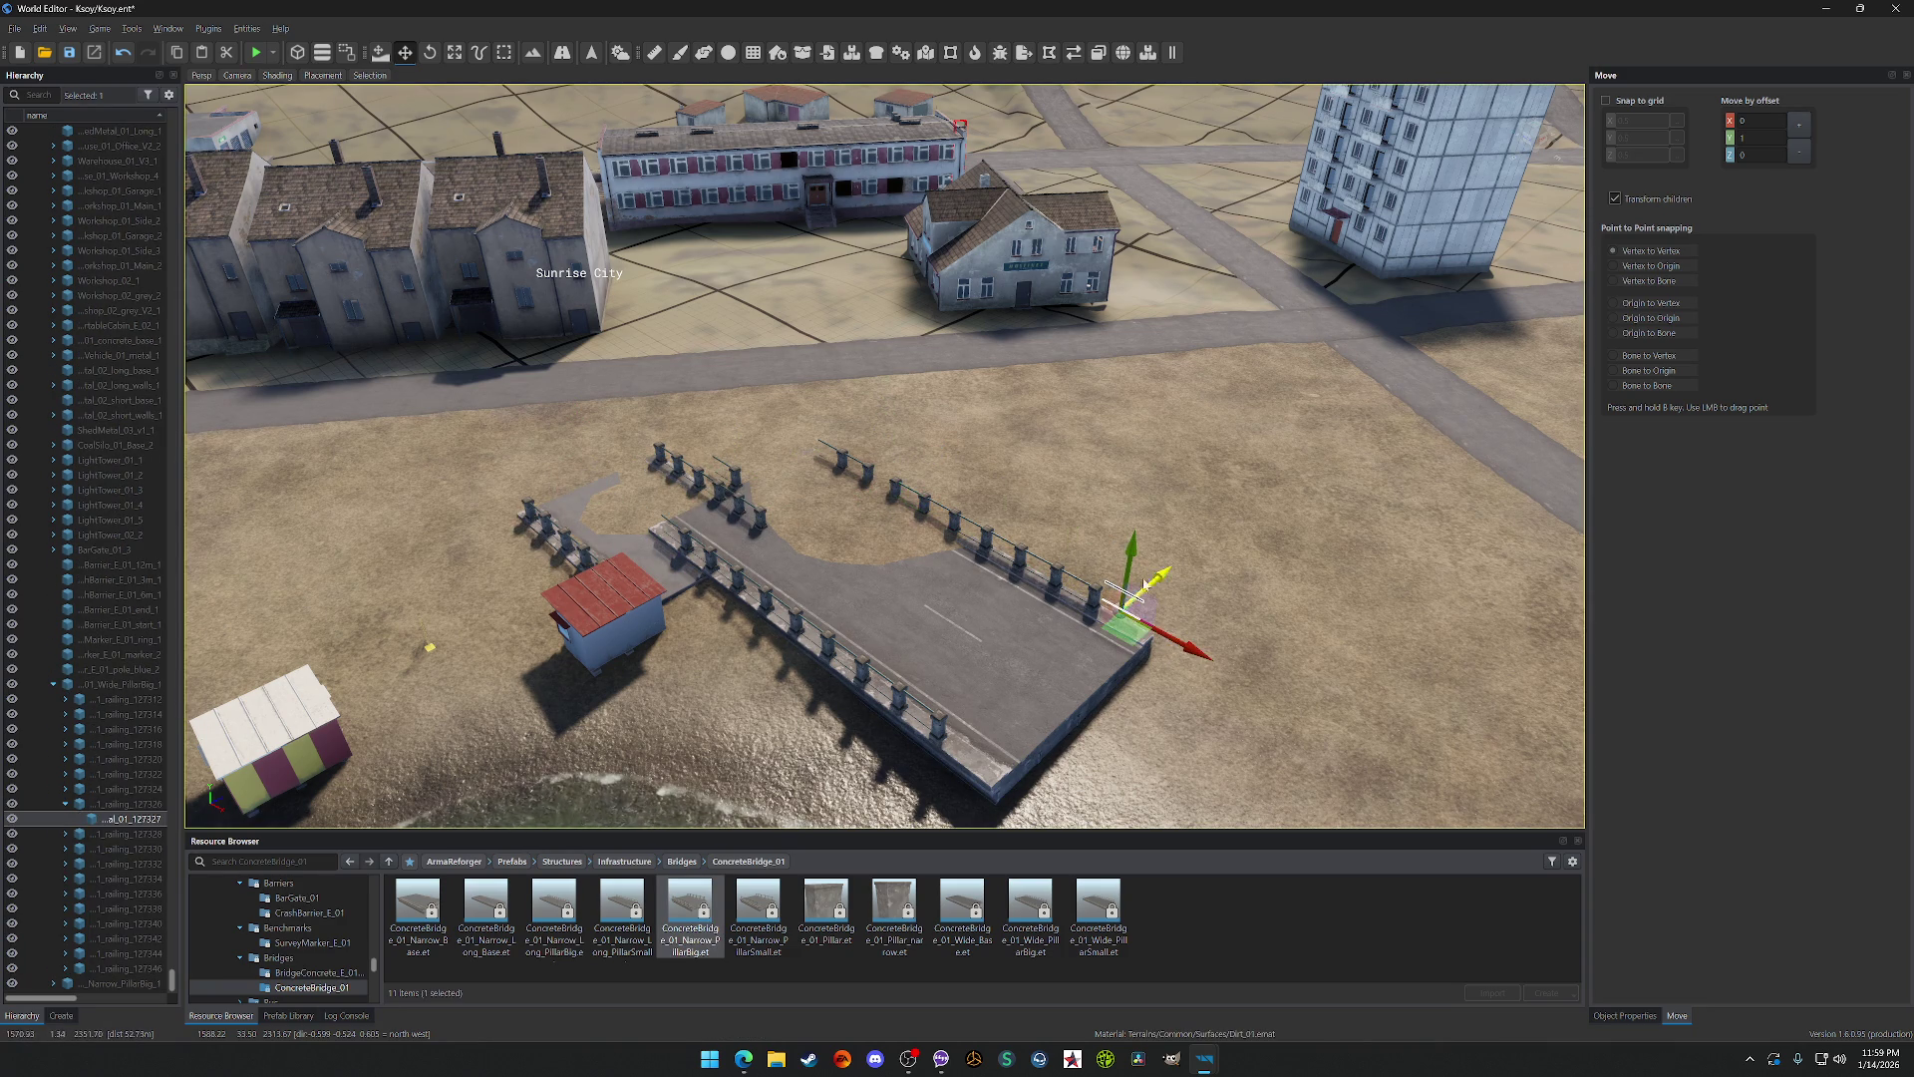
{"action": "key", "text": "ctrl+z"}
{"action": "key", "text": "ctrl+z"}
{"action": "key", "text": "ctrl+z"}
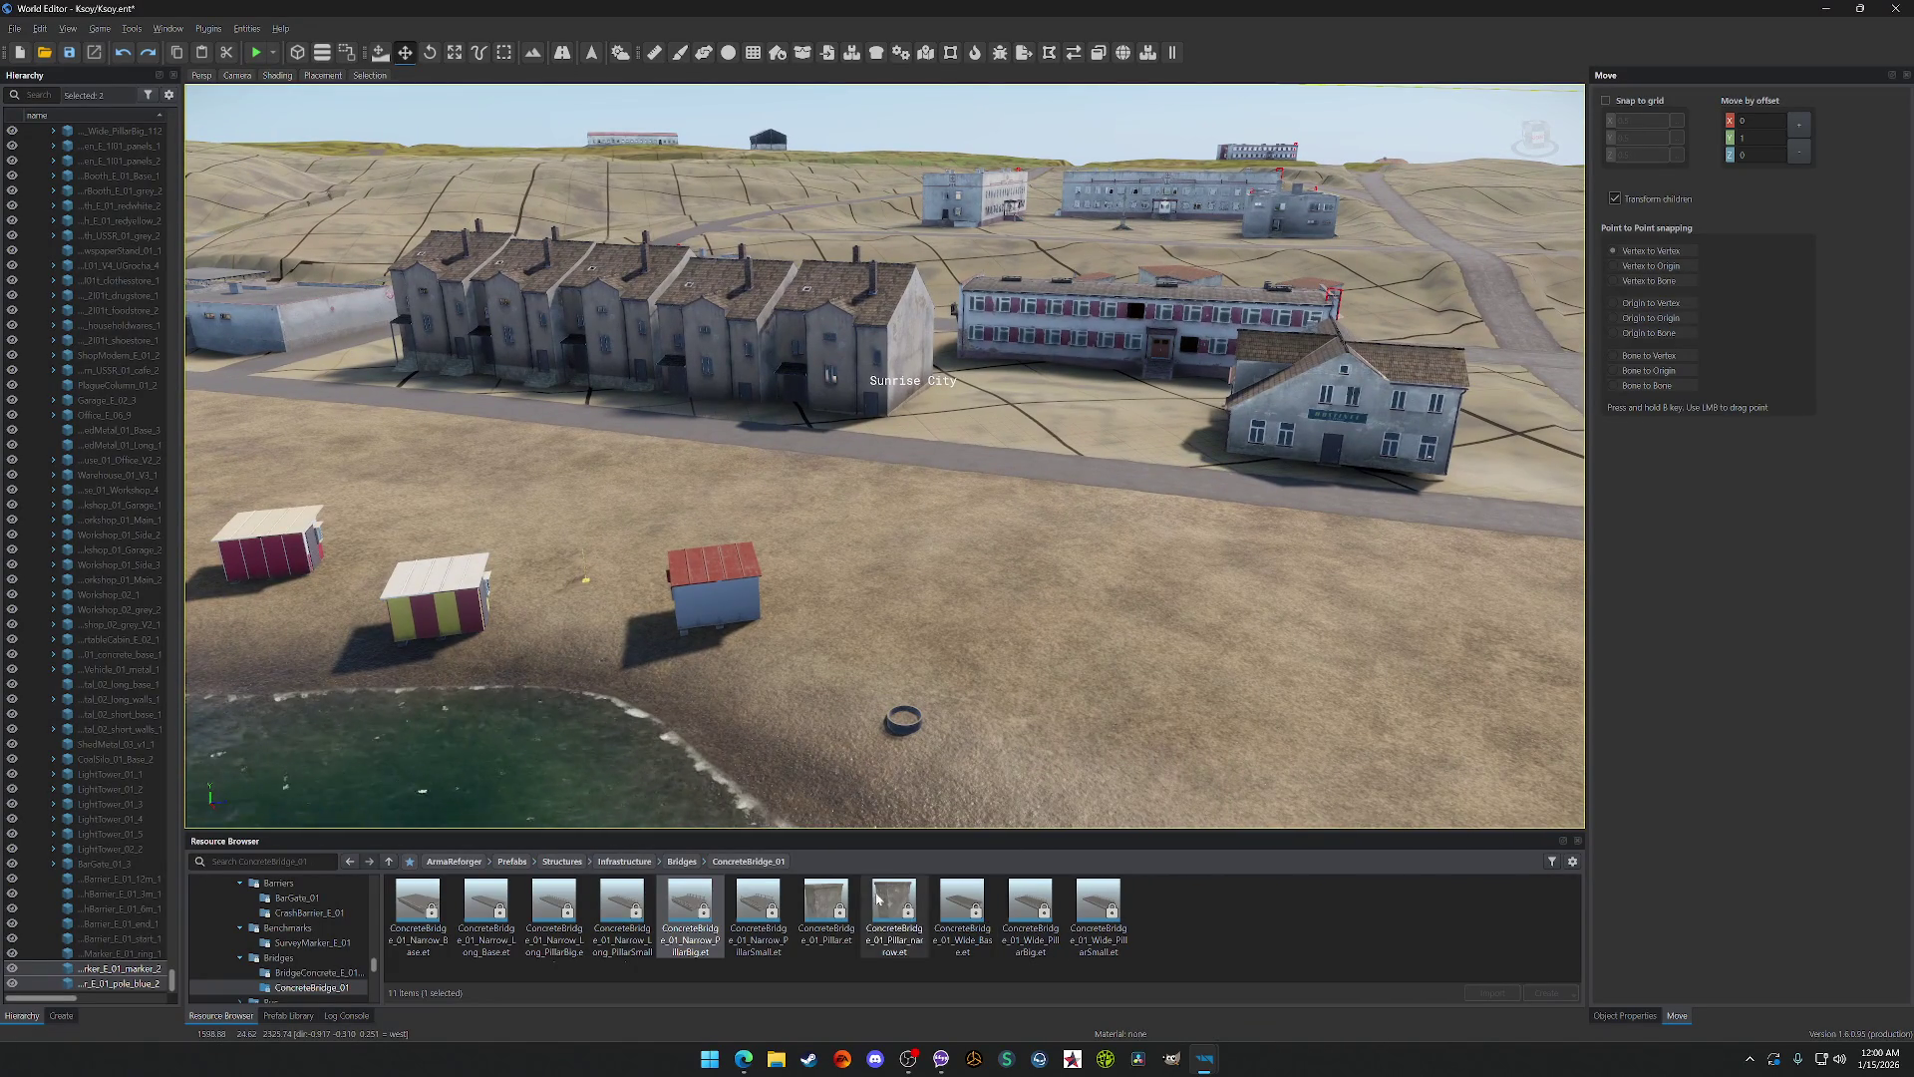
{"action": "left_click", "coordinate": [682, 863]}
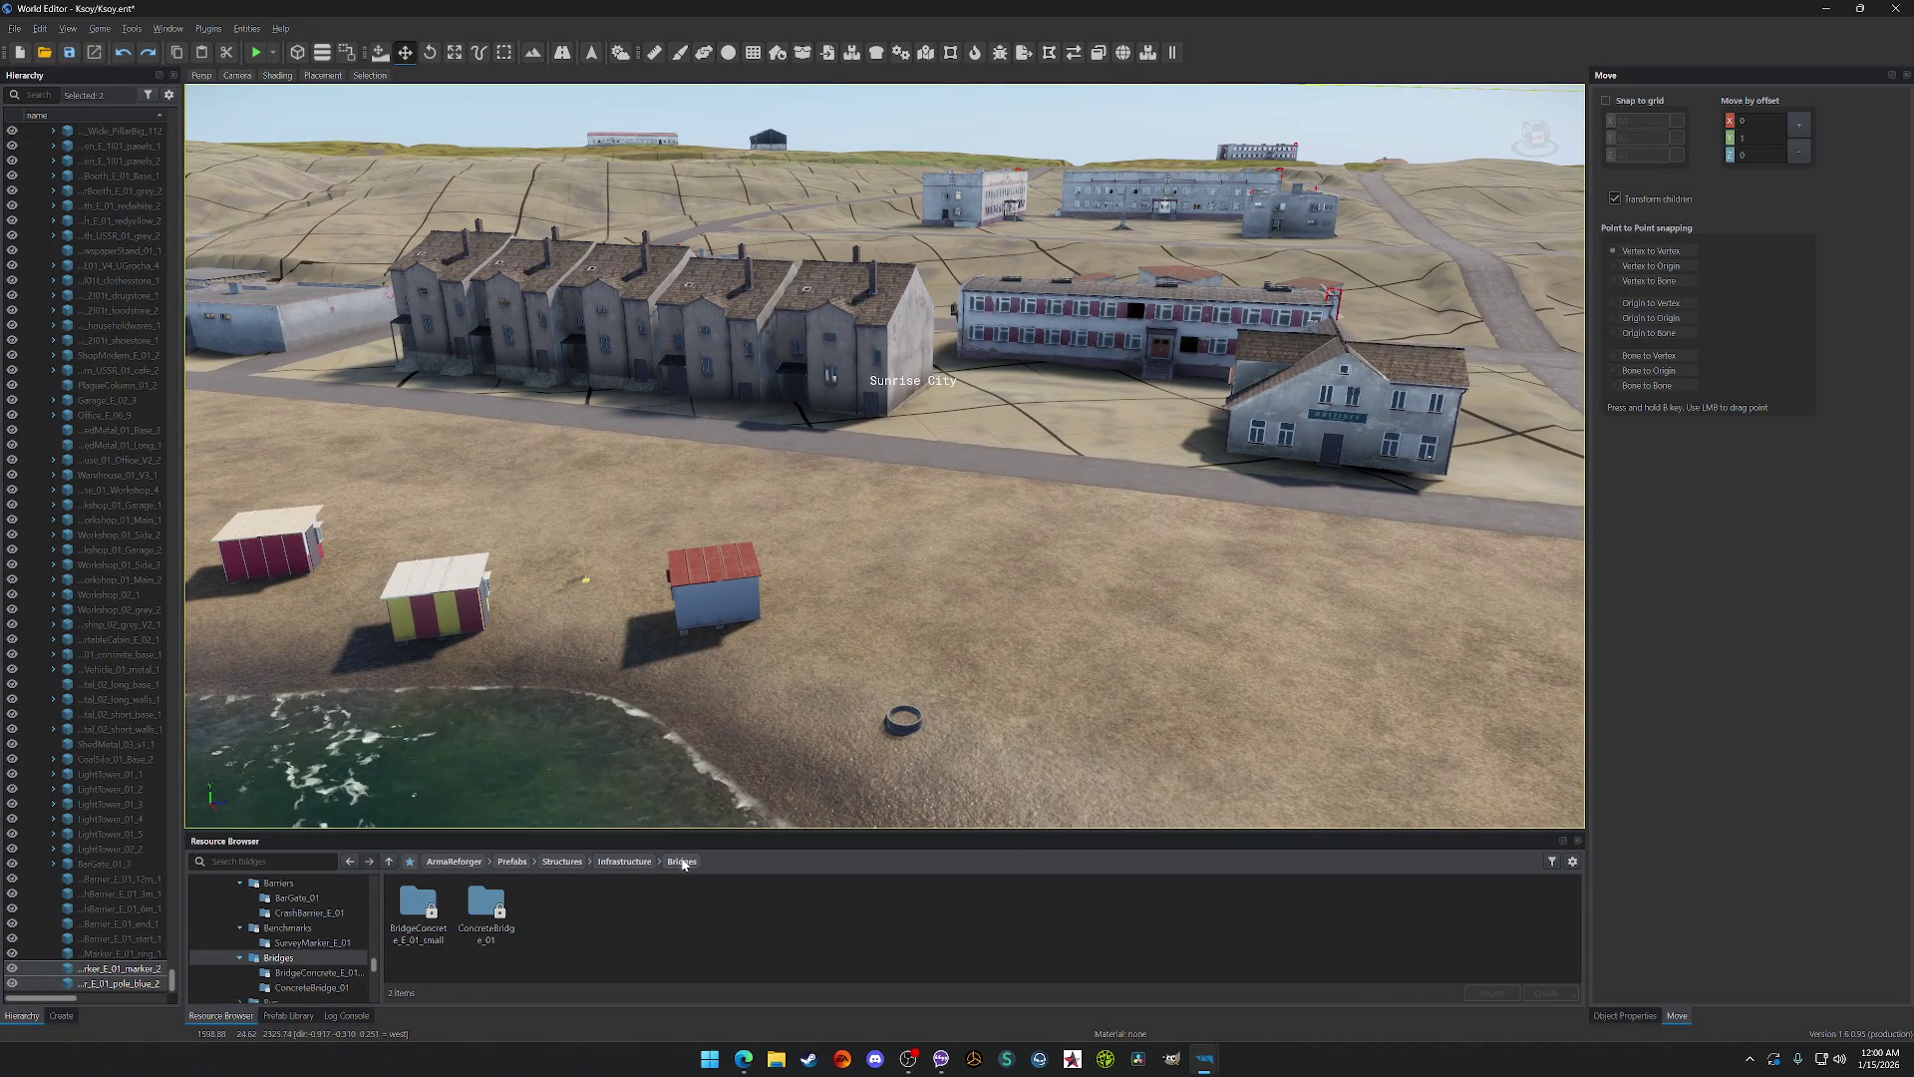
Step: Browse the Resource Browser to Infrastructure > Bus > BusShed_E_01
{"action": "left_click", "coordinate": [598, 862]}
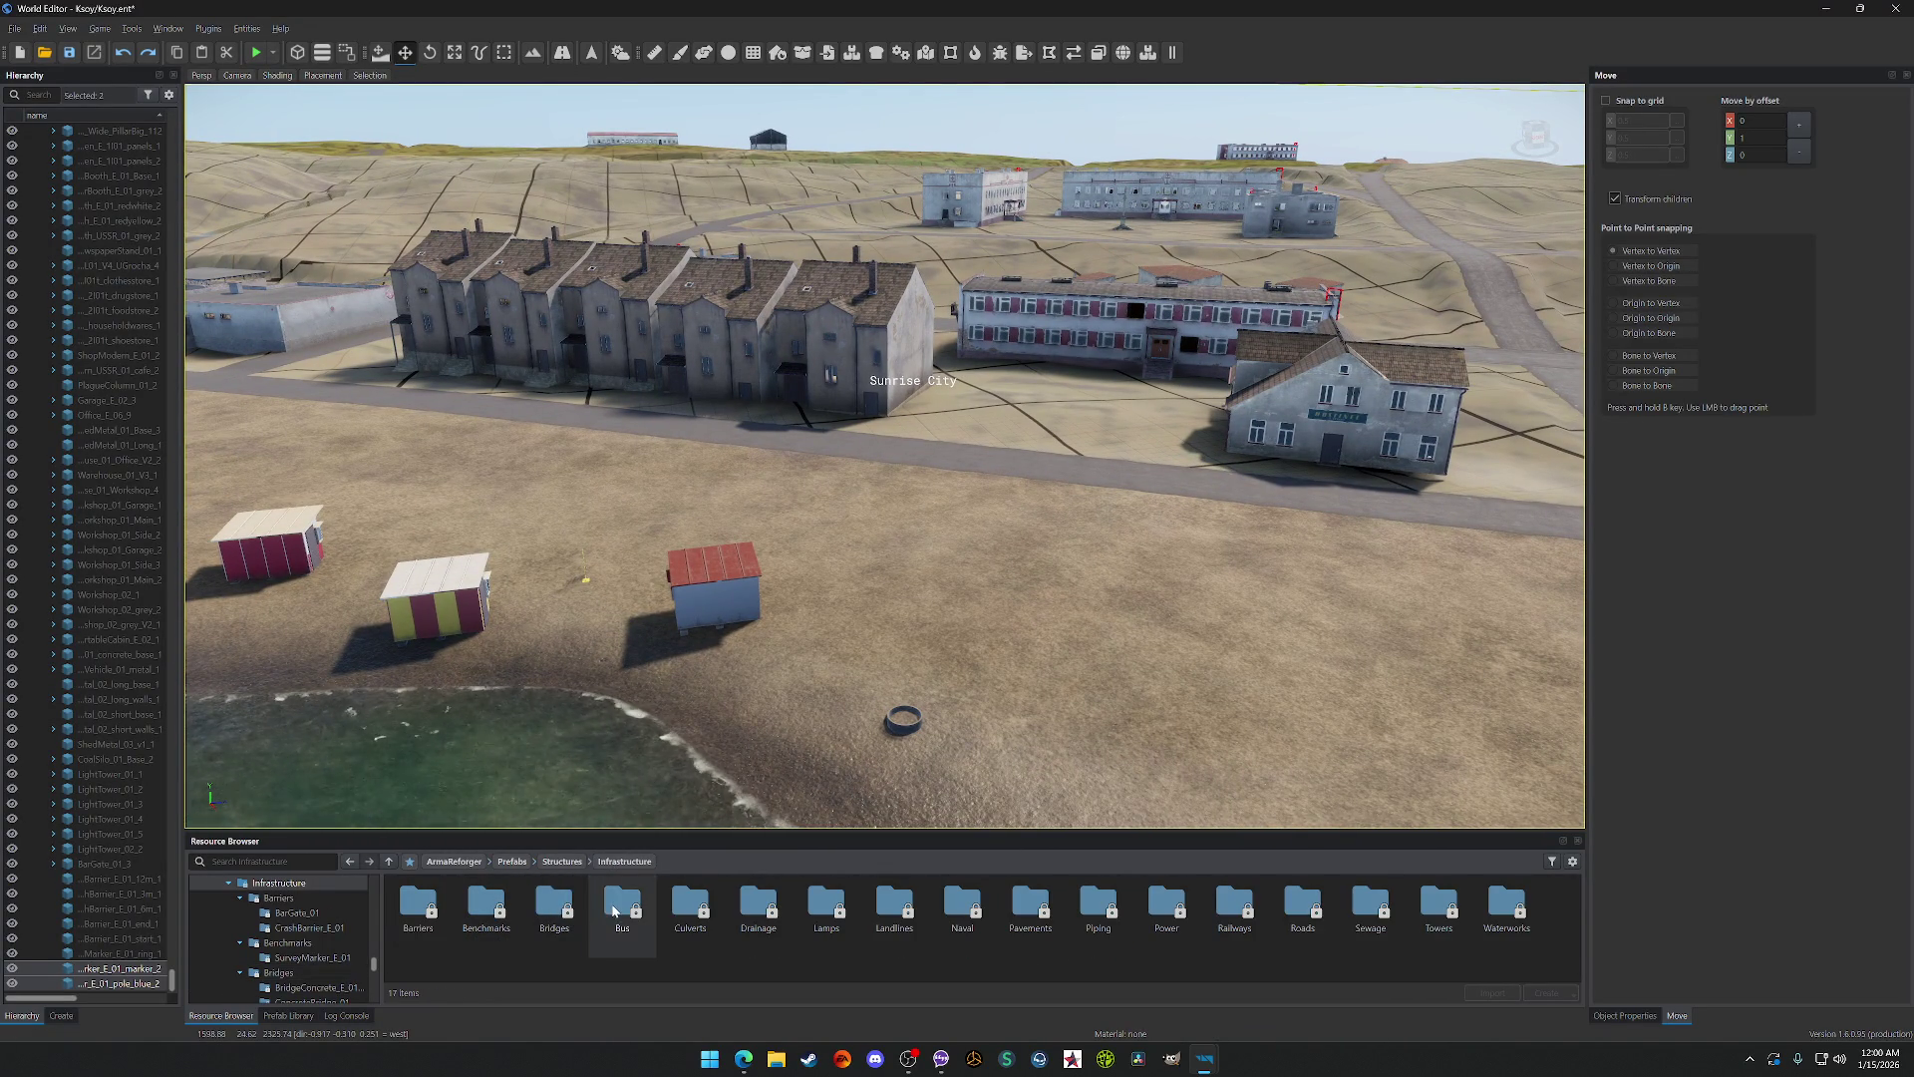
{"action": "double_click", "coordinate": [615, 910]}
{"action": "double_click", "coordinate": [435, 900]}
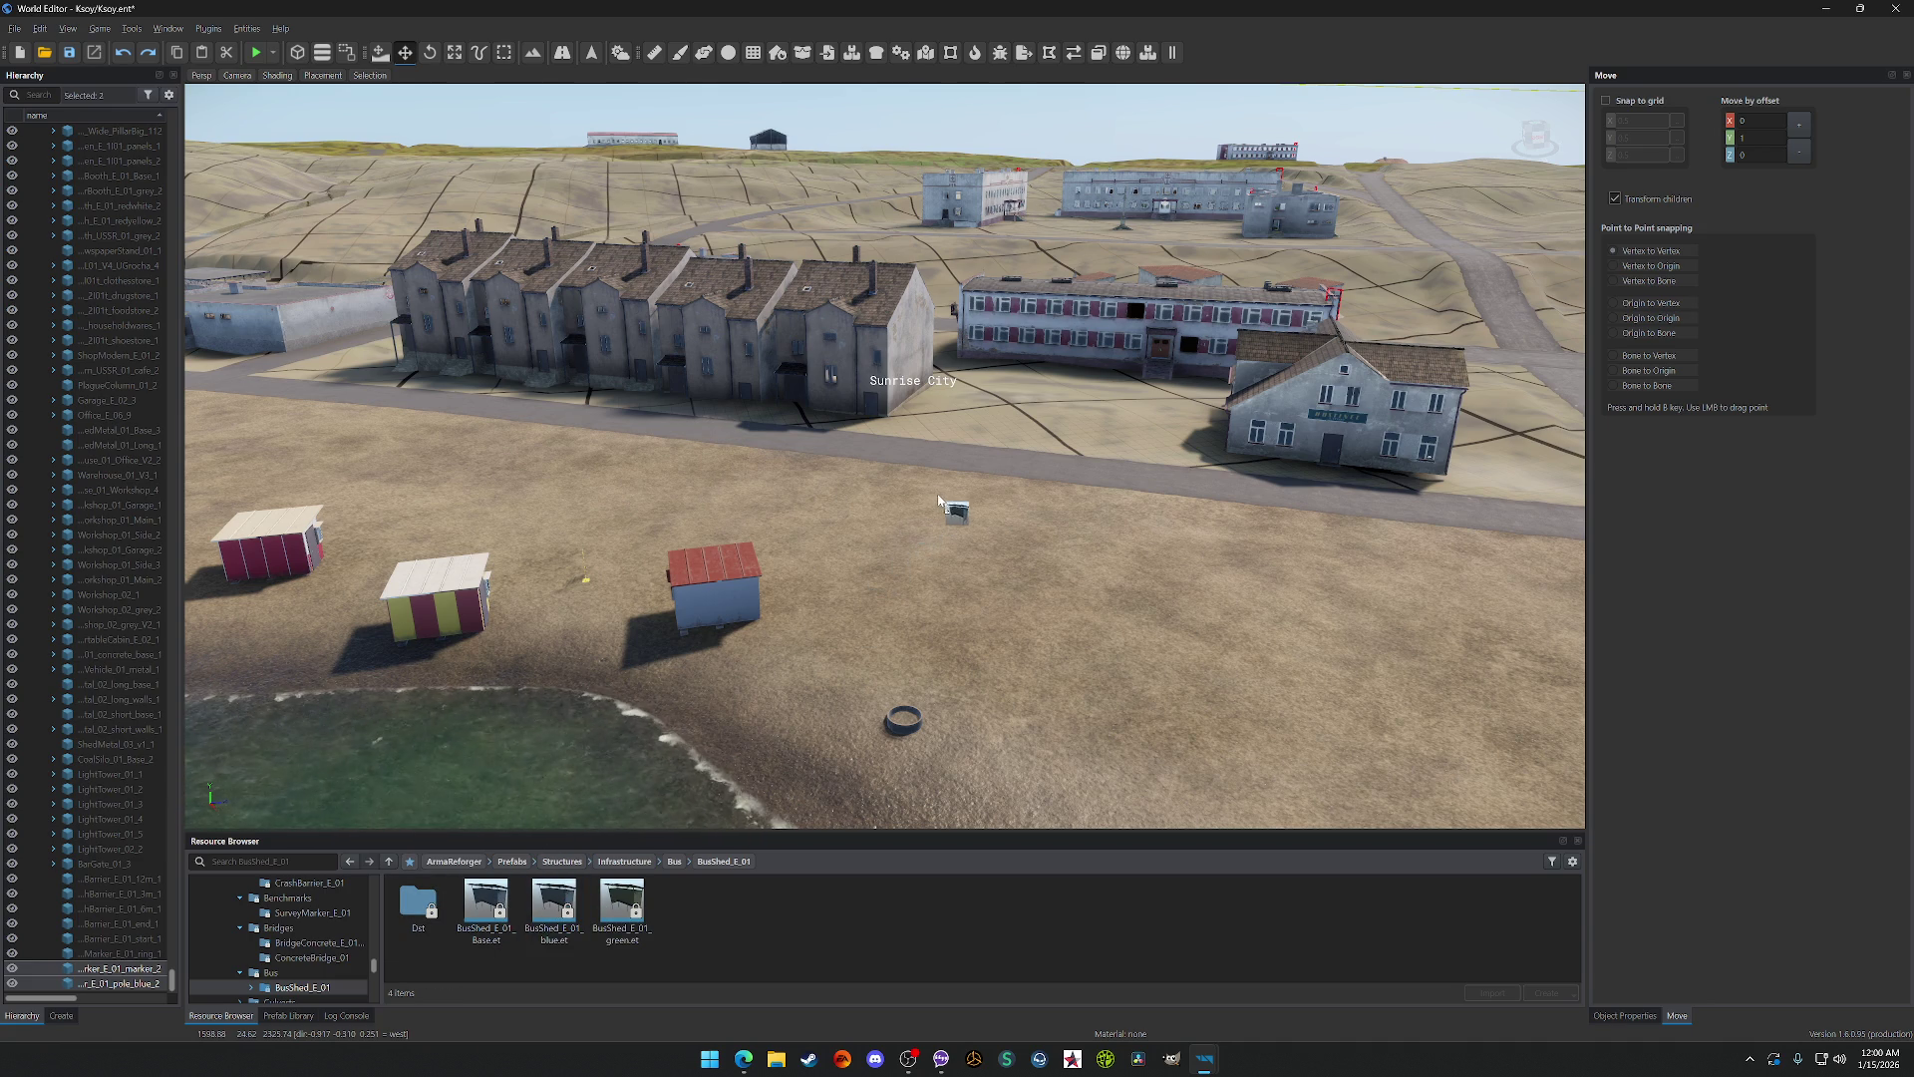
Step: Drag a blue and a green BusShed_E_01 onto the sand beside the road, then focus on them
{"action": "left_click_drag", "start_coordinate": [944, 497], "coordinate": [943, 493]}
{"action": "mouse_move", "coordinate": [630, 919]}
{"action": "left_mouse_down"}
{"action": "mouse_move", "coordinate": [991, 528]}
{"action": "mouse_move", "coordinate": [1034, 510]}
{"action": "left_mouse_up"}
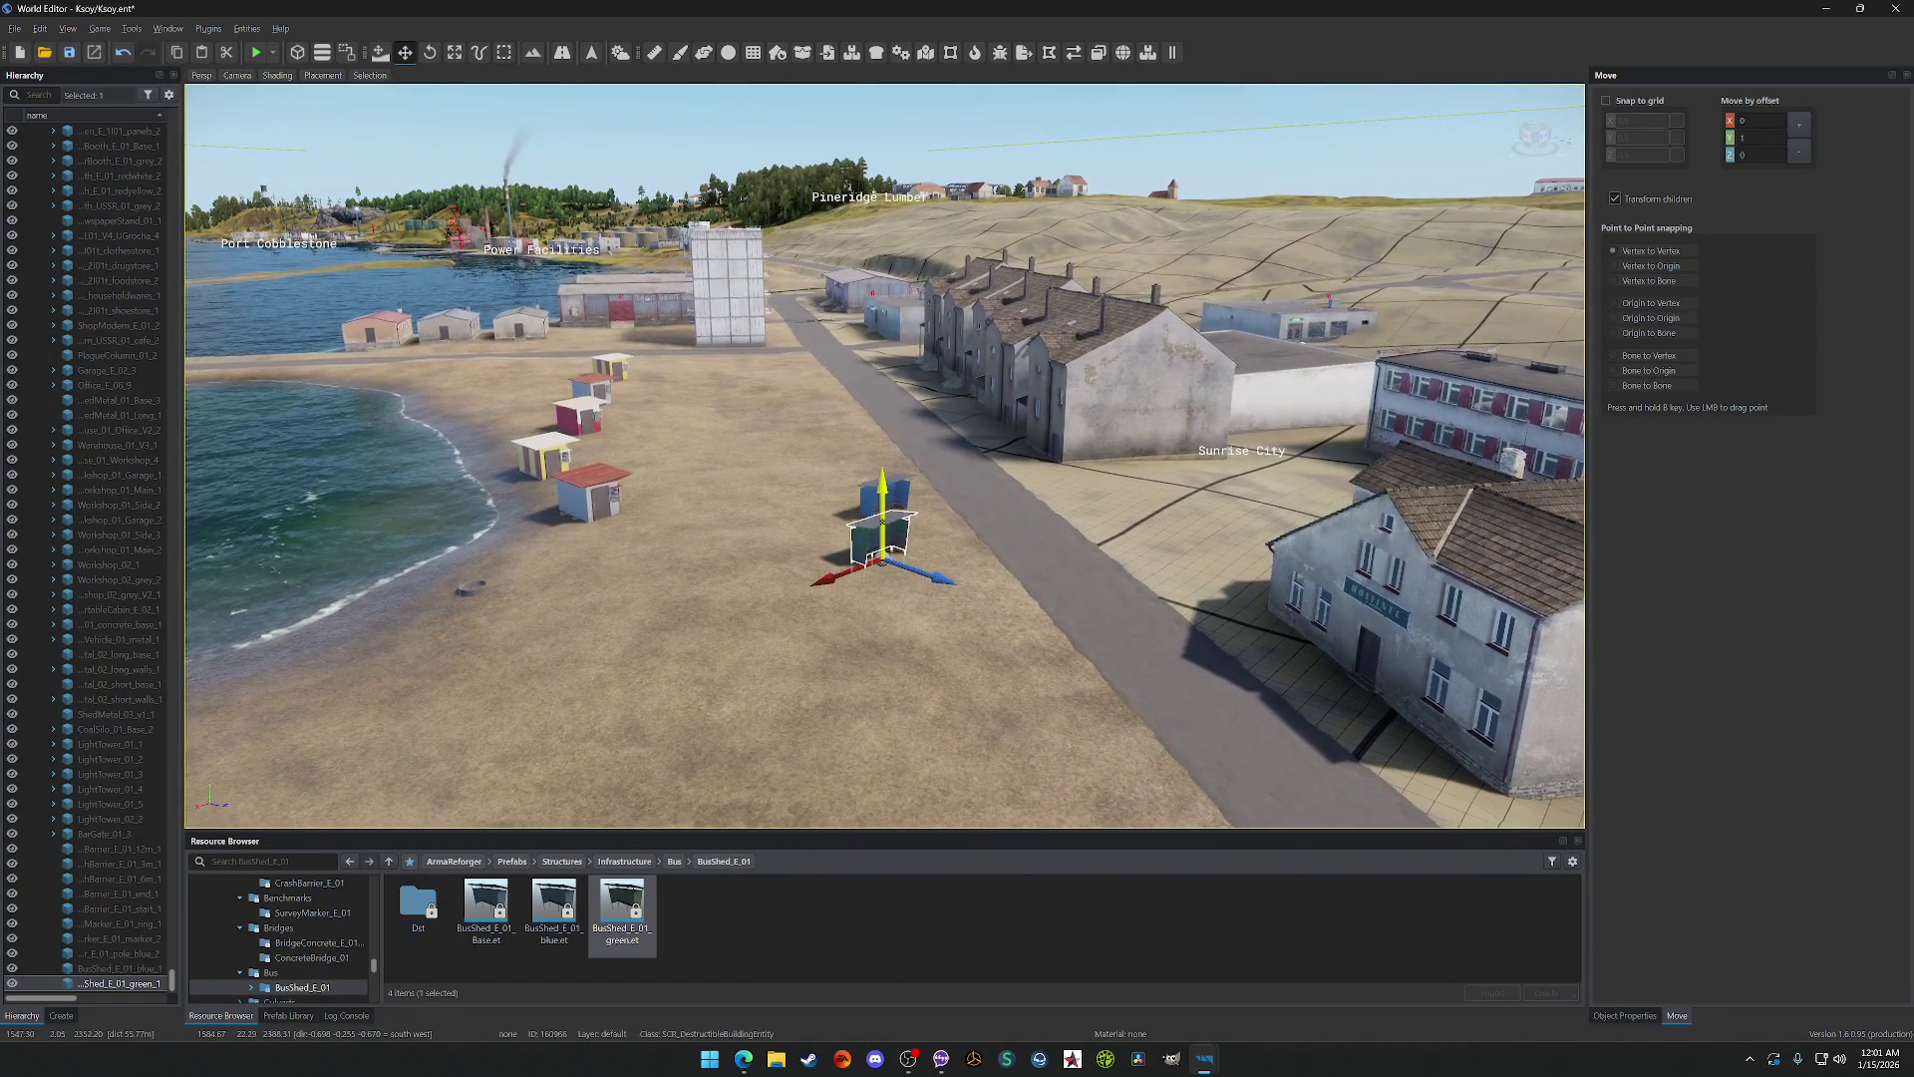
{"action": "key", "text": "f"}
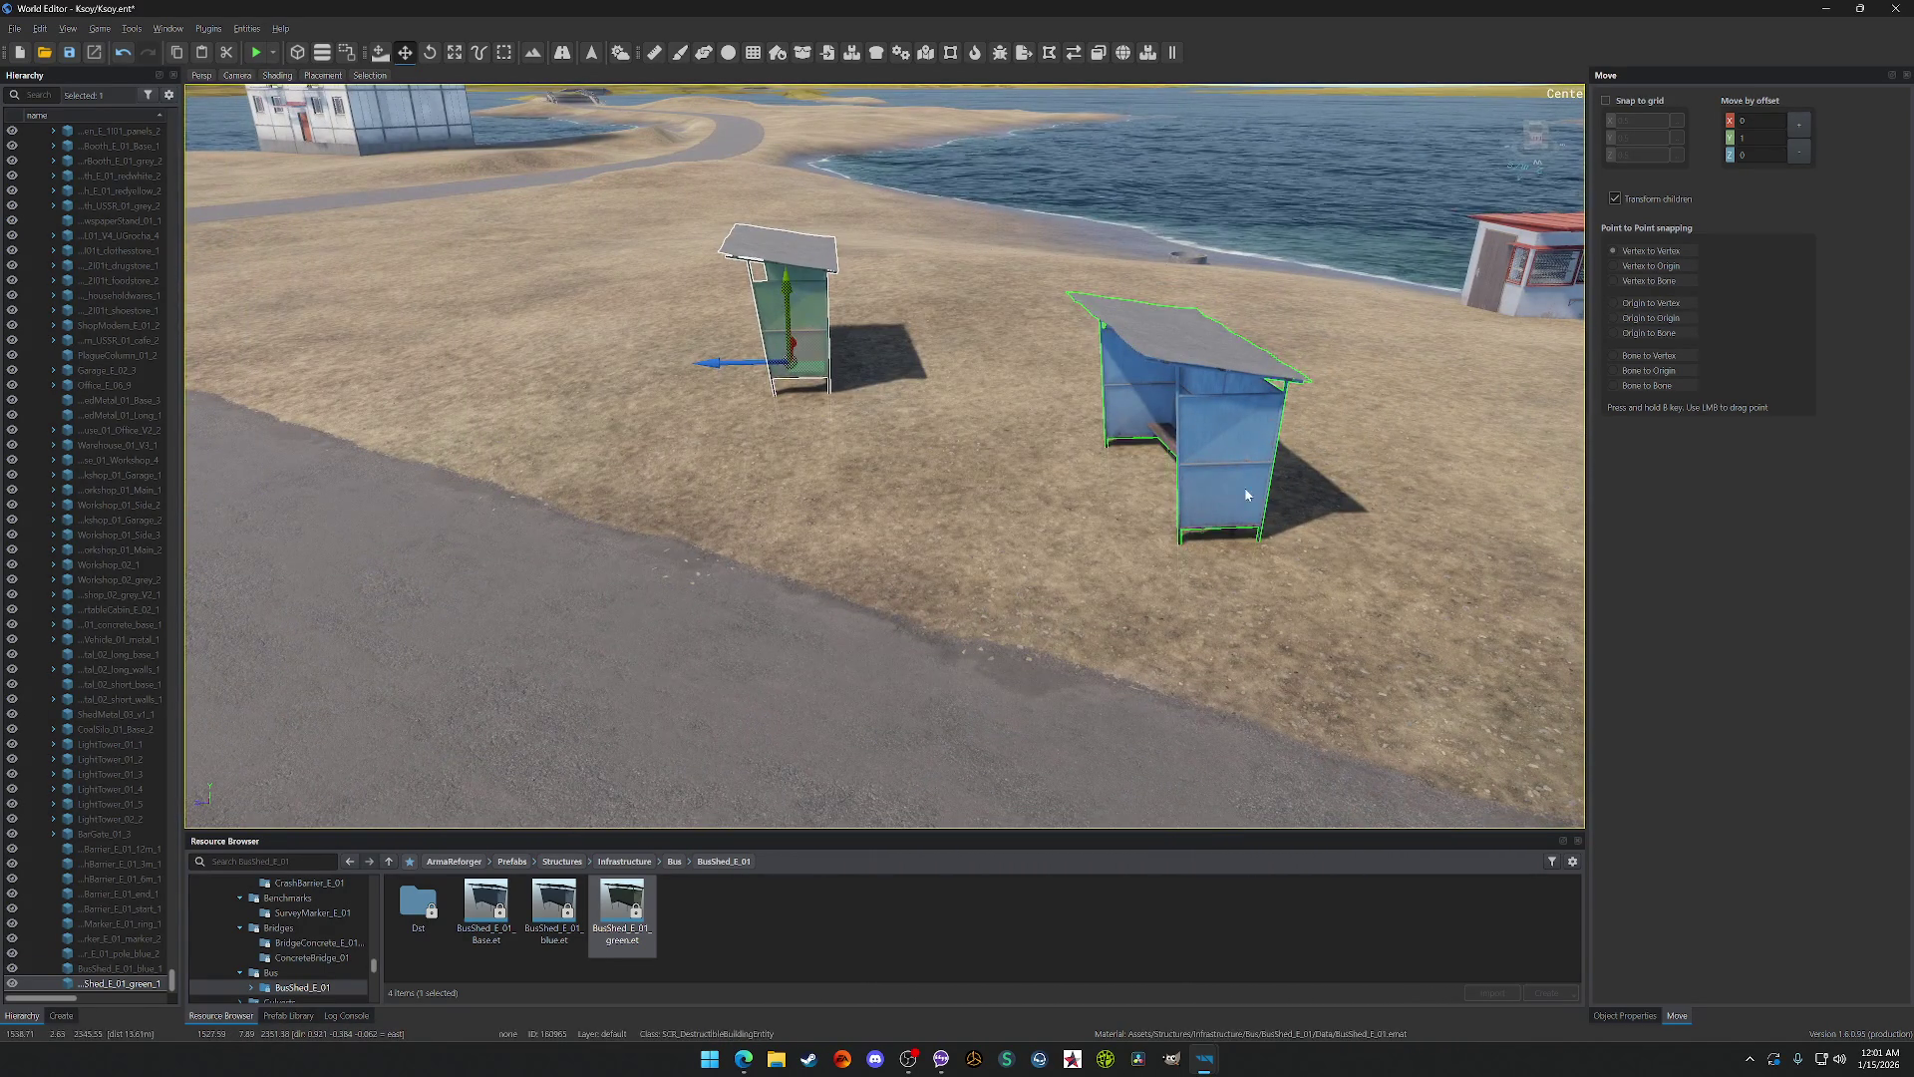
{"action": "left_click", "coordinate": [1246, 495]}
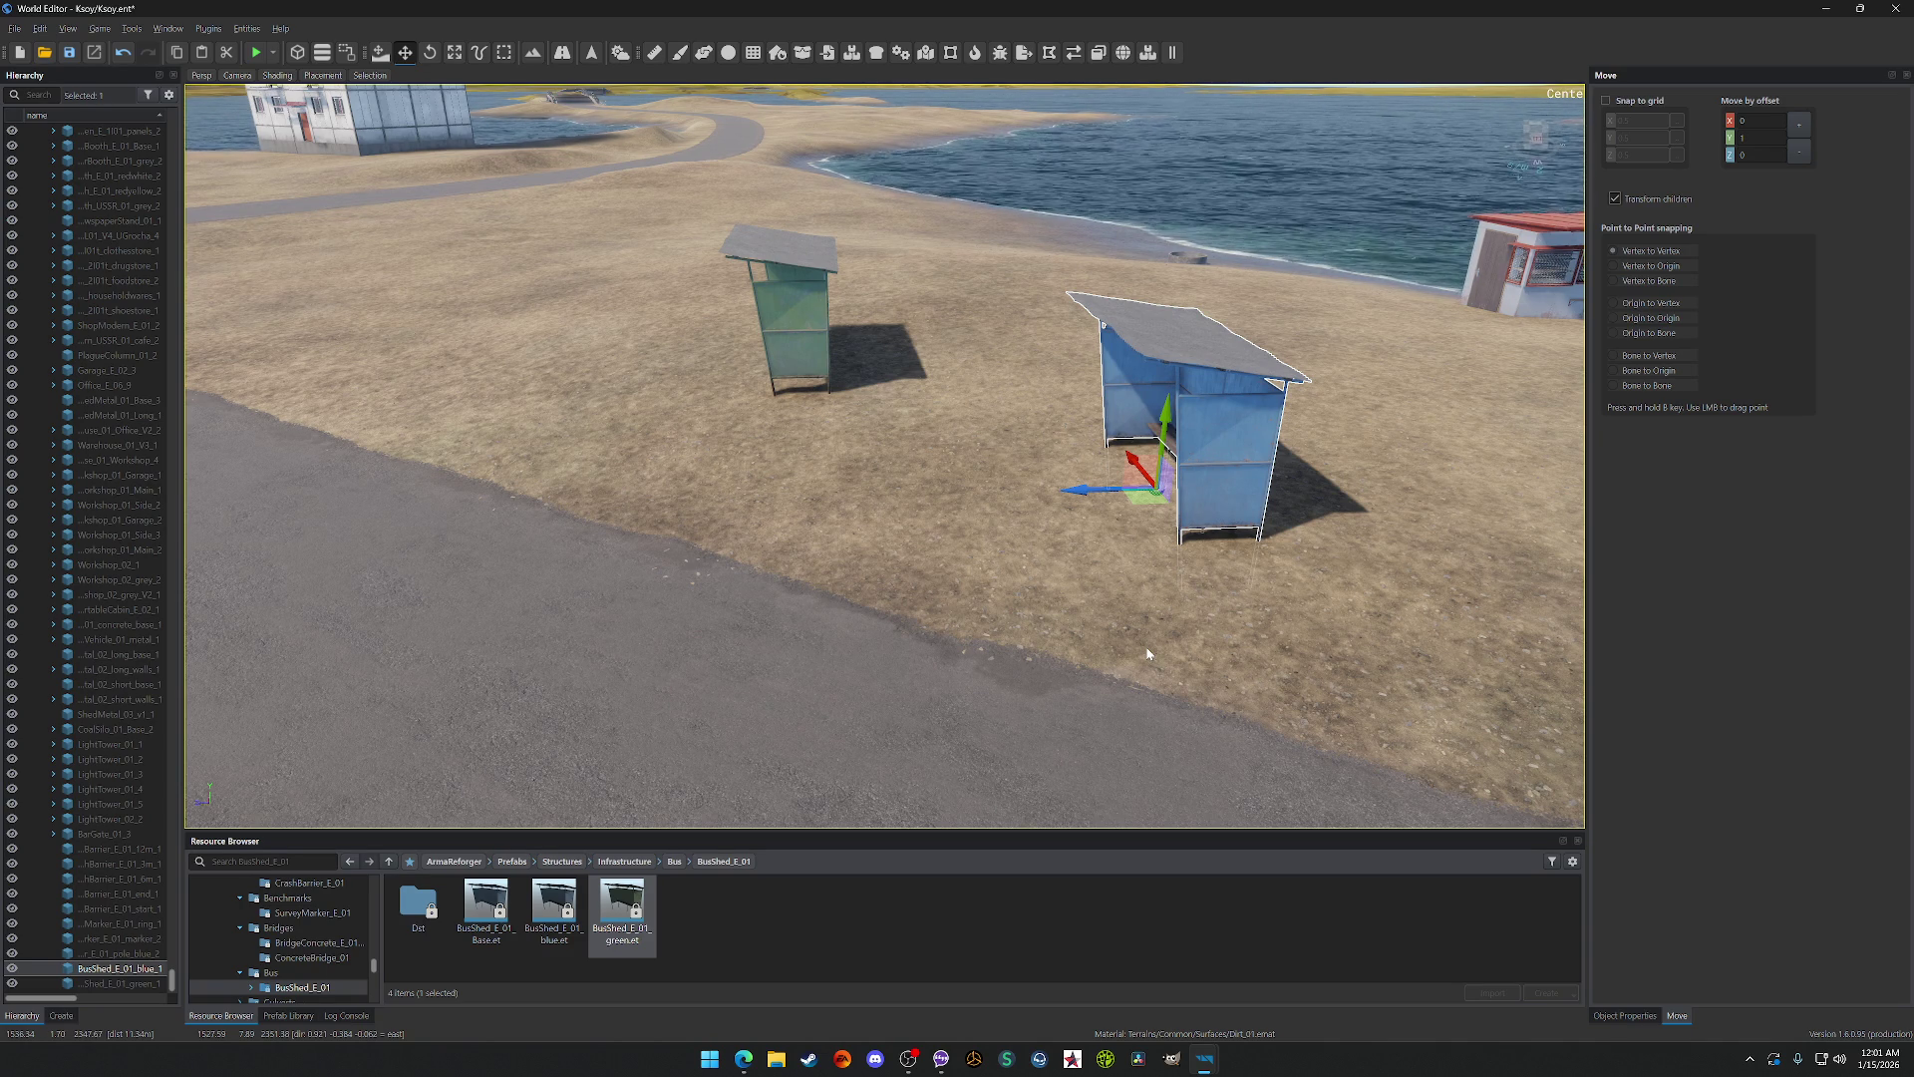
{"action": "left_click", "coordinate": [794, 287]}
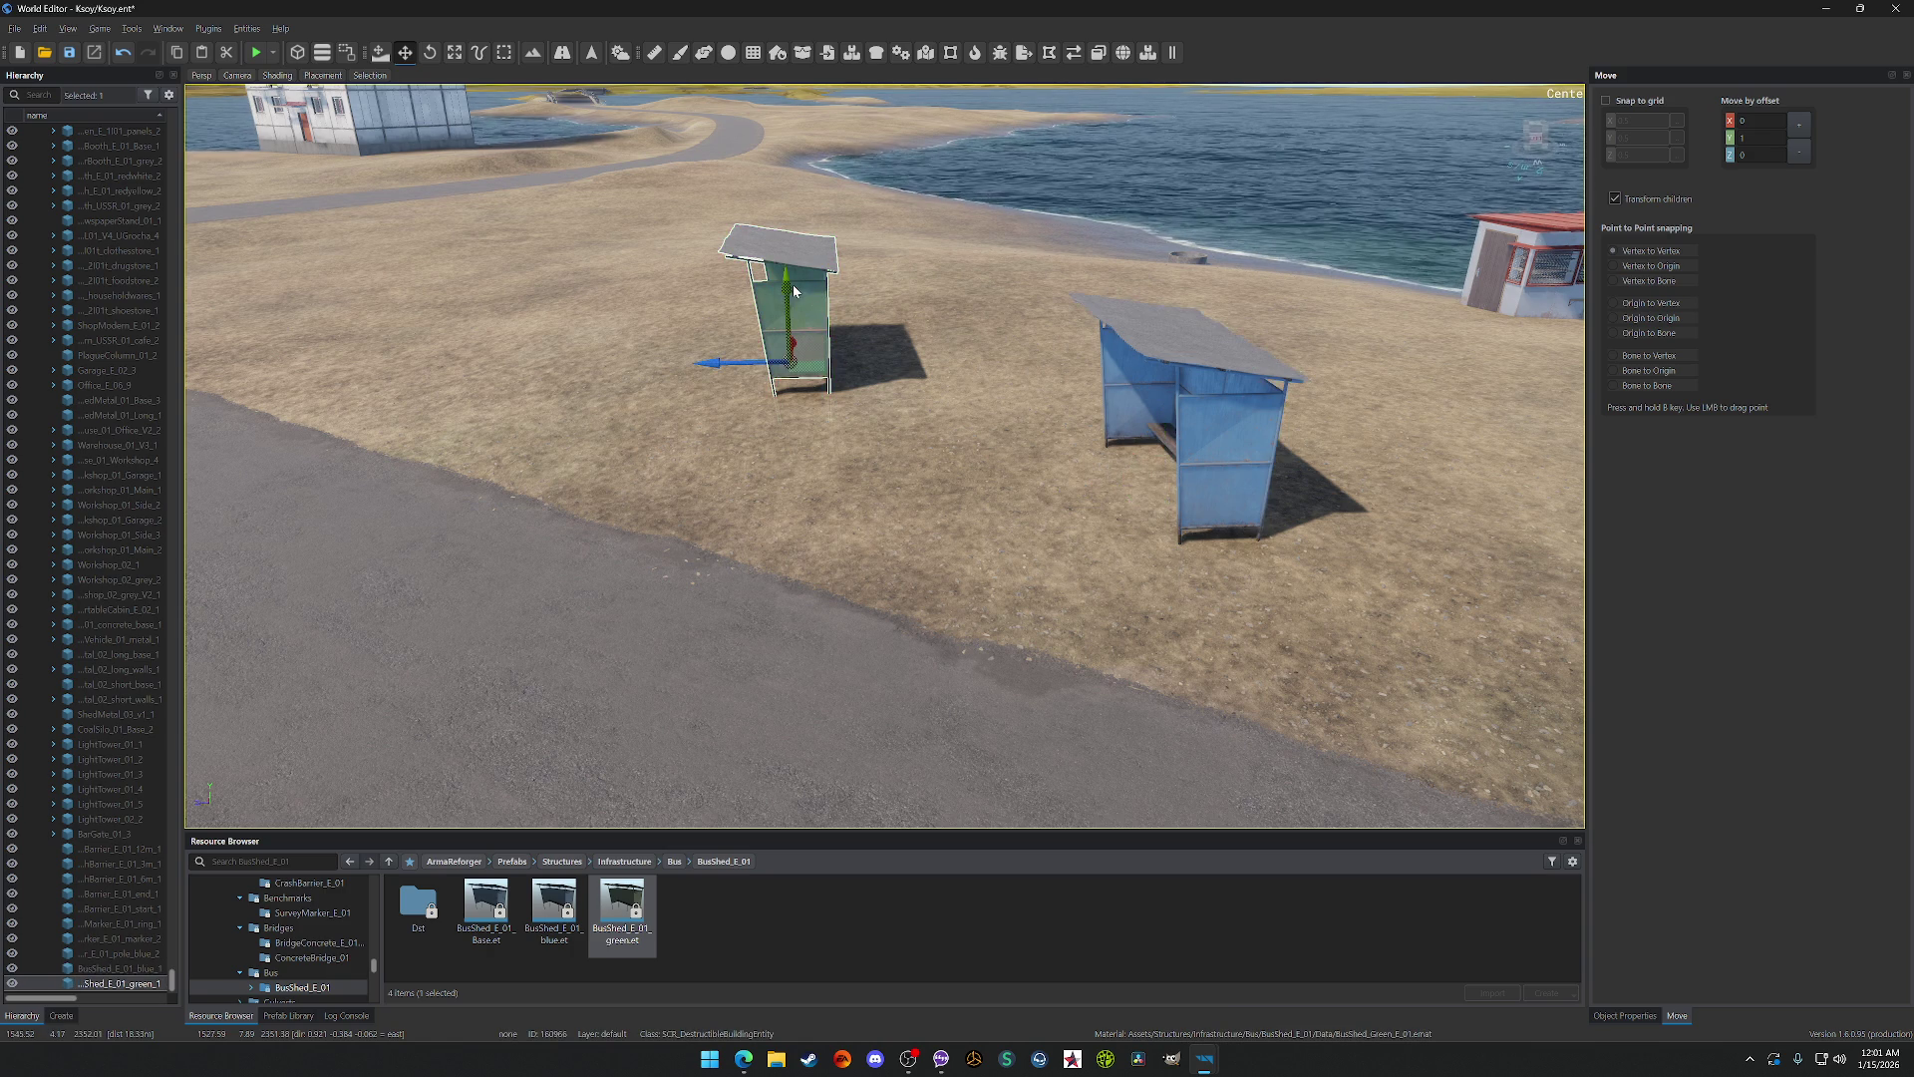
{"action": "key", "text": "f"}
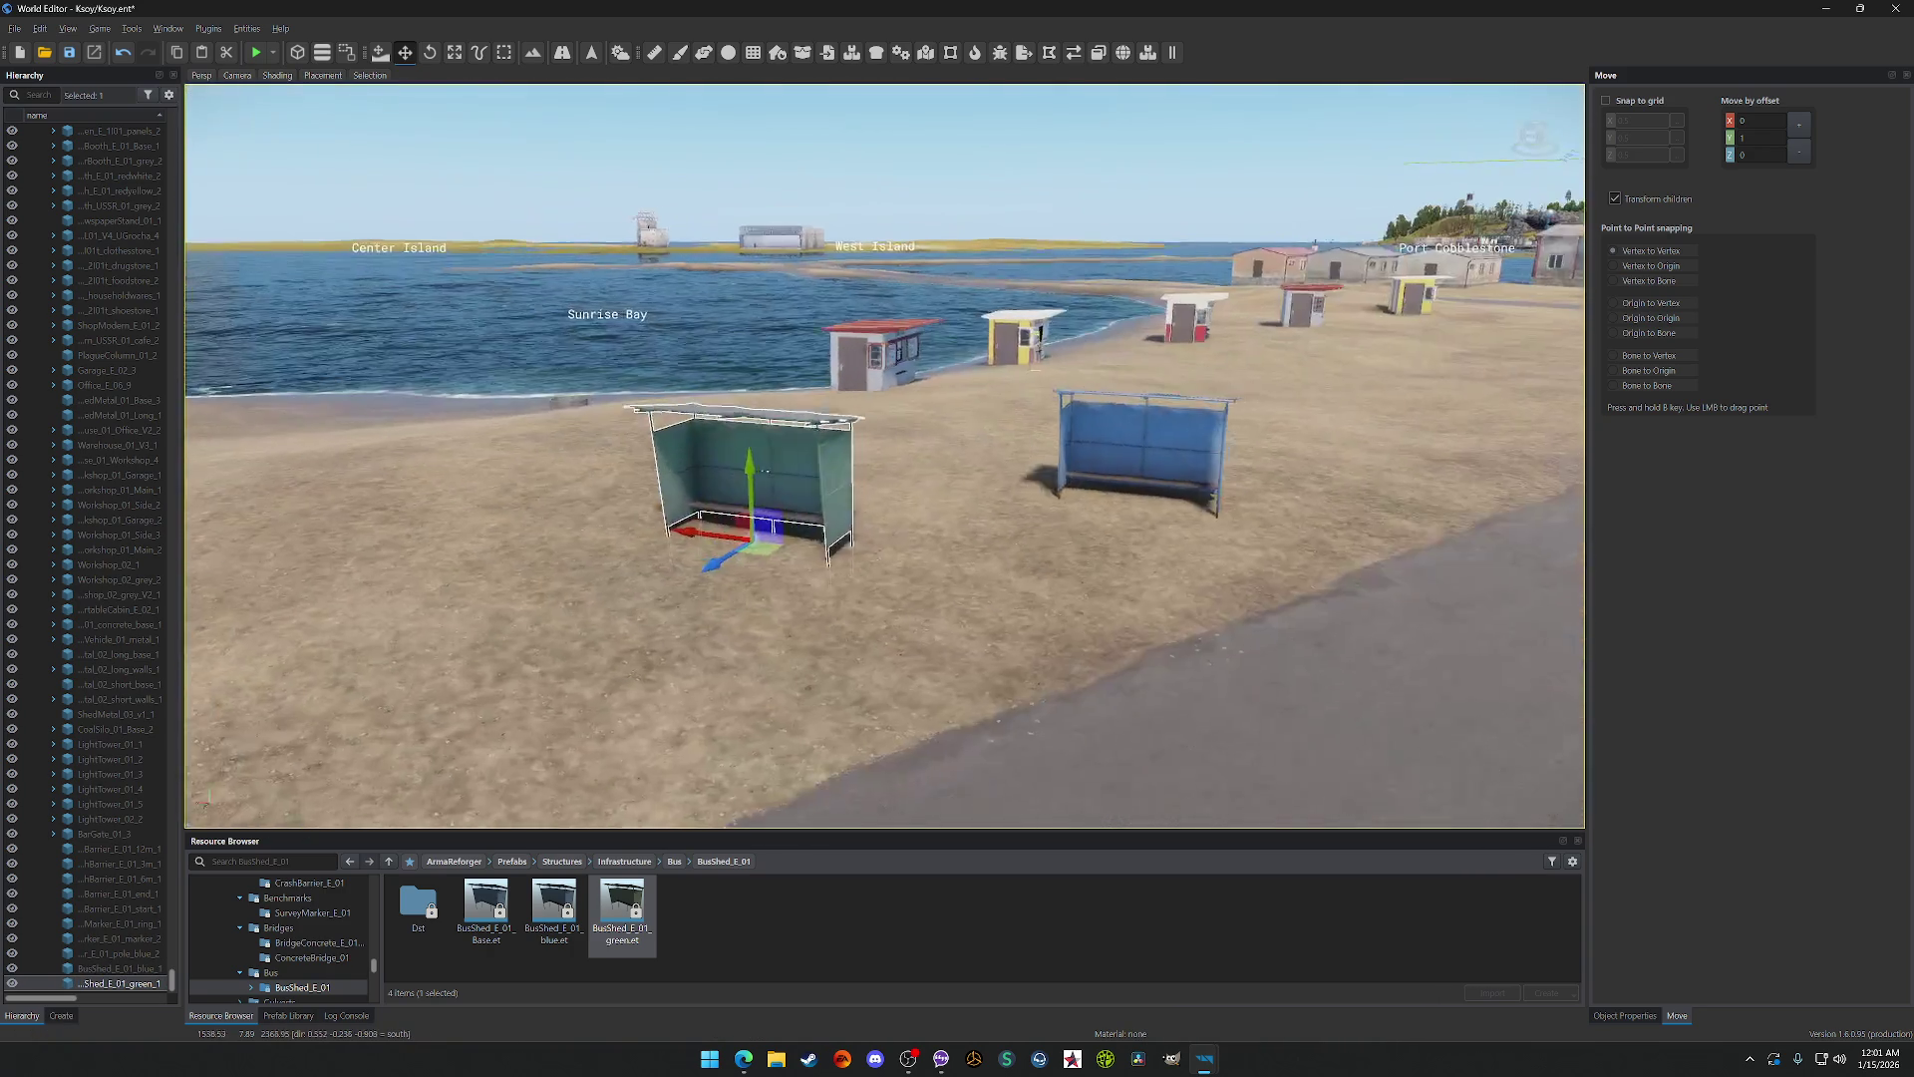
{"action": "key", "text": "s"}
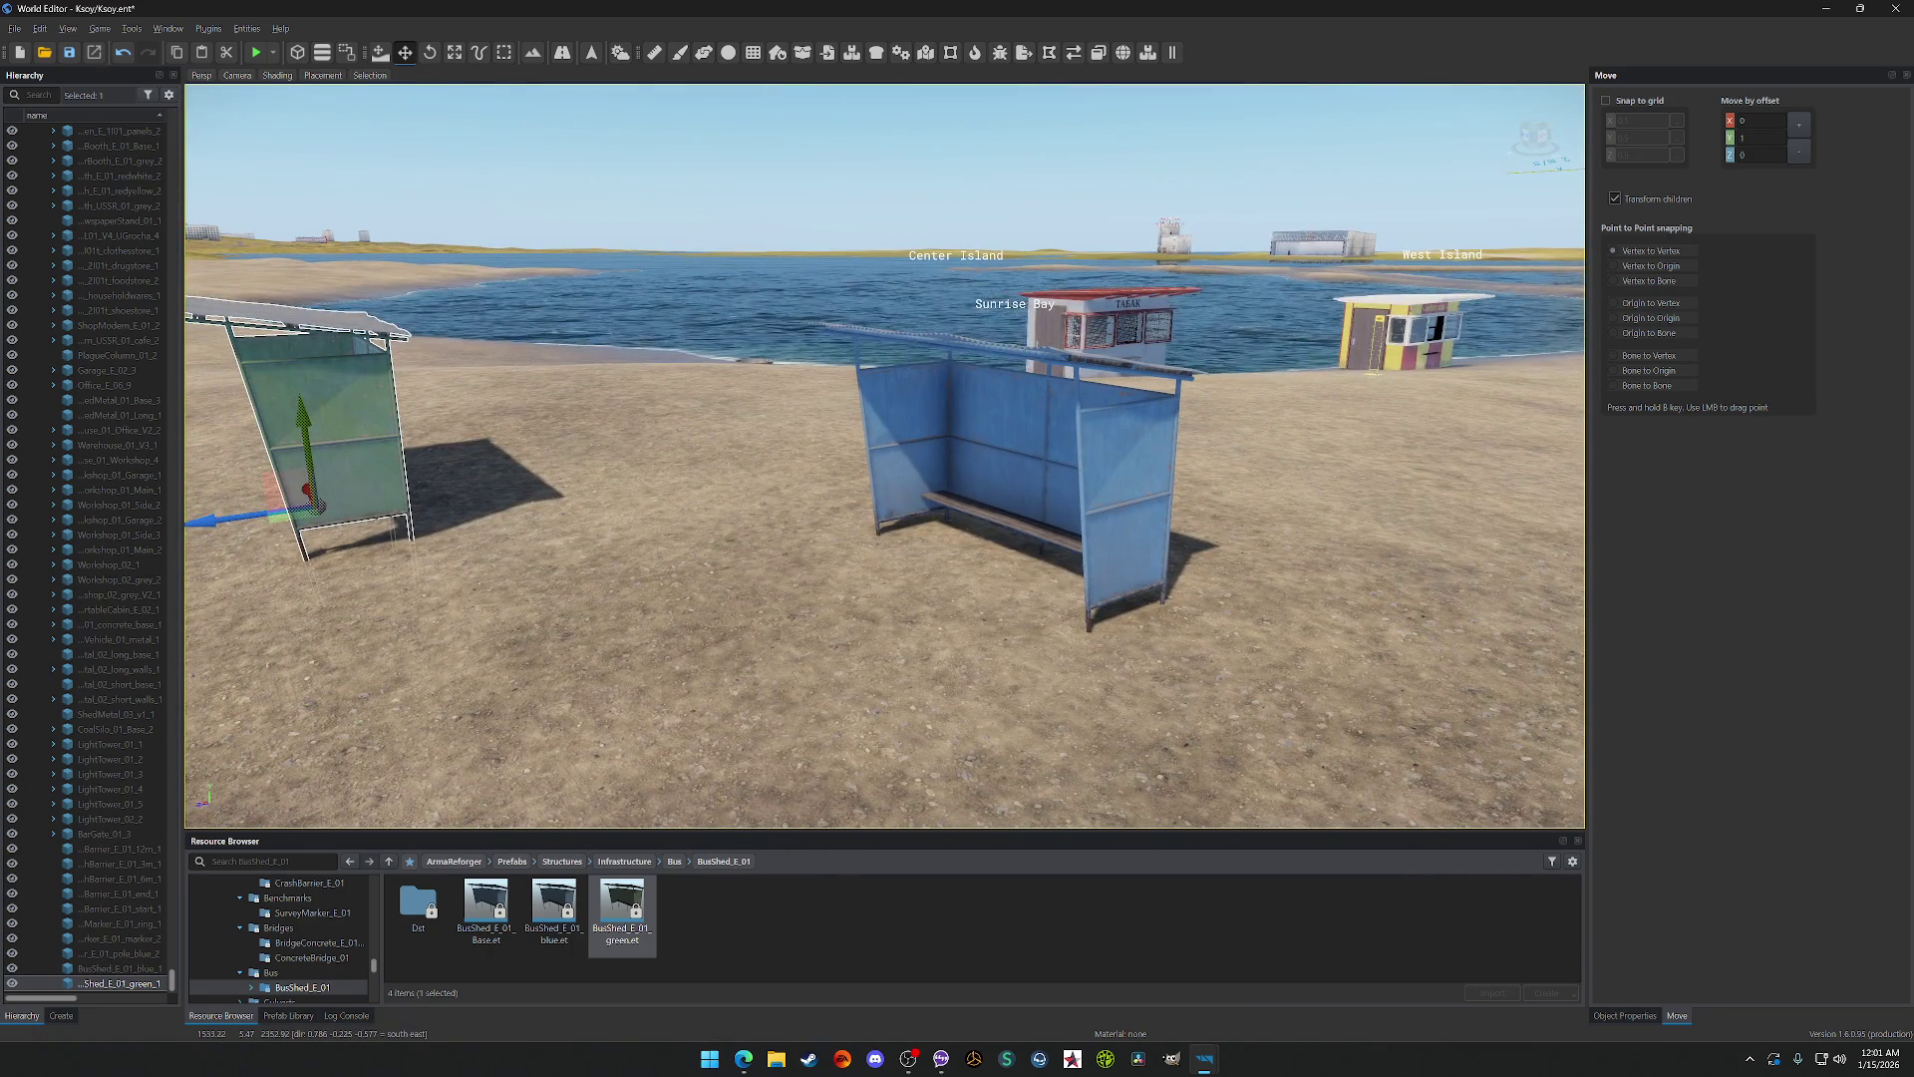
{"action": "key", "text": "f"}
{"action": "key", "text": "w"}
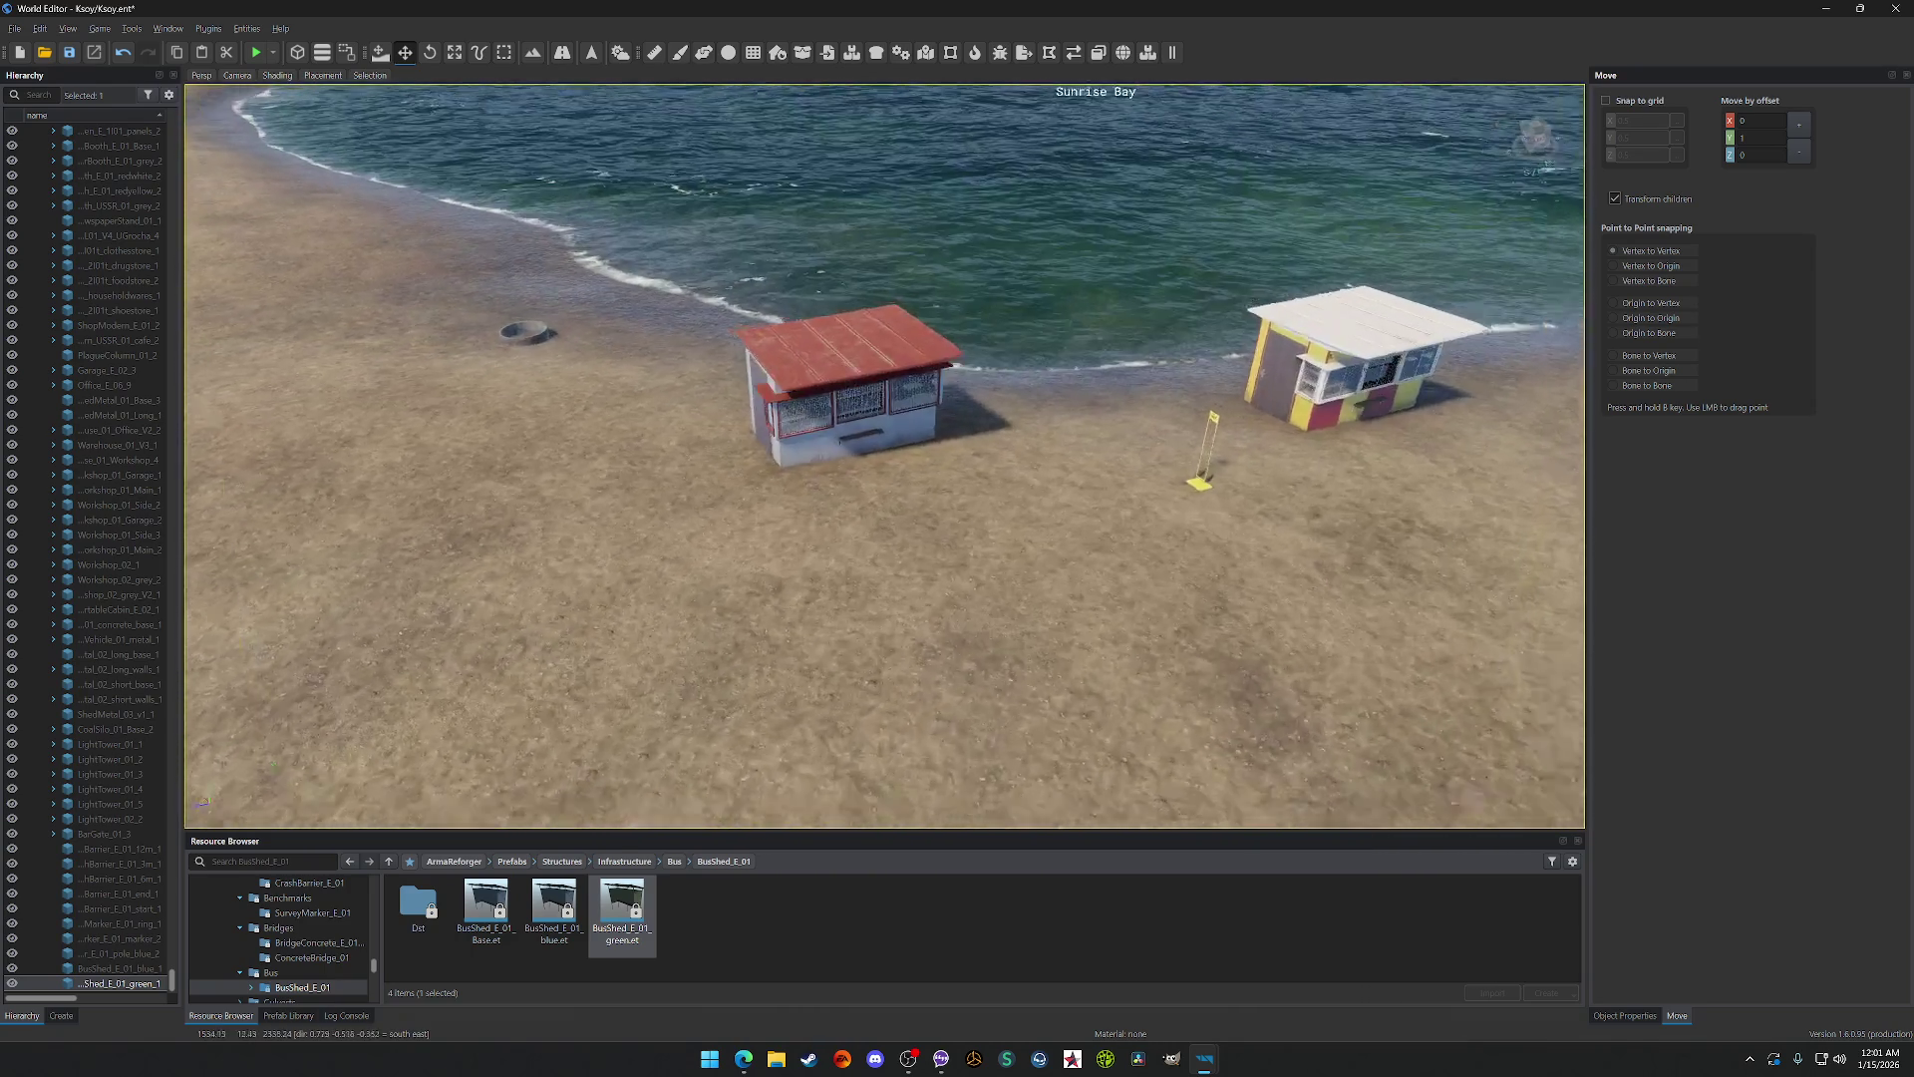
Step: Bring the TABAK kiosk into view and delete it
{"action": "key", "text": "Up"}
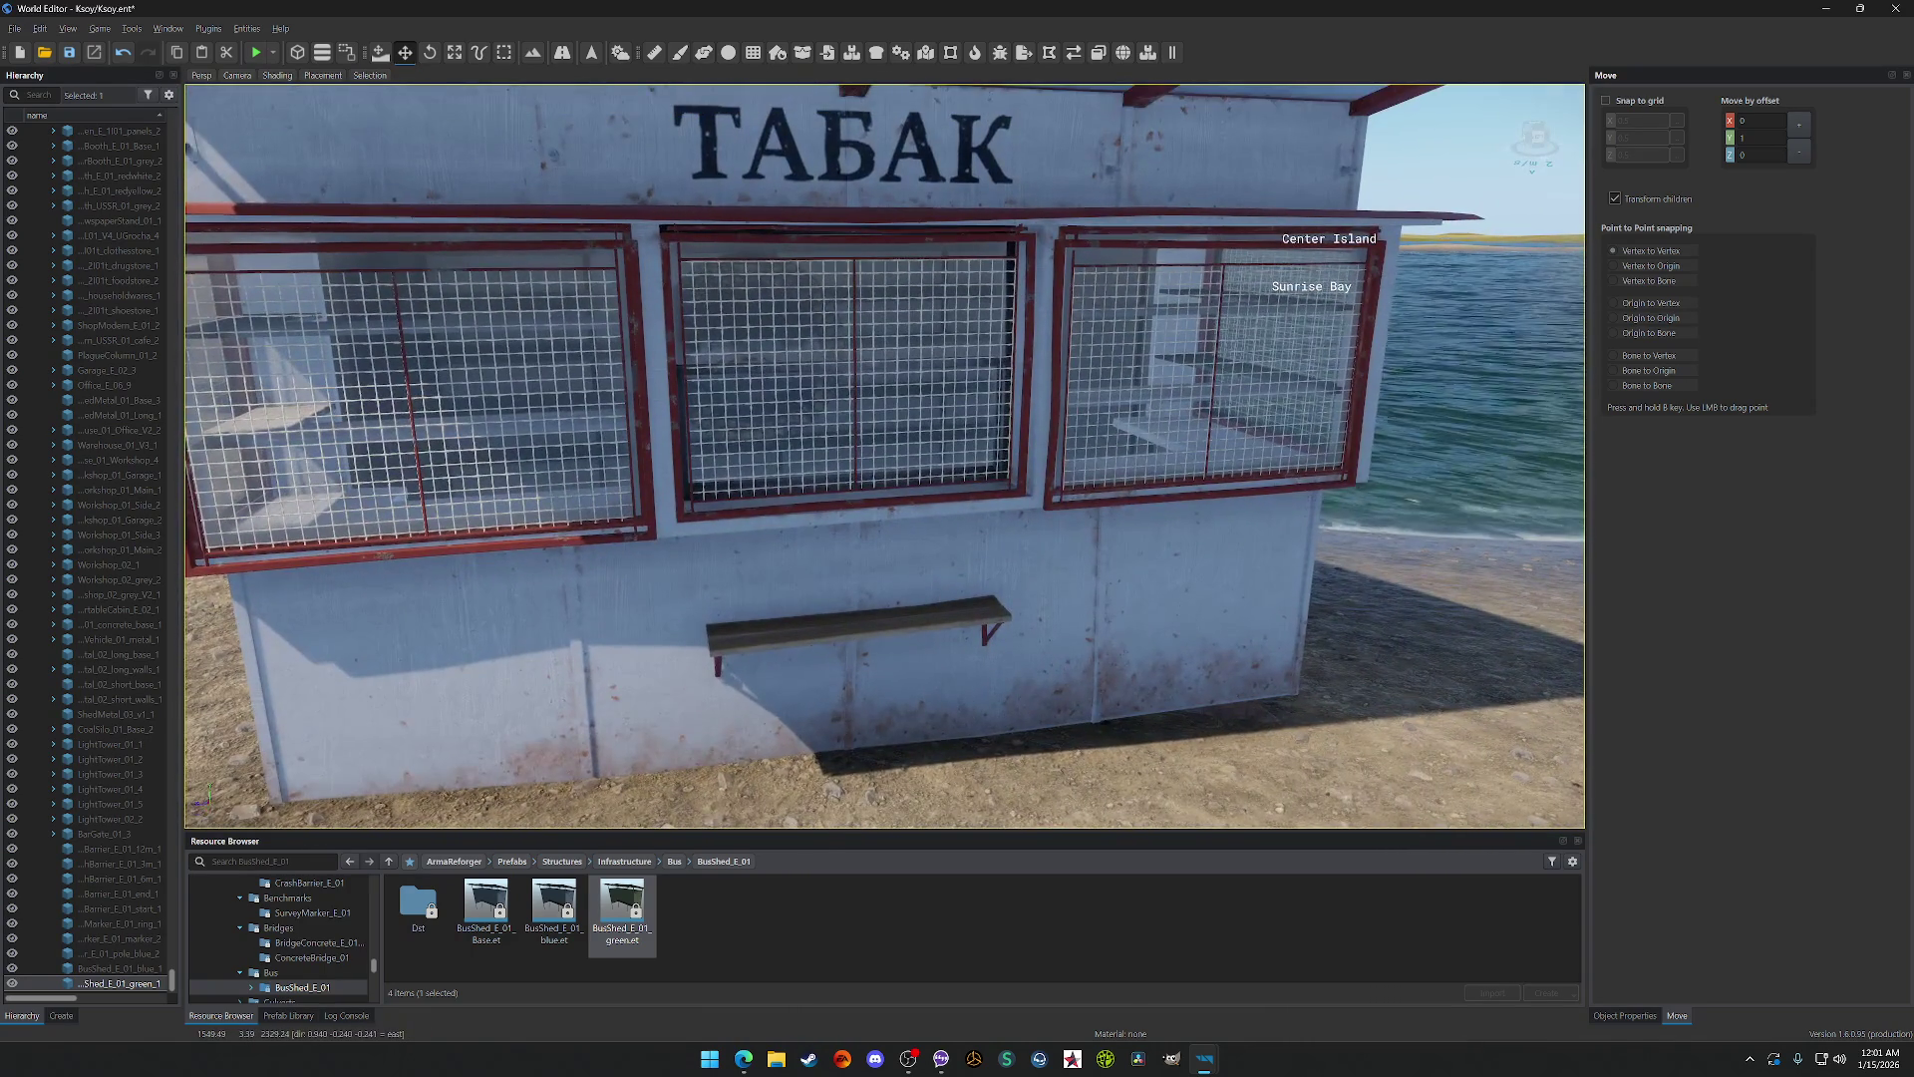
{"action": "key", "text": "Right"}
{"action": "key", "text": "Left"}
{"action": "left_click", "coordinate": [767, 202]}
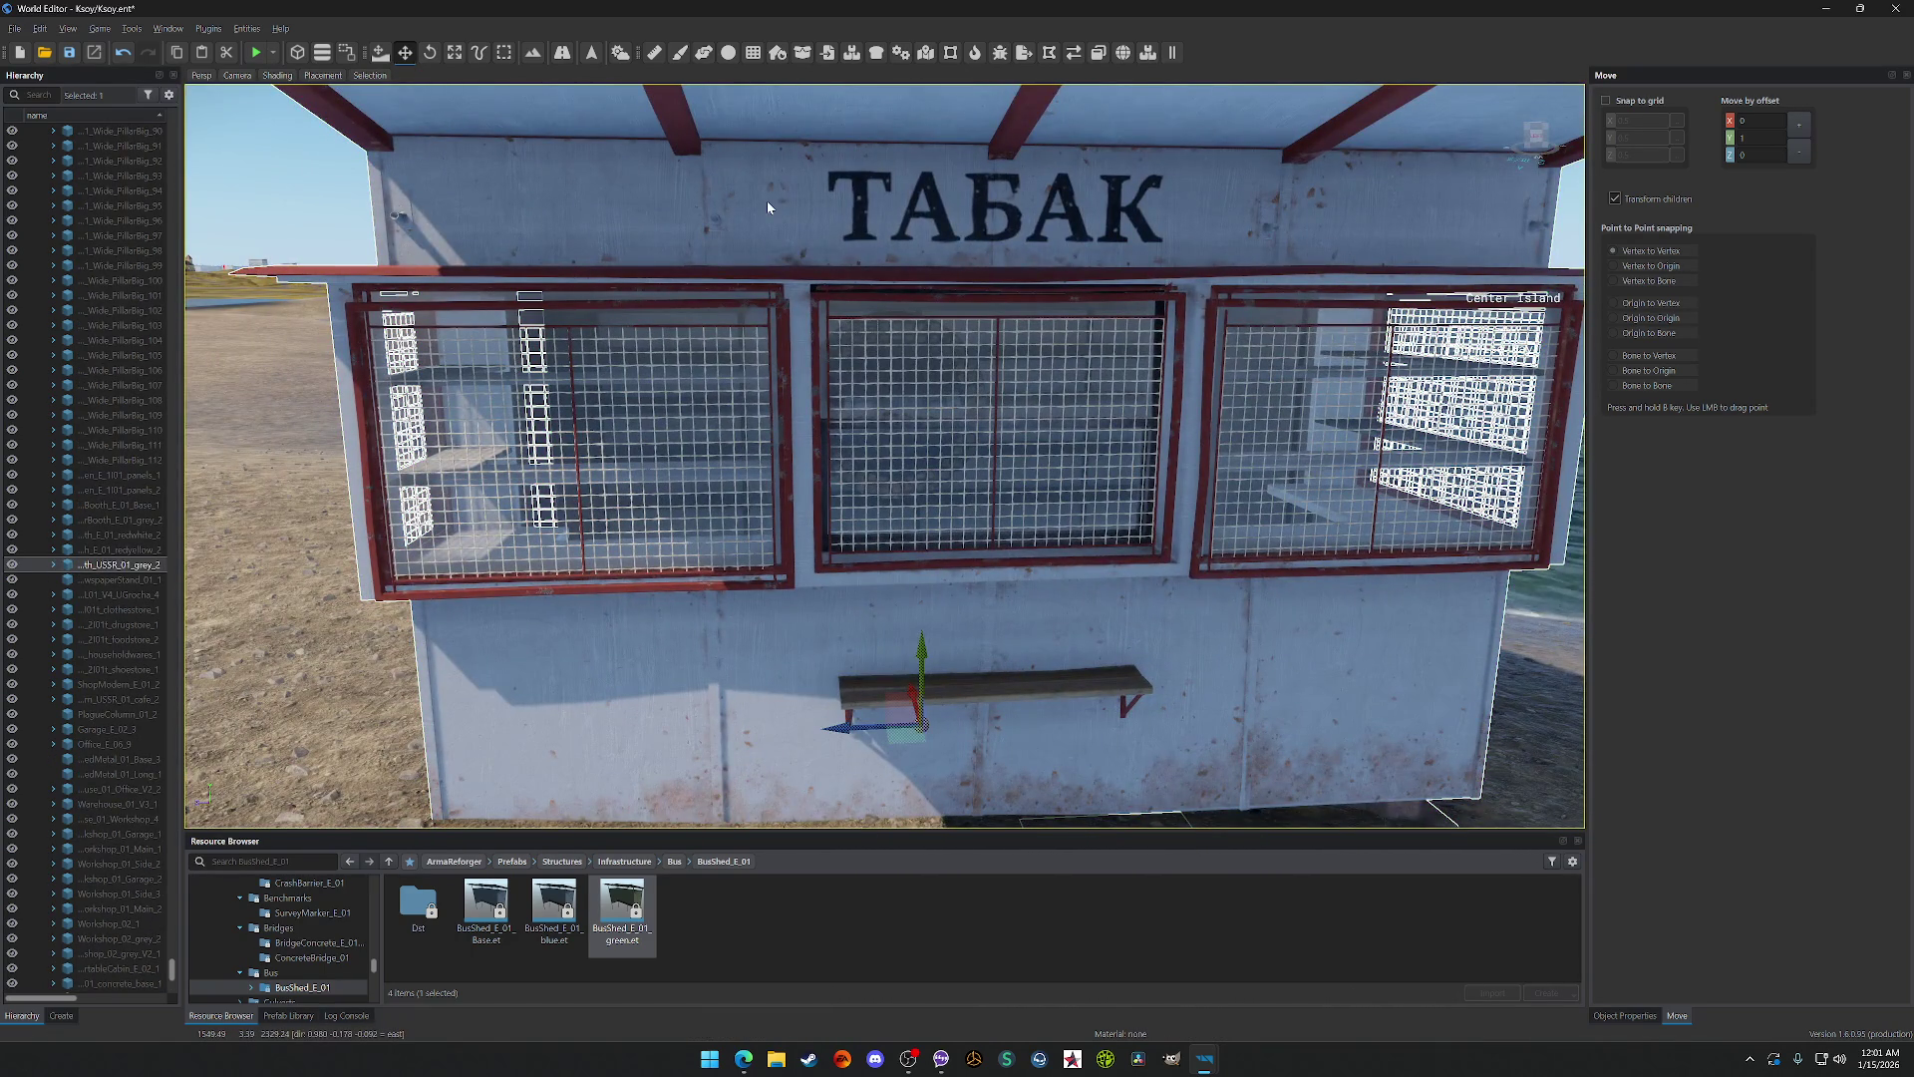
{"action": "key", "text": "Delete"}
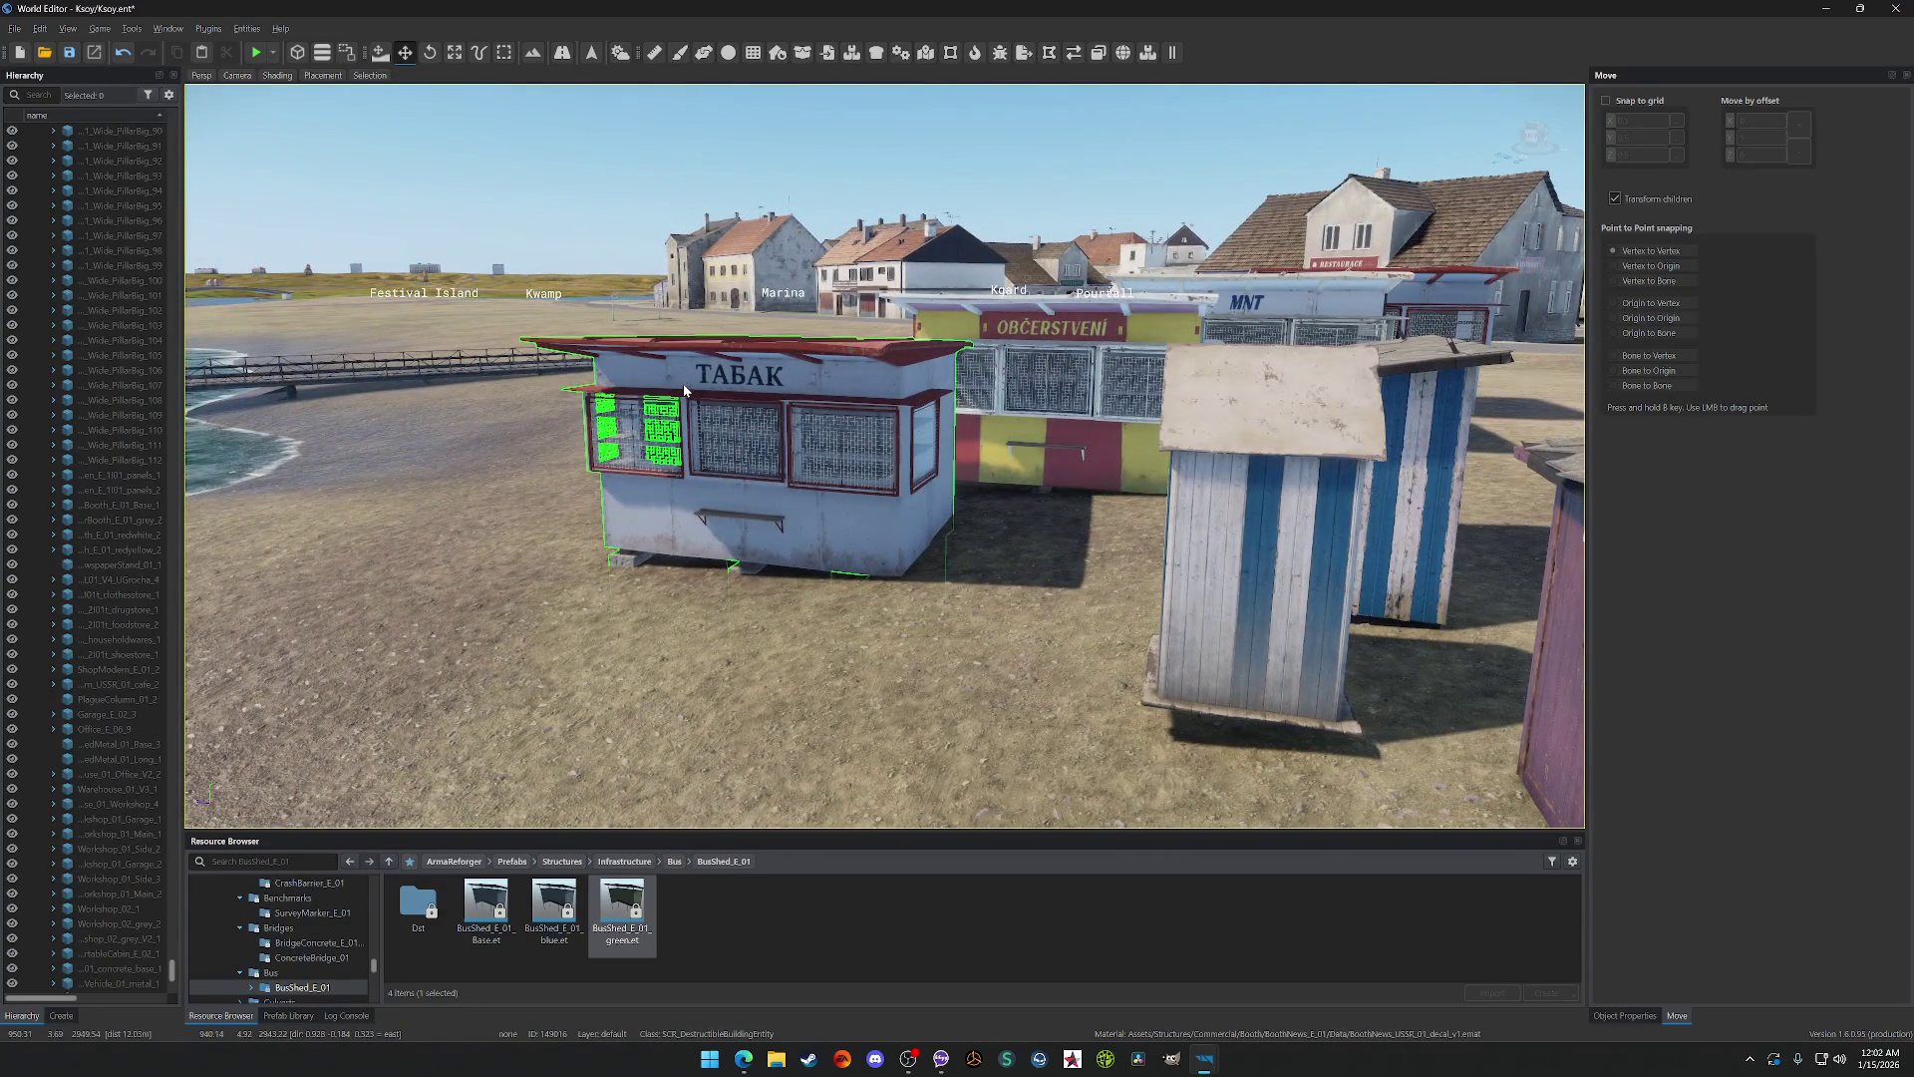
Step: Delete the TABAK kiosk on the square again, save the world, and return to the Bus folder
{"action": "left_click", "coordinate": [684, 389]}
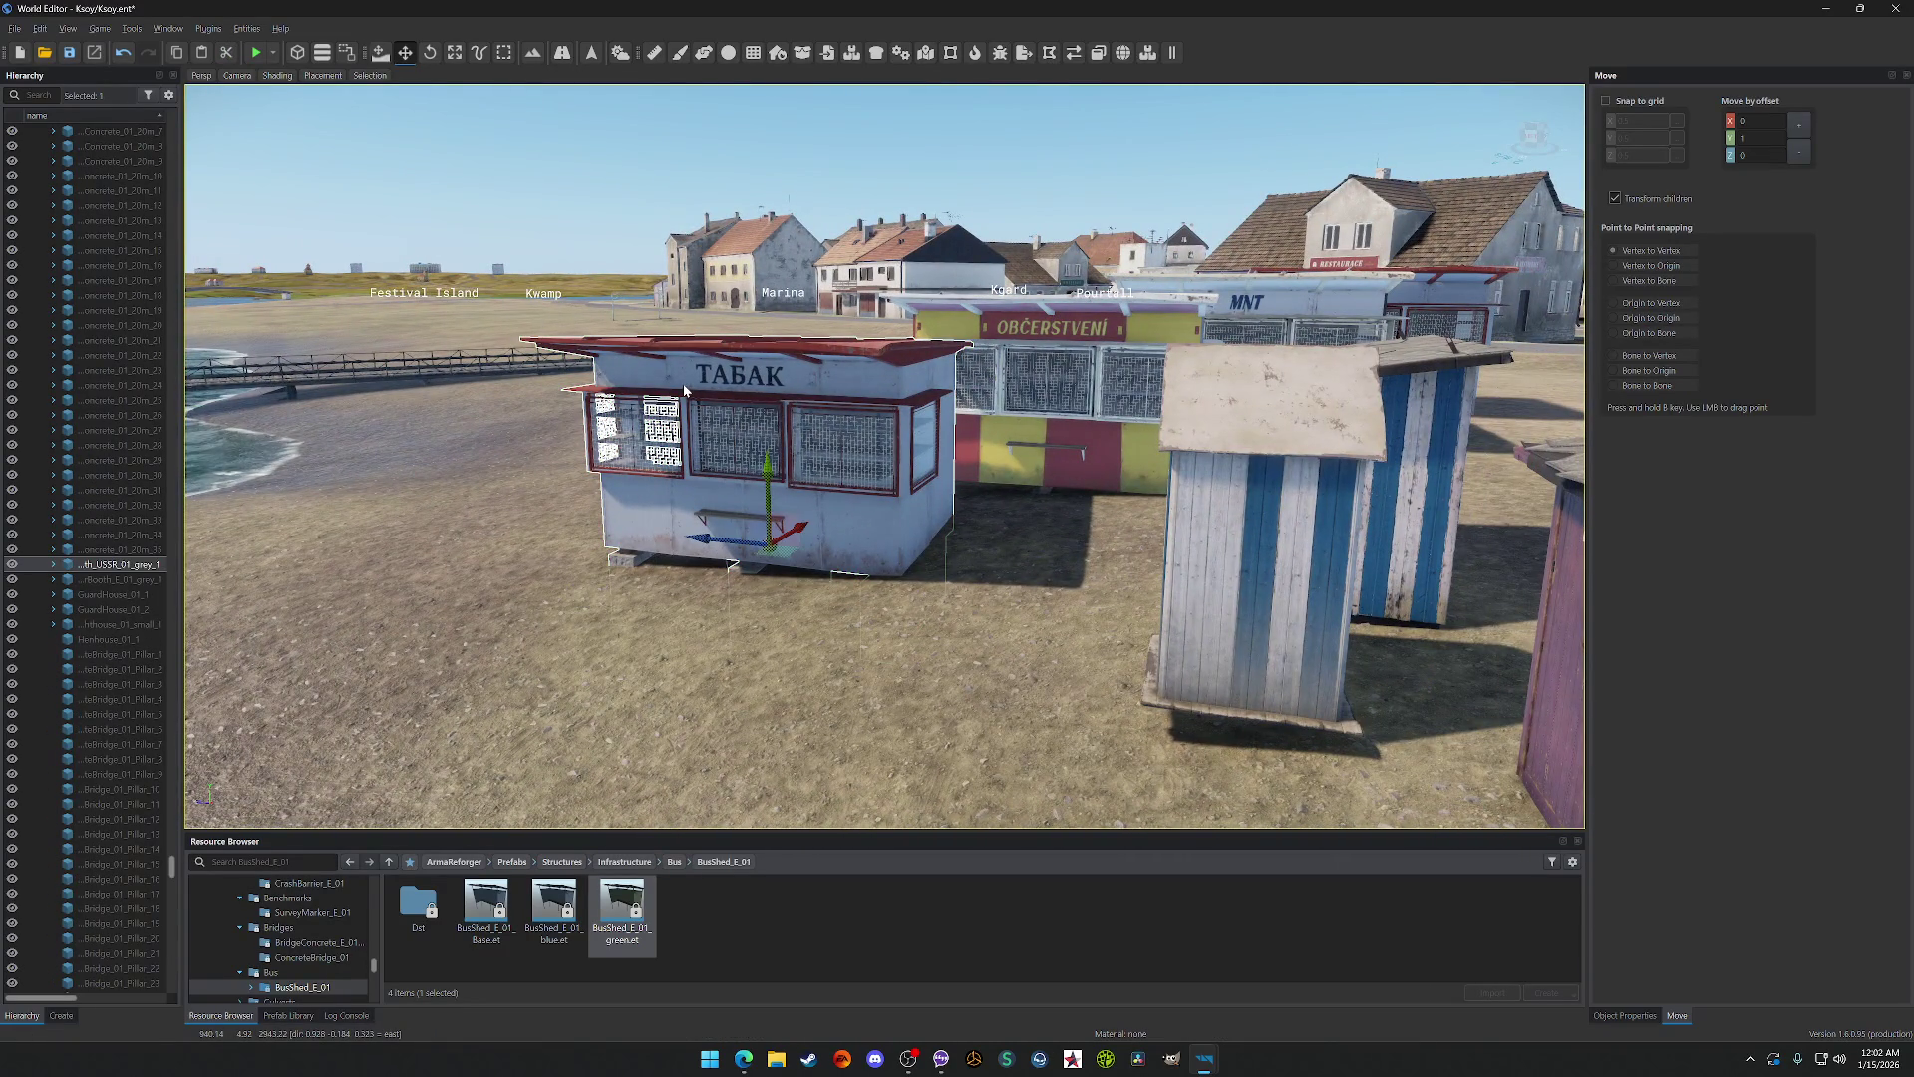
{"action": "key", "text": "Delete"}
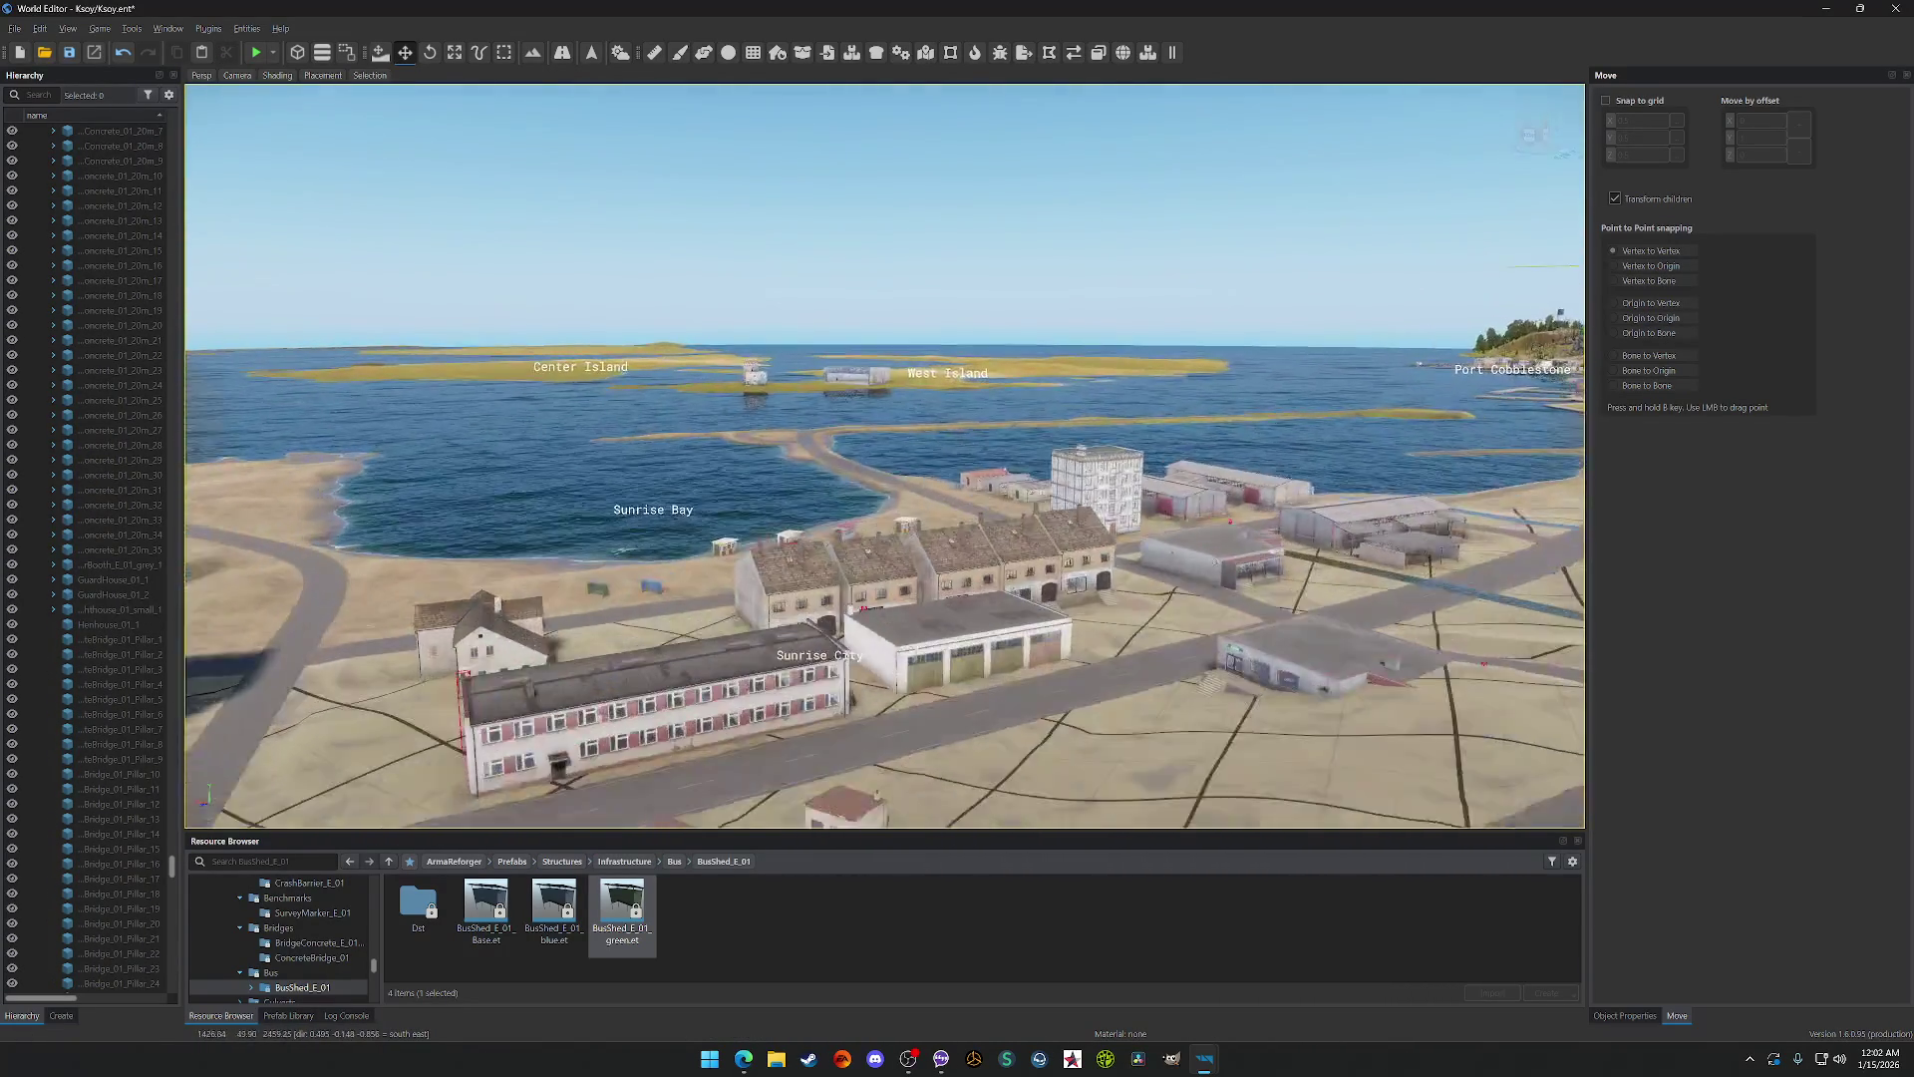
{"action": "key", "text": "ctrl+s"}
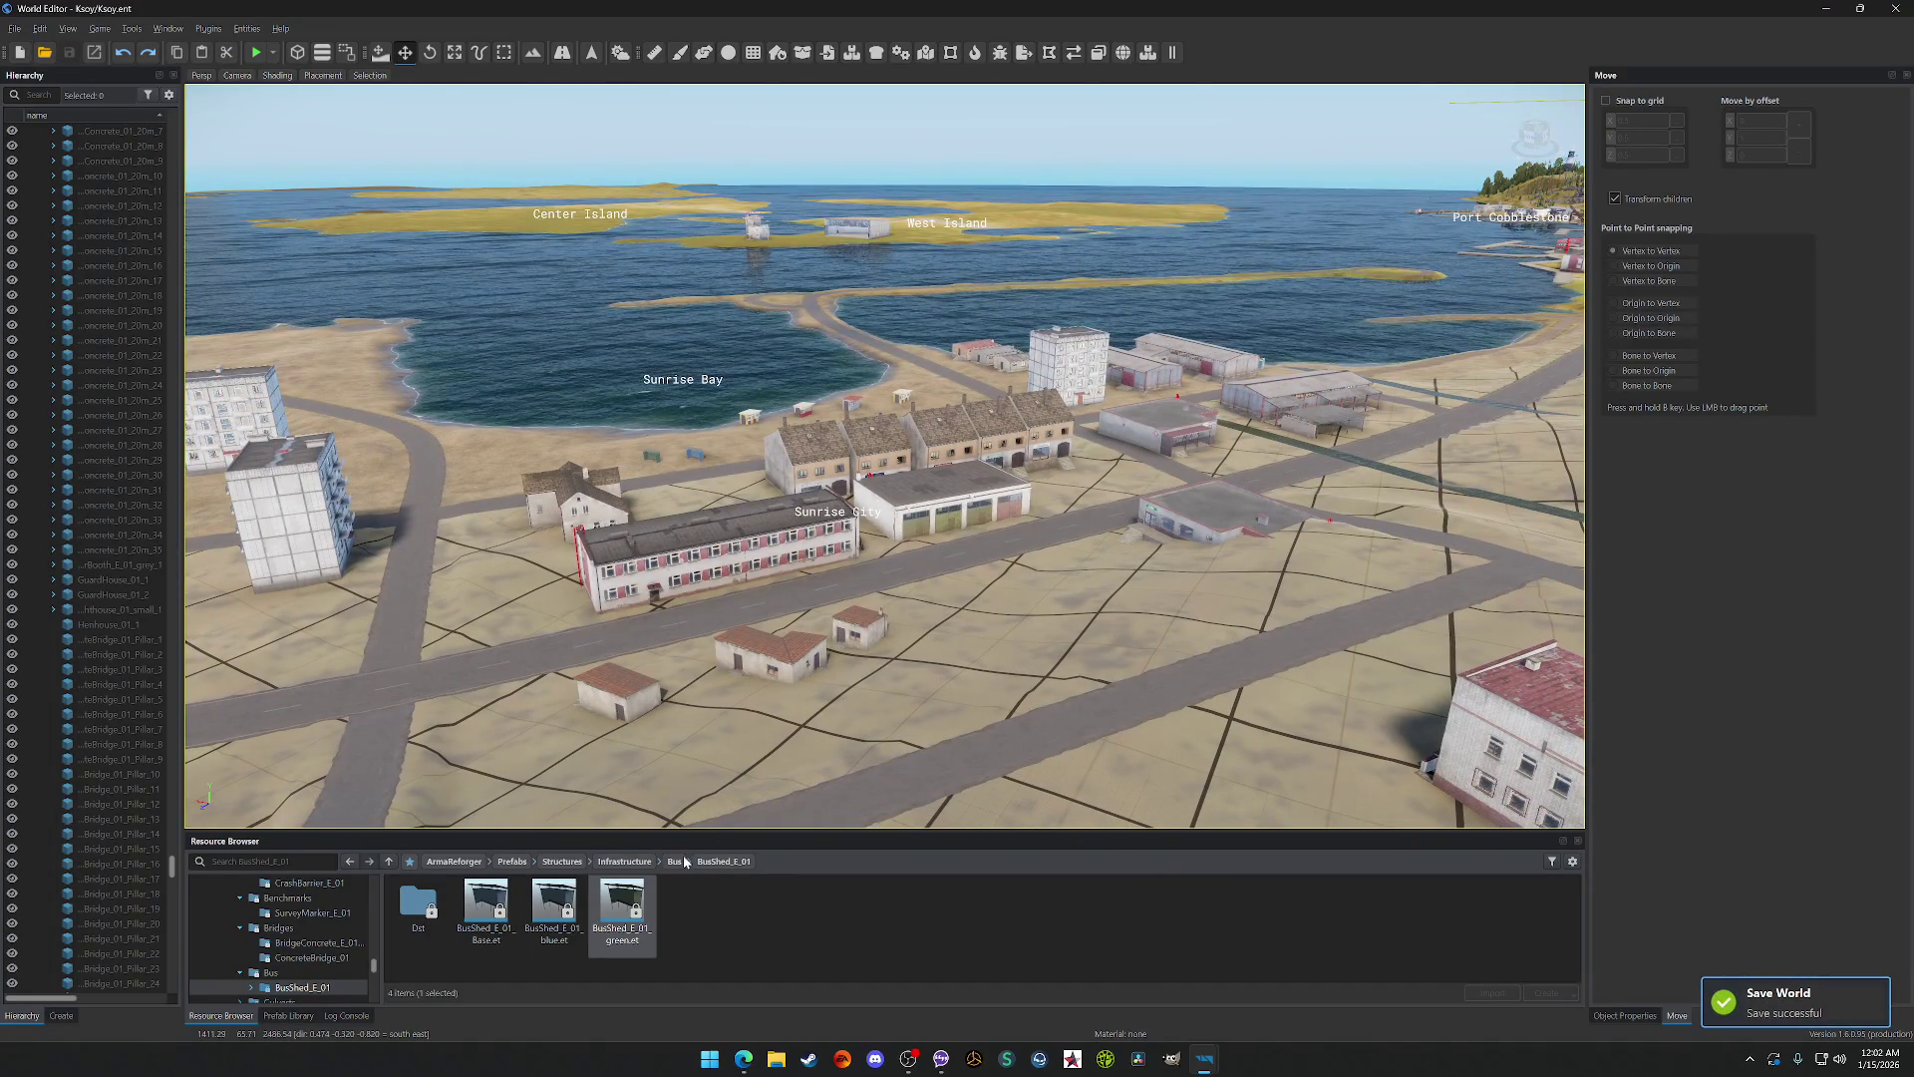
{"action": "left_click", "coordinate": [677, 862]}
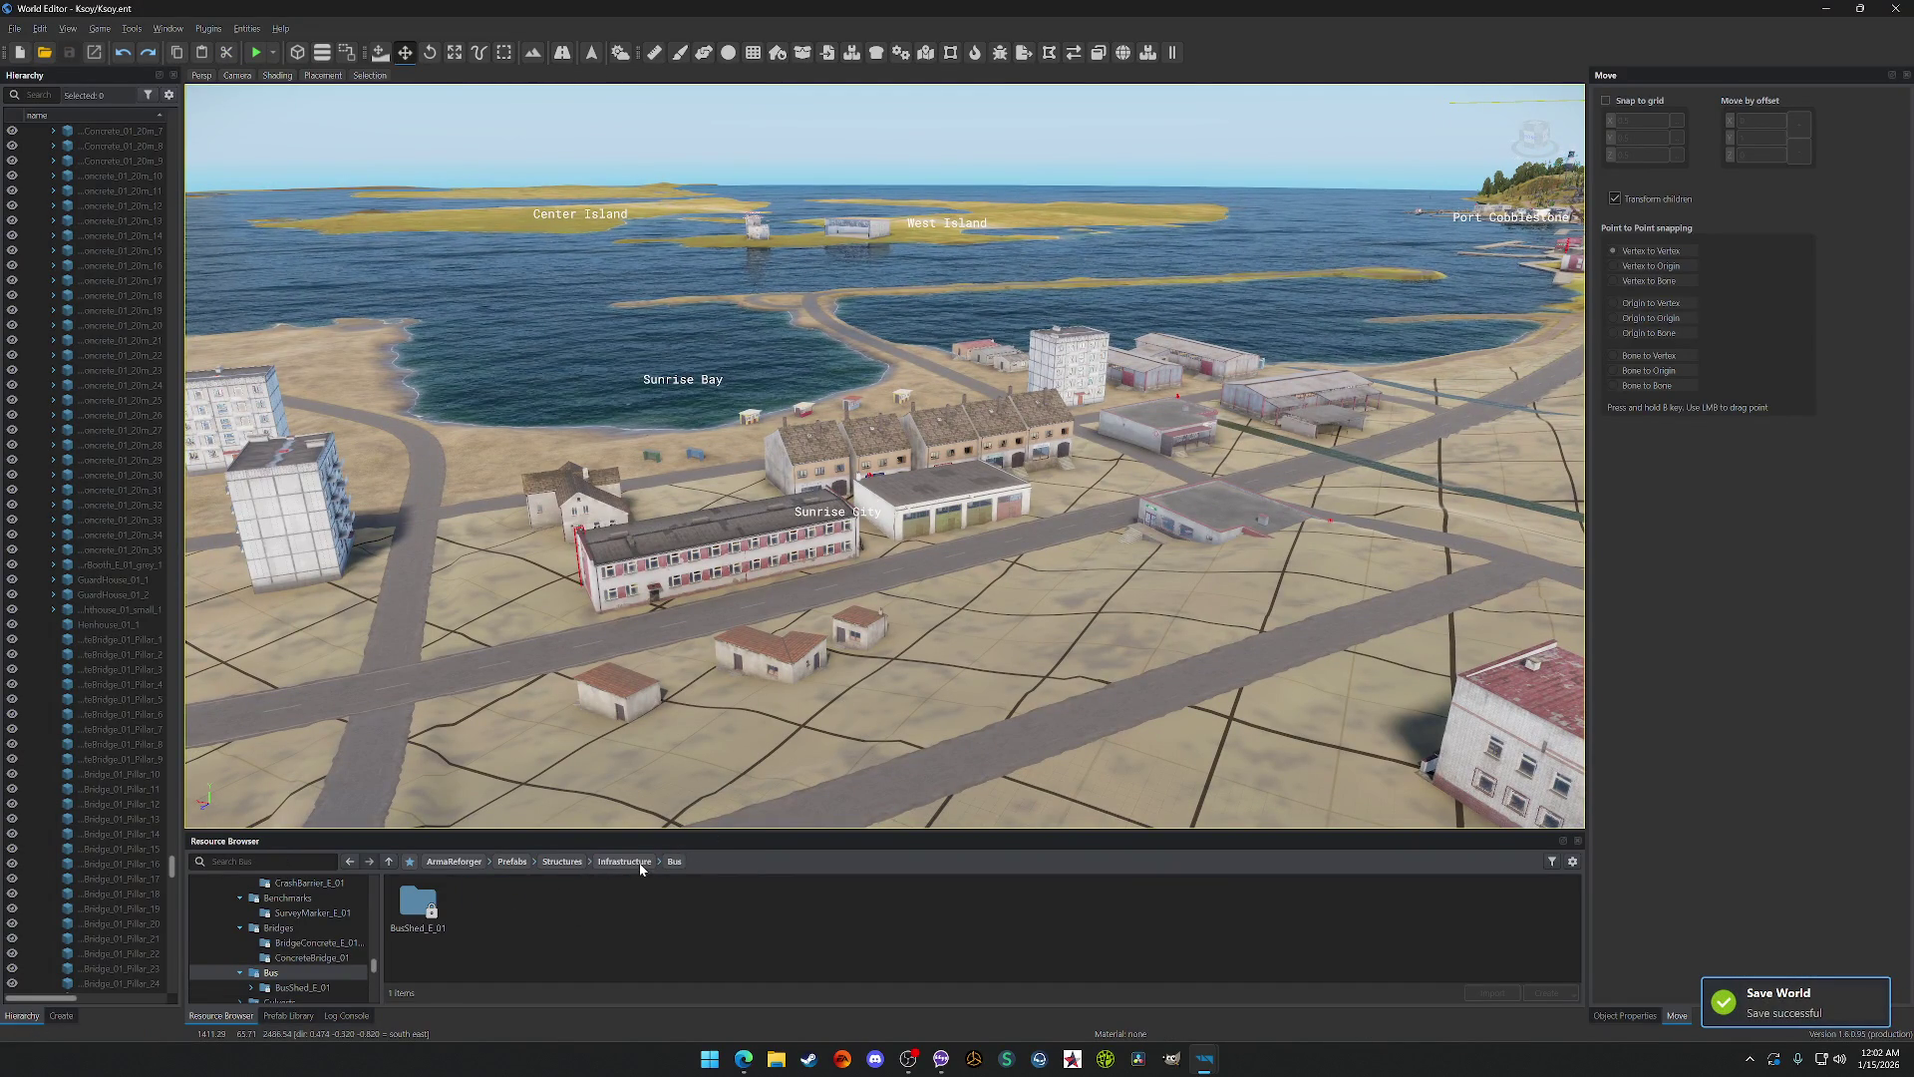
Step: Delete the bus shed near the beach and save the world
{"action": "scroll", "coordinate": [747, 429], "scroll_direction": "up", "scroll_amount": 5}
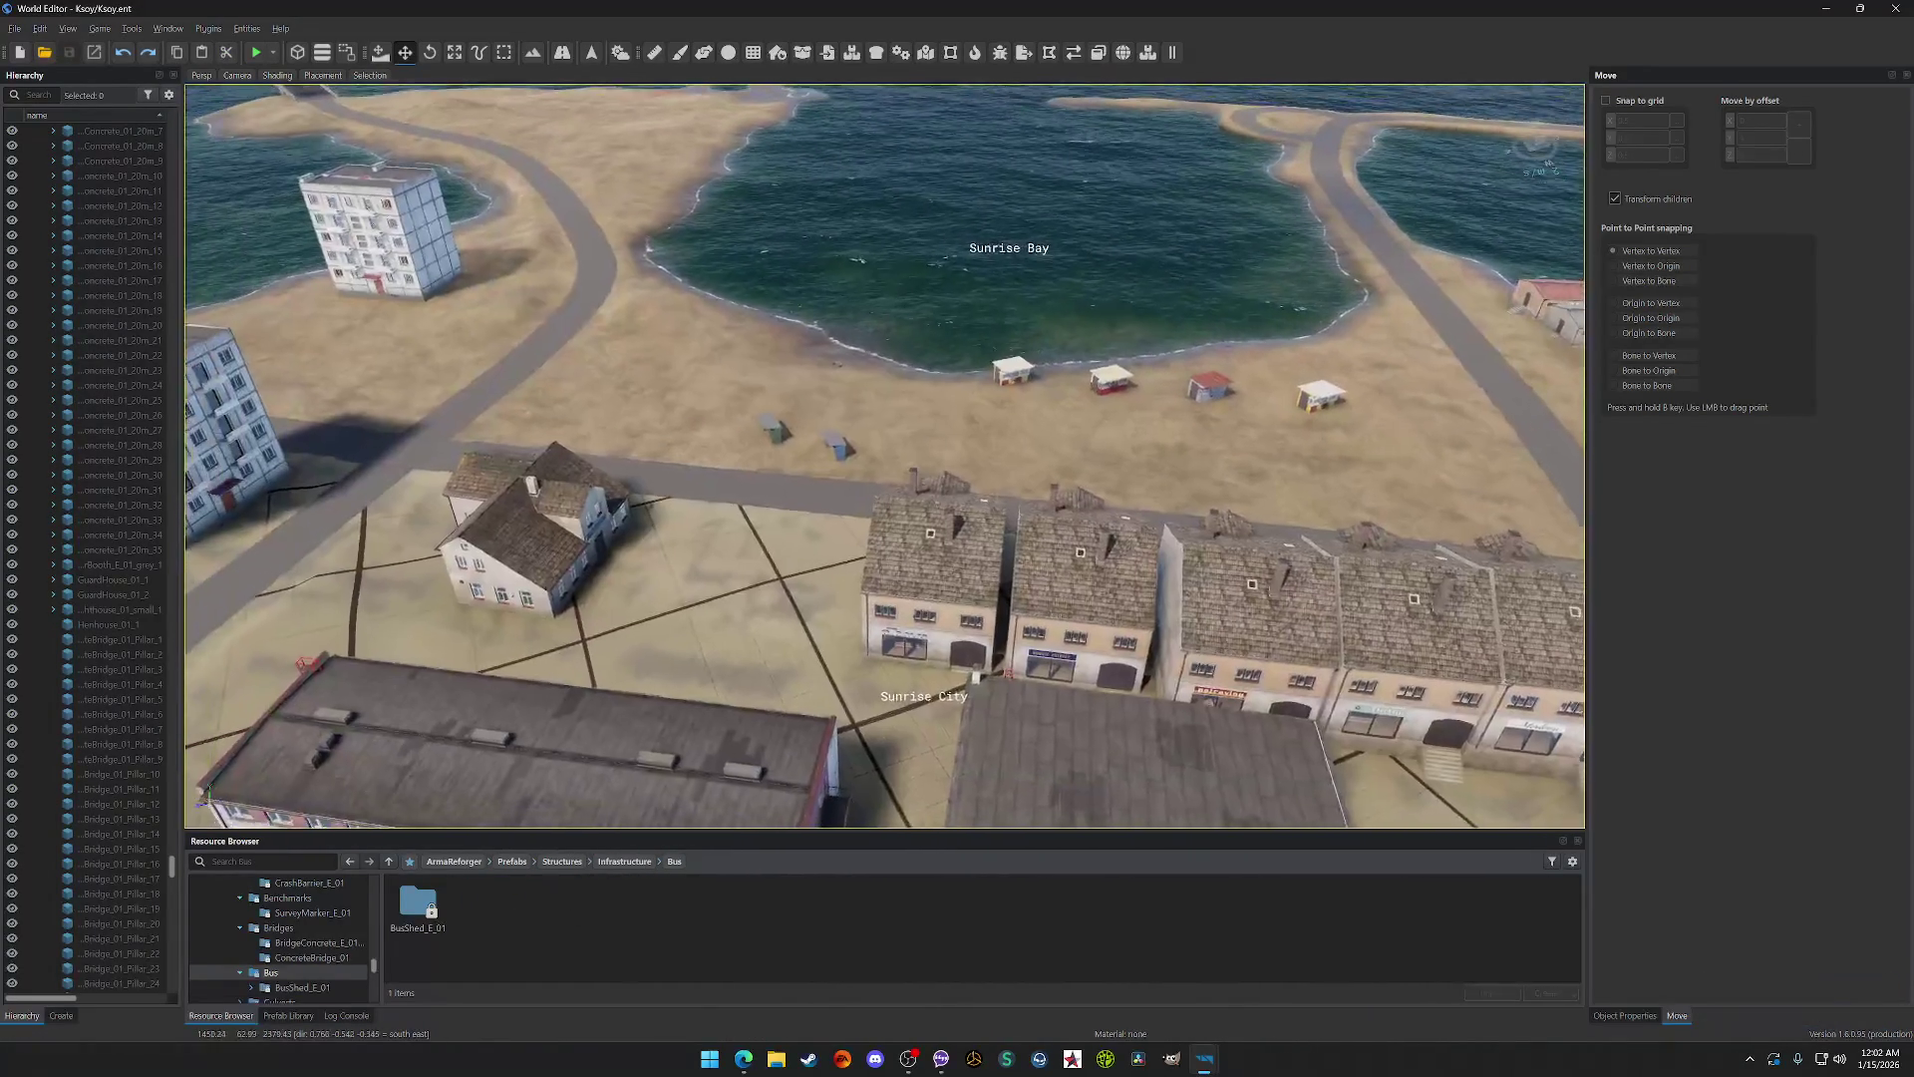
{"action": "scroll", "coordinate": [802, 478], "scroll_direction": "up", "scroll_amount": 1}
{"action": "left_click", "coordinate": [804, 438]}
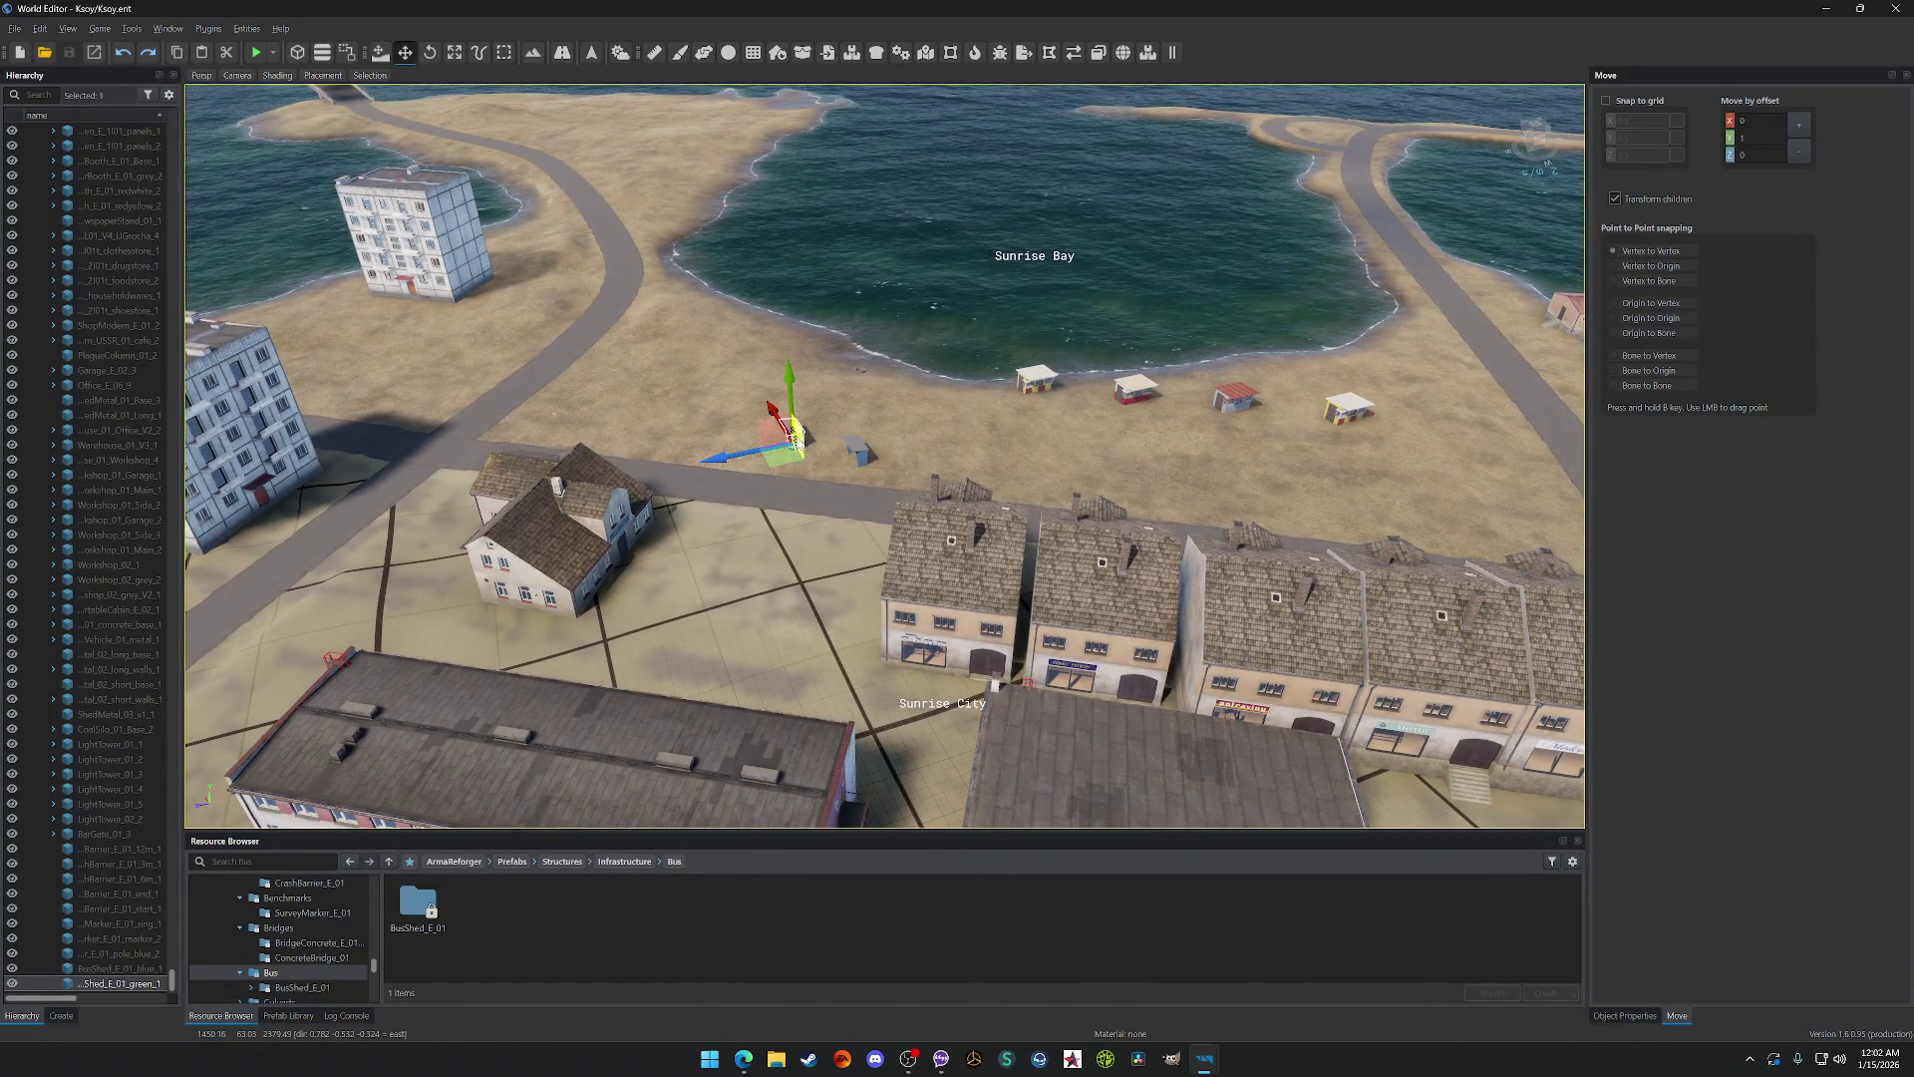
{"action": "key", "text": "Delete"}
{"action": "key", "text": "ctrl+s"}
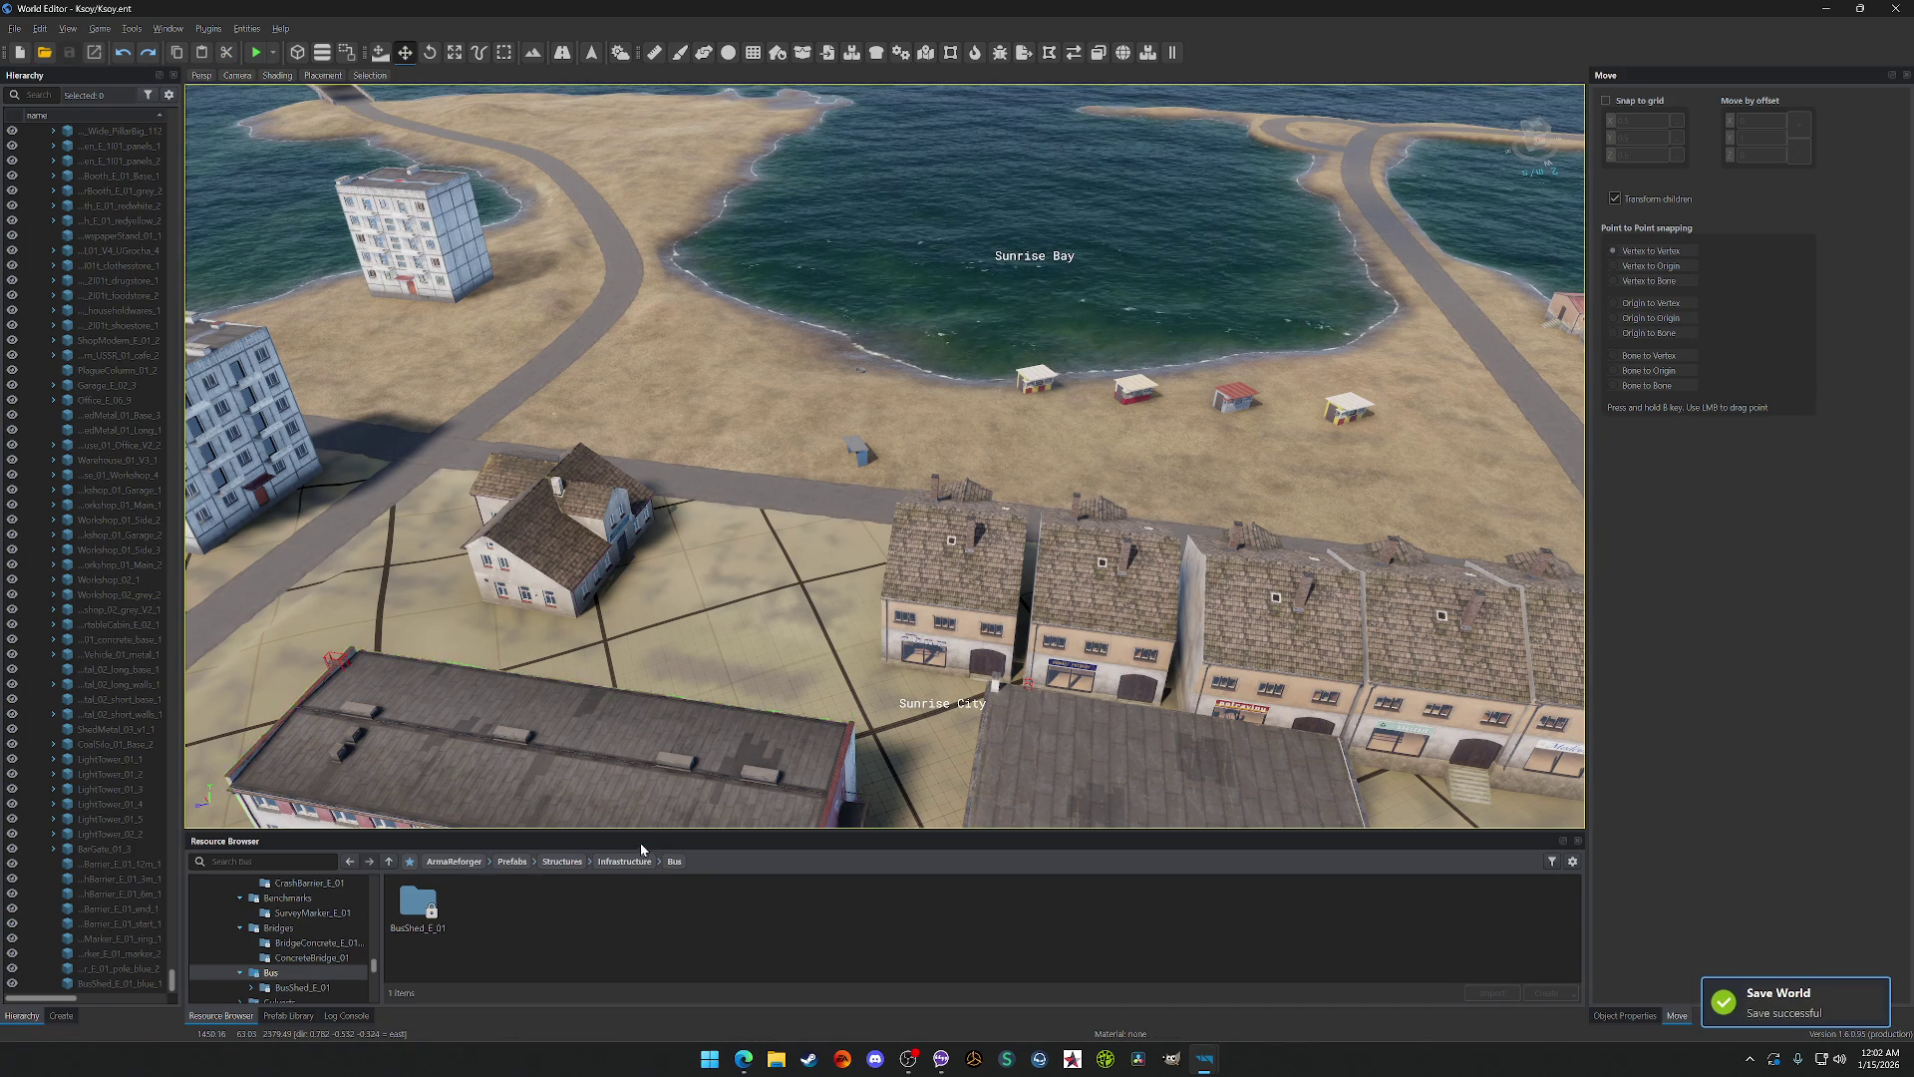
Step: Open Infrastructure > Culverts > Culvert_01 and fly the camera over the coast toward Port Cobblestone
{"action": "left_click", "coordinate": [639, 864]}
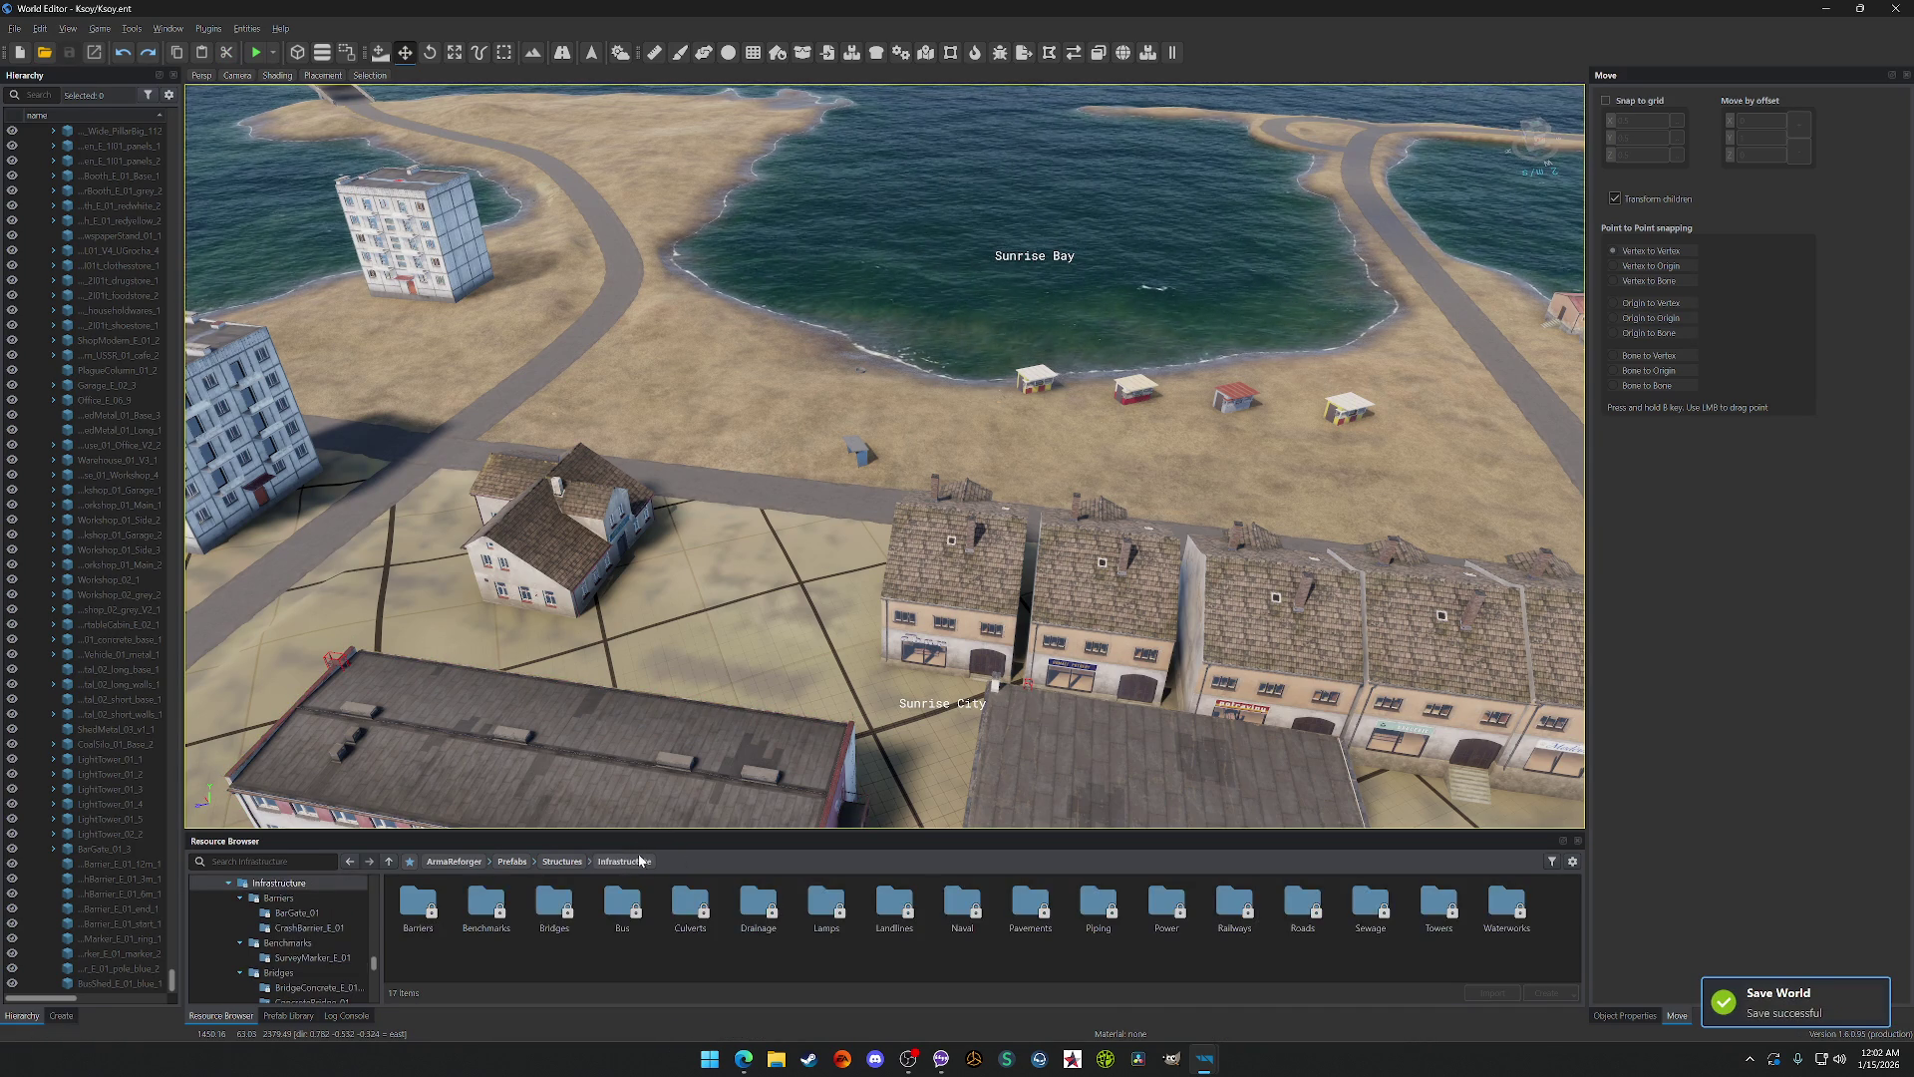
{"action": "double_click", "coordinate": [692, 902]}
{"action": "double_click", "coordinate": [417, 905]}
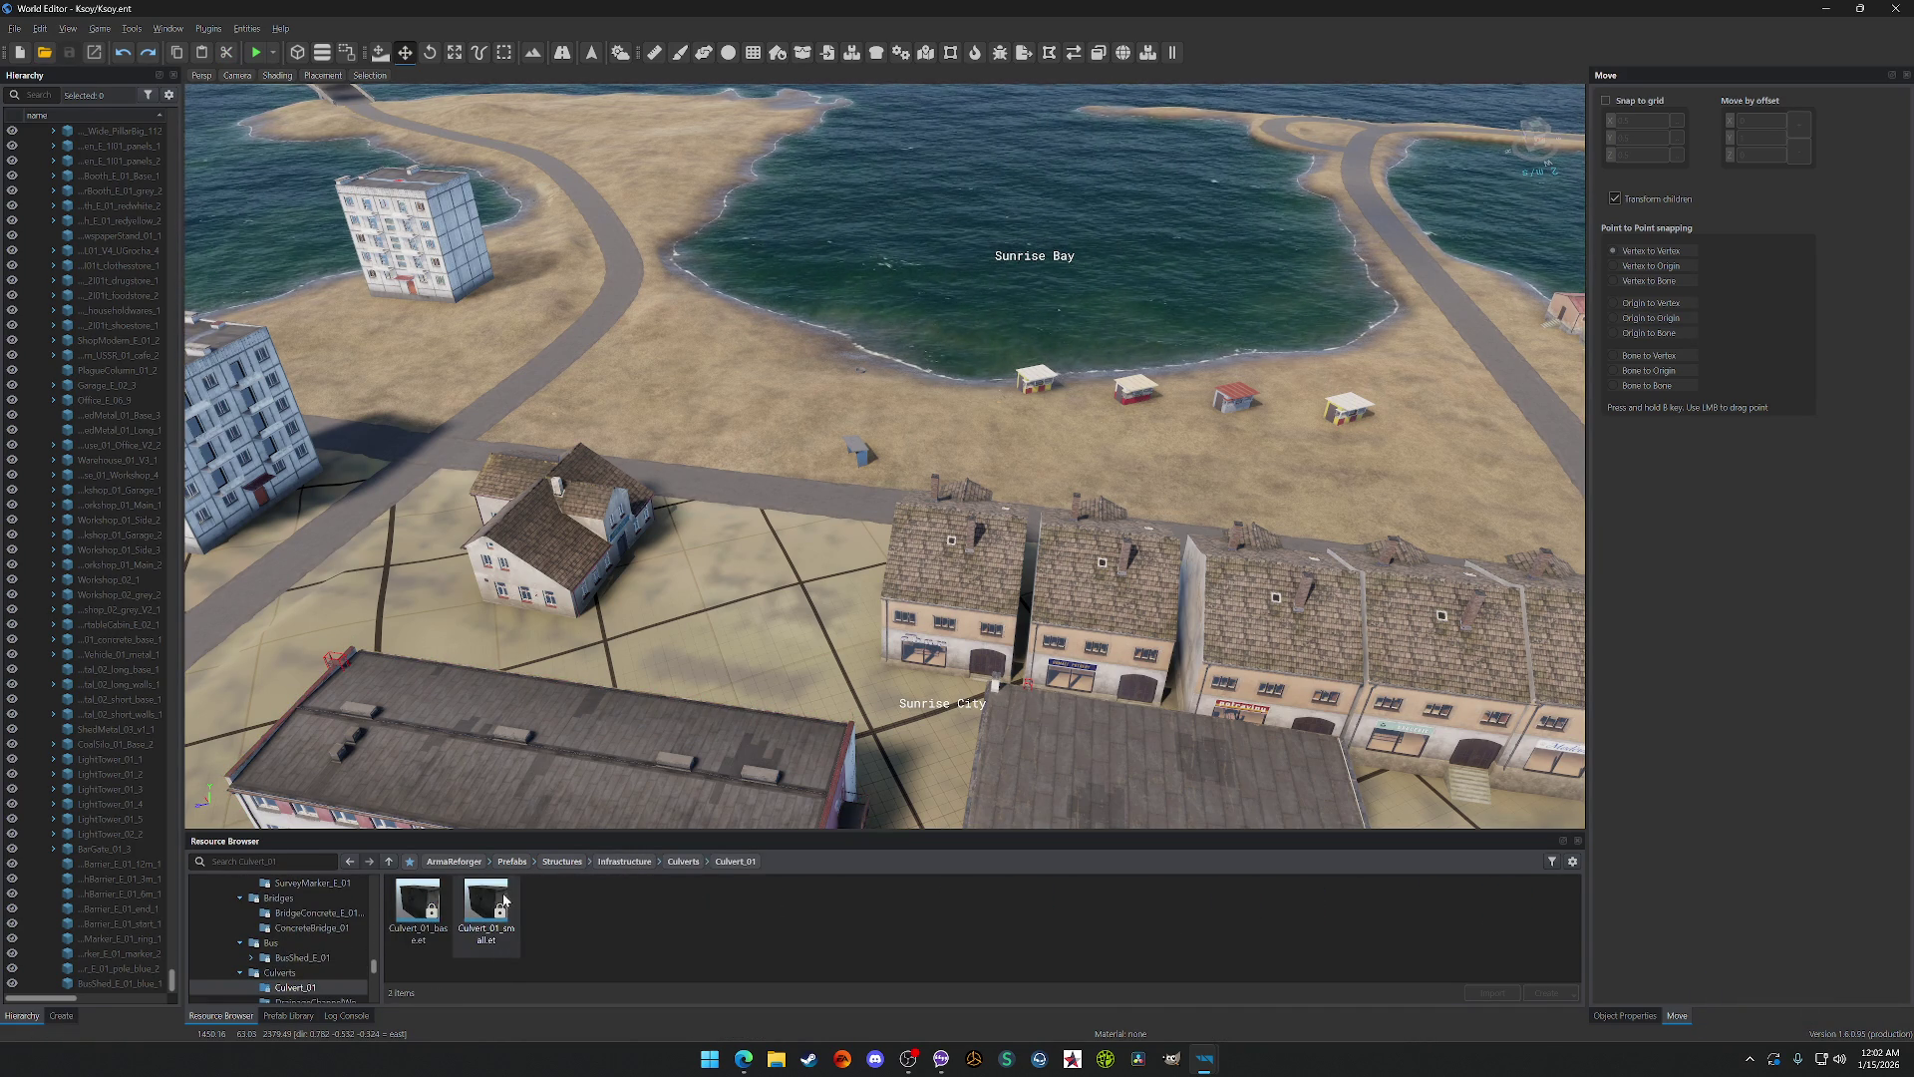
{"action": "key", "text": "w"}
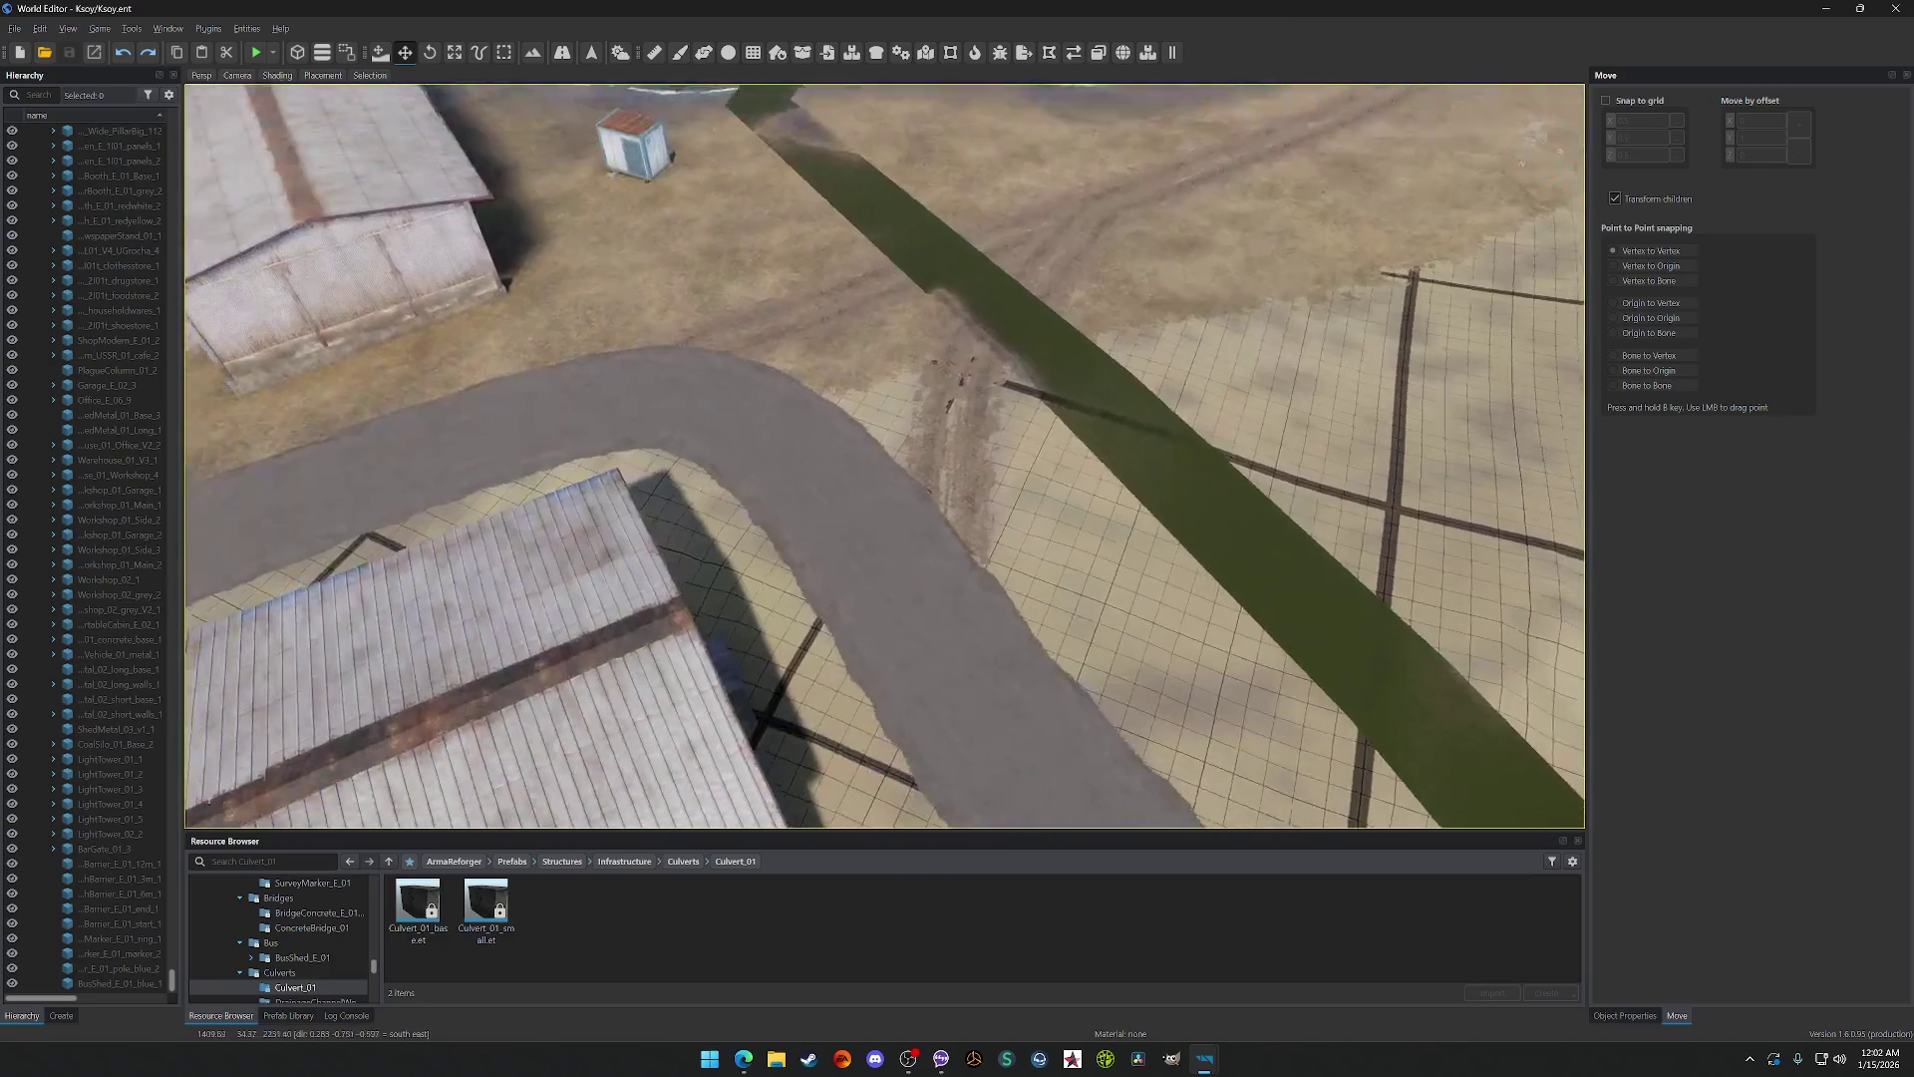
{"action": "key", "text": "w"}
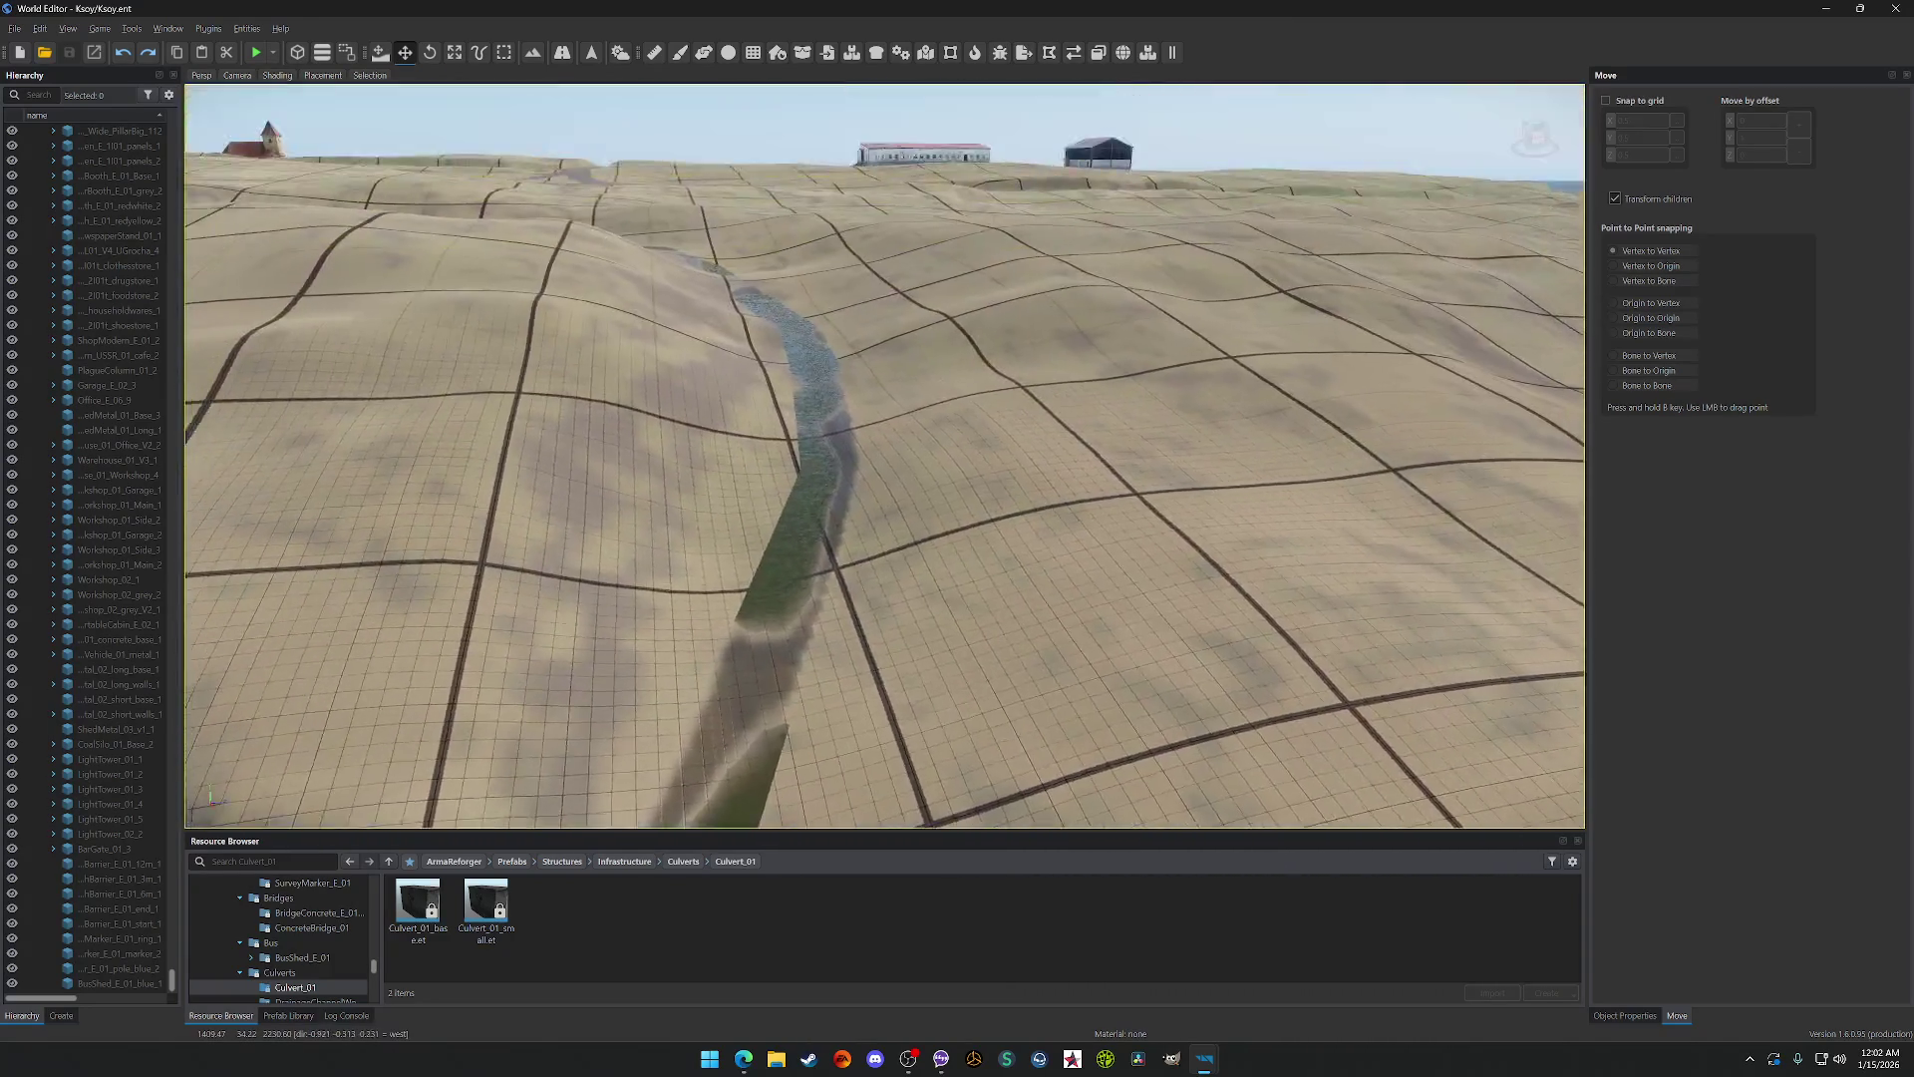
{"action": "key", "text": "w"}
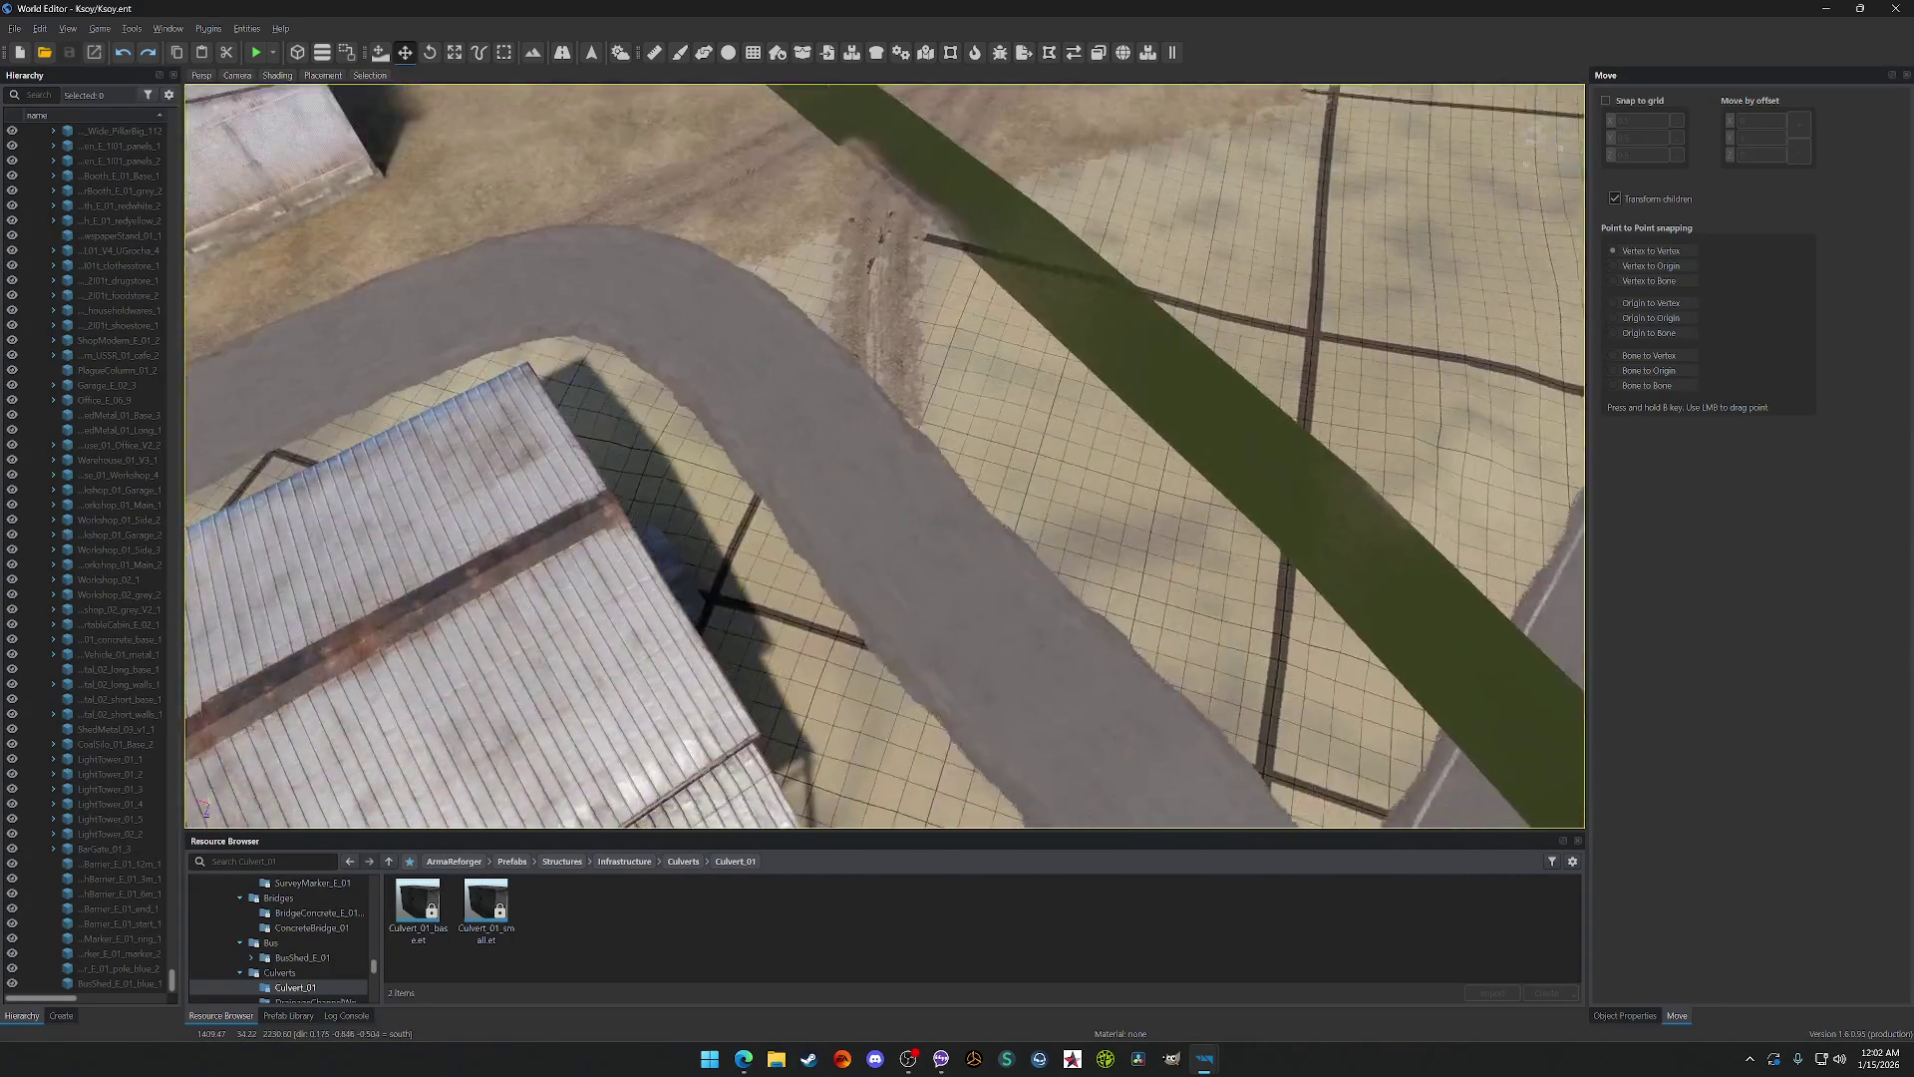
{"action": "key", "text": "s"}
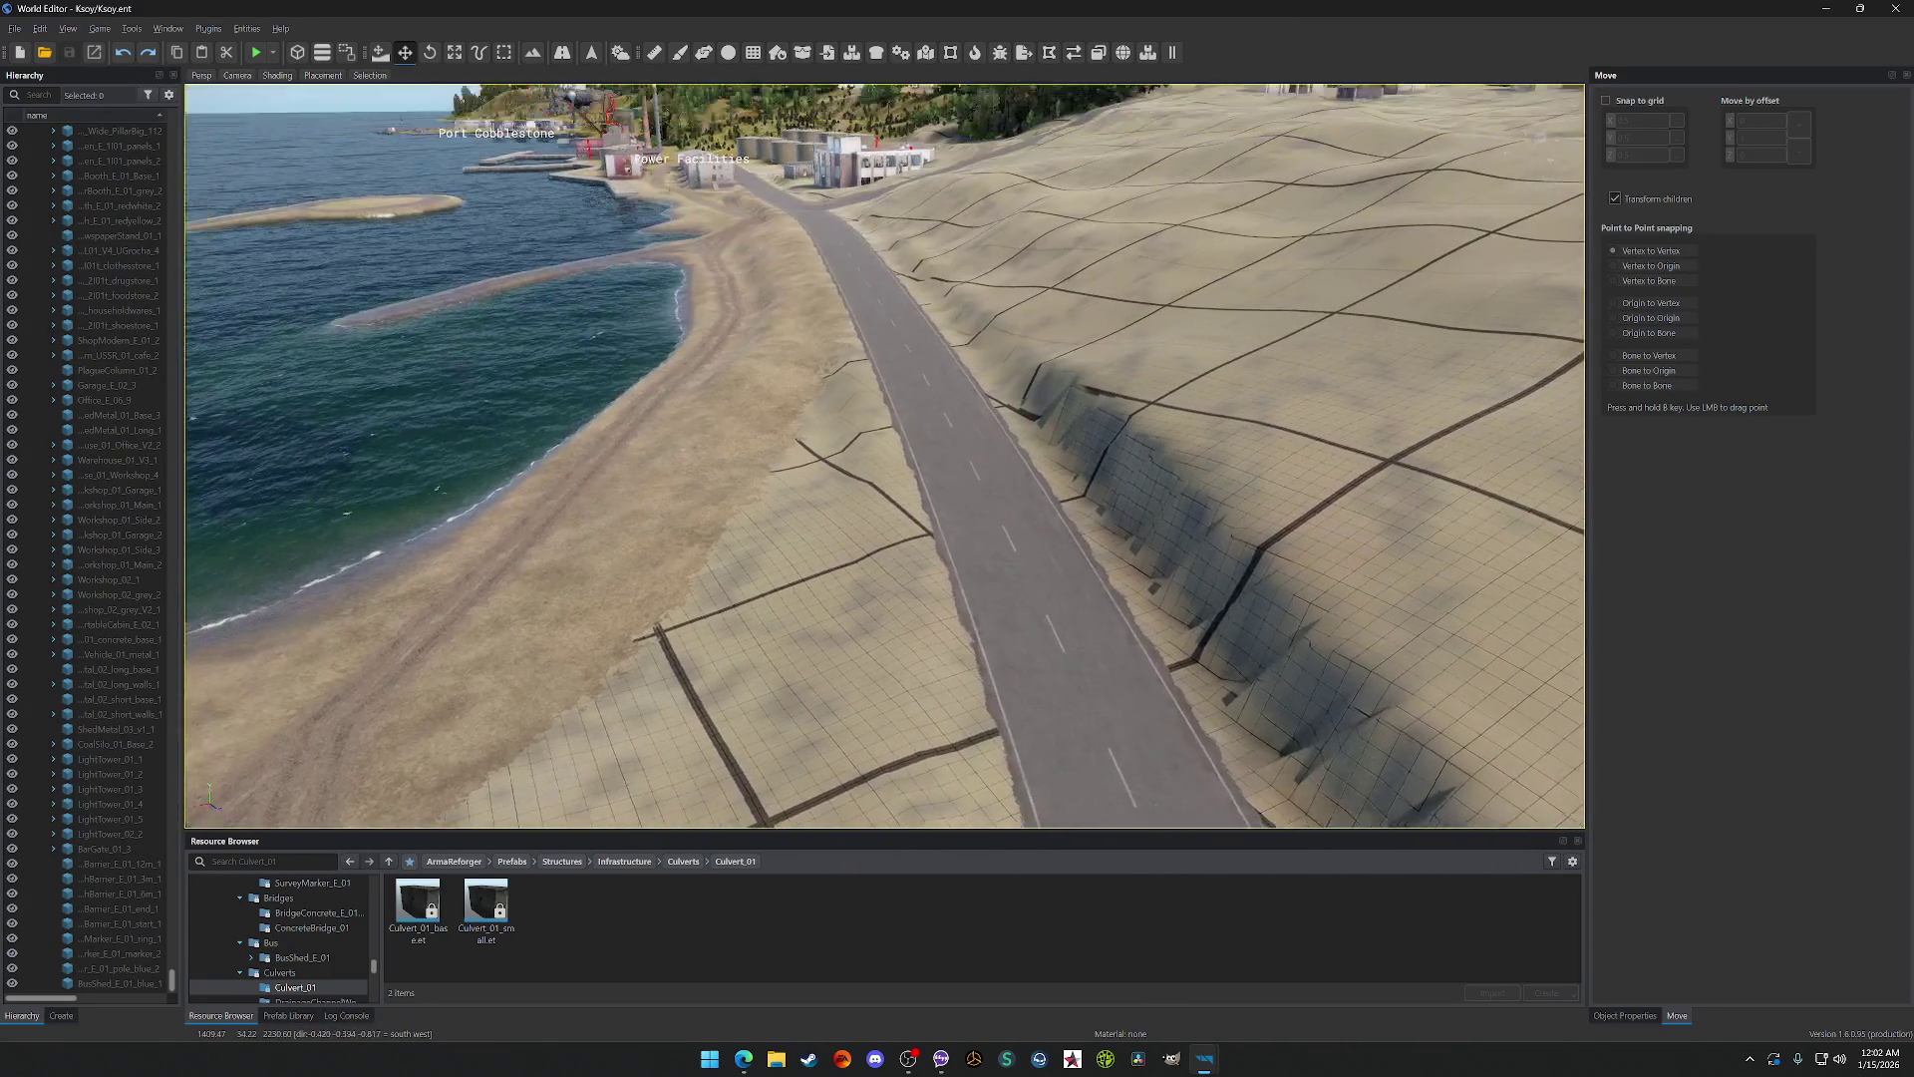
{"action": "key", "text": "w"}
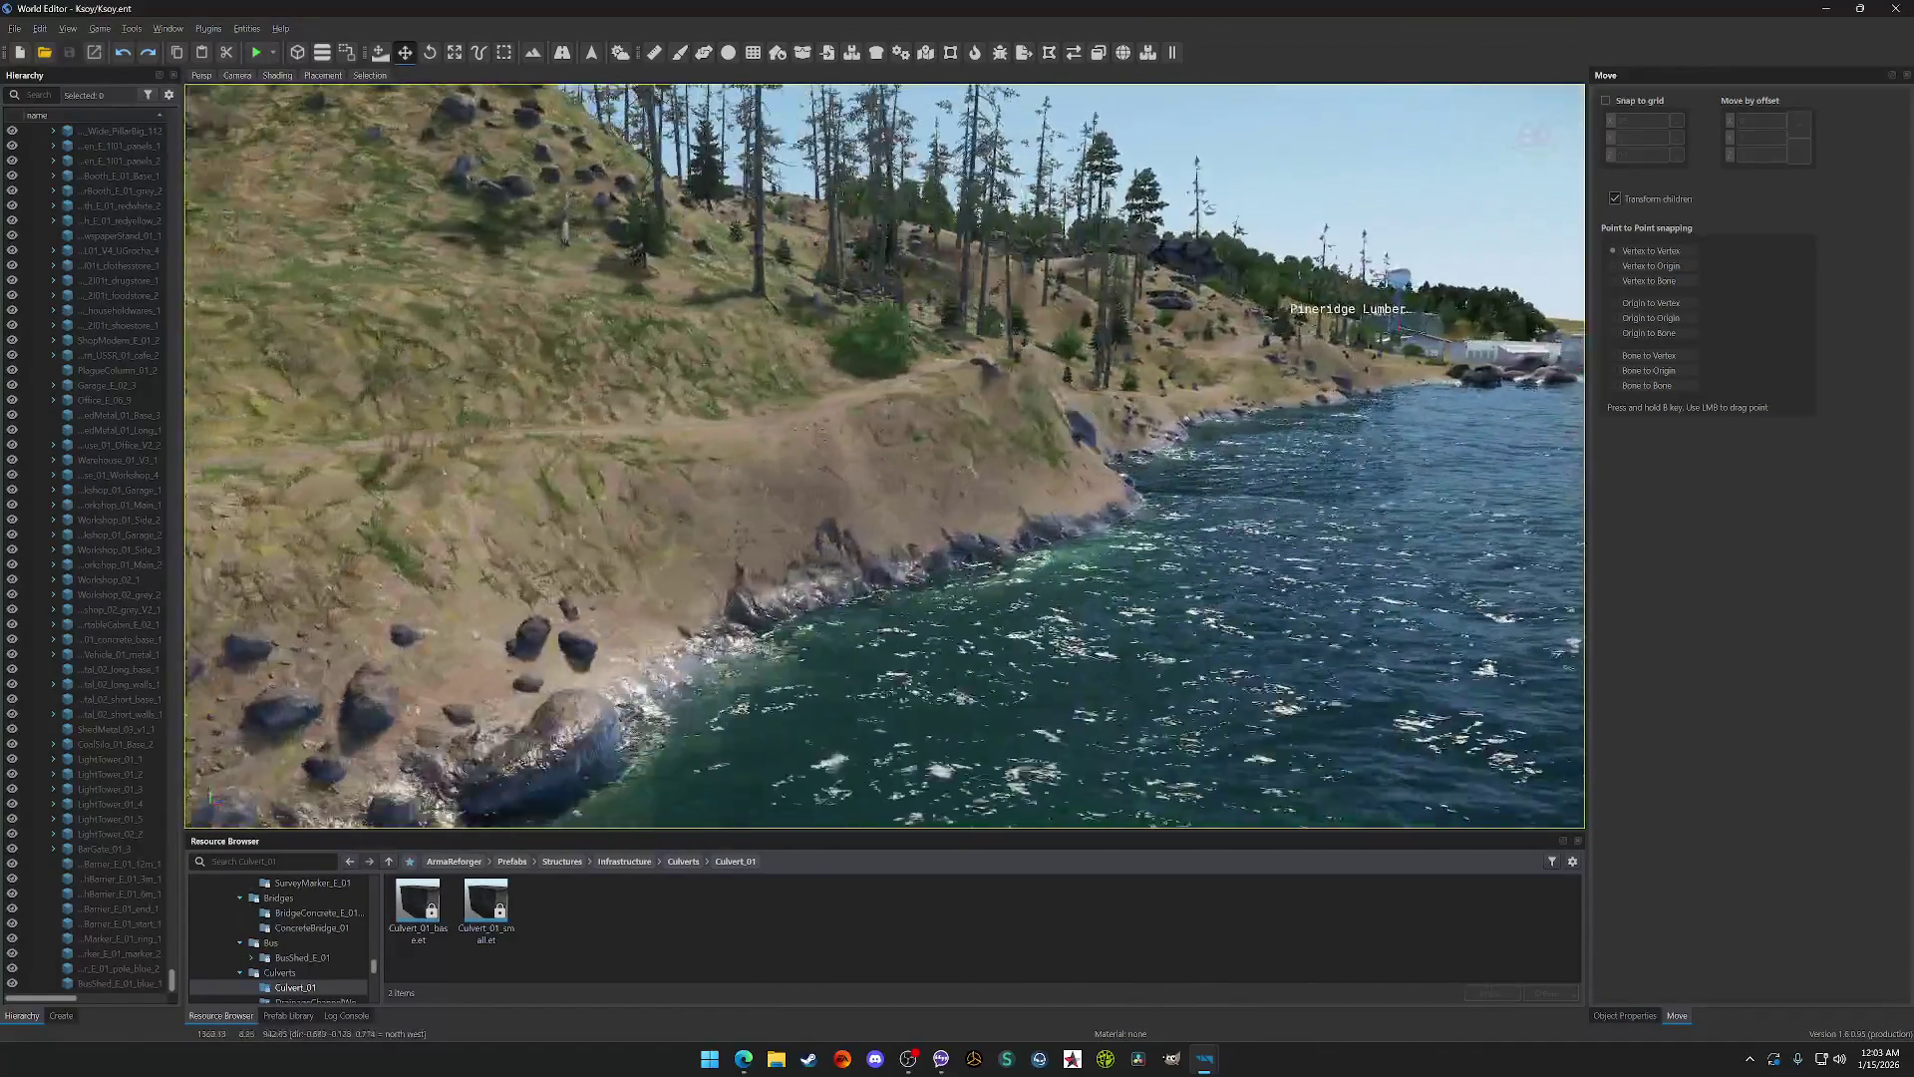
Step: Fly the camera along the creek past the culvert pads to the dirt mound, opening the terrain tools
{"action": "key", "text": "w"}
{"action": "key", "text": "w"}
{"action": "key", "text": "w"}
{"action": "key", "text": "w"}
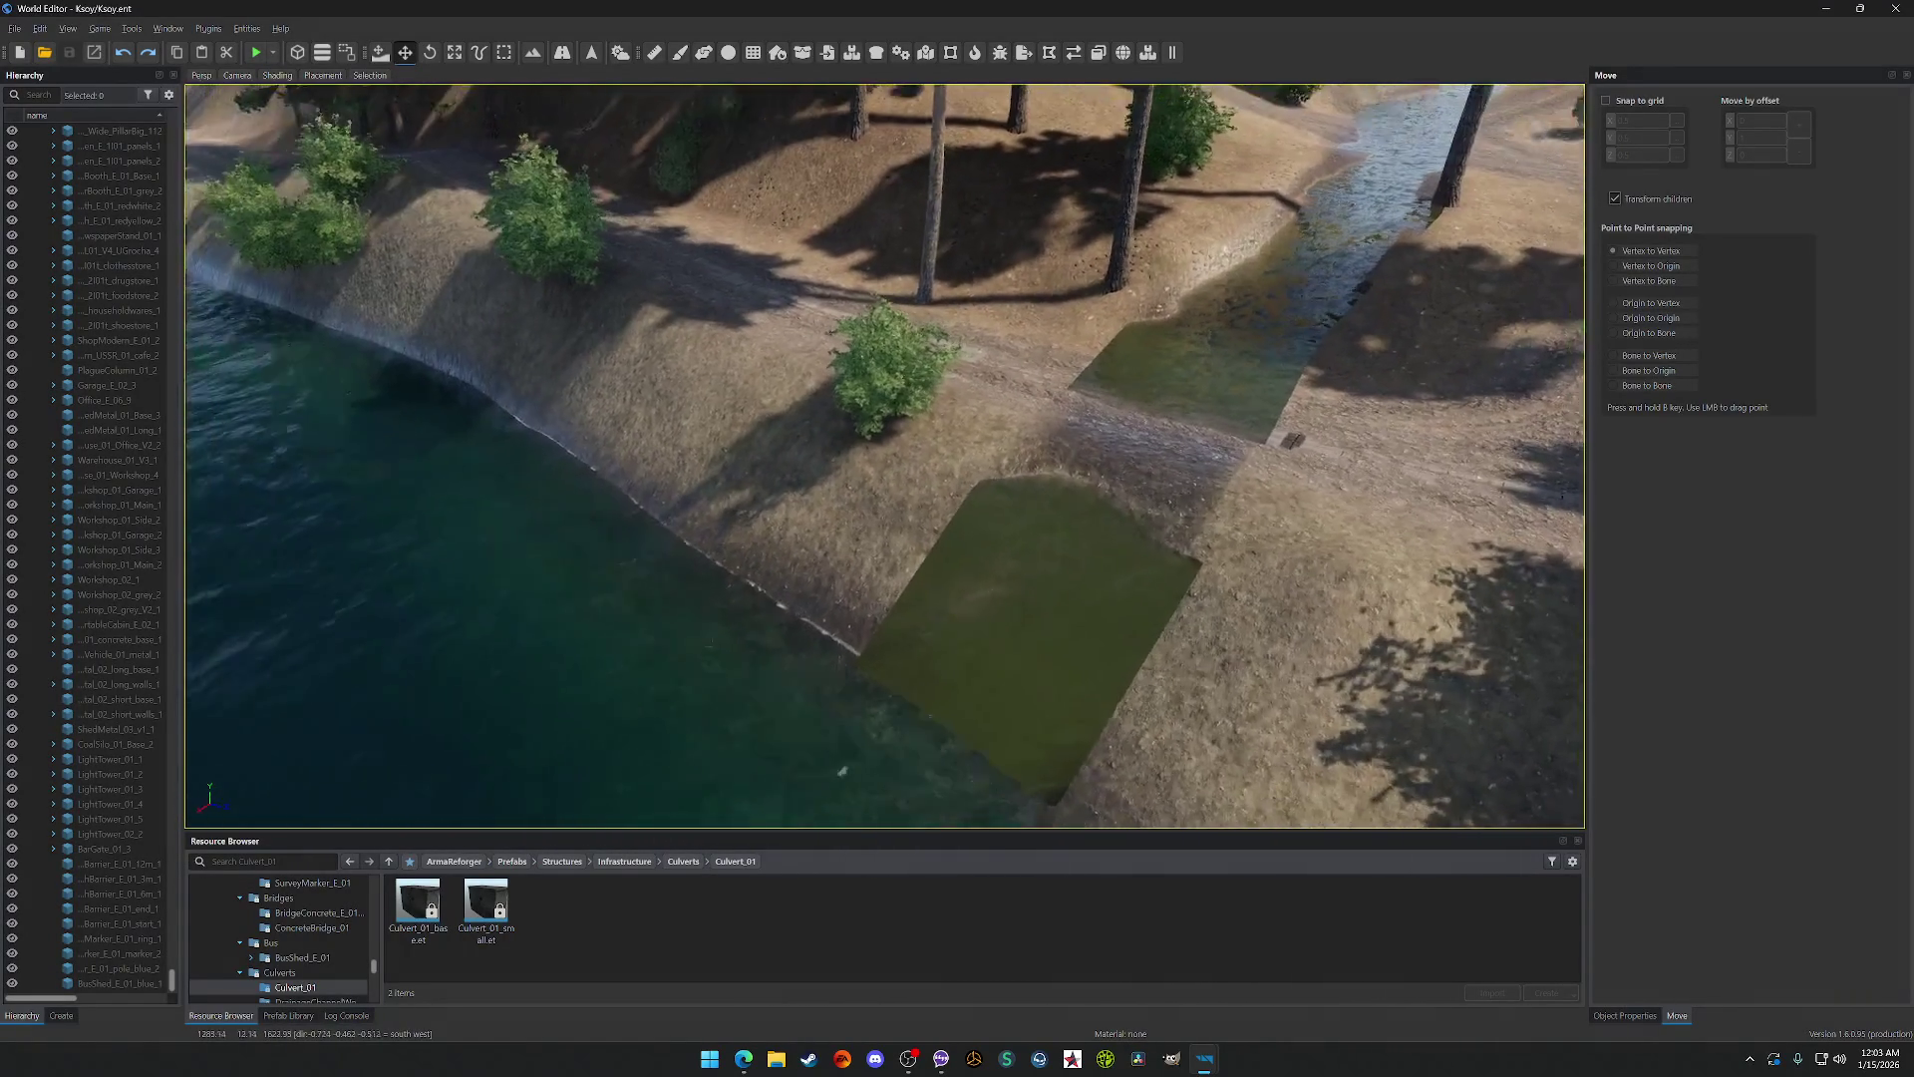
{"action": "key", "text": "w"}
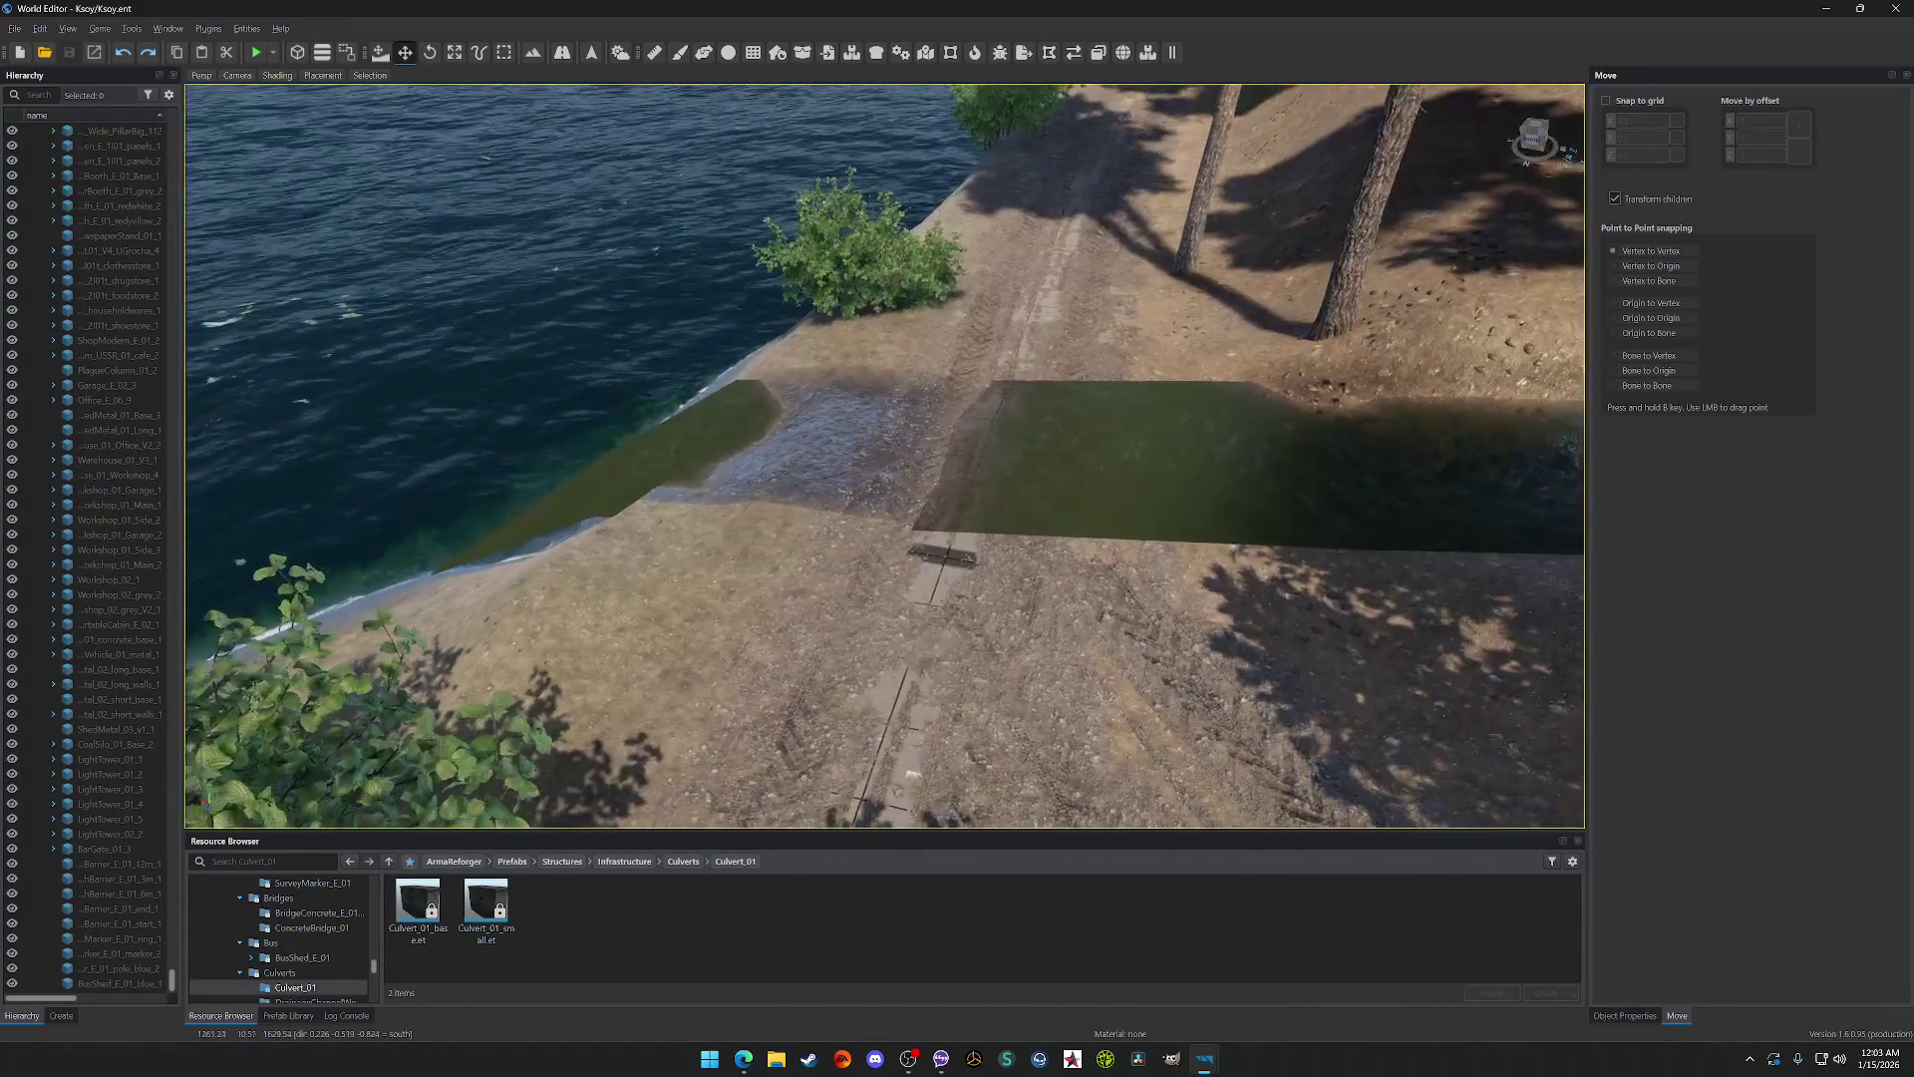
{"action": "key", "text": "s"}
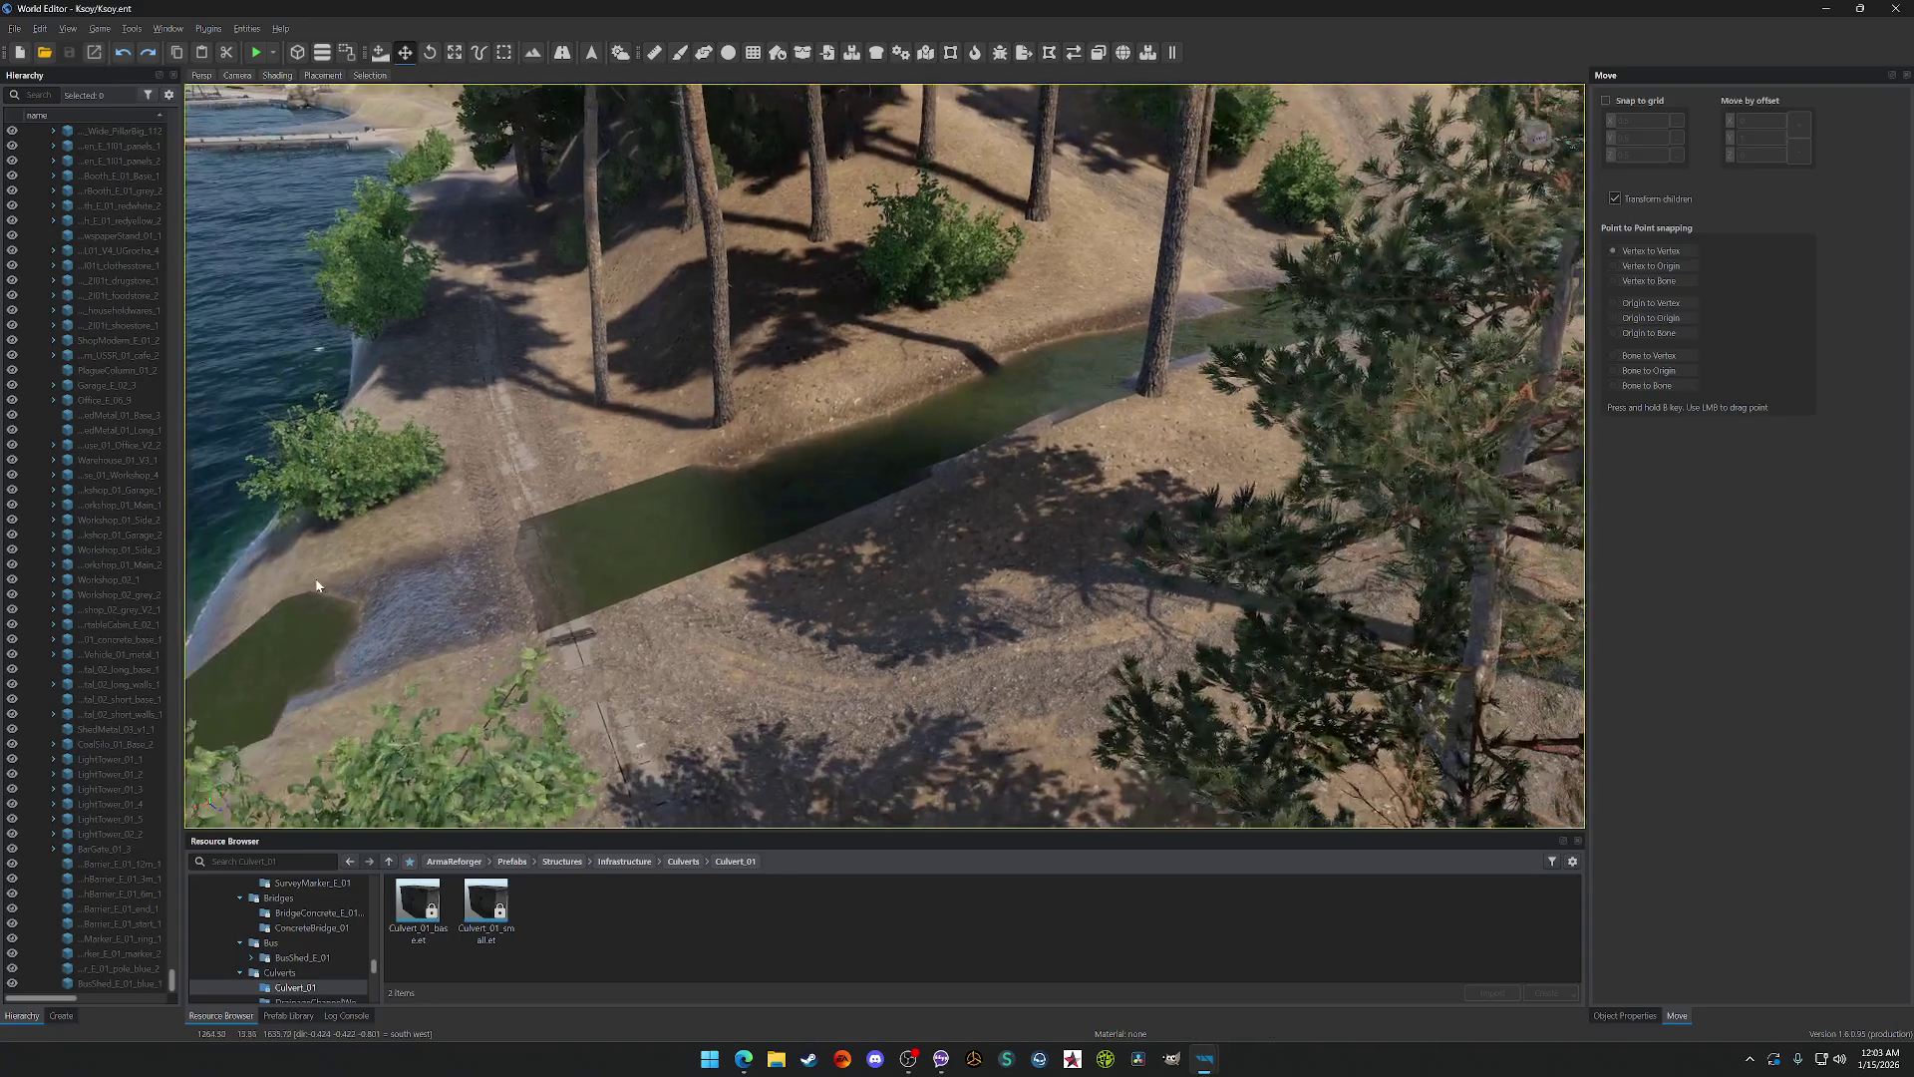
{"action": "mouse_move", "coordinate": [317, 585]}
{"action": "left_mouse_down"}
{"action": "mouse_move", "coordinate": [397, 546]}
{"action": "mouse_move", "coordinate": [329, 590]}
{"action": "mouse_move", "coordinate": [389, 542]}
{"action": "mouse_move", "coordinate": [309, 566]}
{"action": "mouse_move", "coordinate": [229, 530]}
{"action": "left_mouse_up"}
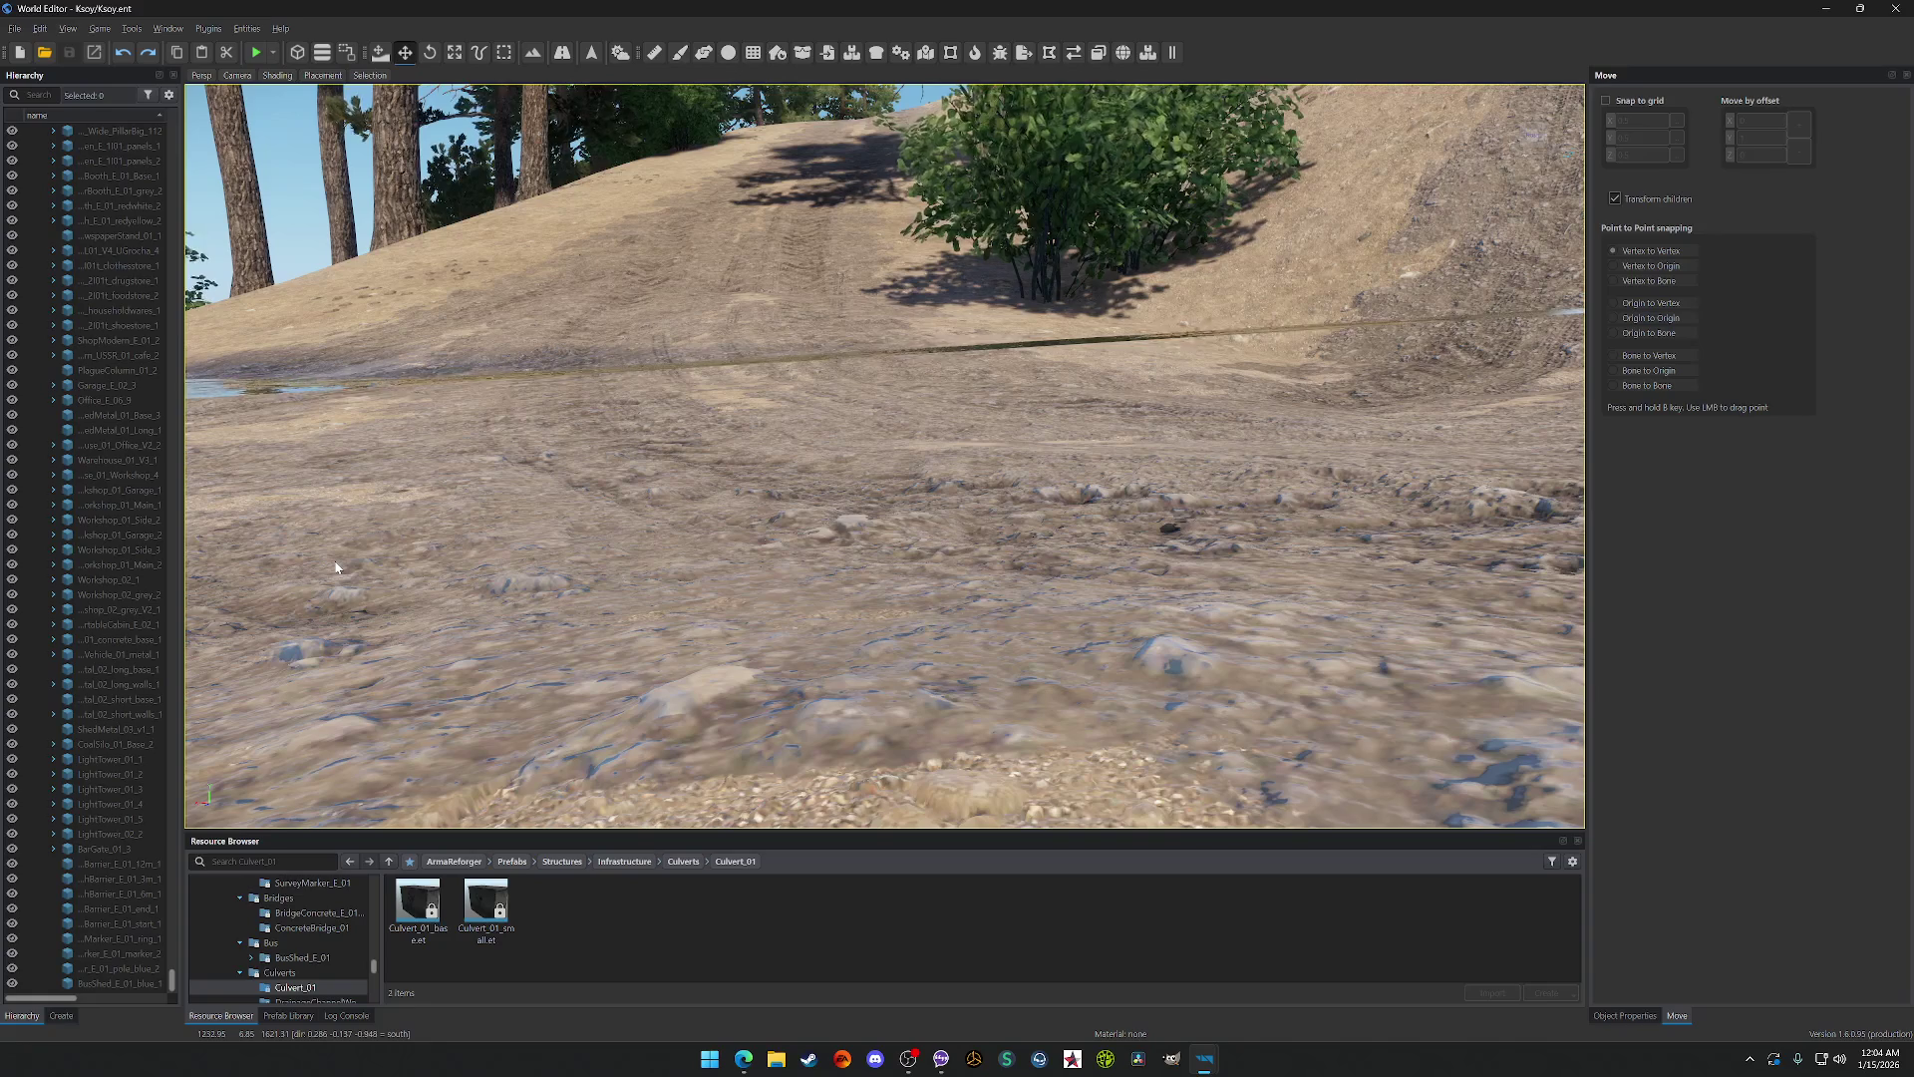
{"action": "mouse_move", "coordinate": [309, 515]}
{"action": "left_mouse_down"}
{"action": "mouse_move", "coordinate": [309, 574]}
{"action": "mouse_move", "coordinate": [349, 534]}
{"action": "left_mouse_up"}
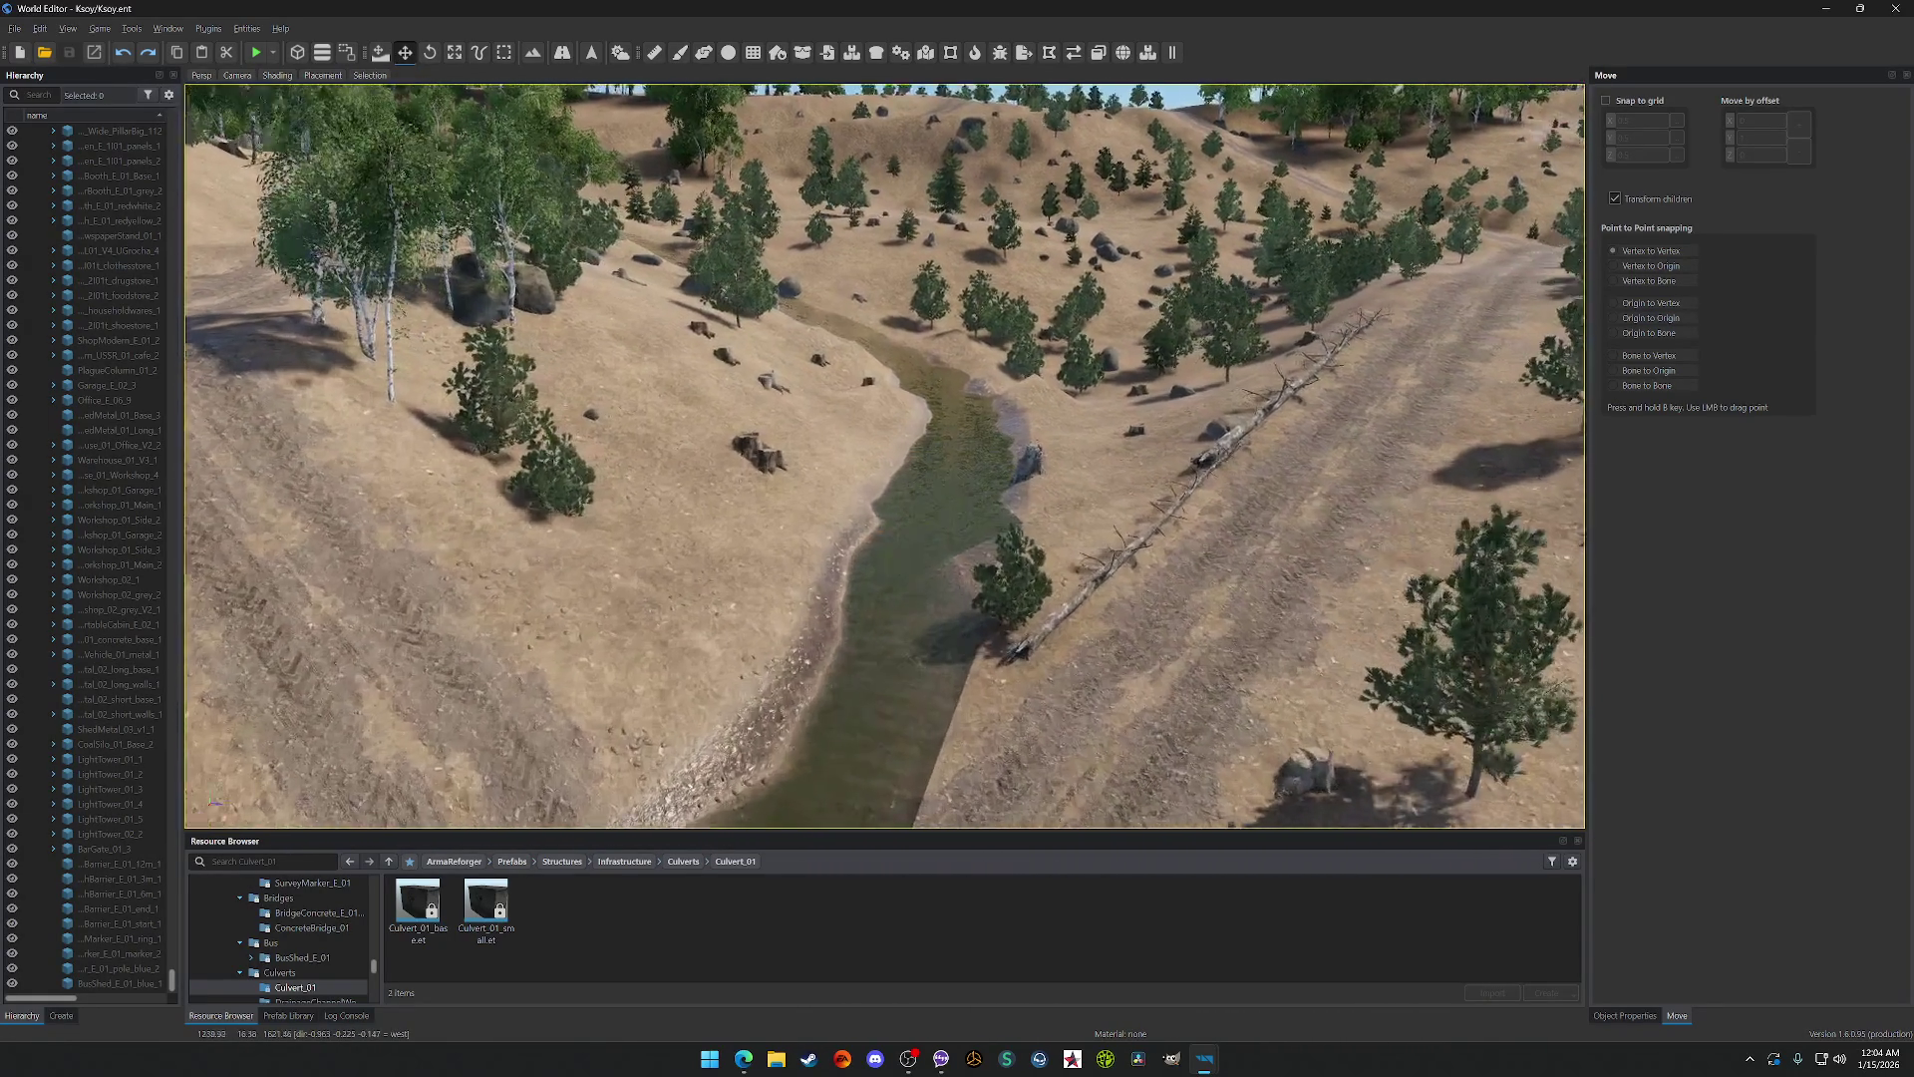
{"action": "key", "text": "w"}
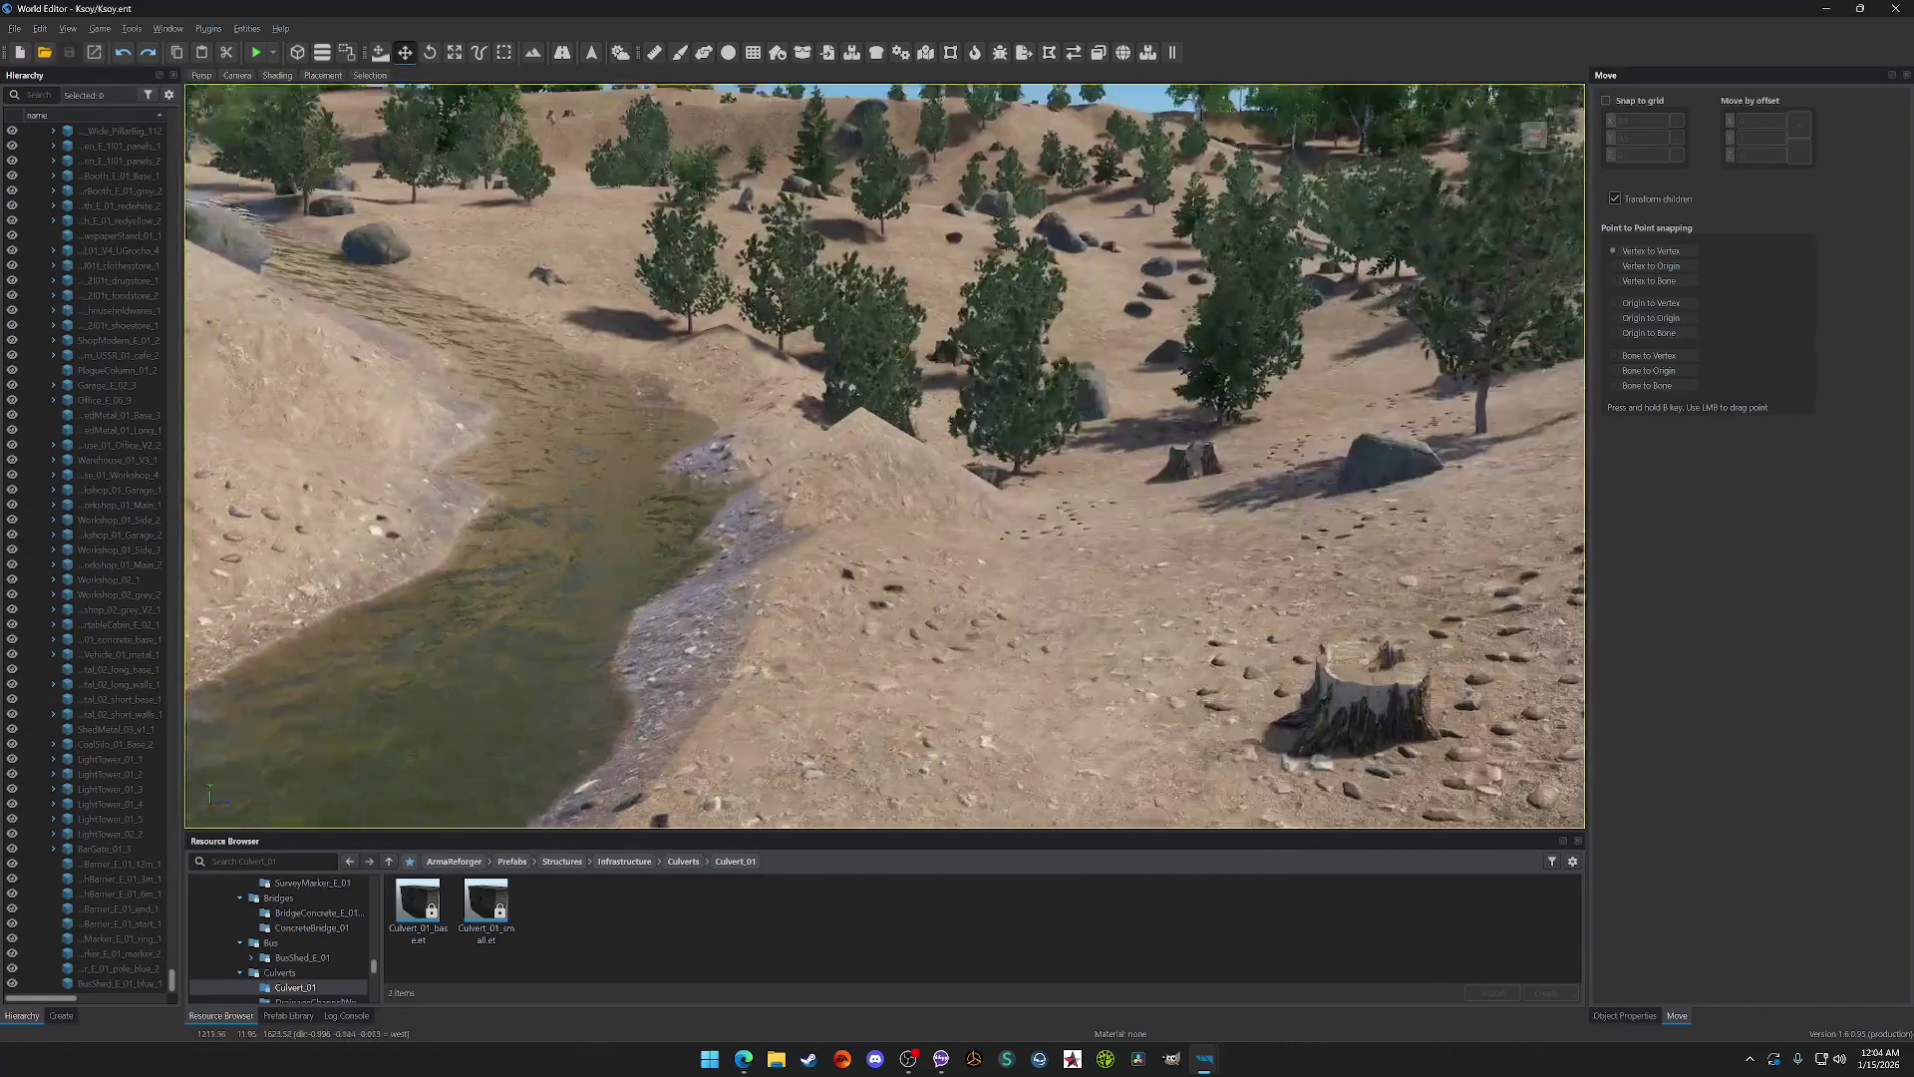
{"action": "left_click_drag", "start_coordinate": [479, 169], "coordinate": [403, 166]}
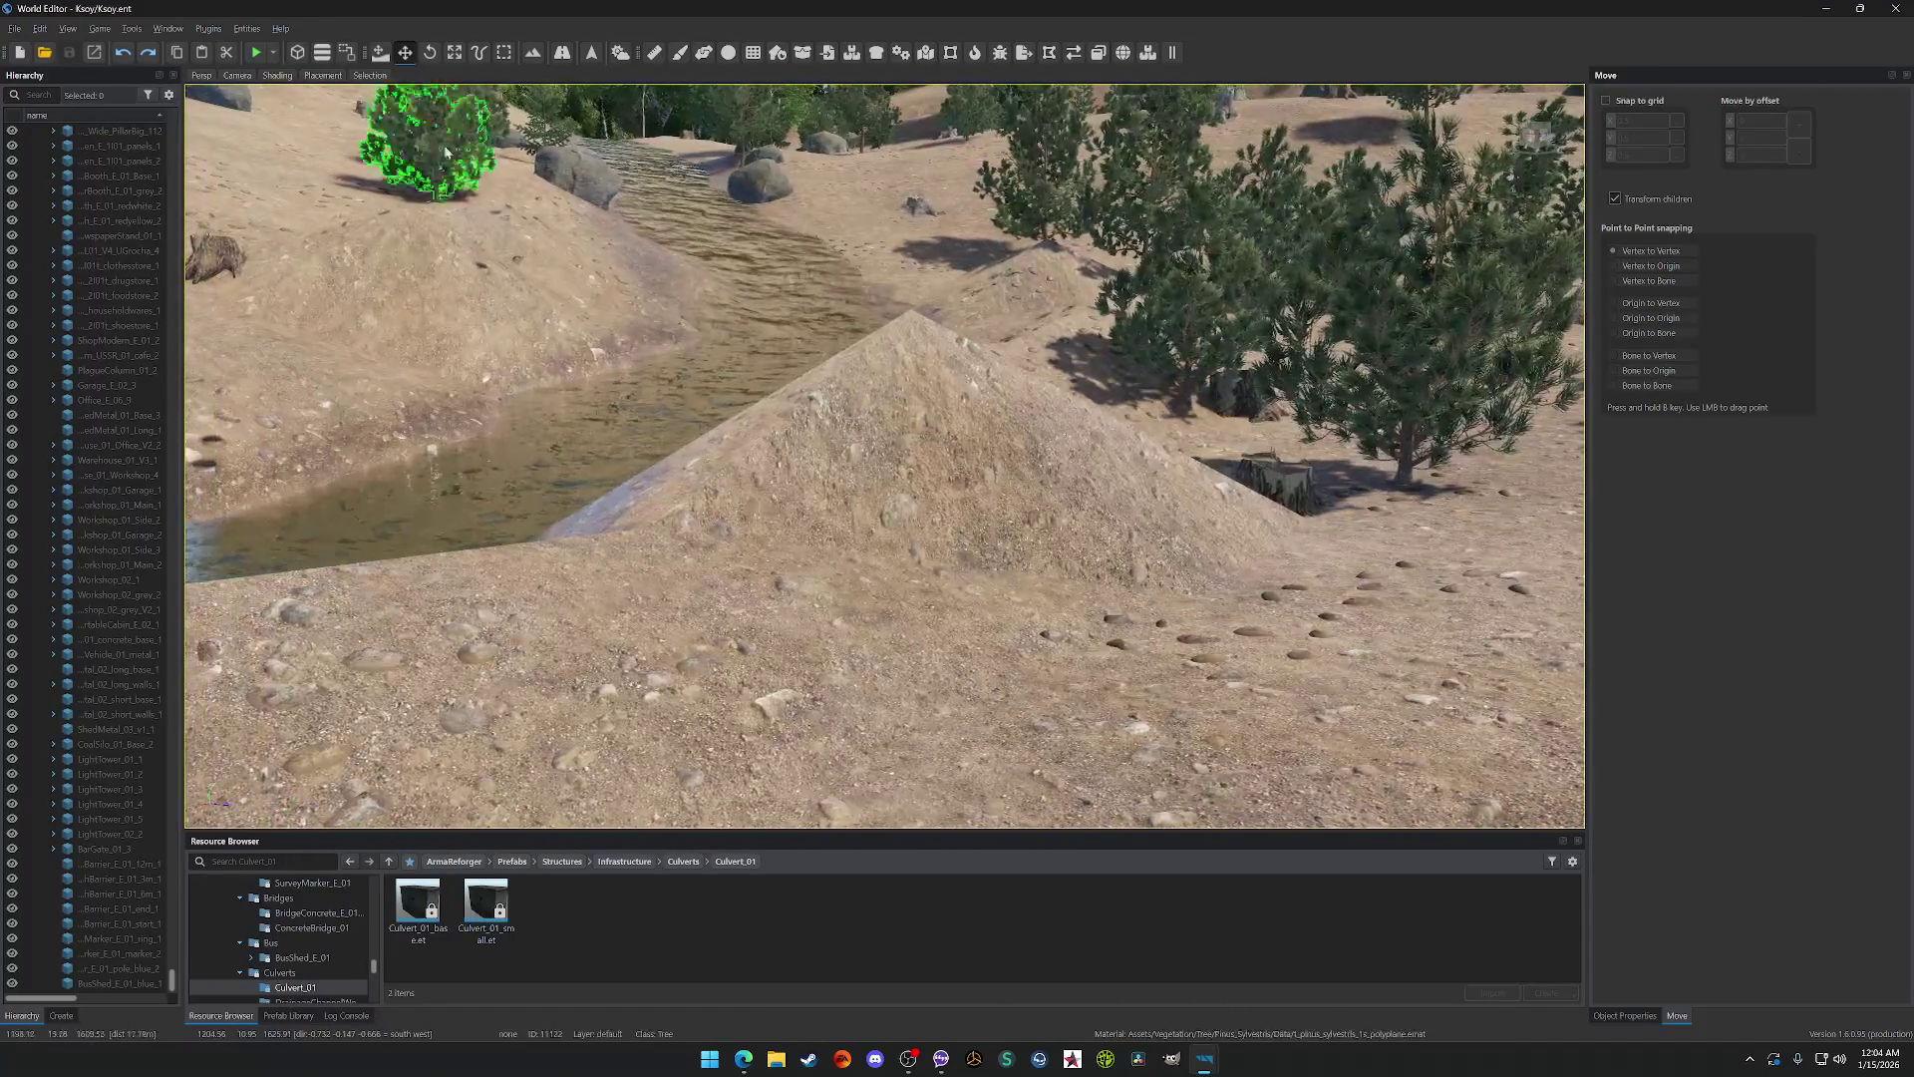
{"action": "left_click", "coordinate": [532, 52]}
Step: With the Sculpt Smooth brush, even out the creekside mound into a gentler slope
{"action": "left_click", "coordinate": [1692, 97]}
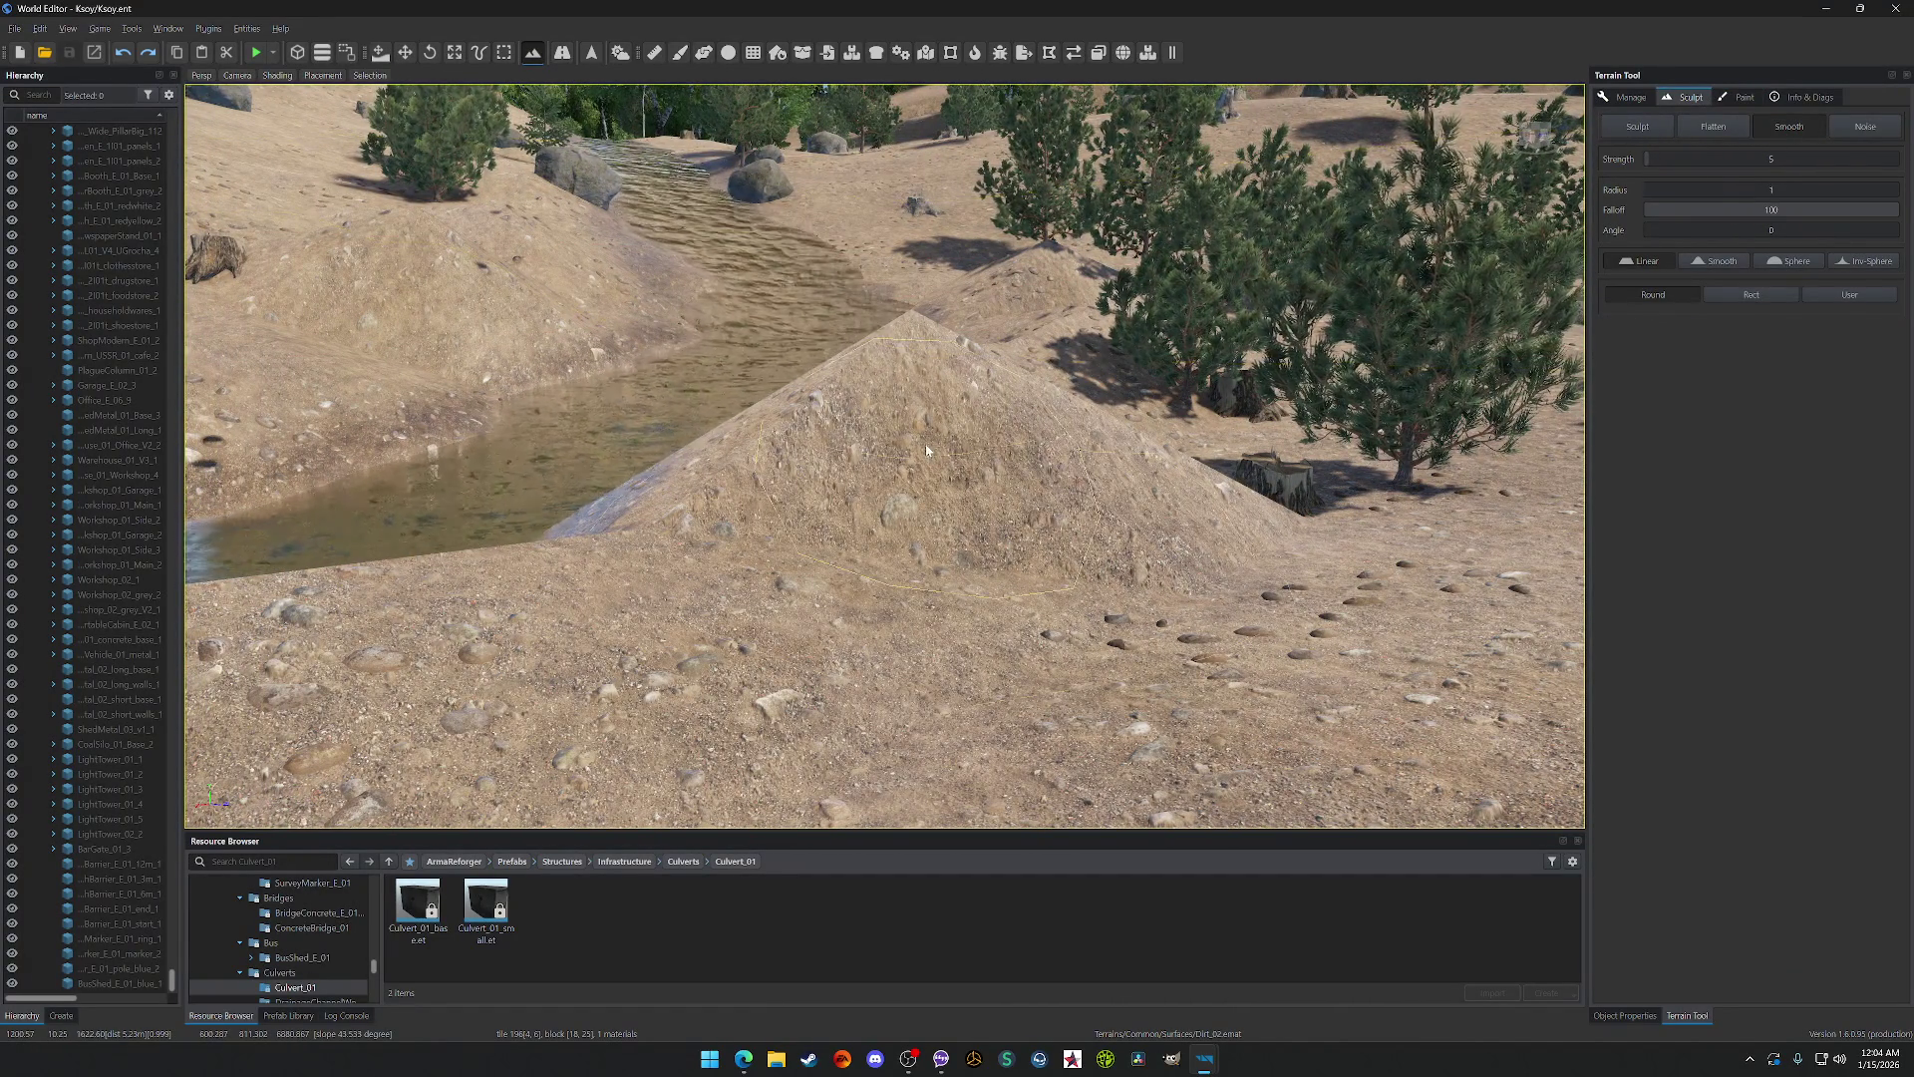
{"action": "left_click_drag", "start_coordinate": [924, 446], "coordinate": [990, 475]}
{"action": "scroll", "coordinate": [991, 479], "scroll_direction": "down", "scroll_amount": 5}
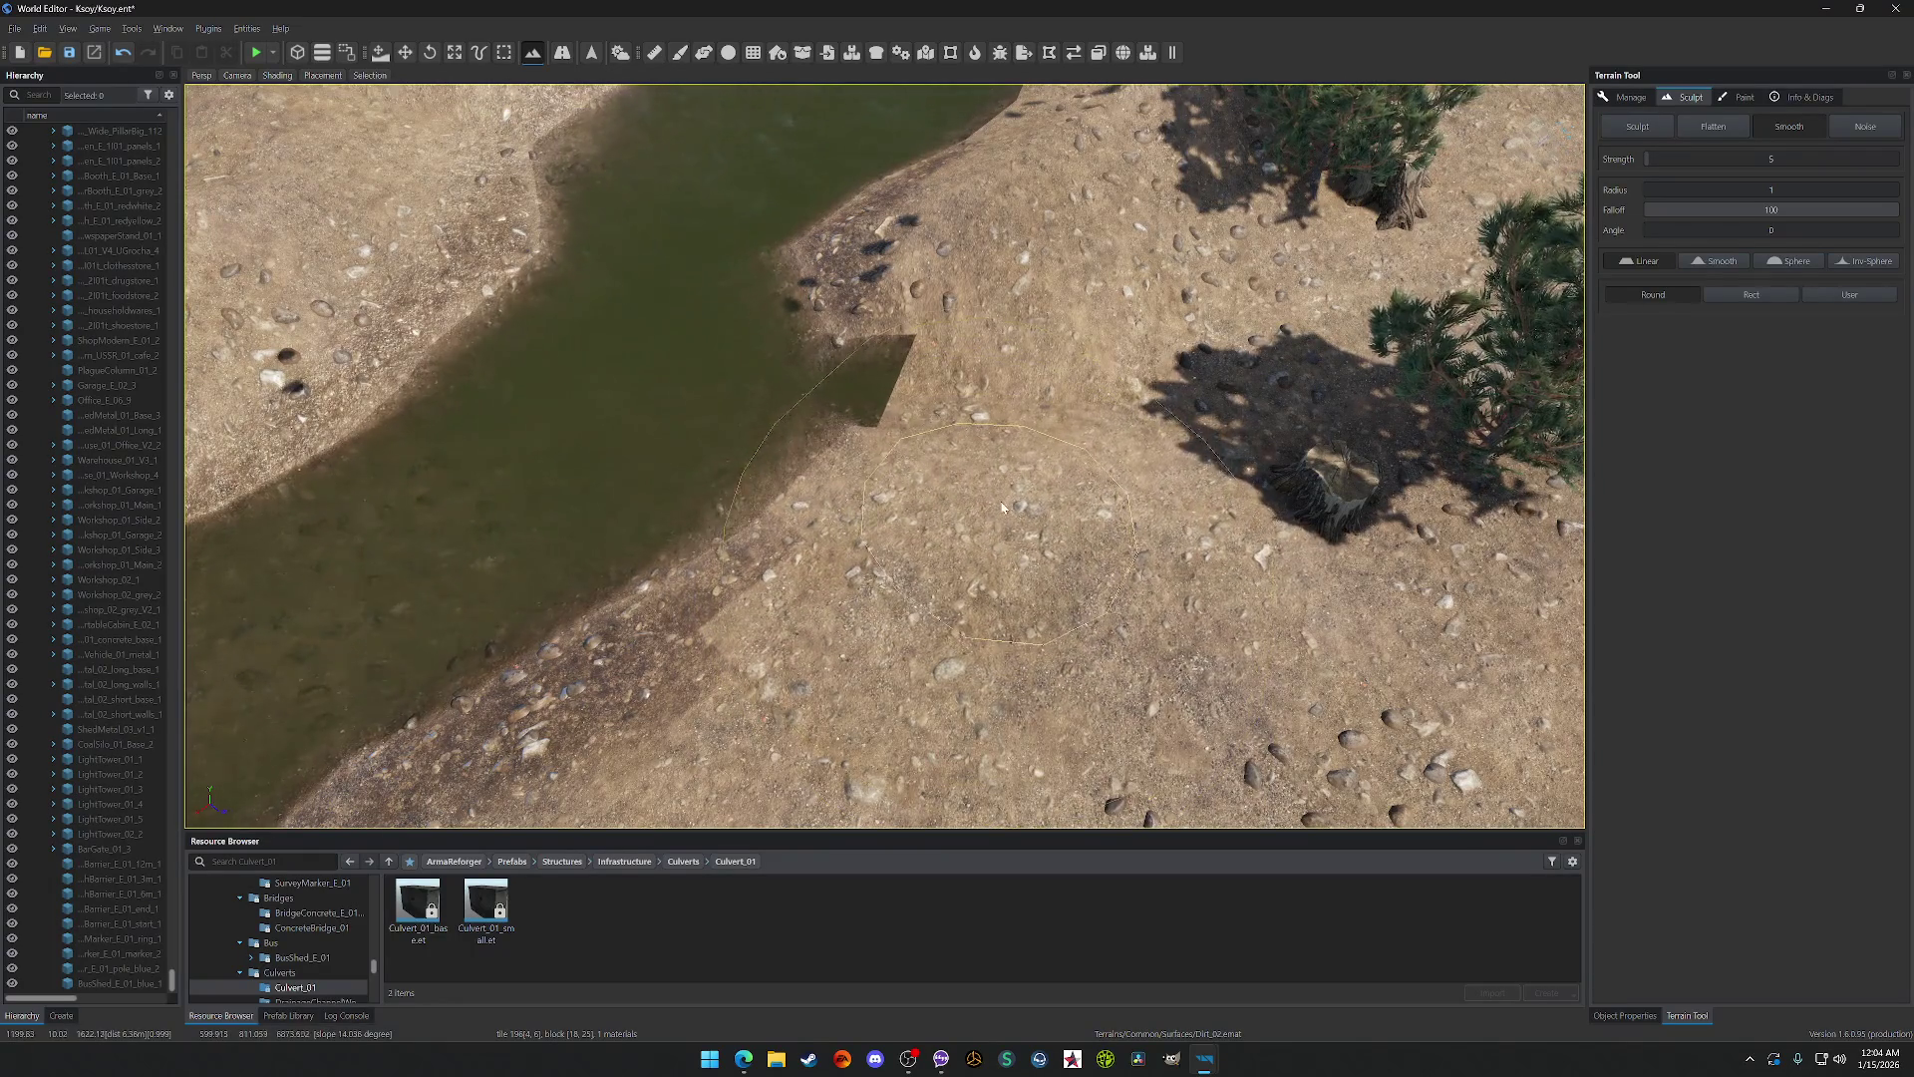
{"action": "scroll", "coordinate": [862, 450], "scroll_direction": "down", "scroll_amount": 8}
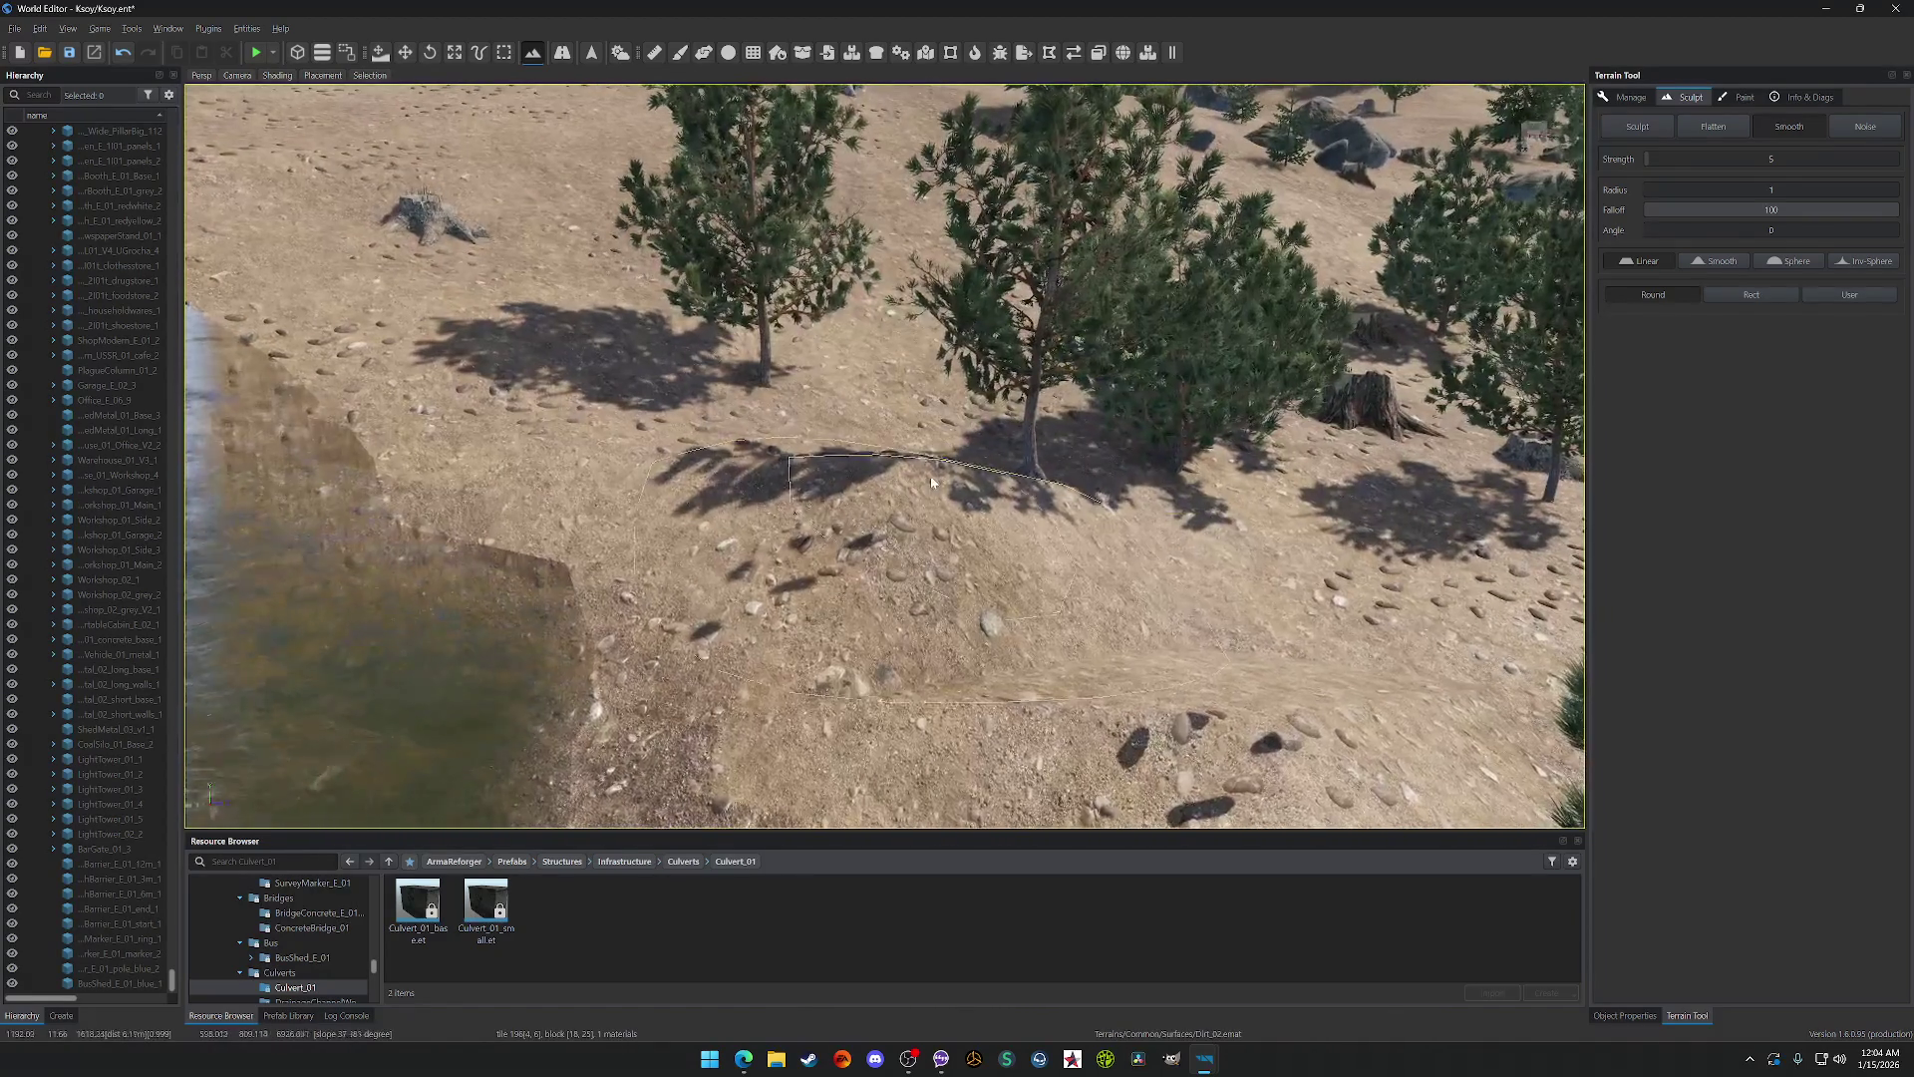
{"action": "left_click", "coordinate": [935, 496]}
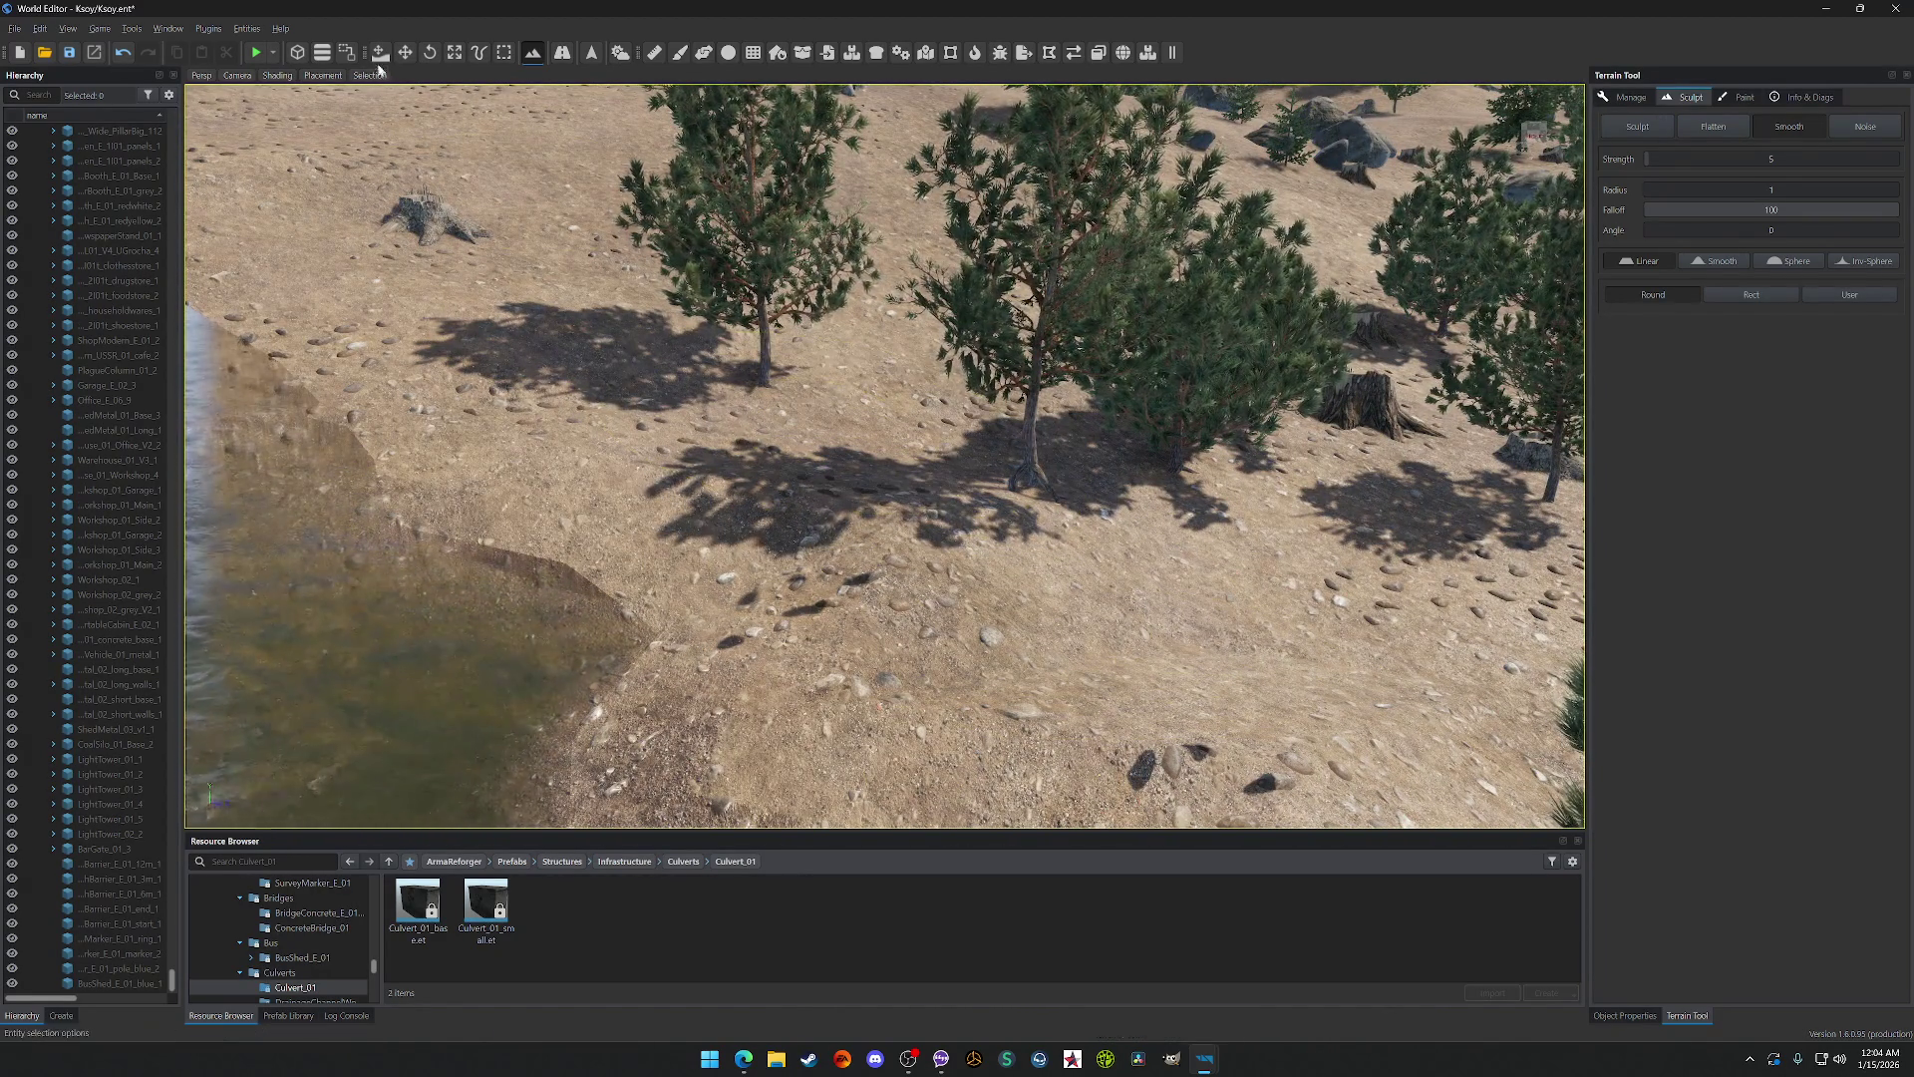
Step: Switch to the Move tool and select the two pine trees by the mound
{"action": "left_click", "coordinate": [405, 52]}
{"action": "left_click", "coordinate": [832, 304]}
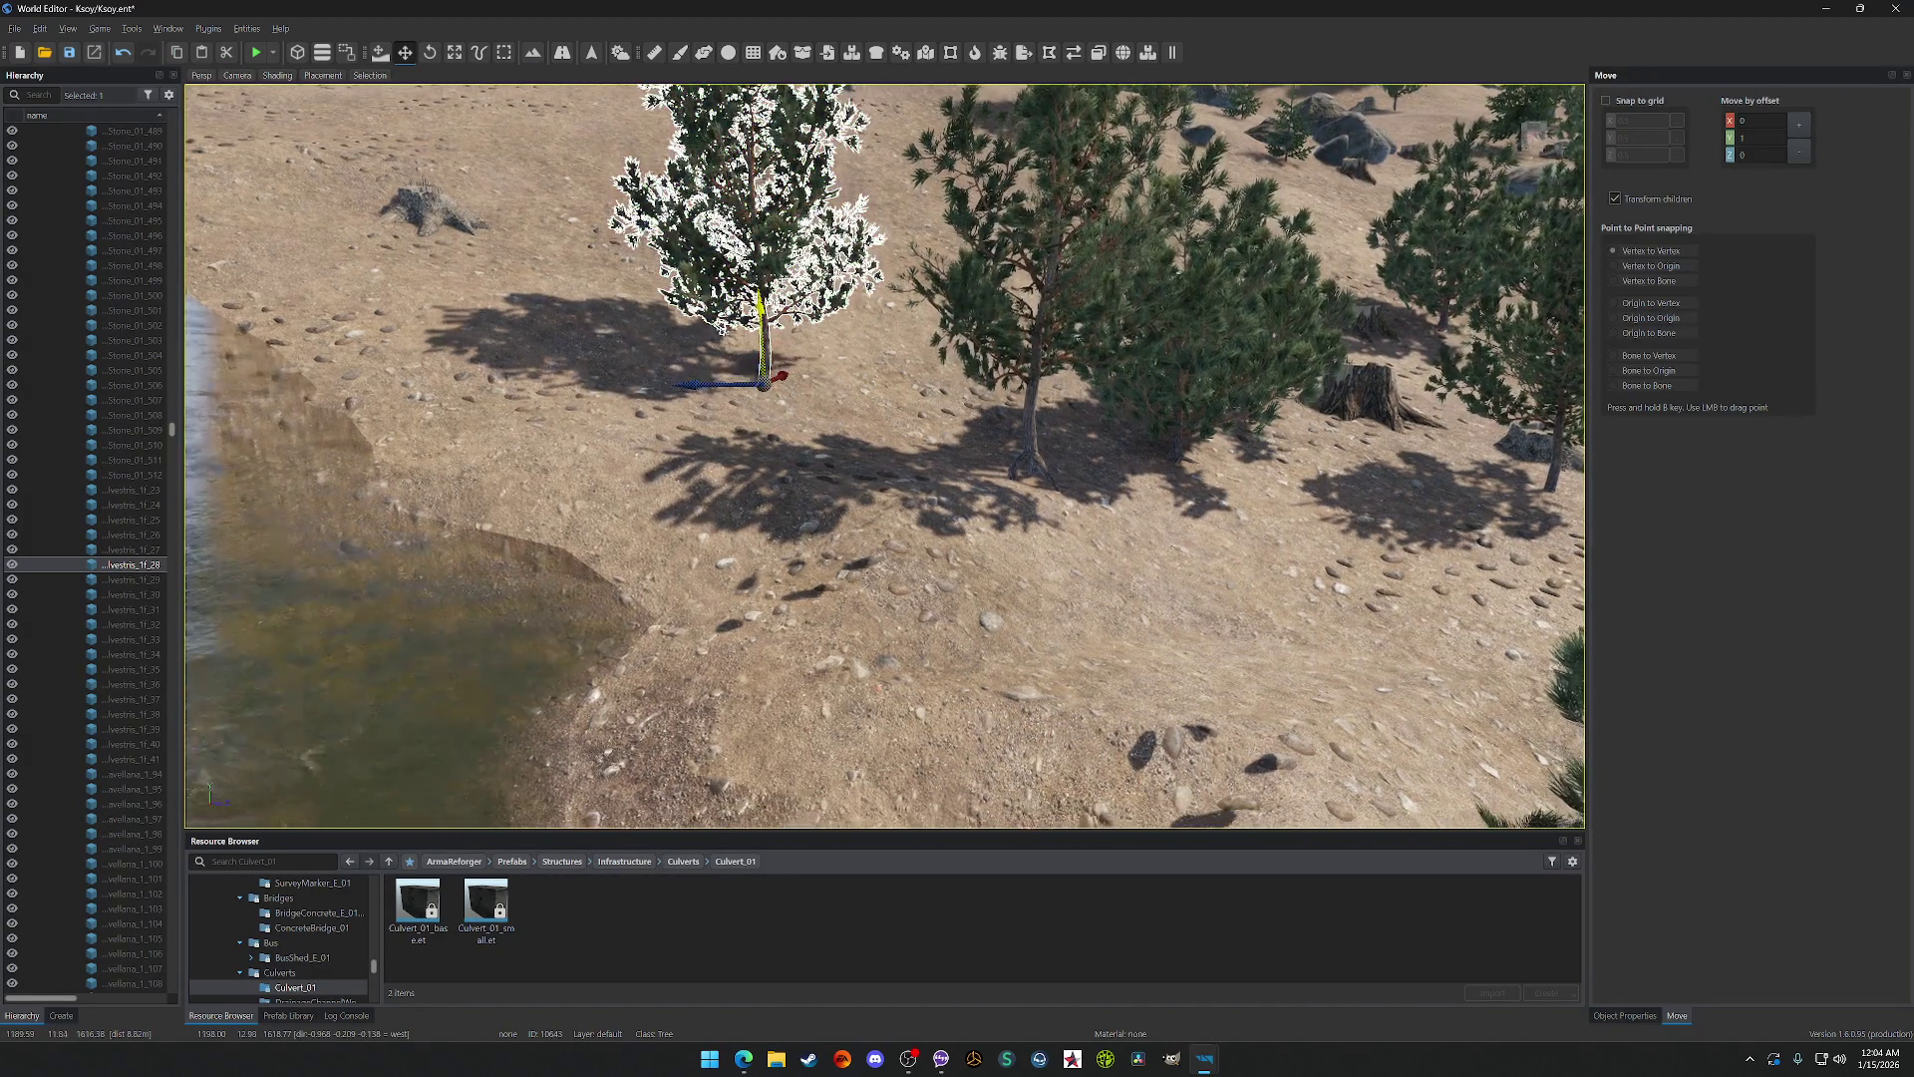
{"action": "left_click", "coordinate": [1037, 444]}
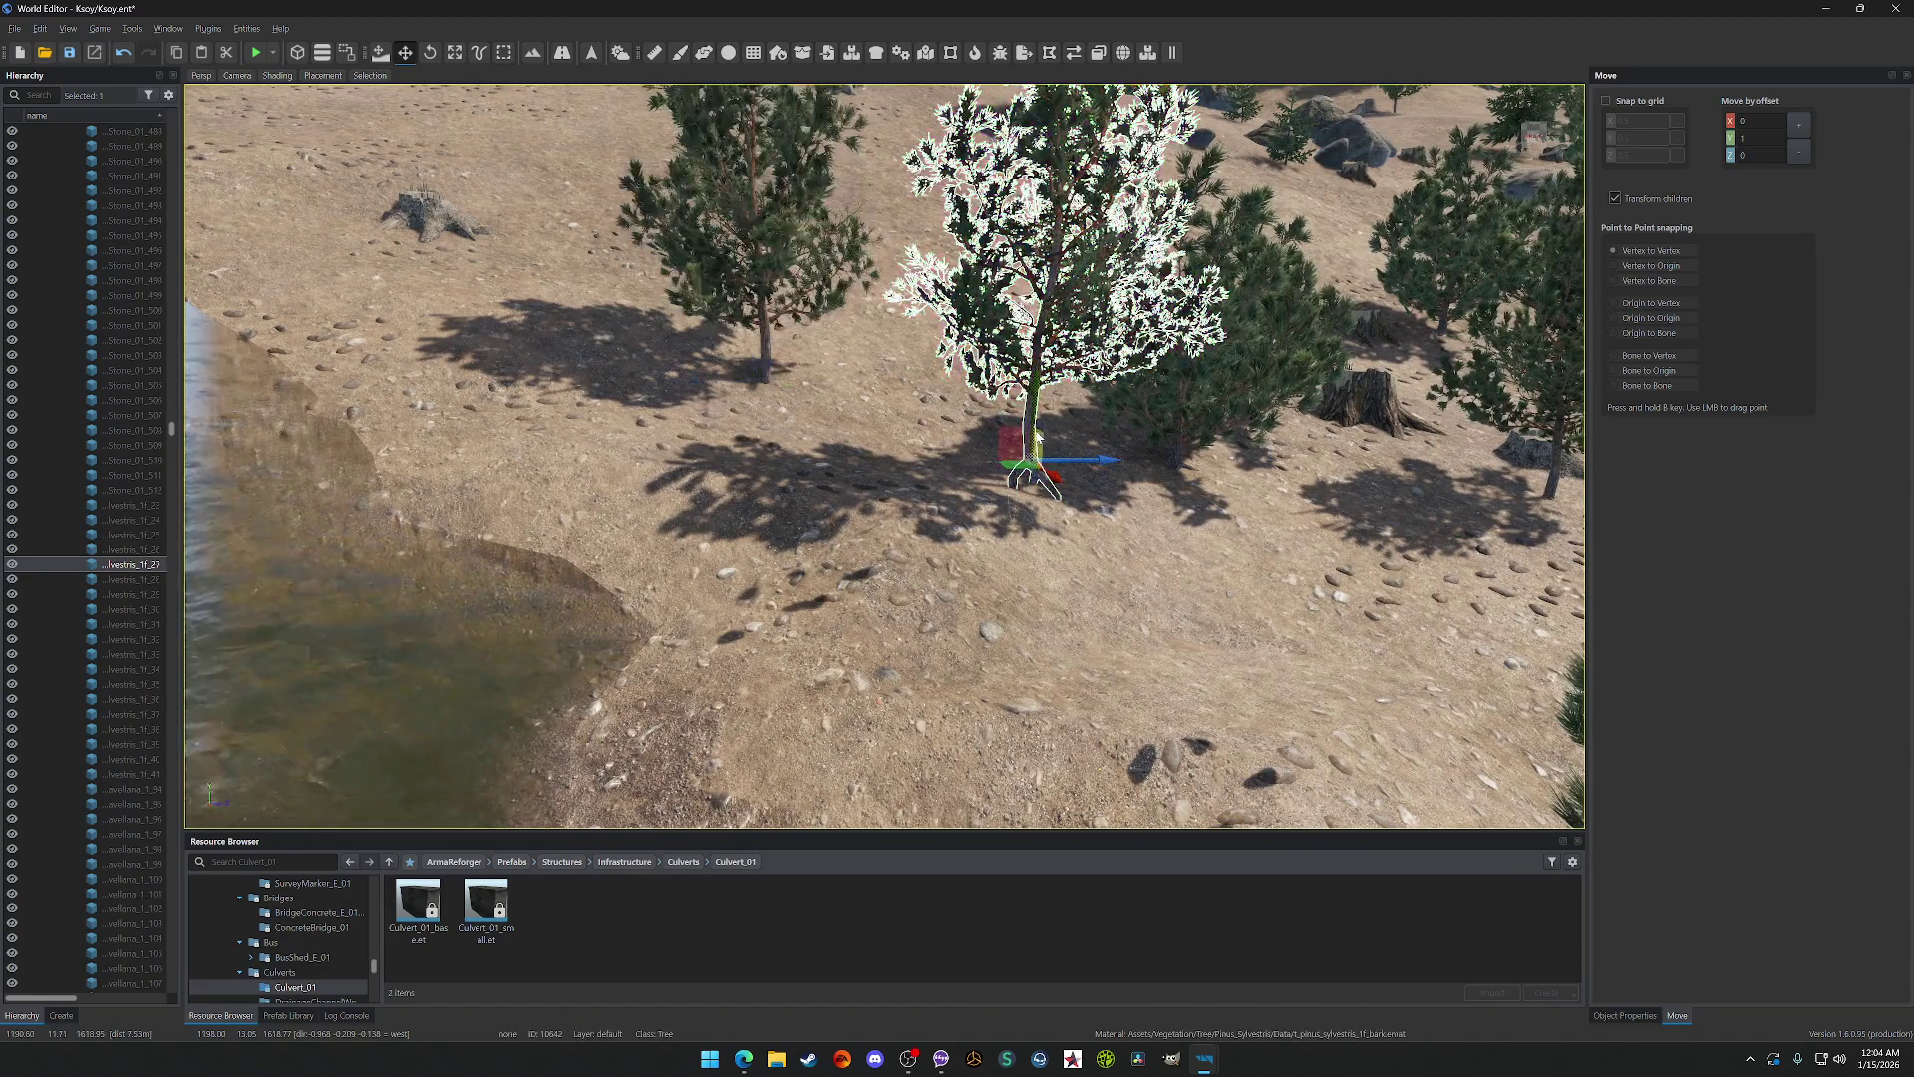
Step: Undo the last edit and save the Kozy world with Ctrl+S
{"action": "key", "text": "ctrl+z"}
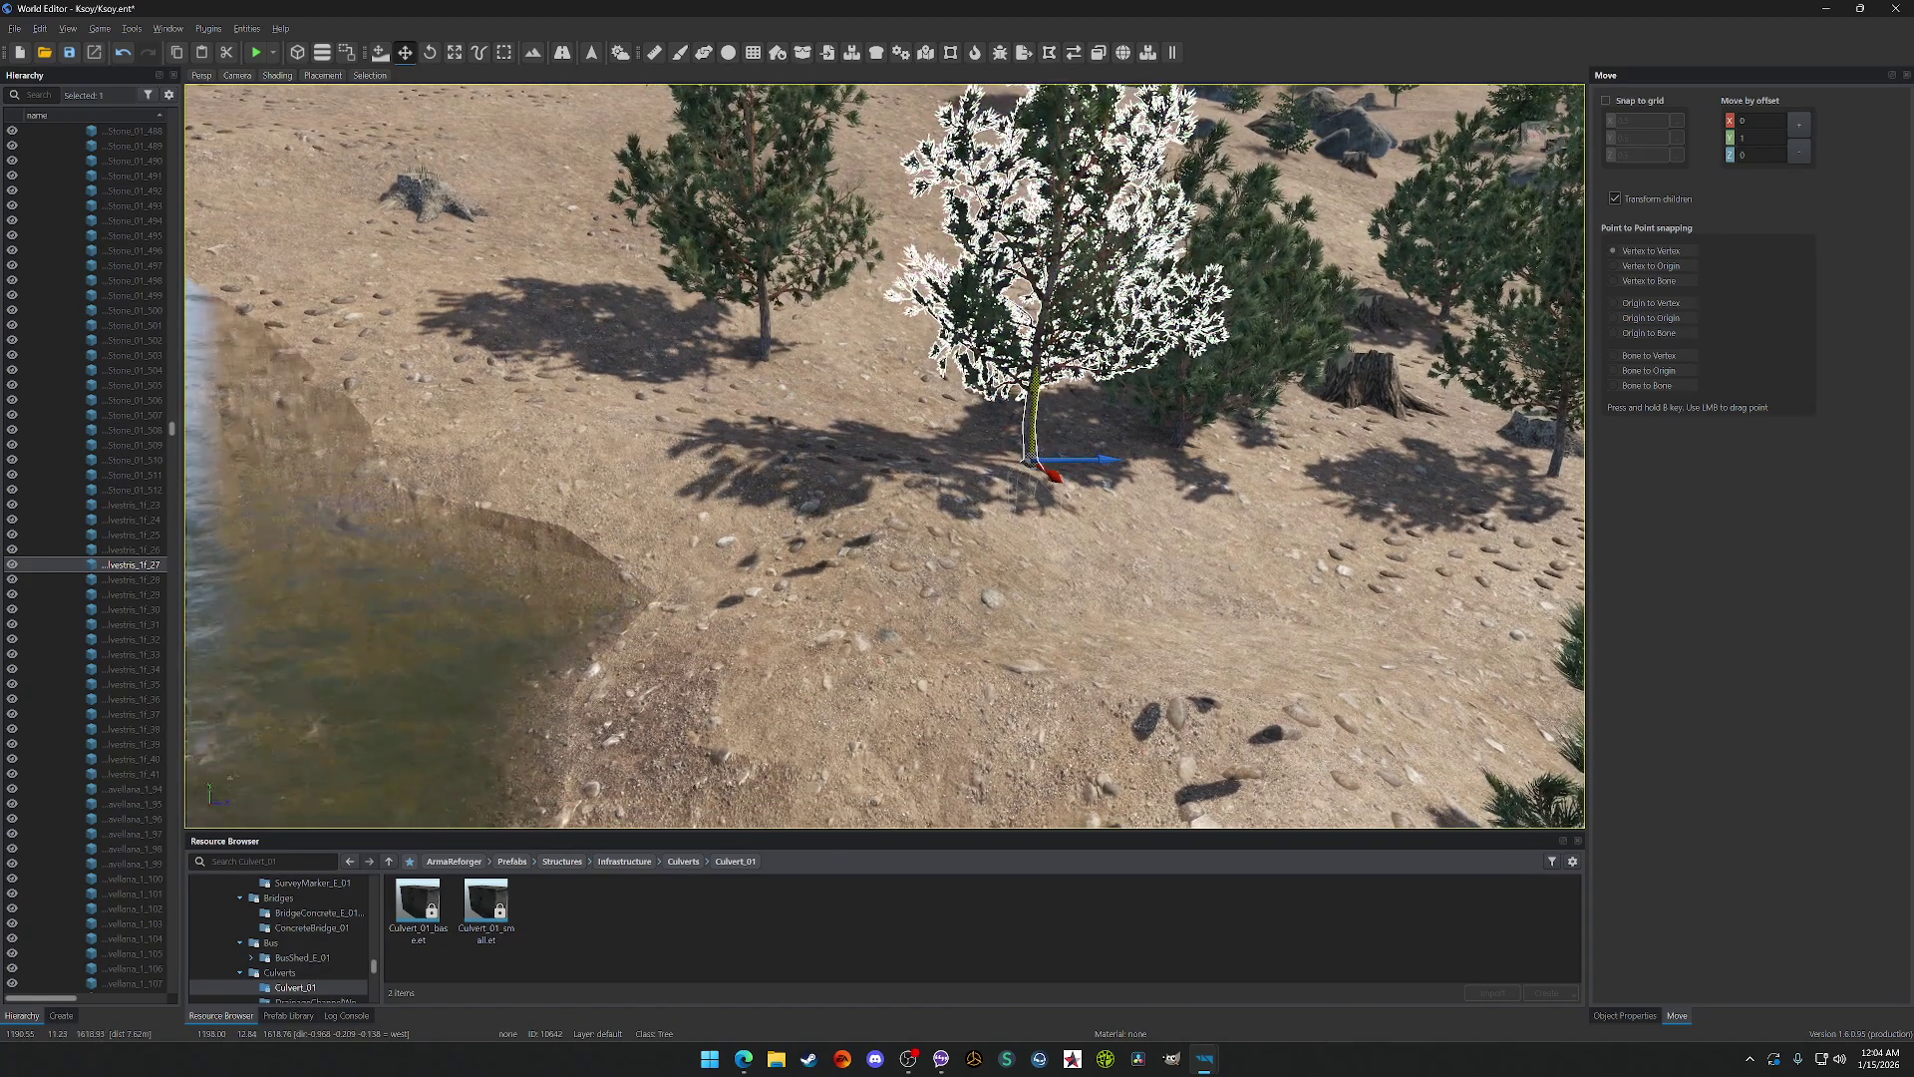
{"action": "key", "text": "ctrl+s"}
{"action": "scroll", "coordinate": [1173, 435], "scroll_direction": "down", "scroll_amount": 10}
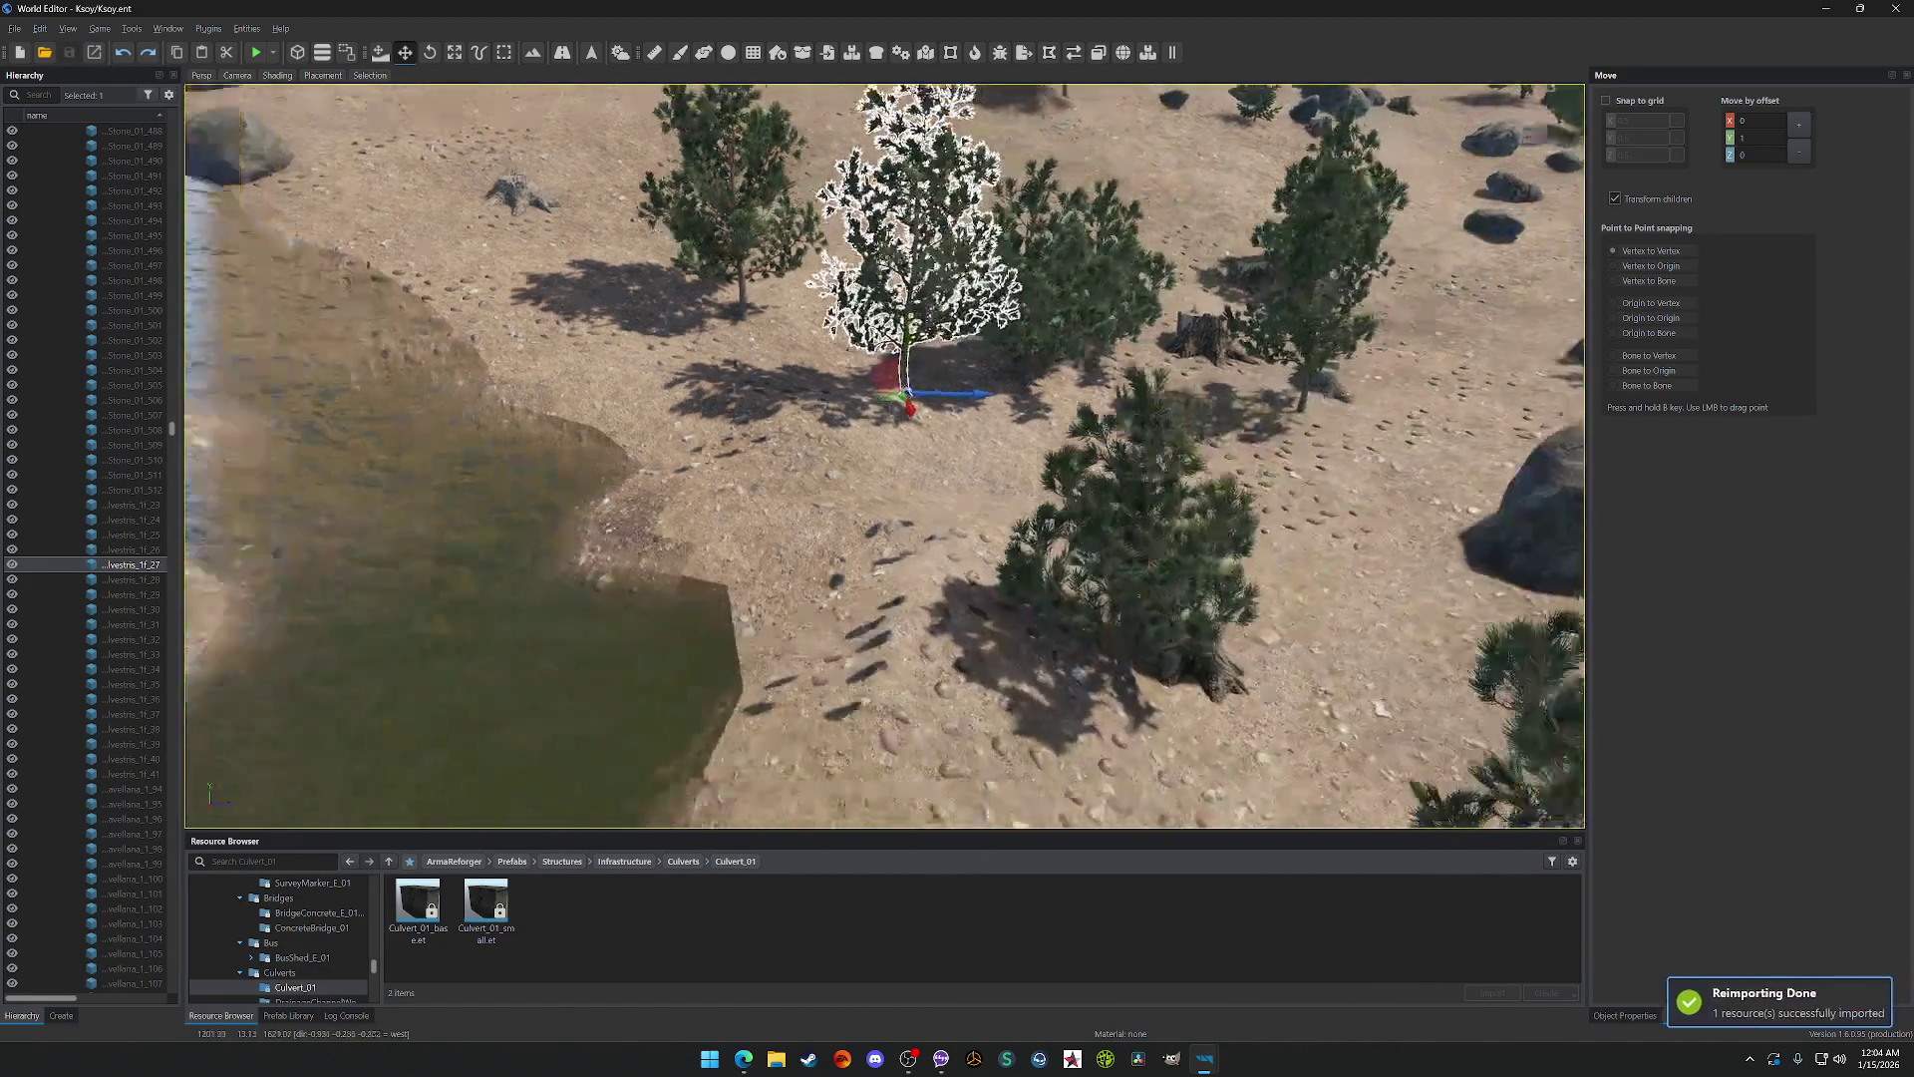
{"action": "scroll", "coordinate": [885, 457], "scroll_direction": "up", "scroll_amount": 10}
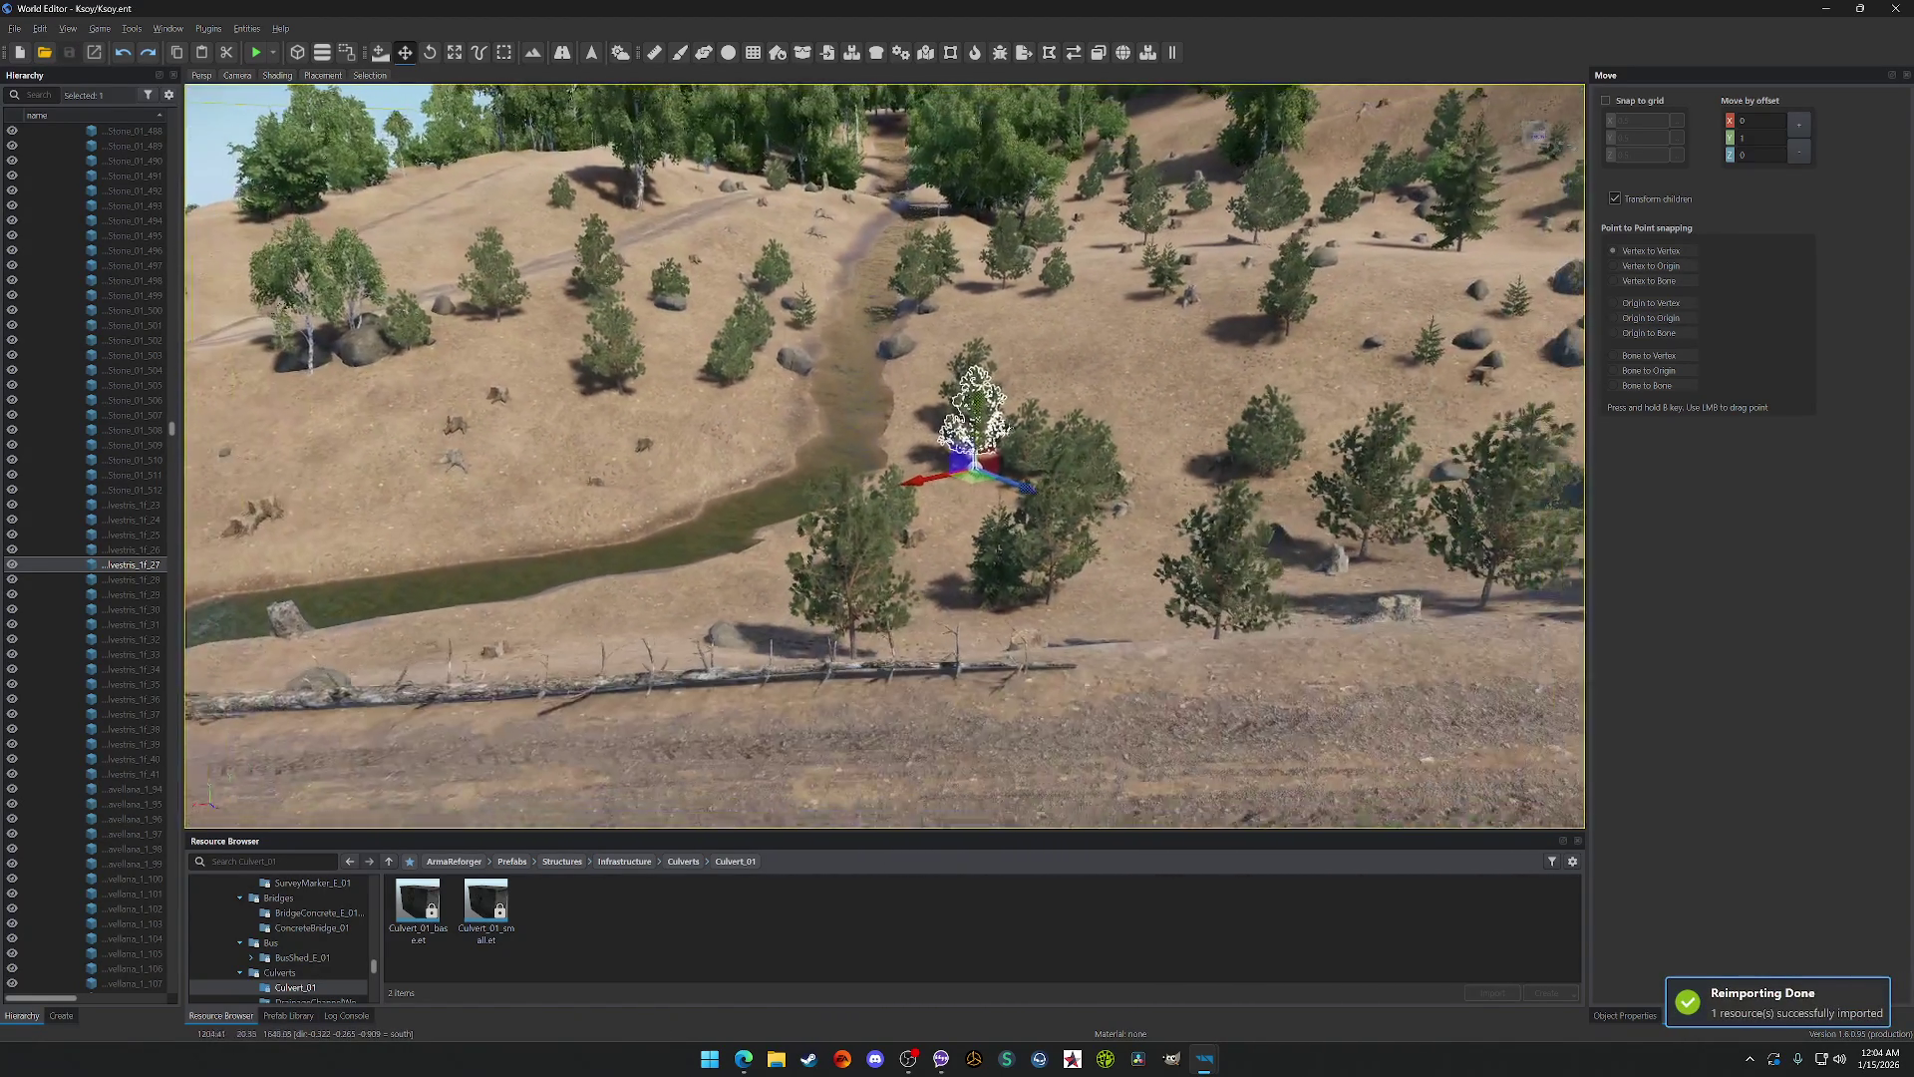
Step: Zoom the view in and out along the coast, then tilt it up from the shoreline to the horizon
{"action": "scroll", "coordinate": [885, 457], "scroll_direction": "up", "scroll_amount": 10}
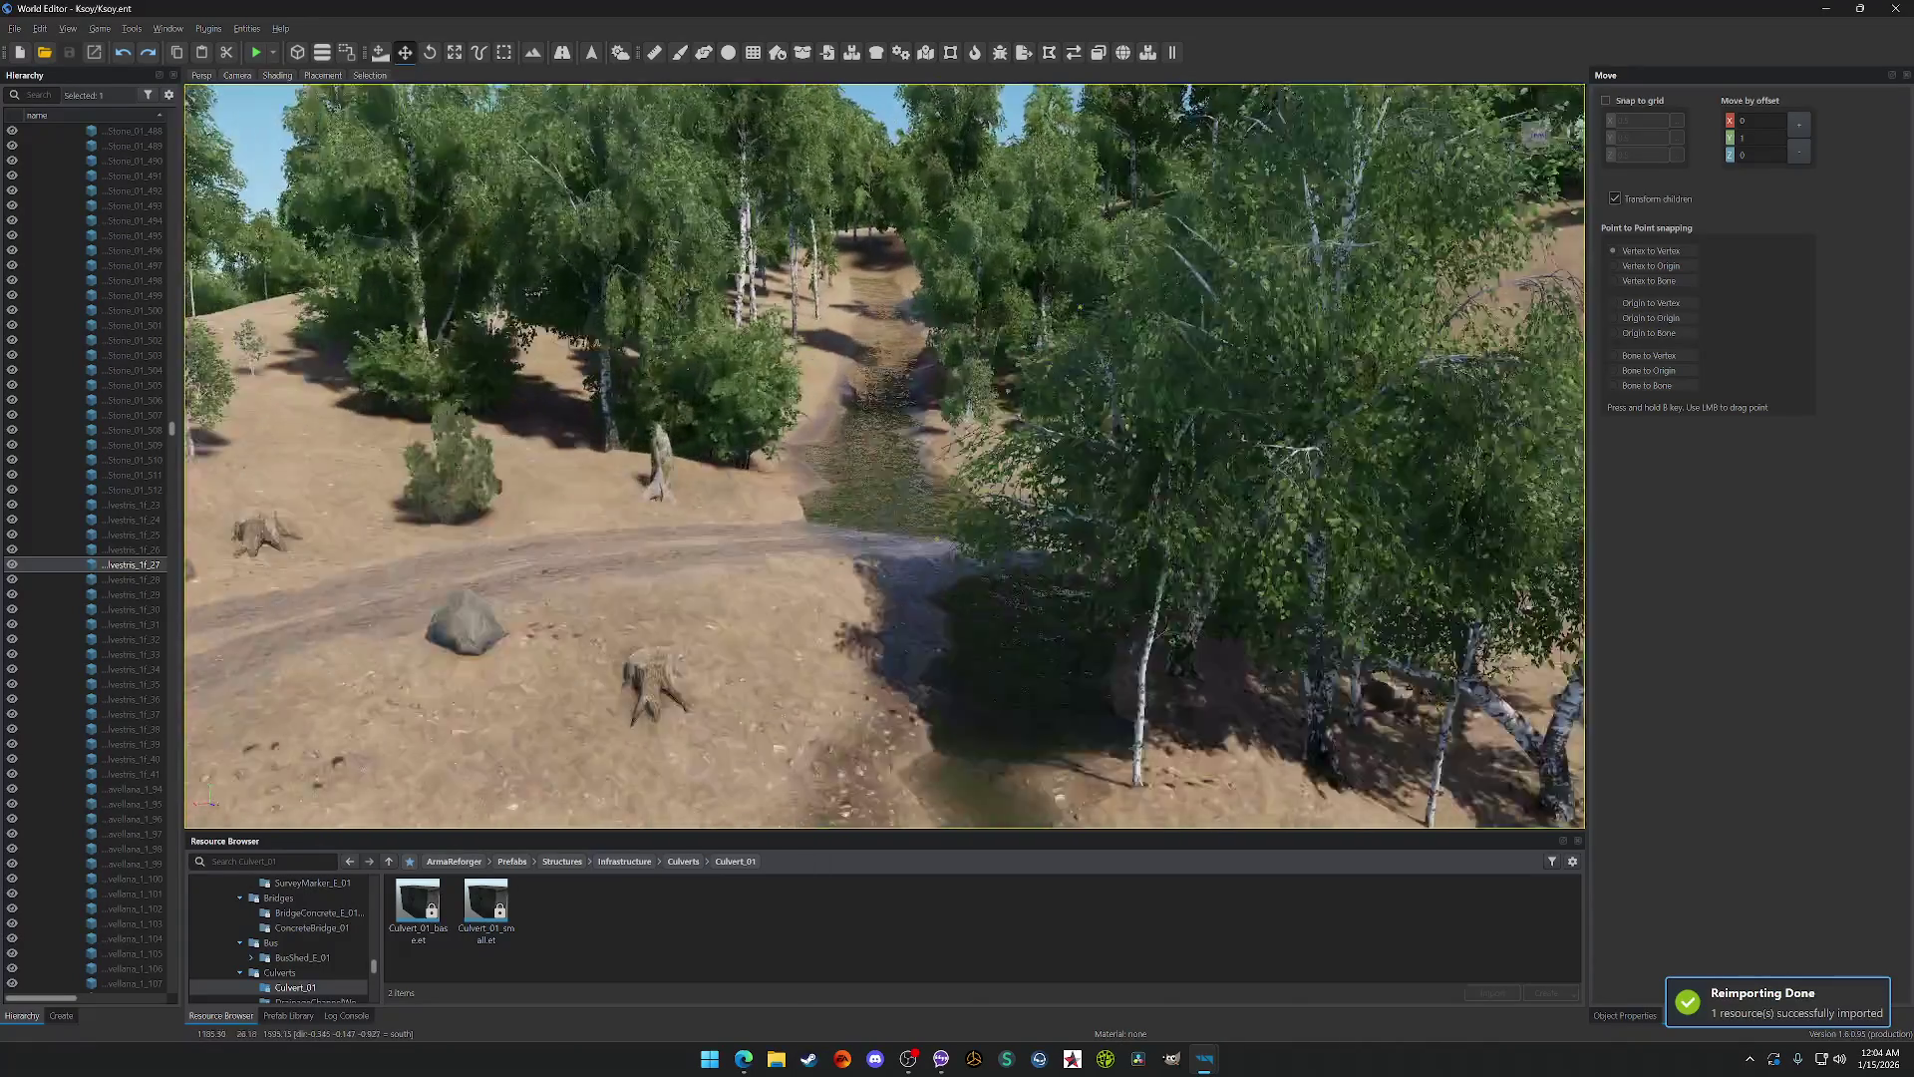
{"action": "scroll", "coordinate": [885, 456], "scroll_direction": "up", "scroll_amount": 5}
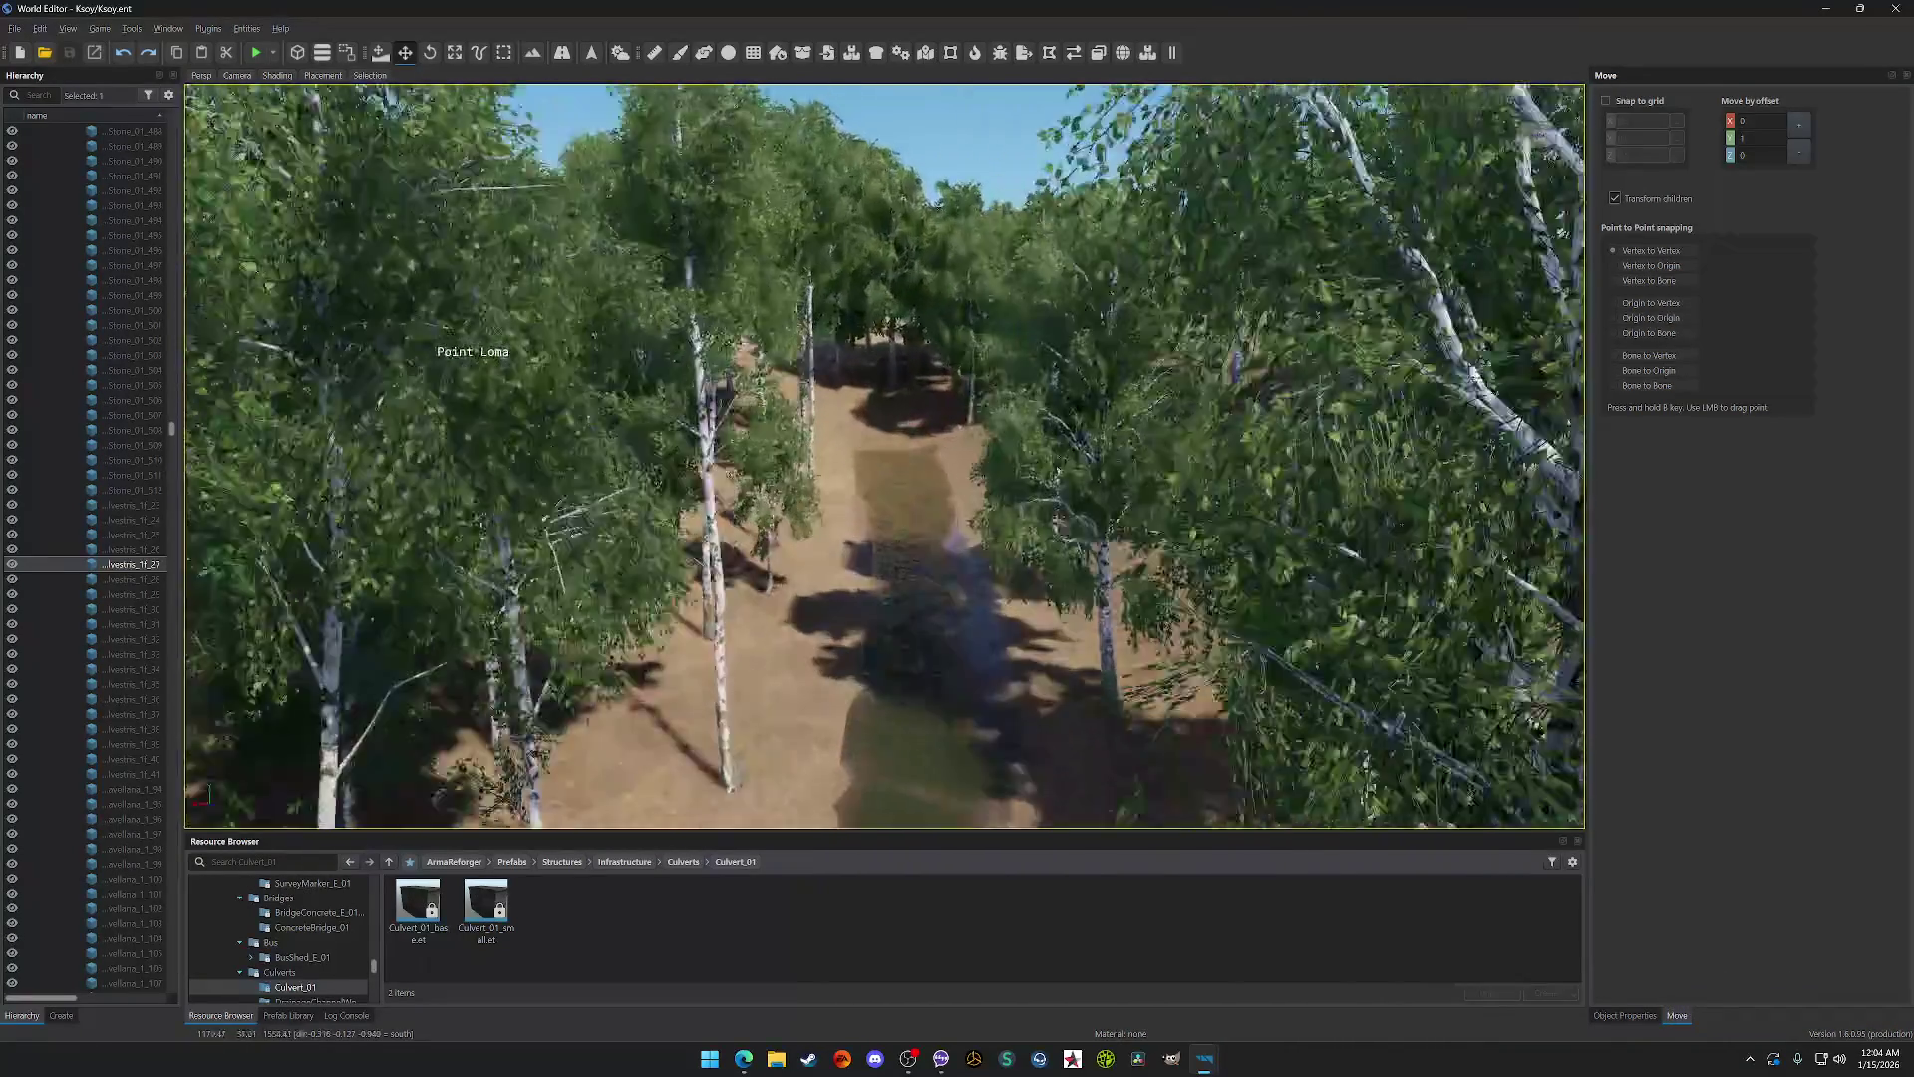
{"action": "scroll", "coordinate": [885, 456], "scroll_direction": "down", "scroll_amount": 5}
{"action": "scroll", "coordinate": [885, 457], "scroll_direction": "down", "scroll_amount": 10}
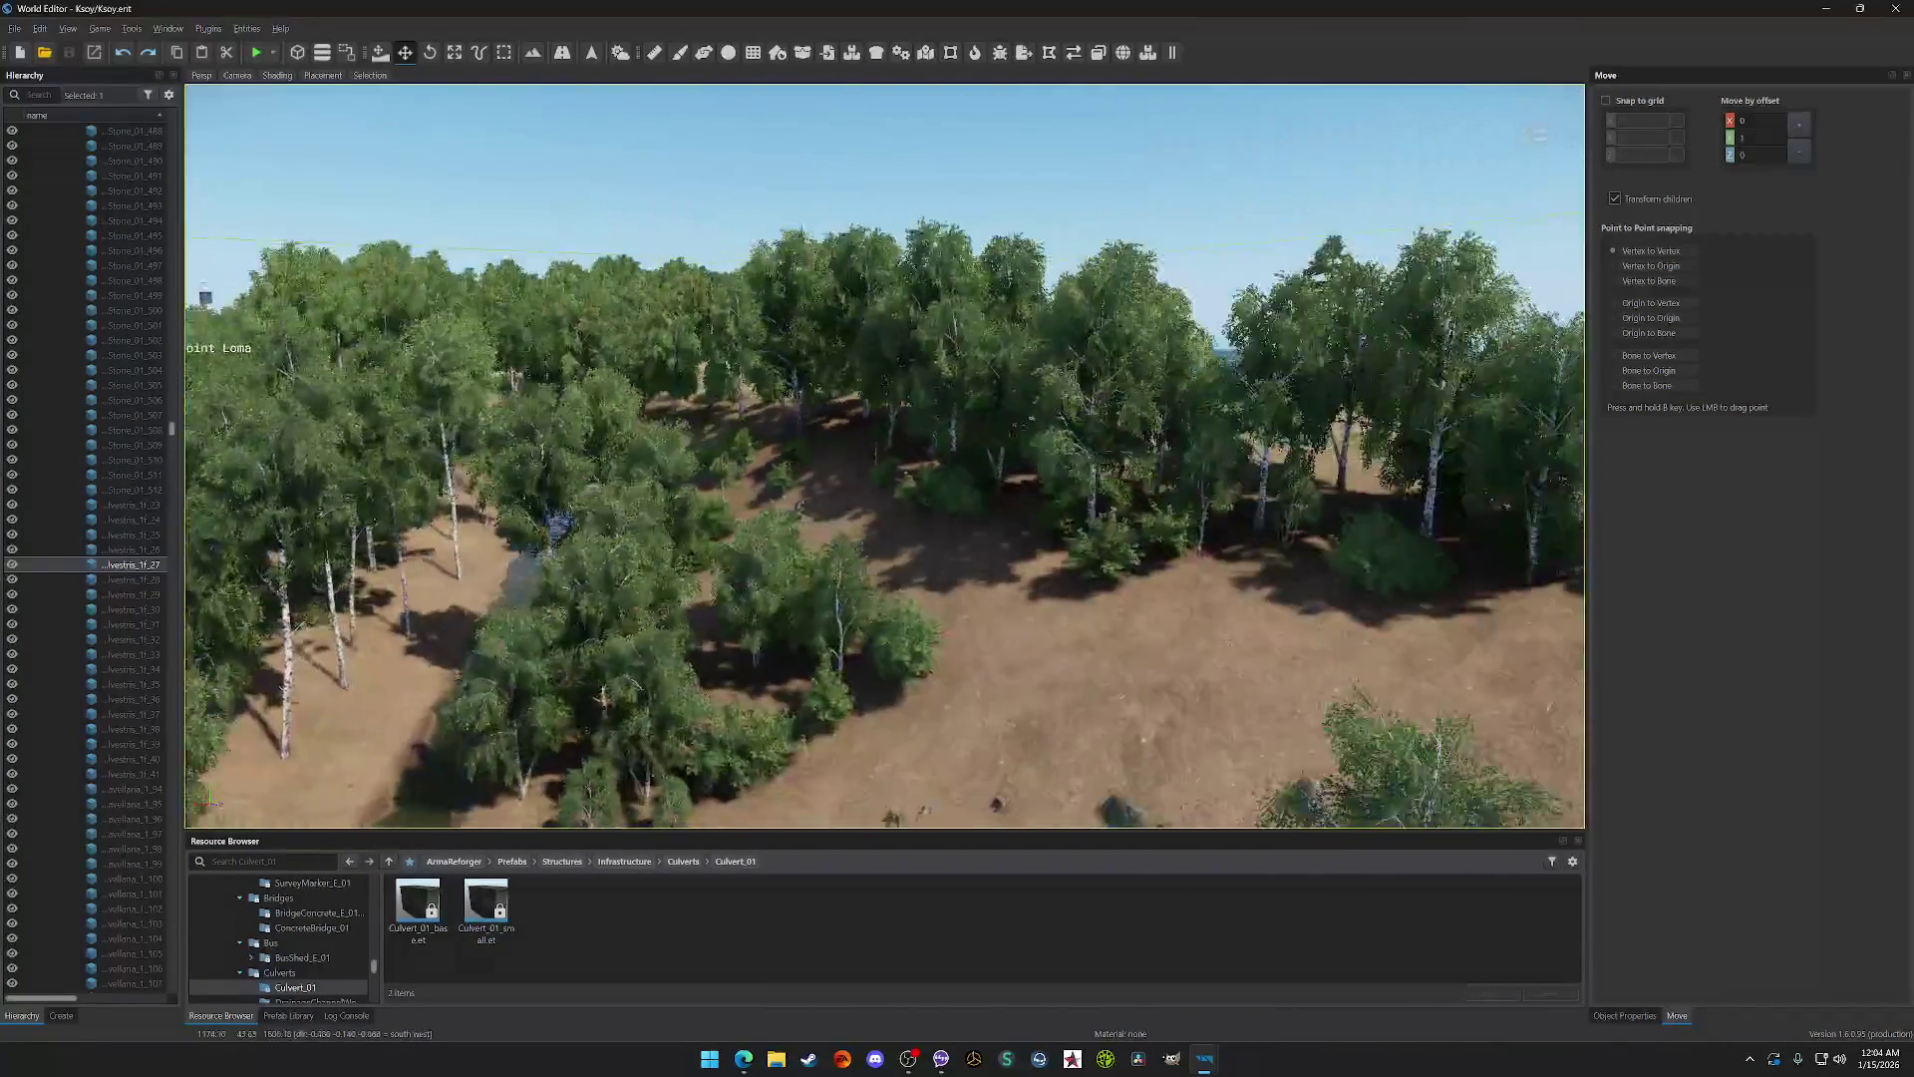
{"action": "scroll", "coordinate": [885, 457], "scroll_direction": "up", "scroll_amount": 10}
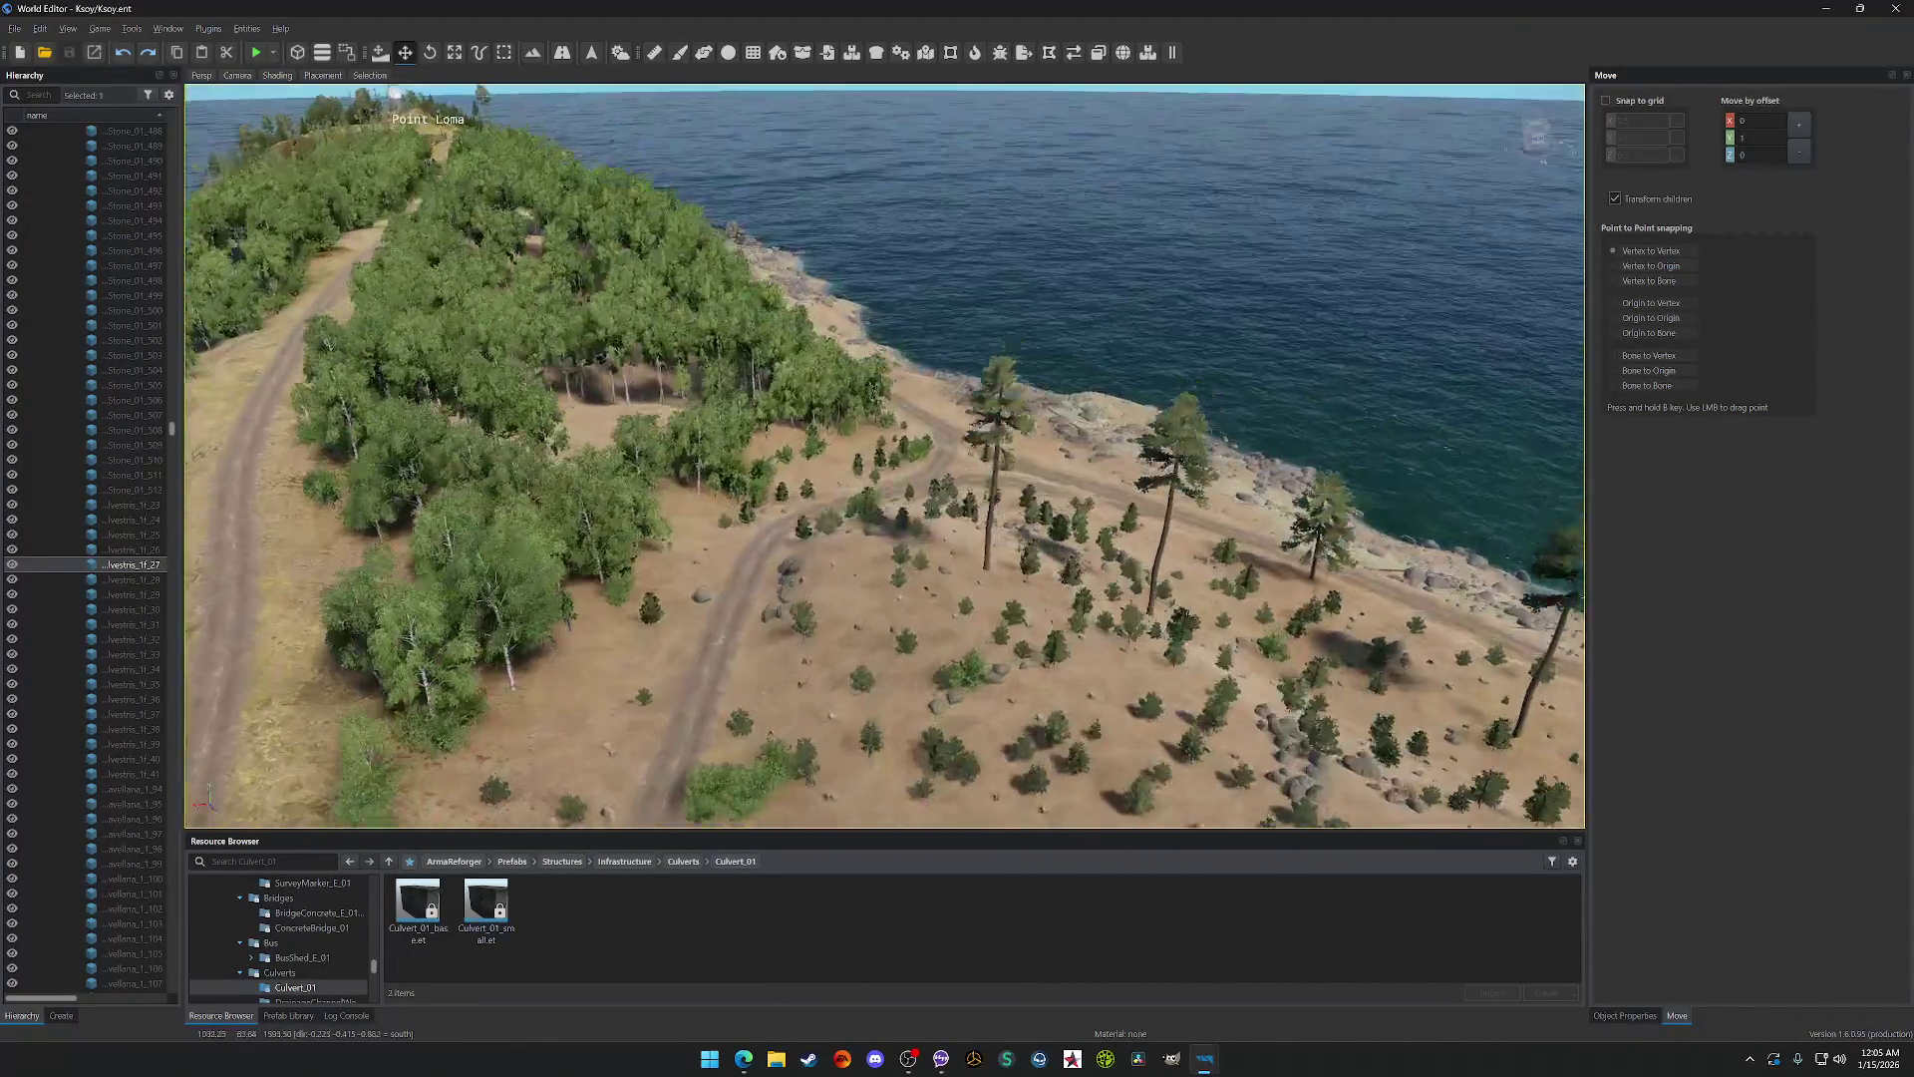
{"action": "scroll", "coordinate": [885, 457], "scroll_direction": "down", "scroll_amount": 10}
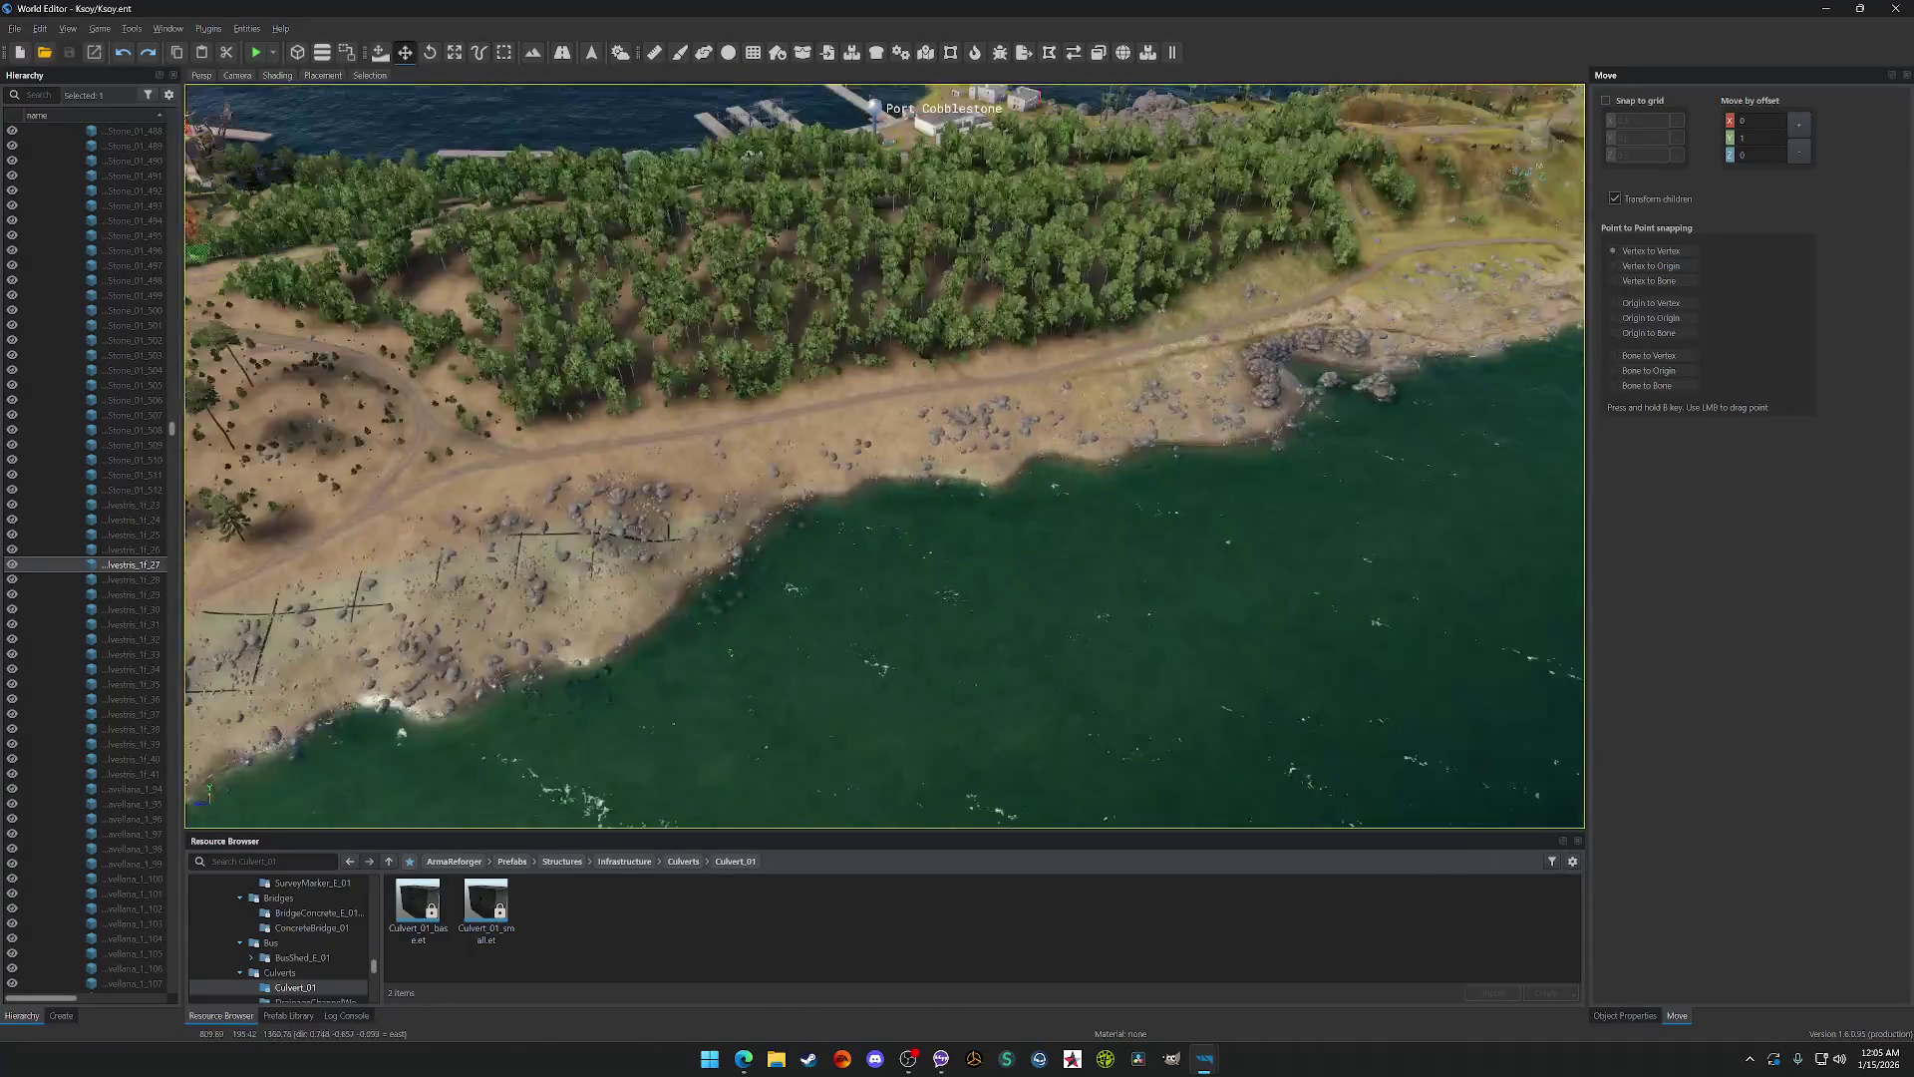
{"action": "scroll", "coordinate": [666, 436], "scroll_direction": "up", "scroll_amount": 5}
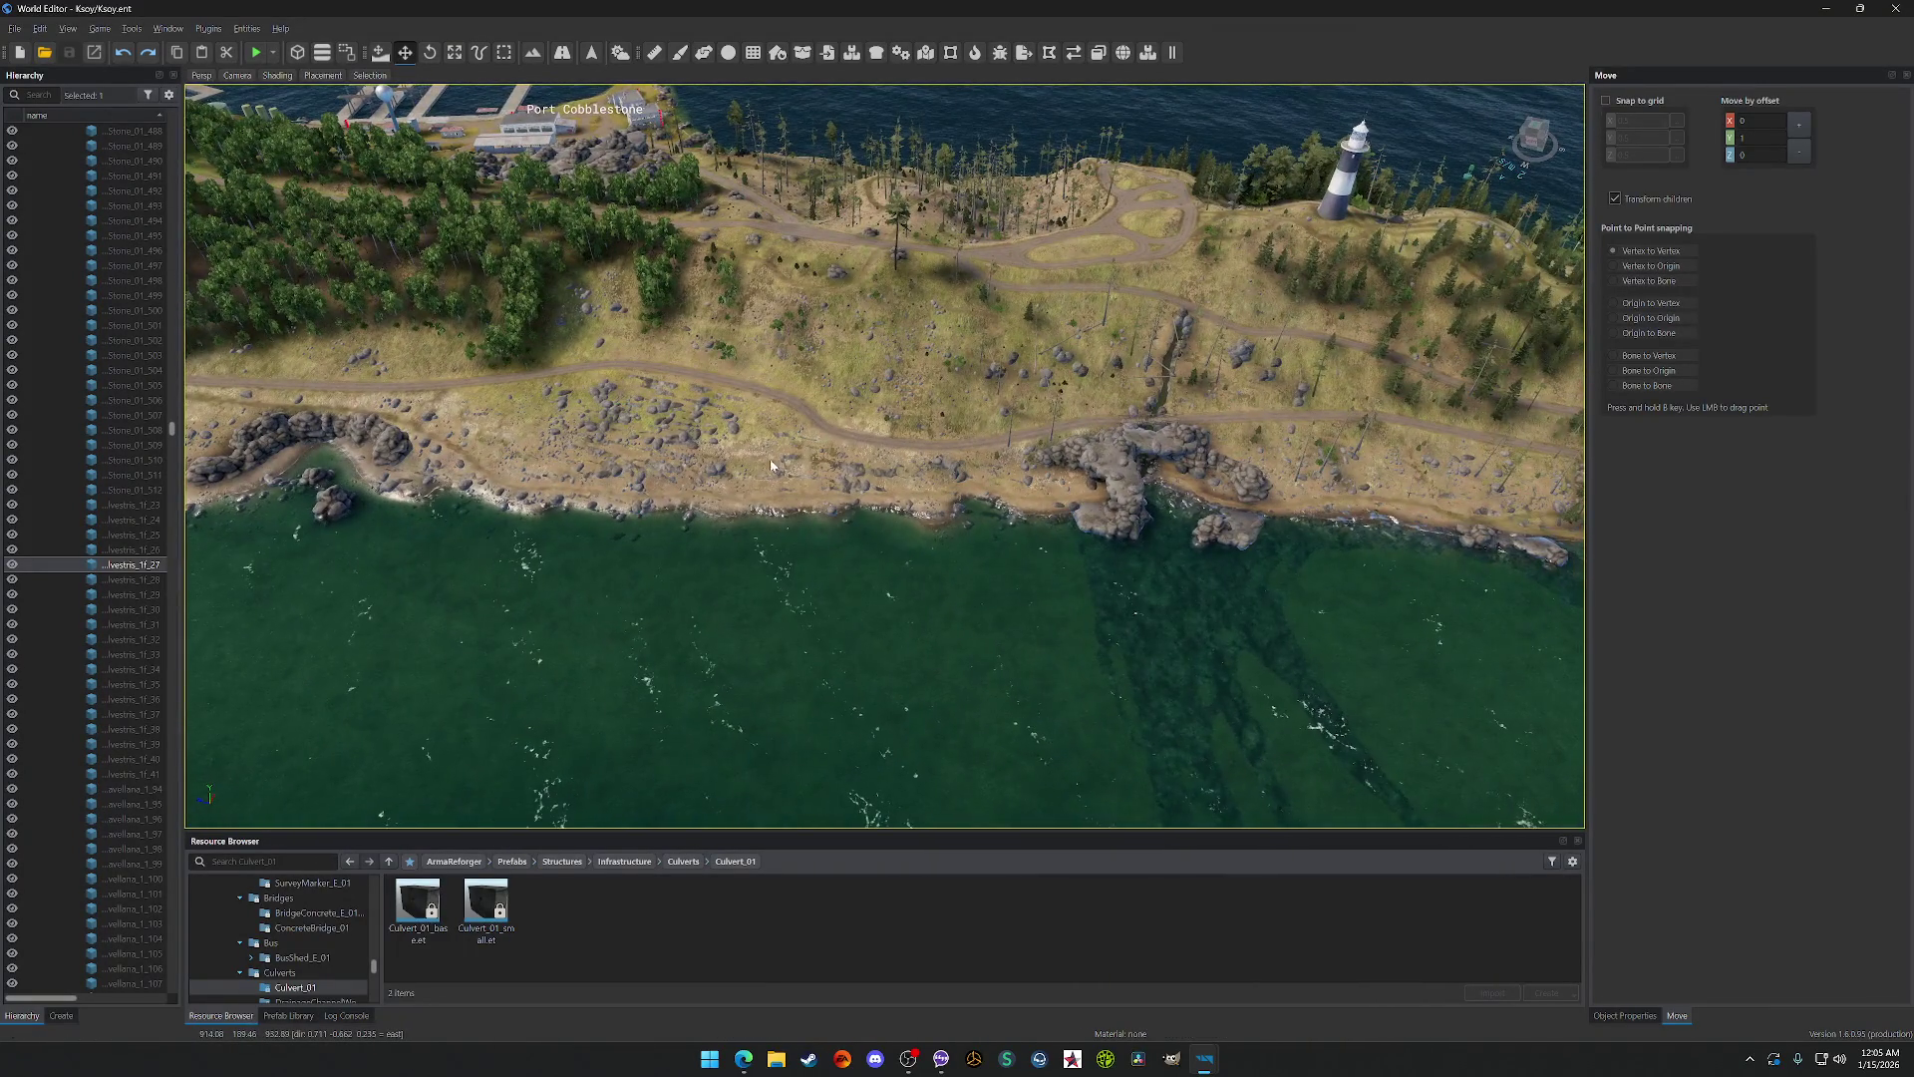
{"action": "scroll", "coordinate": [770, 464], "scroll_direction": "up", "scroll_amount": 5}
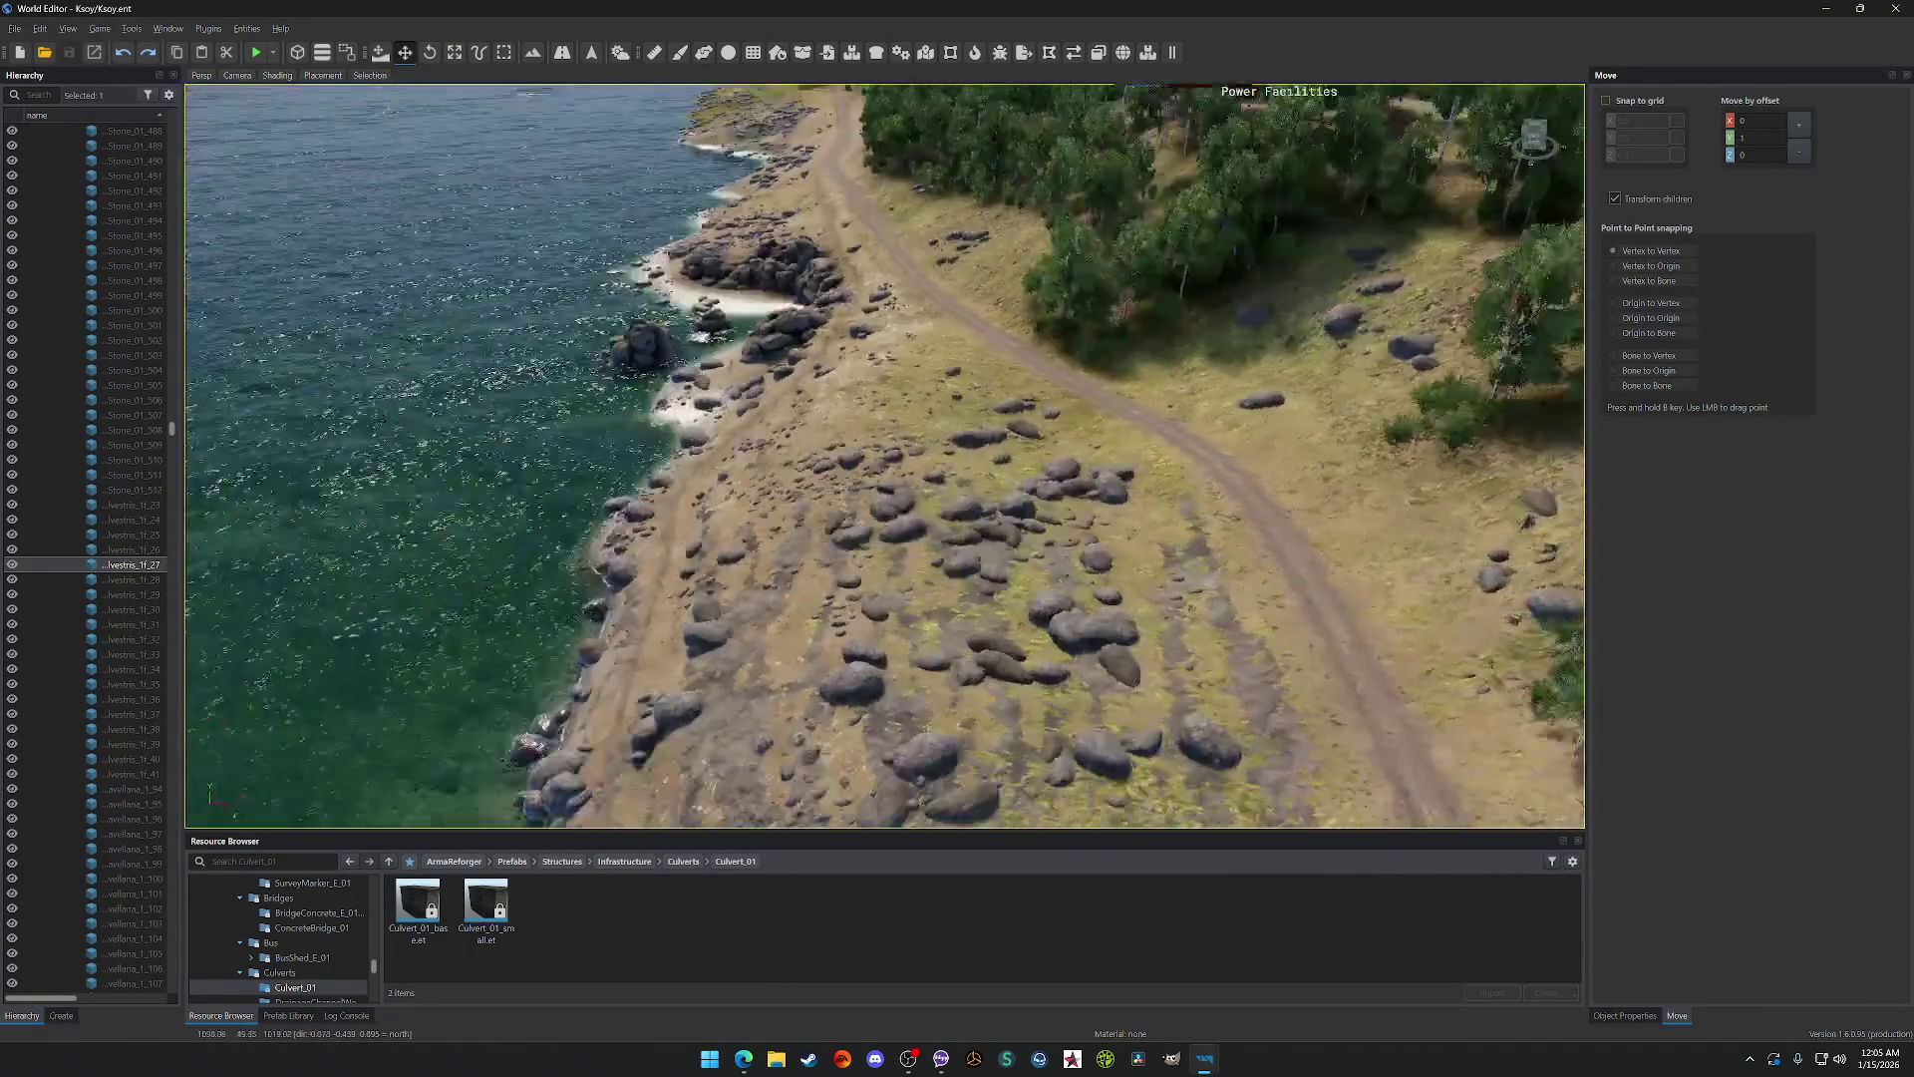
{"action": "scroll", "coordinate": [885, 457], "scroll_direction": "down", "scroll_amount": 5}
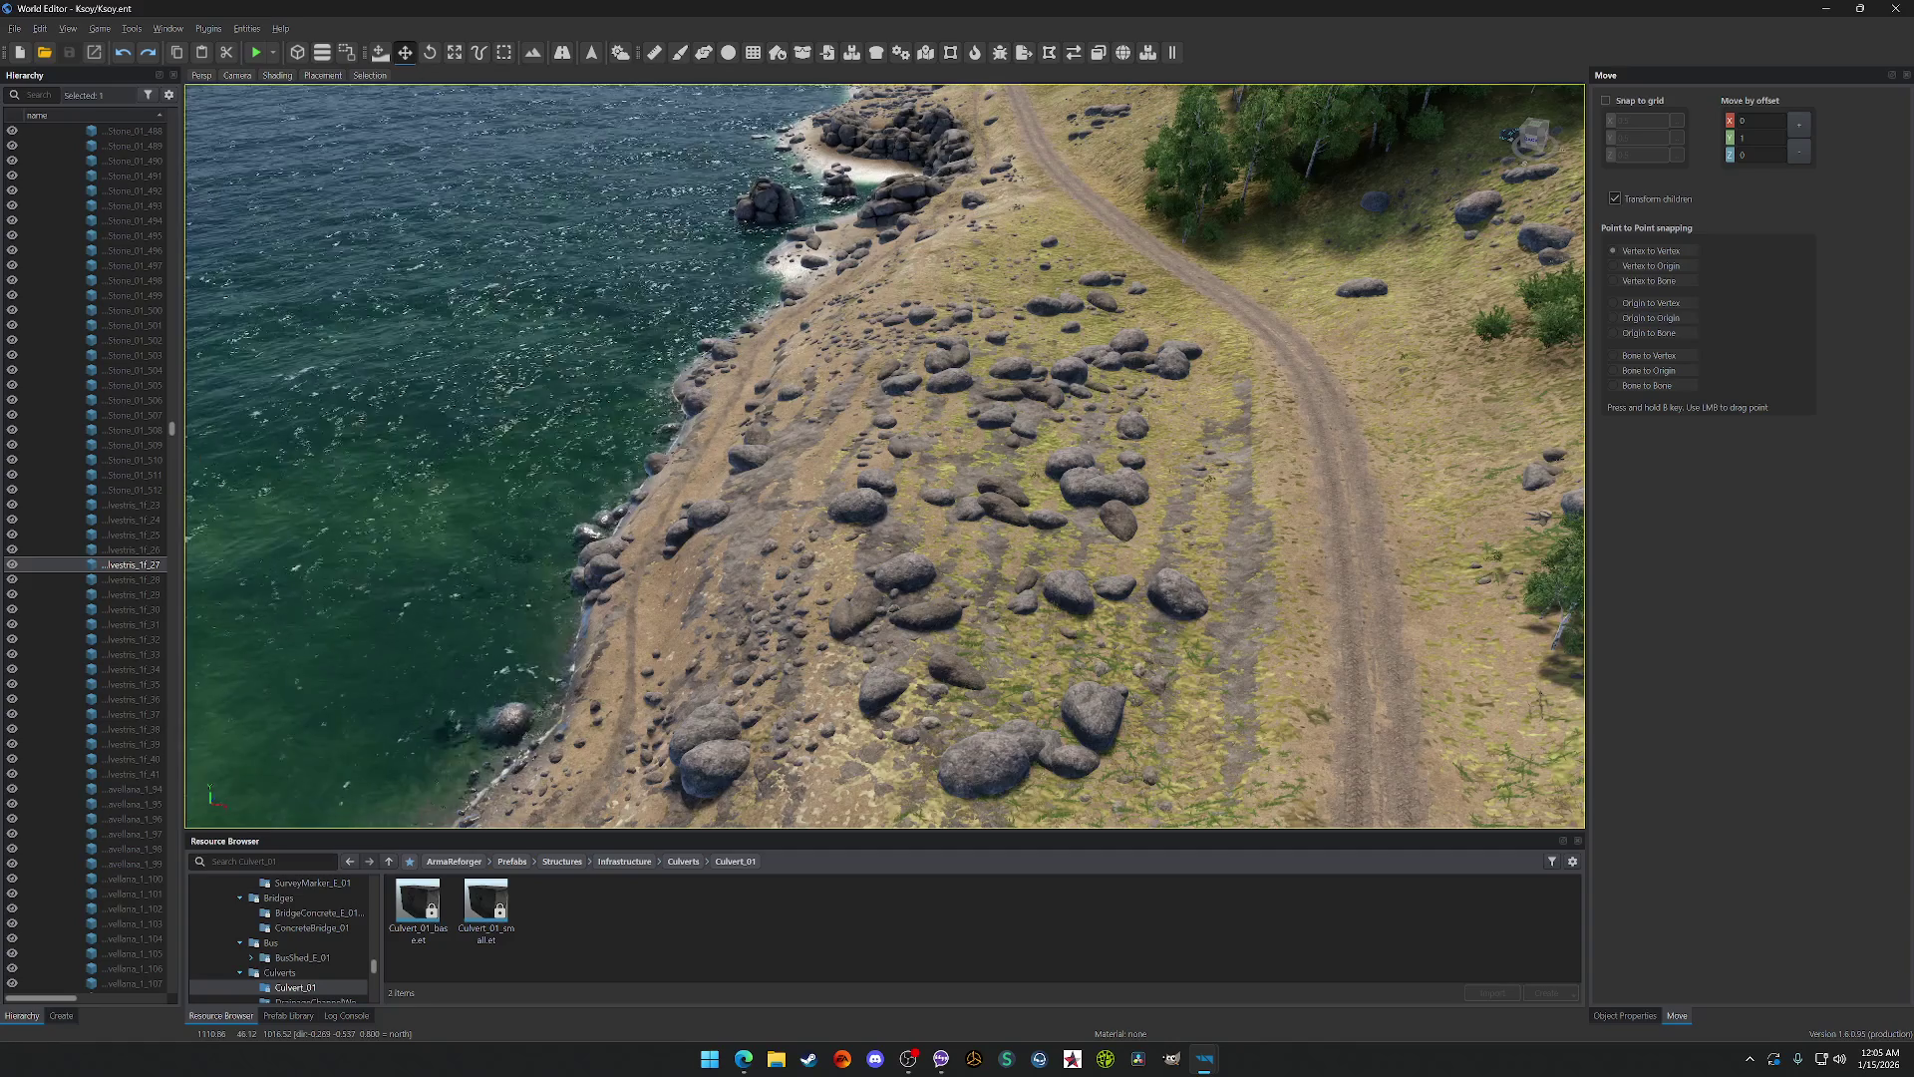
{"action": "left_click_drag", "start_coordinate": [886, 457], "coordinate": [886, 279]}
Step: Fly to the Water Facilities tanks and swing the view along the coast toward Point Loma and Sunset
{"action": "key", "text": "w"}
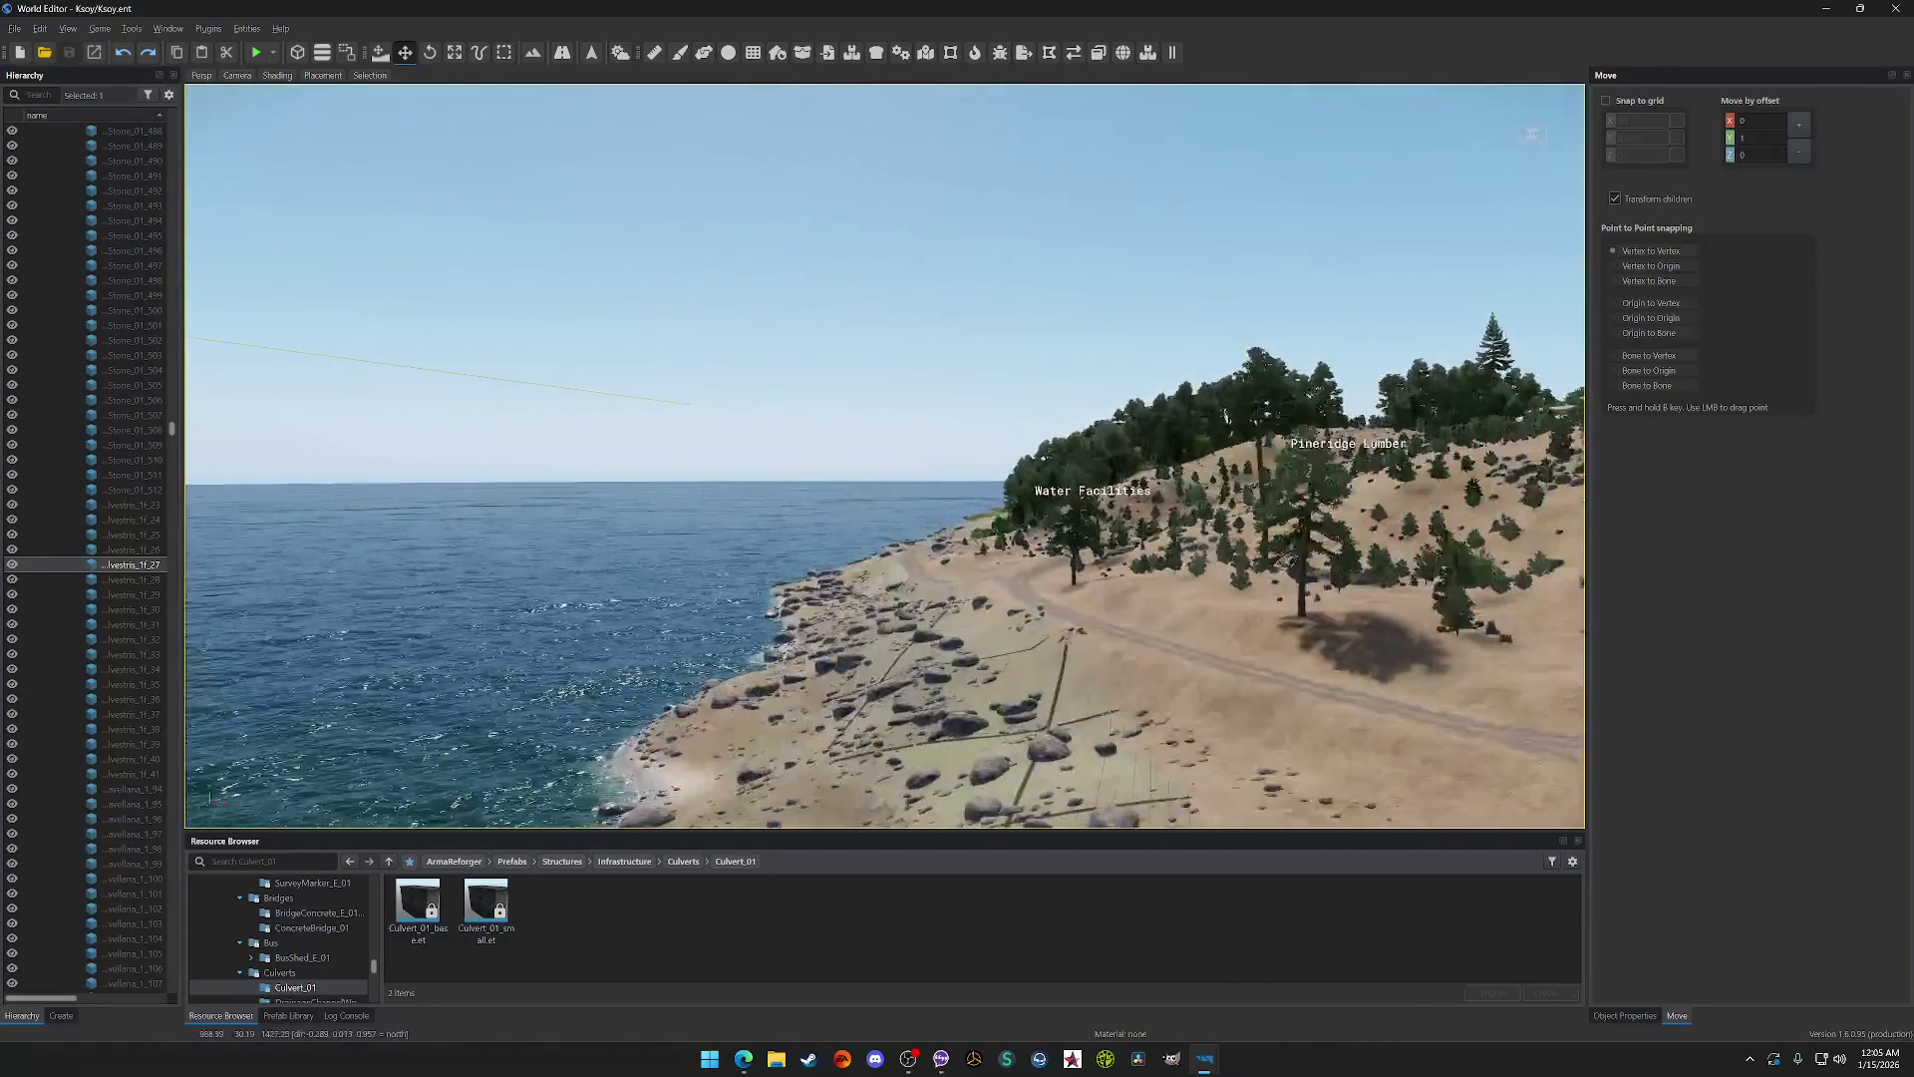
{"action": "key", "text": "w"}
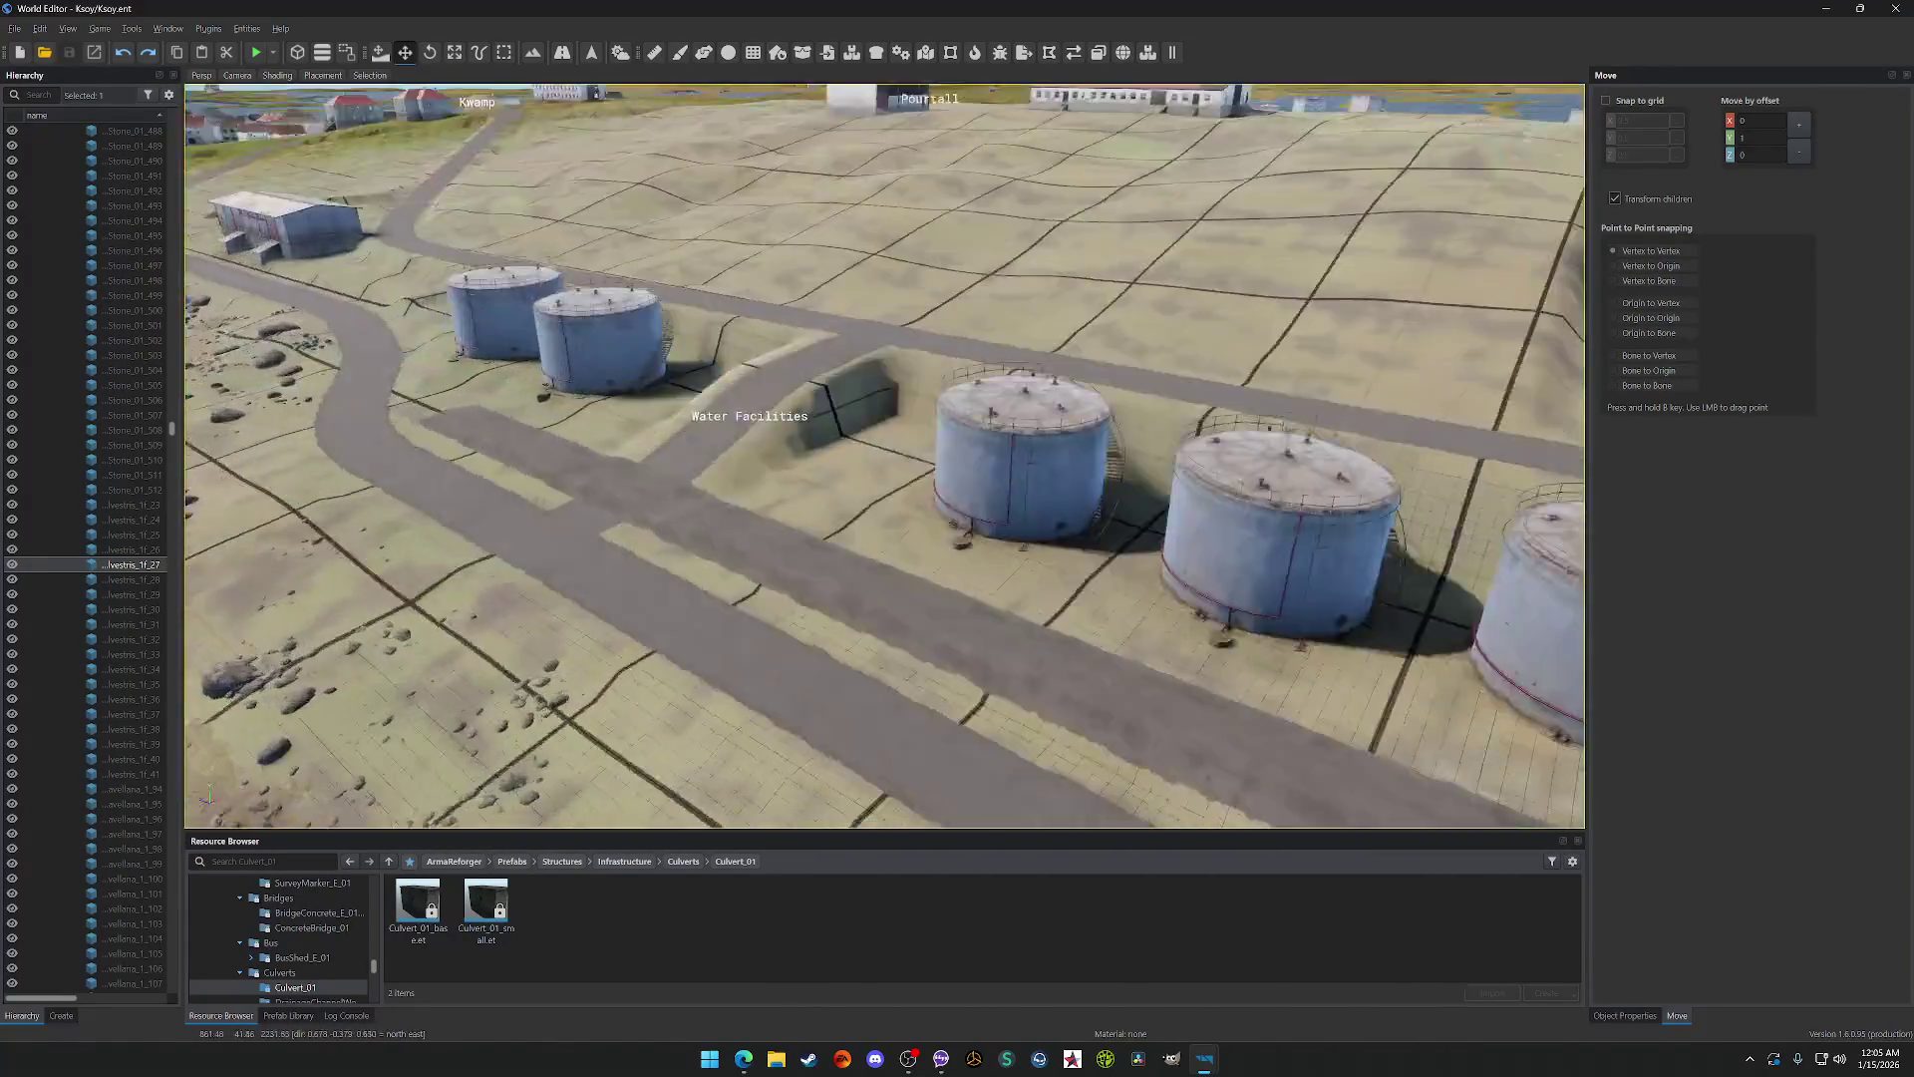
{"action": "scroll", "coordinate": [711, 399], "scroll_direction": "down", "scroll_amount": 3}
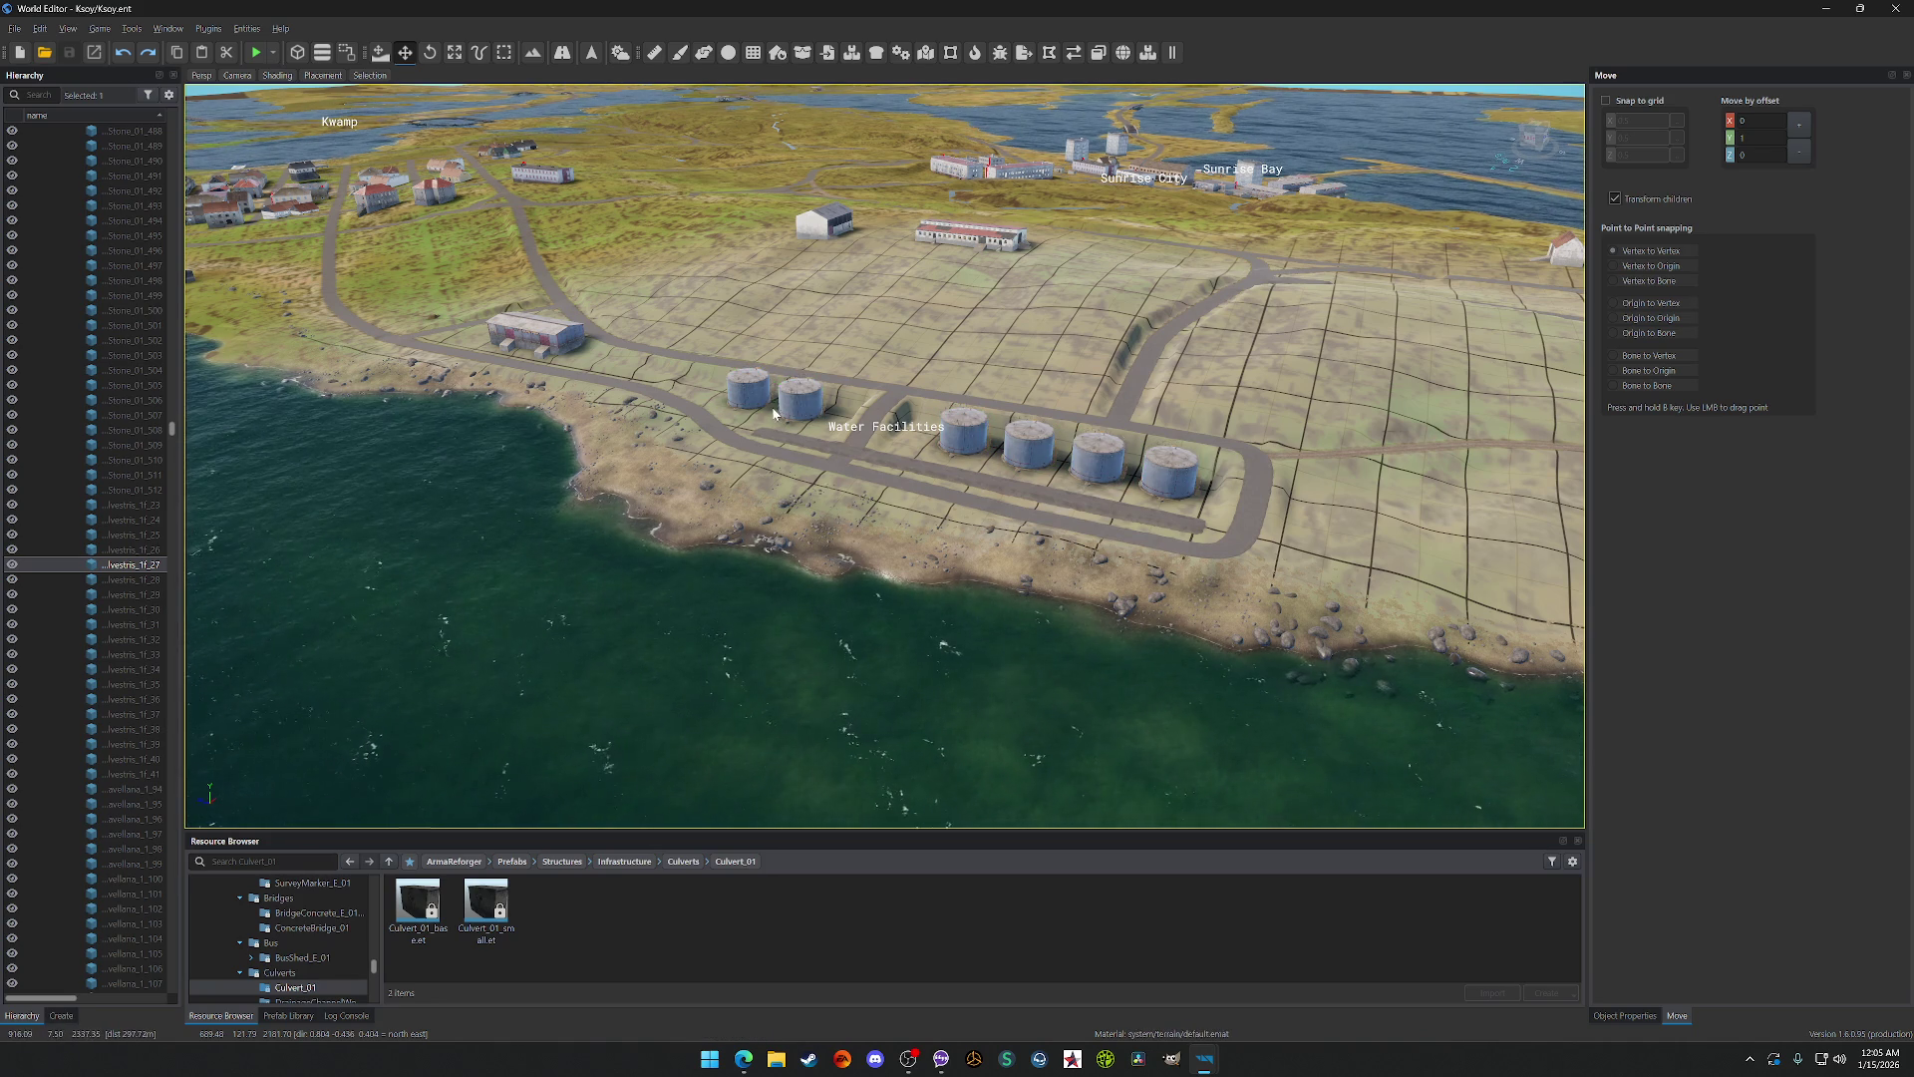
{"action": "left_click_drag", "start_coordinate": [824, 480], "coordinate": [847, 448]}
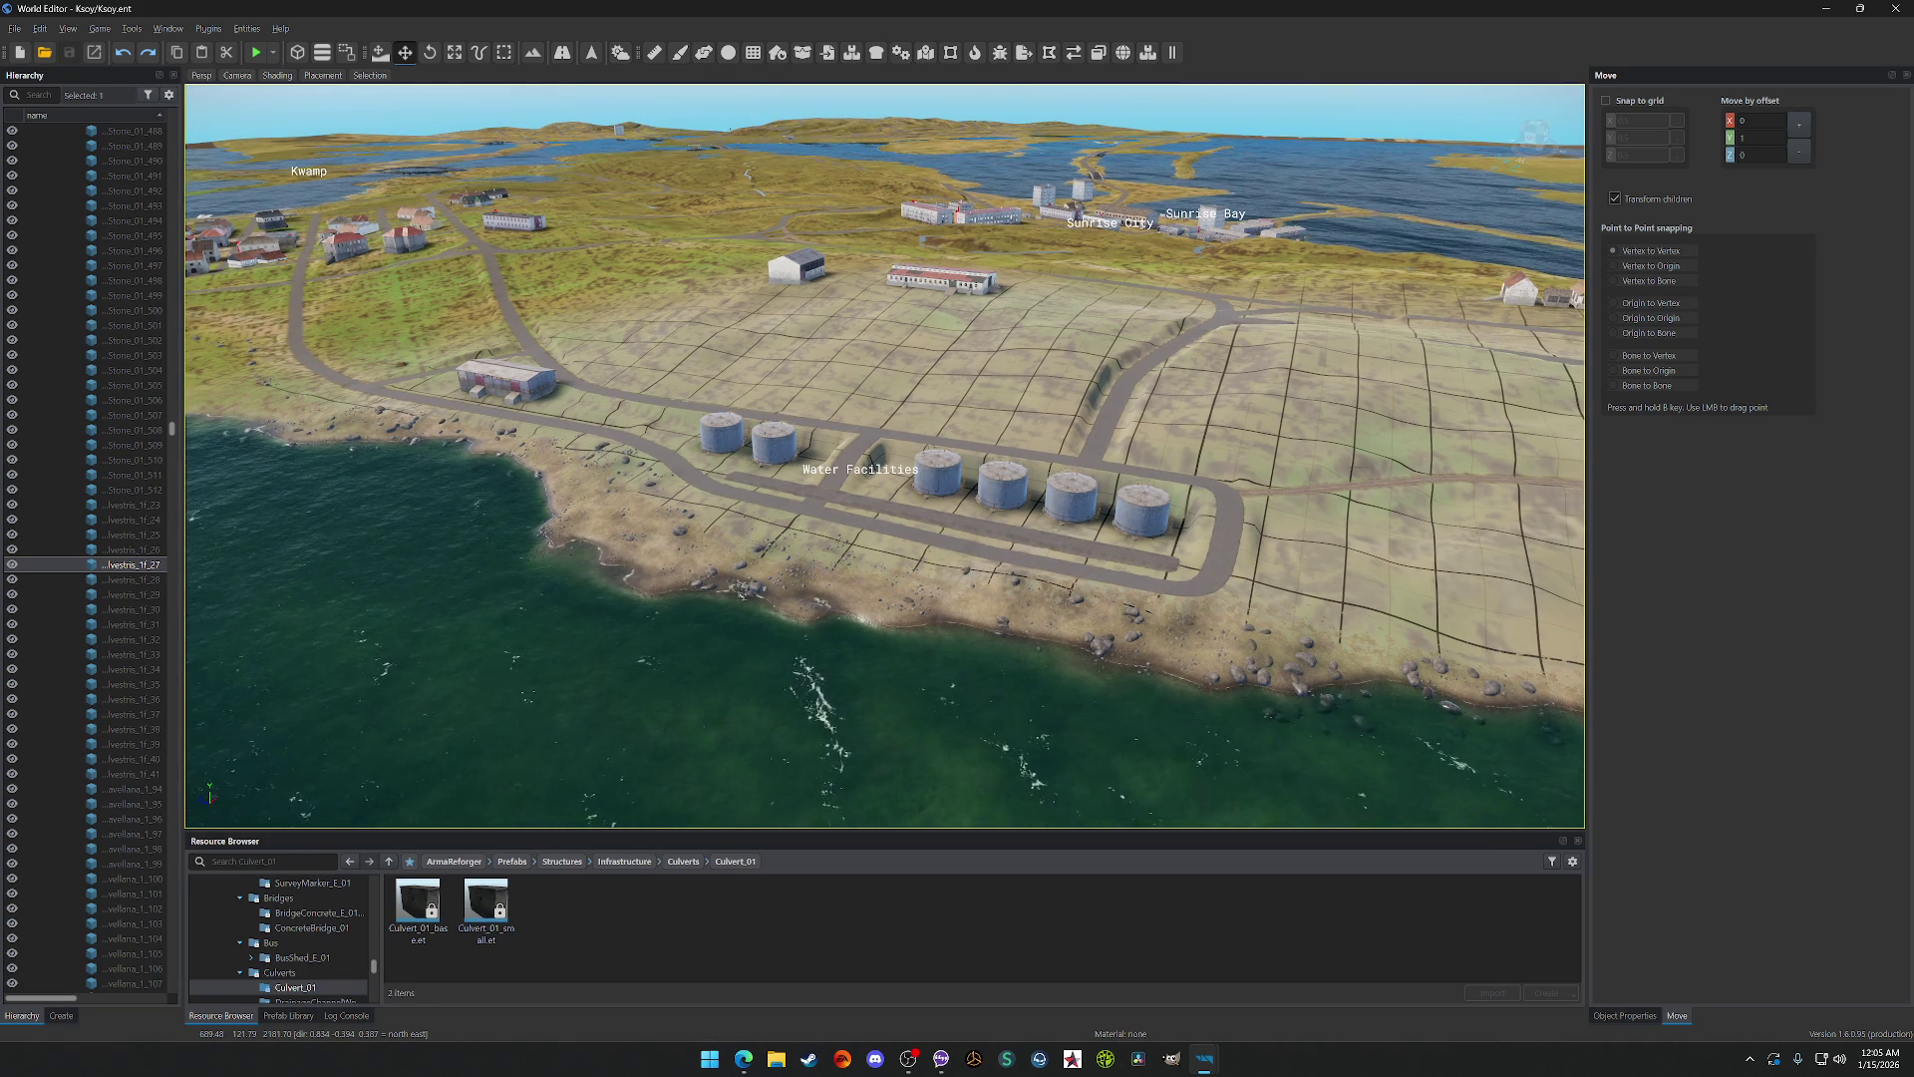
{"action": "mouse_move", "coordinate": [957, 458]}
{"action": "left_mouse_down"}
{"action": "mouse_move", "coordinate": [1012, 458]}
{"action": "mouse_move", "coordinate": [1042, 419]}
{"action": "left_mouse_up"}
{"action": "left_click_drag", "start_coordinate": [906, 377], "coordinate": [808, 680]}
{"action": "key", "text": "w"}
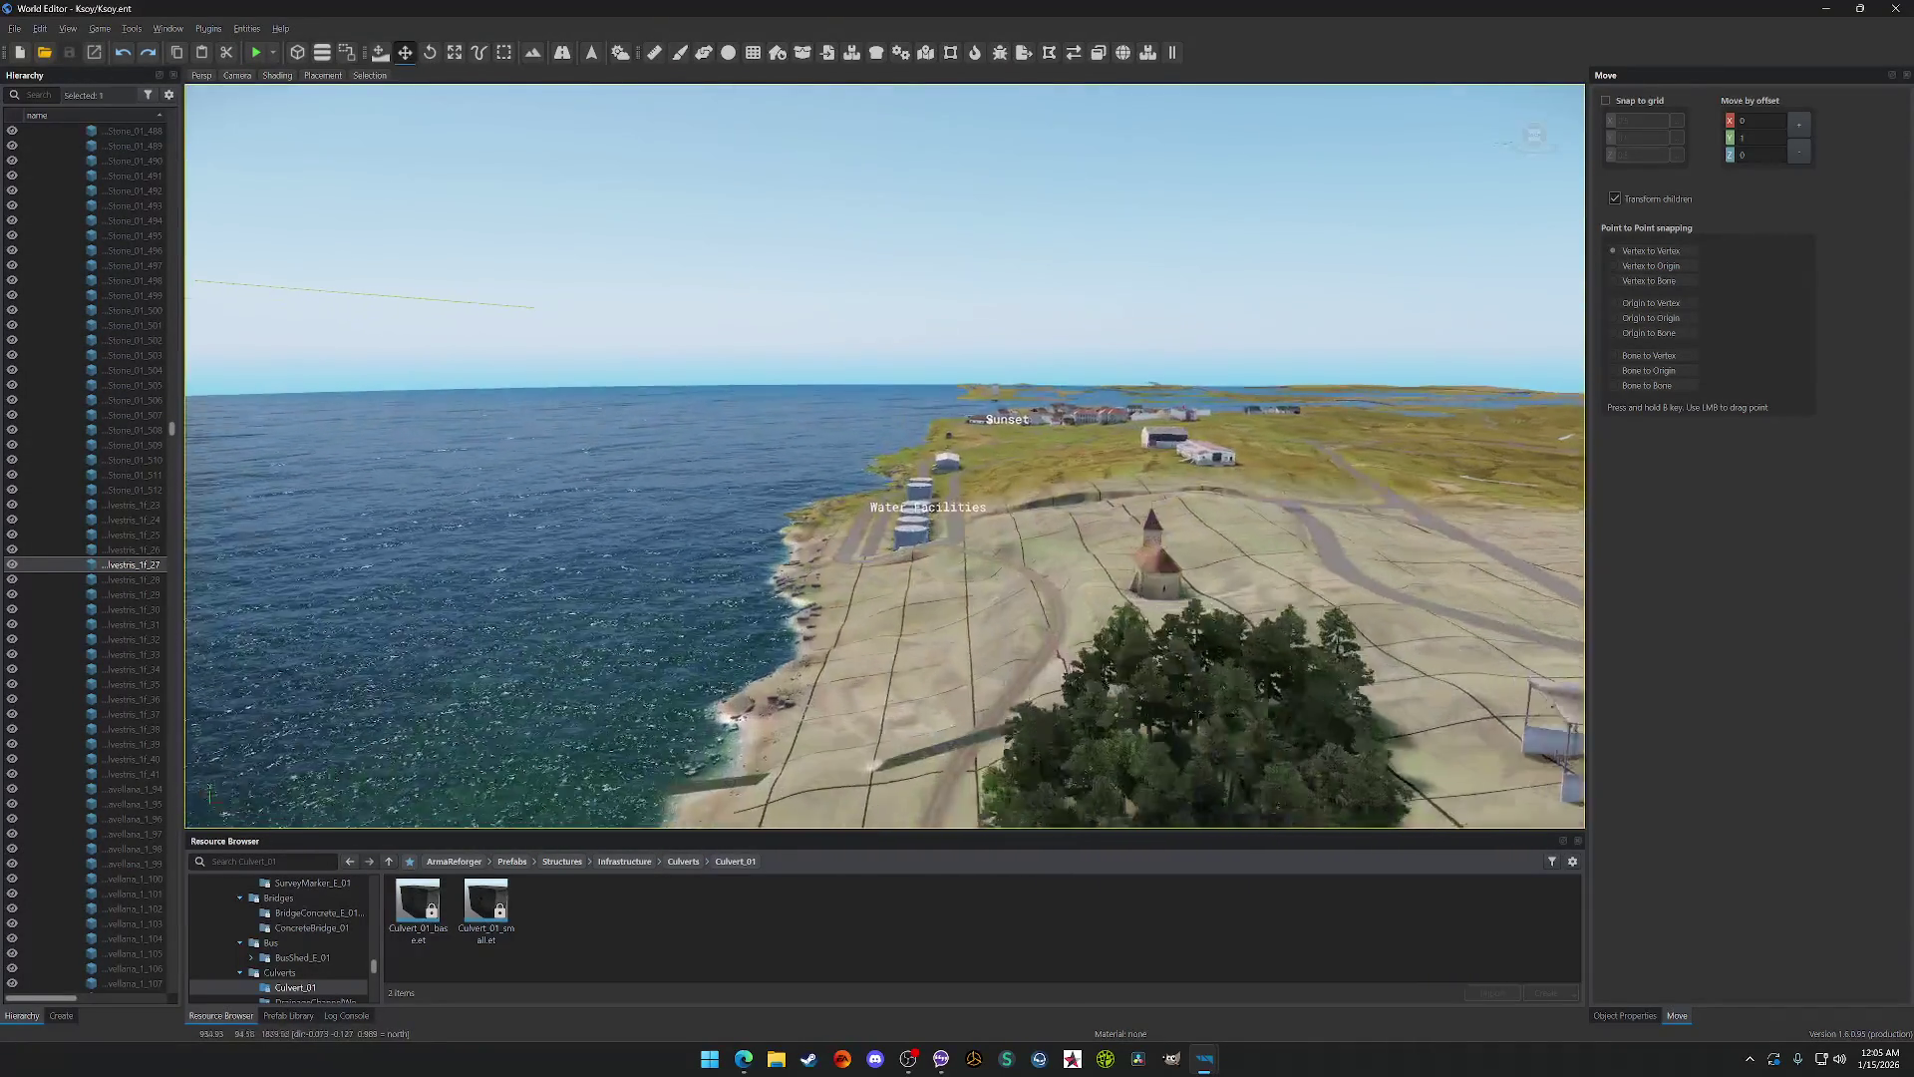
Step: Fly over the tanks and church out to a top-down view of the coastal pine forest
{"action": "key", "text": "w"}
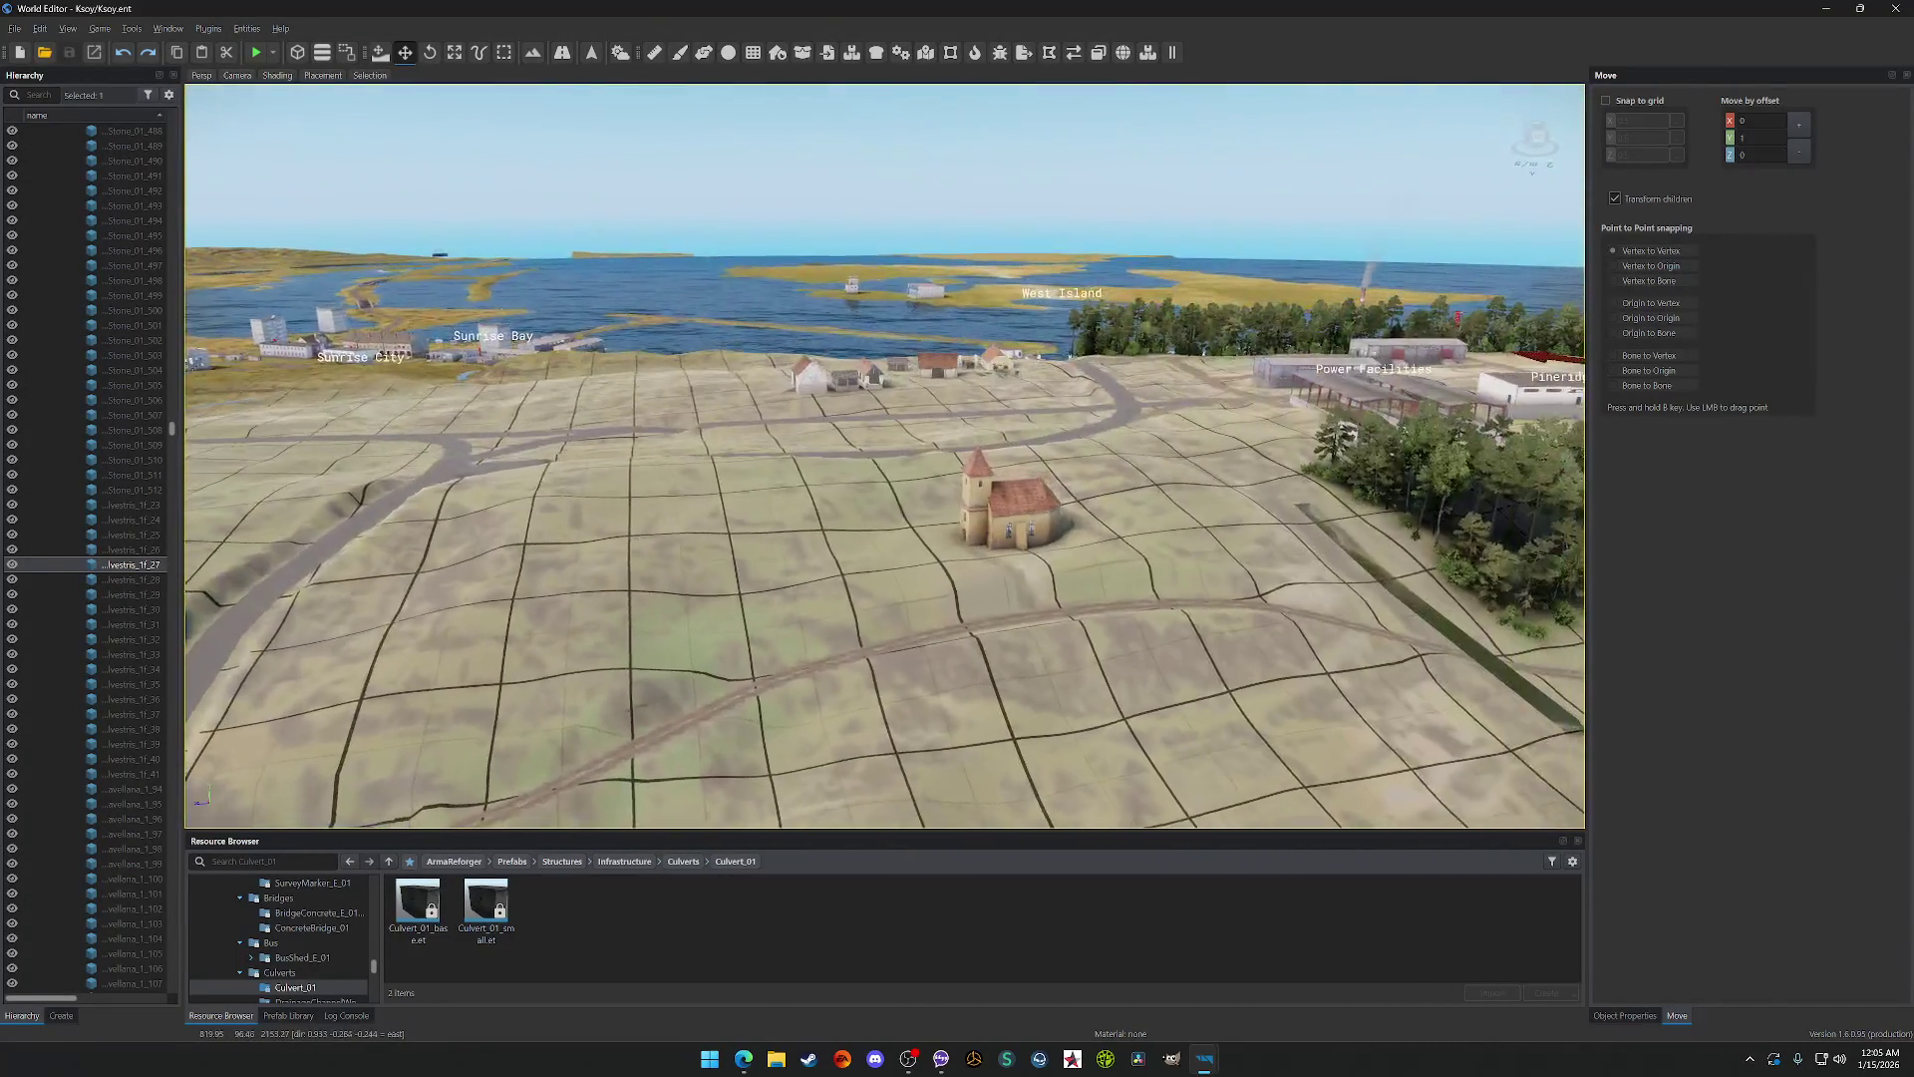
{"action": "key", "text": "w"}
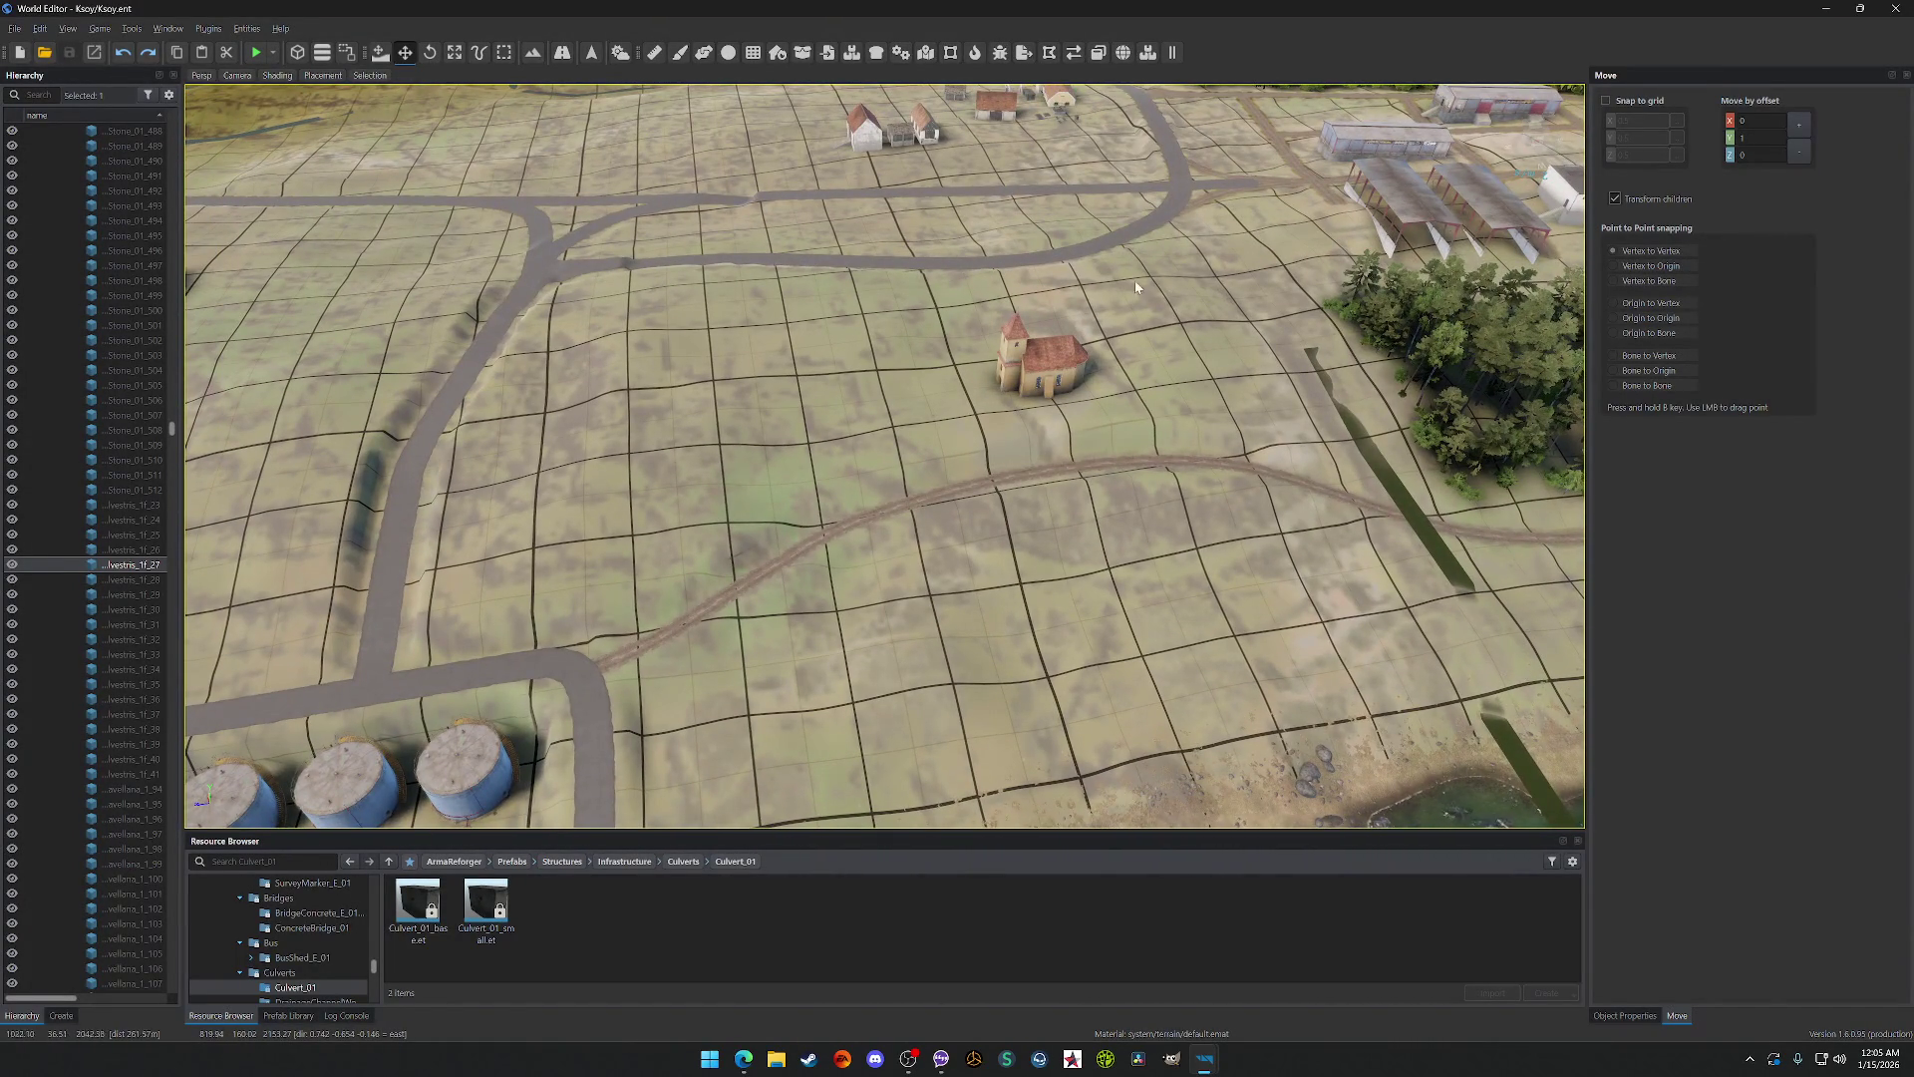
{"action": "key", "text": "w"}
{"action": "key", "text": "w"}
{"action": "key", "text": "s"}
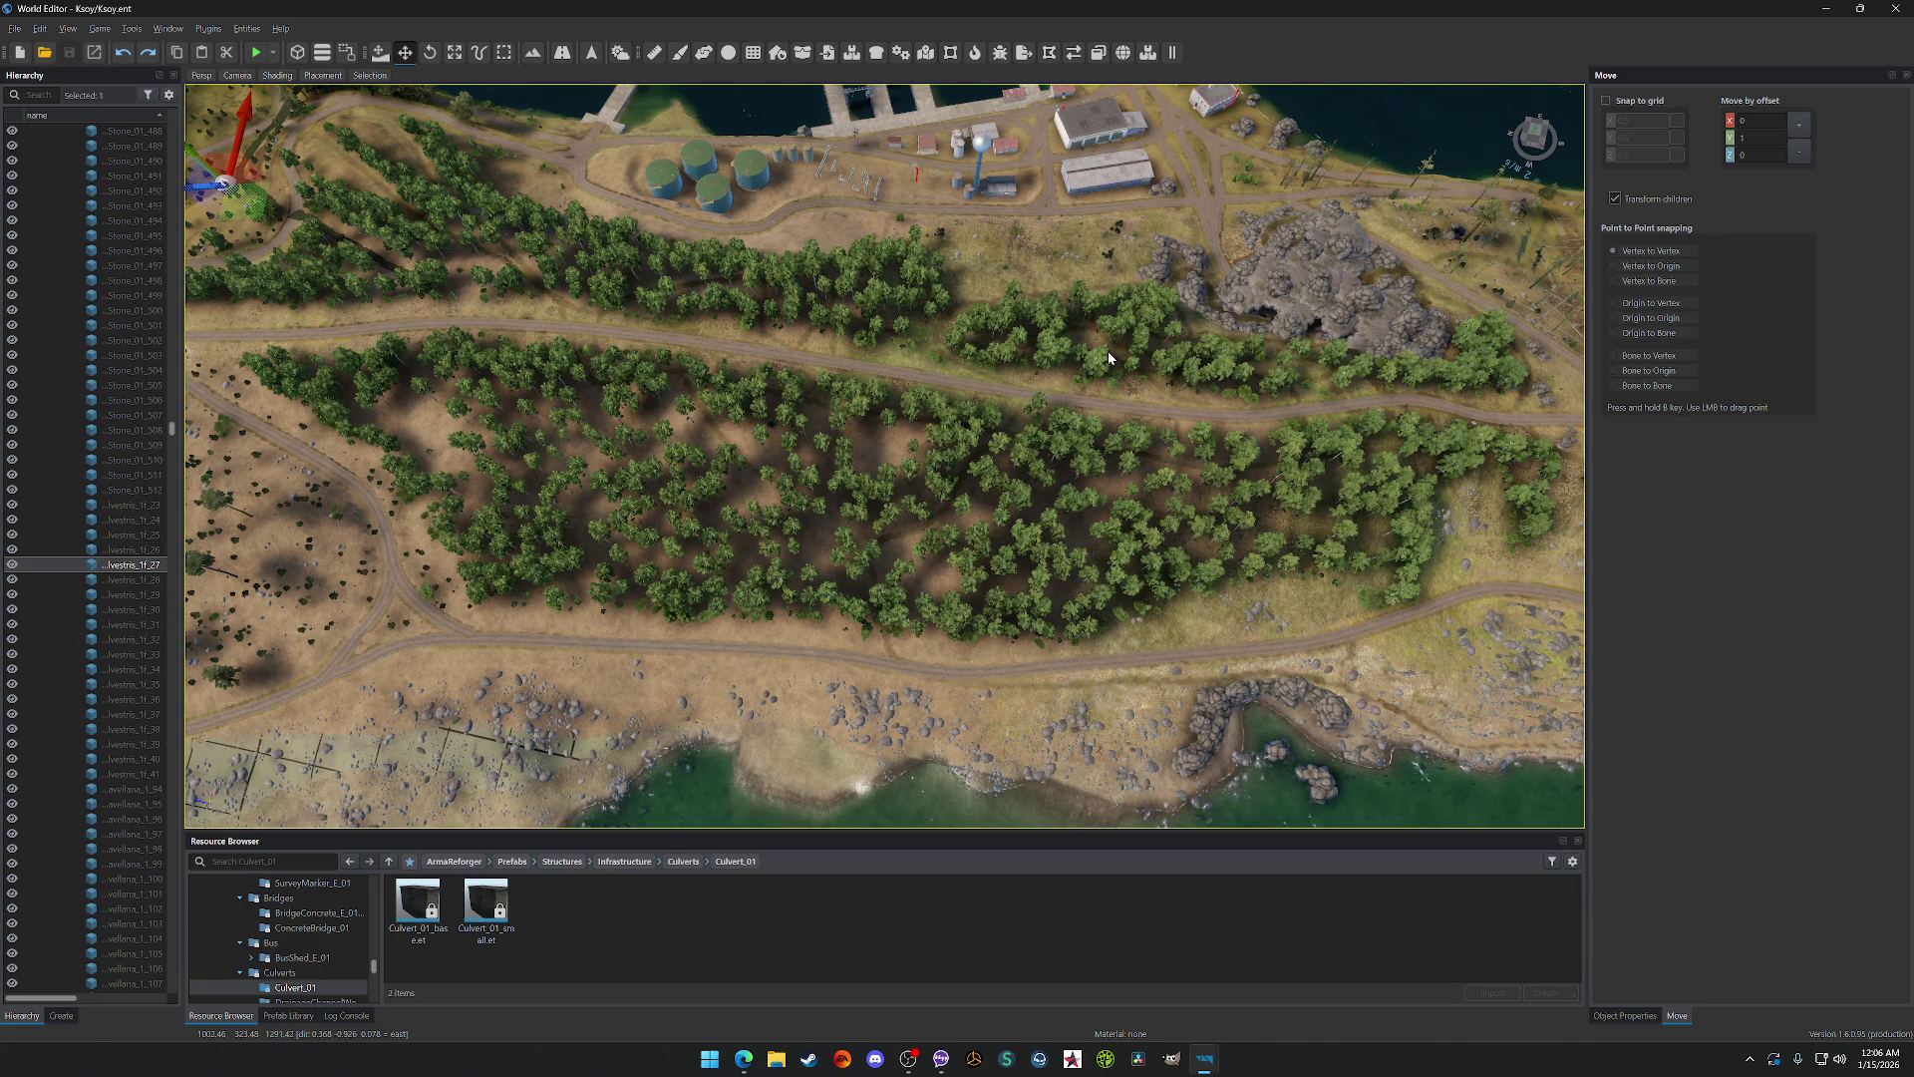
Step: Tilt over the bay and forest, then fly inland and swing left past Sunrise City toward Ridgemont
{"action": "left_click_drag", "start_coordinate": [1154, 342], "coordinate": [1089, 283]}
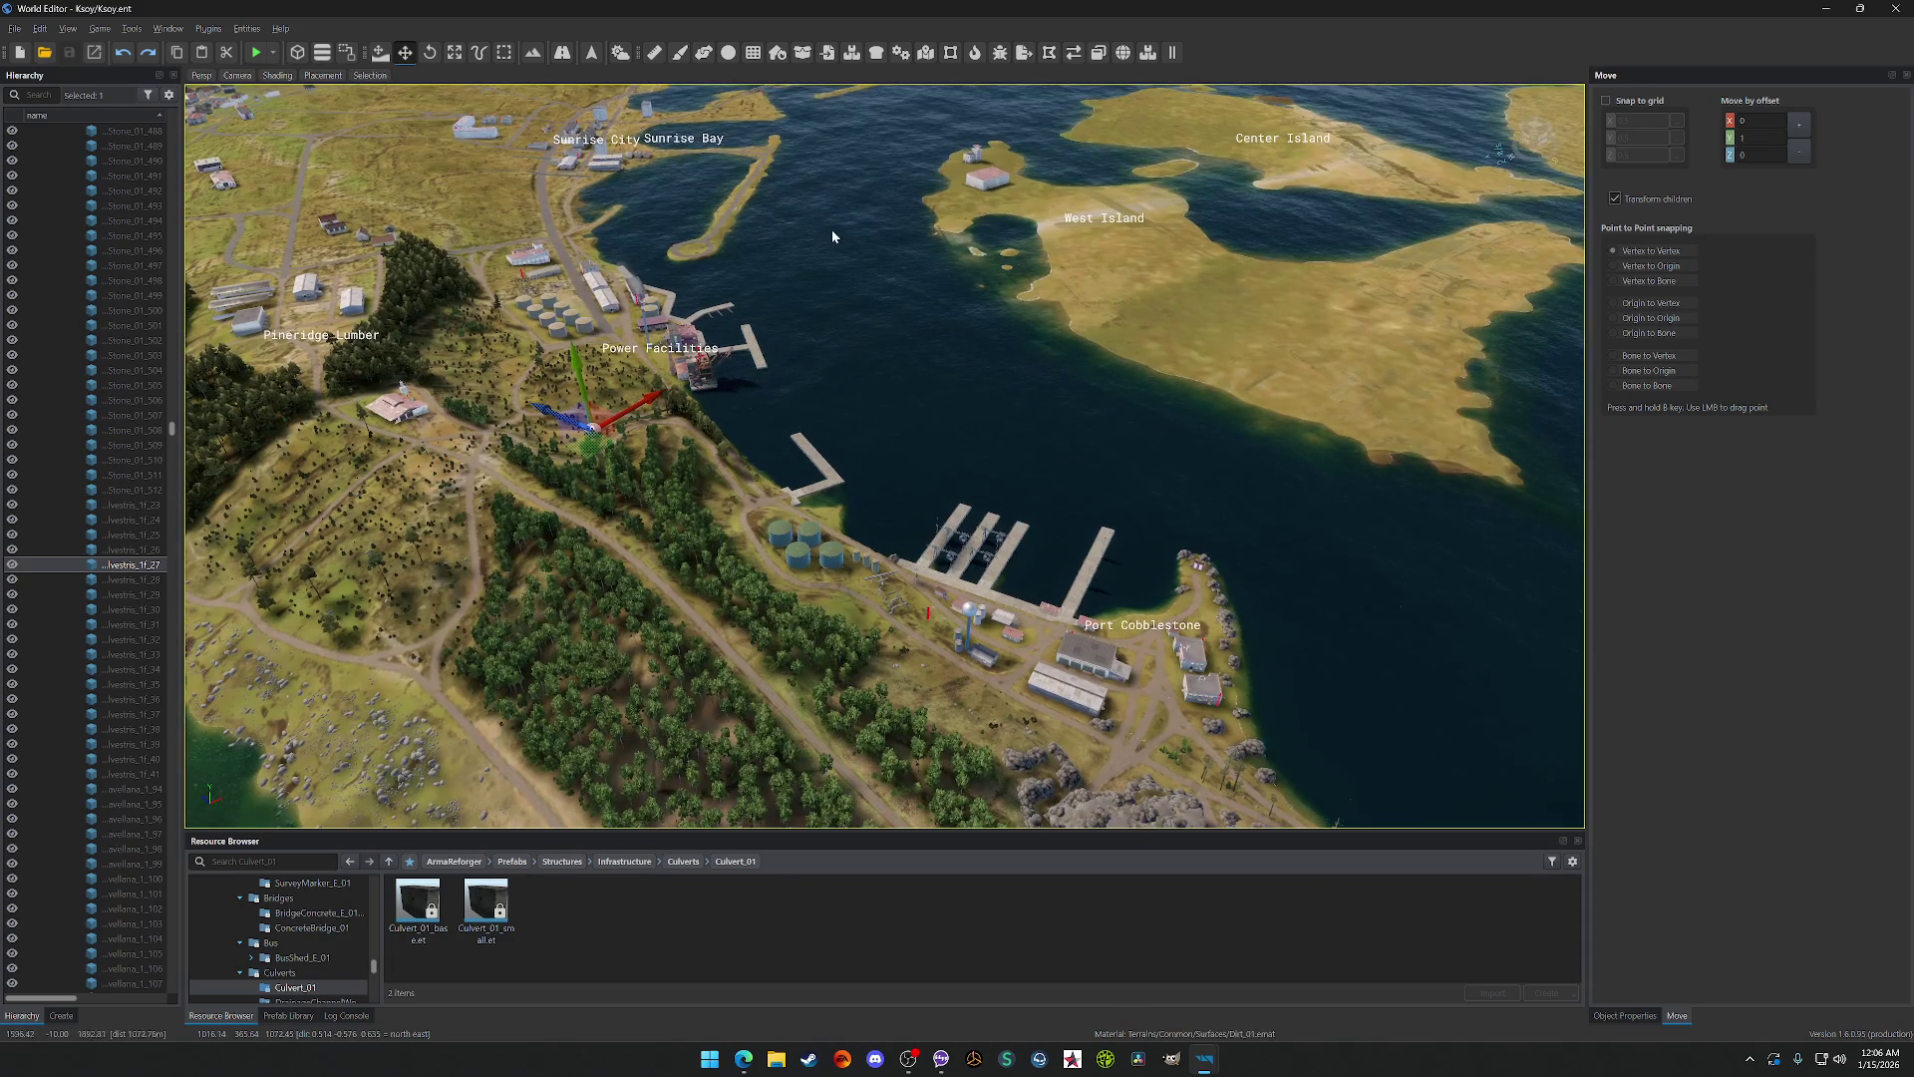
{"action": "key", "text": "w"}
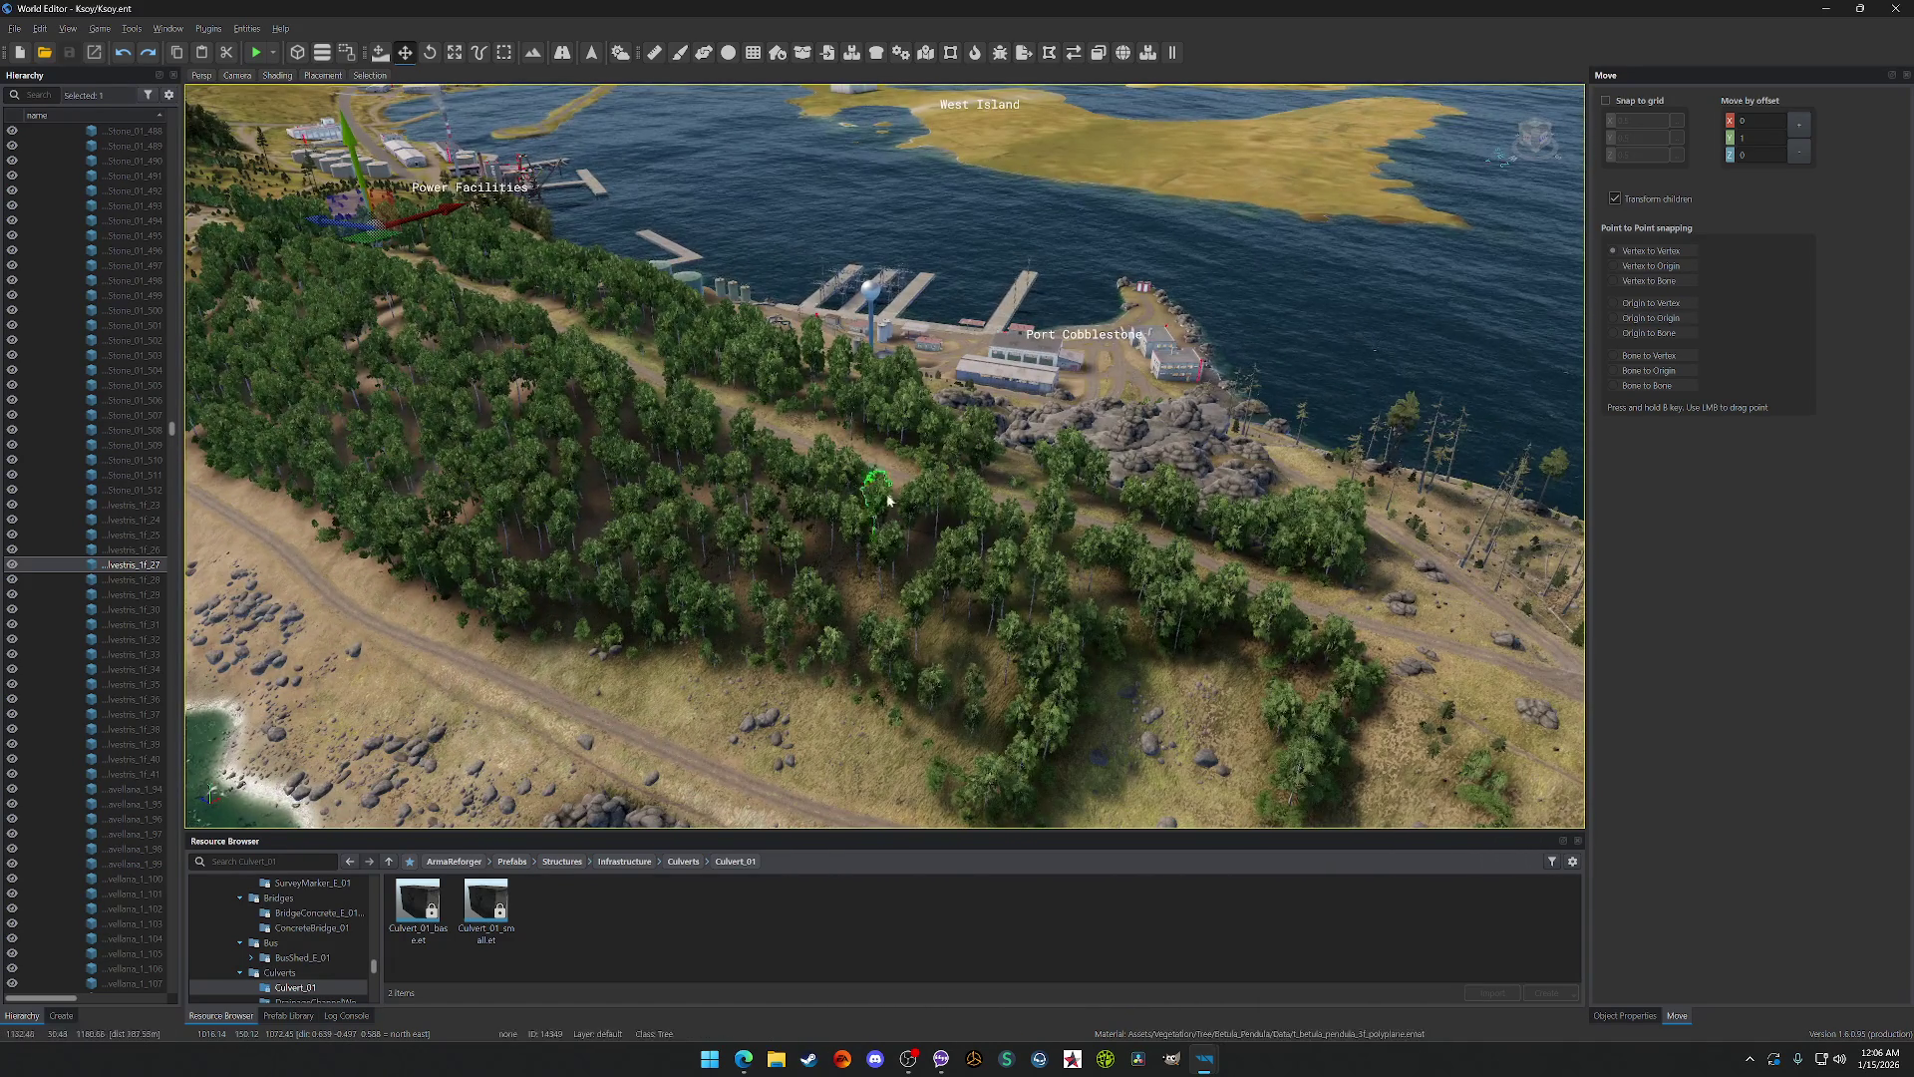
{"action": "scroll", "coordinate": [882, 505], "scroll_direction": "down", "scroll_amount": 5}
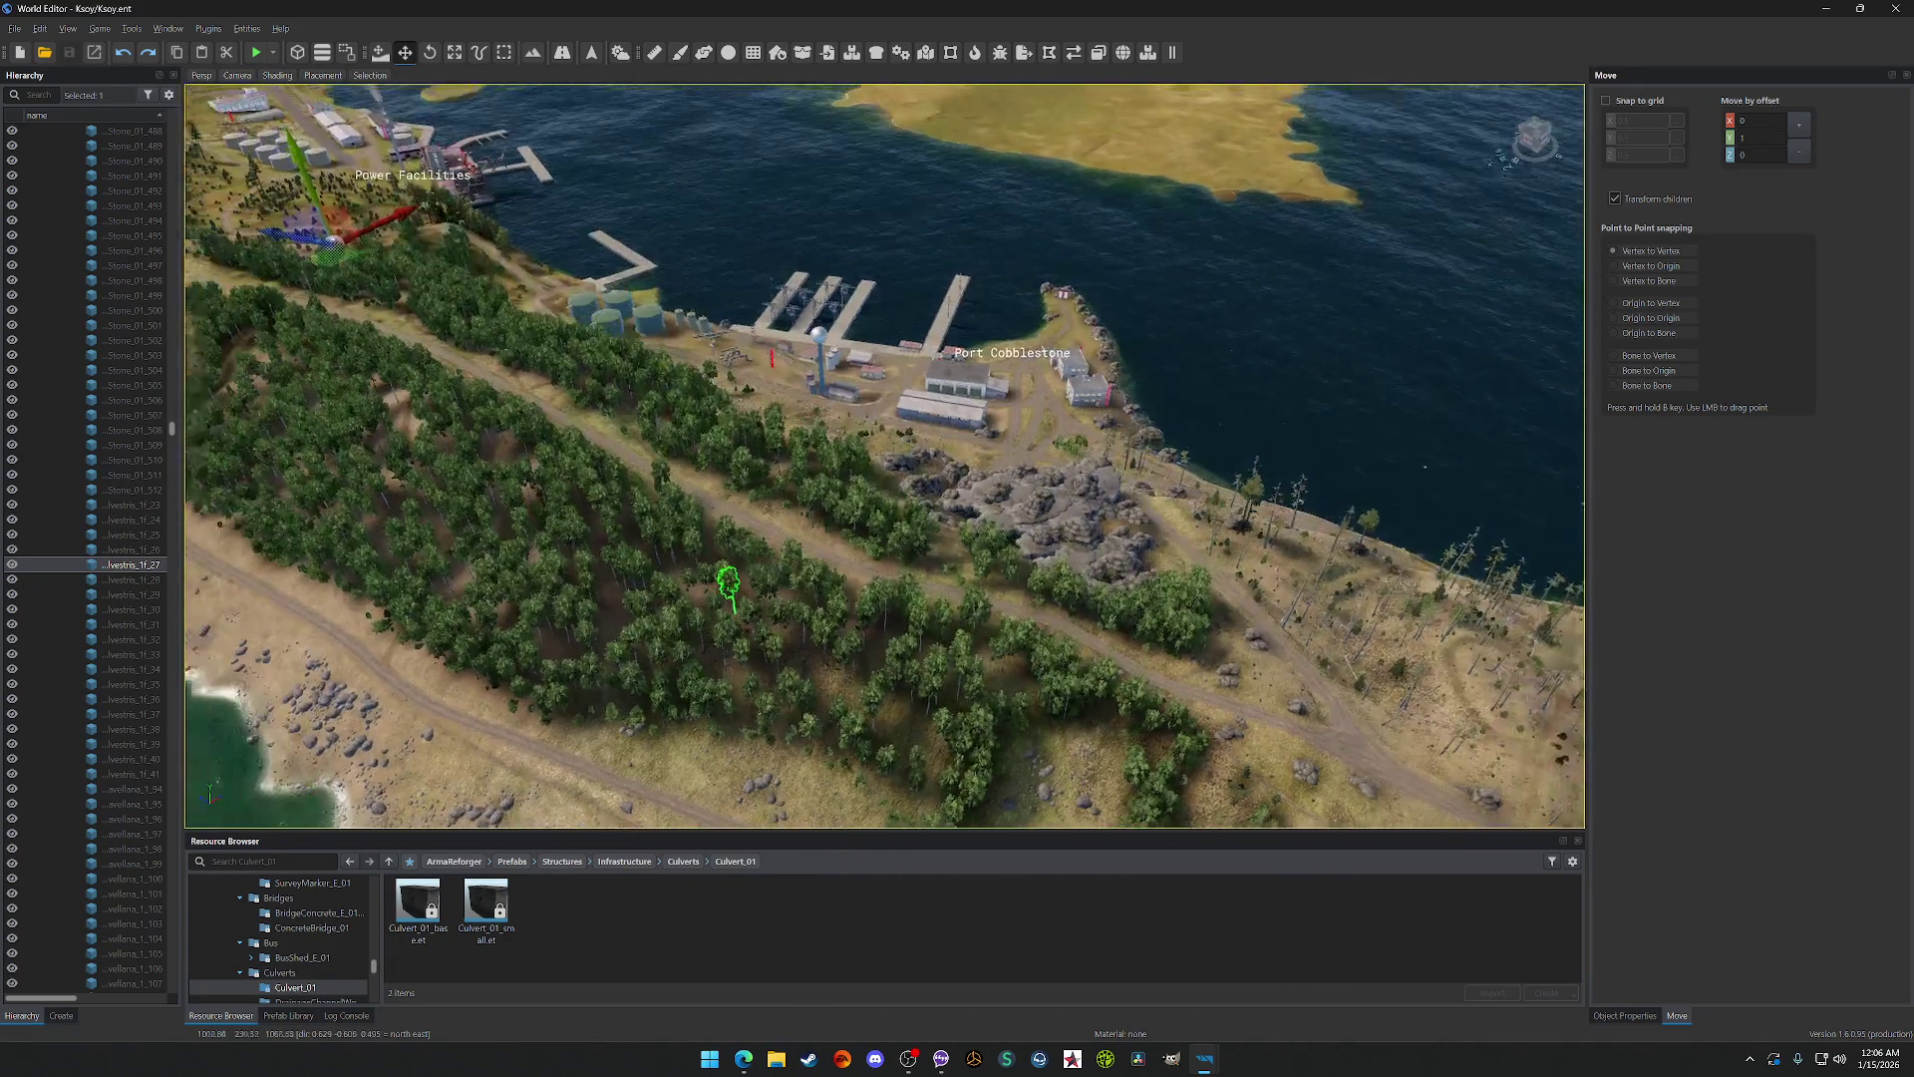
{"action": "scroll", "coordinate": [927, 568], "scroll_direction": "down", "scroll_amount": 2}
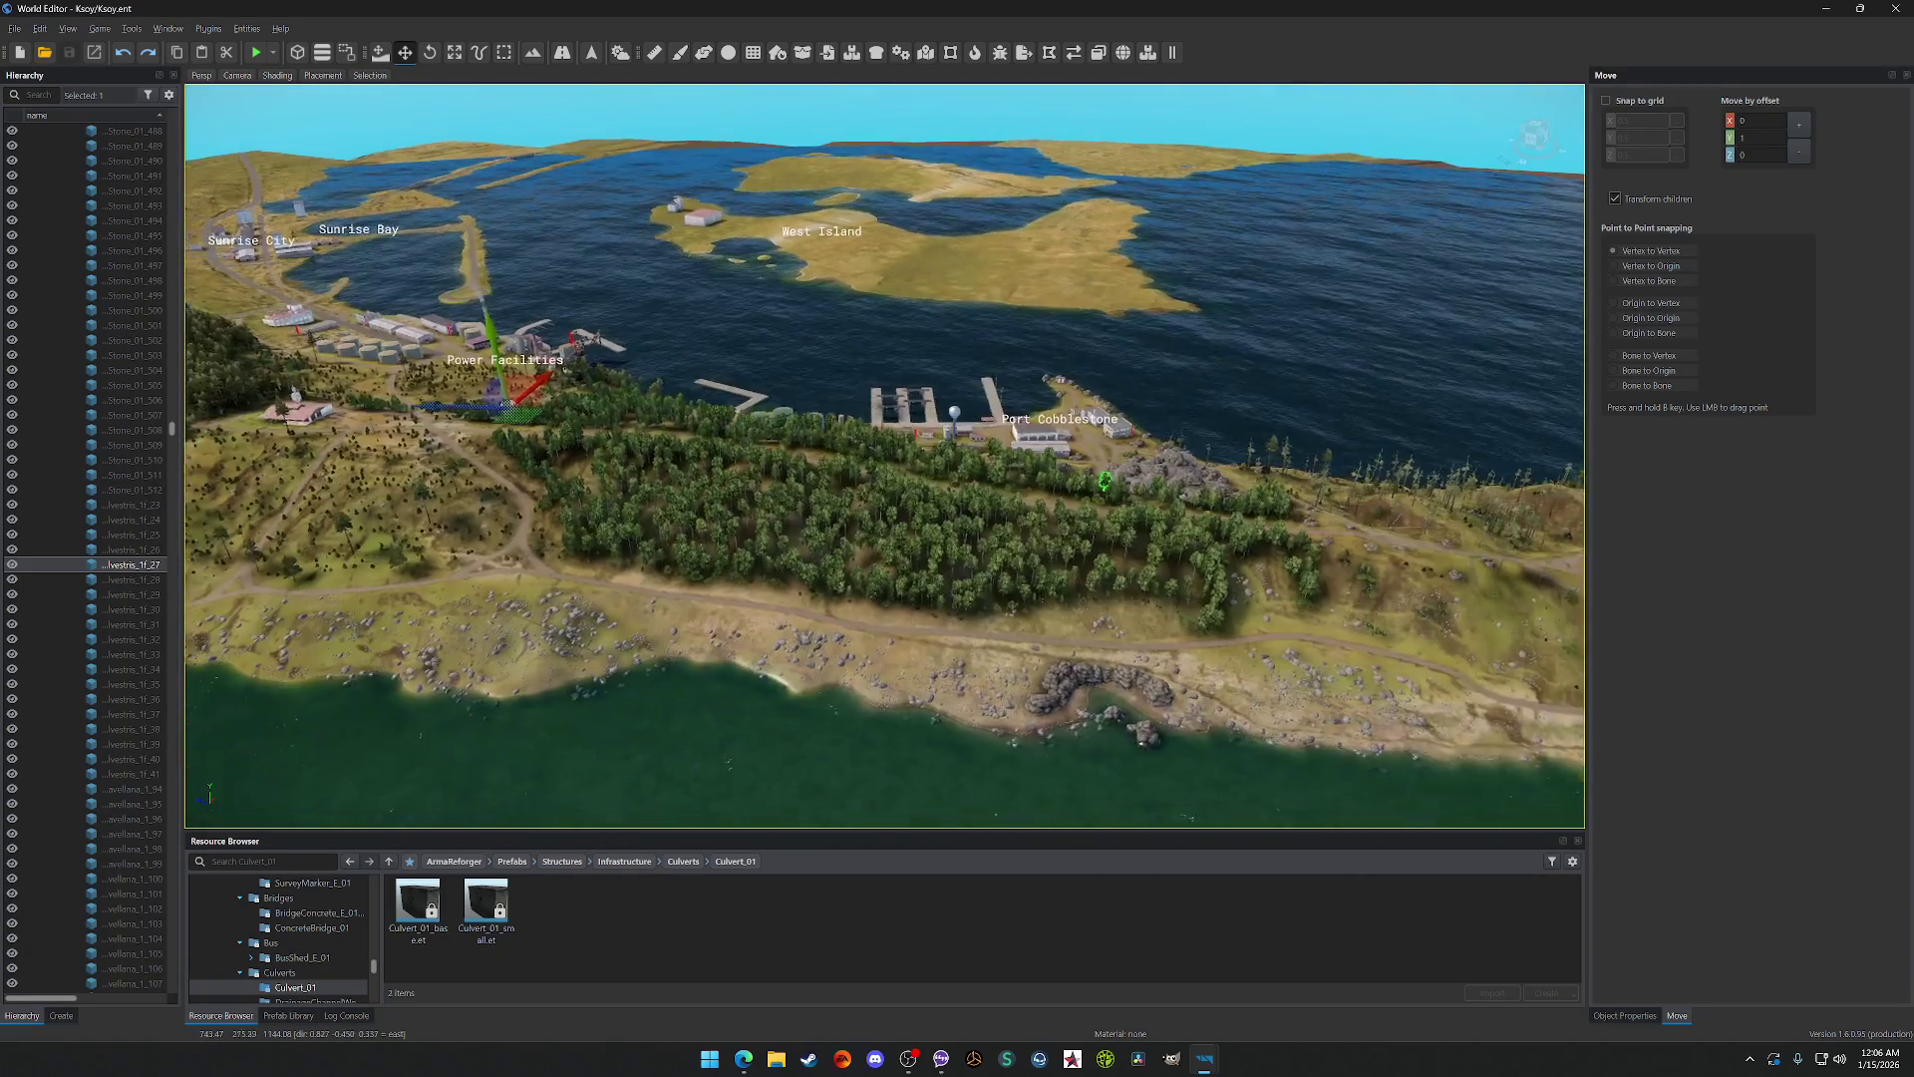
{"action": "scroll", "coordinate": [882, 455], "scroll_direction": "up", "scroll_amount": 5}
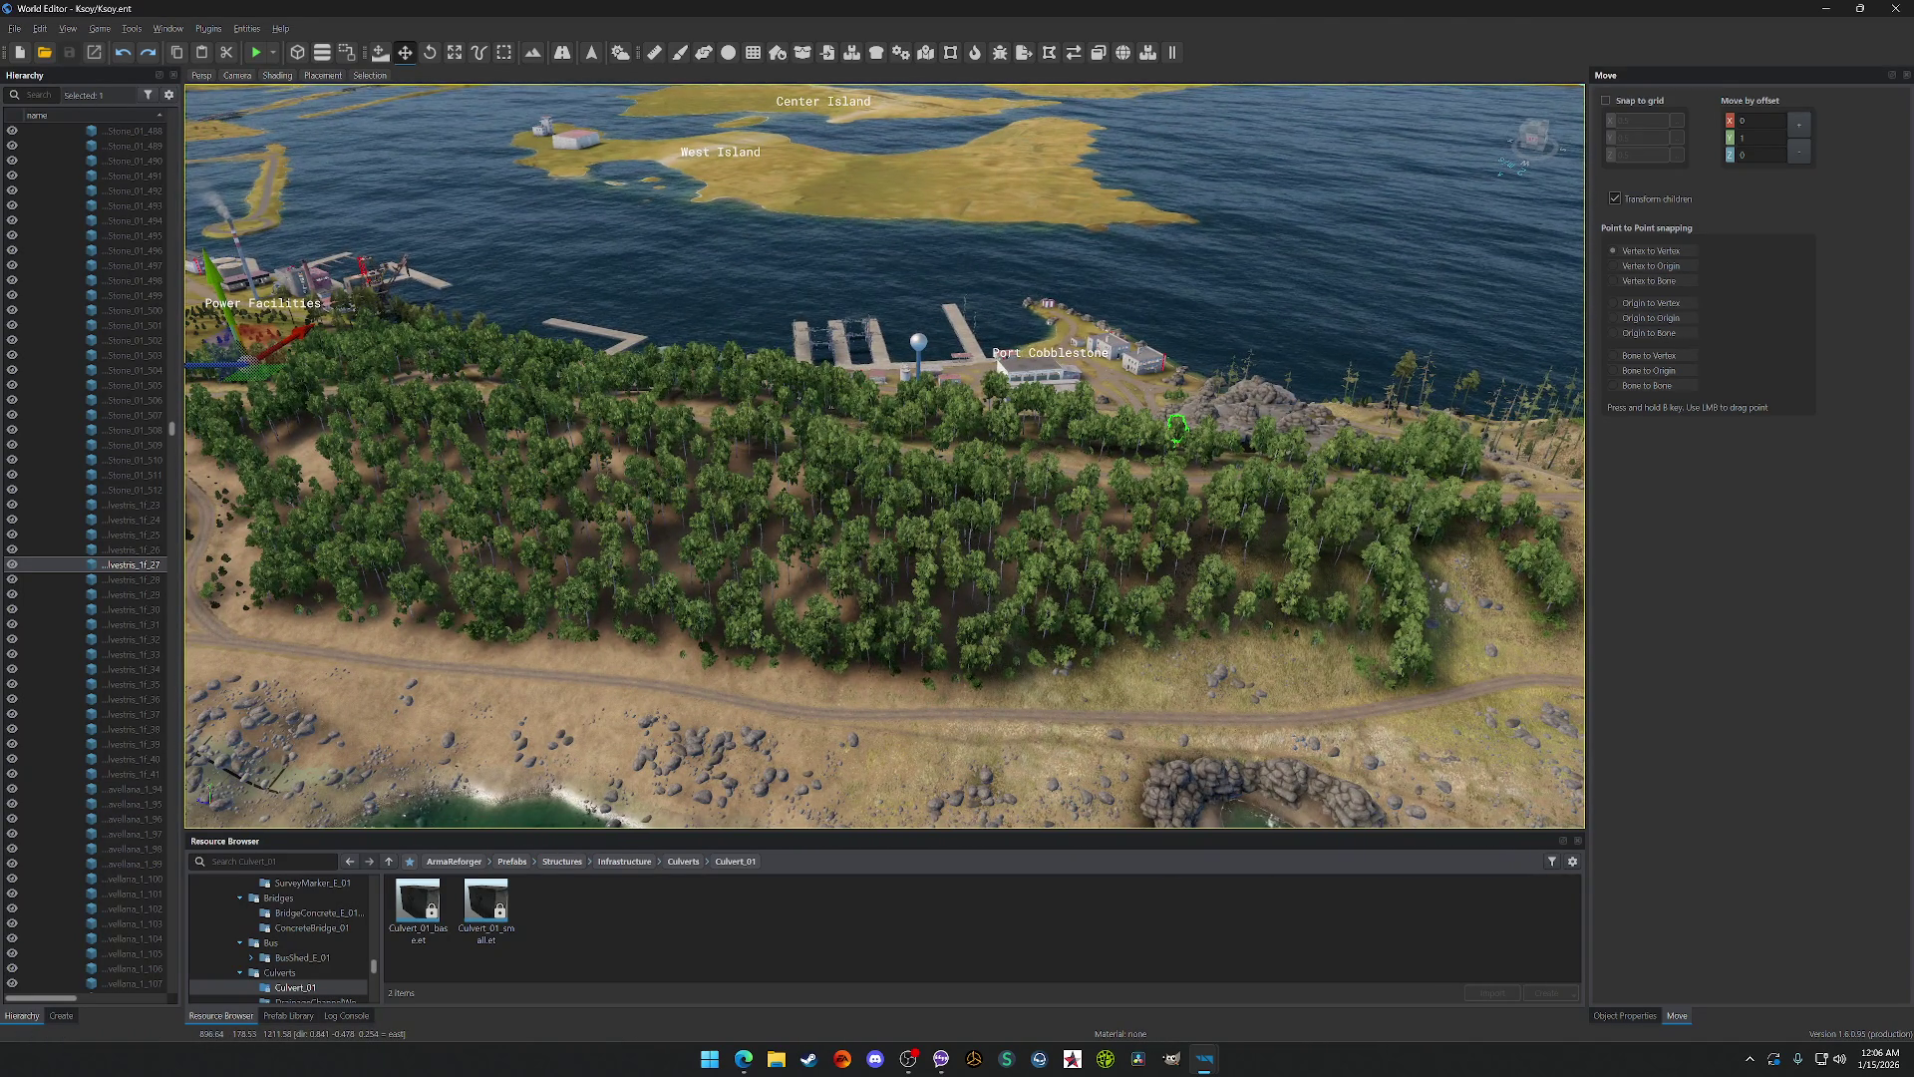
{"action": "key", "text": "a"}
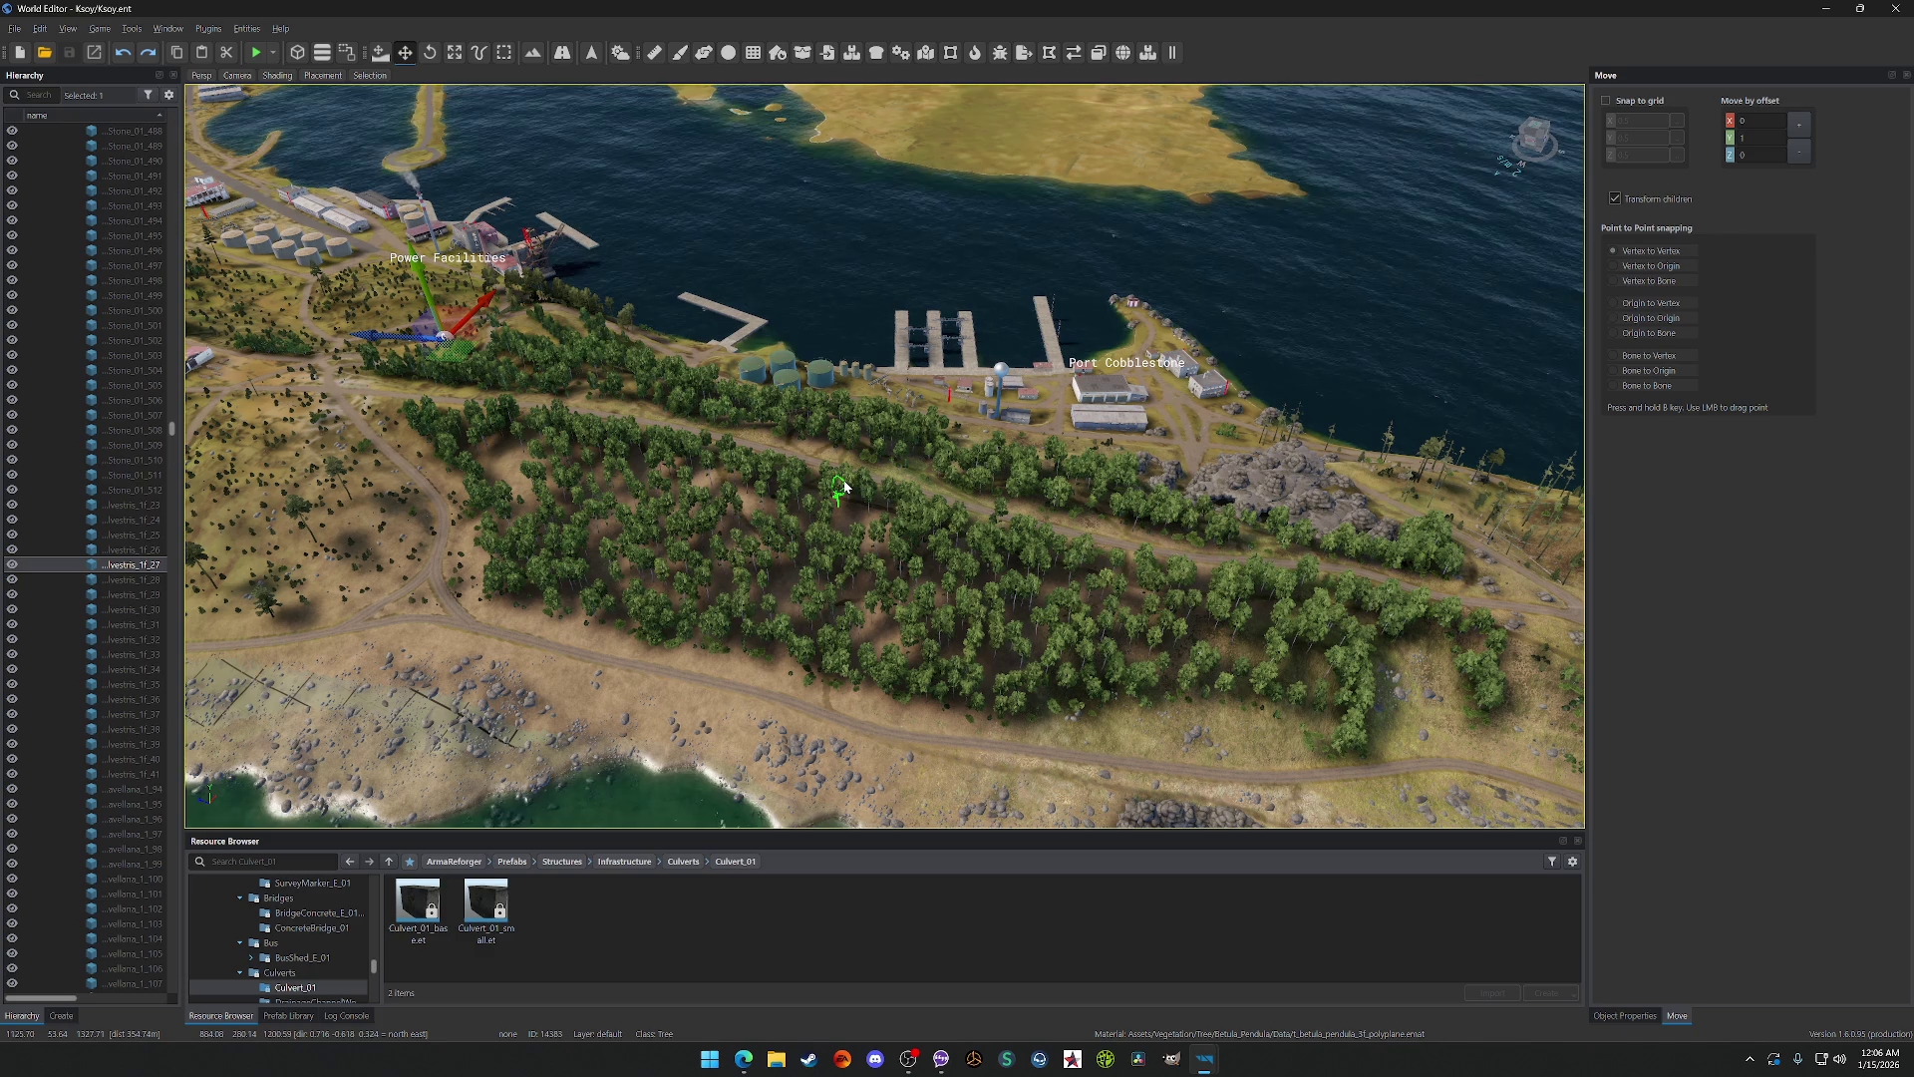
Step: Fly forward inland over Landfill and KAS Miramar across the open fields
{"action": "key", "text": "w"}
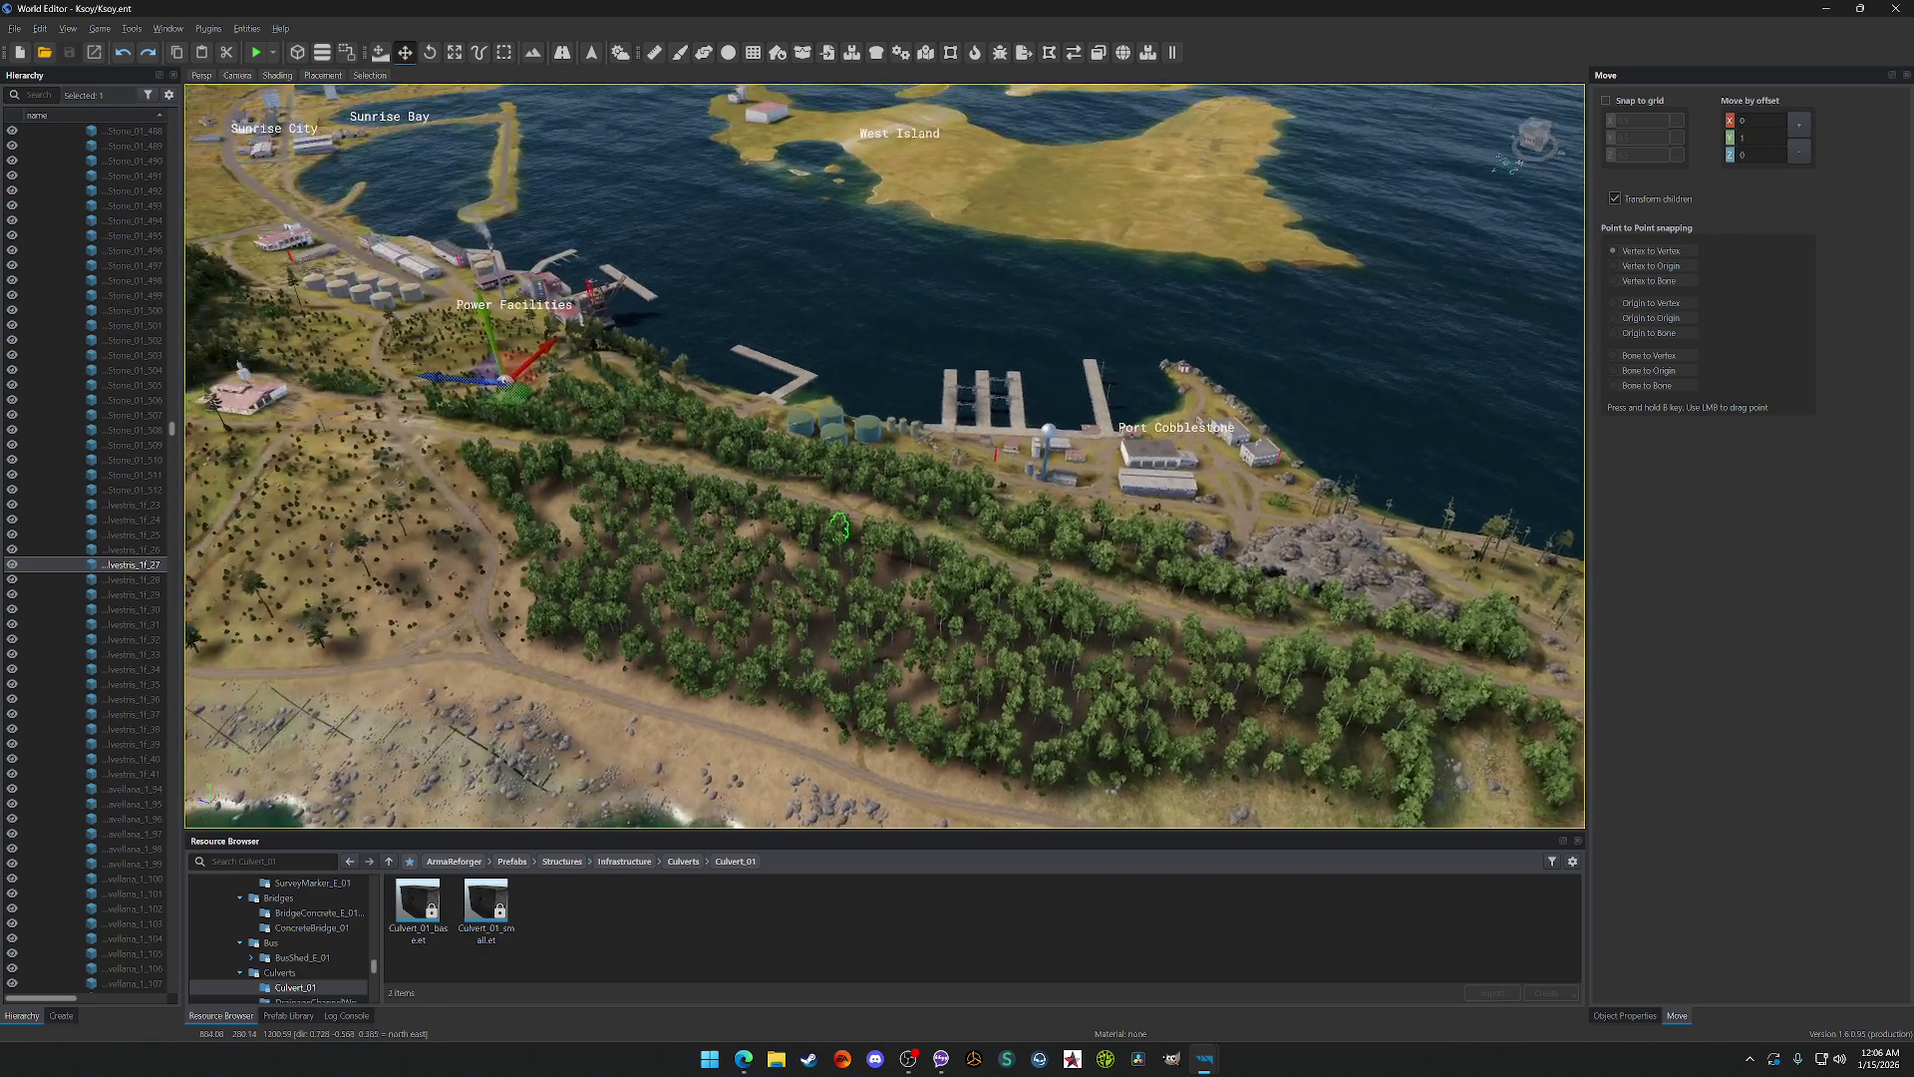
{"action": "key", "text": "w"}
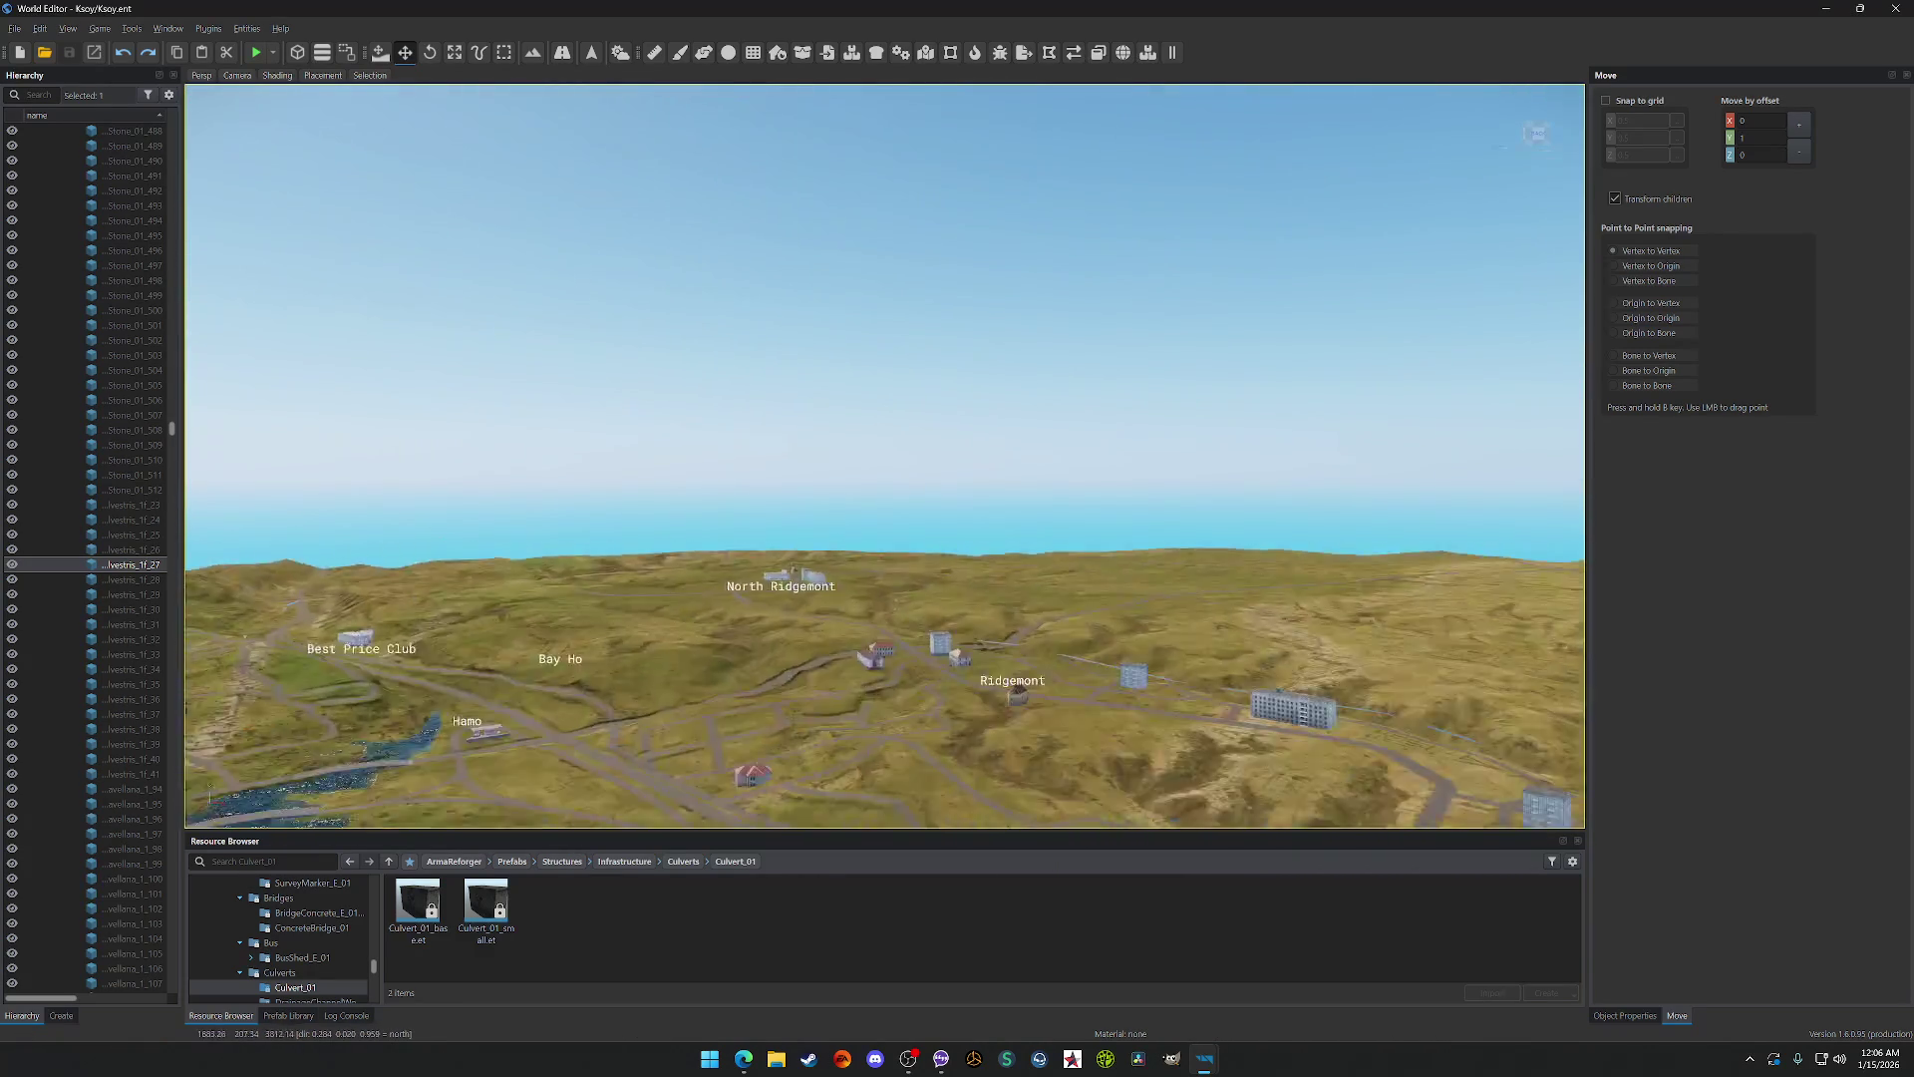
{"action": "key", "text": "w"}
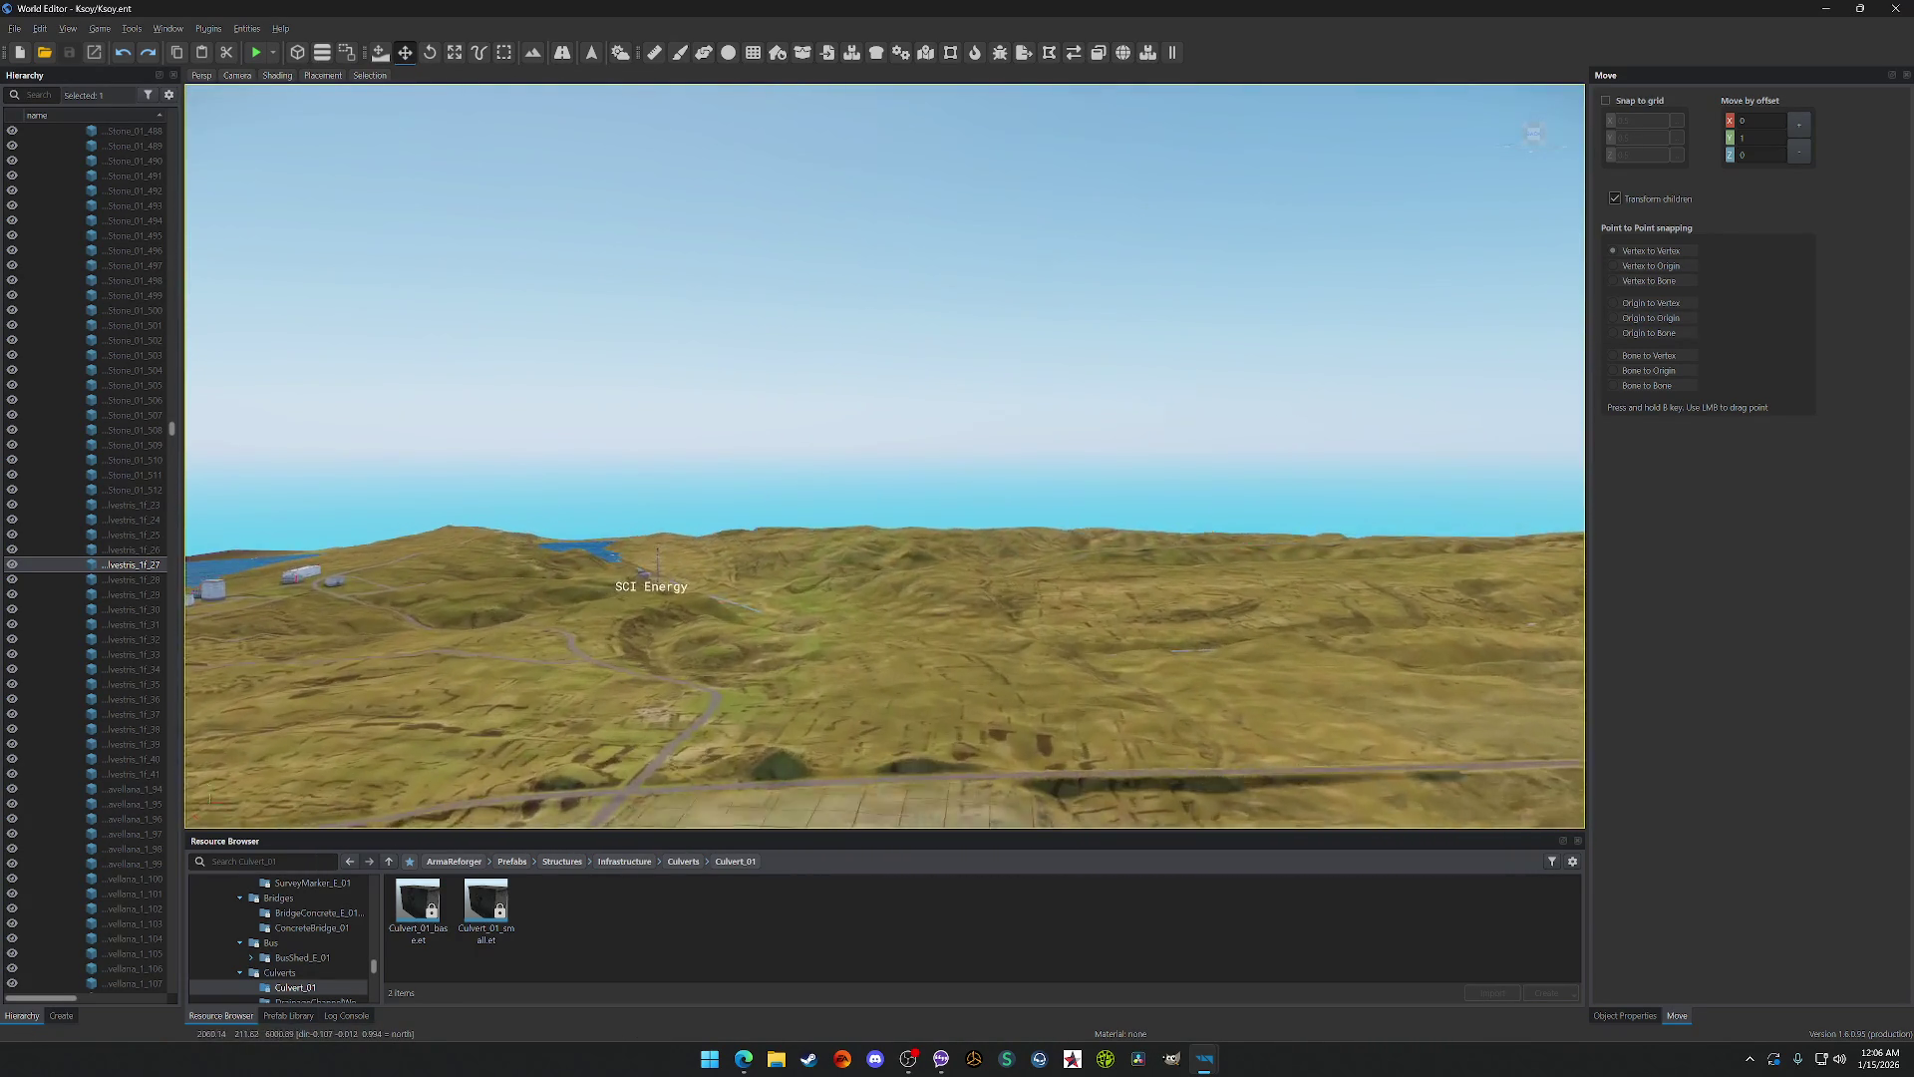
{"action": "key", "text": "w"}
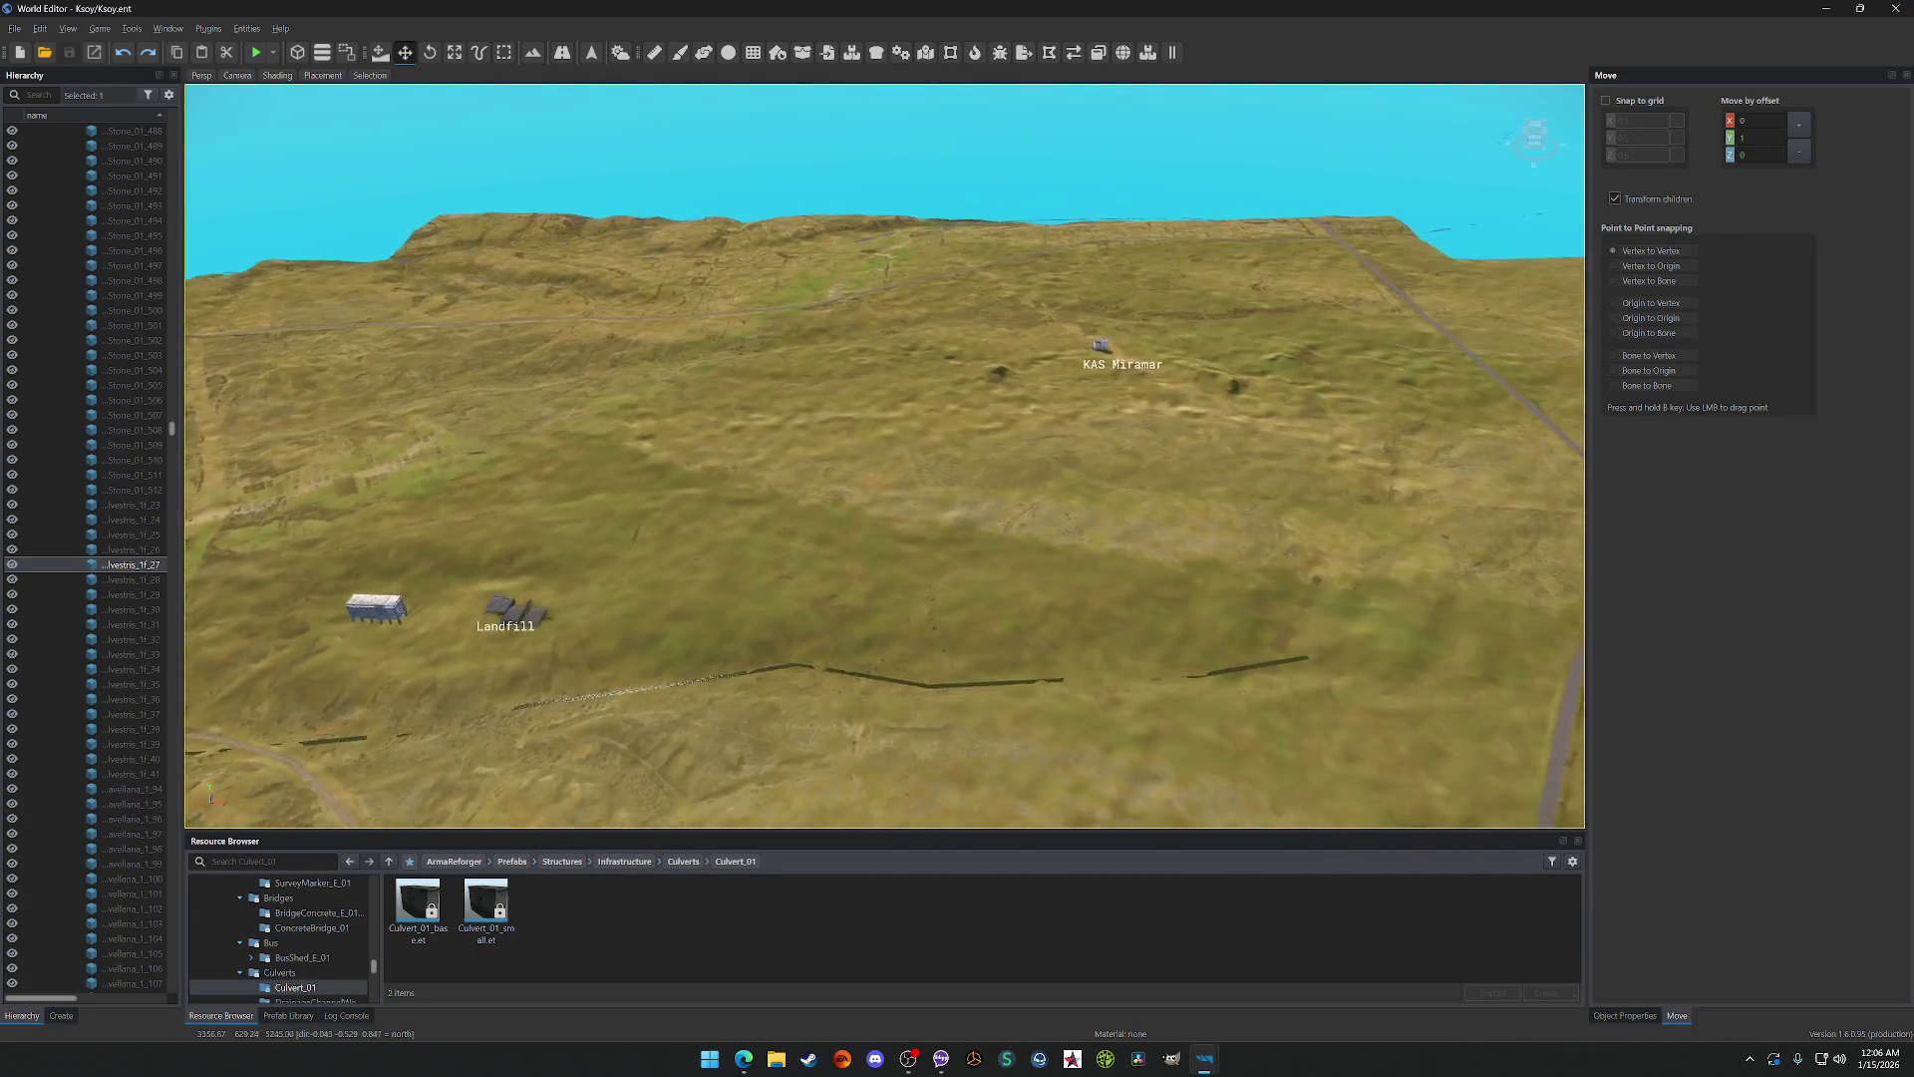
{"action": "key", "text": "w"}
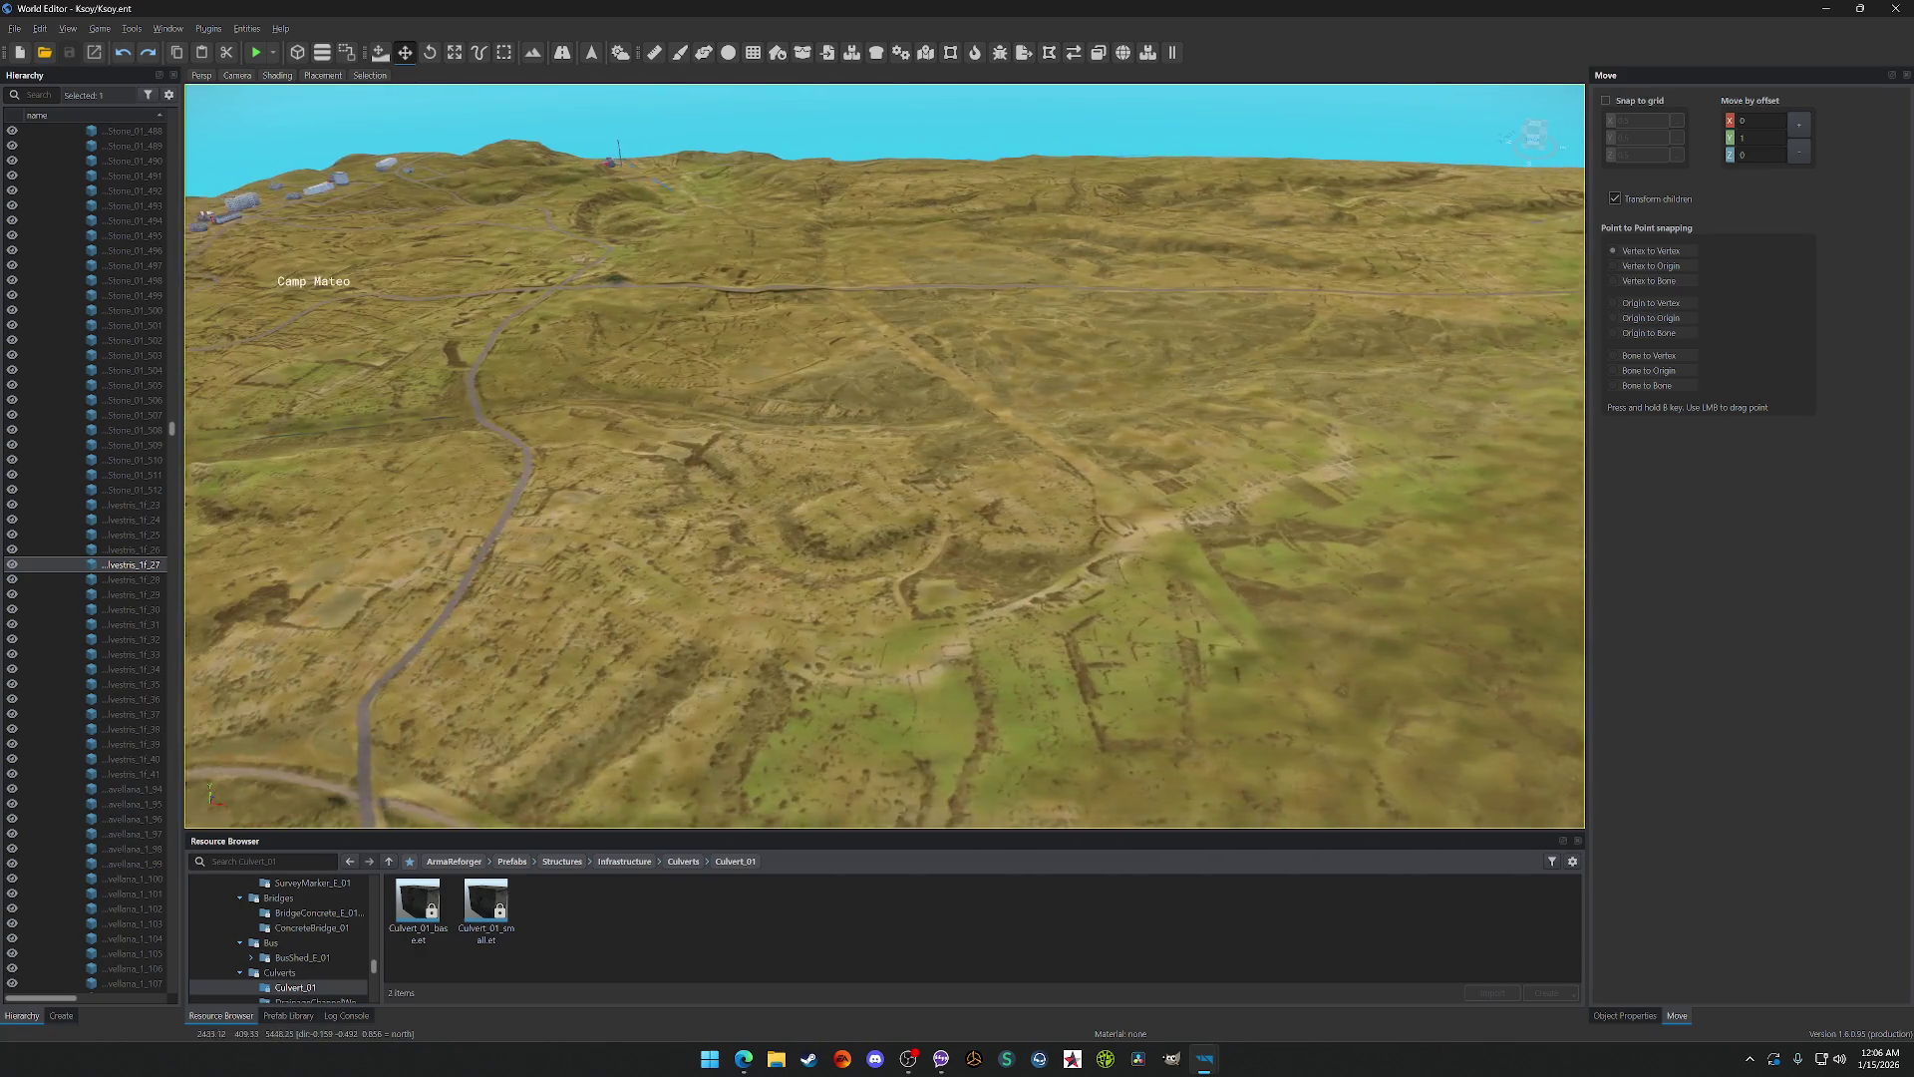
{"action": "key", "text": "w"}
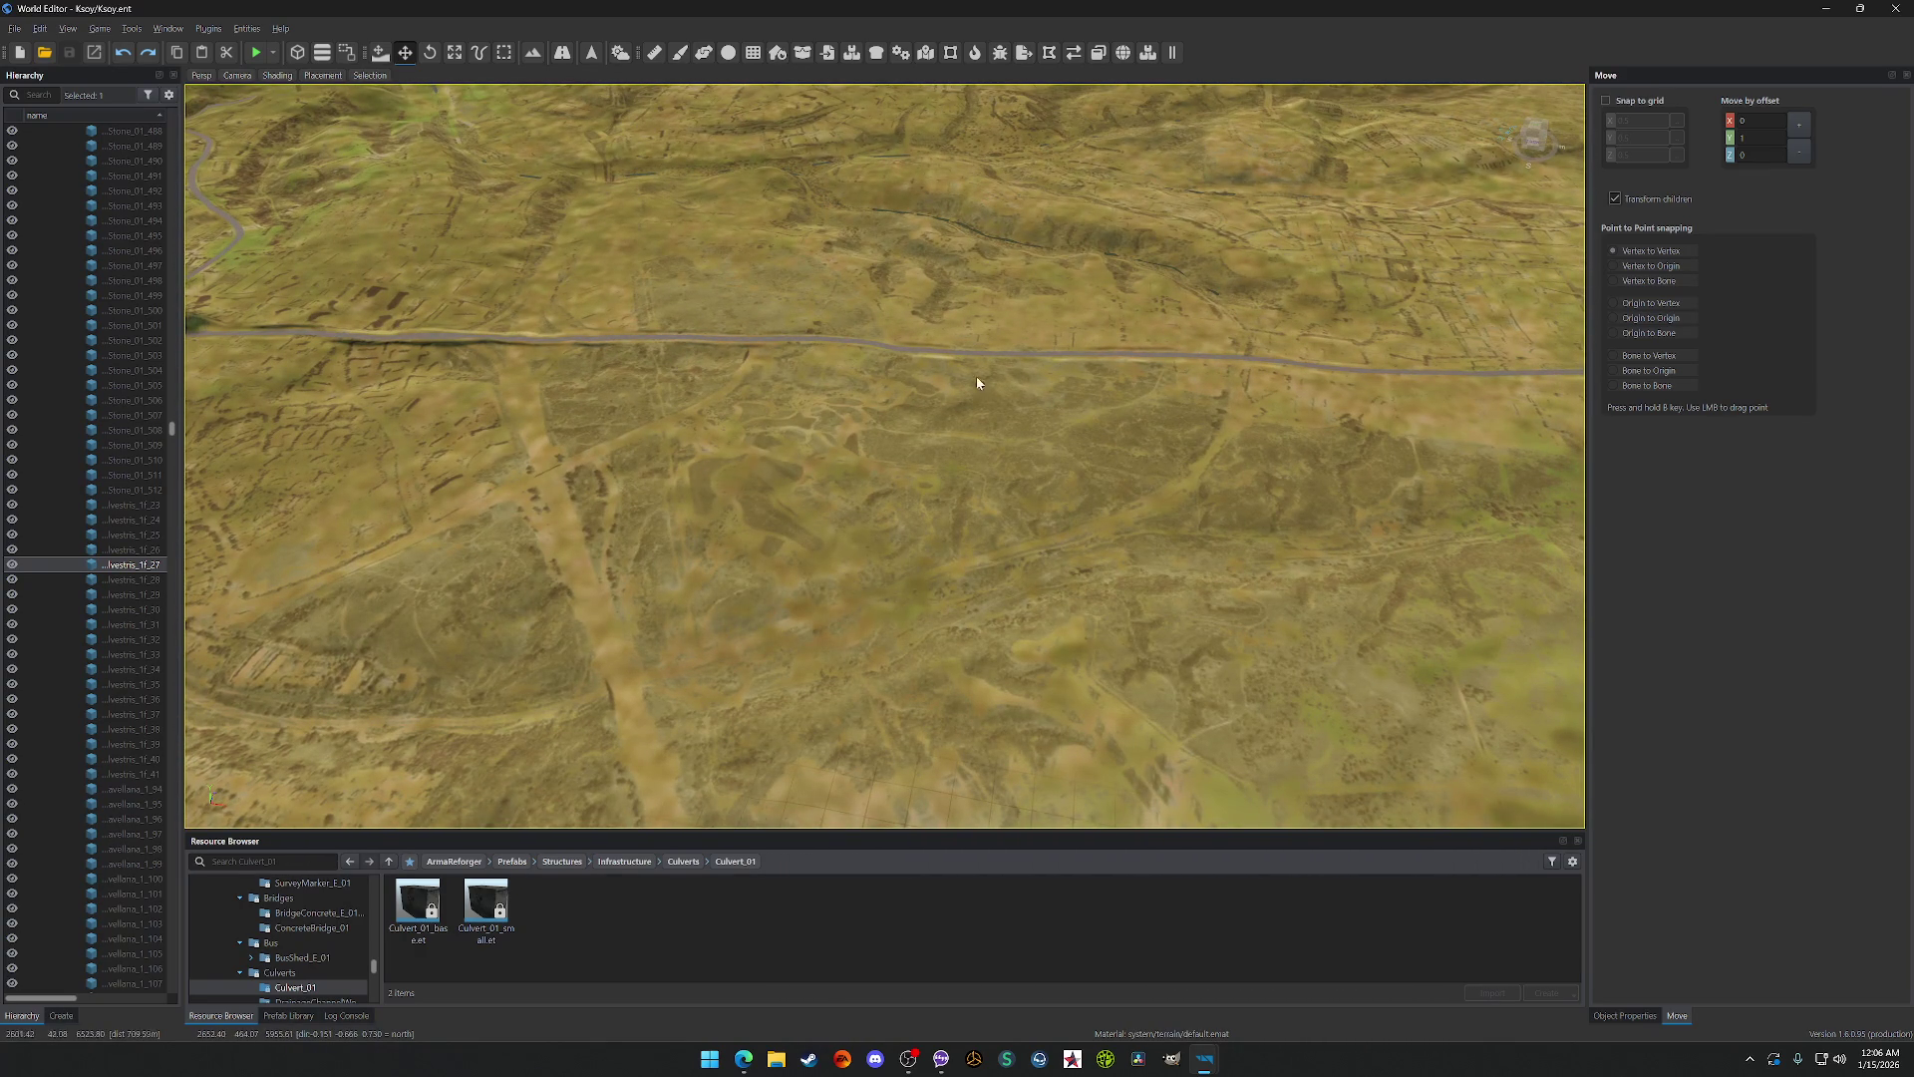
{"action": "key", "text": "w"}
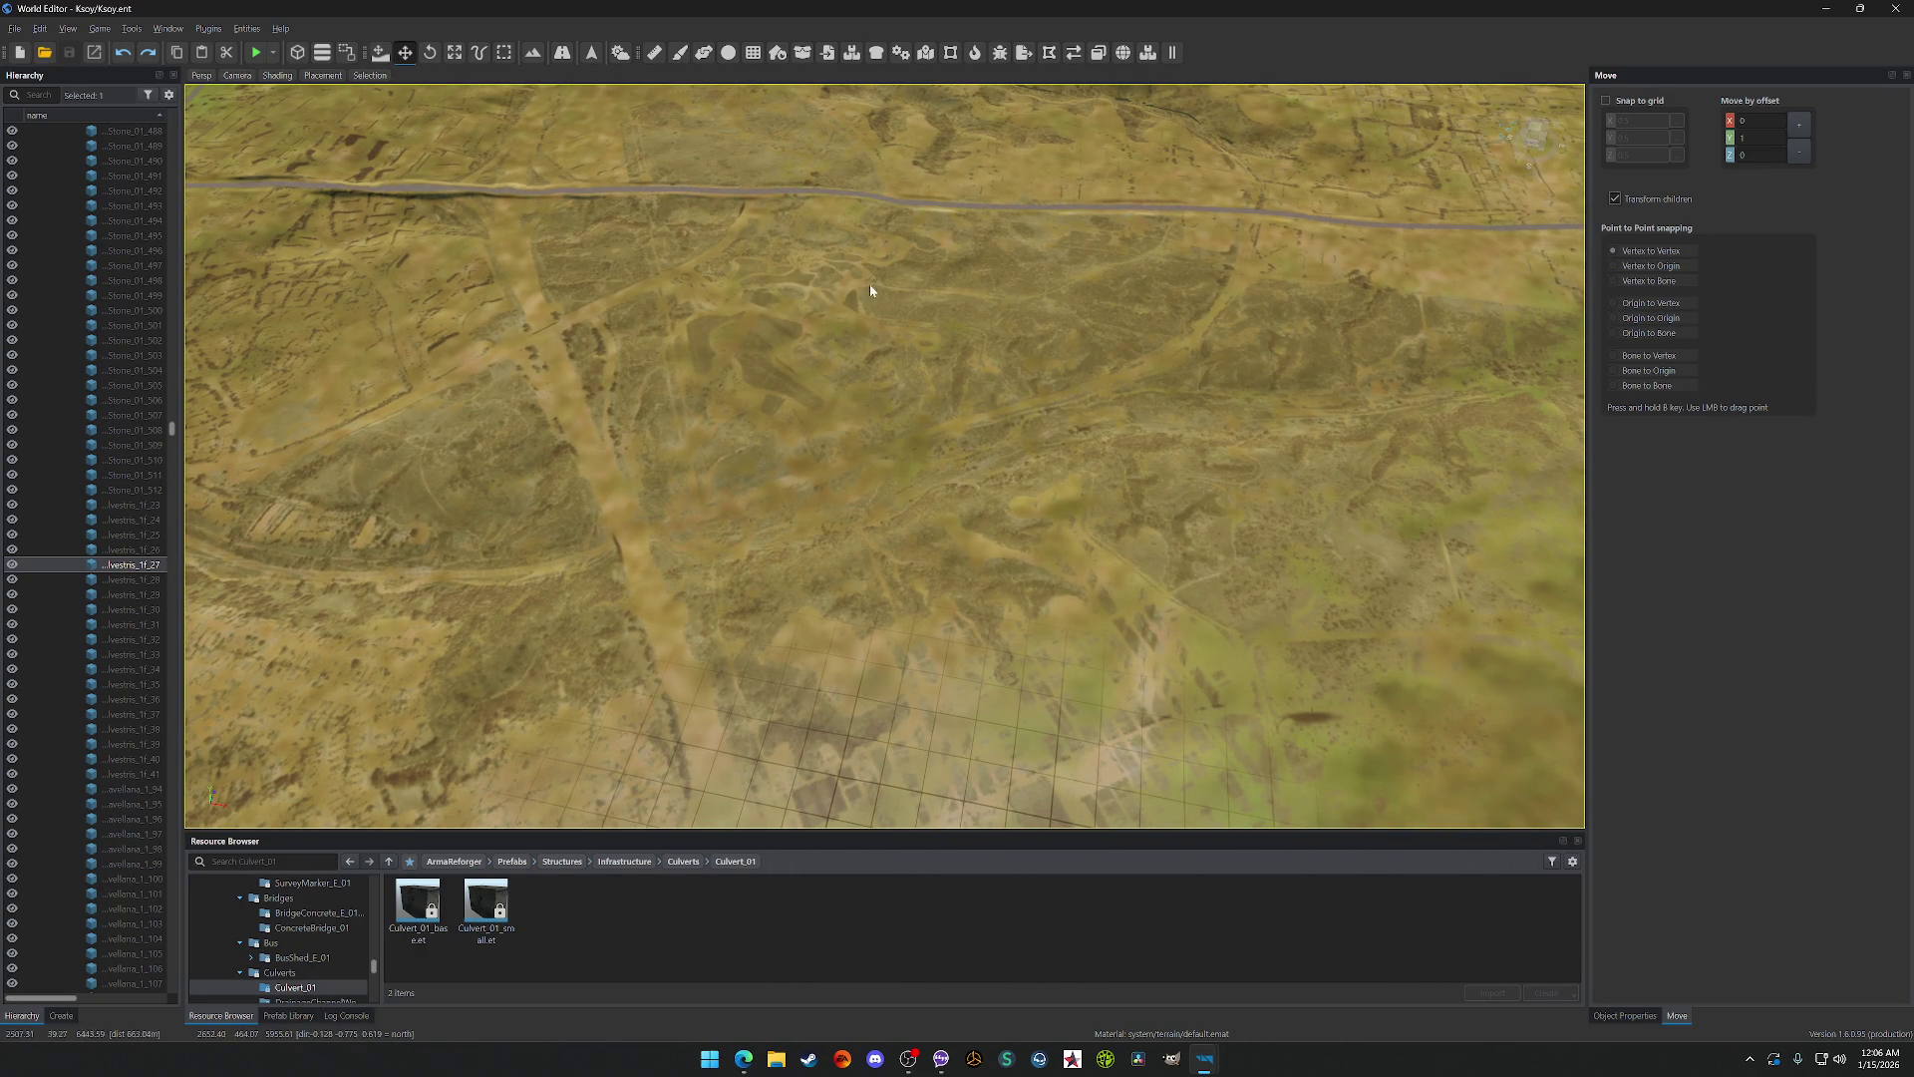
{"action": "key", "text": "w"}
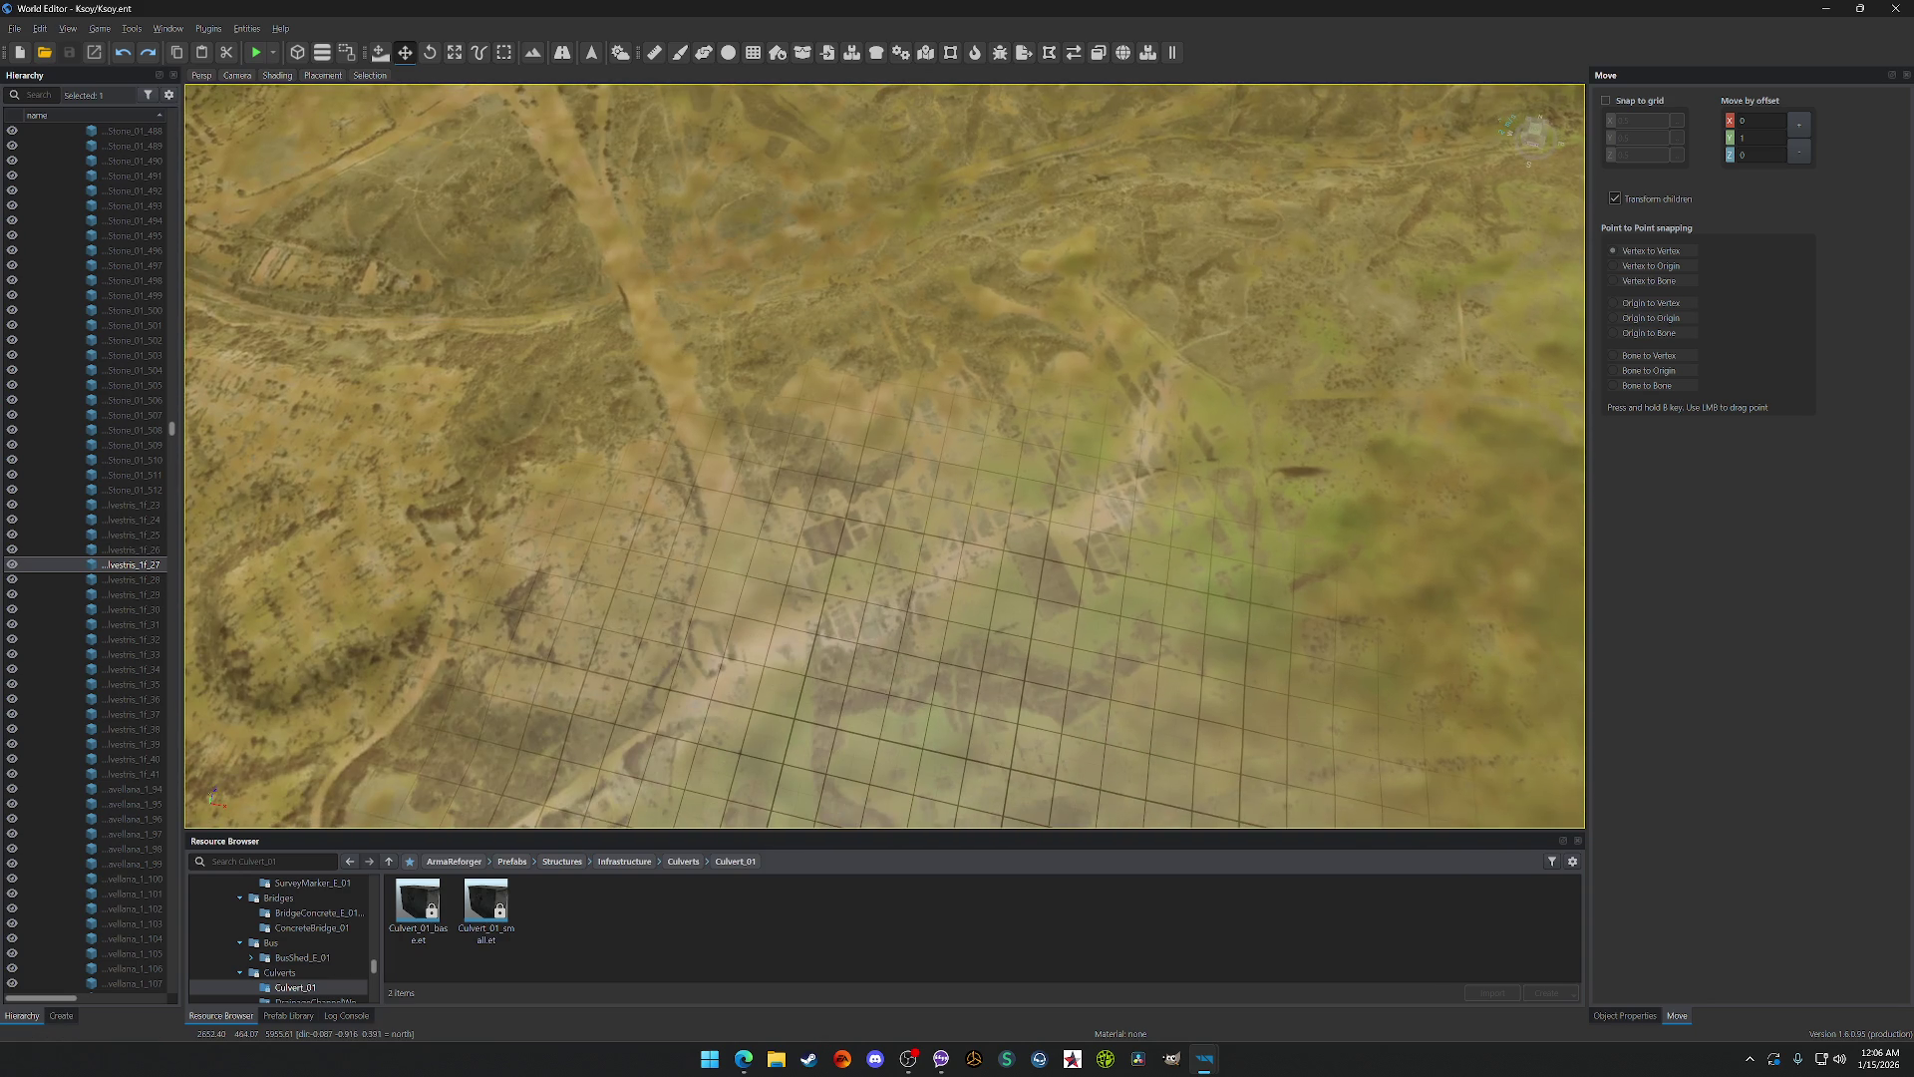
Step: Tilt the view up the road and turn toward Camp Mateo and the horizon
{"action": "left_click_drag", "start_coordinate": [867, 539], "coordinate": [877, 477]}
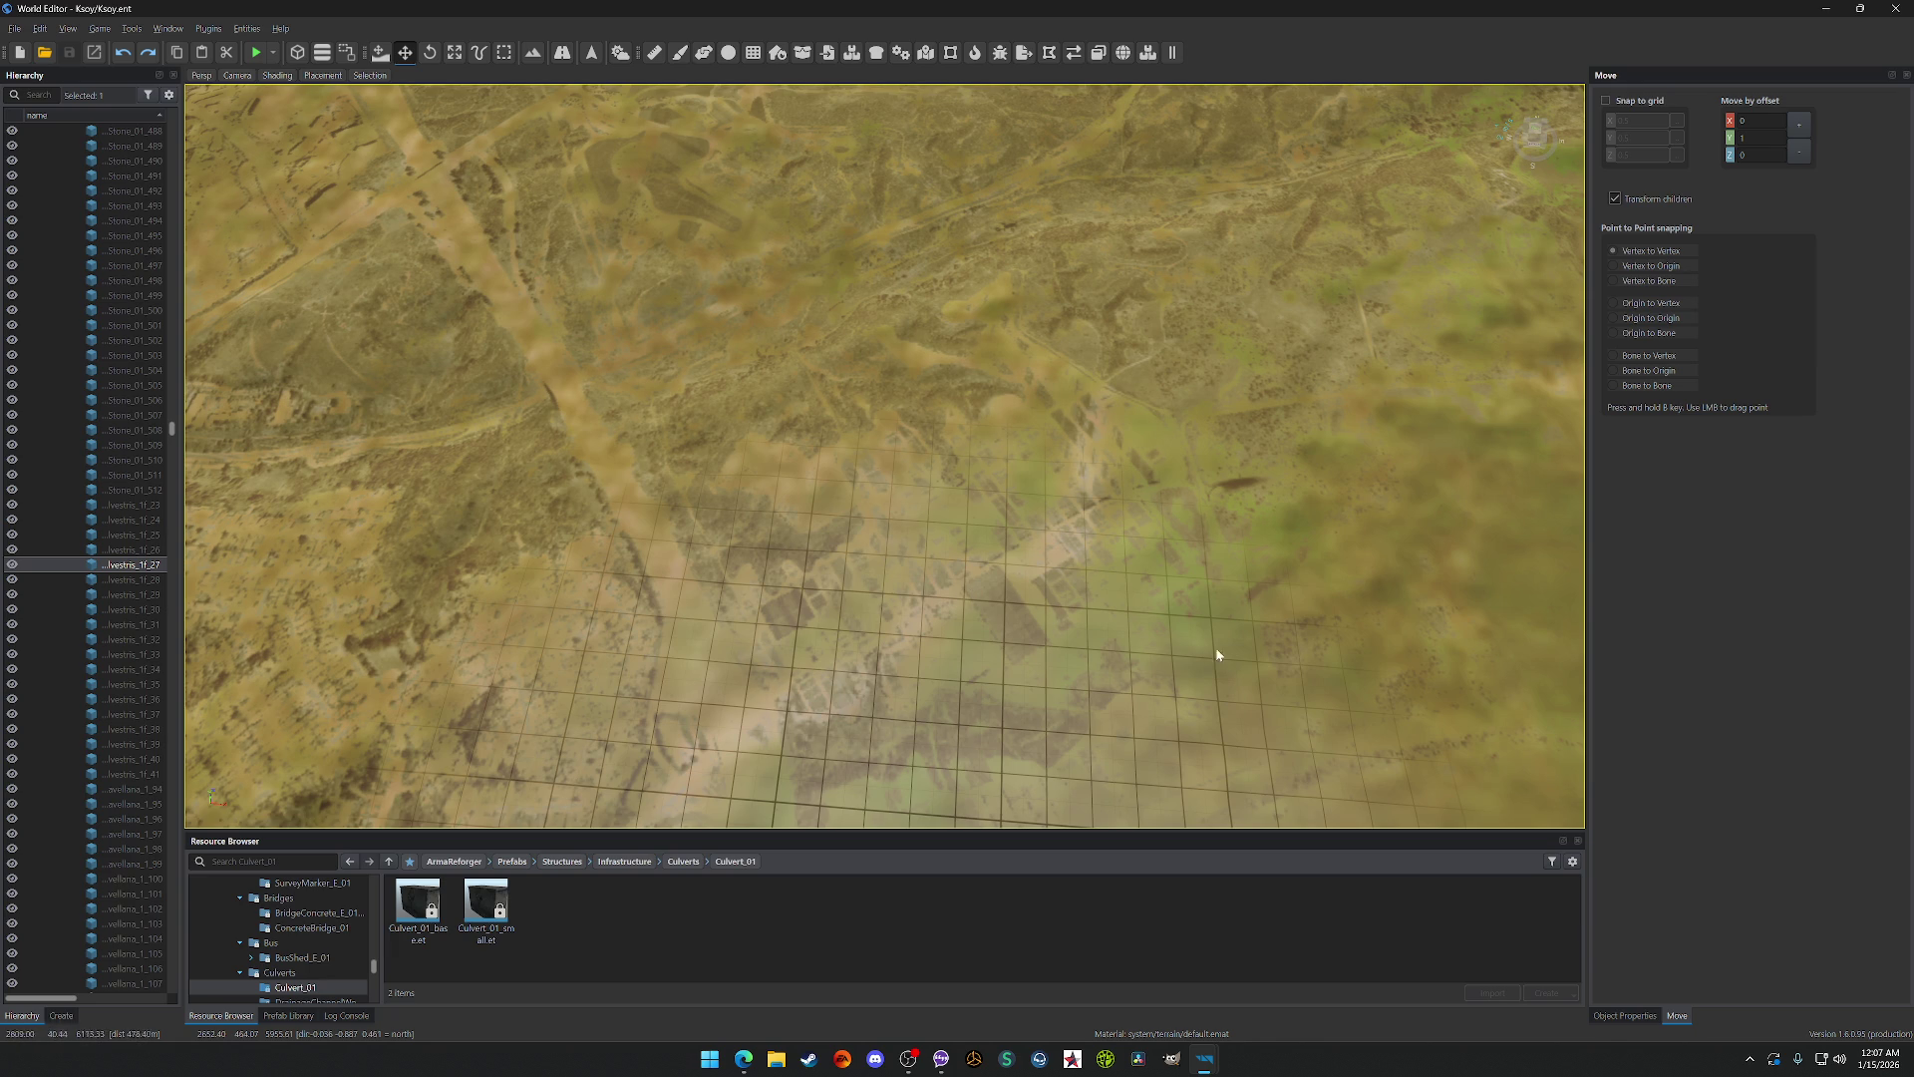
{"action": "scroll", "coordinate": [990, 574], "scroll_direction": "down", "scroll_amount": 3}
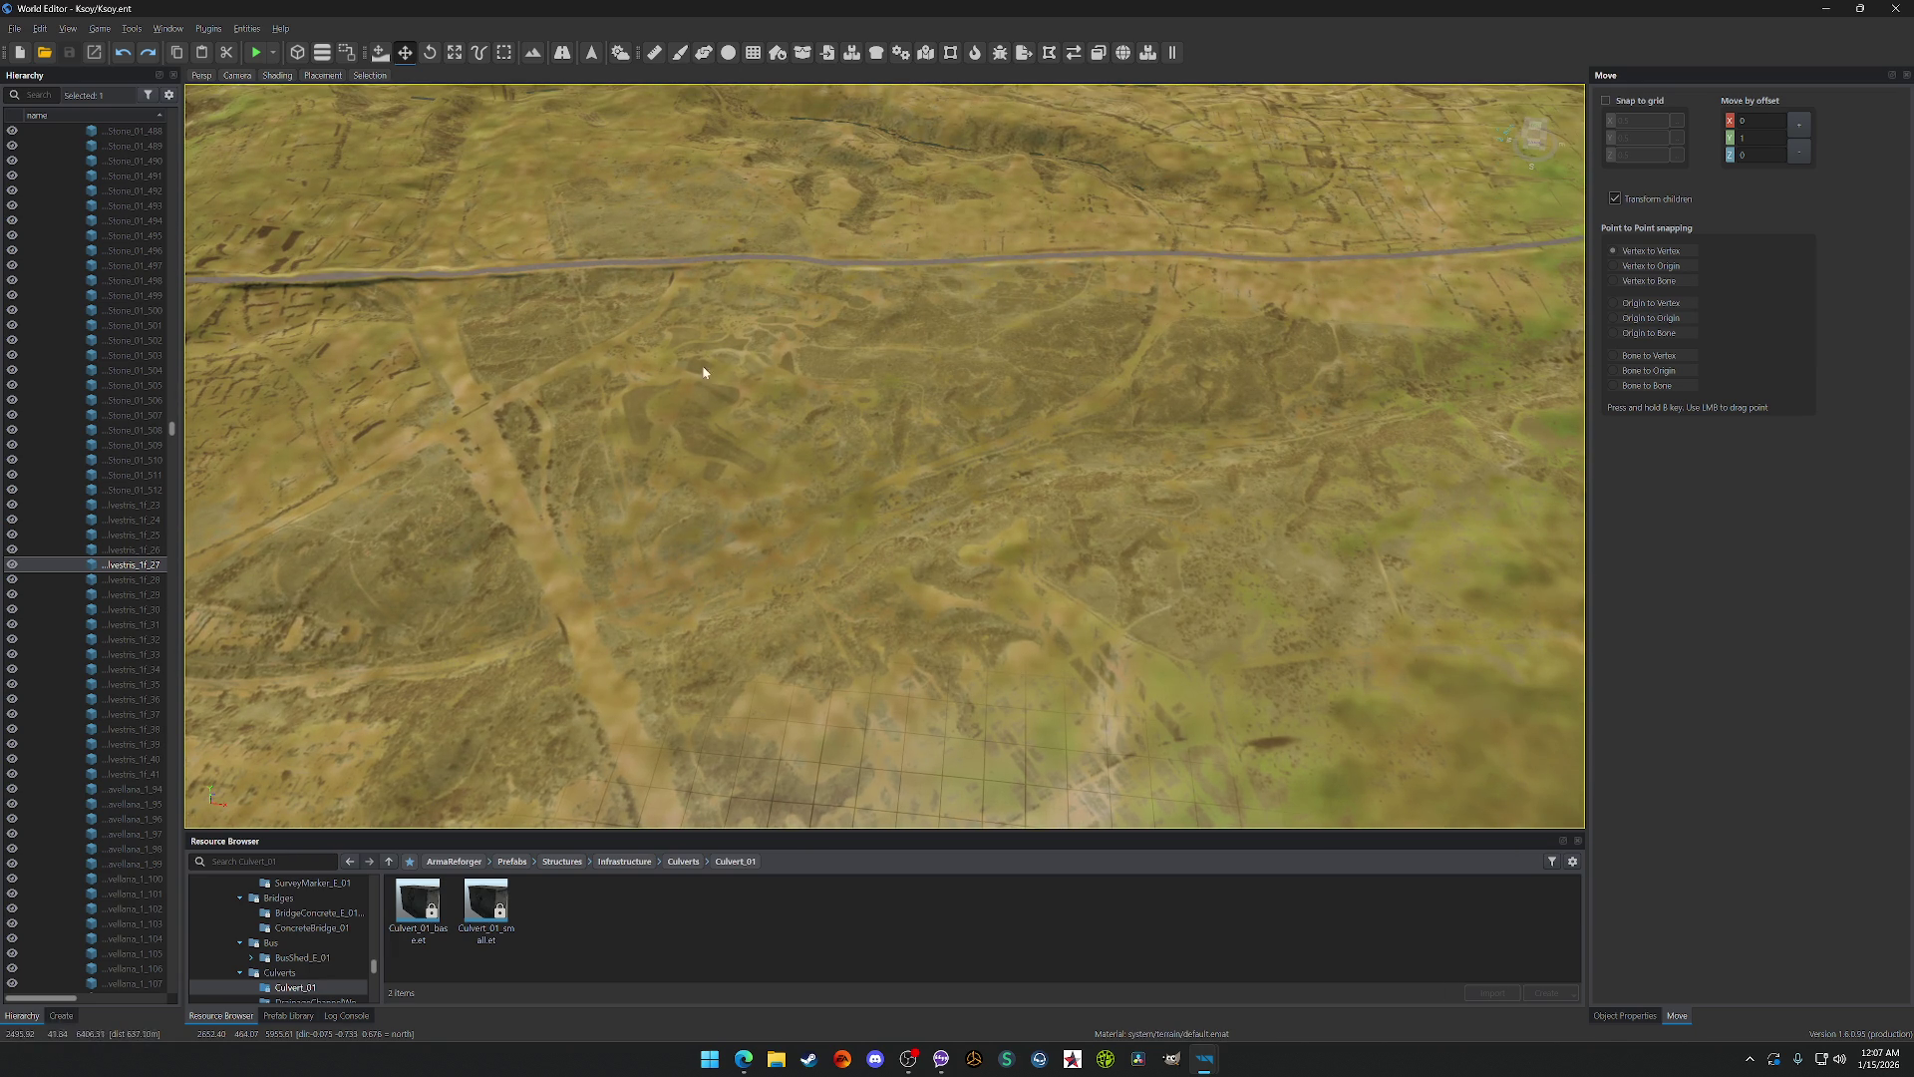
{"action": "mouse_move", "coordinate": [927, 354]}
{"action": "left_mouse_down"}
{"action": "mouse_move", "coordinate": [926, 264]}
{"action": "mouse_move", "coordinate": [828, 284]}
{"action": "mouse_move", "coordinate": [881, 638]}
{"action": "mouse_move", "coordinate": [804, 193]}
{"action": "left_mouse_up"}
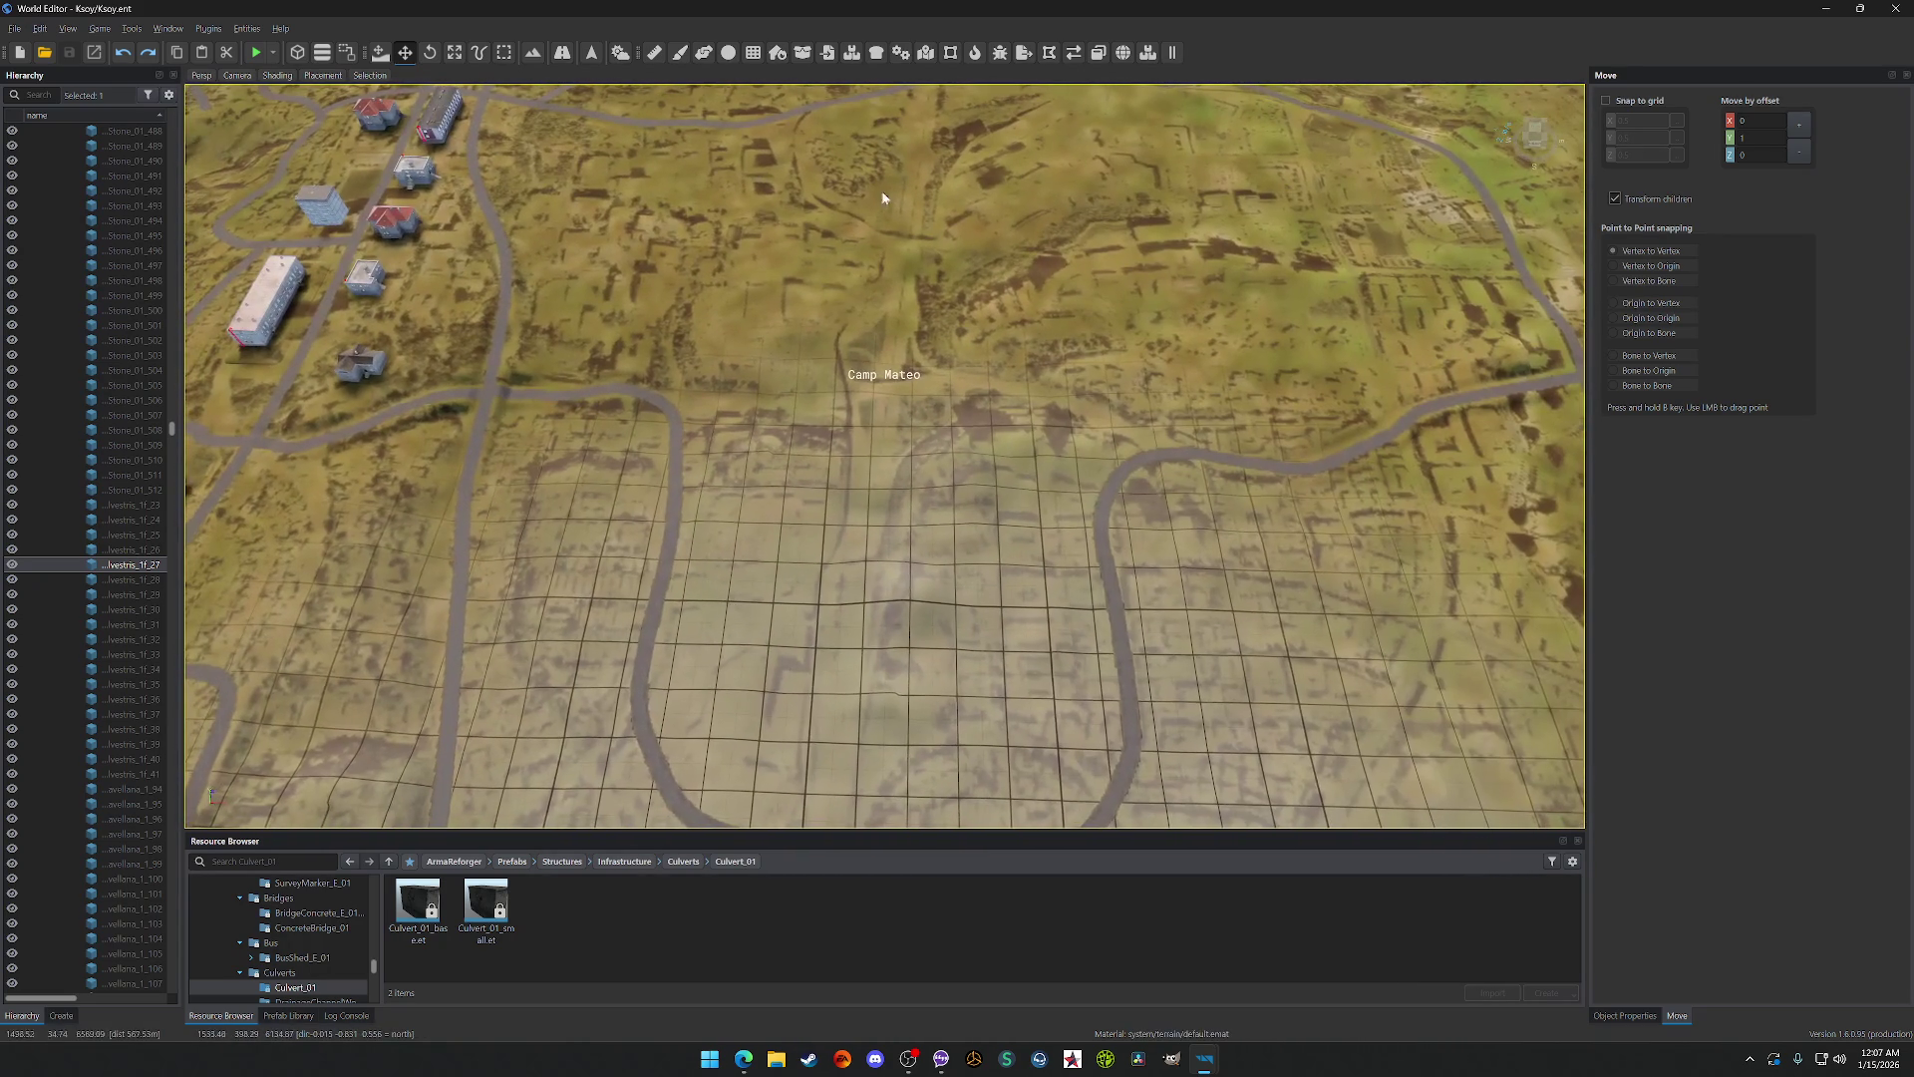
Step: Swing past Camp Mateo and drop to street level beside the town's playground and houses
{"action": "right_click", "coordinate": [981, 475]}
{"action": "left_click", "coordinate": [937, 427]}
{"action": "mouse_move", "coordinate": [937, 428]}
{"action": "left_mouse_down"}
{"action": "mouse_move", "coordinate": [857, 449]}
{"action": "mouse_move", "coordinate": [982, 399]}
{"action": "mouse_move", "coordinate": [863, 384]}
{"action": "left_mouse_up"}
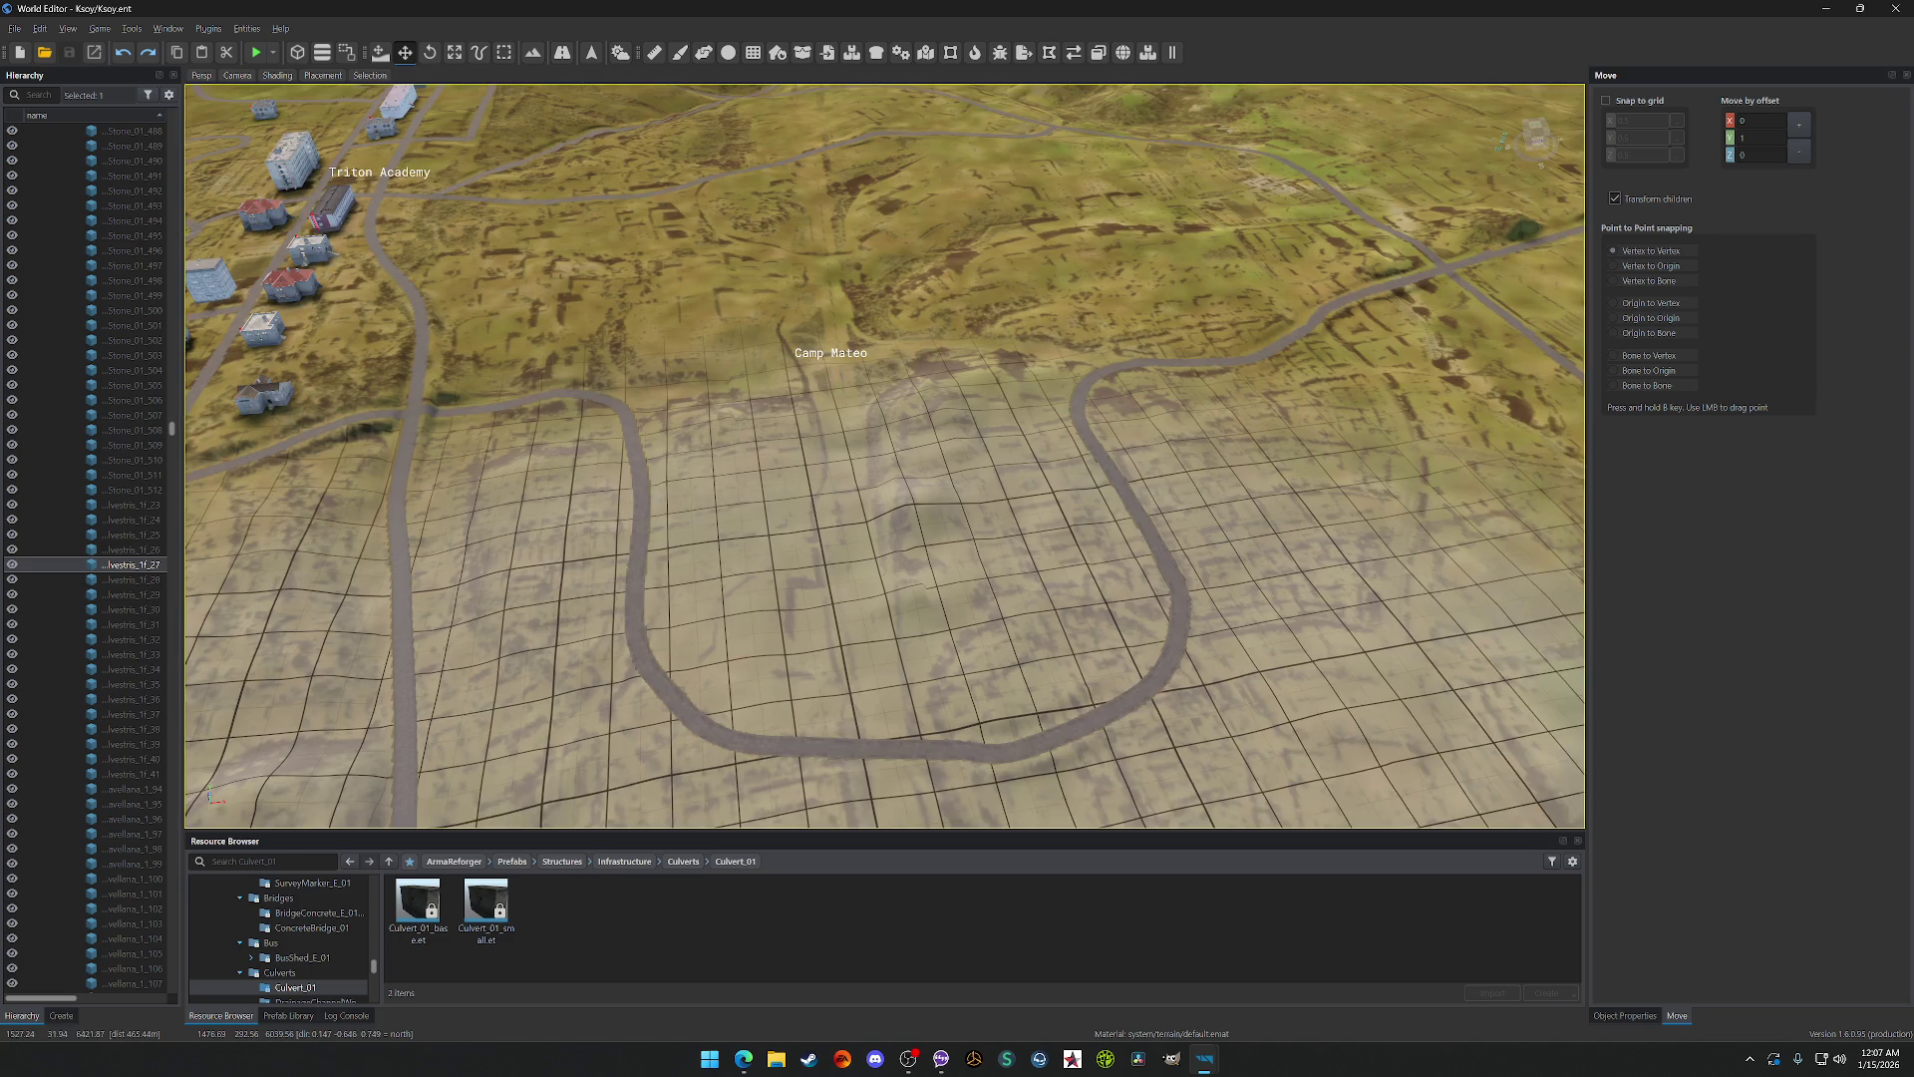
{"action": "scroll", "coordinate": [1125, 588], "scroll_direction": "up", "scroll_amount": 10}
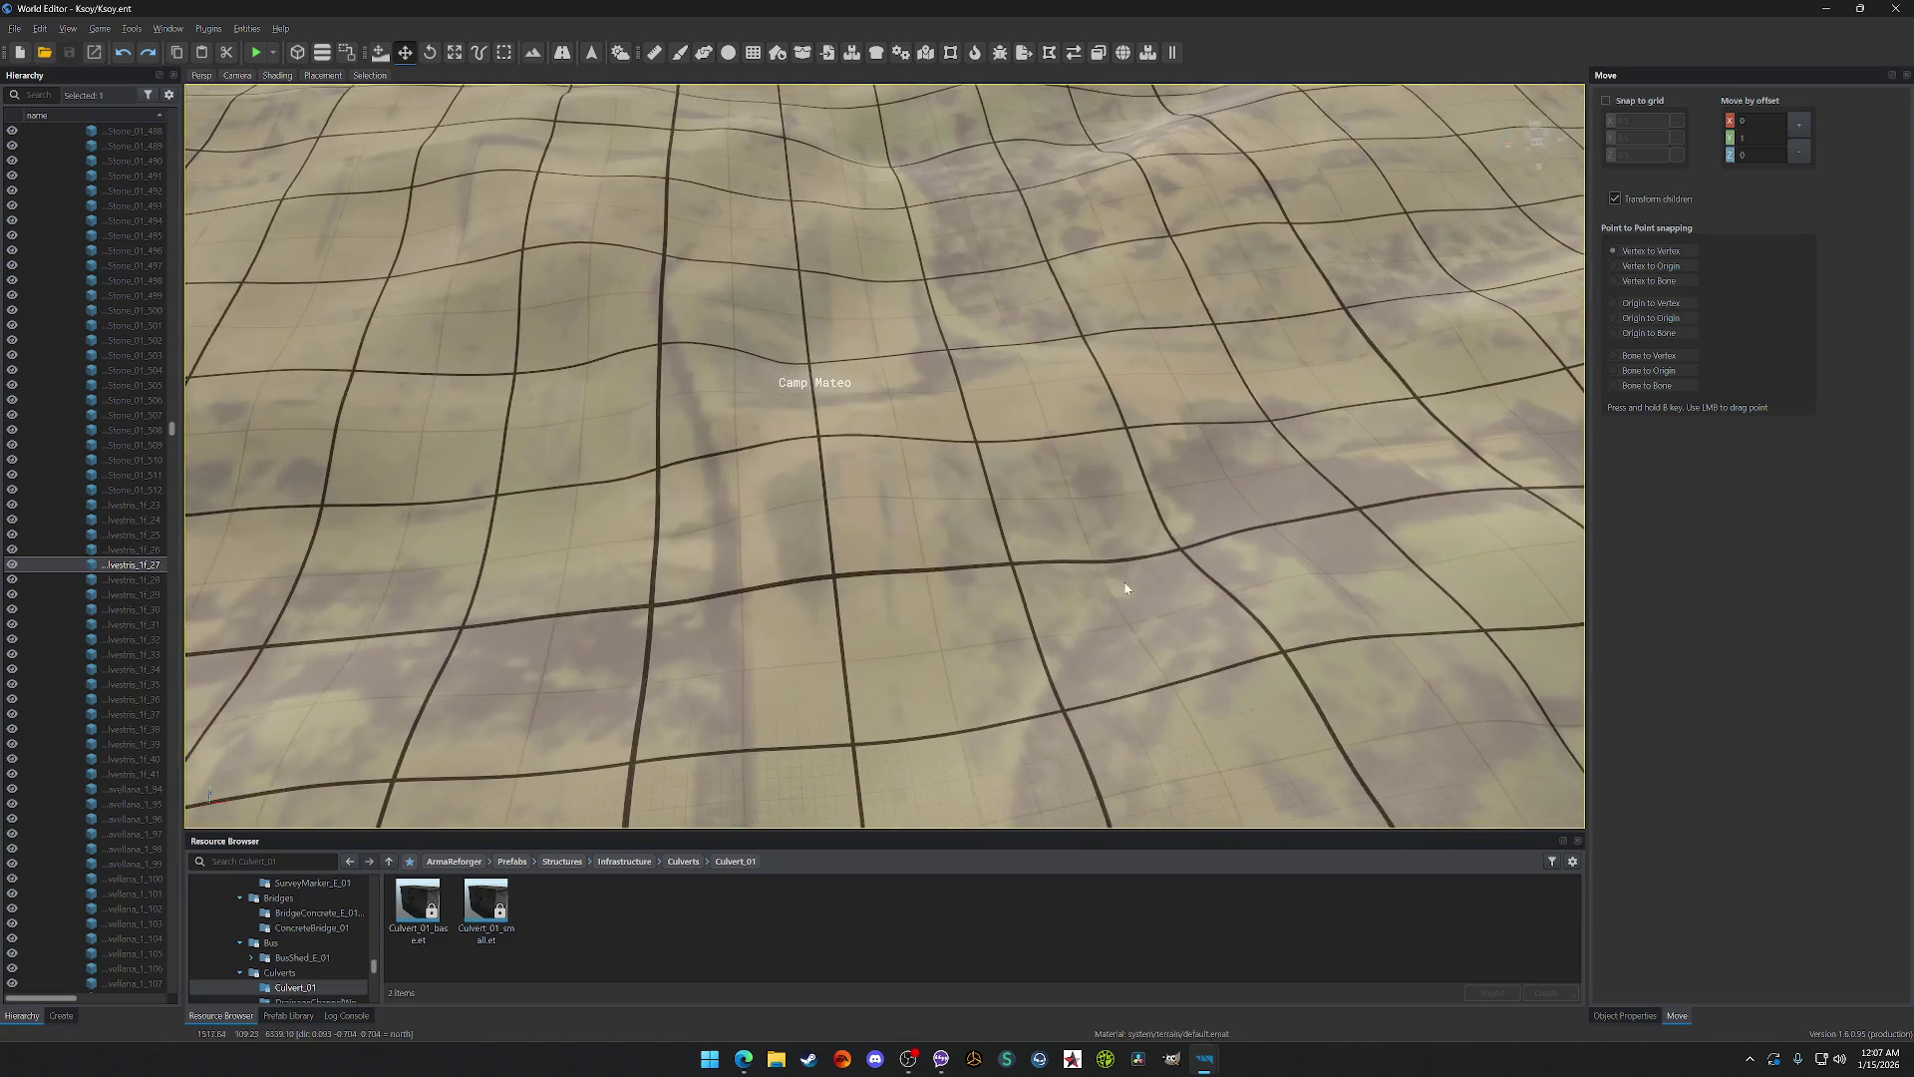
{"action": "mouse_move", "coordinate": [1126, 589]}
{"action": "left_mouse_down"}
{"action": "mouse_move", "coordinate": [1113, 359]}
{"action": "mouse_move", "coordinate": [1116, 478]}
{"action": "left_mouse_up"}
{"action": "scroll", "coordinate": [1117, 478], "scroll_direction": "down", "scroll_amount": 5}
{"action": "key", "text": "d"}
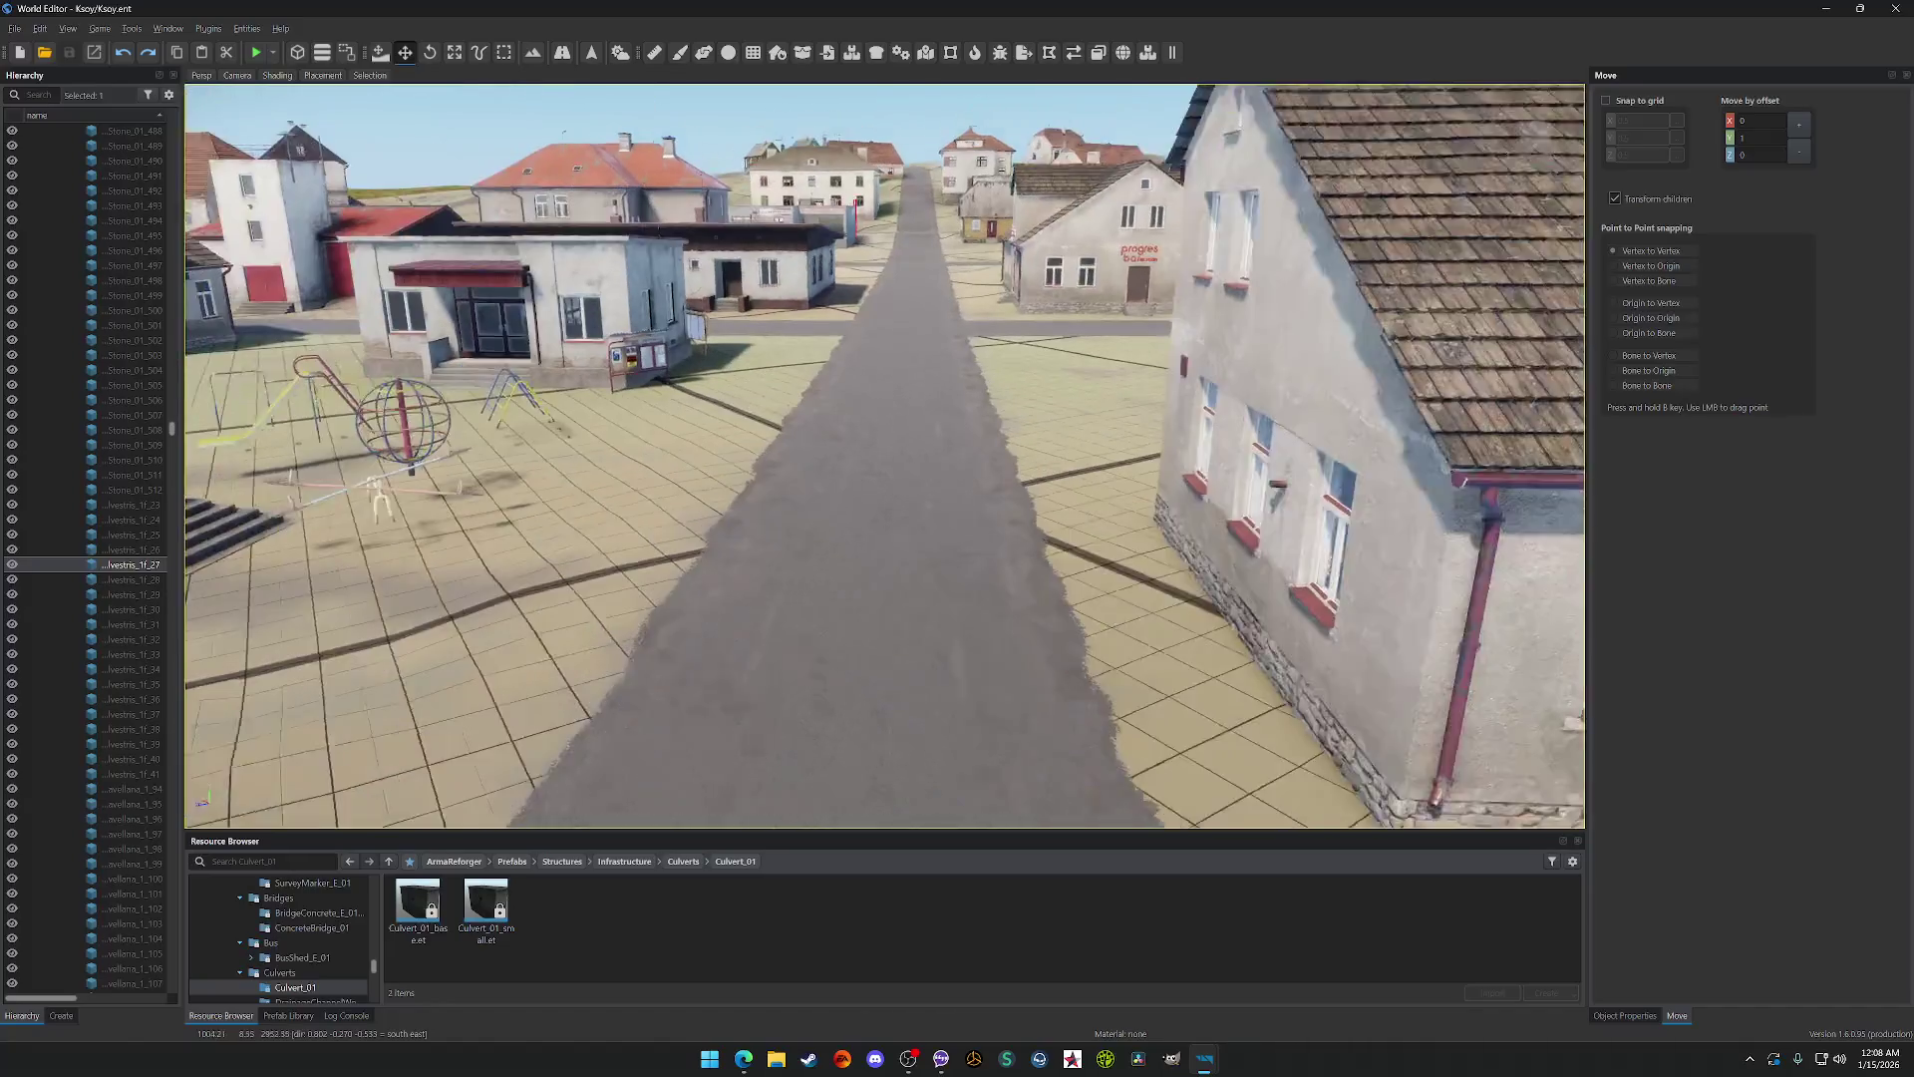
Step: Start game mode and walk down Sunset's street across the square toward the map board
{"action": "left_click", "coordinate": [256, 52]}
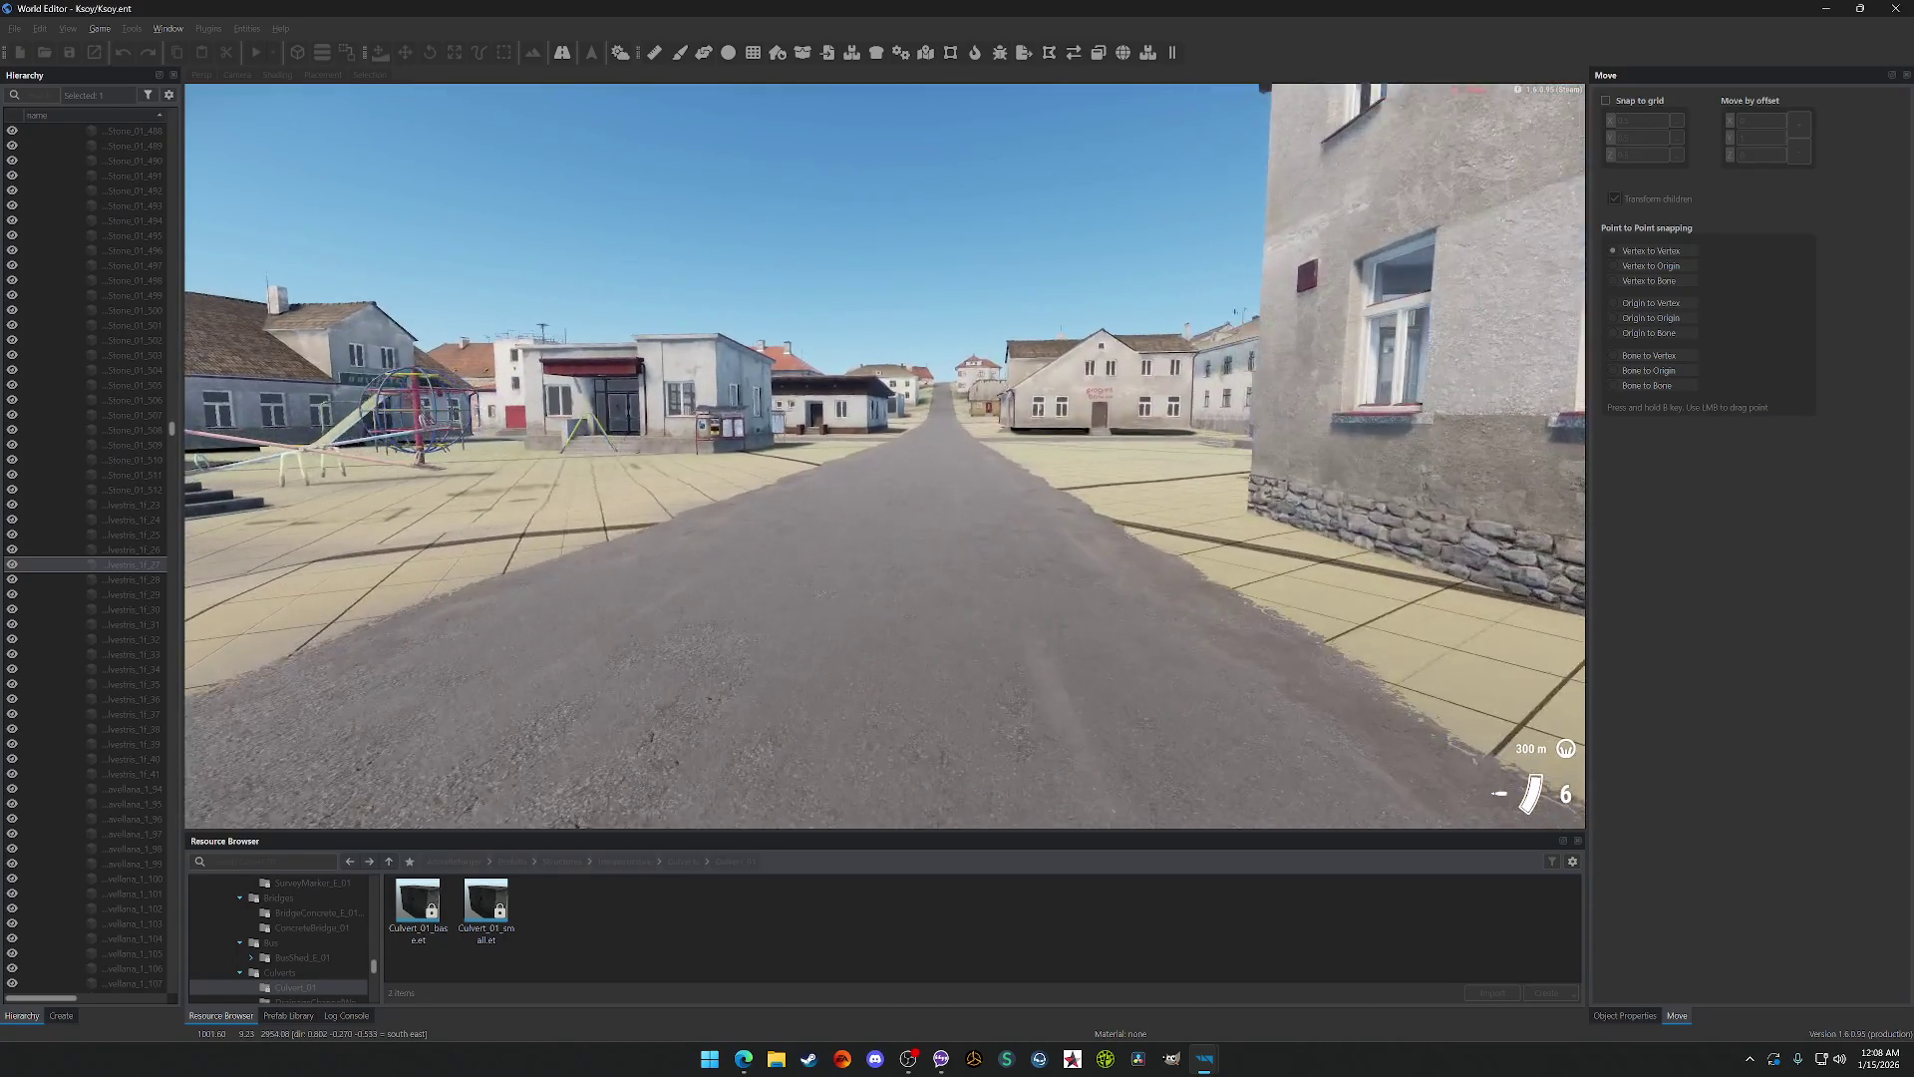
{"action": "key", "text": "w"}
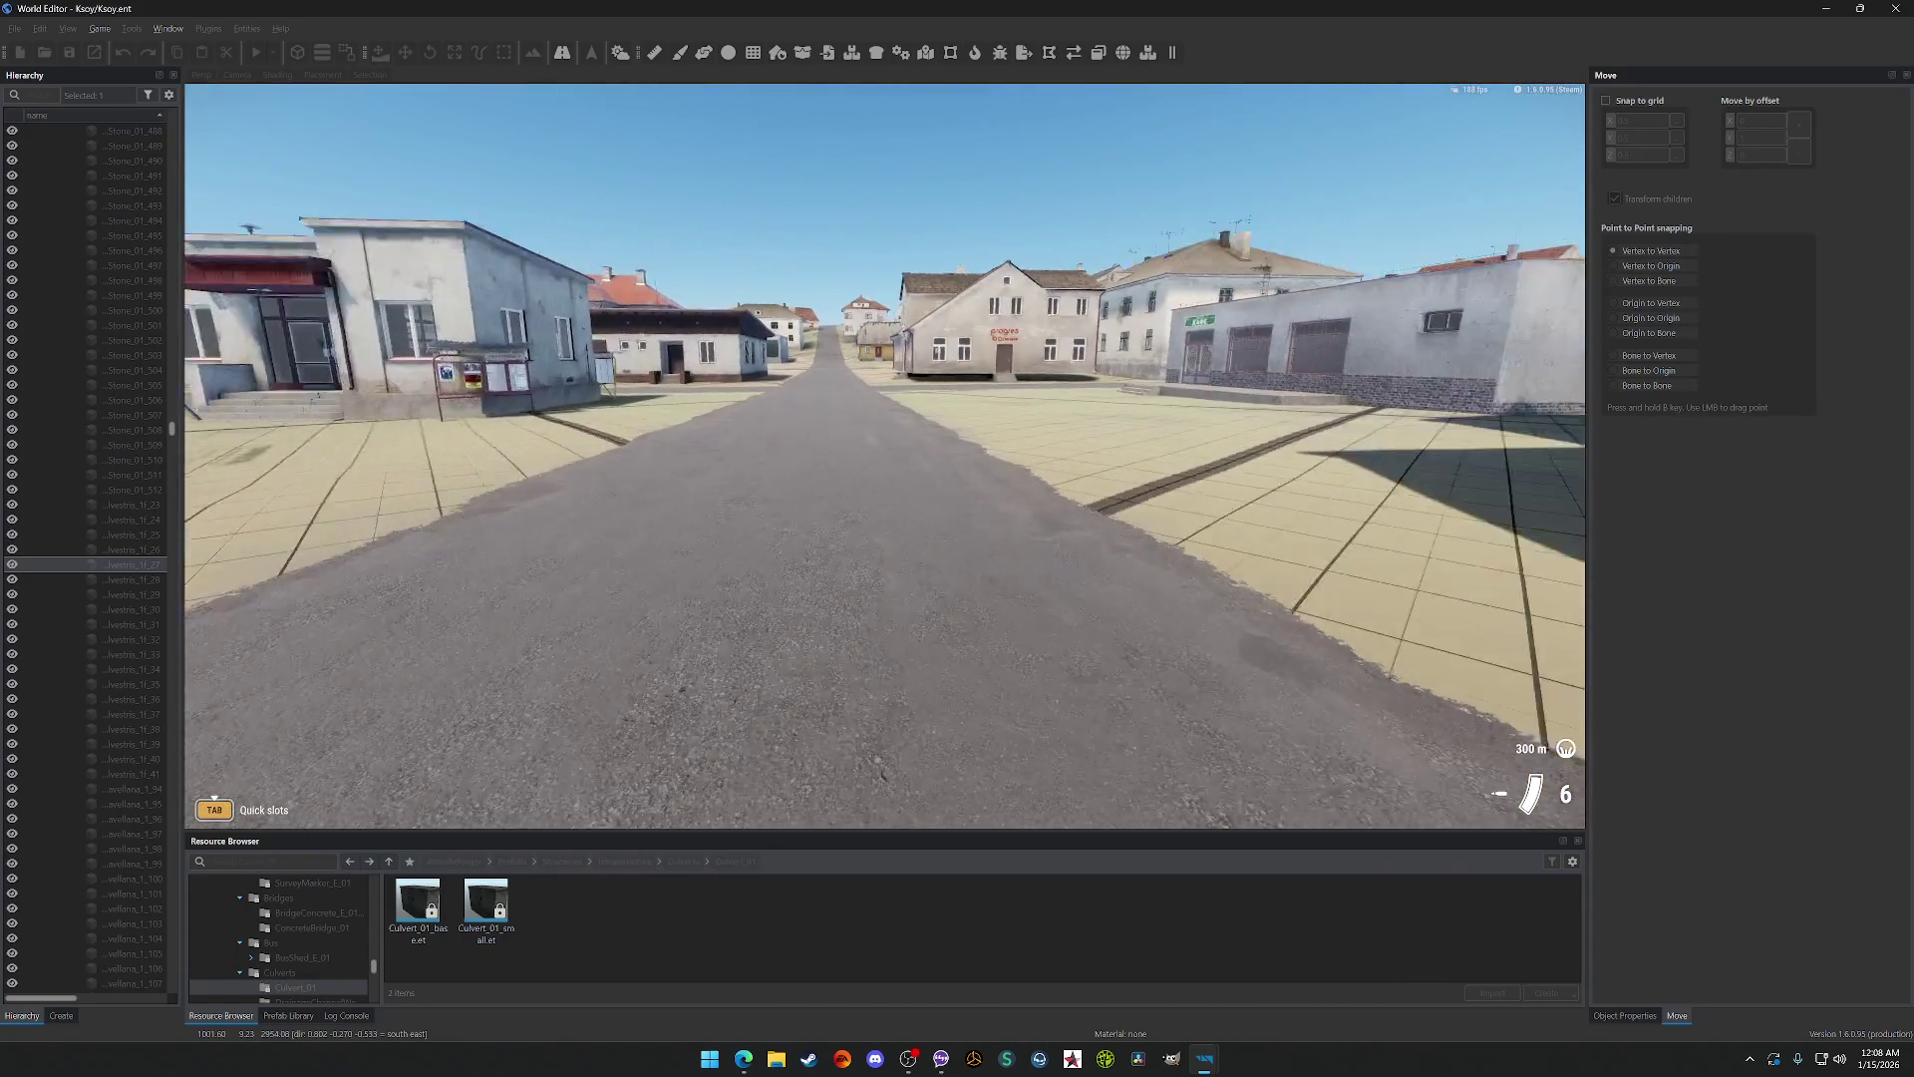
{"action": "key", "text": "w"}
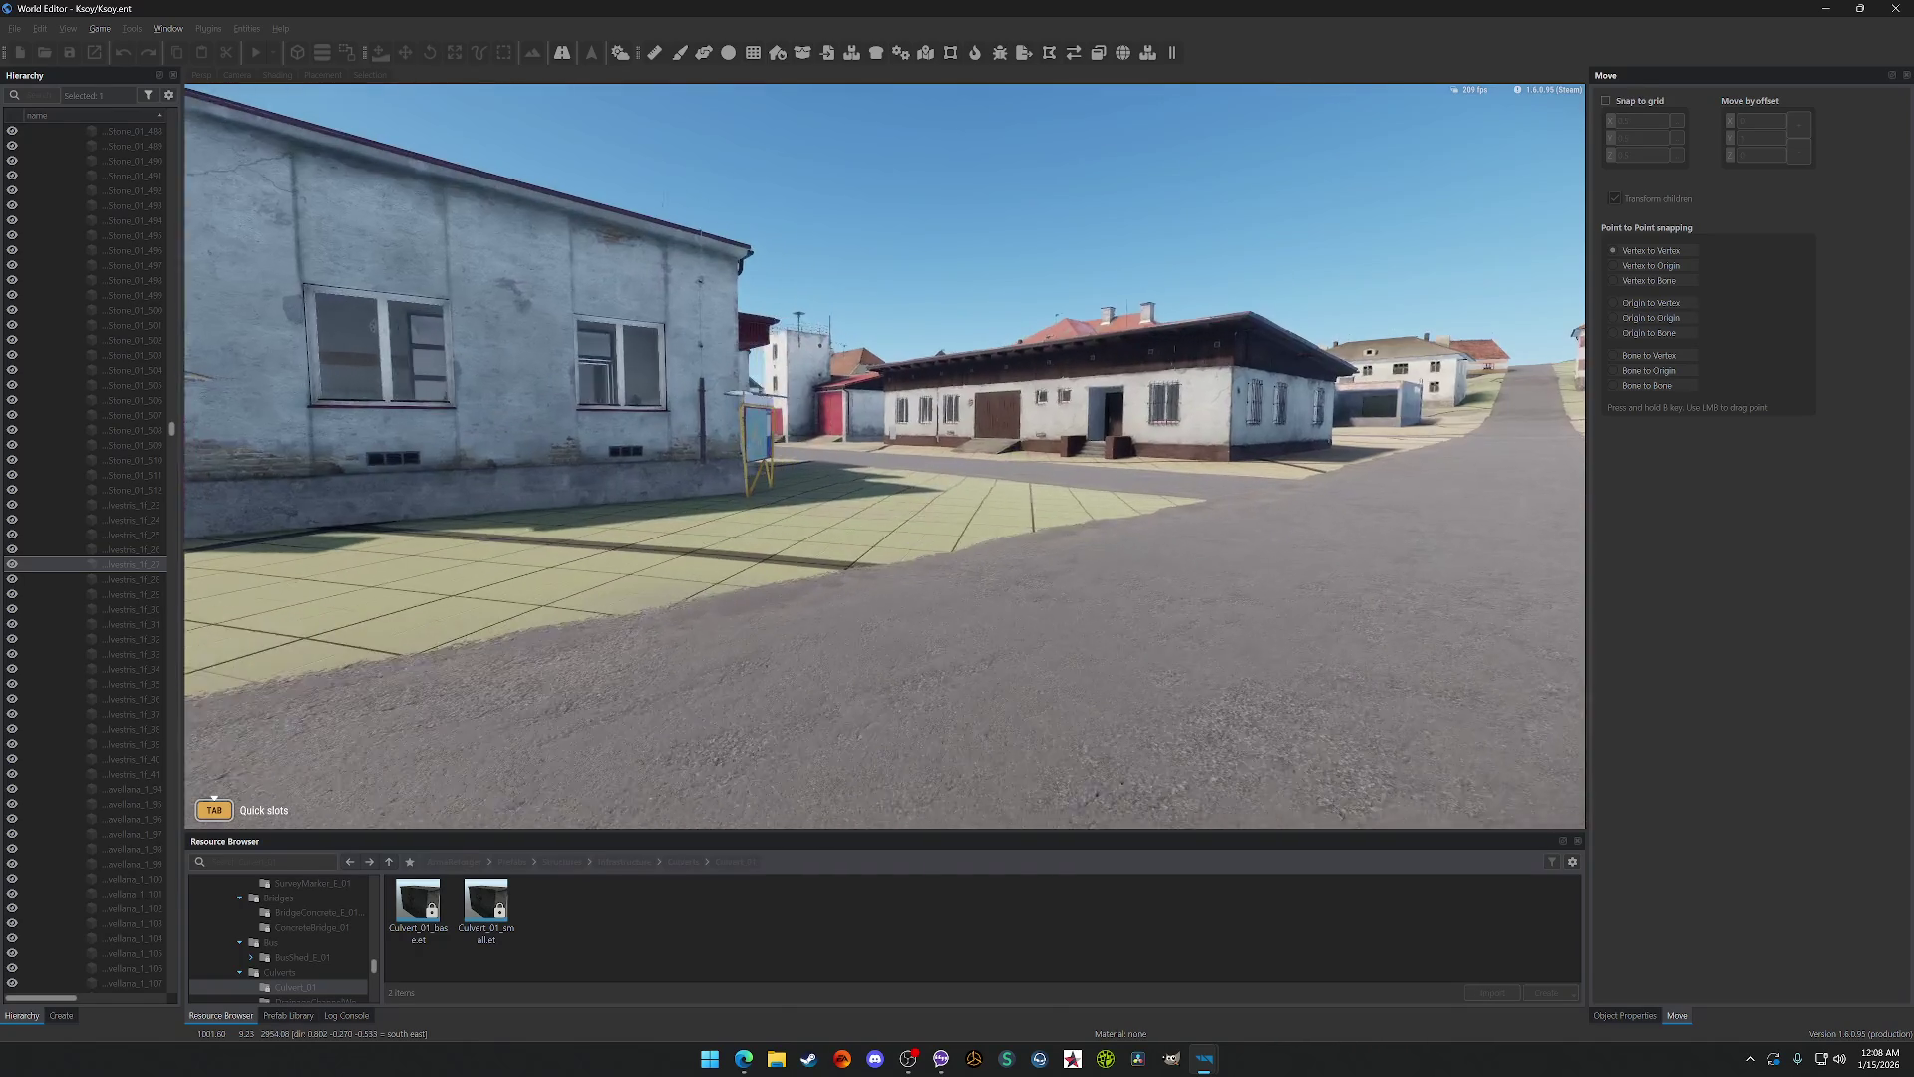
{"action": "key", "text": "w"}
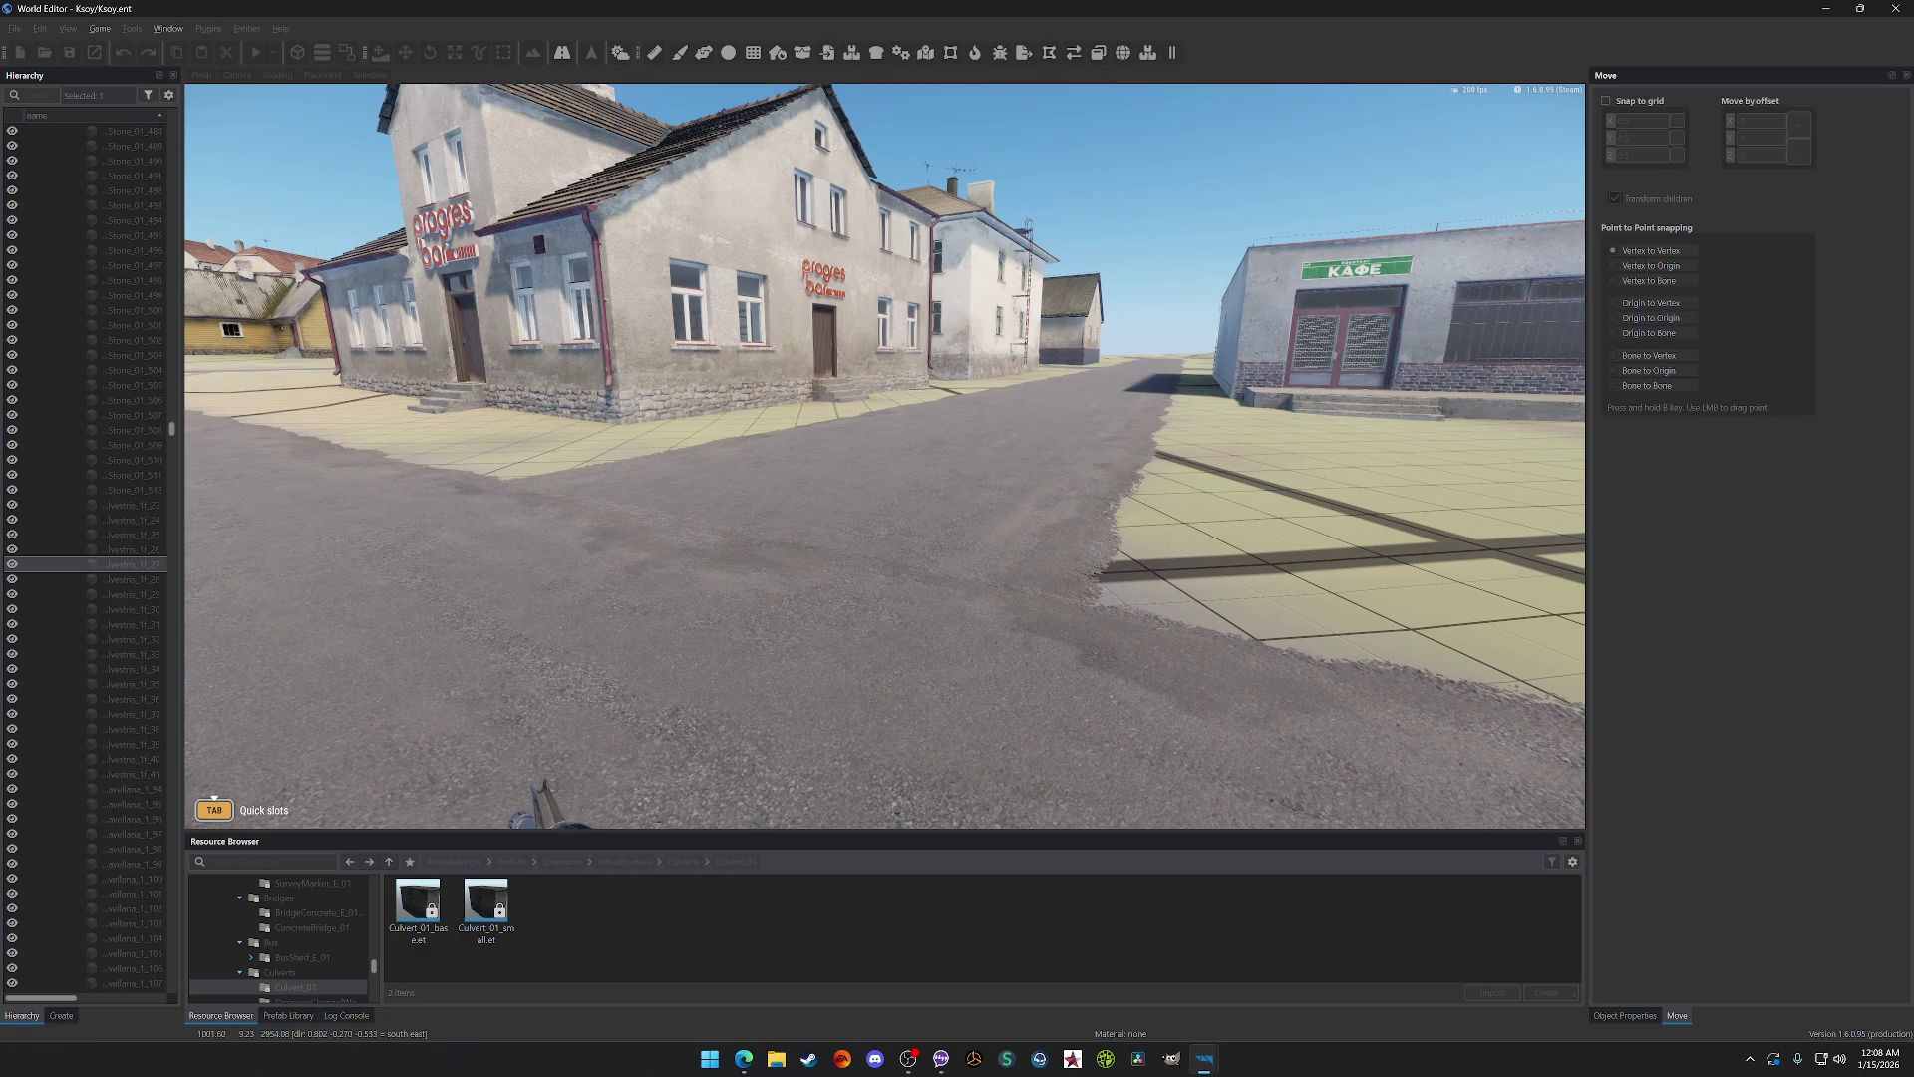
Step: Aim down sights at the white building, approach its corner, then exit back to editing
{"action": "right_click", "coordinate": [885, 456]}
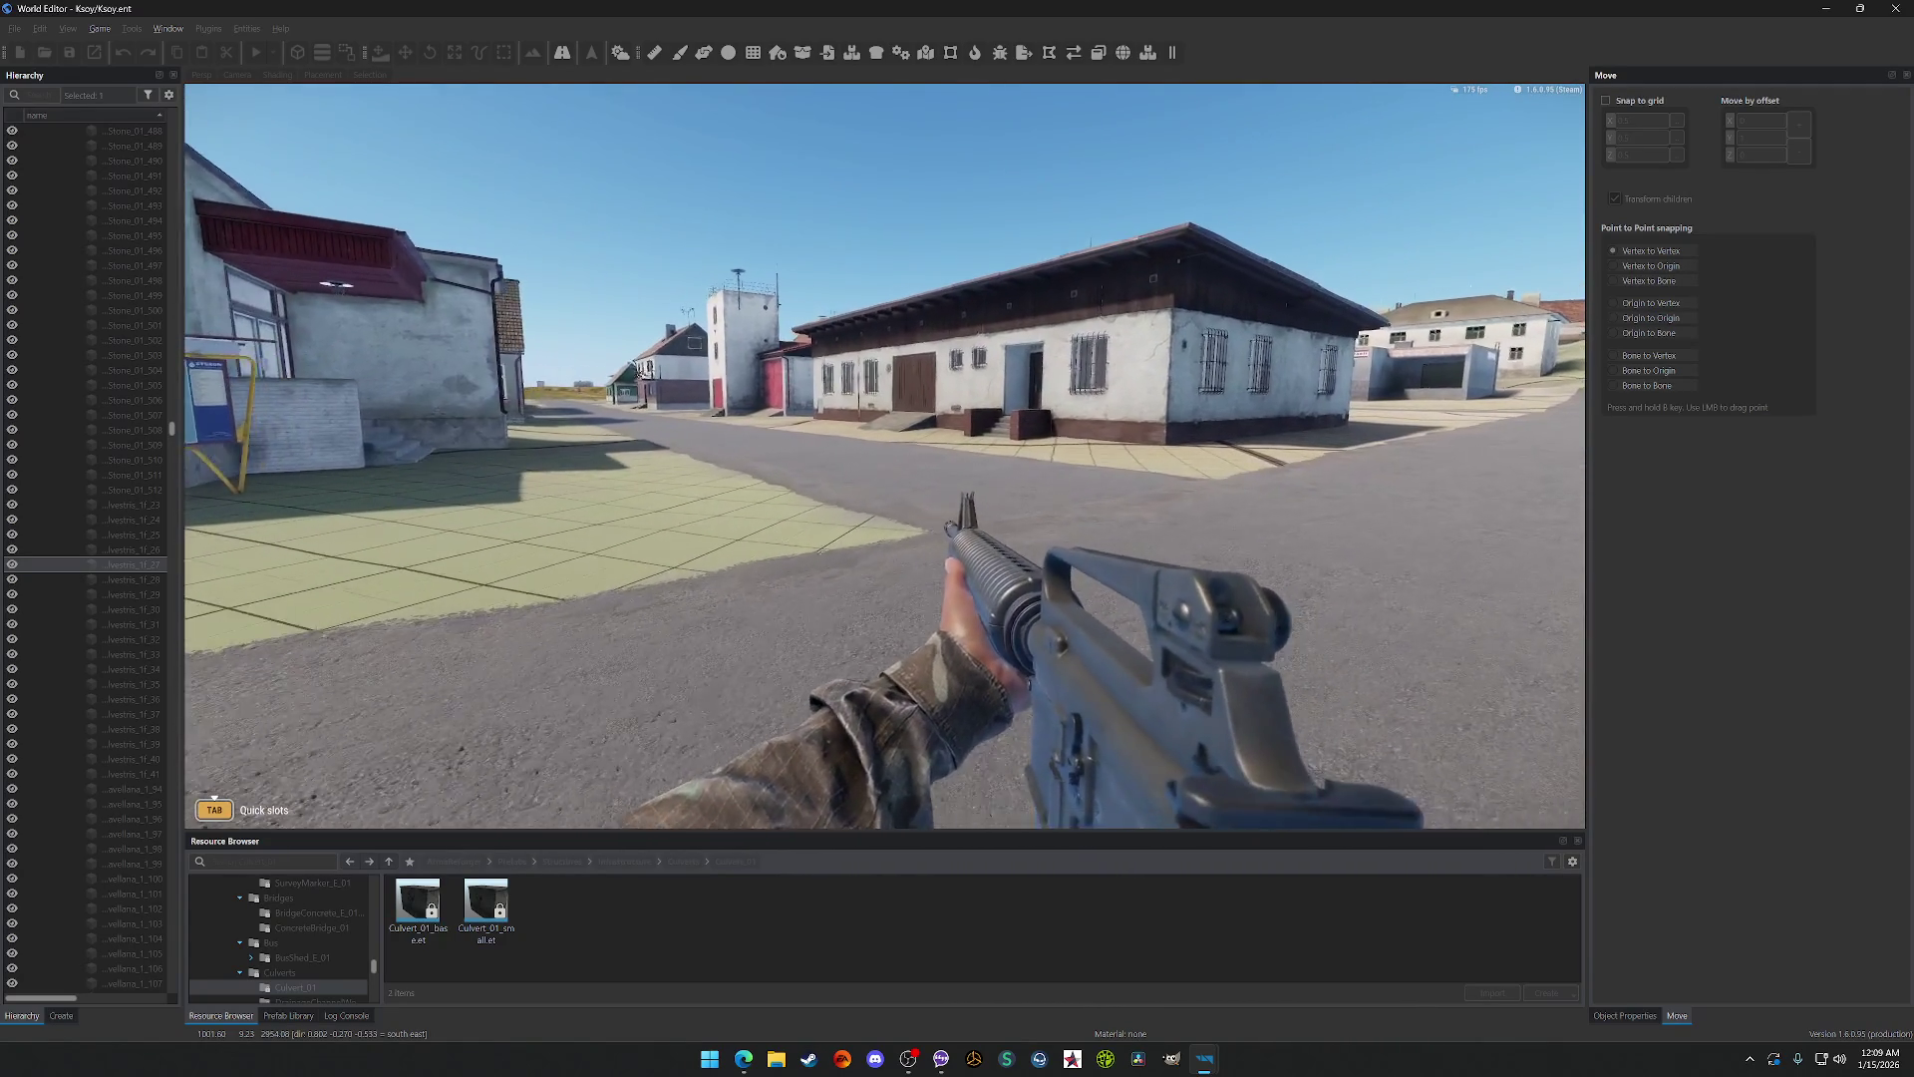
{"action": "key", "text": "w"}
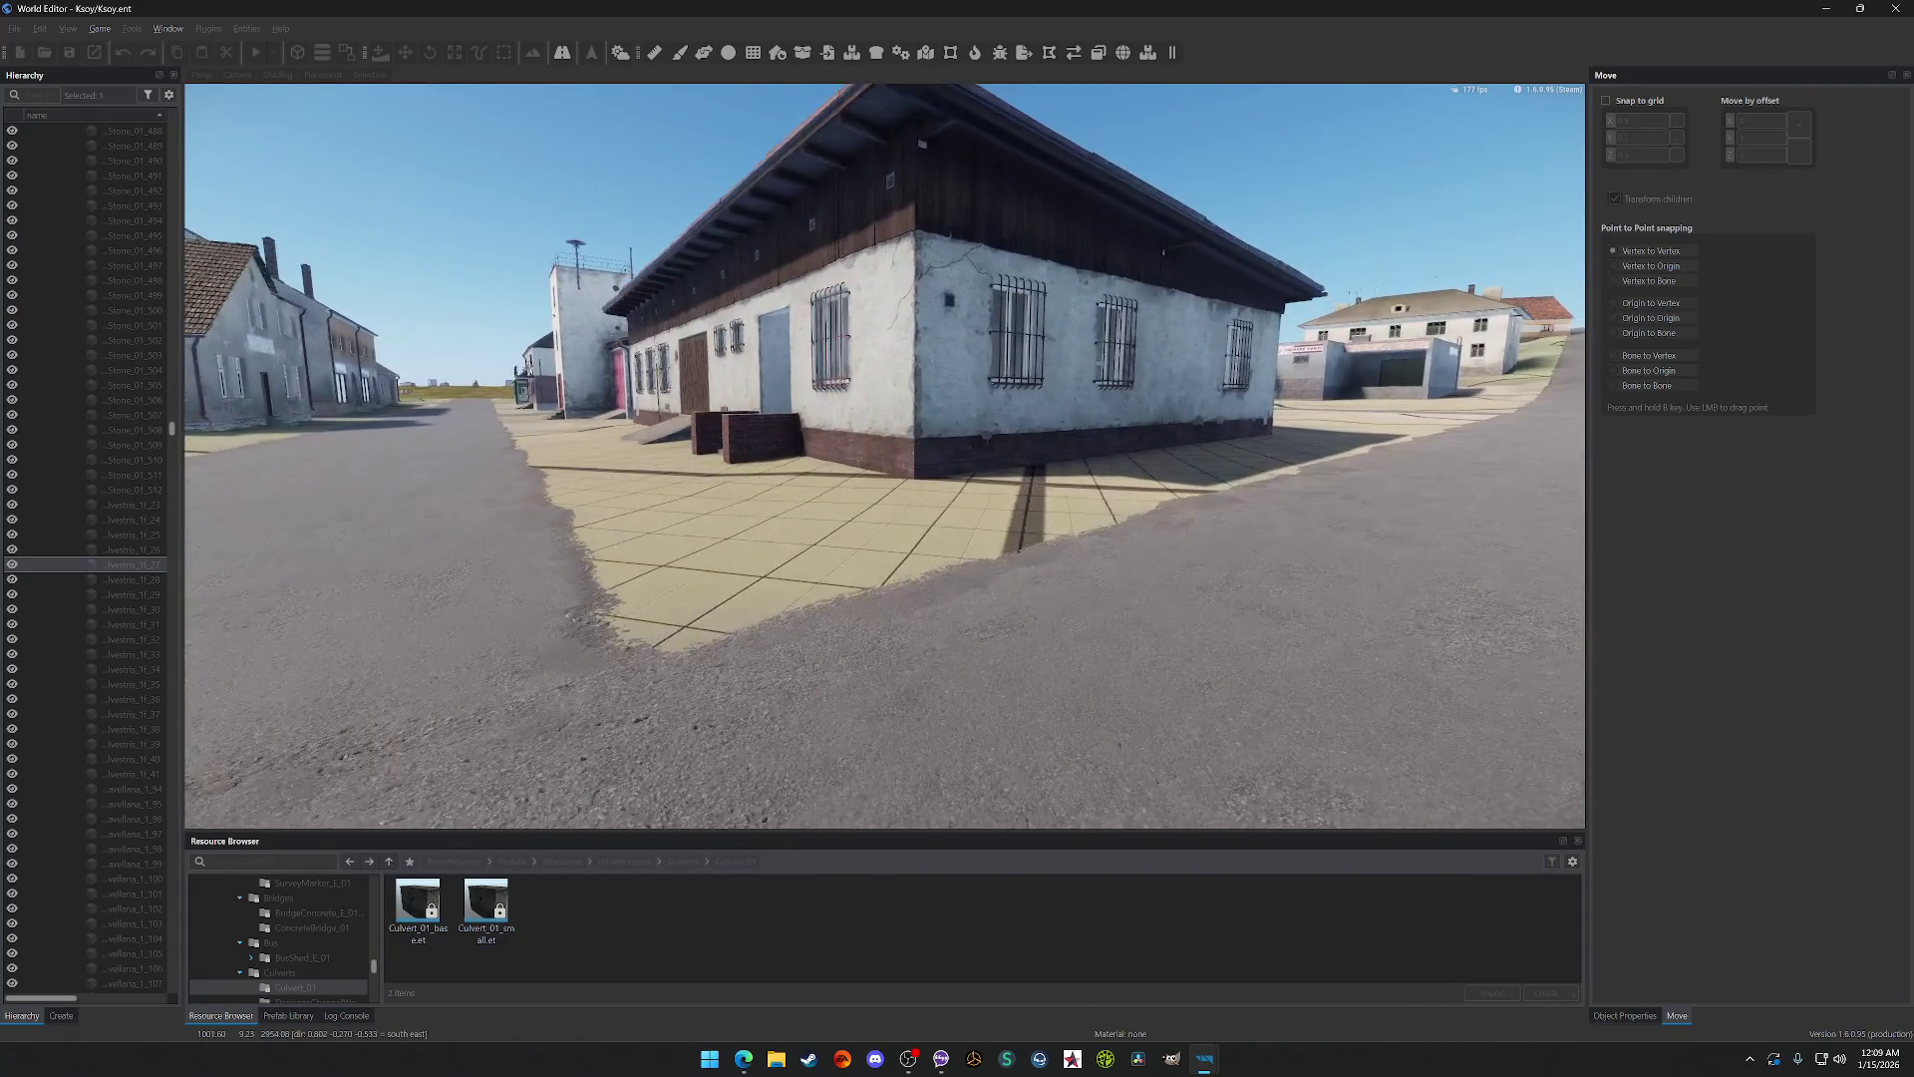
{"action": "key", "text": "Escape"}
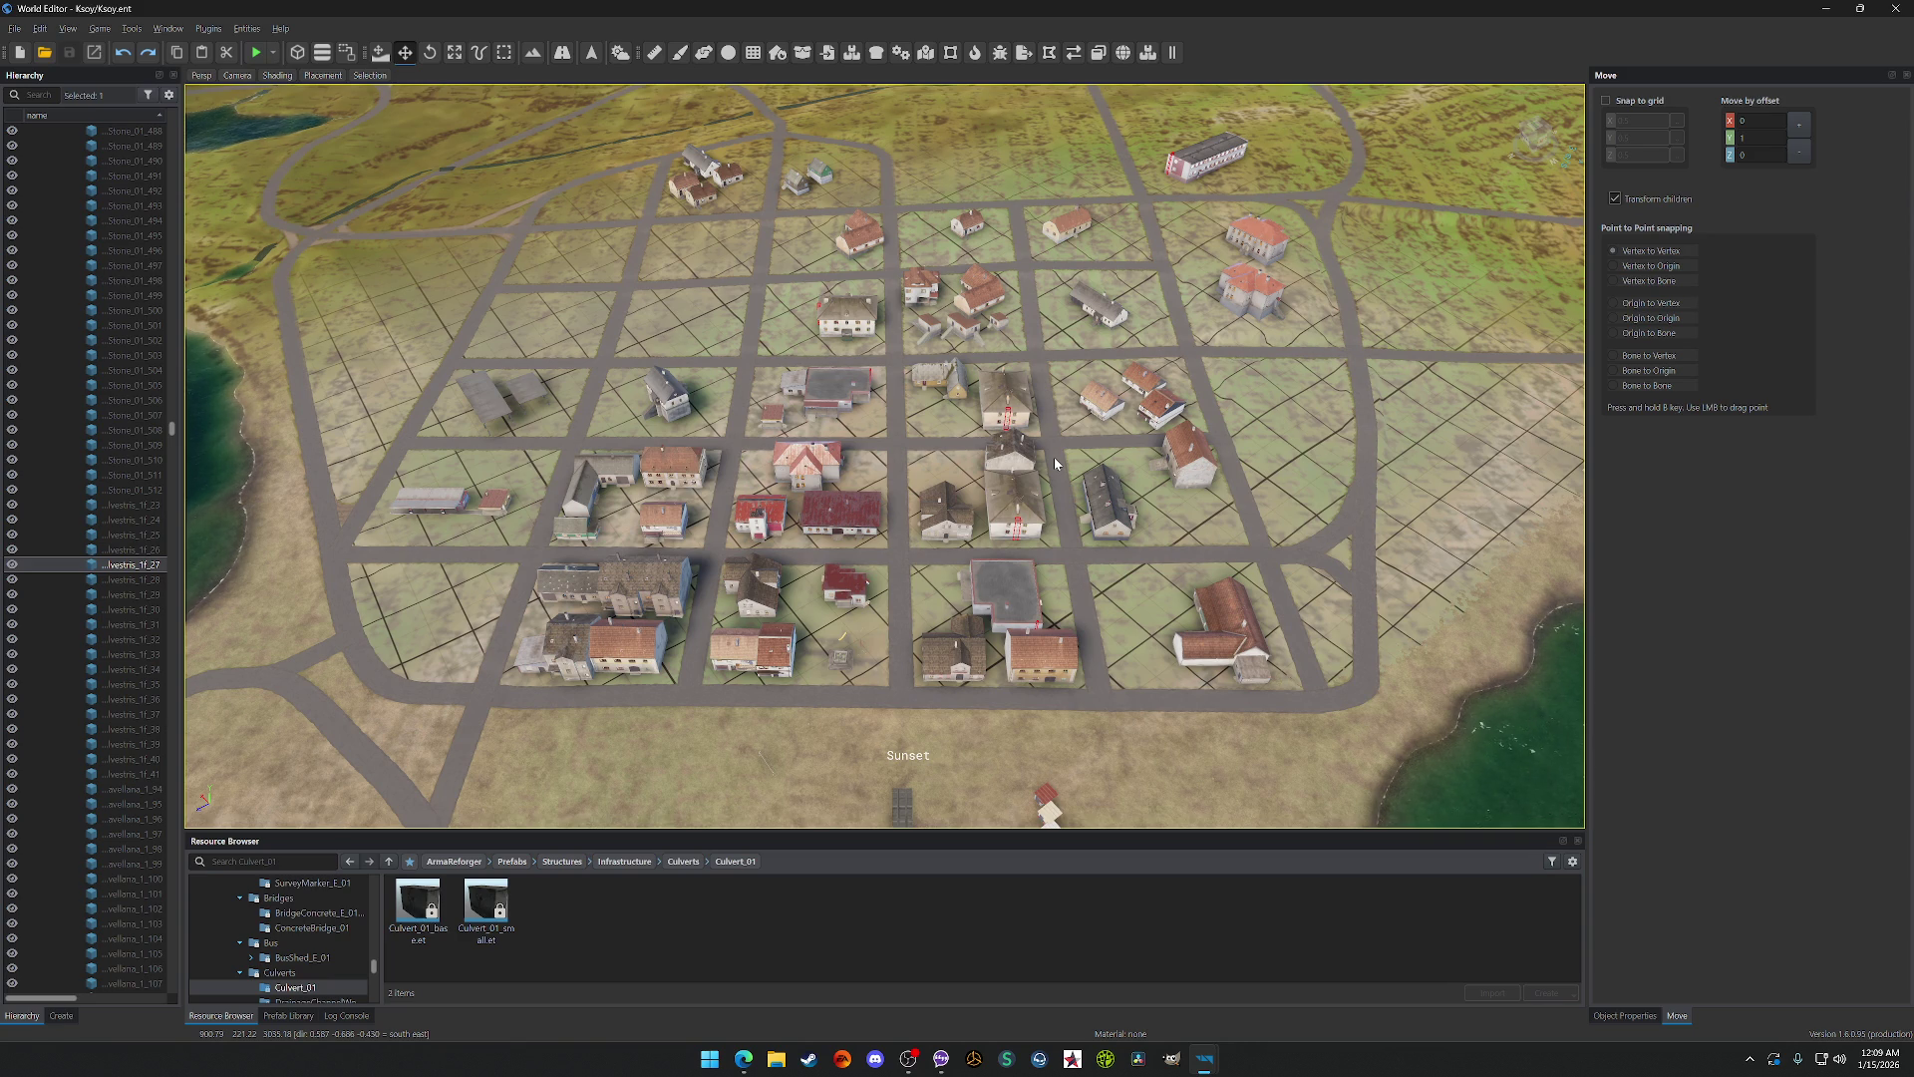
Step: Glide over Sunset toward the coast and look down on the street grid
{"action": "key", "text": "a"}
{"action": "key", "text": "w"}
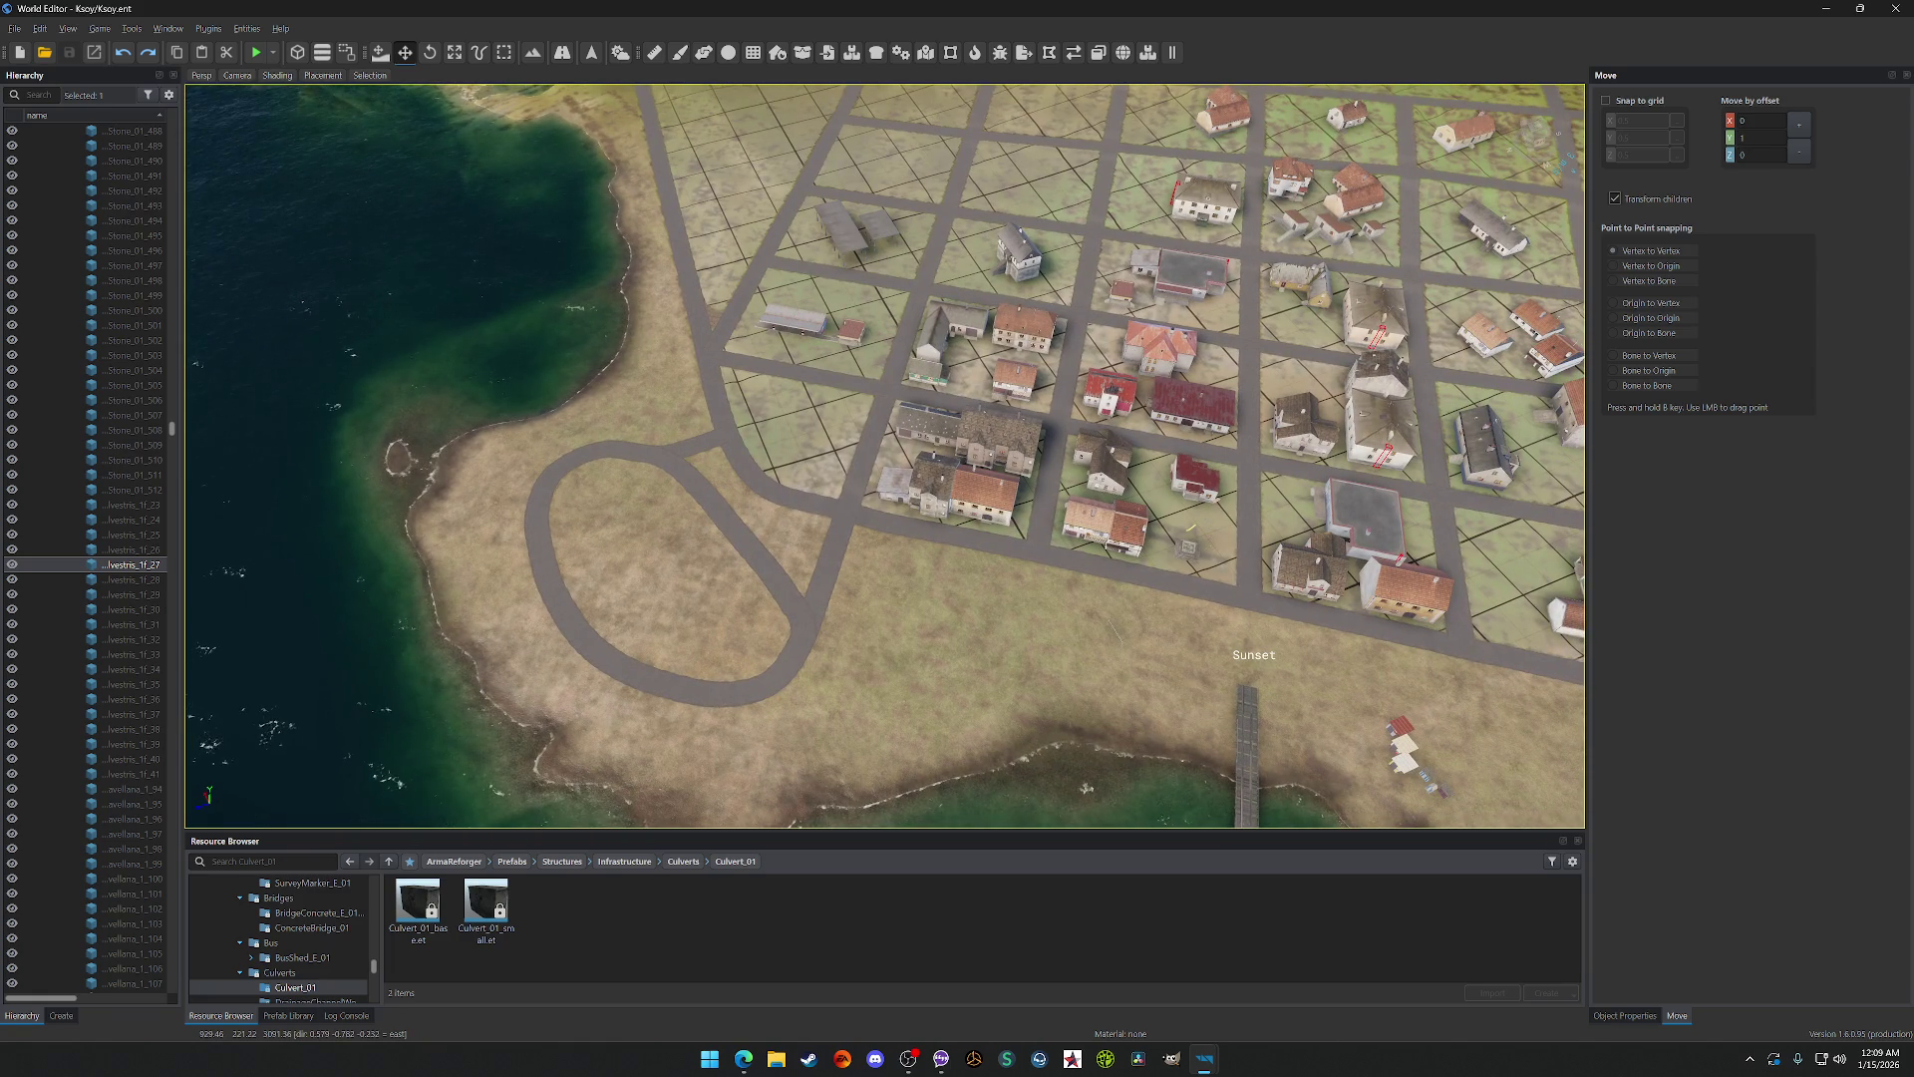
{"action": "key", "text": "s"}
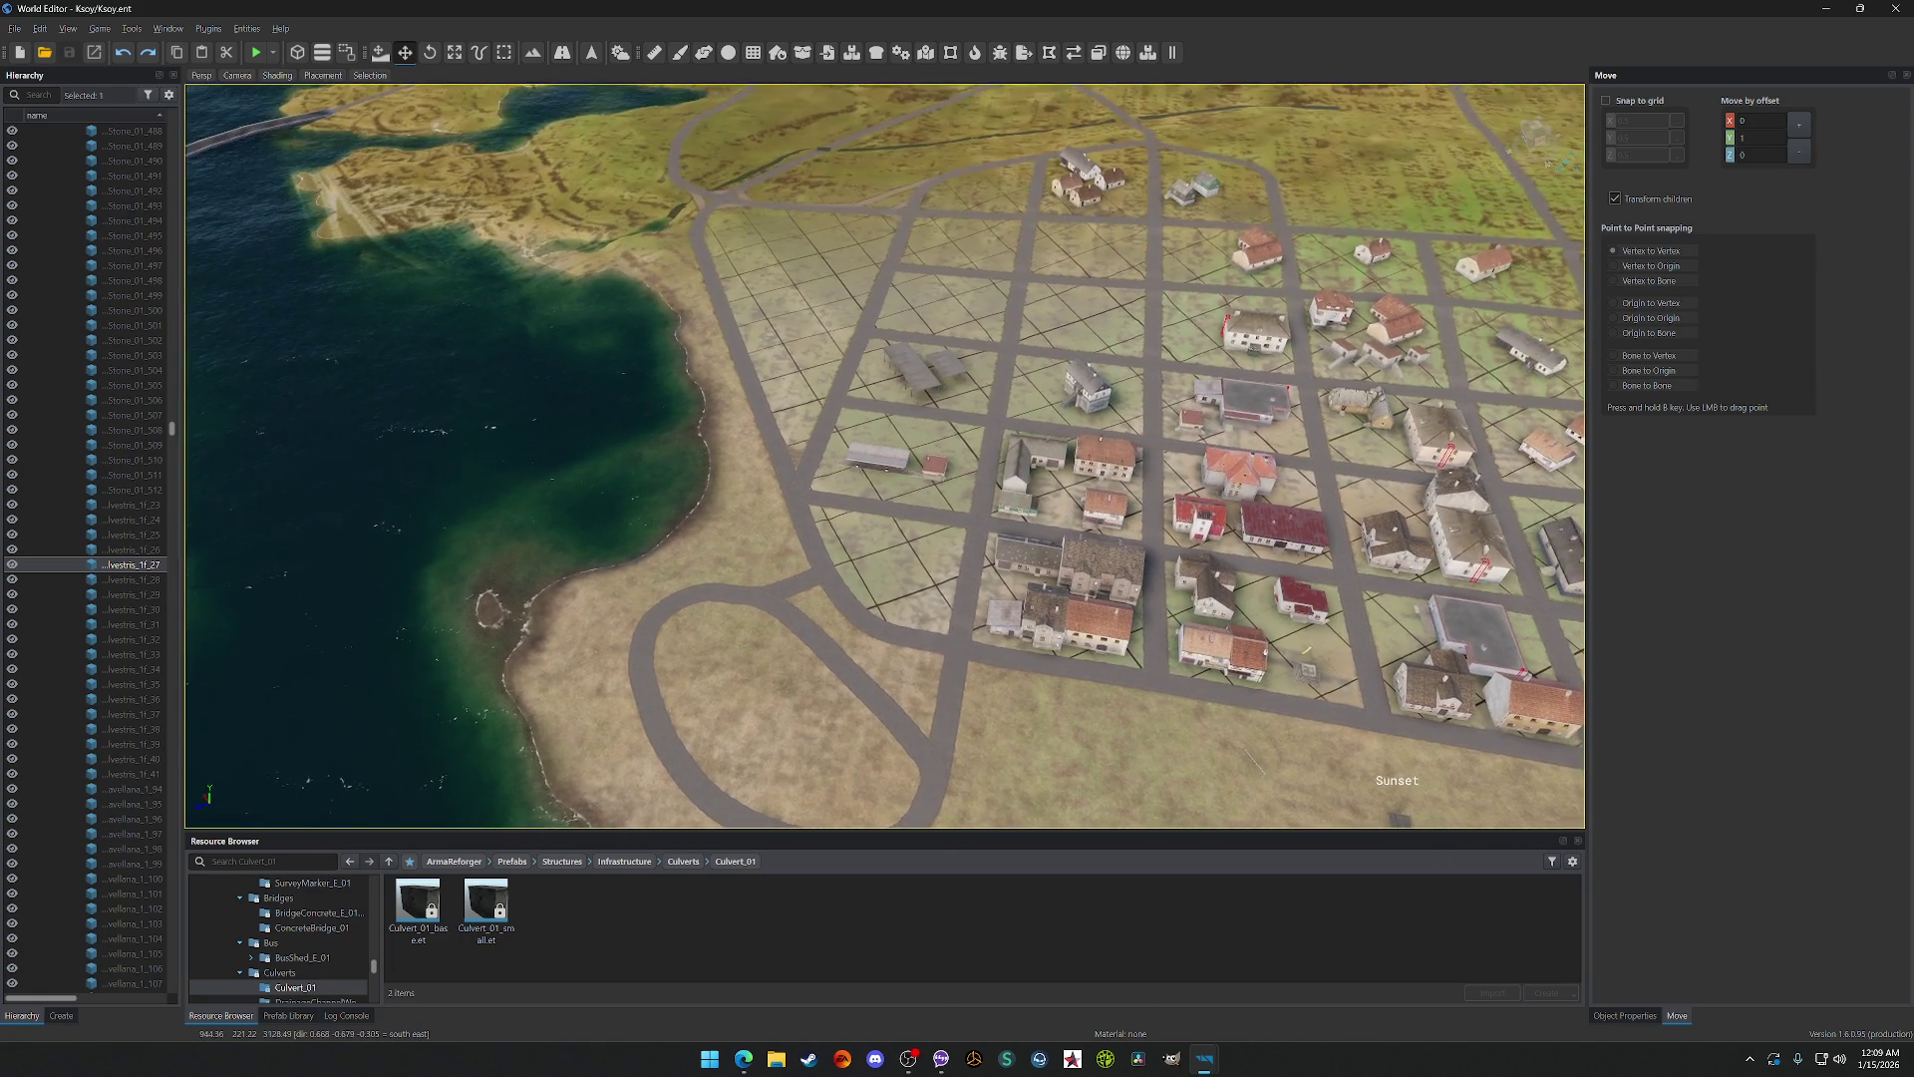
{"action": "key", "text": "w"}
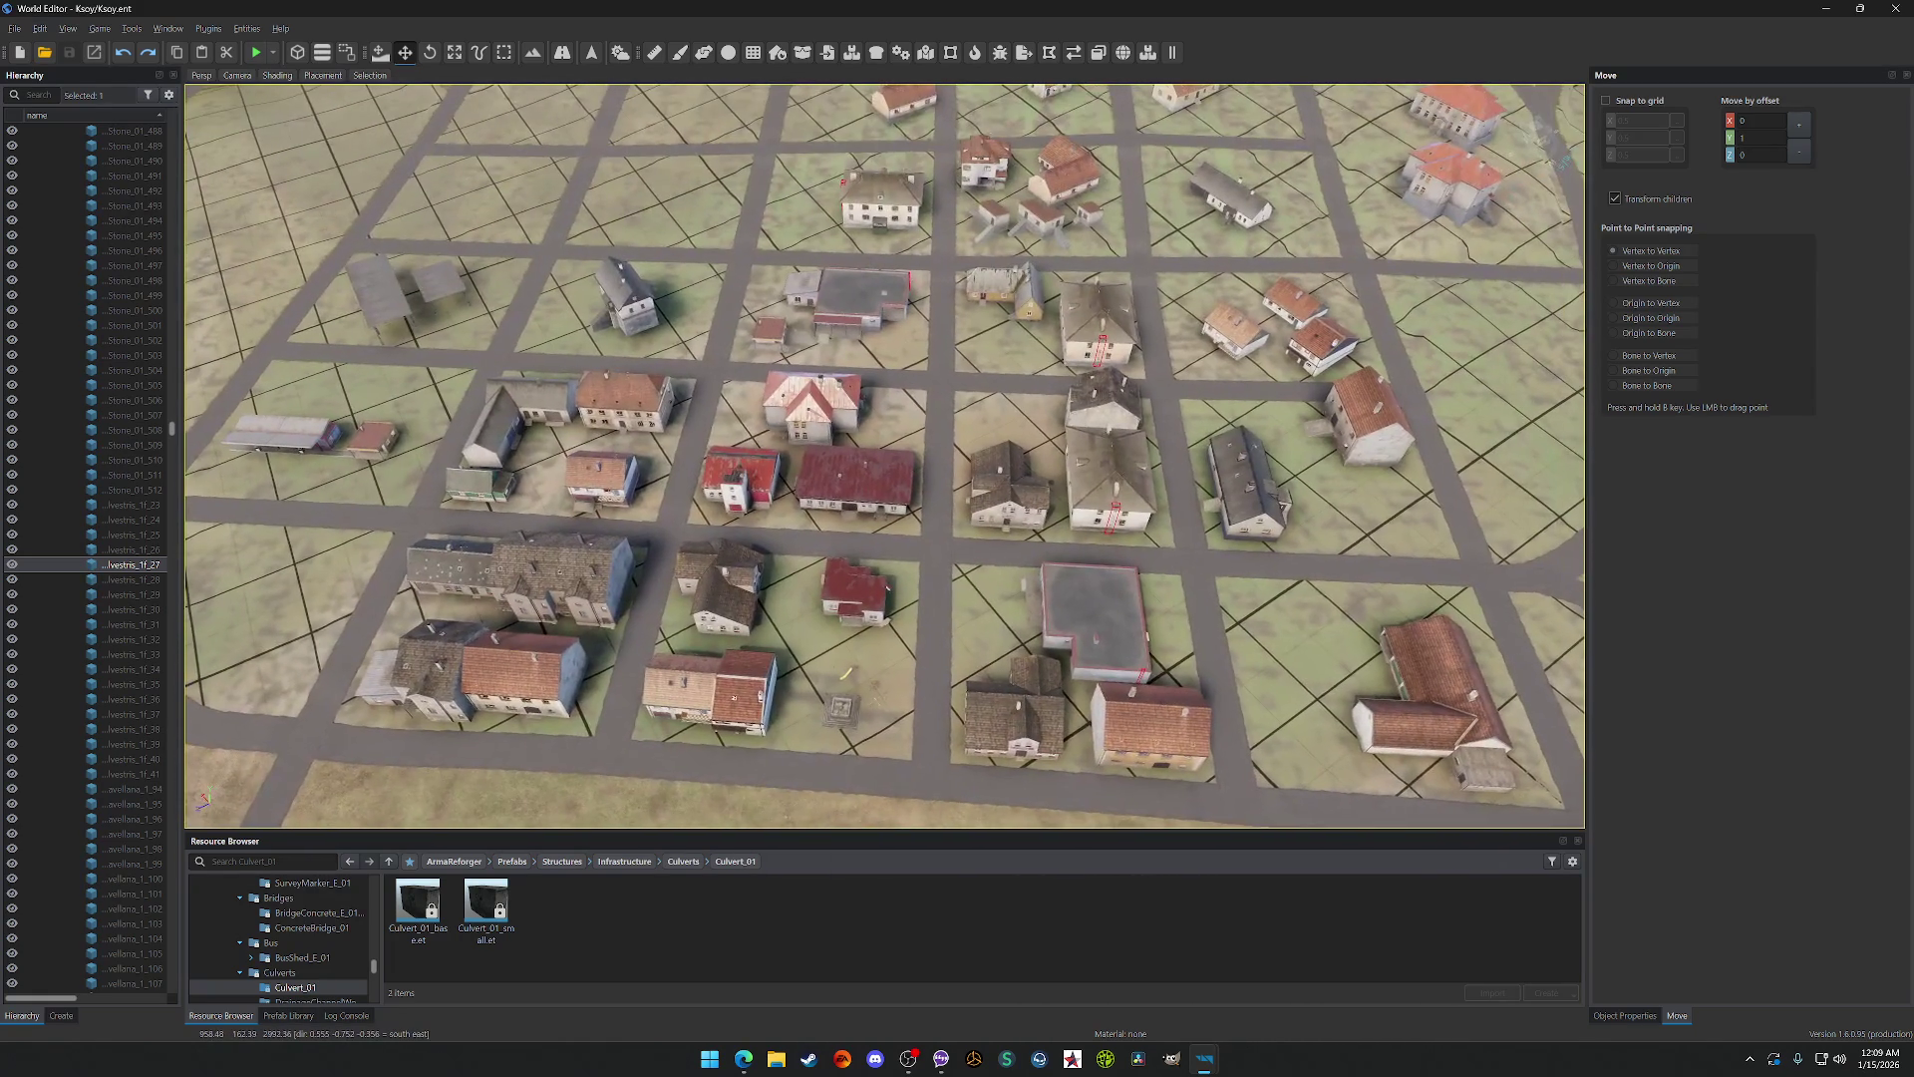
{"action": "key", "text": "s"}
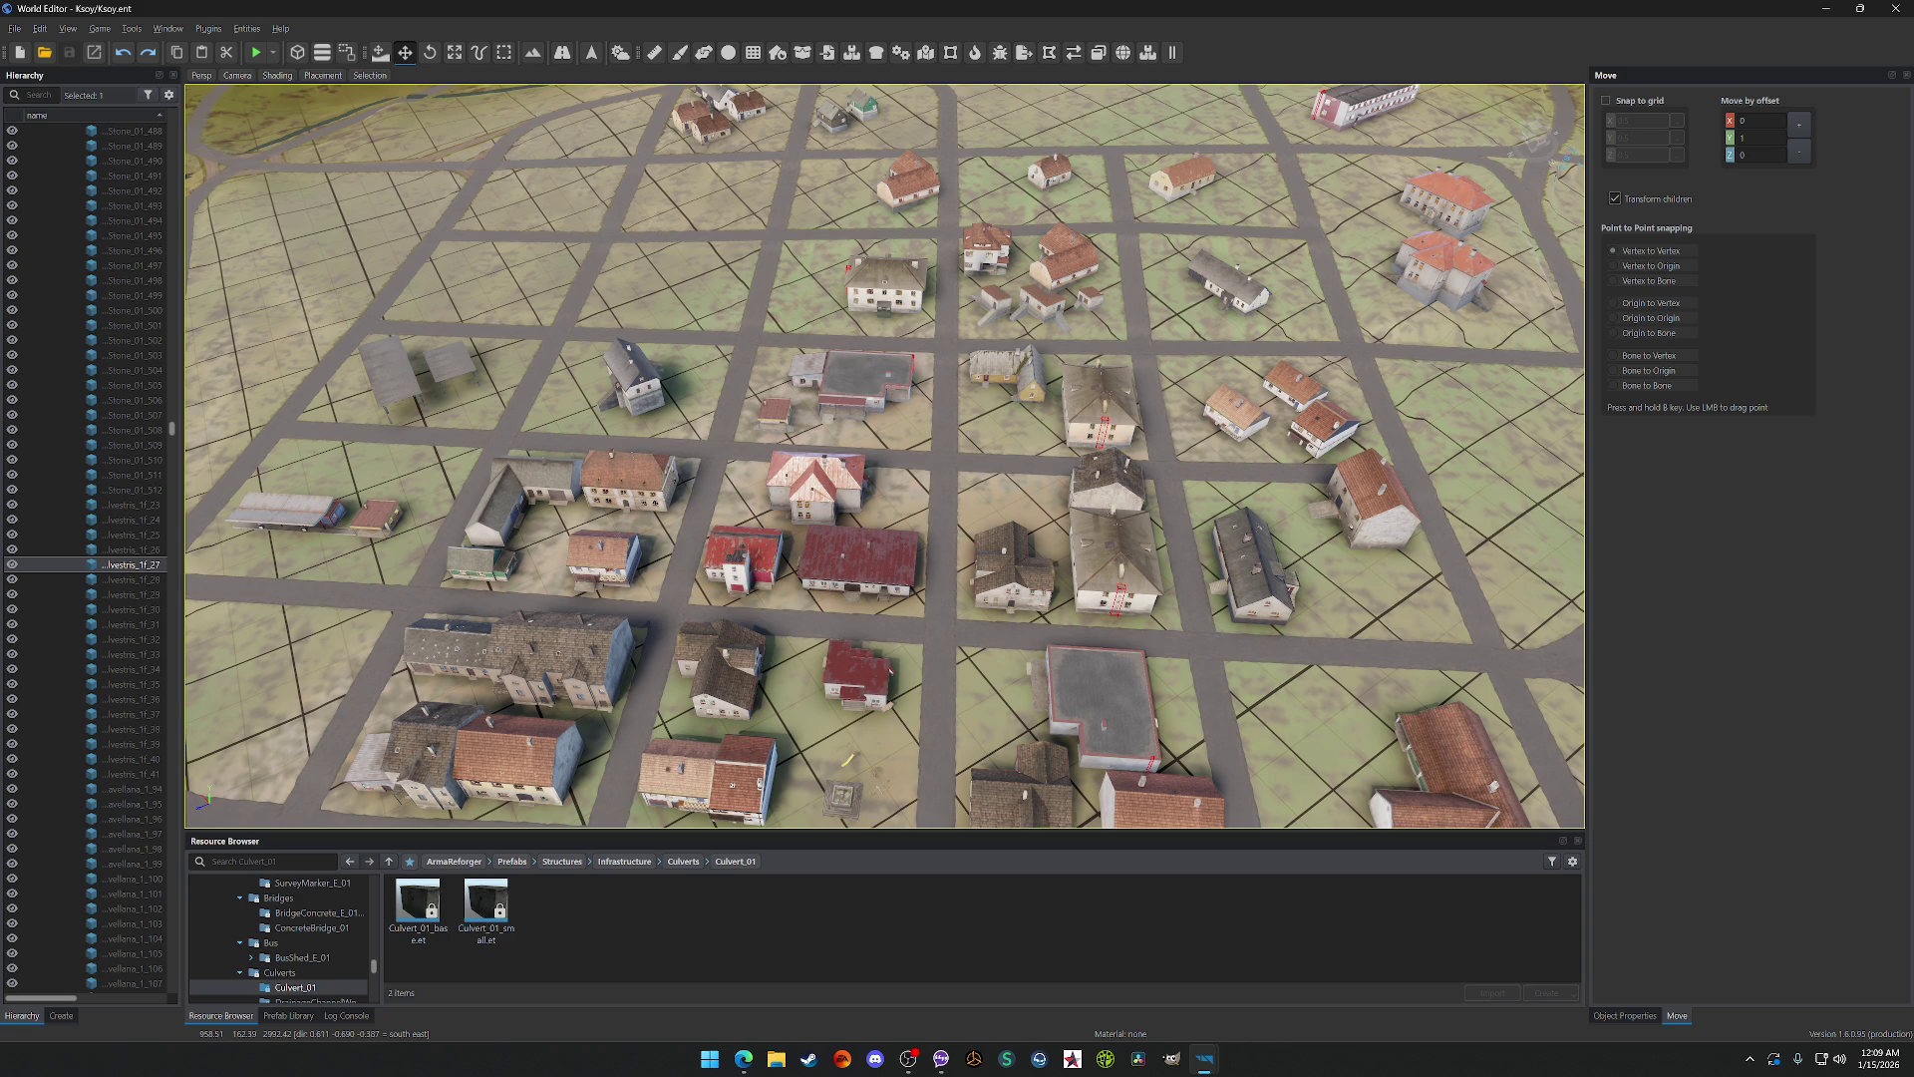
Step: Pull back to include the coastline, then select and frame the red-roofed village house
{"action": "key", "text": "s"}
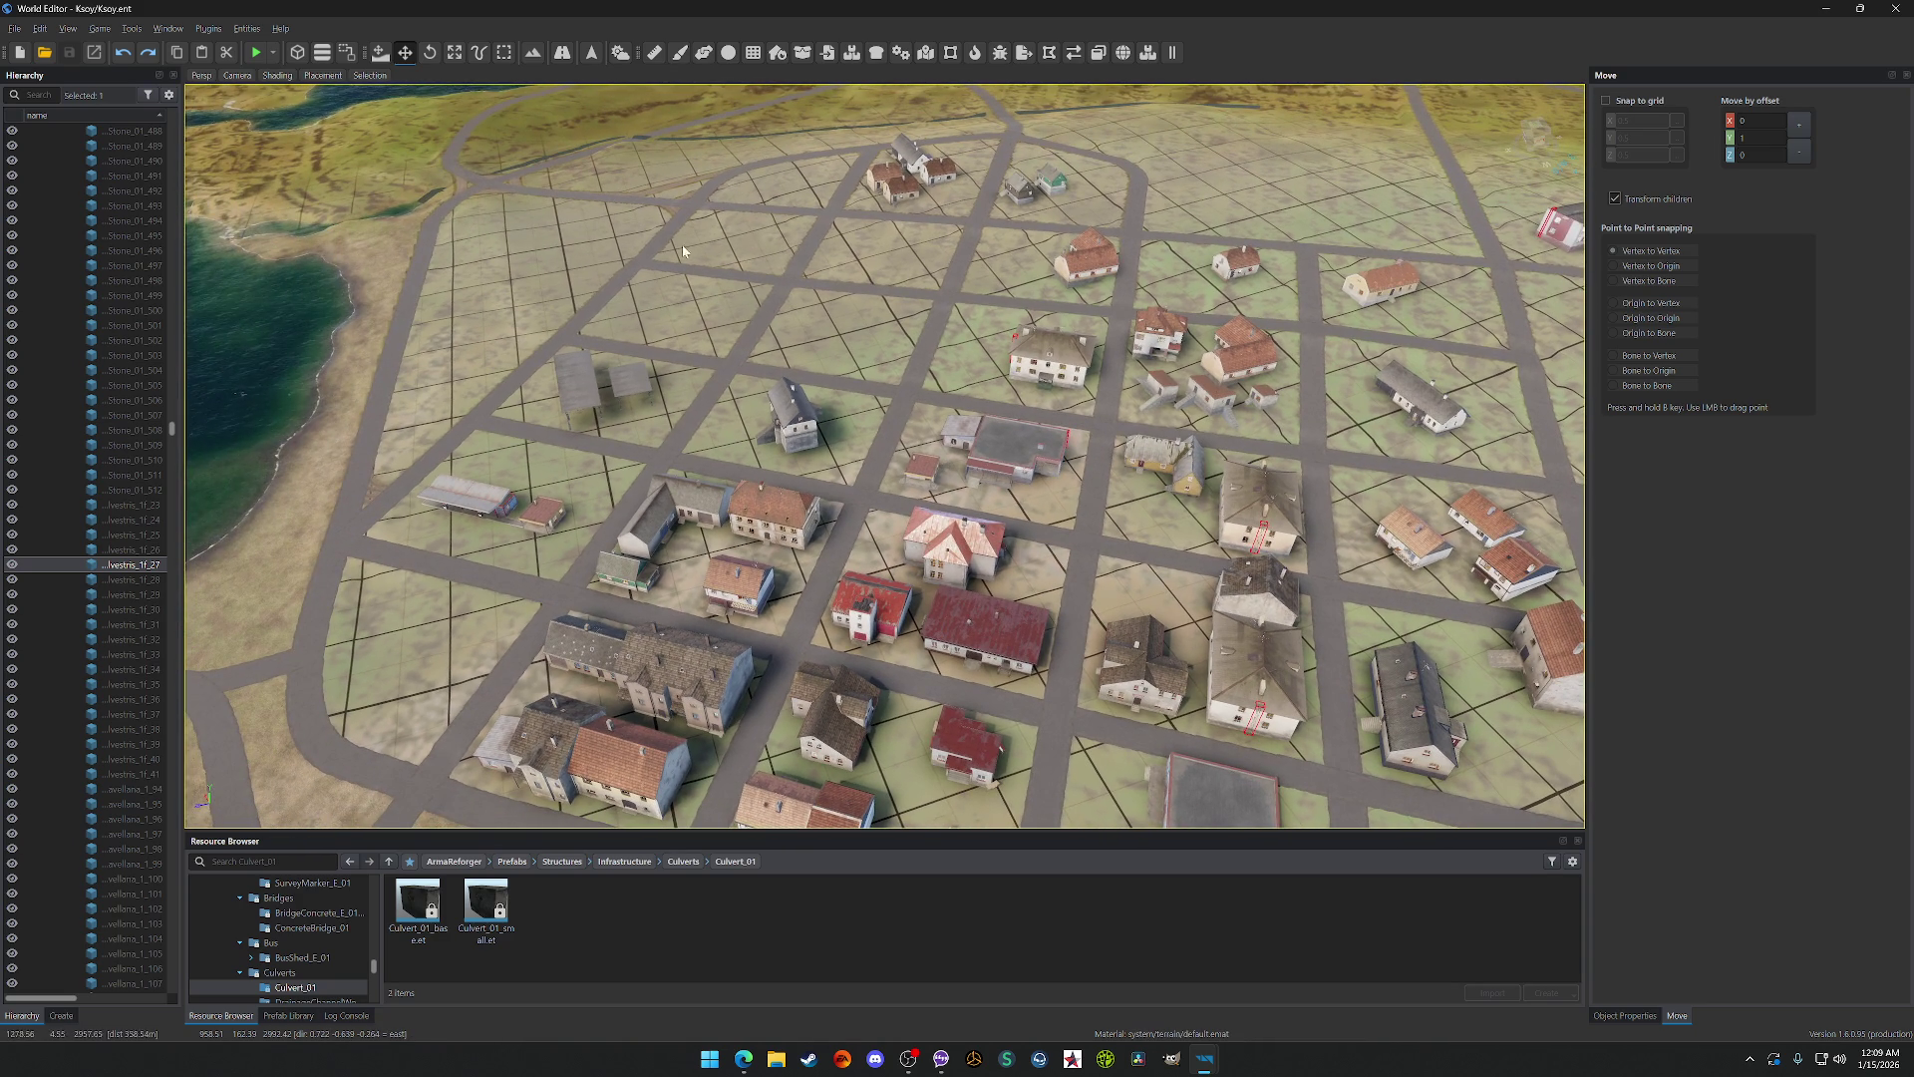
{"action": "key", "text": "w"}
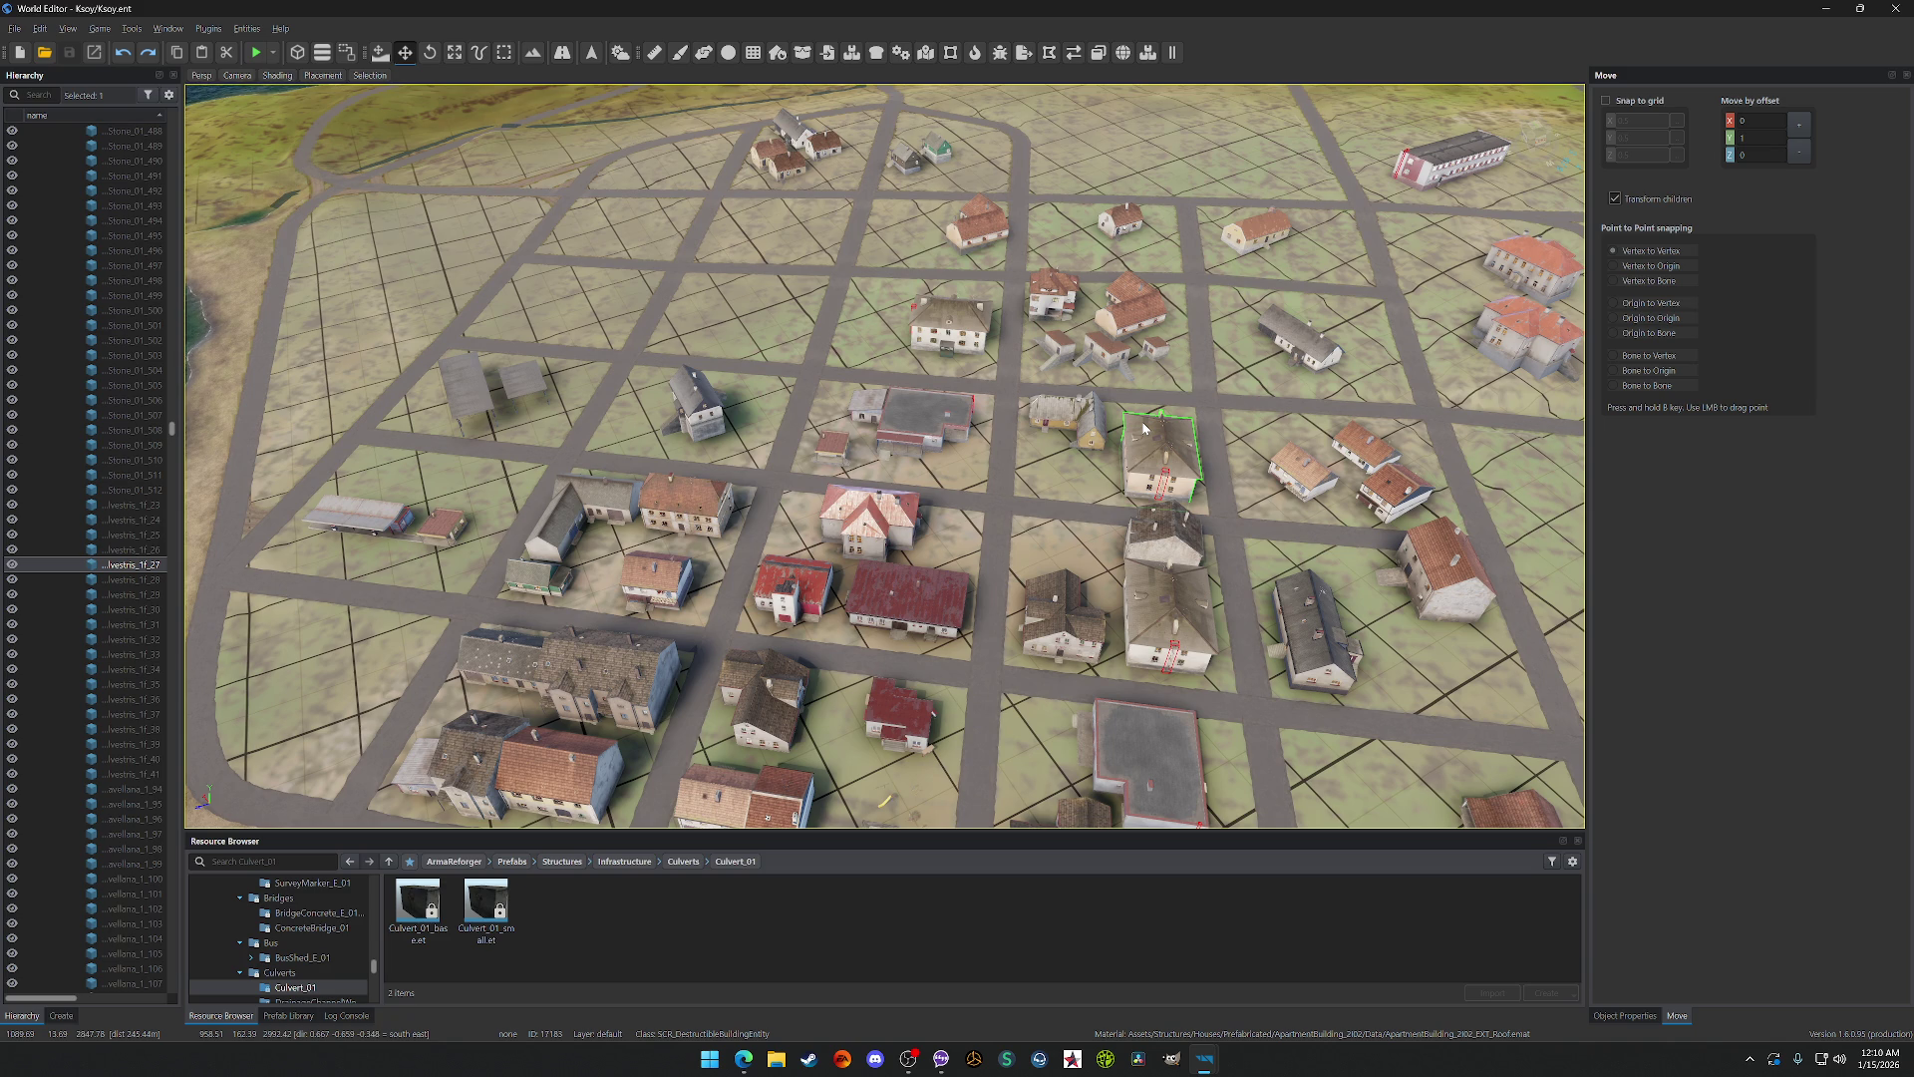
{"action": "double_click", "coordinate": [1255, 243]}
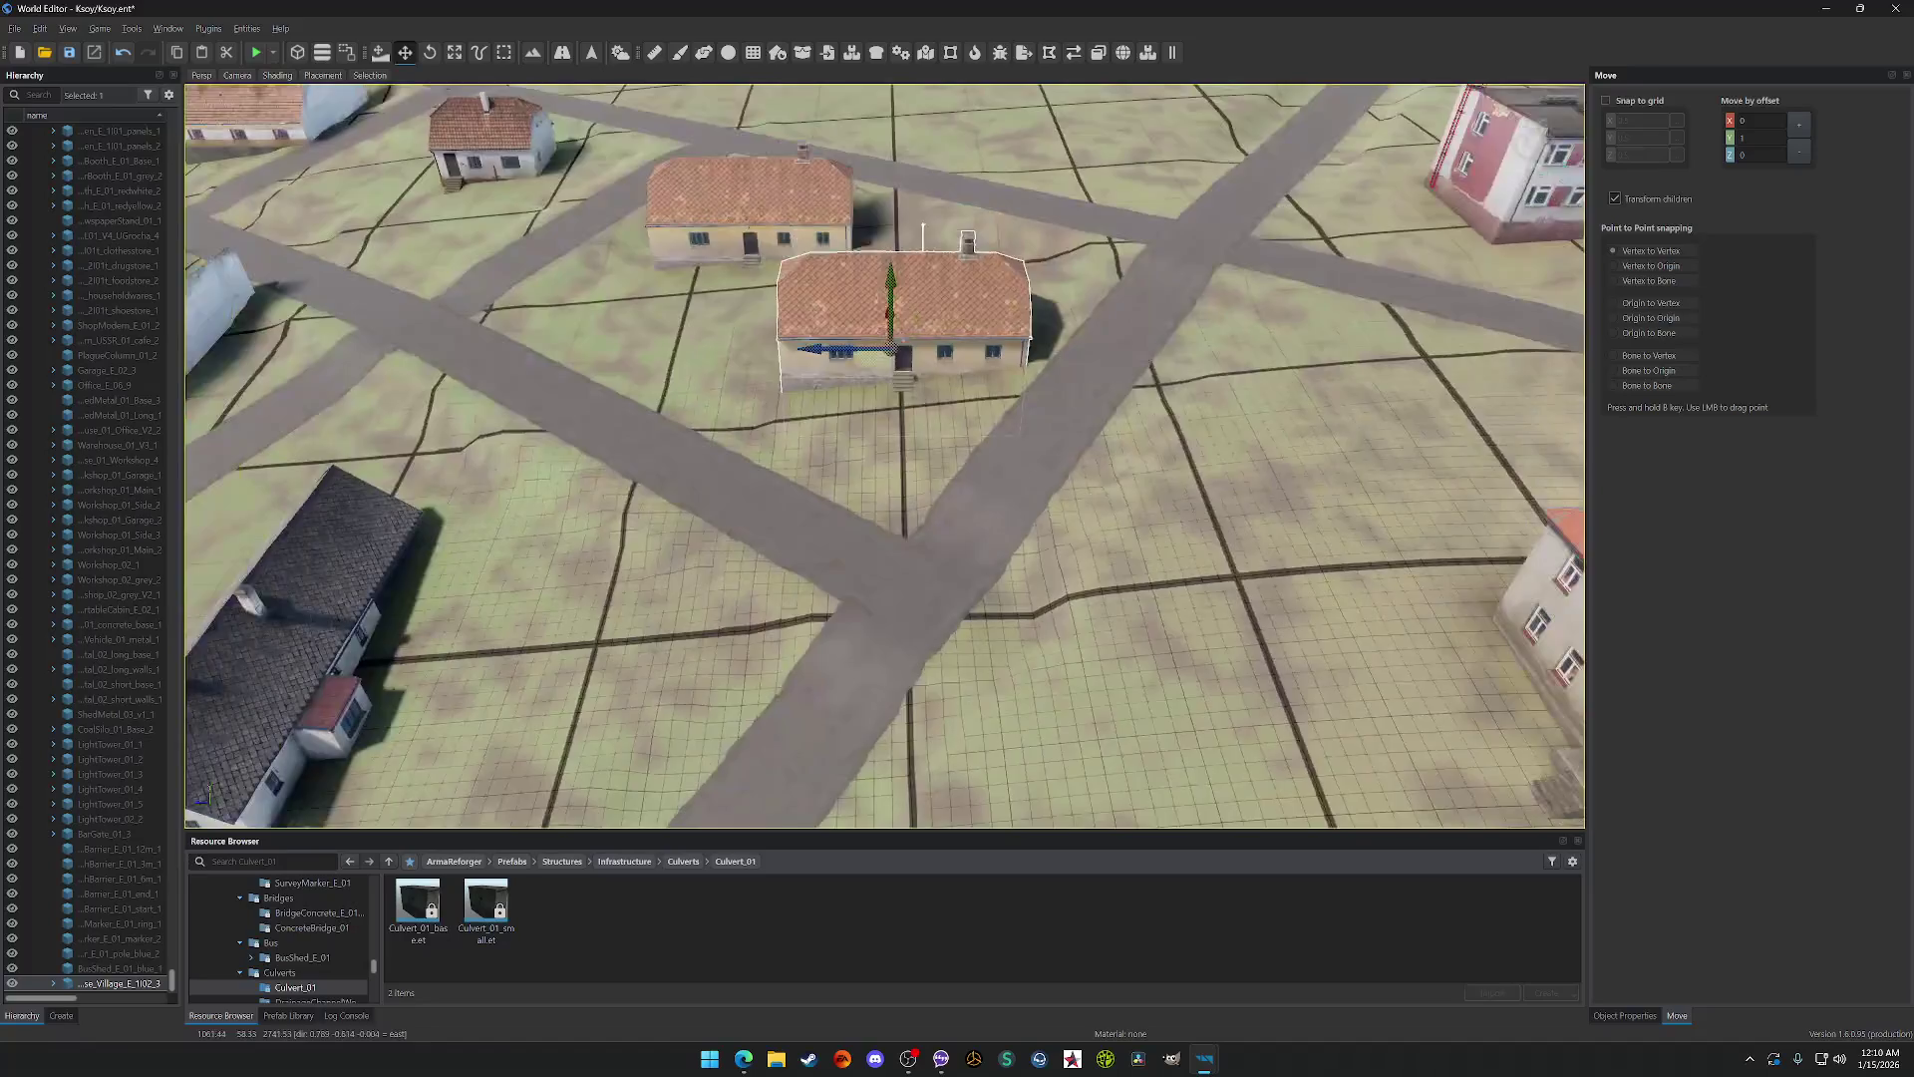
Step: Rotate the left village house about 90° with the Rotate tool, then select its right neighbour
{"action": "key", "text": "e"}
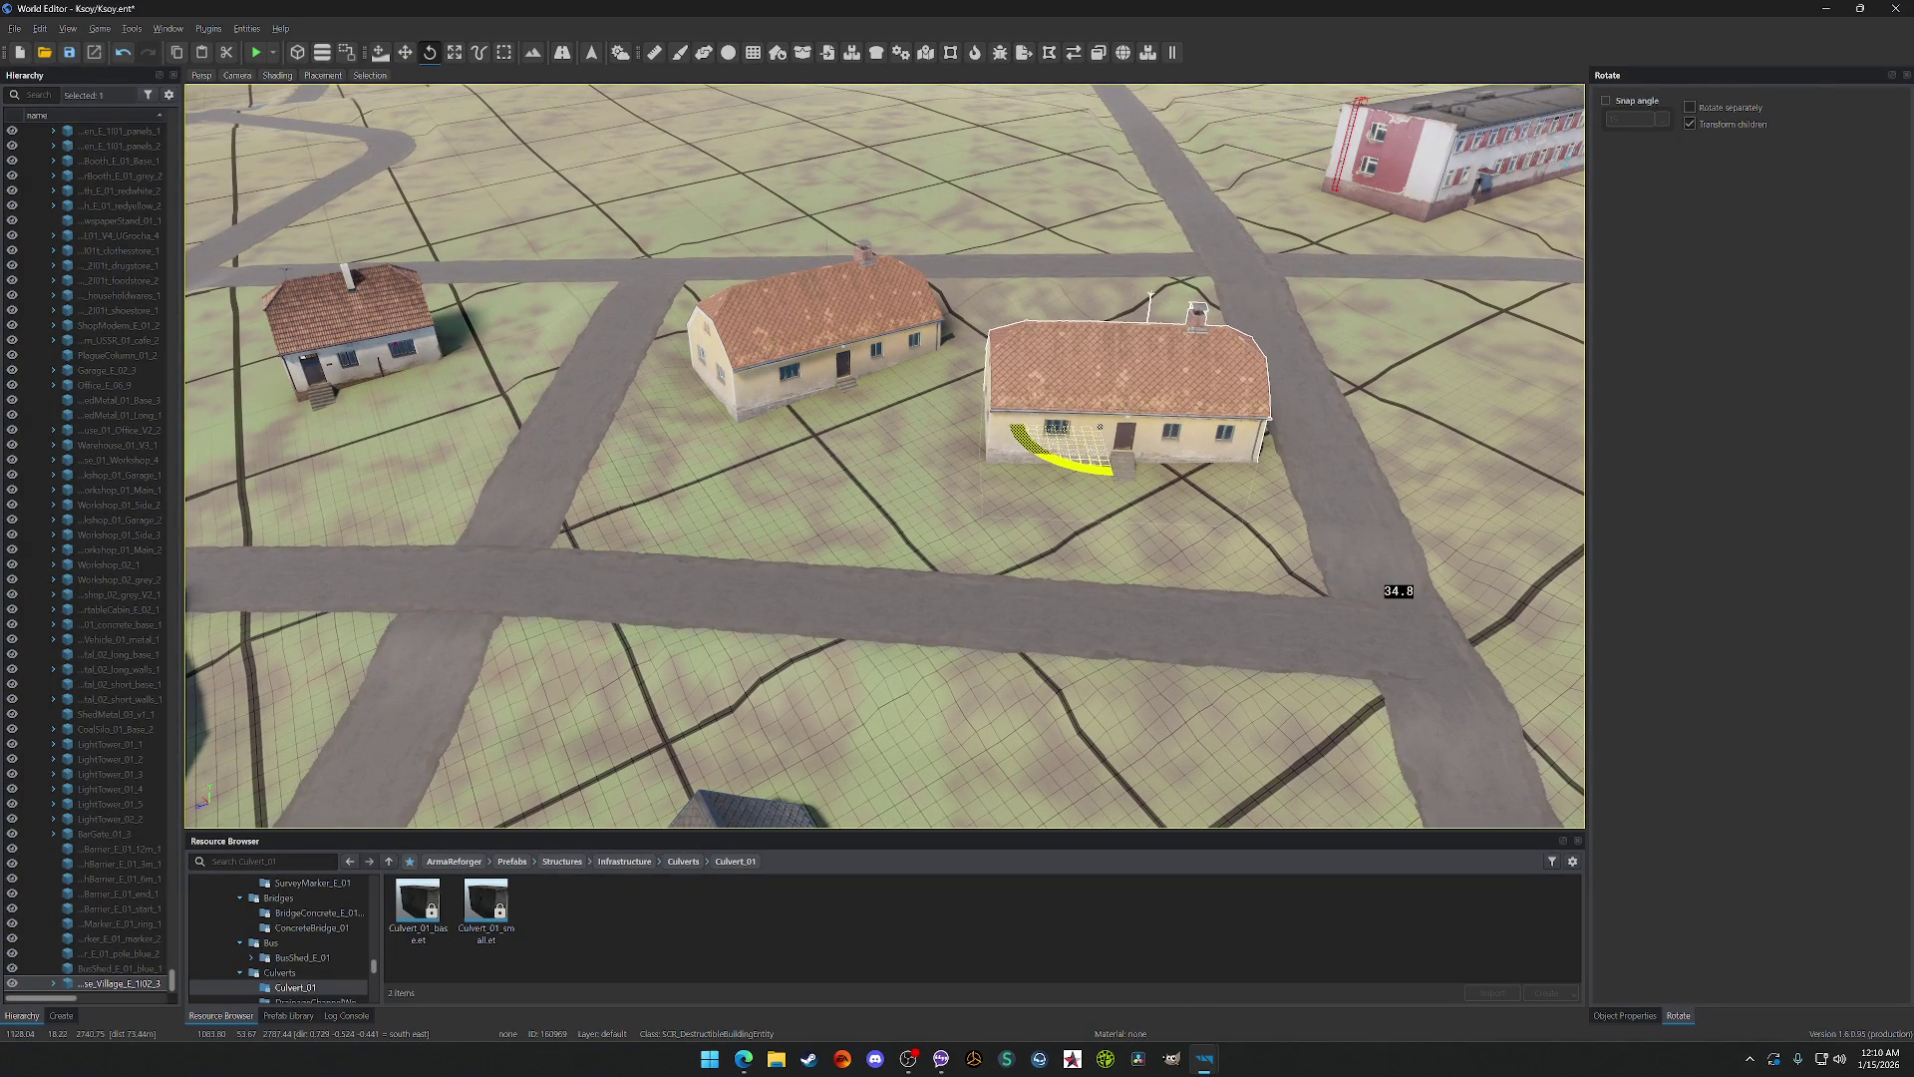
{"action": "left_click", "coordinate": [849, 344]}
{"action": "mouse_move", "coordinate": [817, 399]}
{"action": "left_mouse_down"}
{"action": "mouse_move", "coordinate": [987, 551]}
{"action": "mouse_move", "coordinate": [969, 502]}
{"action": "mouse_move", "coordinate": [1101, 568]}
{"action": "left_mouse_up"}
{"action": "left_click", "coordinate": [1100, 427]}
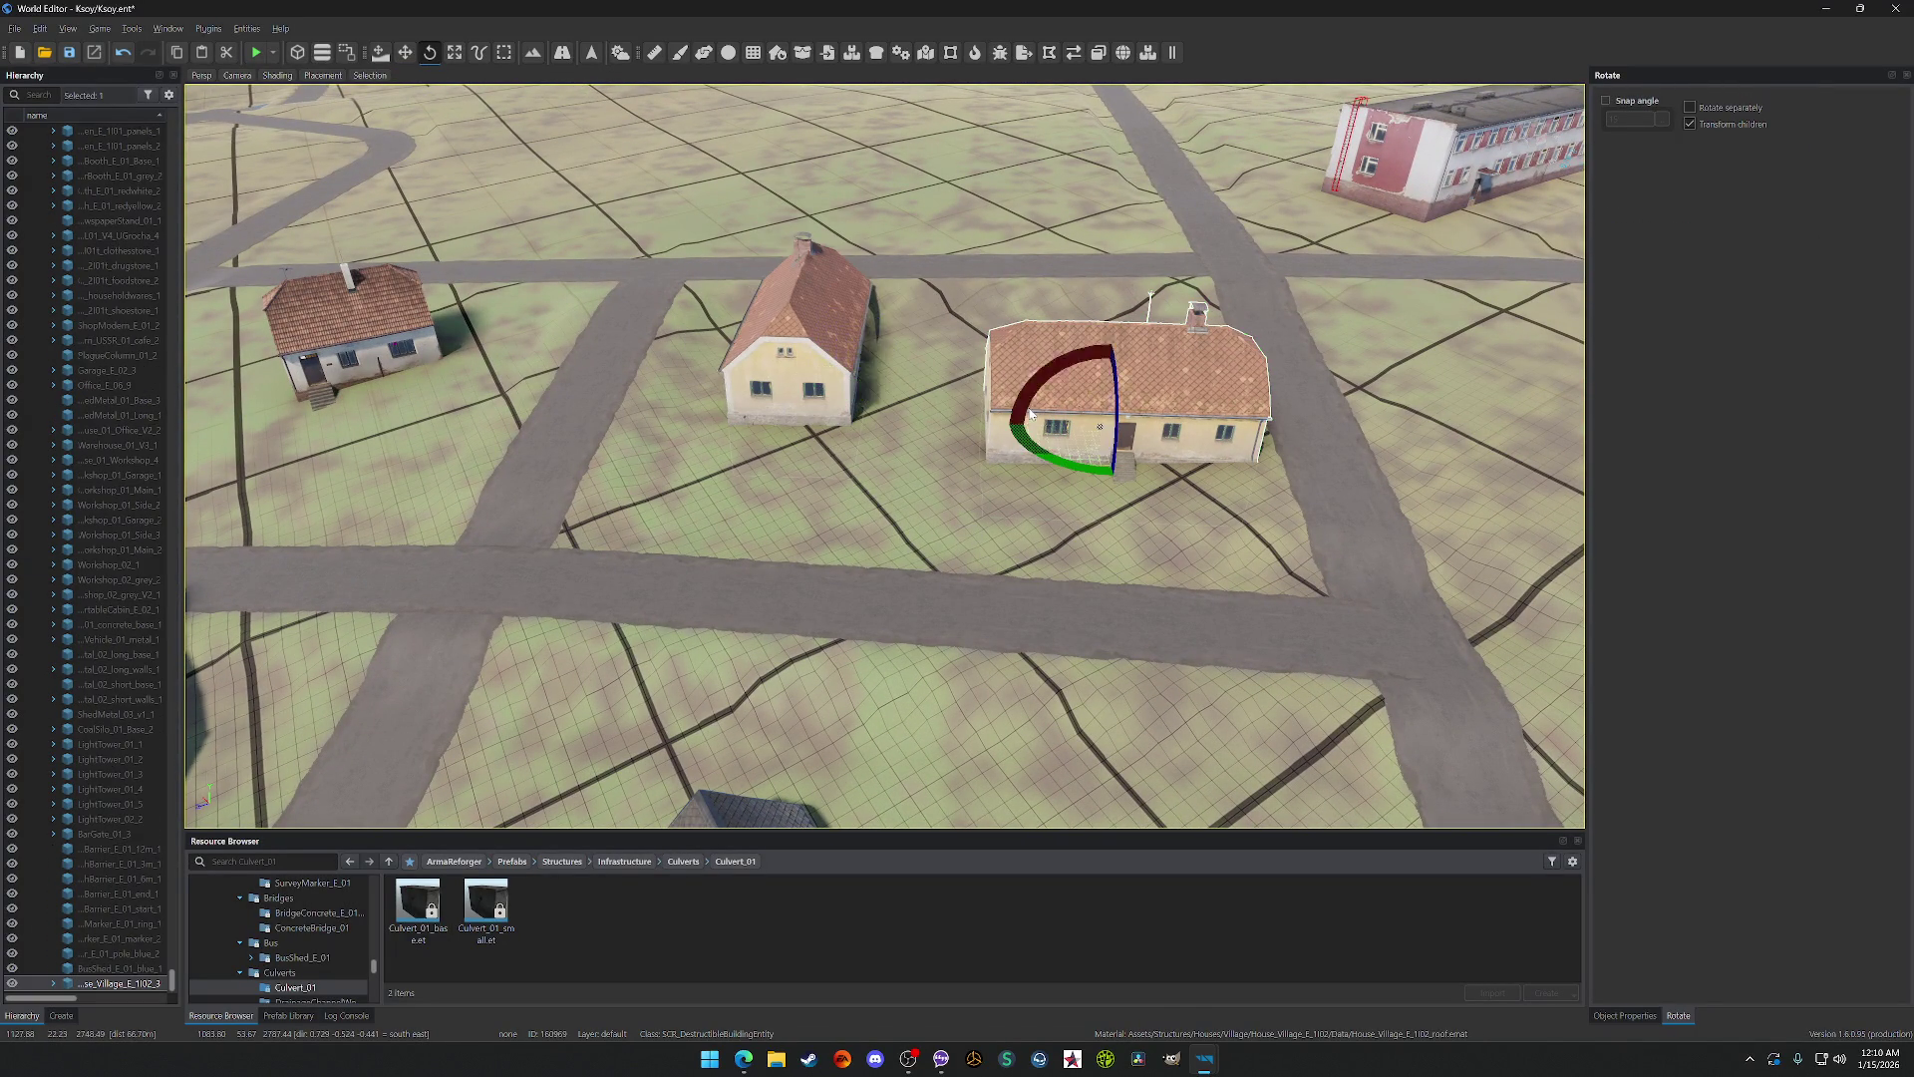
{"action": "scroll", "coordinate": [865, 375], "scroll_direction": "up", "scroll_amount": 5}
{"action": "scroll", "coordinate": [865, 376], "scroll_direction": "down", "scroll_amount": 4}
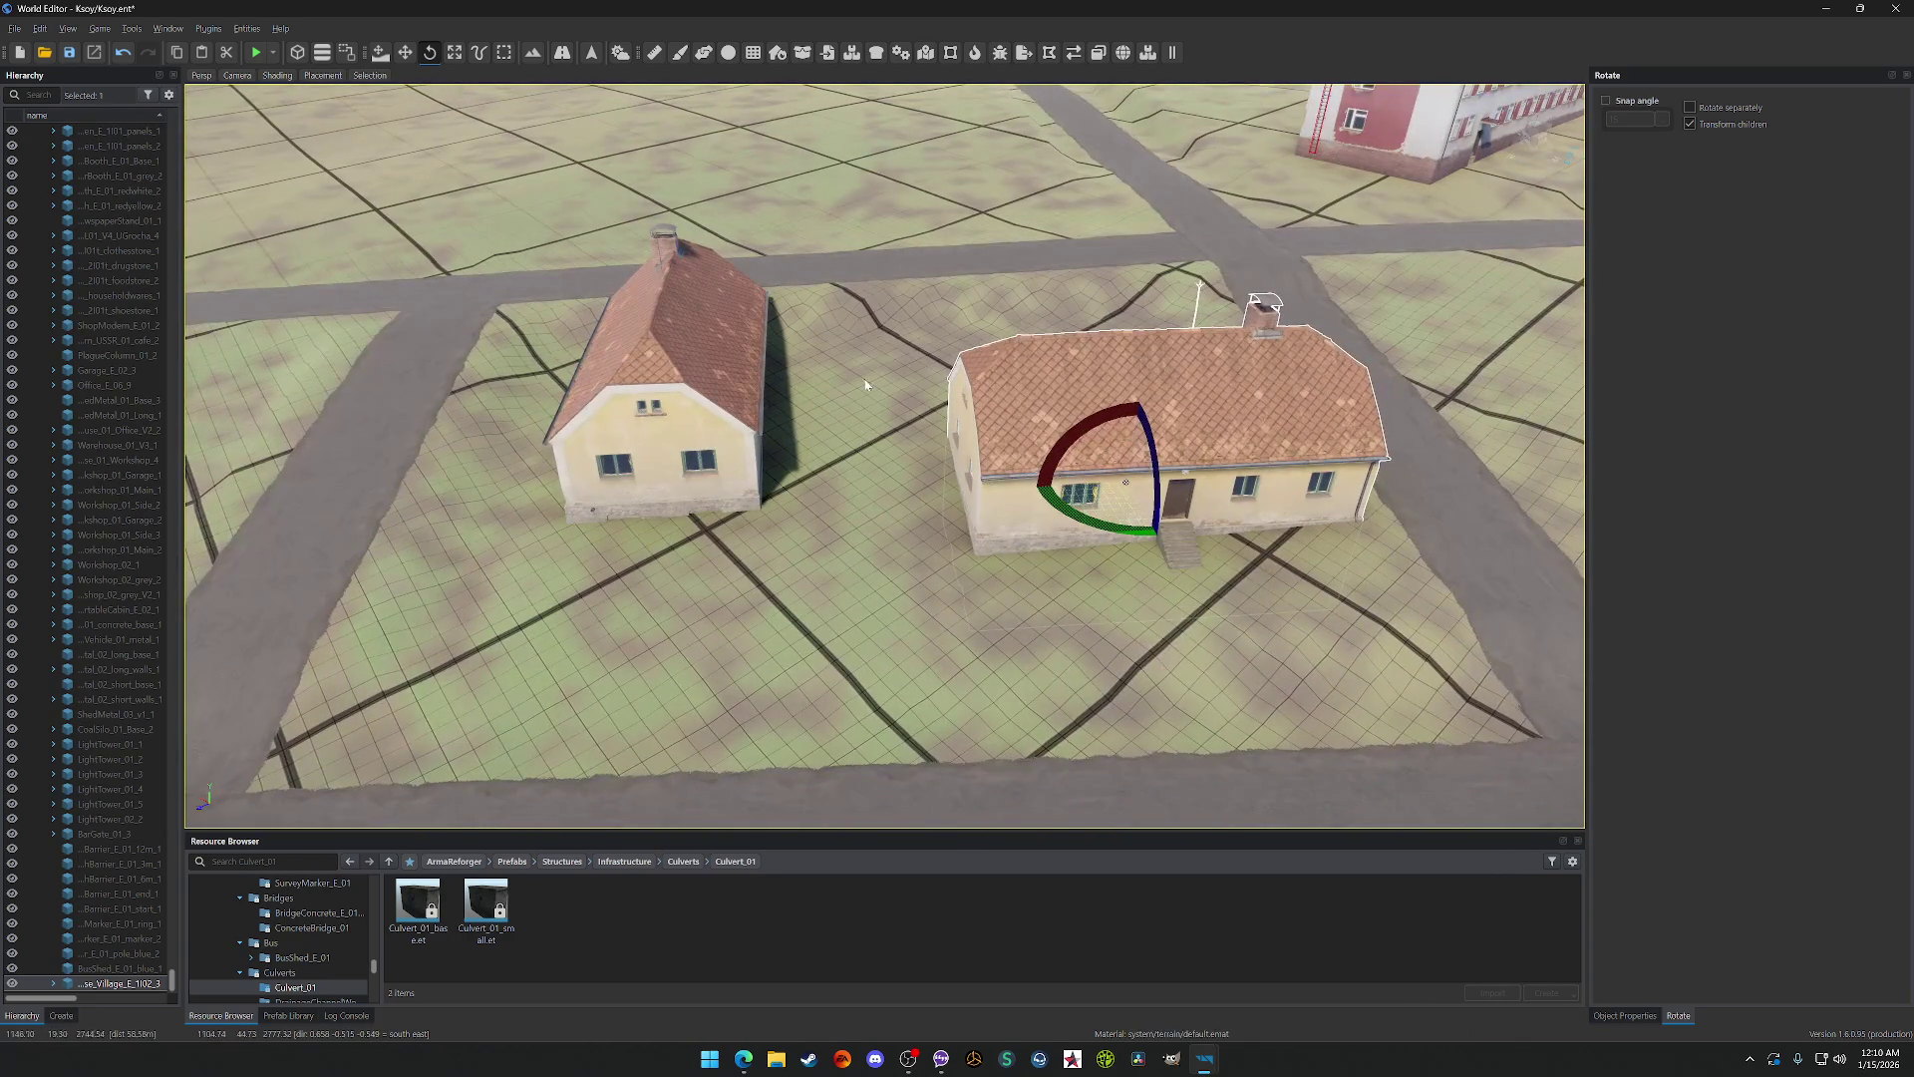
{"action": "scroll", "coordinate": [893, 644], "scroll_direction": "down", "scroll_amount": 6}
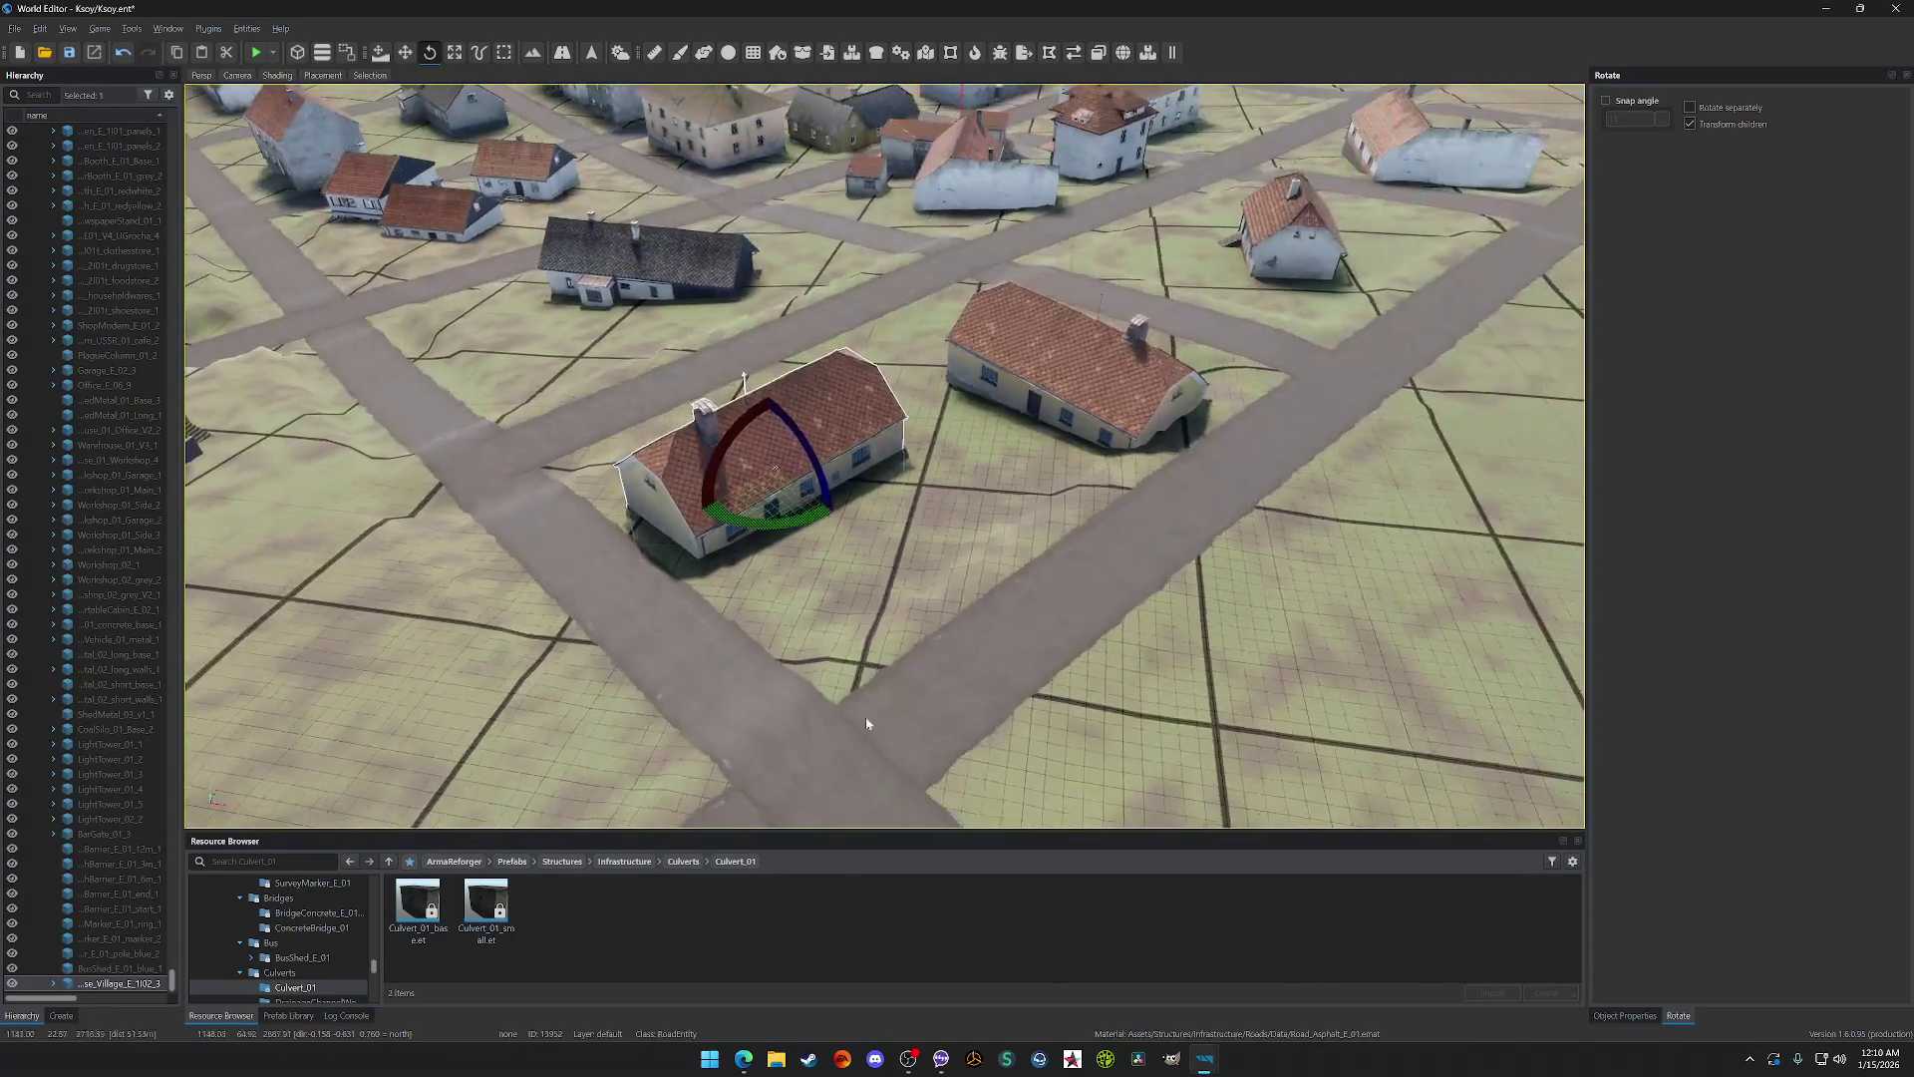
Step: Zoom through Sunset's streets and rise above the town to view the beach huts and pier
{"action": "scroll", "coordinate": [887, 569], "scroll_direction": "down", "scroll_amount": 3}
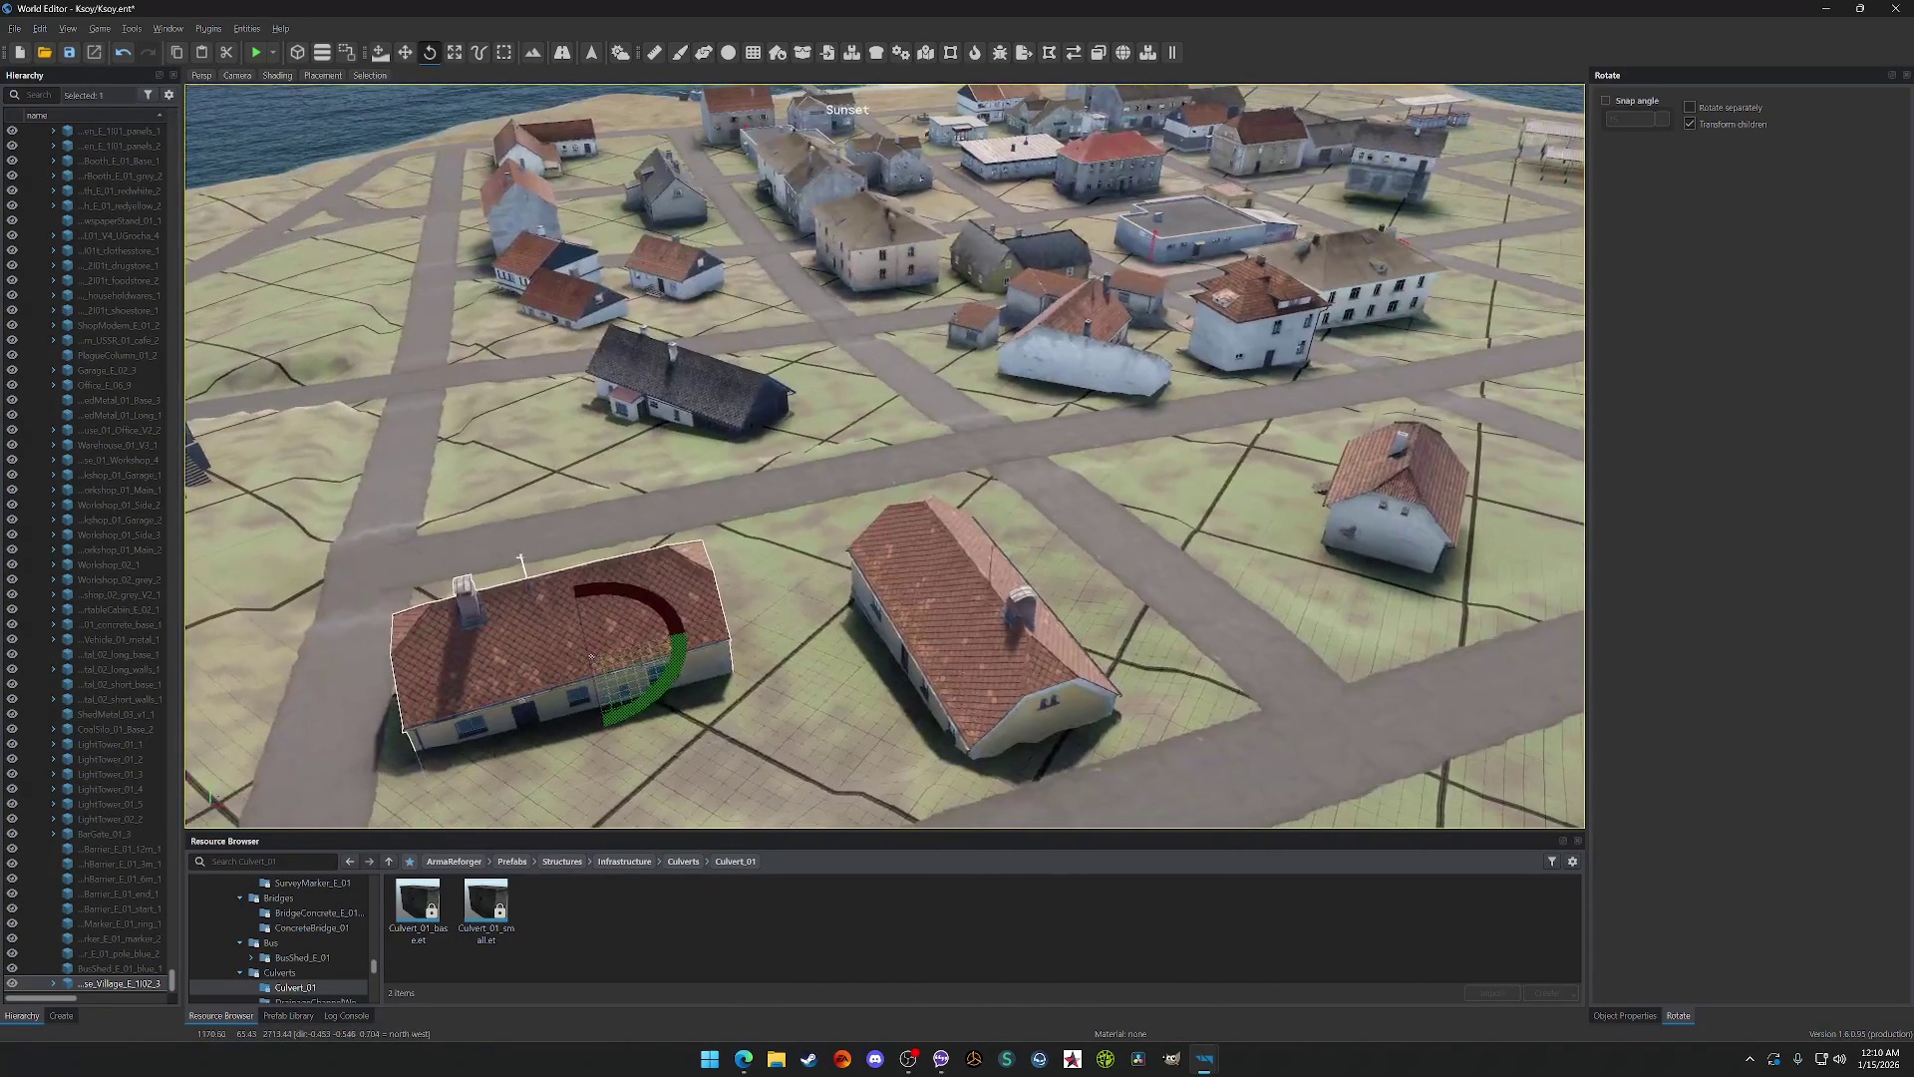
{"action": "scroll", "coordinate": [885, 455], "scroll_direction": "up", "scroll_amount": 5}
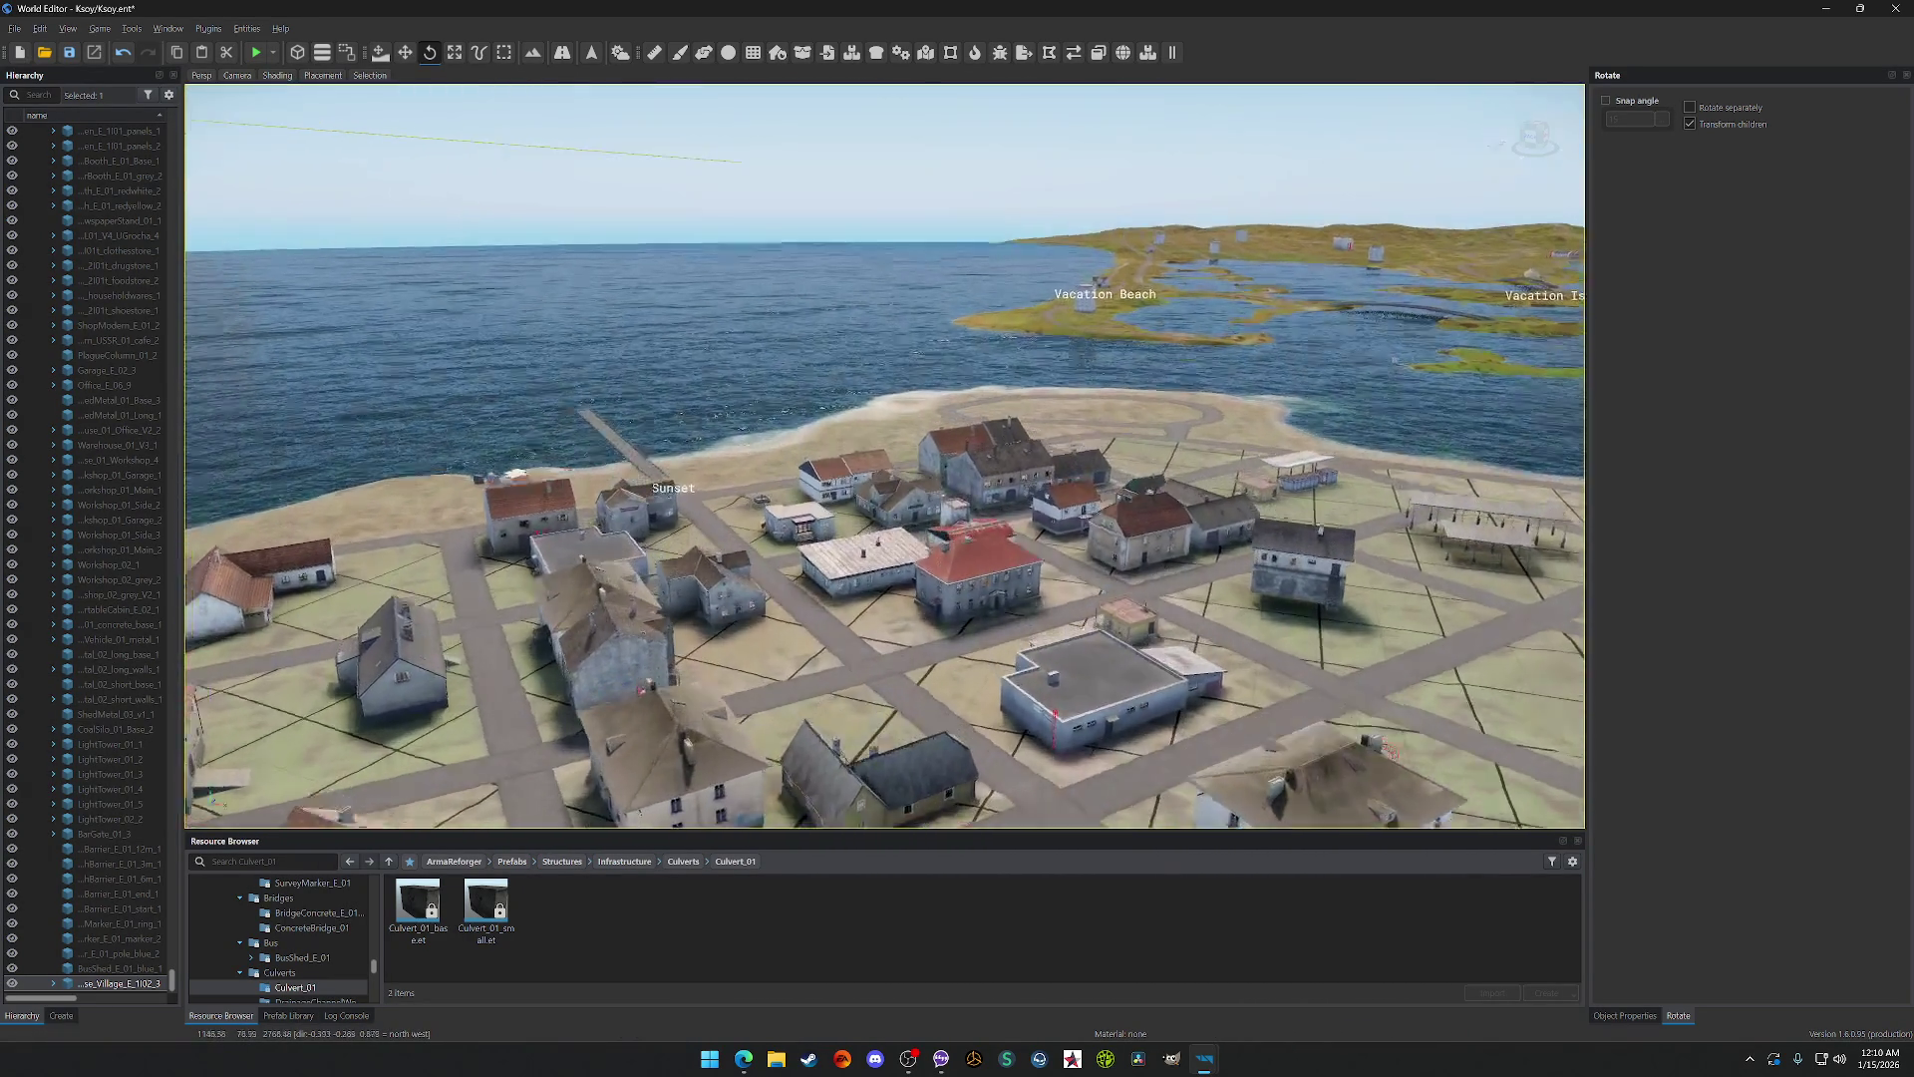
{"action": "scroll", "coordinate": [885, 455], "scroll_direction": "up", "scroll_amount": 5}
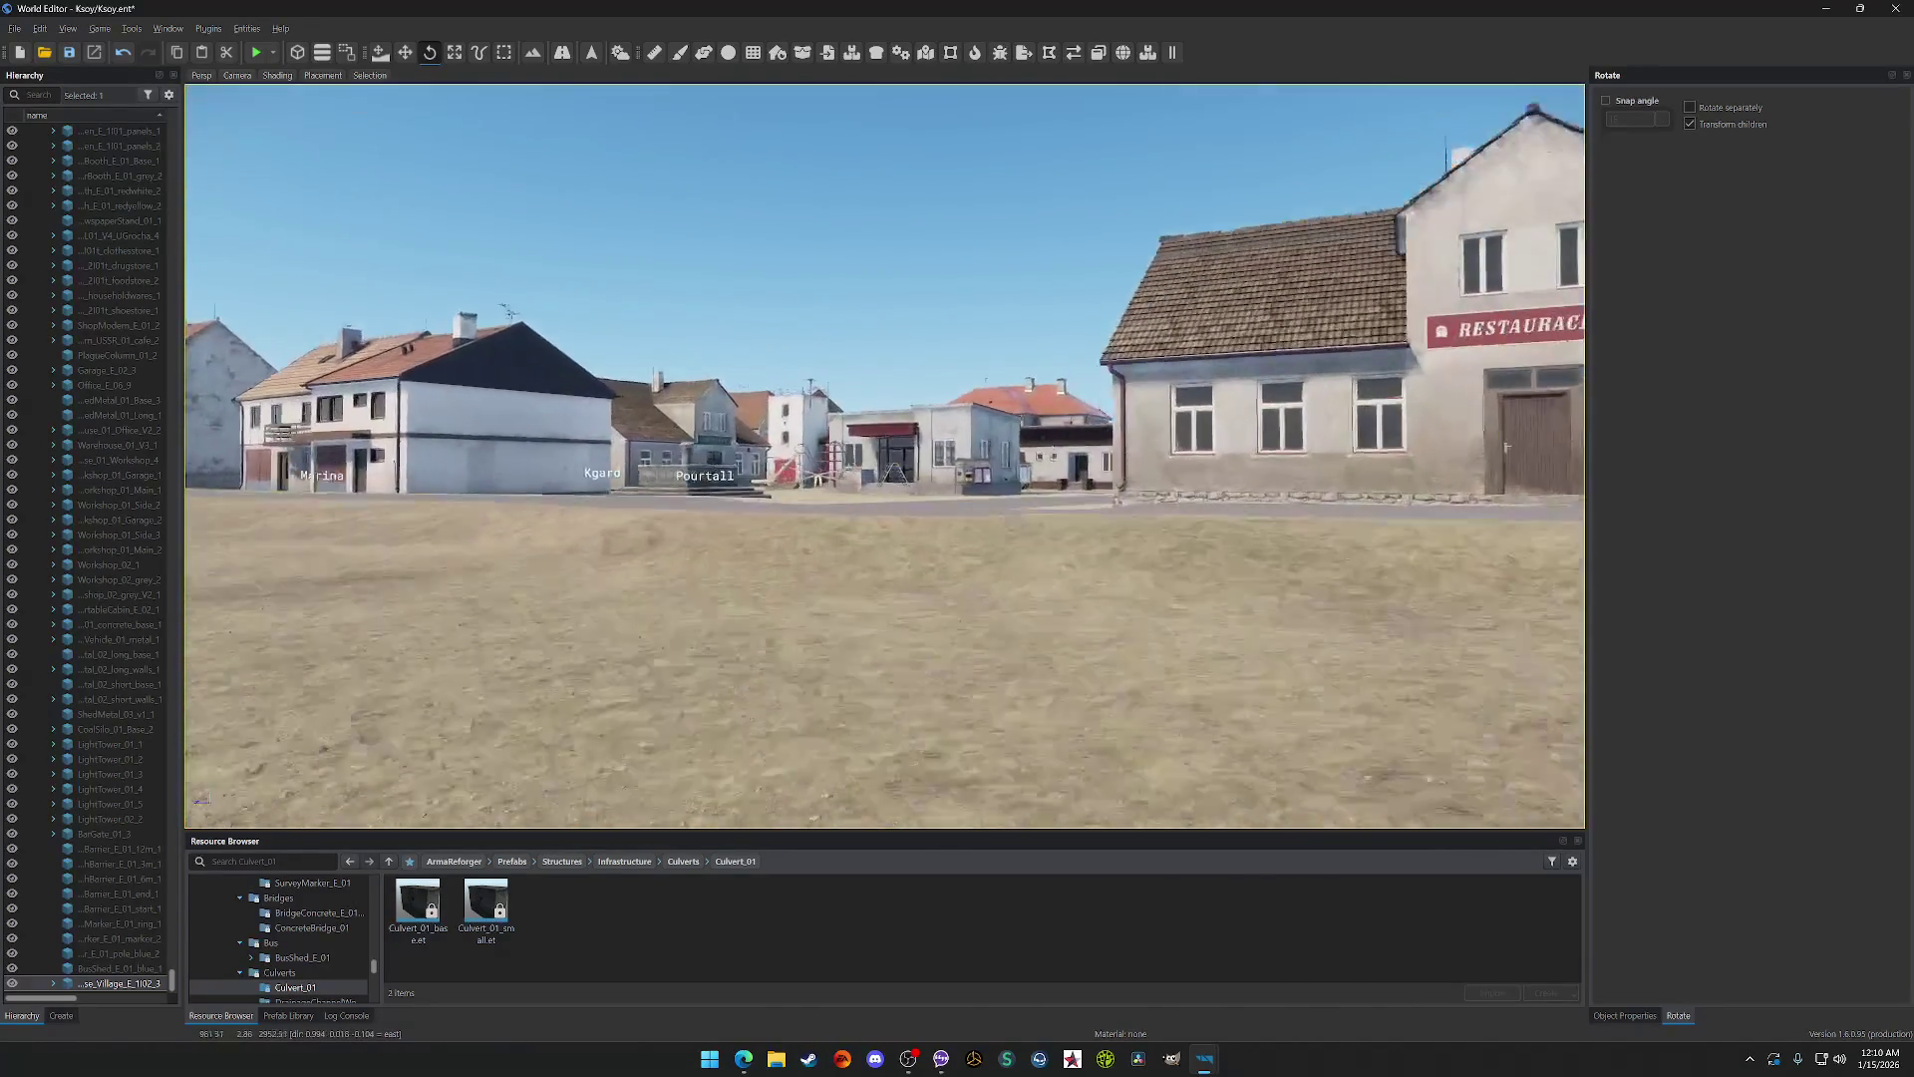
{"action": "scroll", "coordinate": [885, 455], "scroll_direction": "up", "scroll_amount": 5}
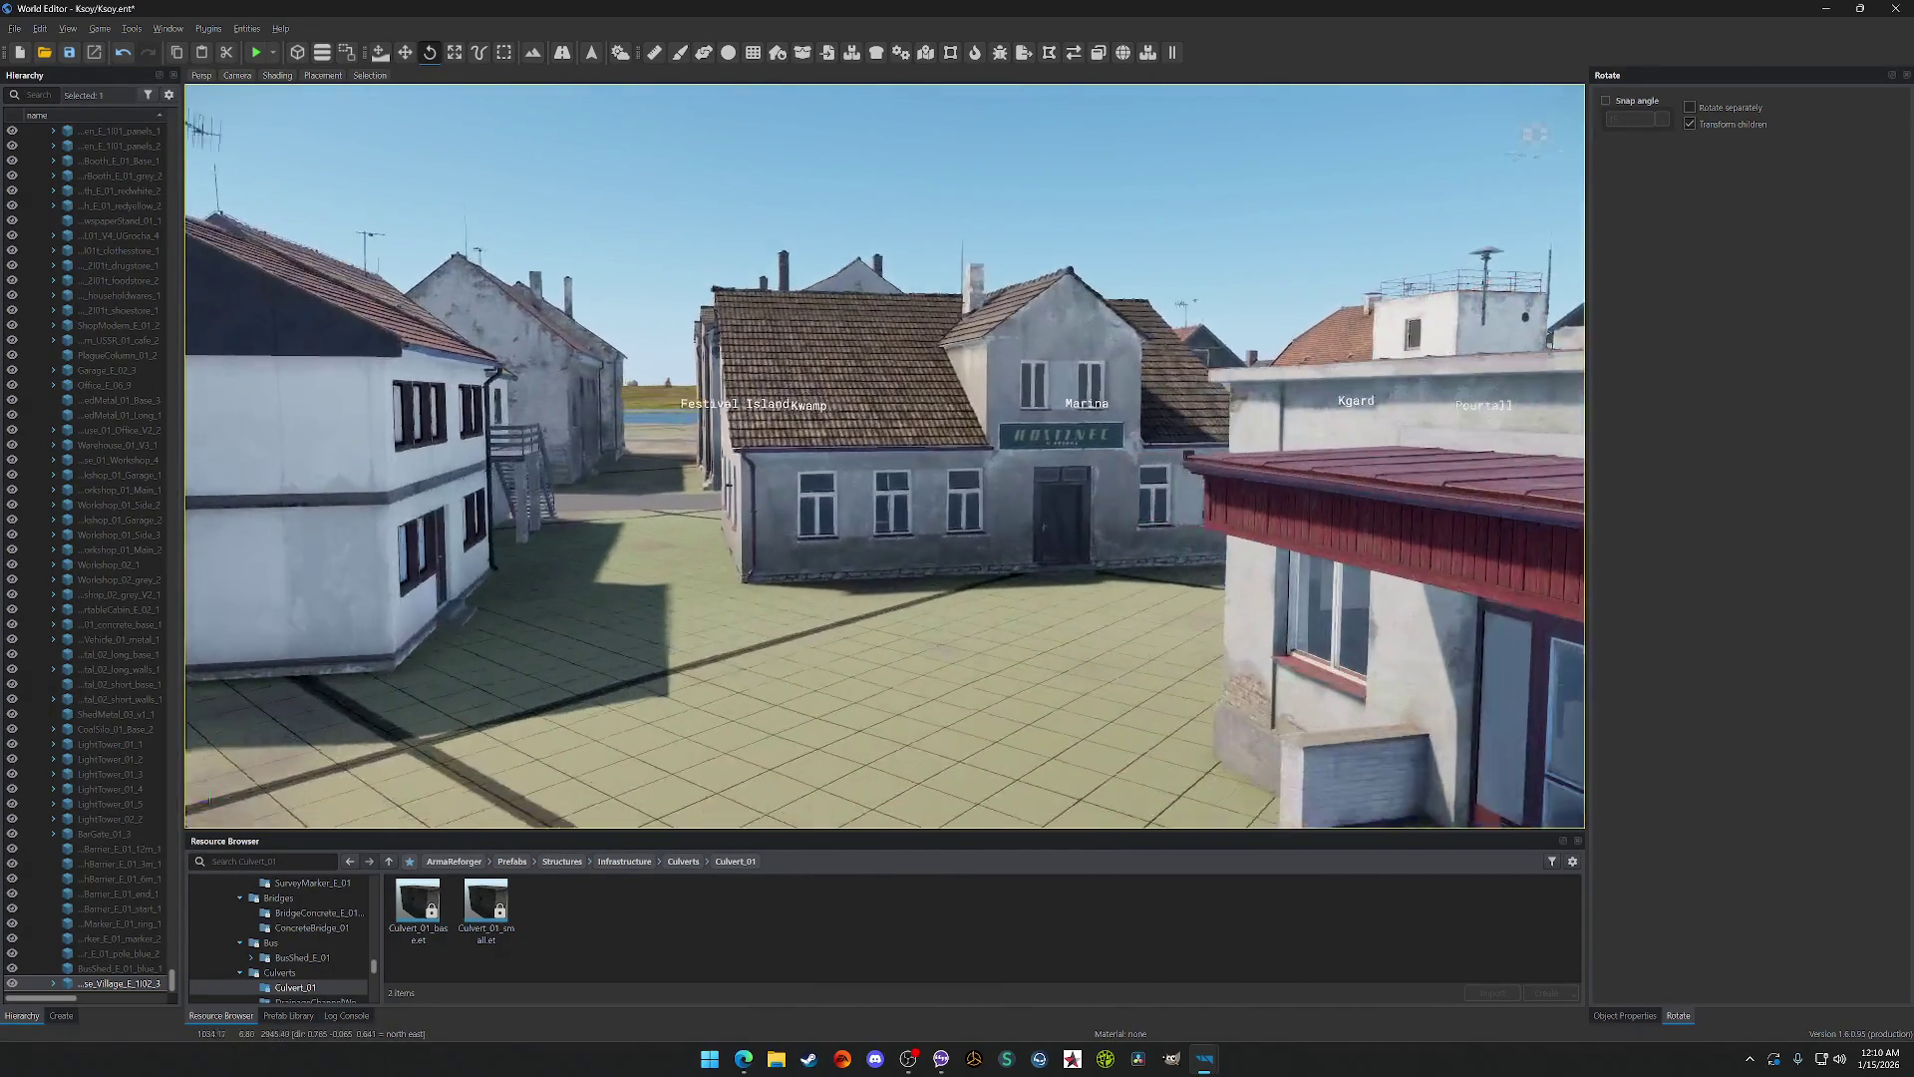
{"action": "scroll", "coordinate": [885, 455], "scroll_direction": "up", "scroll_amount": 5}
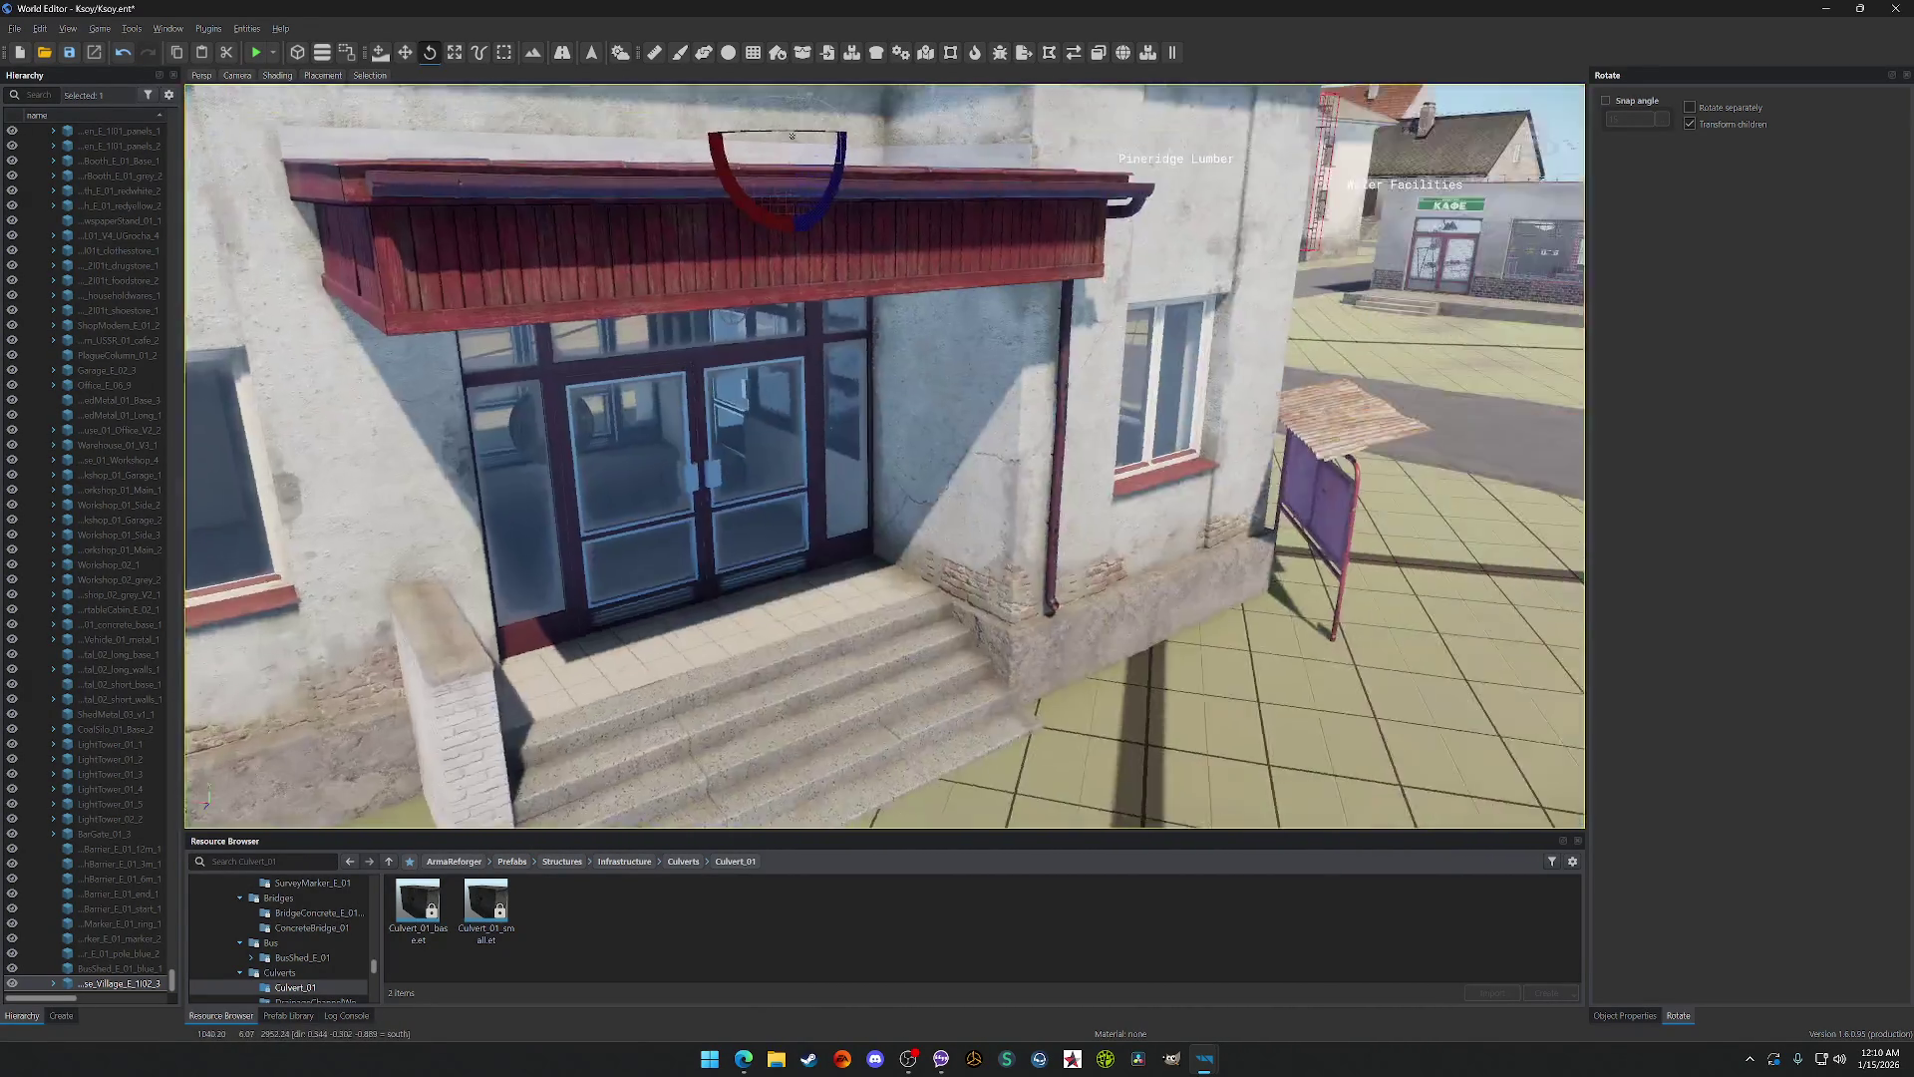
{"action": "scroll", "coordinate": [886, 454], "scroll_direction": "up", "scroll_amount": 5}
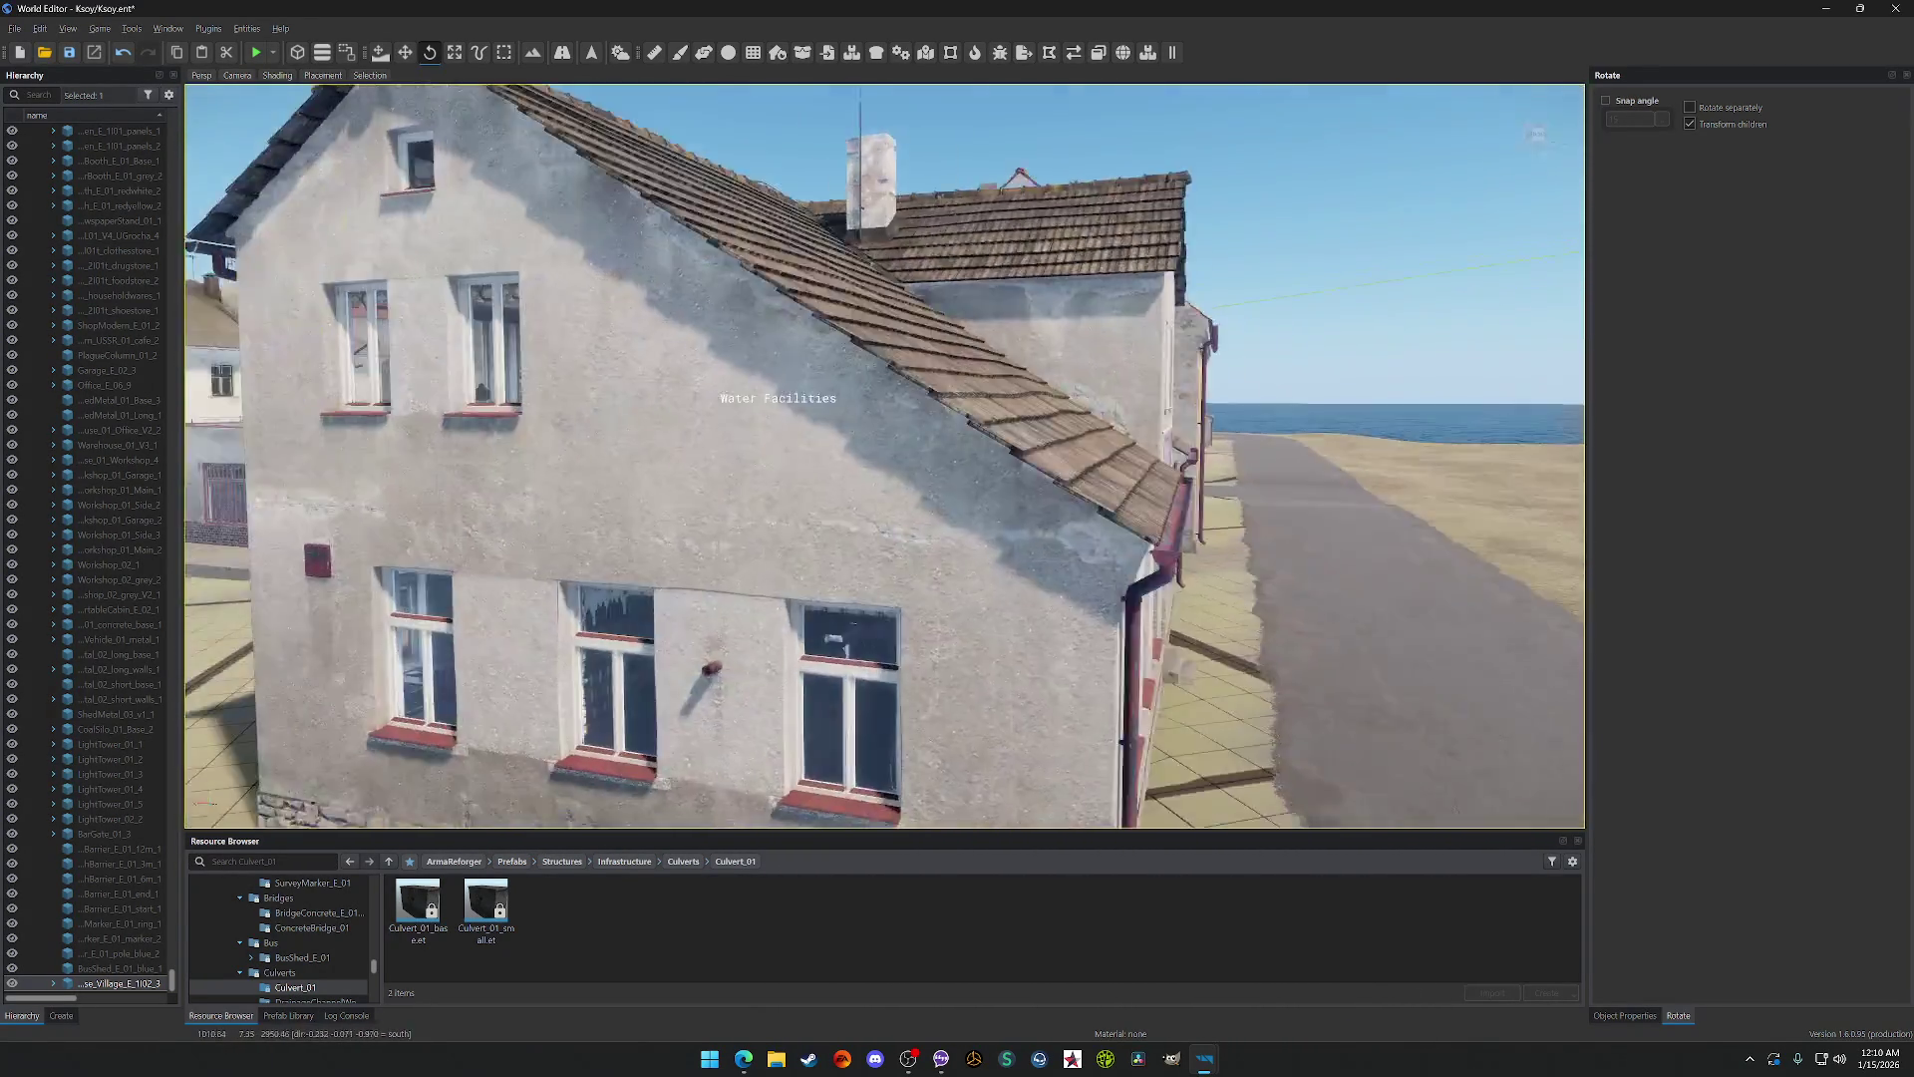
{"action": "scroll", "coordinate": [885, 454], "scroll_direction": "up", "scroll_amount": 5}
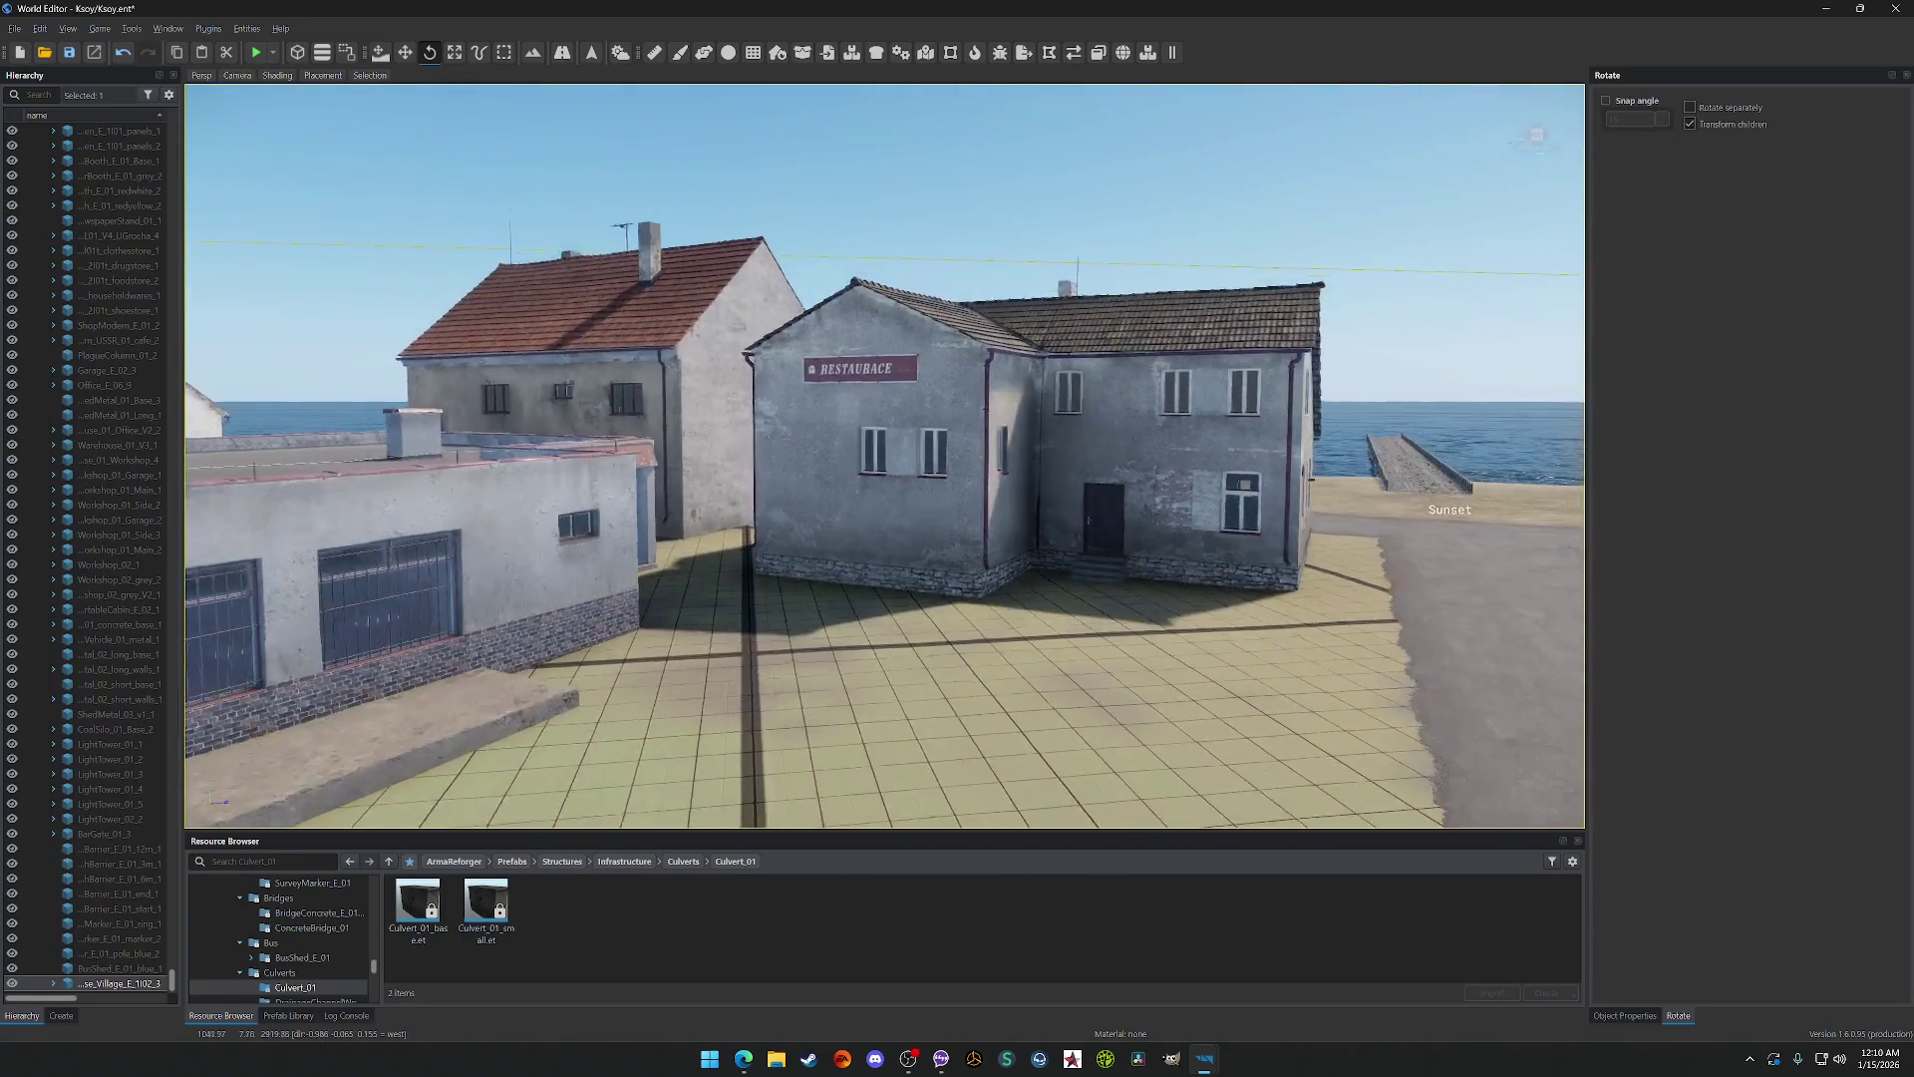
{"action": "scroll", "coordinate": [885, 455], "scroll_direction": "up", "scroll_amount": 5}
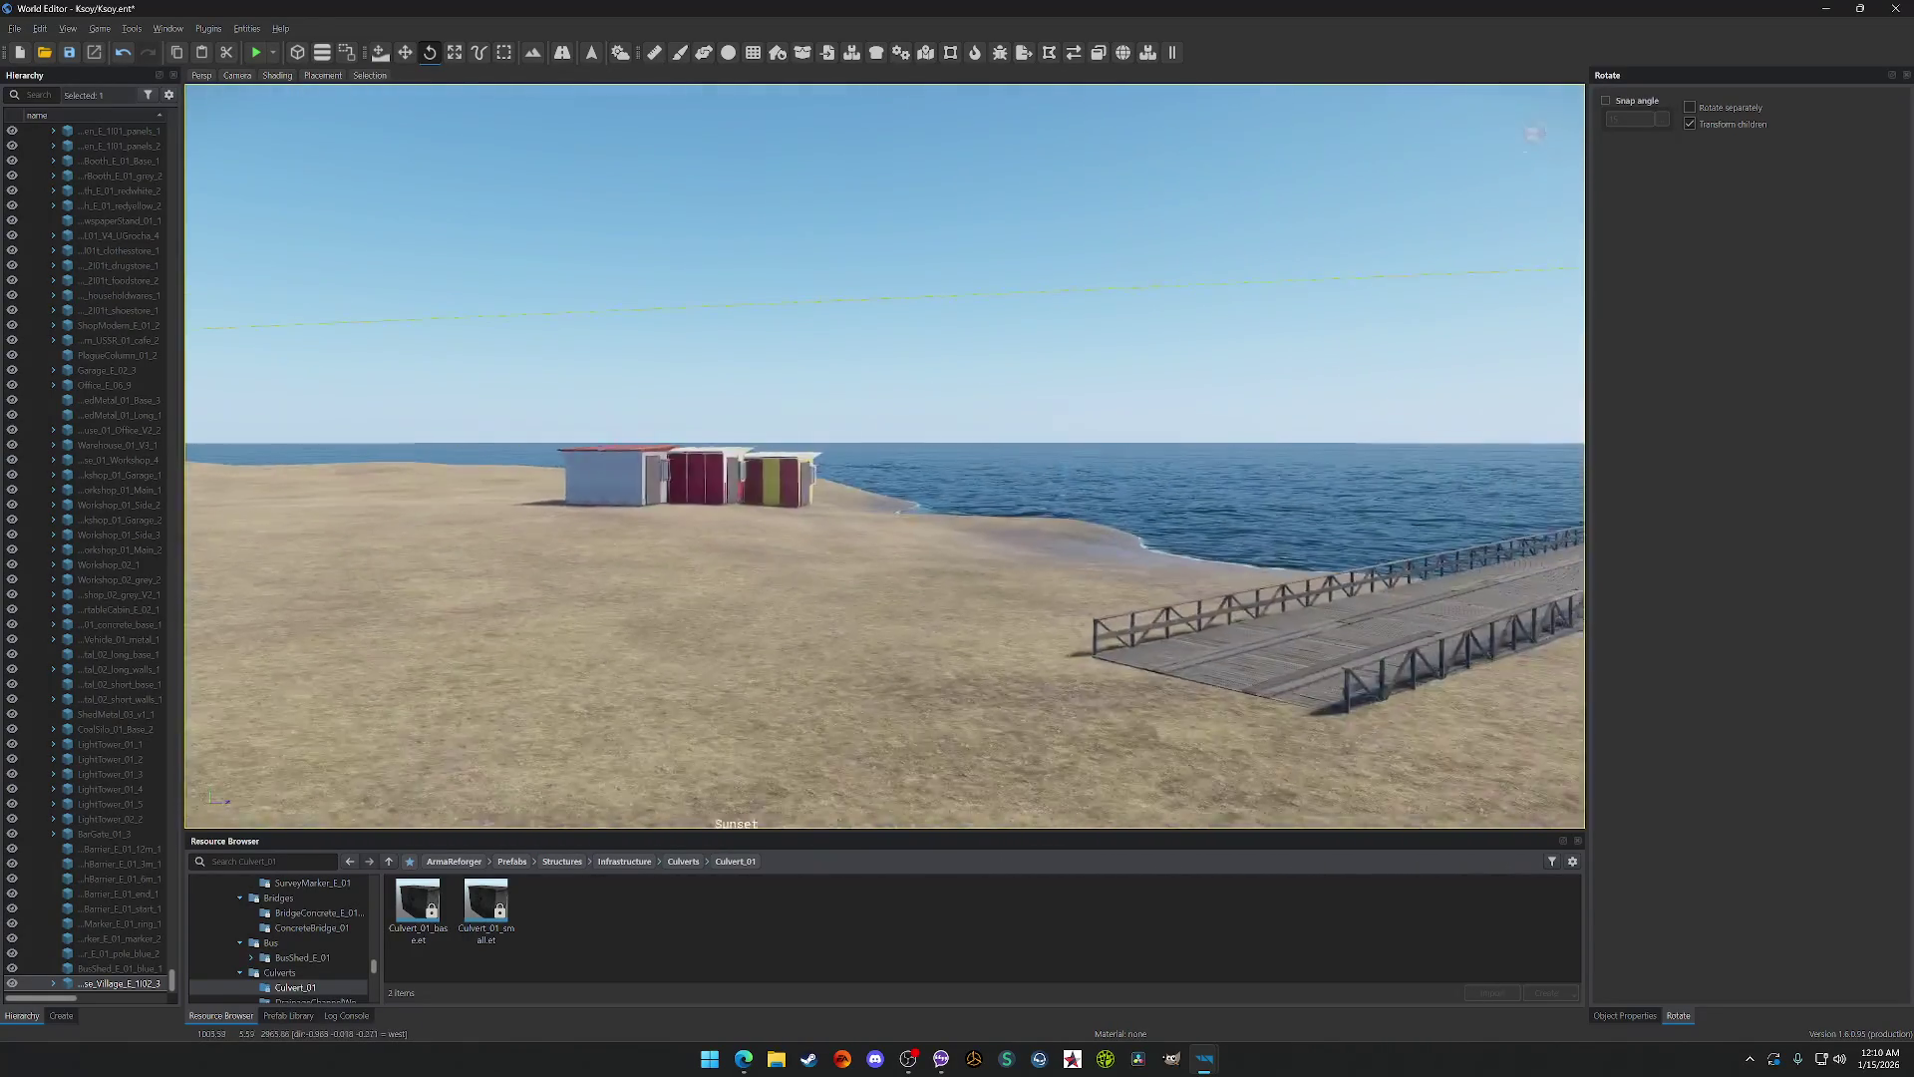
{"action": "scroll", "coordinate": [886, 455], "scroll_direction": "up", "scroll_amount": 5}
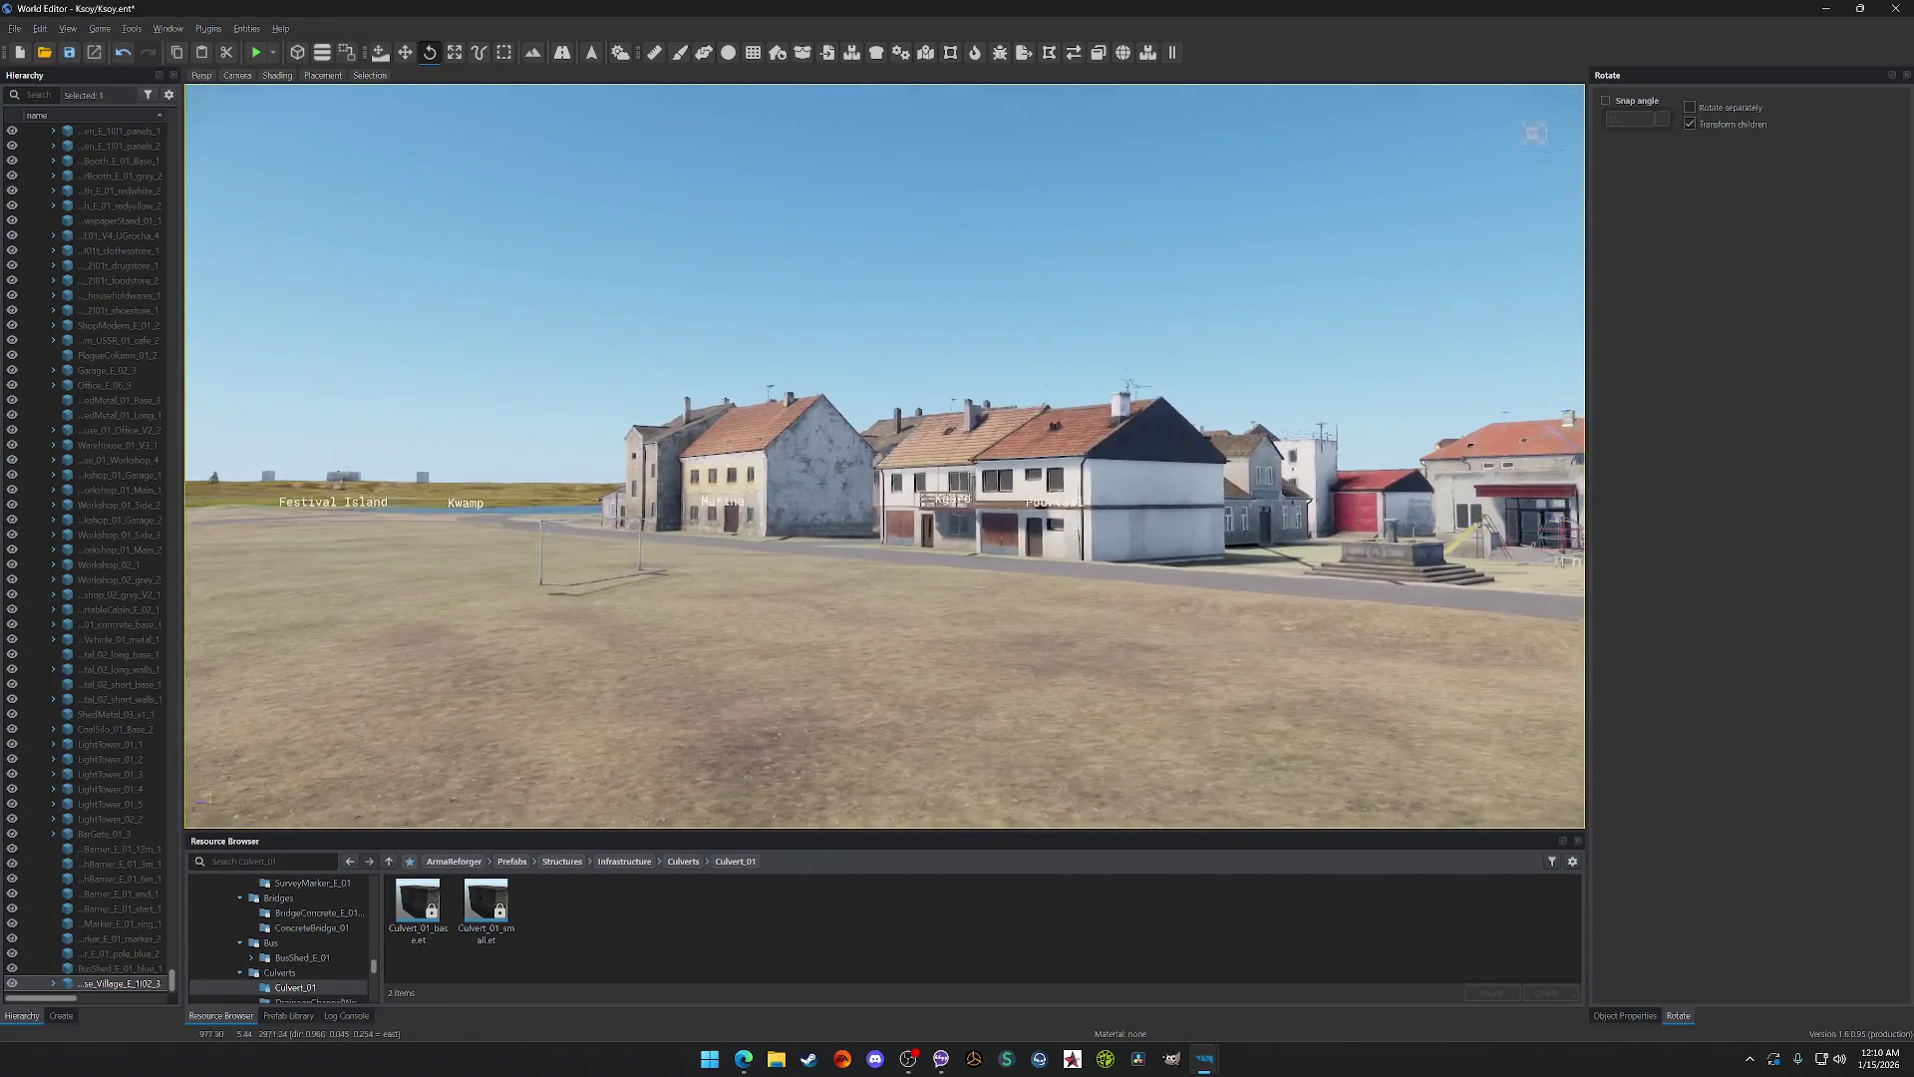
{"action": "scroll", "coordinate": [886, 455], "scroll_direction": "up", "scroll_amount": 5}
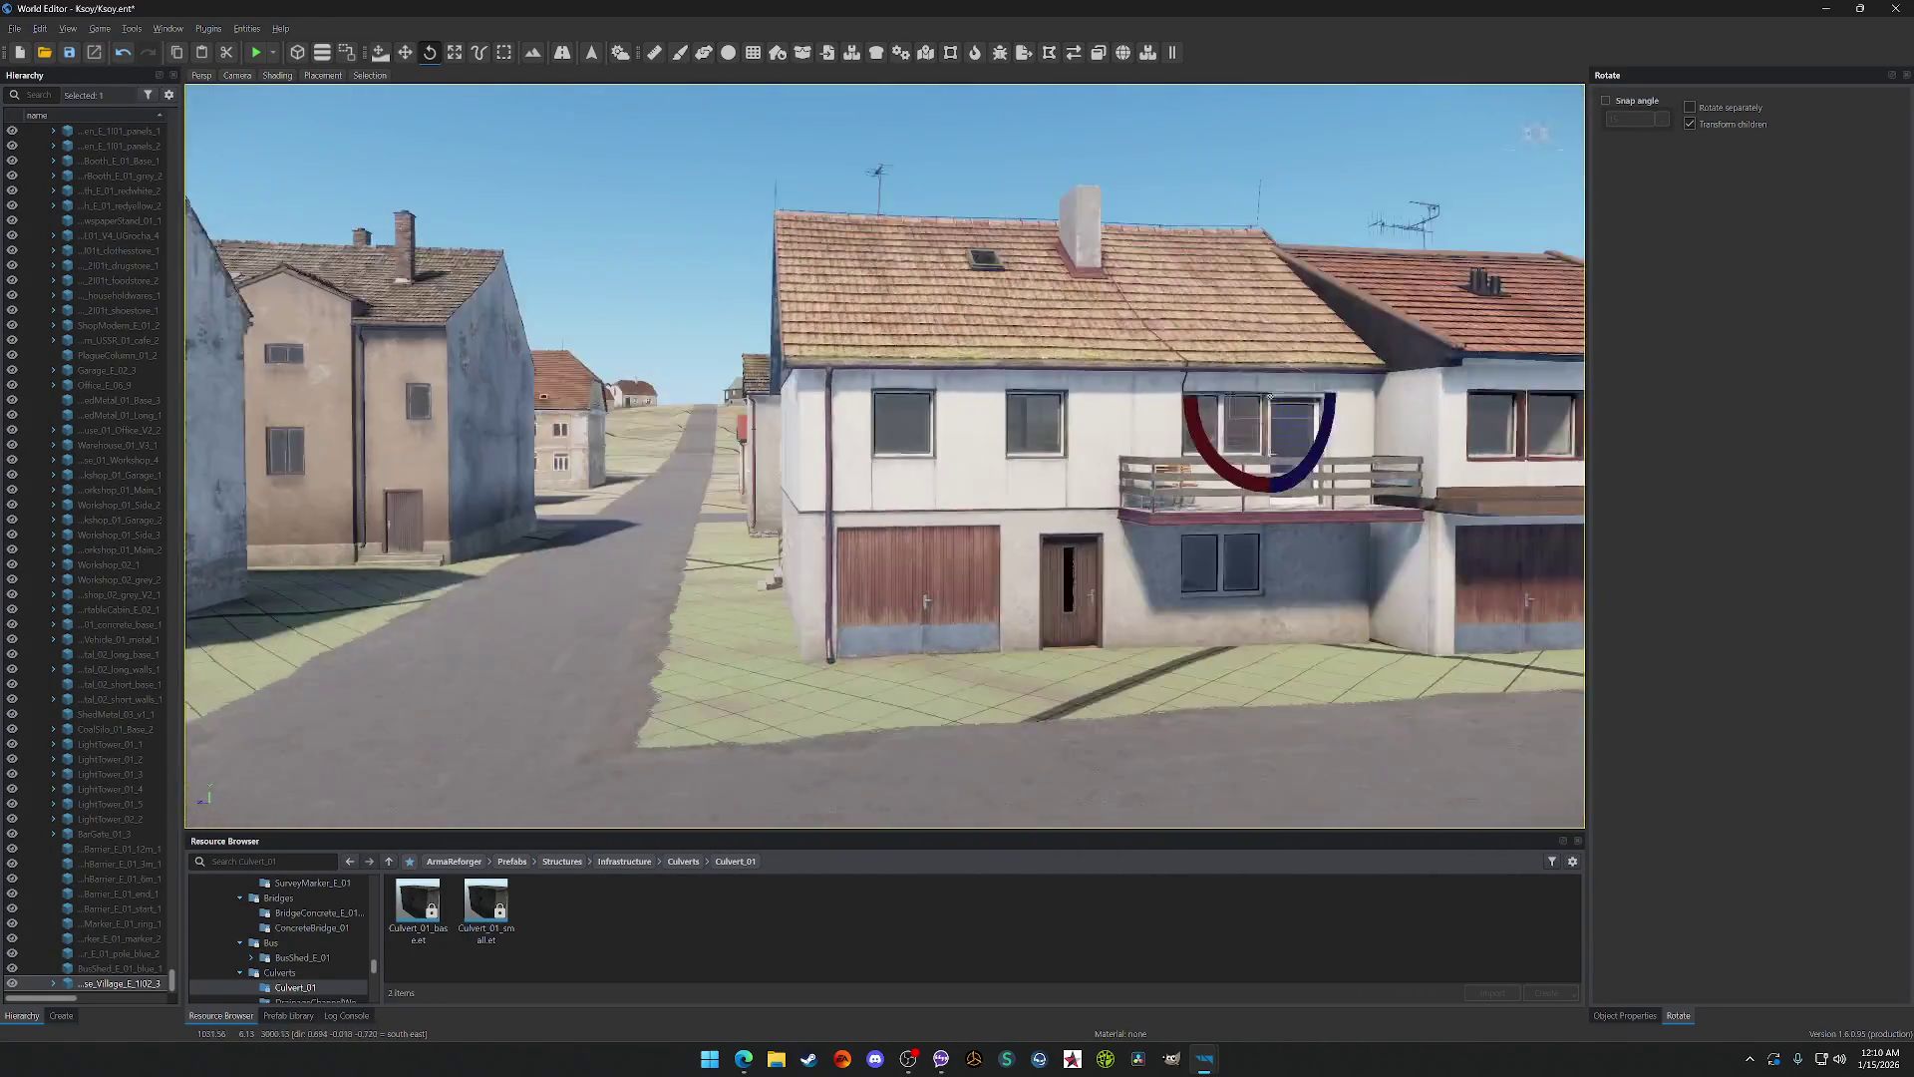
{"action": "scroll", "coordinate": [885, 454], "scroll_direction": "up", "scroll_amount": 5}
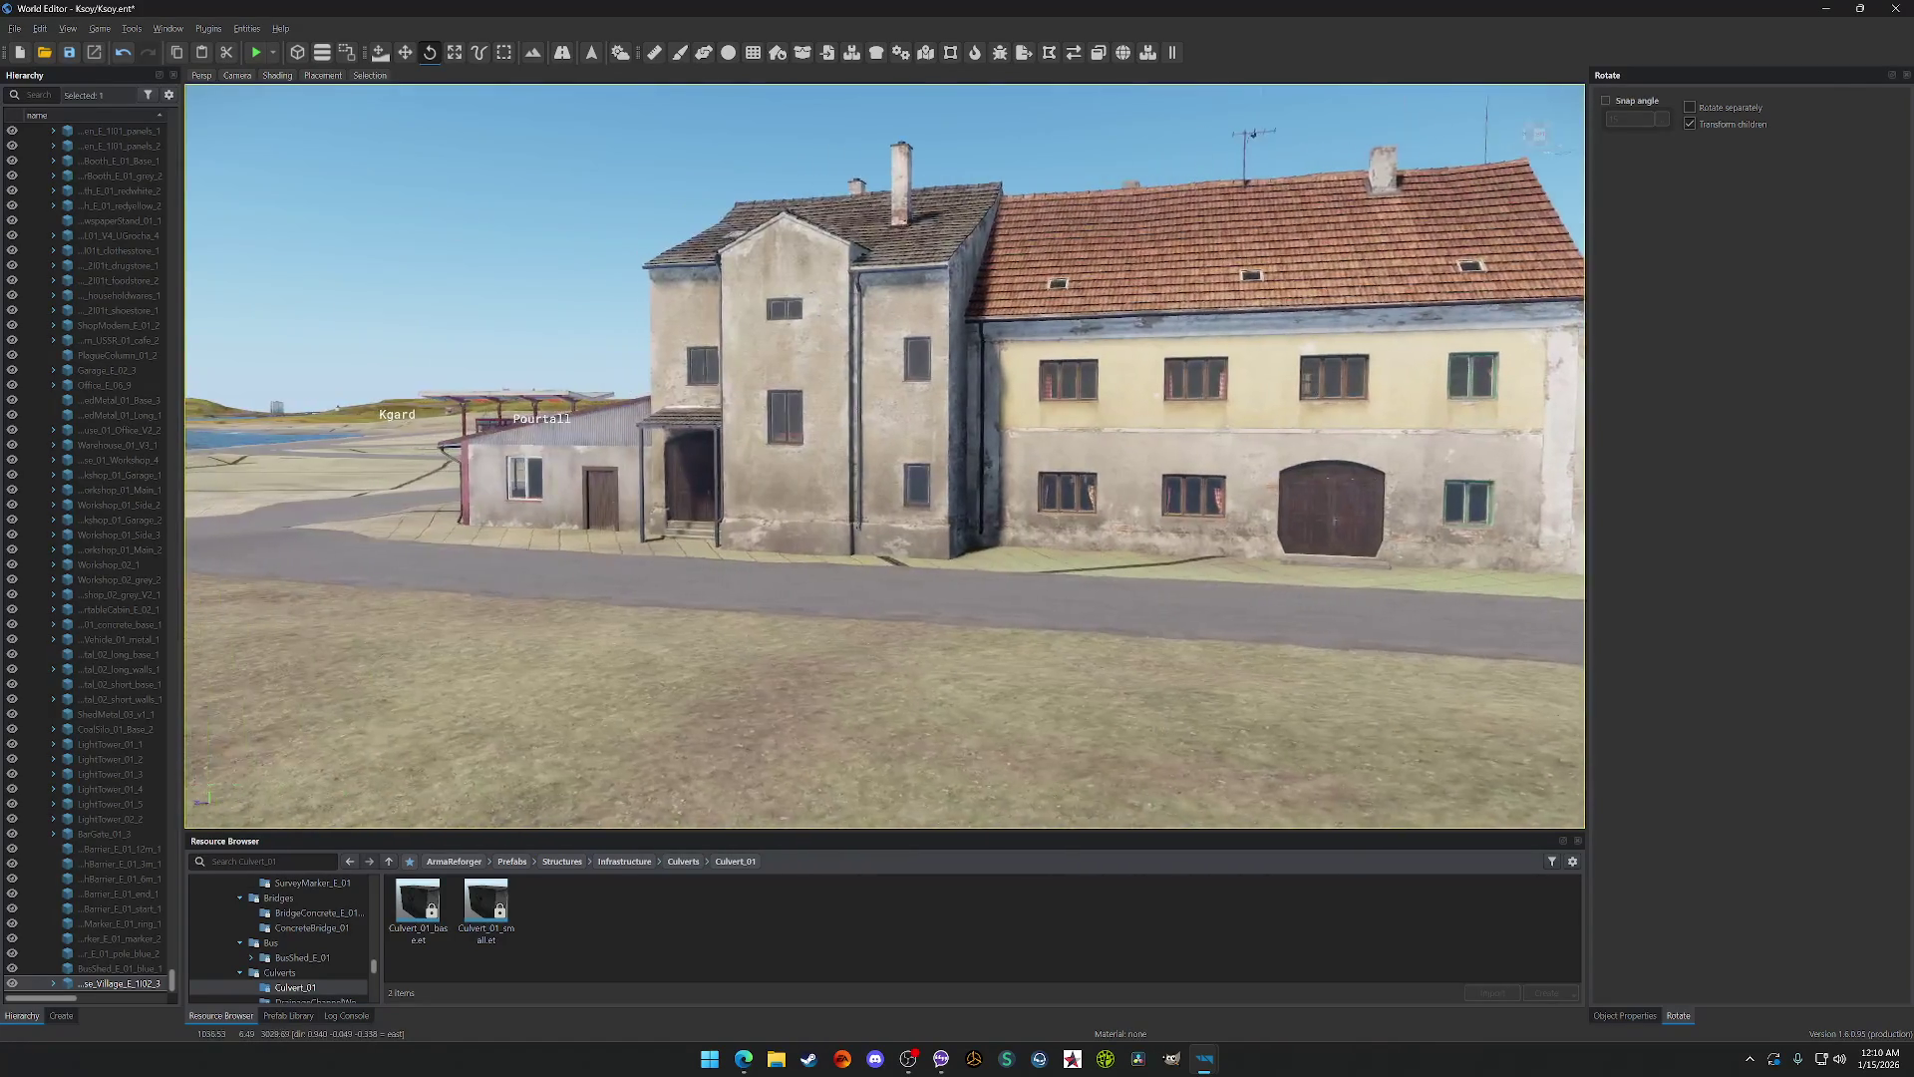
{"action": "scroll", "coordinate": [885, 454], "scroll_direction": "down", "scroll_amount": 5}
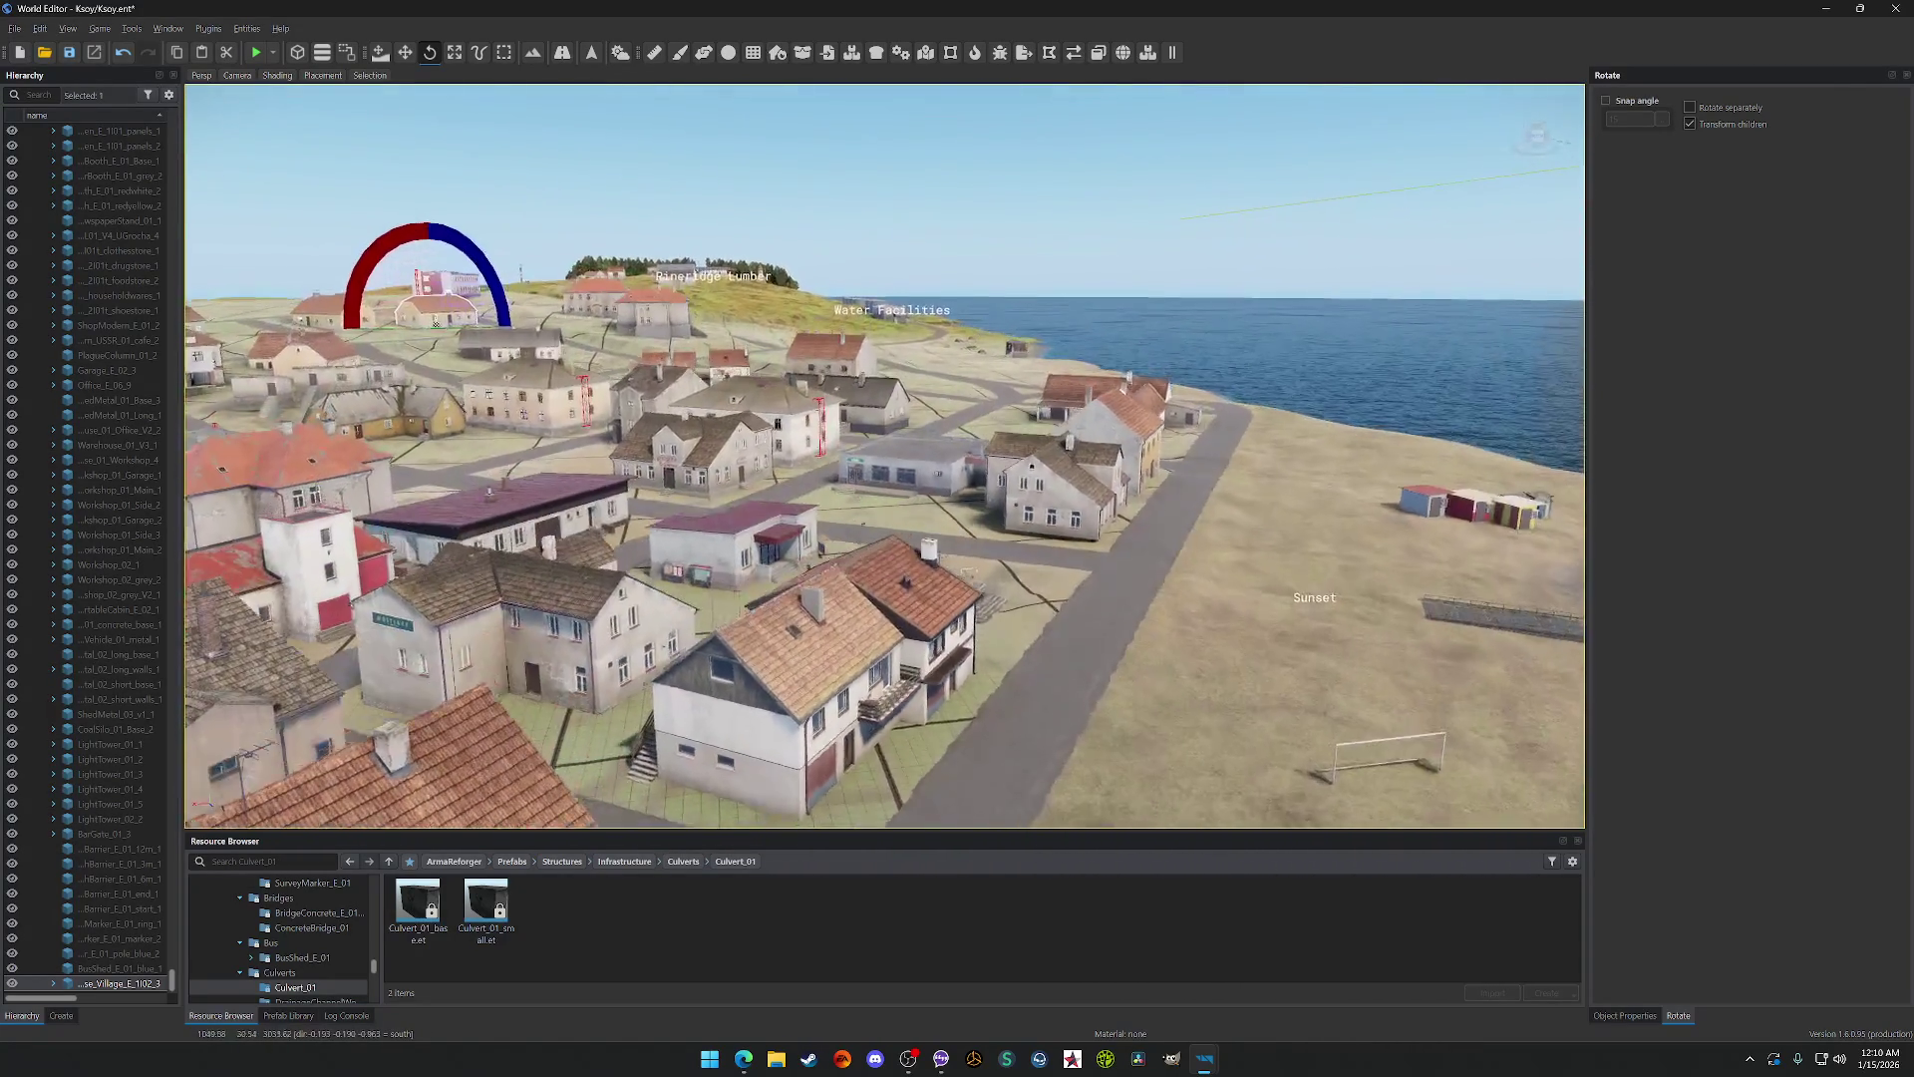
{"action": "scroll", "coordinate": [885, 454], "scroll_direction": "down", "scroll_amount": 5}
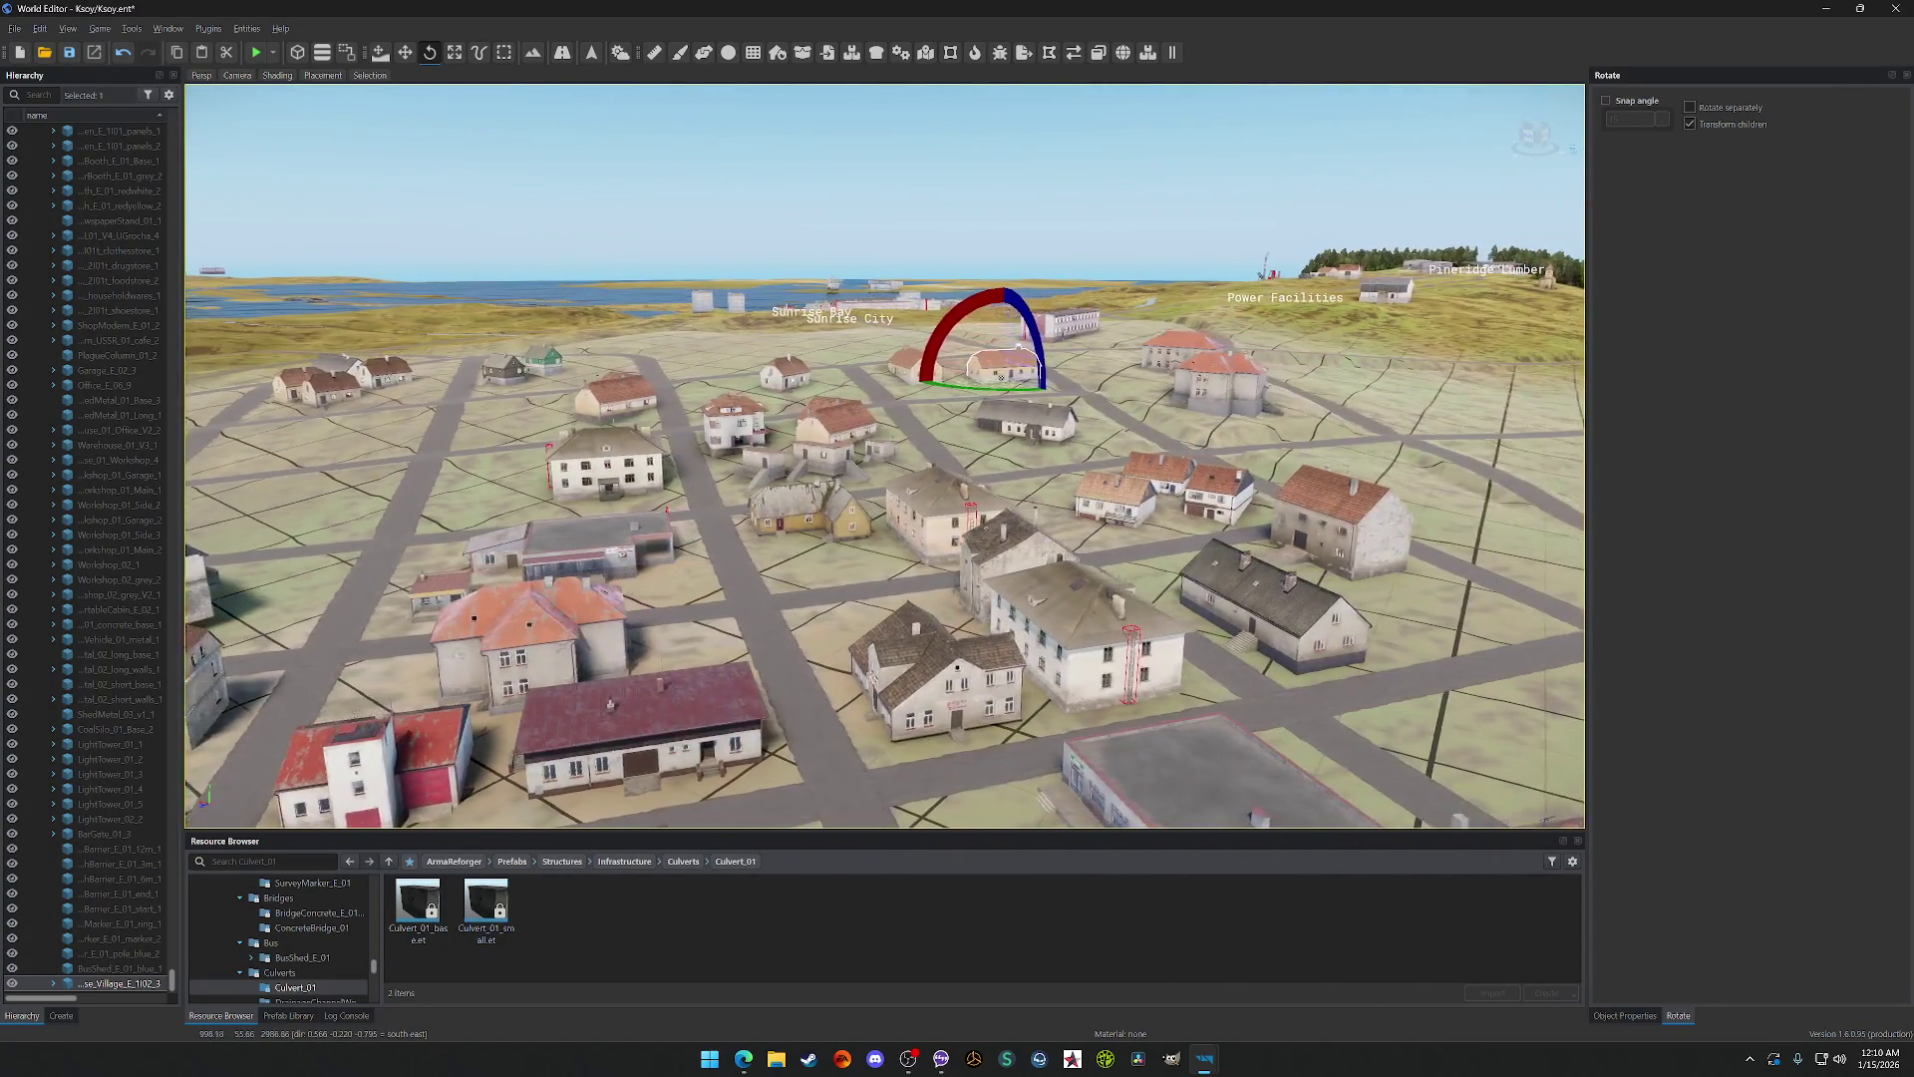
{"action": "scroll", "coordinate": [886, 454], "scroll_direction": "up", "scroll_amount": 5}
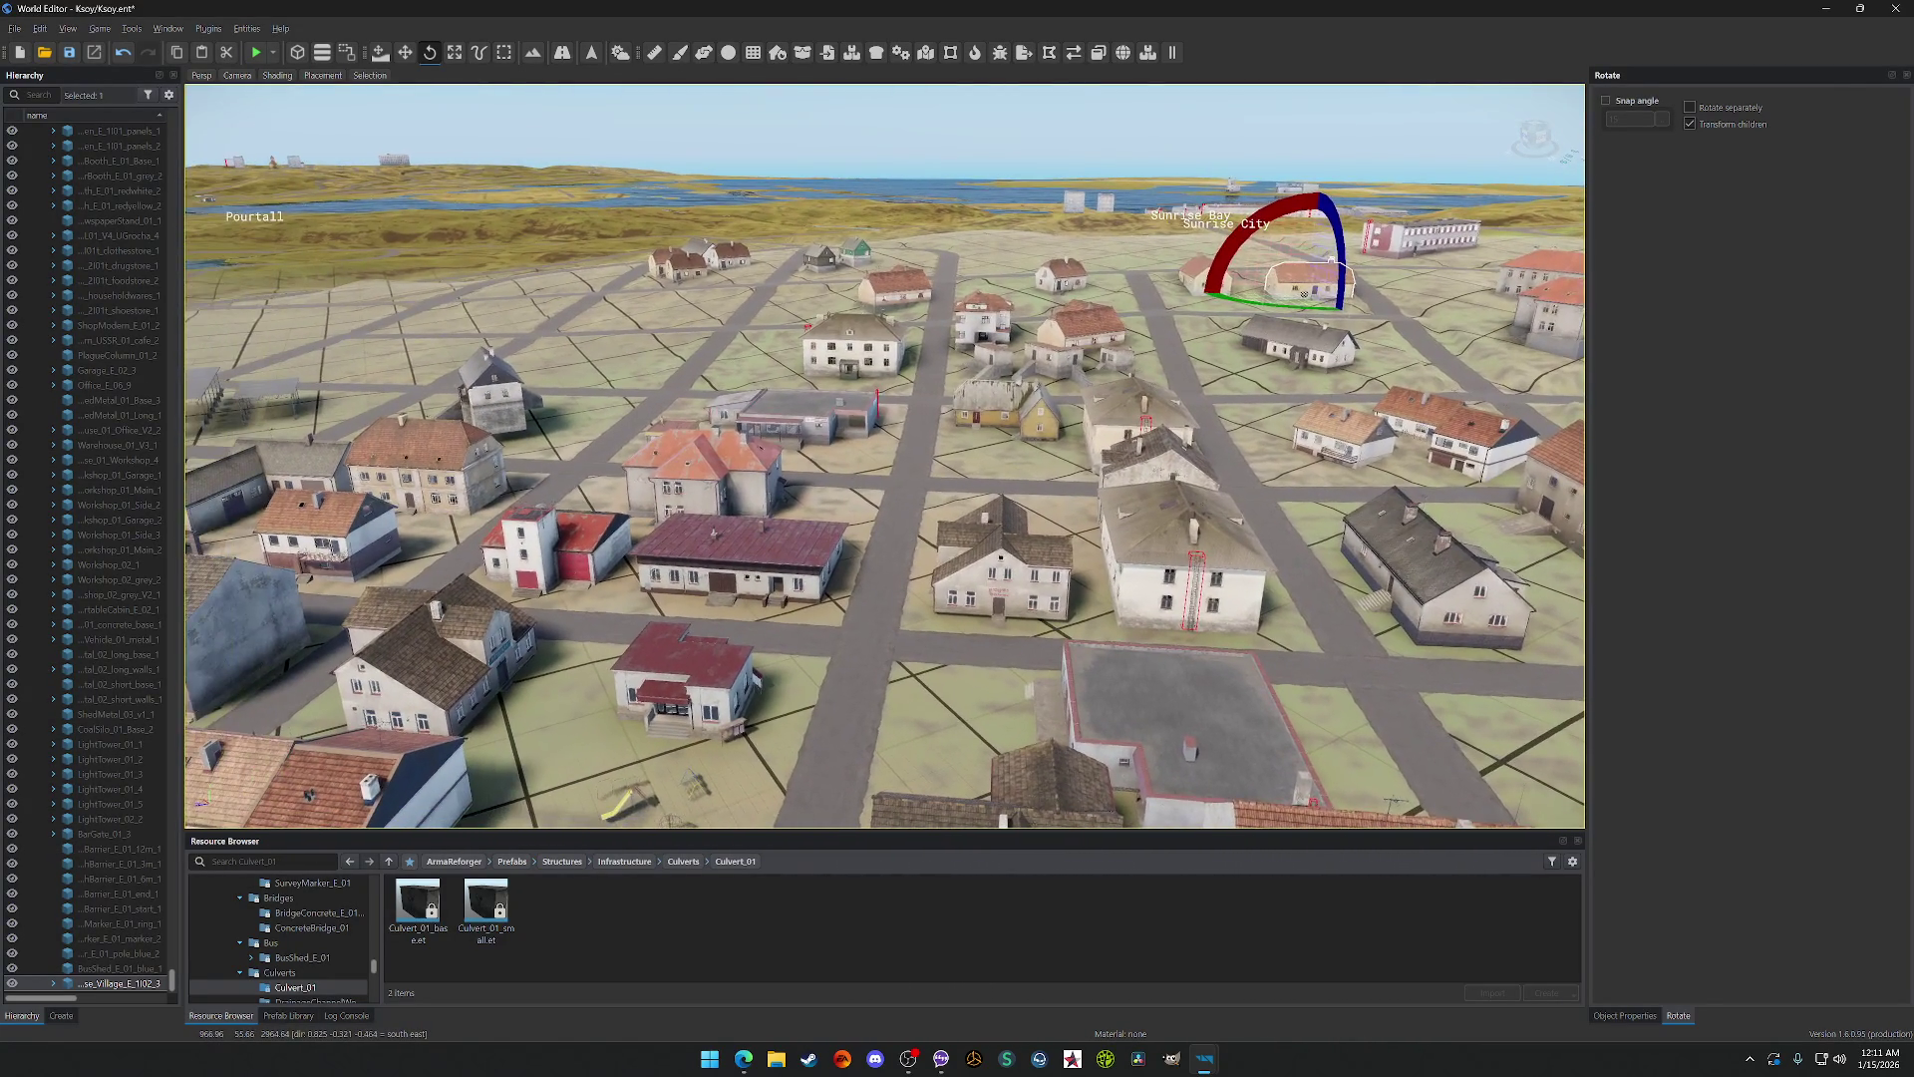
{"action": "scroll", "coordinate": [1151, 475], "scroll_direction": "down", "scroll_amount": 1}
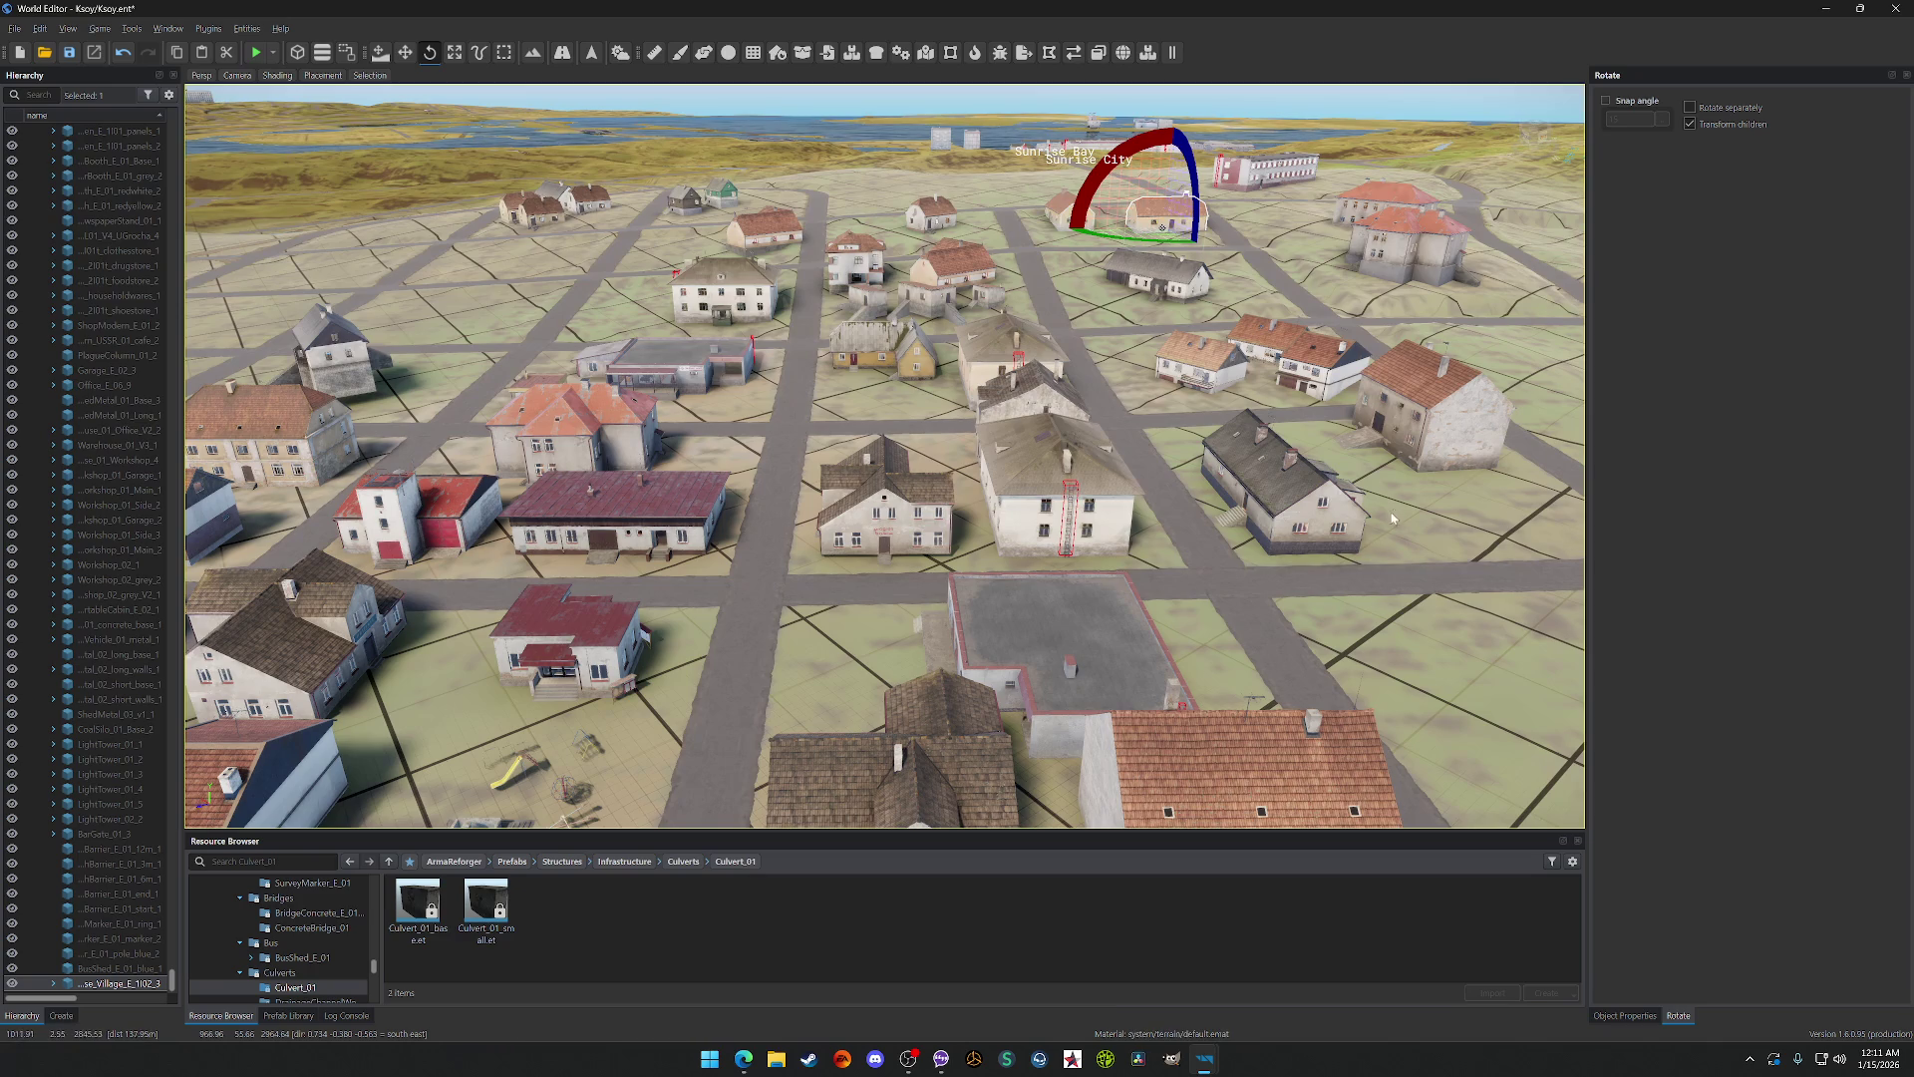
Step: Pan across town, rise over the bay and fly down toward Sunrise City's flats and warehouses
{"action": "key", "text": "a"}
{"action": "key", "text": "a"}
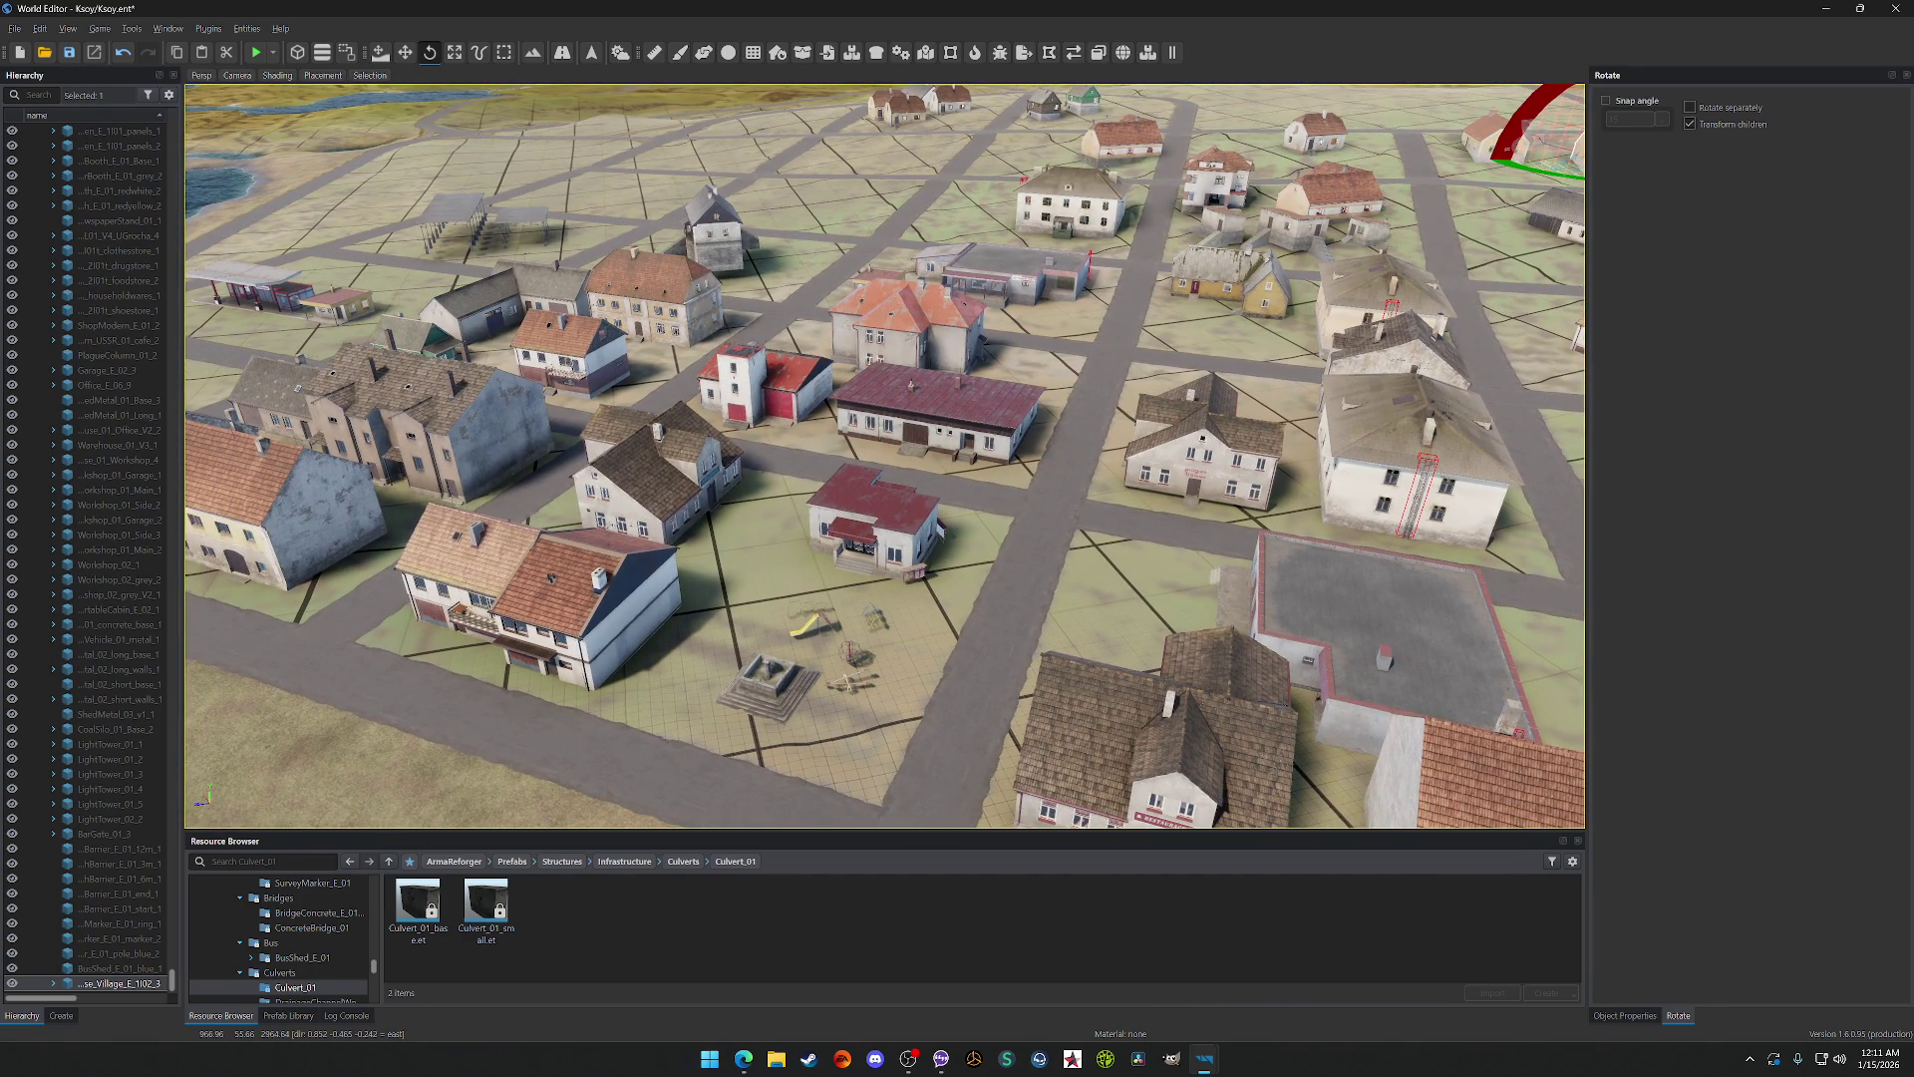
{"action": "key", "text": "a"}
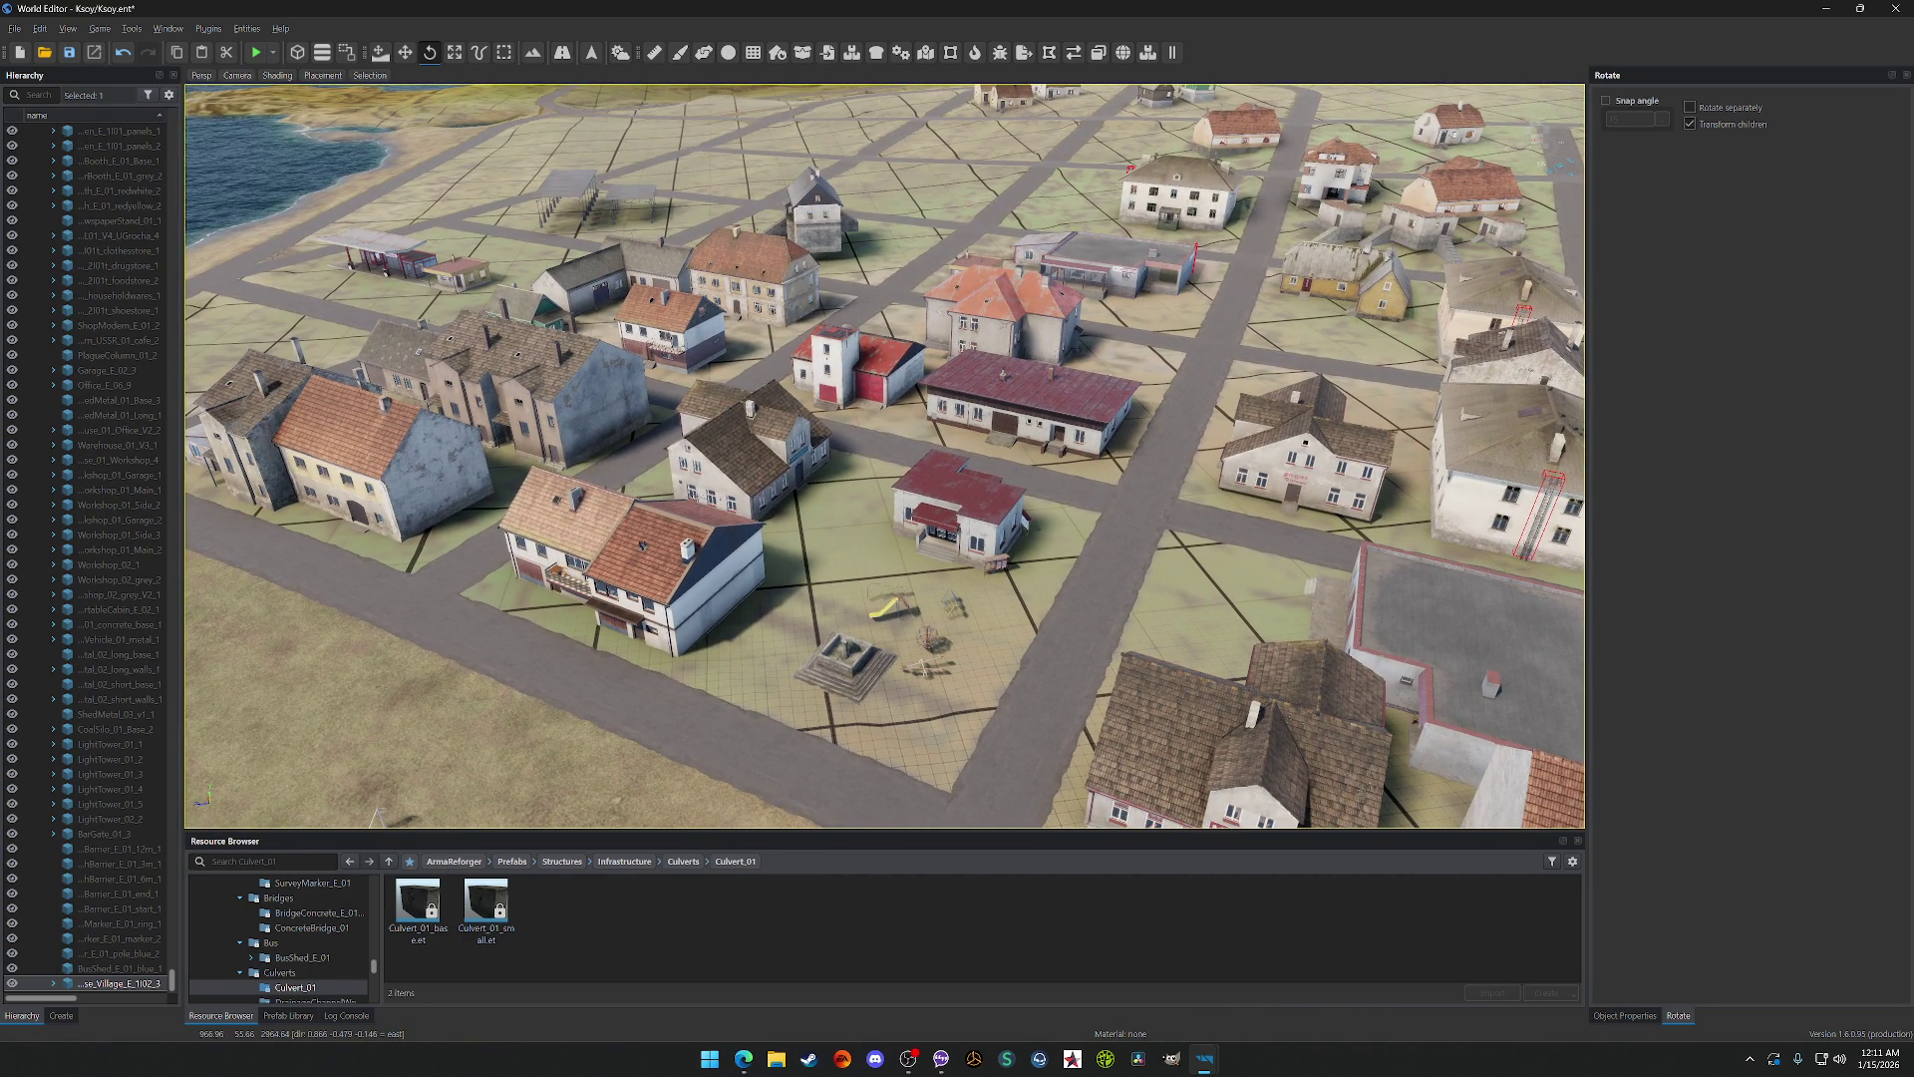
{"action": "key", "text": "s"}
{"action": "key", "text": "s"}
{"action": "key", "text": "w"}
{"action": "key", "text": "s"}
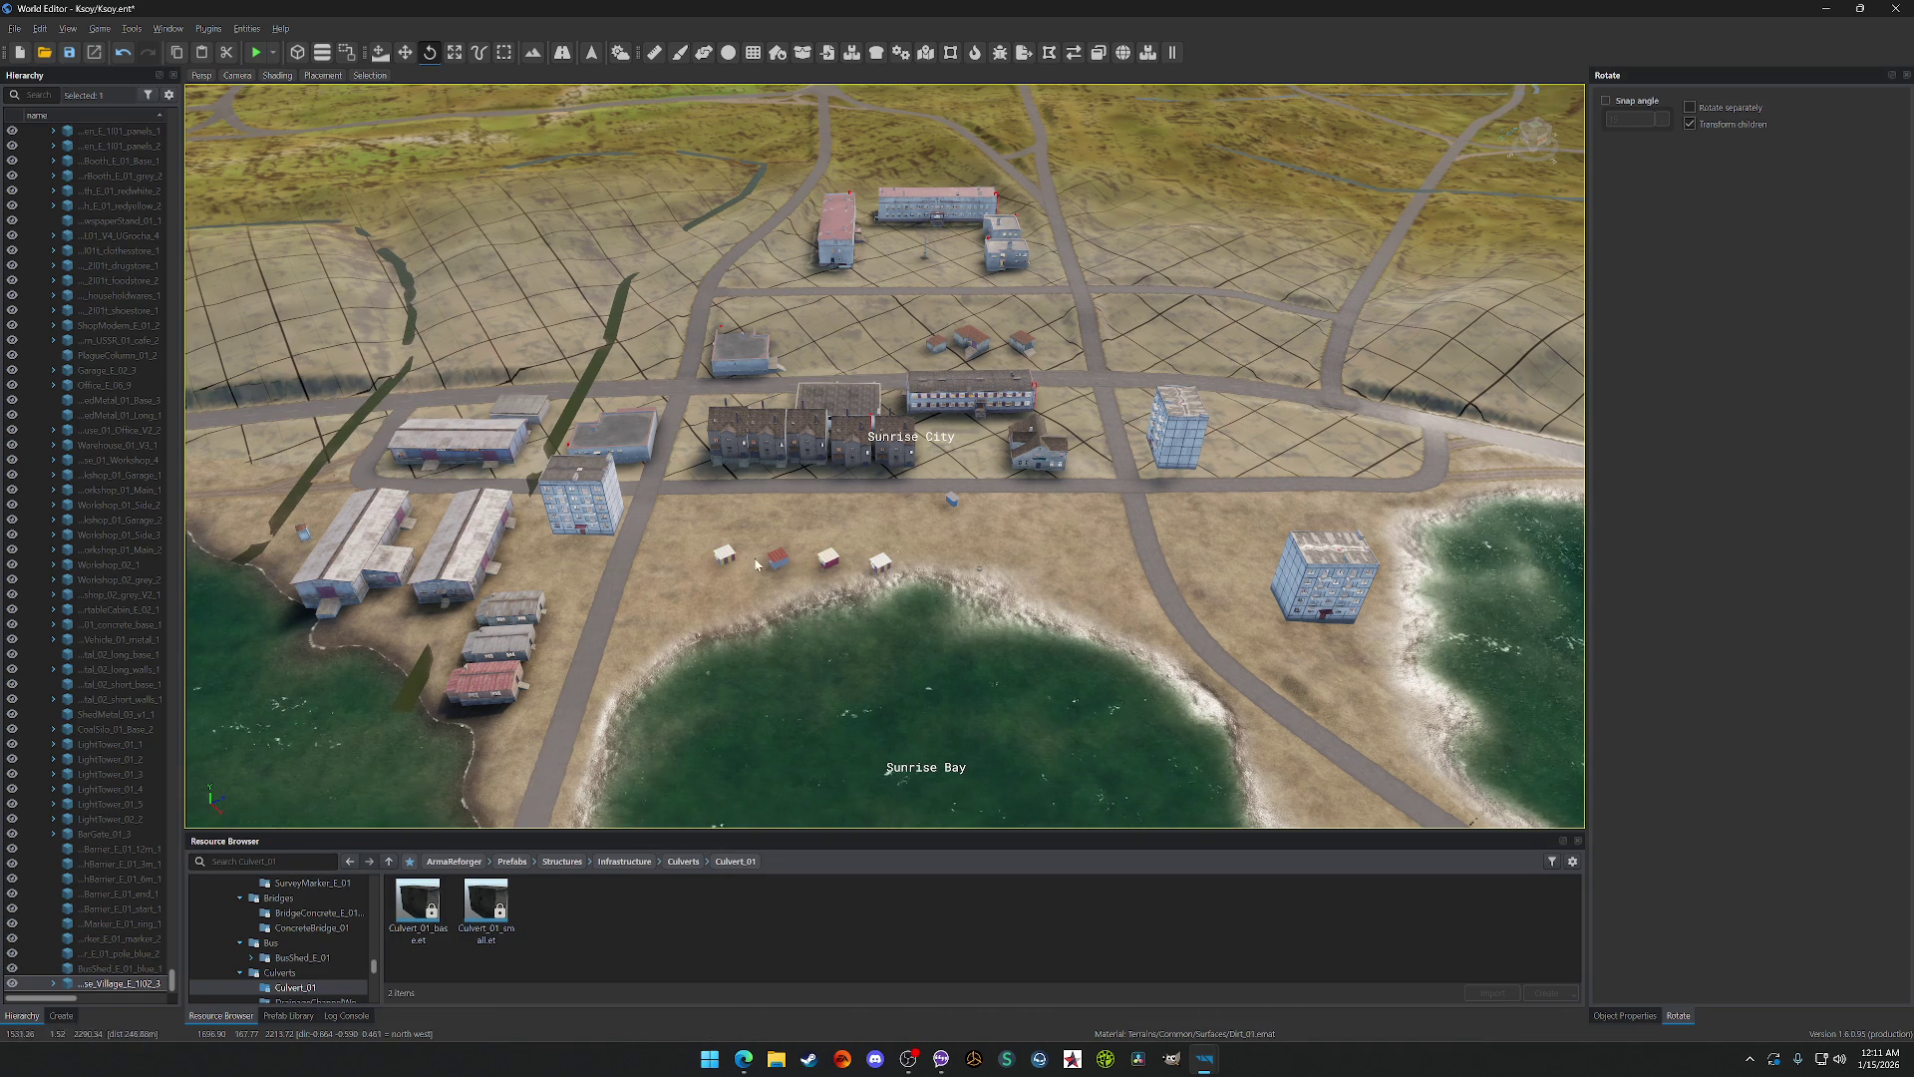
Step: Orbit around Sunrise City and the bay, pulling back toward Vacation Beach and Vacation Island
{"action": "scroll", "coordinate": [871, 558], "scroll_direction": "up", "scroll_amount": 3}
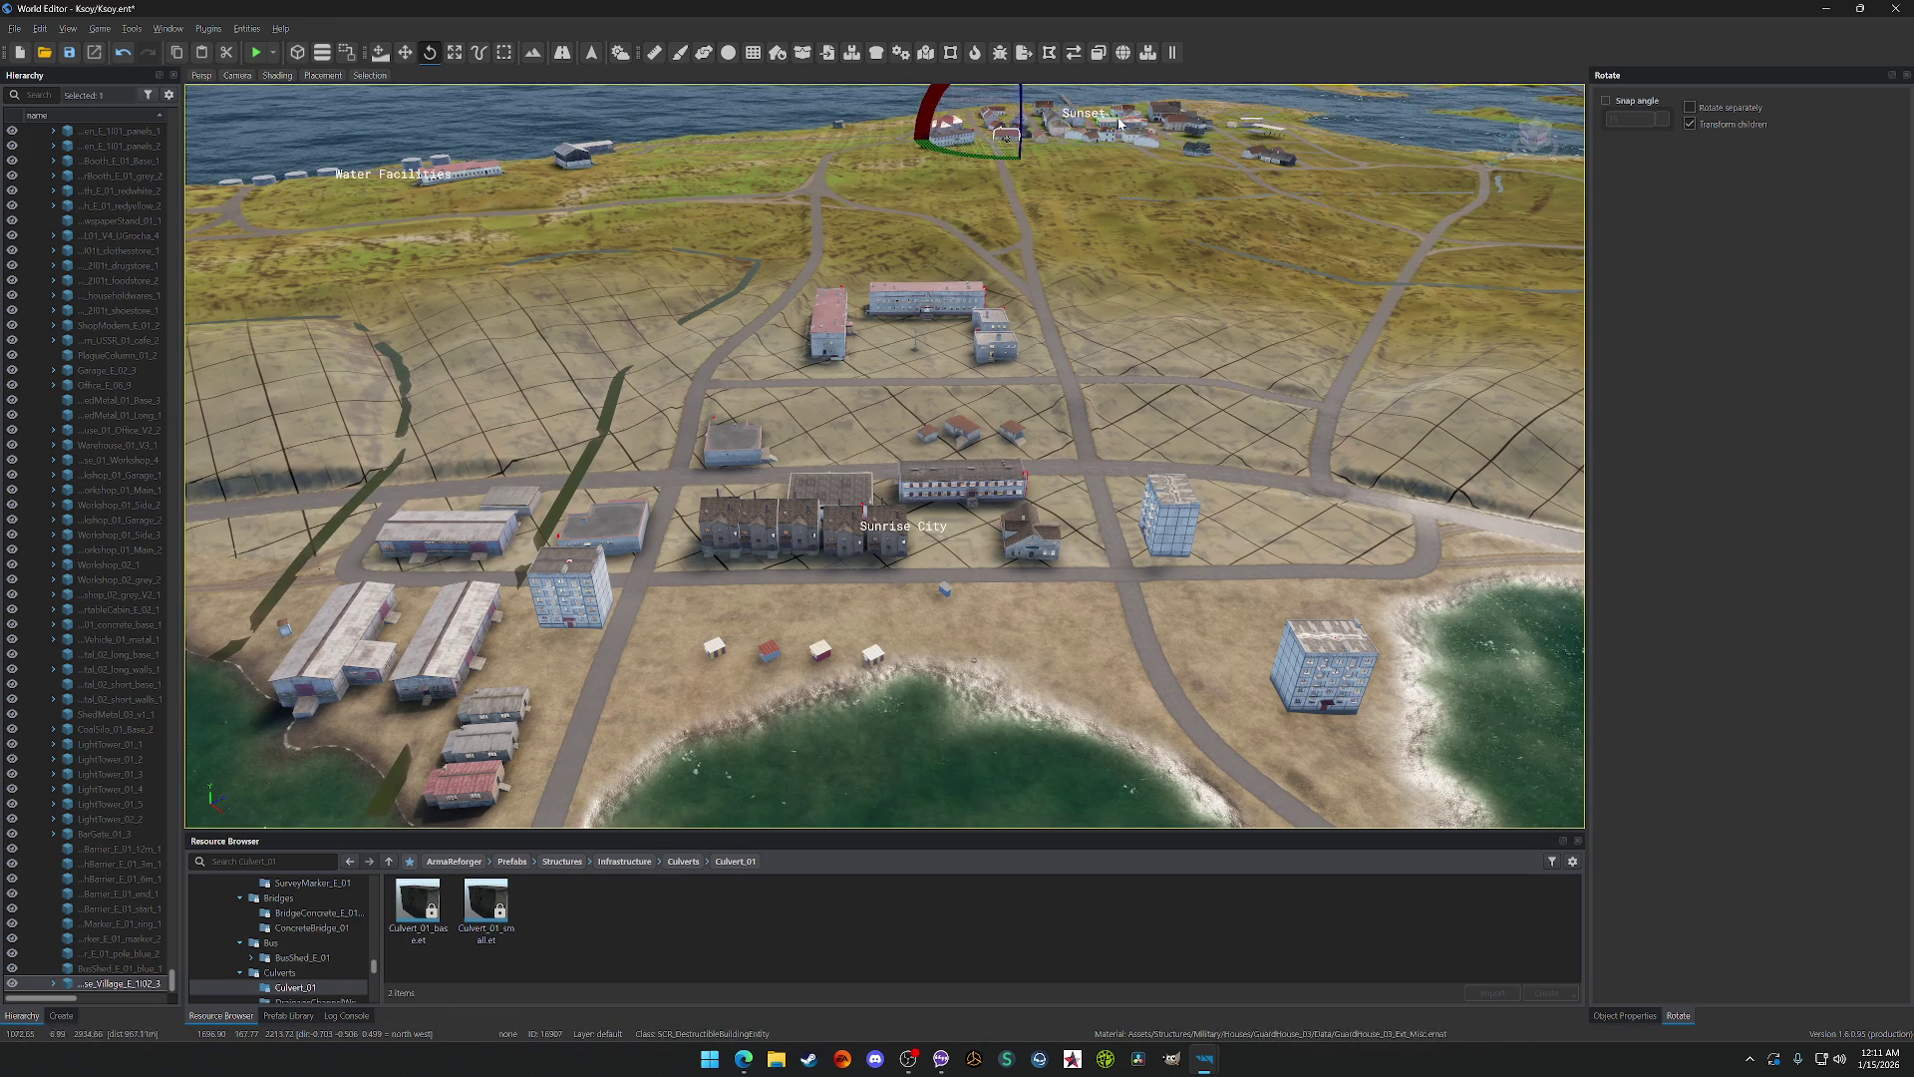
{"action": "scroll", "coordinate": [1032, 616], "scroll_direction": "down", "scroll_amount": 3}
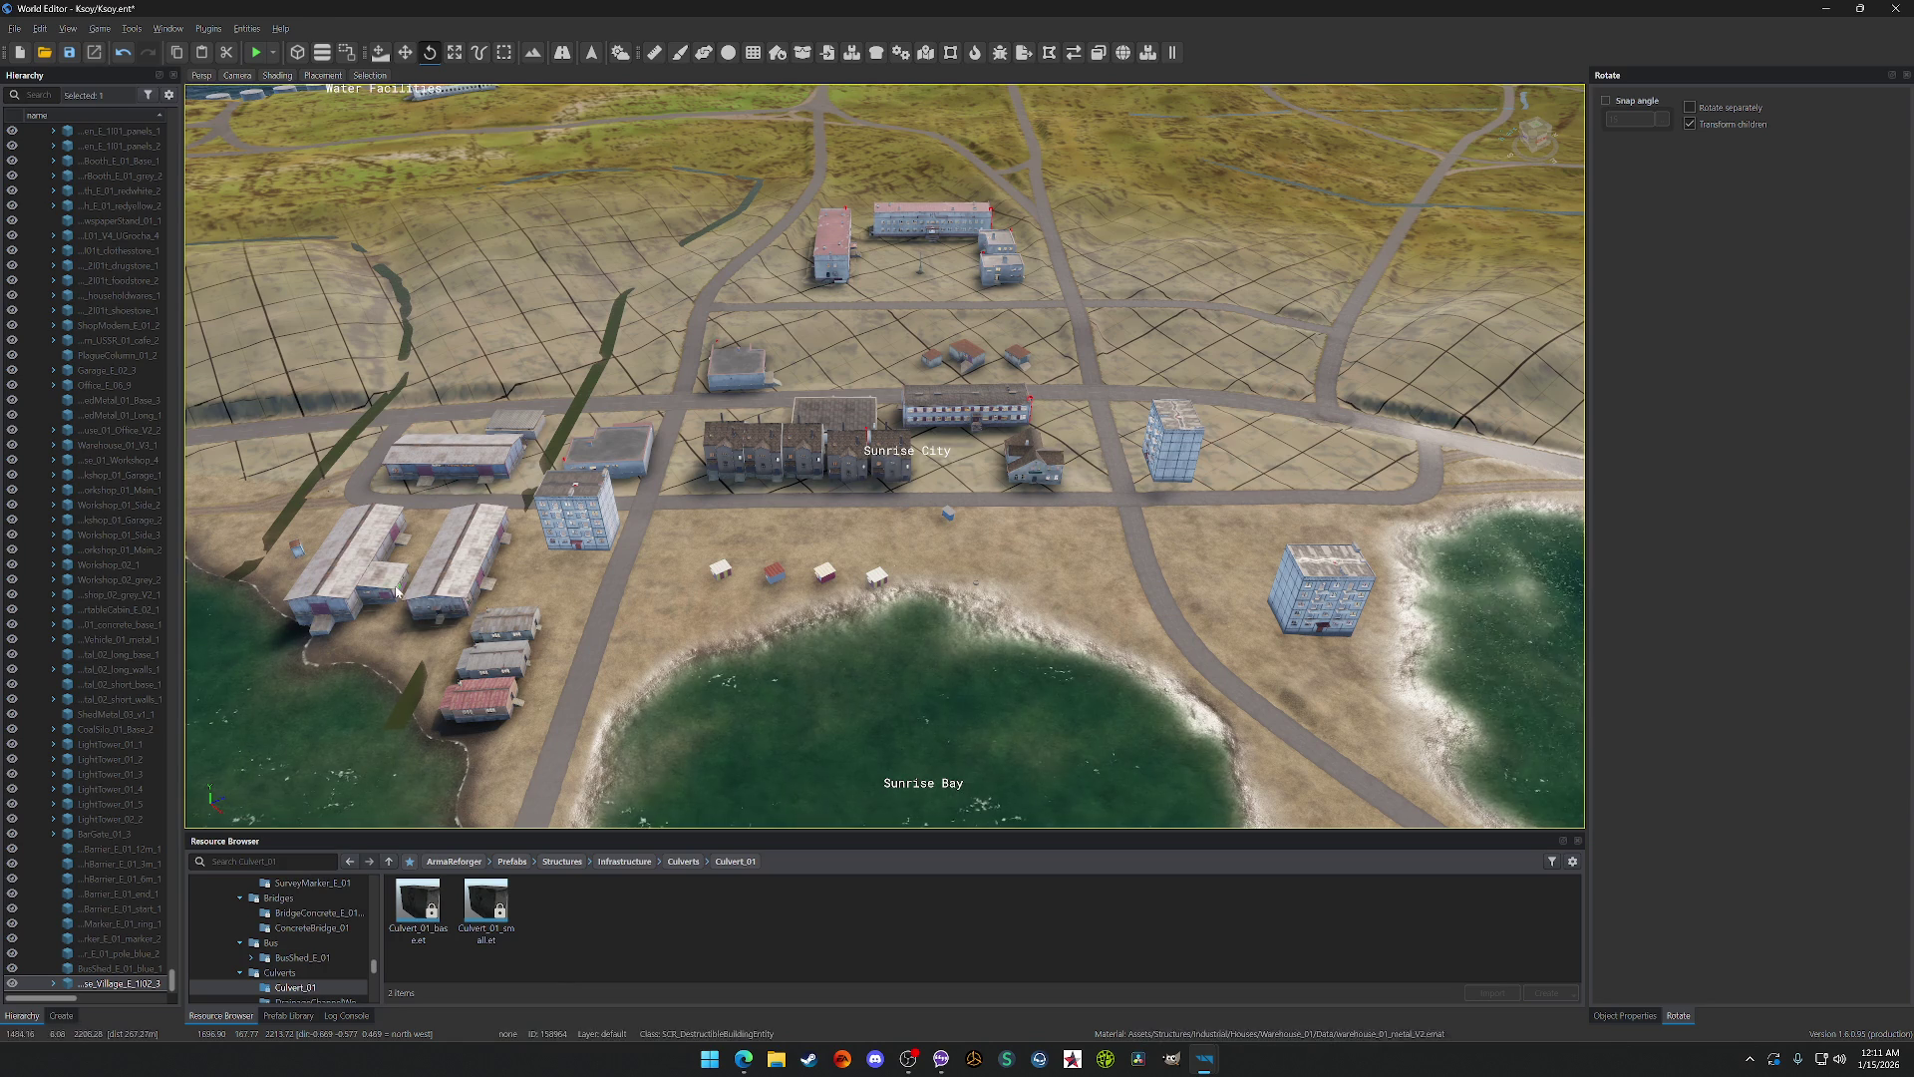
{"action": "left_click_drag", "start_coordinate": [679, 355], "coordinate": [784, 405]}
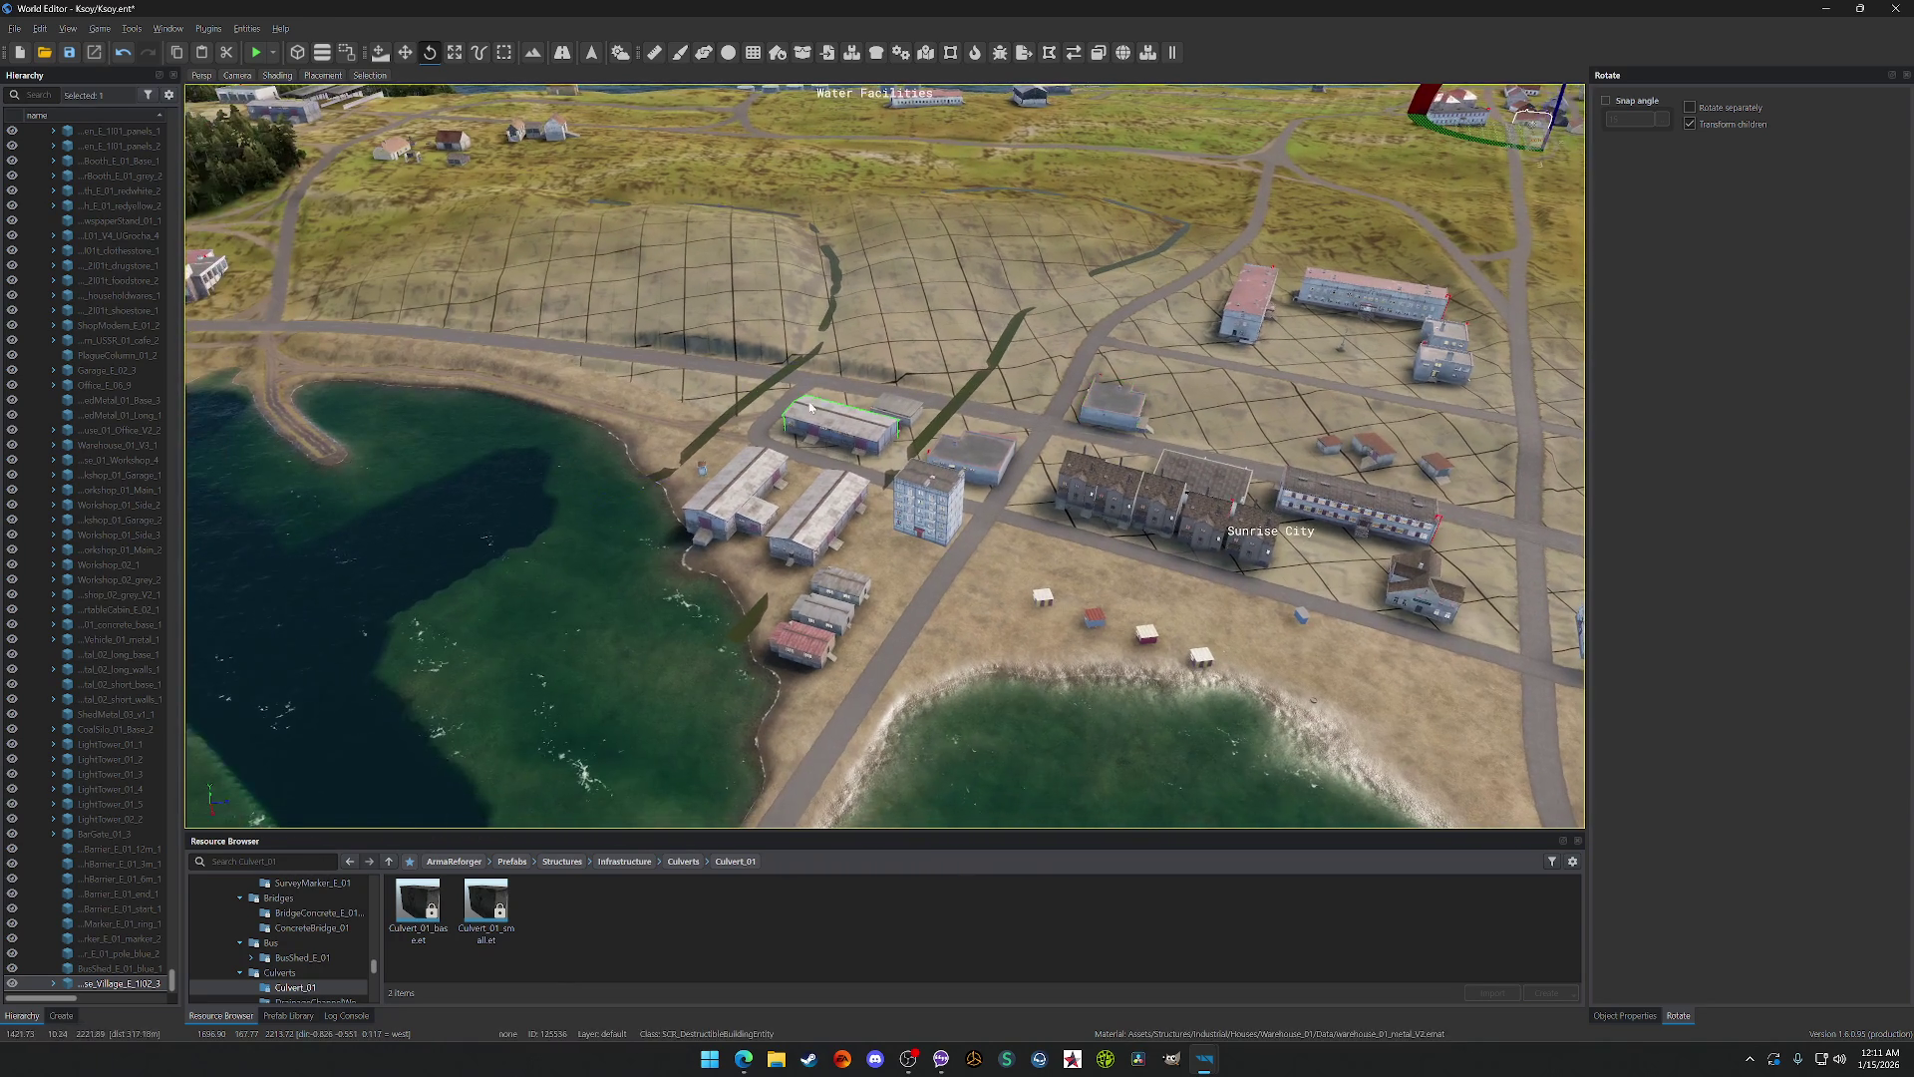
{"action": "left_click_drag", "start_coordinate": [860, 475], "coordinate": [785, 352]}
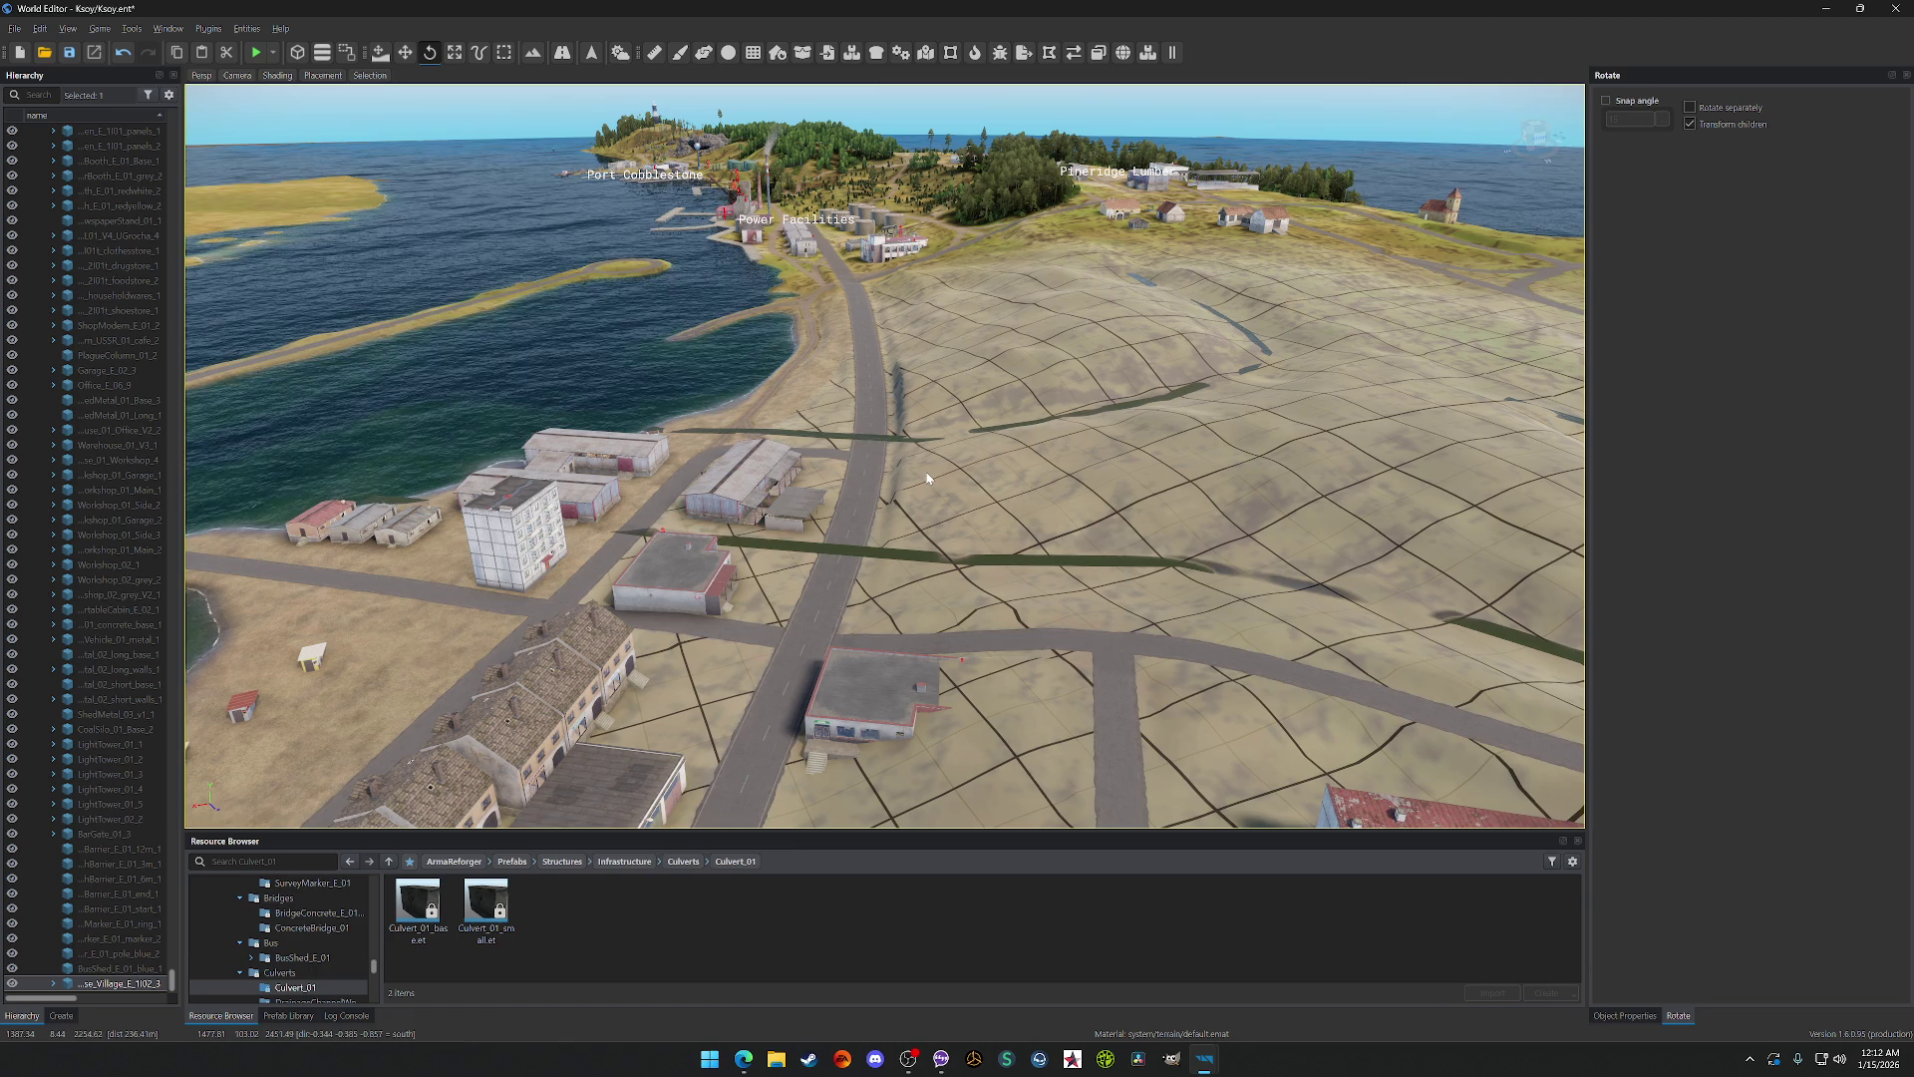
{"action": "left_click_drag", "start_coordinate": [884, 456], "coordinate": [764, 456]}
{"action": "key", "text": "s"}
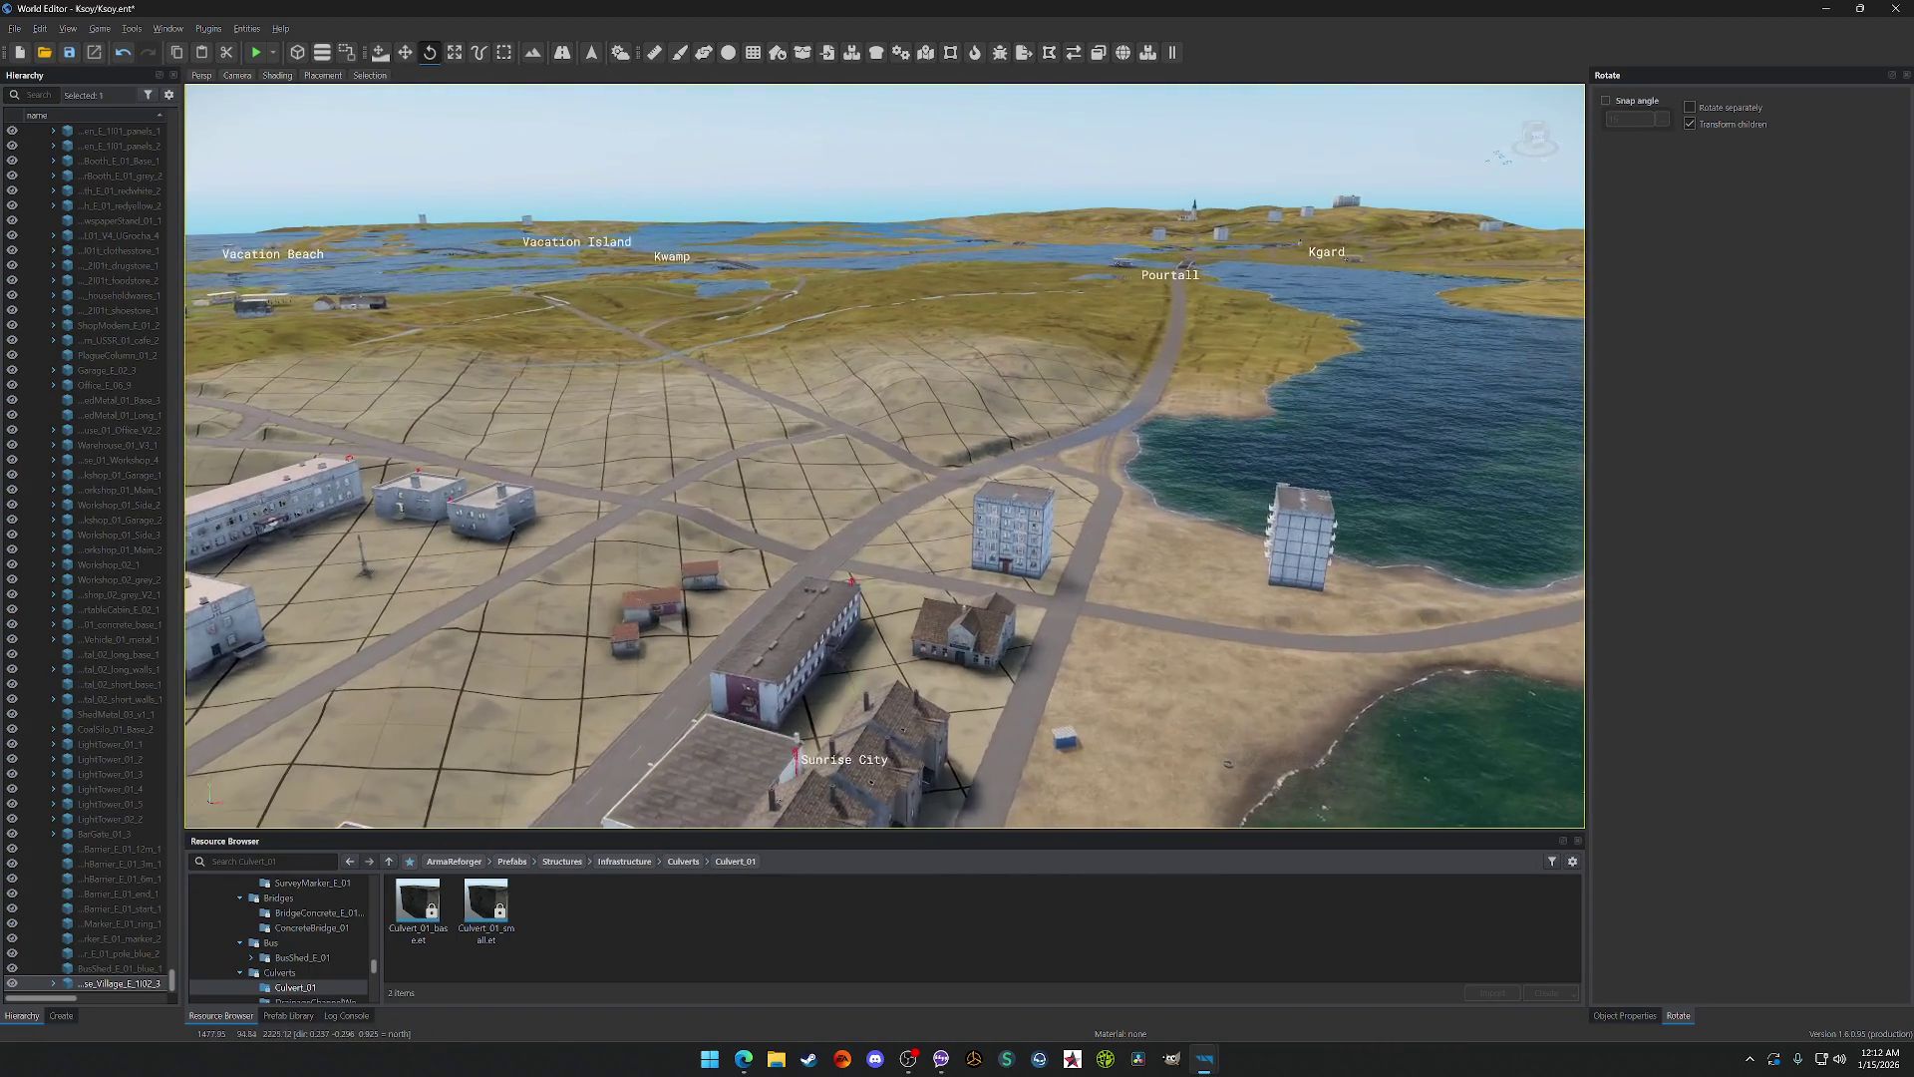
{"action": "left_click_drag", "start_coordinate": [1100, 553], "coordinate": [1021, 554]}
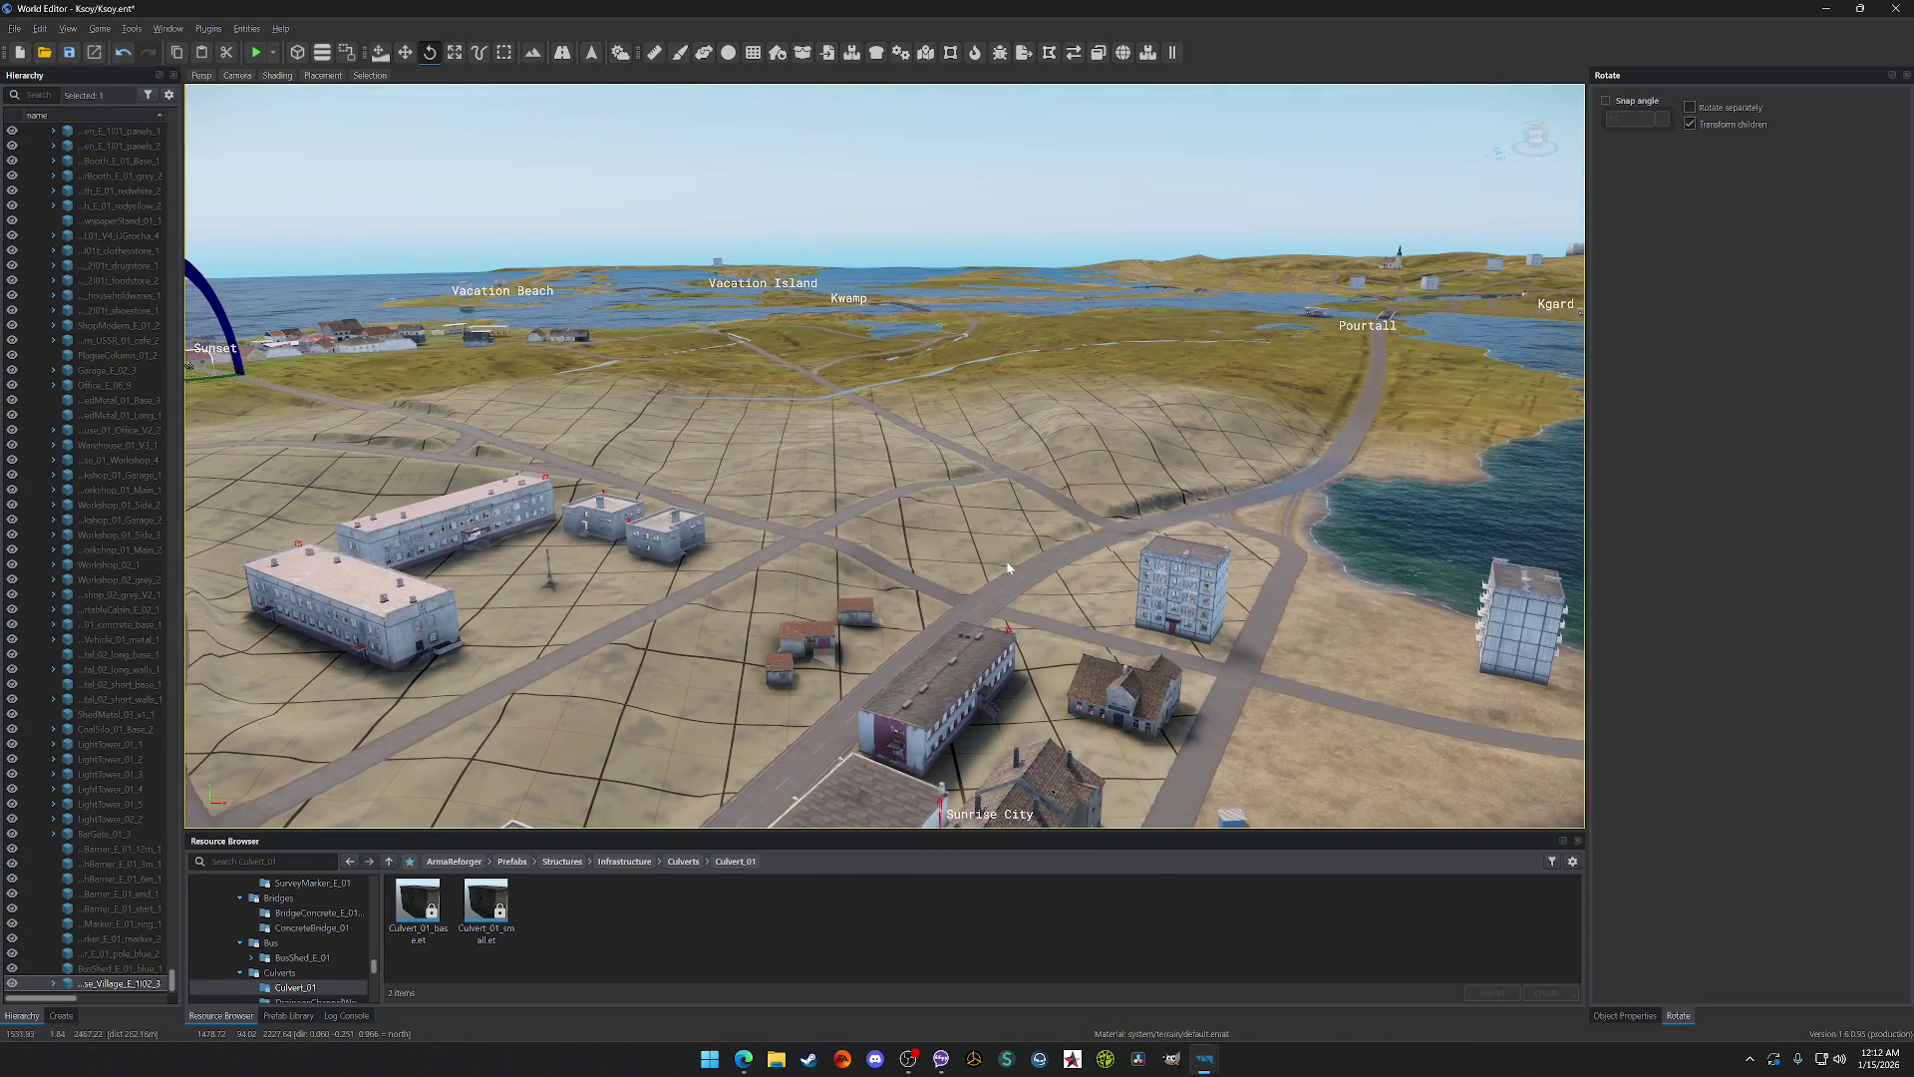
Step: Select a Sunset village house, the Sunrise City office building and its adjacent road
{"action": "left_click", "coordinate": [317, 348]}
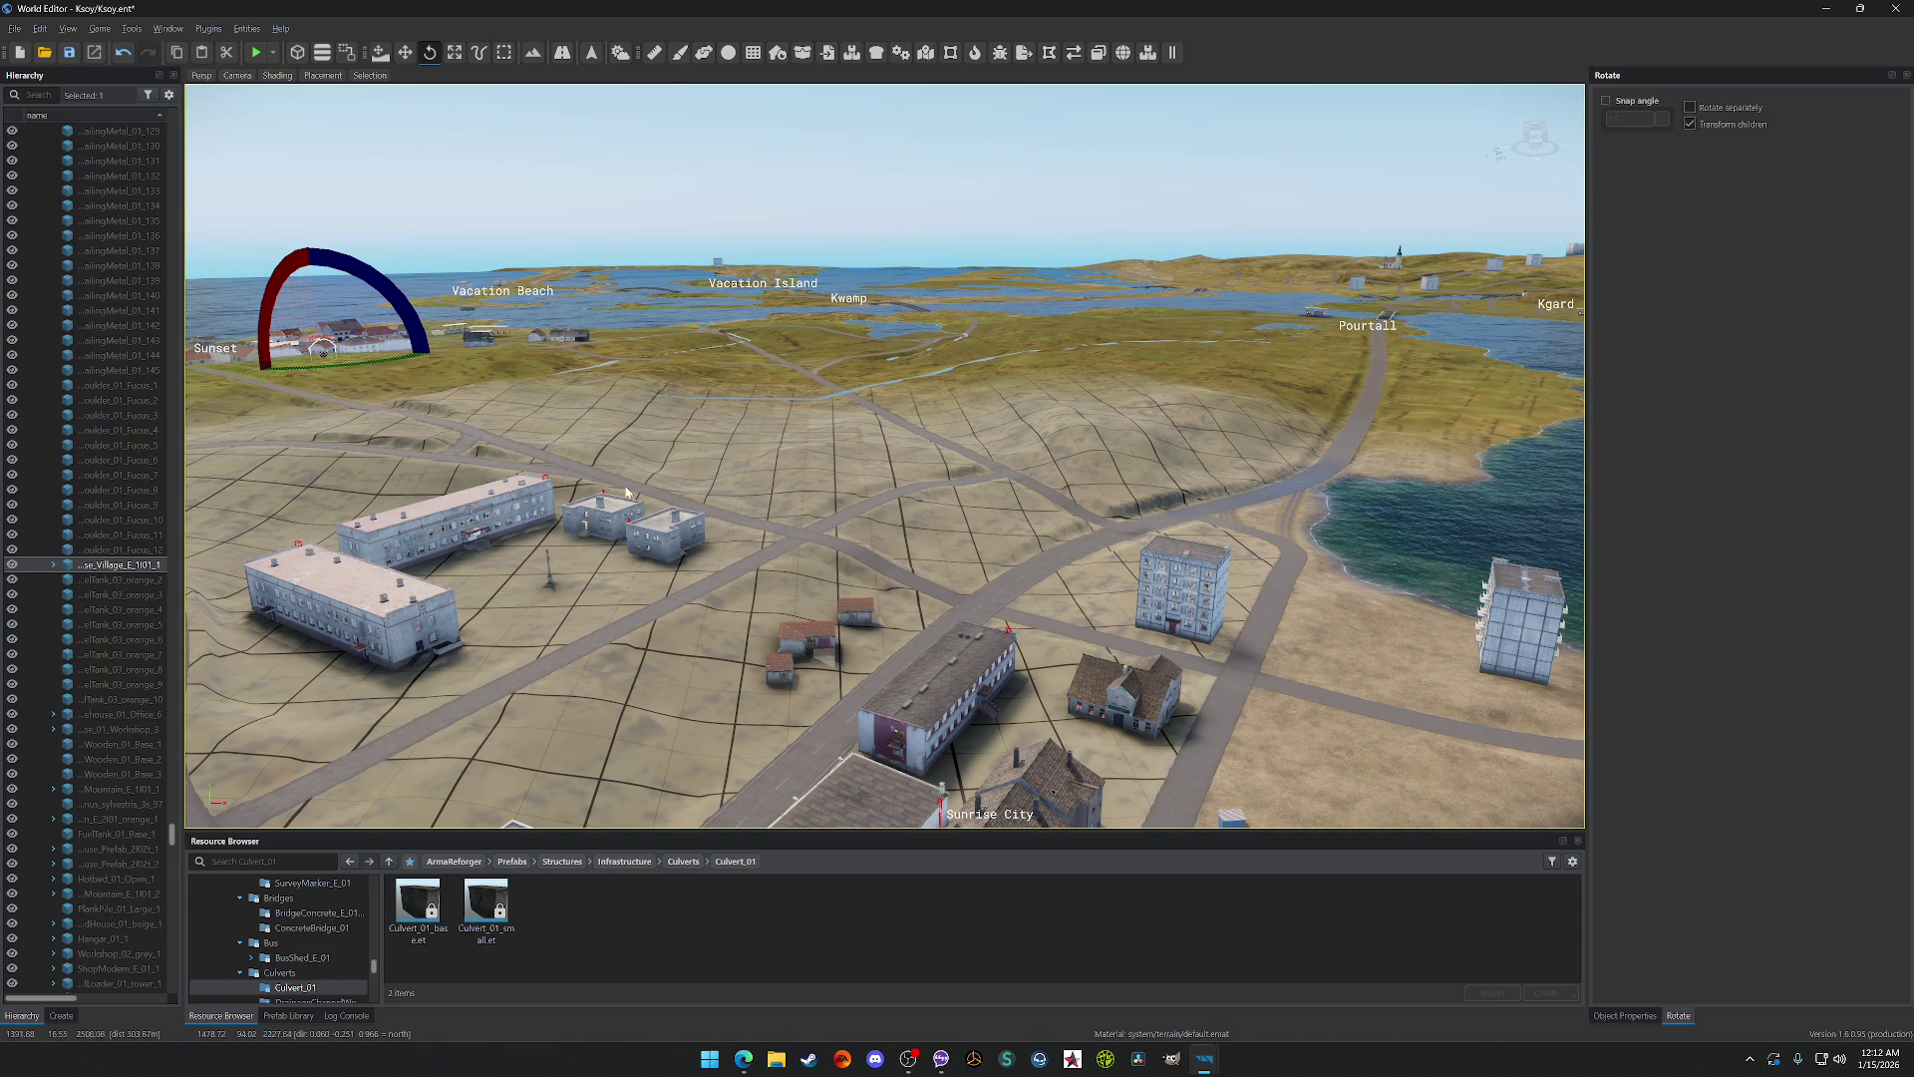
{"action": "left_click", "coordinate": [1138, 582]}
{"action": "left_click", "coordinate": [938, 698]}
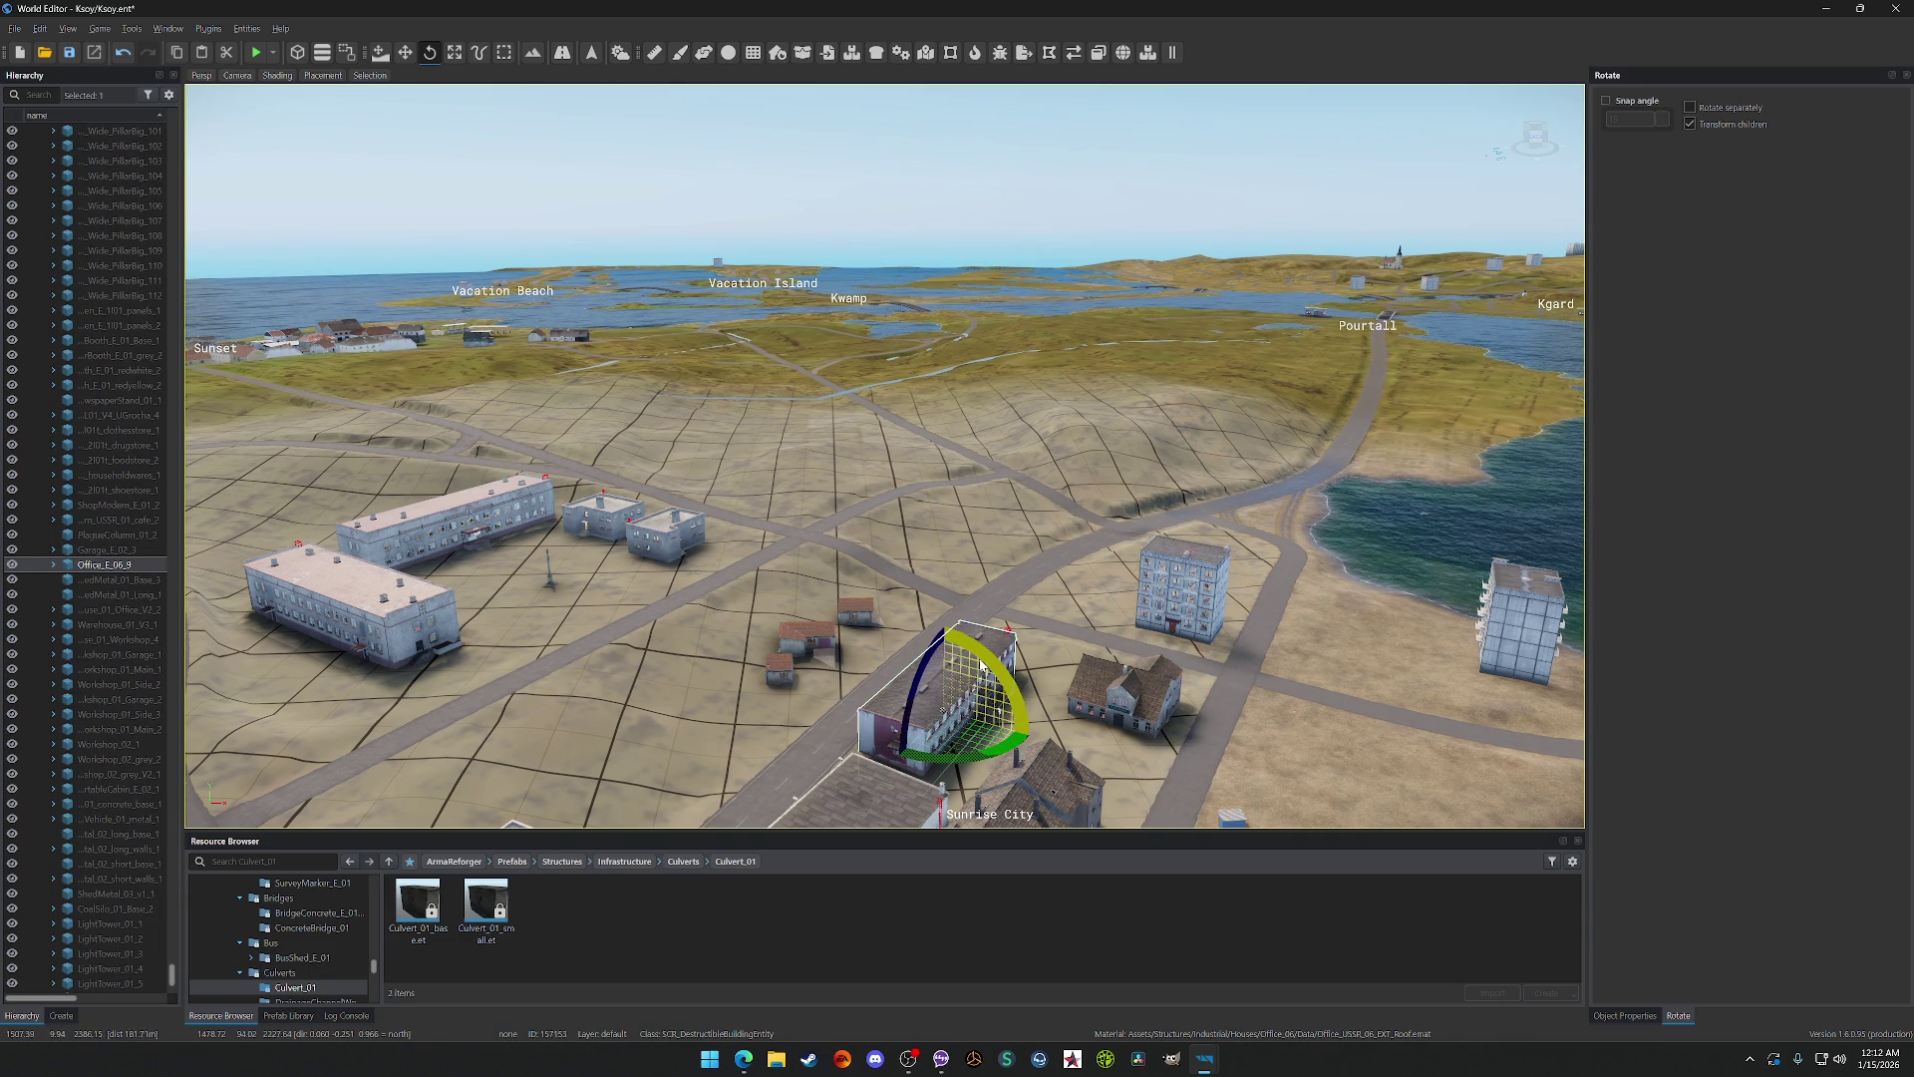
{"action": "left_click", "coordinate": [738, 567]}
Step: Select RoadEntity_122 instead, then save the Kozy world with Ctrl+S
{"action": "left_click", "coordinate": [348, 337]}
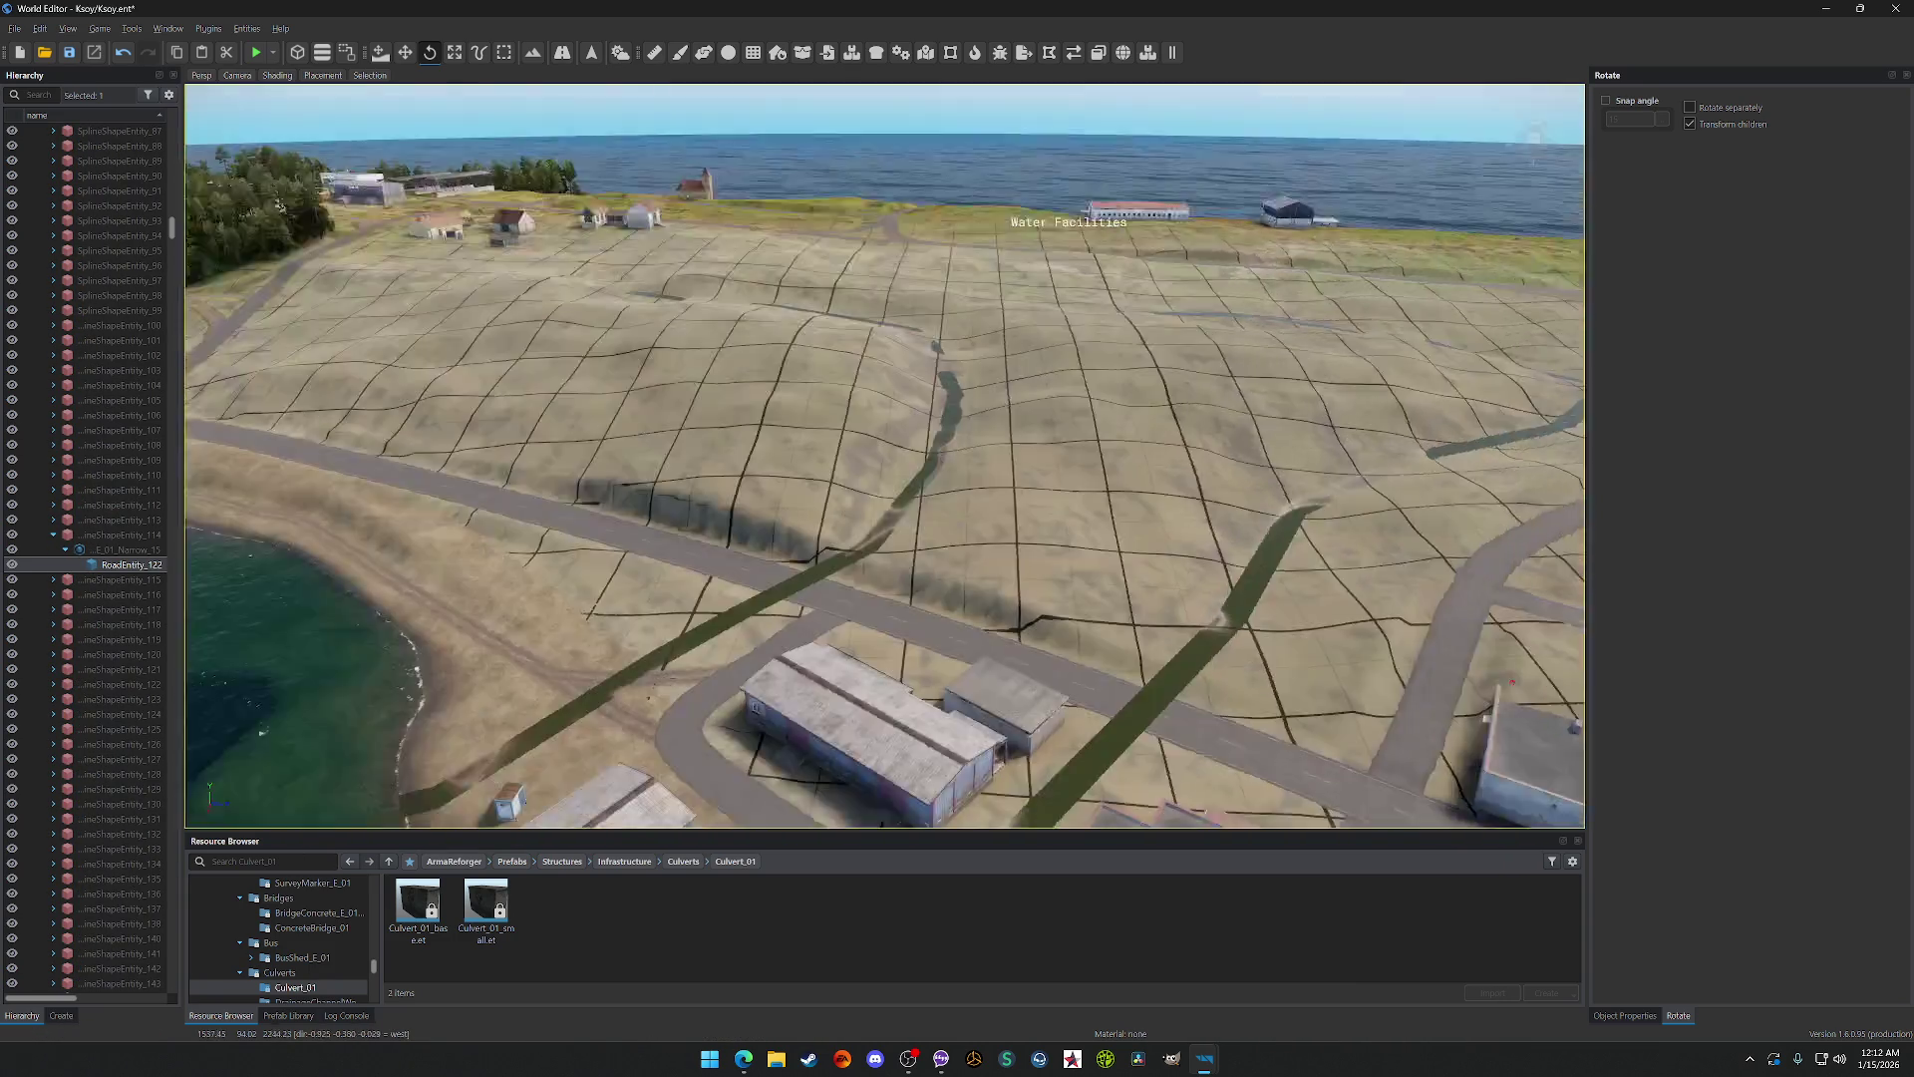
{"action": "scroll", "coordinate": [555, 206], "scroll_direction": "down", "scroll_amount": 3}
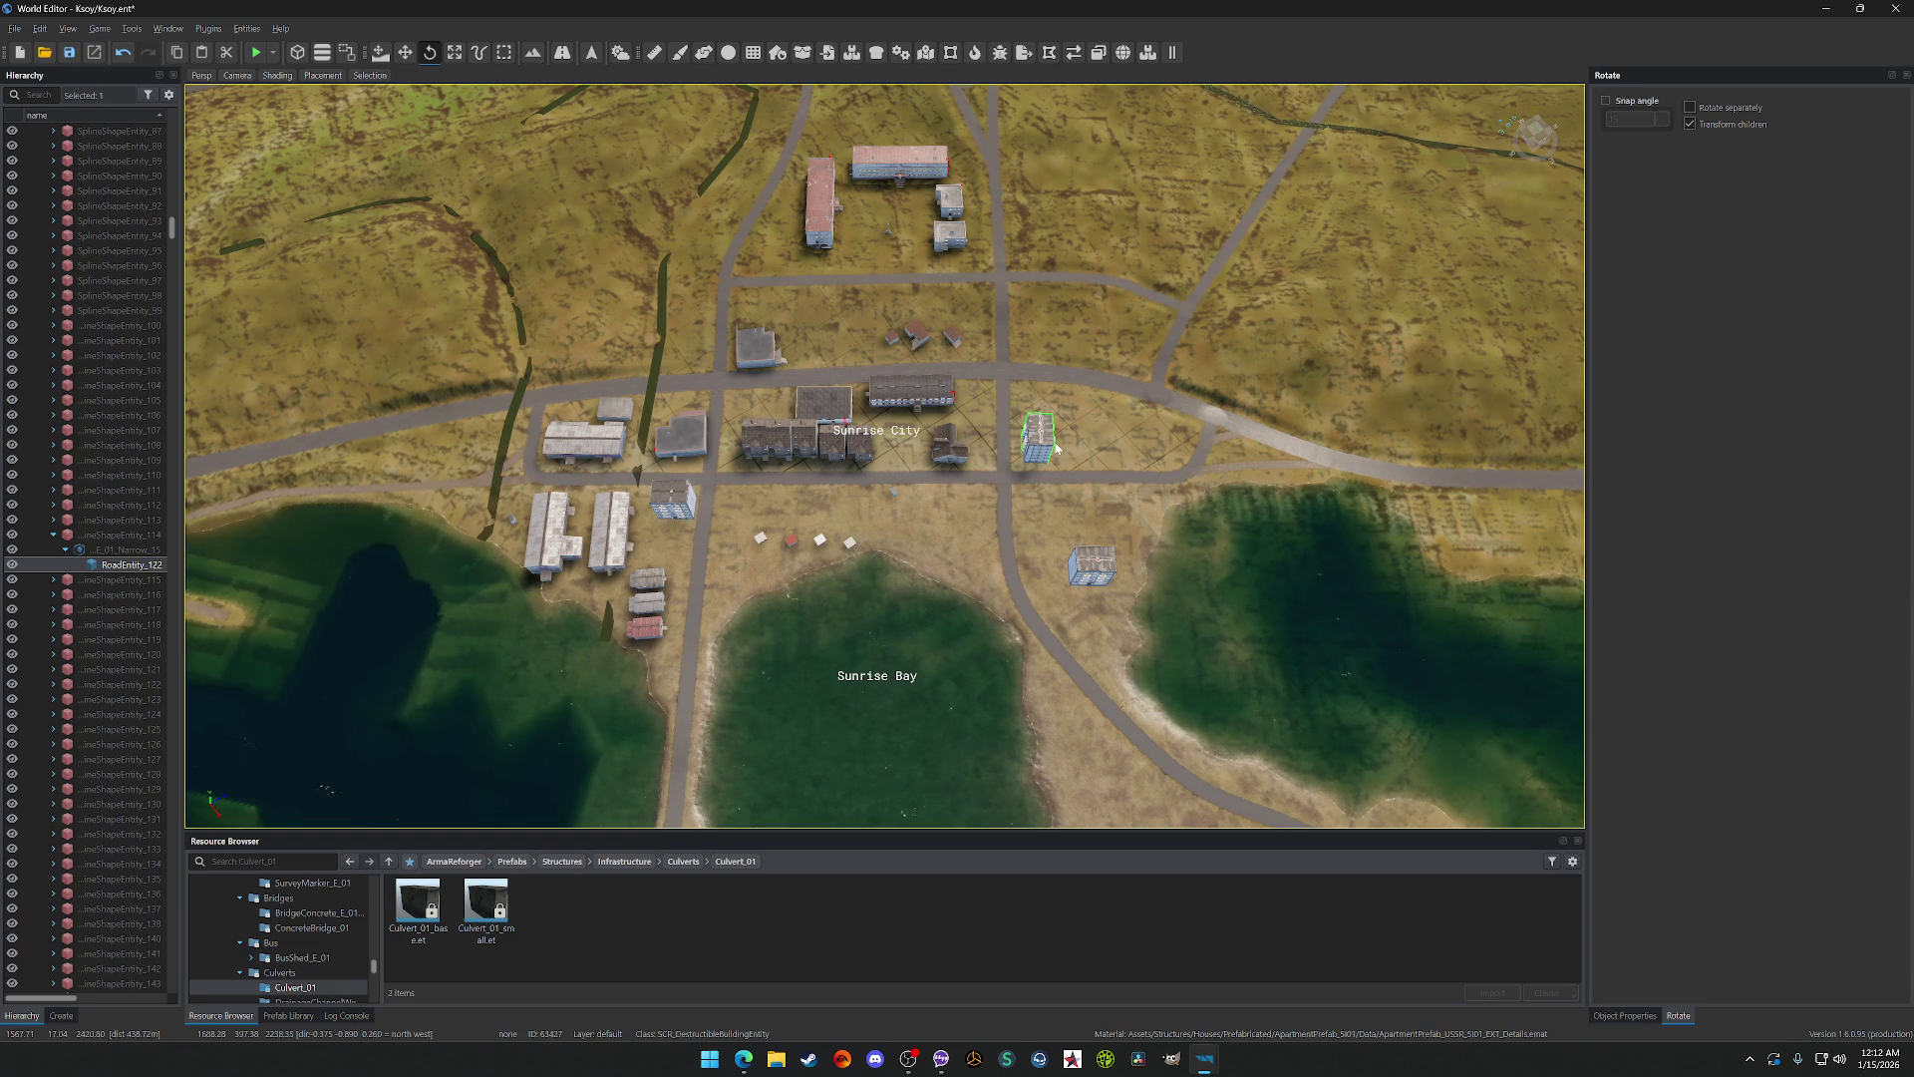
{"action": "key", "text": "ctrl+s"}
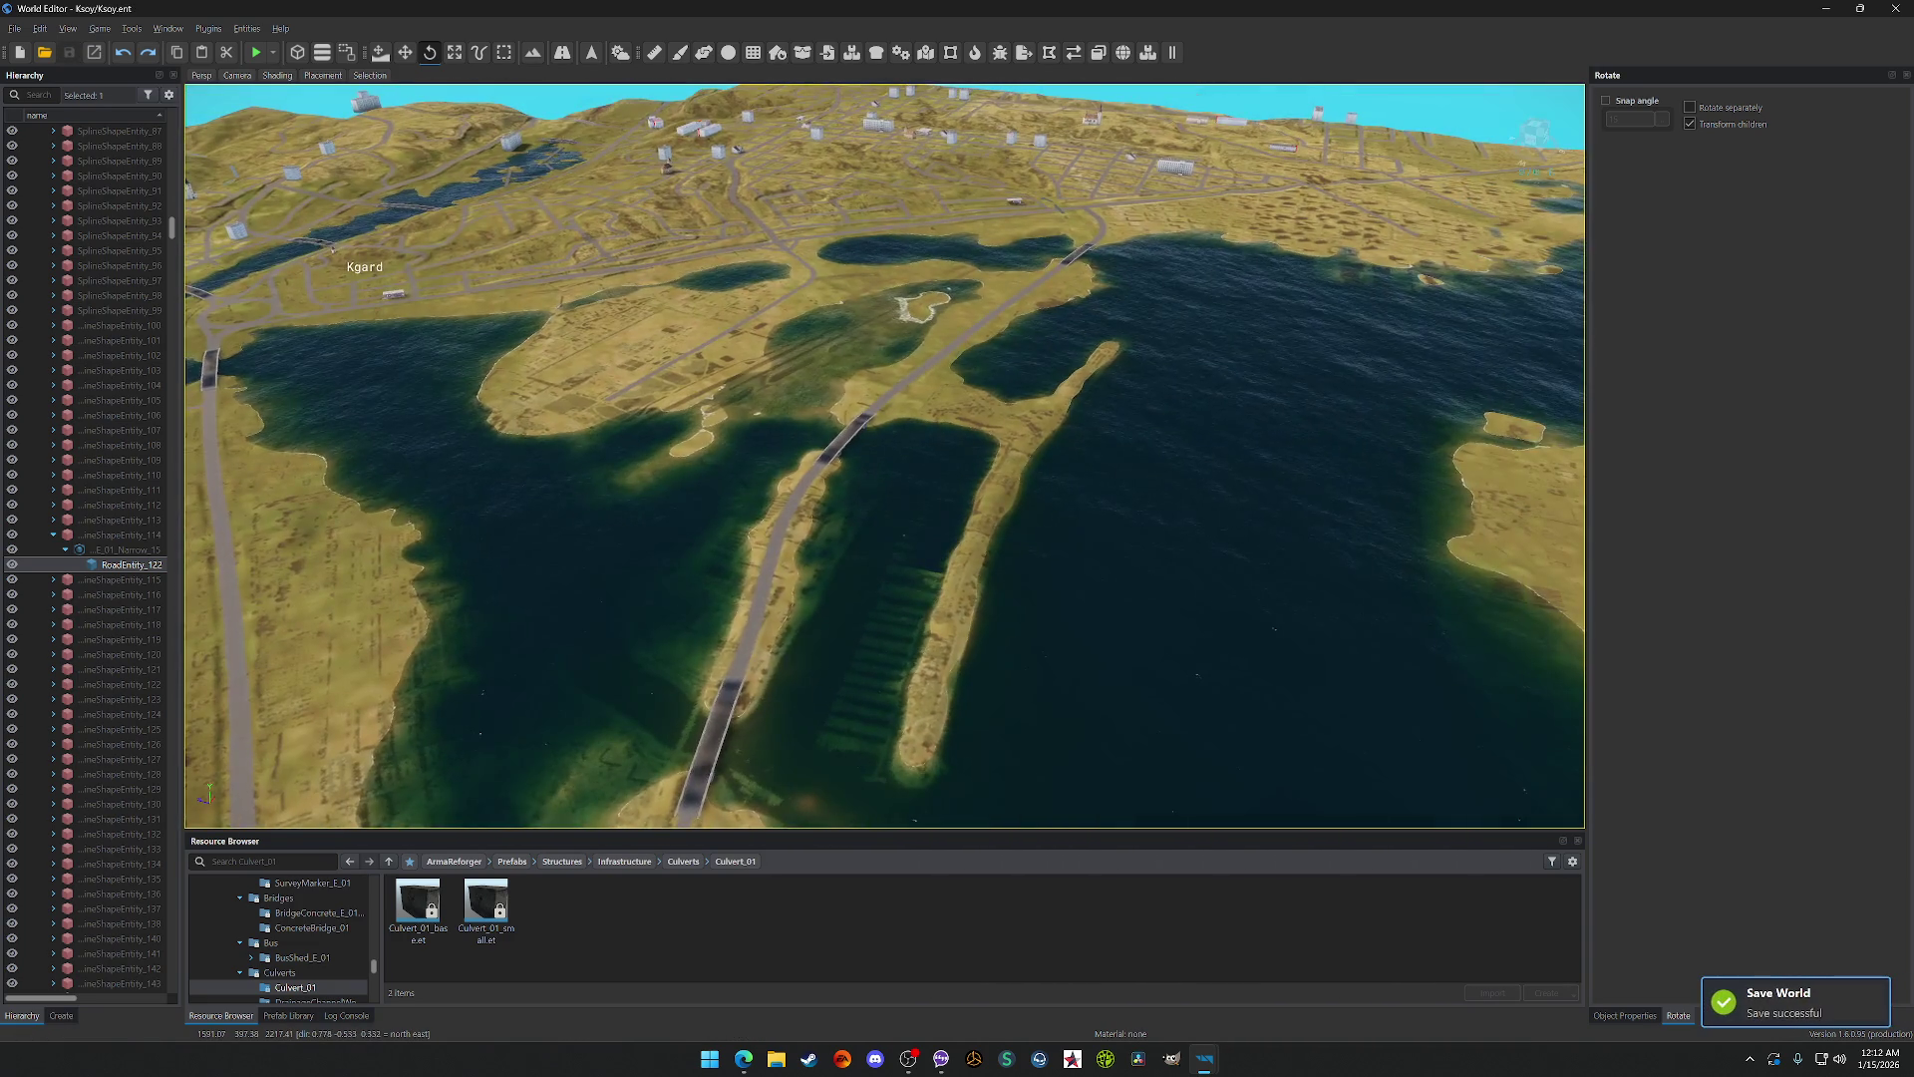
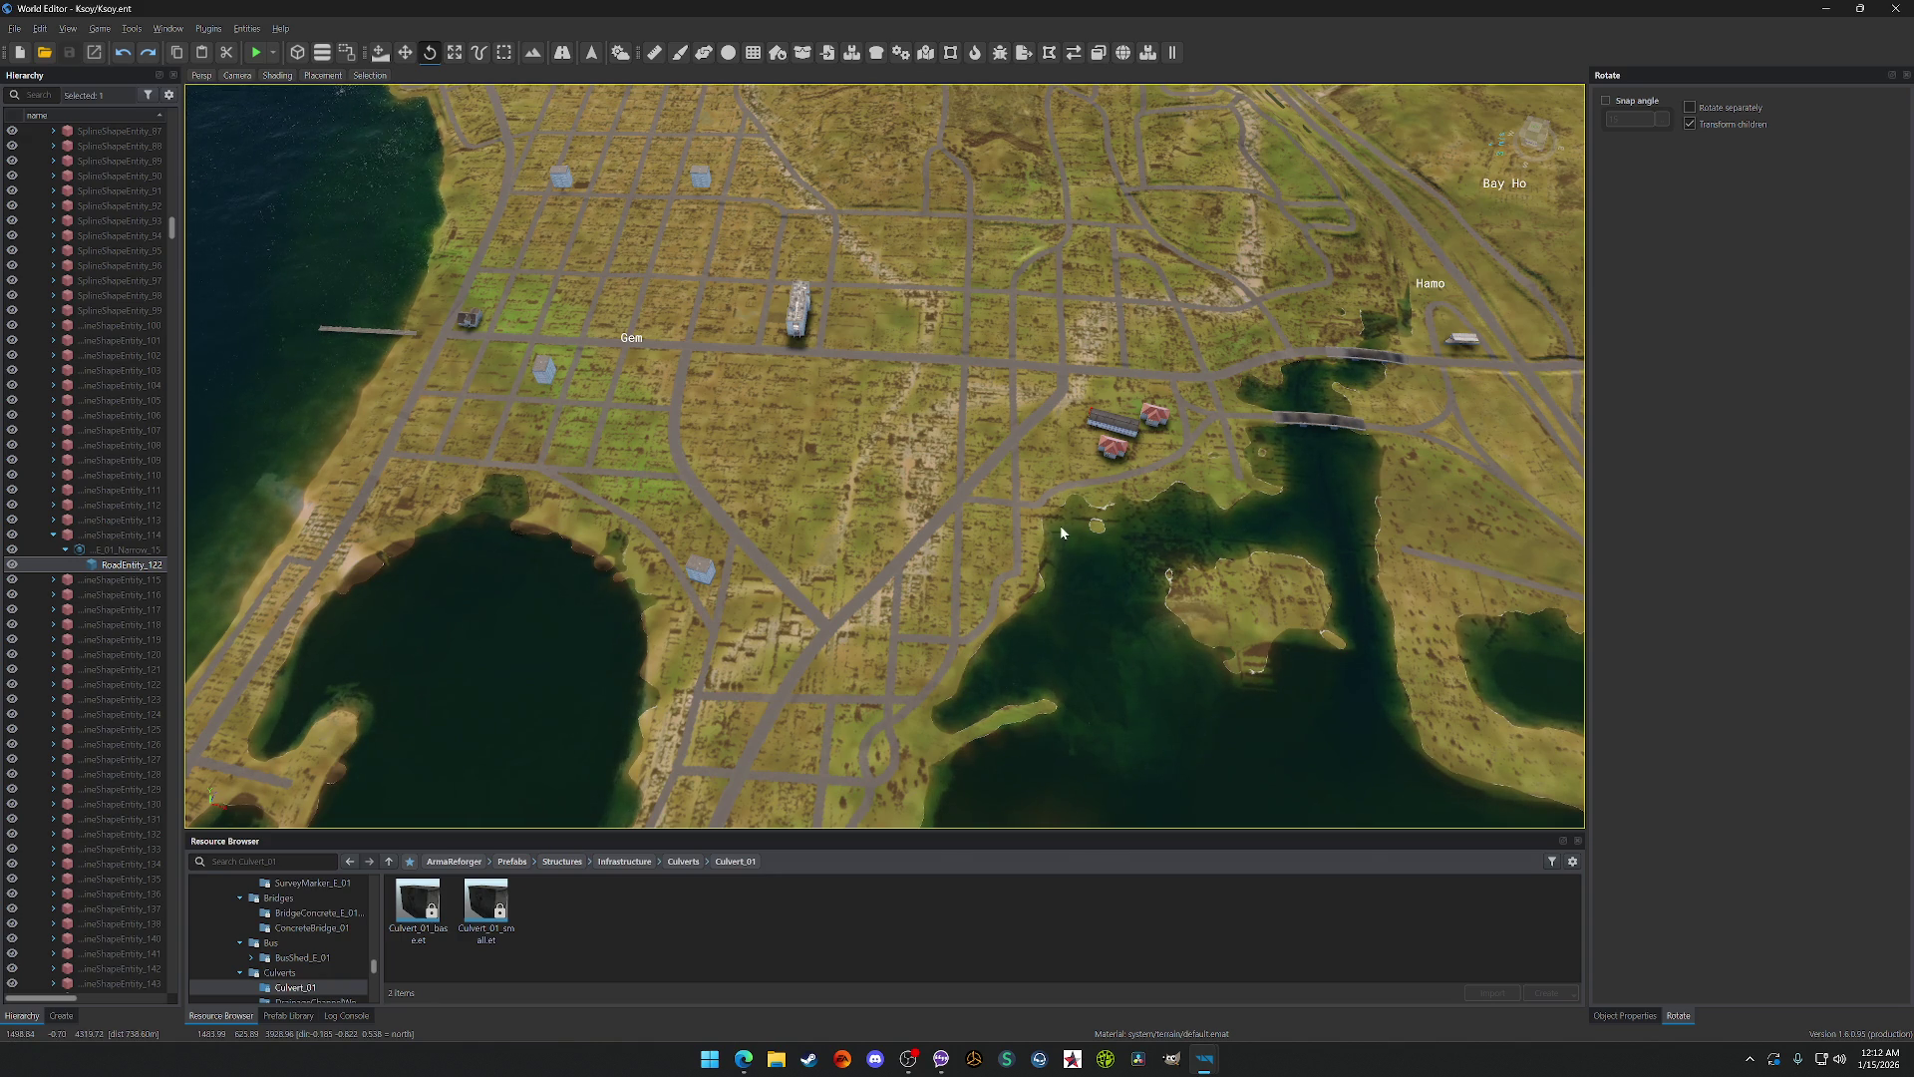
Step: Fly over Gem, then zoom in and select the road at the hillside junction
{"action": "scroll", "coordinate": [1060, 524], "scroll_direction": "up", "scroll_amount": 5}
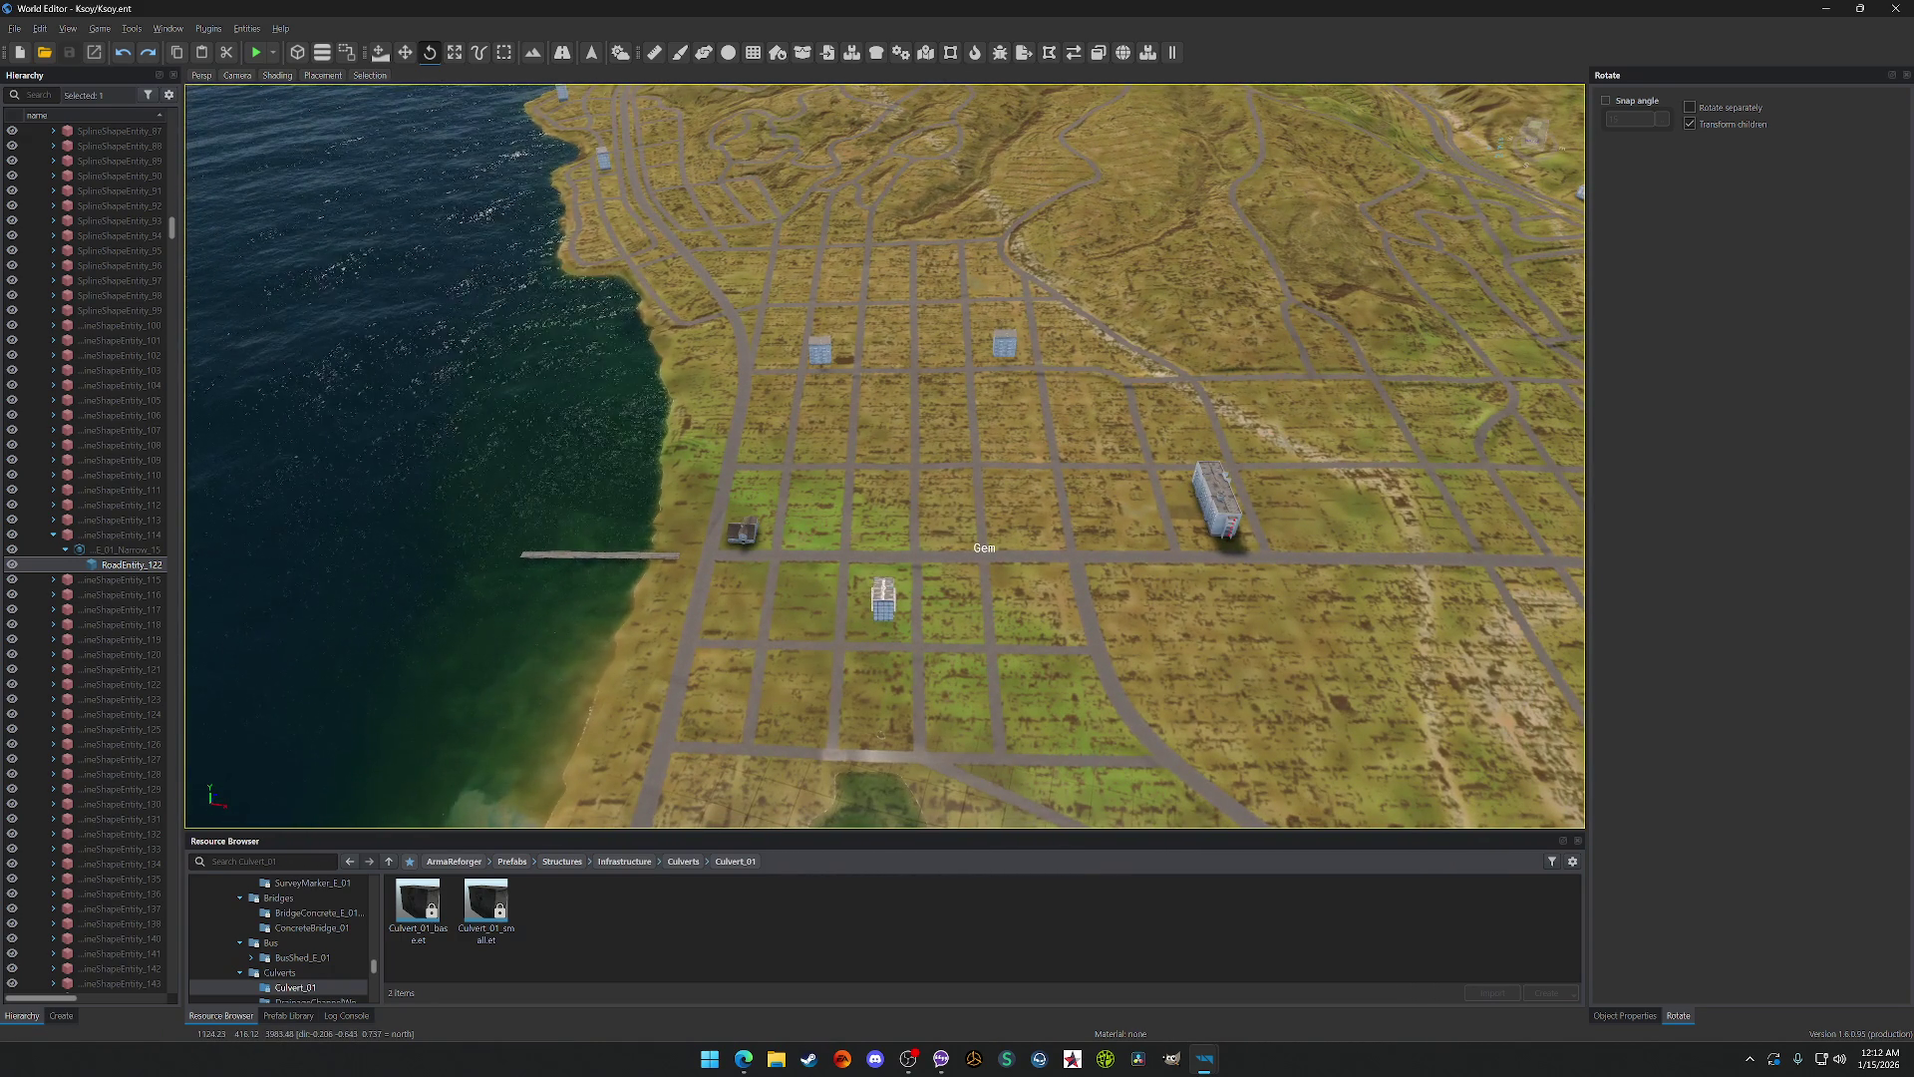
{"action": "left_click", "coordinate": [914, 287]}
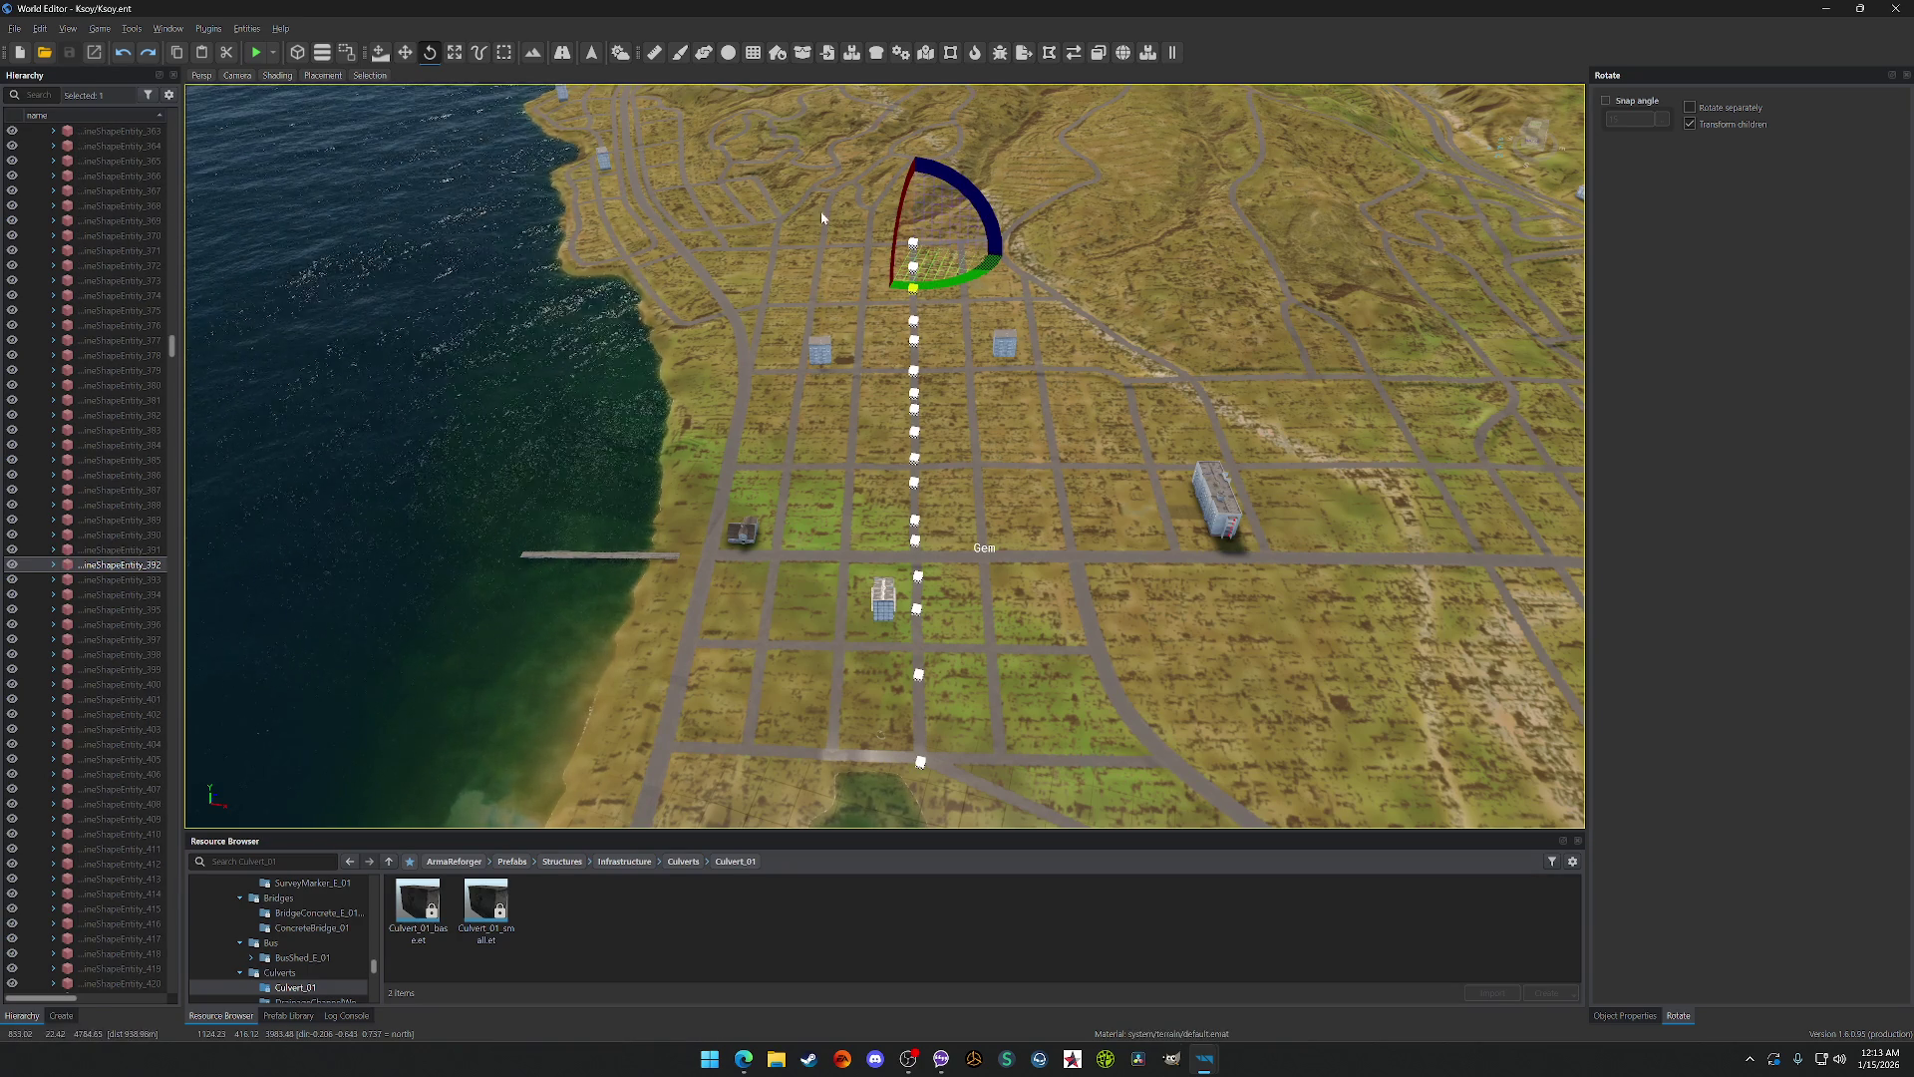
{"action": "scroll", "coordinate": [977, 448], "scroll_direction": "up", "scroll_amount": 10}
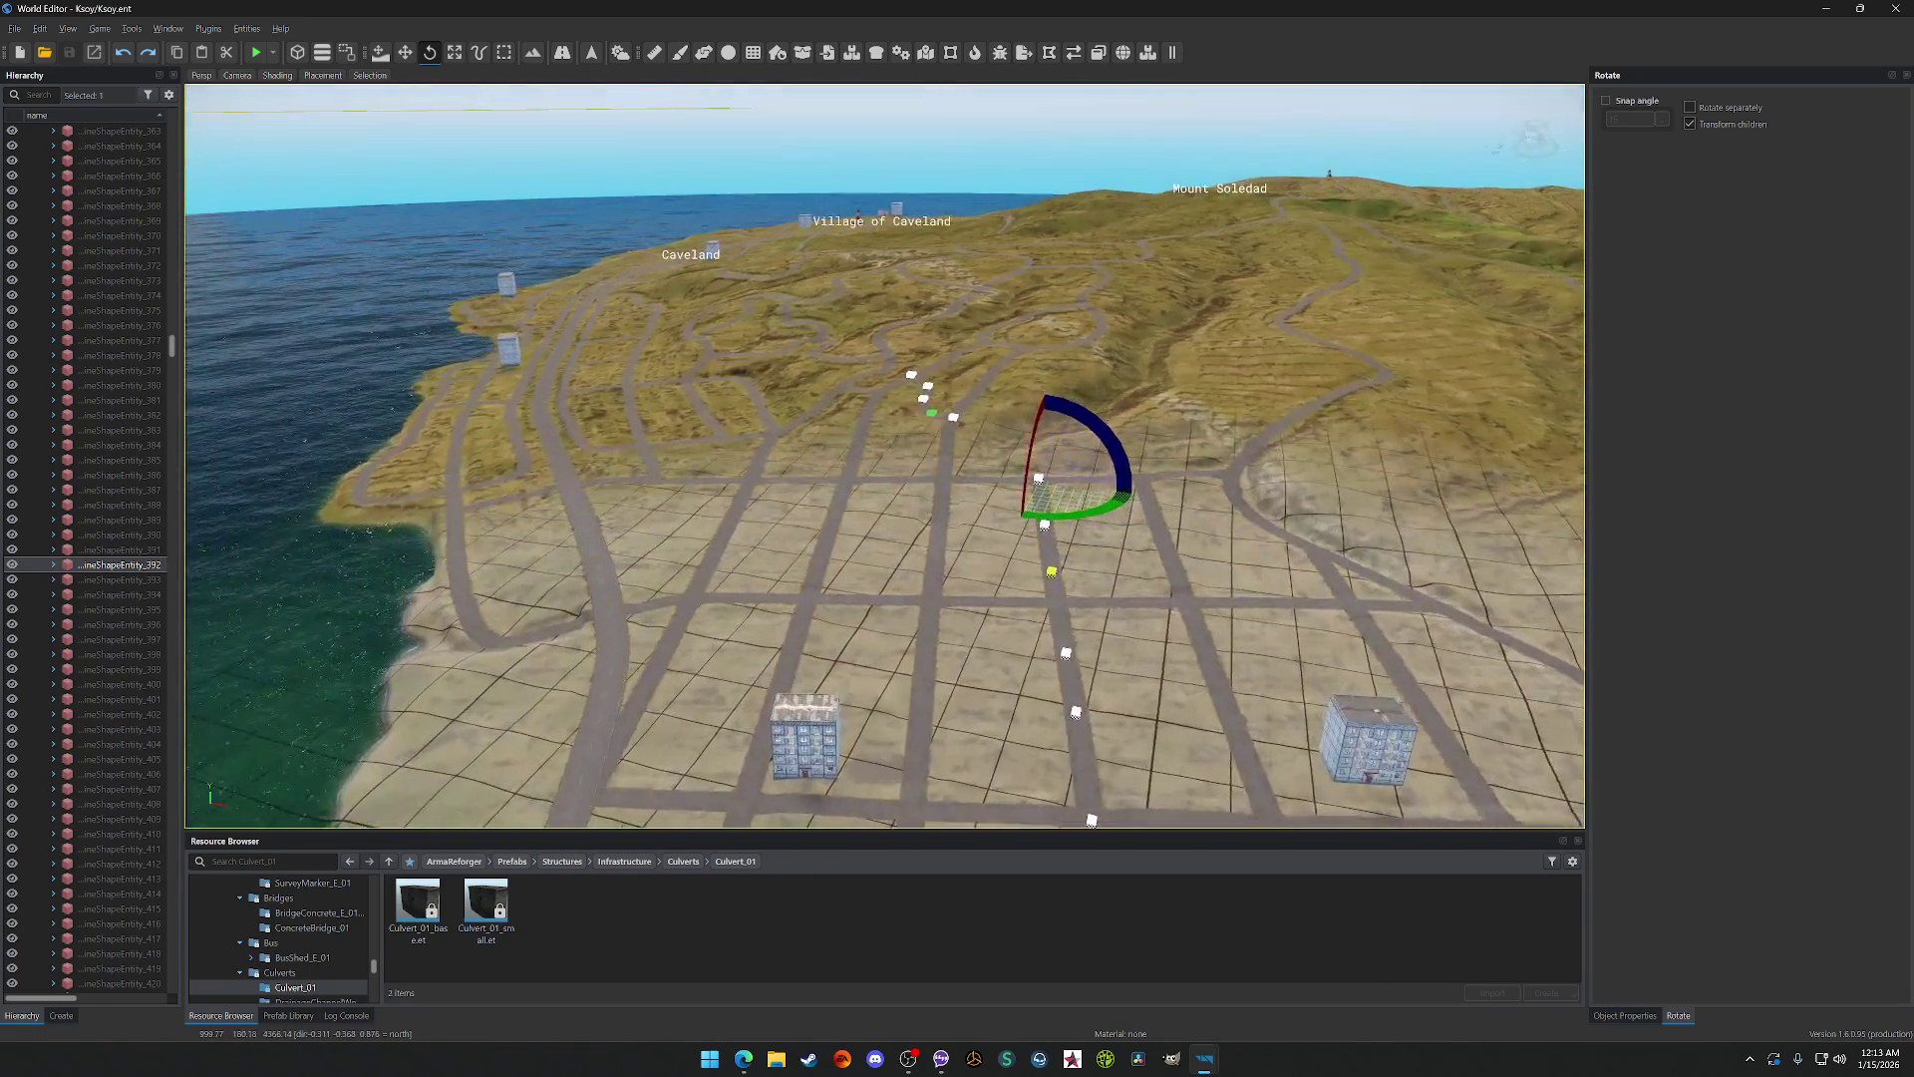
{"action": "scroll", "coordinate": [886, 456], "scroll_direction": "down", "scroll_amount": 5}
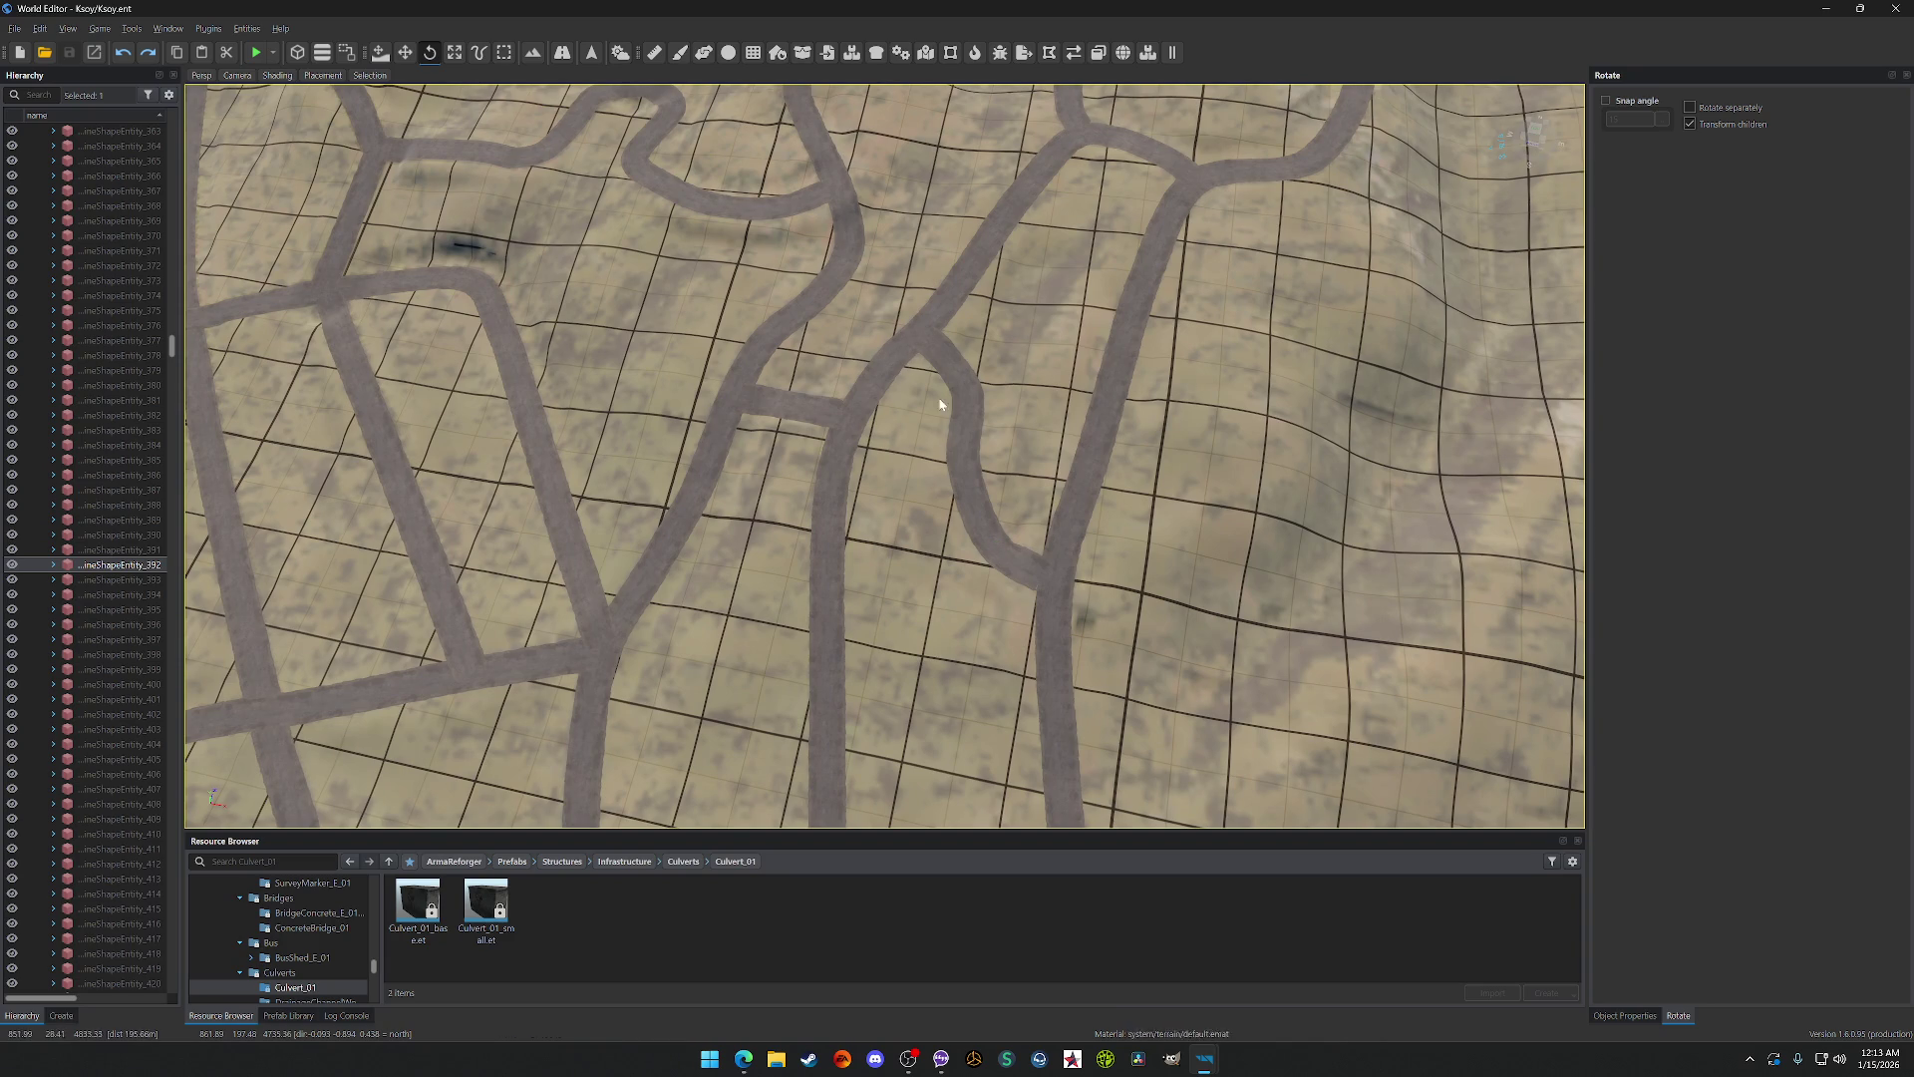
{"action": "left_click", "coordinate": [954, 394]}
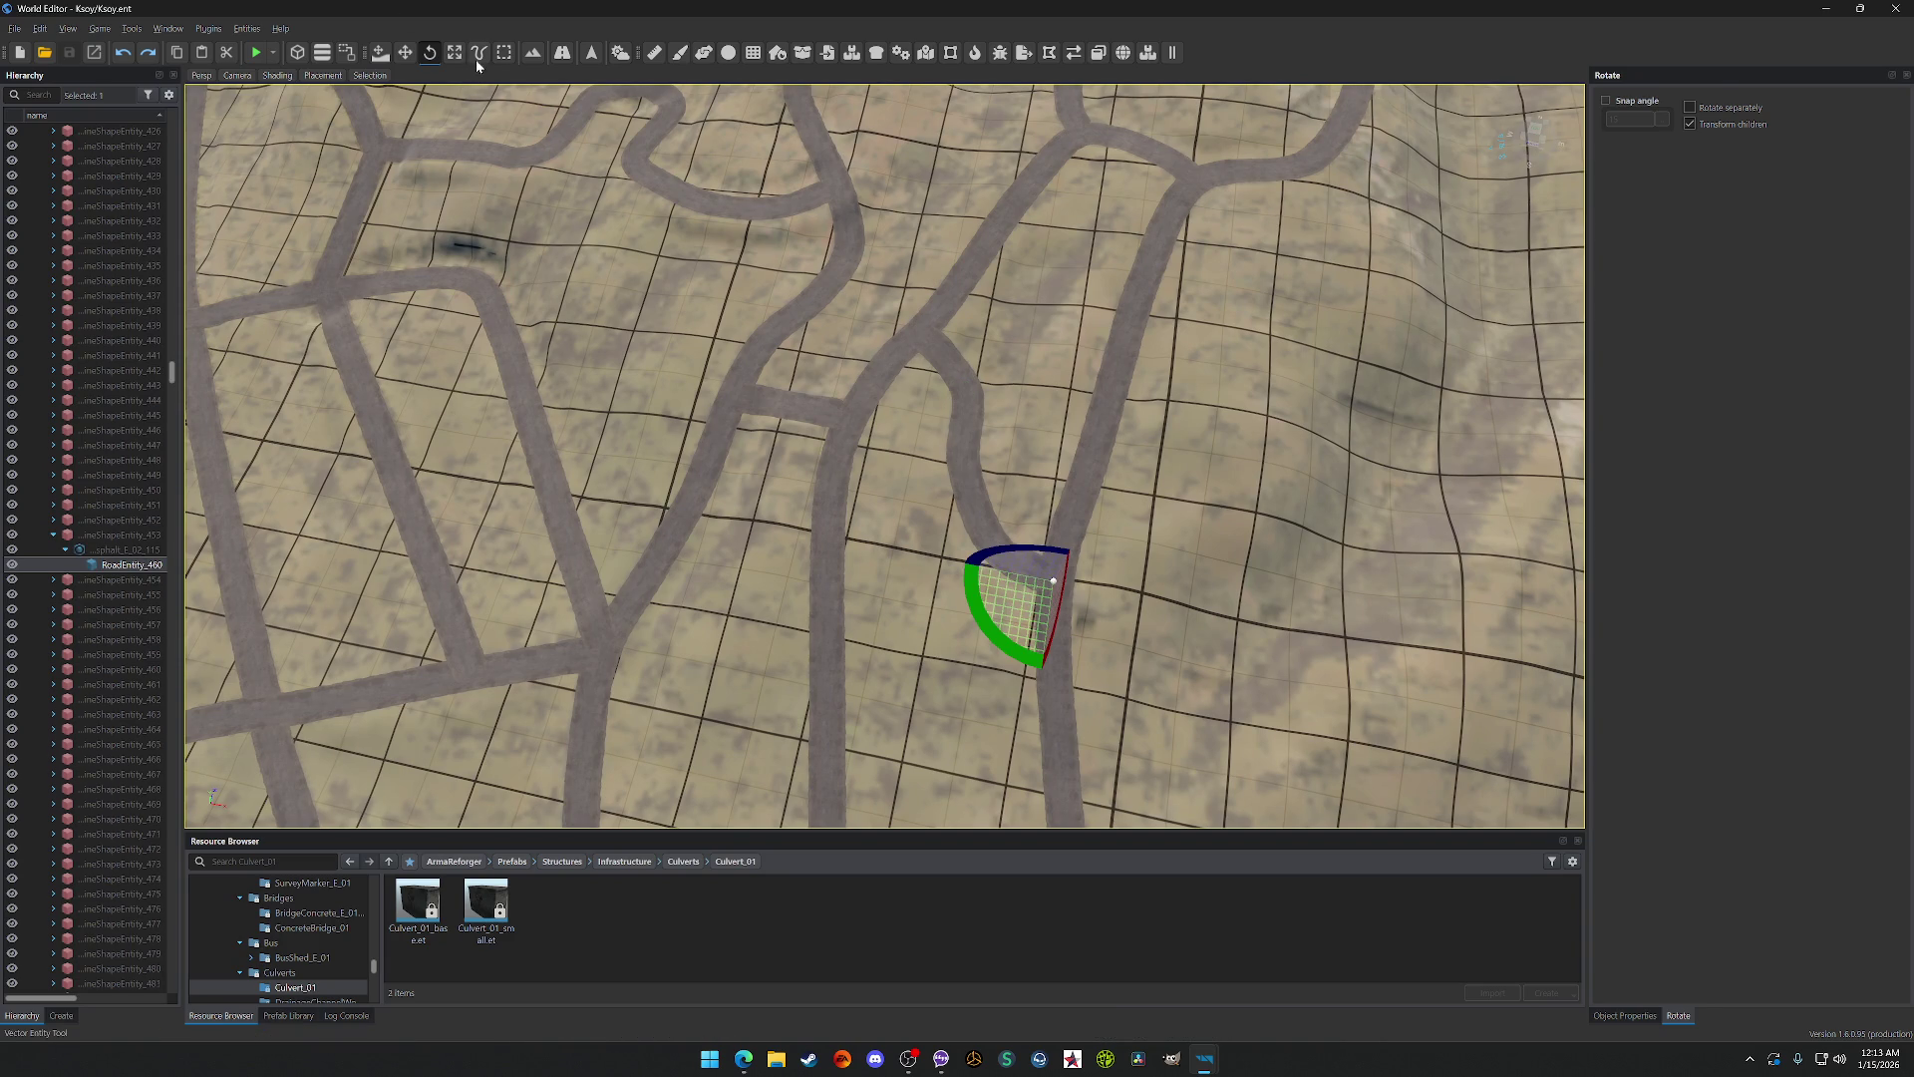
Step: In the Vector Tool, drag two hillside-junction spline points down-left to realign the road
{"action": "left_click", "coordinate": [478, 54]}
{"action": "left_click_drag", "start_coordinate": [963, 396], "coordinate": [930, 441]}
{"action": "left_click", "coordinate": [926, 339]}
{"action": "left_click_drag", "start_coordinate": [916, 339], "coordinate": [878, 408]}
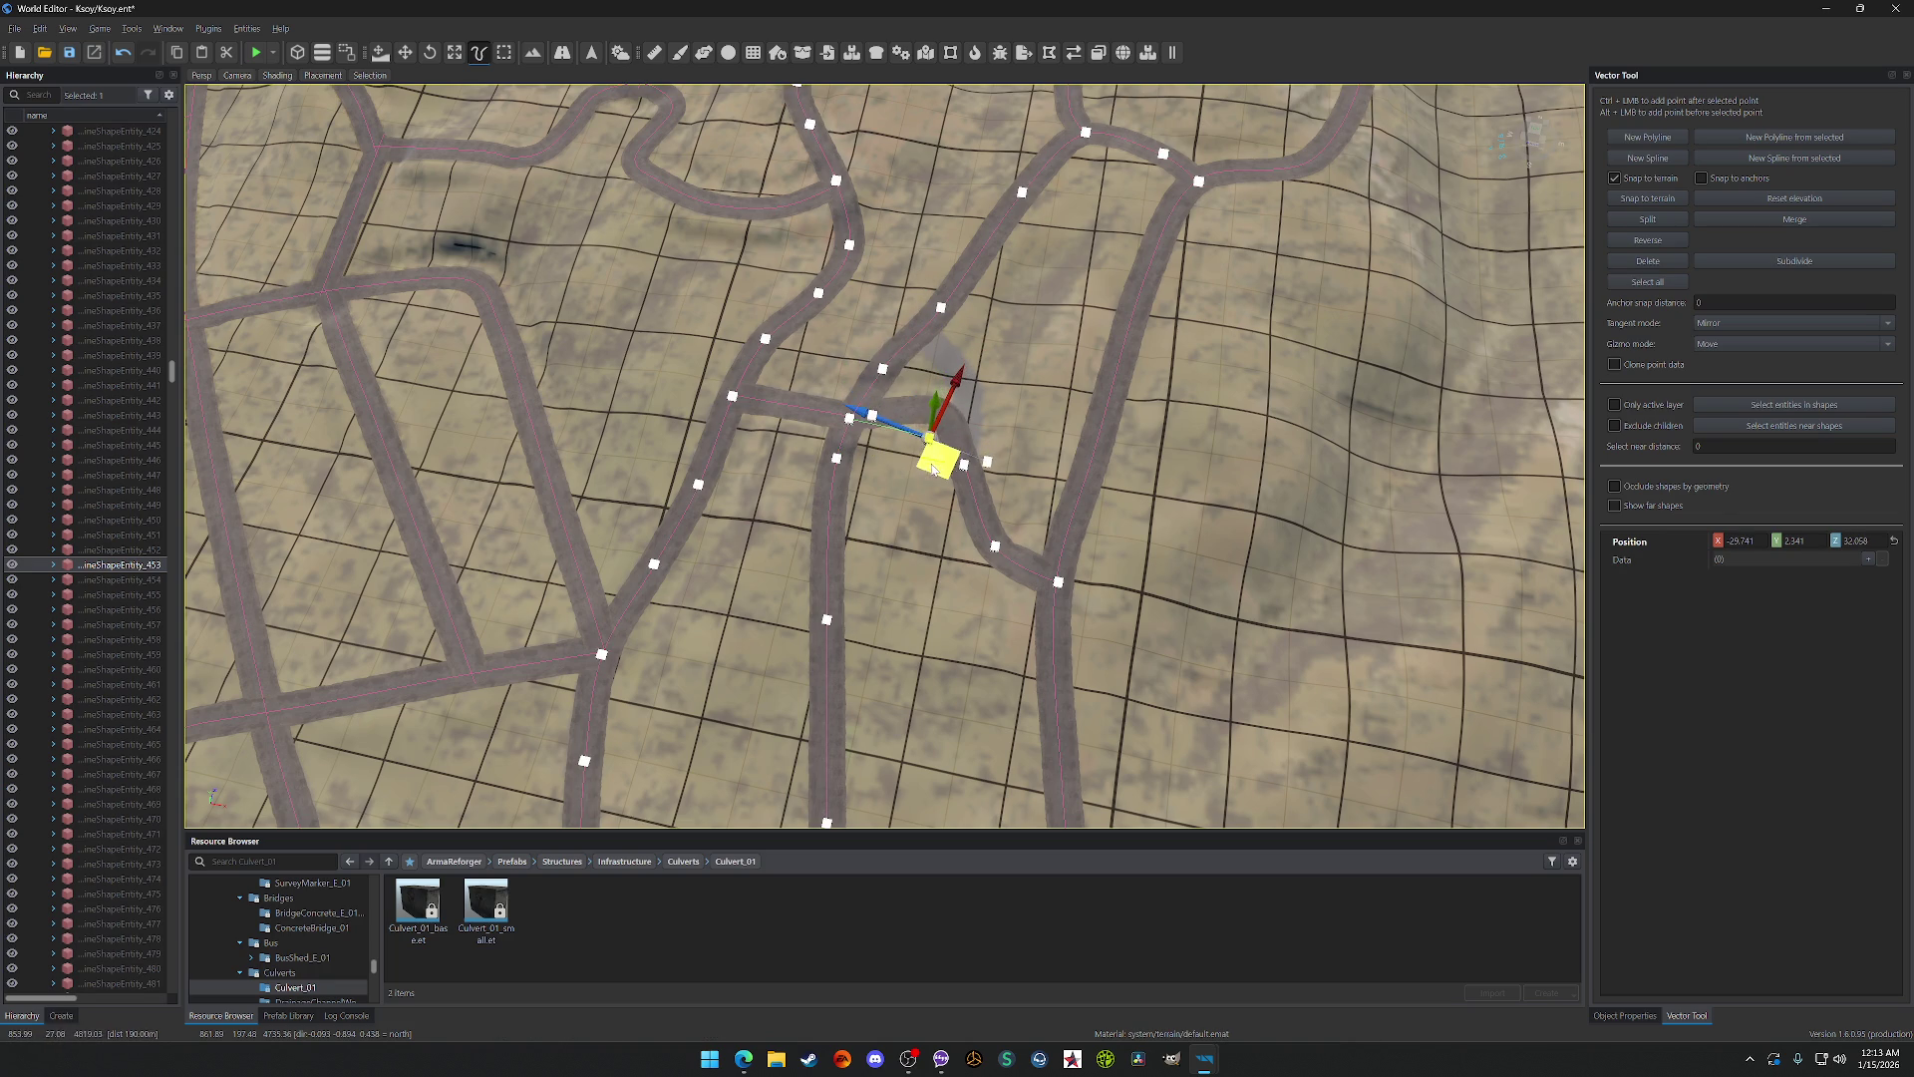
{"action": "mouse_move", "coordinate": [944, 470]}
{"action": "left_mouse_down"}
{"action": "mouse_move", "coordinate": [837, 519]}
{"action": "mouse_move", "coordinate": [859, 511]}
{"action": "left_mouse_up"}
Step: Select the spline point at the crossing by the bay and zoom in on it
{"action": "left_click", "coordinate": [873, 553]}
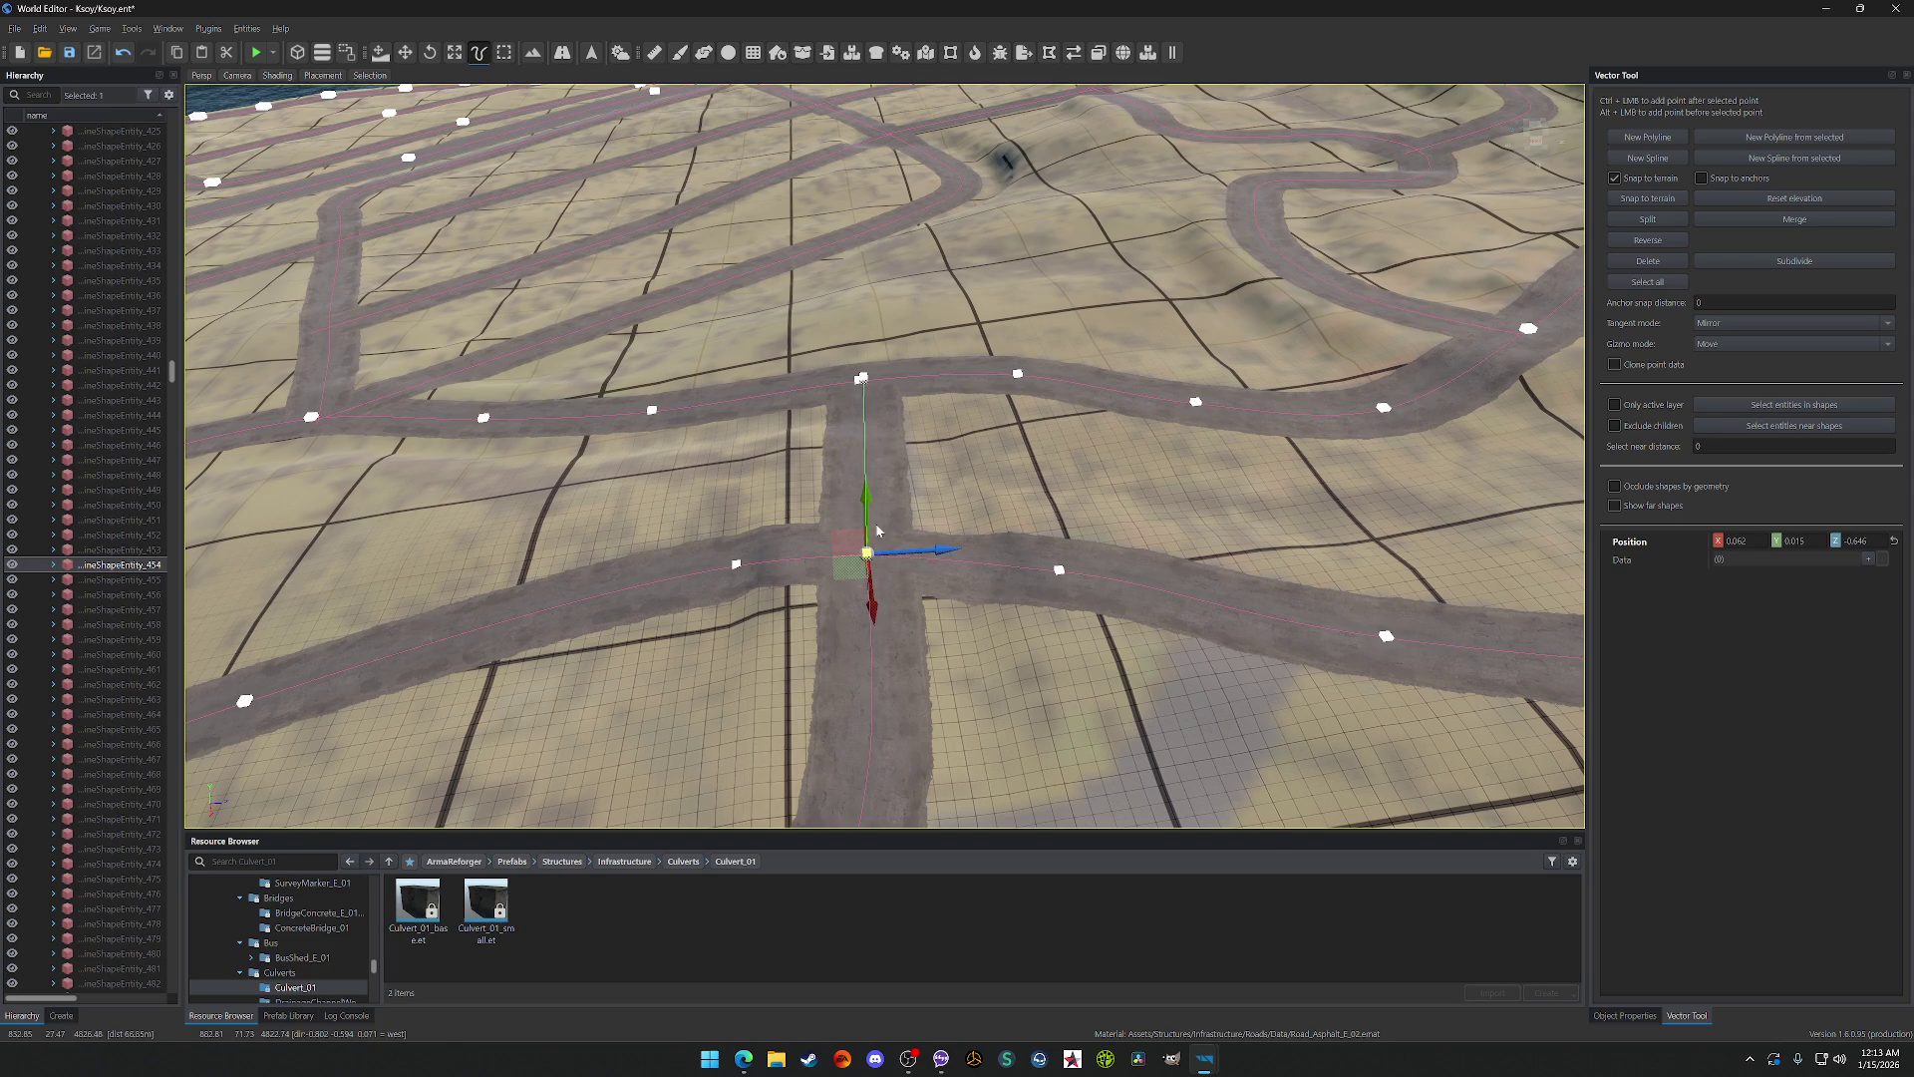
{"action": "left_click", "coordinate": [863, 380]}
{"action": "left_click", "coordinate": [858, 396]}
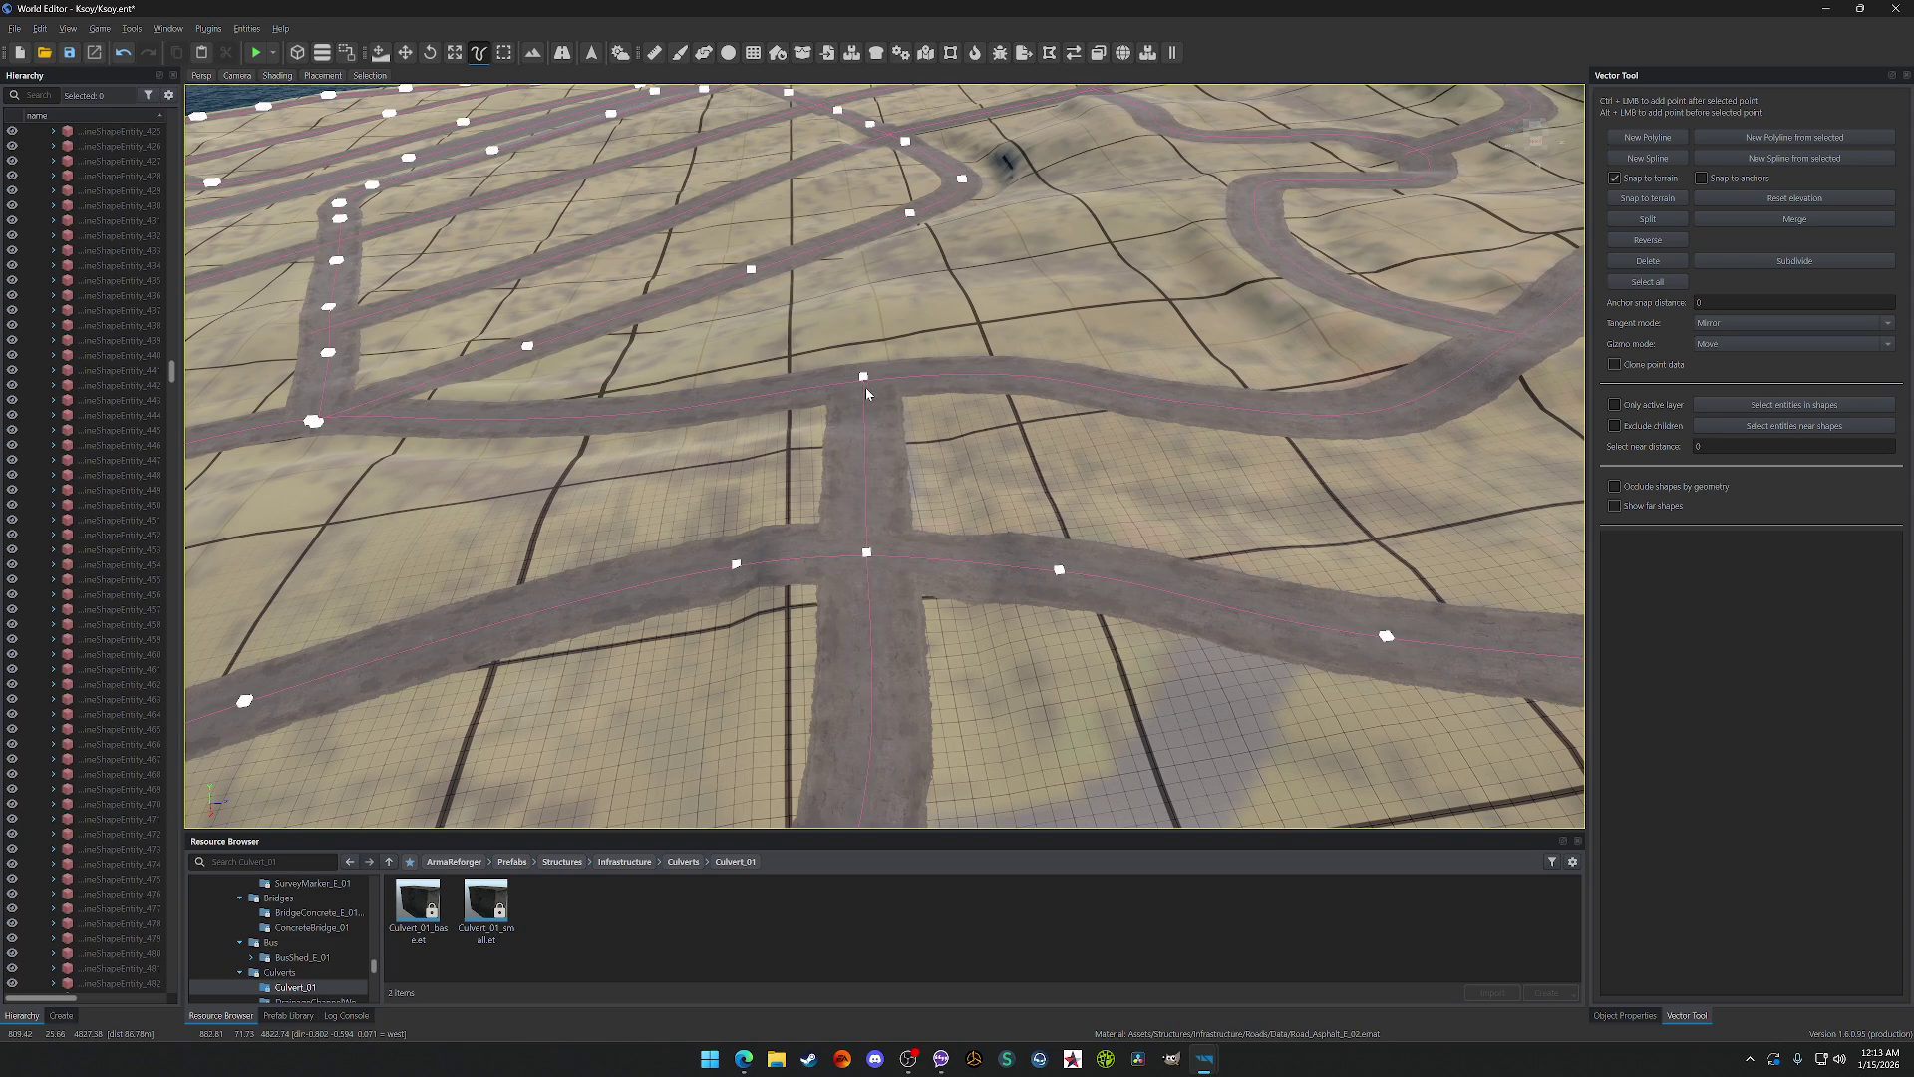
{"action": "left_click", "coordinate": [863, 380]}
{"action": "scroll", "coordinate": [863, 380], "scroll_direction": "down", "scroll_amount": 3}
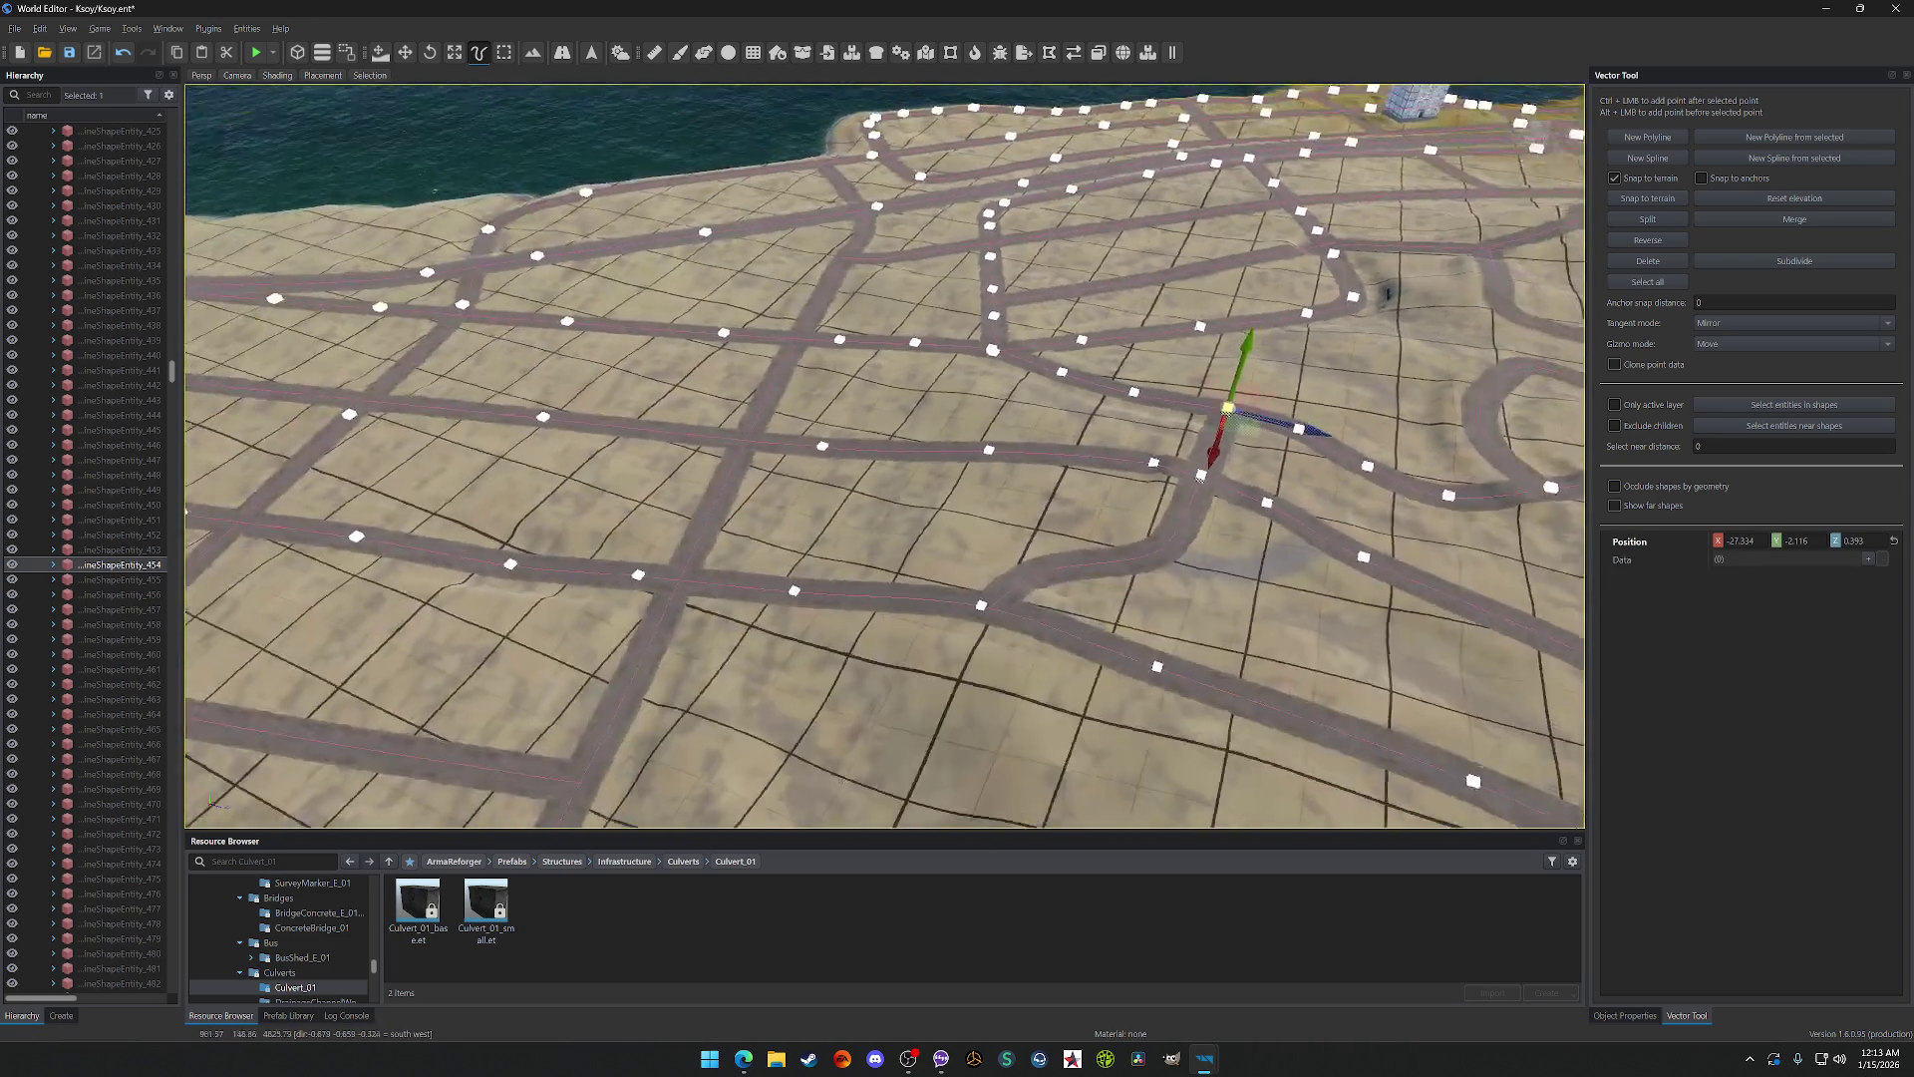
{"action": "scroll", "coordinate": [885, 455], "scroll_direction": "down", "scroll_amount": 5}
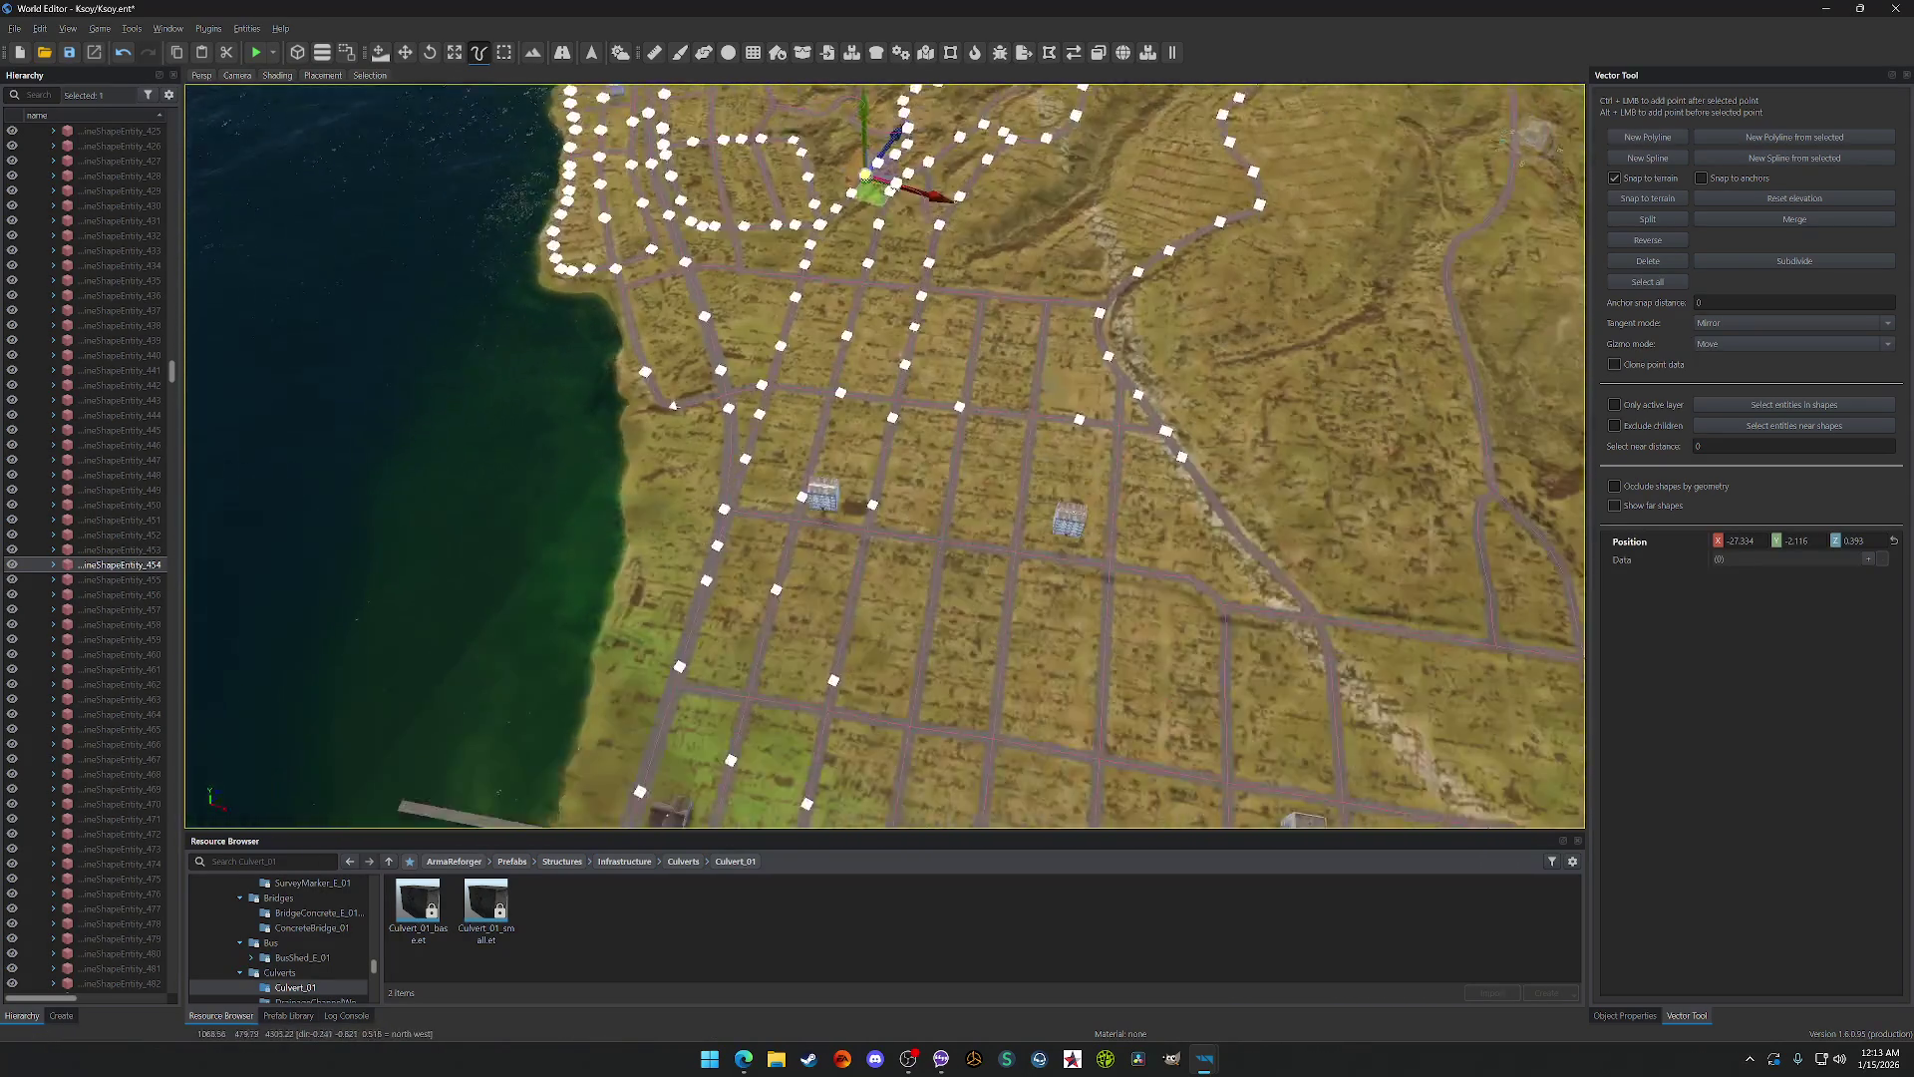
{"action": "scroll", "coordinate": [885, 456], "scroll_direction": "up", "scroll_amount": 5}
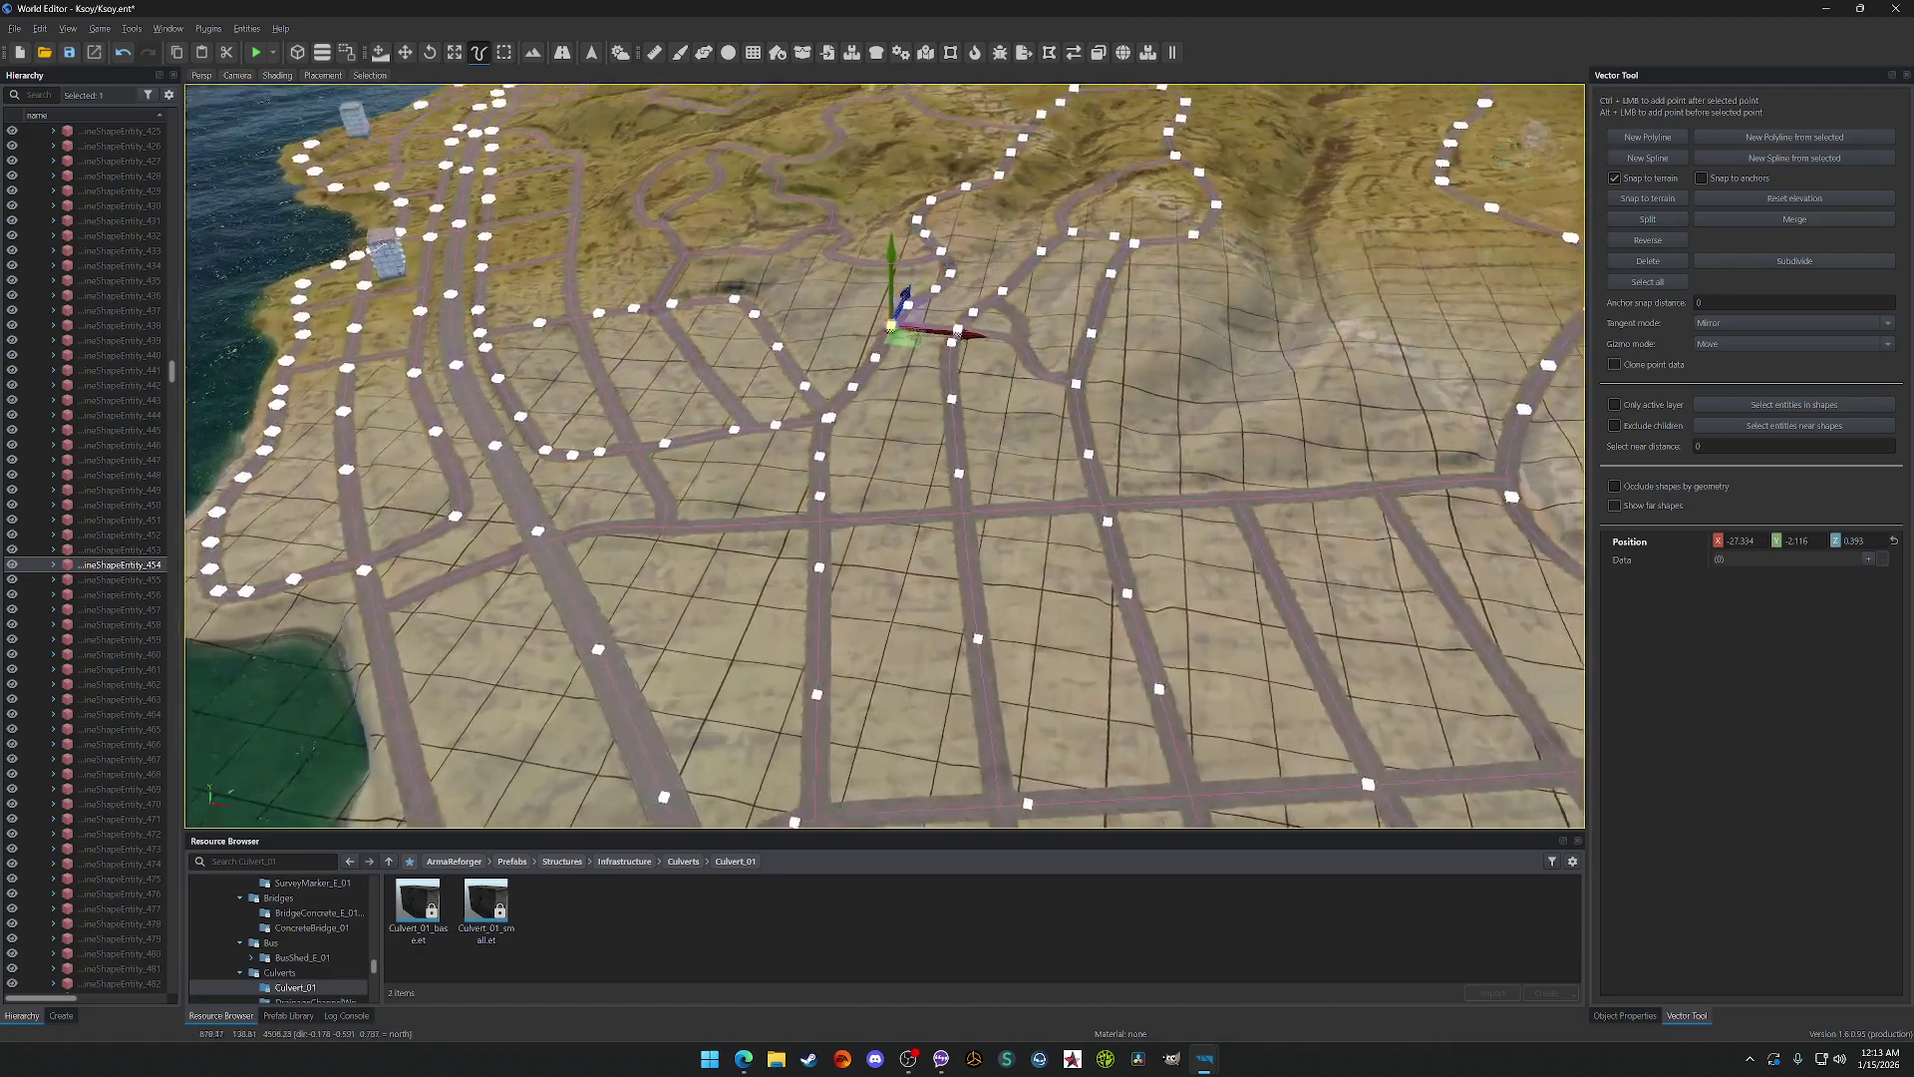
{"action": "scroll", "coordinate": [885, 456], "scroll_direction": "down", "scroll_amount": 5}
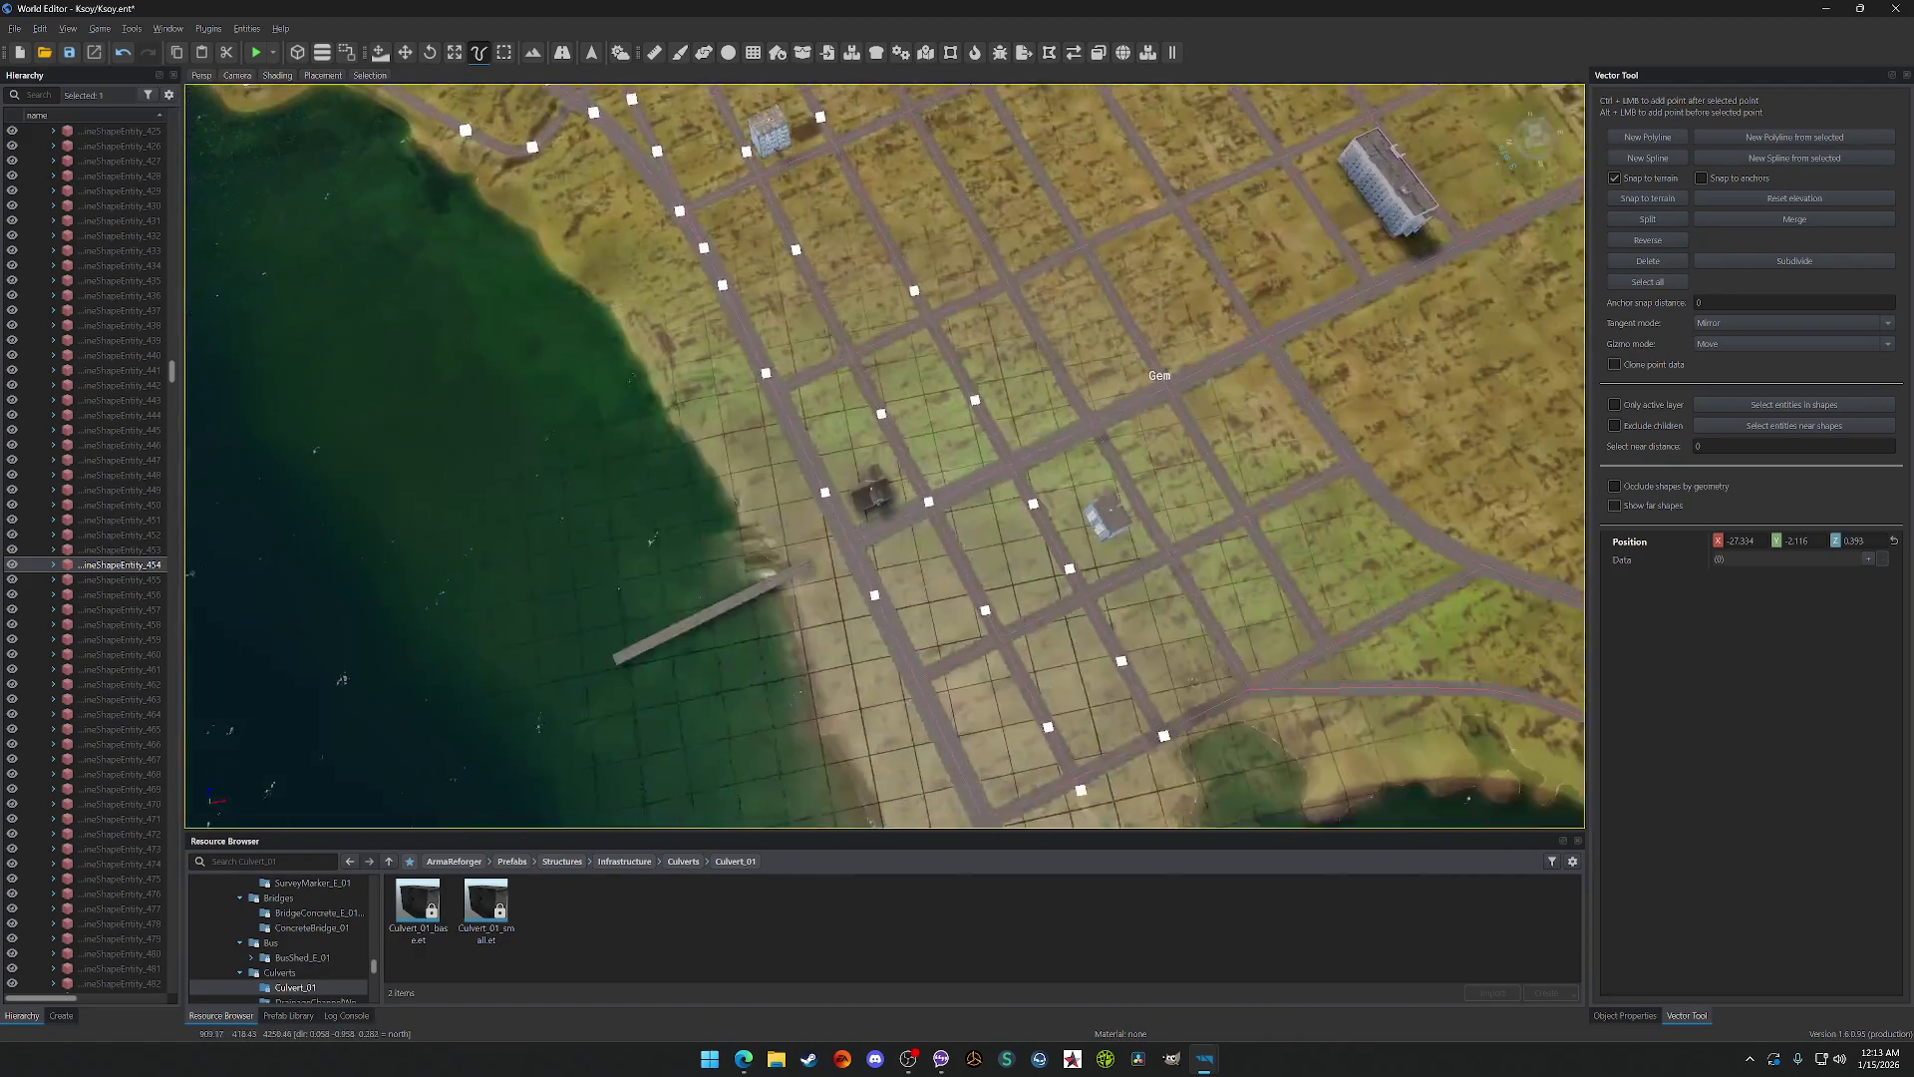
{"action": "scroll", "coordinate": [885, 455], "scroll_direction": "up", "scroll_amount": 8}
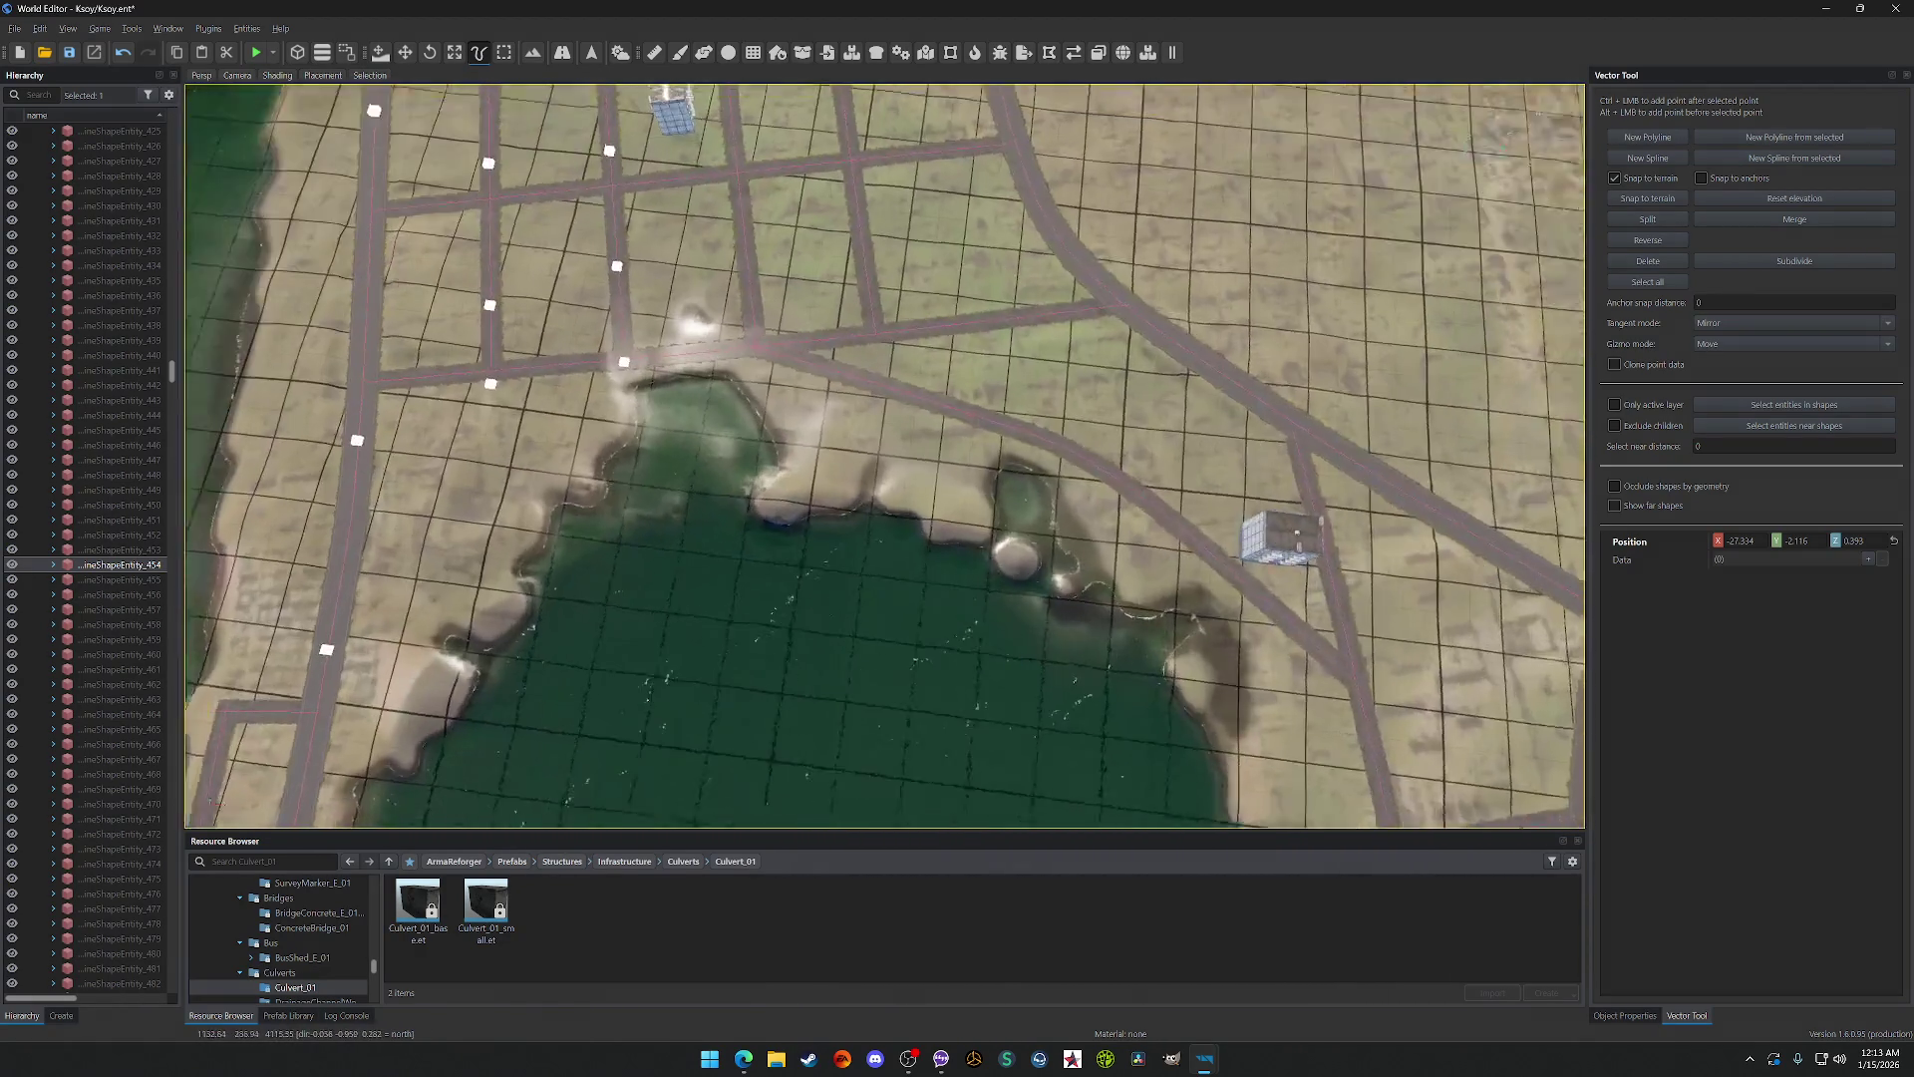
{"action": "scroll", "coordinate": [858, 451], "scroll_direction": "up", "scroll_amount": 5}
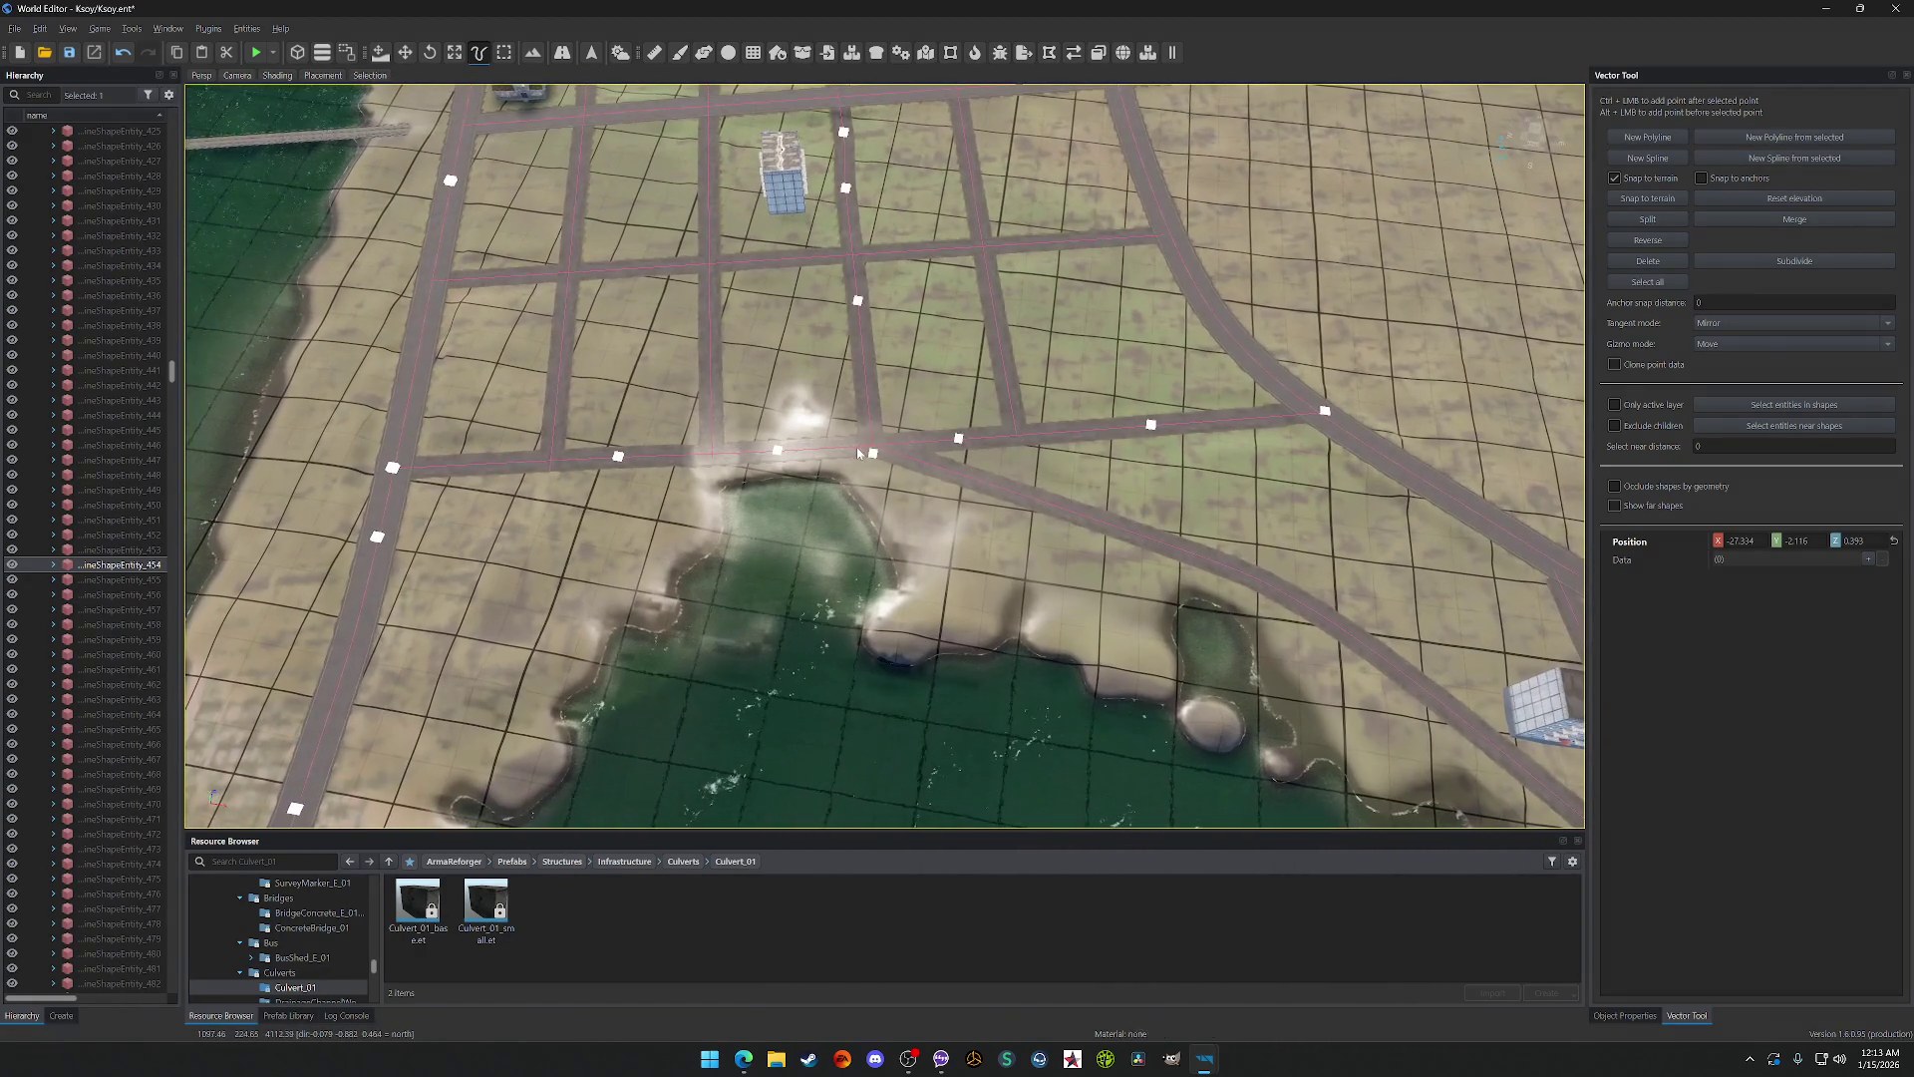
Step: Slide the diagonal road's end point right and onto the crossing east–west road
{"action": "mouse_move", "coordinate": [870, 450]}
{"action": "left_mouse_down"}
{"action": "mouse_move", "coordinate": [1012, 461]}
{"action": "mouse_move", "coordinate": [1024, 443]}
{"action": "left_mouse_up"}
{"action": "scroll", "coordinate": [1038, 495], "scroll_direction": "up", "scroll_amount": 6}
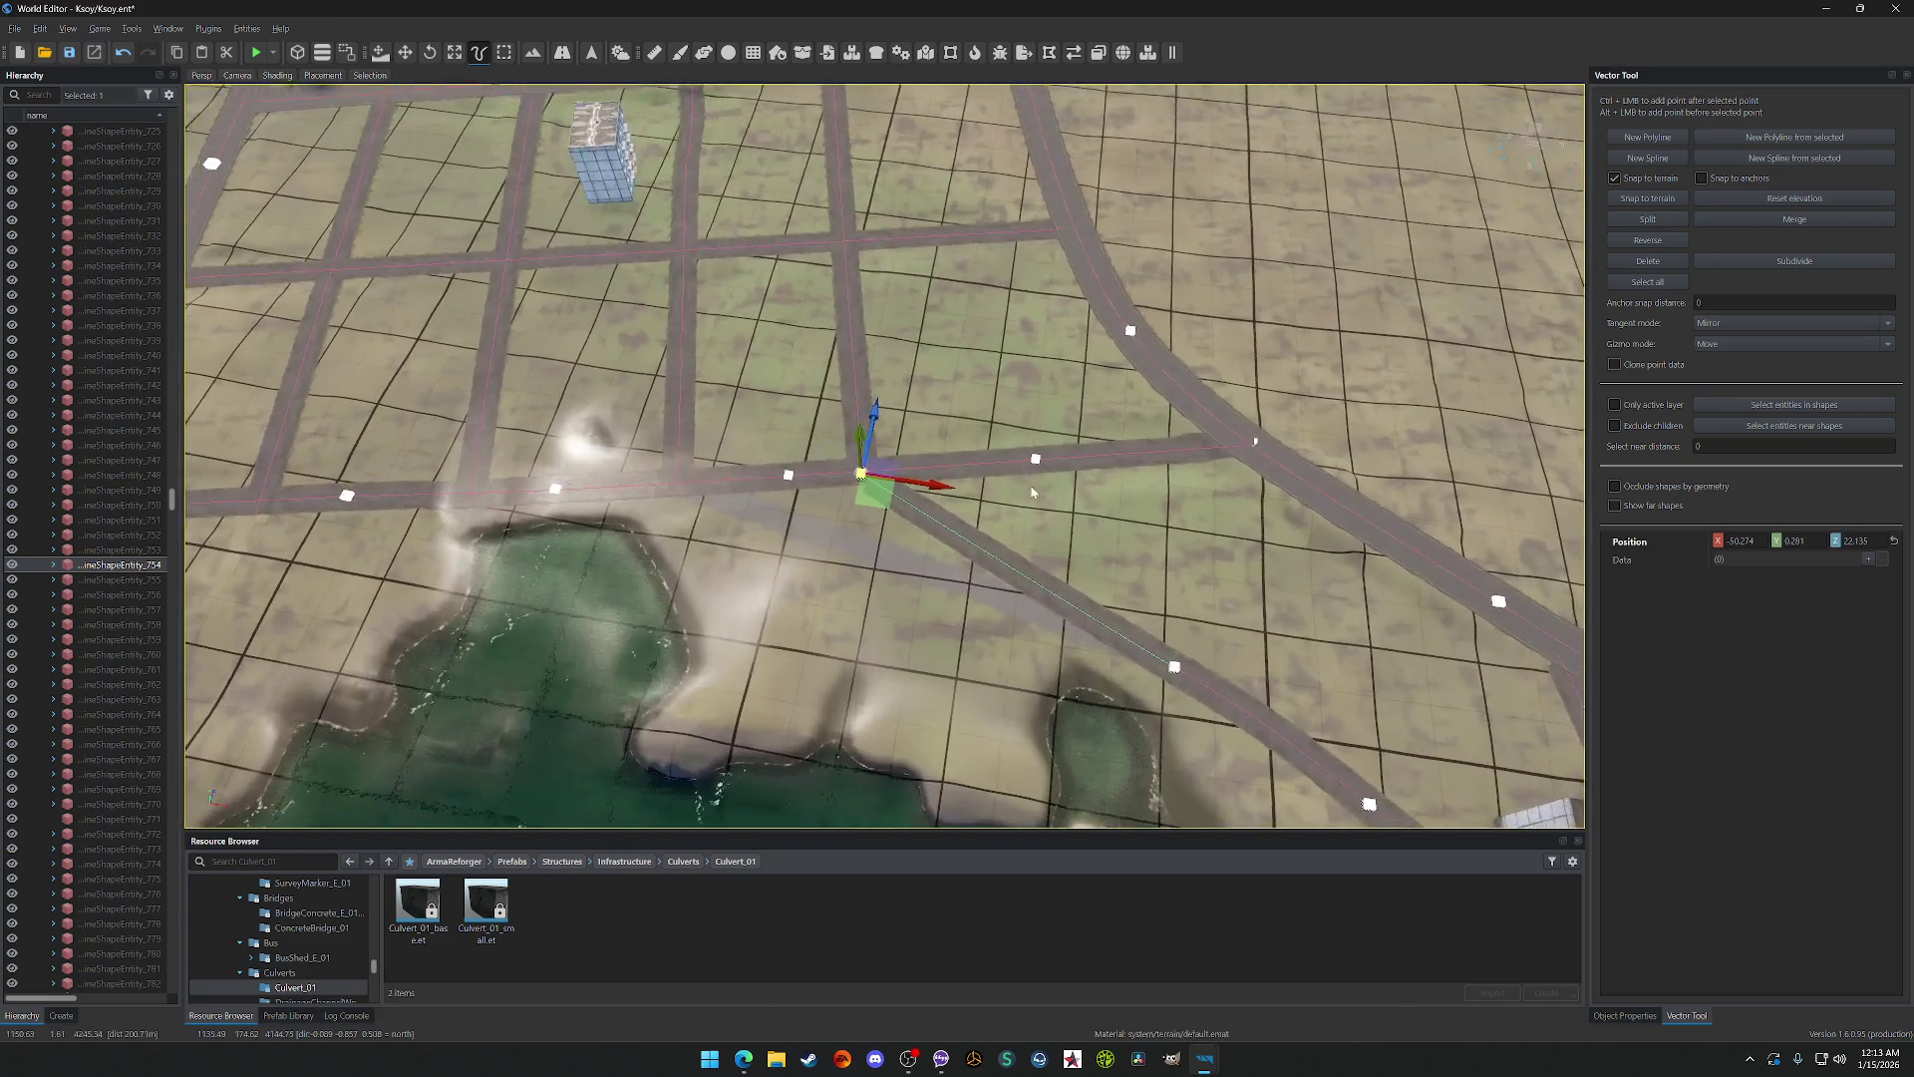
{"action": "left_click_drag", "start_coordinate": [894, 488], "coordinate": [880, 473]}
{"action": "scroll", "coordinate": [954, 476], "scroll_direction": "down", "scroll_amount": 4}
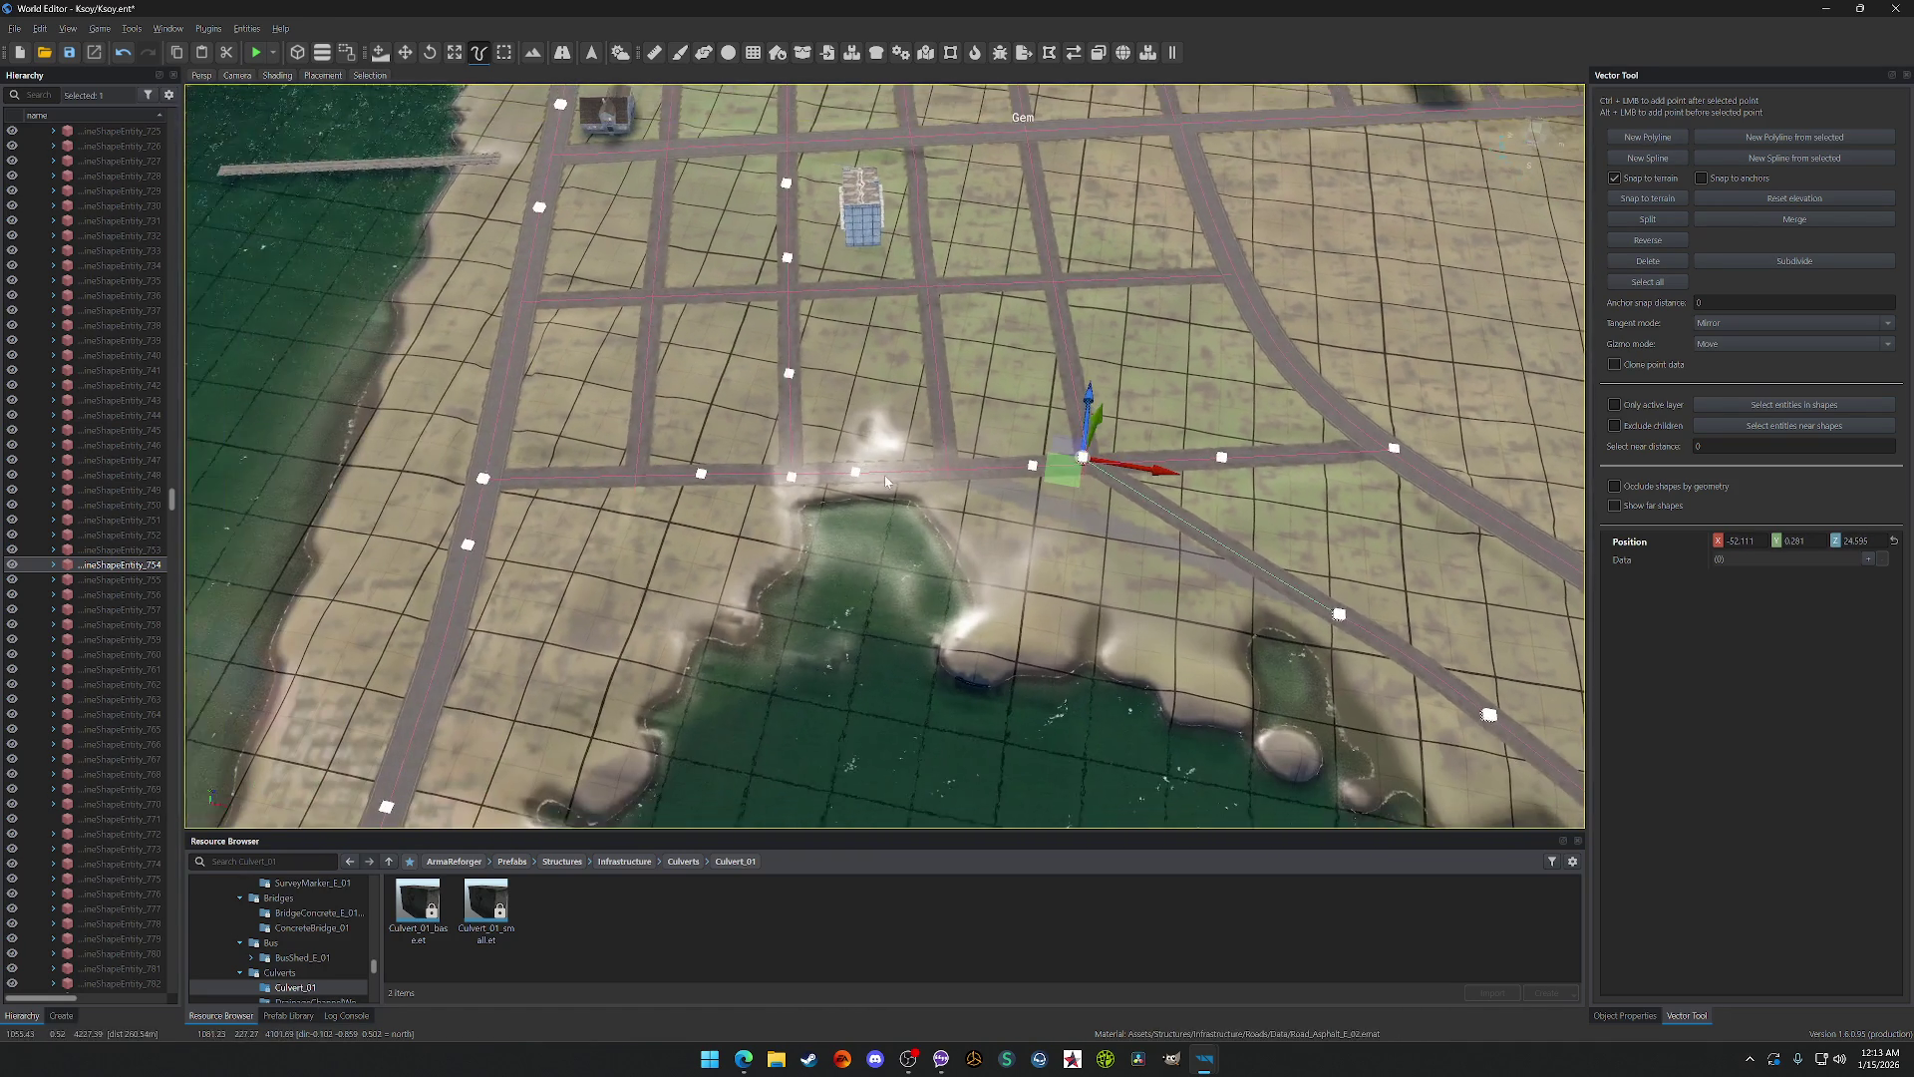
{"action": "scroll", "coordinate": [954, 475], "scroll_direction": "down", "scroll_amount": 3}
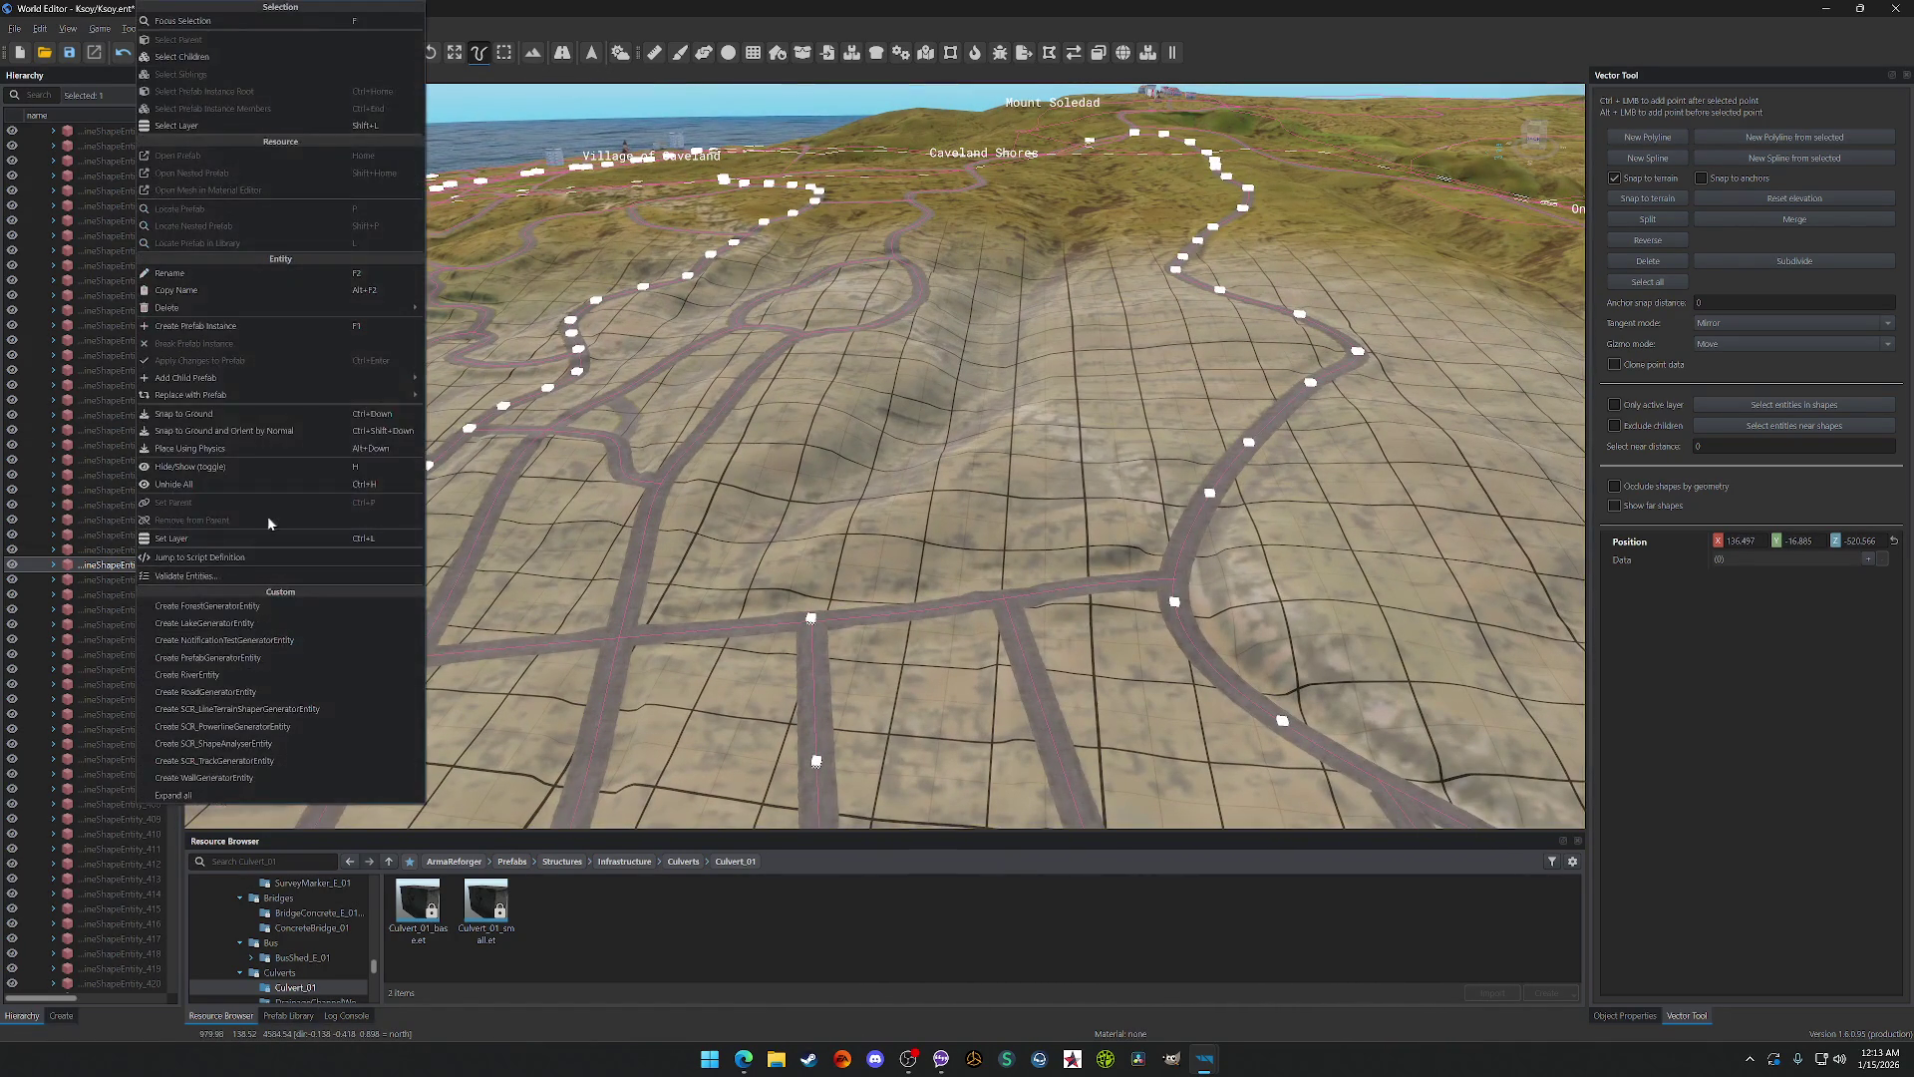
Step: Delete the selected road spline and split the coastal road at a chosen point
{"action": "key", "text": "Delete"}
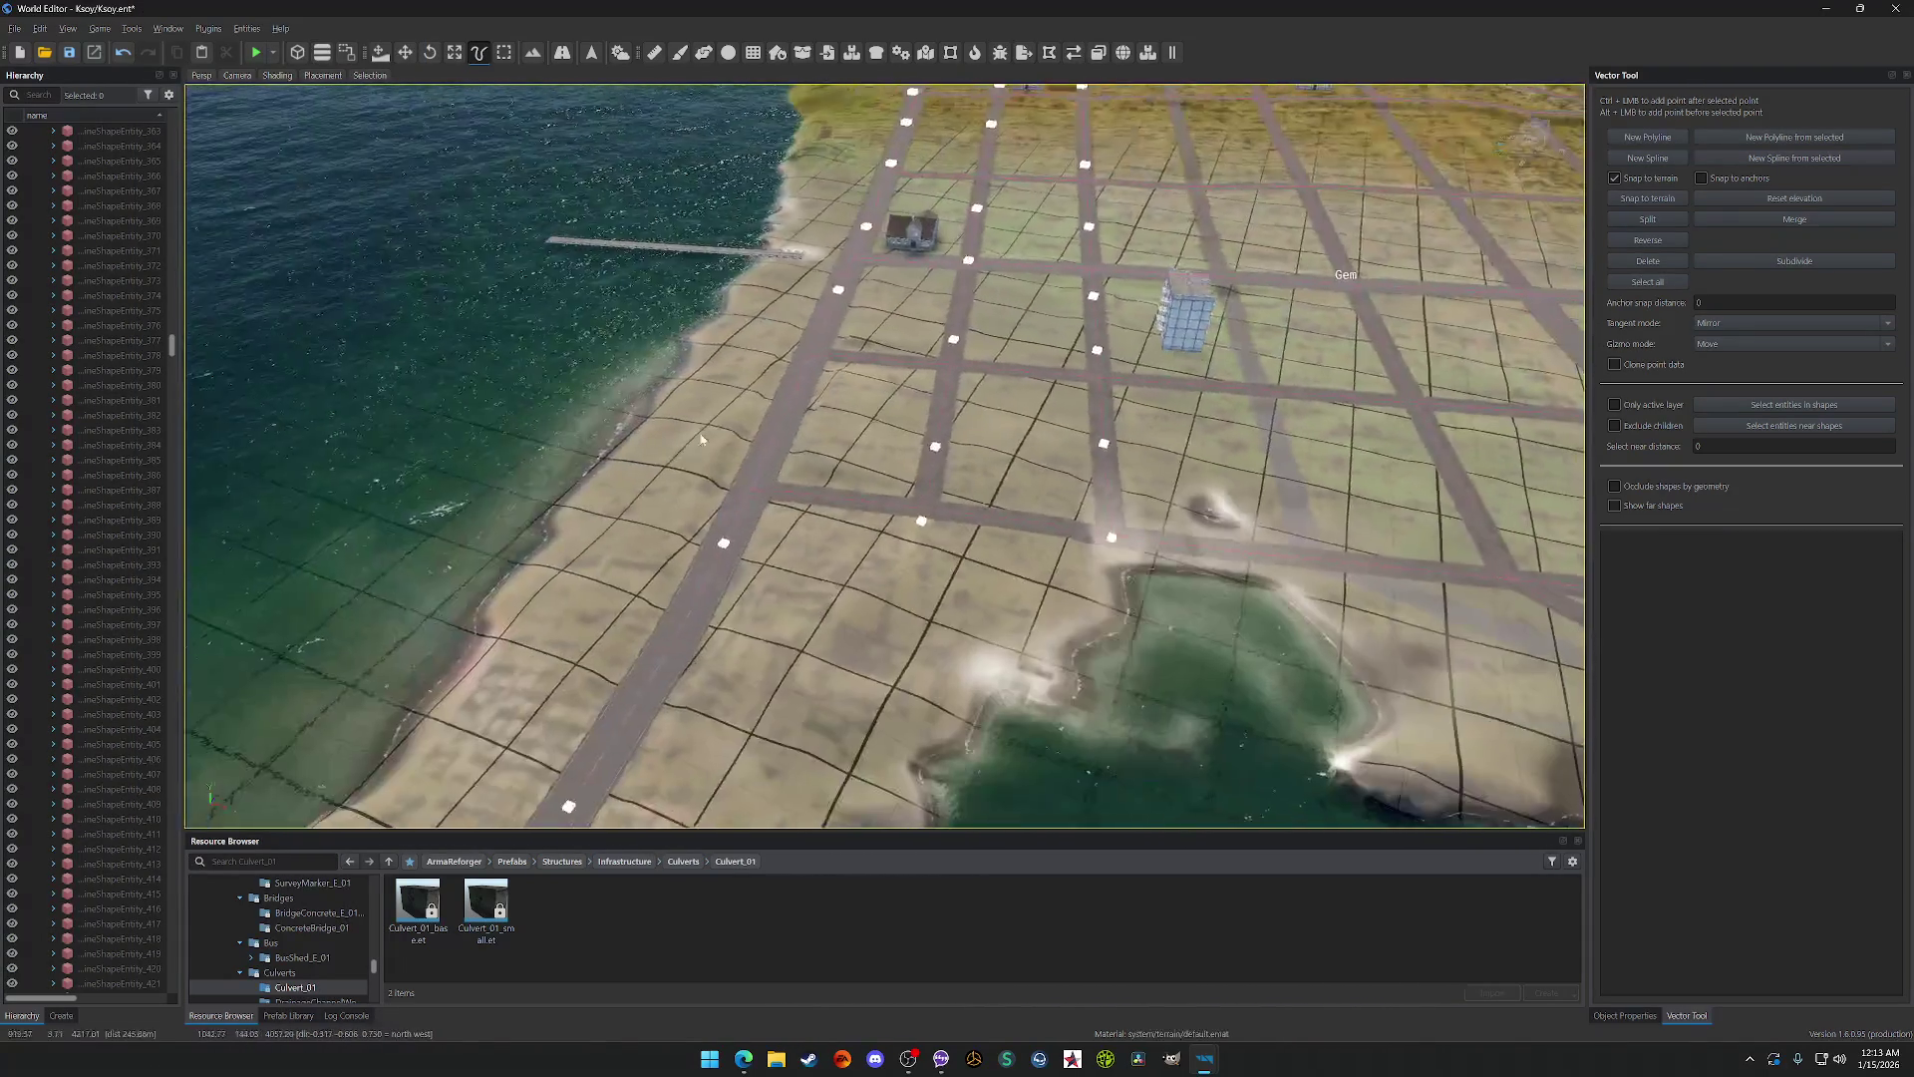
{"action": "left_click", "coordinate": [940, 513]}
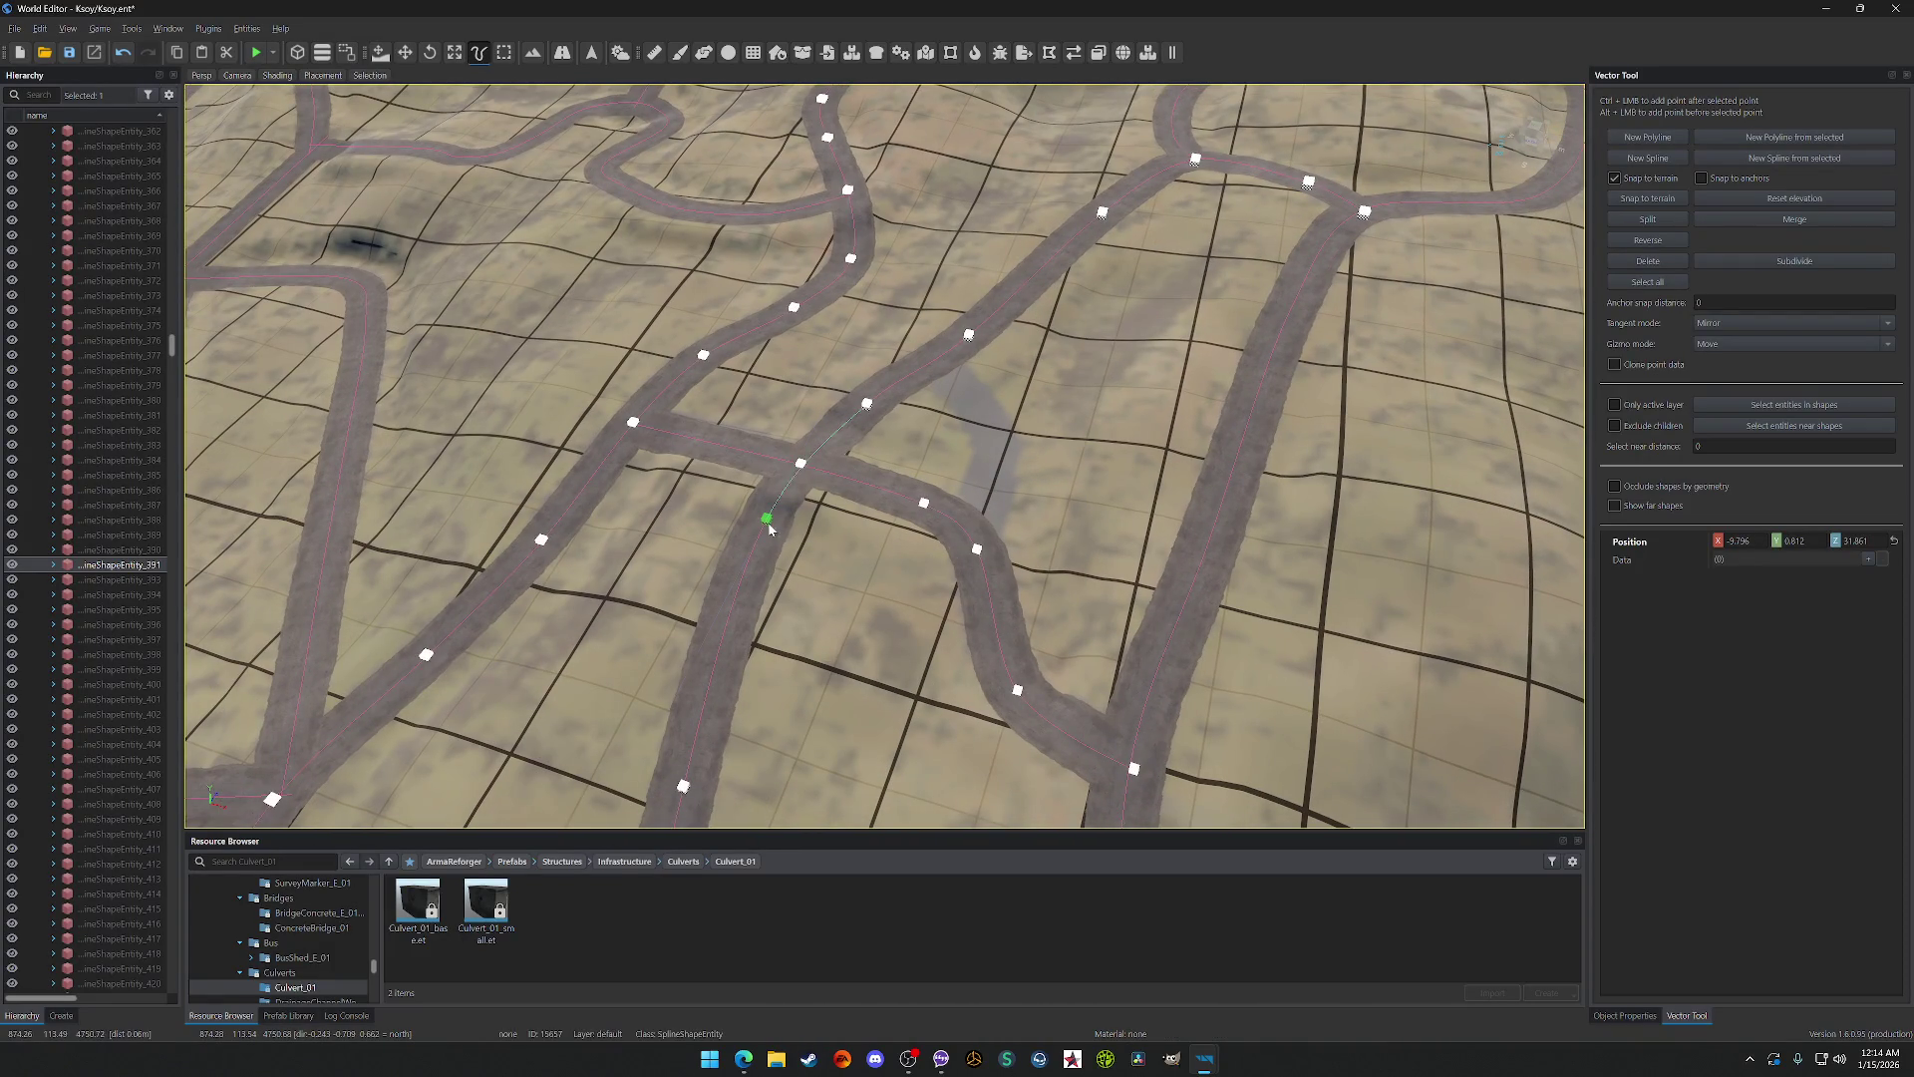
{"action": "left_click", "coordinate": [1645, 219]}
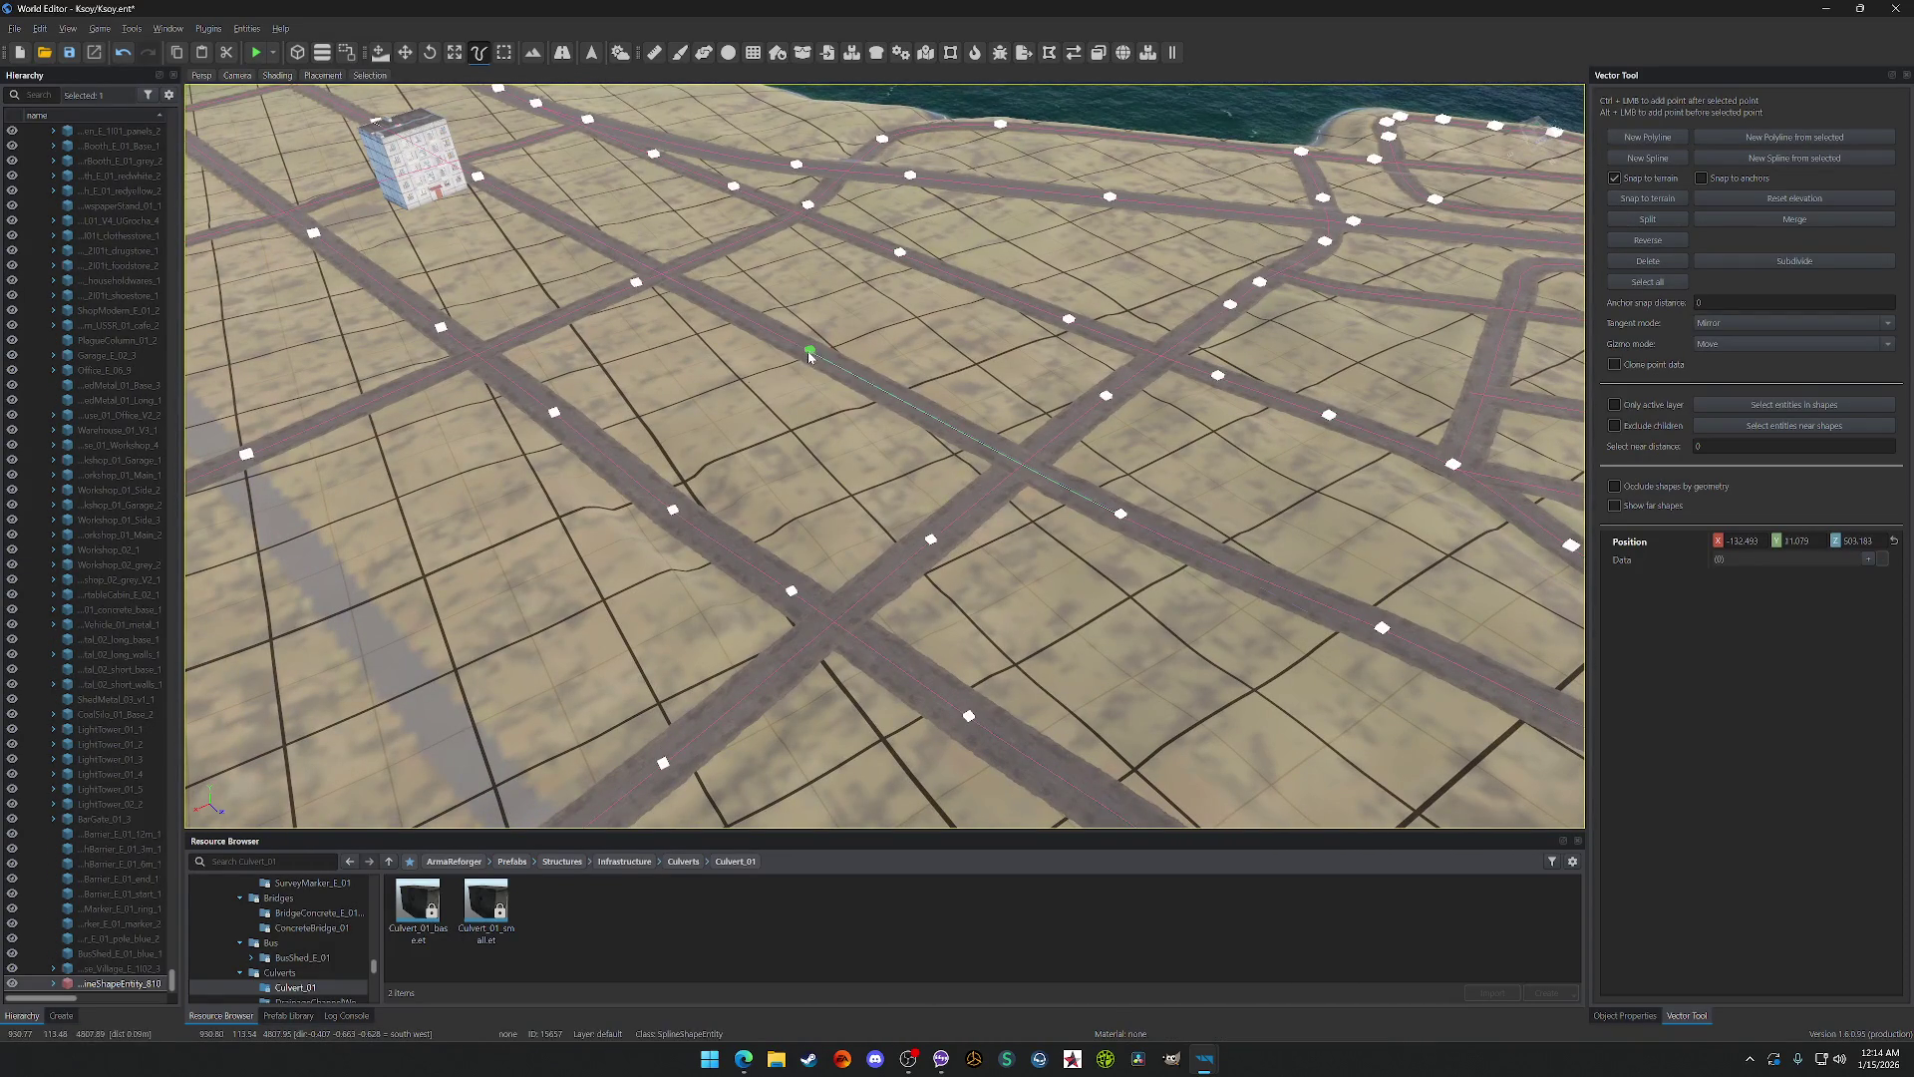
Step: Delete the stray road piece from the map through the Hierarchy's Delete > From map
{"action": "left_click", "coordinate": [810, 354]}
{"action": "right_click", "coordinate": [85, 568]}
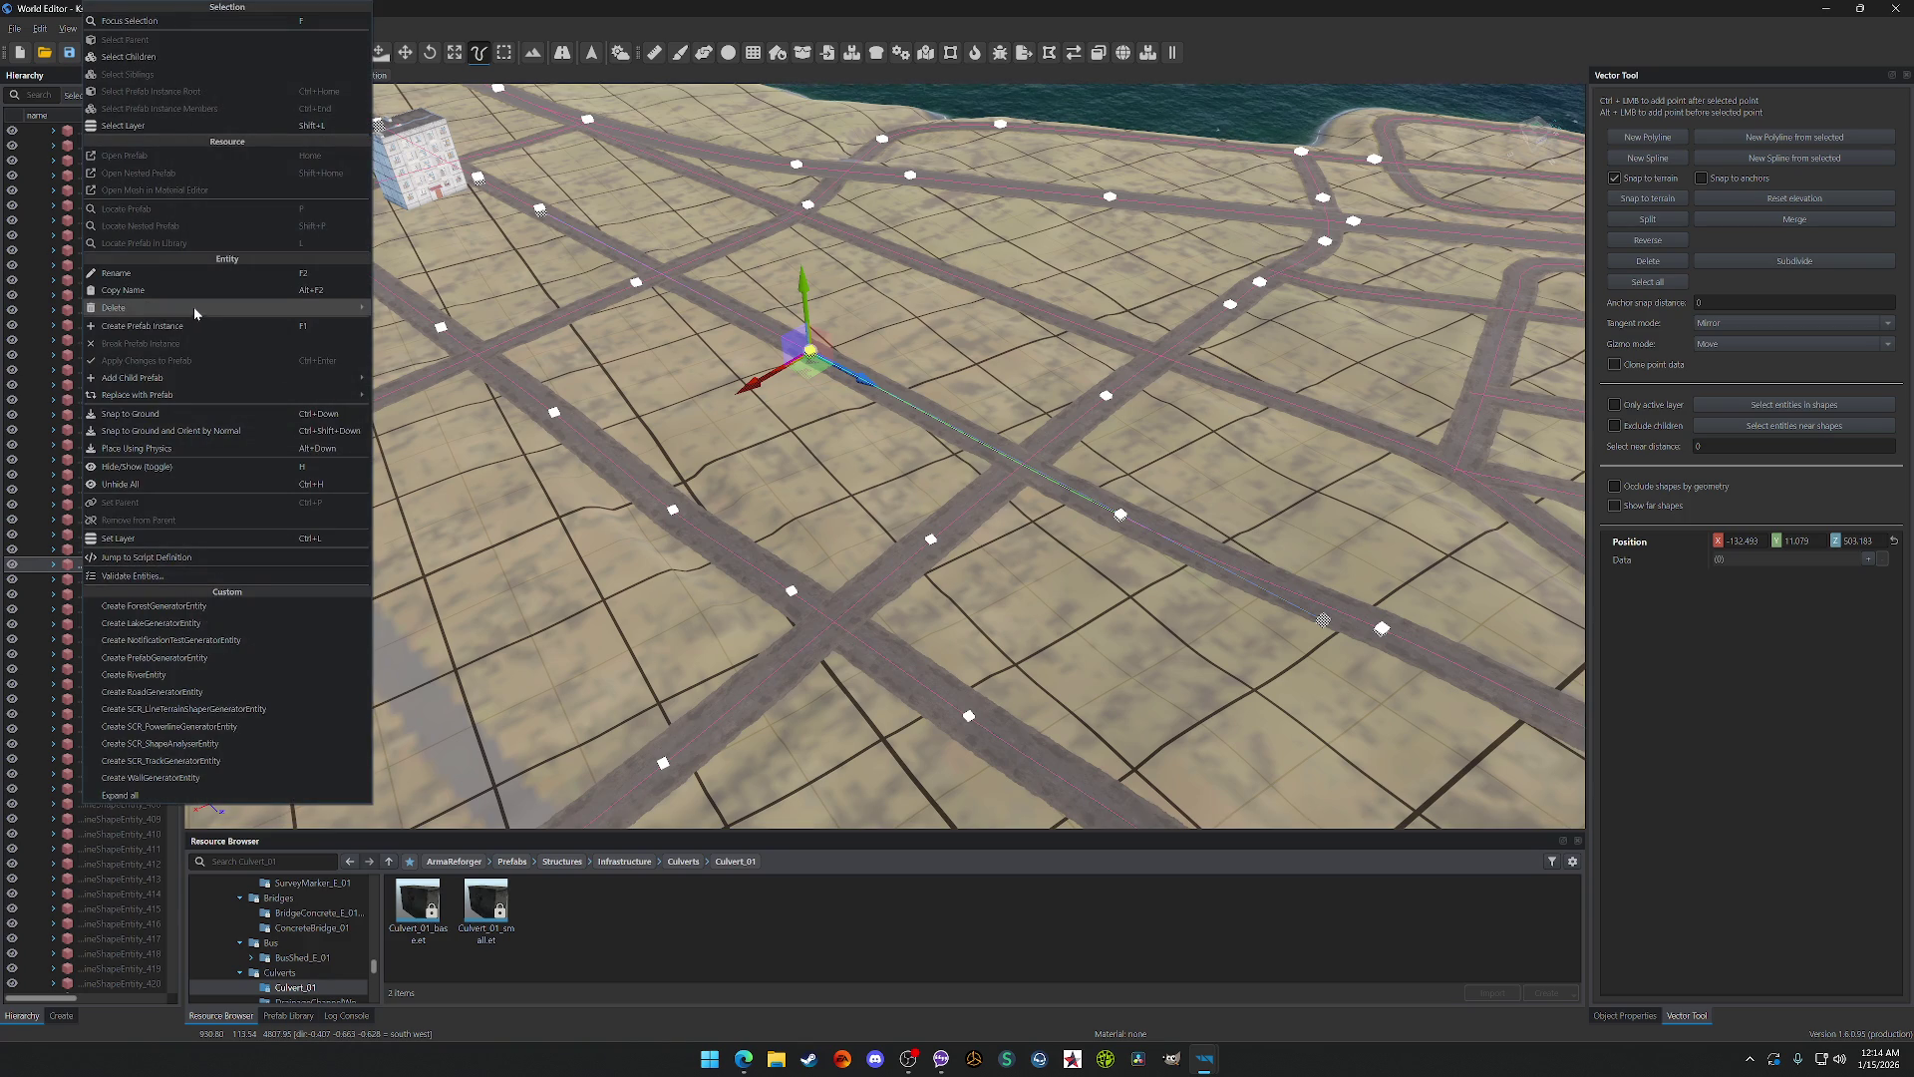
{"action": "left_click", "coordinate": [429, 309]}
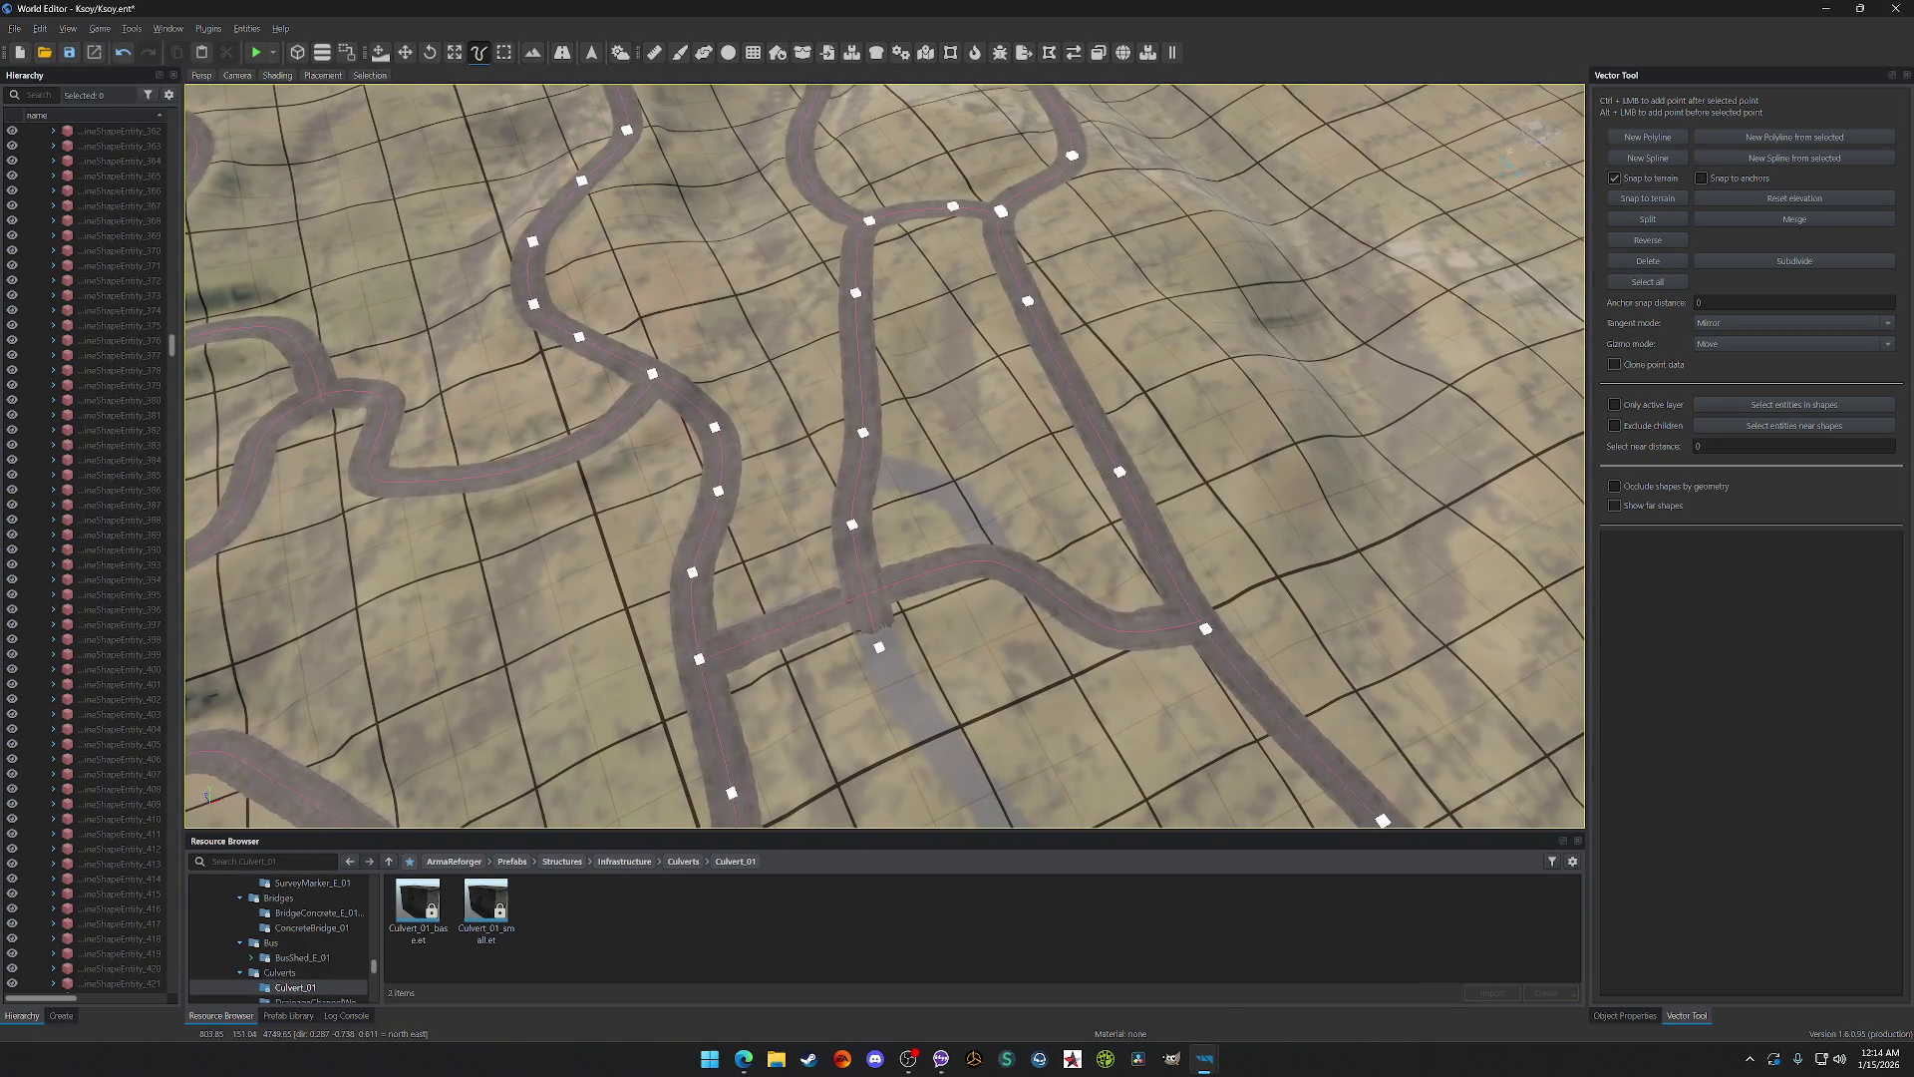
{"action": "scroll", "coordinate": [884, 455], "scroll_direction": "down", "scroll_amount": 5}
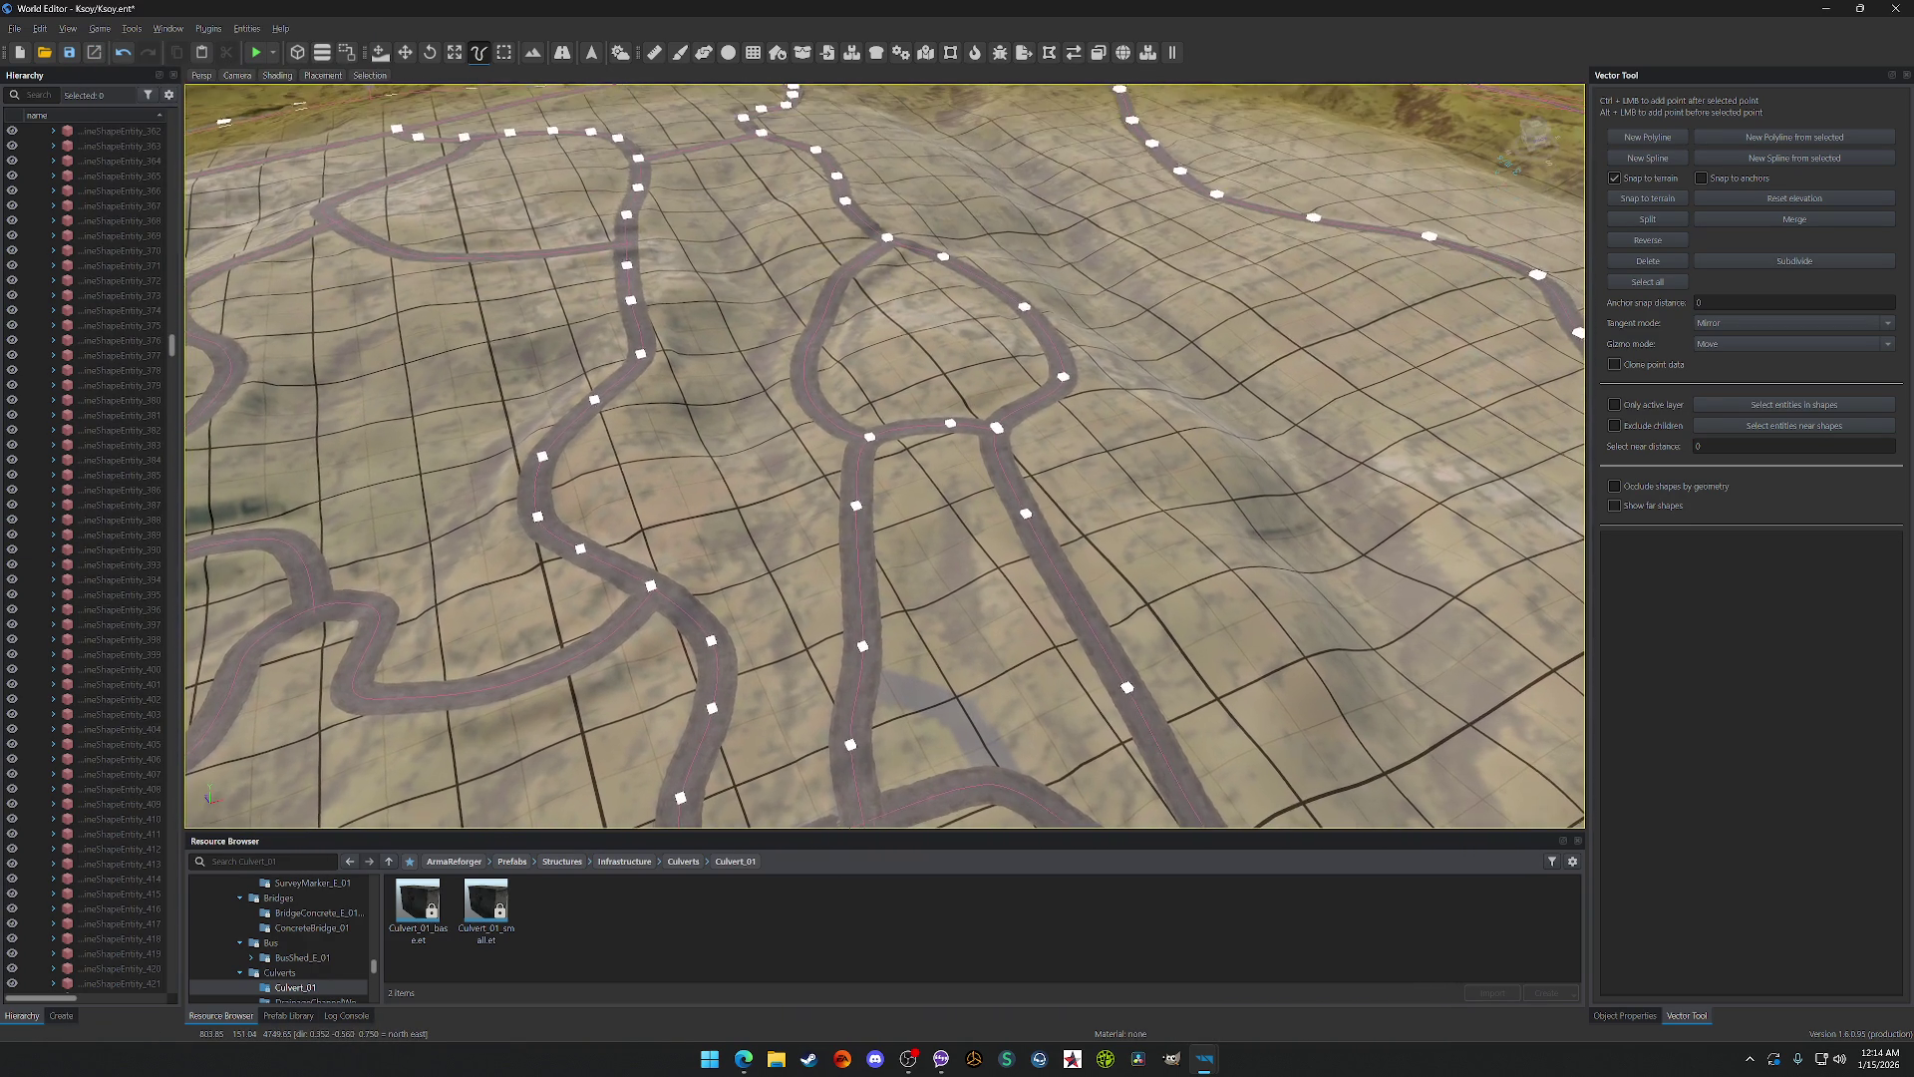
{"action": "scroll", "coordinate": [884, 455], "scroll_direction": "down", "scroll_amount": 3}
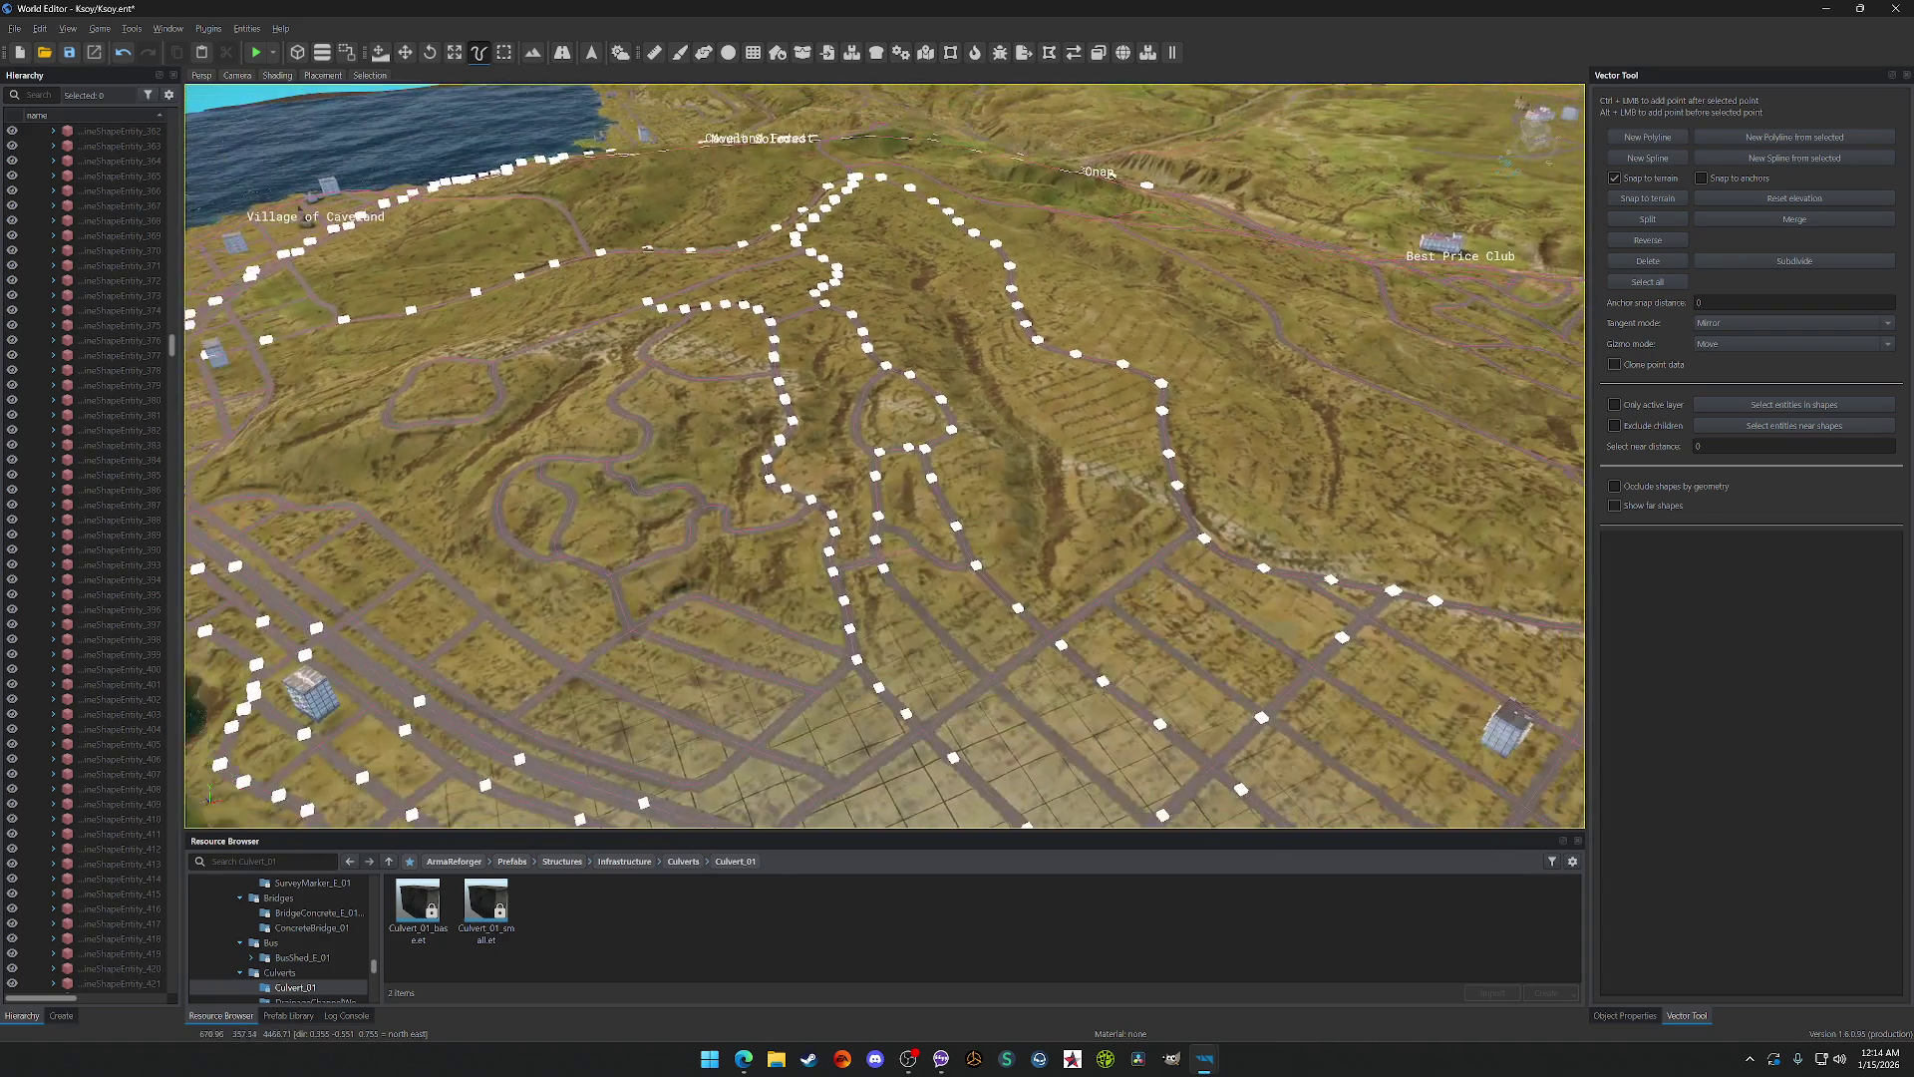
{"action": "scroll", "coordinate": [871, 515], "scroll_direction": "up", "scroll_amount": 8}
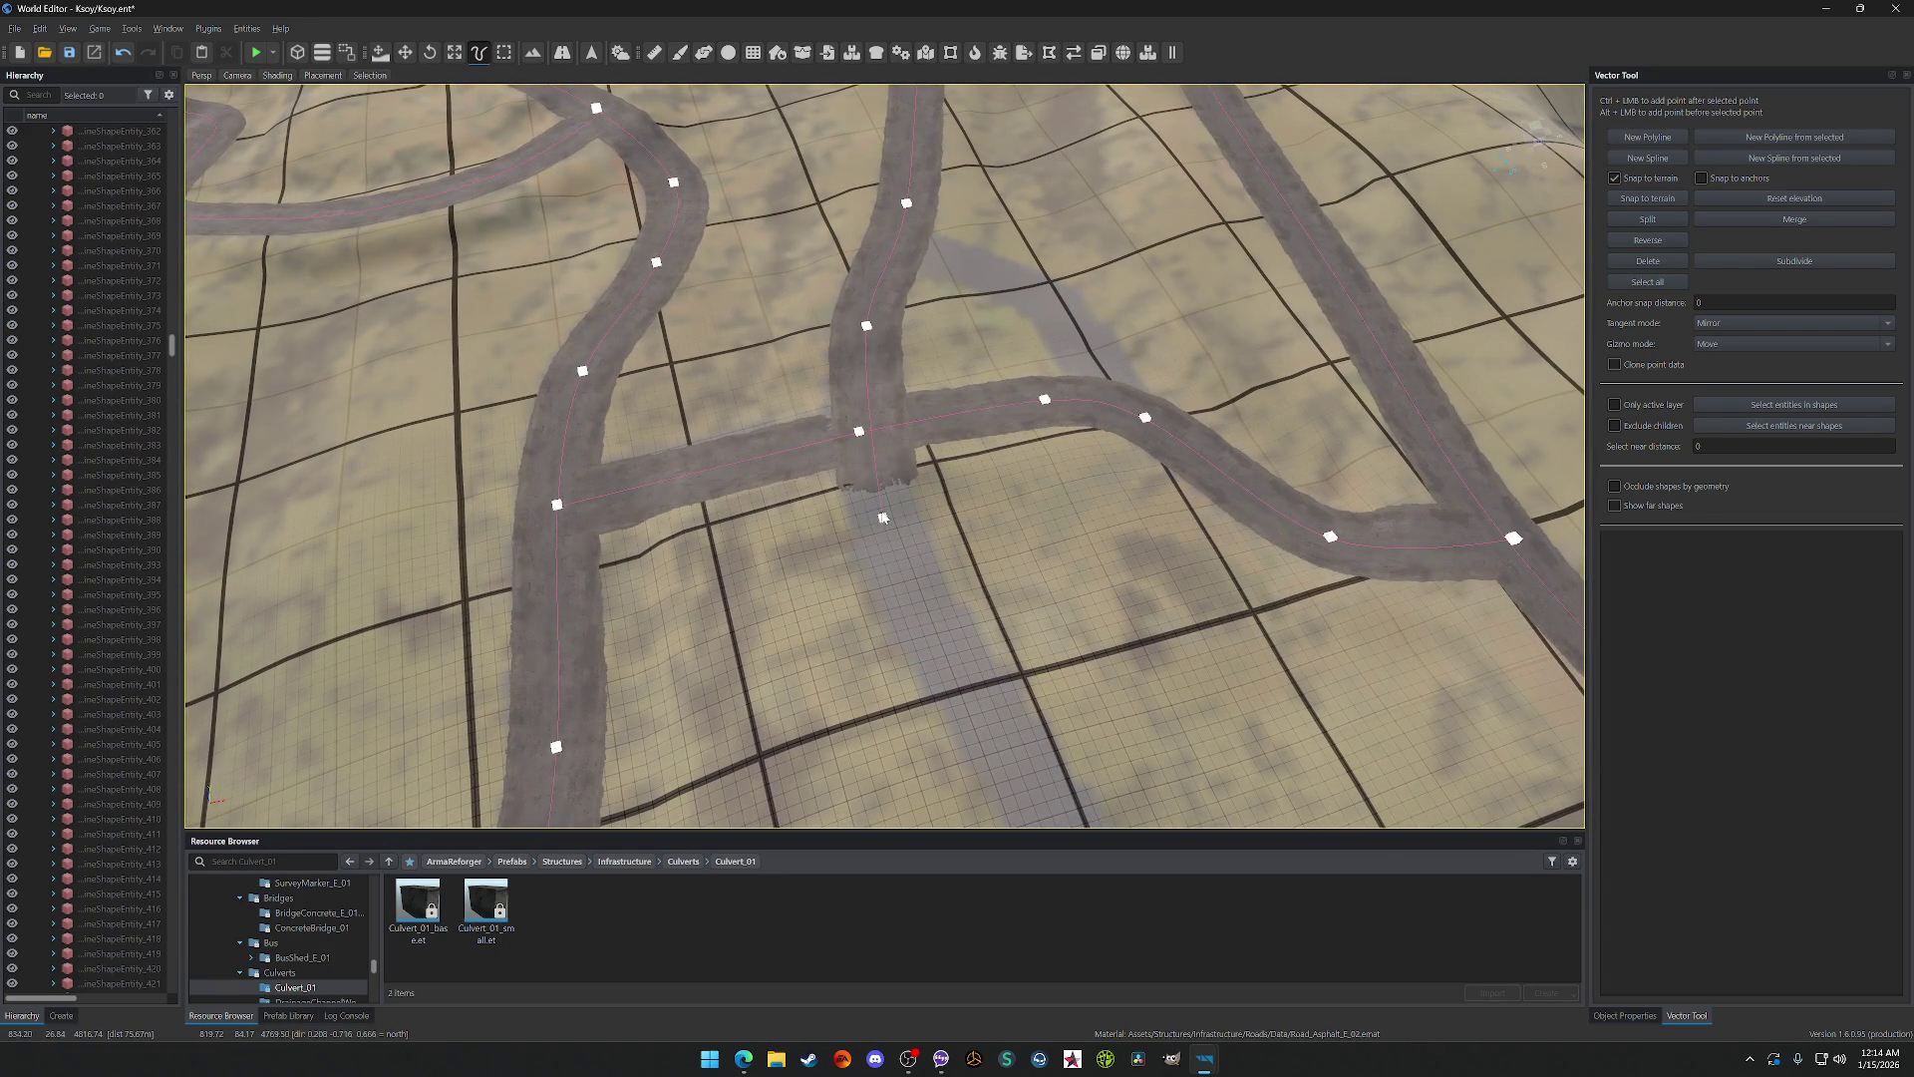
{"action": "left_click_drag", "start_coordinate": [882, 517], "coordinate": [860, 469]}
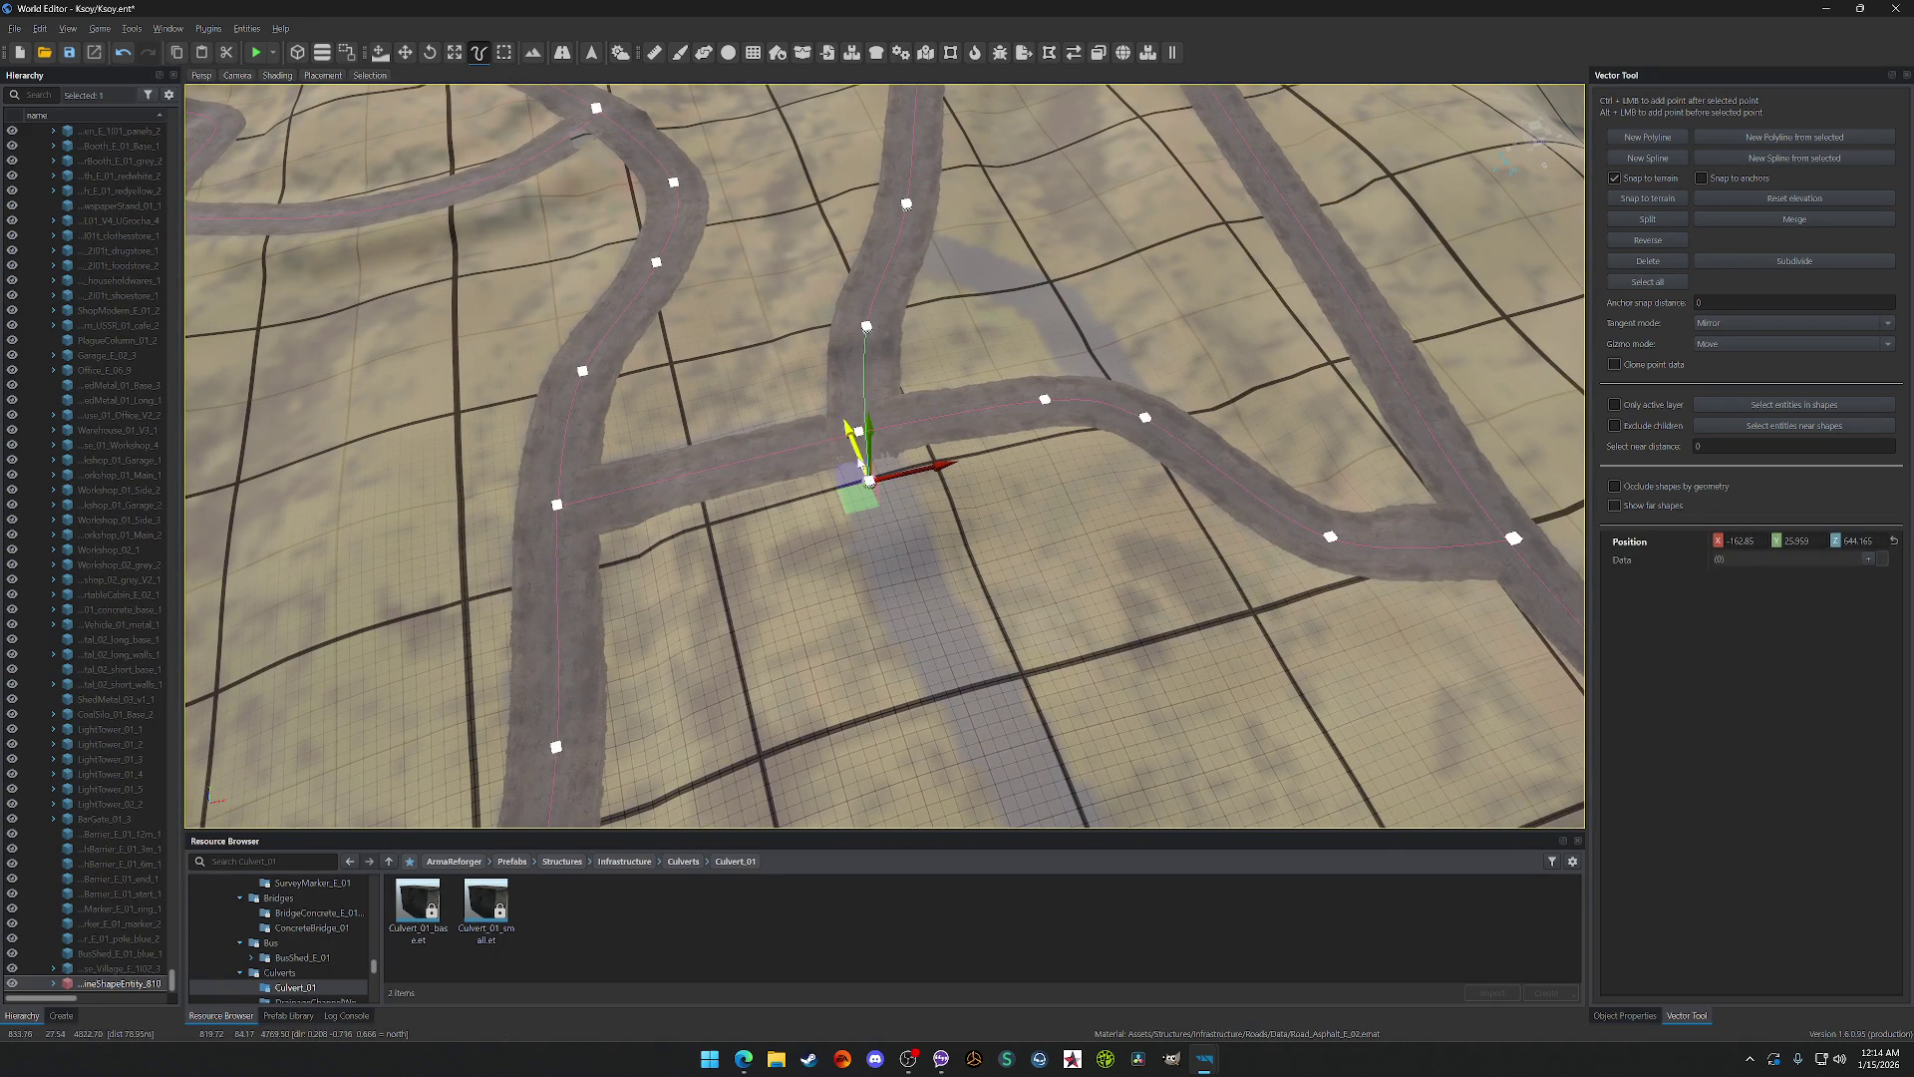
{"action": "left_click", "coordinate": [860, 433]}
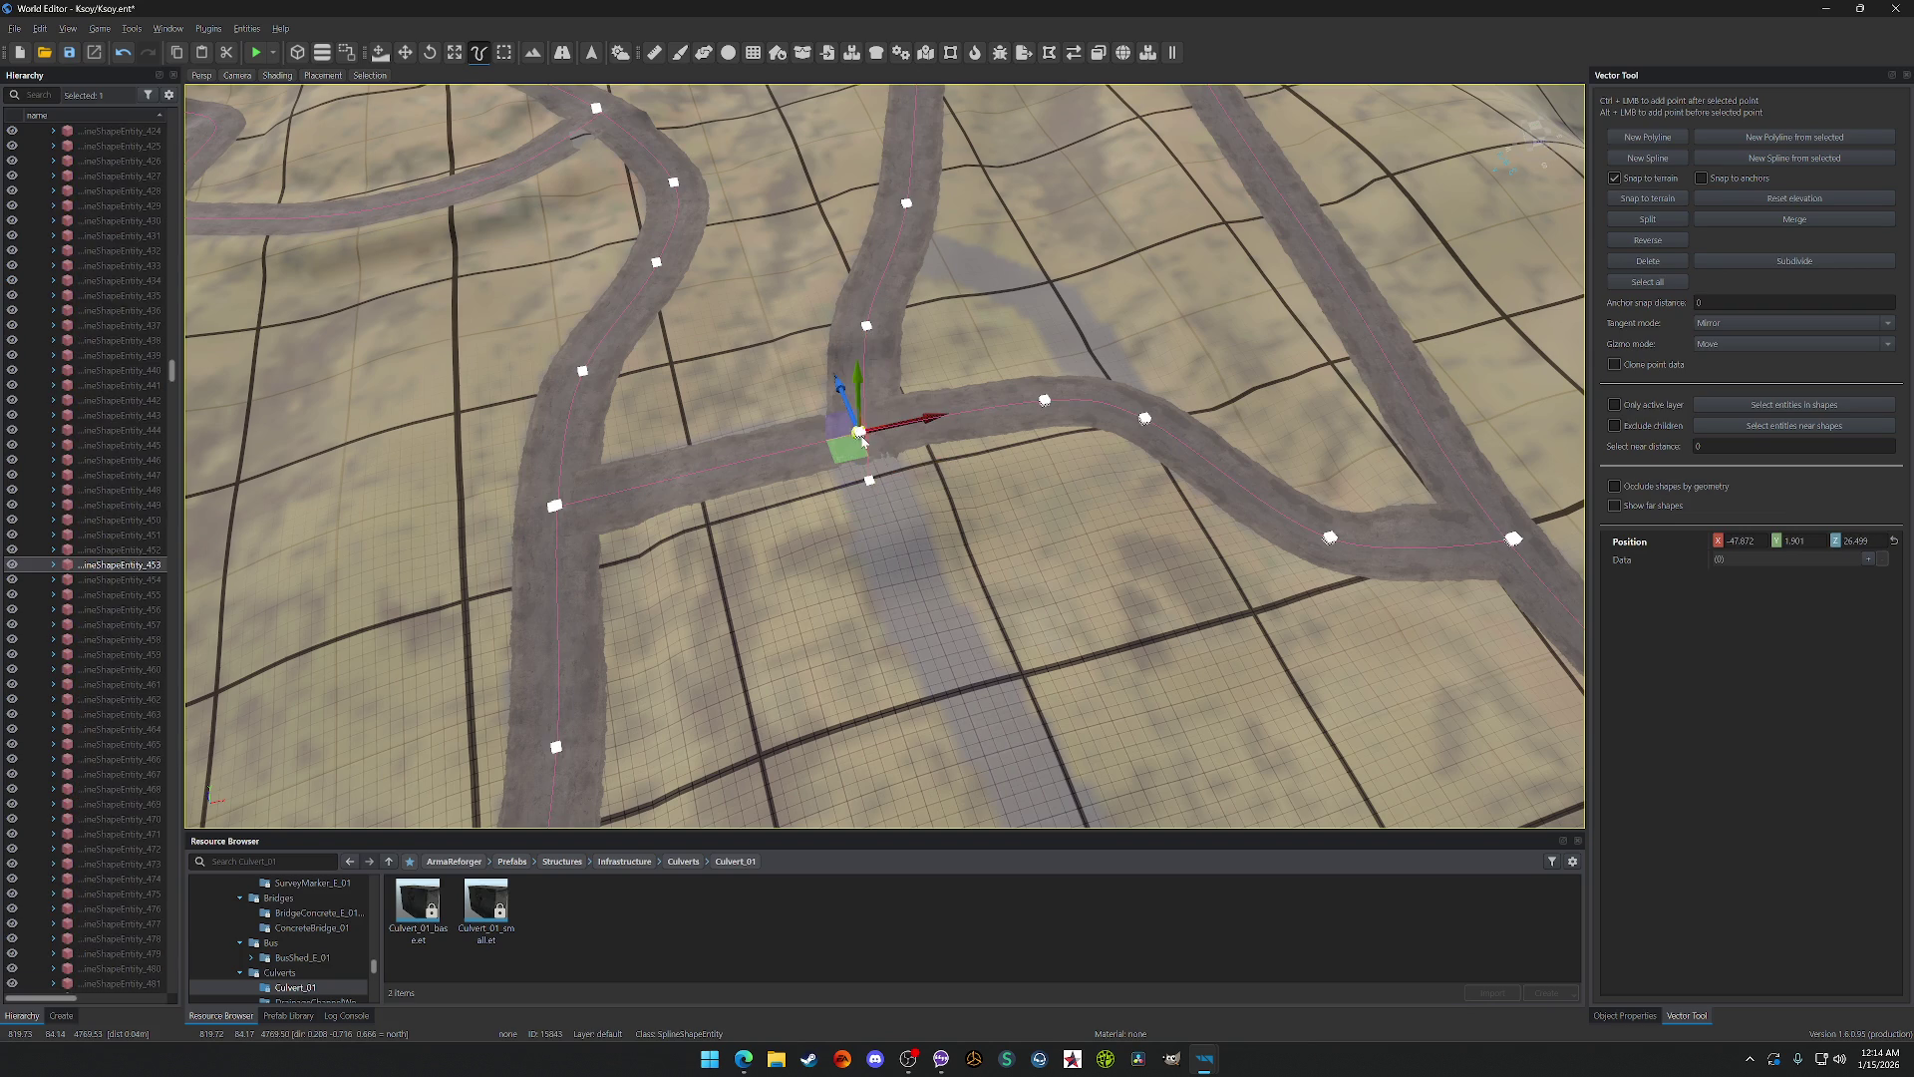
{"action": "left_click", "coordinate": [557, 507]}
{"action": "left_click", "coordinate": [859, 435]}
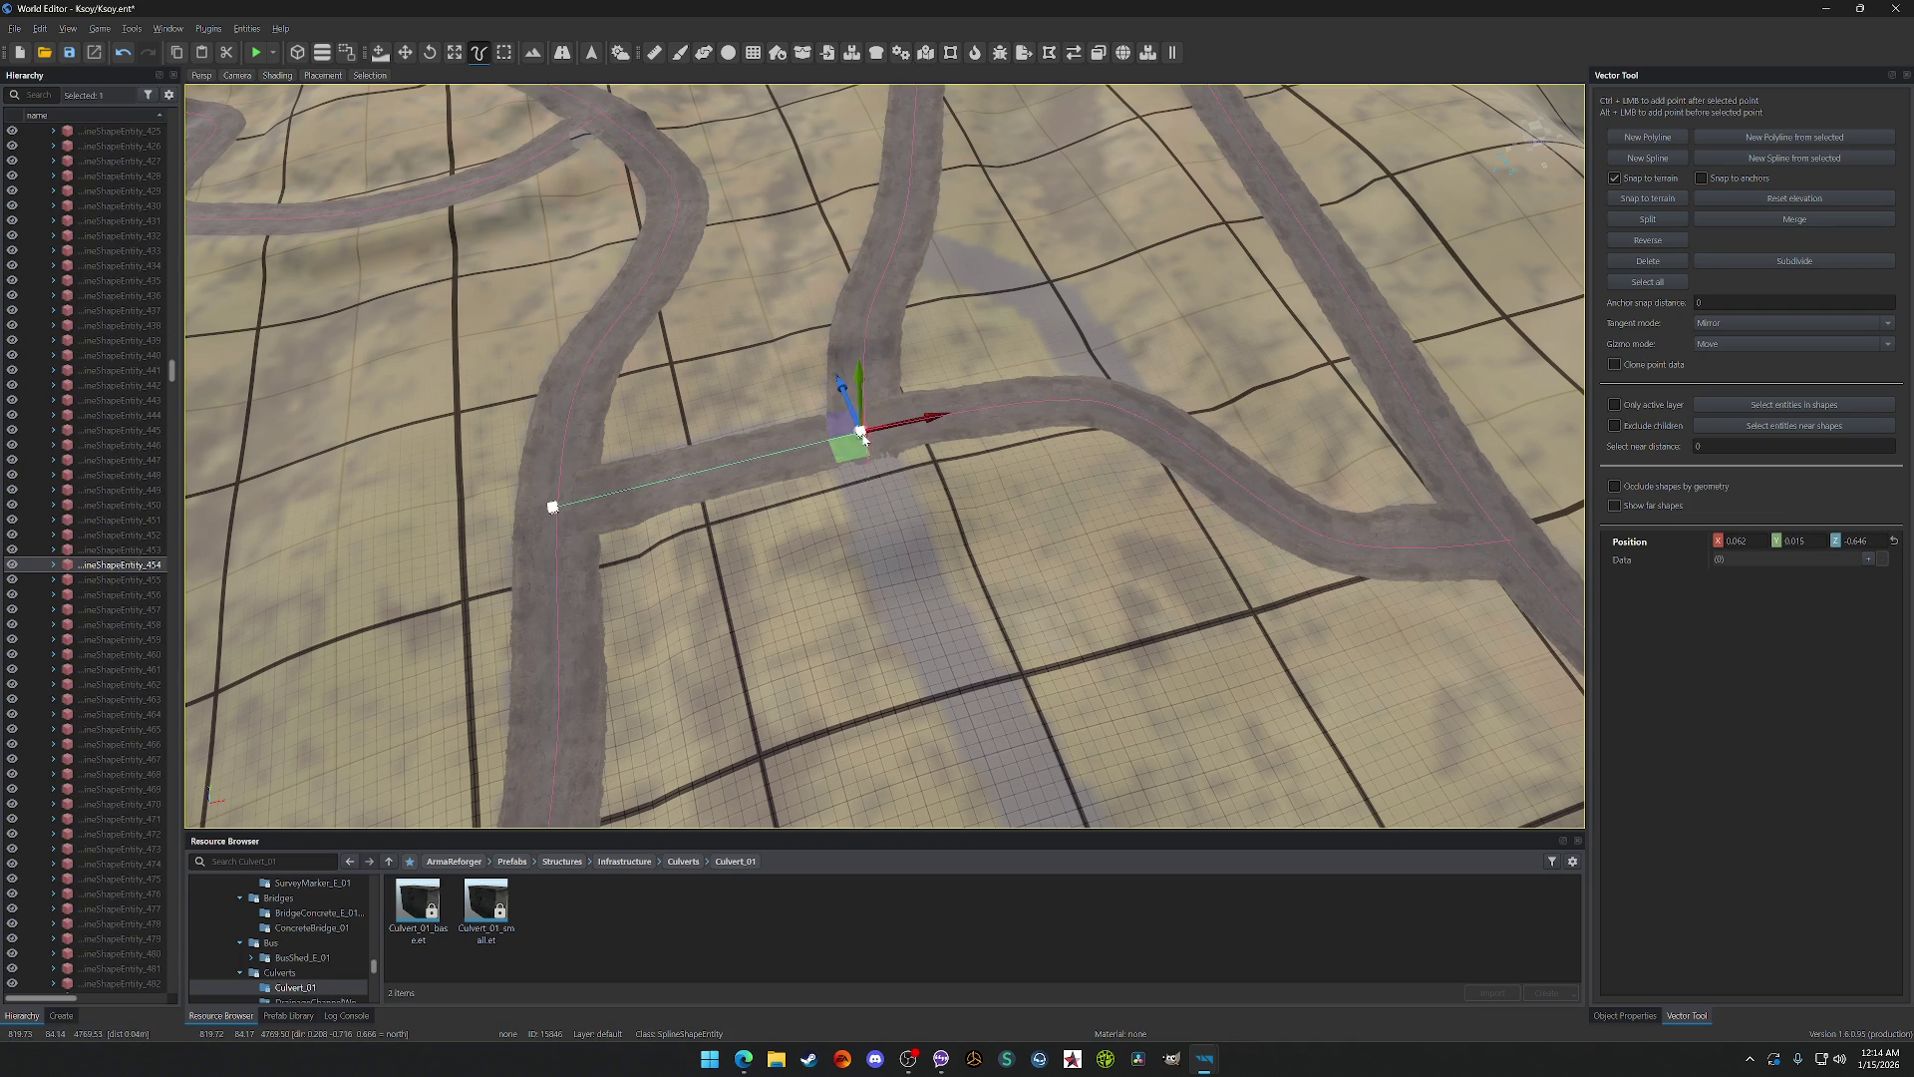
{"action": "key", "text": "ctrl+s"}
{"action": "scroll", "coordinate": [867, 505], "scroll_direction": "down", "scroll_amount": 10}
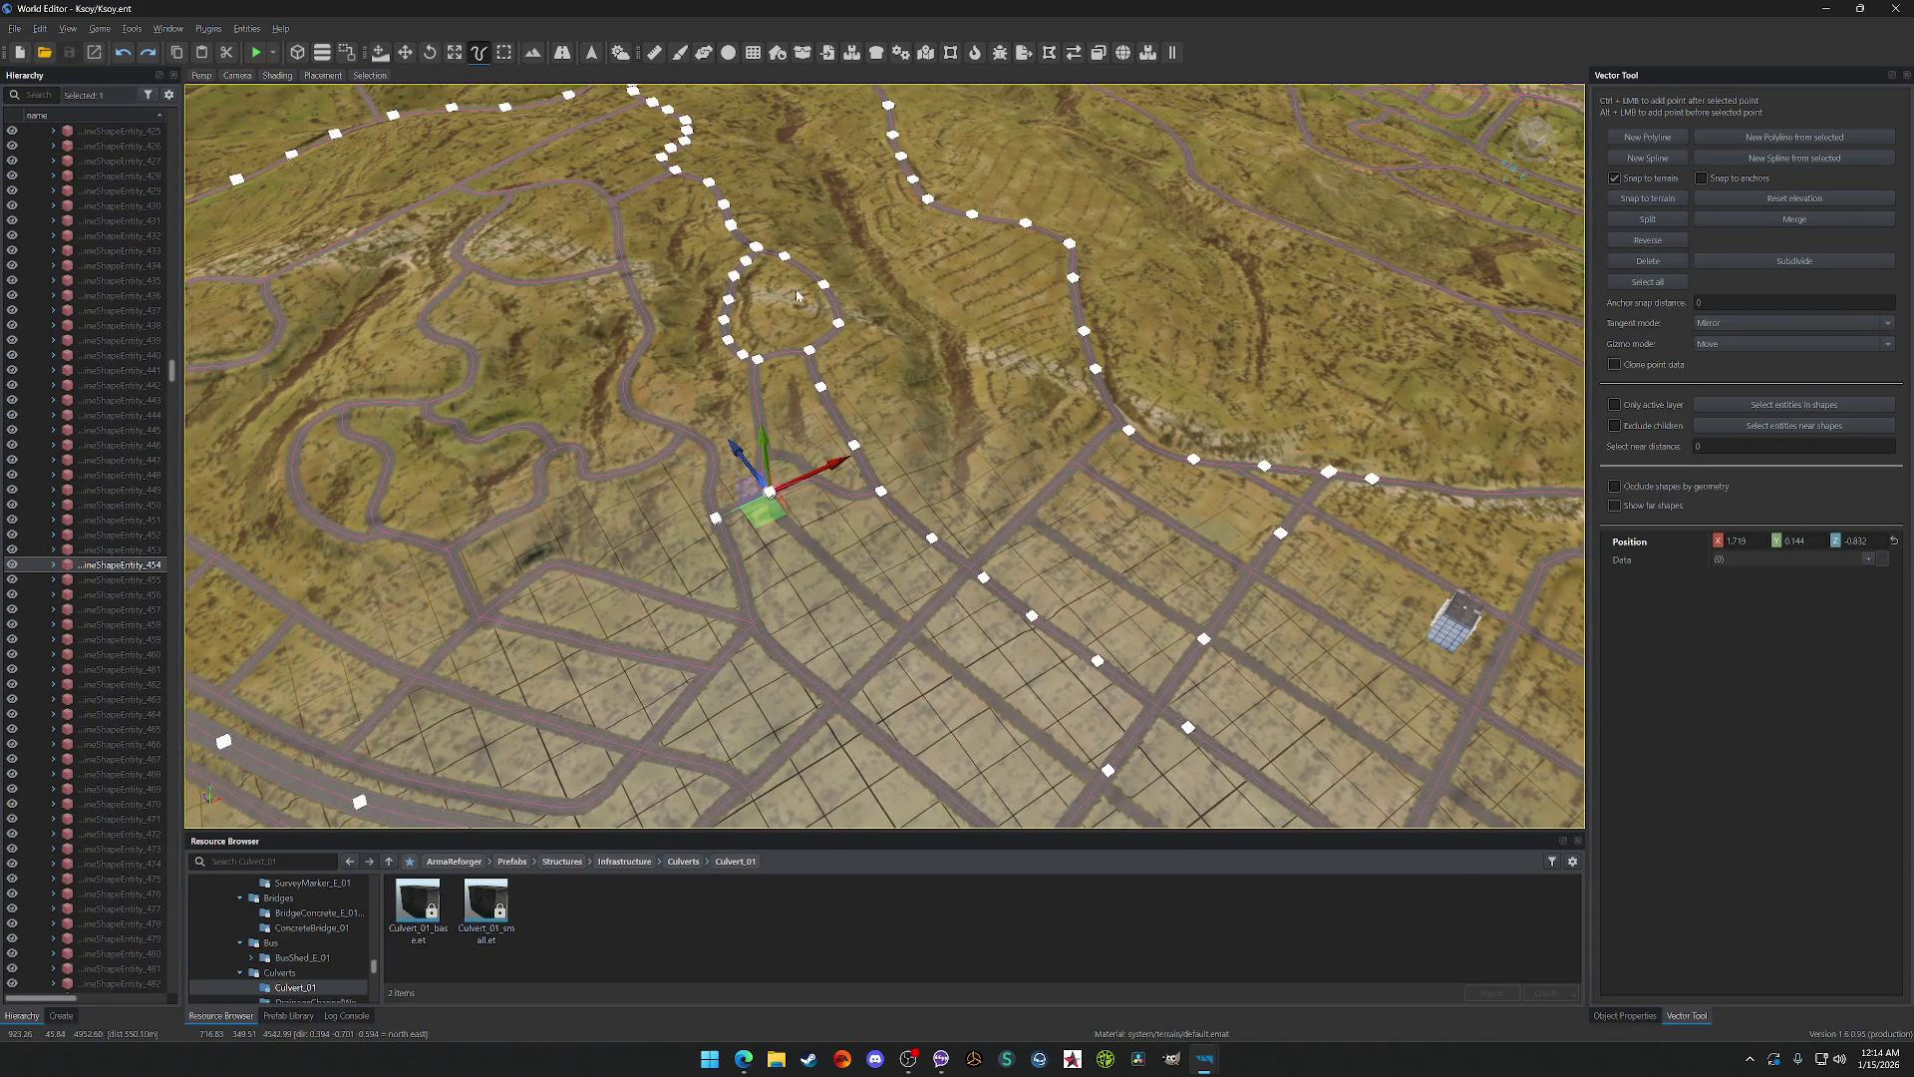
{"action": "scroll", "coordinate": [792, 286], "scroll_direction": "up", "scroll_amount": 10}
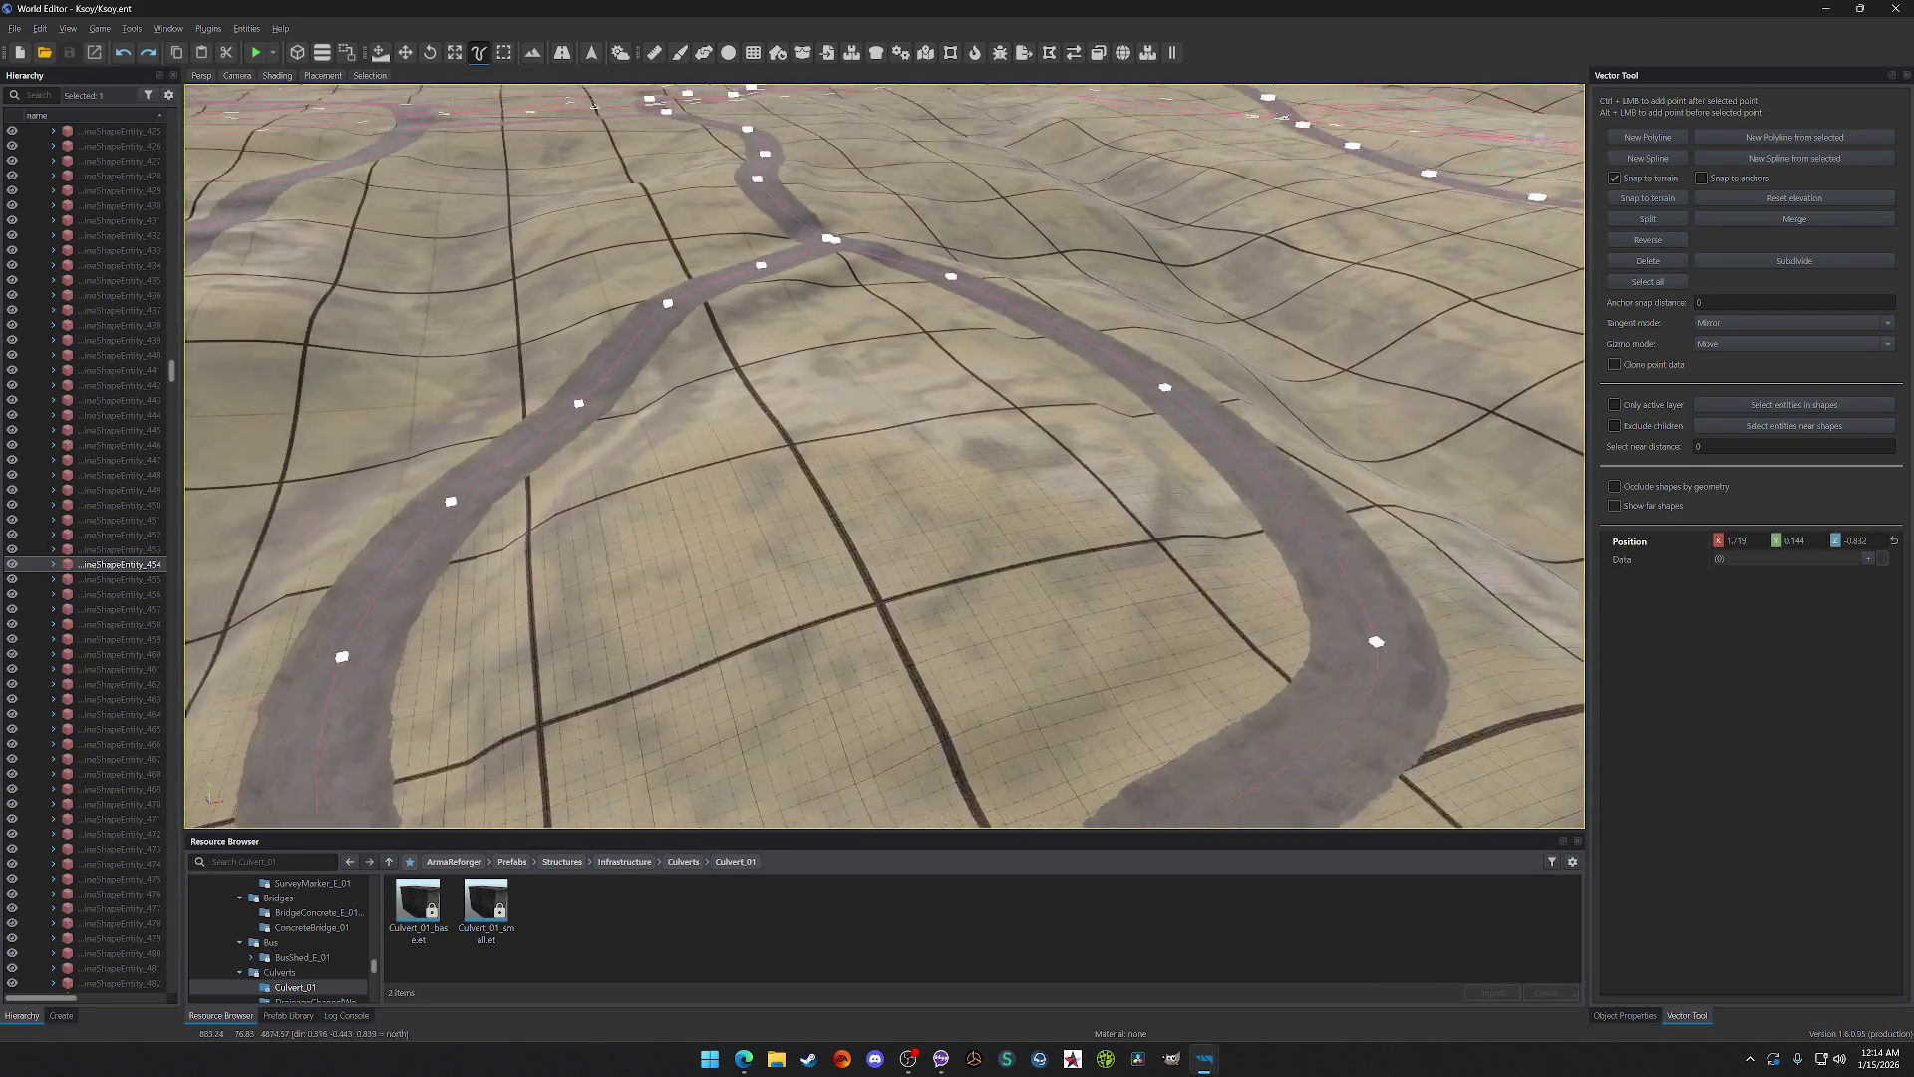
{"action": "scroll", "coordinate": [885, 454], "scroll_direction": "down", "scroll_amount": 5}
{"action": "scroll", "coordinate": [885, 455], "scroll_direction": "down", "scroll_amount": 6}
{"action": "scroll", "coordinate": [886, 455], "scroll_direction": "up", "scroll_amount": 8}
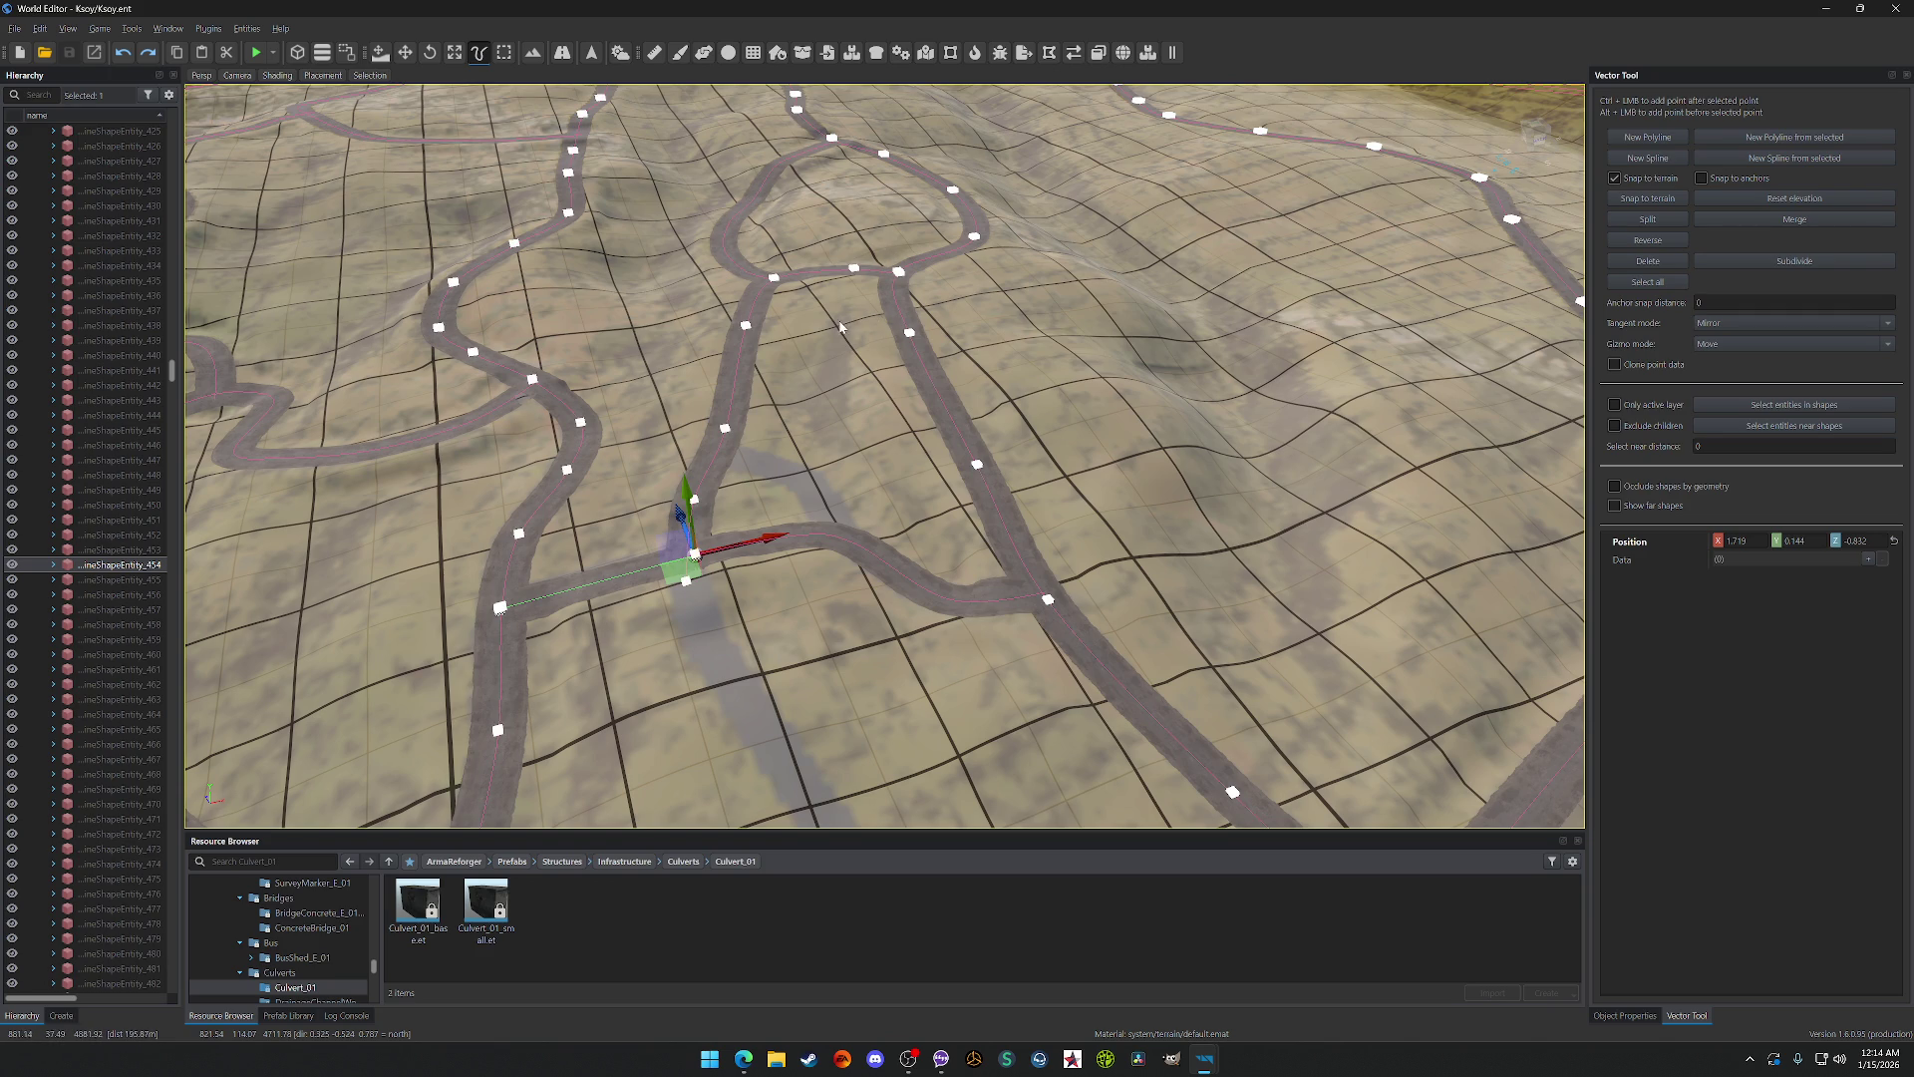
{"action": "key", "text": "w"}
{"action": "key", "text": "w"}
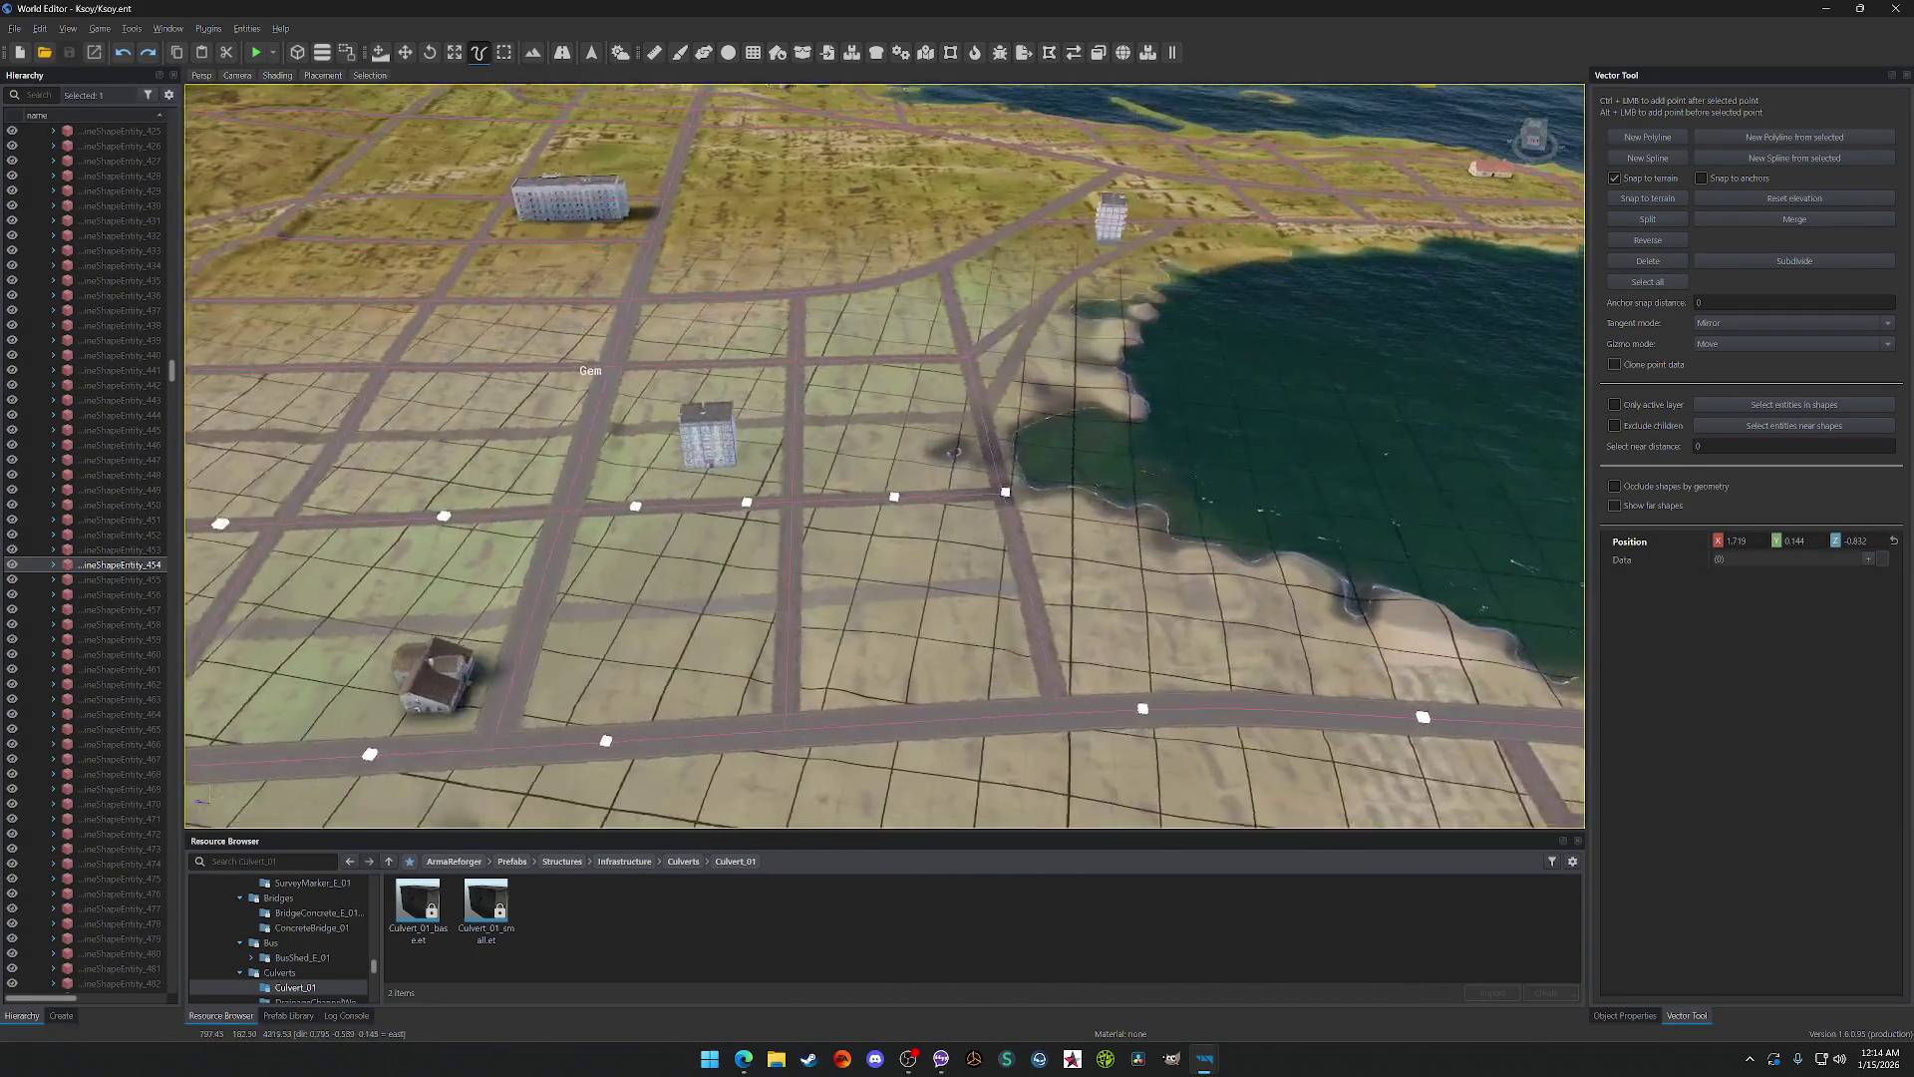
{"action": "key", "text": "w"}
{"action": "key", "text": "s"}
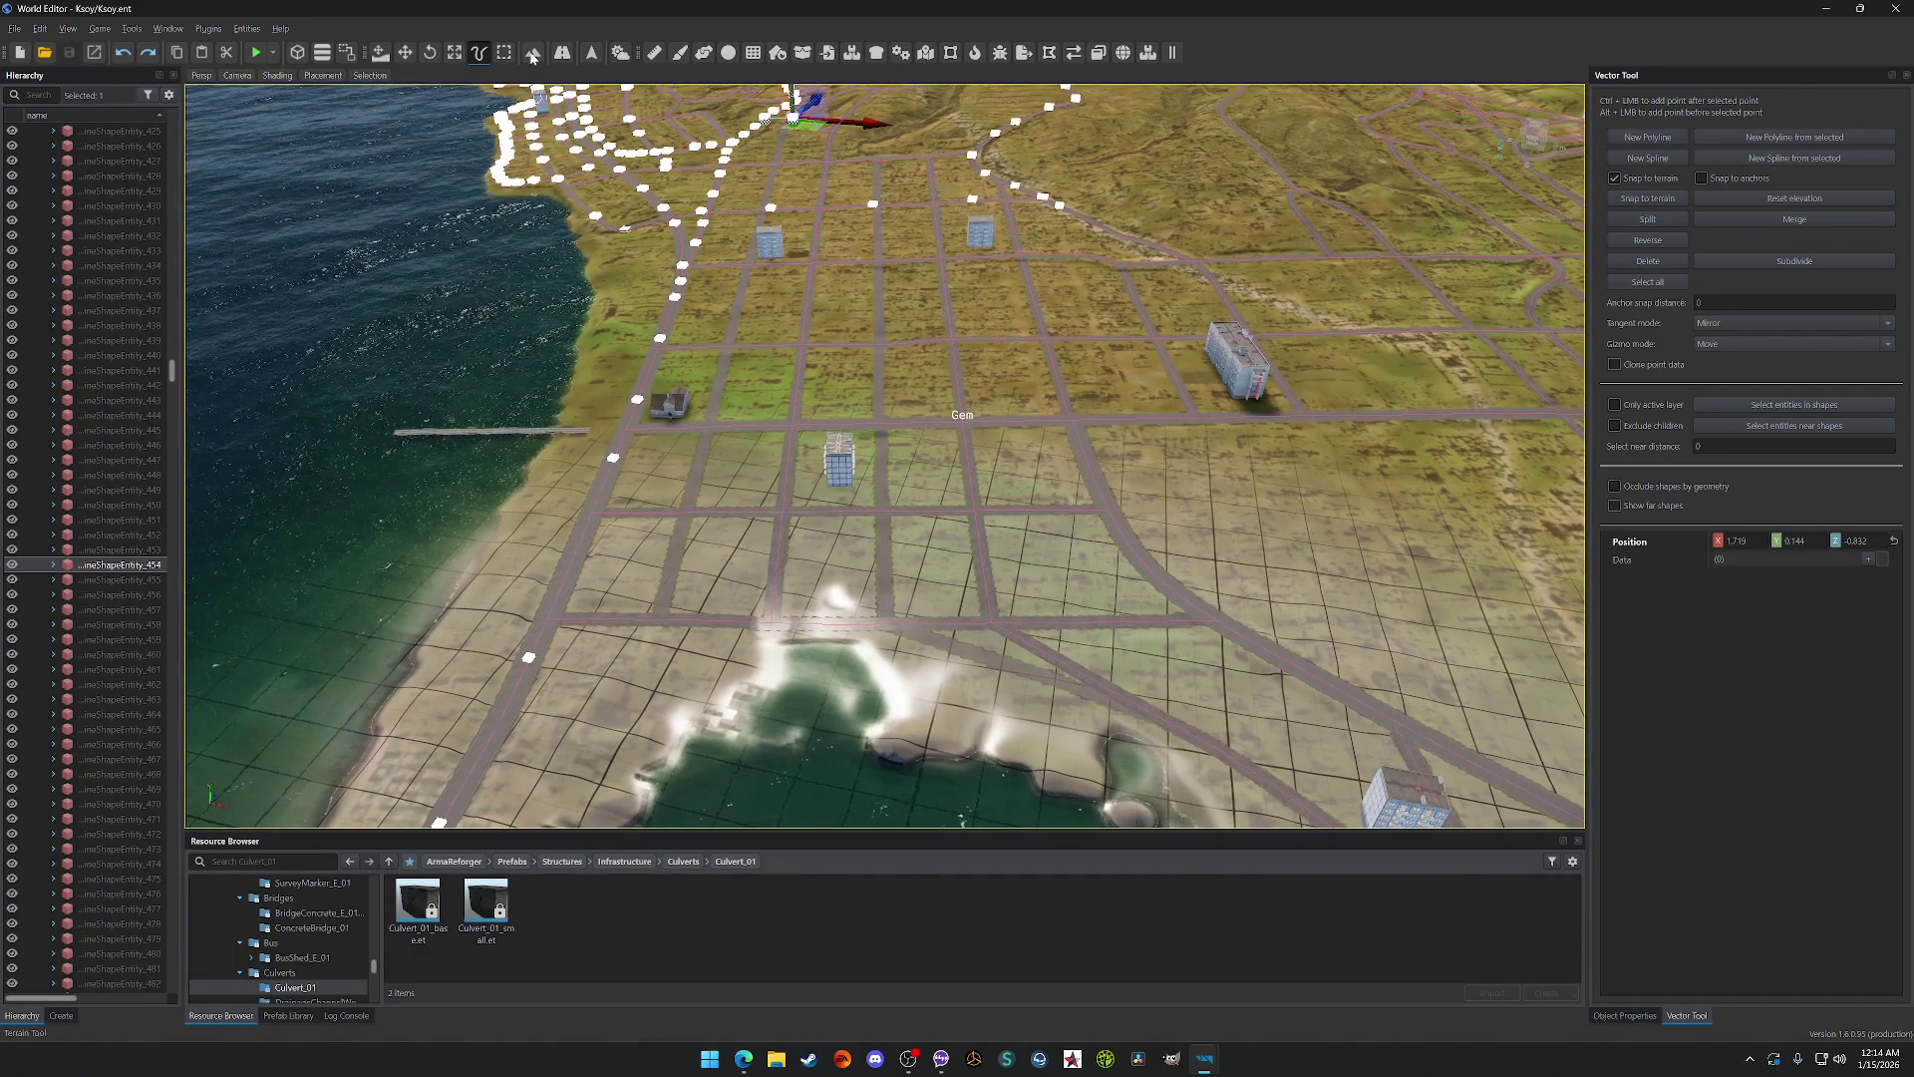
Step: Reimport the Kasy terrain's satellite map from the Terrain Tool and confirm
{"action": "left_click", "coordinate": [533, 55]}
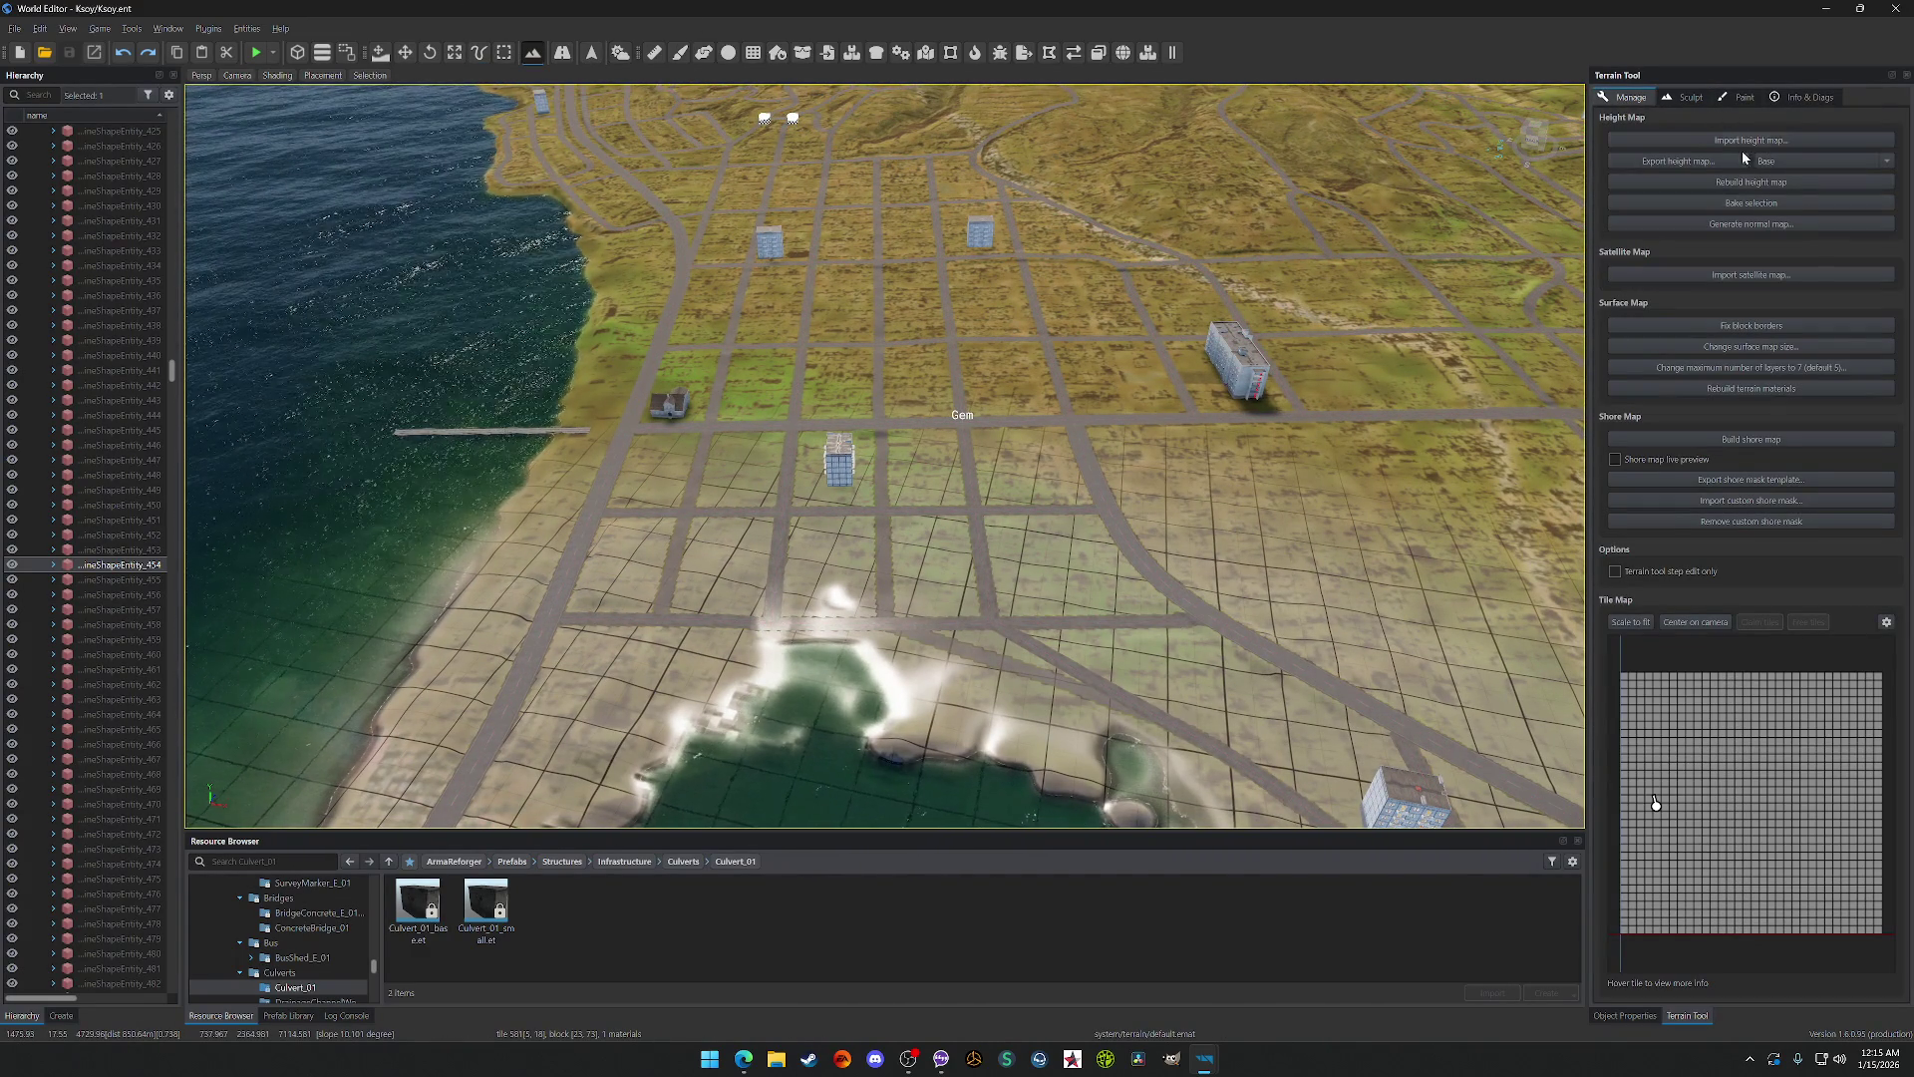
{"action": "left_click", "coordinate": [1757, 278]}
{"action": "left_click", "coordinate": [976, 648]}
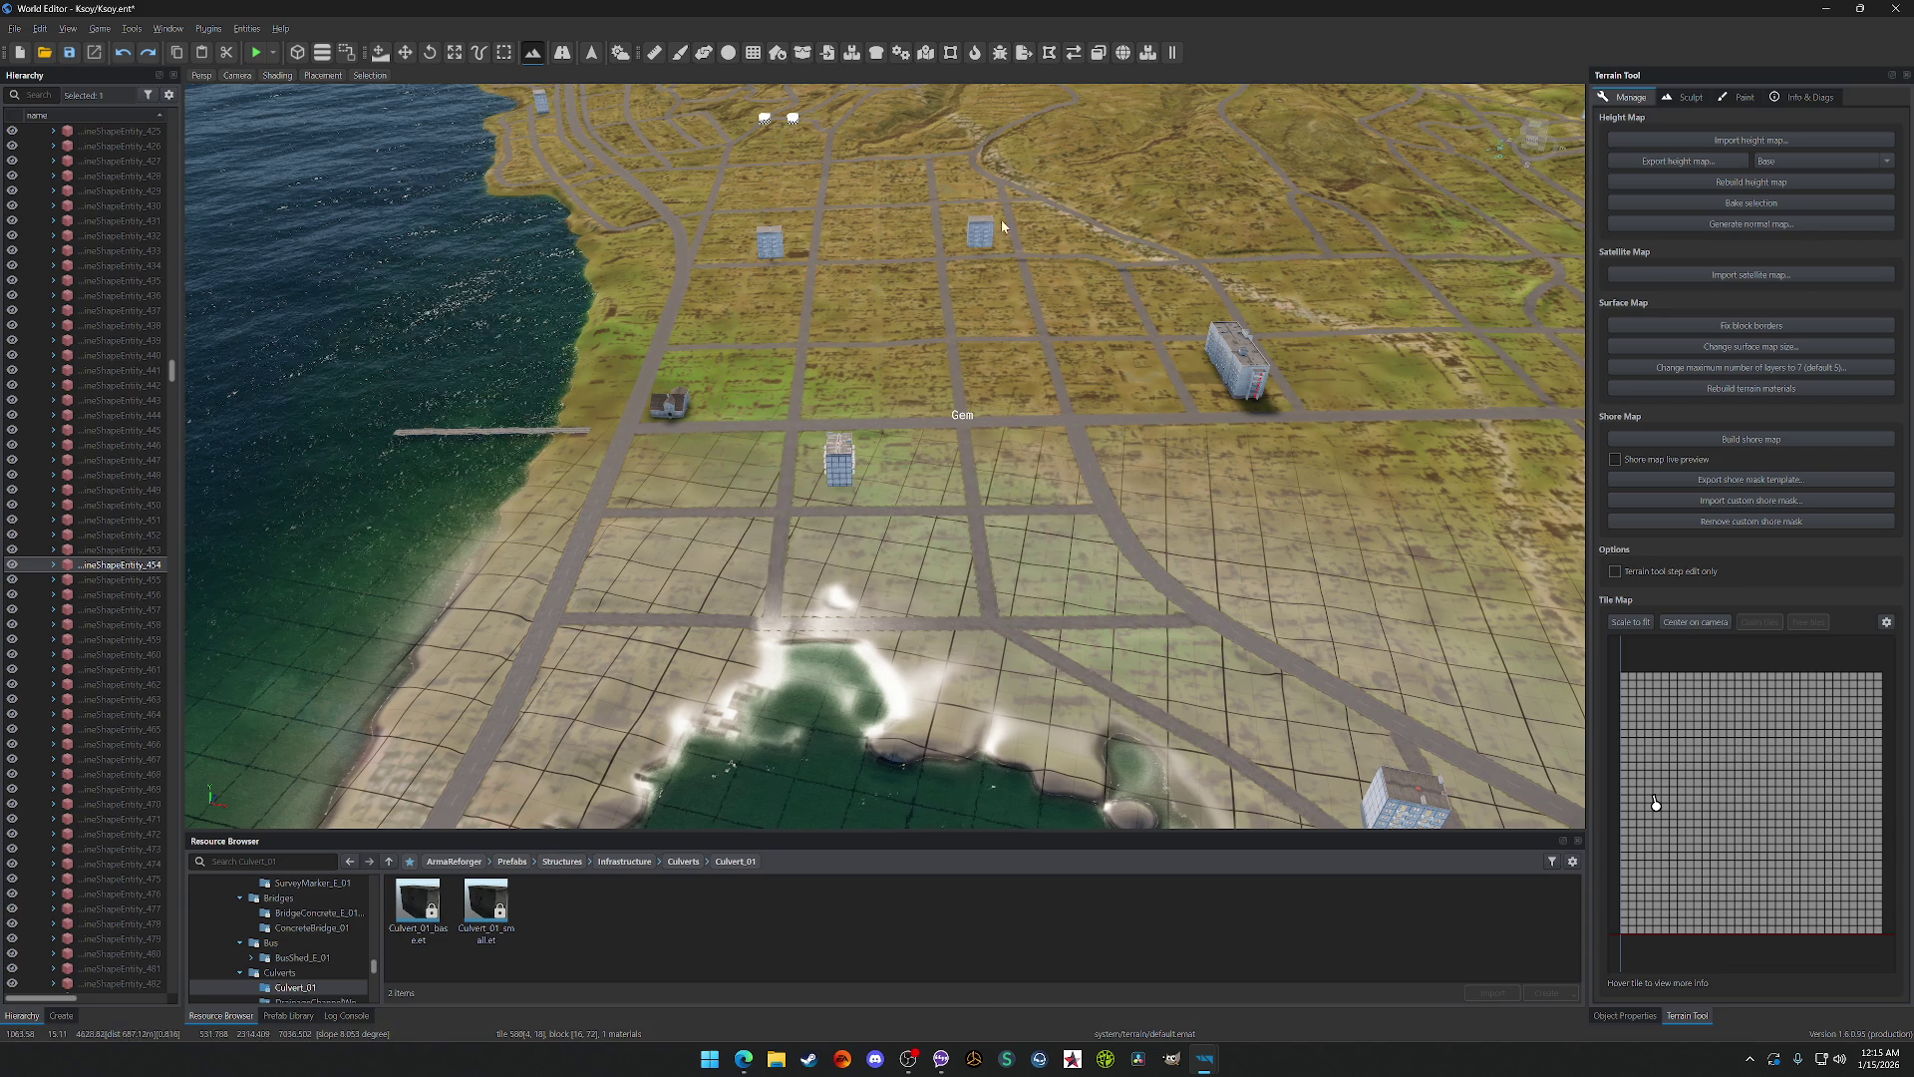
Step: Pan across the town and return to the Vector Tool for spline editing
{"action": "key", "text": "d"}
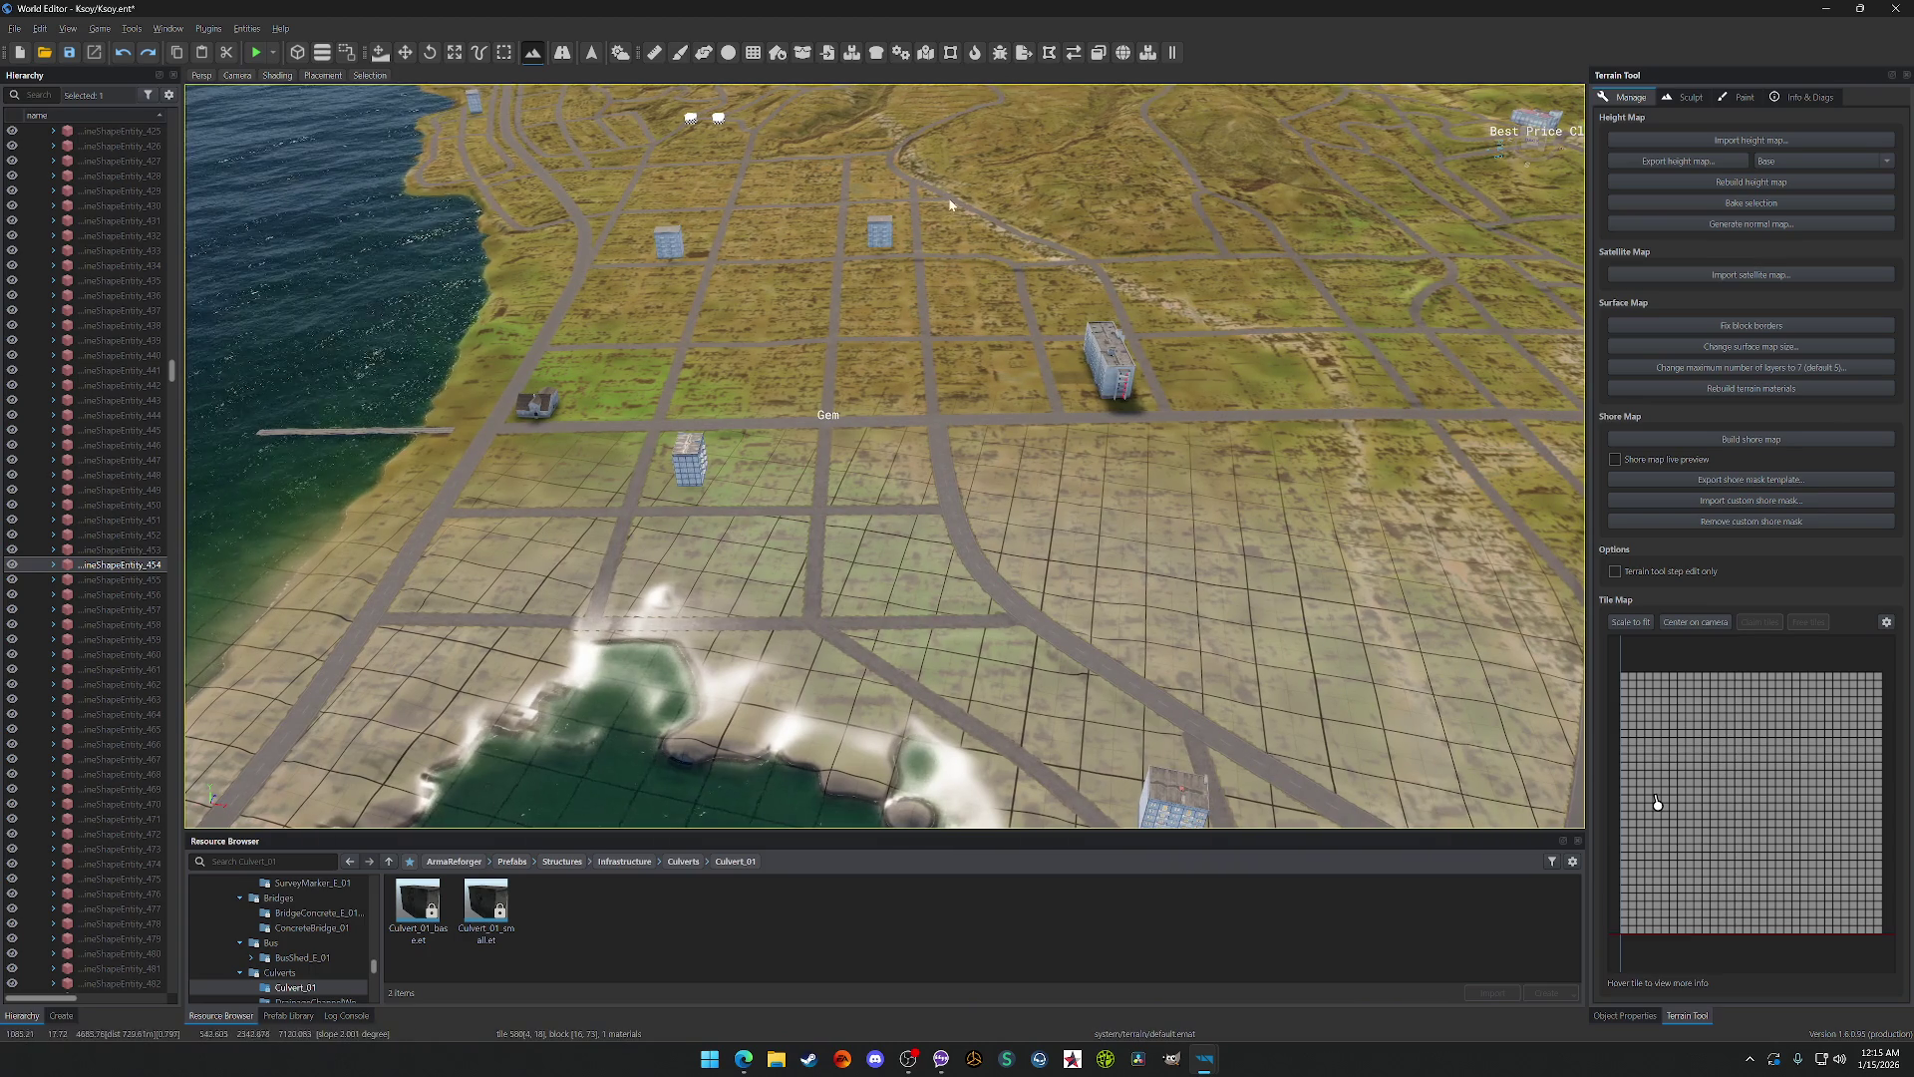
{"action": "key", "text": "d"}
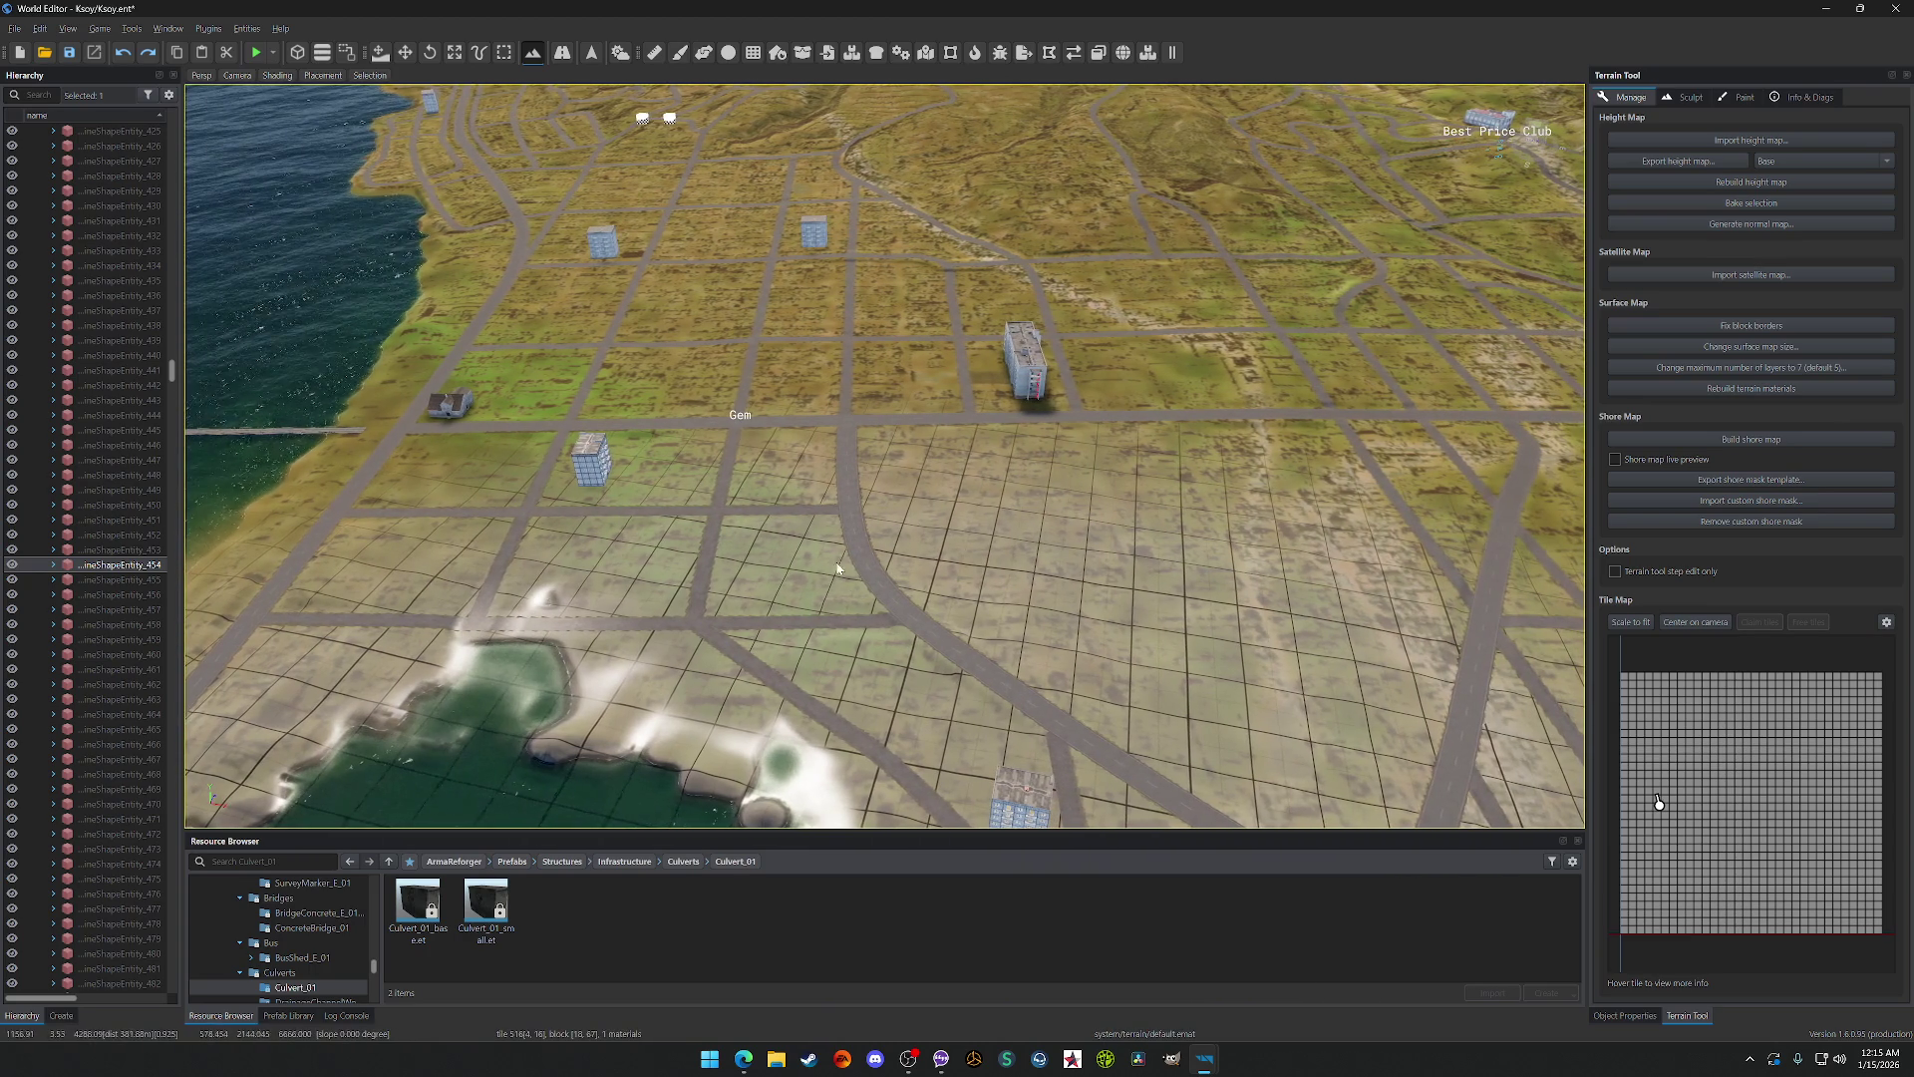
{"action": "left_click", "coordinate": [479, 54]}
Step: Select the road's spline point together with the road-intersection point
{"action": "left_click", "coordinate": [866, 563]}
{"action": "scroll", "coordinate": [866, 563], "scroll_direction": "down", "scroll_amount": 10}
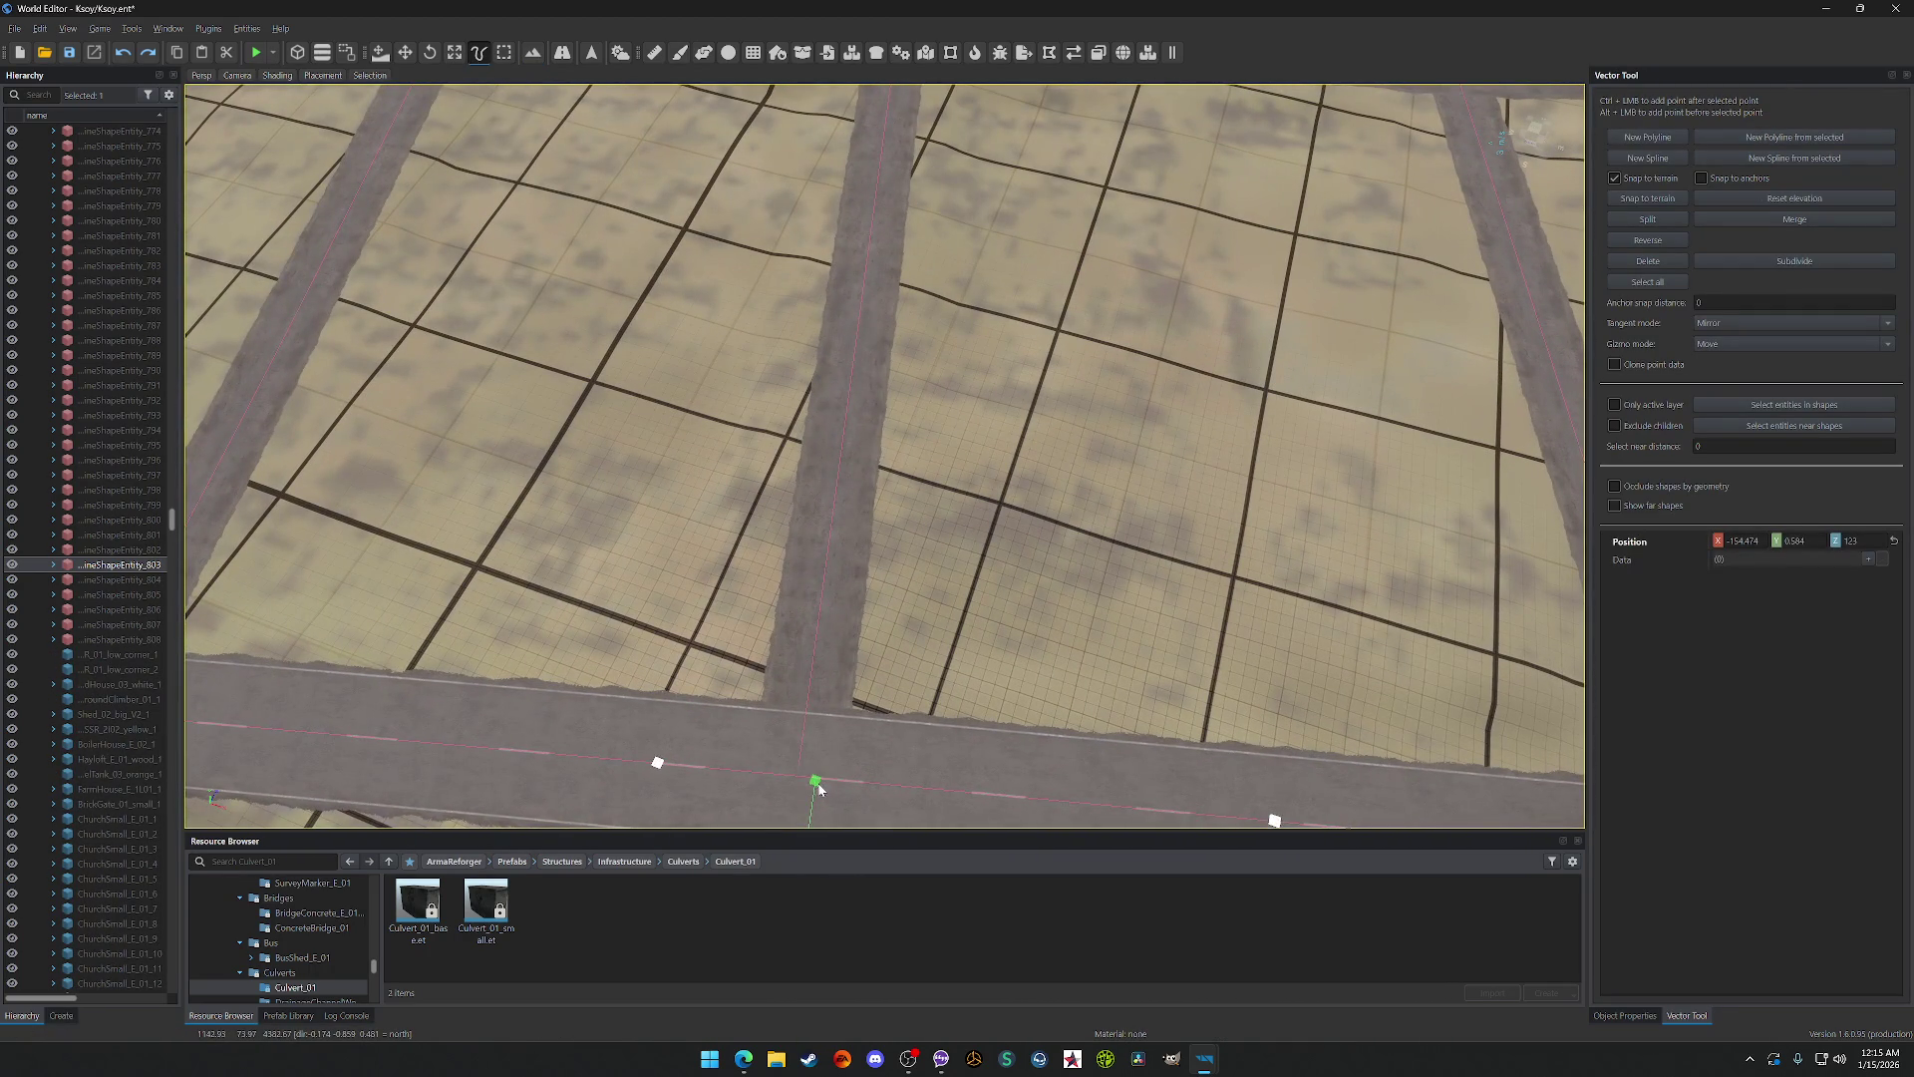
{"action": "left_click", "coordinate": [817, 784]}
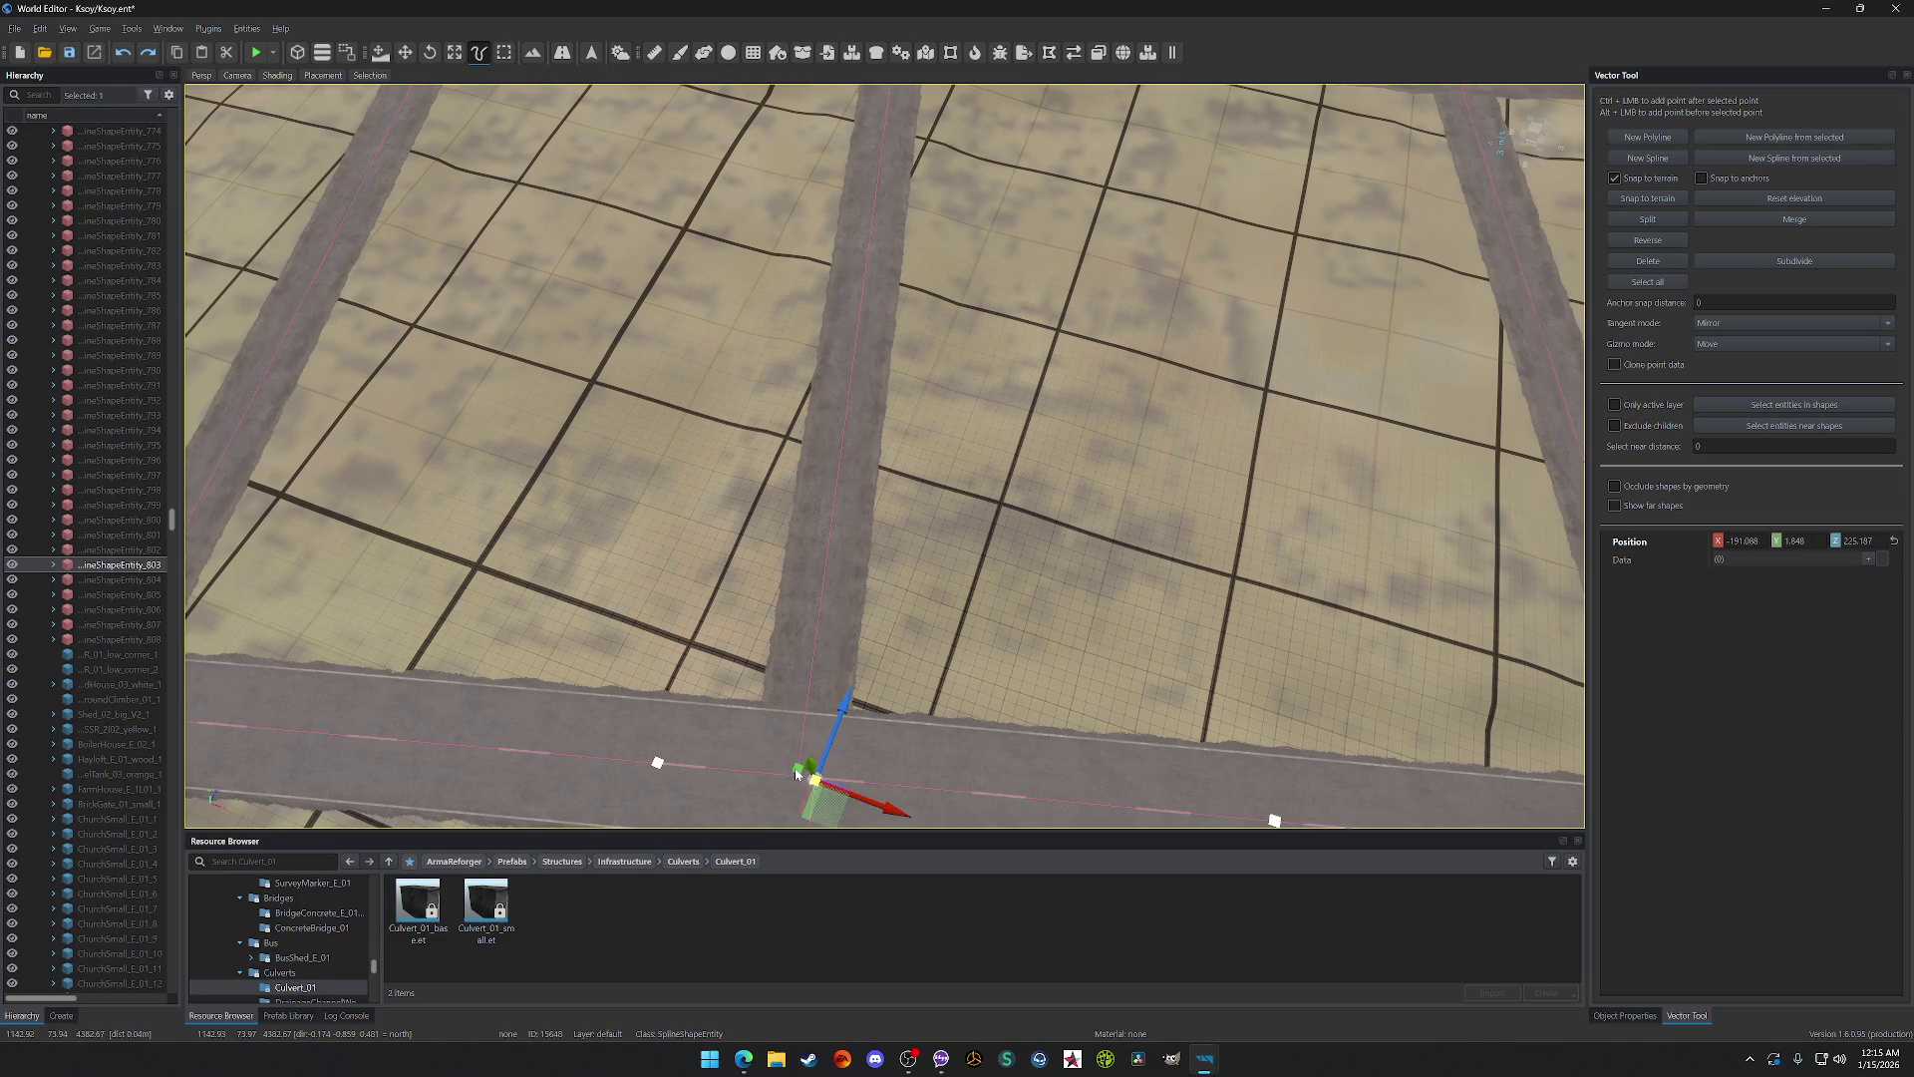
{"action": "scroll", "coordinate": [882, 592], "scroll_direction": "up", "scroll_amount": 10}
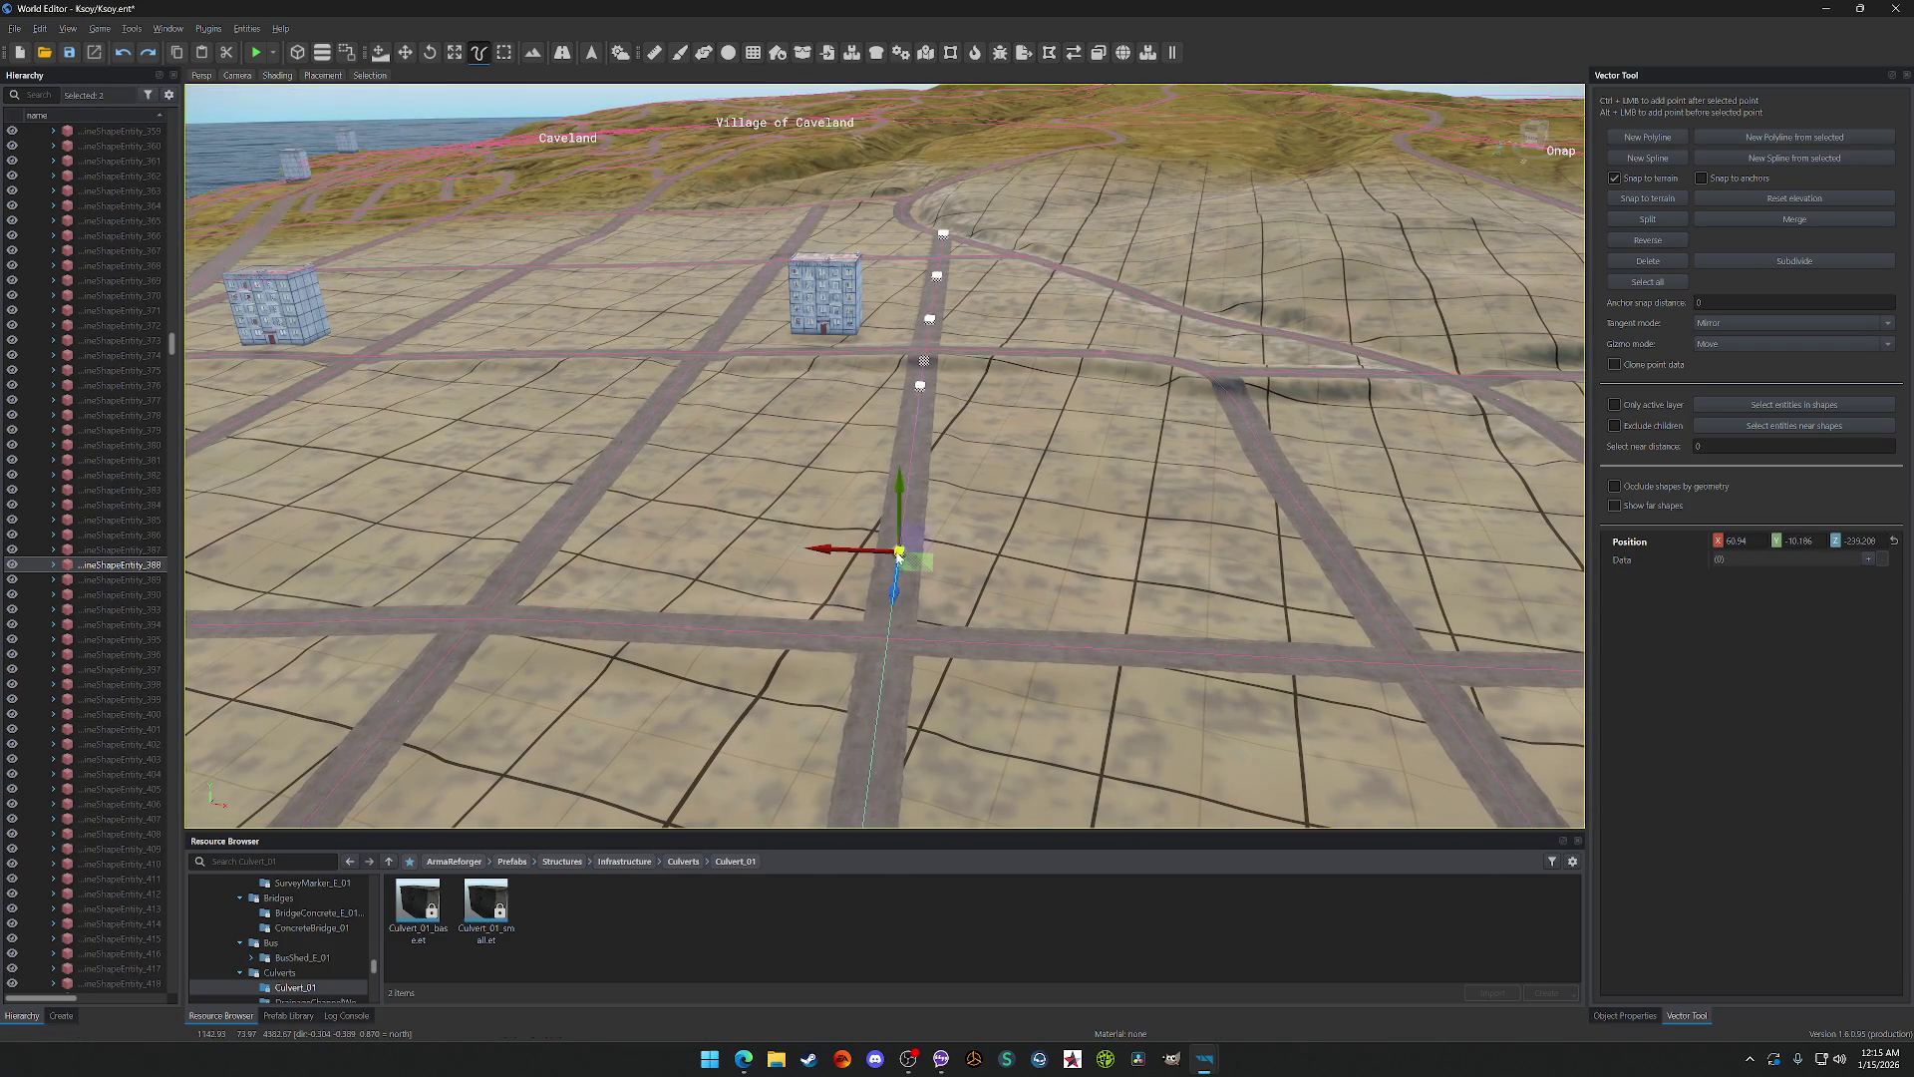
{"action": "scroll", "coordinate": [919, 408], "scroll_direction": "down", "scroll_amount": 10}
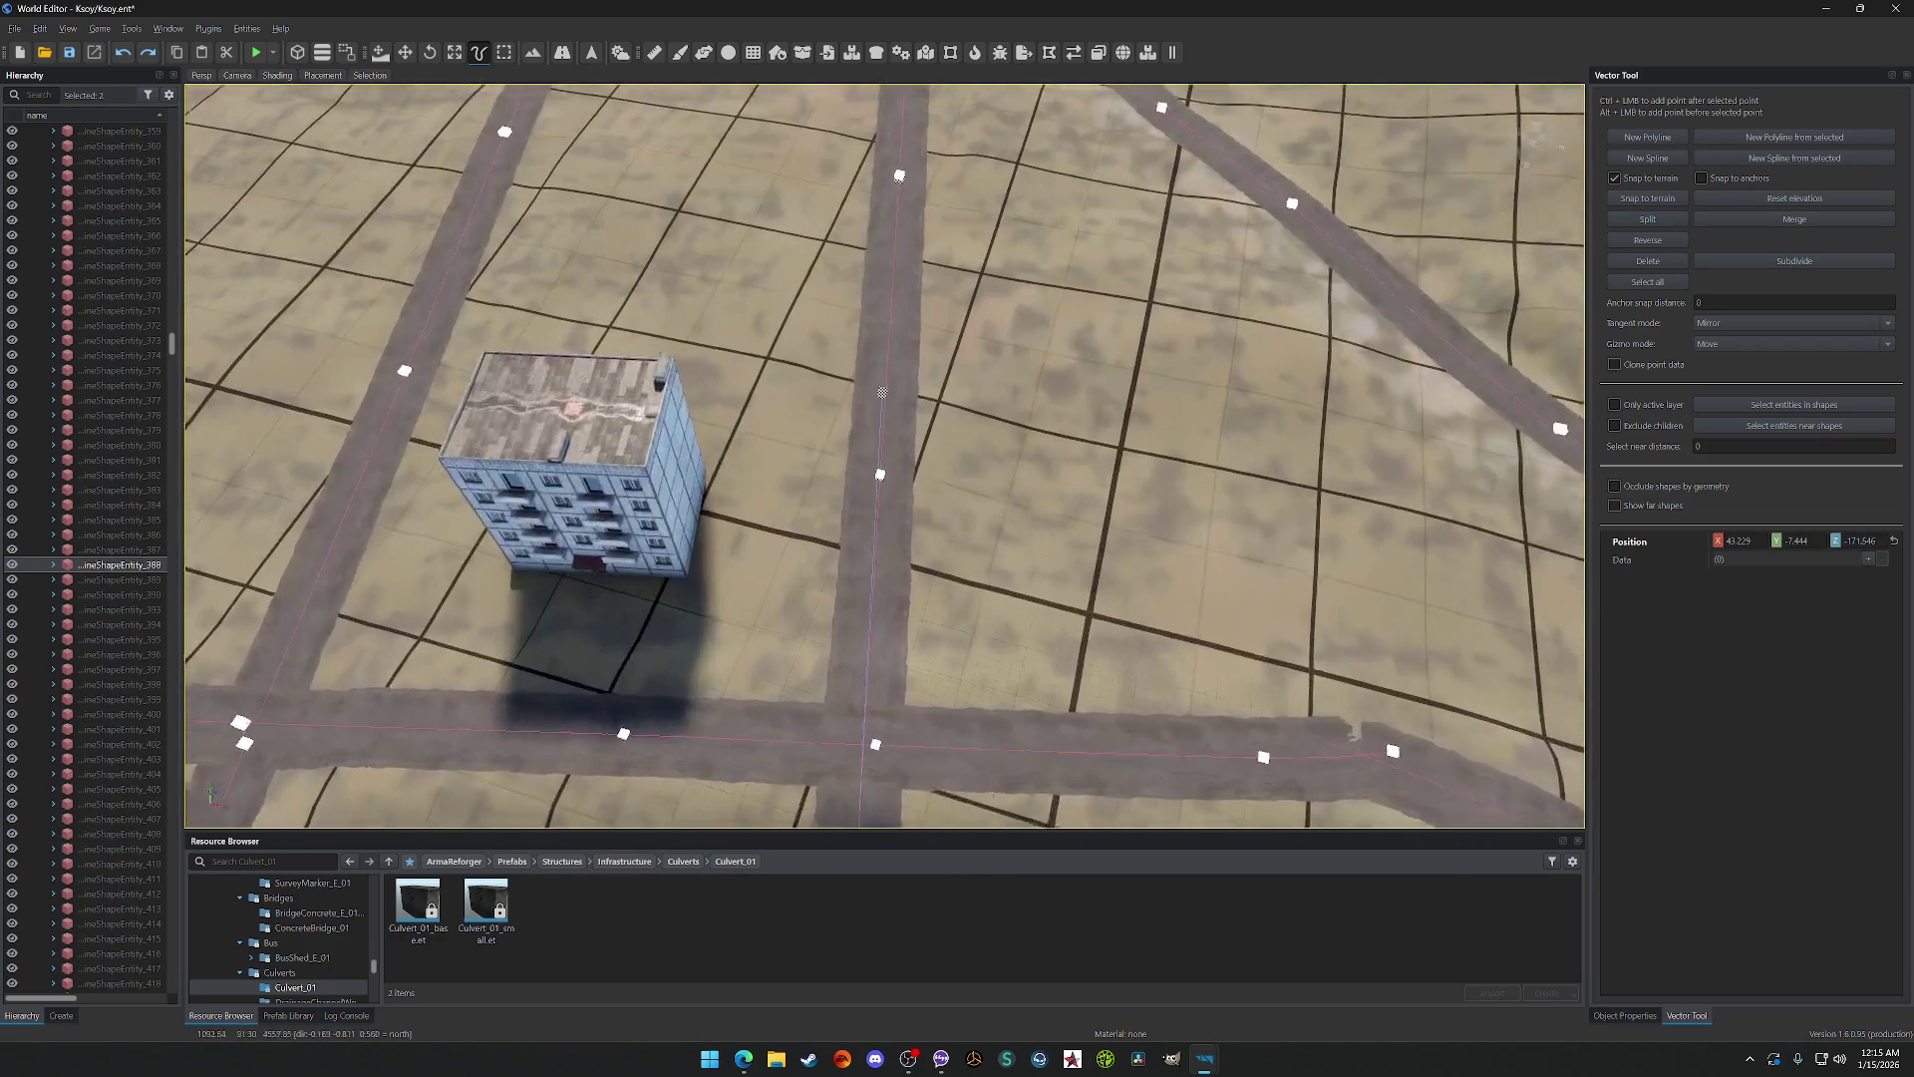
{"action": "scroll", "coordinate": [877, 299], "scroll_direction": "down", "scroll_amount": 10}
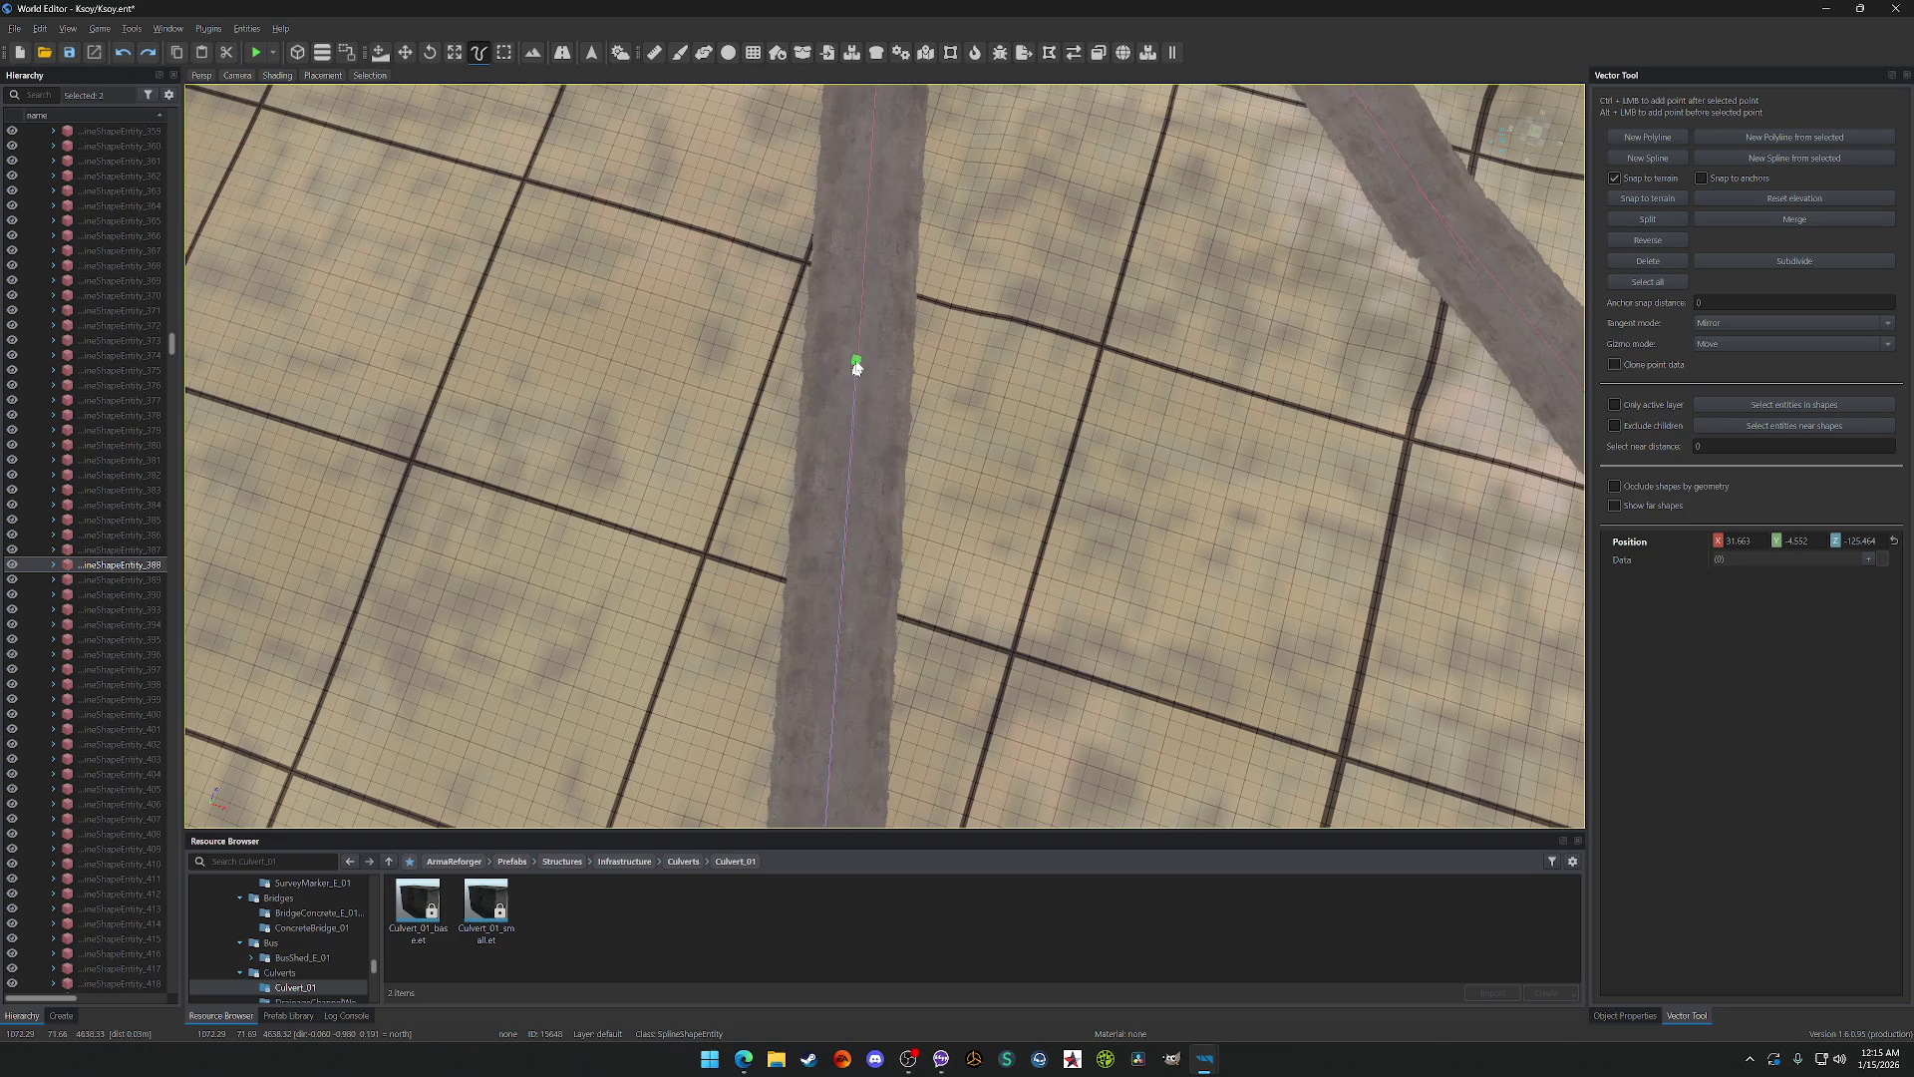
{"action": "scroll", "coordinate": [856, 368], "scroll_direction": "up", "scroll_amount": 10}
{"action": "scroll", "coordinate": [927, 402], "scroll_direction": "down", "scroll_amount": 10}
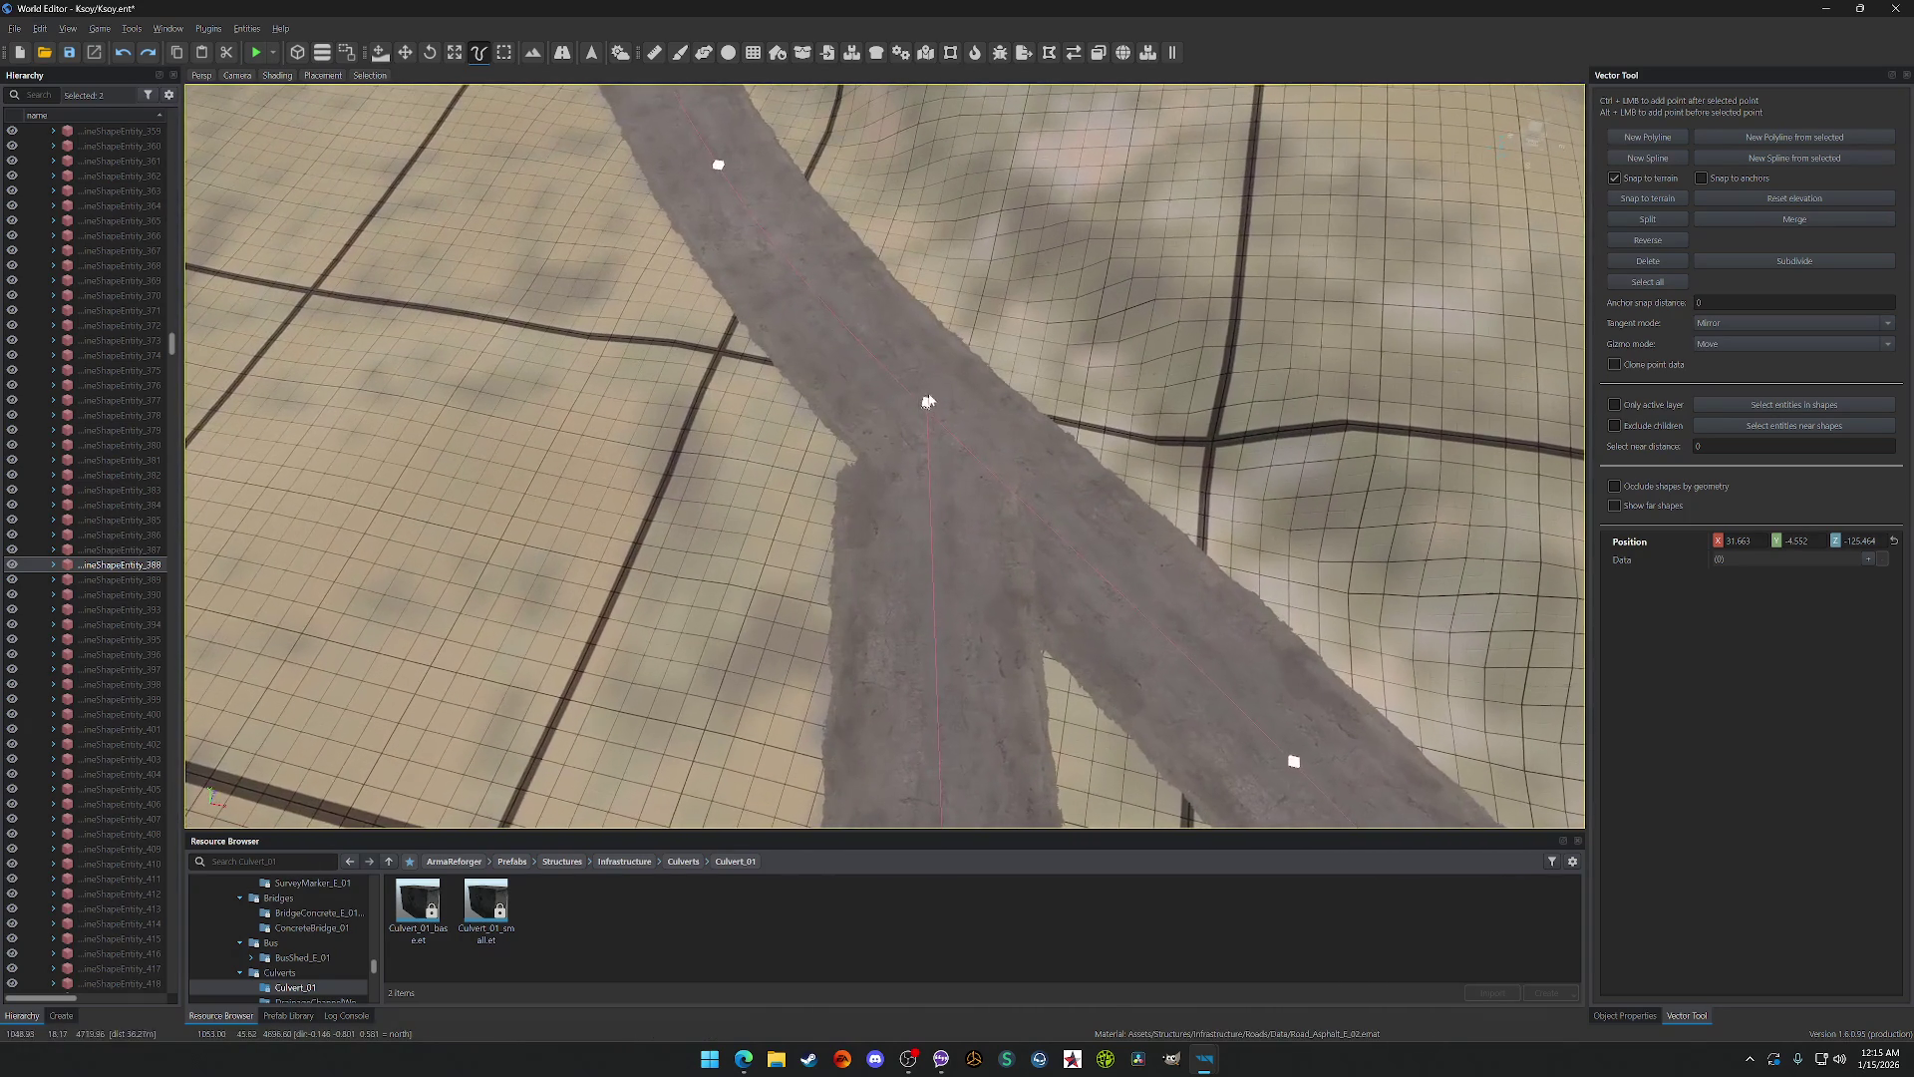
{"action": "scroll", "coordinate": [927, 407], "scroll_direction": "up", "scroll_amount": 10}
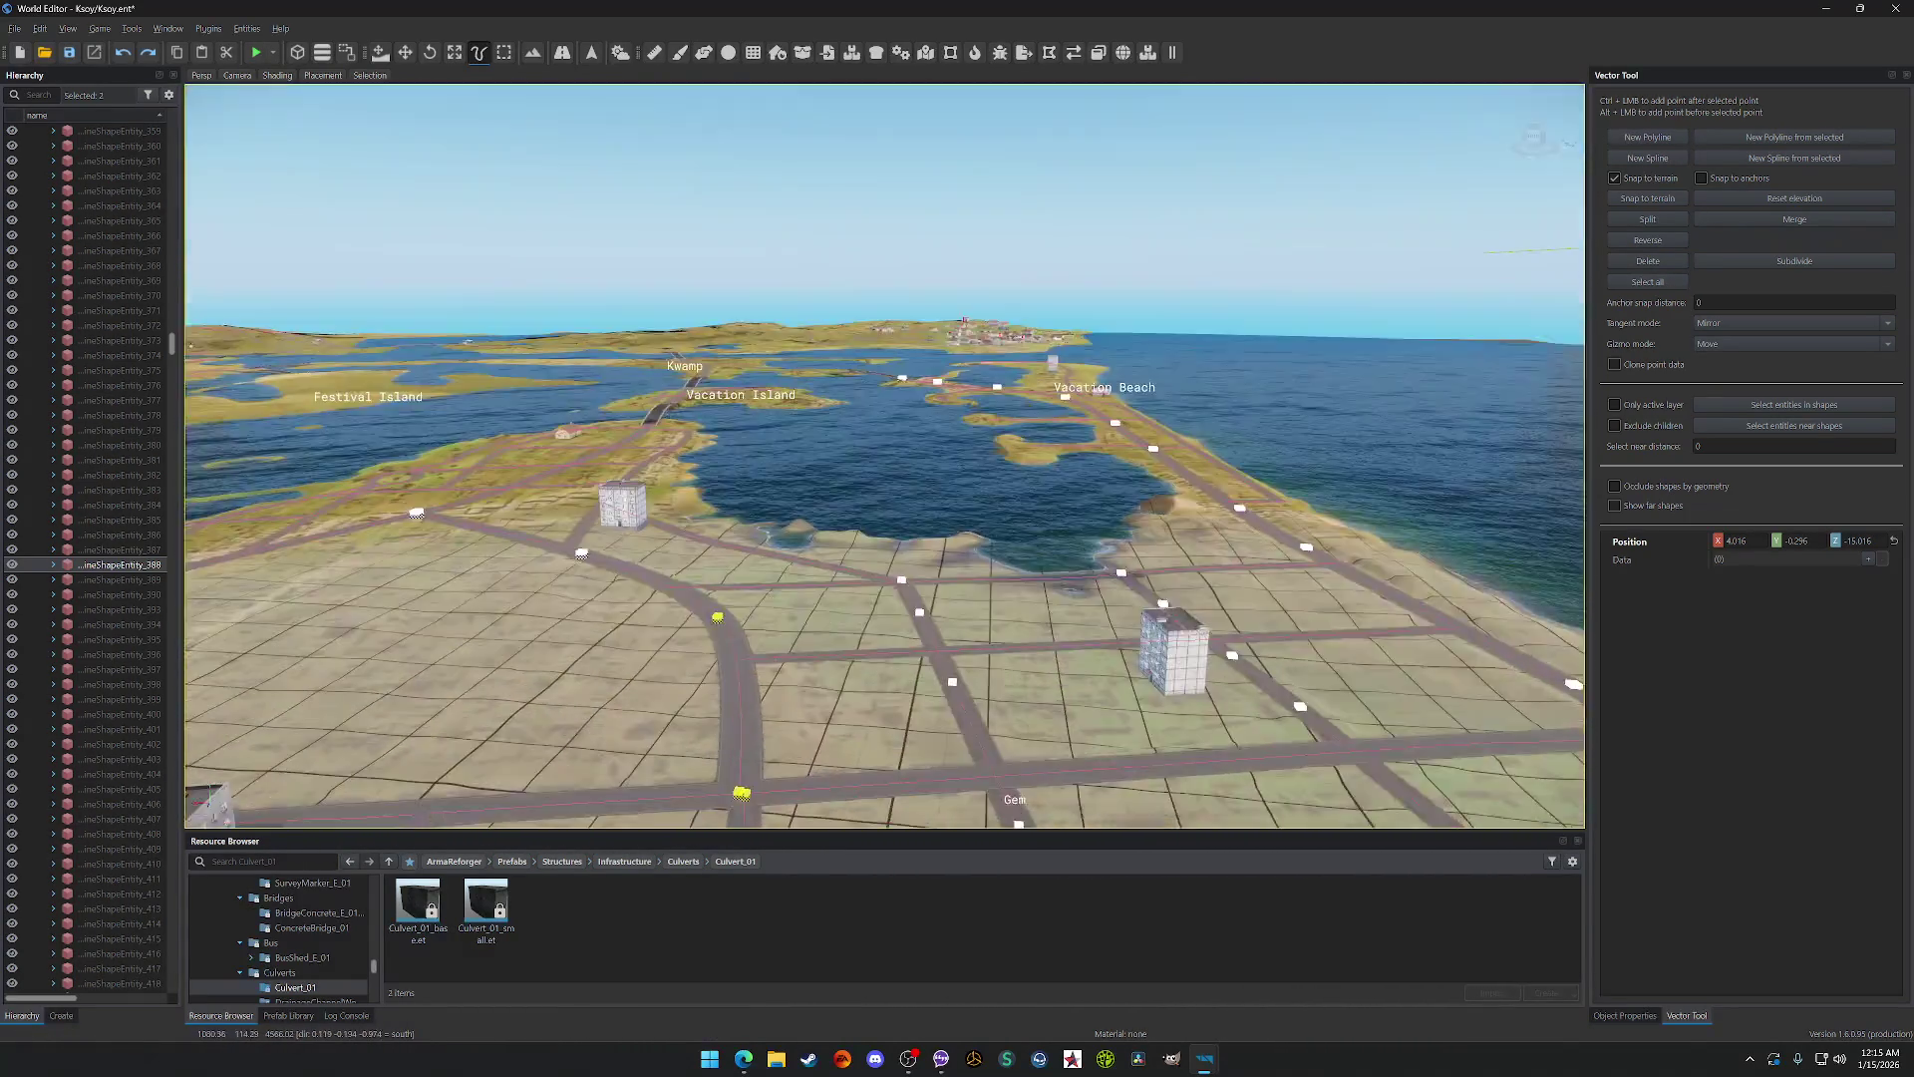
{"action": "scroll", "coordinate": [876, 638], "scroll_direction": "down", "scroll_amount": 10}
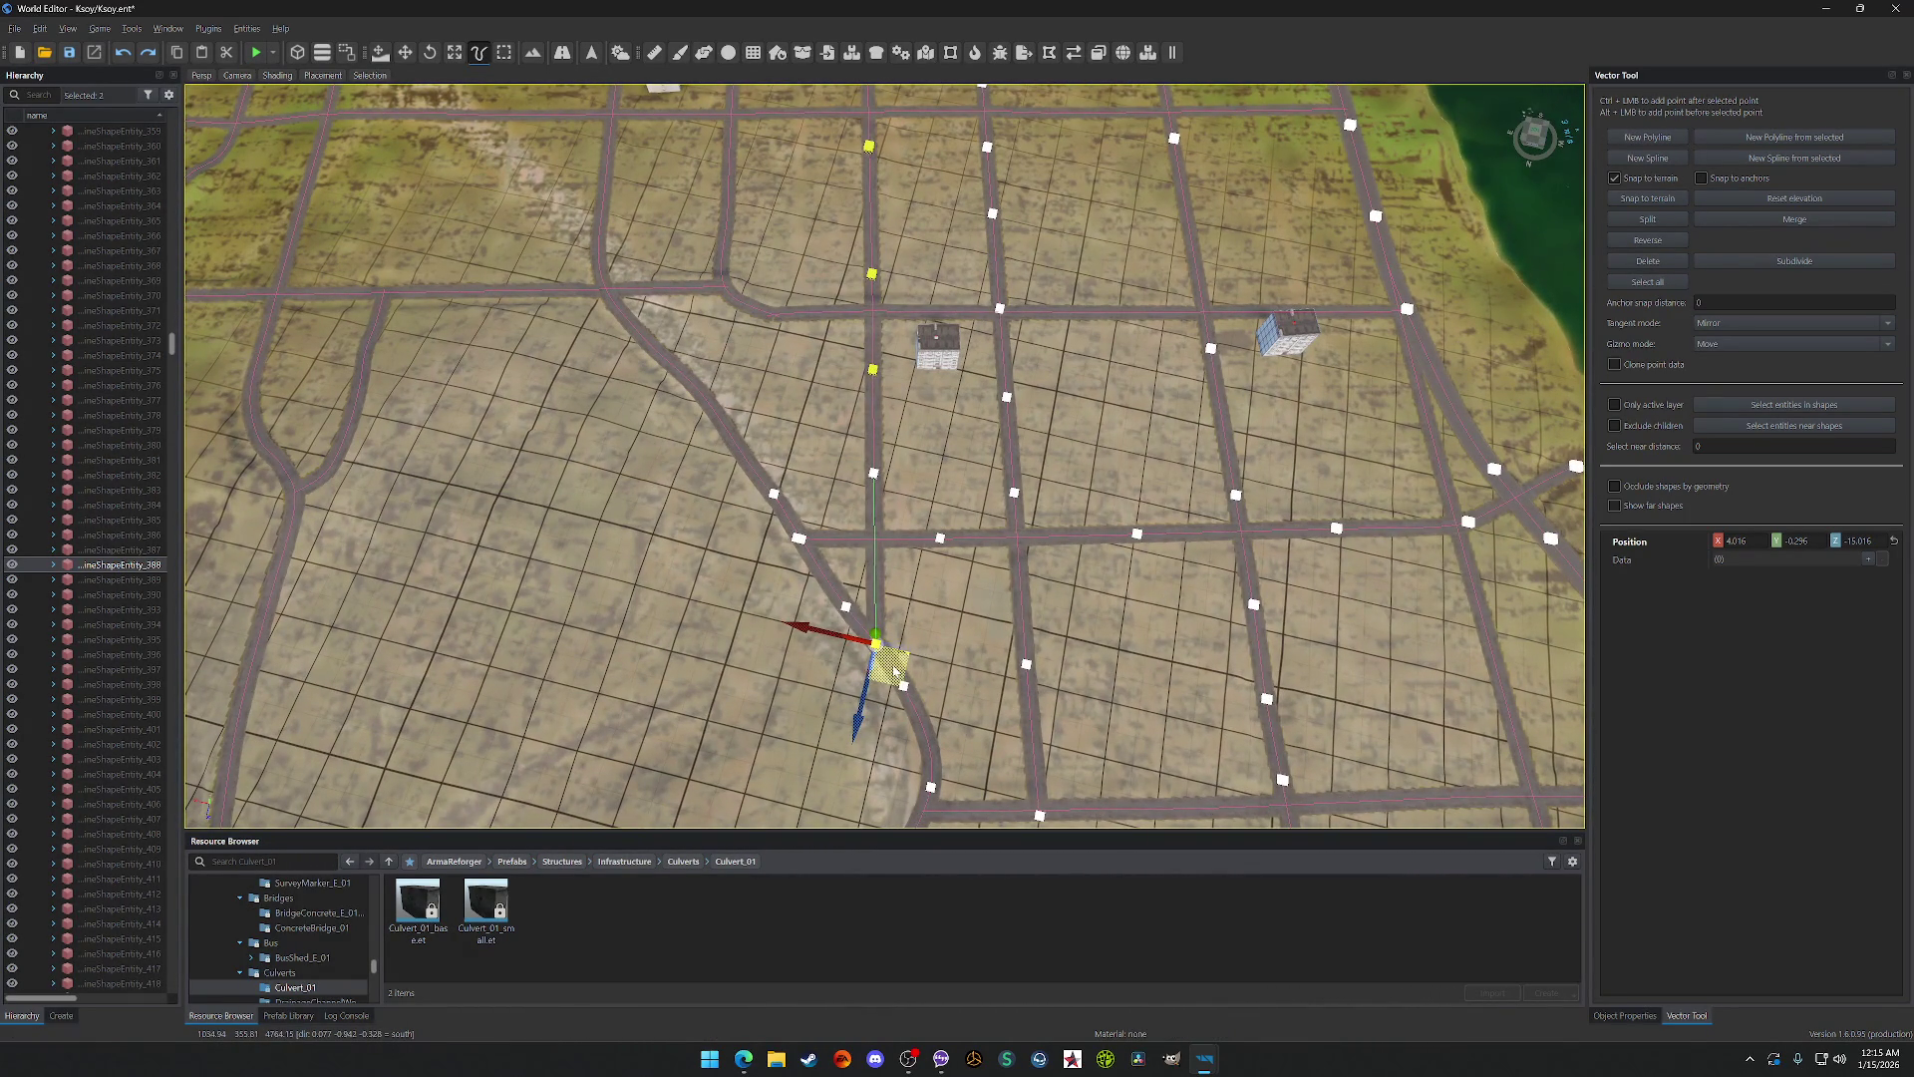
Step: Drag the selected points onto the vertical road and add a new spline point
{"action": "left_click_drag", "start_coordinate": [875, 653], "coordinate": [894, 671]}
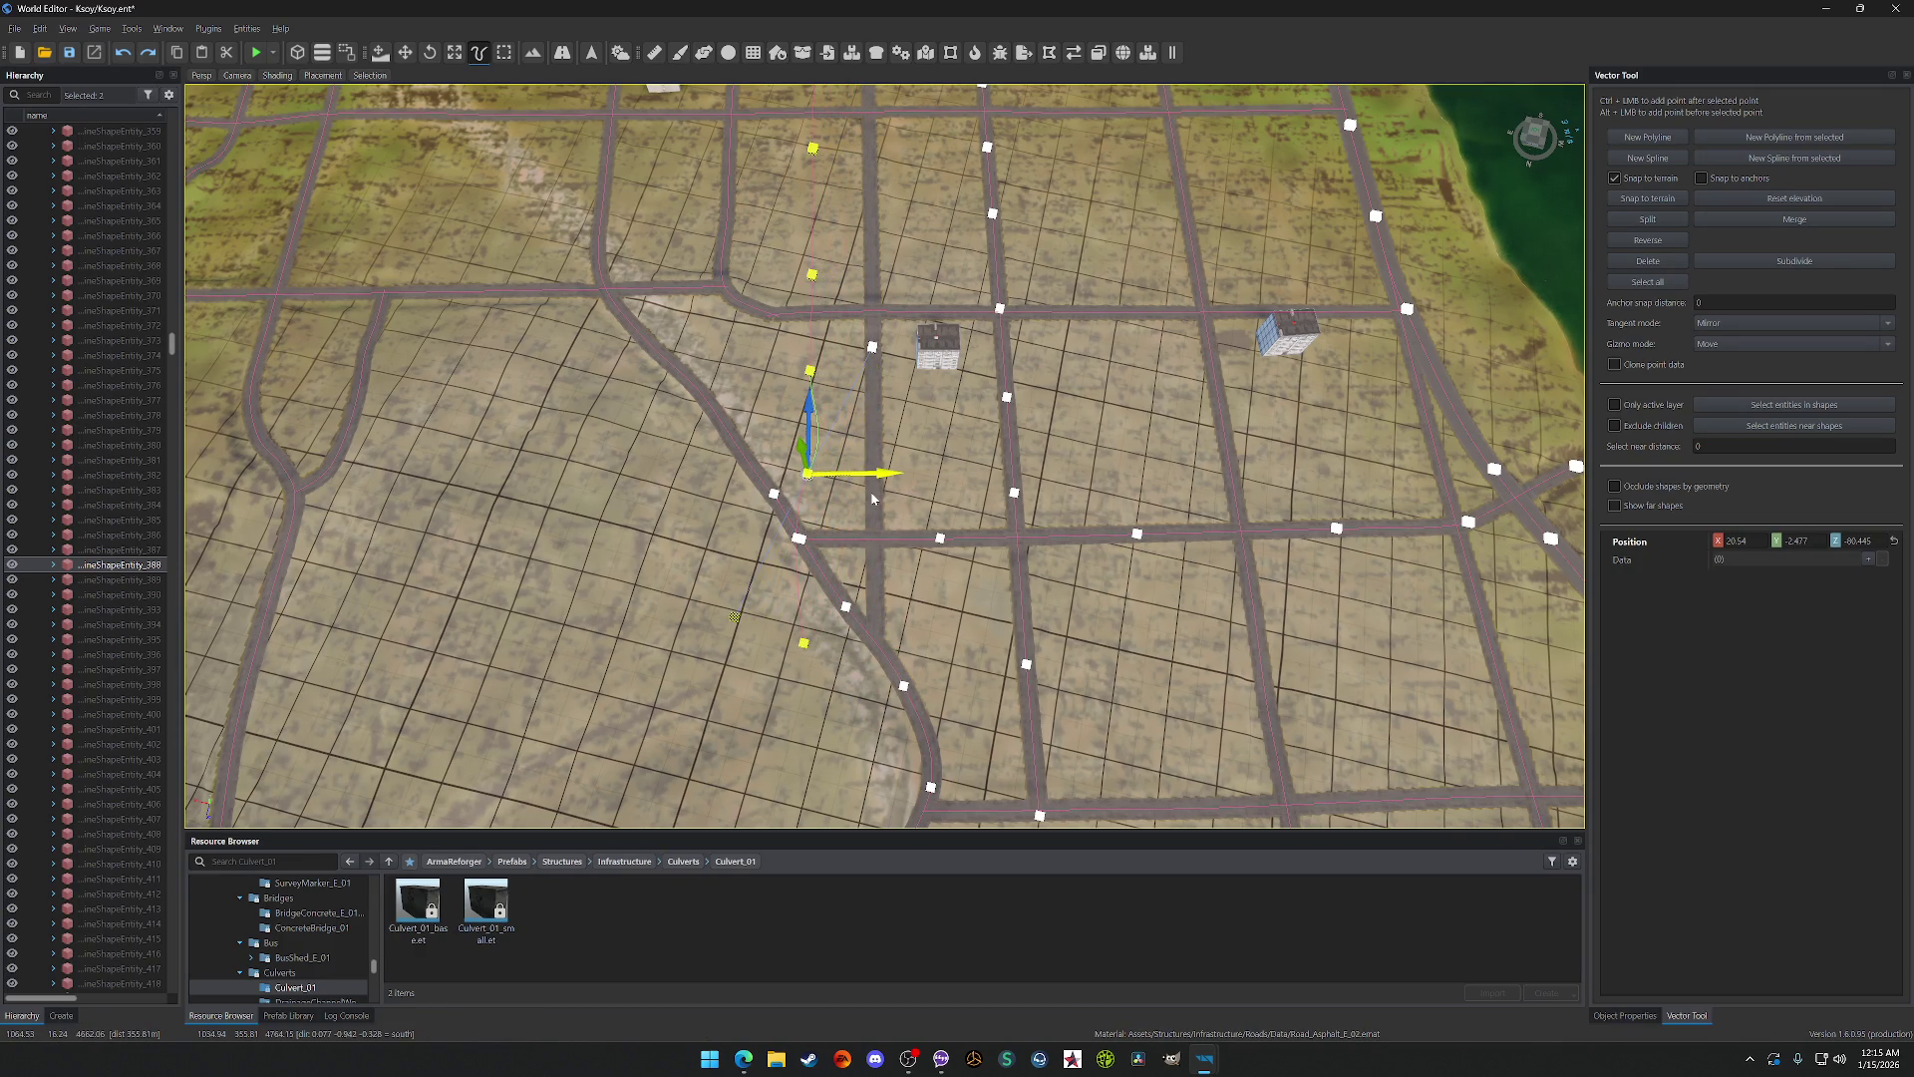
{"action": "scroll", "coordinate": [871, 499], "scroll_direction": "down", "scroll_amount": 5}
{"action": "scroll", "coordinate": [870, 499], "scroll_direction": "up", "scroll_amount": 10}
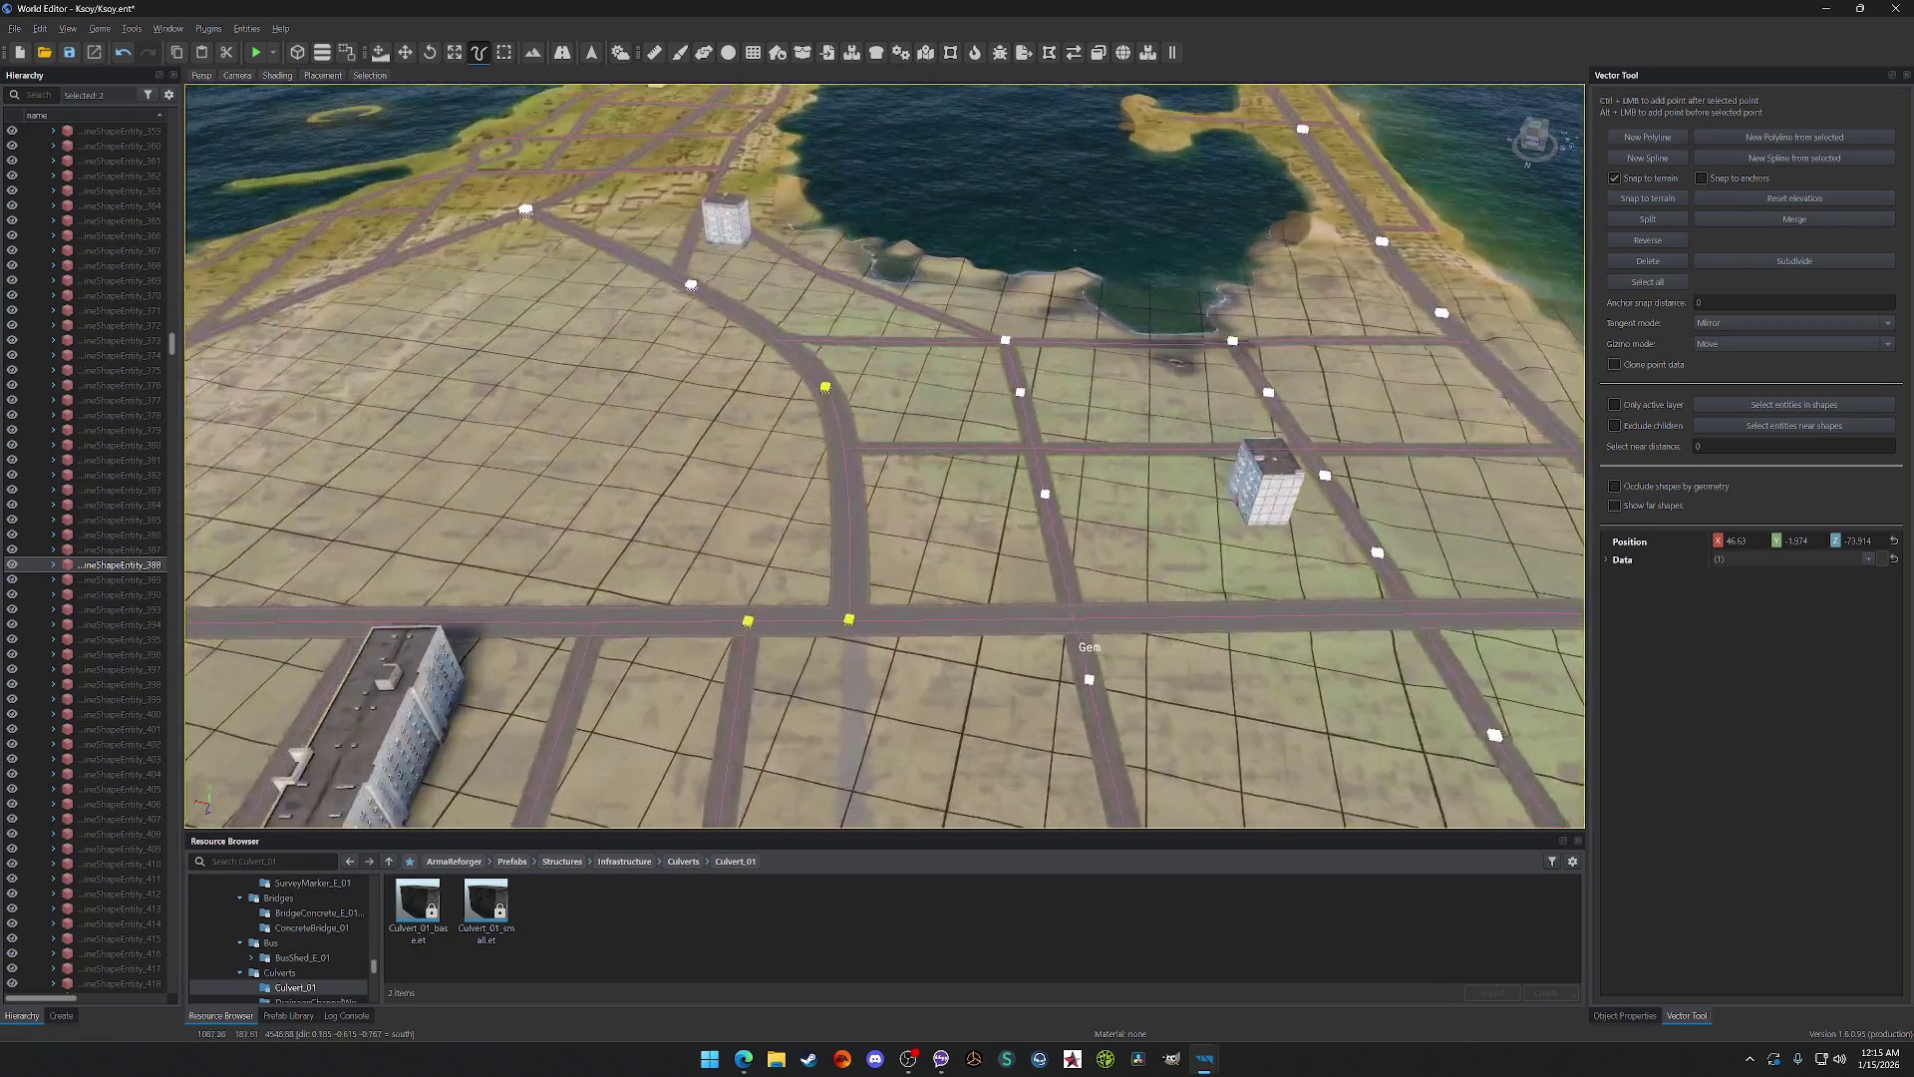
{"action": "key", "text": "w"}
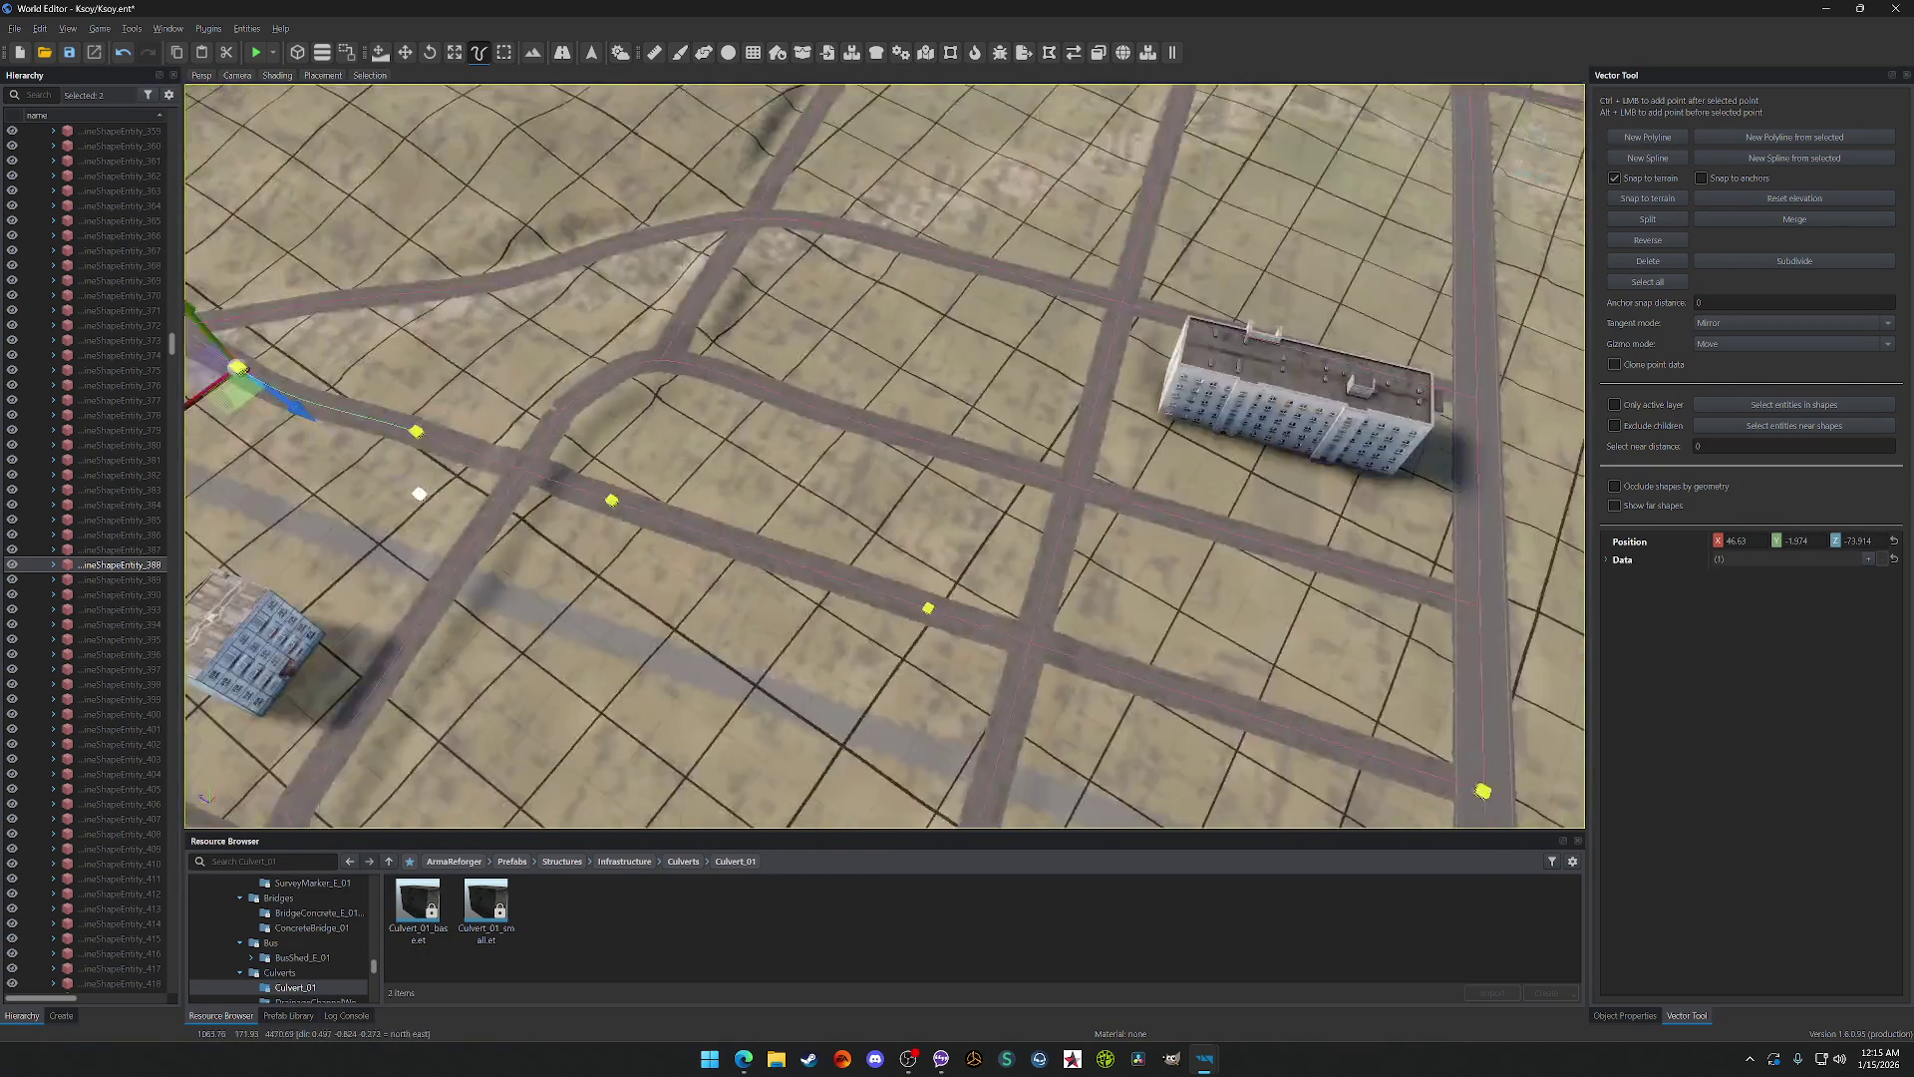
{"action": "scroll", "coordinate": [884, 455], "scroll_direction": "down", "scroll_amount": 8}
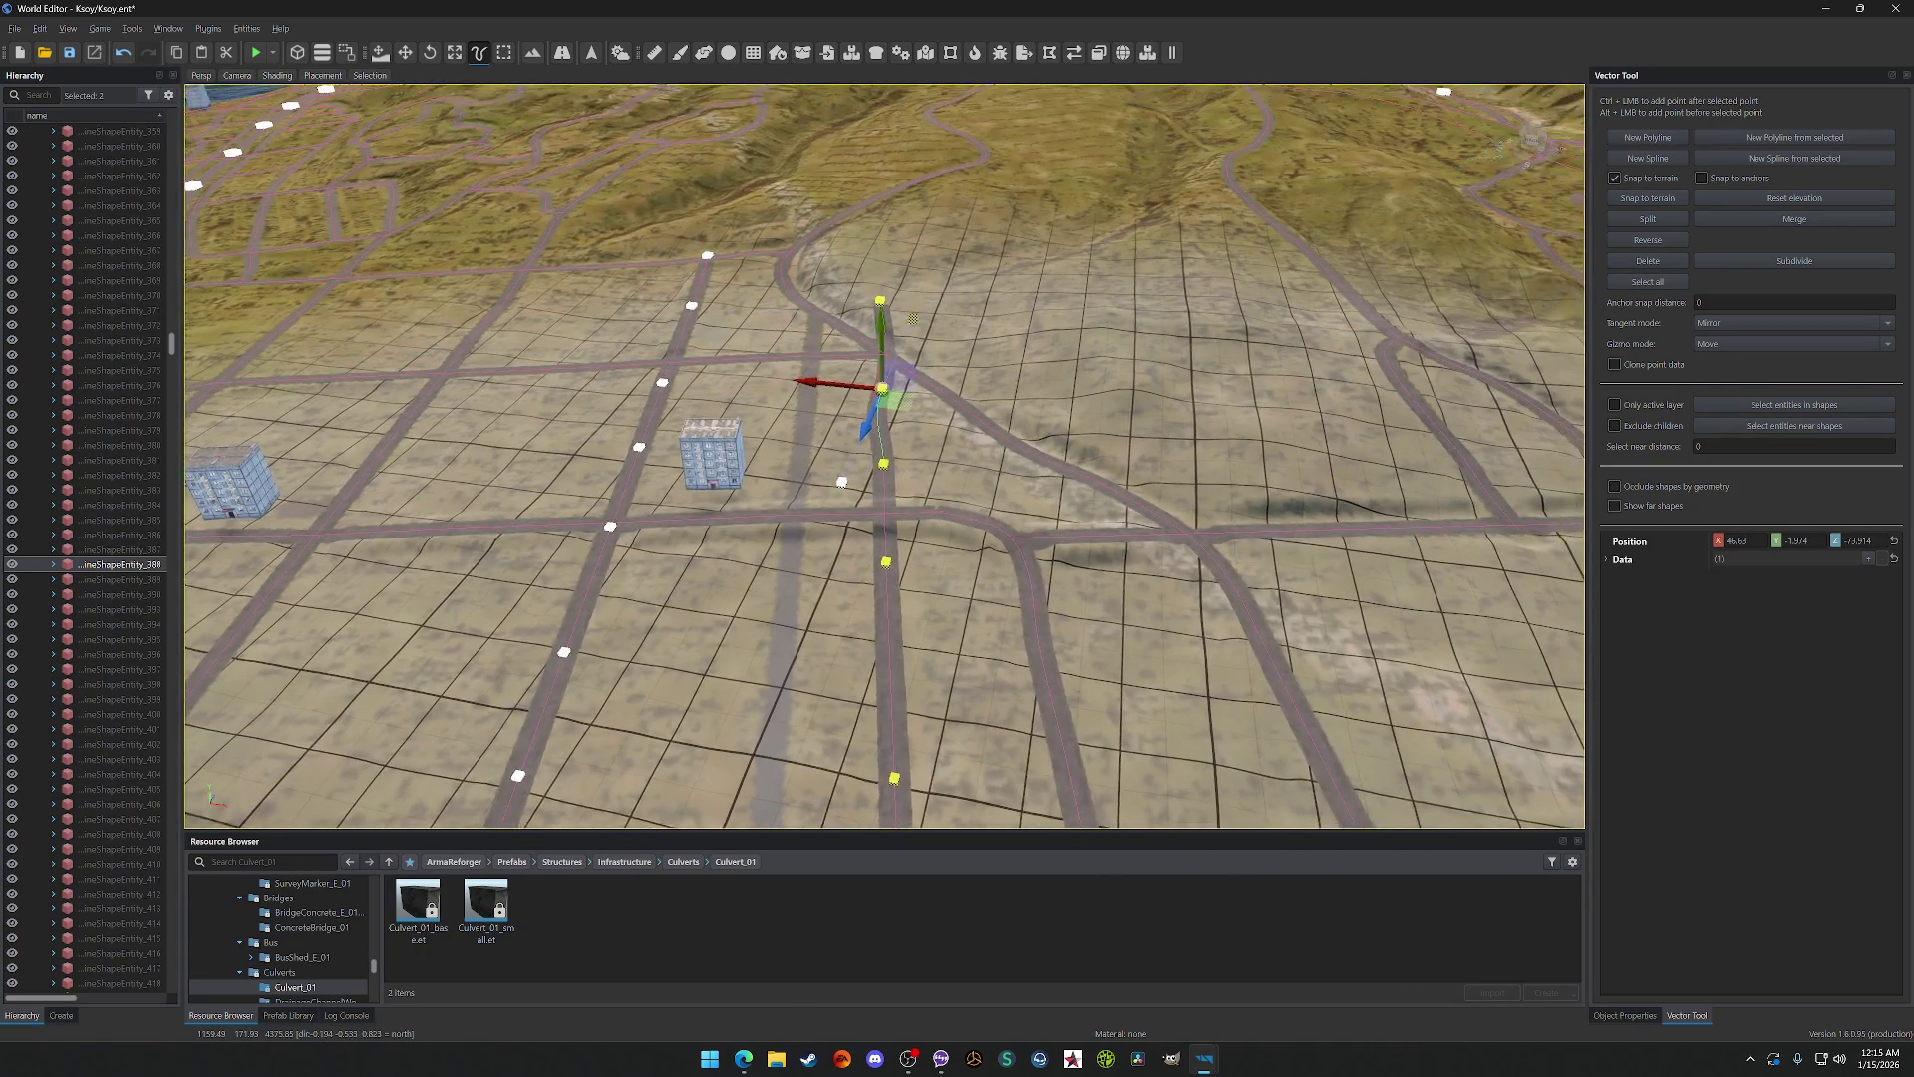
{"action": "scroll", "coordinate": [646, 659], "scroll_direction": "up", "scroll_amount": 5}
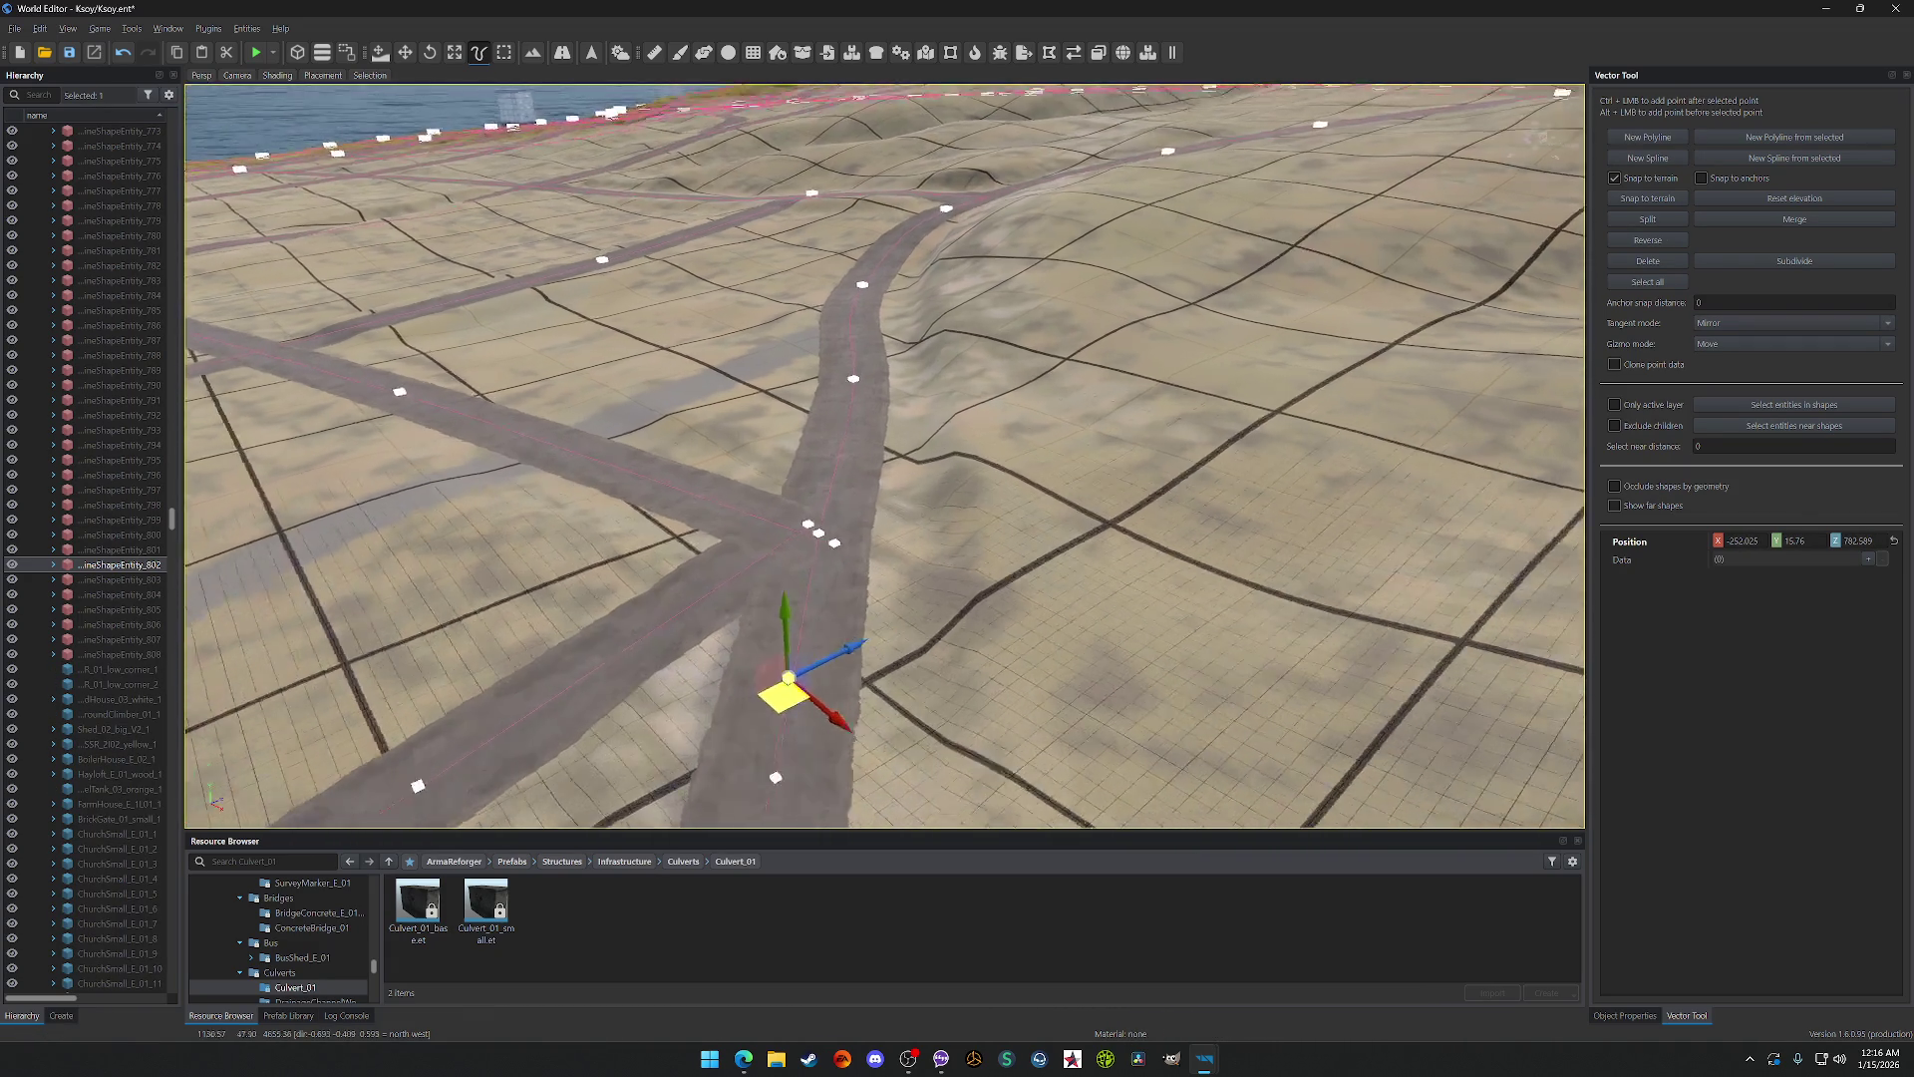
{"action": "left_click", "coordinate": [909, 358], "text": "ctrl"}
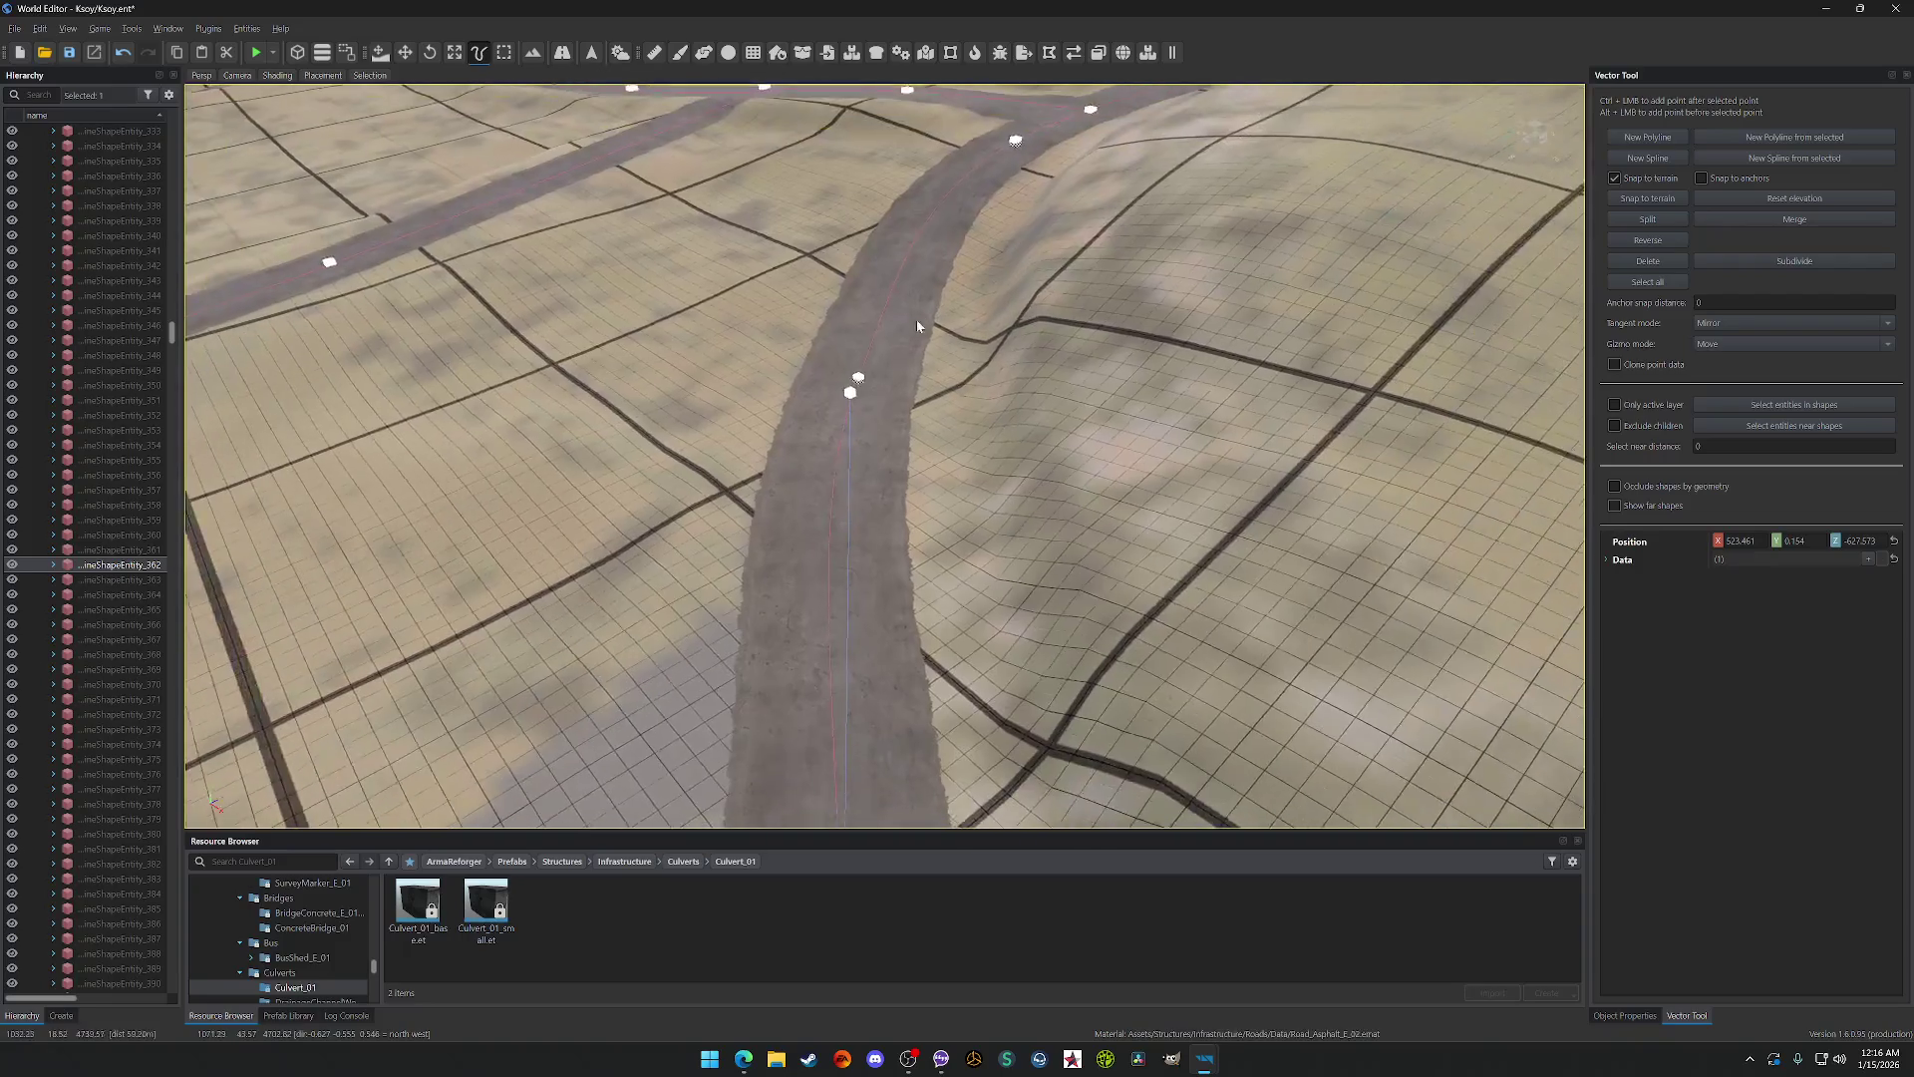
Step: Add another point on the curving road near the junction and slide it up the road
{"action": "left_click", "coordinate": [863, 387], "text": "ctrl"}
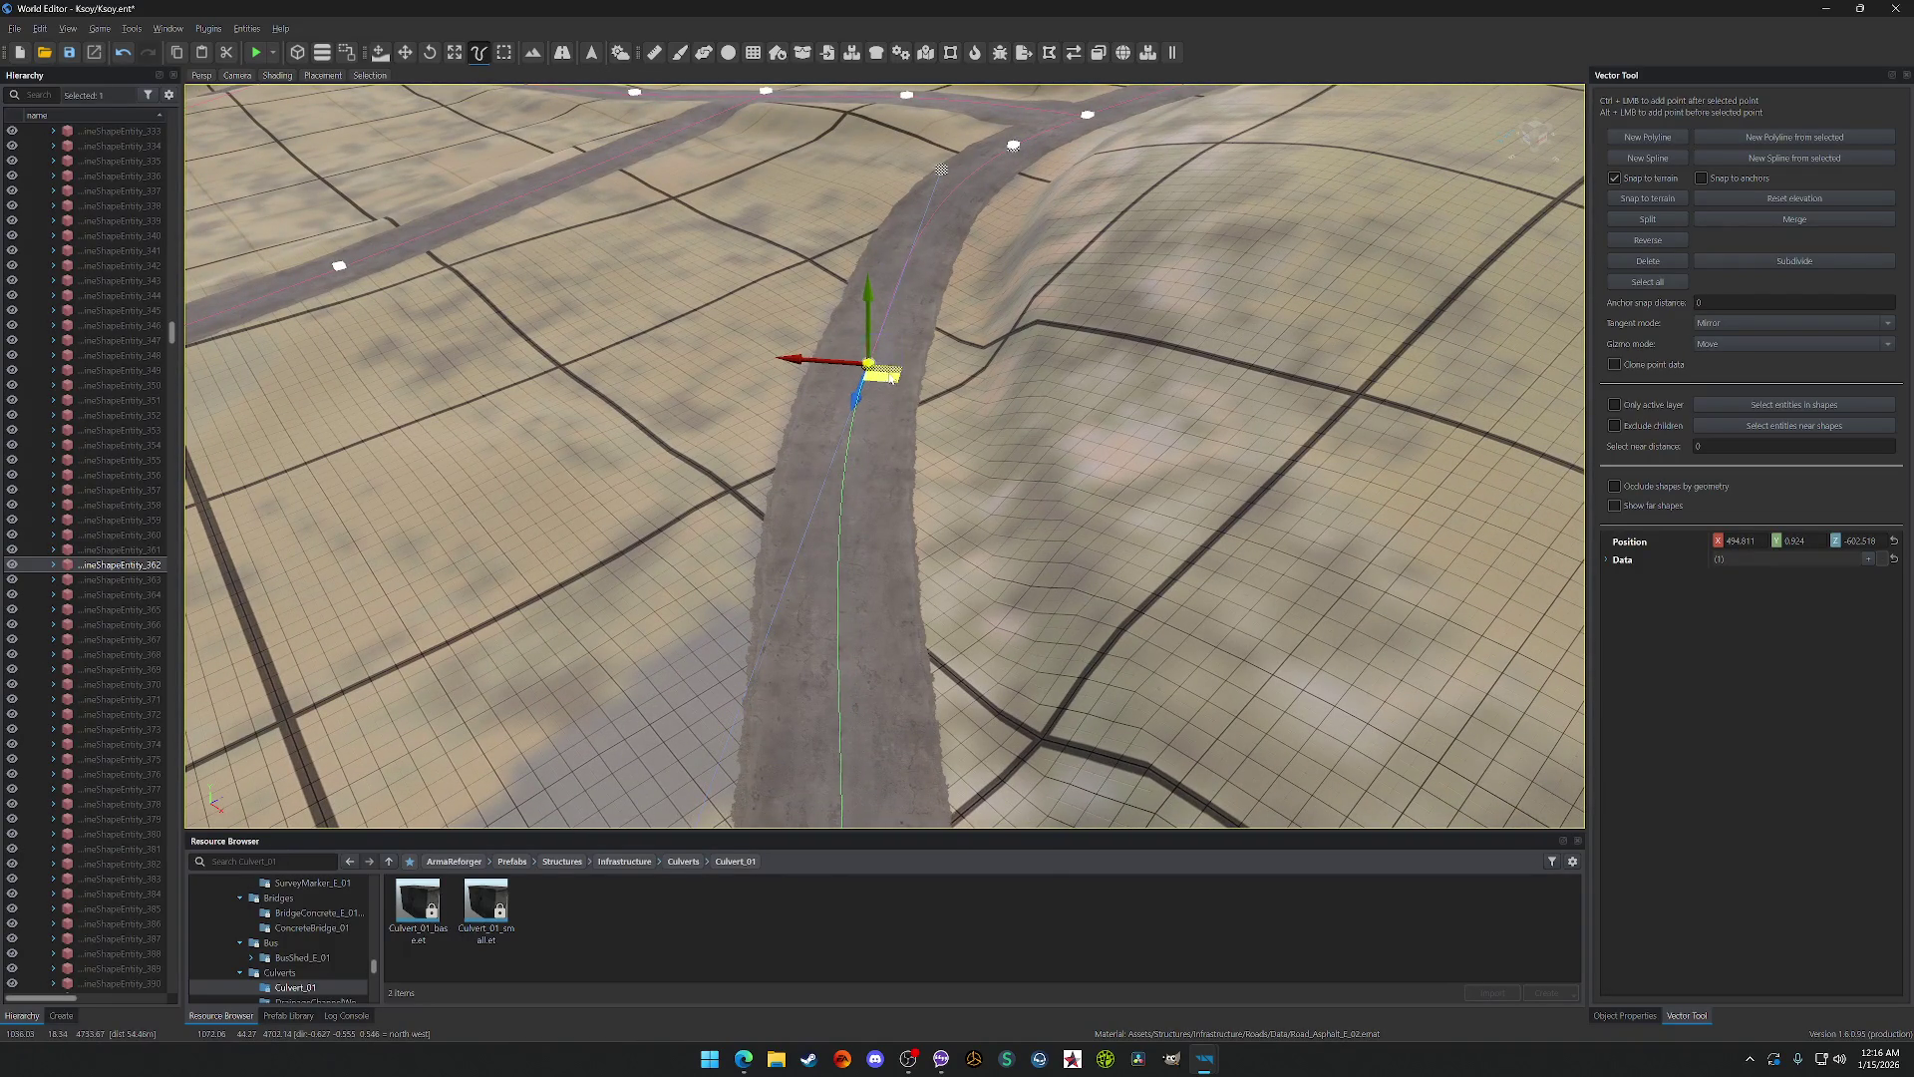
{"action": "scroll", "coordinate": [877, 374], "scroll_direction": "down", "scroll_amount": 5}
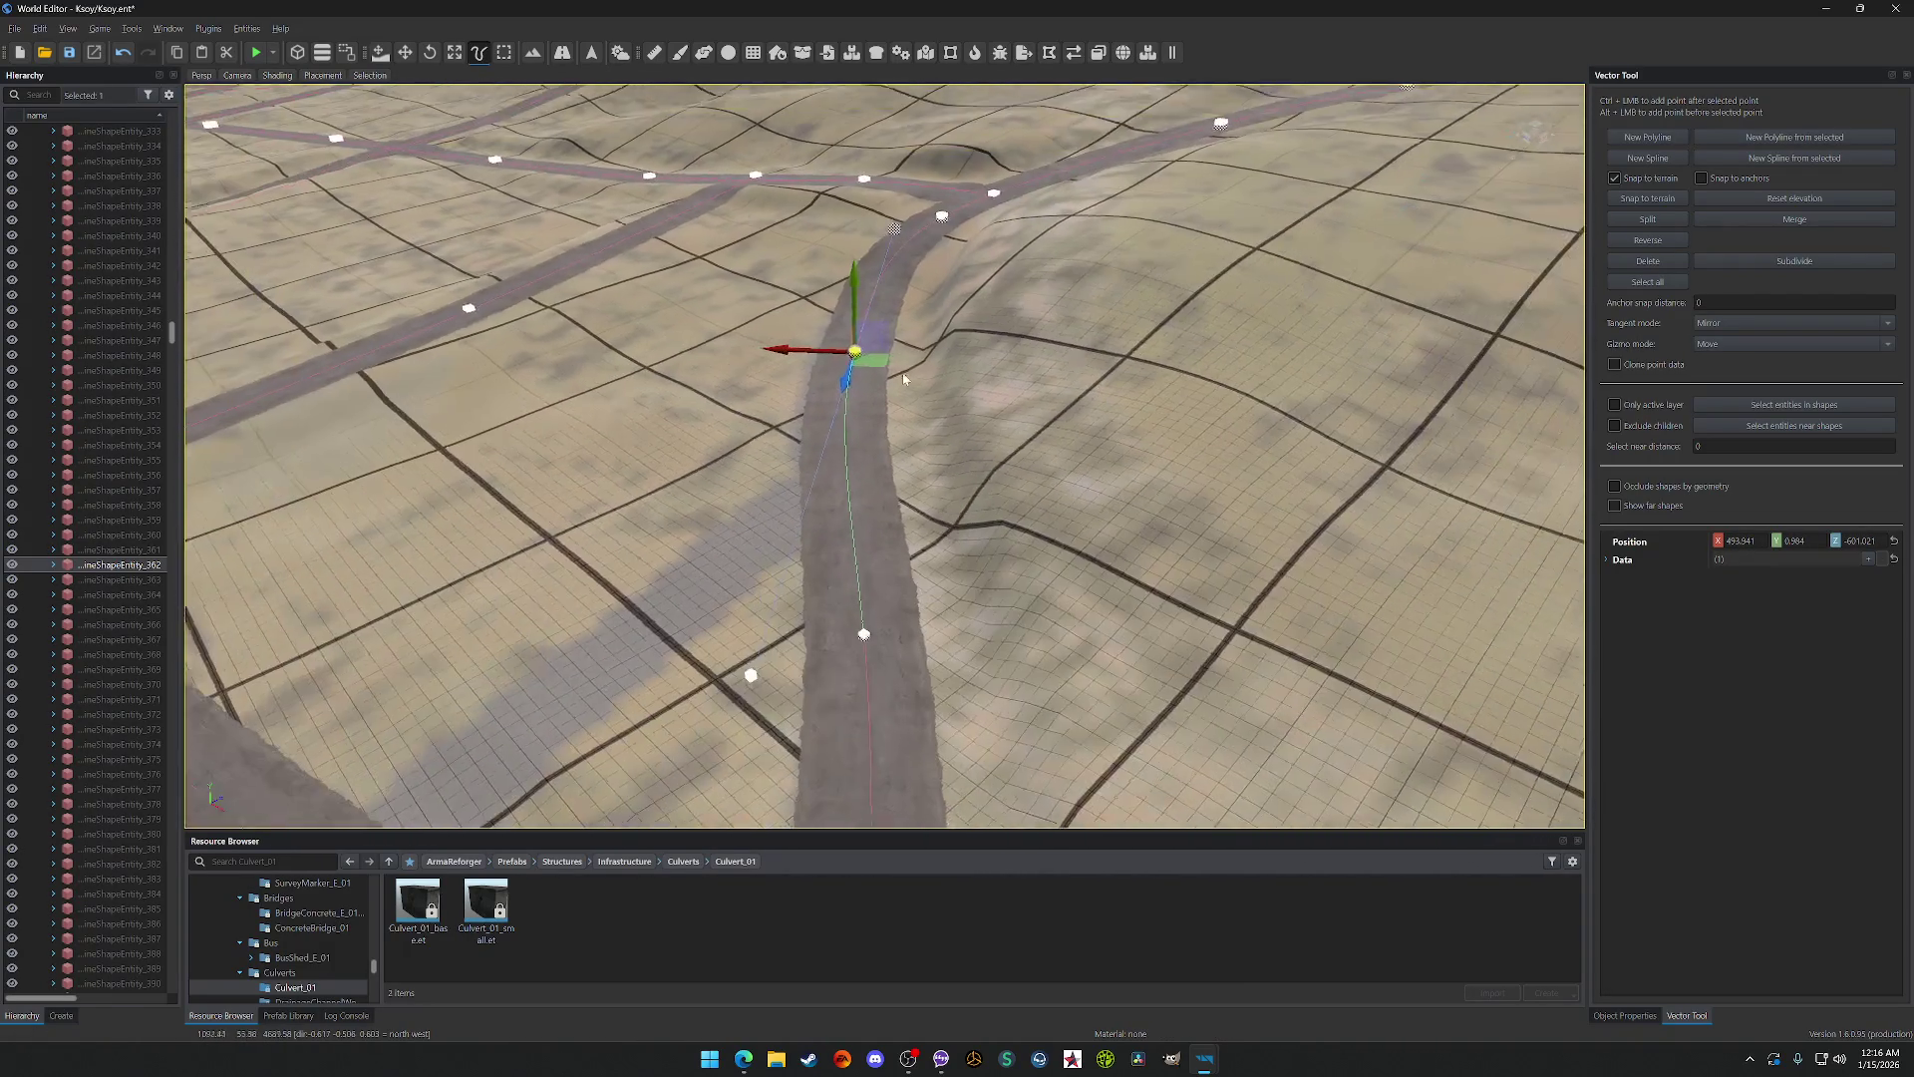
{"action": "mouse_move", "coordinate": [878, 374]}
{"action": "left_mouse_down"}
{"action": "mouse_move", "coordinate": [886, 356]}
{"action": "mouse_move", "coordinate": [893, 383]}
{"action": "left_mouse_up"}
{"action": "scroll", "coordinate": [893, 382], "scroll_direction": "down", "scroll_amount": 5}
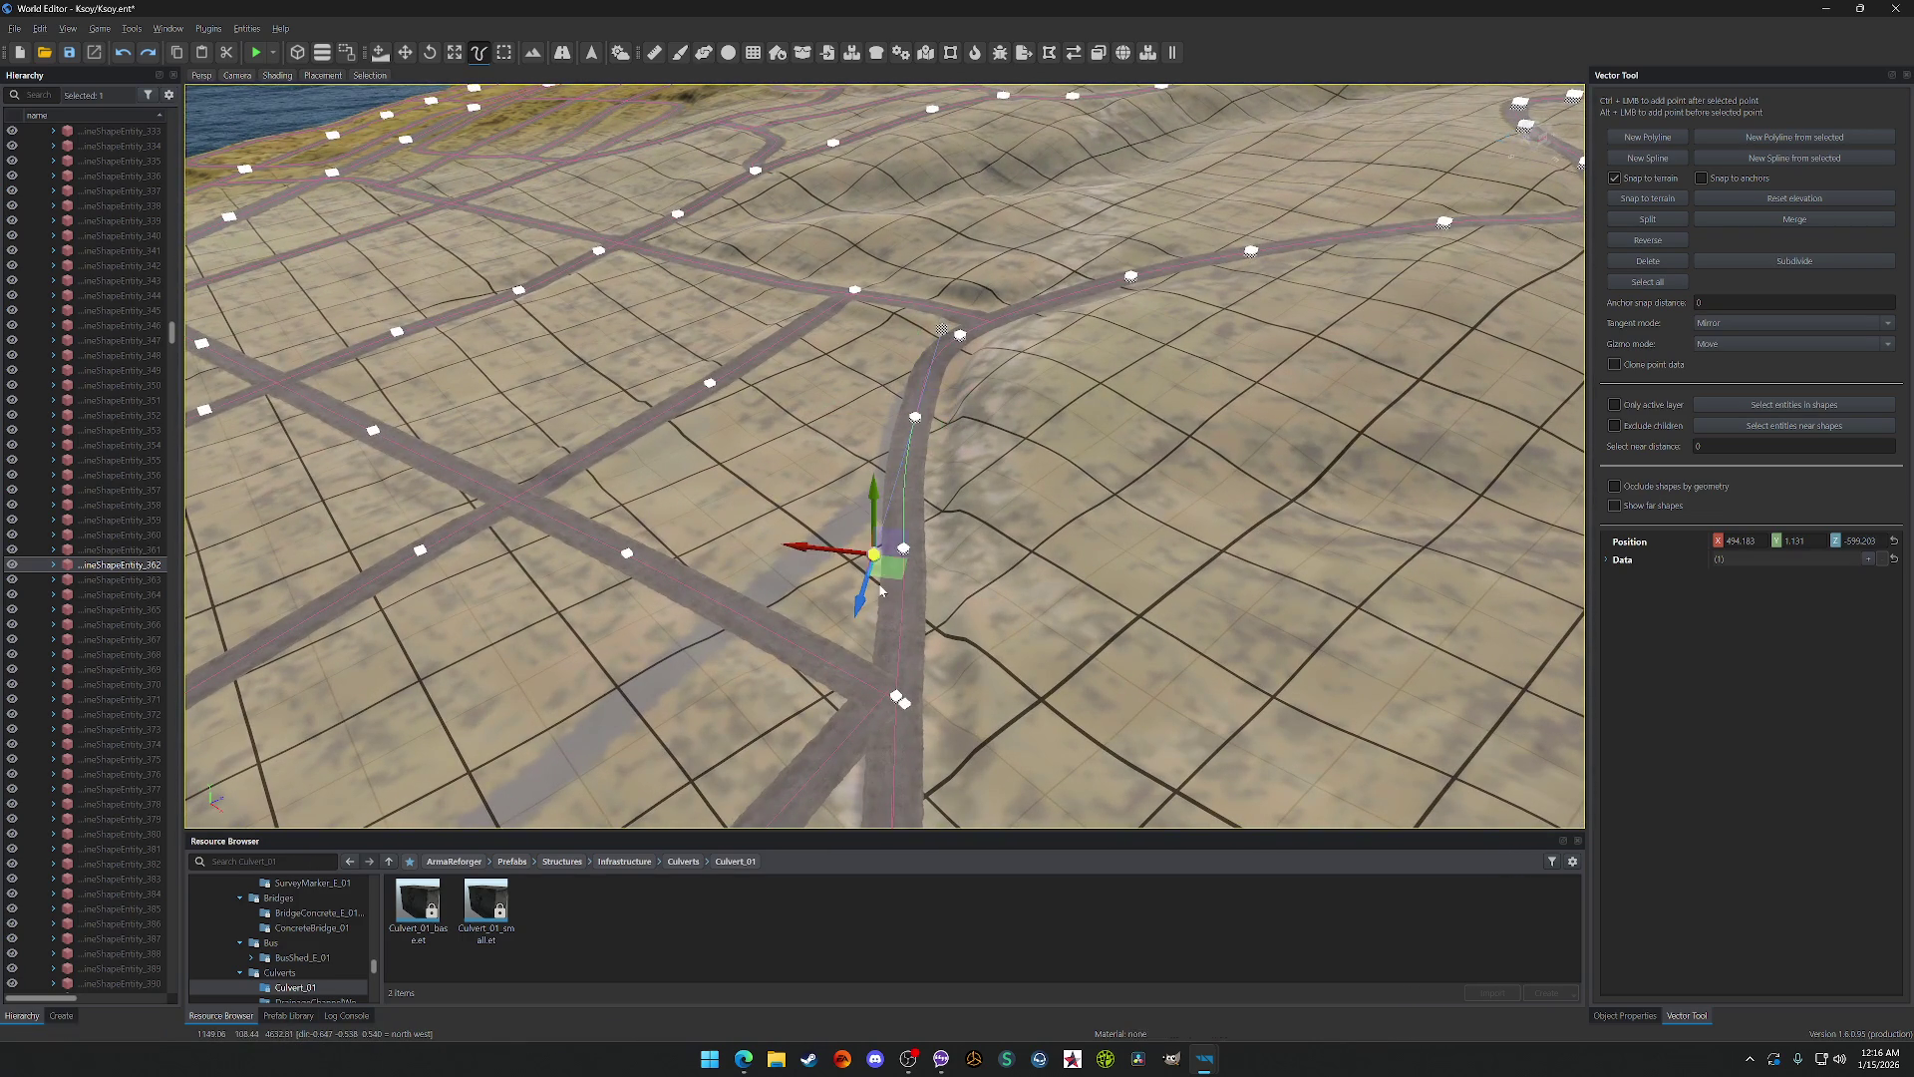
{"action": "scroll", "coordinate": [915, 595], "scroll_direction": "up", "scroll_amount": 5}
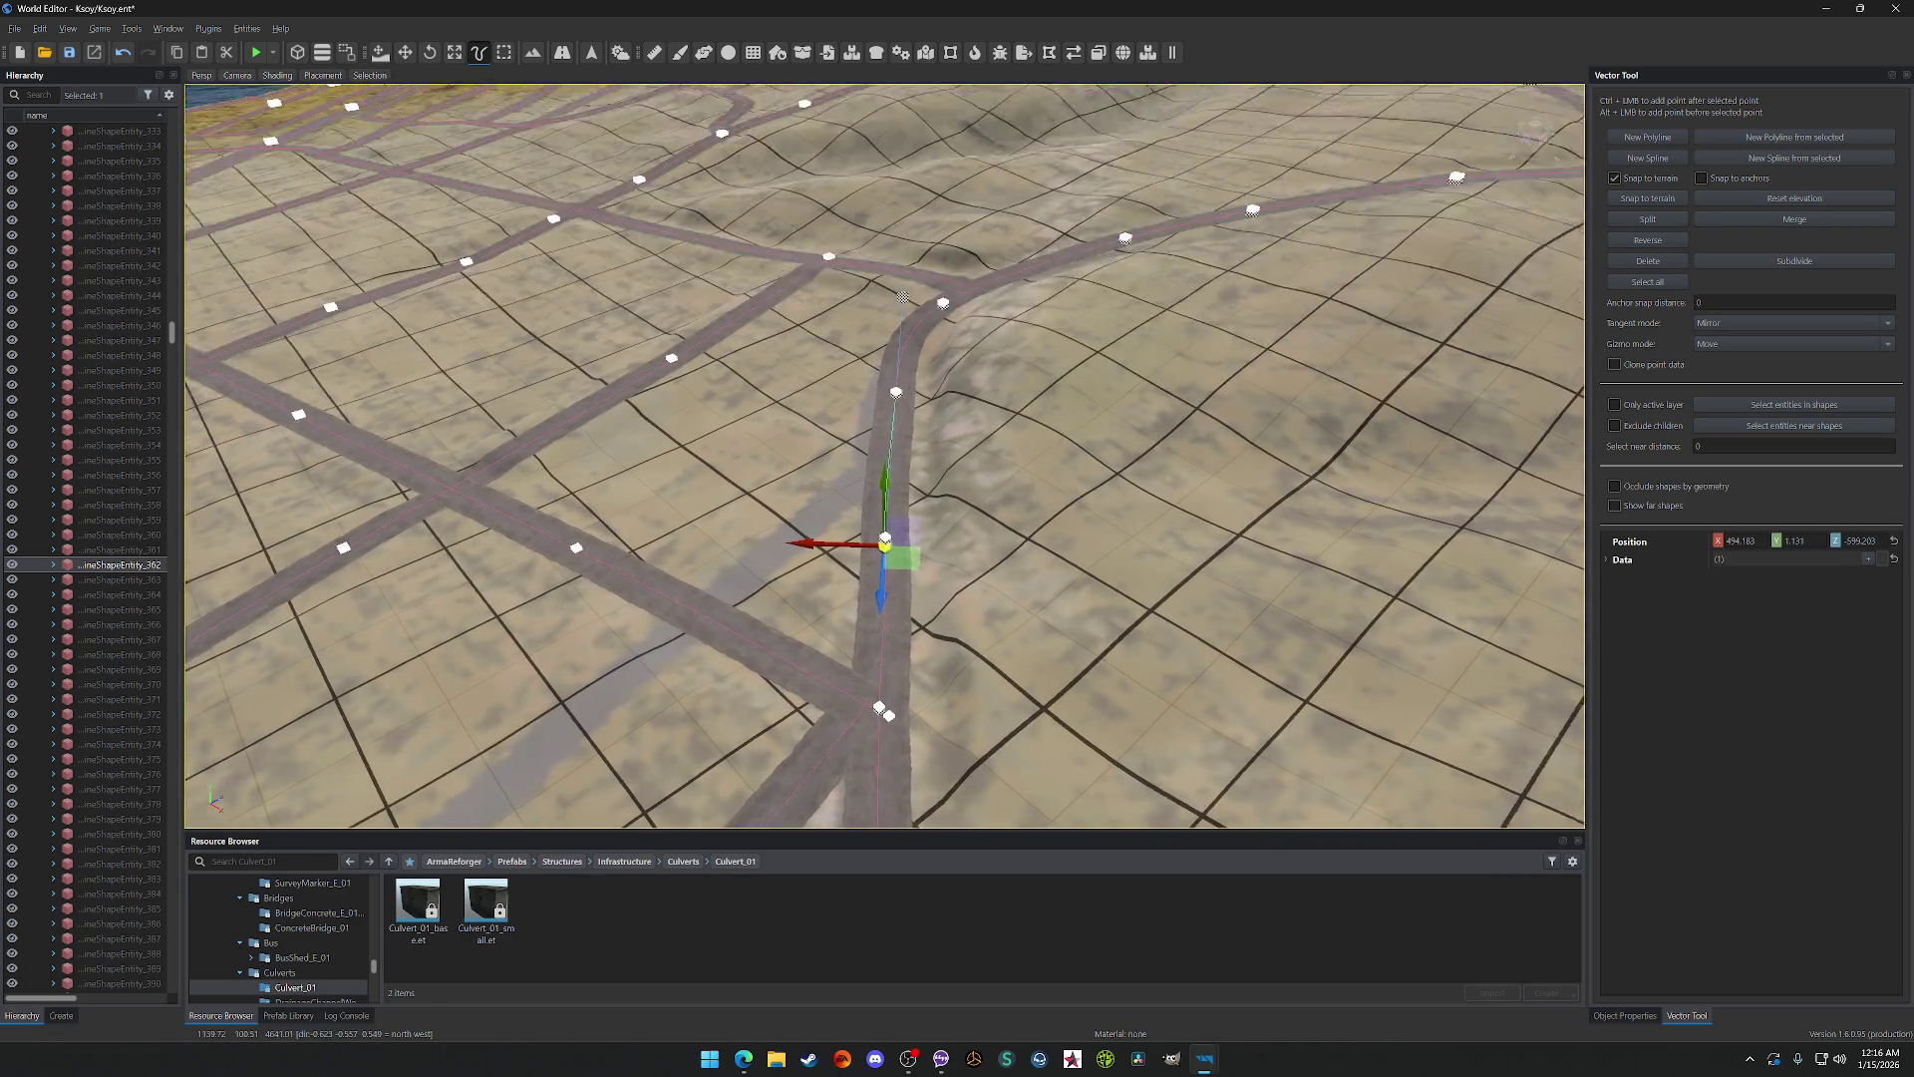
{"action": "scroll", "coordinate": [919, 498], "scroll_direction": "down", "scroll_amount": 3}
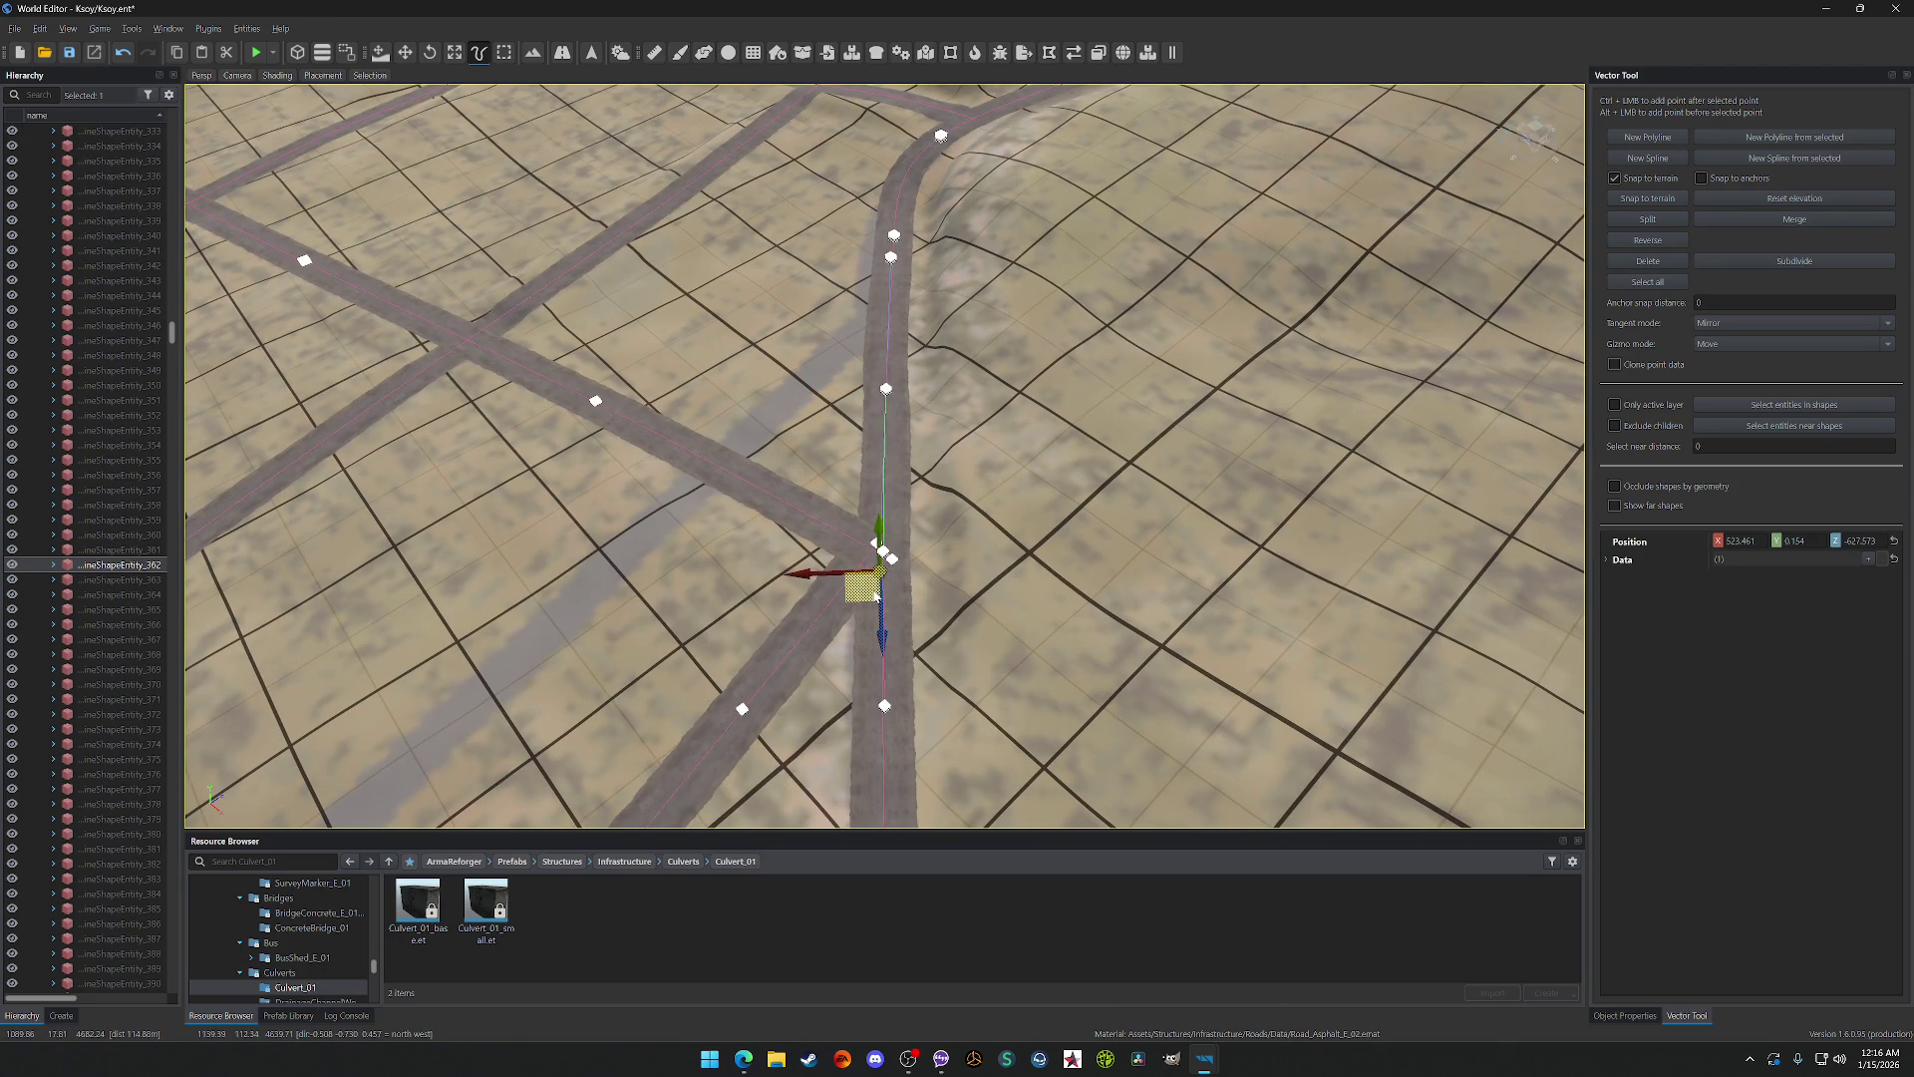
{"action": "scroll", "coordinate": [893, 540], "scroll_direction": "down", "scroll_amount": 5}
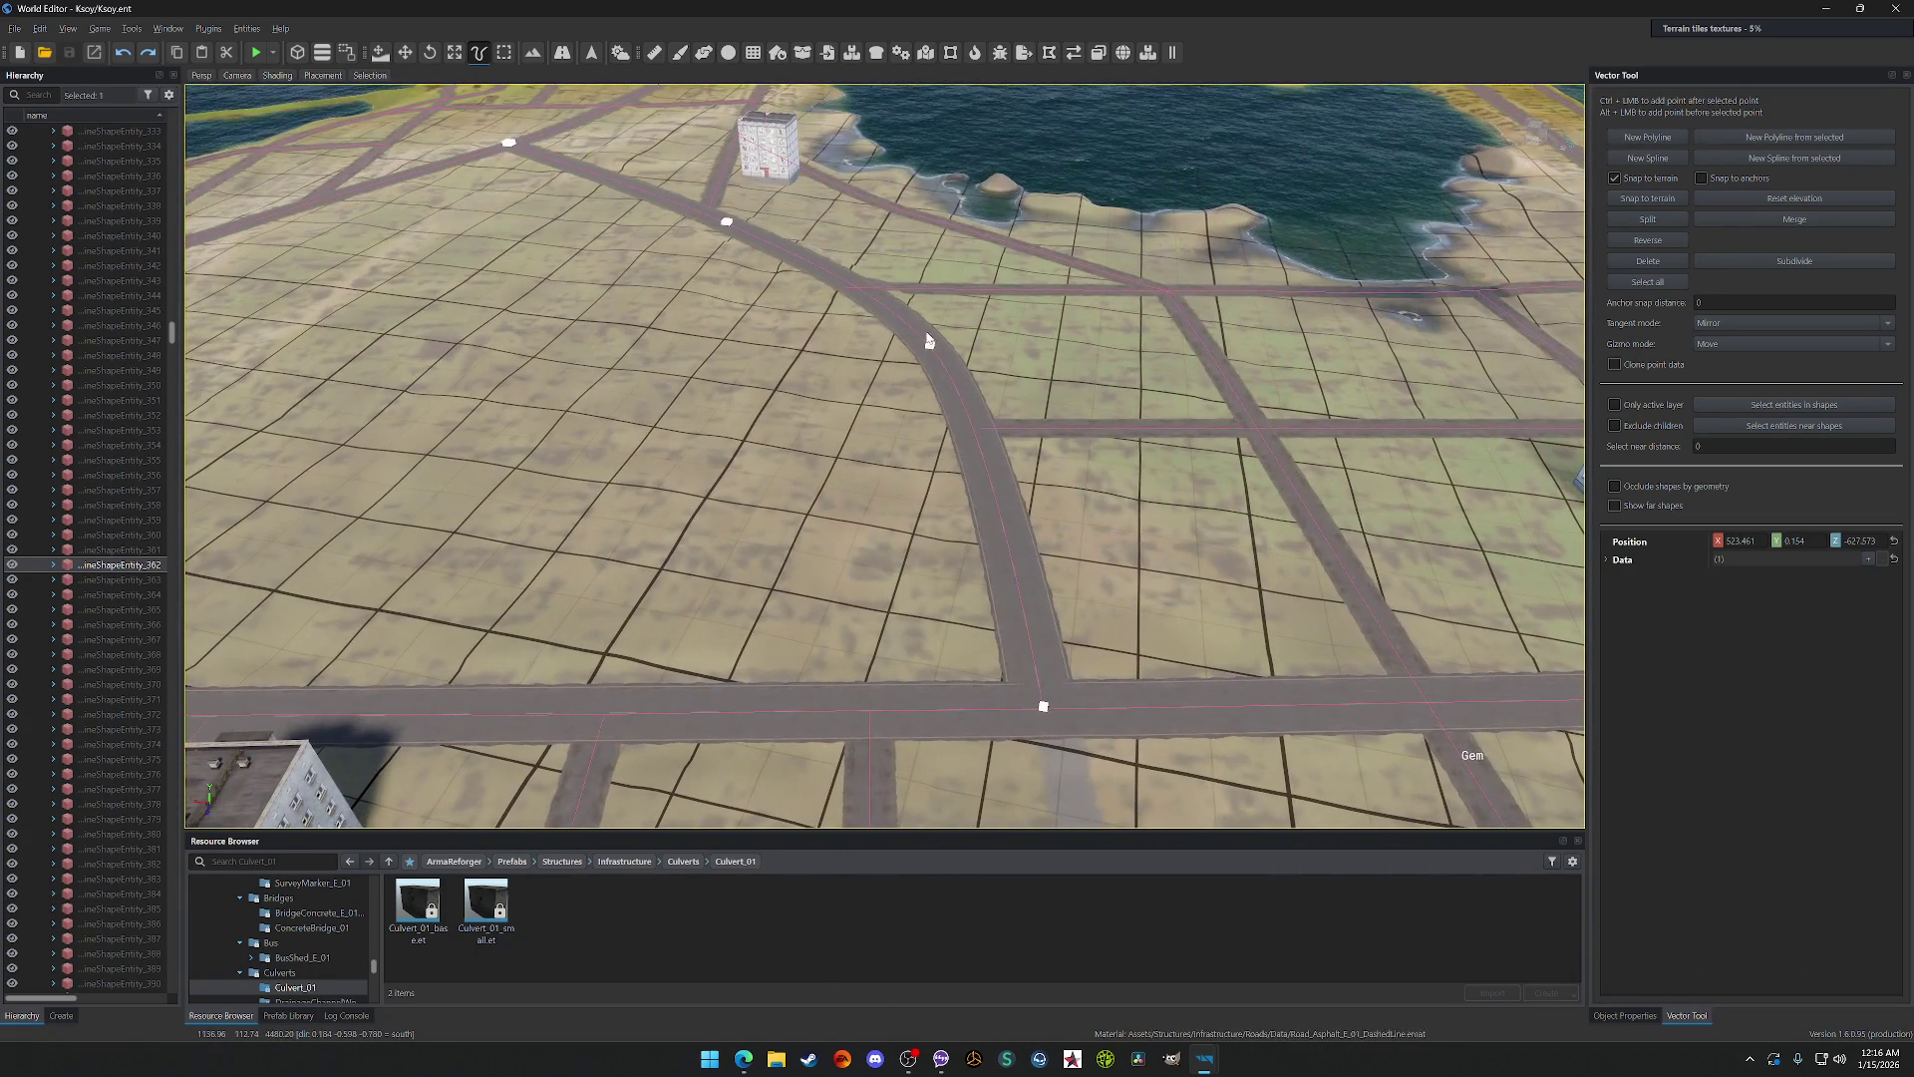
Step: Add a point to reshape the road, slide its end point left, and straighten the top point
{"action": "left_click", "coordinate": [928, 342], "text": "ctrl"}
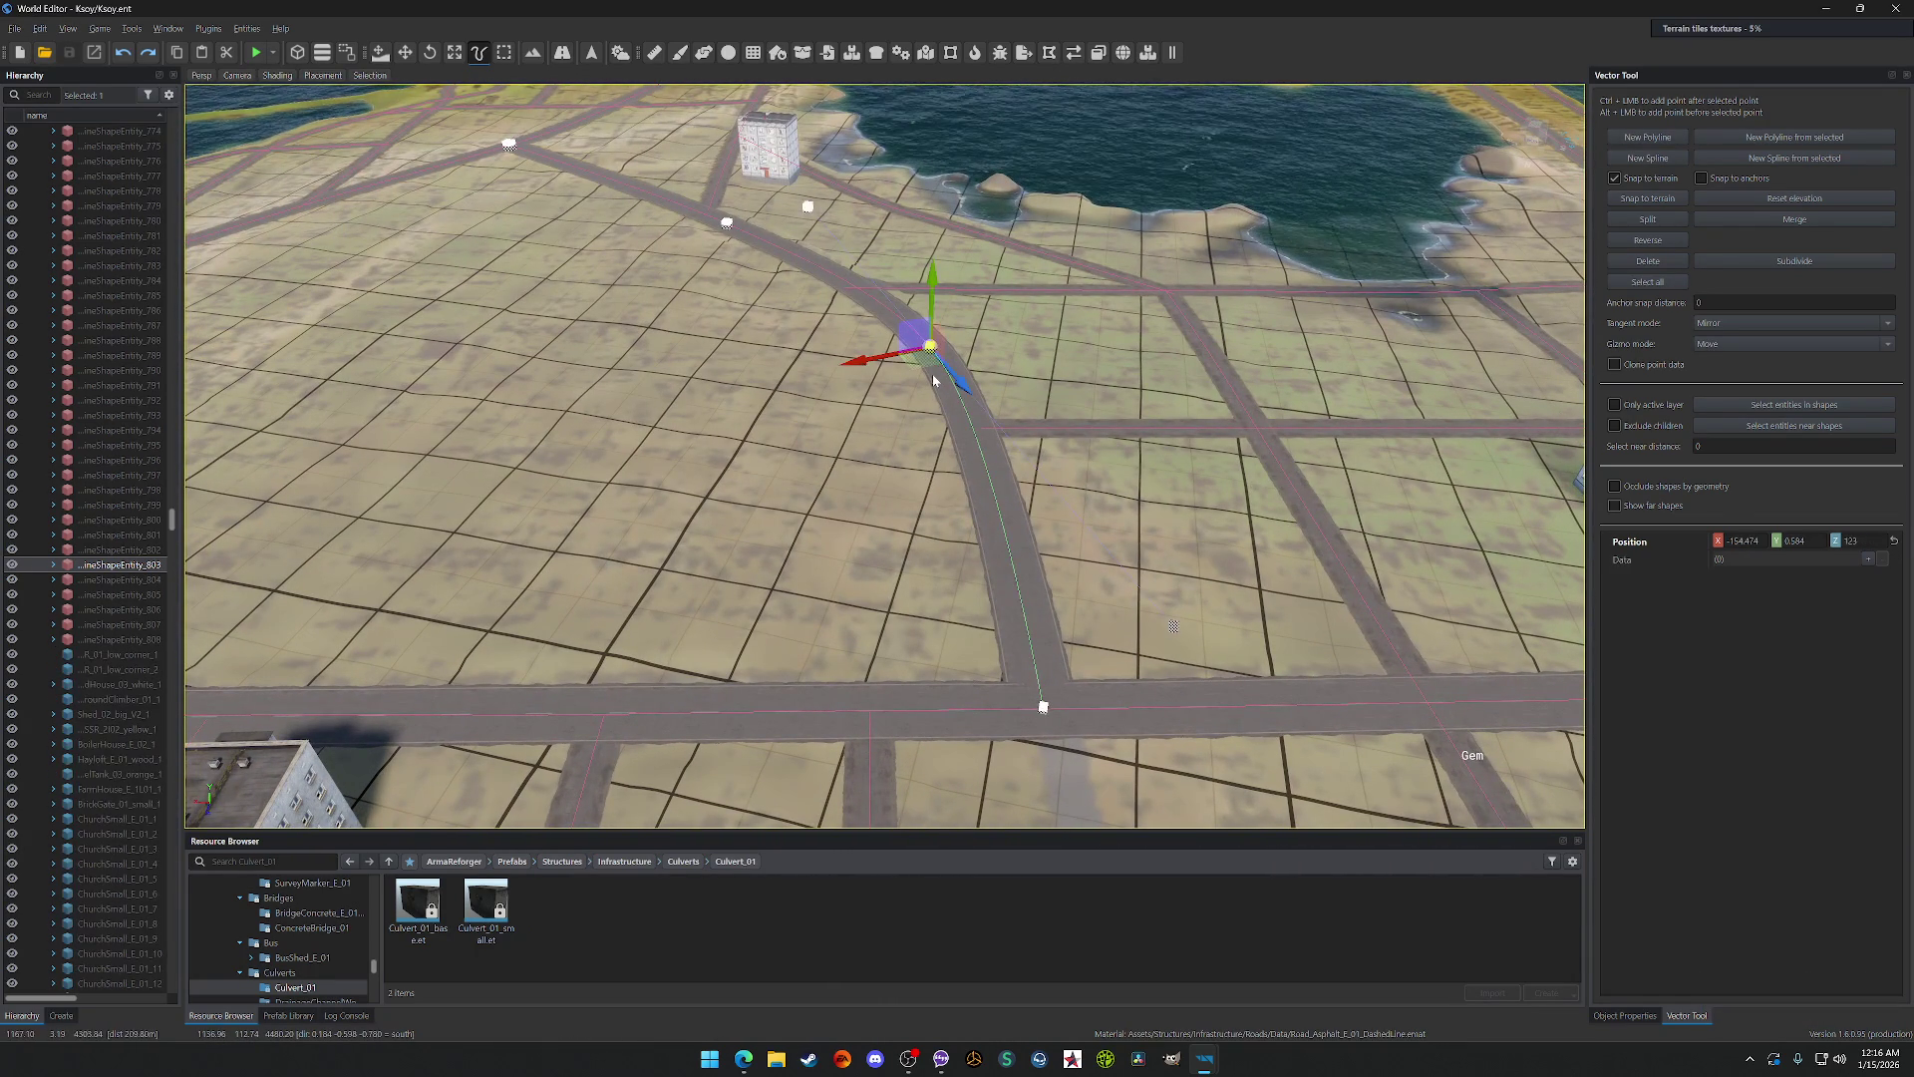
{"action": "mouse_move", "coordinate": [918, 363]}
{"action": "left_mouse_down"}
{"action": "mouse_move", "coordinate": [867, 354]}
{"action": "mouse_move", "coordinate": [844, 333]}
{"action": "mouse_move", "coordinate": [864, 326]}
{"action": "left_mouse_up"}
{"action": "mouse_move", "coordinate": [1033, 719]}
{"action": "left_mouse_down"}
{"action": "mouse_move", "coordinate": [863, 725]}
{"action": "mouse_move", "coordinate": [867, 707]}
{"action": "left_mouse_up"}
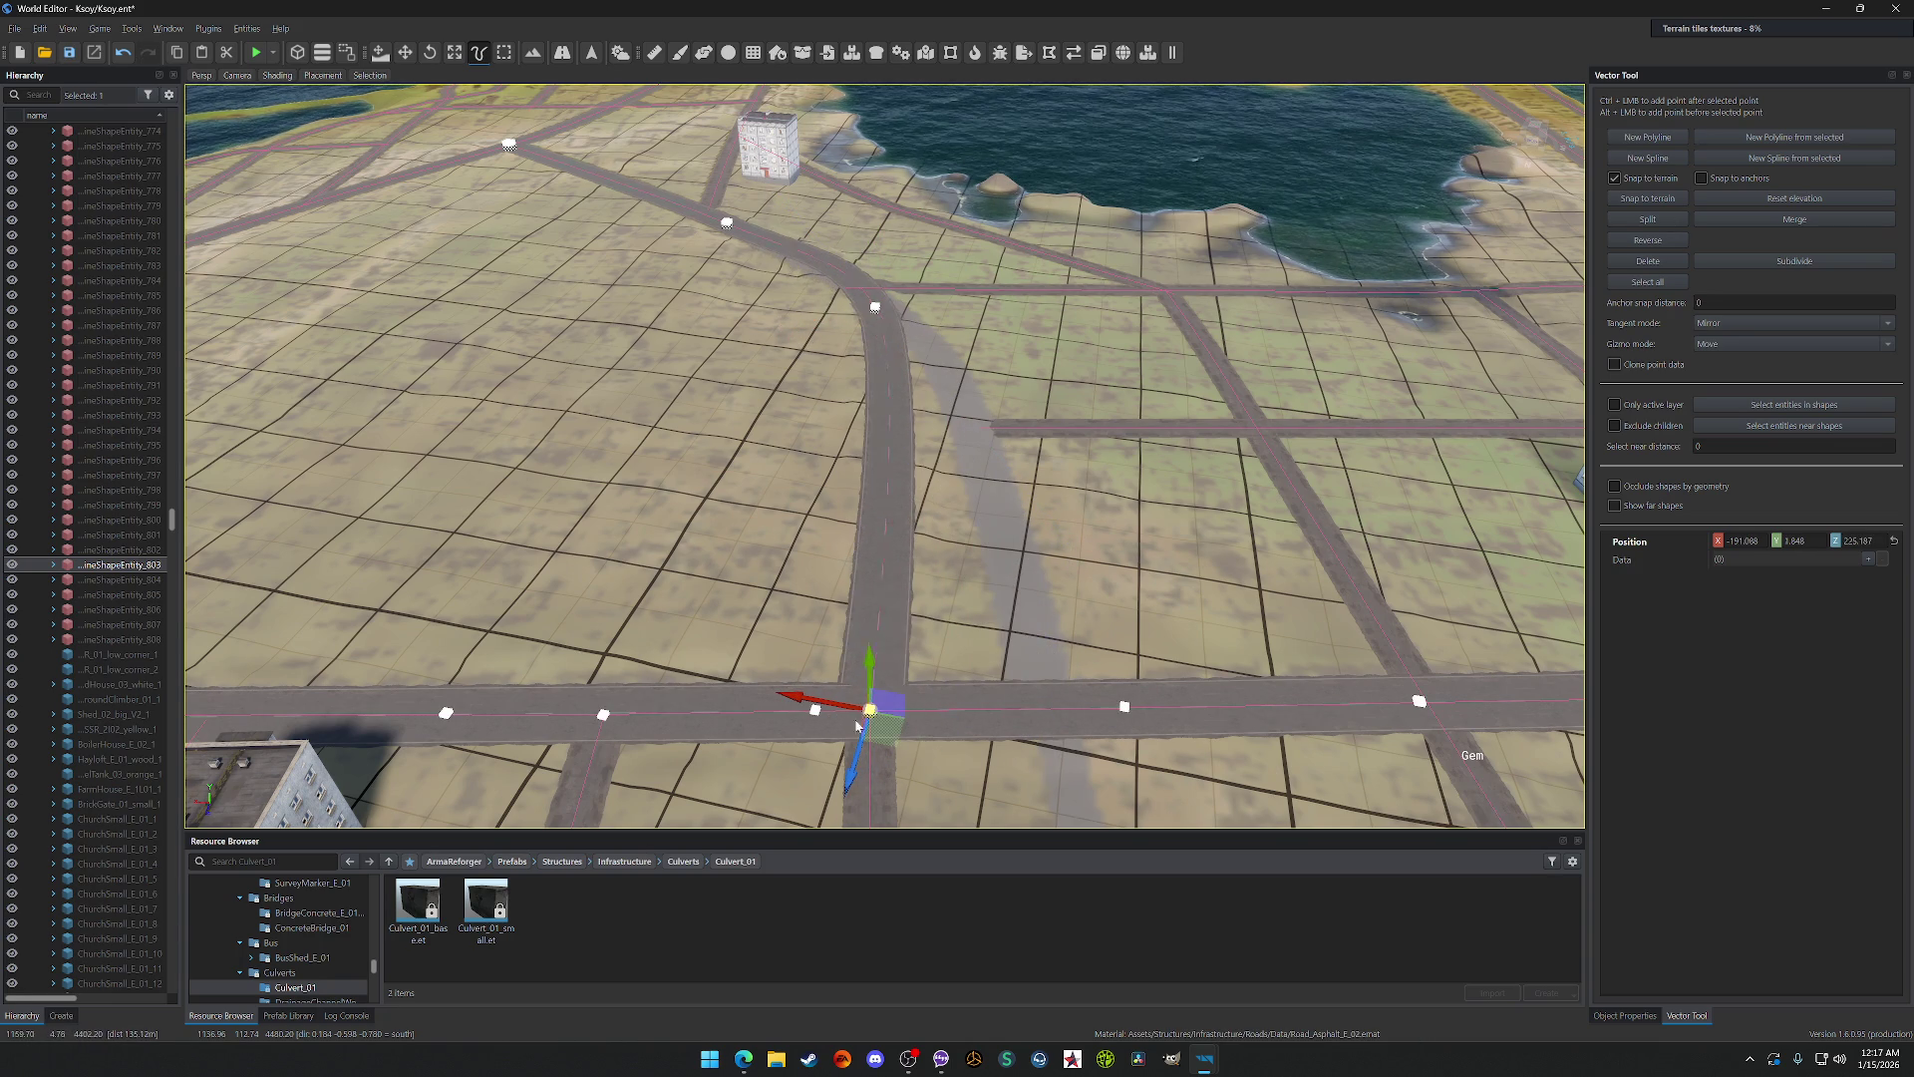
{"action": "left_click", "coordinate": [873, 312]}
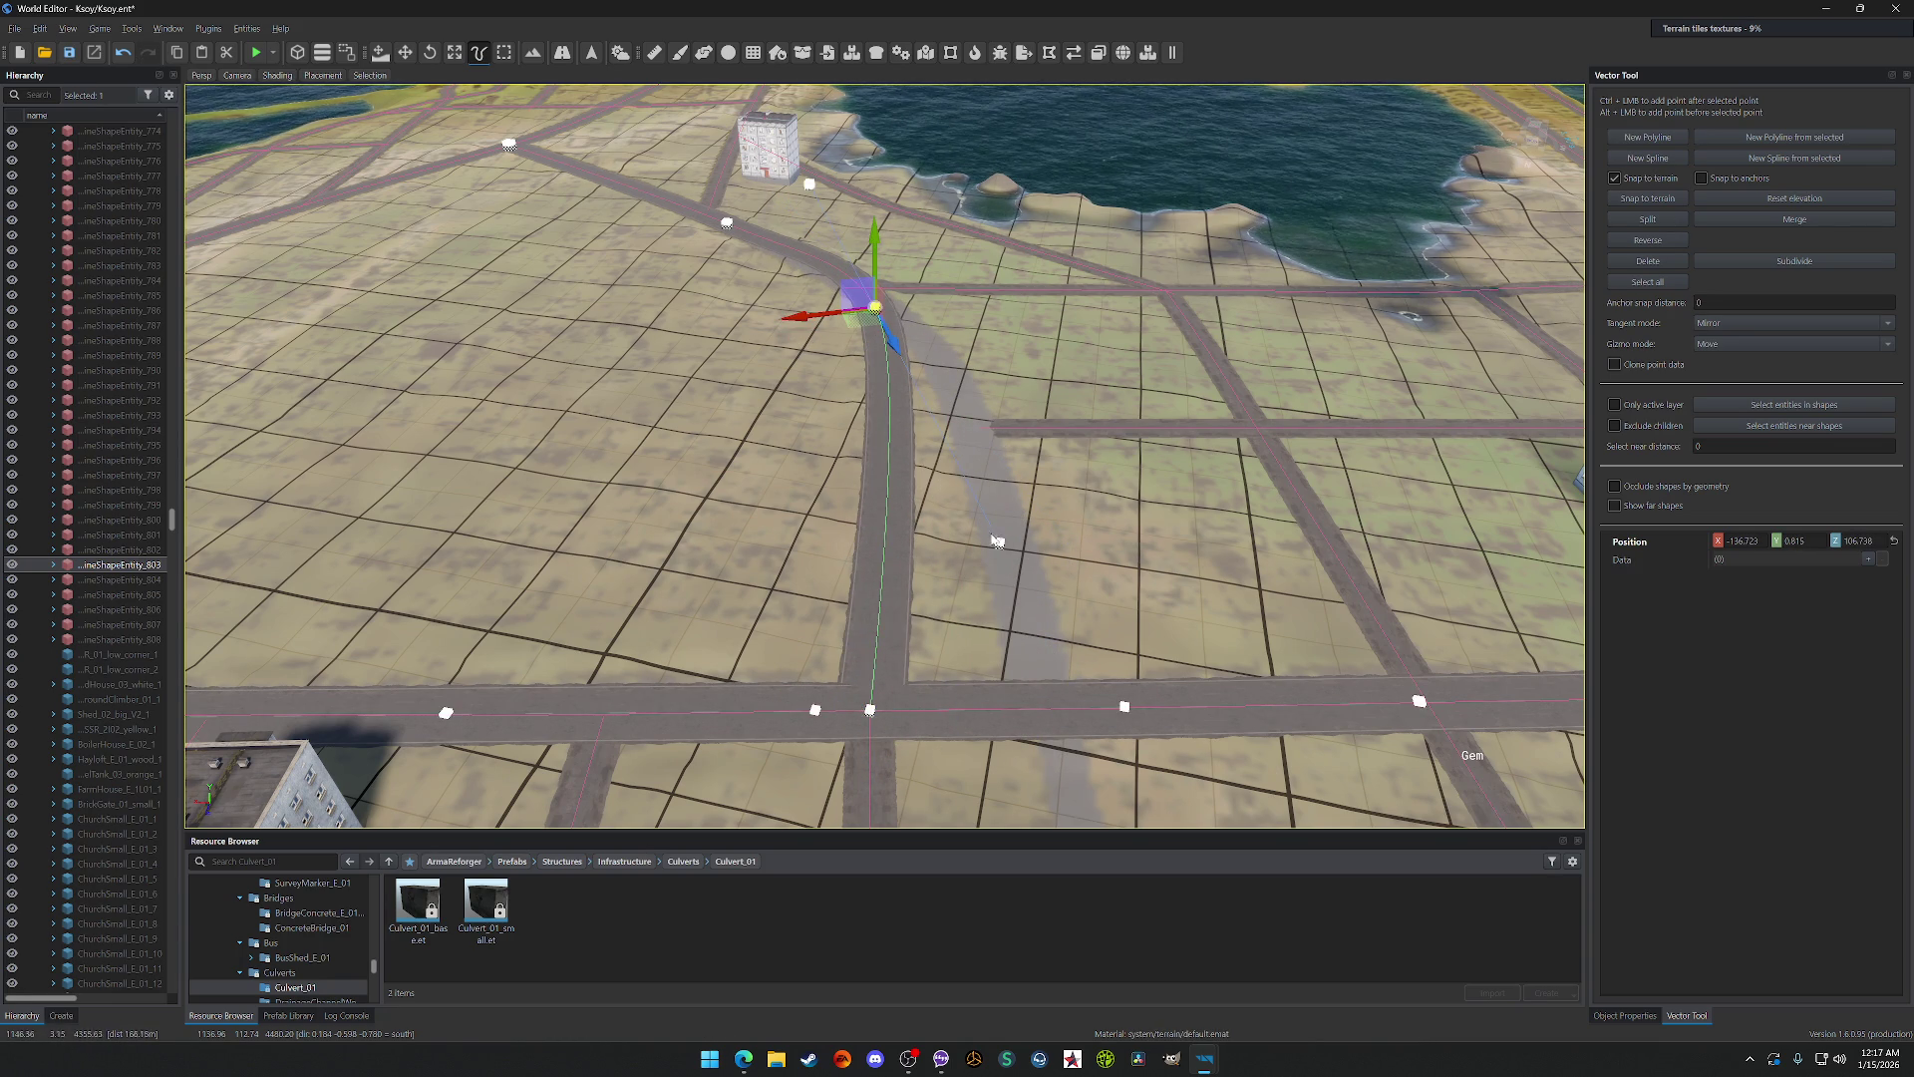
{"action": "left_click_drag", "start_coordinate": [863, 327], "coordinate": [813, 333]}
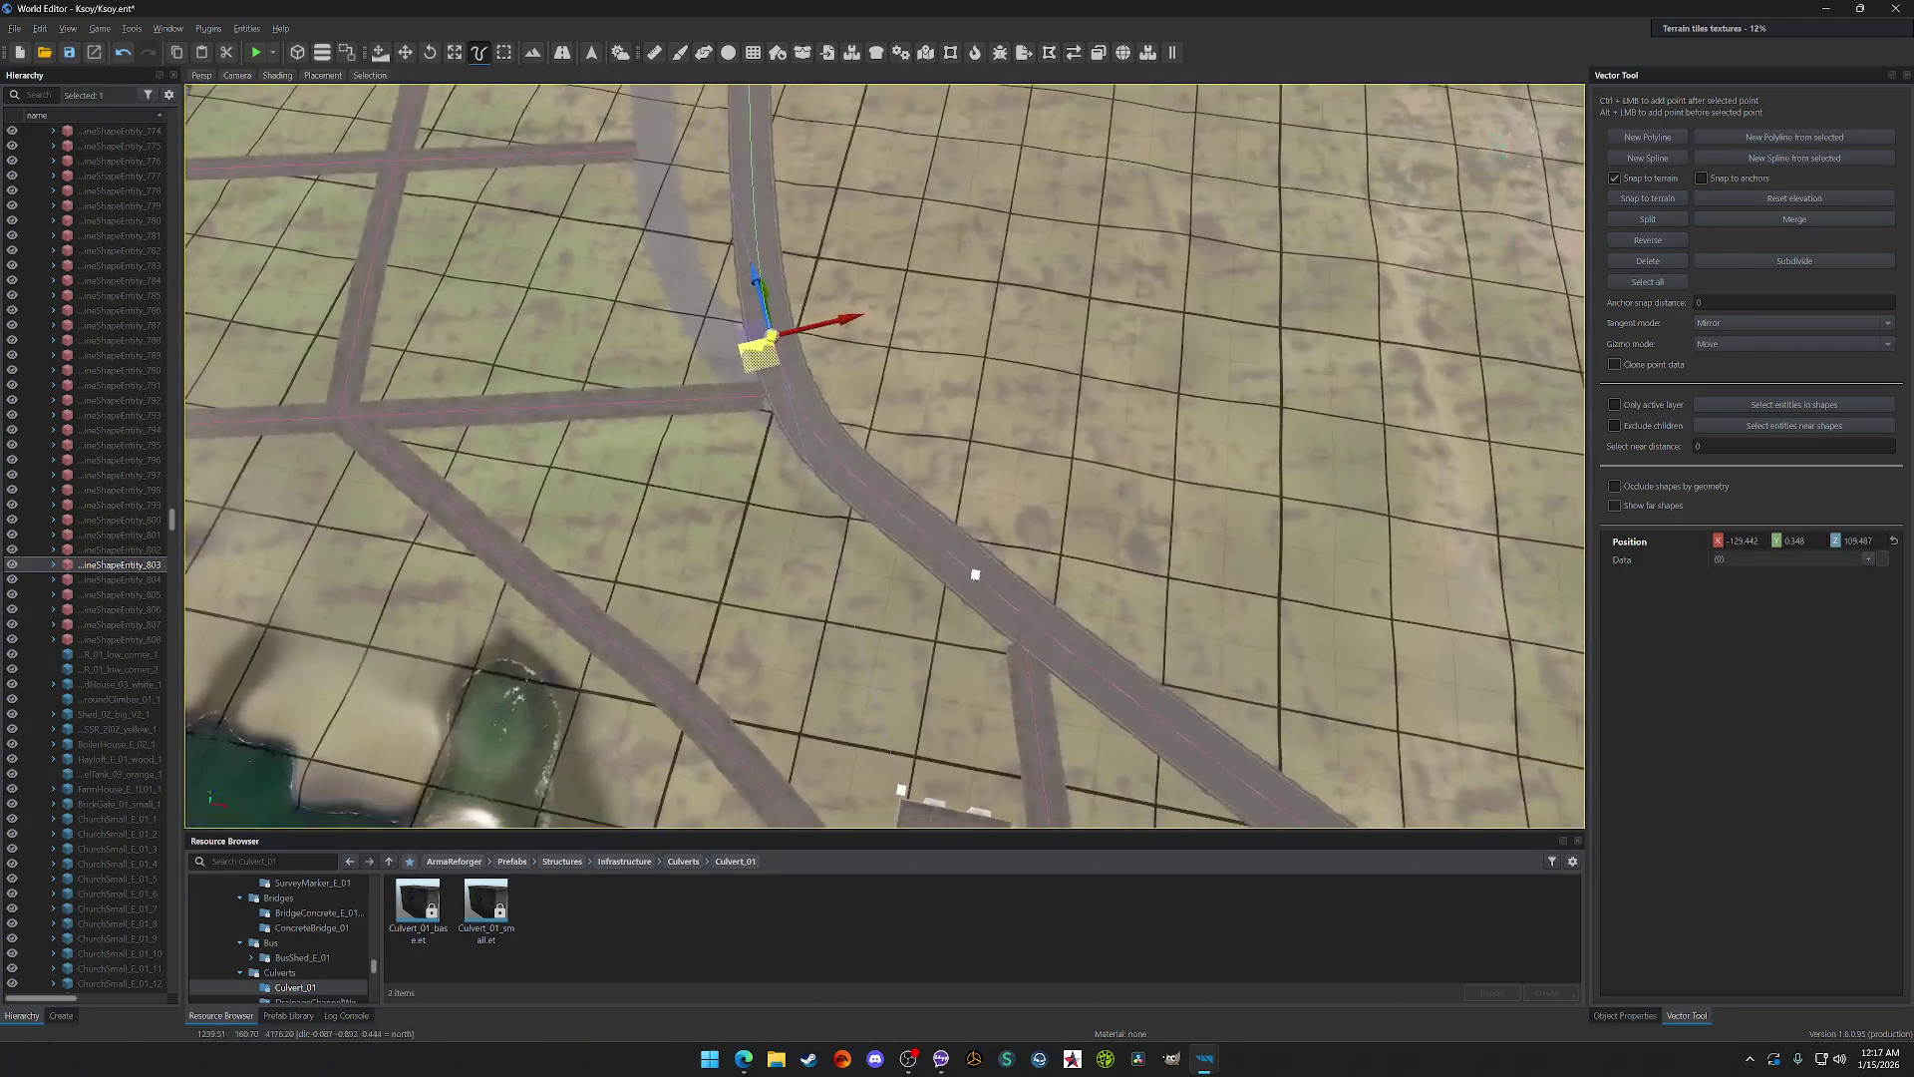
{"action": "scroll", "coordinate": [850, 659], "scroll_direction": "down", "scroll_amount": 5}
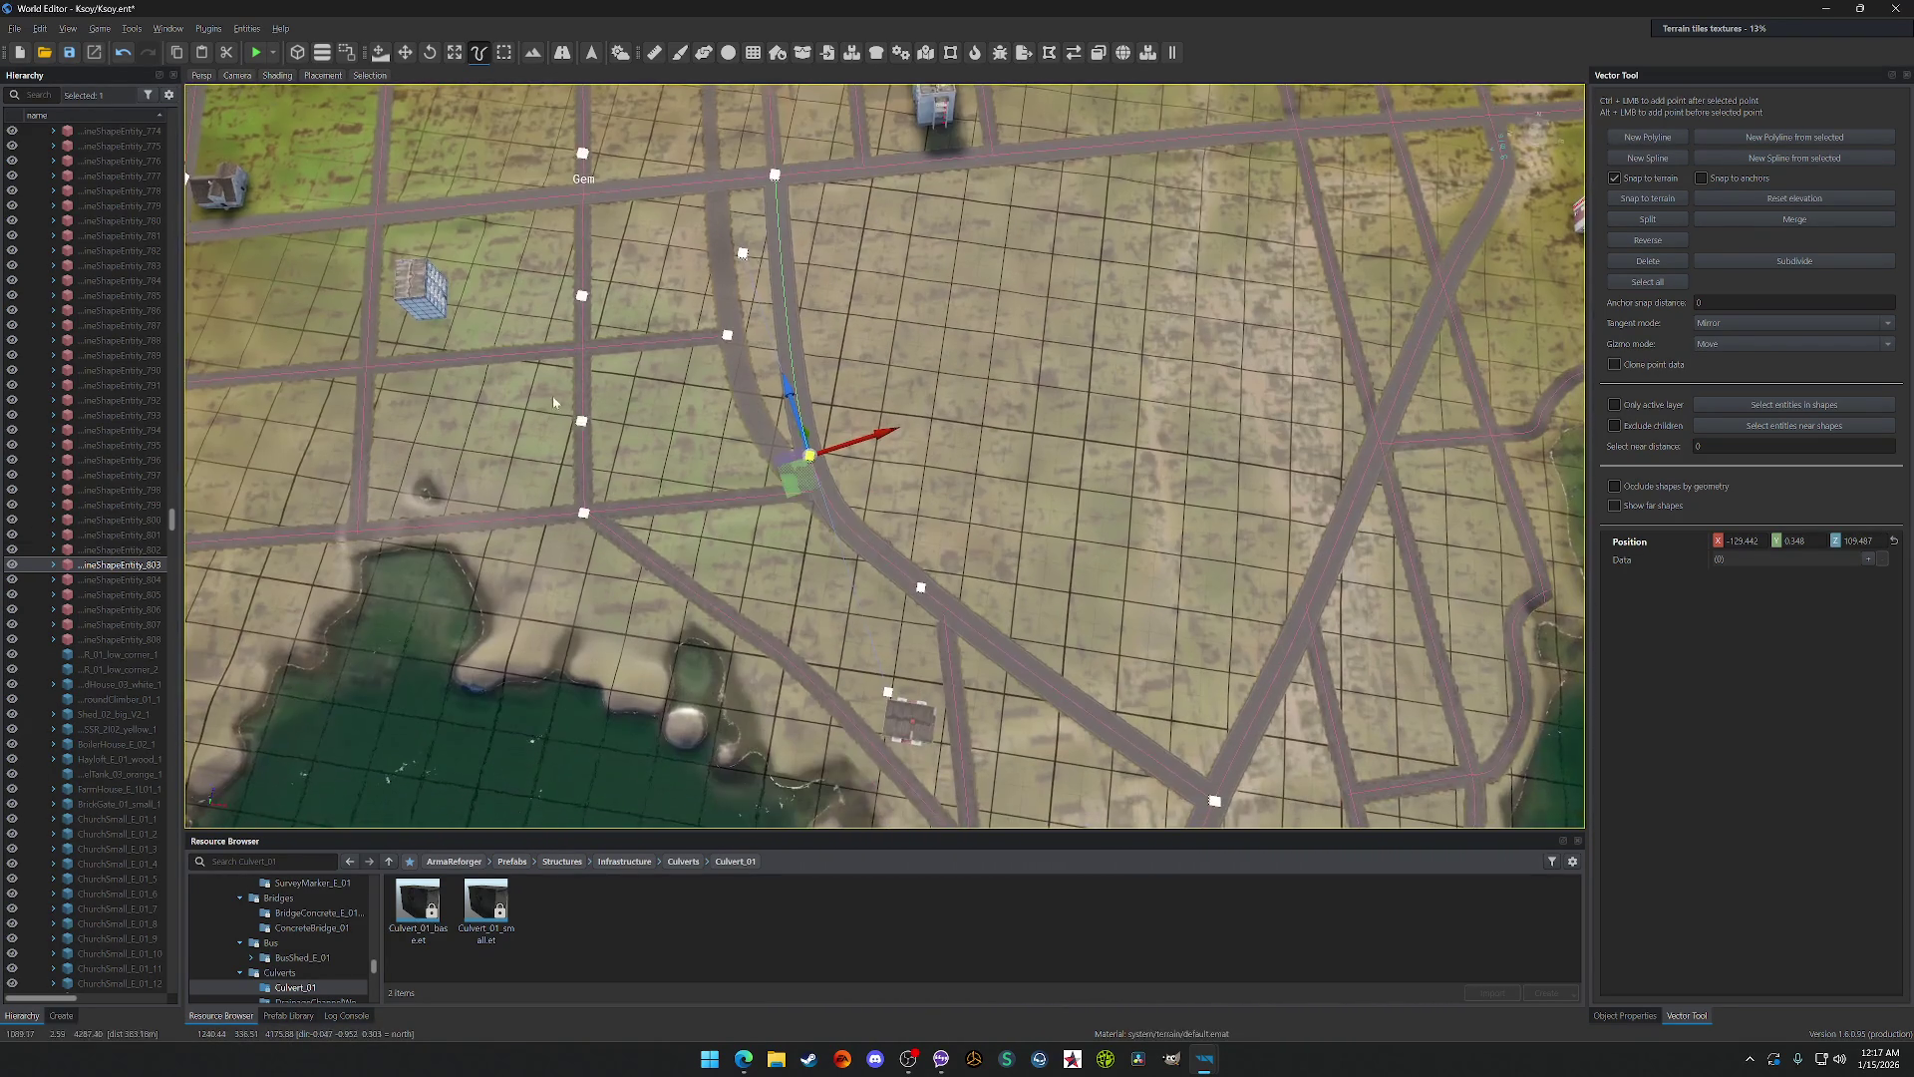
{"action": "left_click_drag", "start_coordinate": [890, 696], "coordinate": [932, 668]}
Step: Move the bending road's curve point up and shift the lower road points left
{"action": "left_click", "coordinate": [925, 604]}
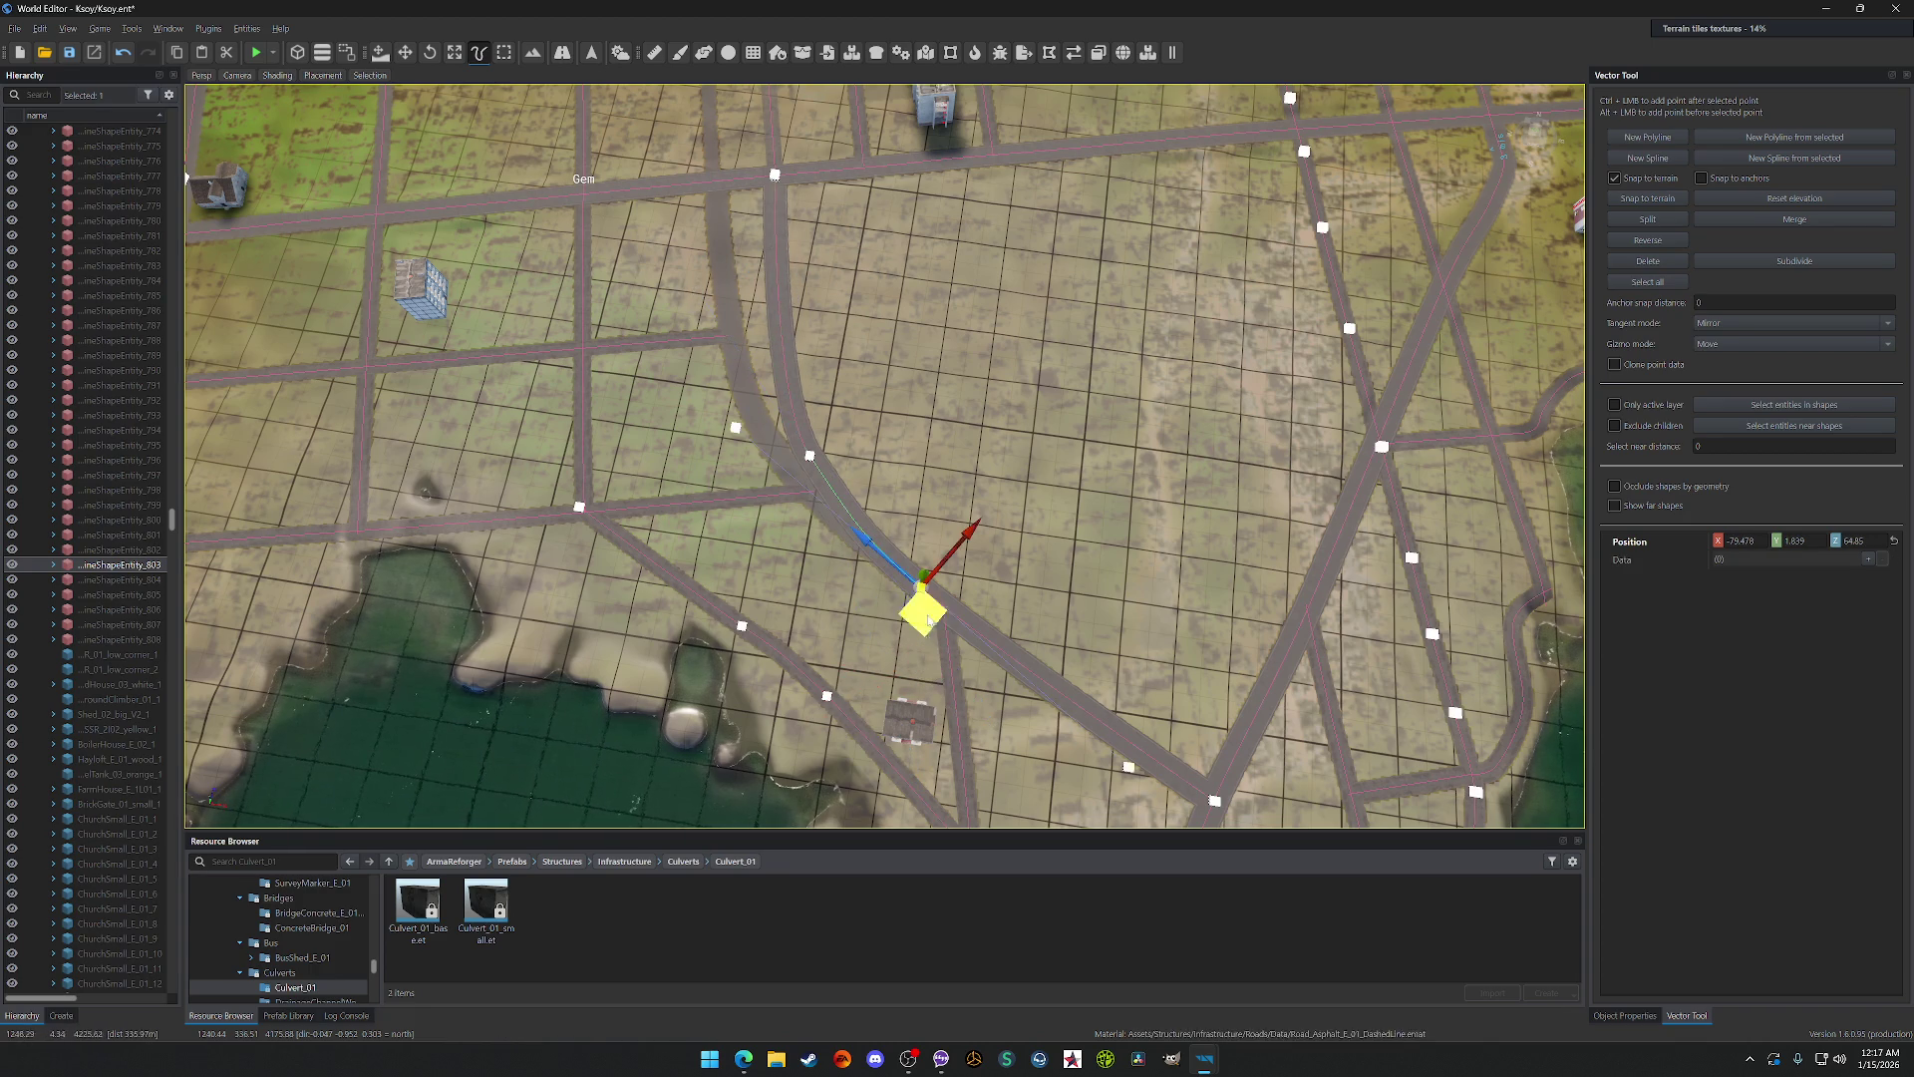
{"action": "left_click", "coordinate": [775, 177]}
{"action": "left_click", "coordinate": [810, 458]}
{"action": "left_click_drag", "start_coordinate": [818, 488], "coordinate": [812, 394]}
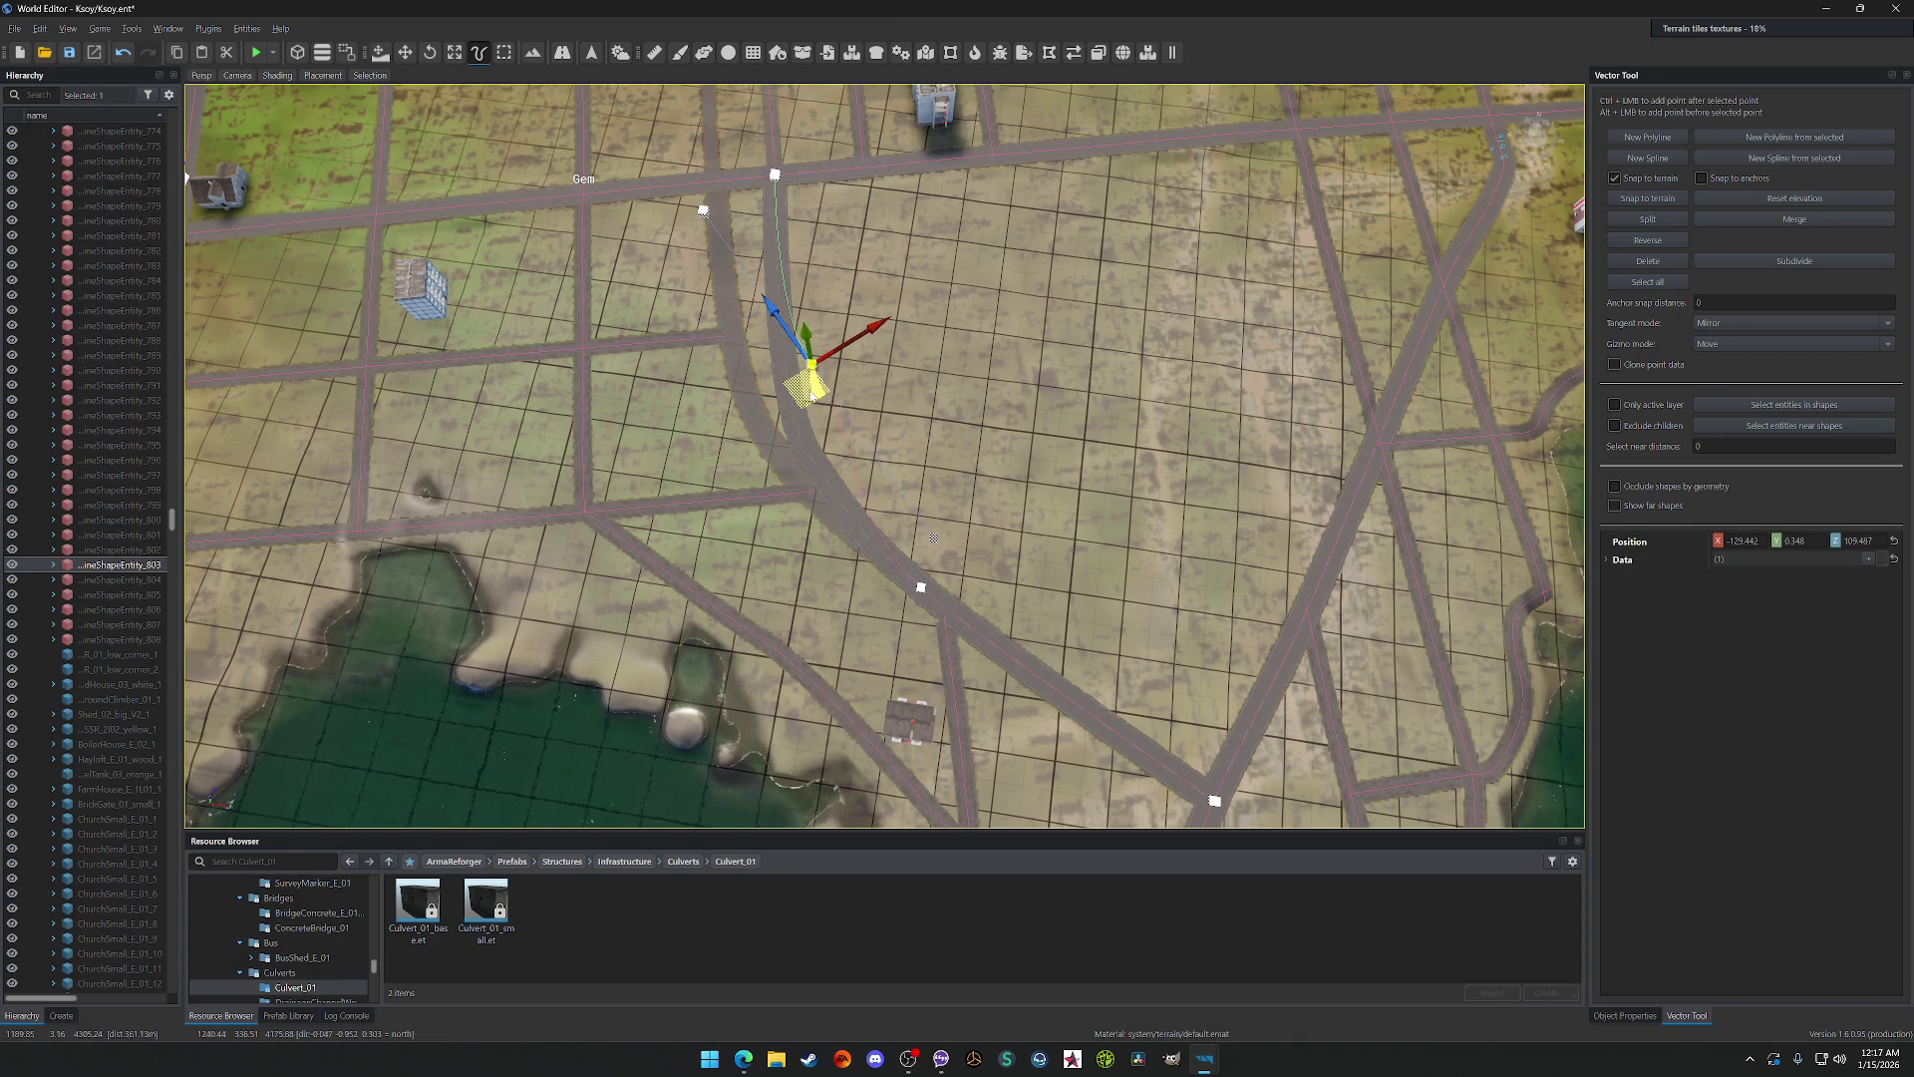
{"action": "left_click", "coordinate": [933, 538]}
{"action": "left_click_drag", "start_coordinate": [927, 573], "coordinate": [870, 576]}
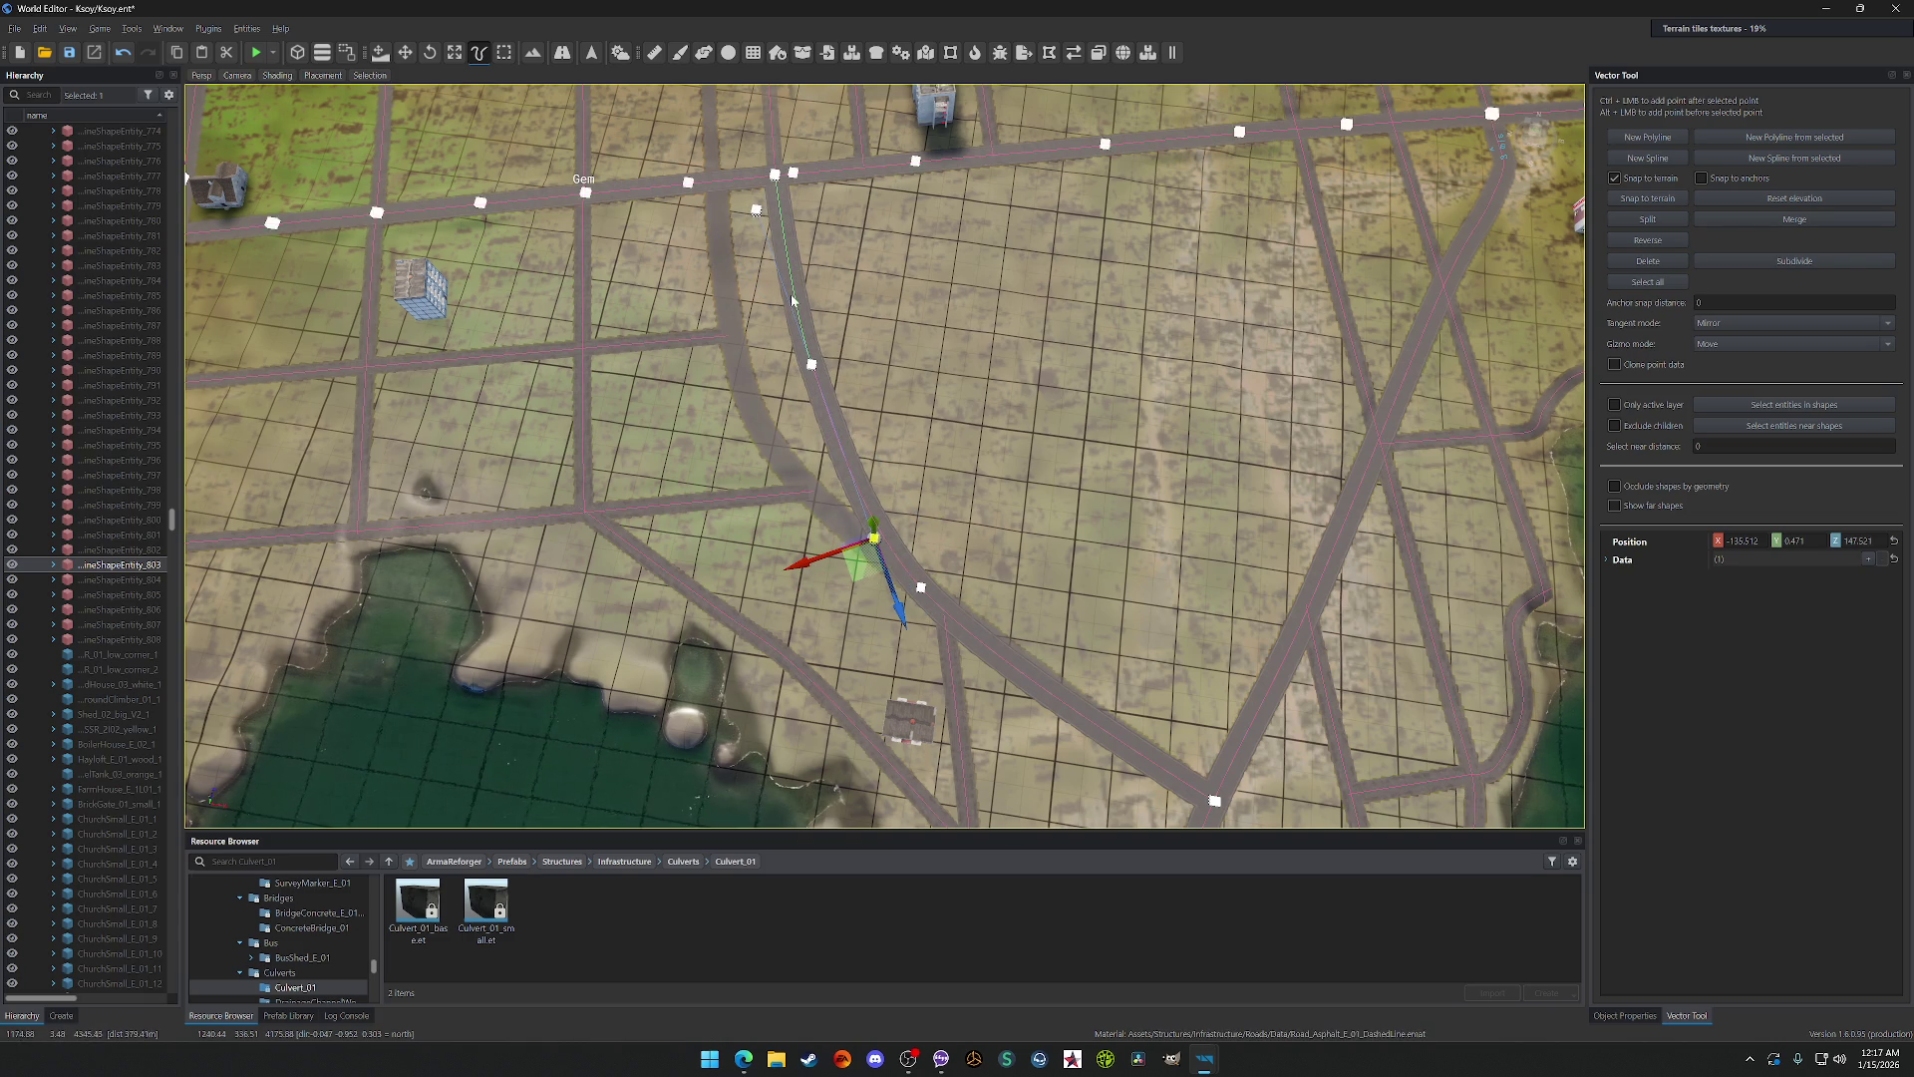
{"action": "left_click", "coordinate": [811, 366]}
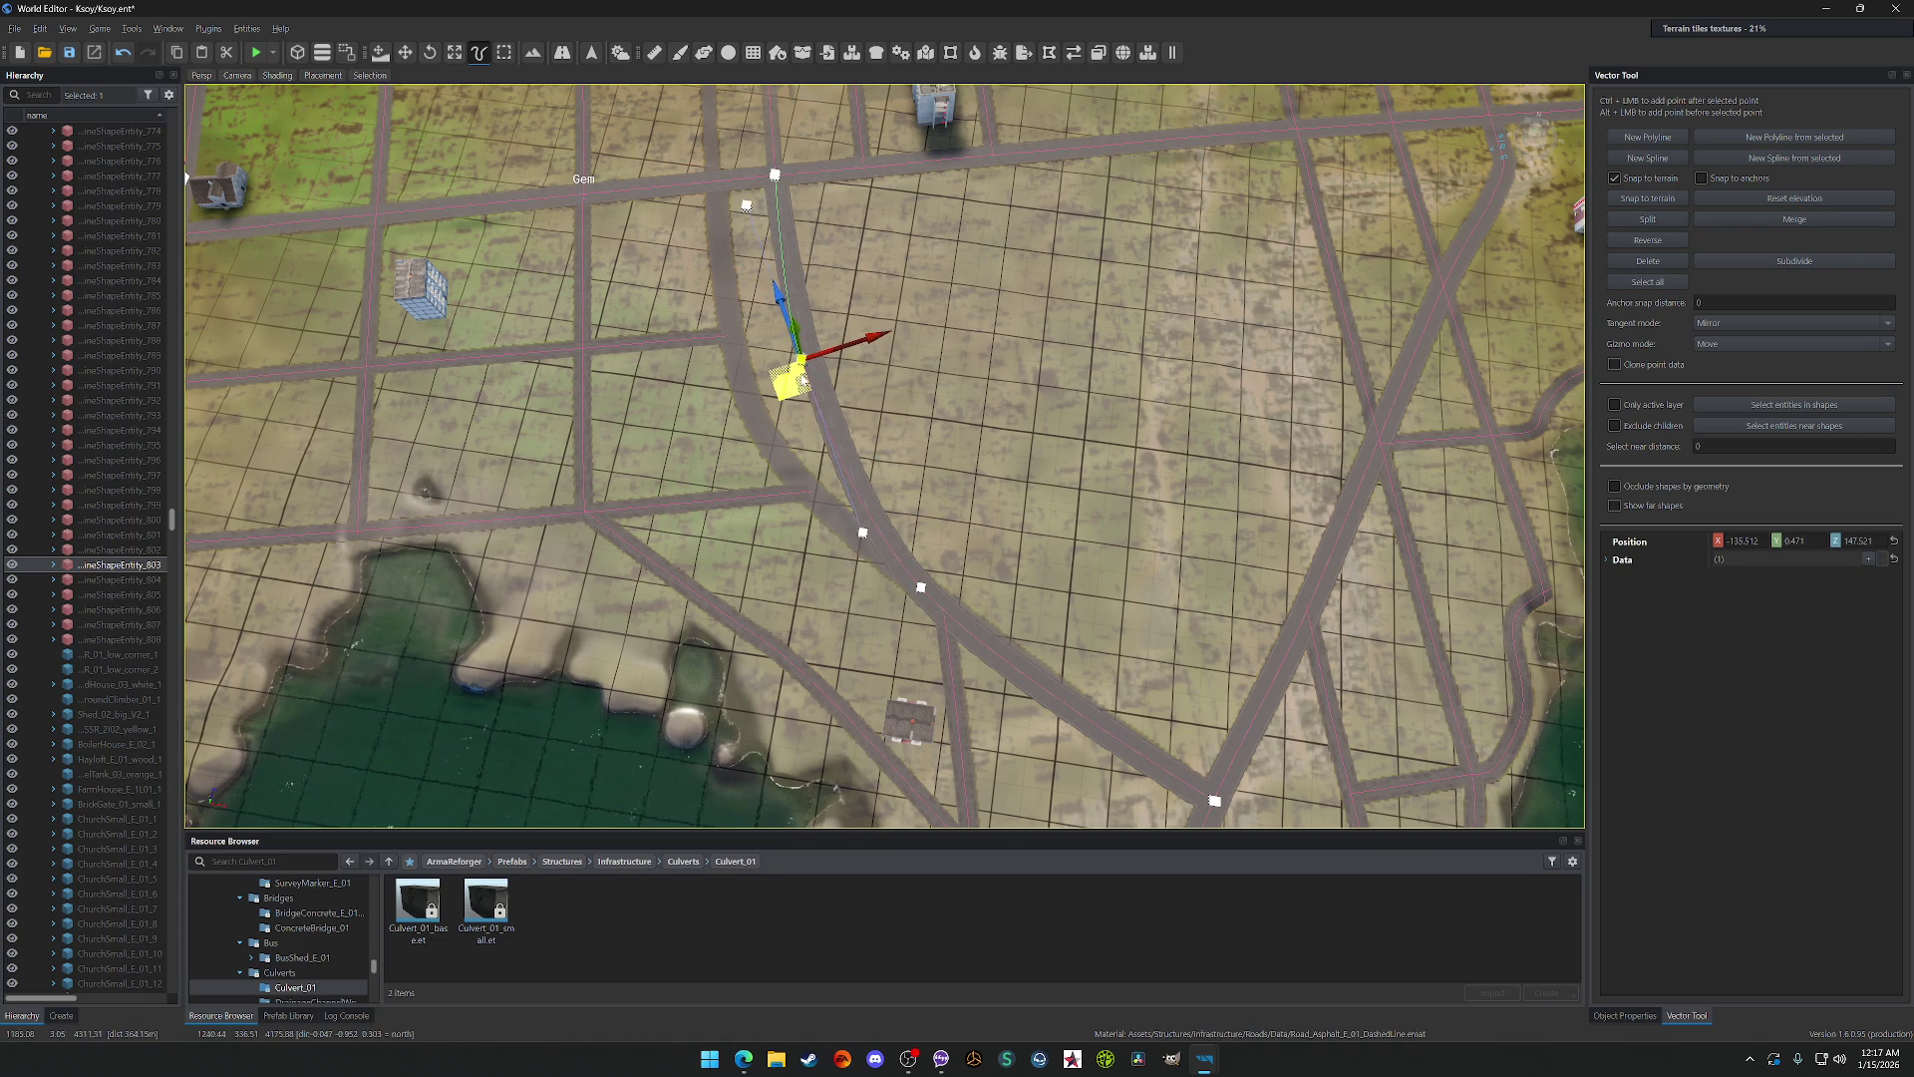
{"action": "left_click", "coordinate": [921, 589]}
{"action": "left_click_drag", "start_coordinate": [919, 608], "coordinate": [901, 600]}
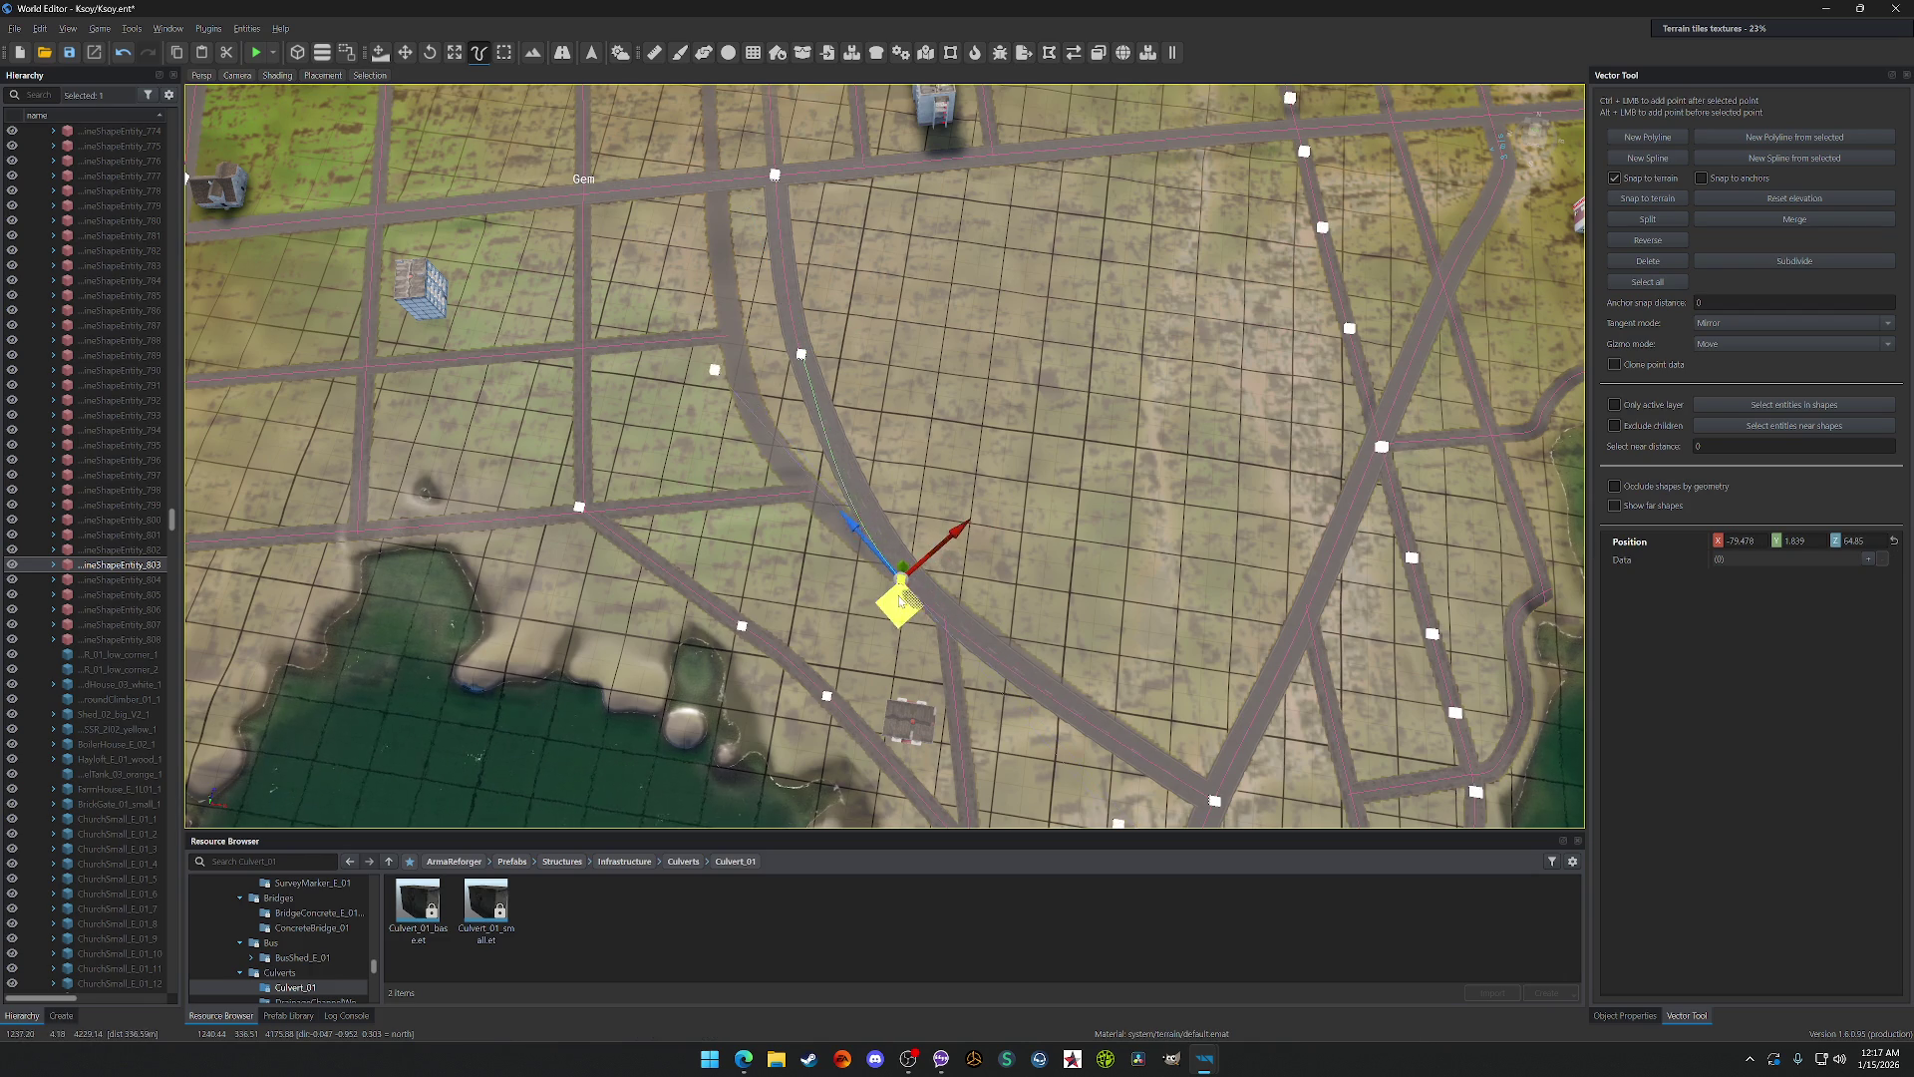
Step: Fine-tune the curve point, nudge the other road left, and move the point below the junction right
{"action": "left_click", "coordinate": [804, 357]}
{"action": "left_click", "coordinate": [862, 522]}
{"action": "left_click_drag", "start_coordinate": [855, 551], "coordinate": [830, 552]}
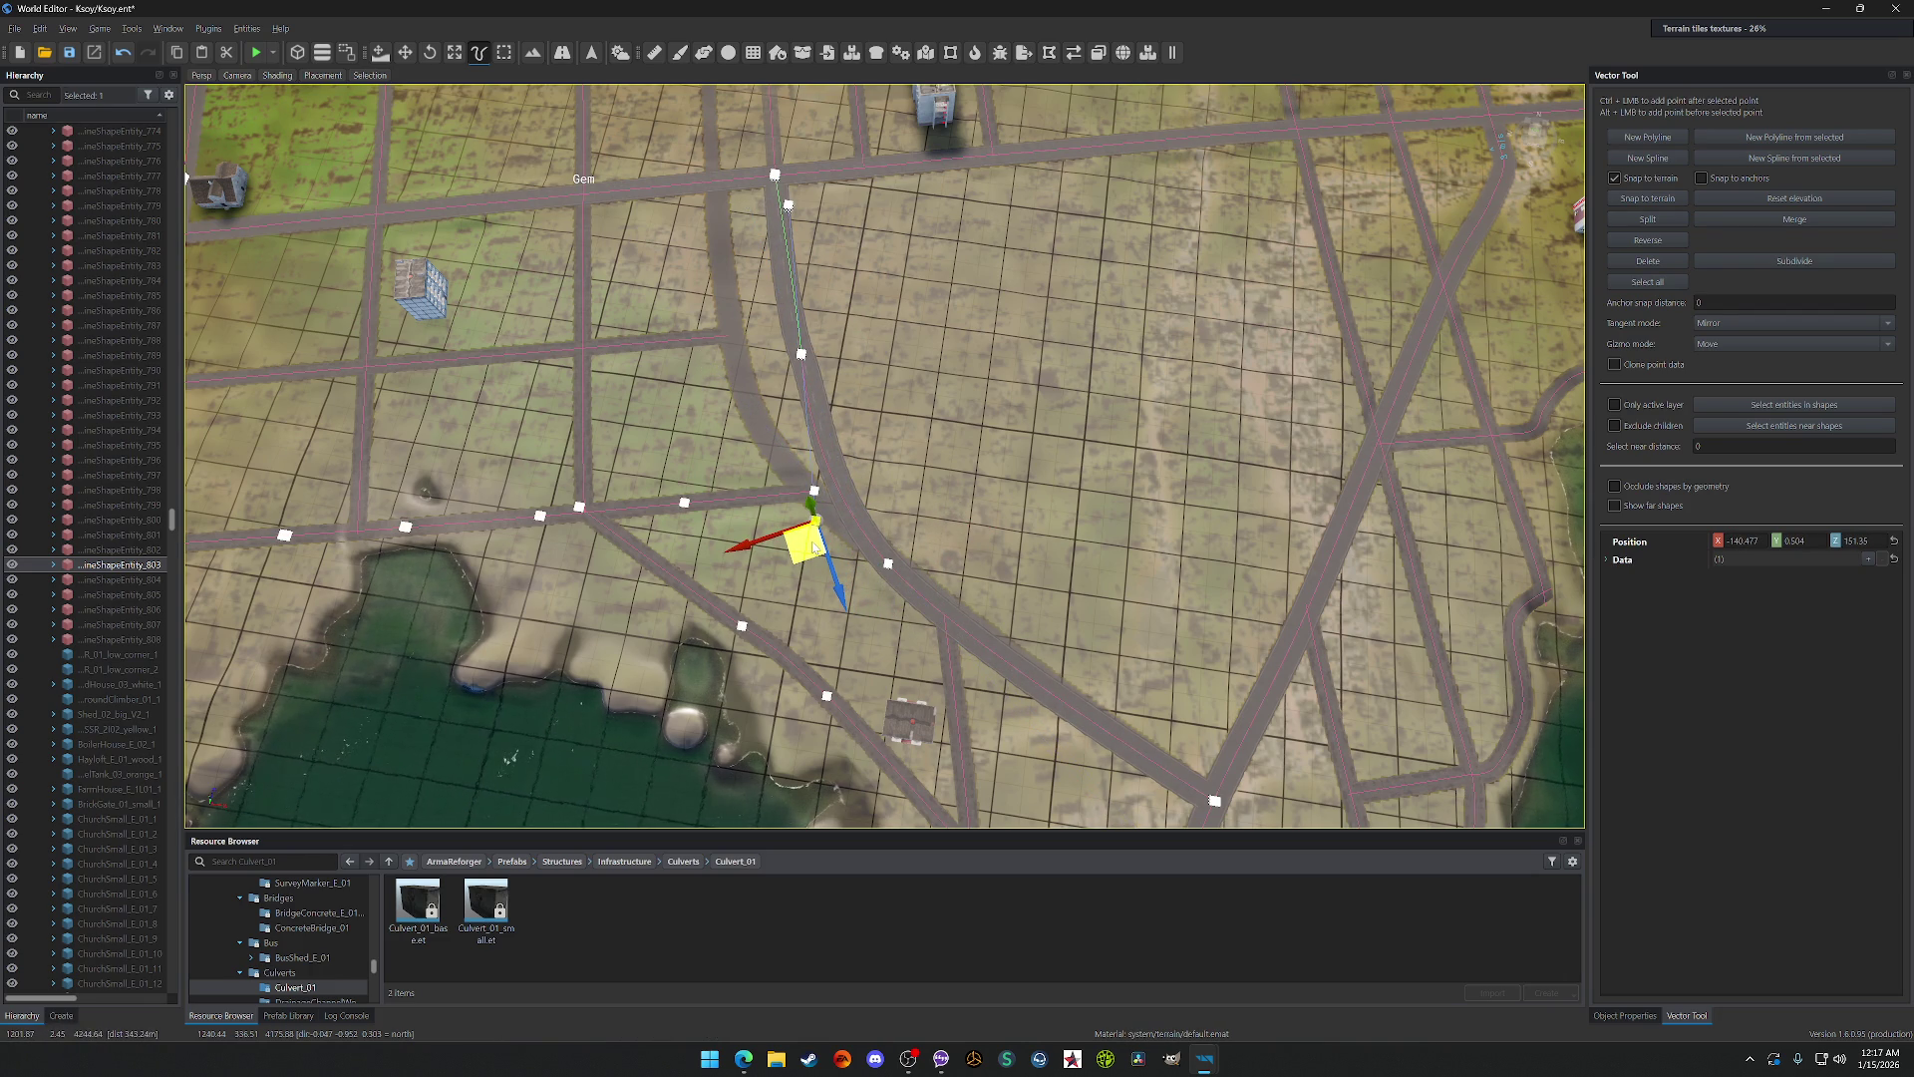
{"action": "left_click", "coordinate": [803, 361]}
{"action": "left_click_drag", "start_coordinate": [798, 372], "coordinate": [817, 423]}
{"action": "left_click", "coordinate": [886, 563]}
{"action": "left_click", "coordinate": [888, 590]}
{"action": "left_click_drag", "start_coordinate": [888, 590], "coordinate": [925, 616]}
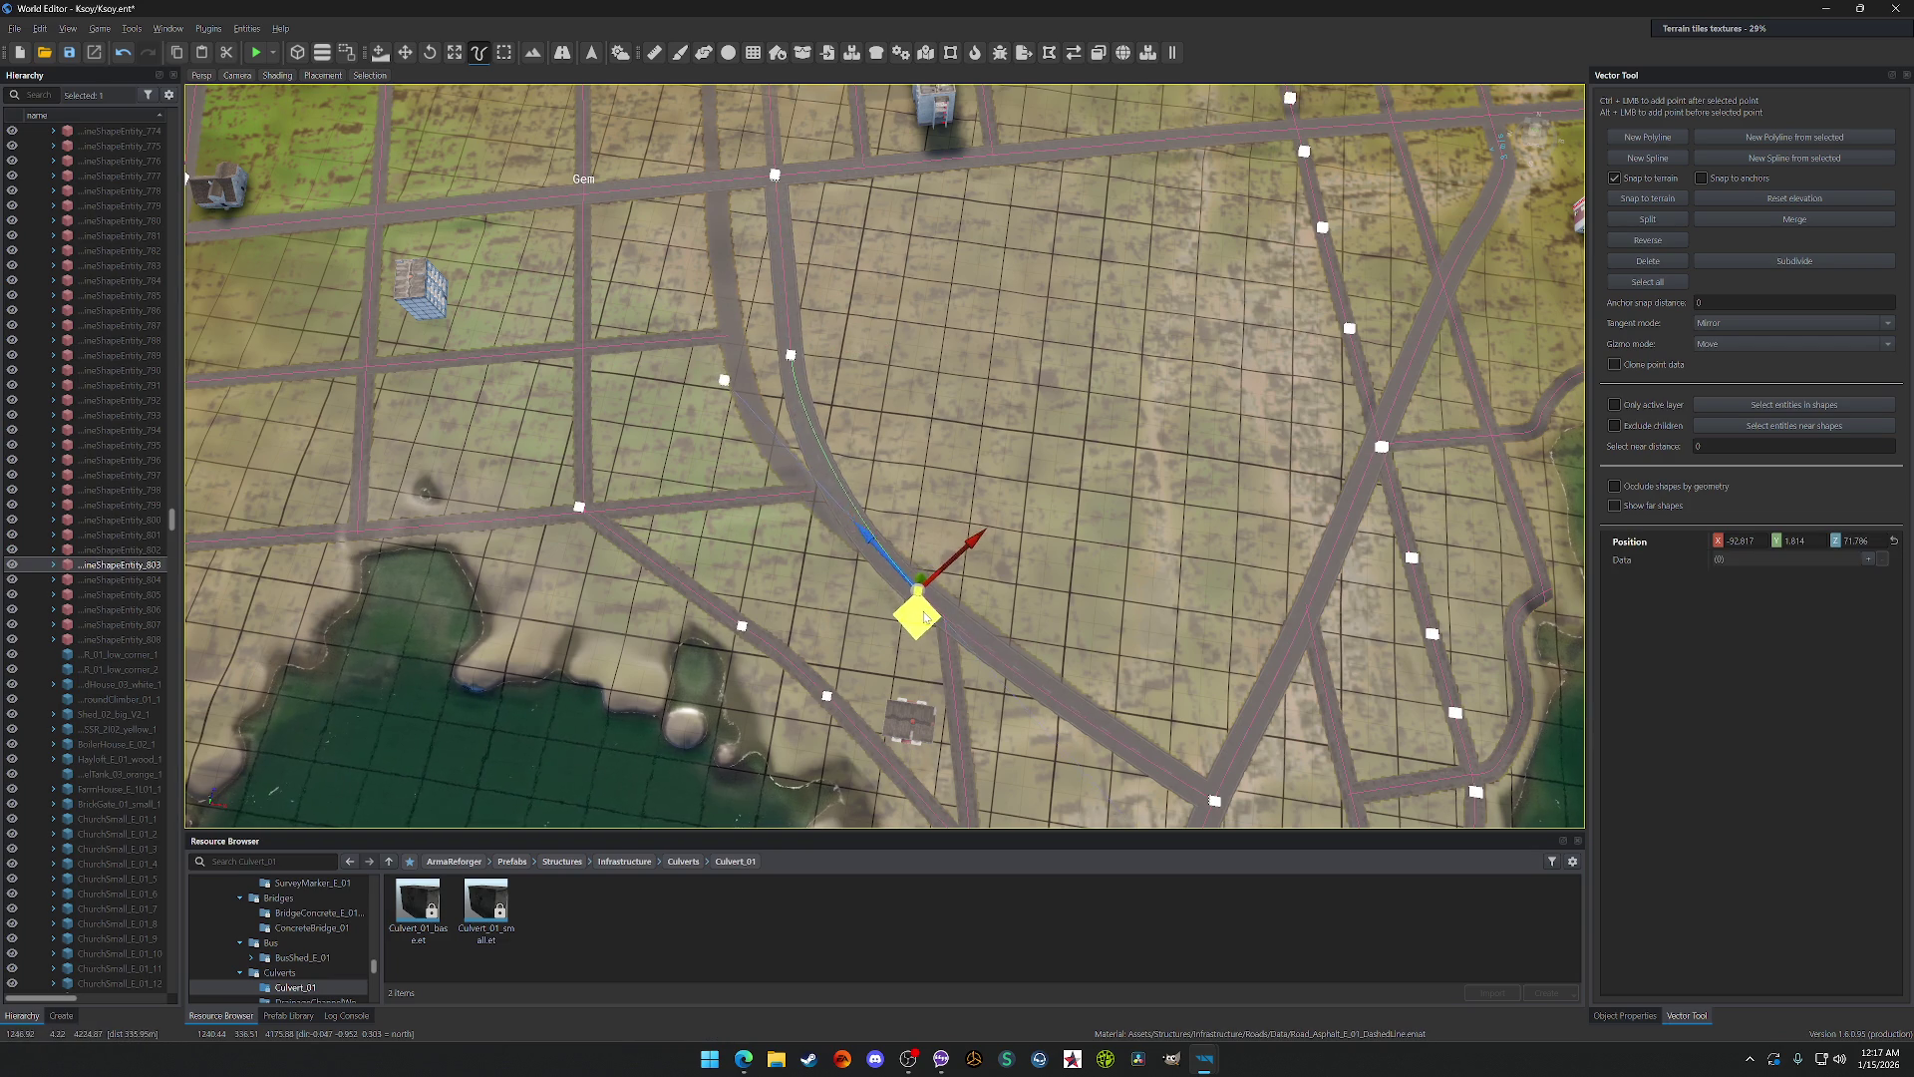
Step: Pull the crossing road's end points onto the curving road at the junction
{"action": "left_click", "coordinate": [815, 492]}
{"action": "left_click_drag", "start_coordinate": [815, 492], "coordinate": [845, 505]}
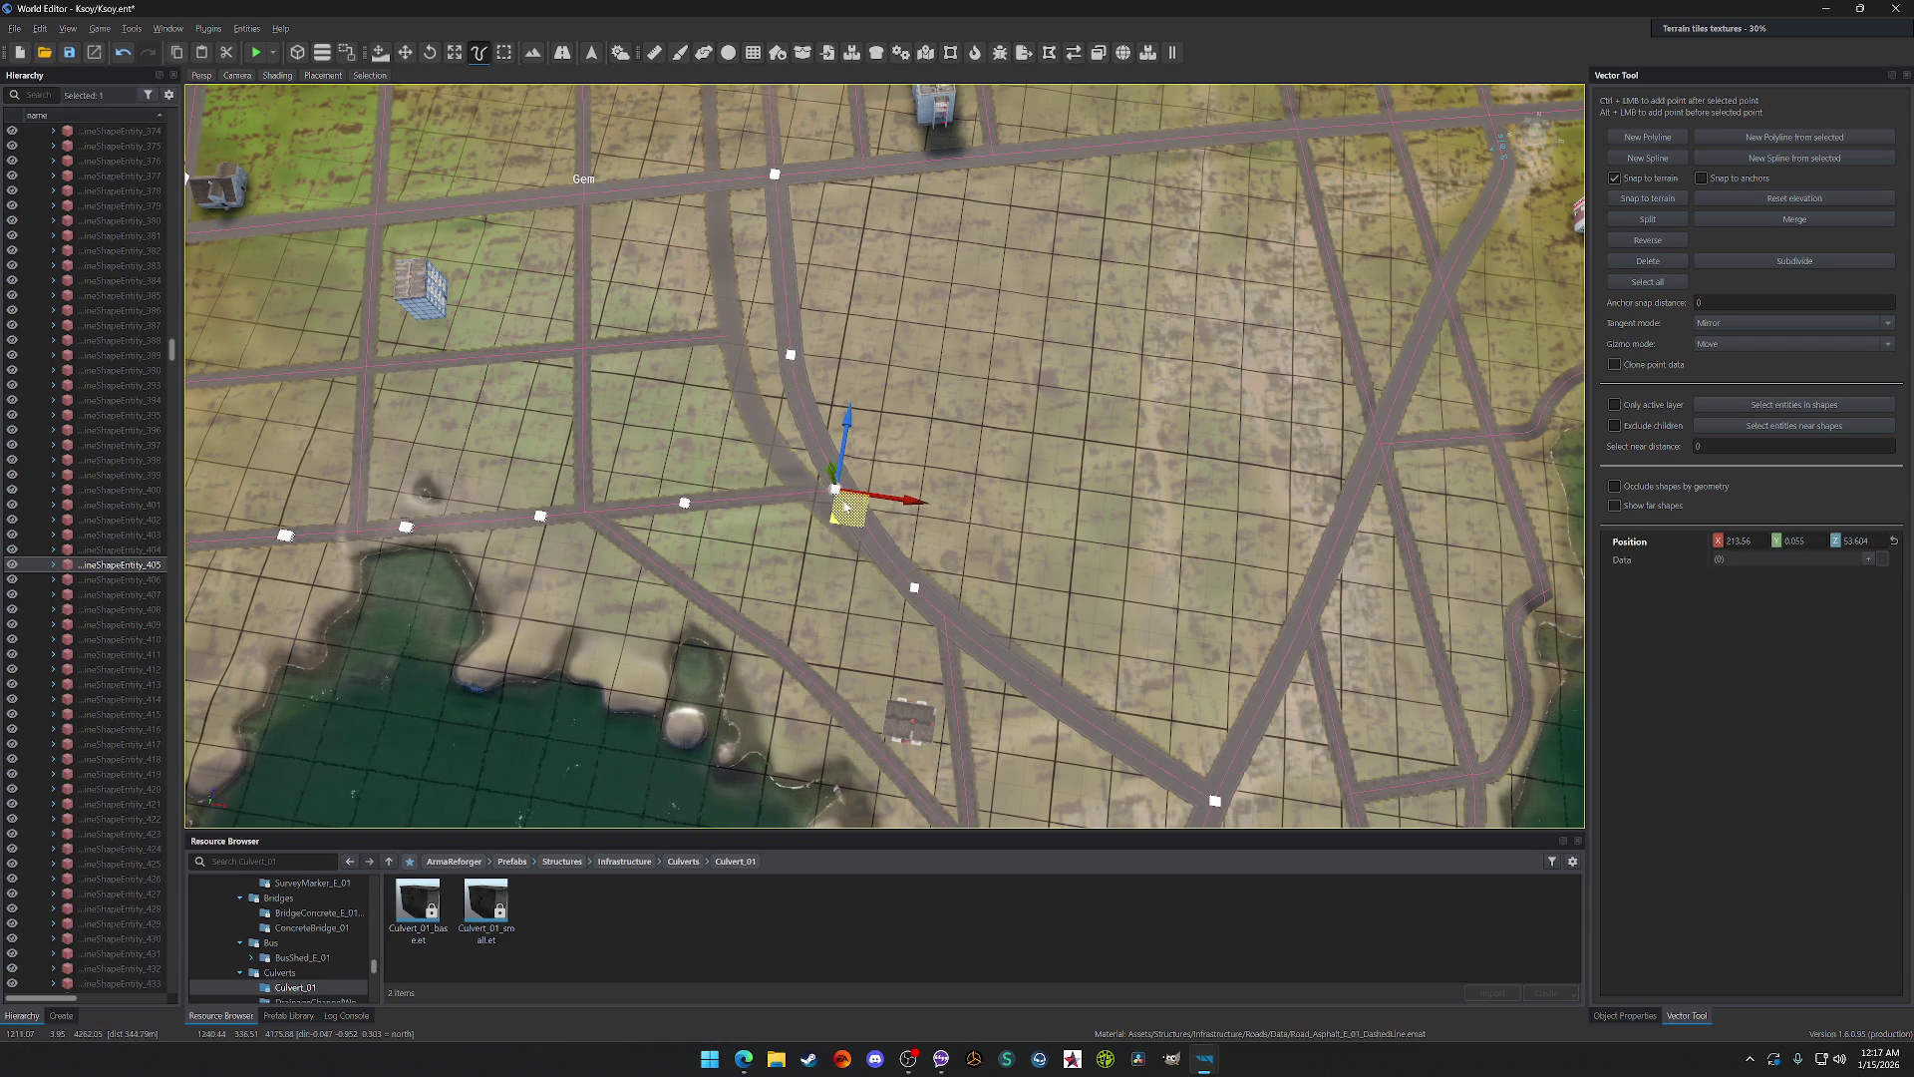
{"action": "left_click", "coordinate": [731, 341]}
{"action": "left_click_drag", "start_coordinate": [746, 353], "coordinate": [799, 346]}
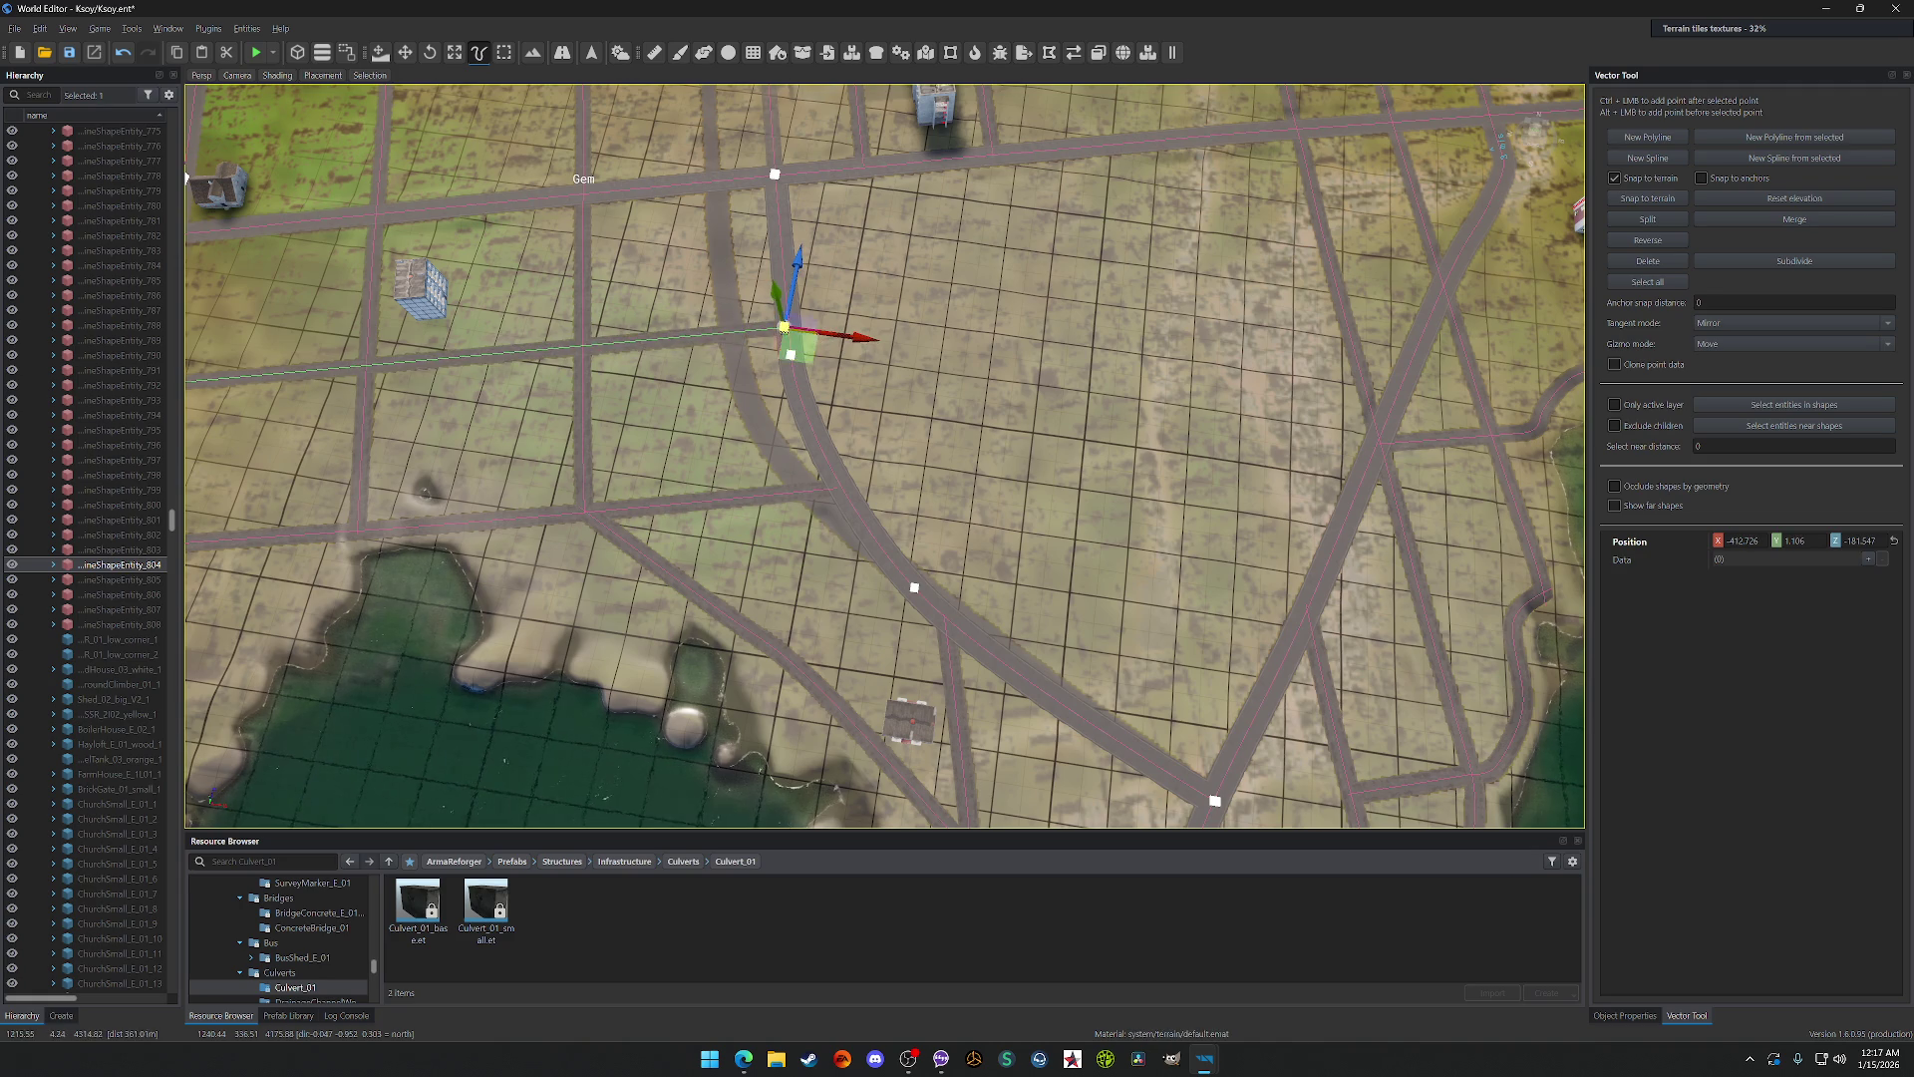
{"action": "scroll", "coordinate": [884, 455], "scroll_direction": "down", "scroll_amount": 10}
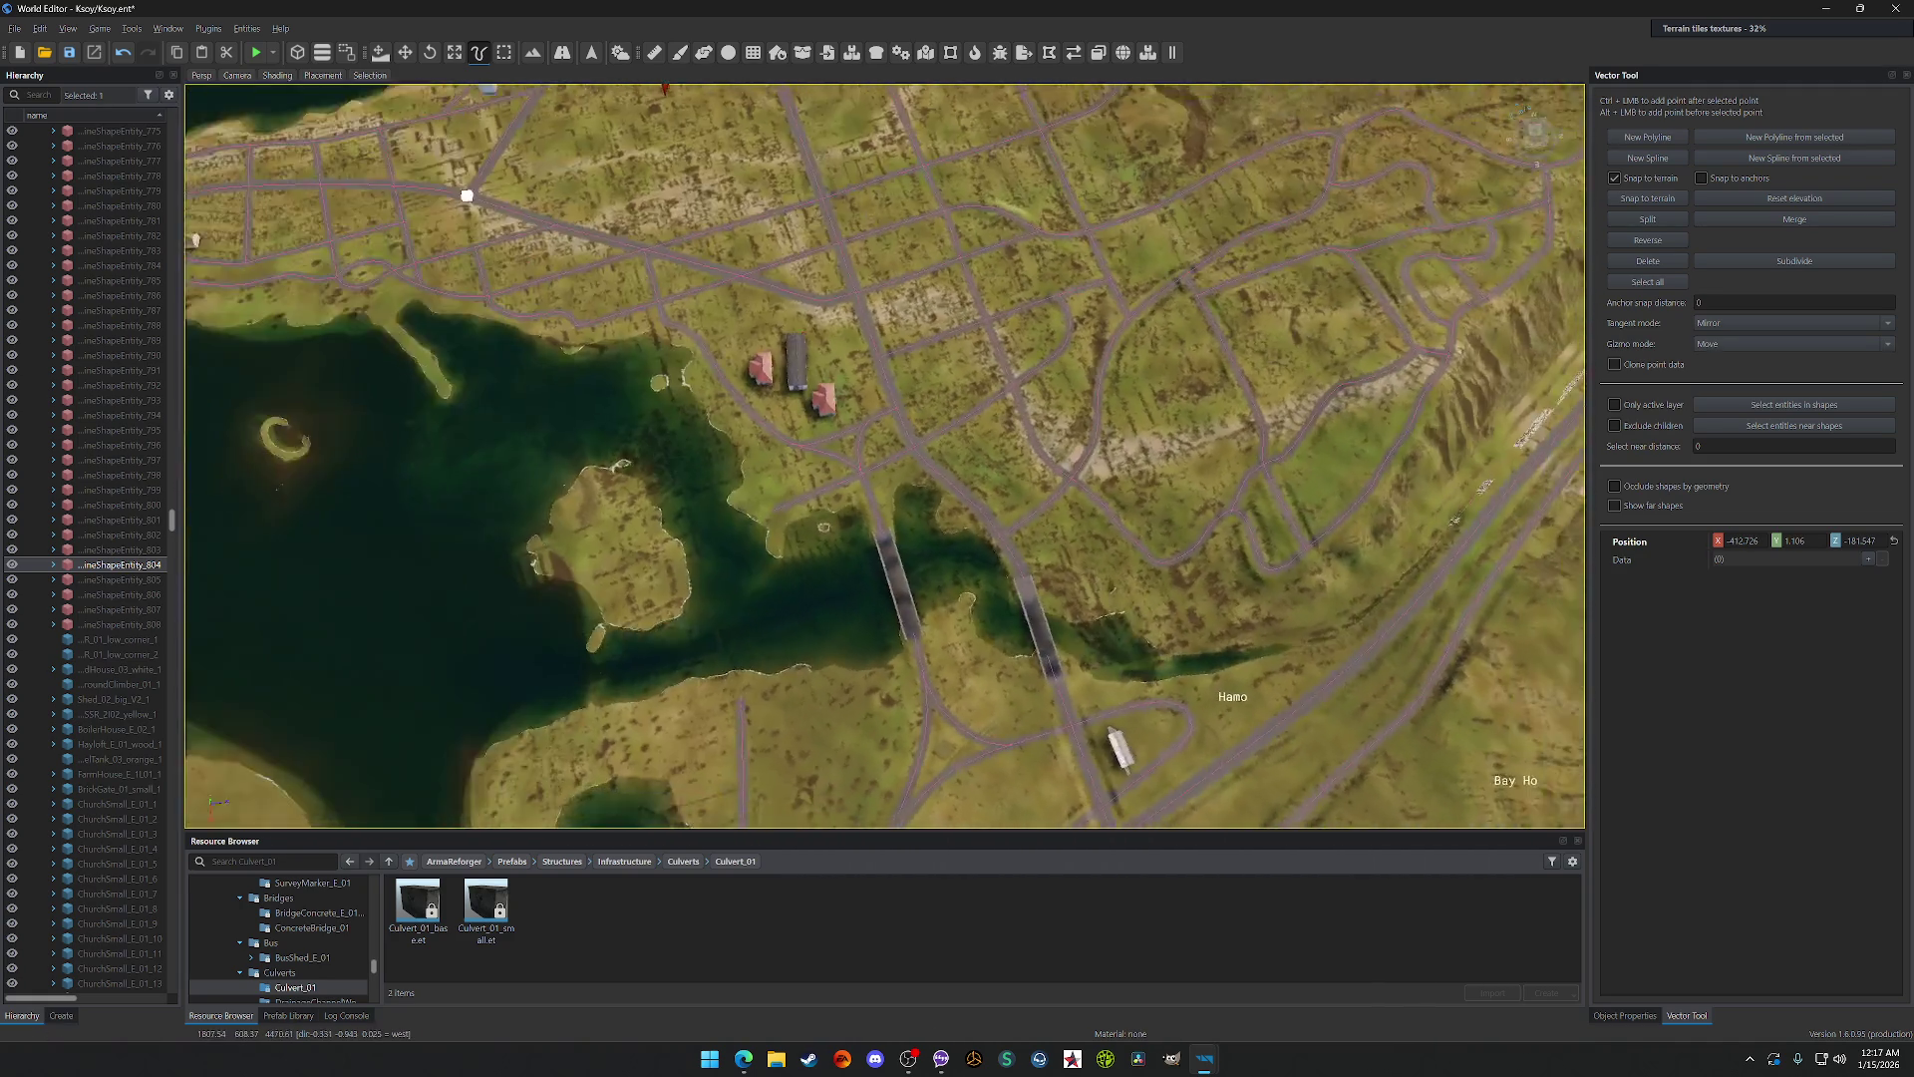
Step: Survey Gem's road network from above, then select the coastal house with the Move tool
{"action": "scroll", "coordinate": [741, 449], "scroll_direction": "up", "scroll_amount": 10}
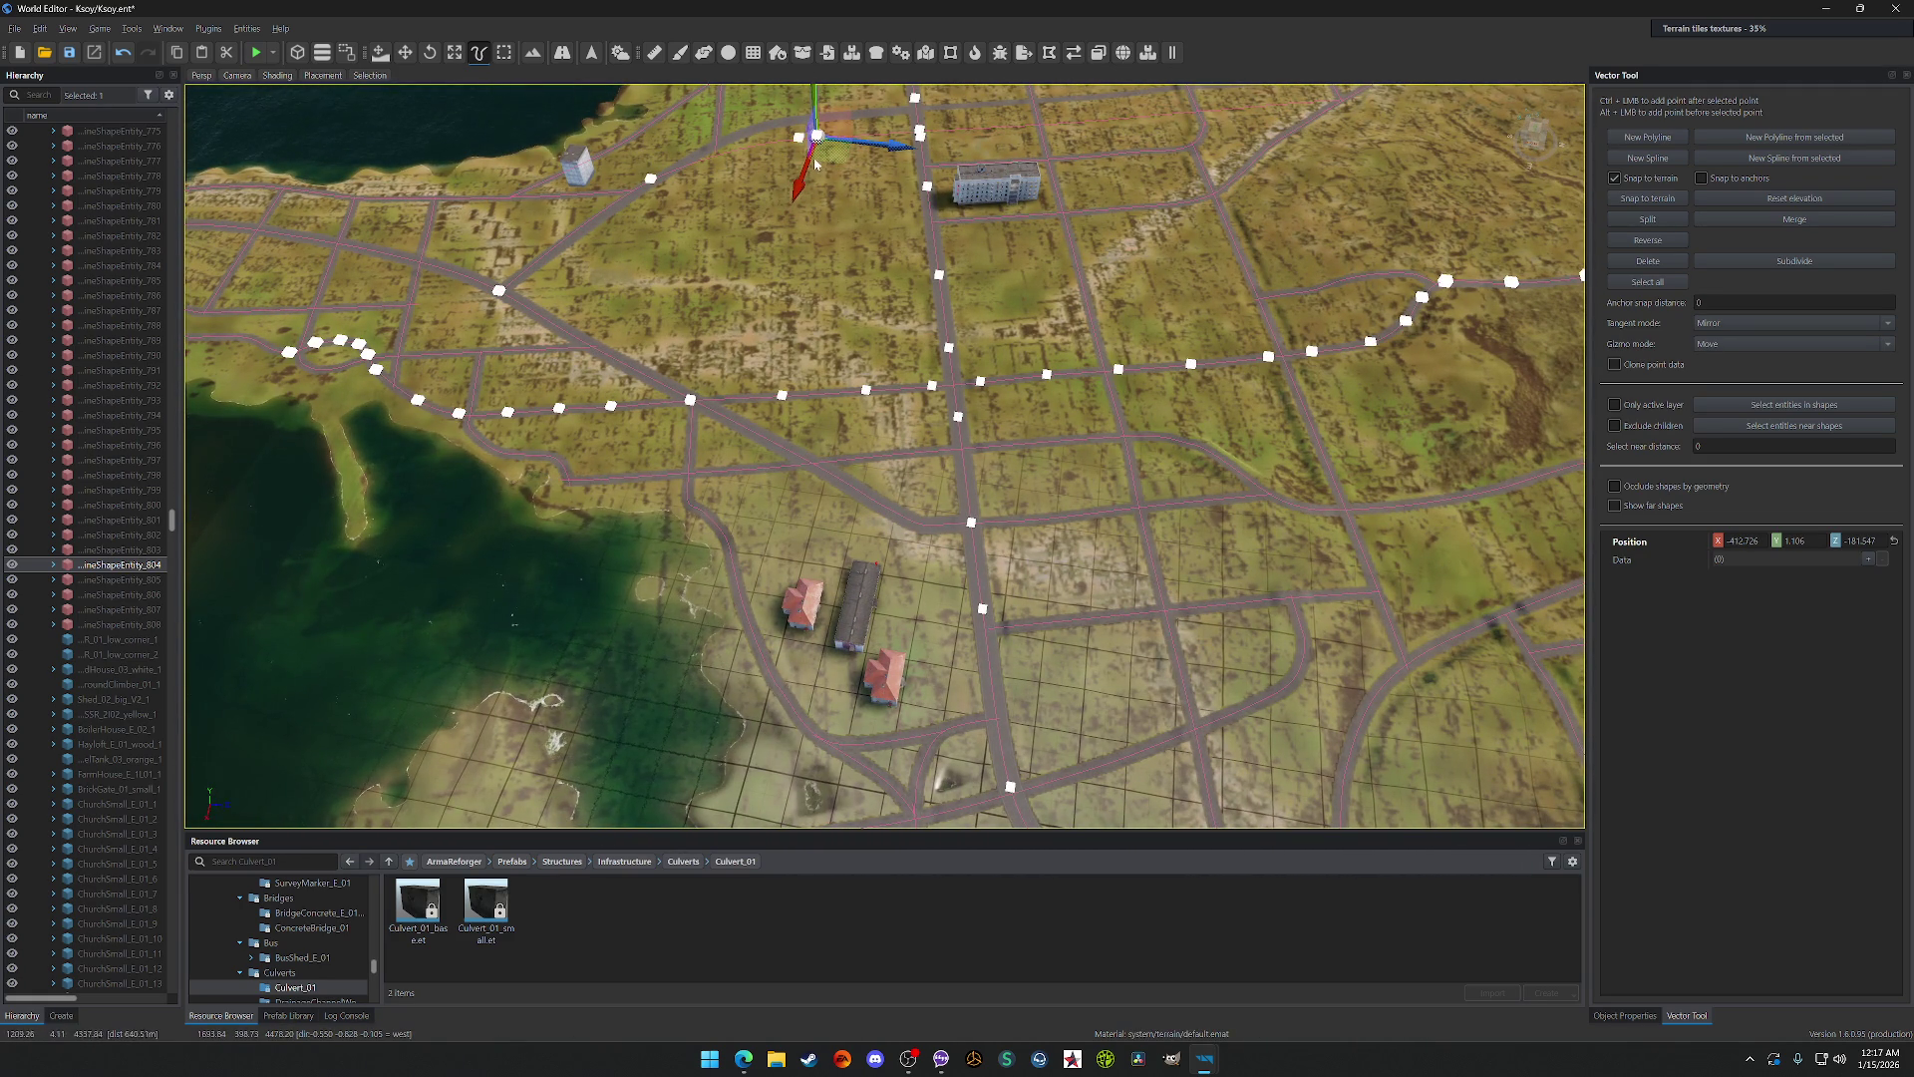
{"action": "scroll", "coordinate": [842, 182], "scroll_direction": "down", "scroll_amount": 3}
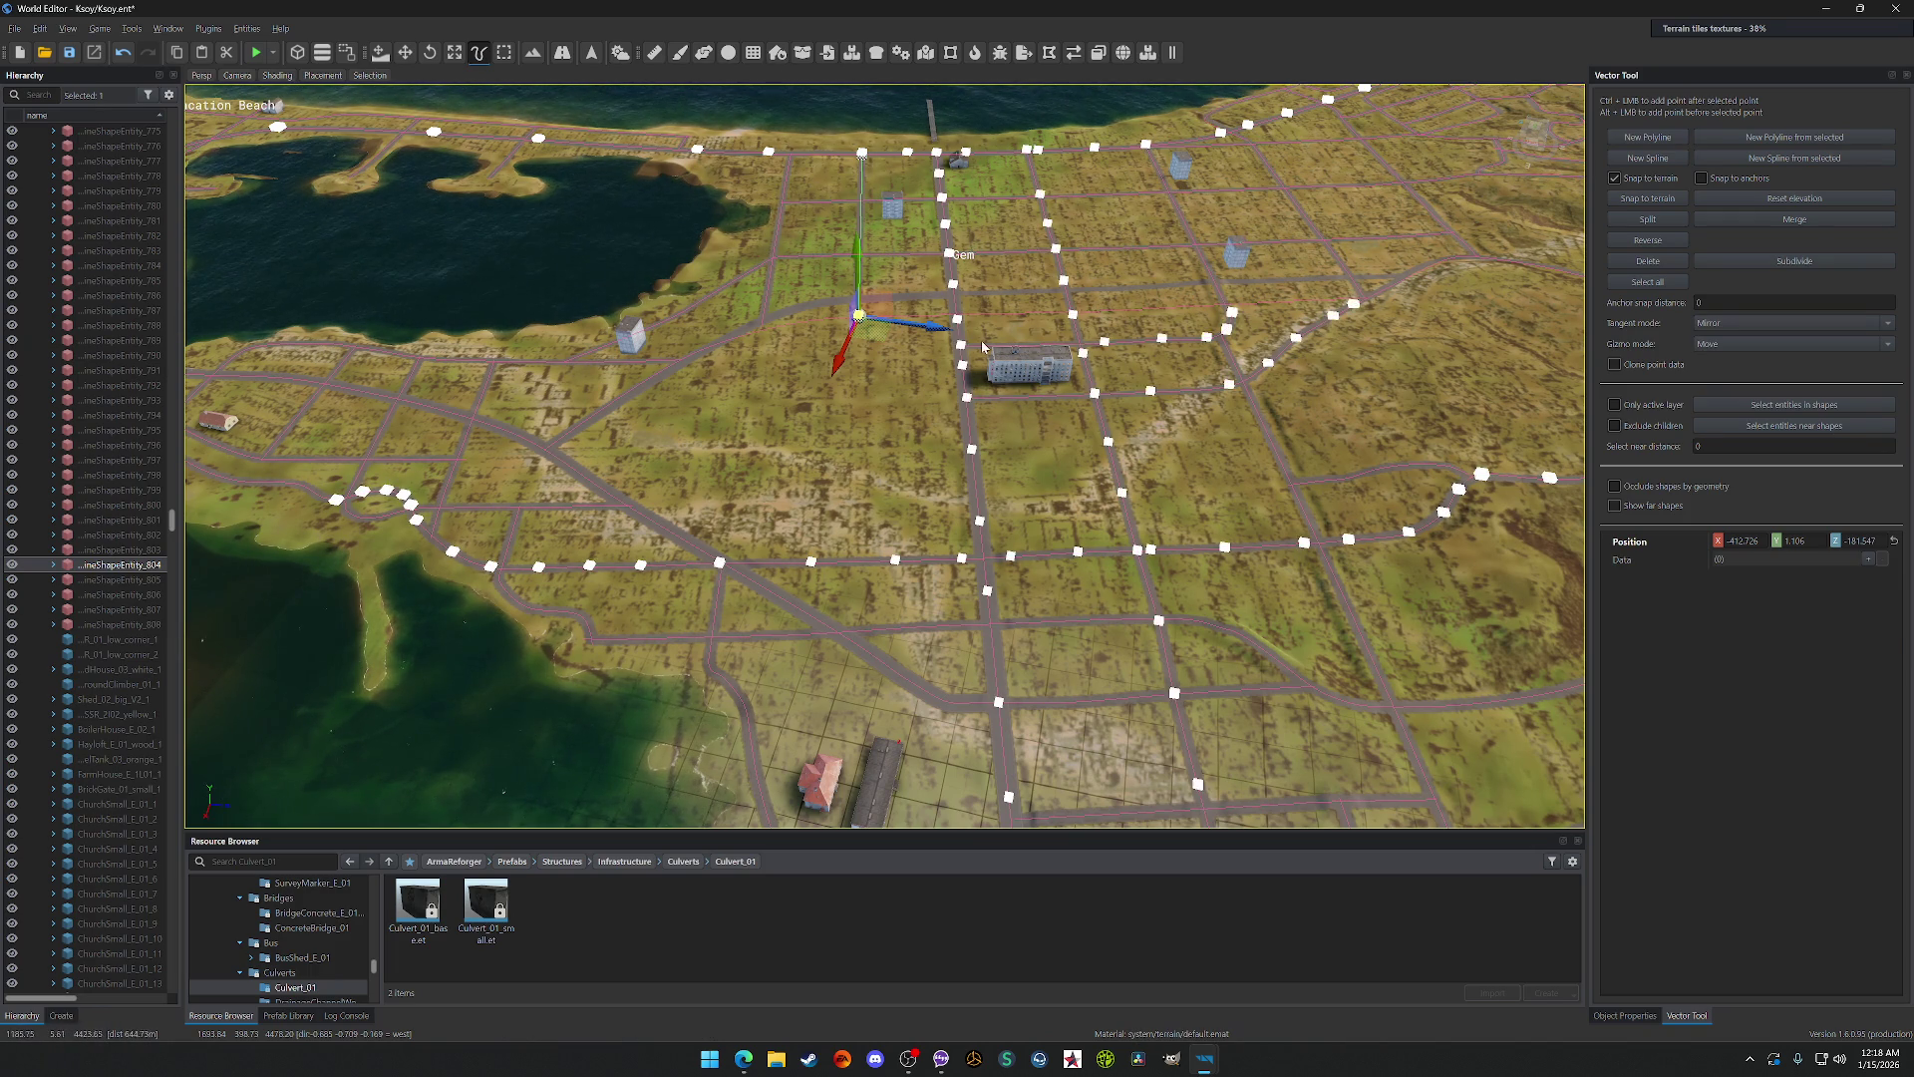
{"action": "scroll", "coordinate": [885, 455], "scroll_direction": "down", "scroll_amount": 5}
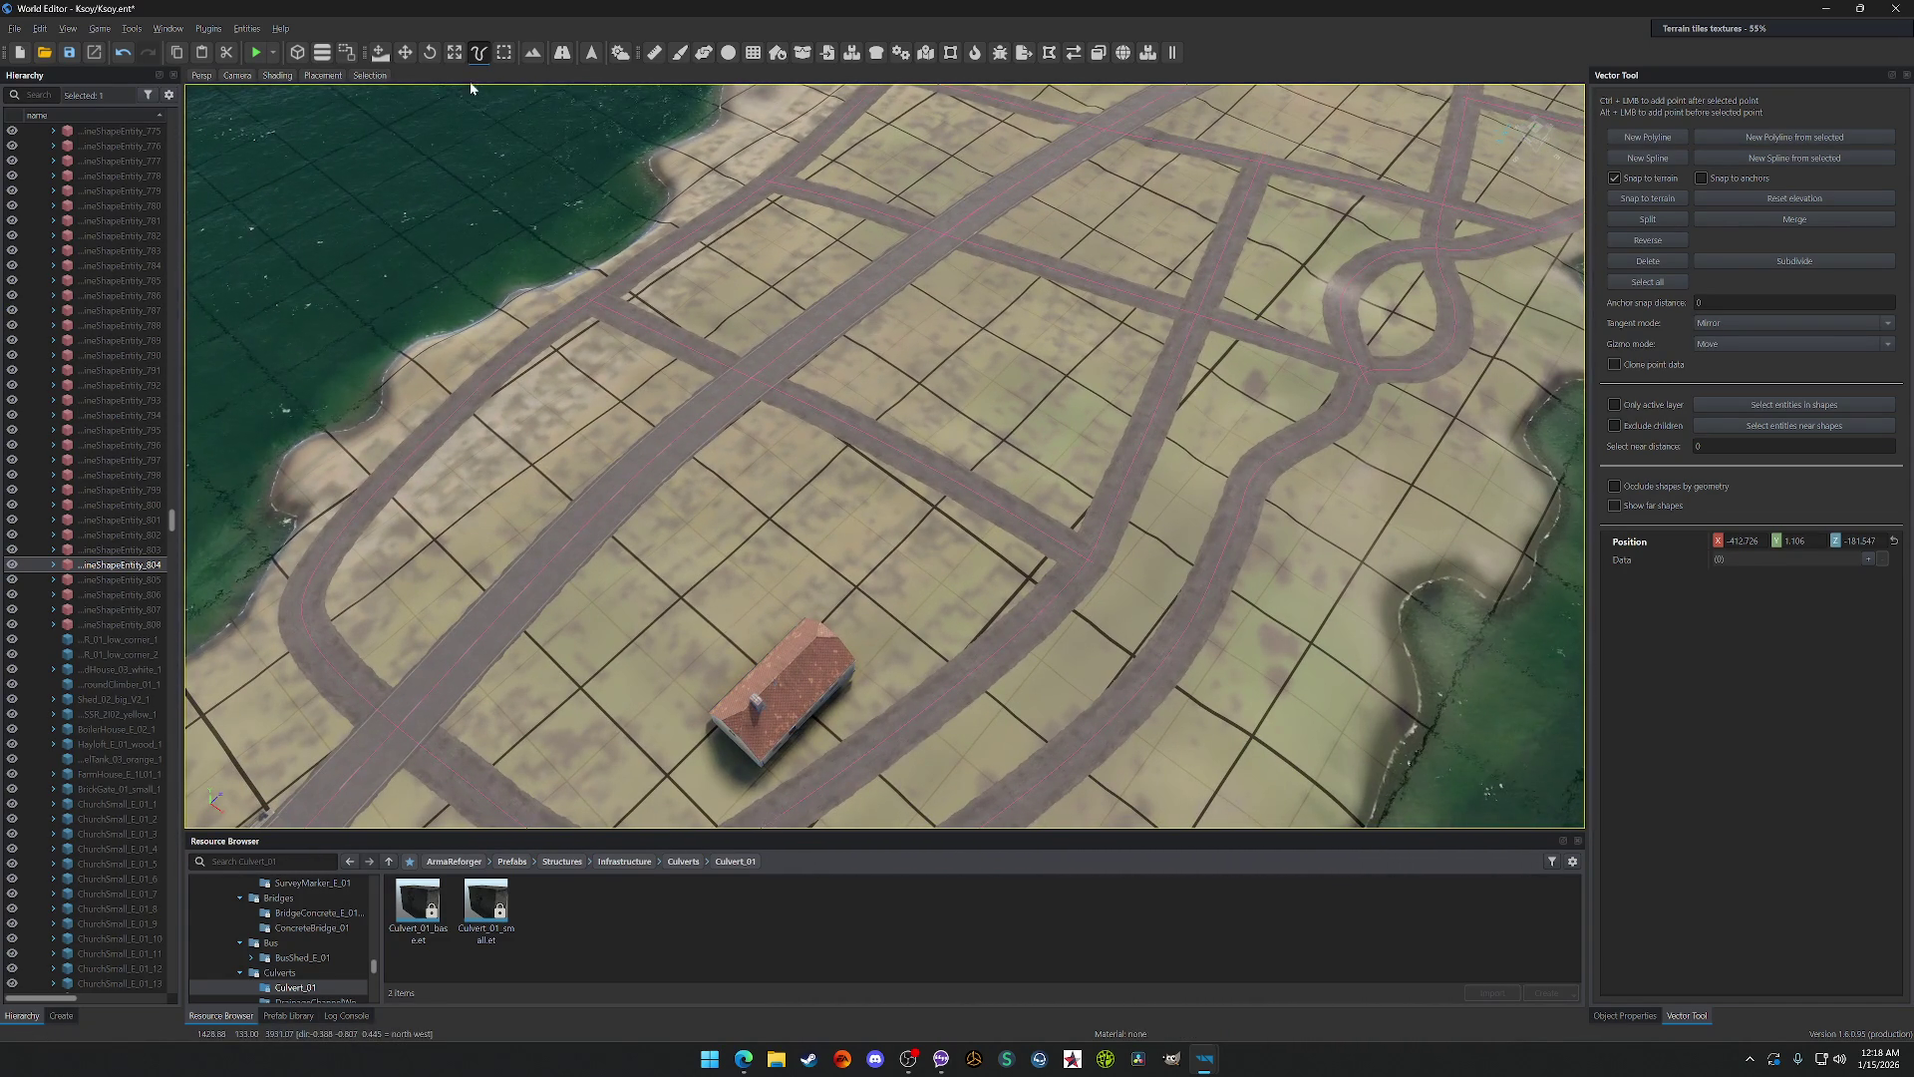
{"action": "left_click", "coordinate": [406, 53]}
{"action": "left_click", "coordinate": [798, 708]}
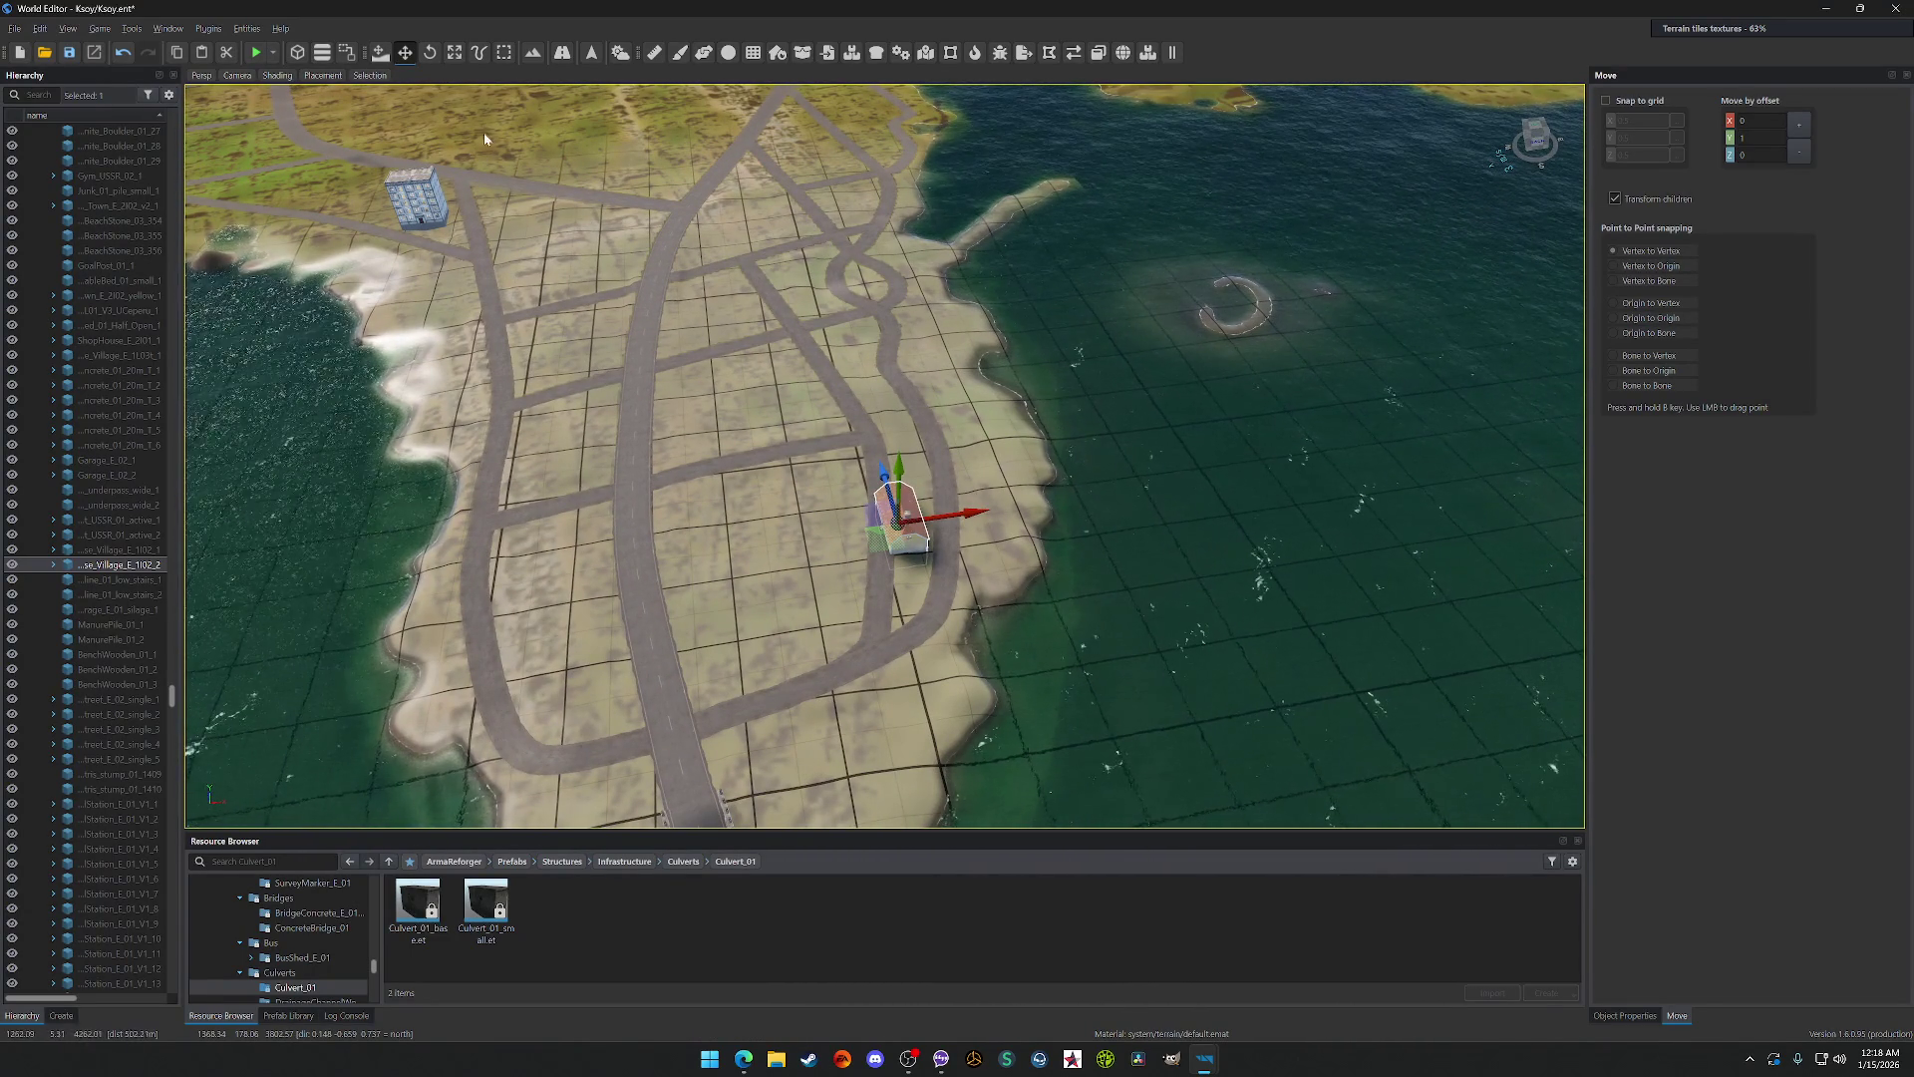
Step: Pull the road point beside the house down past it, comparing with undo and redo
{"action": "left_click", "coordinate": [481, 54]}
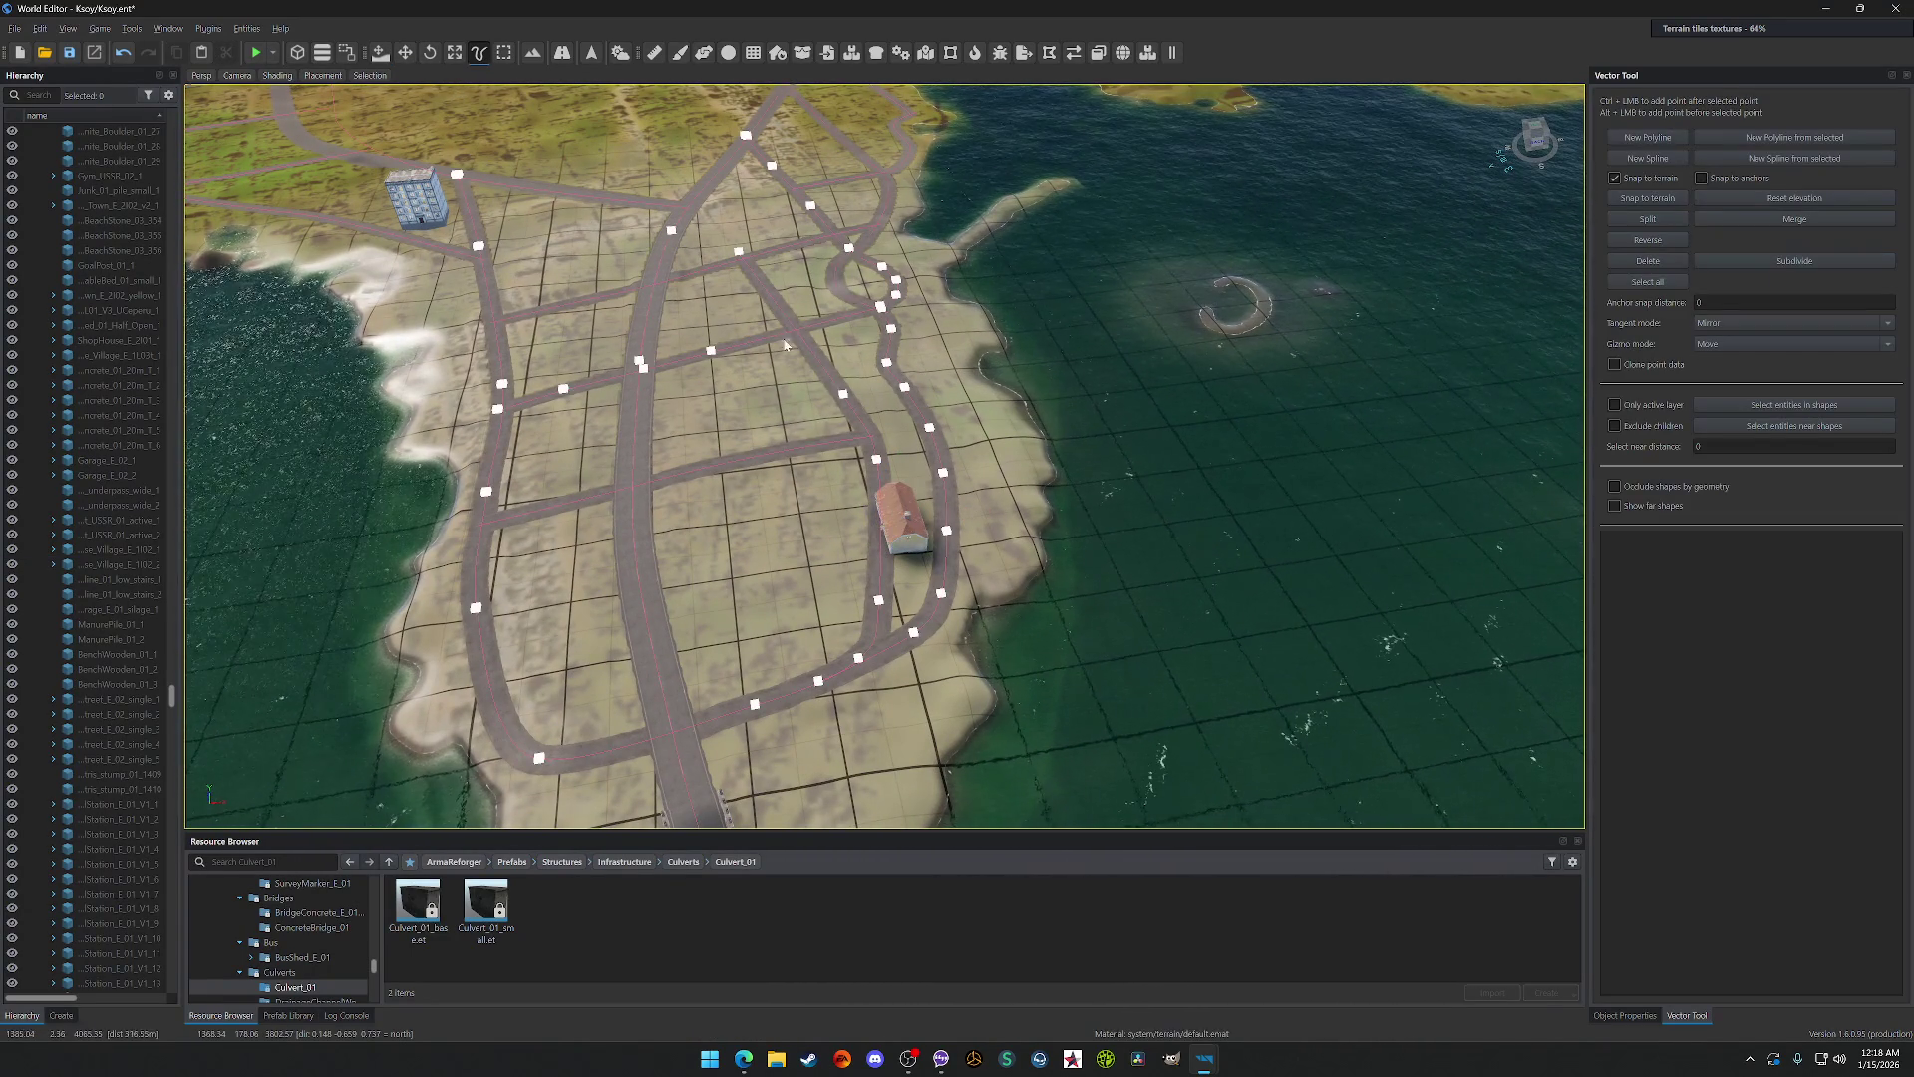
{"action": "left_click", "coordinate": [840, 409]}
{"action": "mouse_move", "coordinate": [835, 413]}
{"action": "left_mouse_down"}
{"action": "mouse_move", "coordinate": [793, 417]}
{"action": "mouse_move", "coordinate": [847, 466]}
{"action": "mouse_move", "coordinate": [870, 580]}
{"action": "mouse_move", "coordinate": [856, 626]}
{"action": "left_mouse_up"}
{"action": "key", "text": "ctrl+z"}
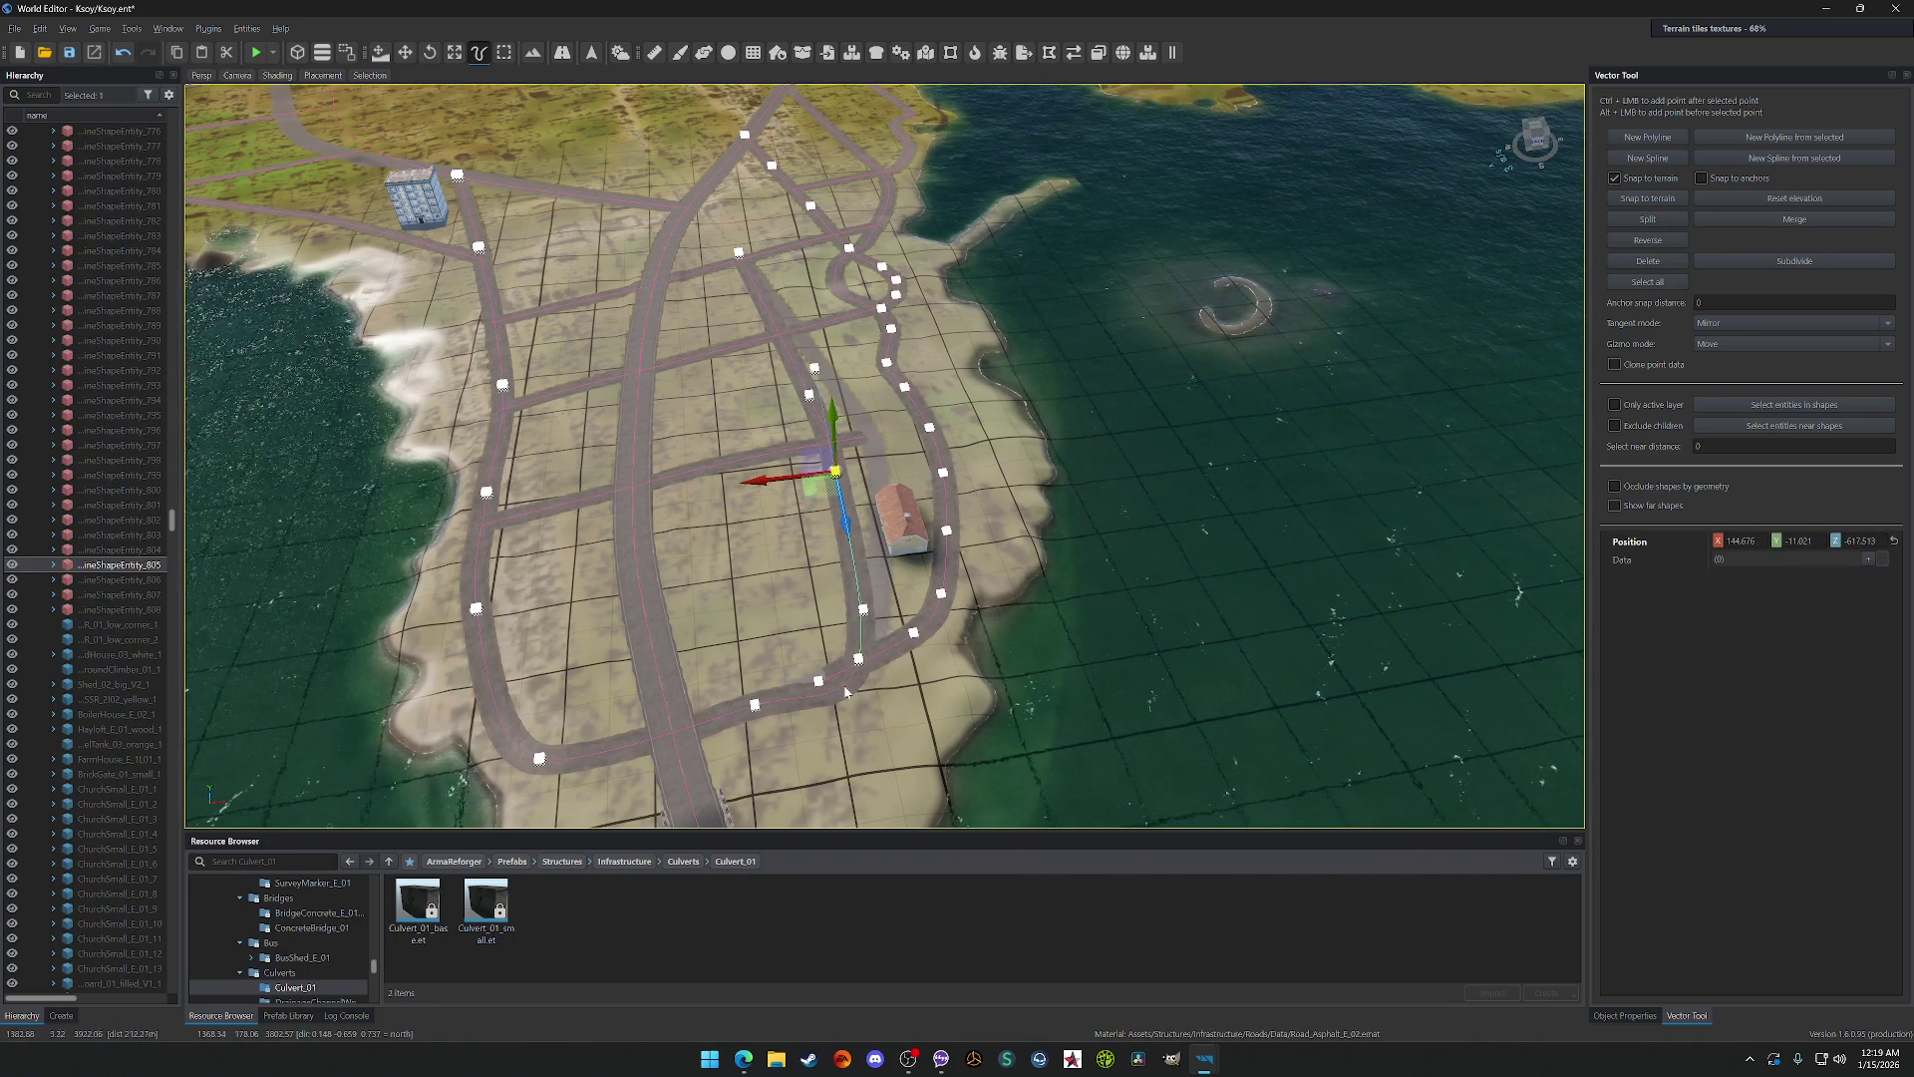
{"action": "key", "text": "ctrl+y"}
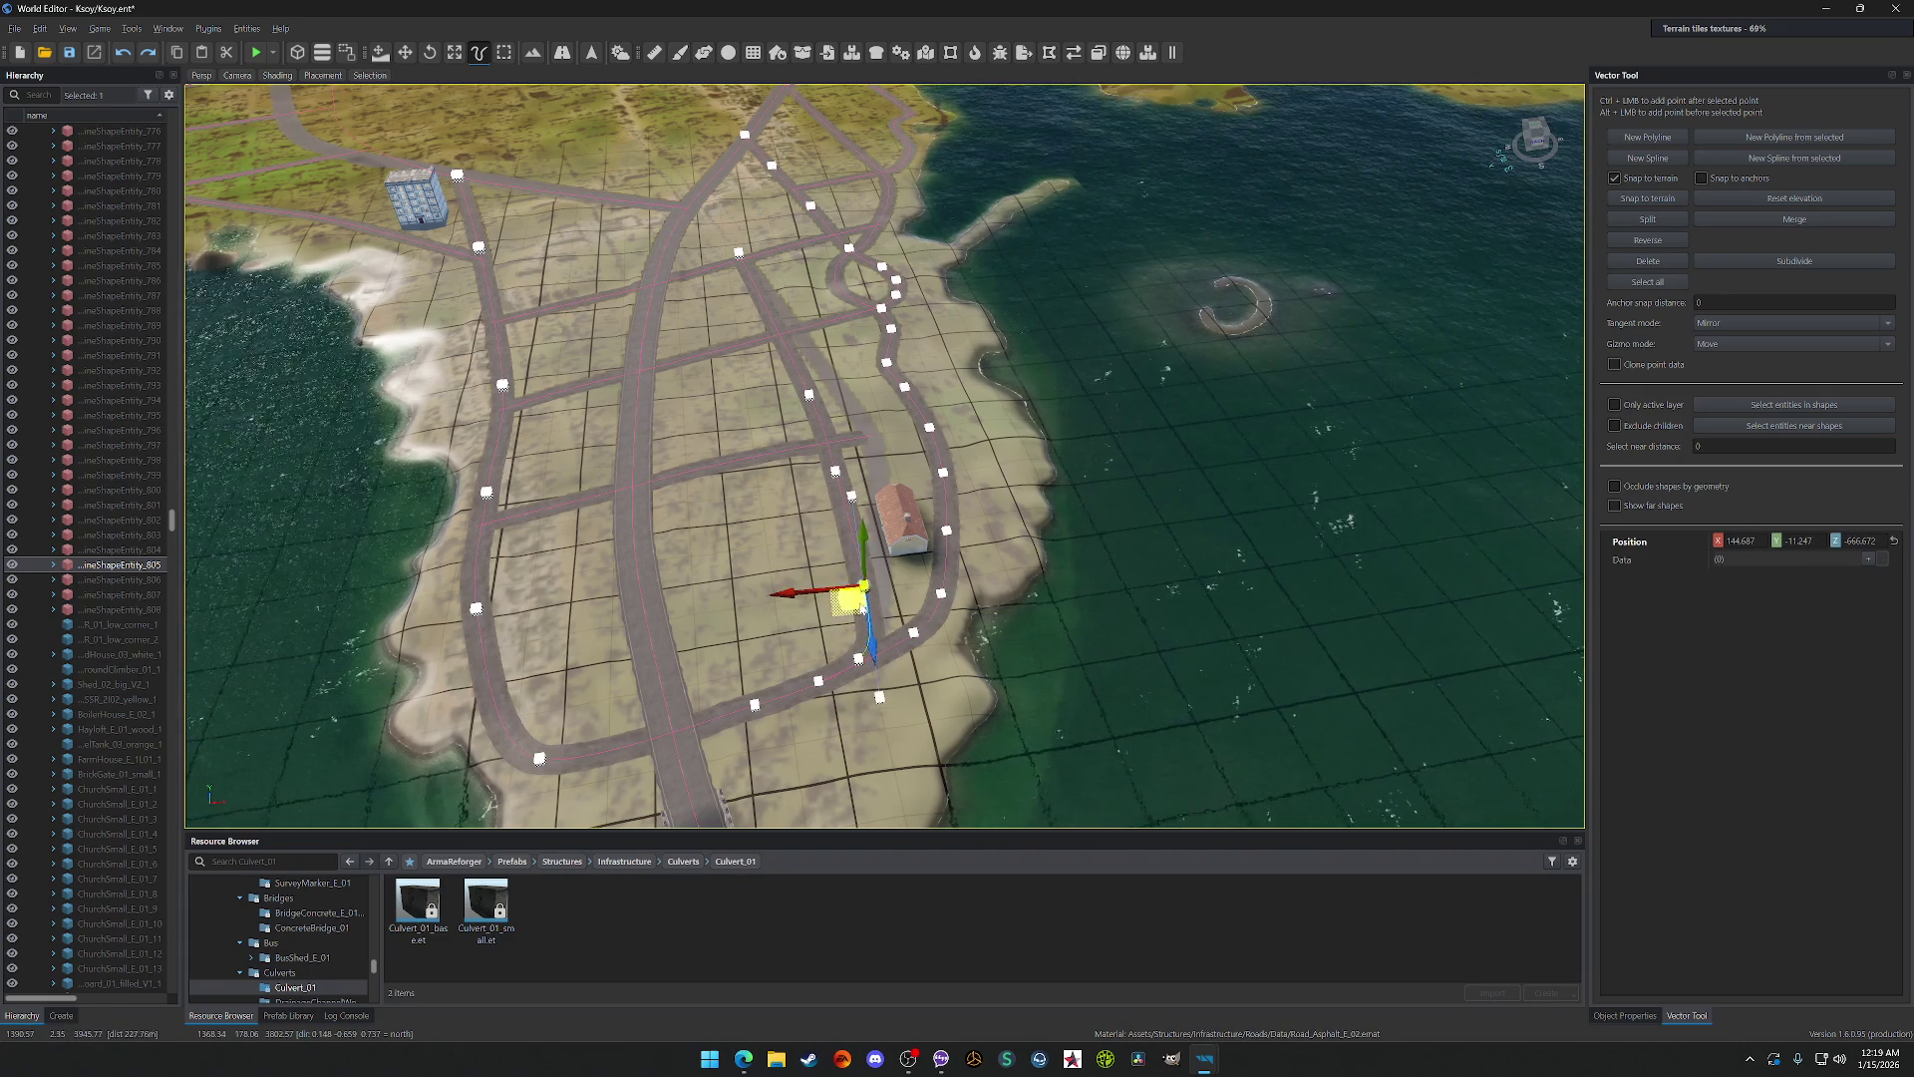
Step: Try moving the point back up, undo to keep the lower position, then select another road point
{"action": "left_click_drag", "start_coordinate": [858, 610], "coordinate": [855, 581]}
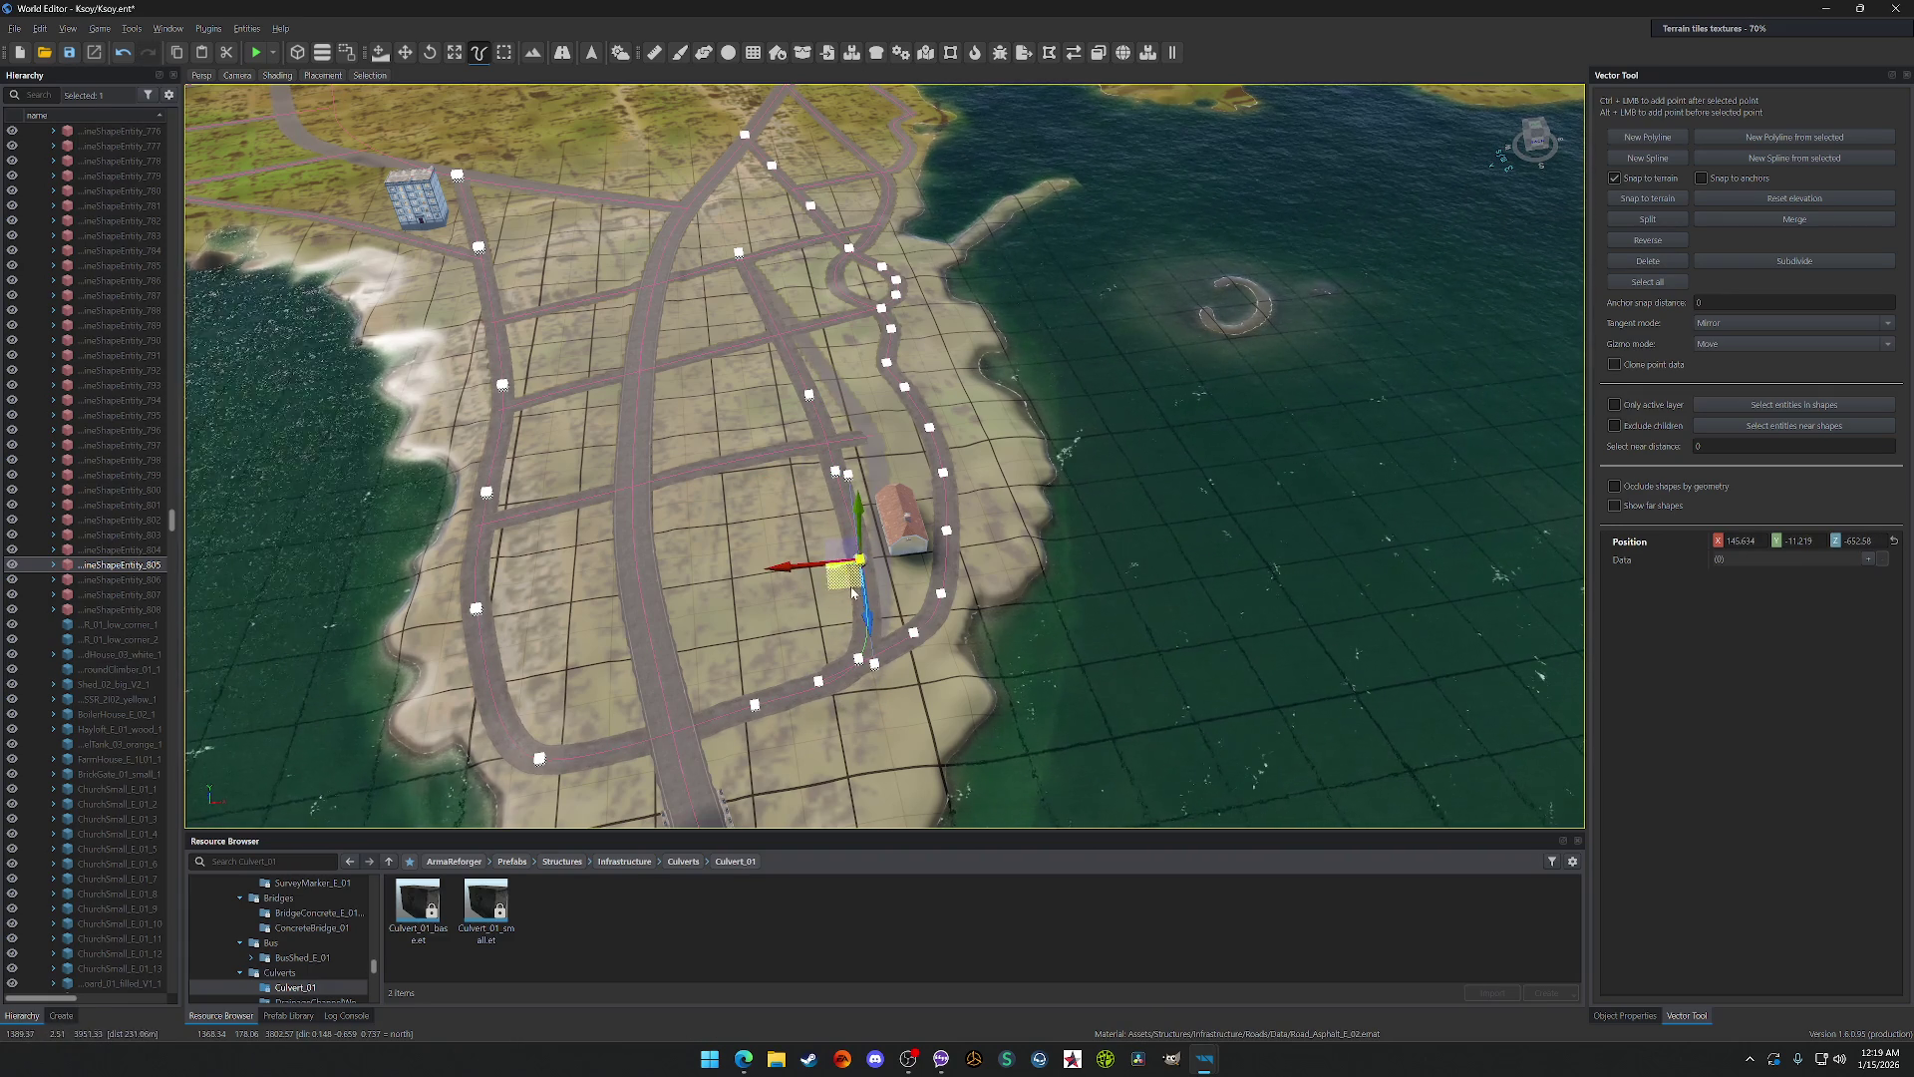
{"action": "key", "text": "ctrl+z"}
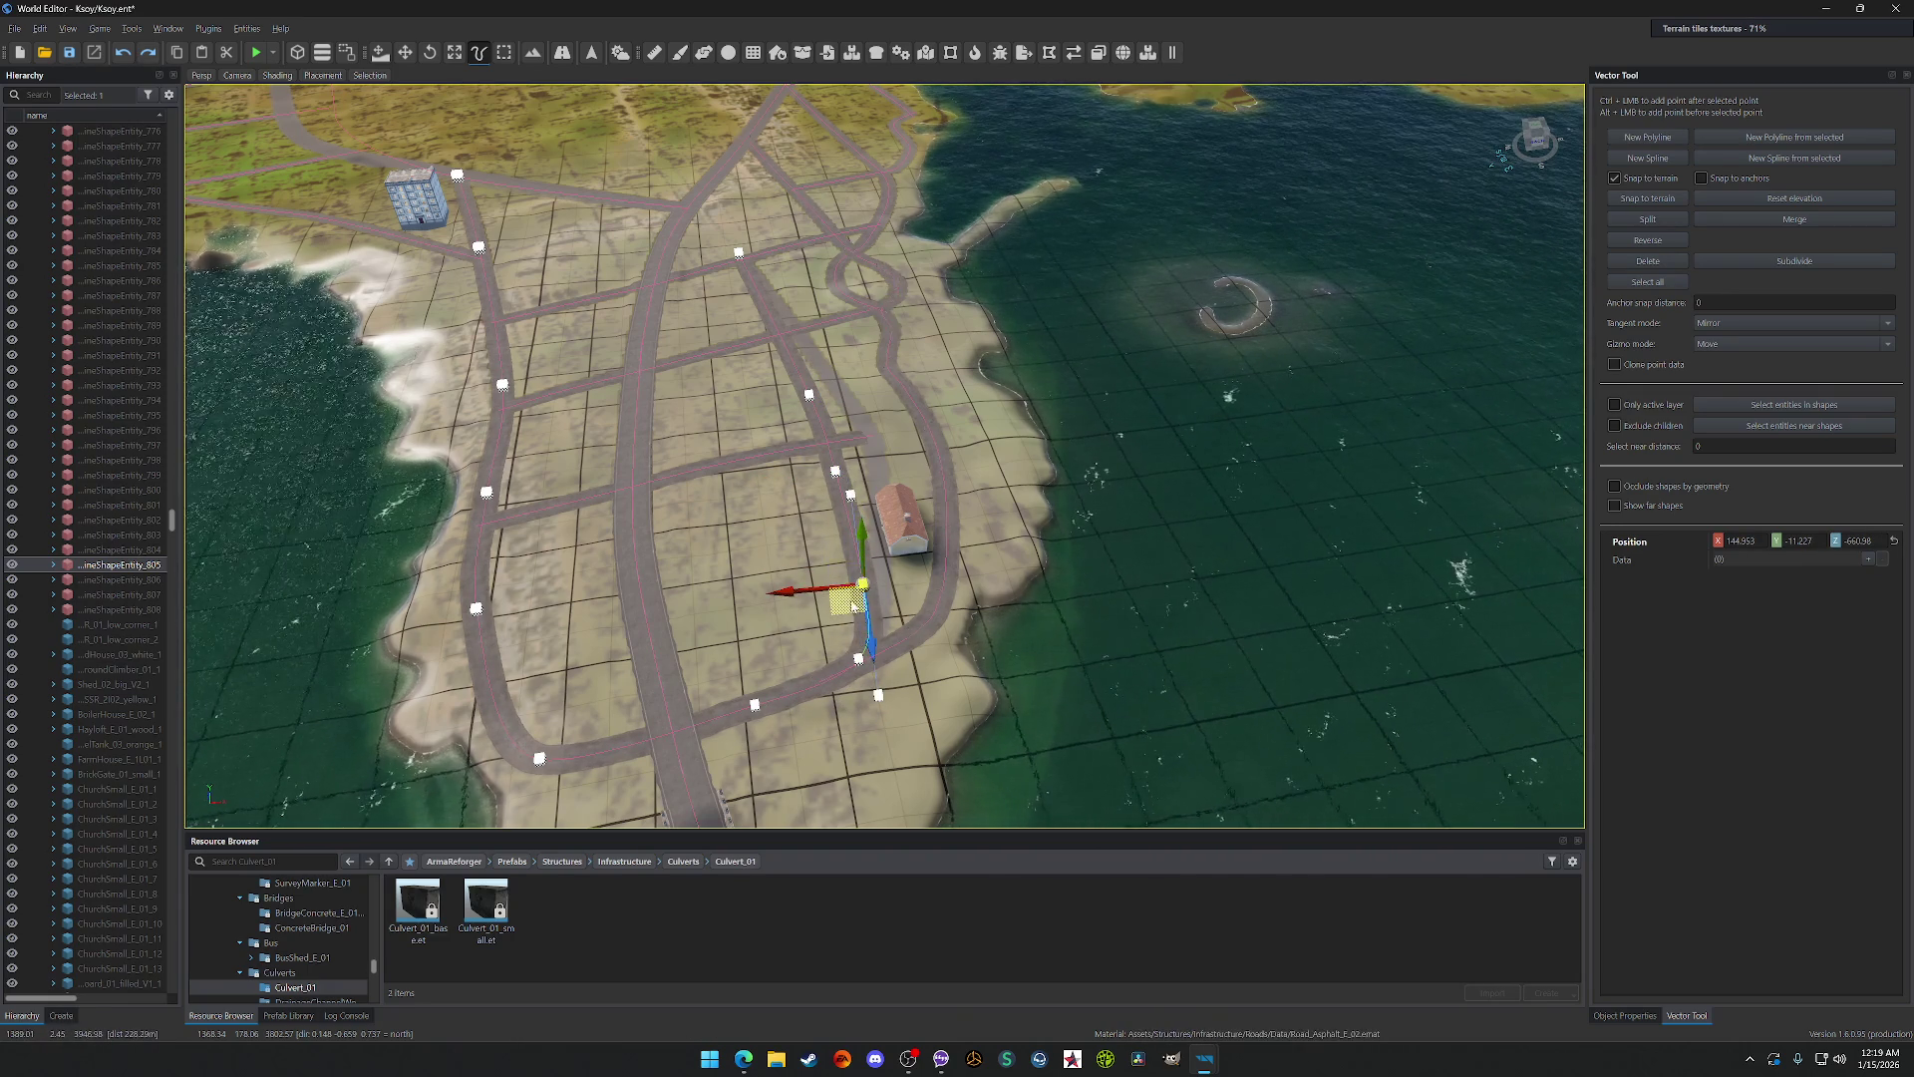
{"action": "left_click_drag", "start_coordinate": [855, 605], "coordinate": [809, 396]}
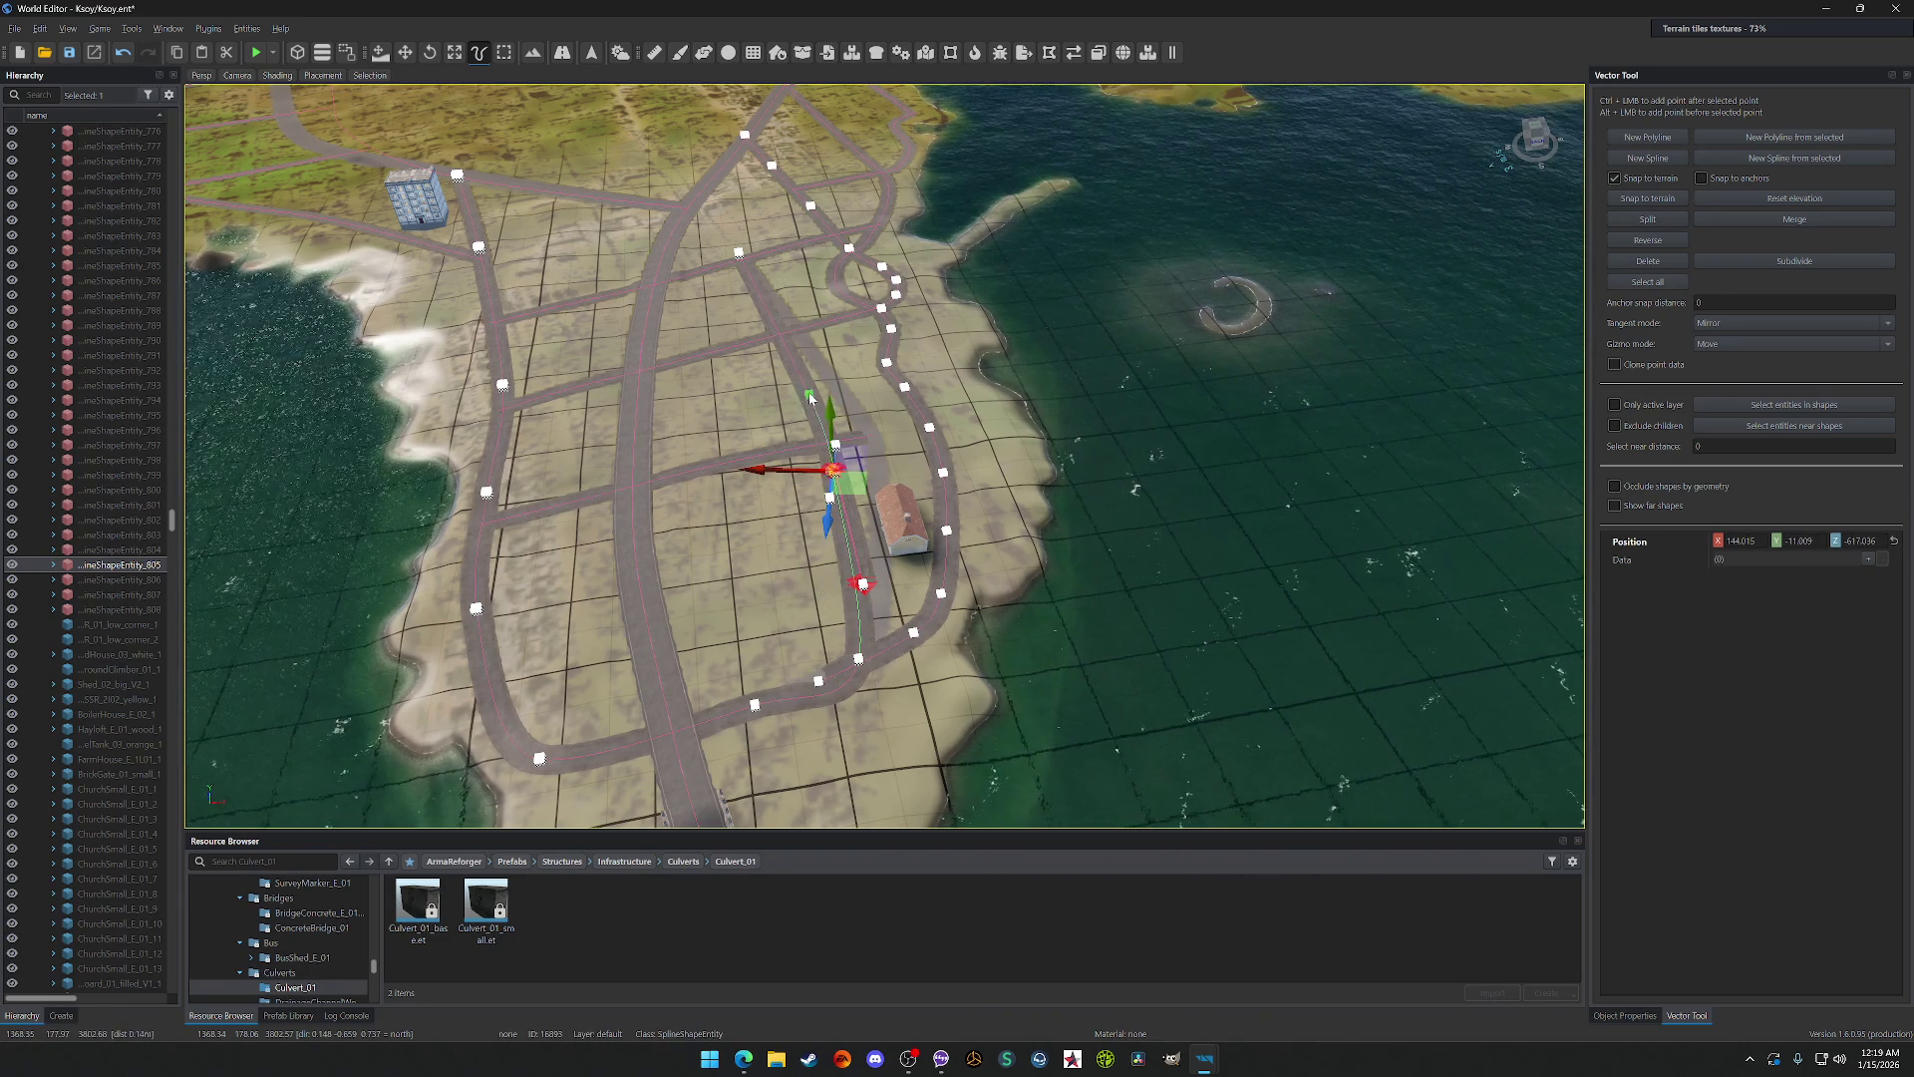
{"action": "key", "text": "ctrl+z"}
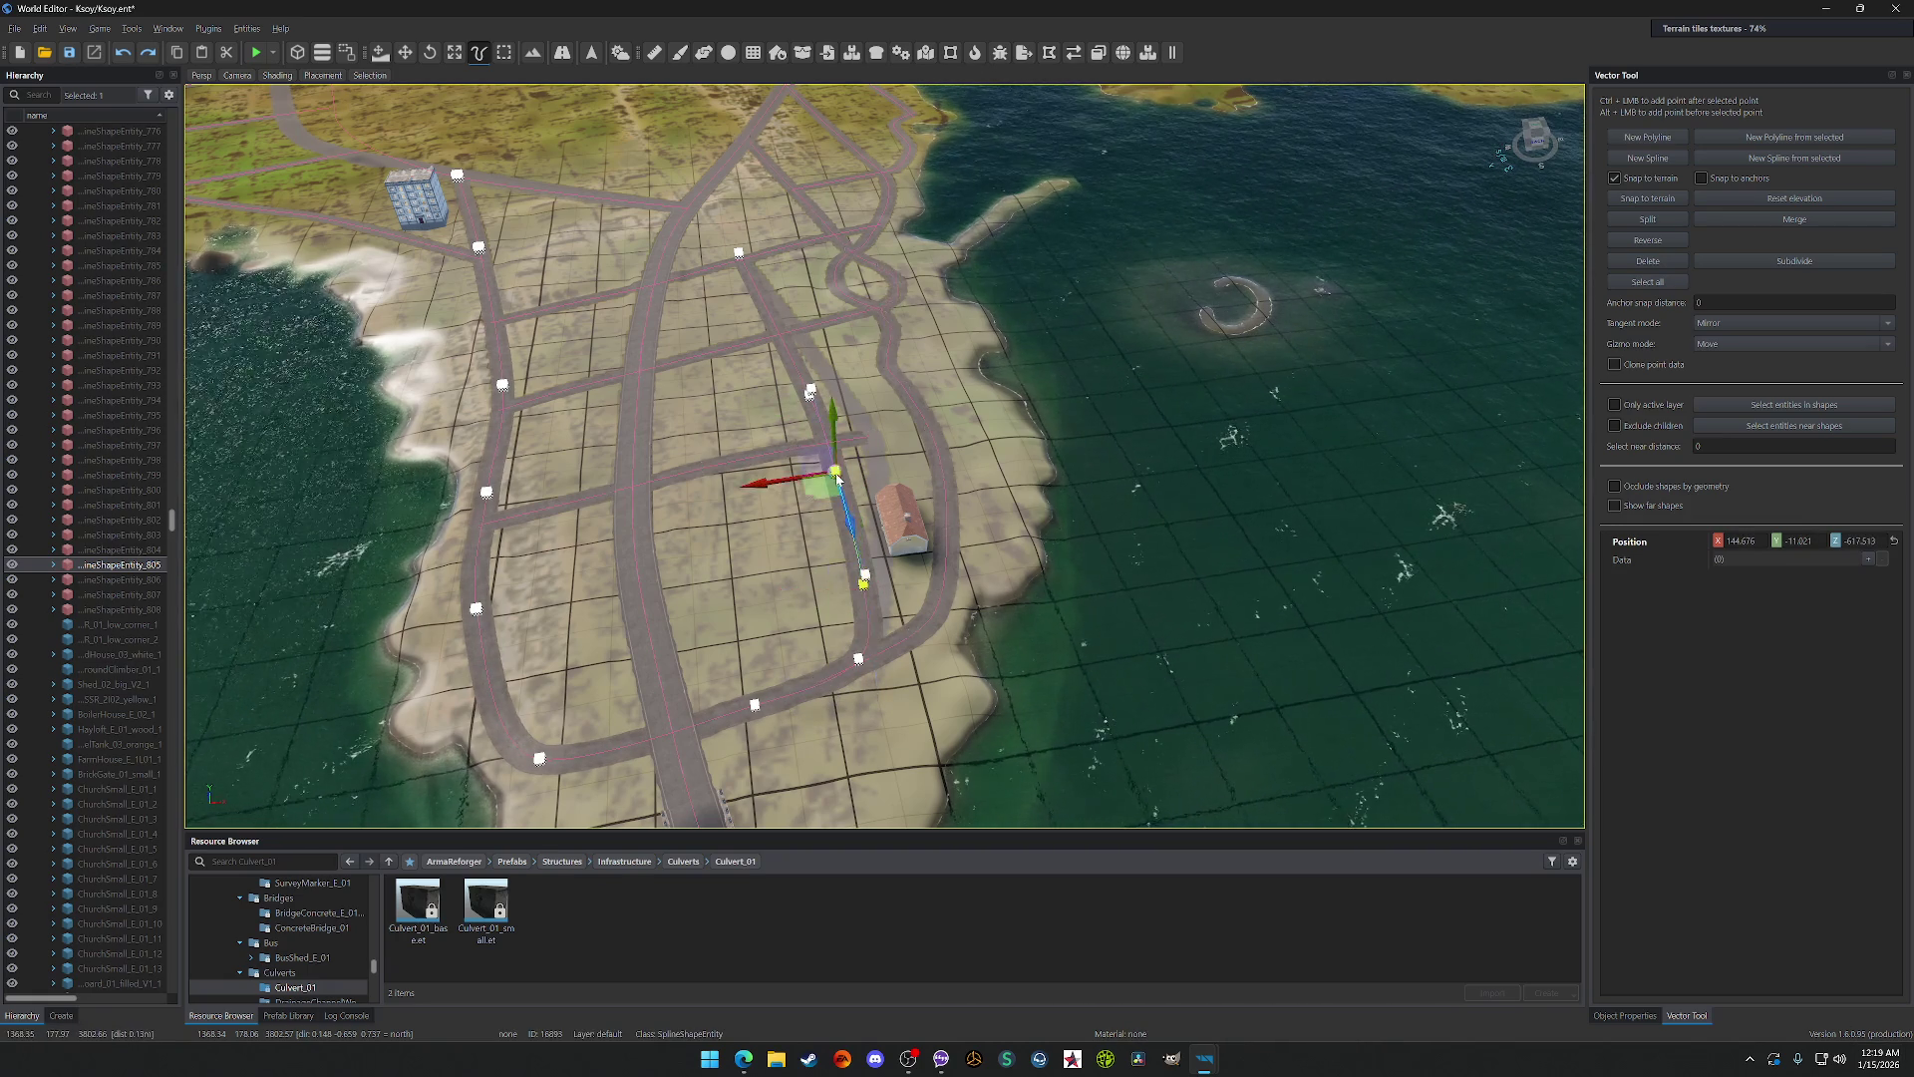
{"action": "left_click", "coordinate": [810, 397]}
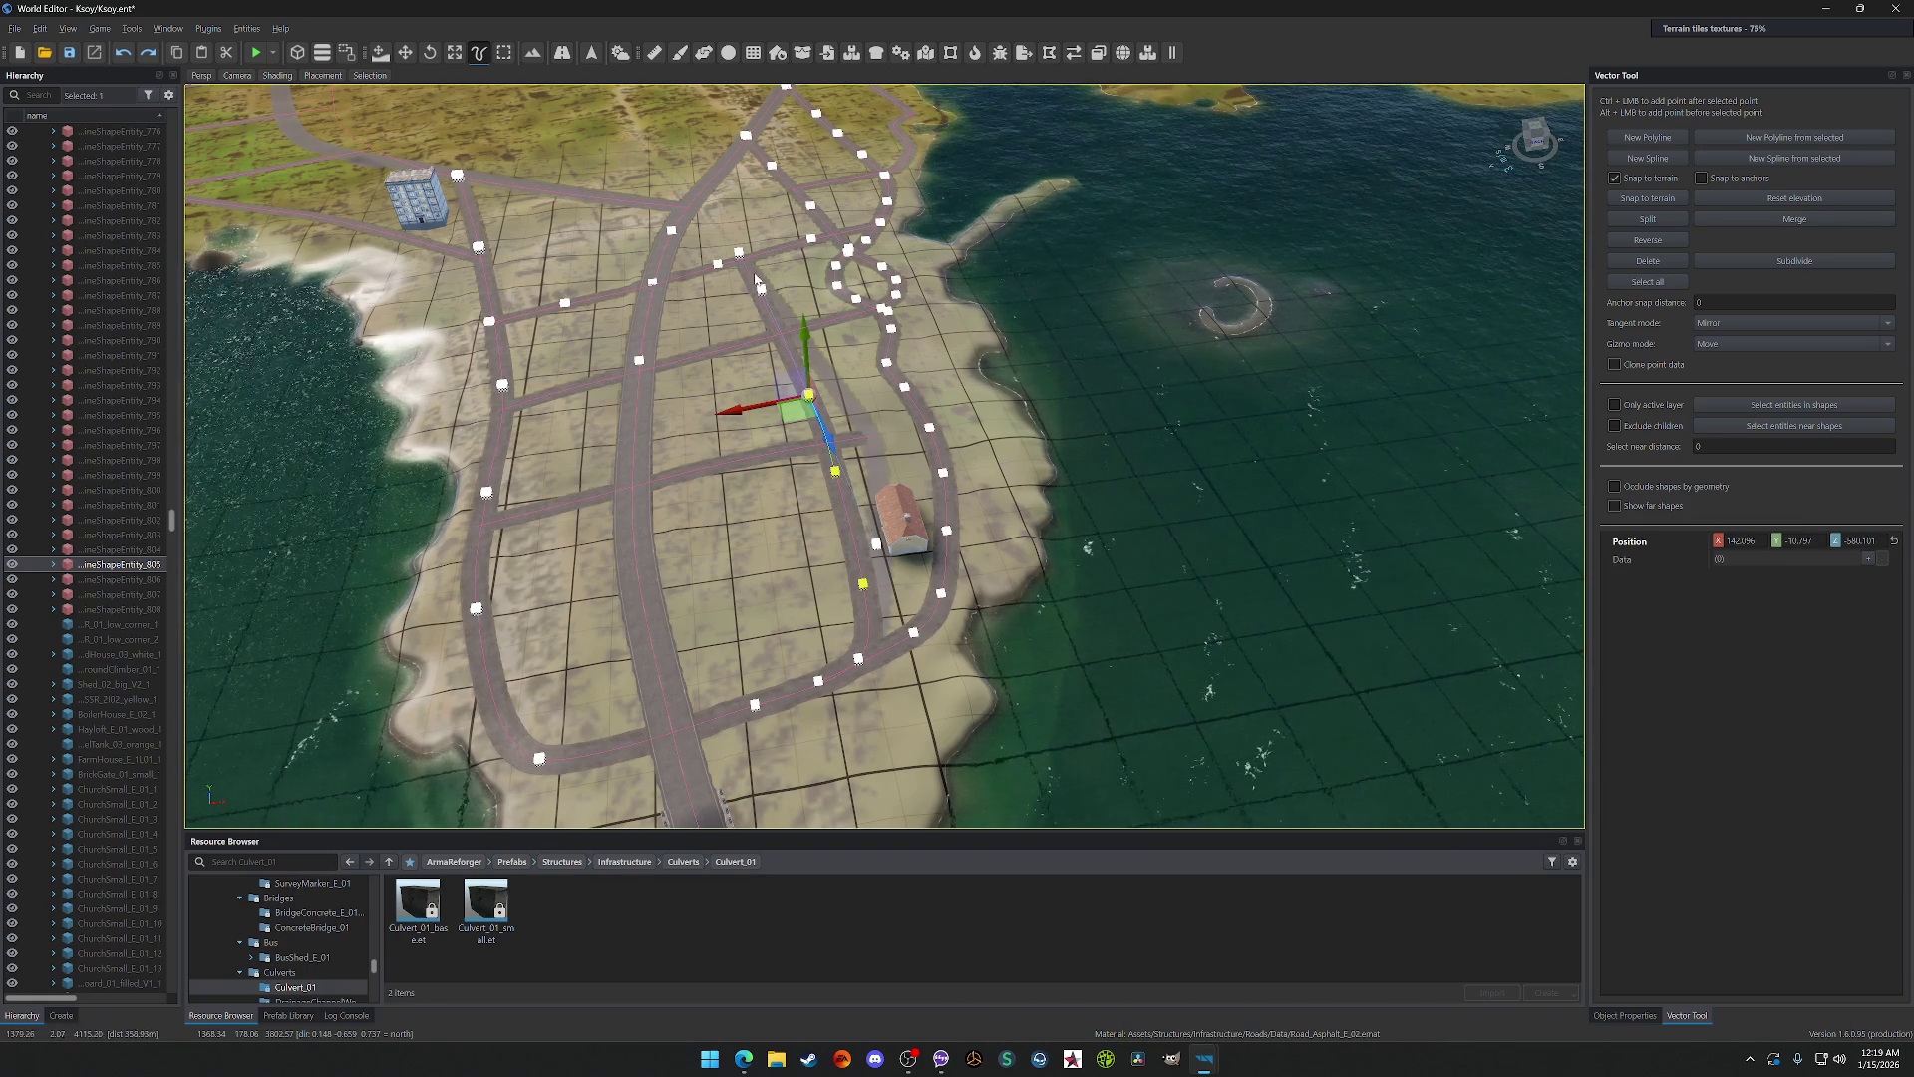
{"action": "scroll", "coordinate": [809, 397], "scroll_direction": "down", "scroll_amount": 3}
{"action": "scroll", "coordinate": [809, 397], "scroll_direction": "up", "scroll_amount": 5}
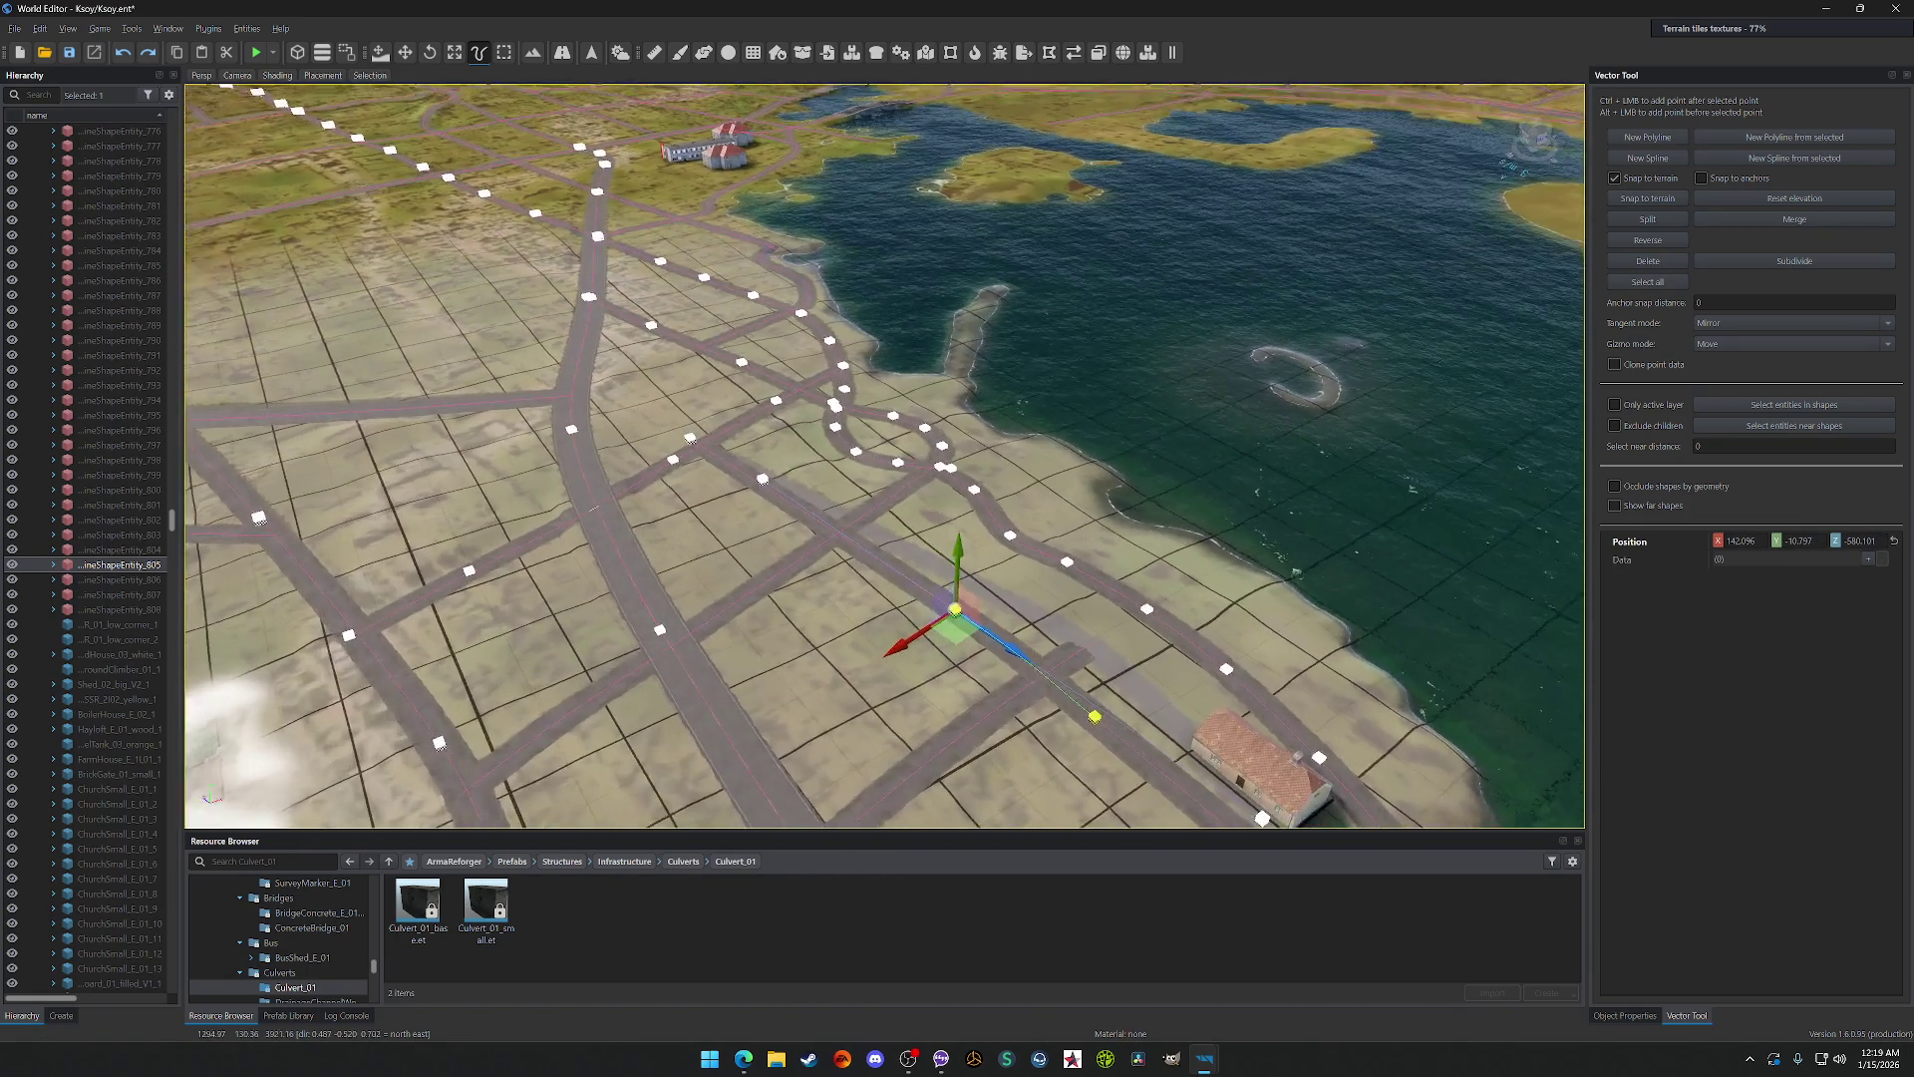
{"action": "scroll", "coordinate": [658, 428], "scroll_direction": "up", "scroll_amount": 3}
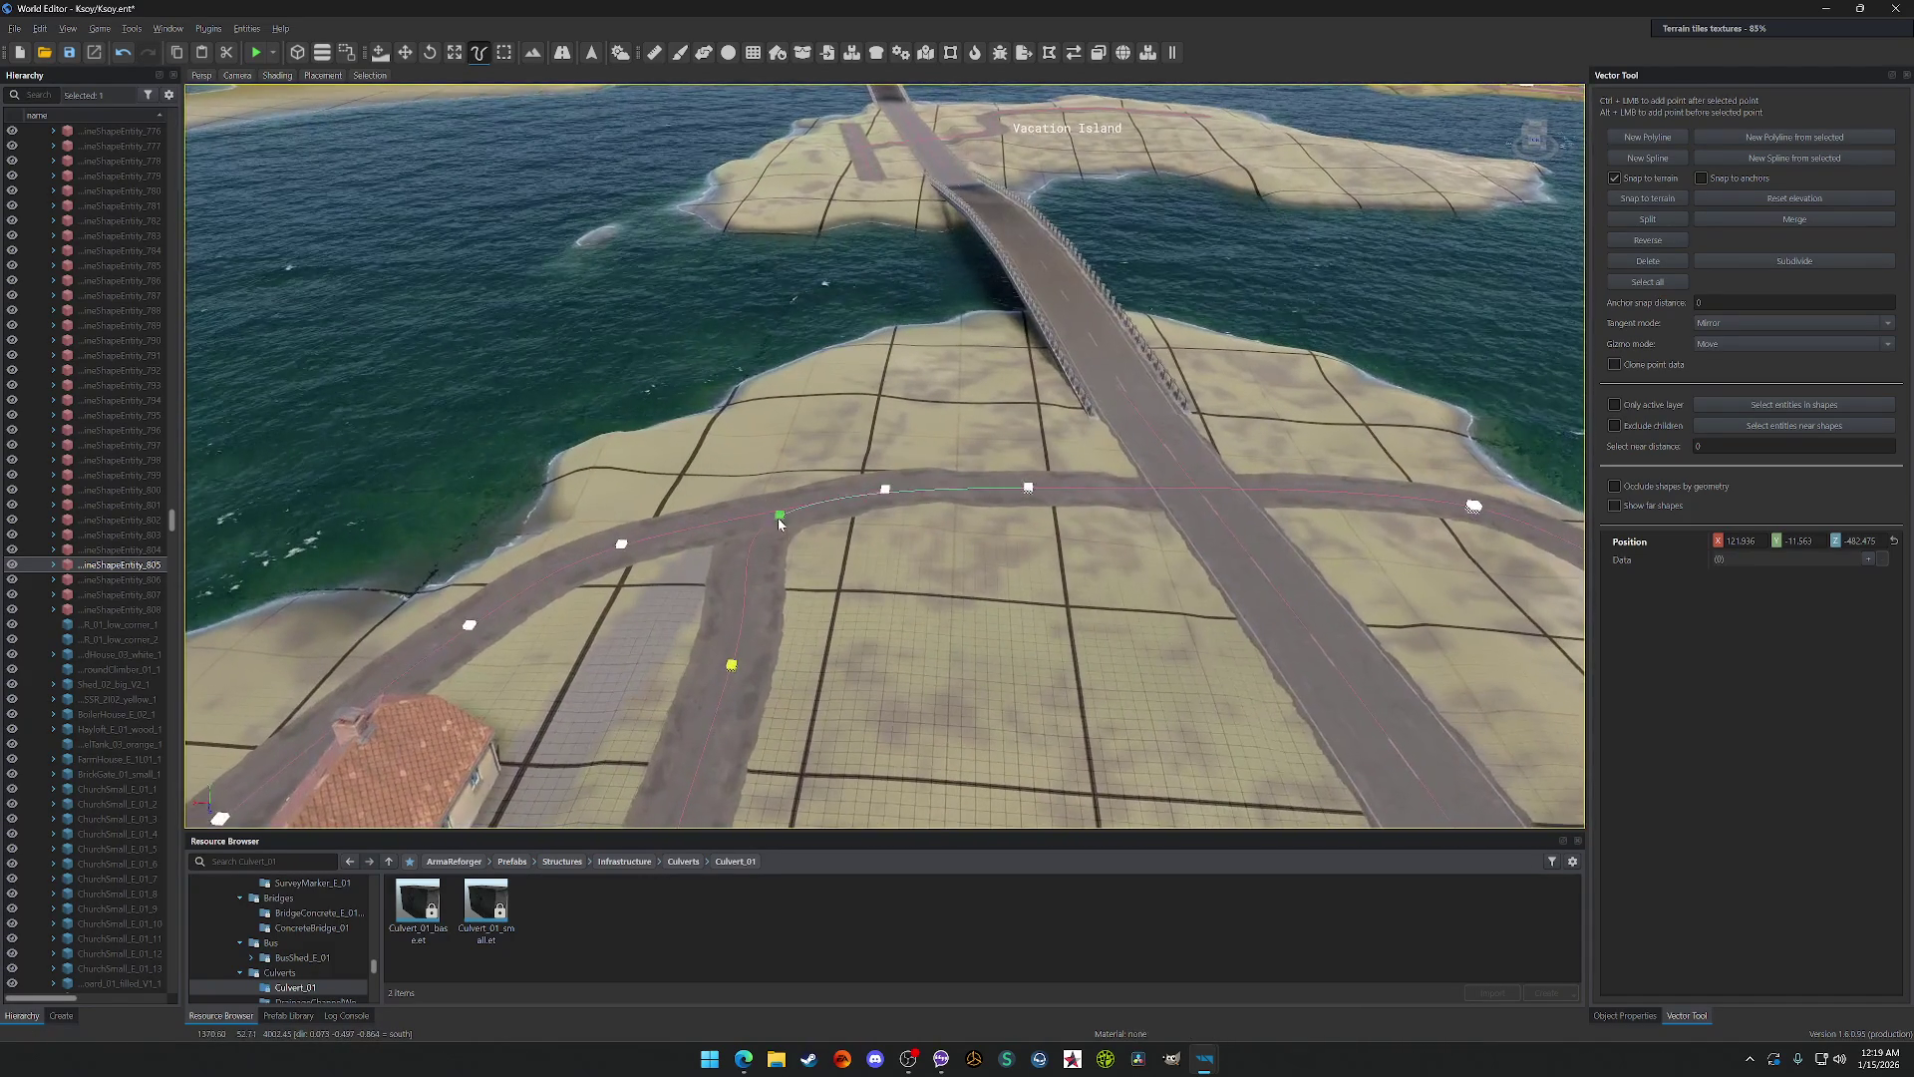
Step: Move the side road's junction point right onto the main road
{"action": "left_click", "coordinate": [780, 516]}
{"action": "left_click_drag", "start_coordinate": [785, 532], "coordinate": [823, 533]}
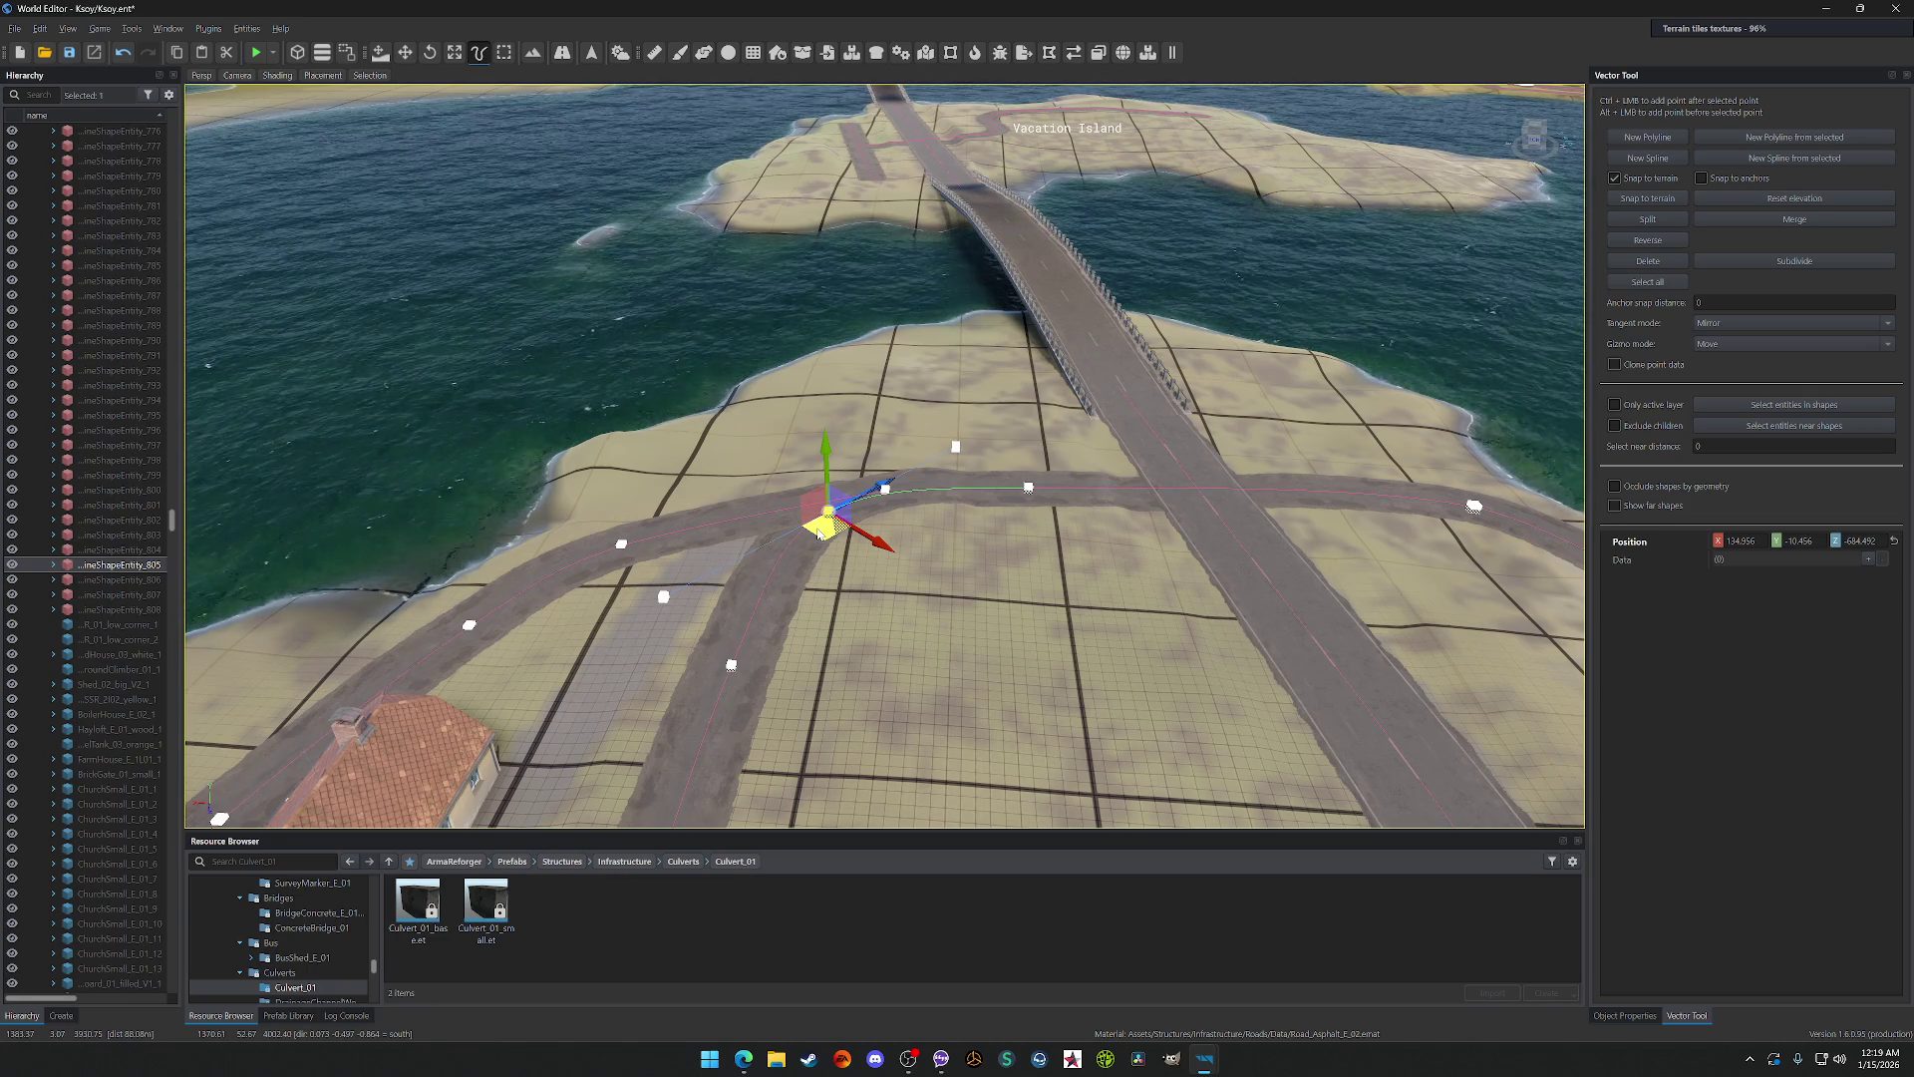
{"action": "left_click_drag", "start_coordinate": [818, 533], "coordinate": [1113, 784]}
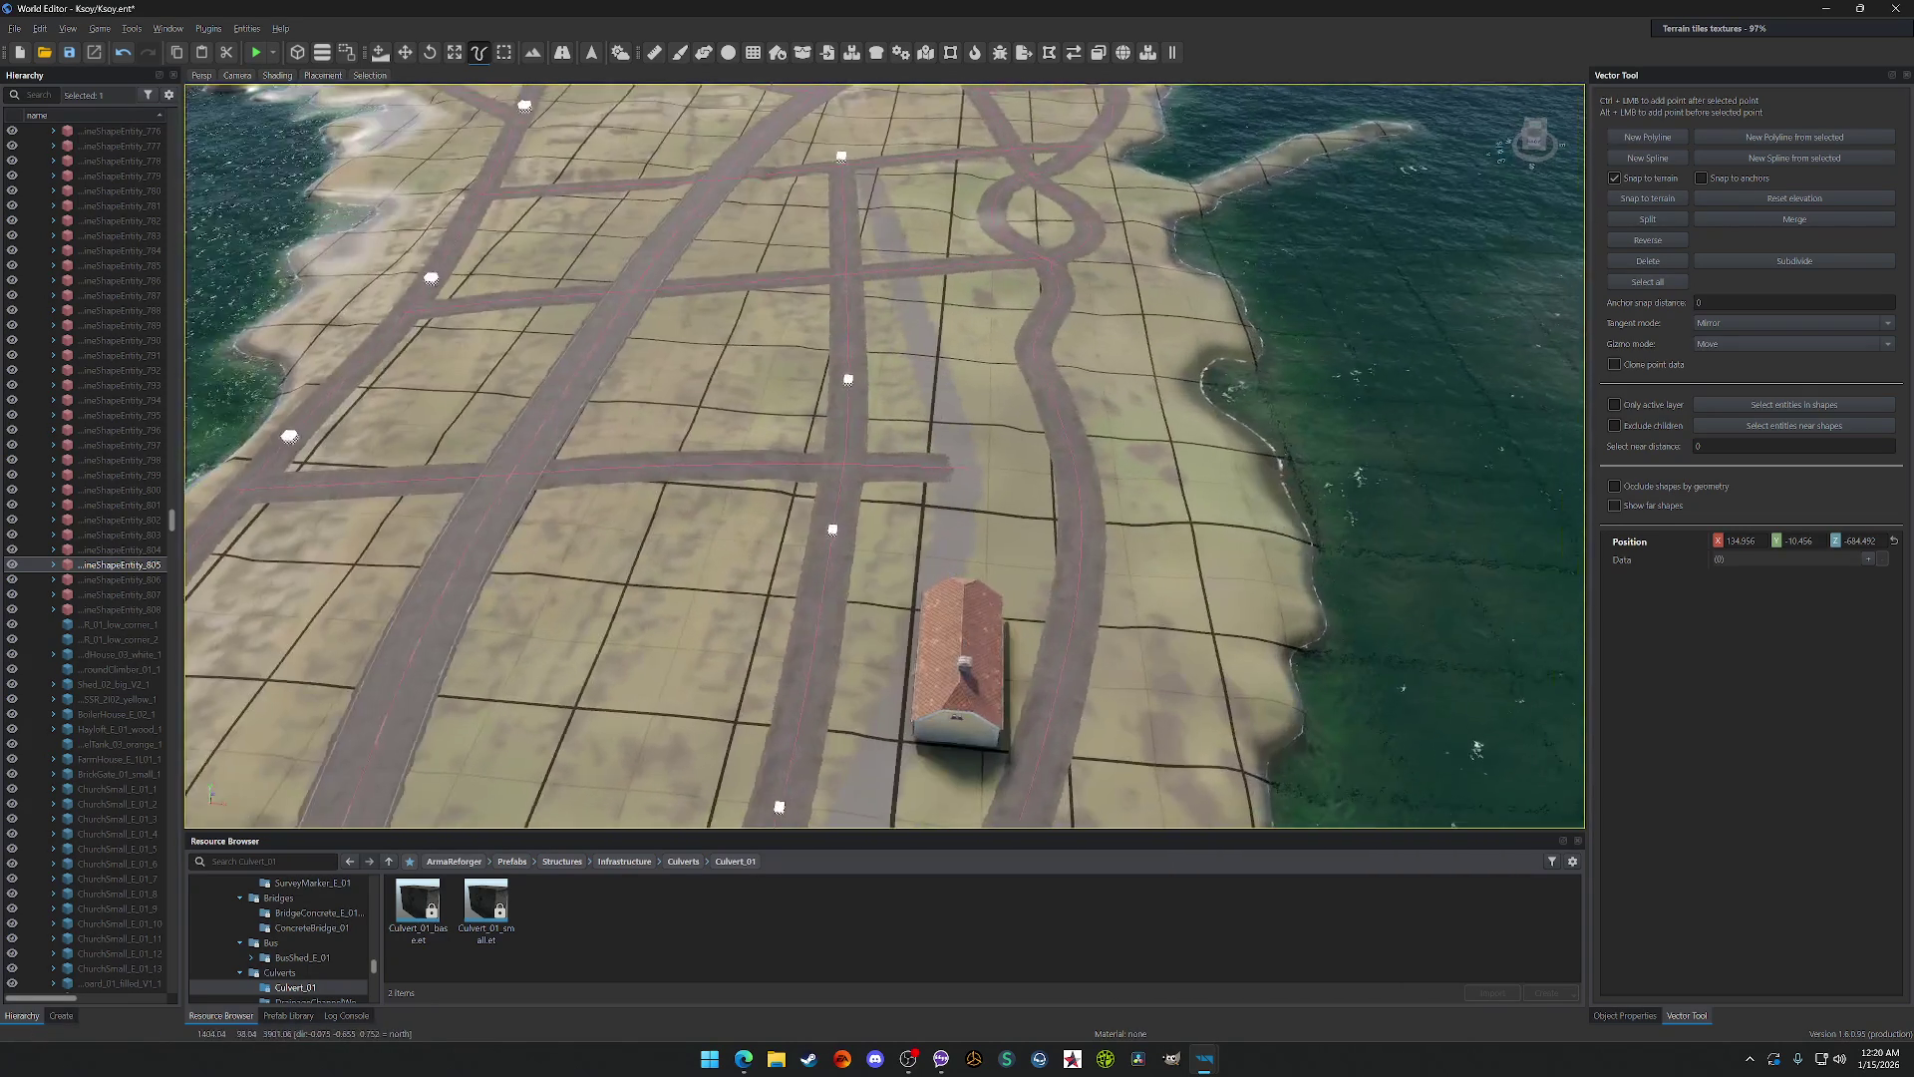
Step: Pull the east–west street's end point left to meet the vertical road, undoing the last change
{"action": "left_click", "coordinate": [1029, 467]}
{"action": "left_click_drag", "start_coordinate": [1019, 483], "coordinate": [965, 478]}
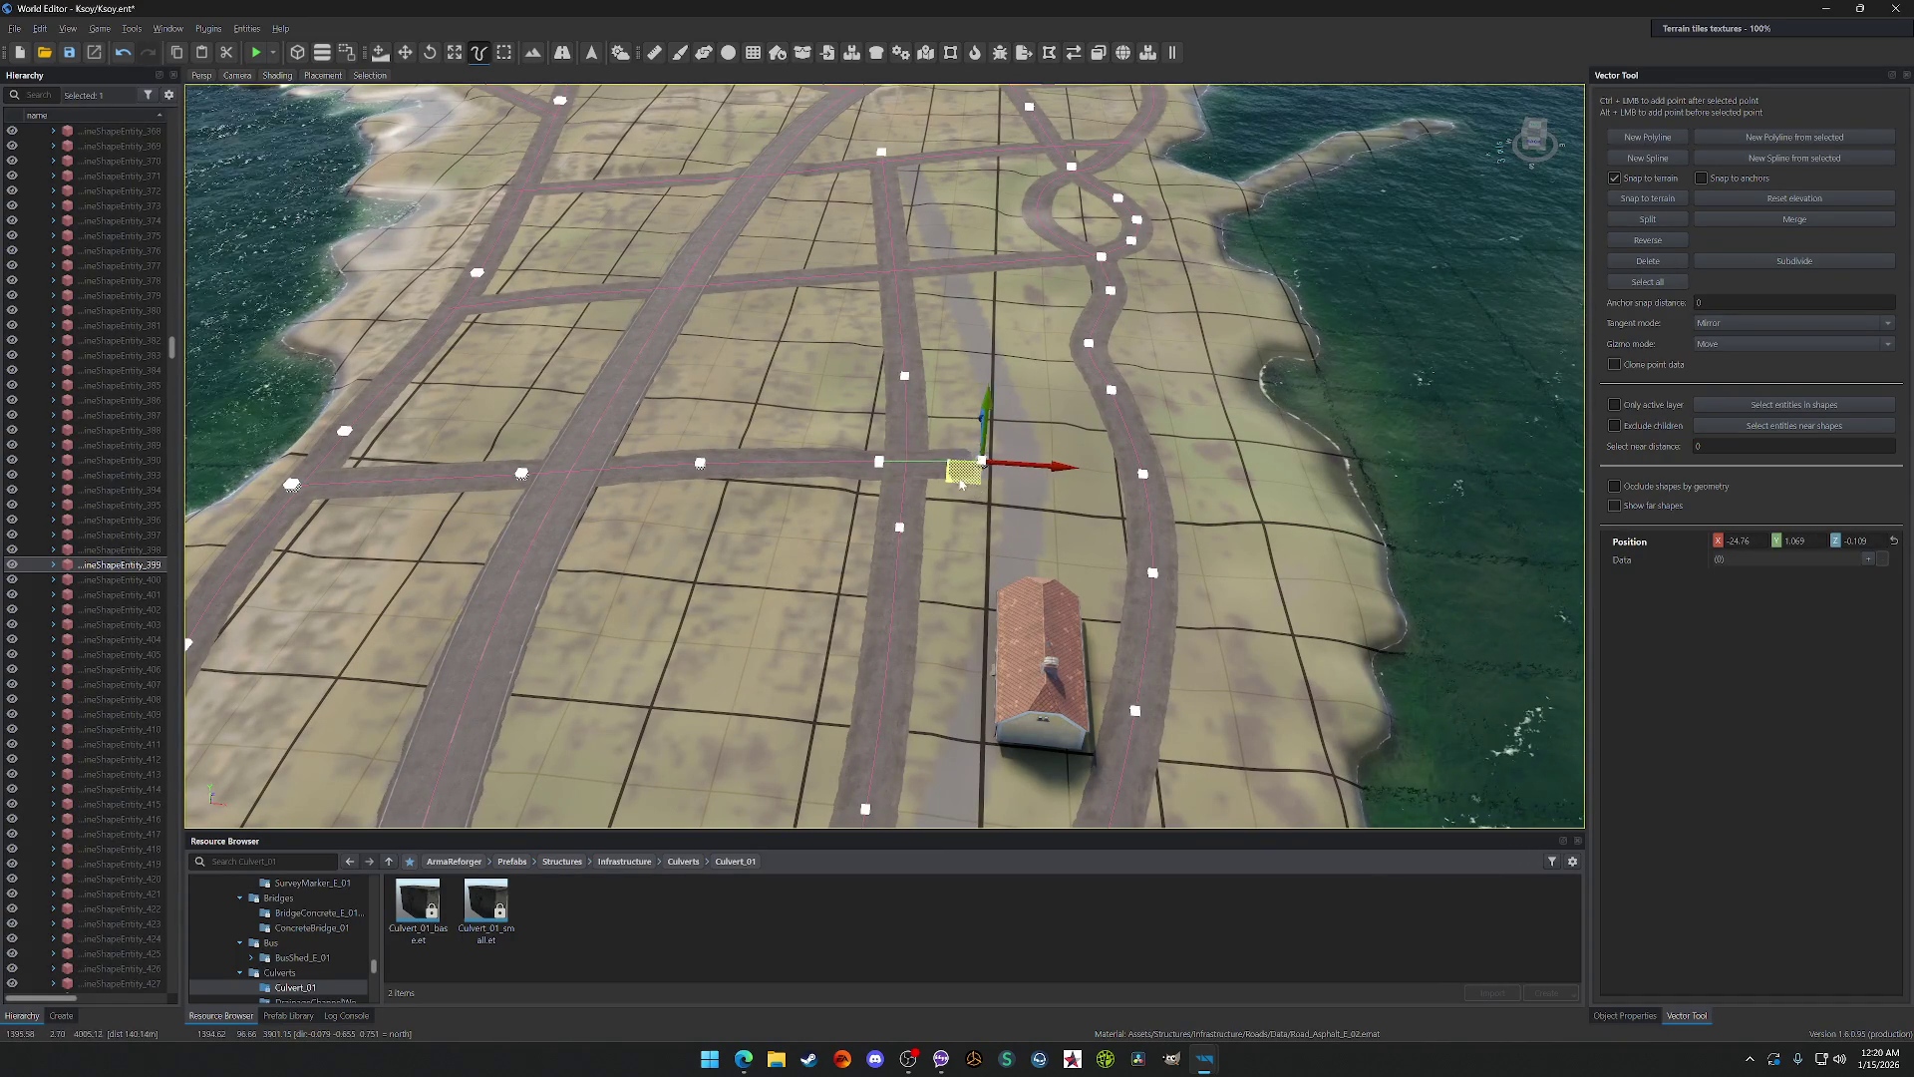
{"action": "left_click_drag", "start_coordinate": [934, 478], "coordinate": [841, 478]}
{"action": "left_click", "coordinate": [934, 465]}
{"action": "scroll", "coordinate": [934, 485], "scroll_direction": "down", "scroll_amount": 5}
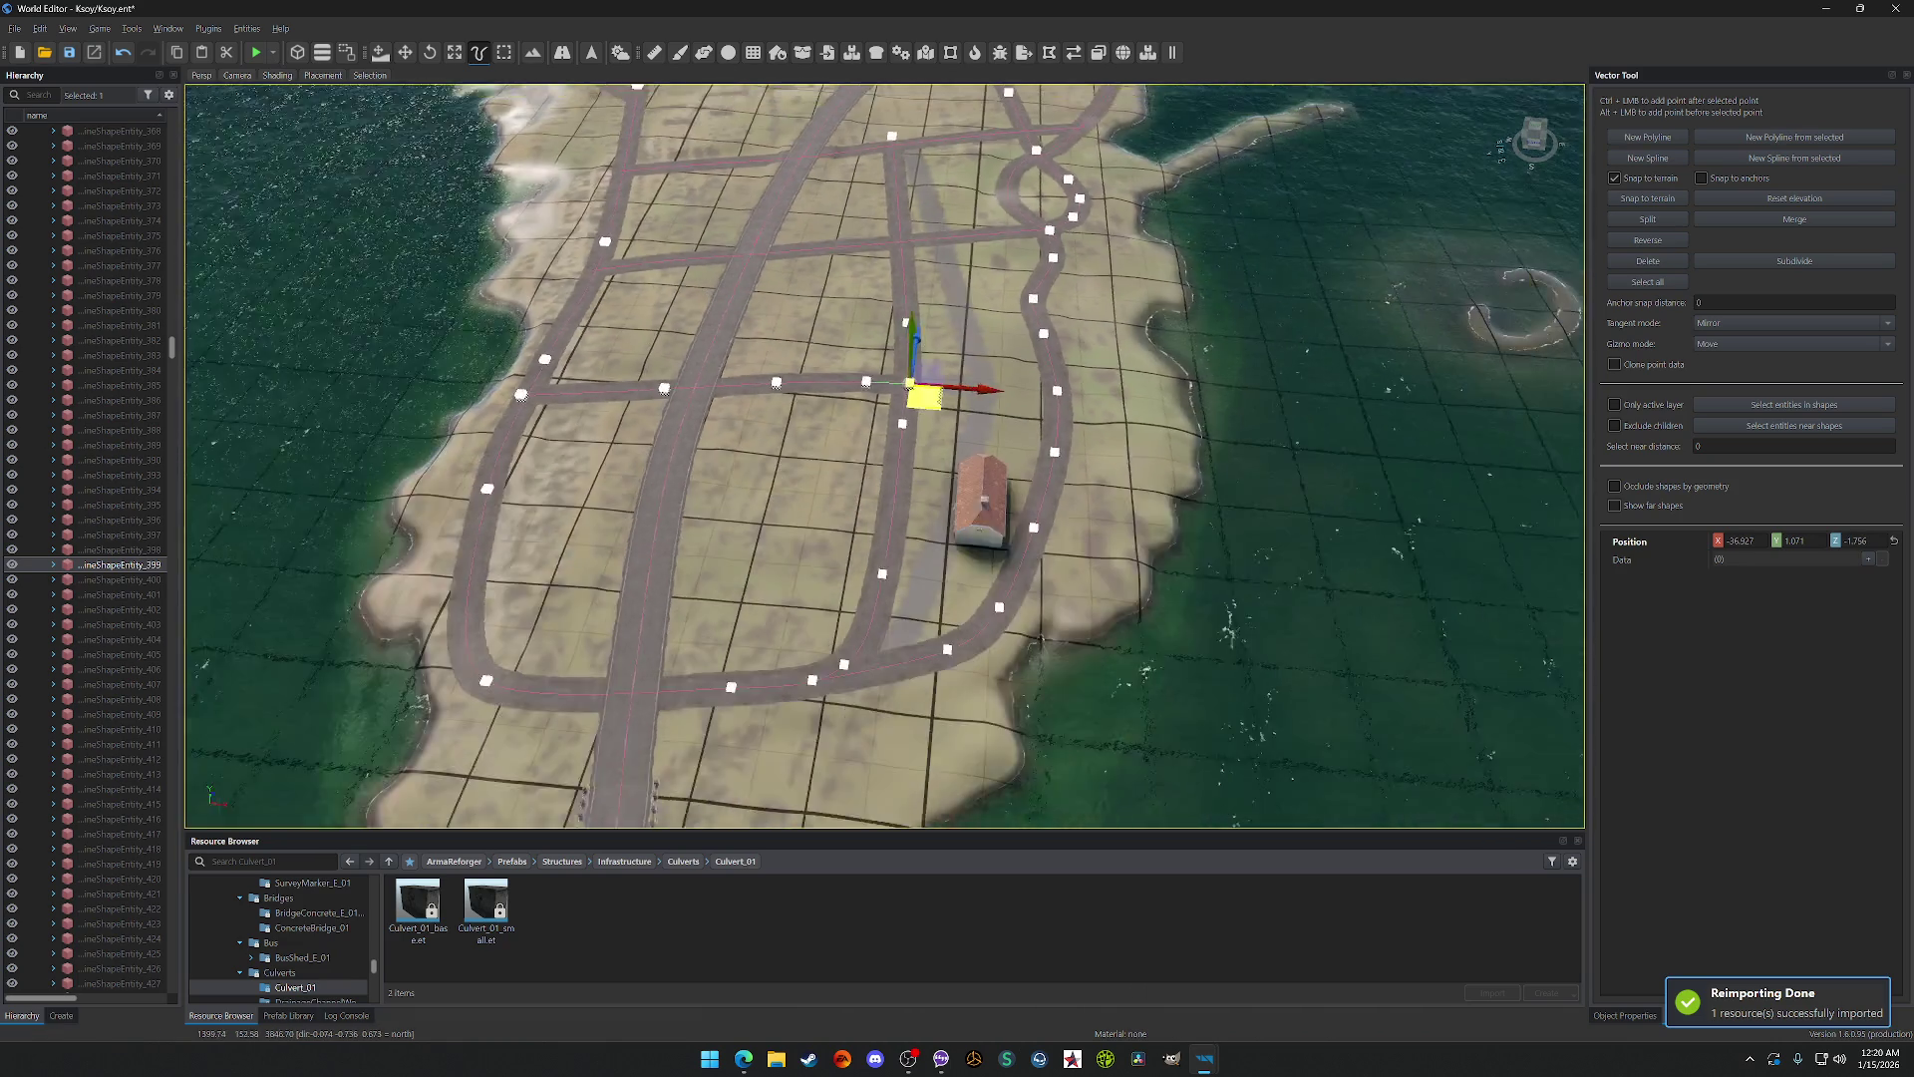
{"action": "scroll", "coordinate": [934, 486], "scroll_direction": "up", "scroll_amount": 4}
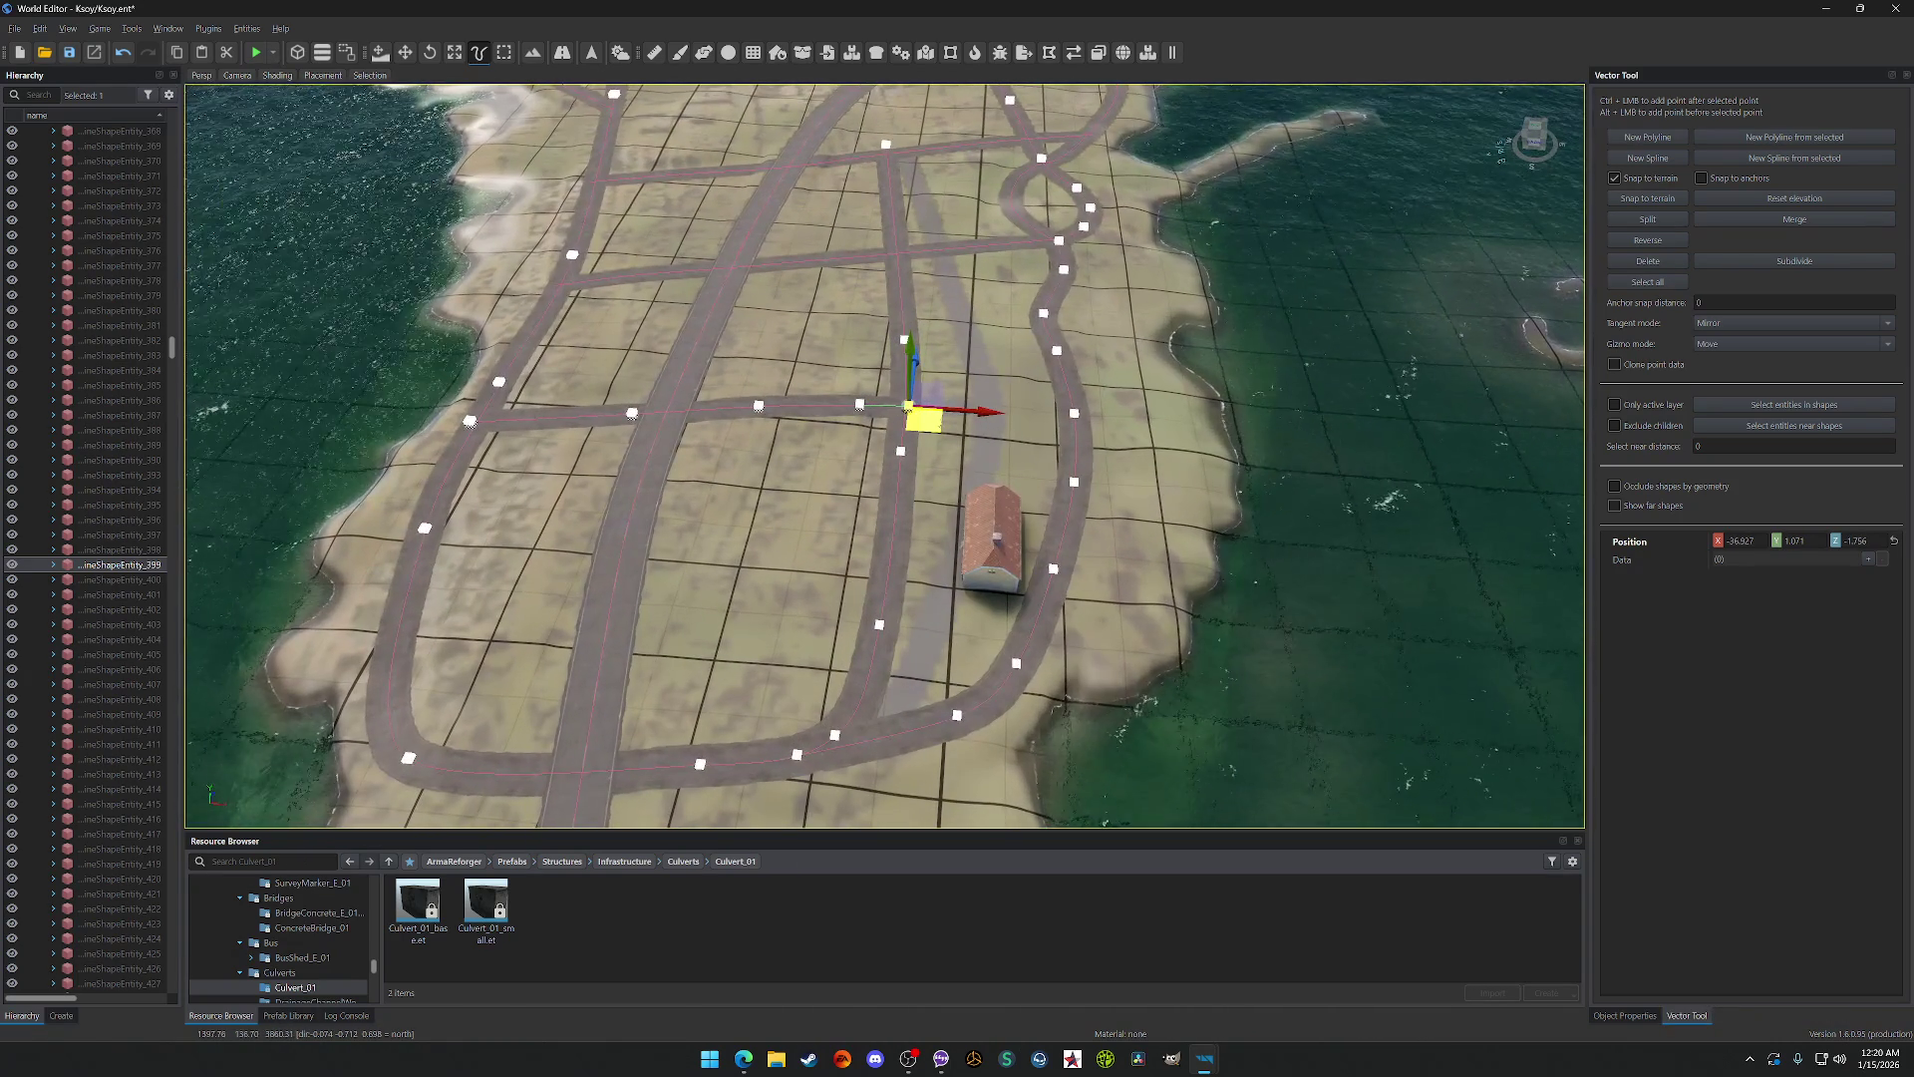
{"action": "key", "text": "ctrl+z"}
{"action": "key", "text": "ctrl+z"}
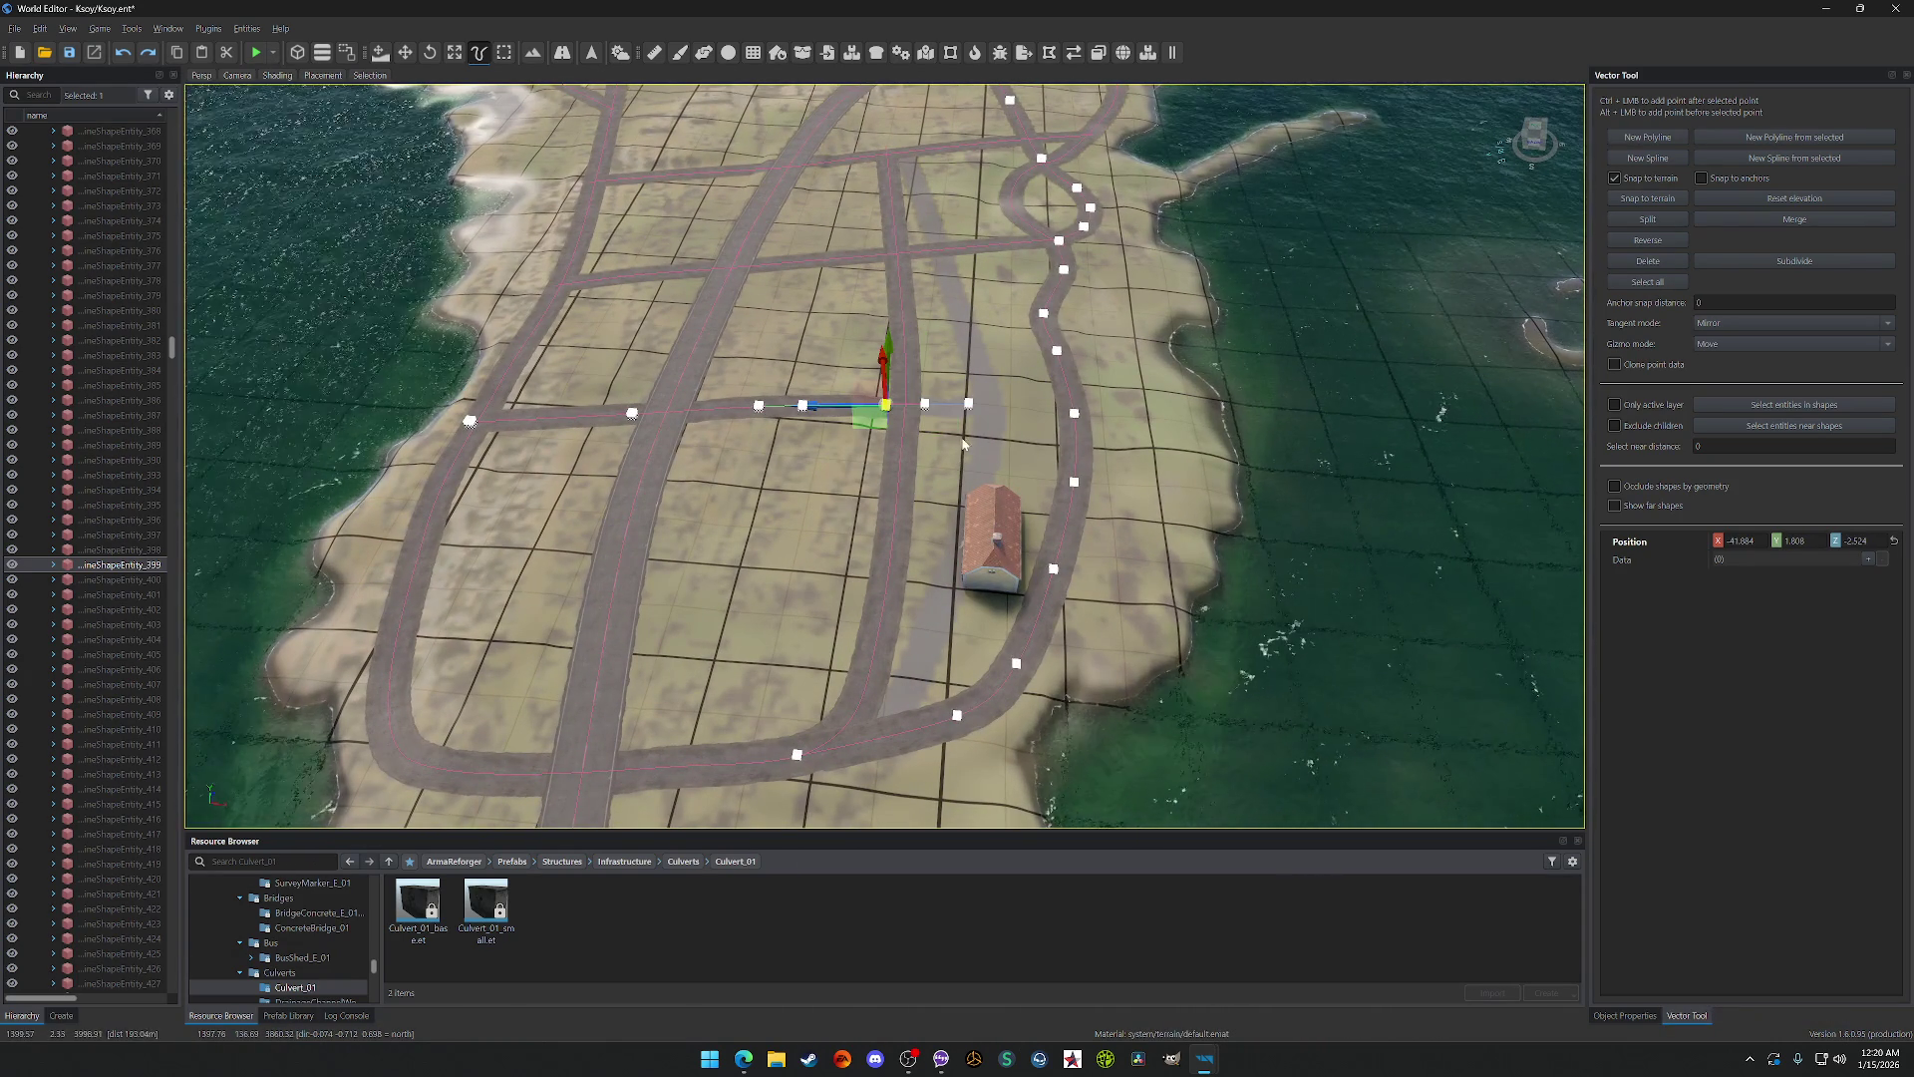